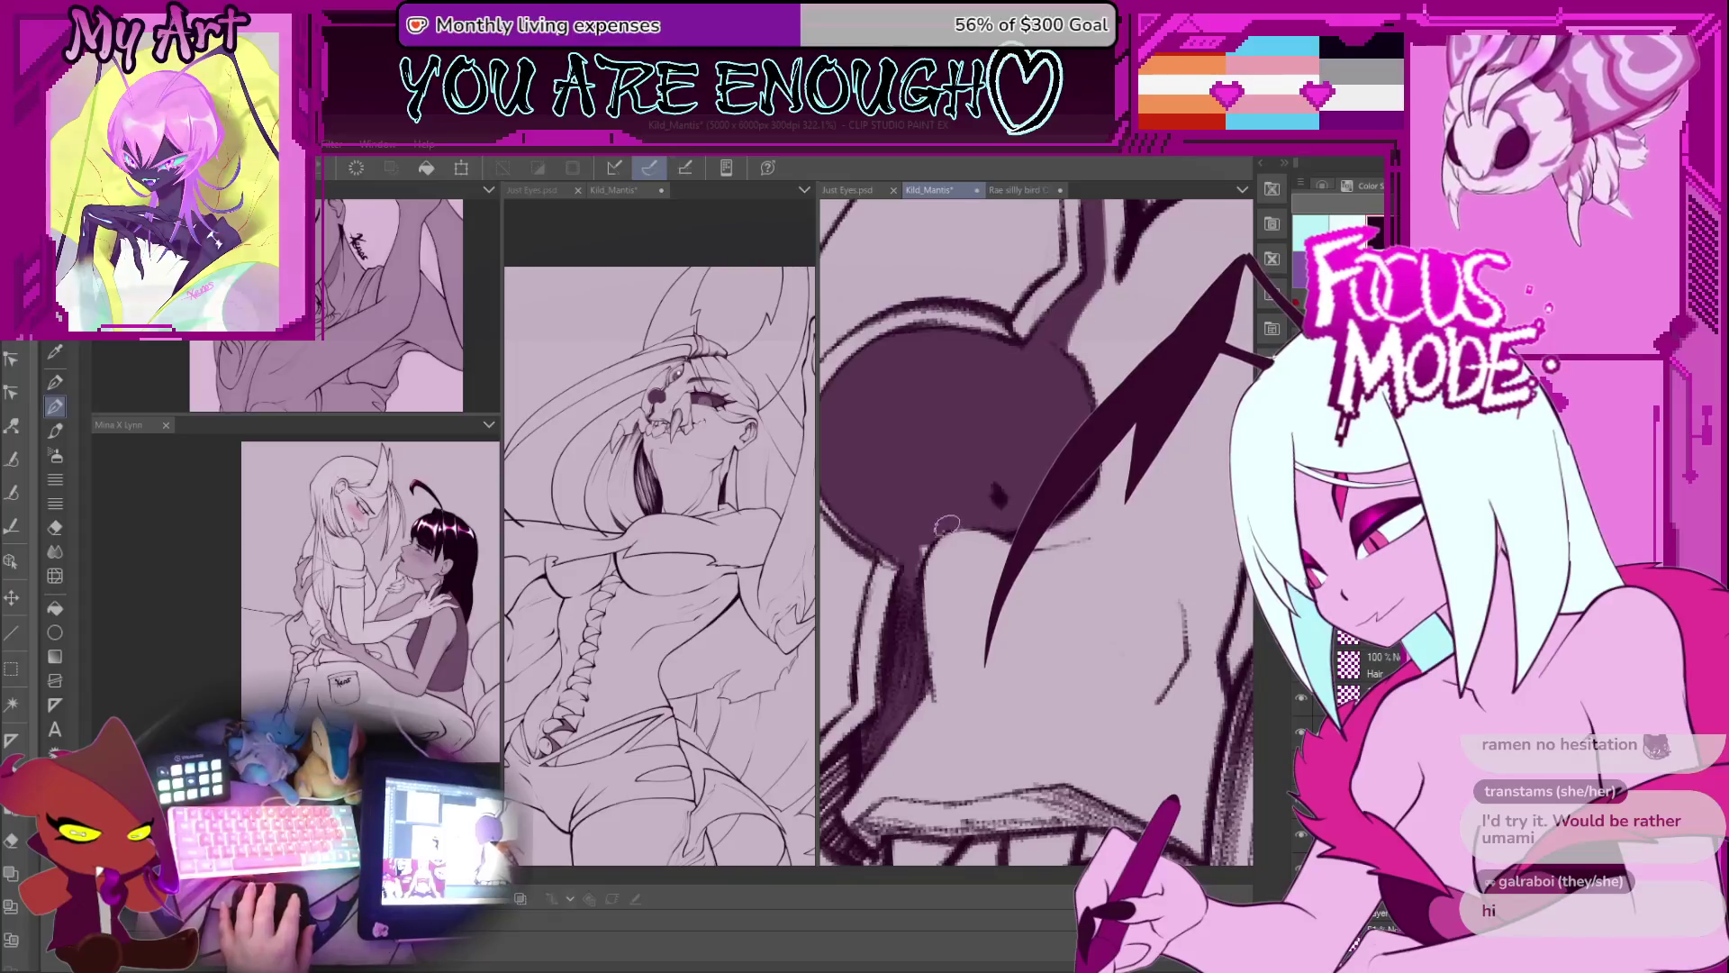
Step: Zoom in and slightly tilt the close-up view onto the mantis mouth and jaw
{"action": "scroll", "coordinate": [932, 553], "scroll_direction": "up", "scroll_amount": 2}
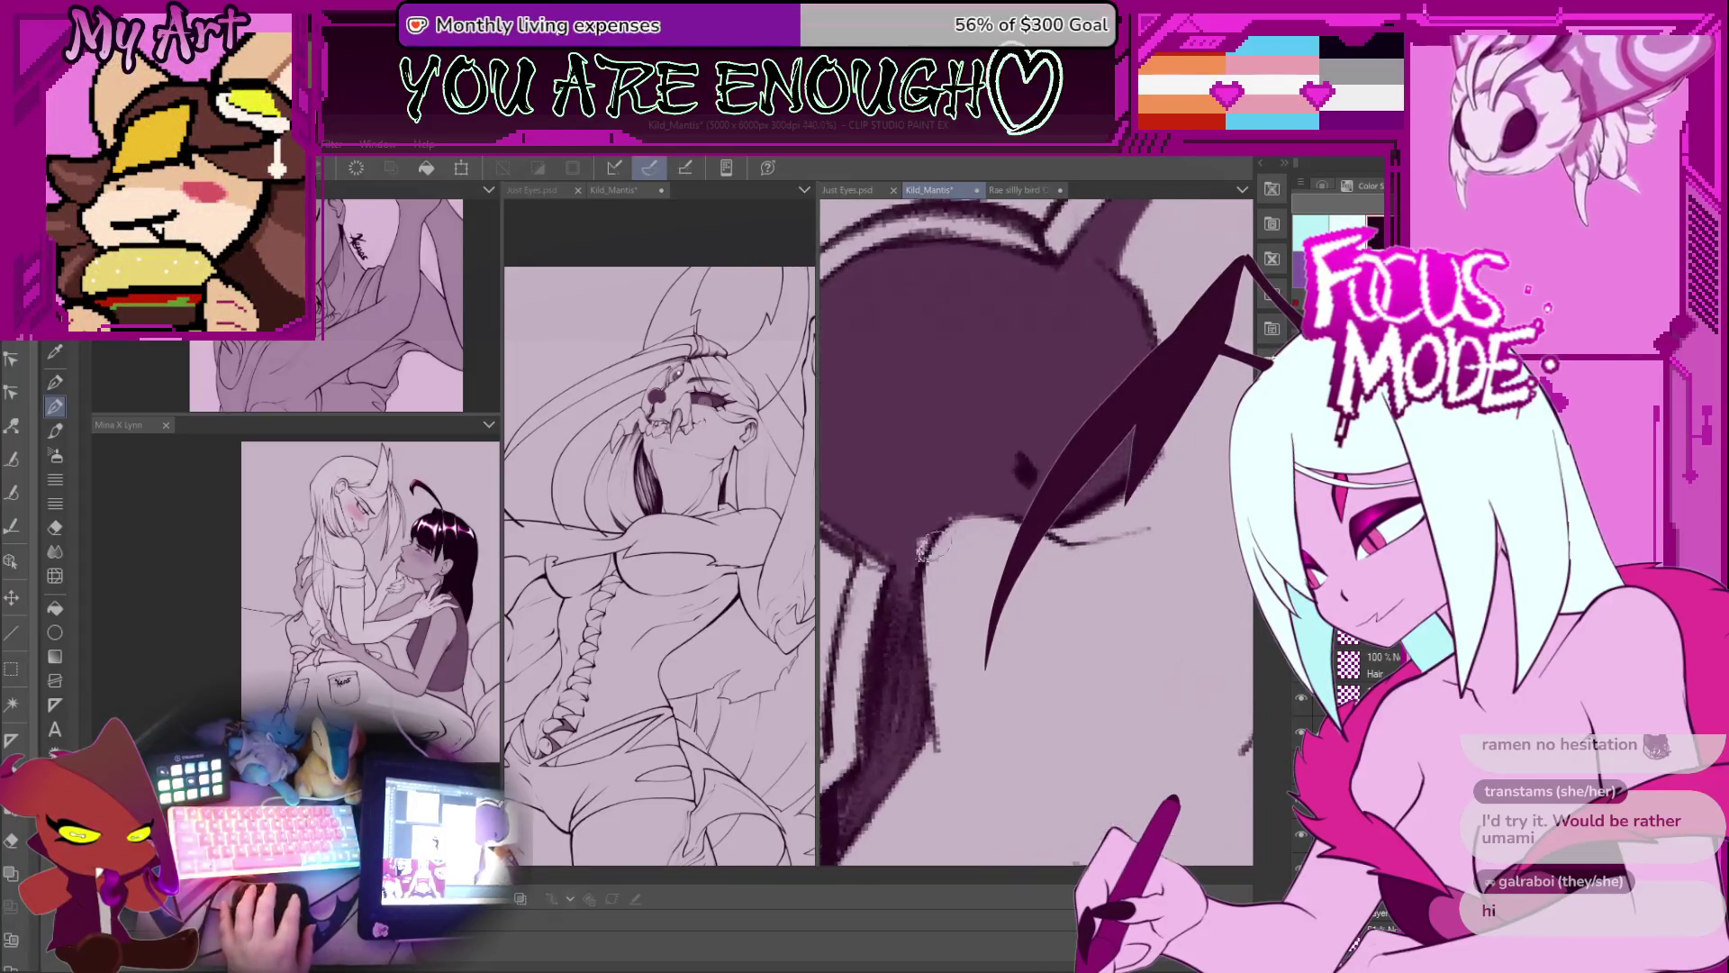
{"action": "scroll", "coordinate": [1049, 532], "scroll_direction": "down", "scroll_amount": 2}
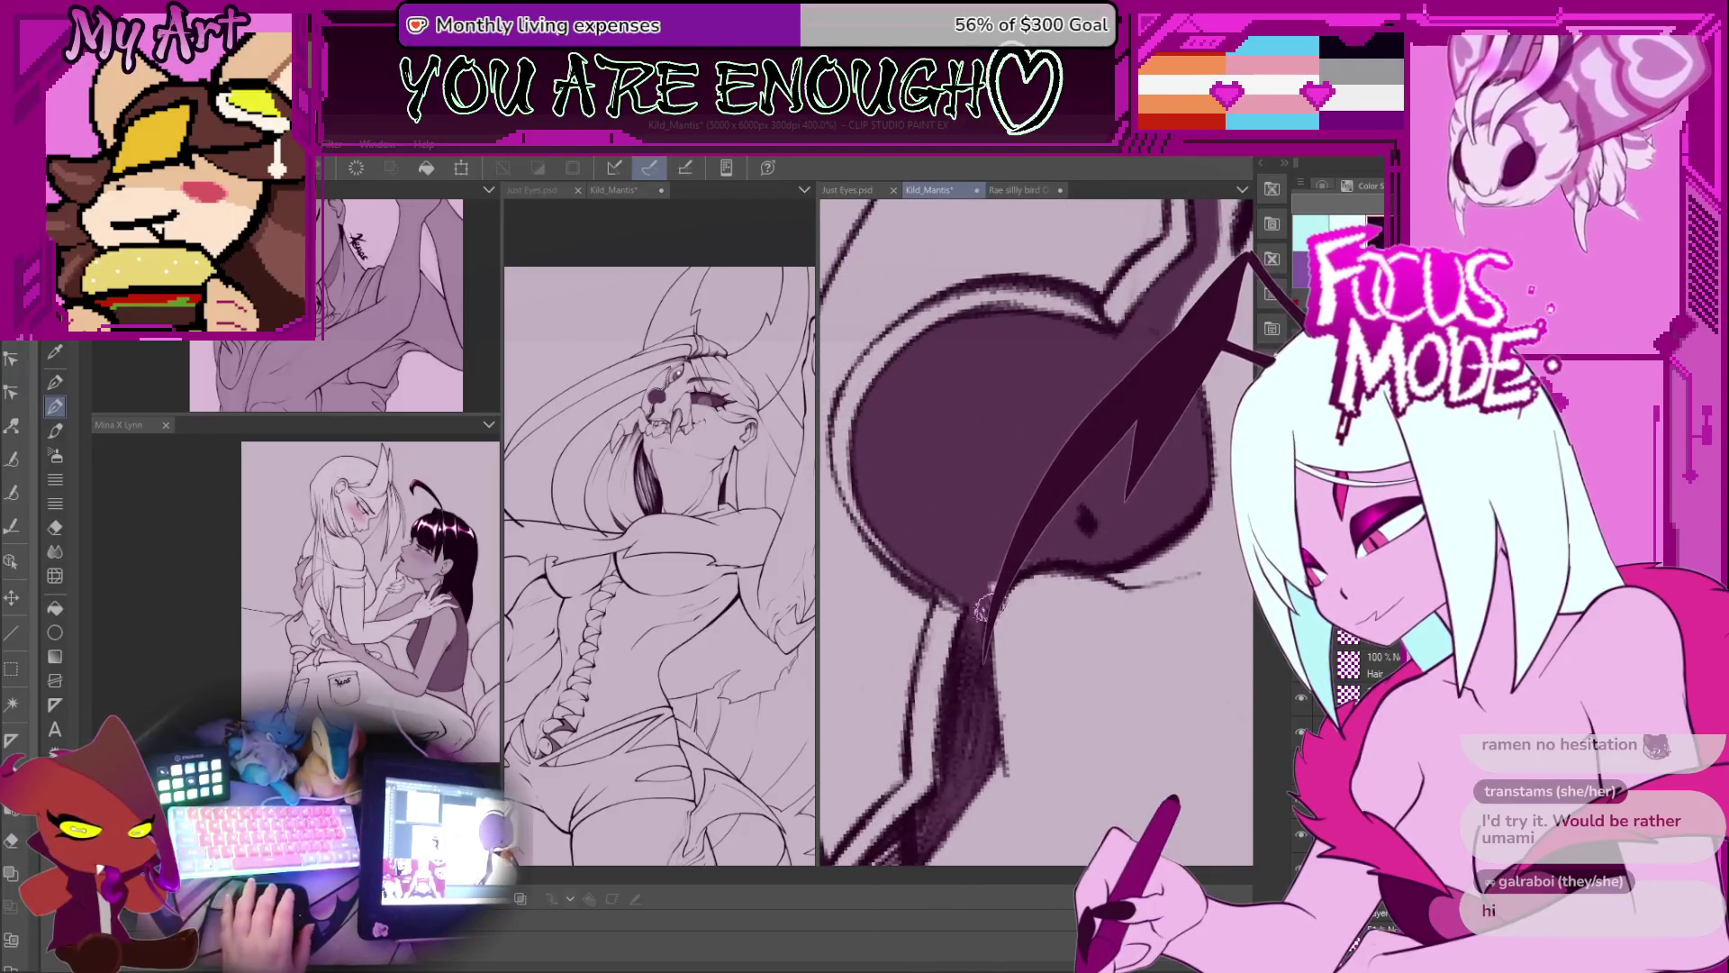
{"action": "scroll", "coordinate": [1069, 556], "scroll_direction": "down", "scroll_amount": 4}
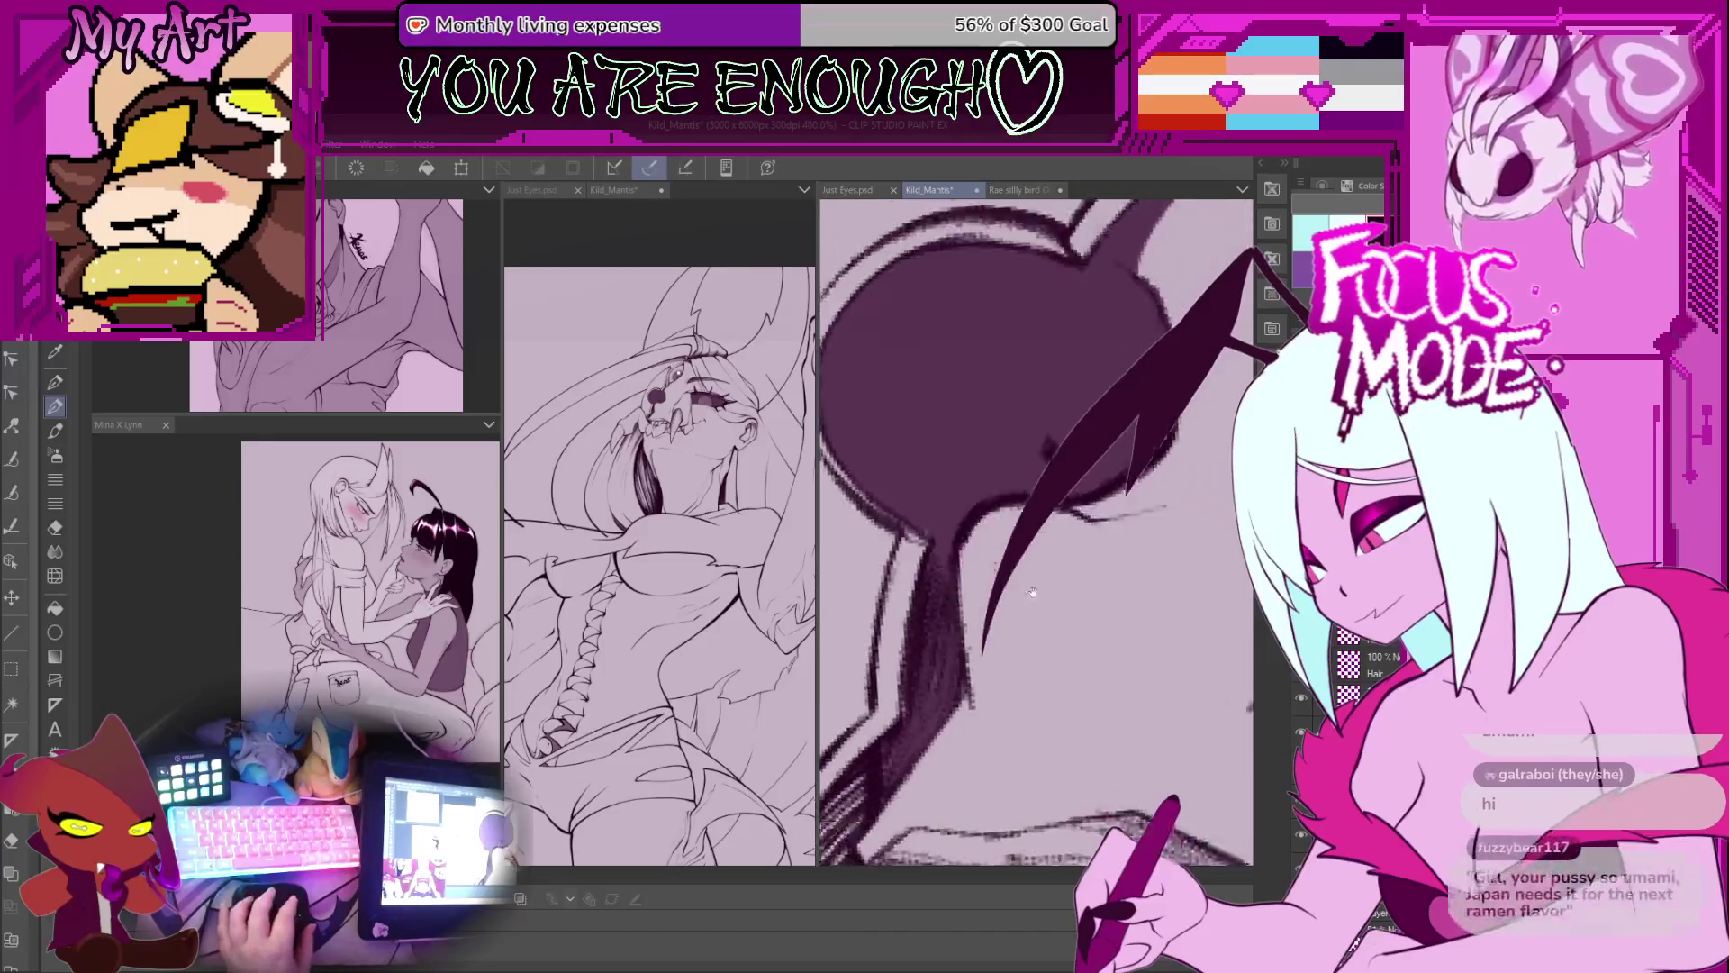
{"action": "left_click_drag", "start_coordinate": [1058, 551], "coordinate": [1046, 560]}
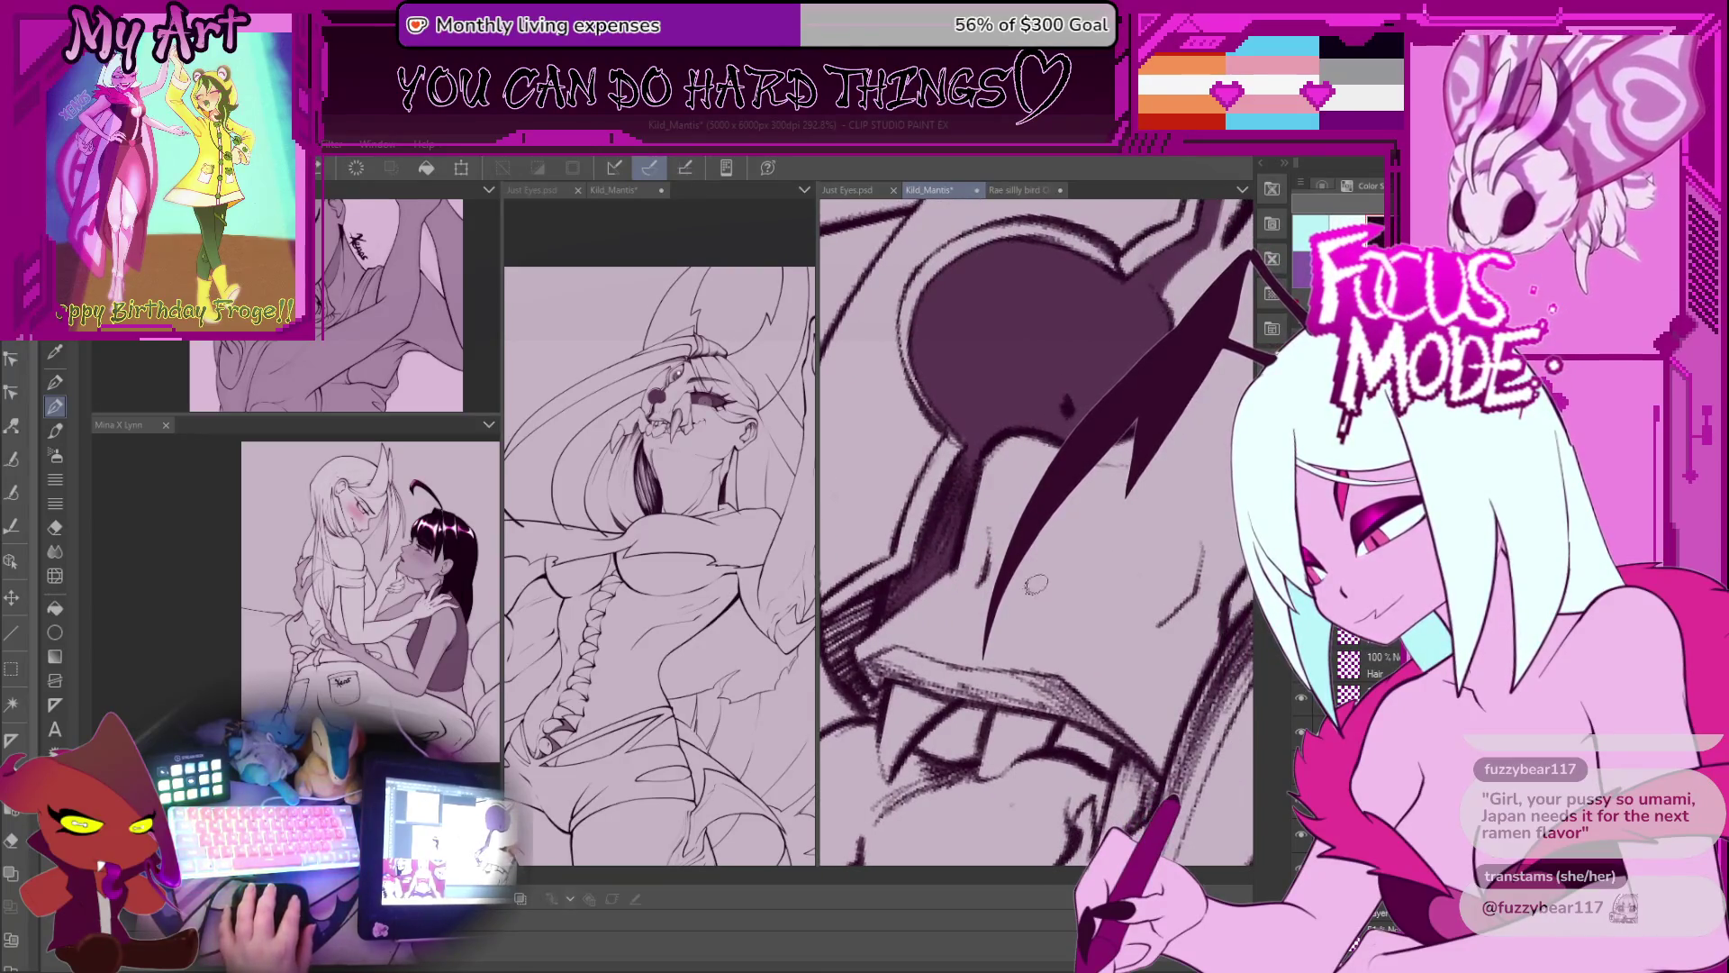
Step: Redraw the long dark hair strand so it ends lower, and widen the reference panes beside the canvas
{"action": "scroll", "coordinate": [1071, 545], "scroll_direction": "up", "scroll_amount": 2}
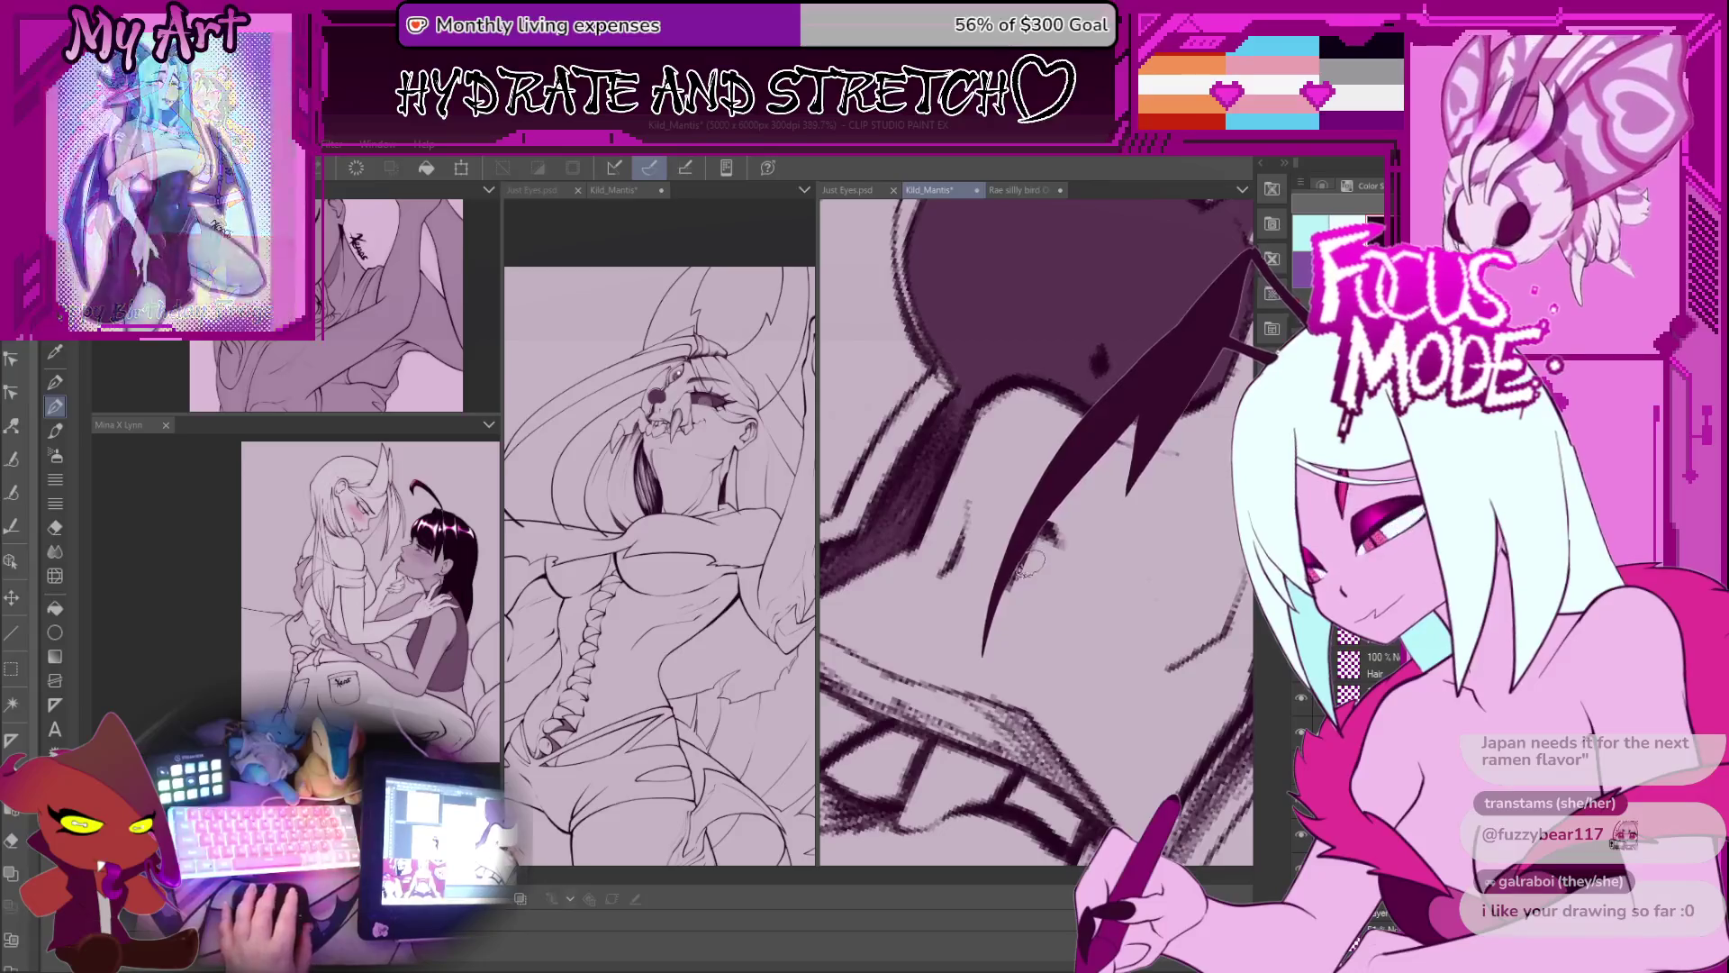
{"action": "scroll", "coordinate": [1076, 587], "scroll_direction": "down", "scroll_amount": 5}
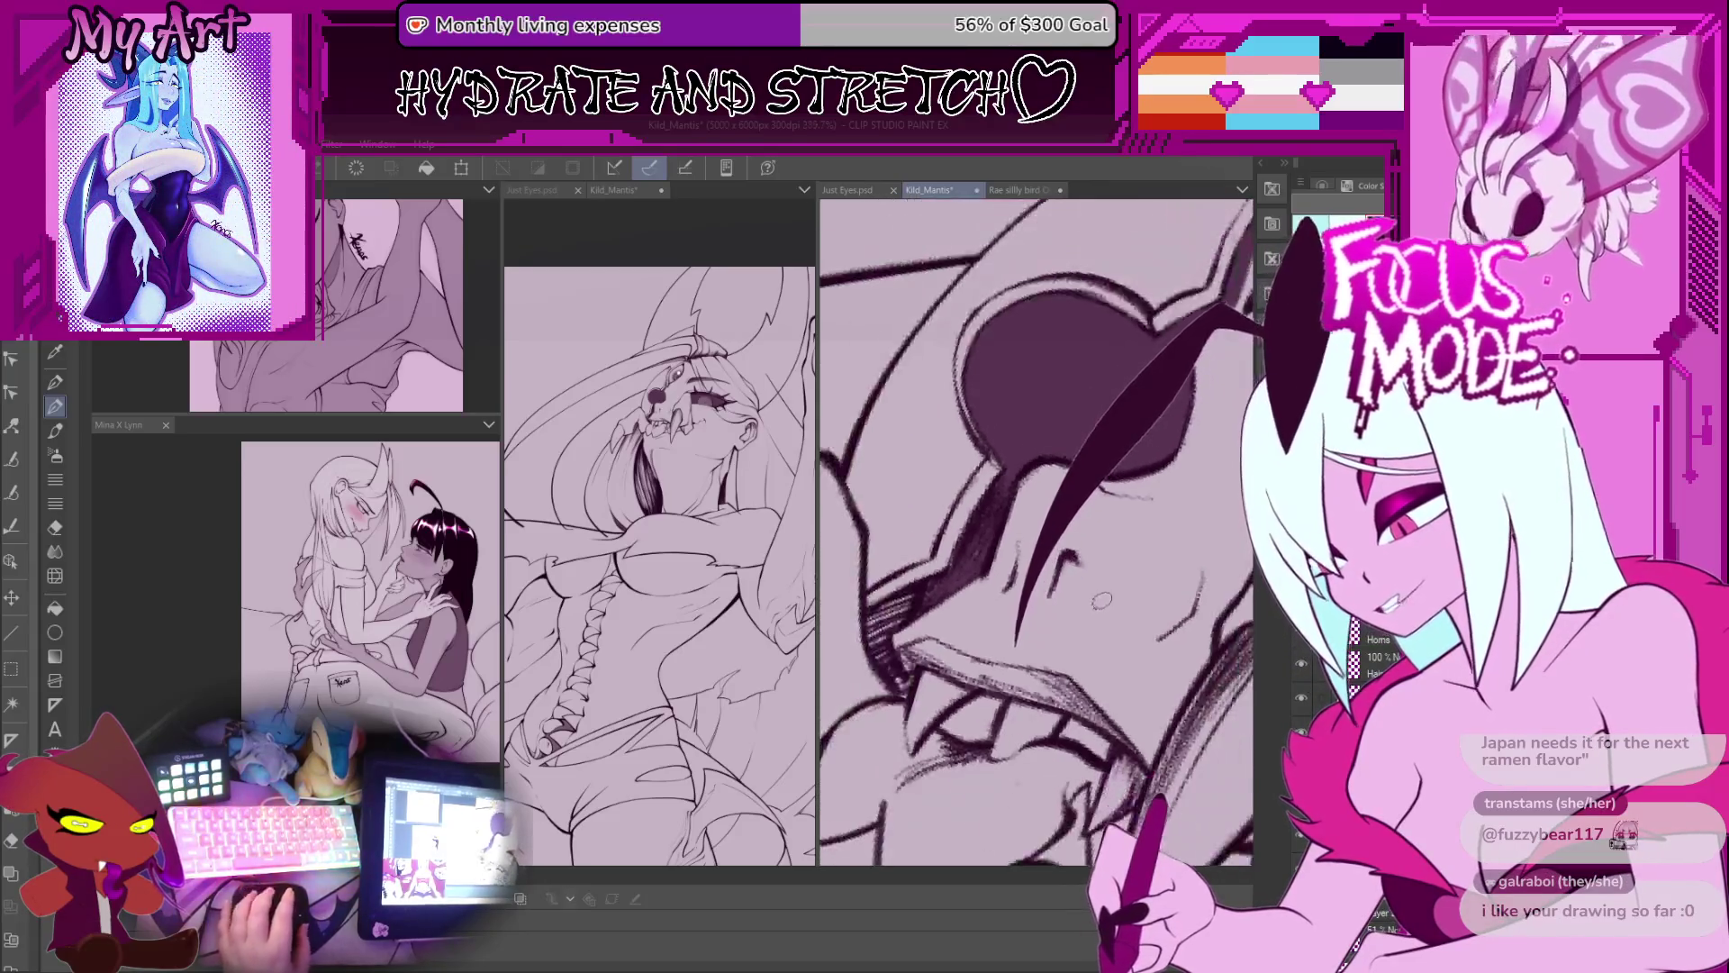
{"action": "scroll", "coordinate": [1092, 601], "scroll_direction": "up", "scroll_amount": 1}
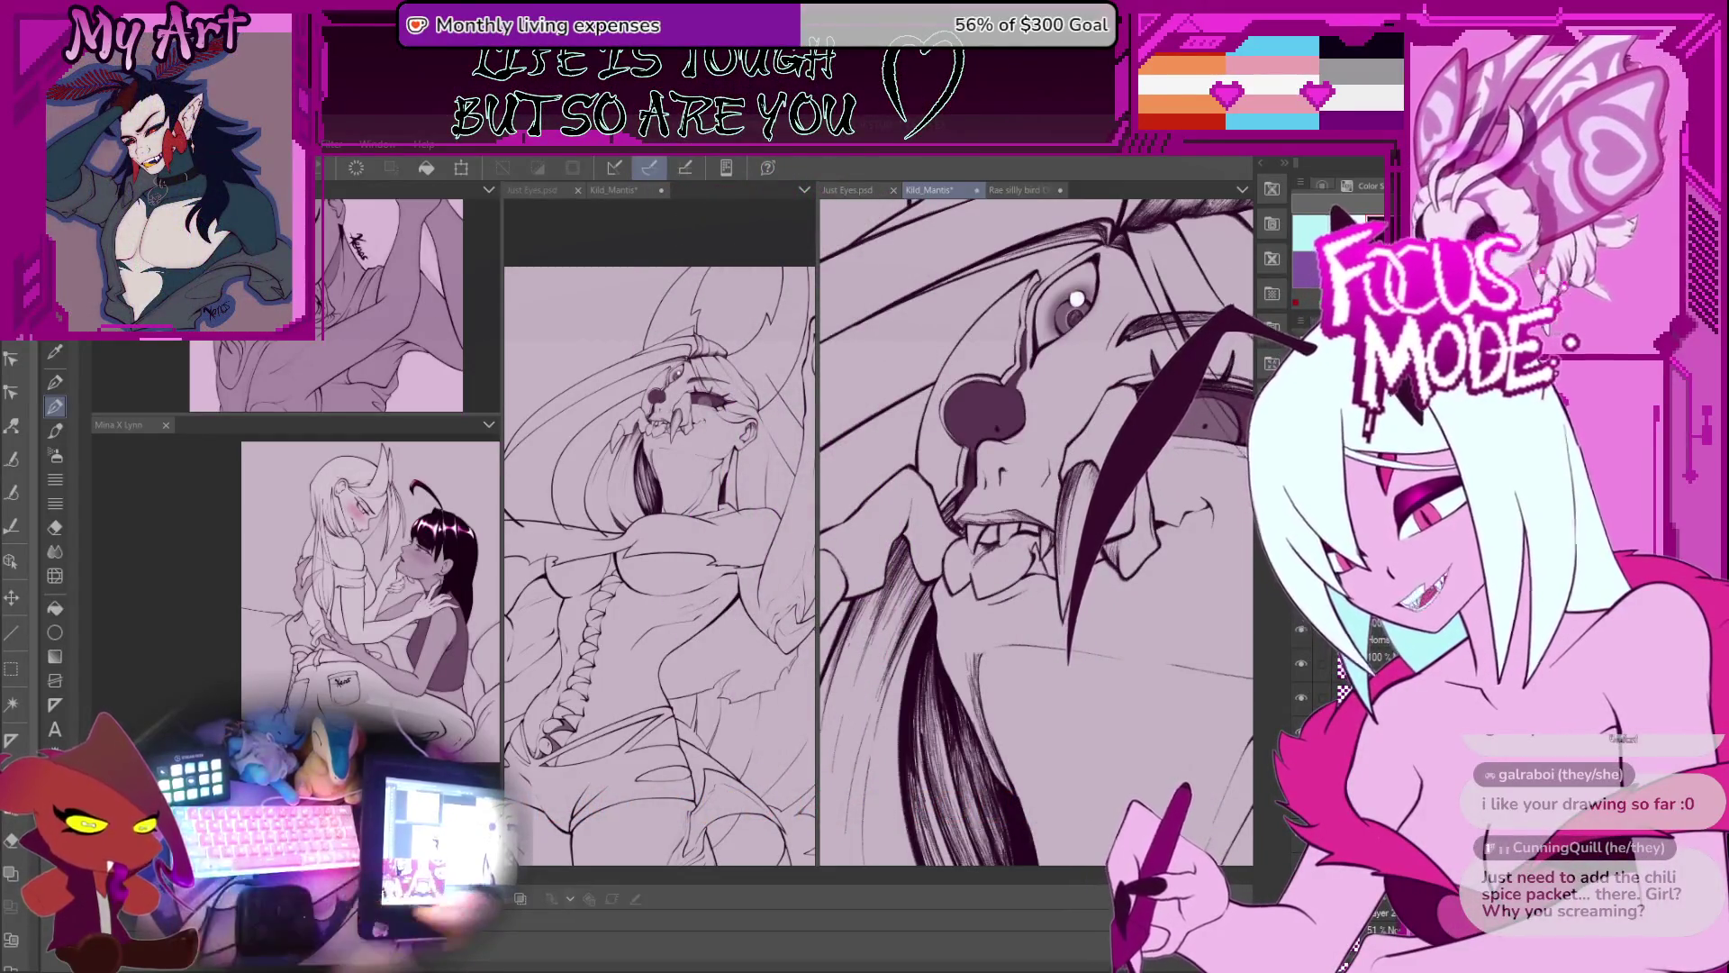
{"action": "mouse_move", "coordinate": [1161, 437]}
{"action": "left_mouse_down"}
{"action": "mouse_move", "coordinate": [1100, 682]}
{"action": "mouse_move", "coordinate": [982, 640]}
{"action": "left_mouse_up"}
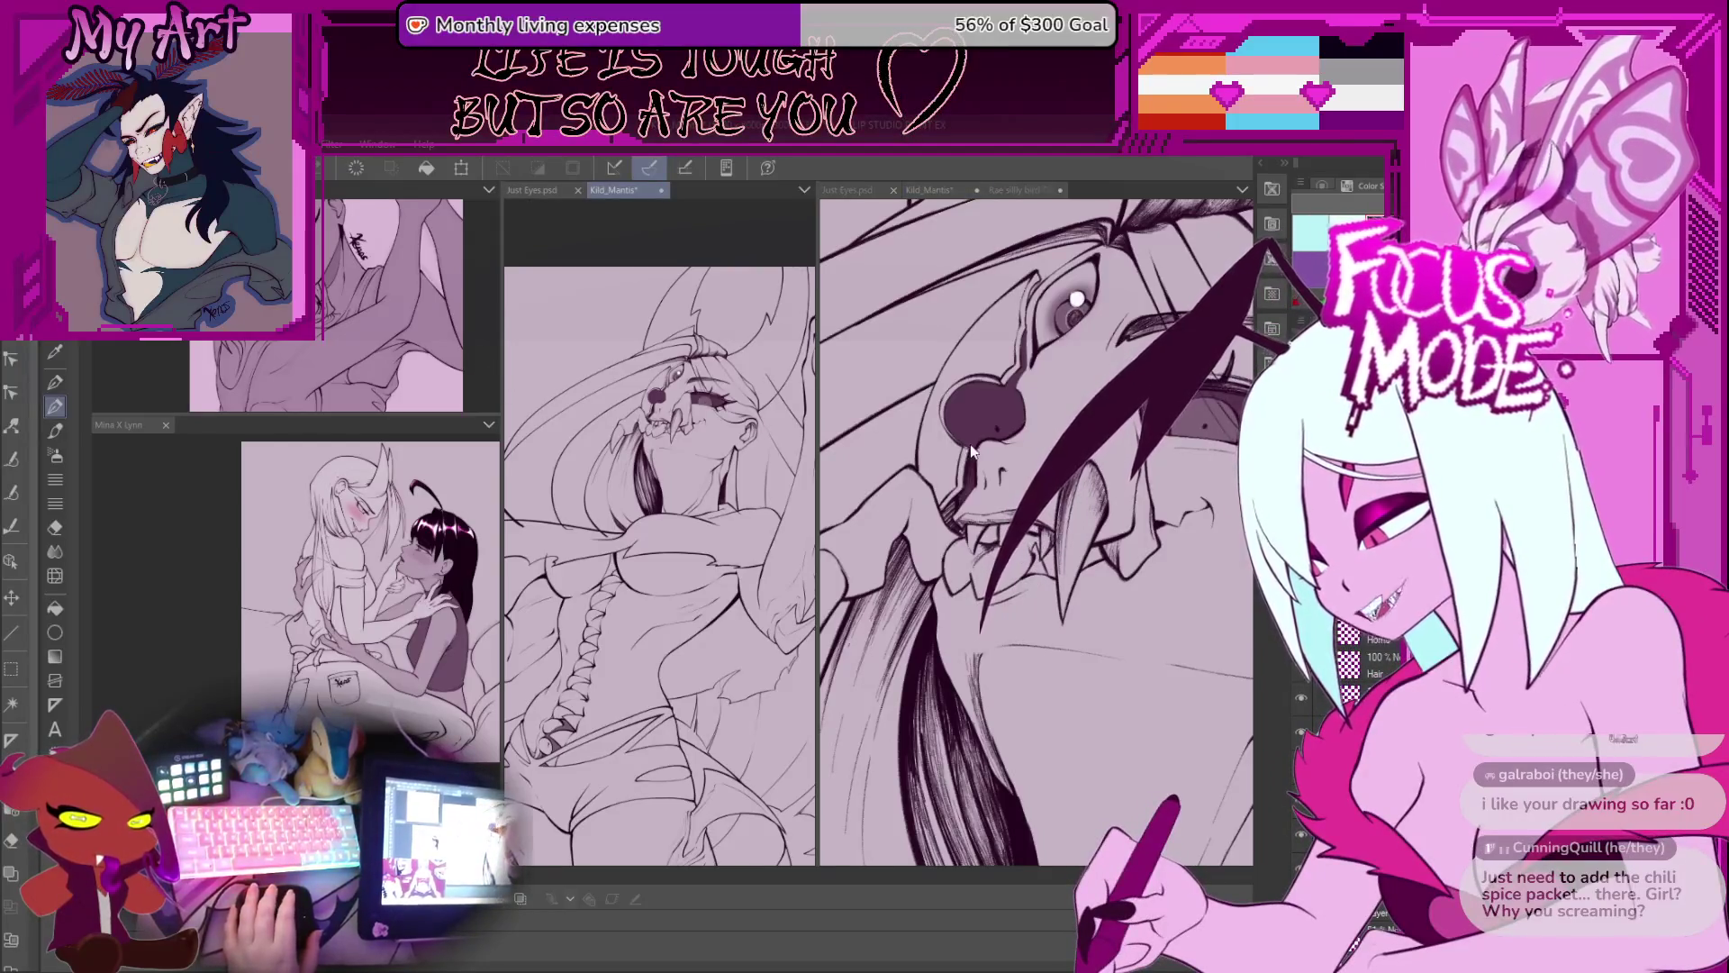
{"action": "mouse_move", "coordinate": [500, 361]}
{"action": "left_mouse_down"}
{"action": "mouse_move", "coordinate": [963, 406]}
{"action": "mouse_move", "coordinate": [1090, 441]}
{"action": "mouse_move", "coordinate": [991, 468]}
{"action": "mouse_move", "coordinate": [1006, 482]}
{"action": "mouse_move", "coordinate": [901, 459]}
{"action": "mouse_move", "coordinate": [387, 432]}
{"action": "mouse_move", "coordinate": [475, 419]}
{"action": "left_mouse_up"}
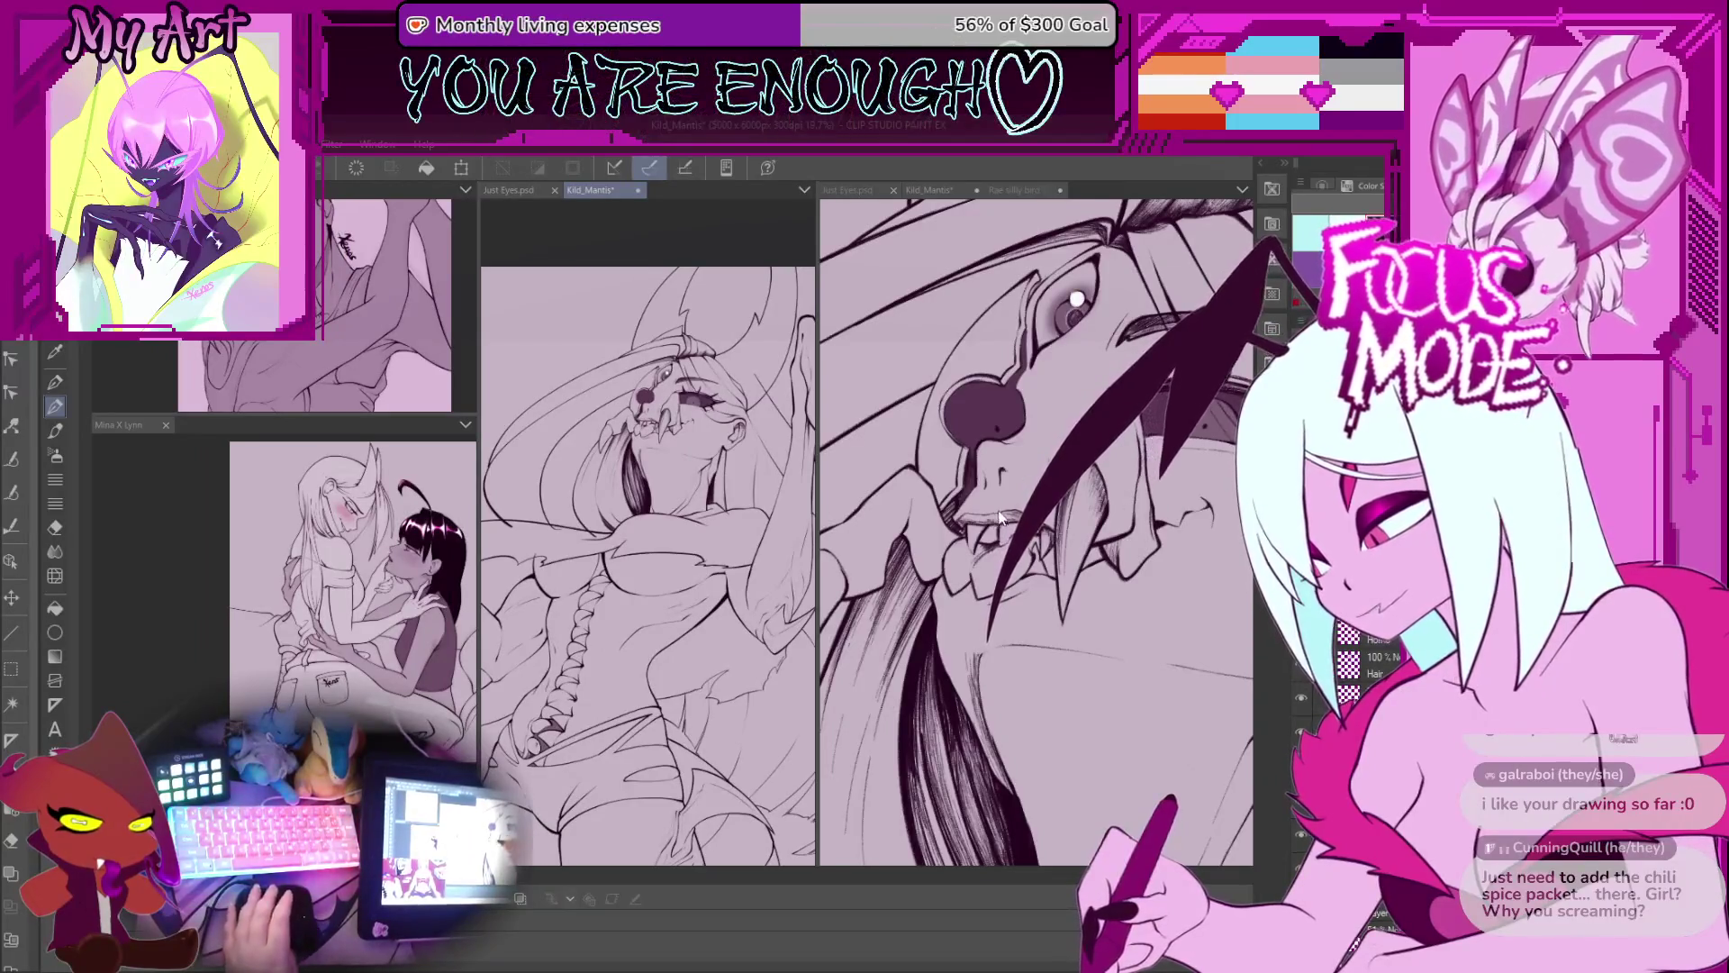
{"action": "scroll", "coordinate": [1000, 520], "scroll_direction": "up", "scroll_amount": 3}
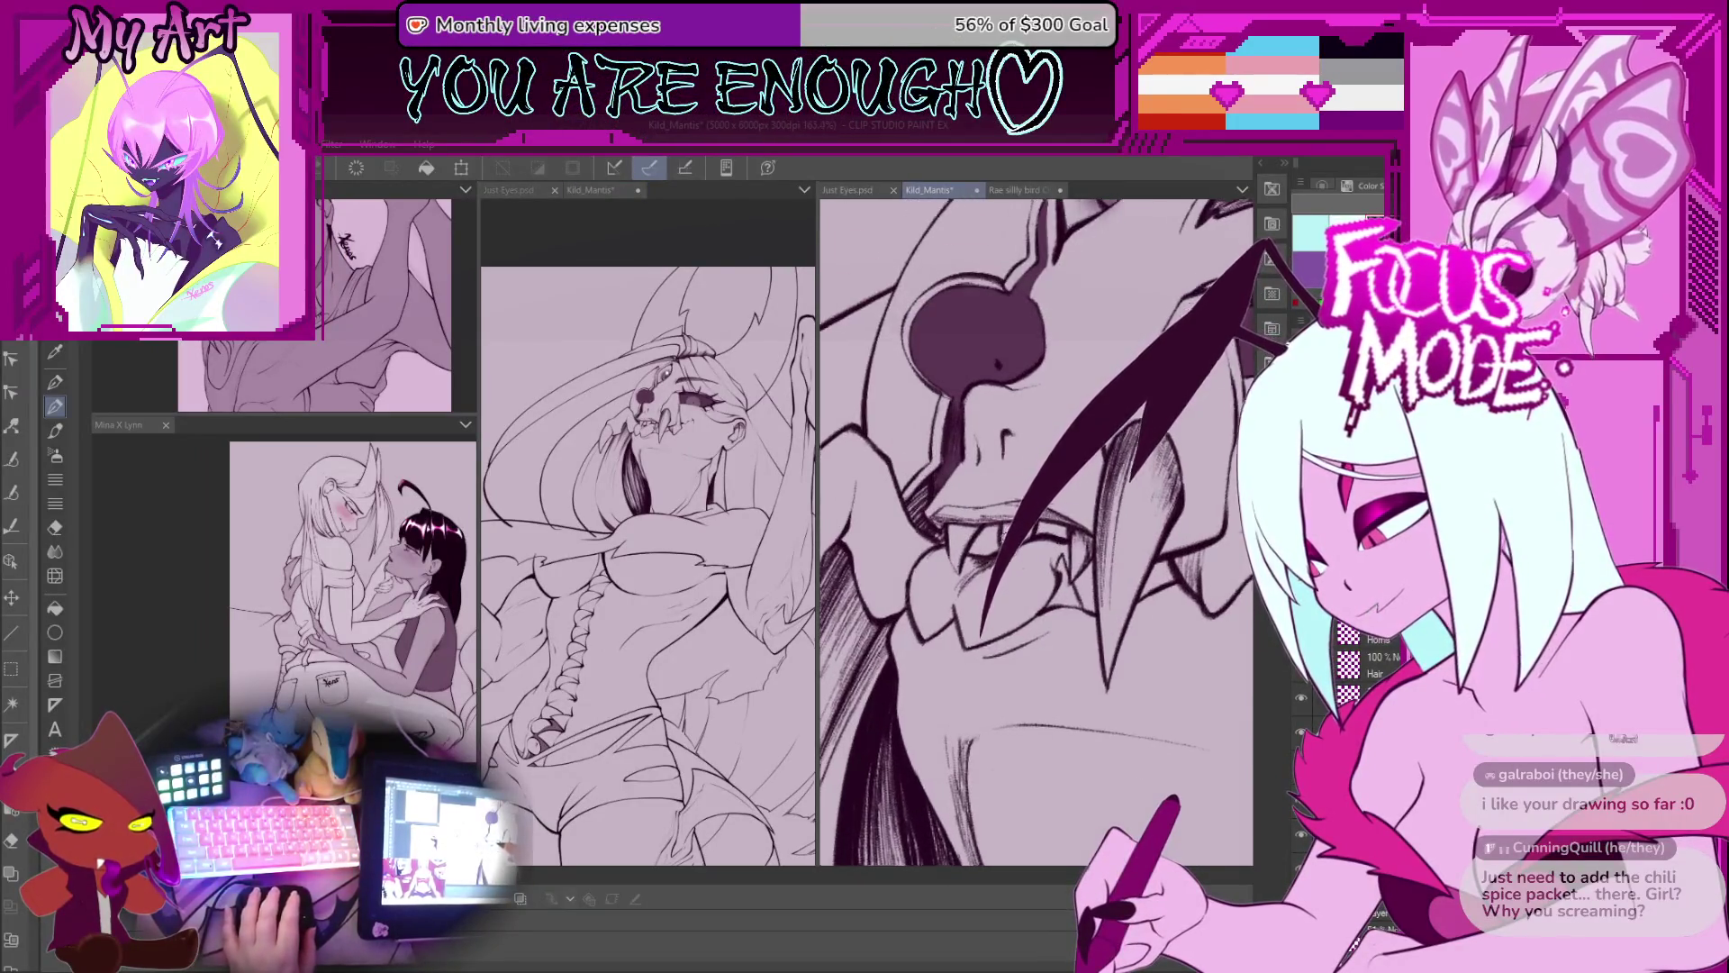
Step: Zoom, pan and rotate the view around the mouth and fang to suit hatching strokes
{"action": "scroll", "coordinate": [1002, 534], "scroll_direction": "up", "scroll_amount": 2}
{"action": "left_click_drag", "start_coordinate": [1105, 527], "coordinate": [1131, 557]}
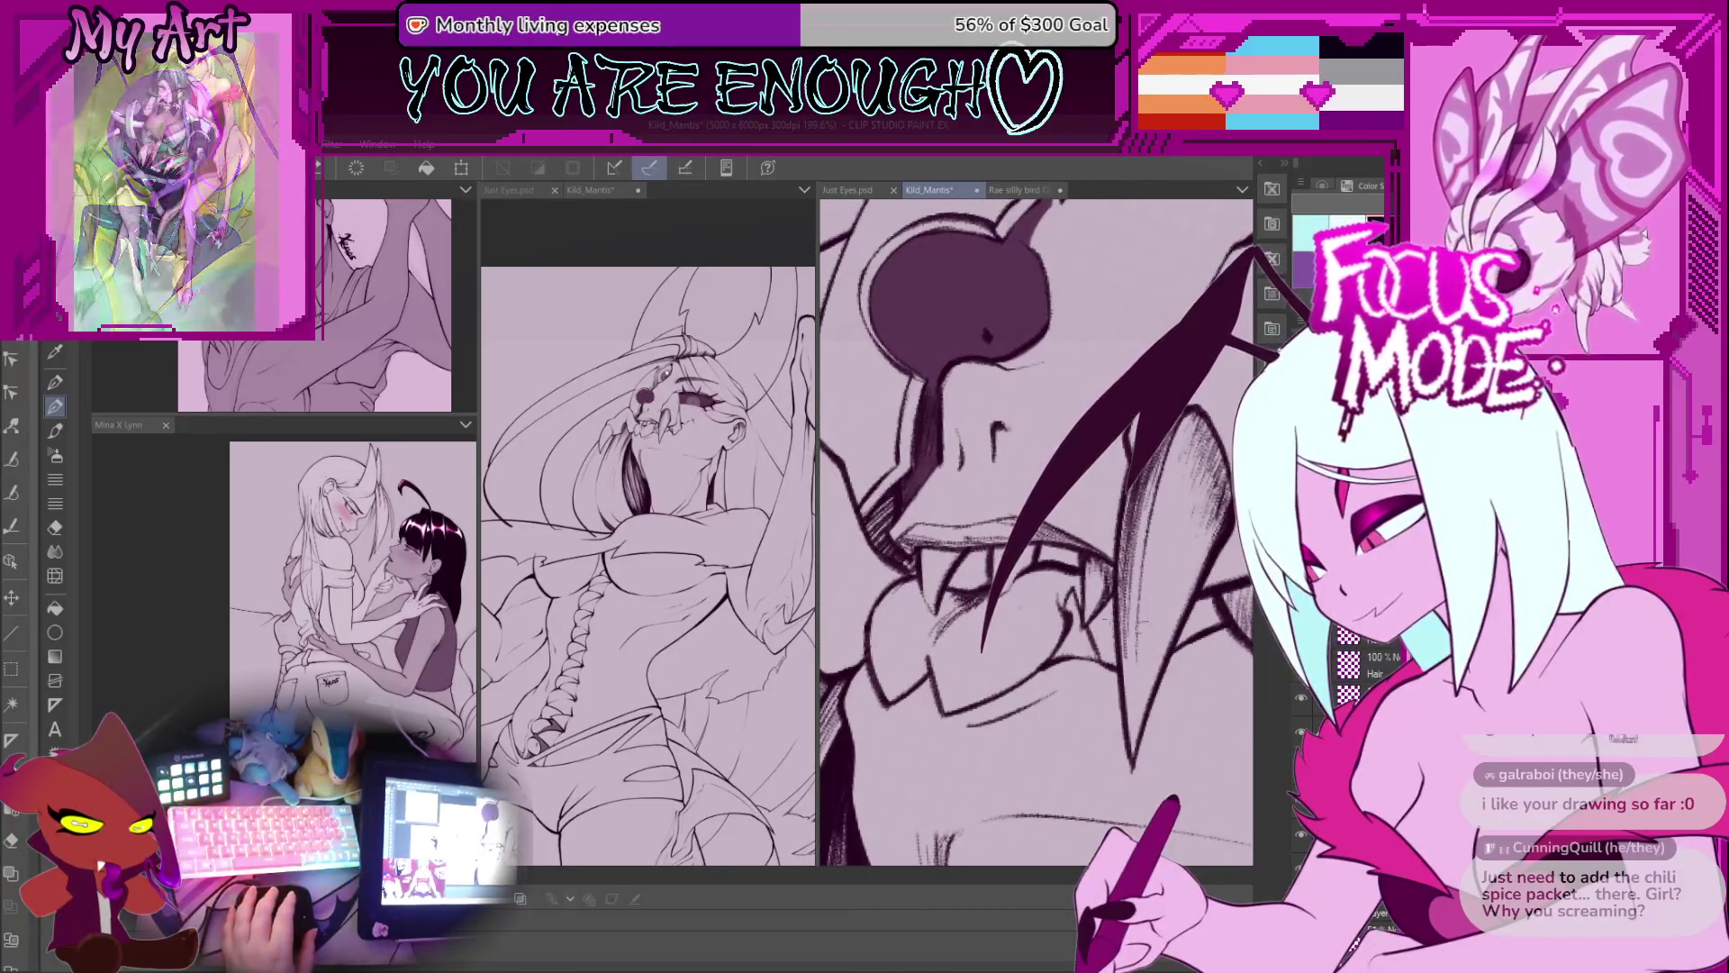
{"action": "left_click_drag", "start_coordinate": [994, 413], "coordinate": [991, 494]}
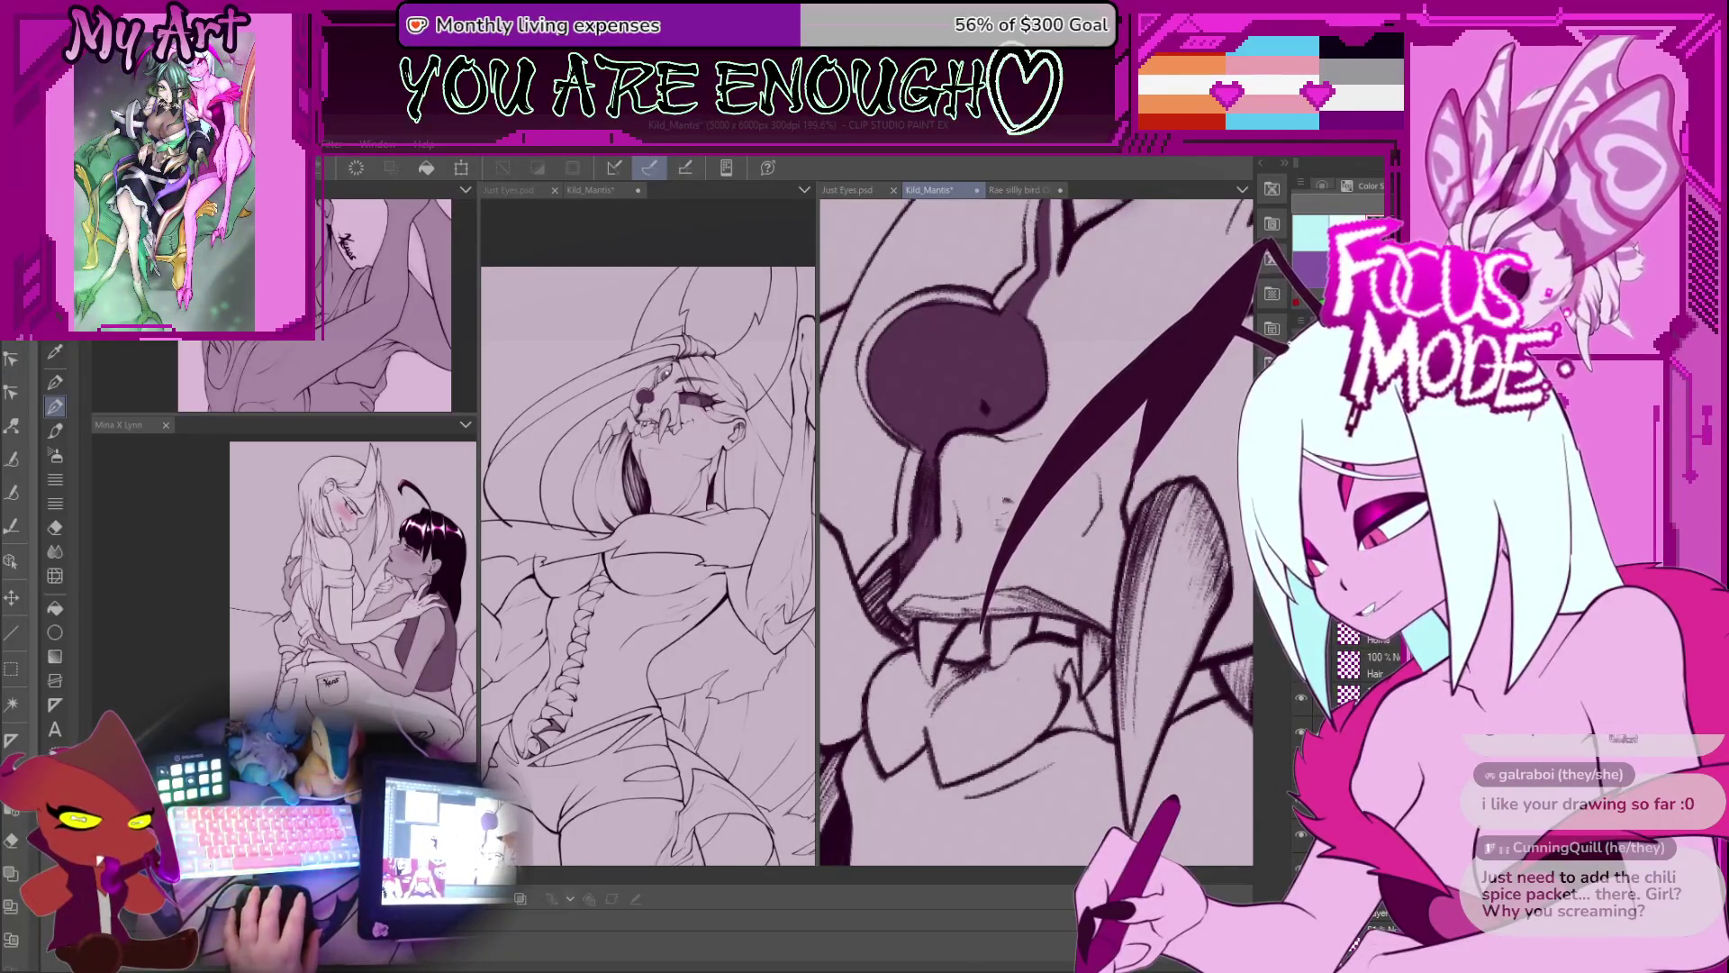
{"action": "scroll", "coordinate": [987, 487], "scroll_direction": "up", "scroll_amount": 1}
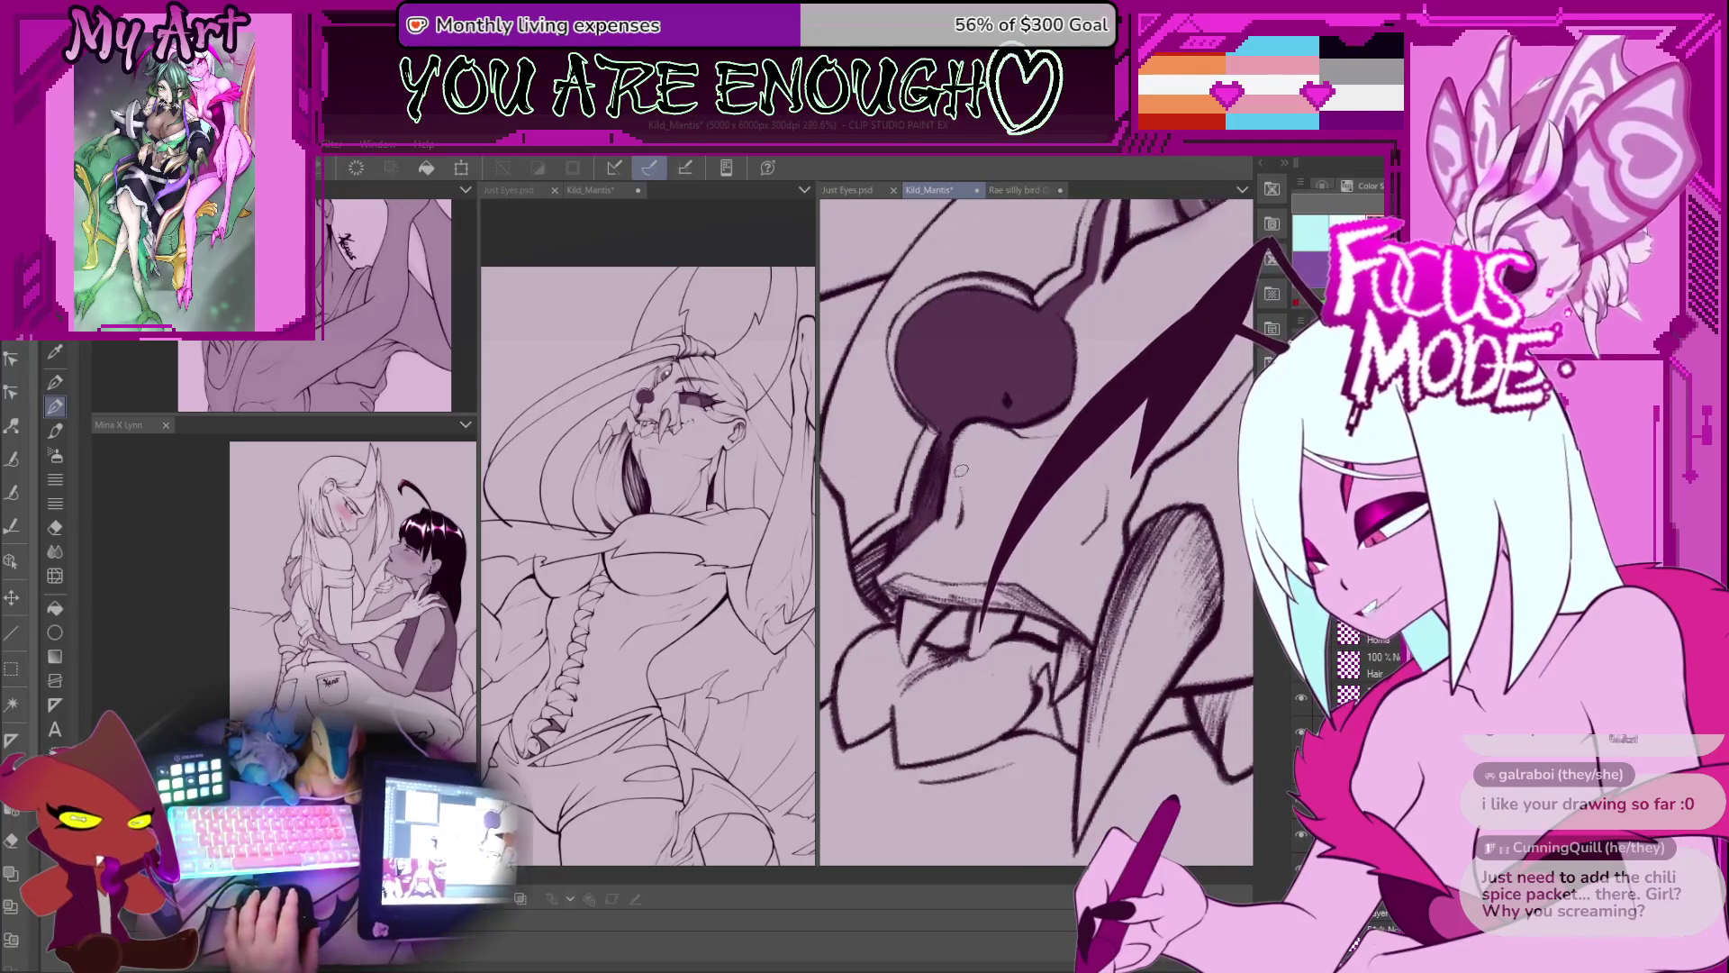
{"action": "scroll", "coordinate": [995, 522], "scroll_direction": "up", "scroll_amount": 1}
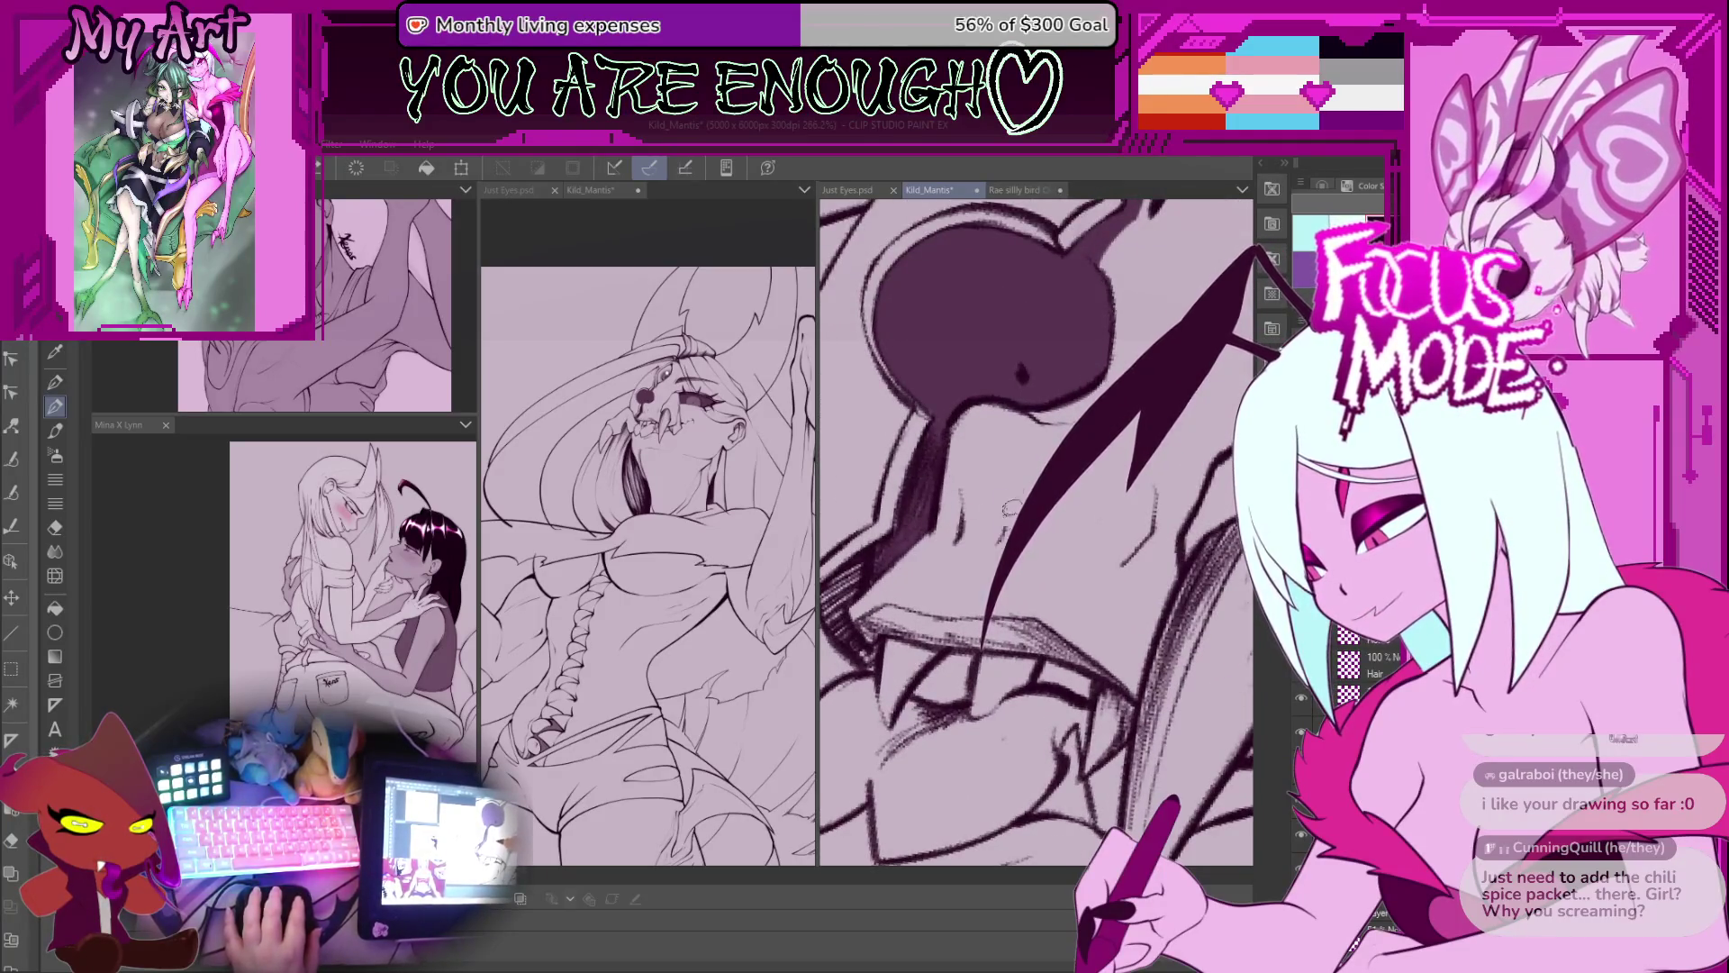
{"action": "key", "text": "asciicircum"}
{"action": "key", "text": "asciicircum"}
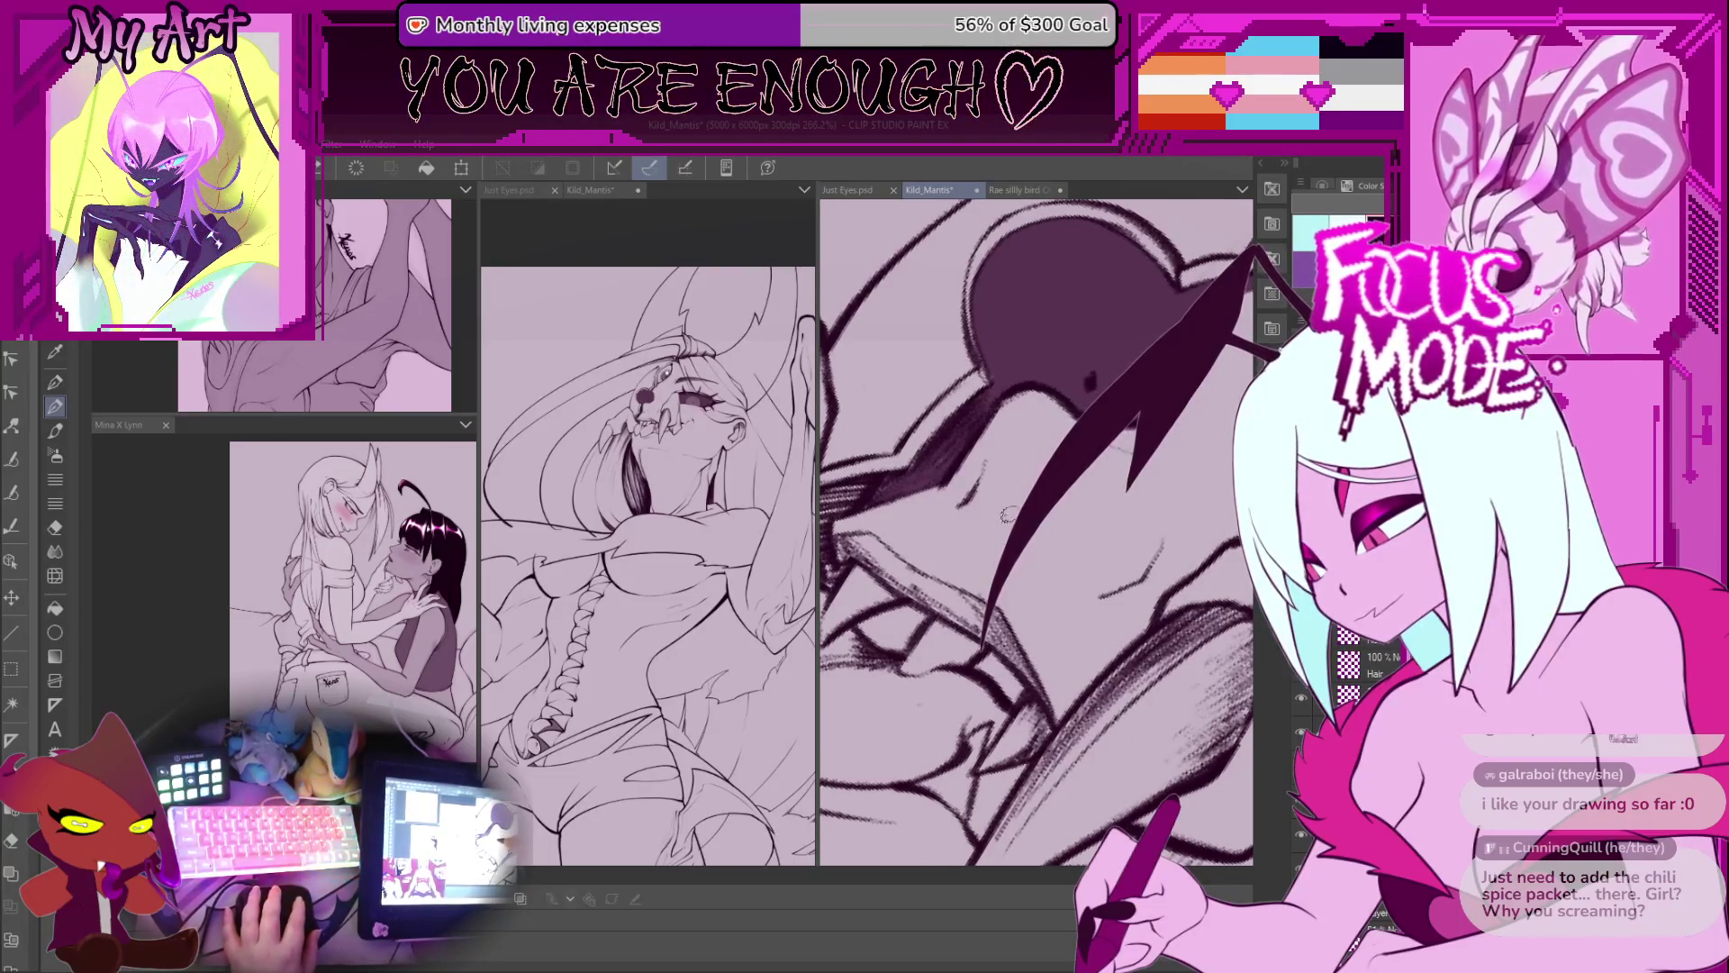
{"action": "key", "text": "minus"}
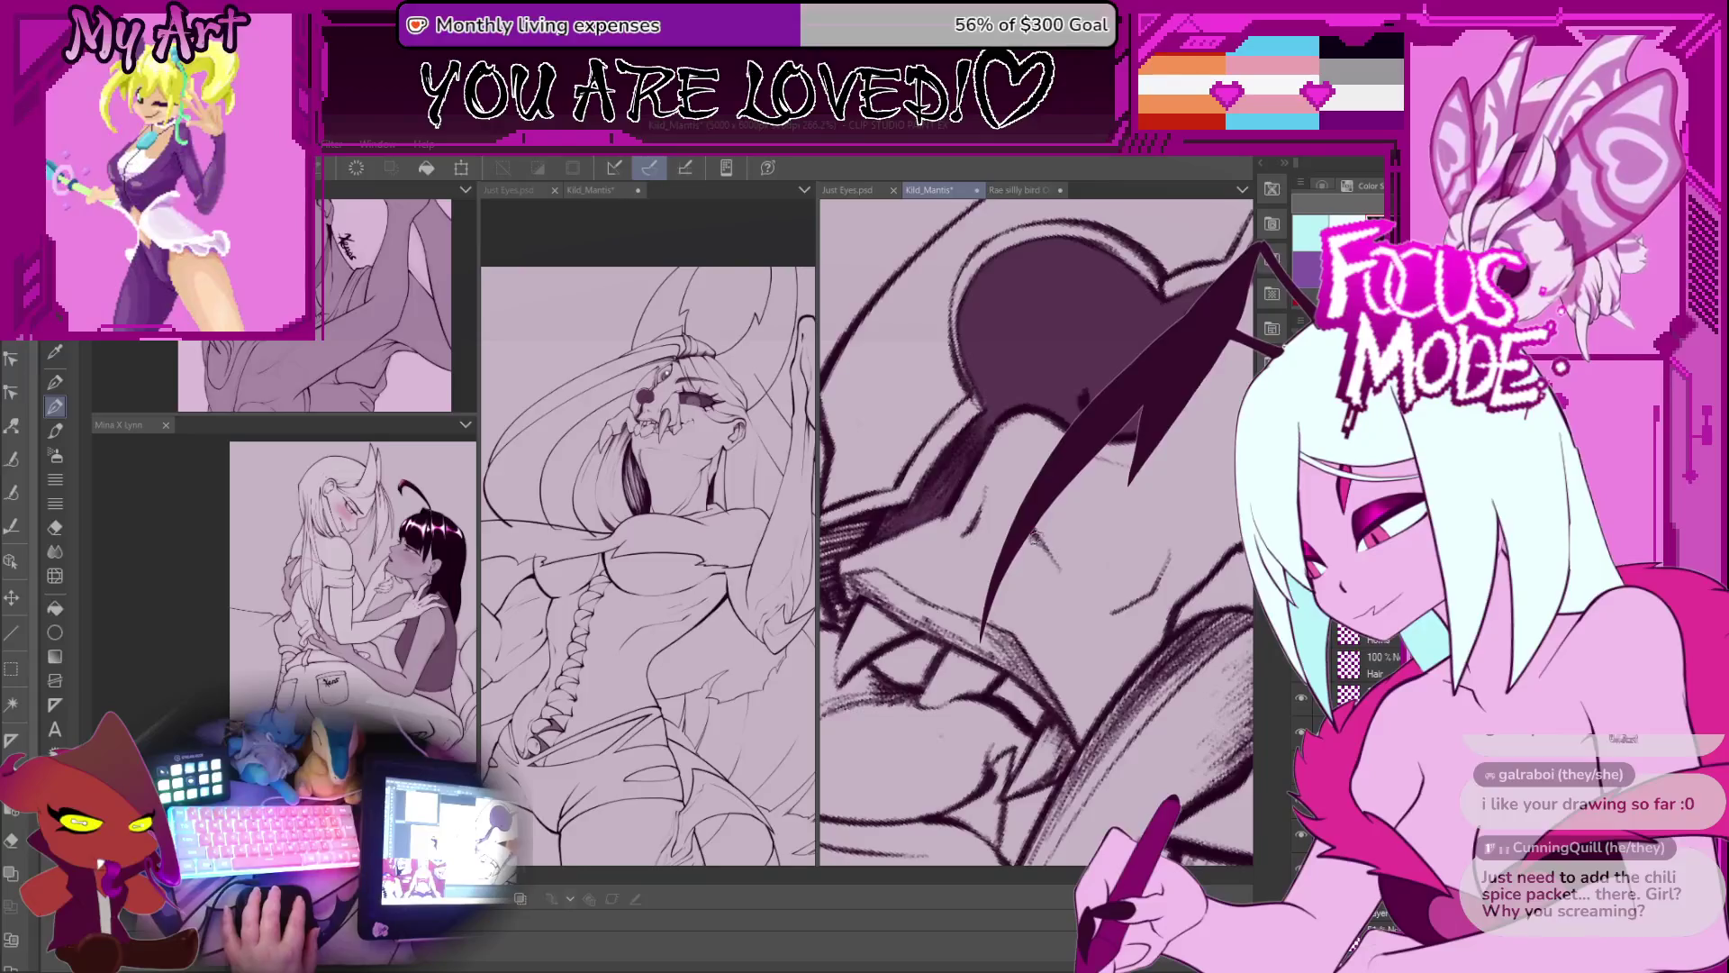
Step: Bring the upper face and the mantis mask's eye into close-up view
{"action": "scroll", "coordinate": [1036, 532], "scroll_direction": "down", "scroll_amount": 5}
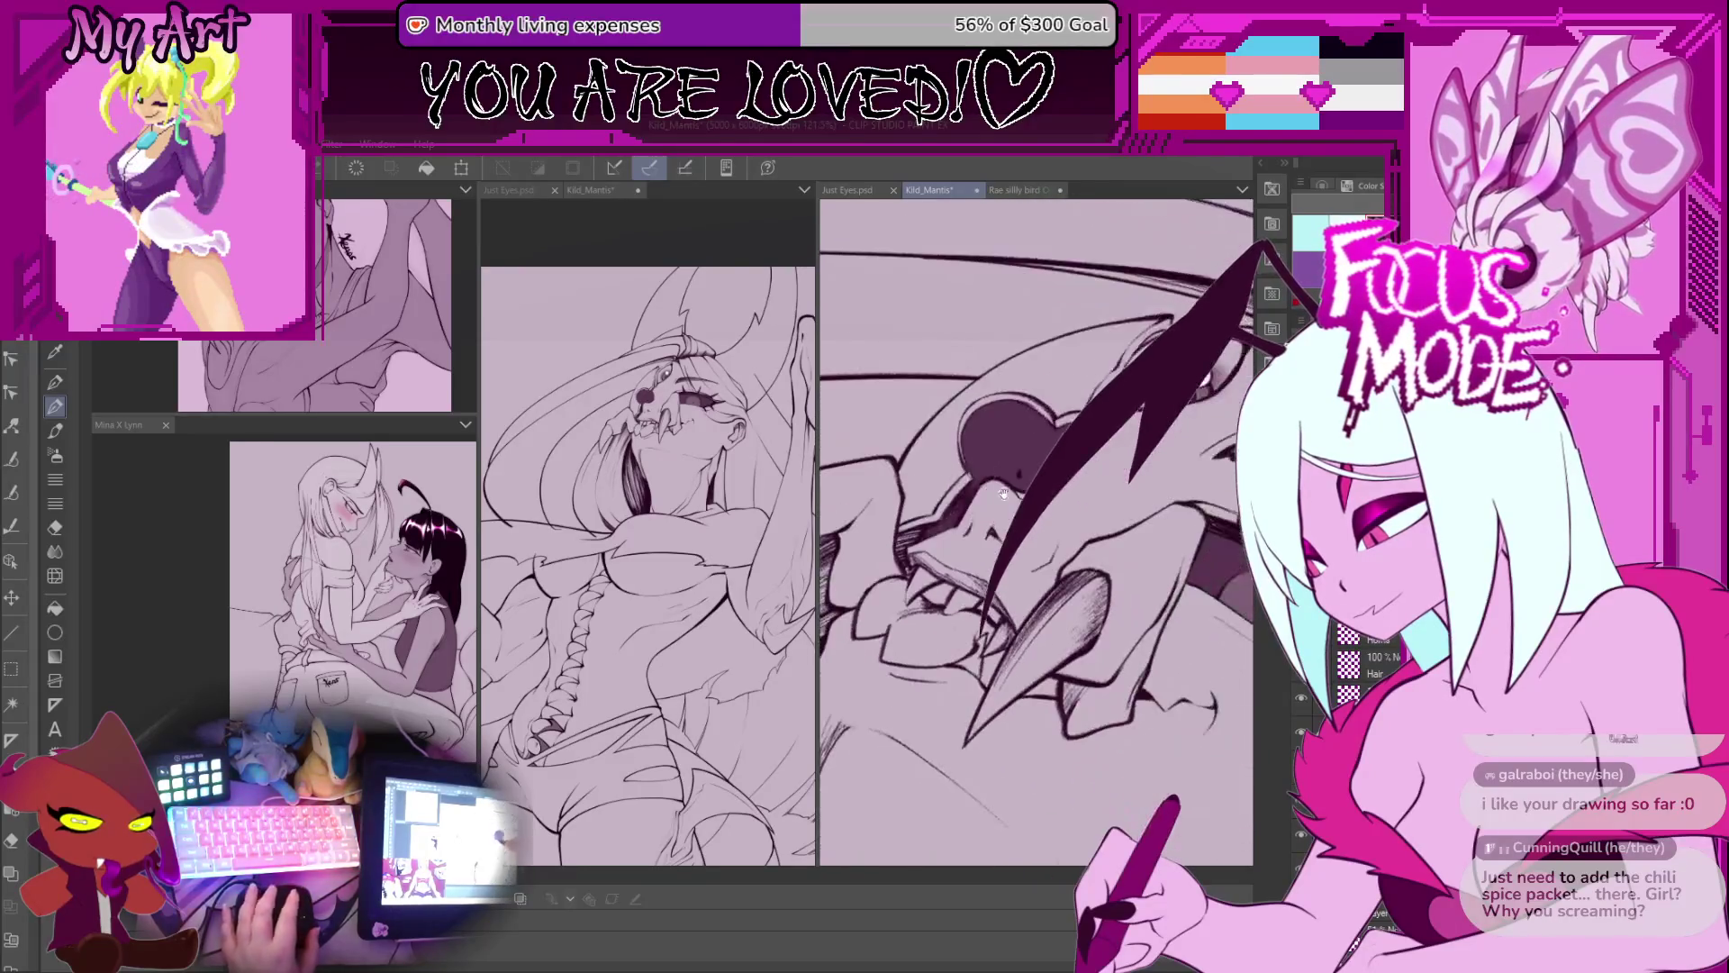
{"action": "left_click_drag", "start_coordinate": [1009, 490], "coordinate": [987, 608]}
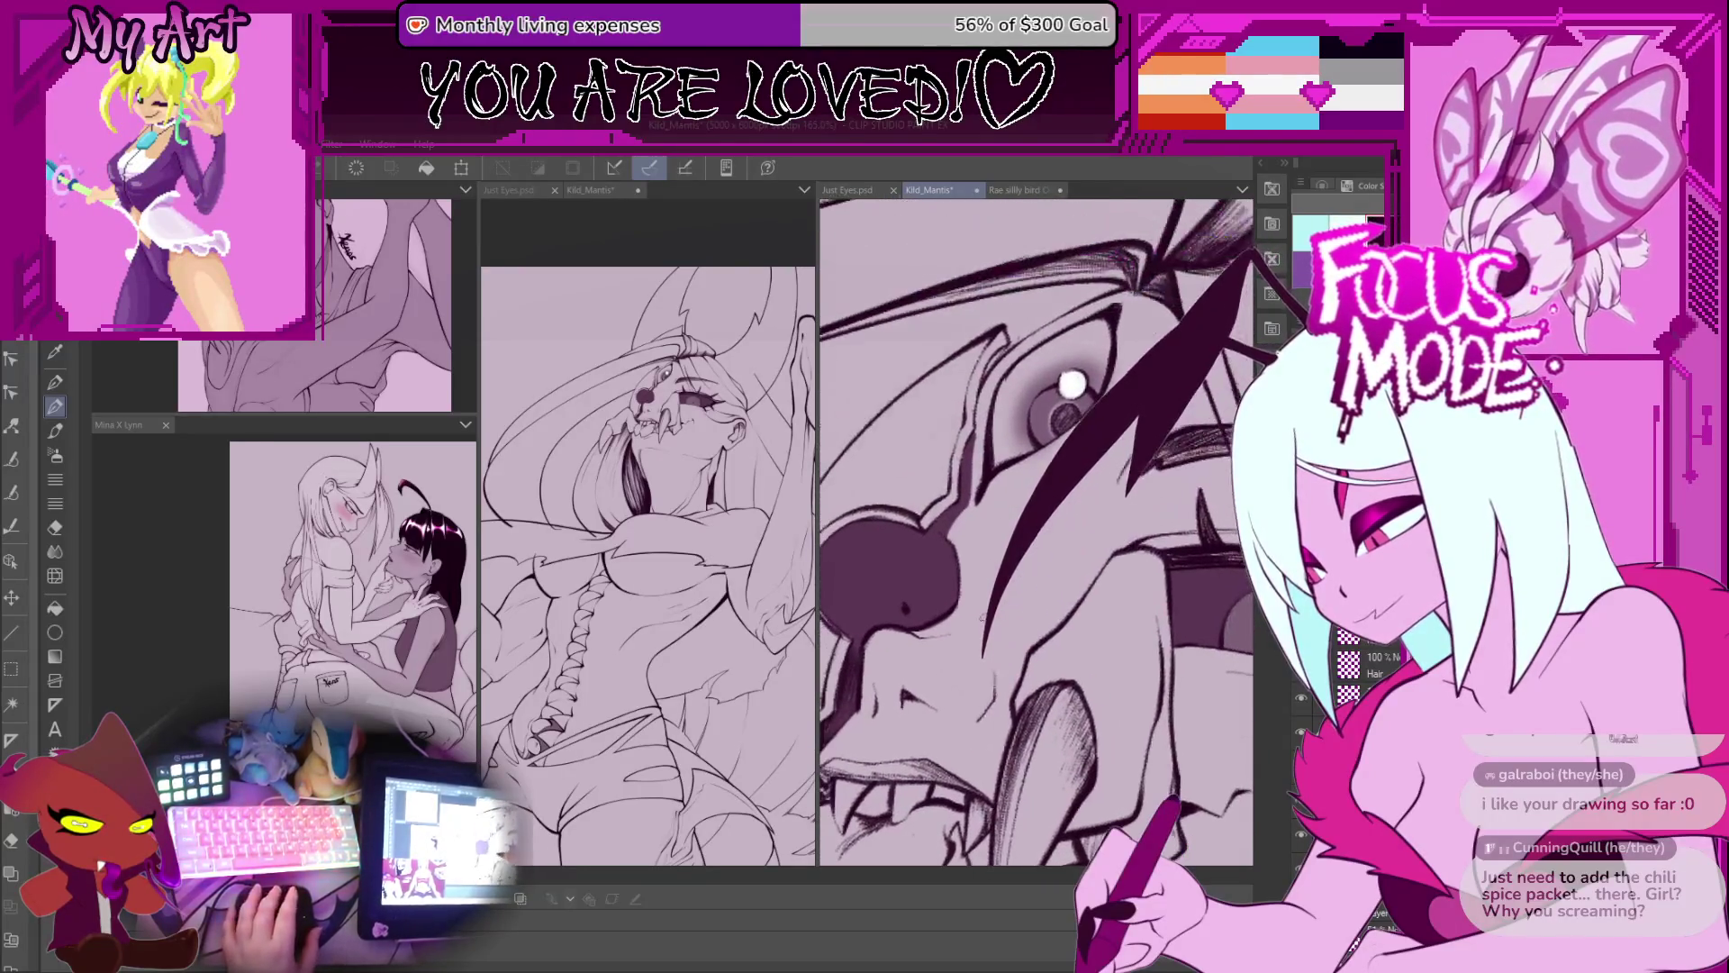
{"action": "scroll", "coordinate": [985, 586], "scroll_direction": "up", "scroll_amount": 2}
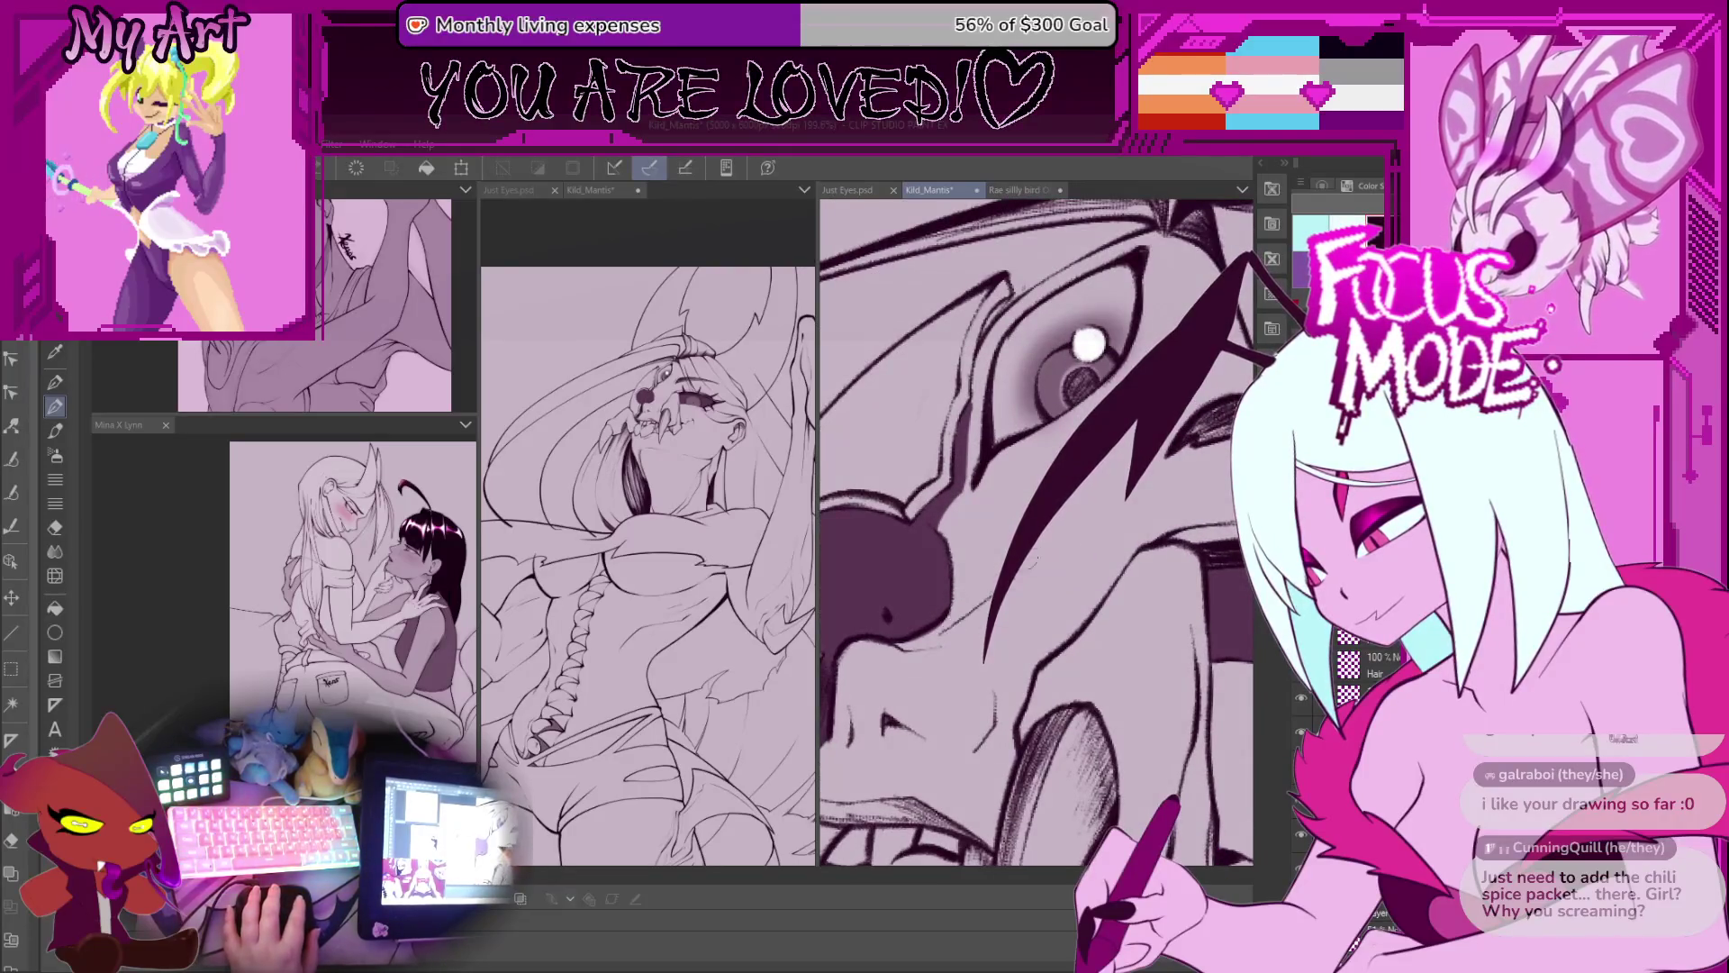
{"action": "scroll", "coordinate": [991, 640], "scroll_direction": "down", "scroll_amount": 2}
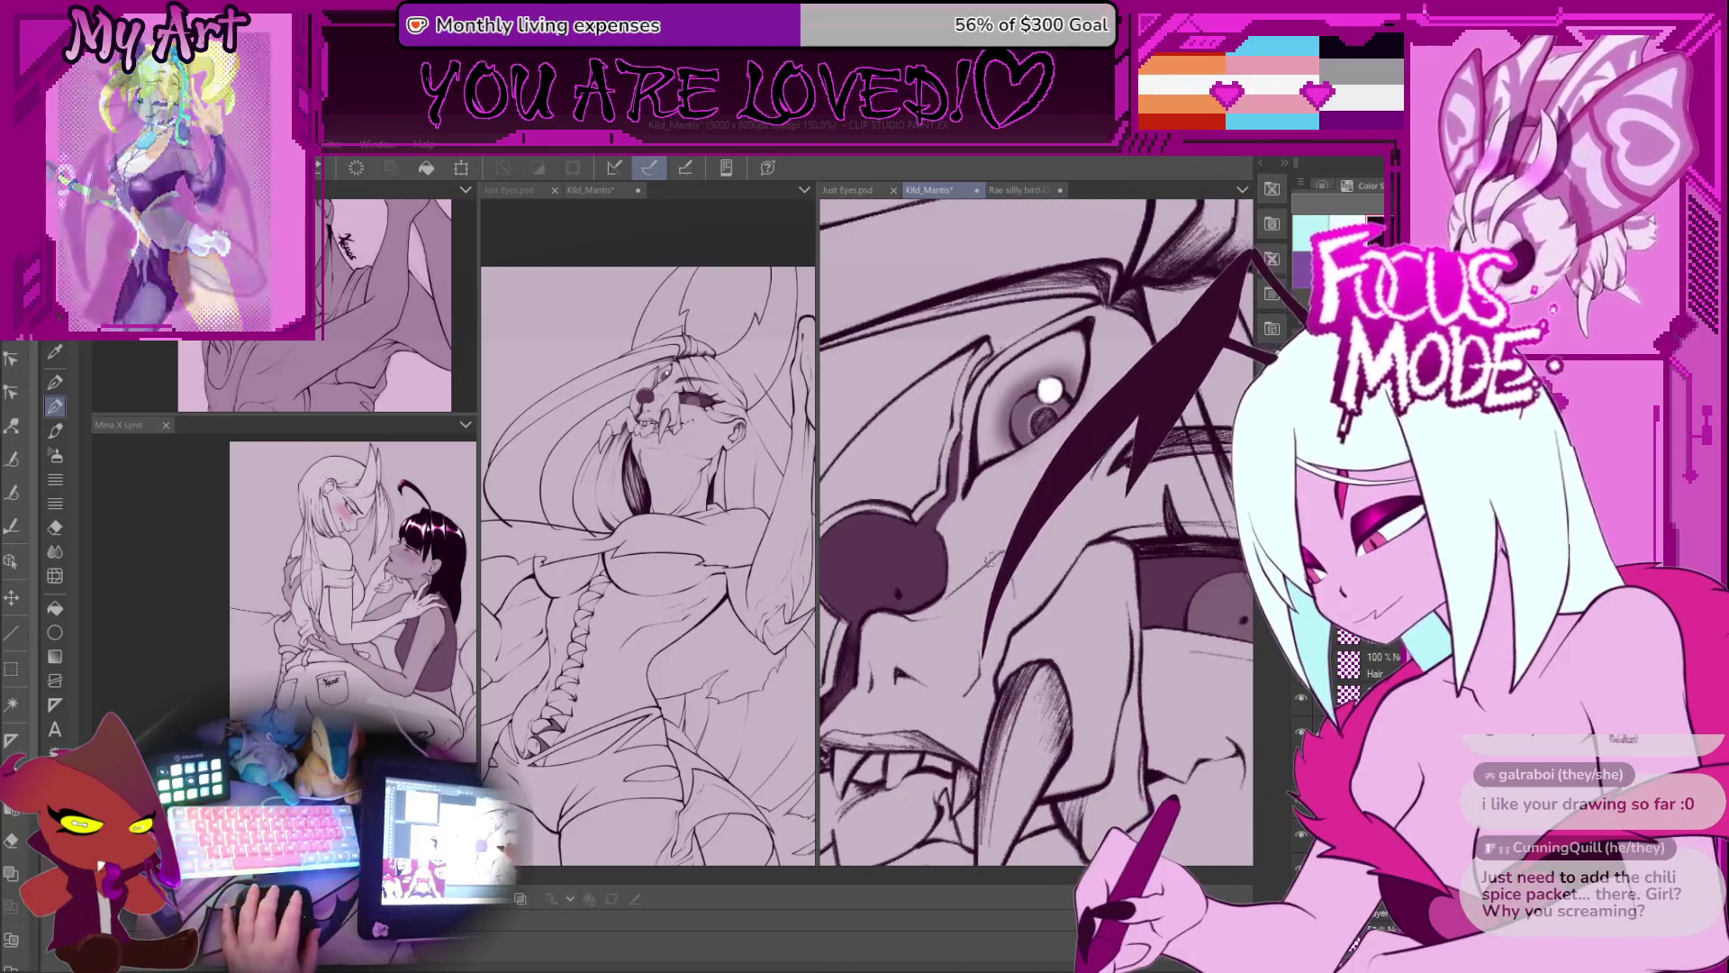
{"action": "scroll", "coordinate": [990, 553], "scroll_direction": "up", "scroll_amount": 1}
{"action": "scroll", "coordinate": [979, 601], "scroll_direction": "up", "scroll_amount": 1}
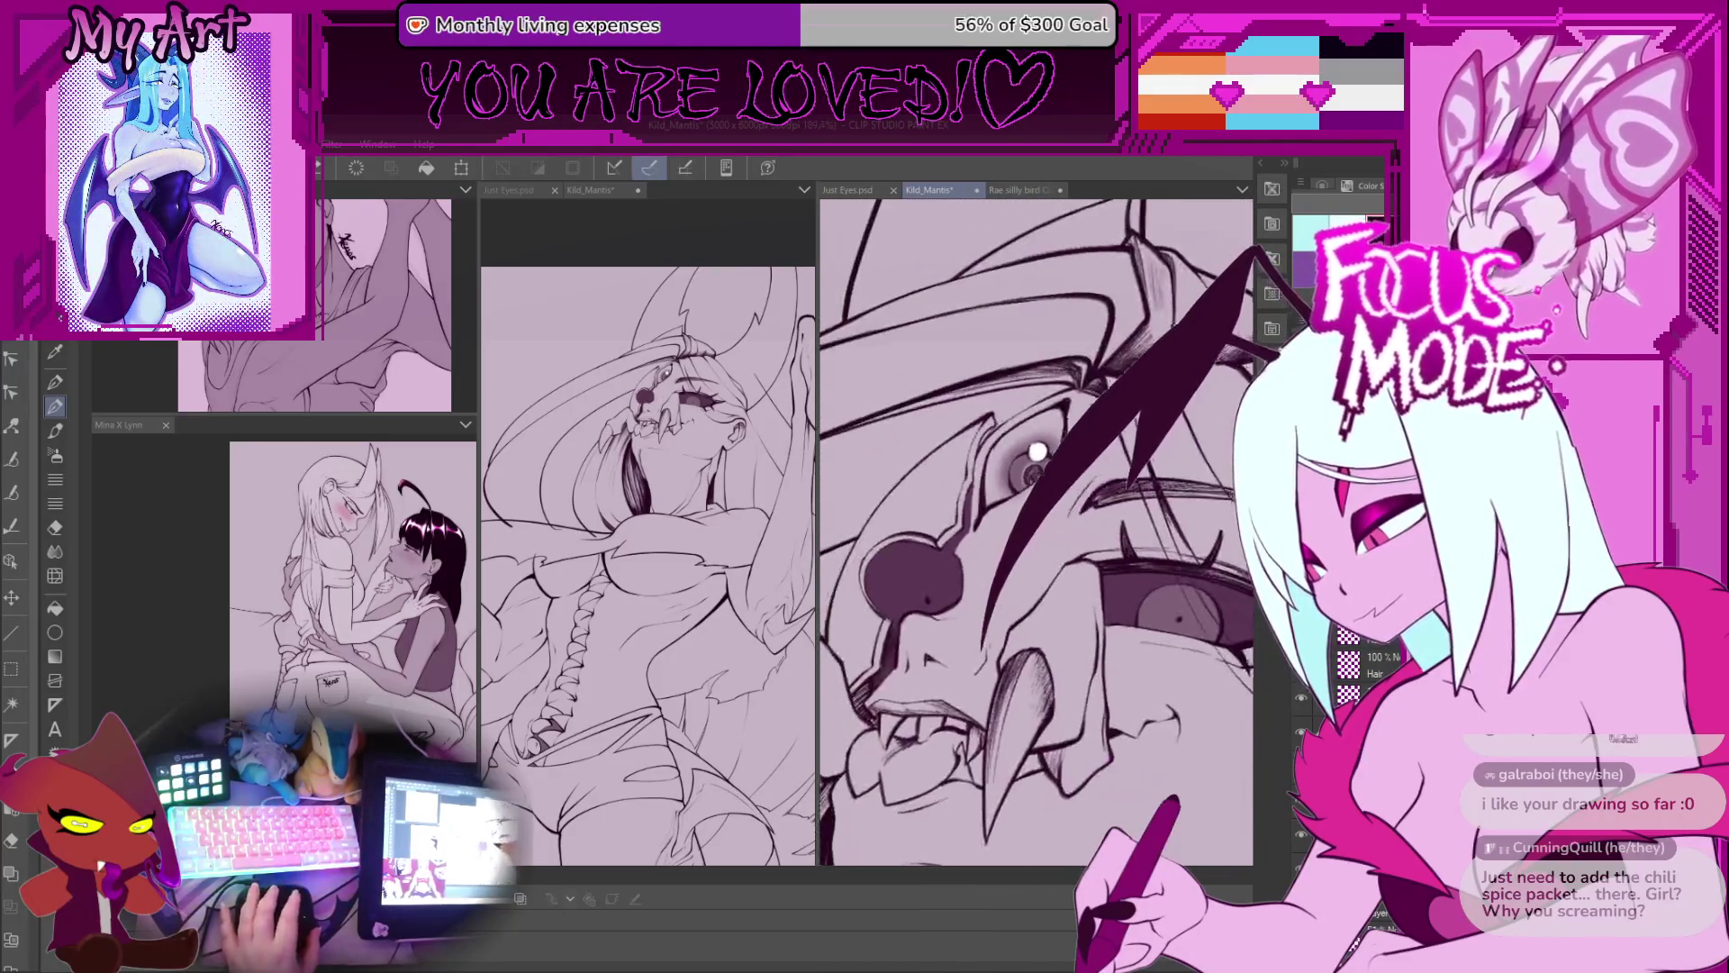
{"action": "scroll", "coordinate": [972, 571], "scroll_direction": "down", "scroll_amount": 1}
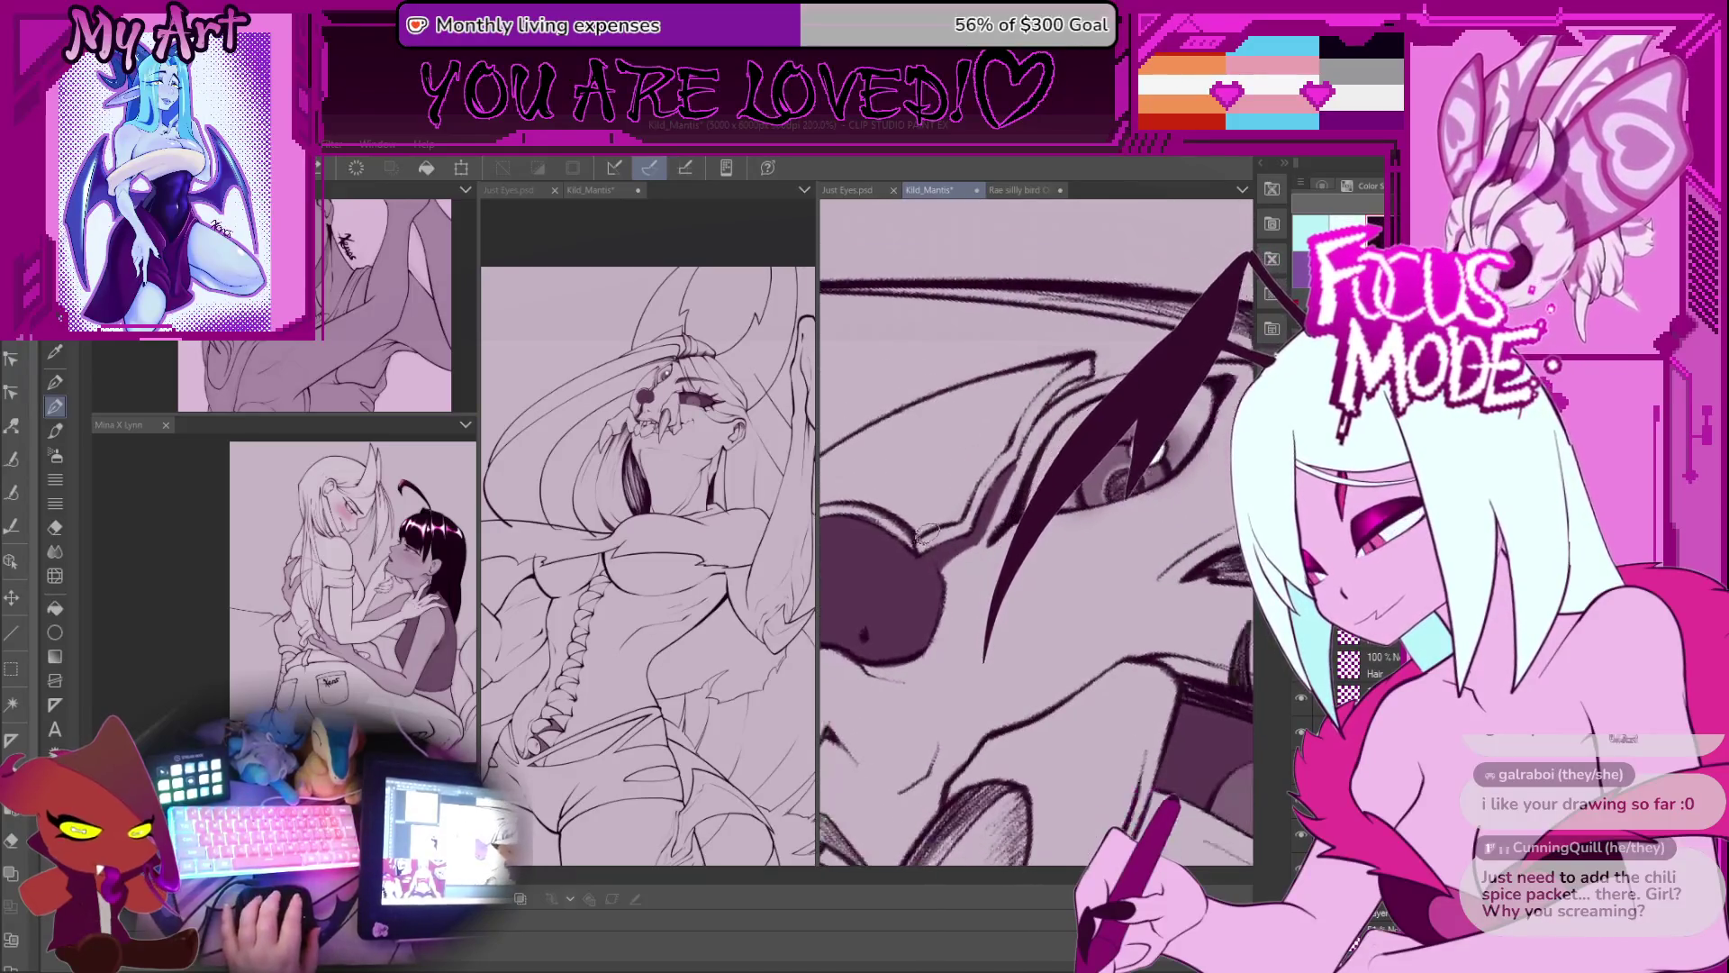
{"action": "left_click_drag", "start_coordinate": [963, 562], "coordinate": [990, 570]}
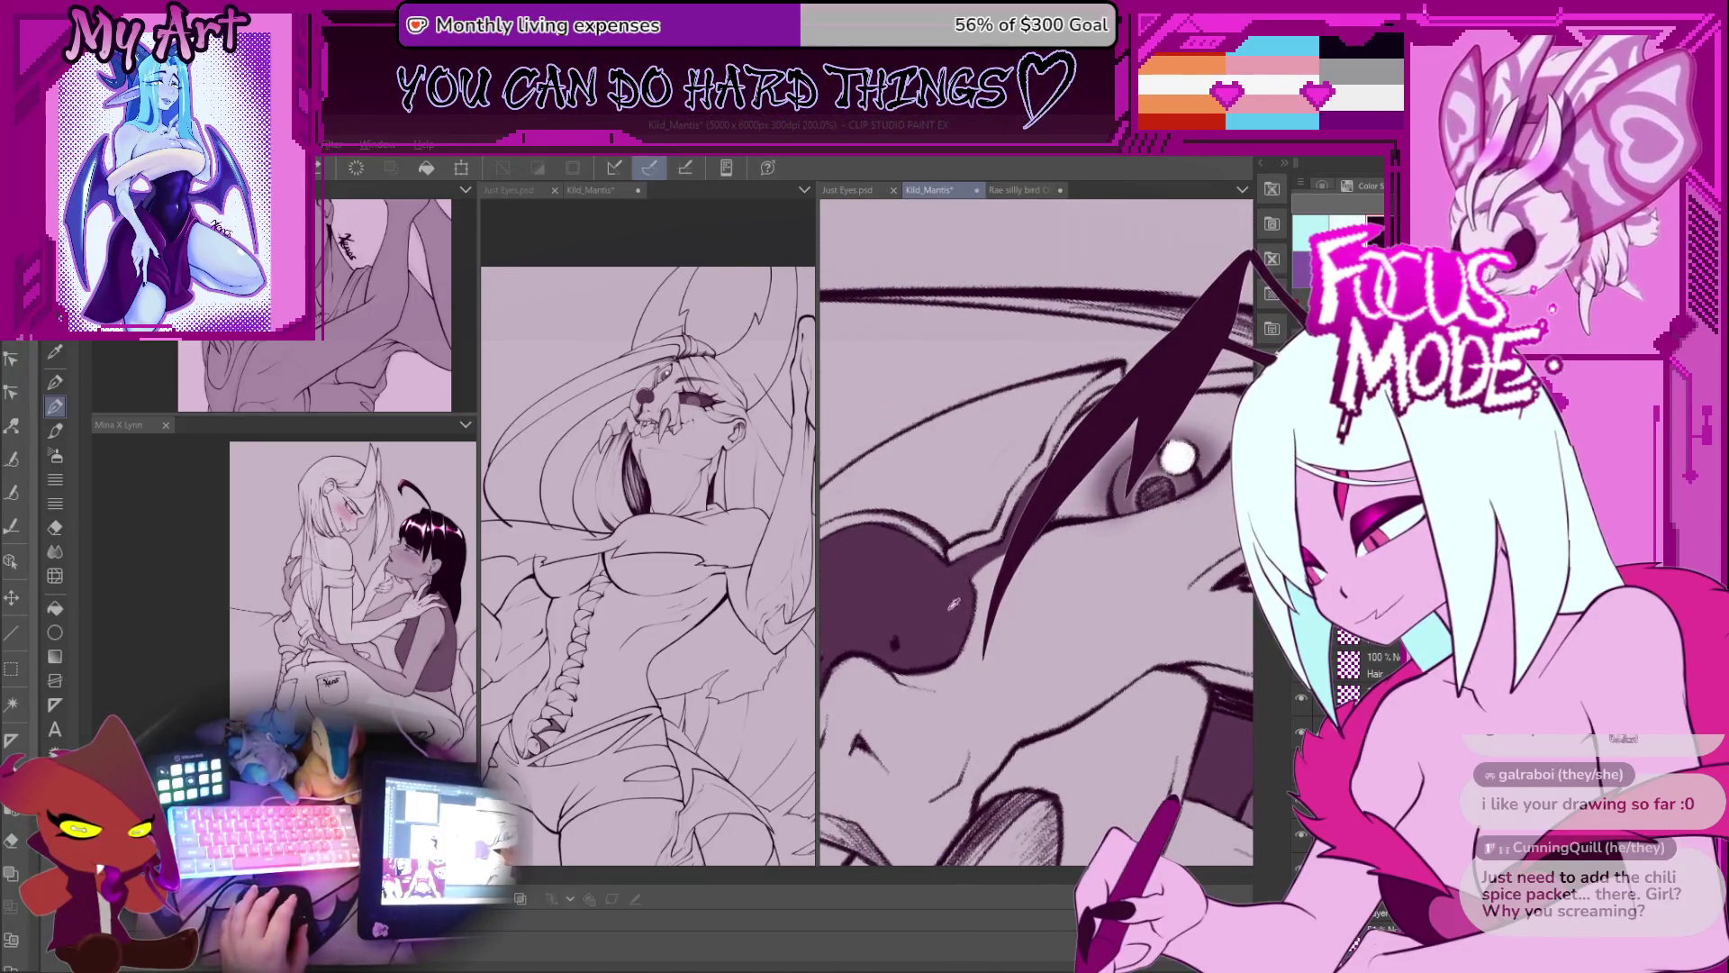
{"action": "scroll", "coordinate": [947, 626], "scroll_direction": "up", "scroll_amount": 1}
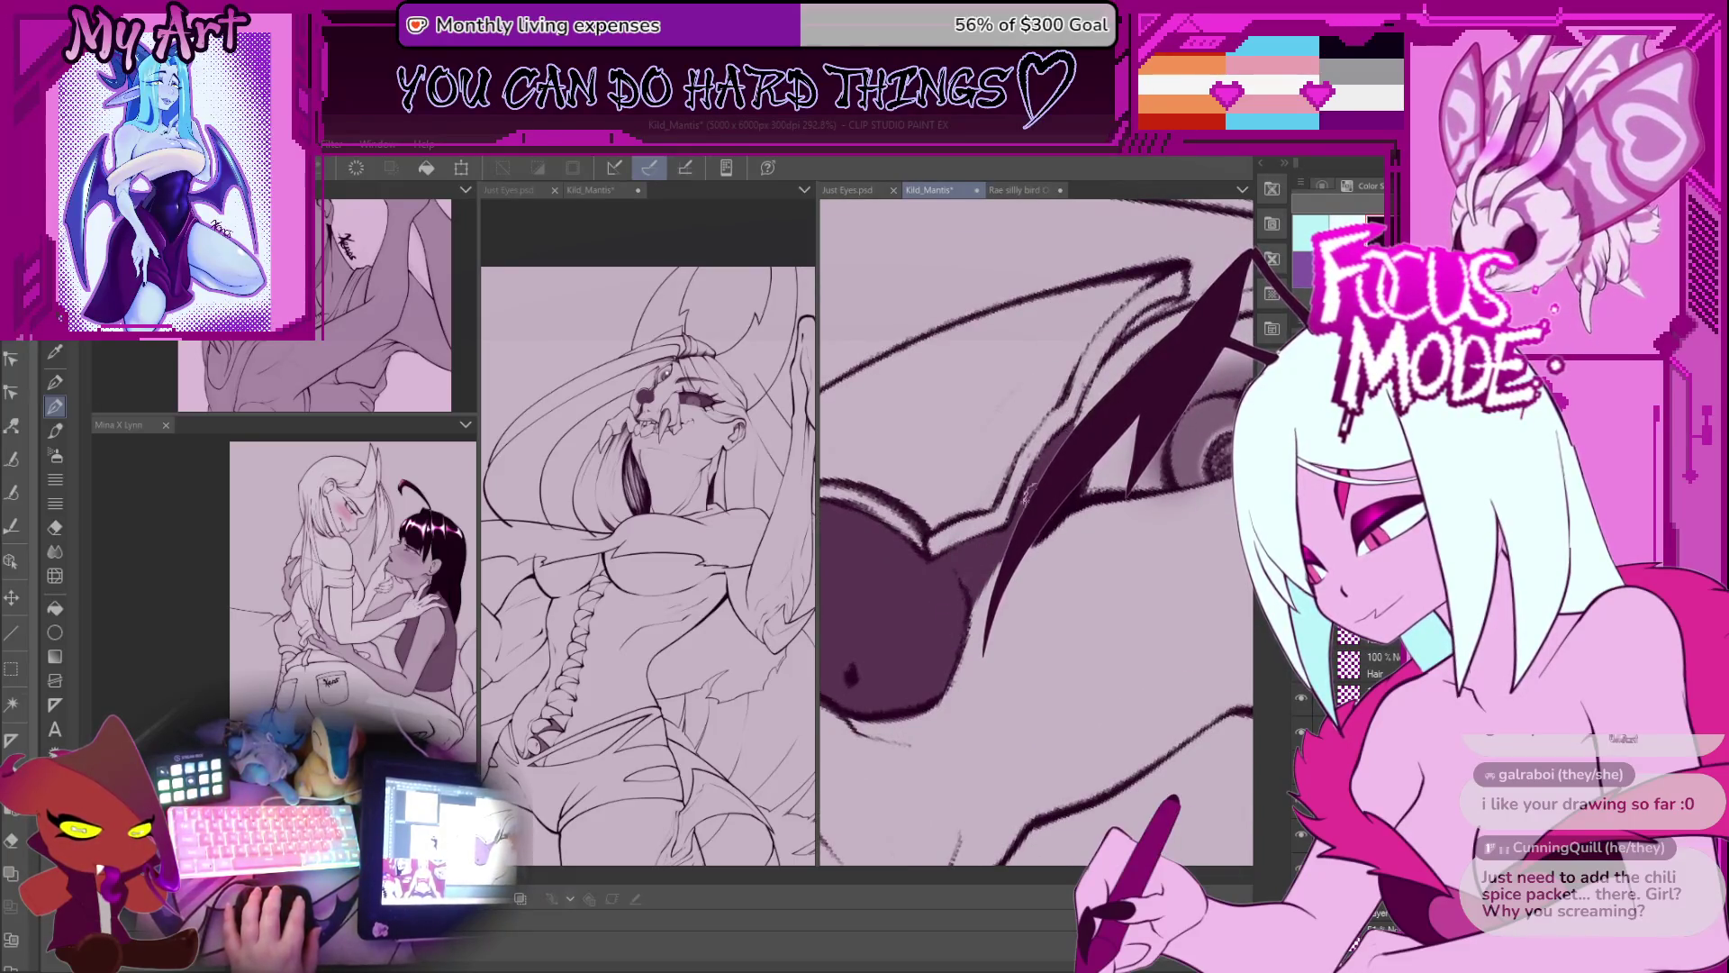
Step: Draw a long stroke over the brow, undo it, and zoom to check the eye area
{"action": "mouse_move", "coordinate": [1036, 504]}
{"action": "left_mouse_down"}
{"action": "mouse_move", "coordinate": [1023, 567]}
{"action": "mouse_move", "coordinate": [991, 558]}
{"action": "mouse_move", "coordinate": [959, 468]}
{"action": "left_mouse_up"}
{"action": "mouse_move", "coordinate": [1243, 594]}
{"action": "left_mouse_down"}
{"action": "mouse_move", "coordinate": [1177, 600]}
{"action": "mouse_move", "coordinate": [1185, 554]}
{"action": "left_mouse_up"}
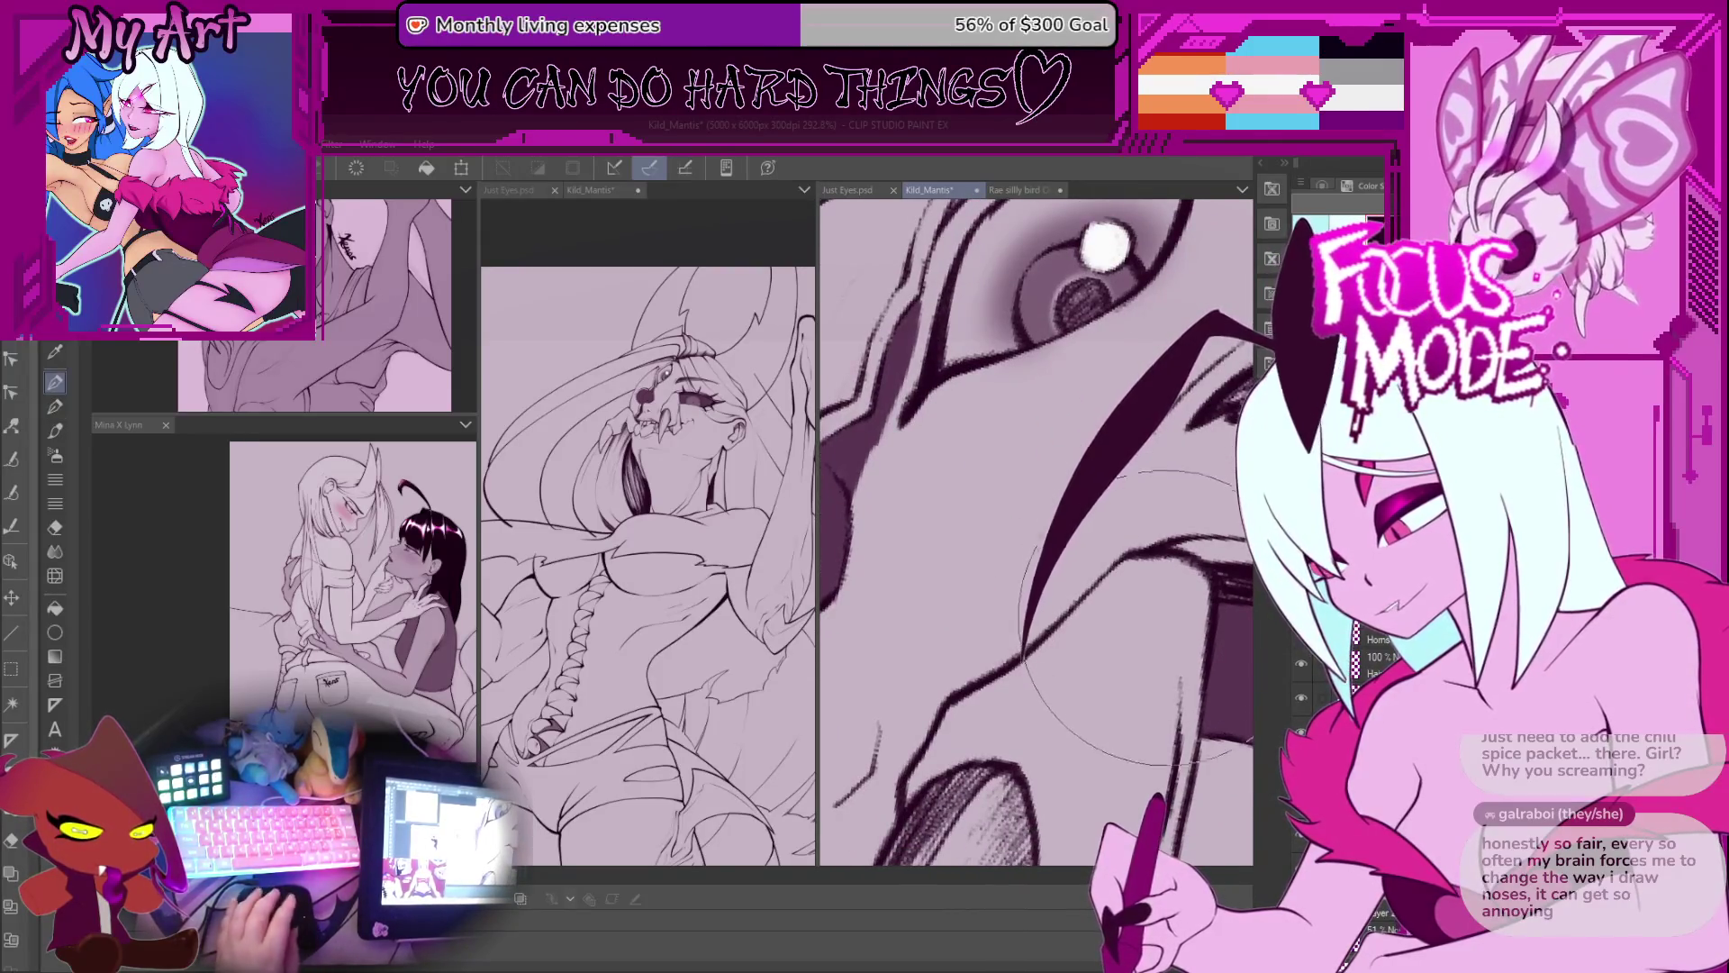
{"action": "left_click_drag", "start_coordinate": [1137, 612], "coordinate": [1039, 629]}
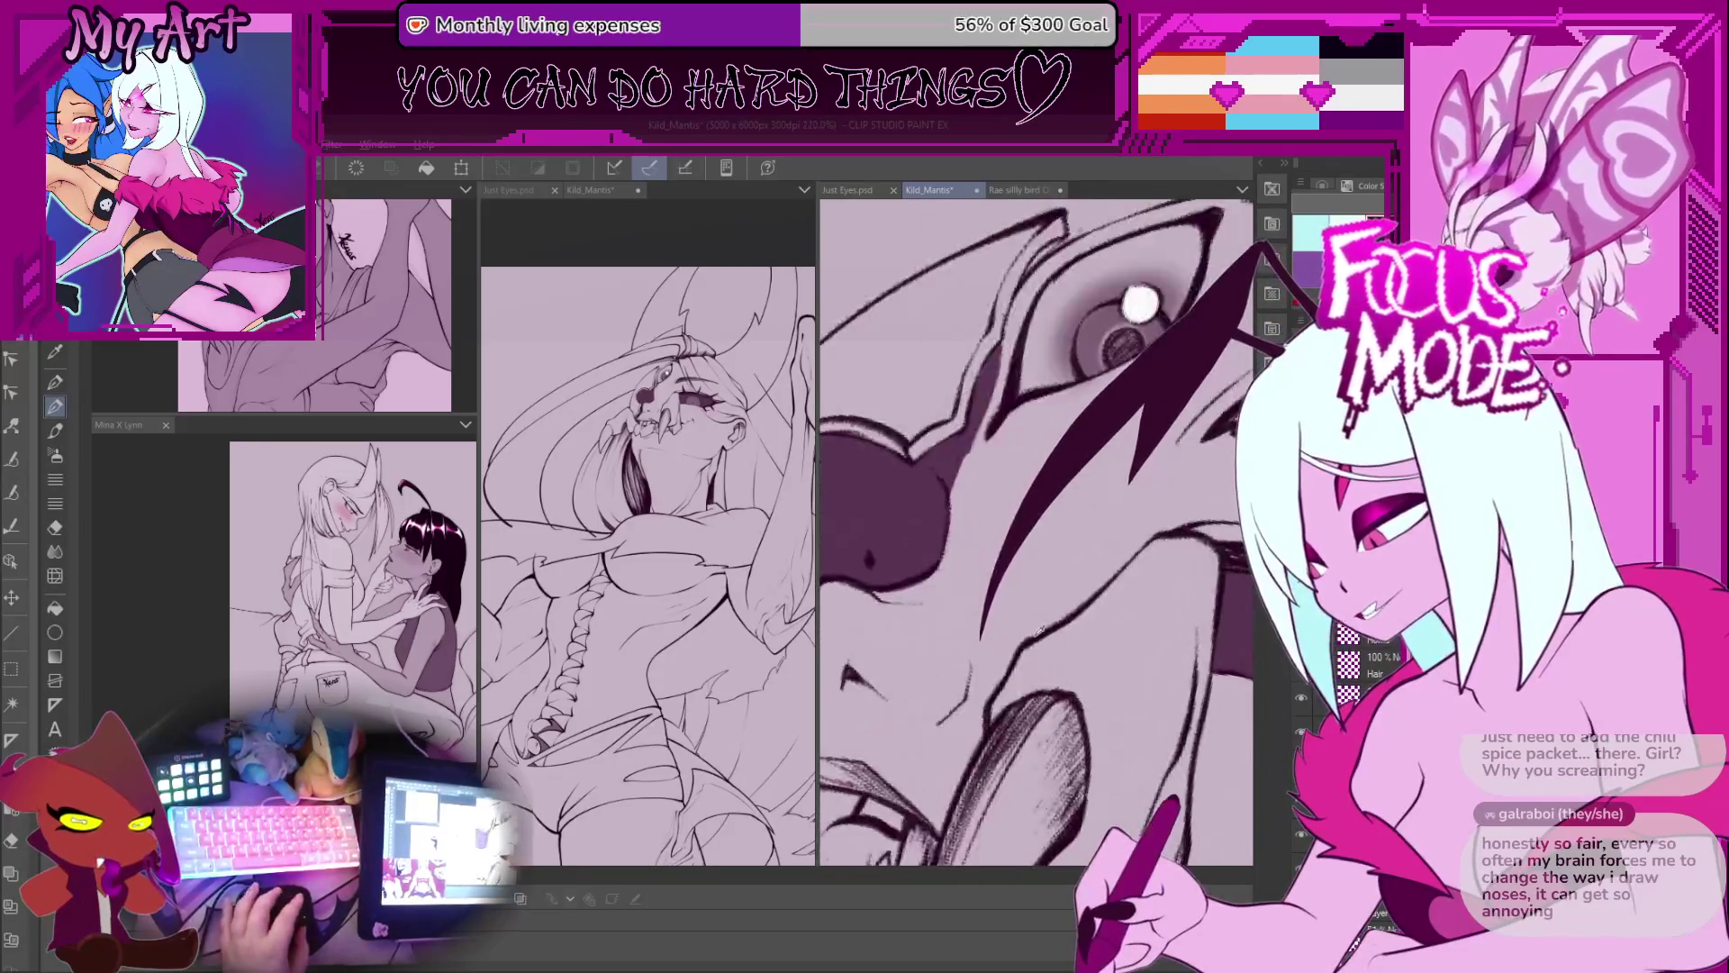
{"action": "key", "text": "ctrl+z"}
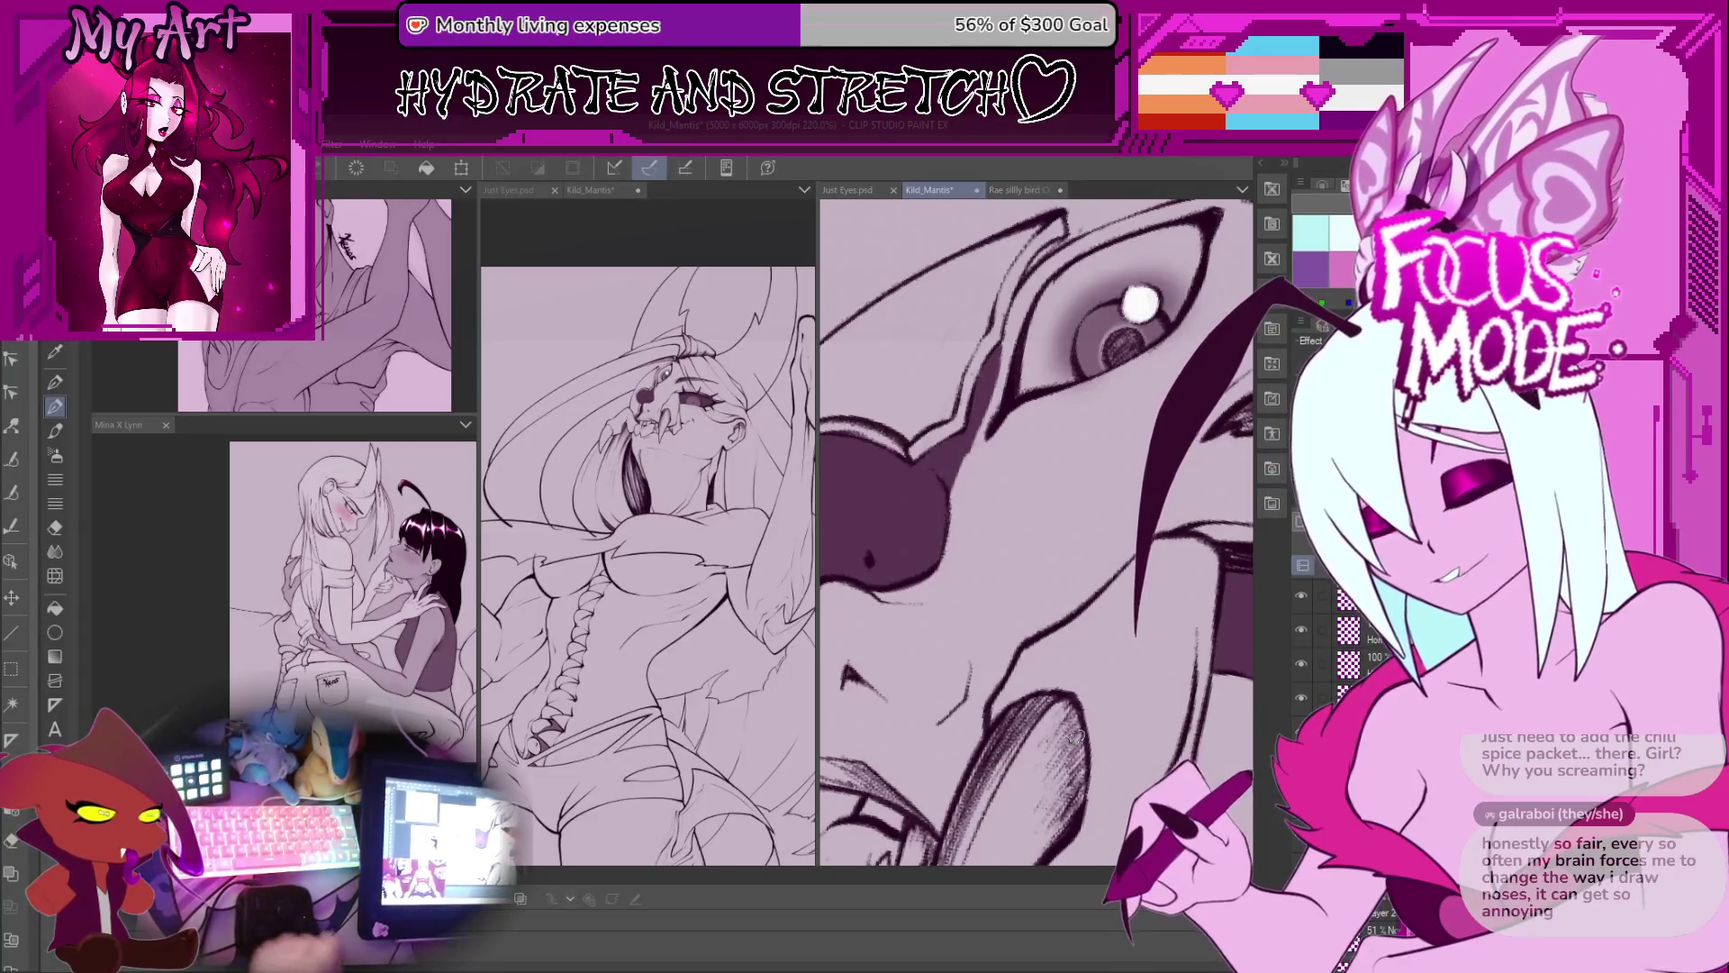
{"action": "scroll", "coordinate": [1039, 543], "scroll_direction": "down", "scroll_amount": 3}
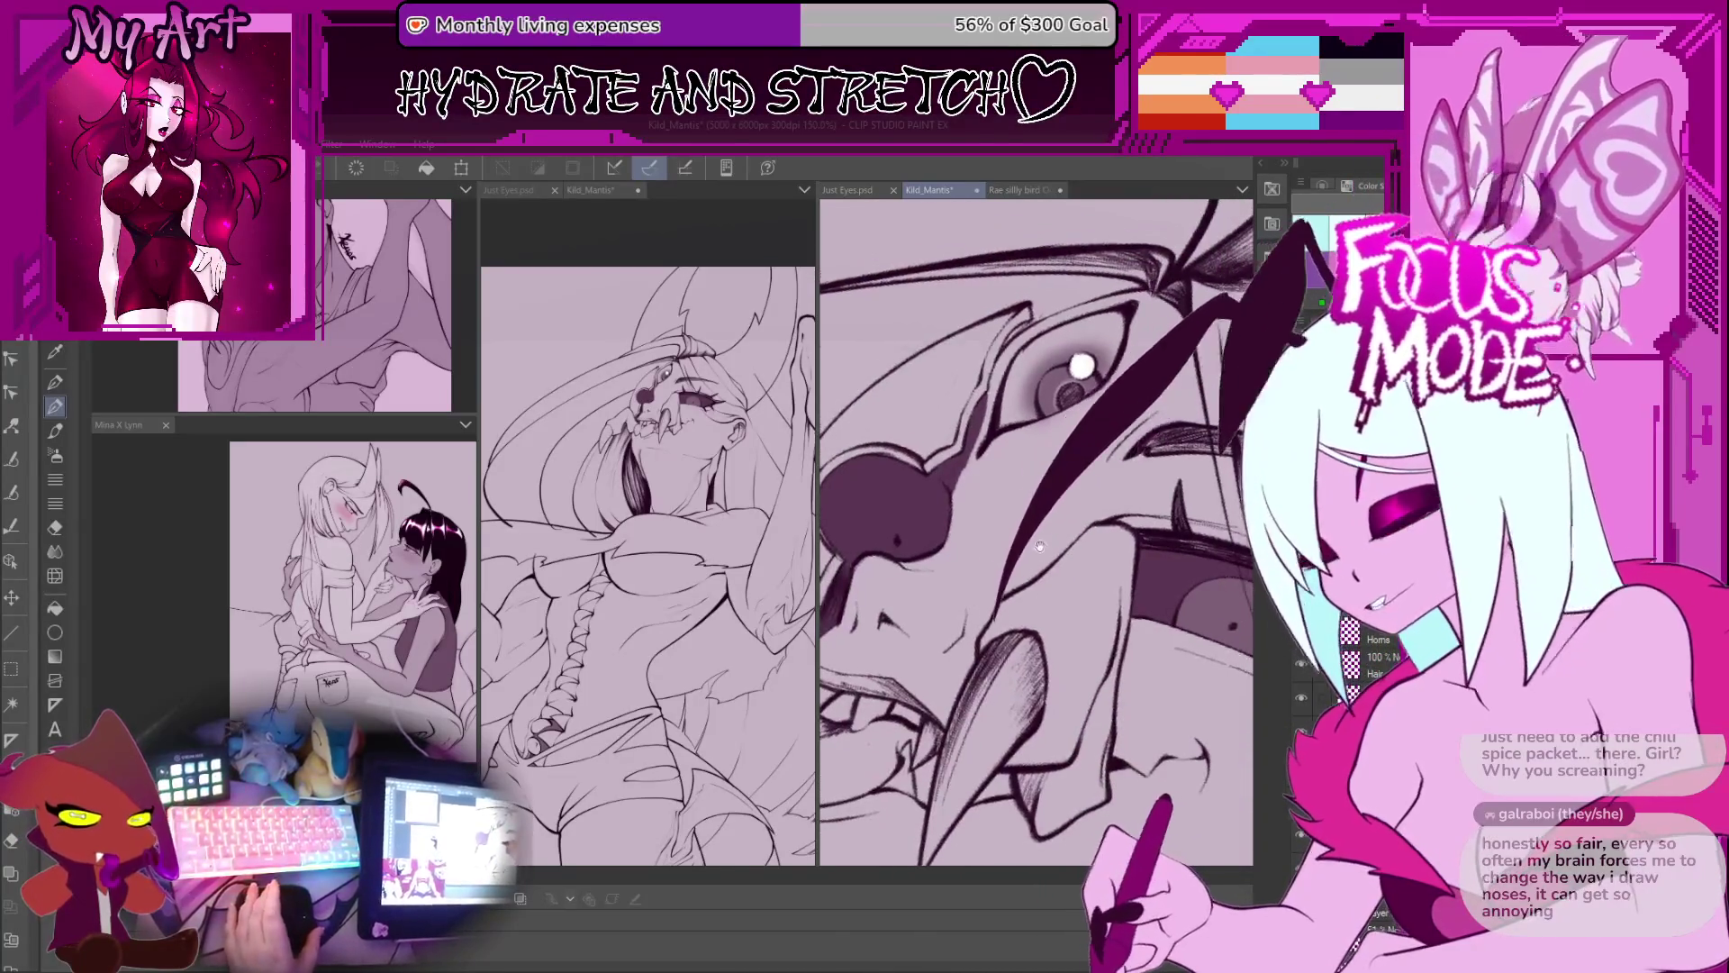
{"action": "scroll", "coordinate": [1039, 543], "scroll_direction": "up", "scroll_amount": 4}
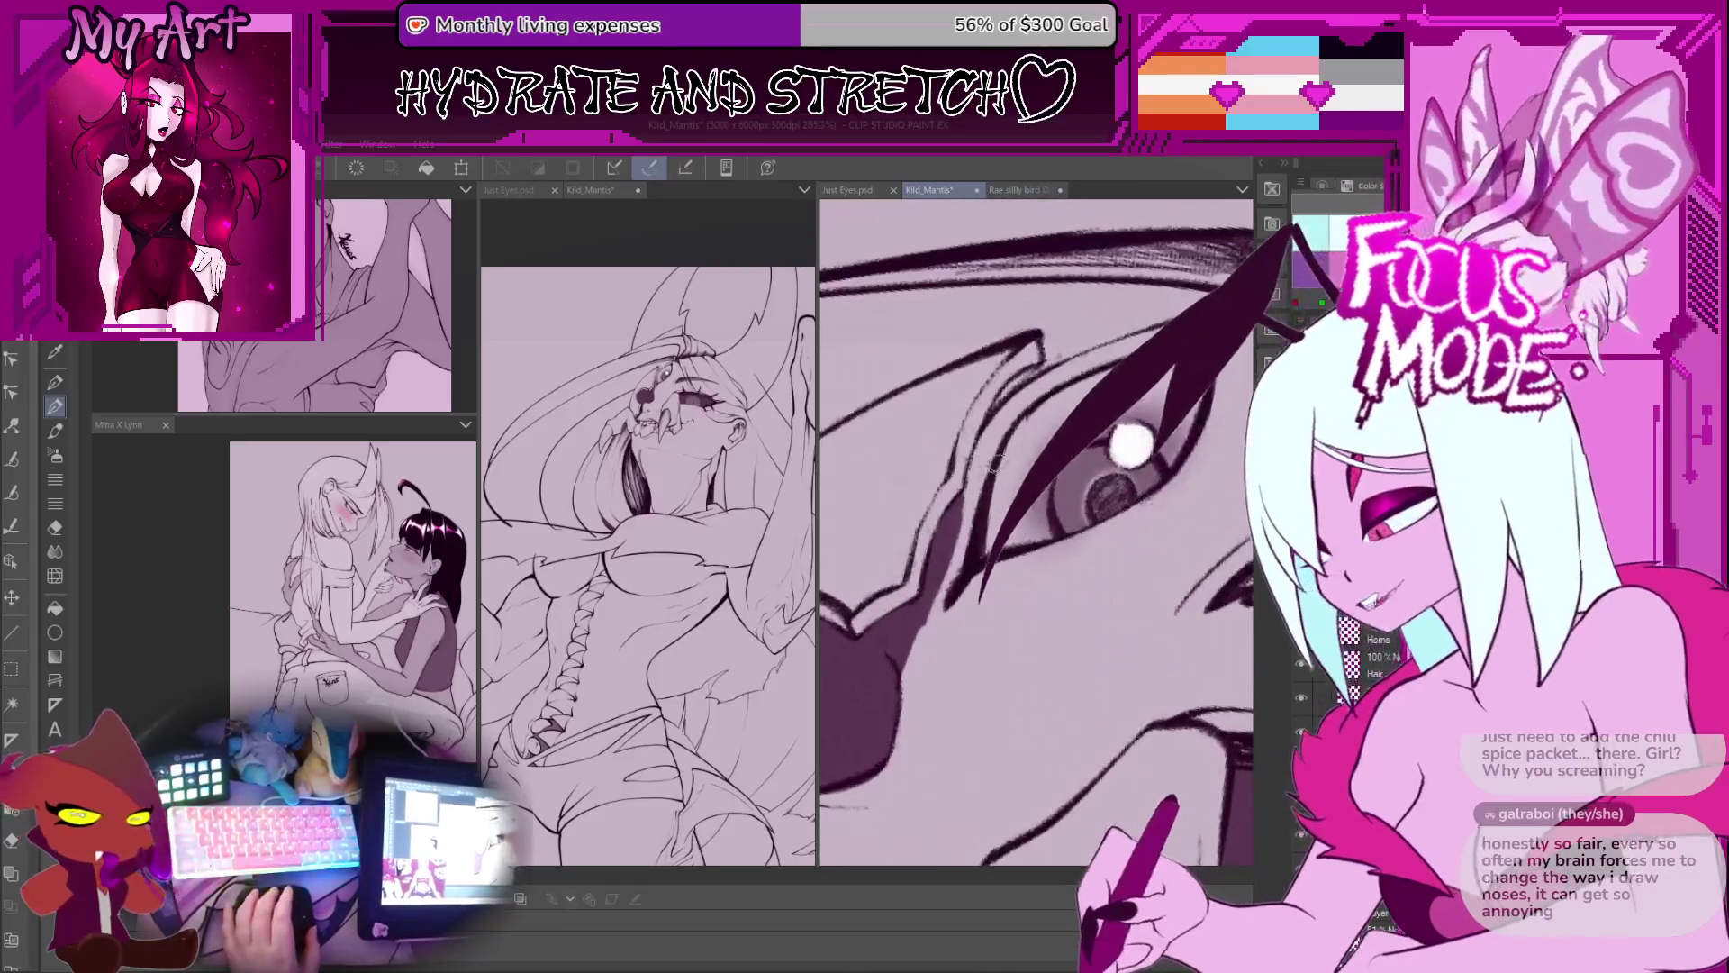
{"action": "scroll", "coordinate": [994, 463], "scroll_direction": "up", "scroll_amount": 1}
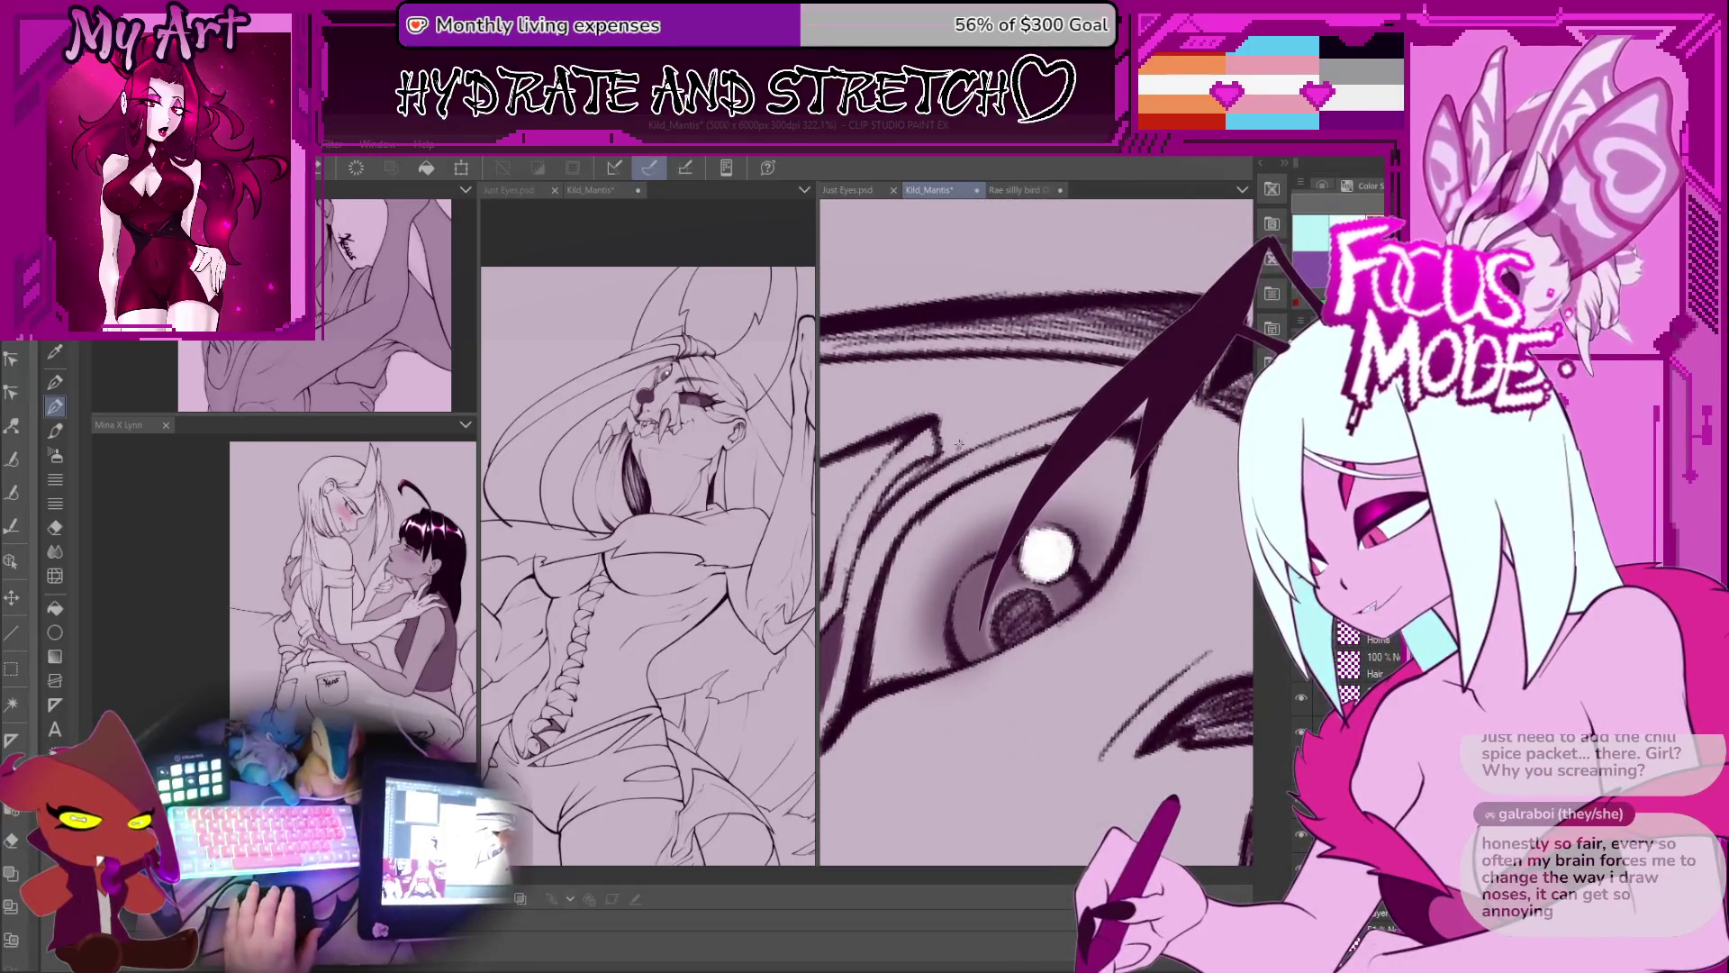
{"action": "scroll", "coordinate": [962, 438], "scroll_direction": "down", "scroll_amount": 4}
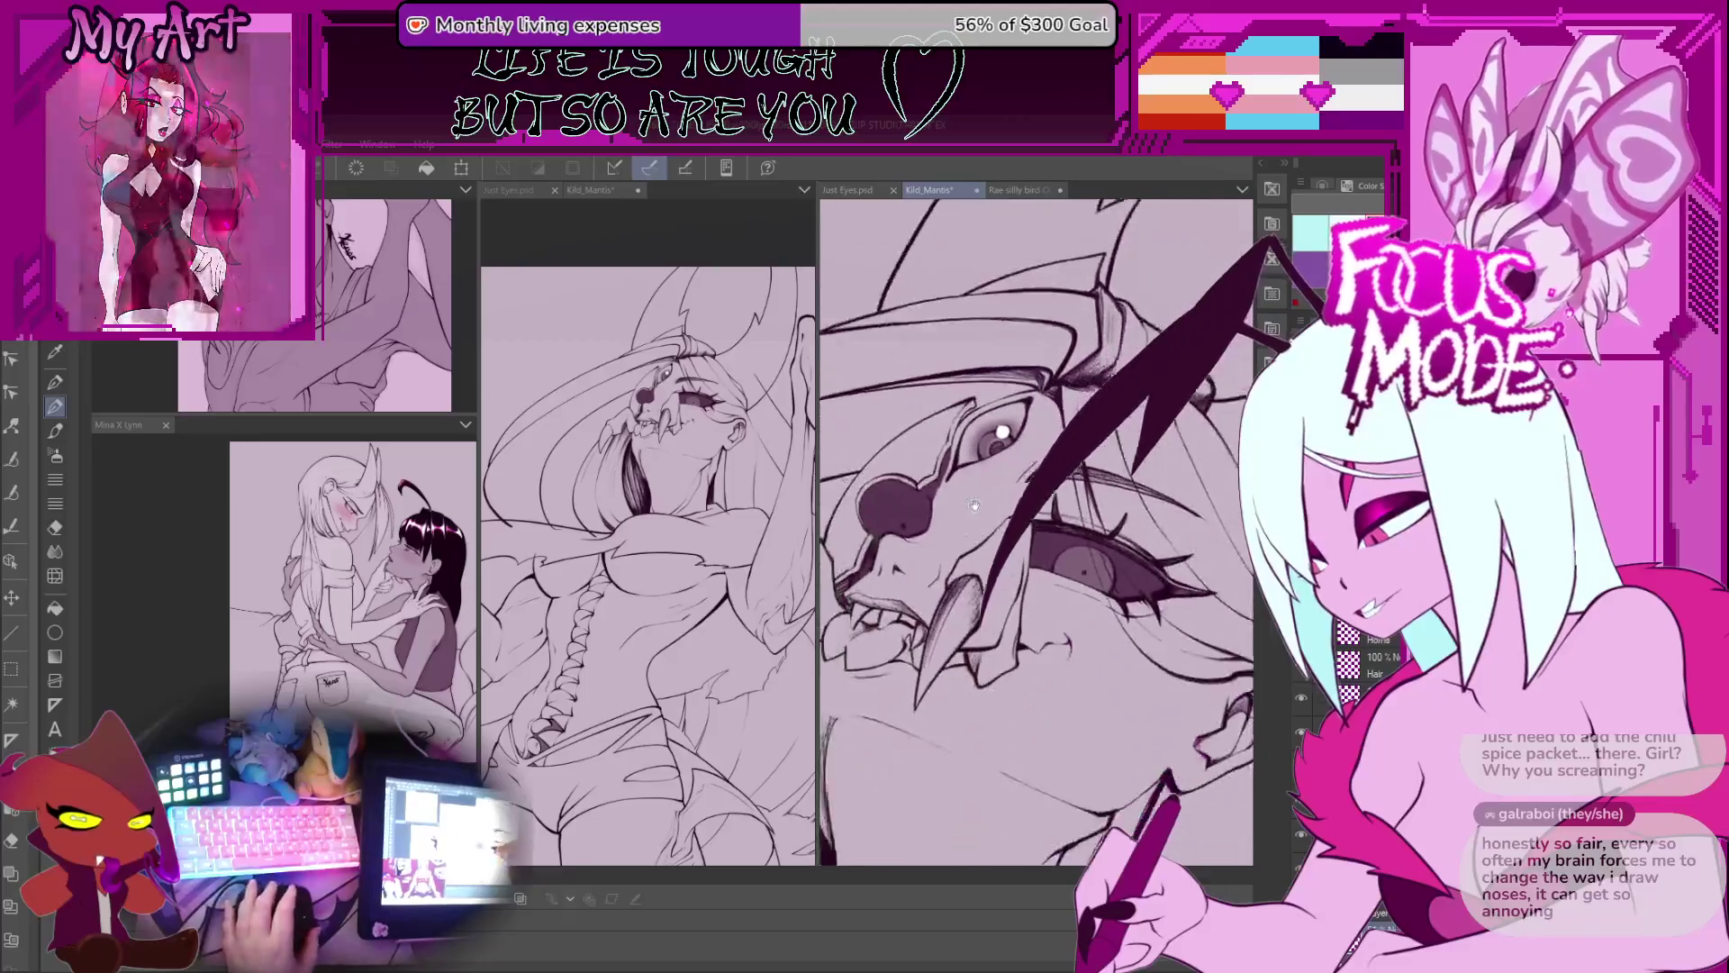
{"action": "scroll", "coordinate": [1056, 437], "scroll_direction": "up", "scroll_amount": 2}
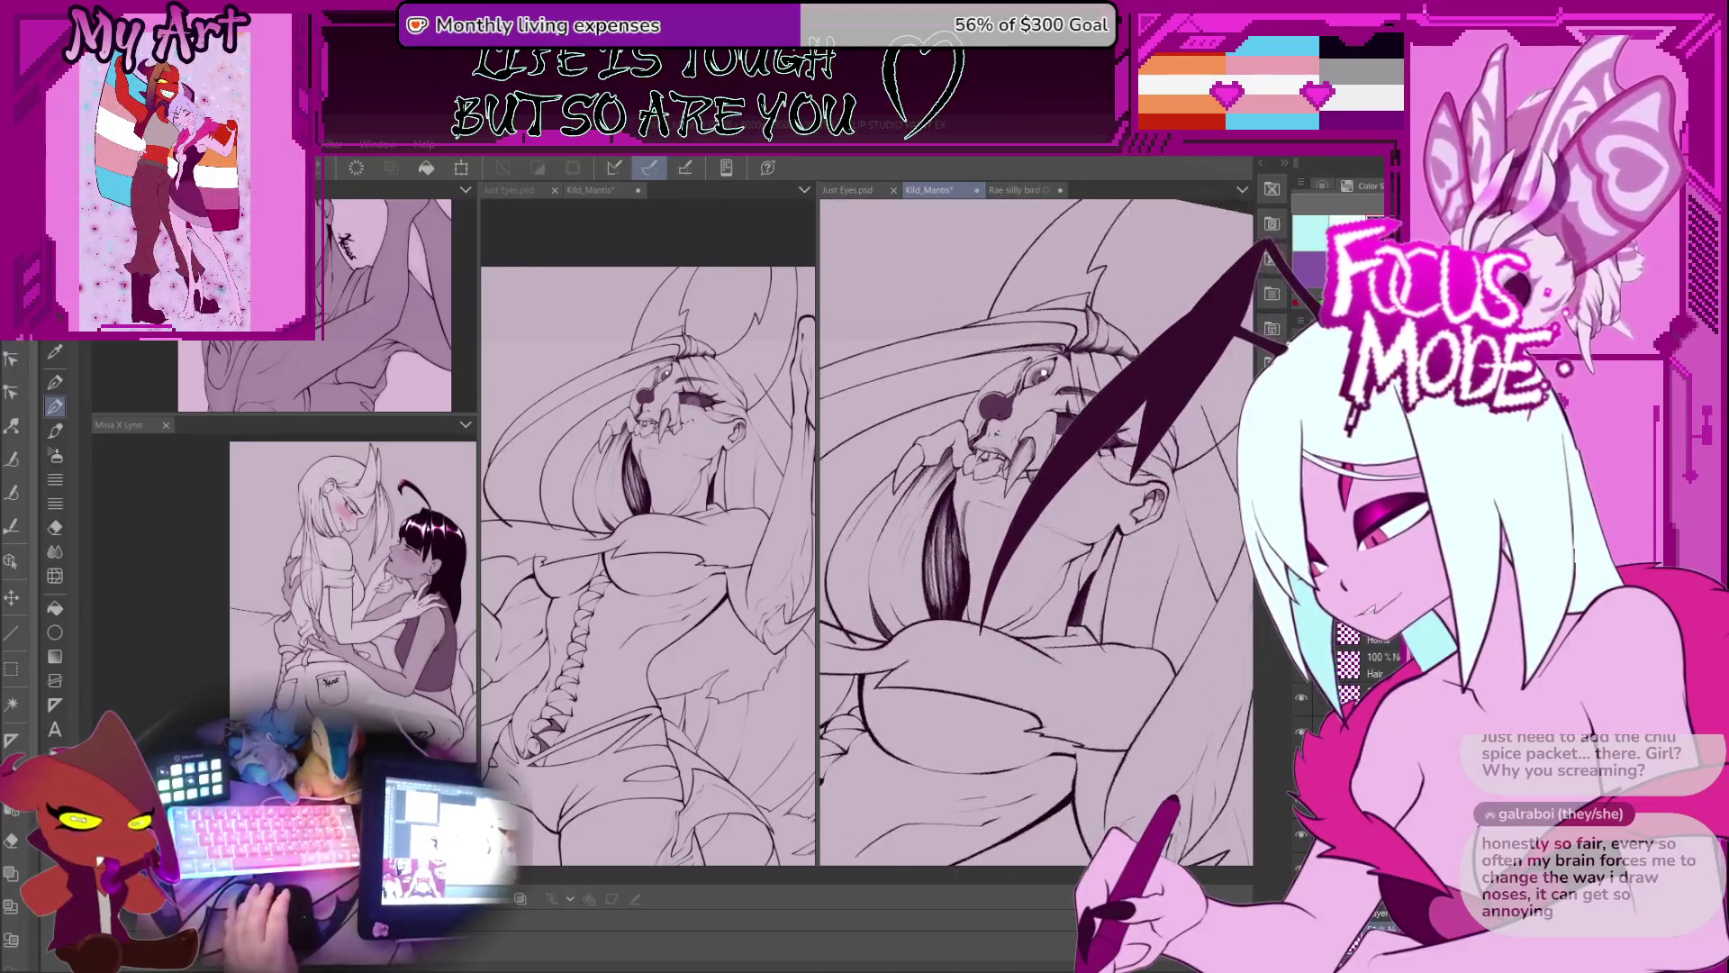
Step: Draw two thin hatching strokes beside the dark hair strand over the mask's eye
{"action": "scroll", "coordinate": [1054, 436], "scroll_direction": "up", "scroll_amount": 1}
{"action": "scroll", "coordinate": [1008, 423], "scroll_direction": "up", "scroll_amount": 1}
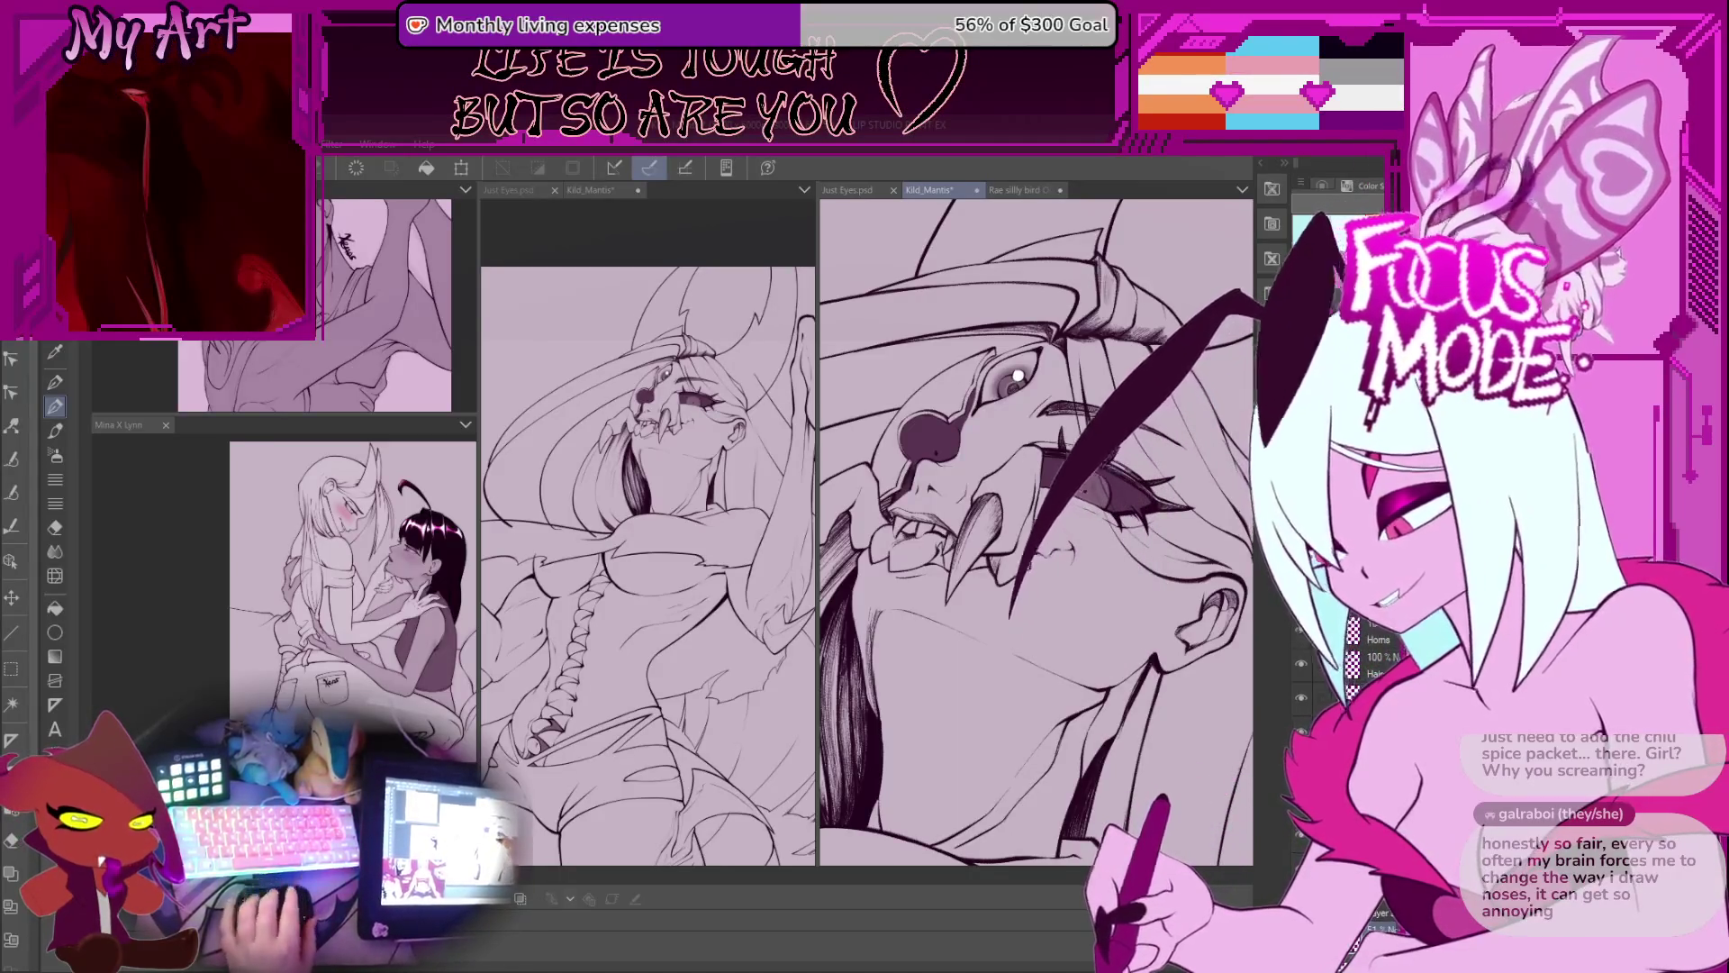
{"action": "scroll", "coordinate": [1017, 373], "scroll_direction": "down", "scroll_amount": 2}
{"action": "scroll", "coordinate": [1044, 446], "scroll_direction": "up", "scroll_amount": 5}
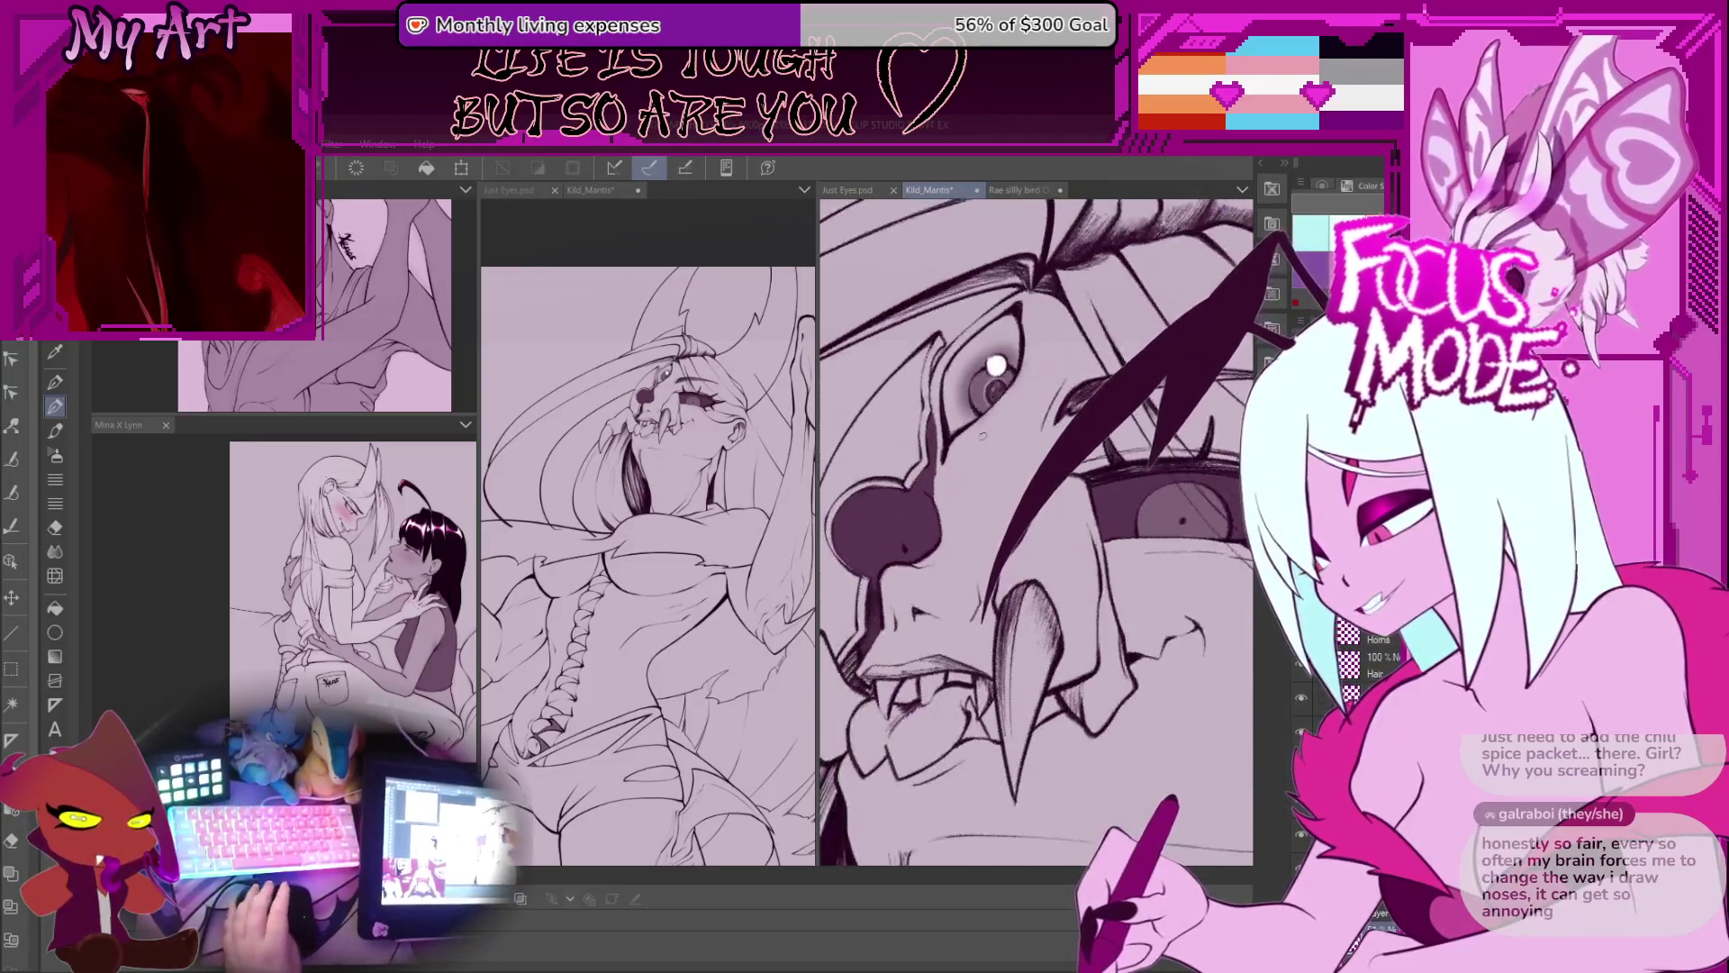
{"action": "mouse_move", "coordinate": [1044, 445]}
{"action": "left_mouse_down"}
{"action": "mouse_move", "coordinate": [990, 462]}
{"action": "mouse_move", "coordinate": [1074, 410]}
{"action": "mouse_move", "coordinate": [960, 472]}
{"action": "left_mouse_up"}
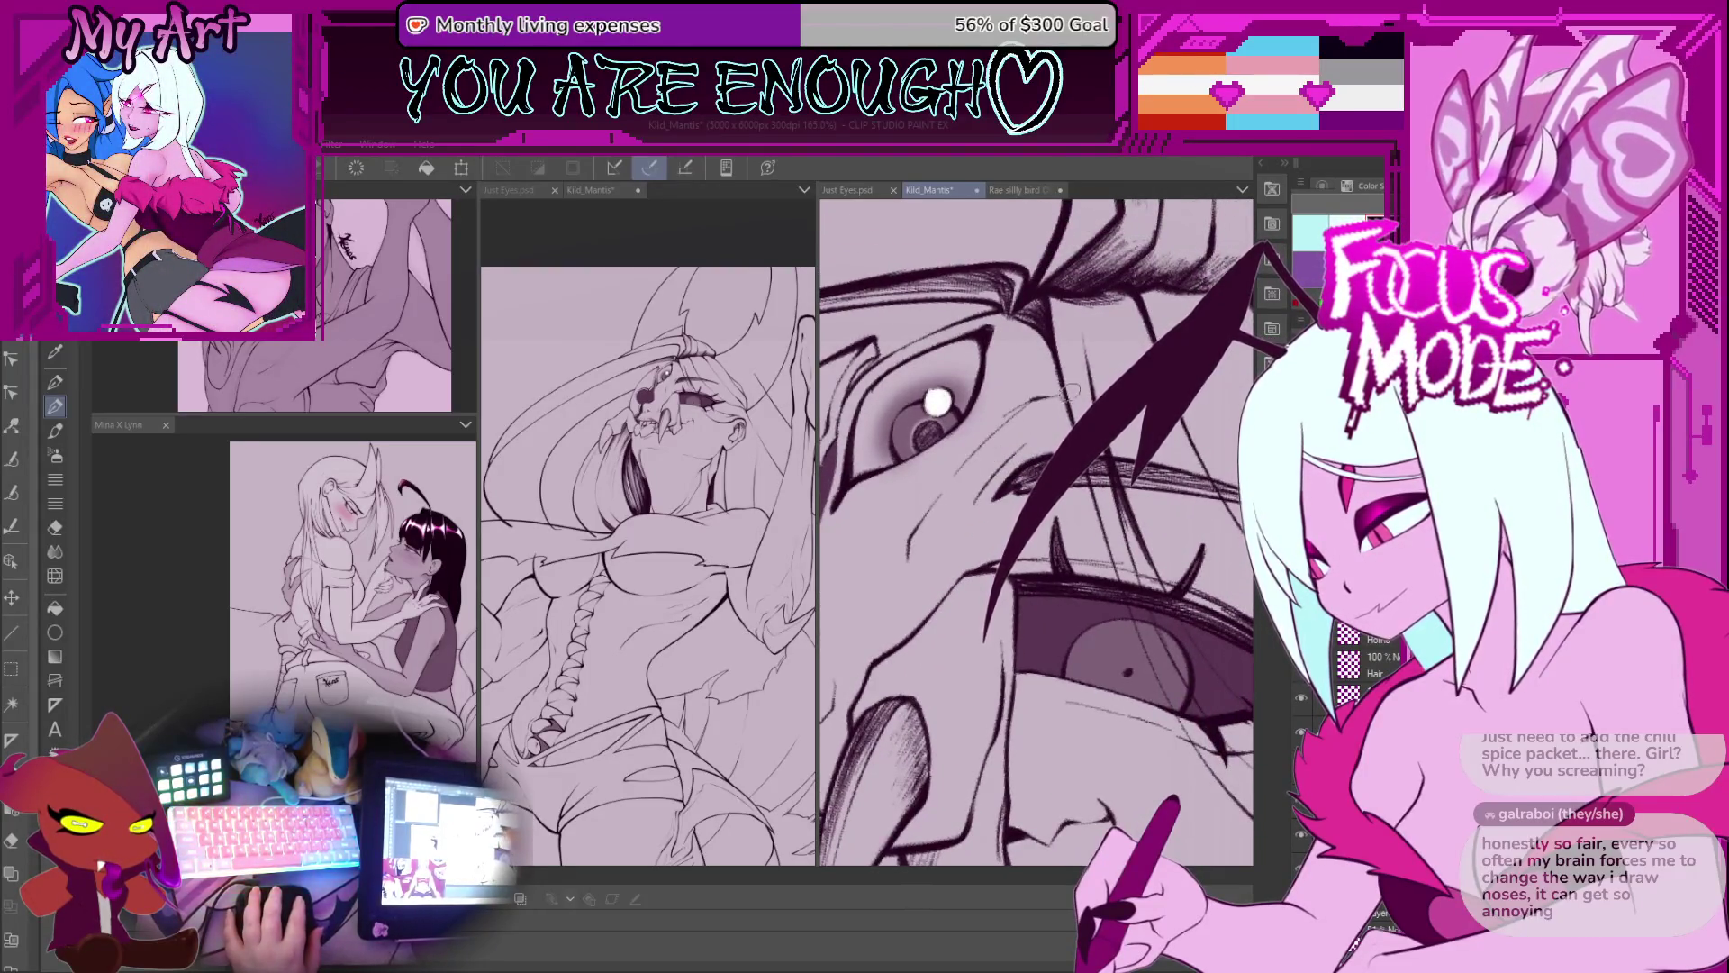
{"action": "scroll", "coordinate": [1054, 393], "scroll_direction": "up", "scroll_amount": 1}
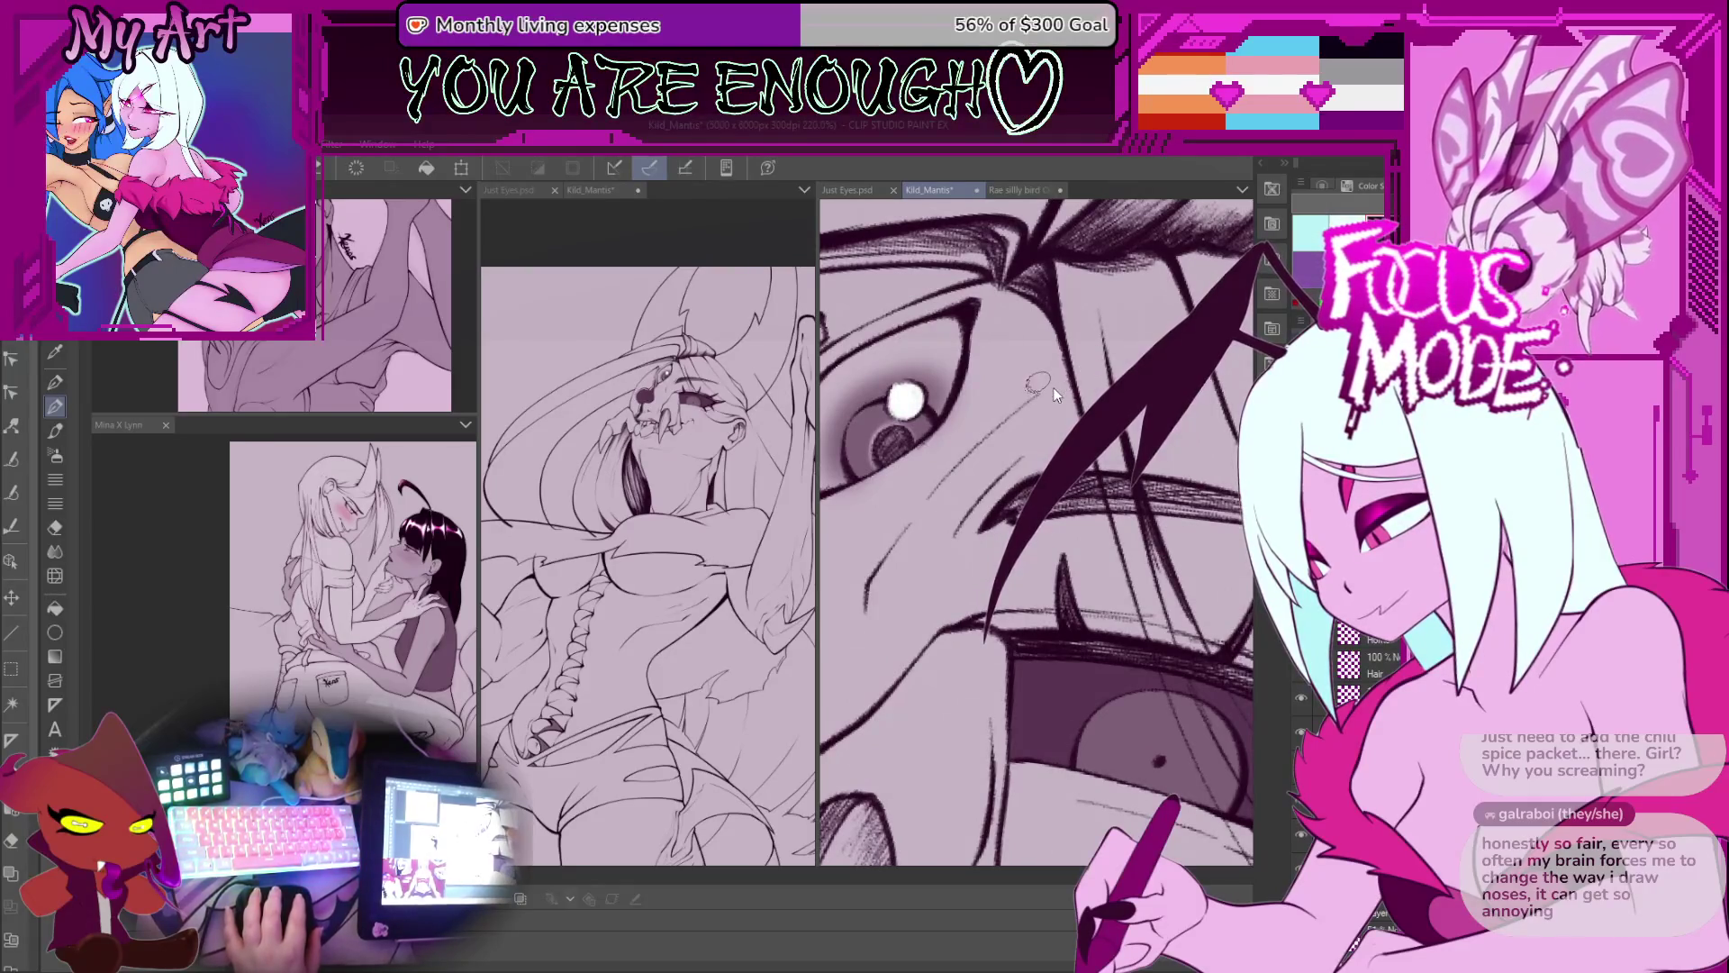
{"action": "left_click_drag", "start_coordinate": [1036, 396], "coordinate": [1139, 346]}
{"action": "left_click_drag", "start_coordinate": [1040, 394], "coordinate": [1083, 363]}
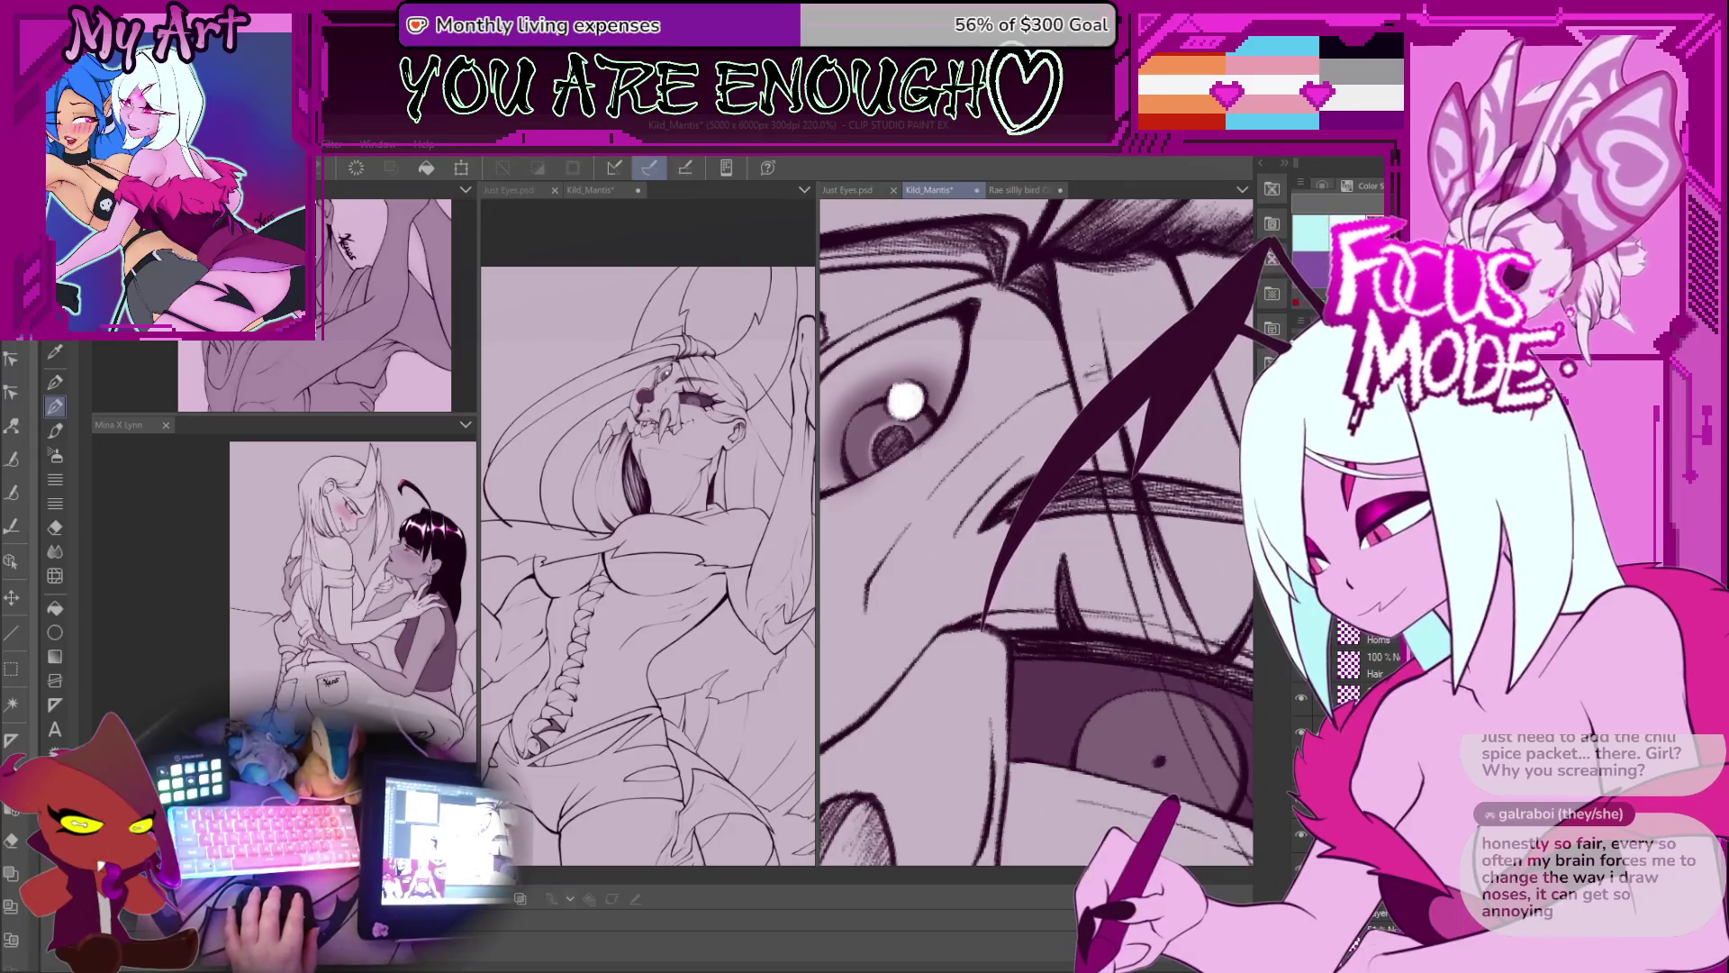
Step: Ink a thin hatching line down beside the mask's nose
{"action": "scroll", "coordinate": [1103, 375], "scroll_direction": "down", "scroll_amount": 3}
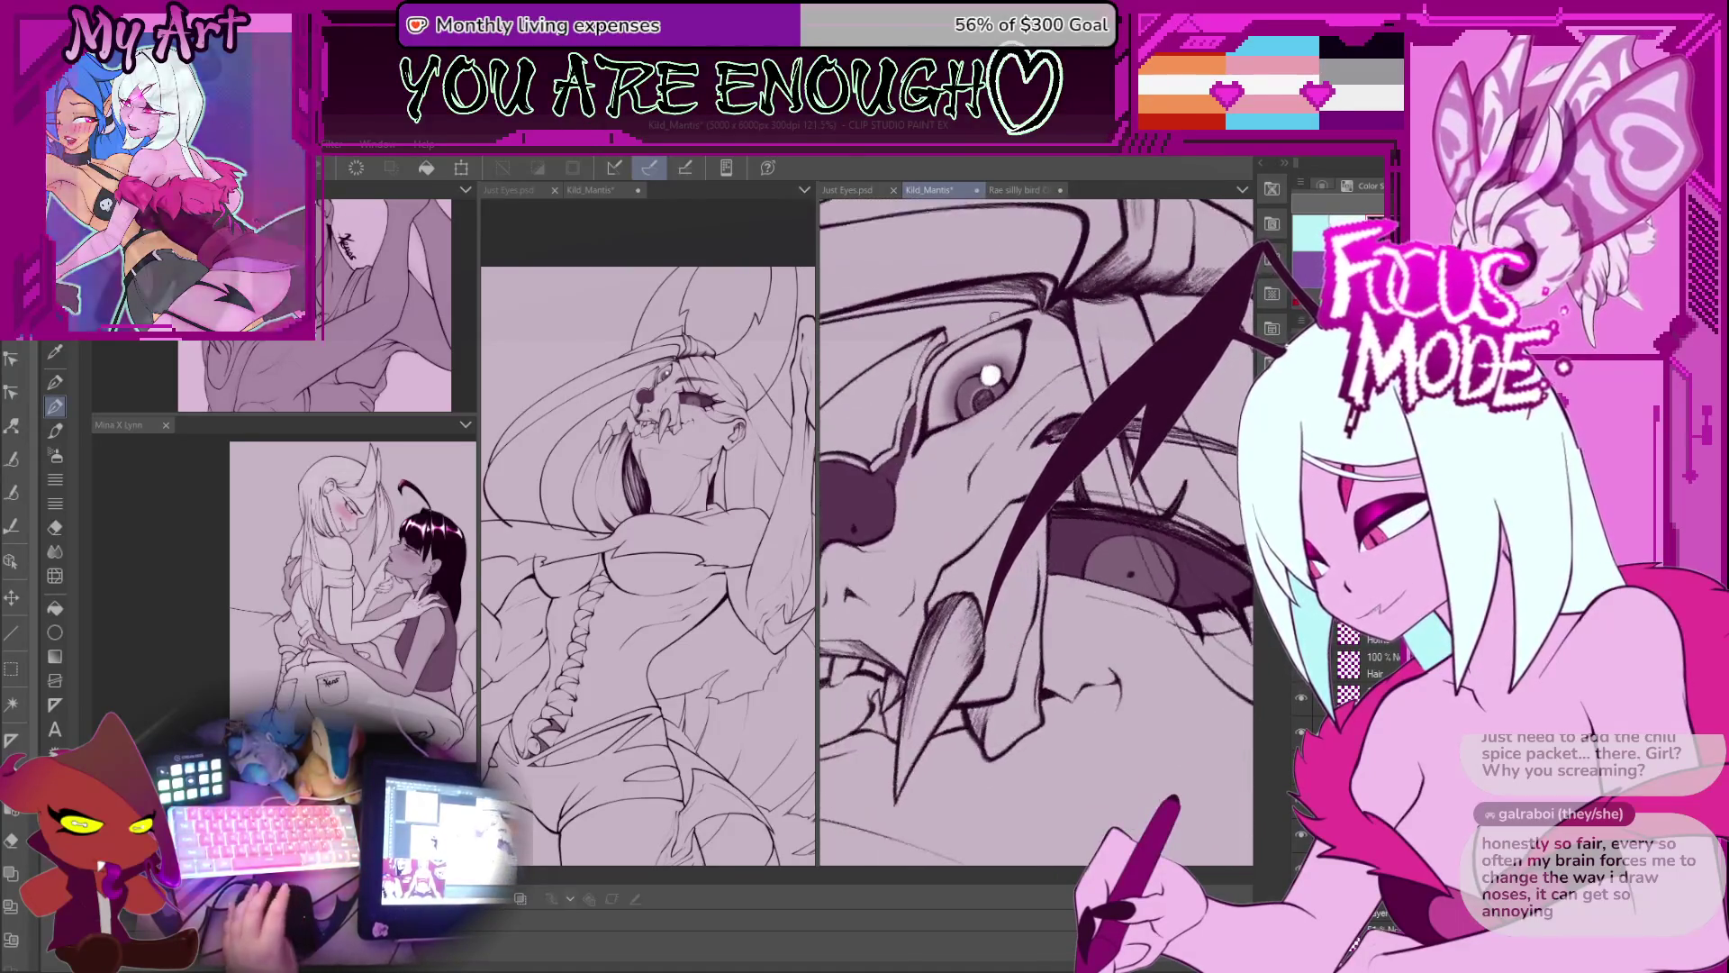
{"action": "scroll", "coordinate": [954, 437], "scroll_direction": "down", "scroll_amount": 4}
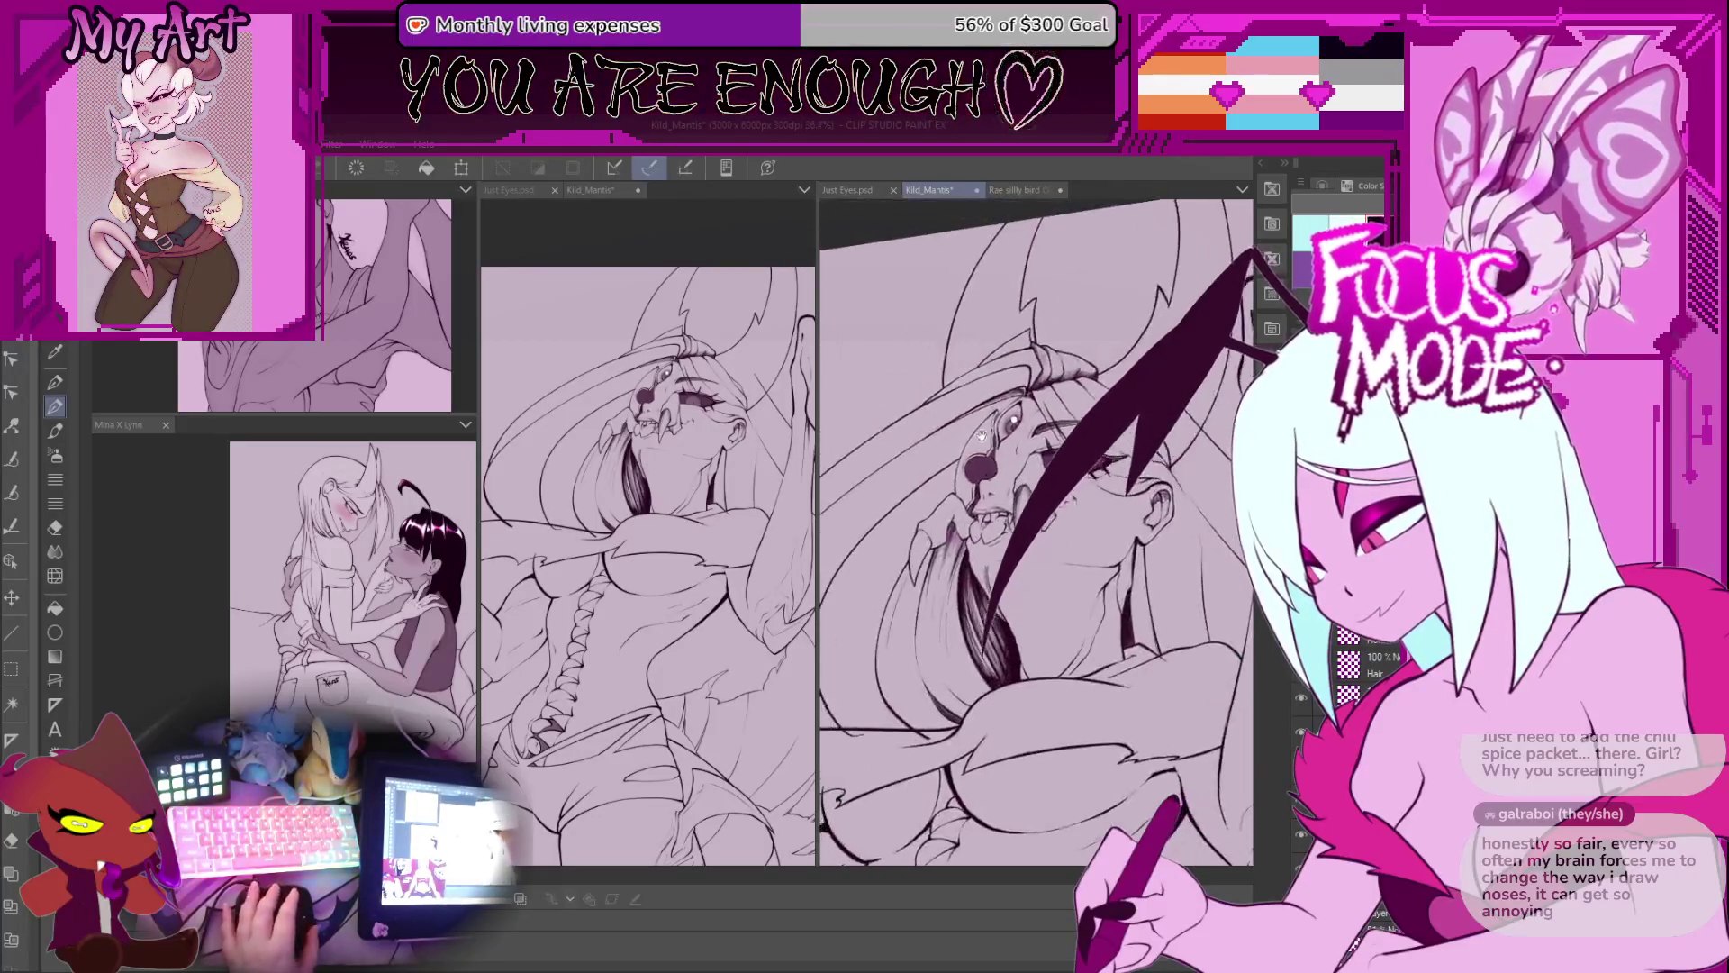
{"action": "scroll", "coordinate": [1034, 432], "scroll_direction": "up", "scroll_amount": 2}
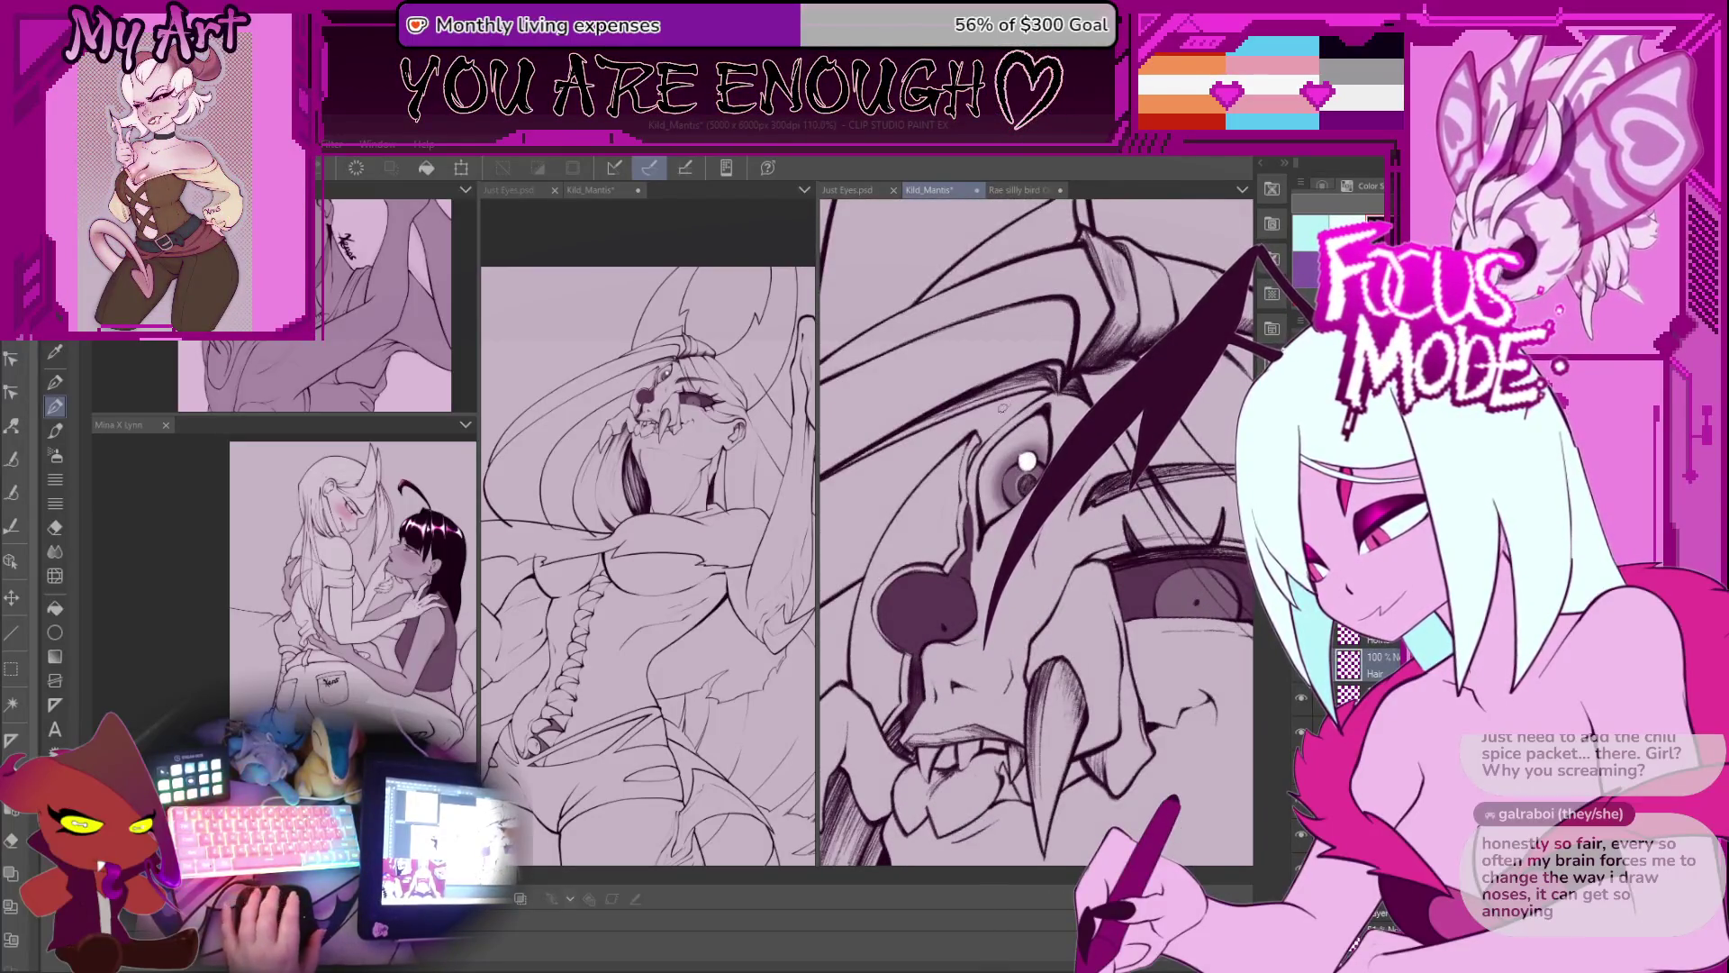
{"action": "scroll", "coordinate": [1003, 408], "scroll_direction": "up", "scroll_amount": 2}
{"action": "scroll", "coordinate": [971, 460], "scroll_direction": "up", "scroll_amount": 1}
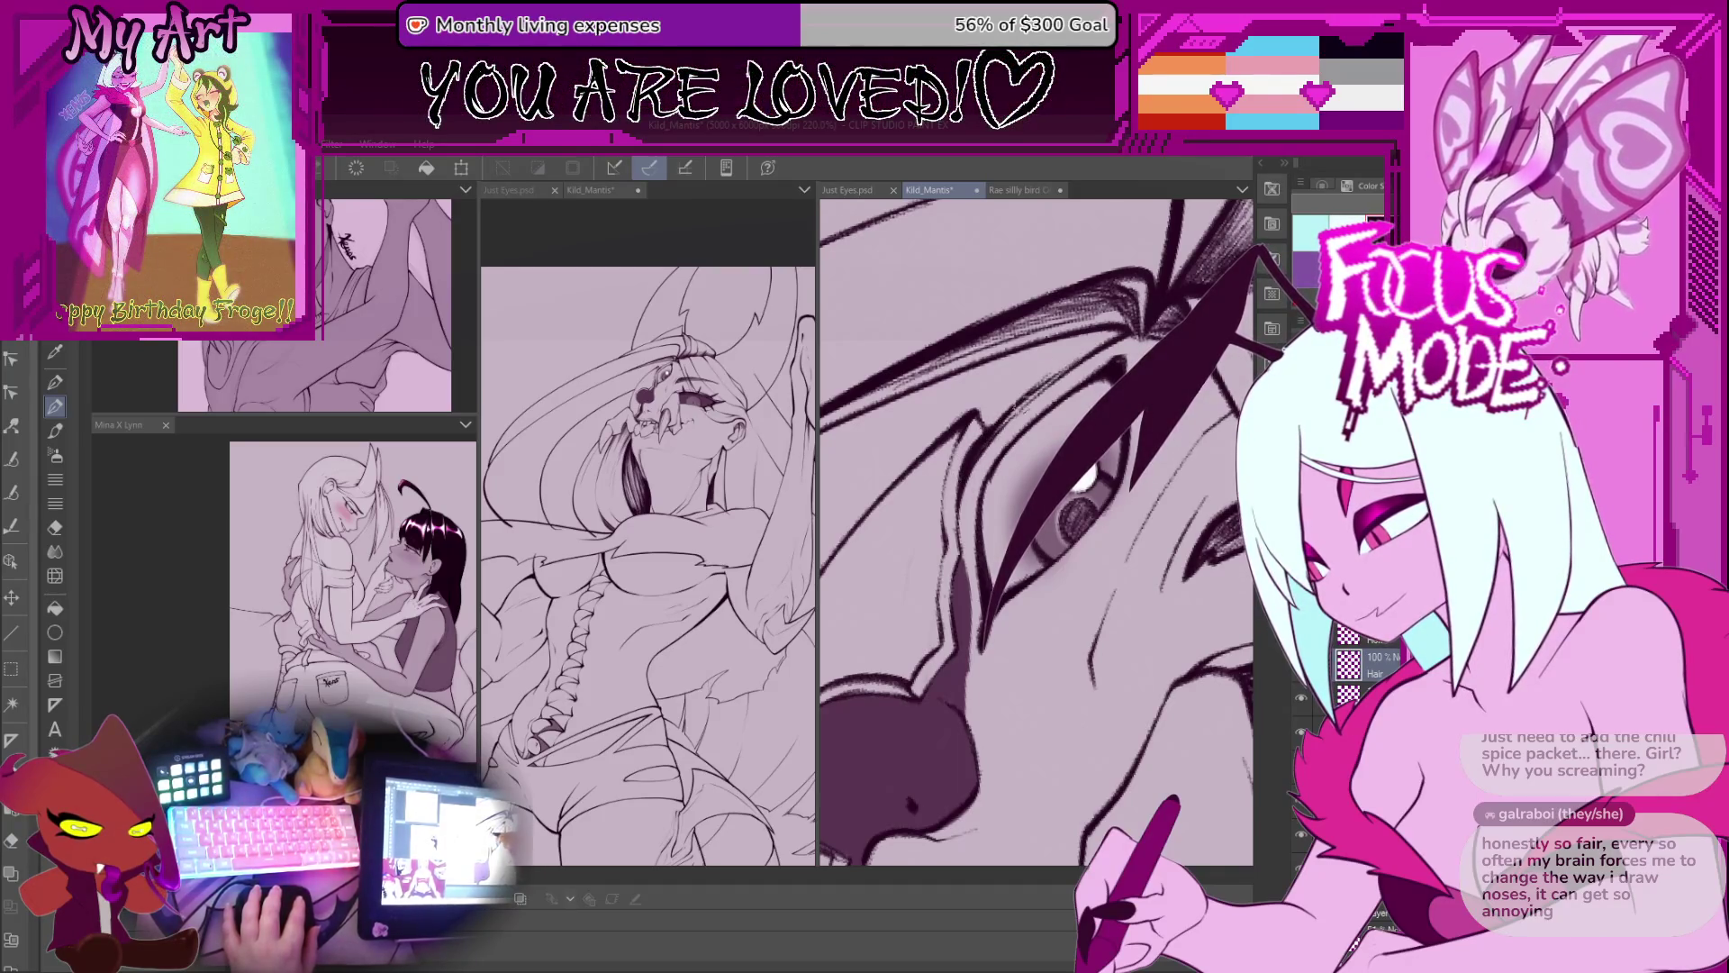
{"action": "scroll", "coordinate": [980, 441], "scroll_direction": "up", "scroll_amount": 2}
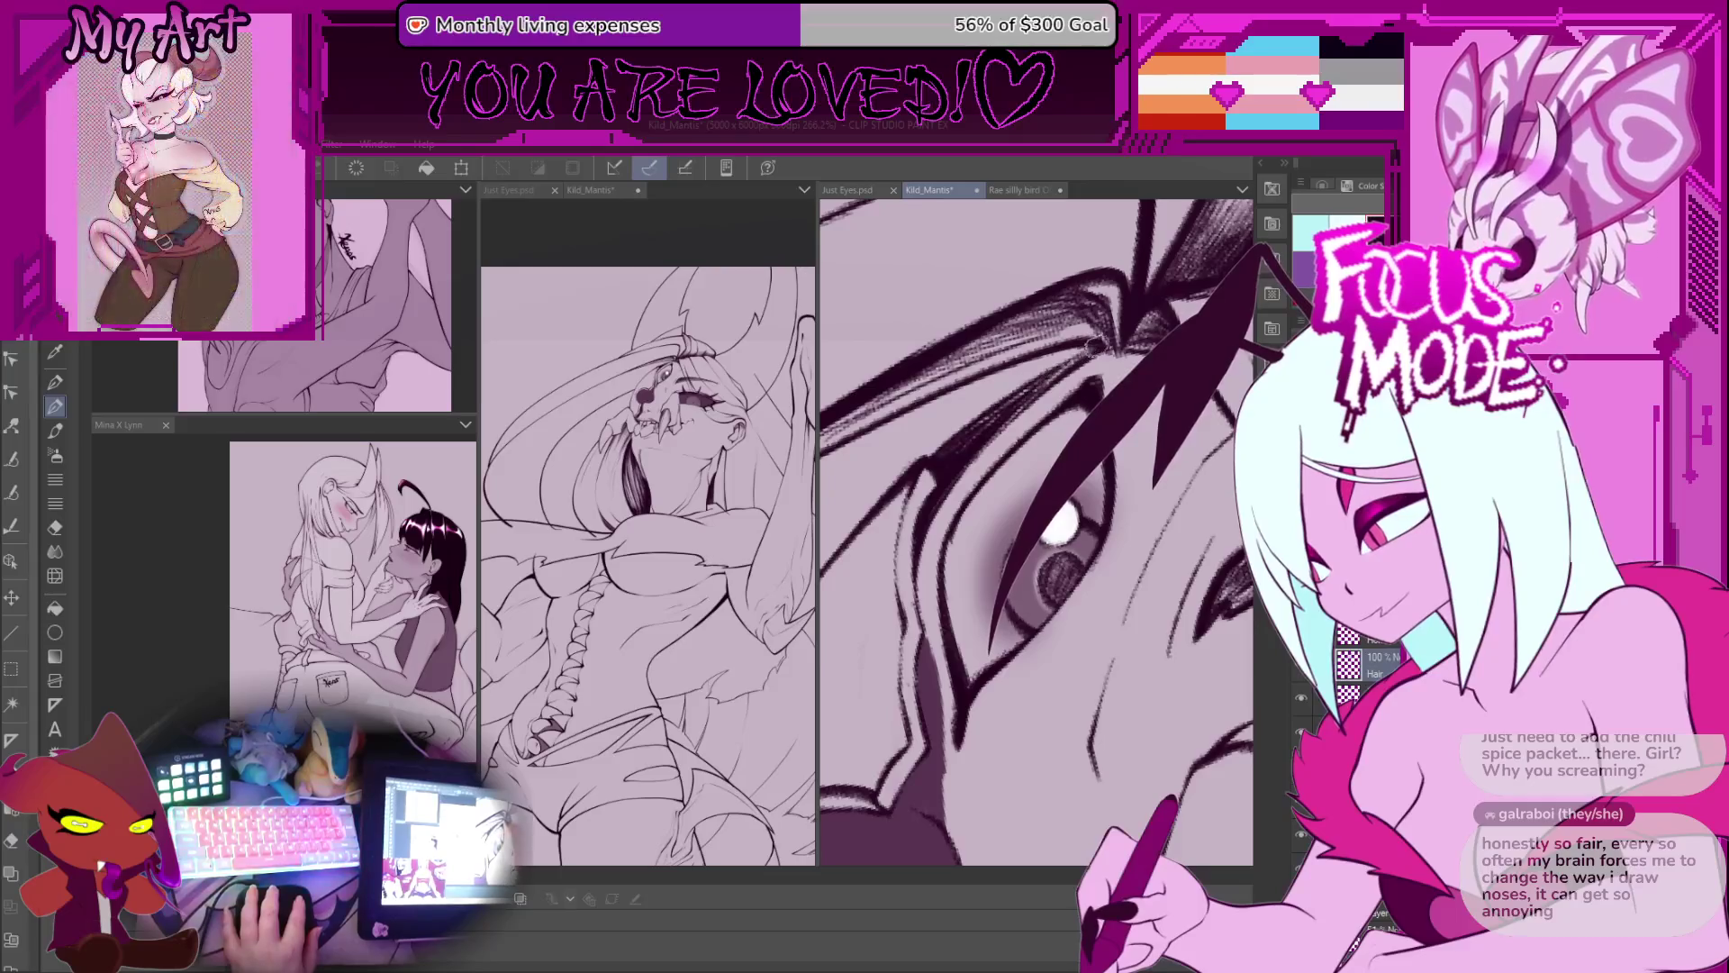
{"action": "scroll", "coordinate": [934, 447], "scroll_direction": "down", "scroll_amount": 2}
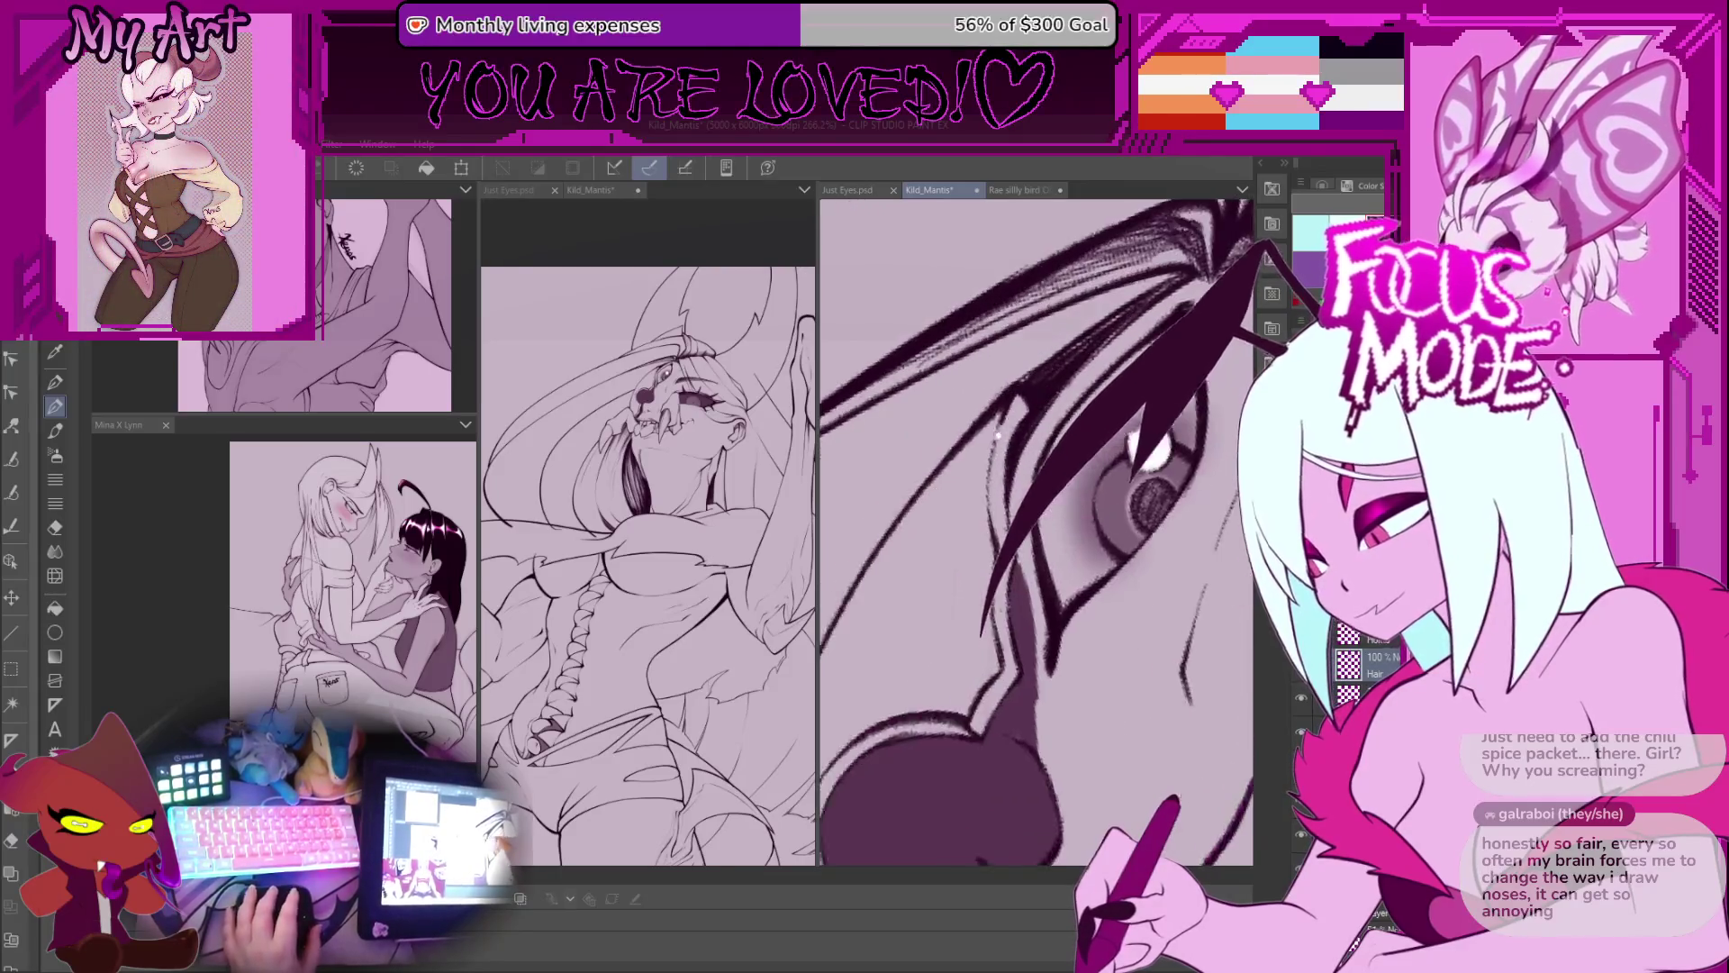
{"action": "scroll", "coordinate": [913, 516], "scroll_direction": "up", "scroll_amount": 3}
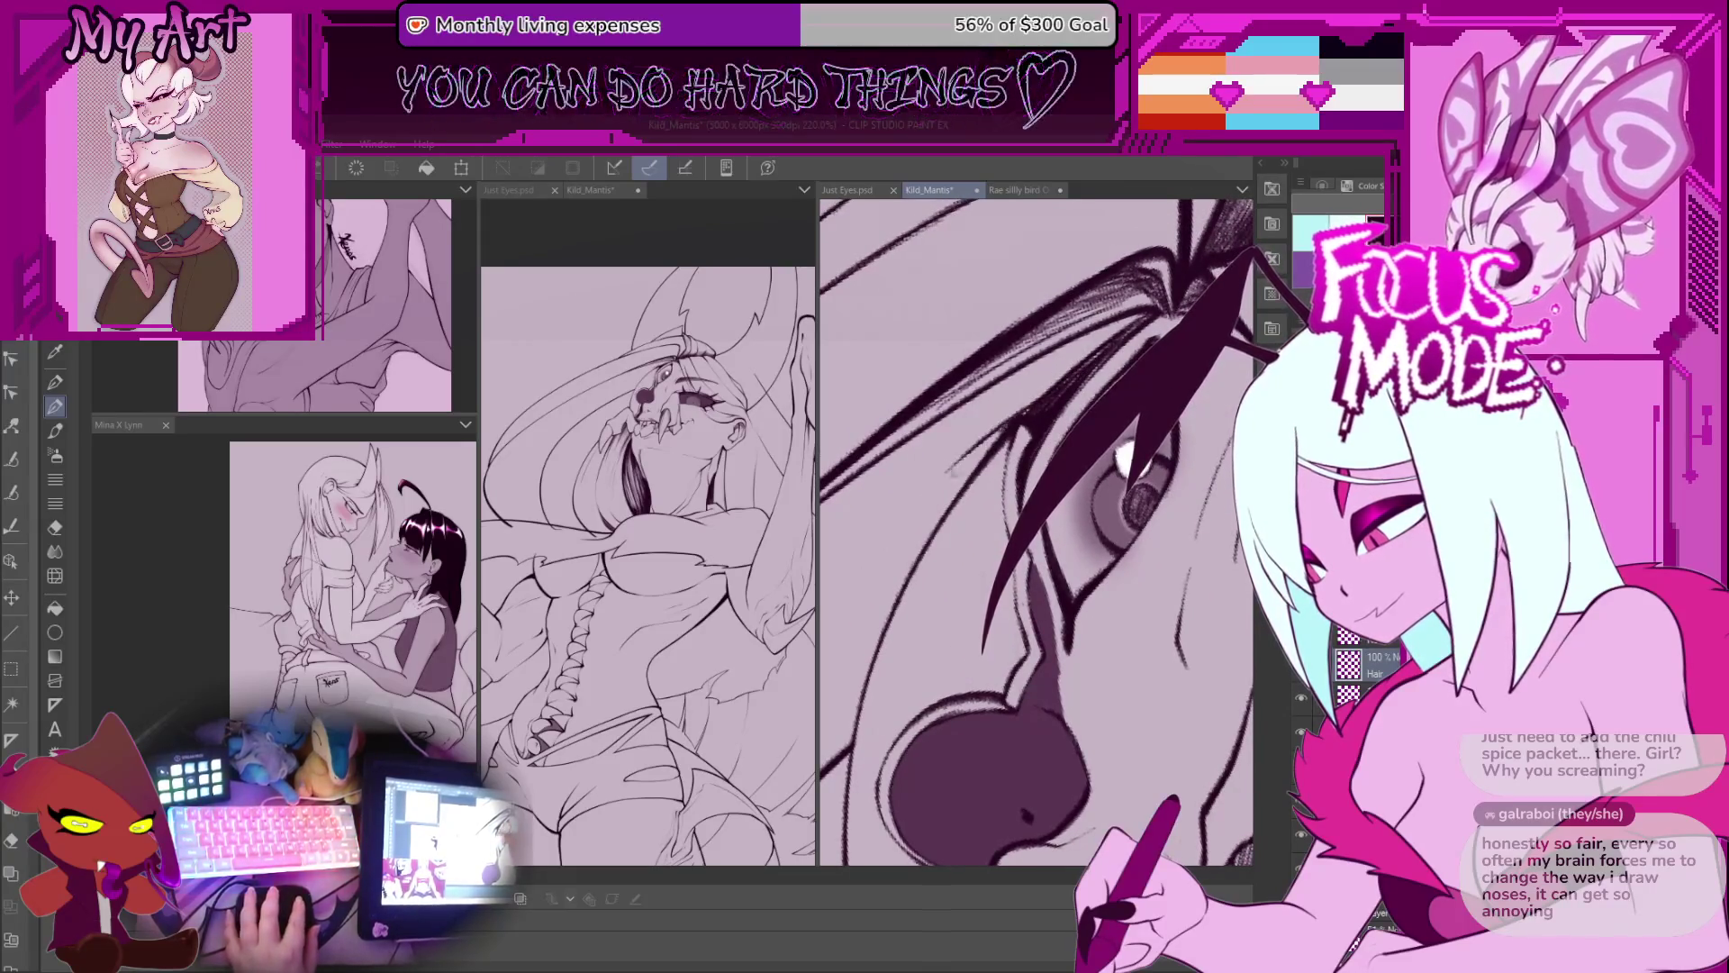
{"action": "scroll", "coordinate": [1055, 387], "scroll_direction": "down", "scroll_amount": 2}
{"action": "scroll", "coordinate": [904, 583], "scroll_direction": "left", "scroll_amount": 2}
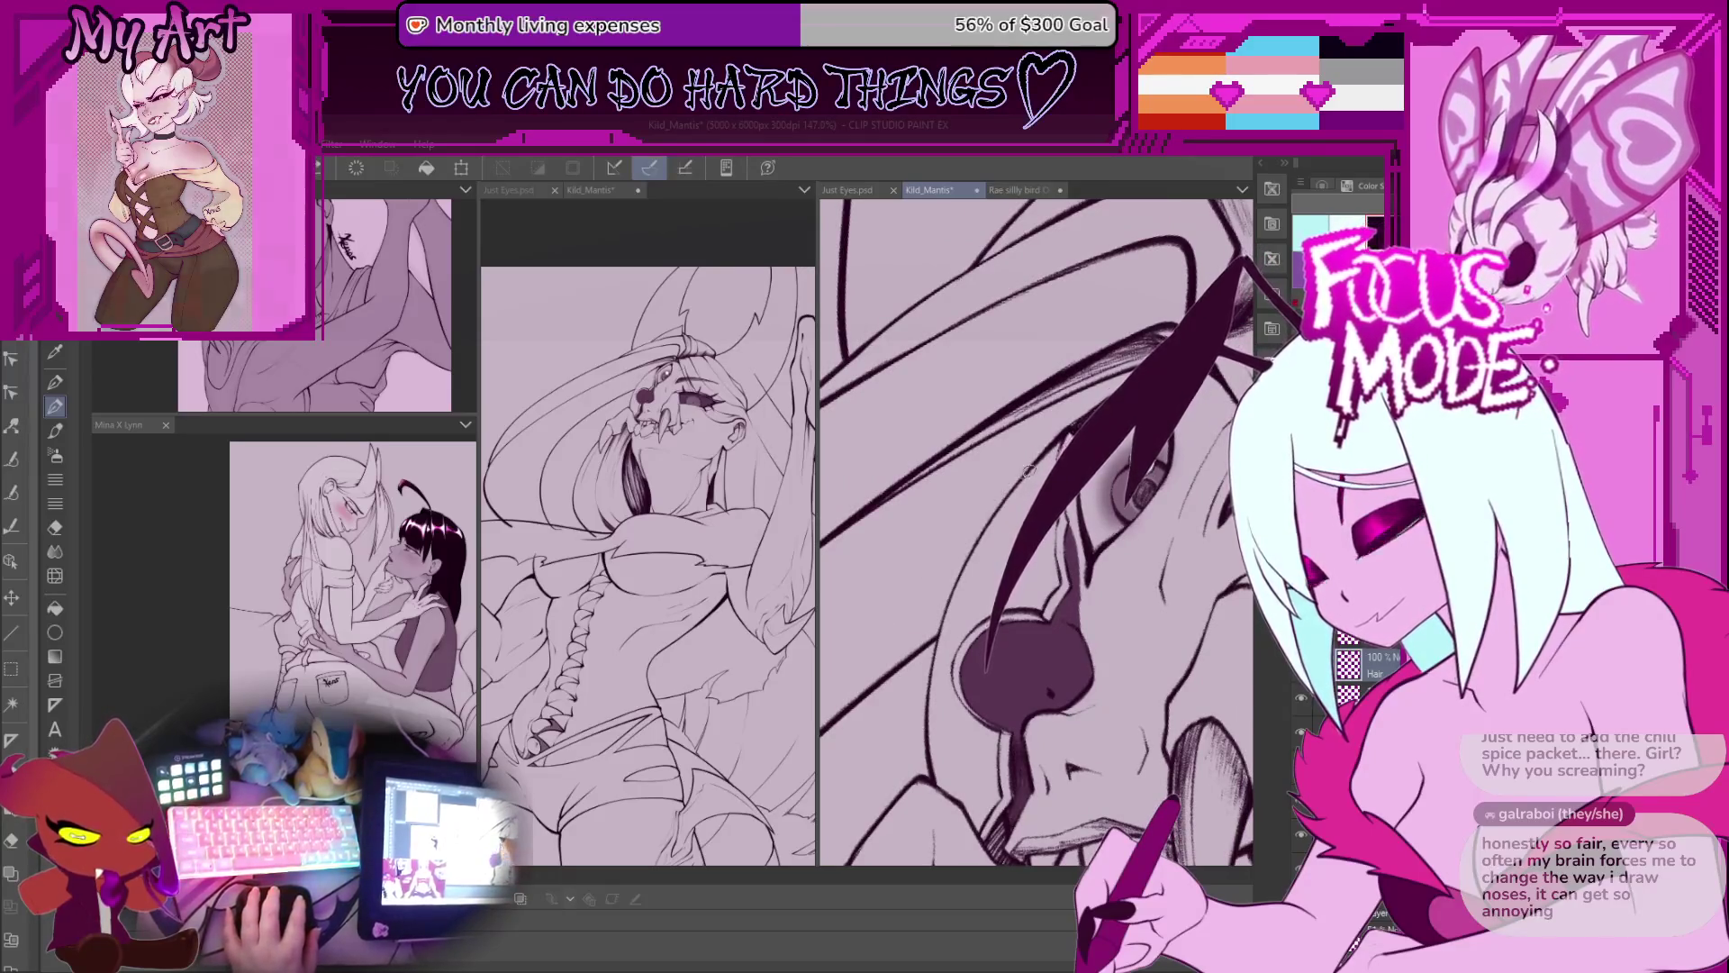
{"action": "mouse_move", "coordinate": [906, 586]}
{"action": "left_mouse_down"}
{"action": "mouse_move", "coordinate": [878, 622]}
{"action": "mouse_move", "coordinate": [927, 564]}
{"action": "left_mouse_up"}
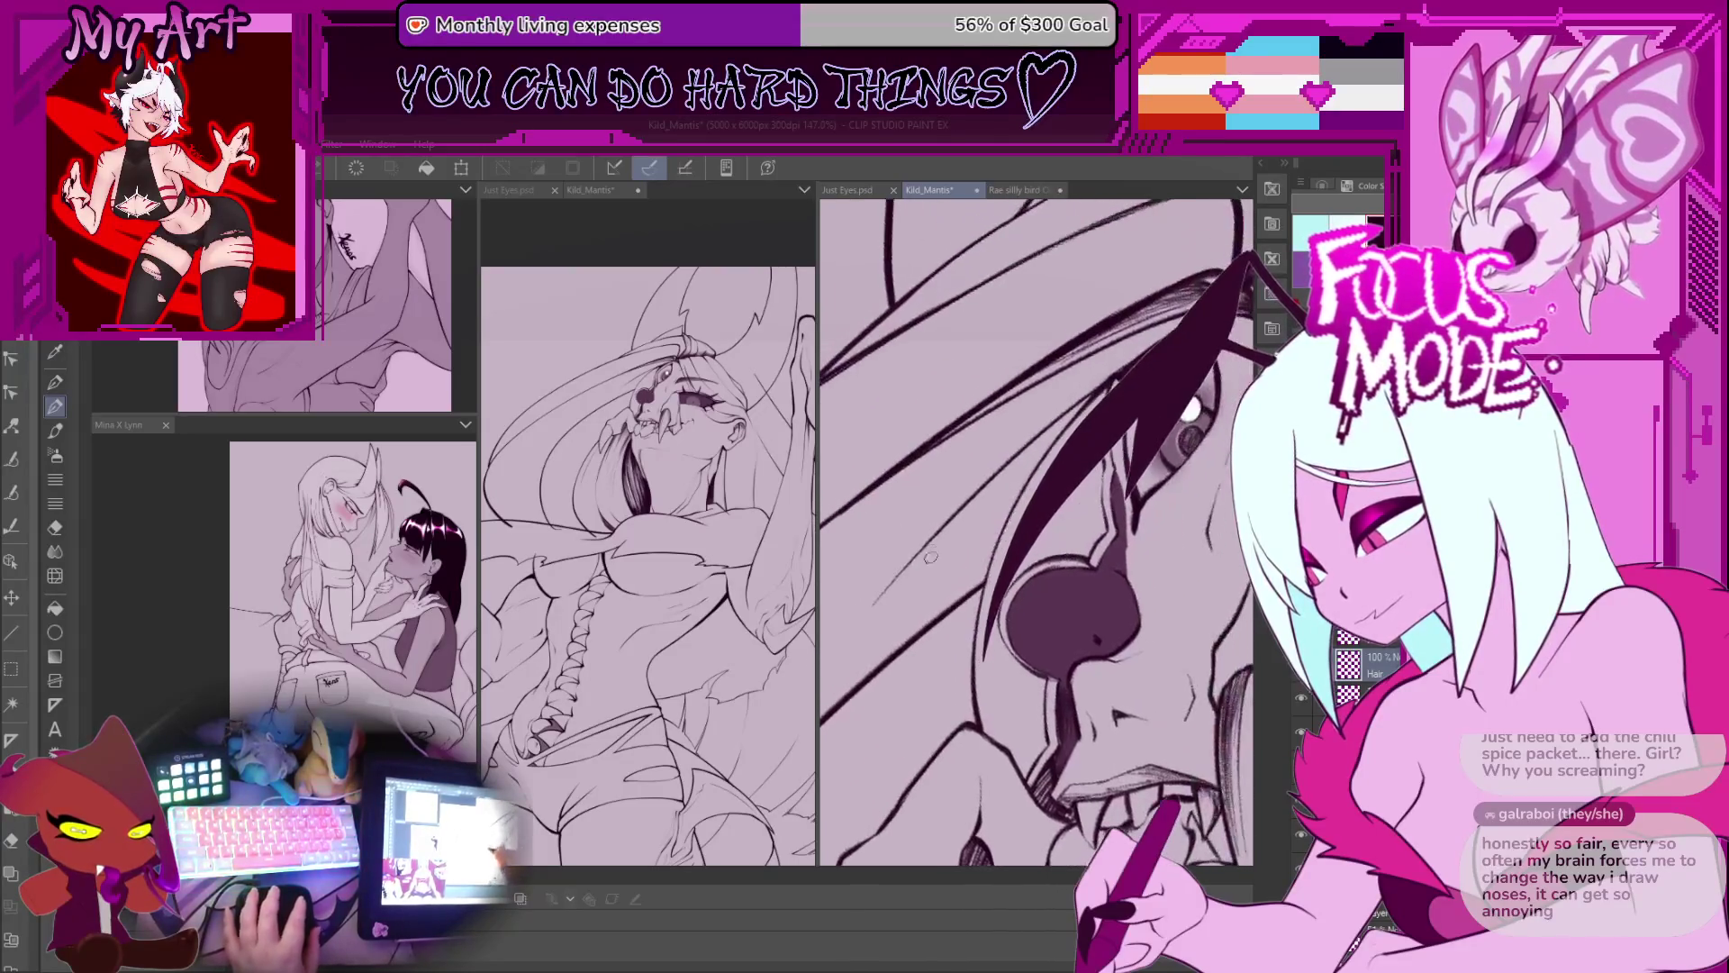
{"action": "scroll", "coordinate": [928, 563], "scroll_direction": "left", "scroll_amount": 2}
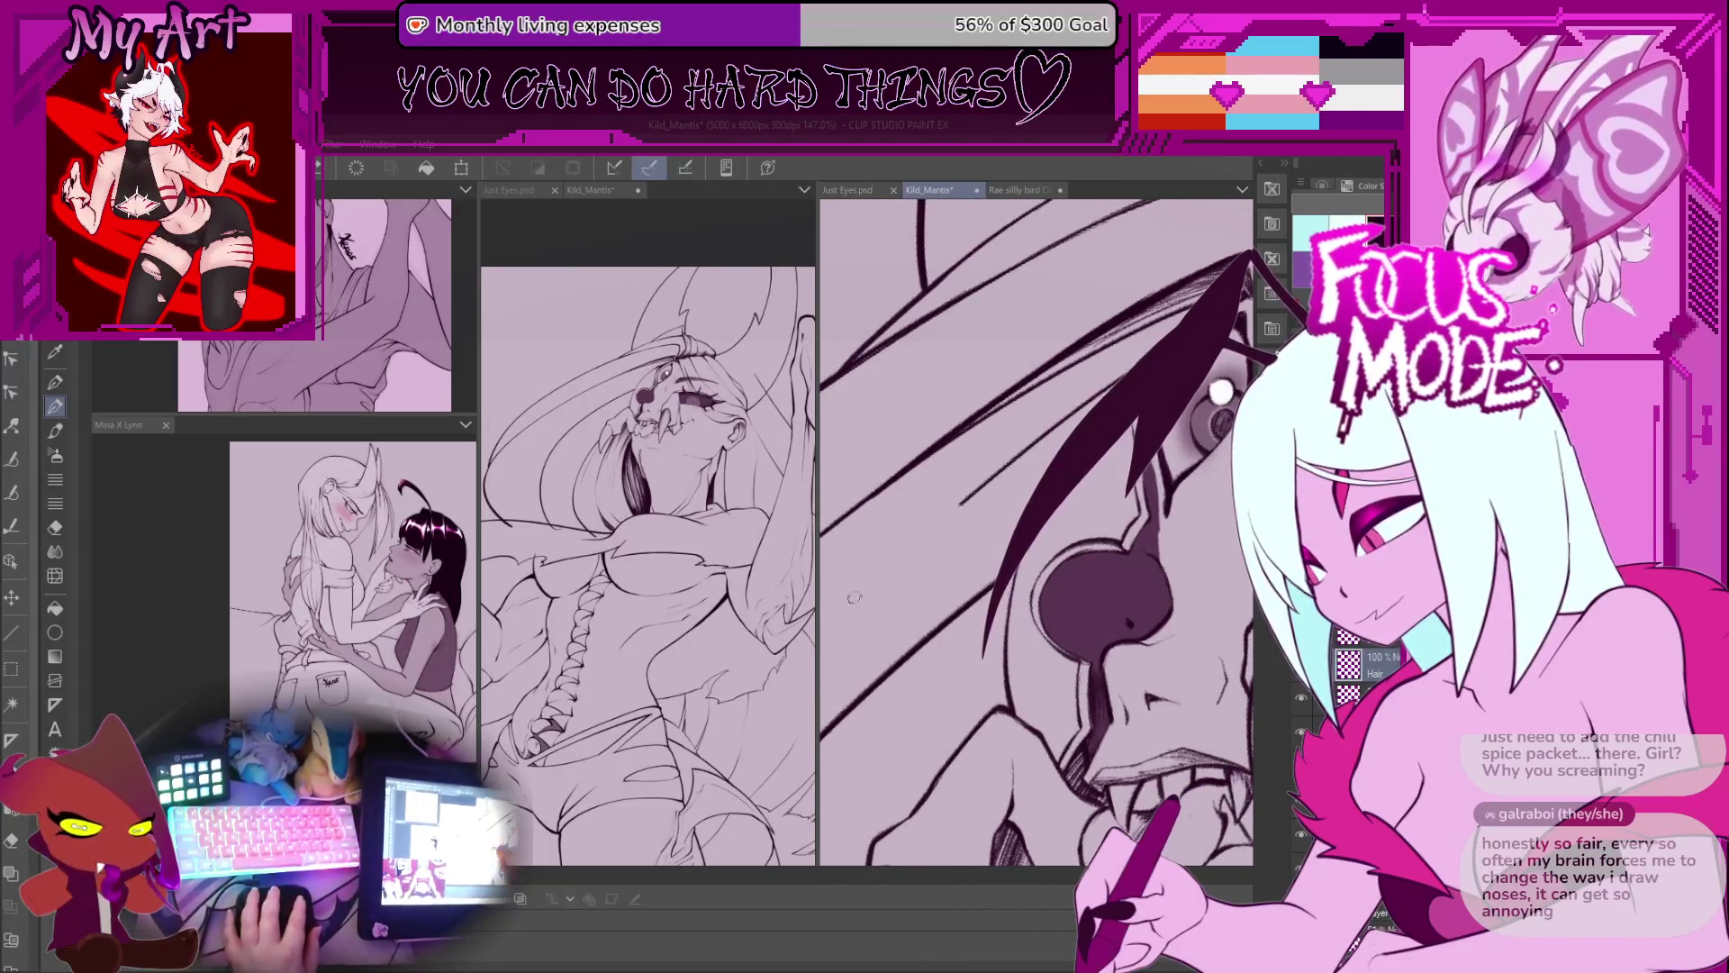
{"action": "scroll", "coordinate": [872, 580], "scroll_direction": "down", "scroll_amount": 3}
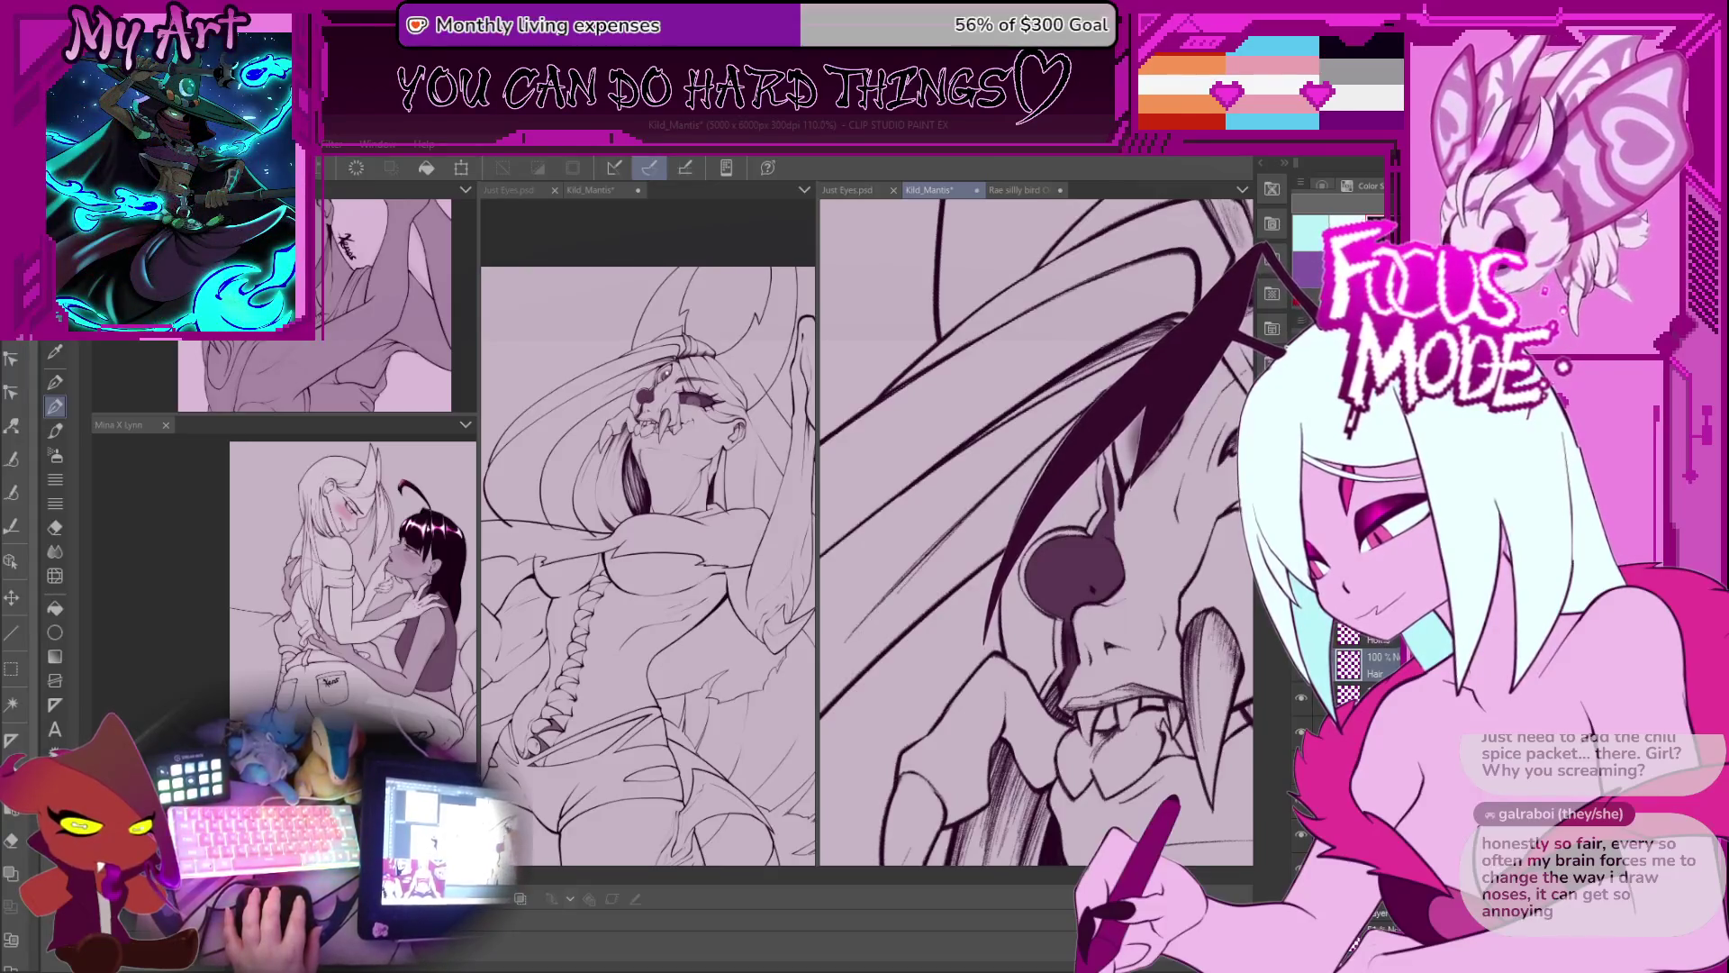
{"action": "scroll", "coordinate": [1060, 417], "scroll_direction": "up", "scroll_amount": 3}
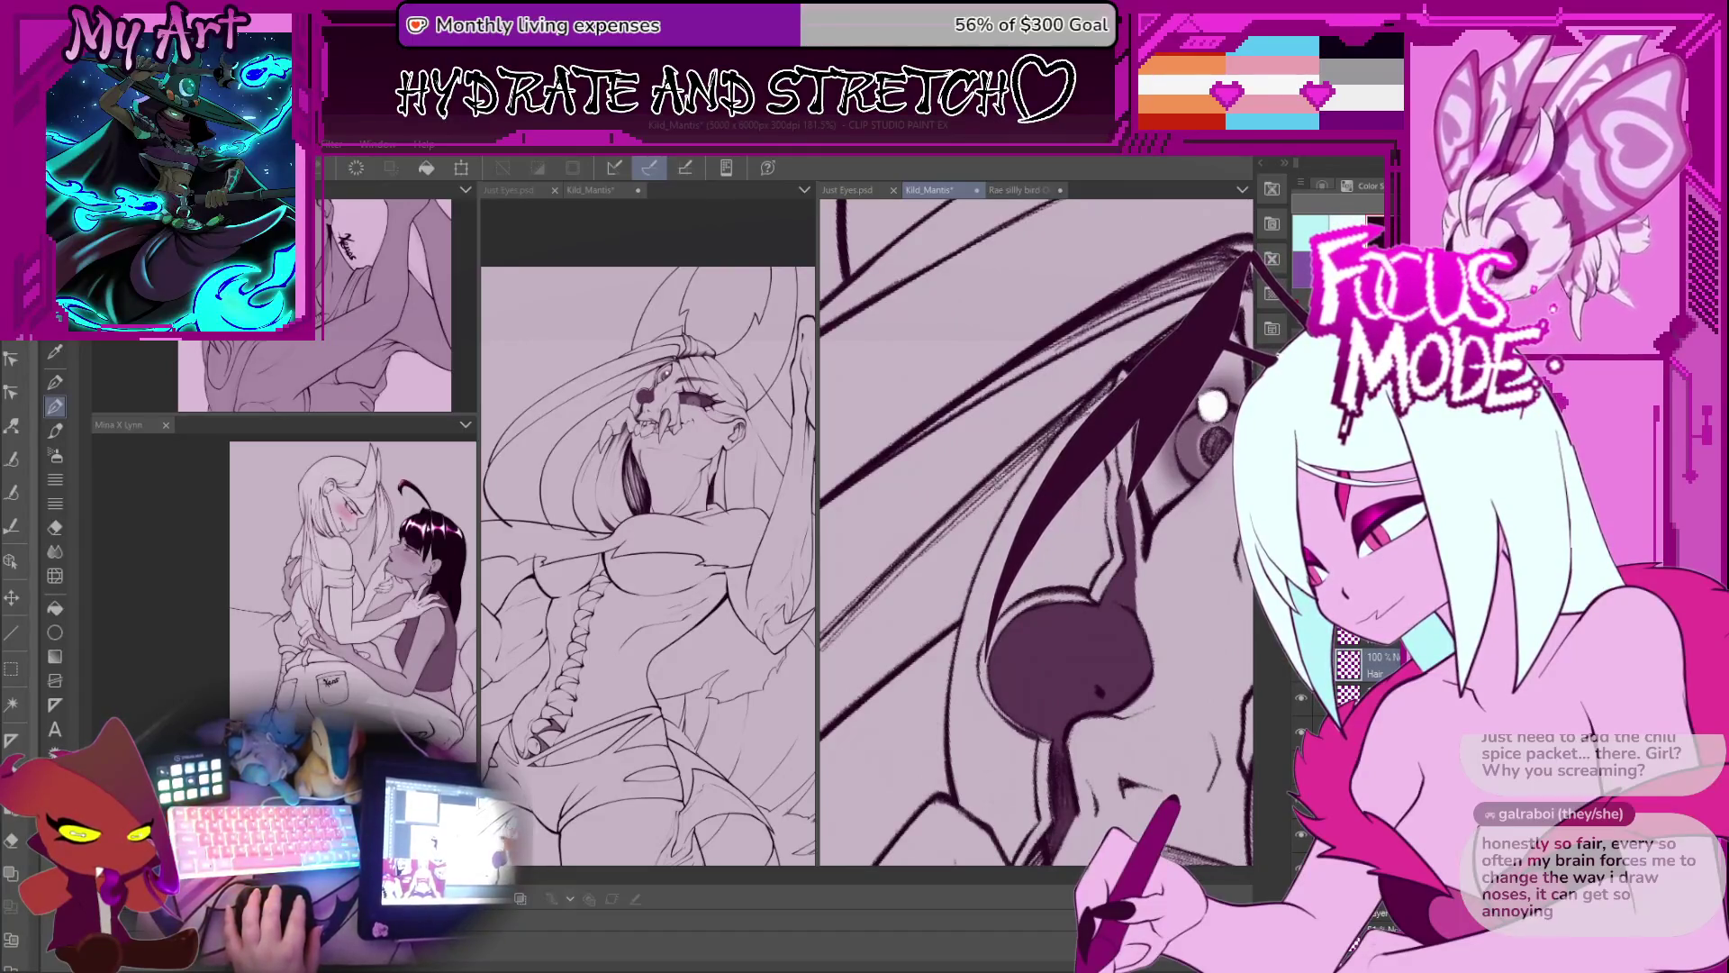
Step: Hatch shading beside the dark hair line above the mask's nose
{"action": "left_click_drag", "start_coordinate": [952, 527], "coordinate": [1051, 418]}
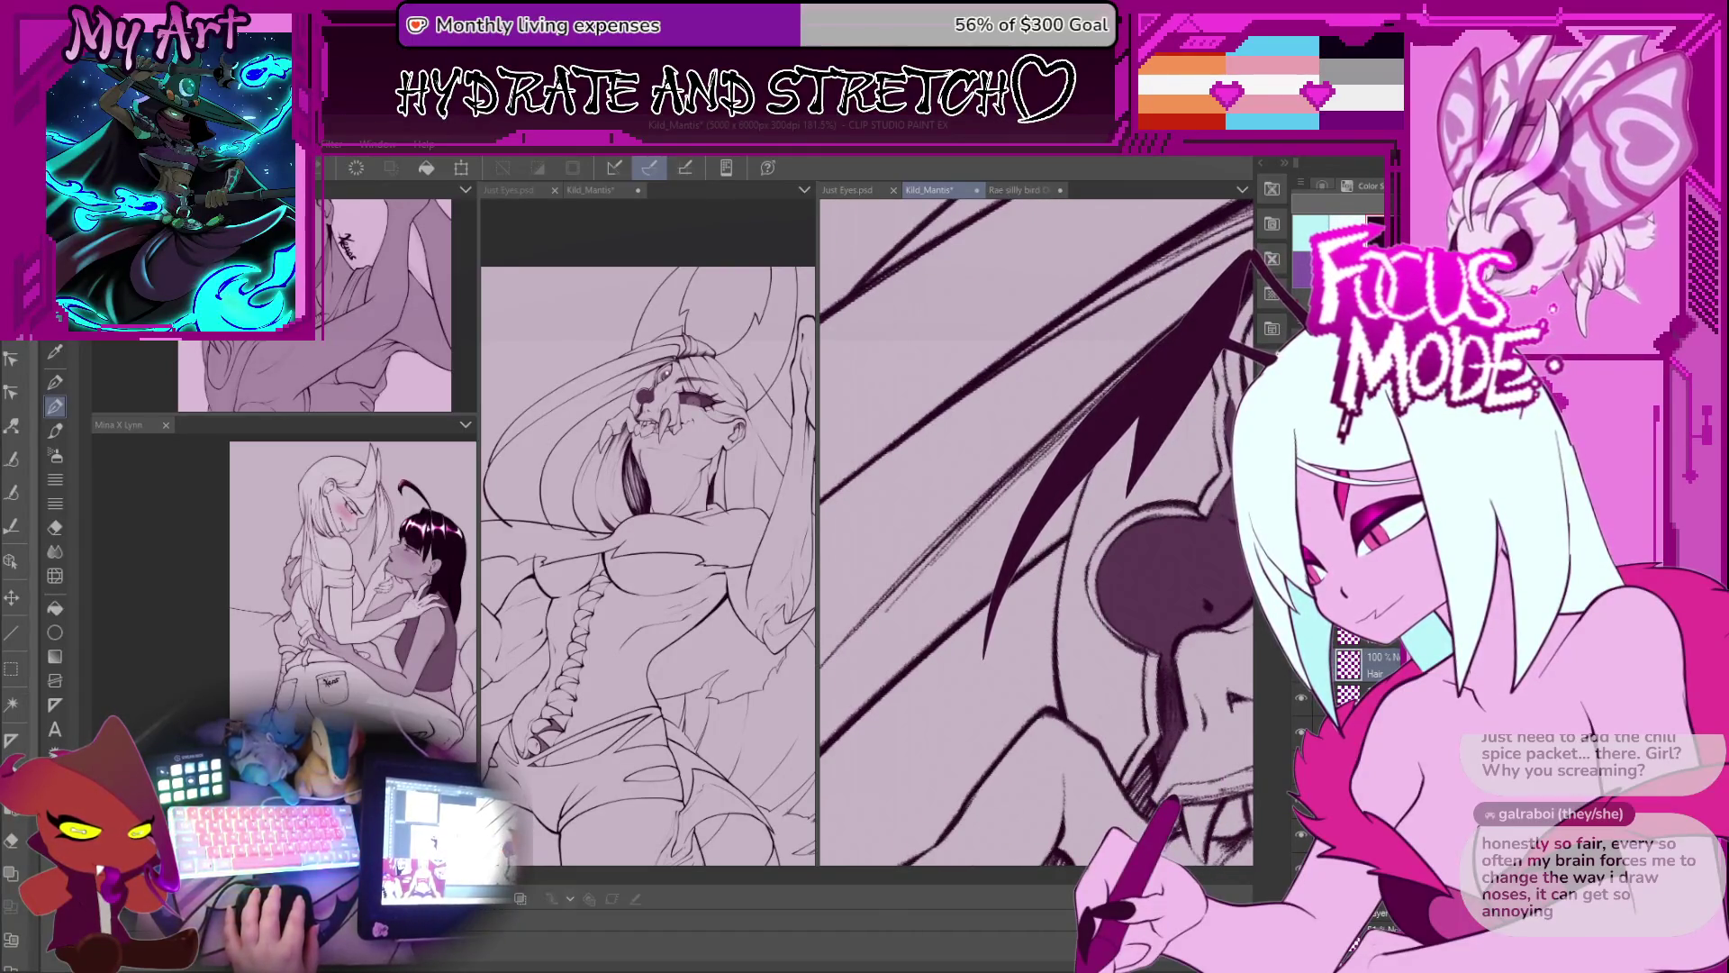
{"action": "mouse_move", "coordinate": [905, 581]}
{"action": "left_mouse_down"}
{"action": "mouse_move", "coordinate": [862, 615]}
{"action": "mouse_move", "coordinate": [905, 521]}
{"action": "left_mouse_up"}
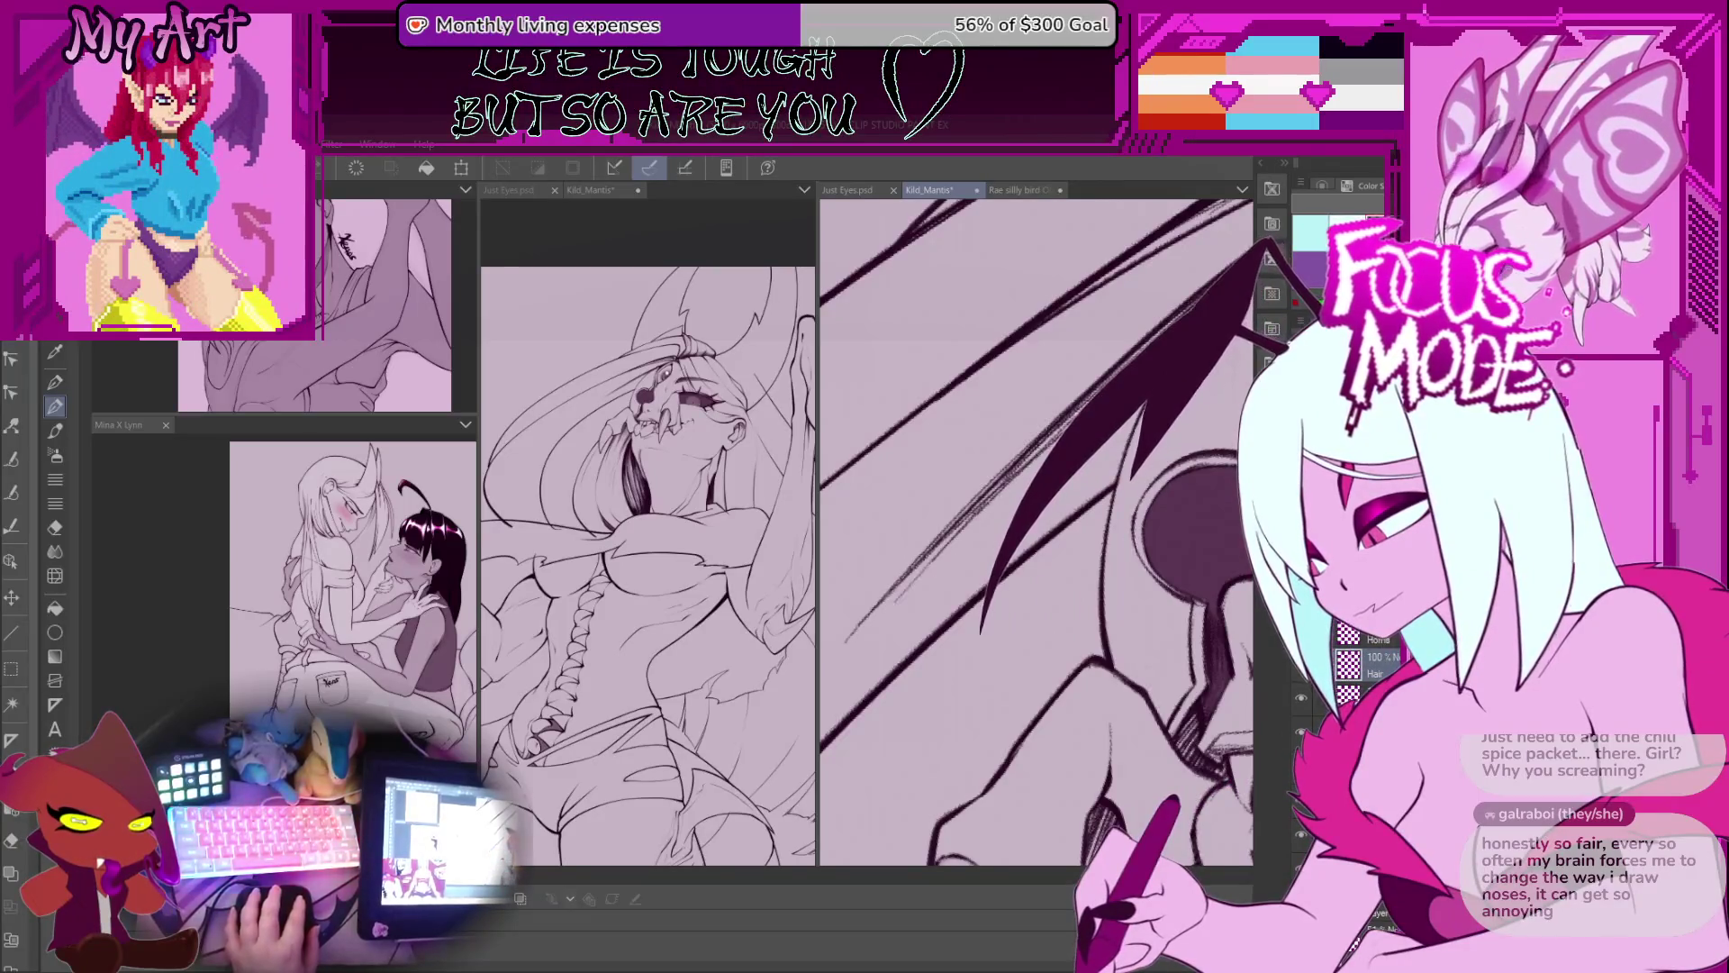
{"action": "key", "text": "ctrl+plus"}
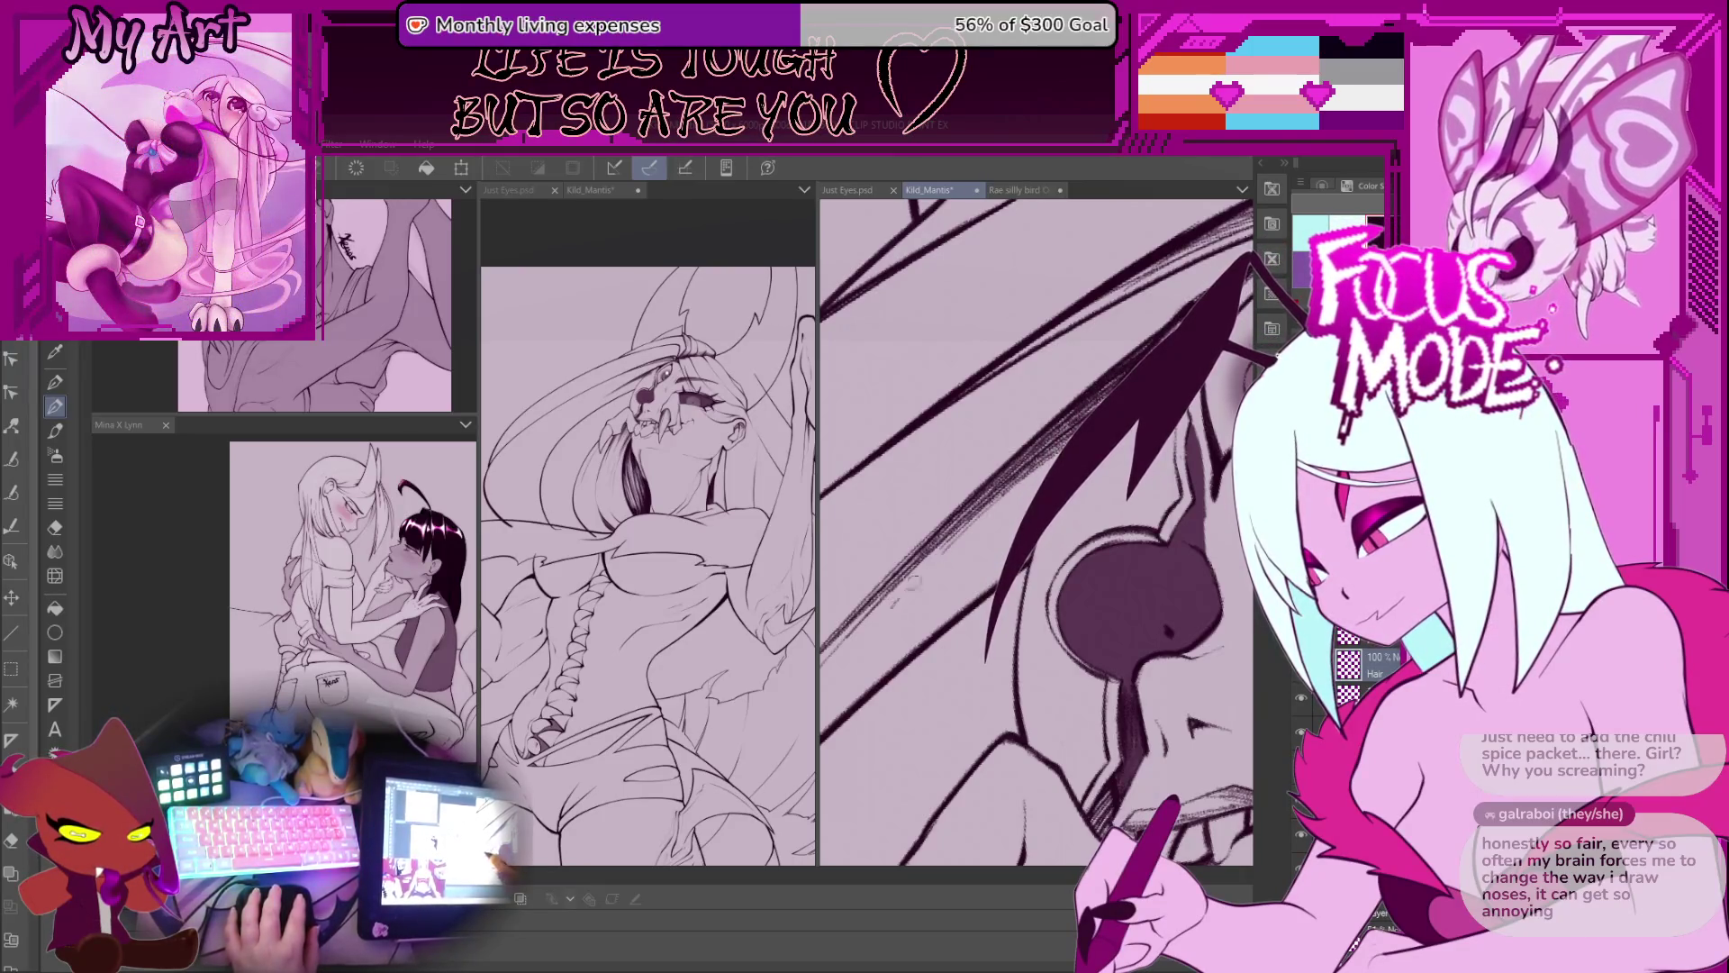
{"action": "left_click_drag", "start_coordinate": [872, 617], "coordinate": [907, 586]}
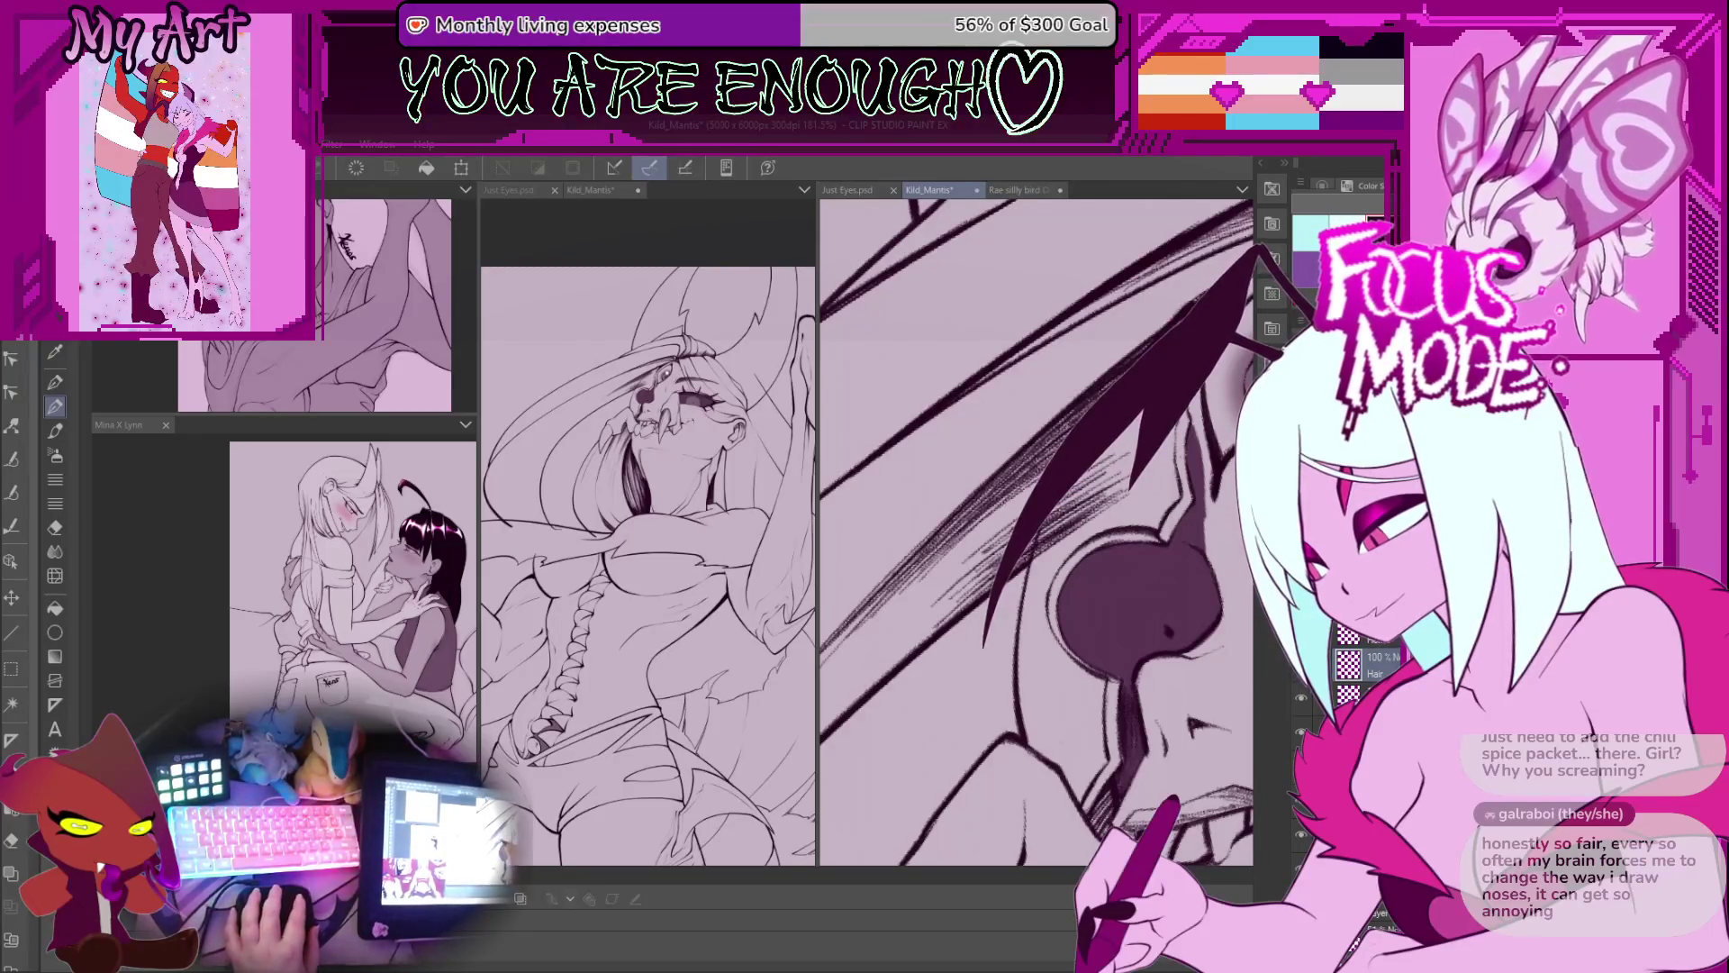
{"action": "left_click_drag", "start_coordinate": [1036, 532], "coordinate": [1022, 564]}
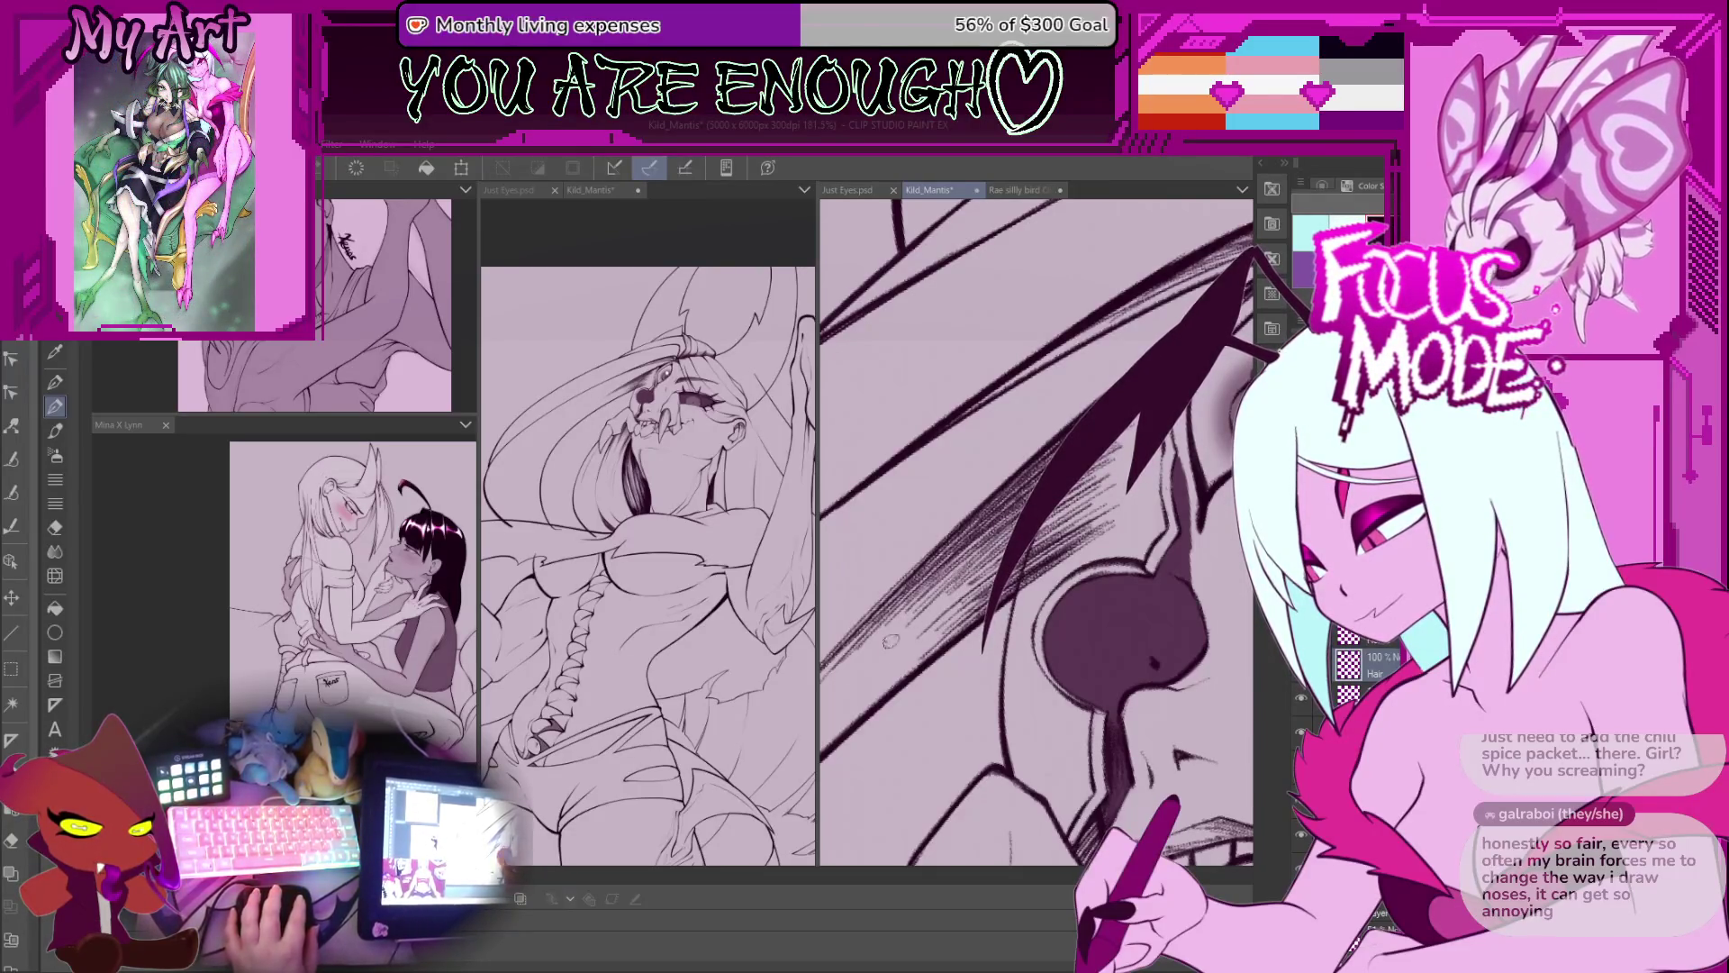
{"action": "scroll", "coordinate": [1036, 532], "scroll_direction": "down", "scroll_amount": 5}
{"action": "mouse_move", "coordinate": [944, 544]}
{"action": "left_mouse_down"}
{"action": "mouse_move", "coordinate": [911, 592]}
{"action": "mouse_move", "coordinate": [909, 684]}
{"action": "left_mouse_up"}
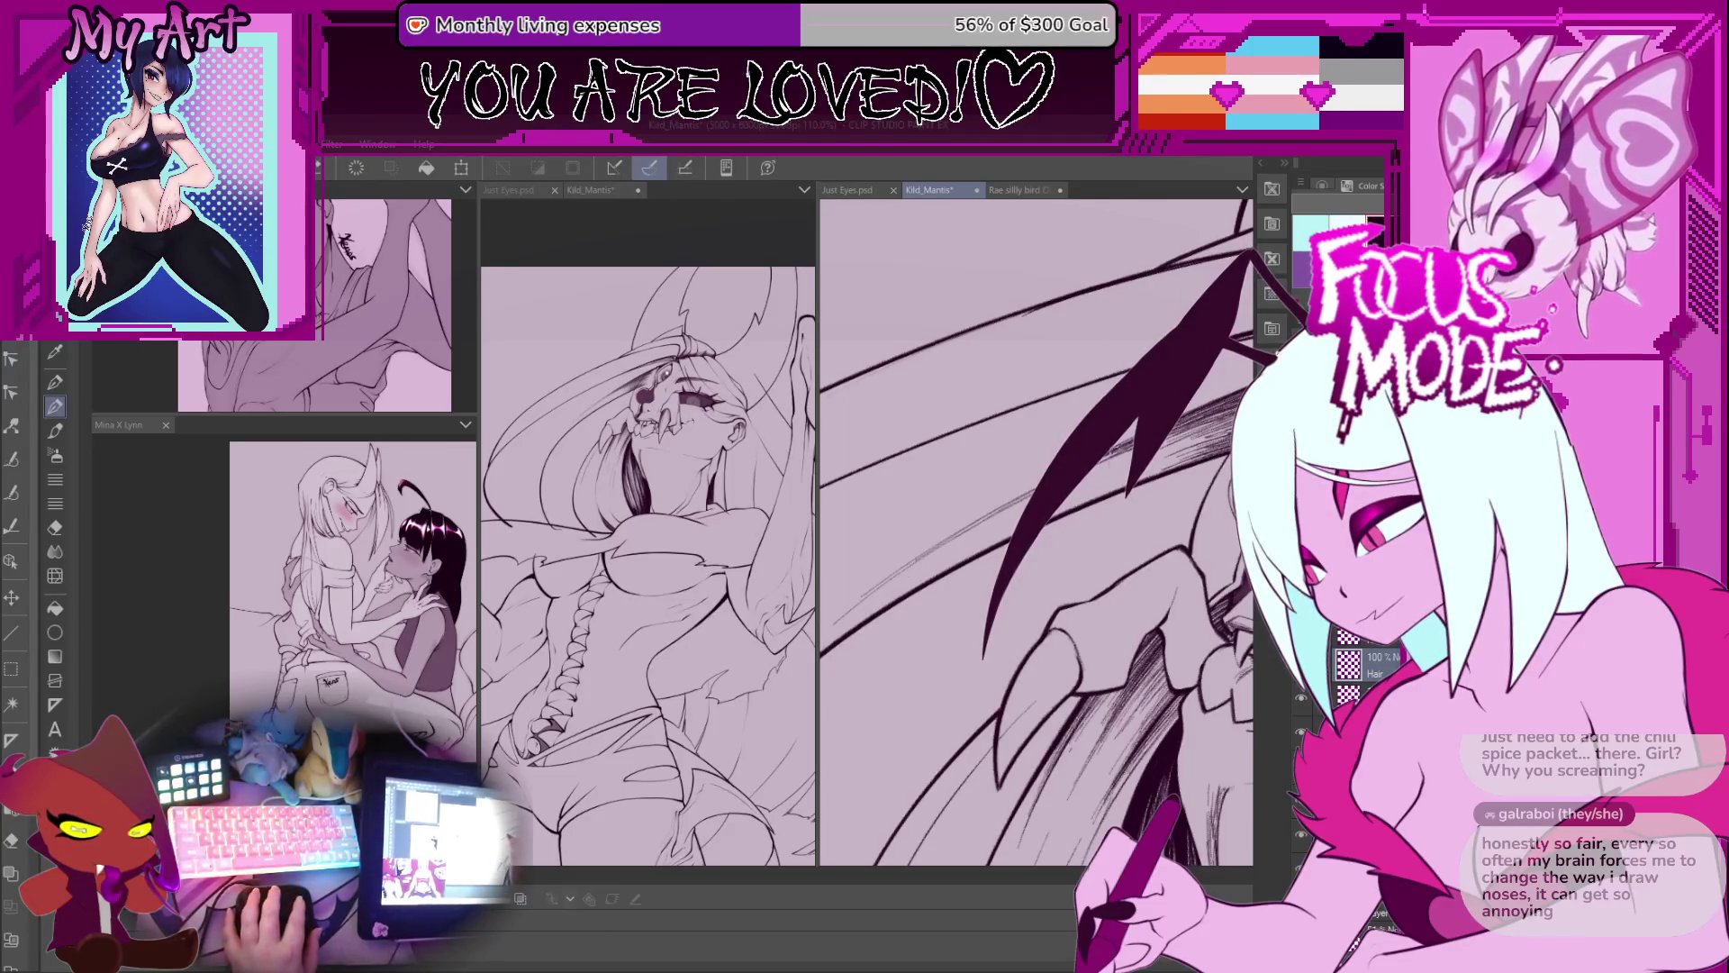
Step: Tilt, zoom and rotate the view onto the mask's eye socket
{"action": "left_click_drag", "start_coordinate": [1112, 461], "coordinate": [1130, 487]}
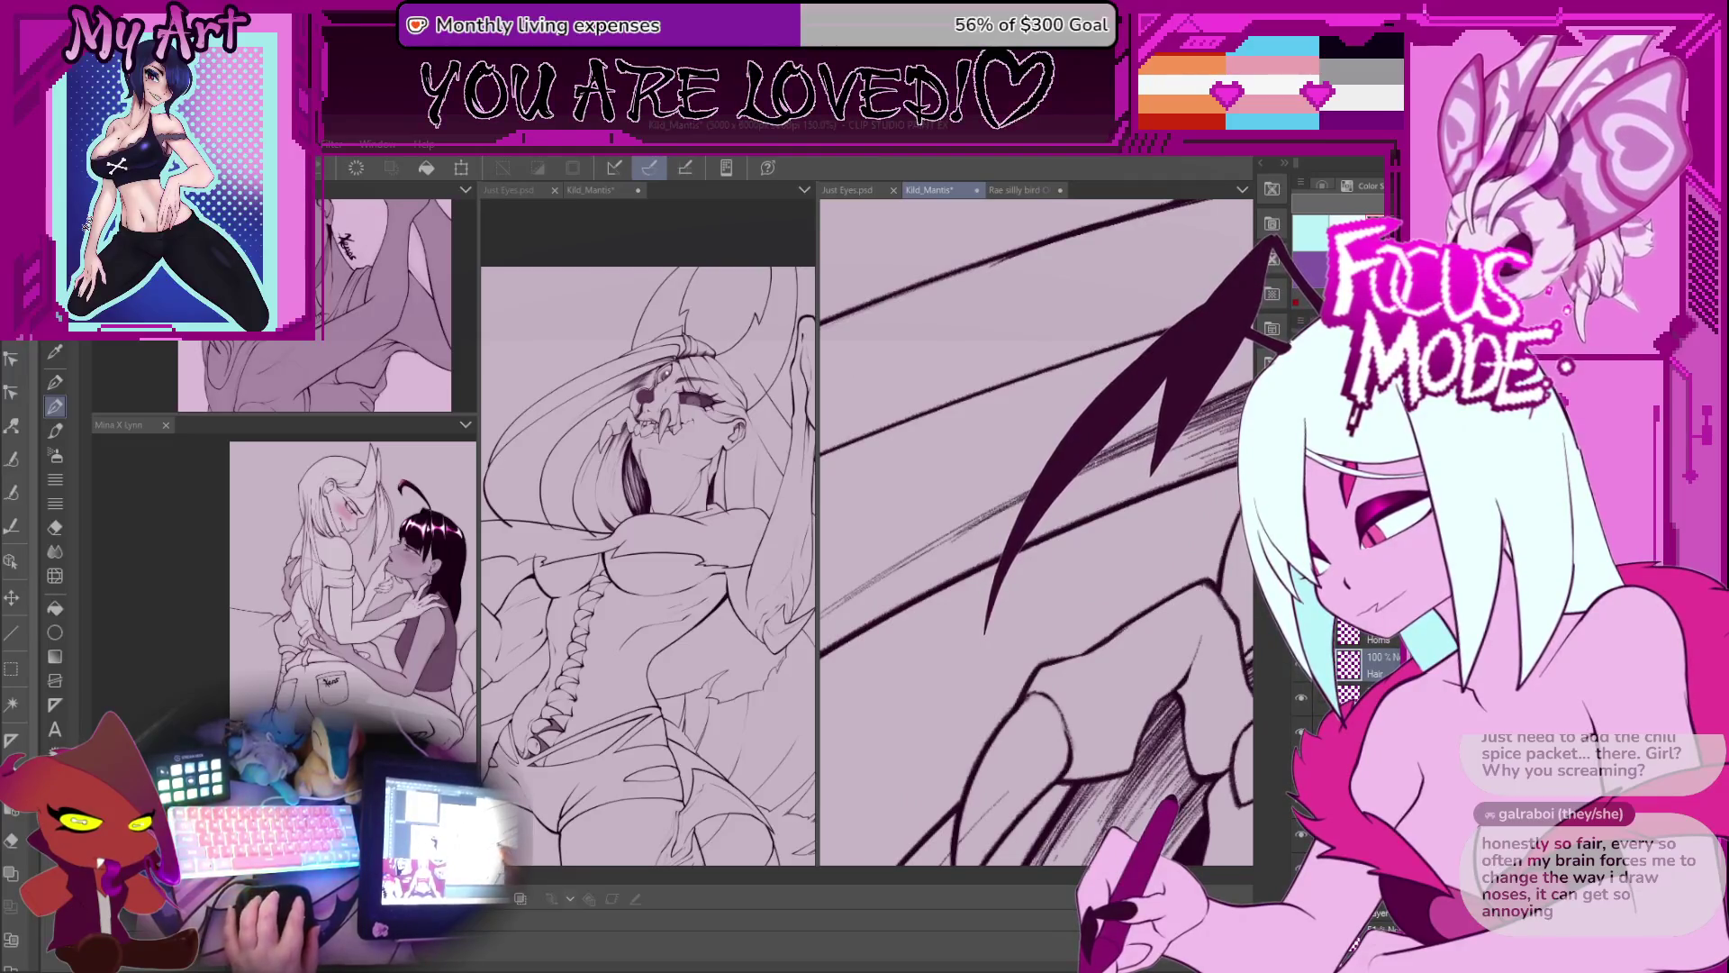
{"action": "scroll", "coordinate": [1036, 532], "scroll_direction": "down", "scroll_amount": 3}
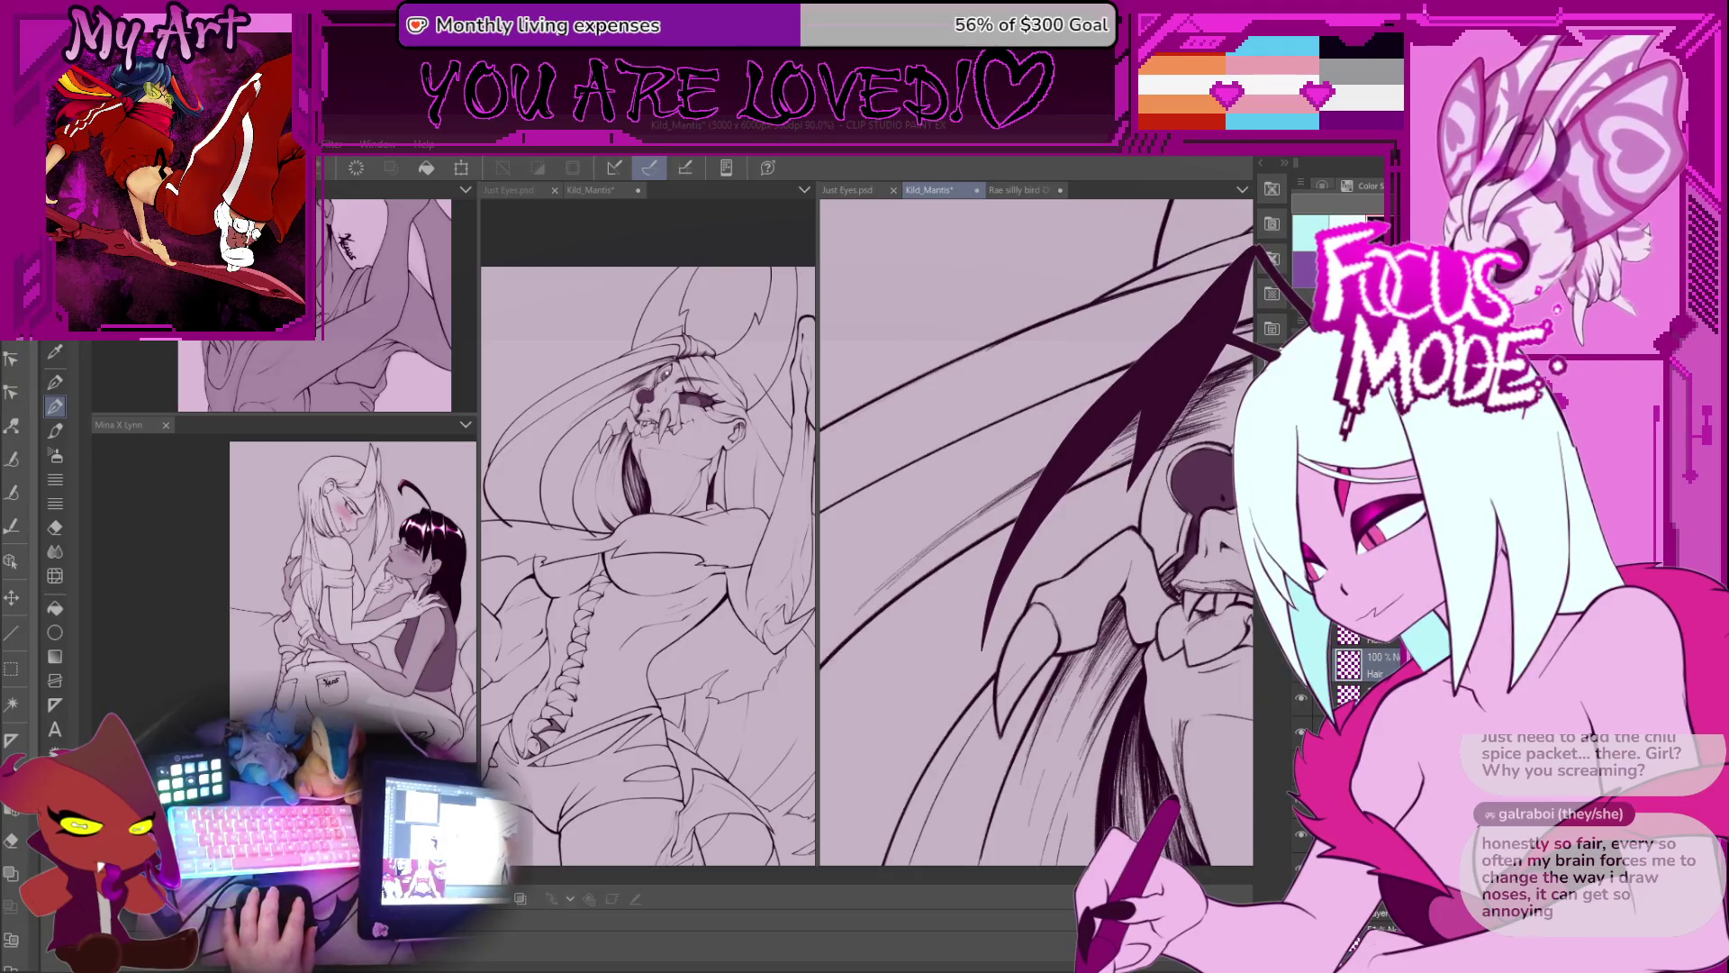
{"action": "mouse_move", "coordinate": [893, 585]}
{"action": "left_mouse_down"}
{"action": "mouse_move", "coordinate": [974, 551]}
{"action": "mouse_move", "coordinate": [940, 583]}
{"action": "mouse_move", "coordinate": [1031, 569]}
{"action": "left_mouse_up"}
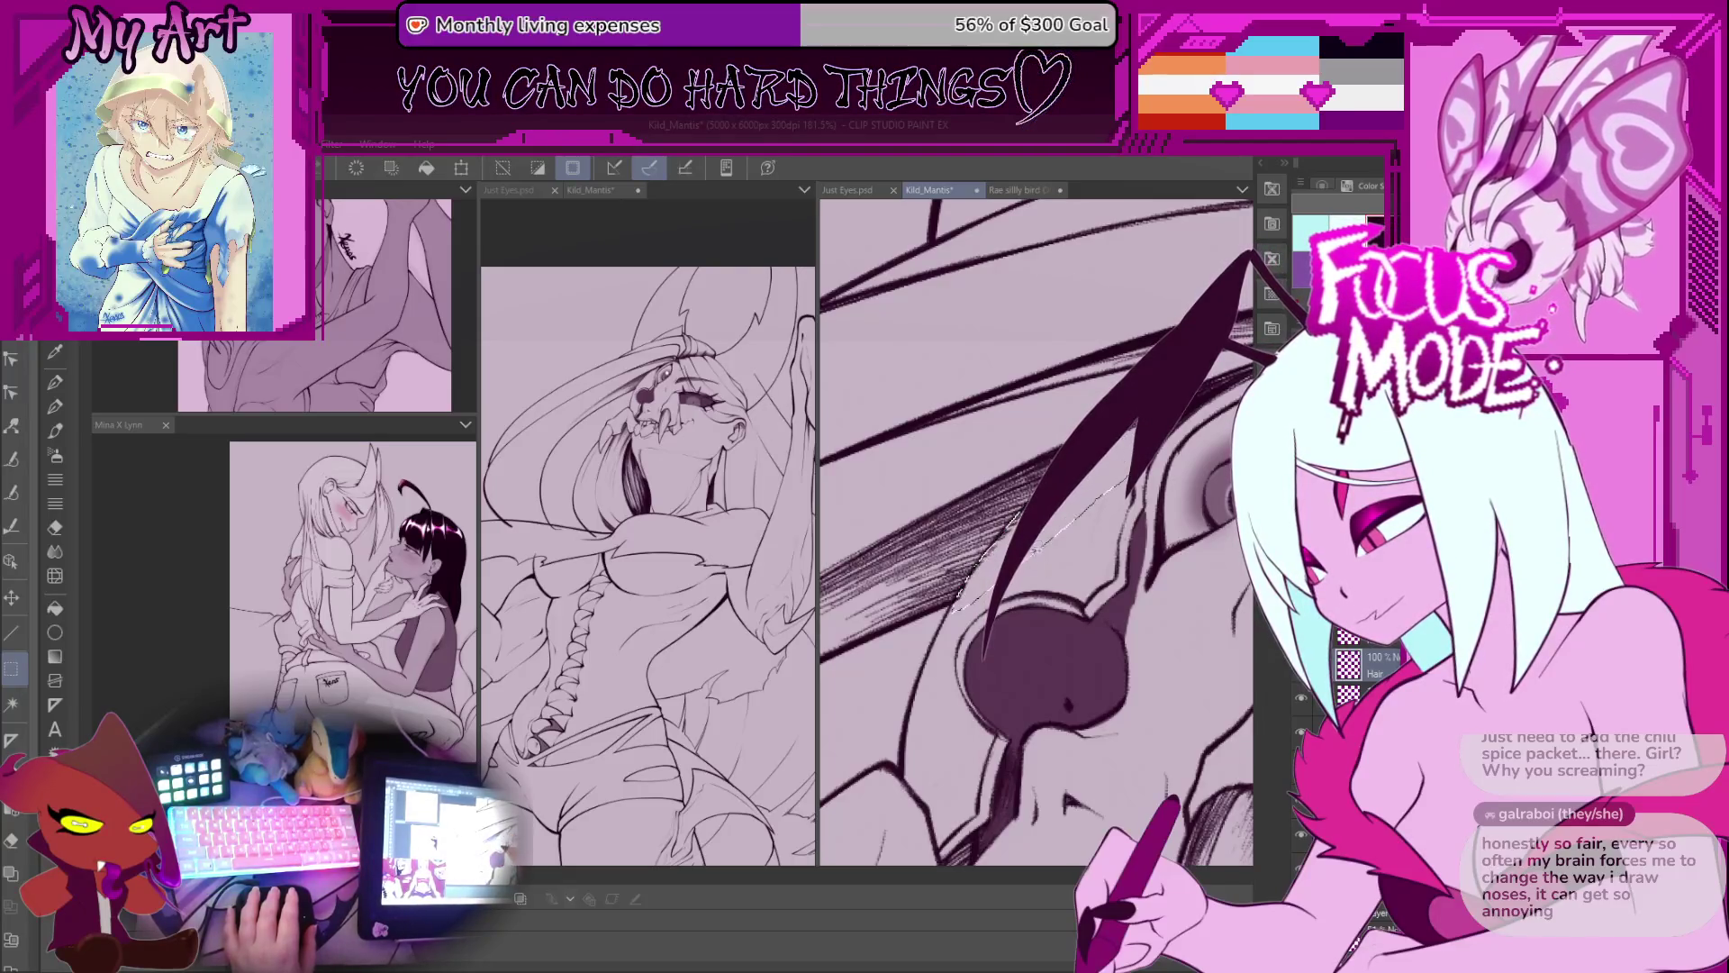
Step: Rotate the view around the eye and nose and switch to the pencil for shading
{"action": "mouse_move", "coordinate": [1044, 549]}
{"action": "left_mouse_down"}
{"action": "mouse_move", "coordinate": [1171, 450]}
{"action": "mouse_move", "coordinate": [984, 666]}
{"action": "left_mouse_up"}
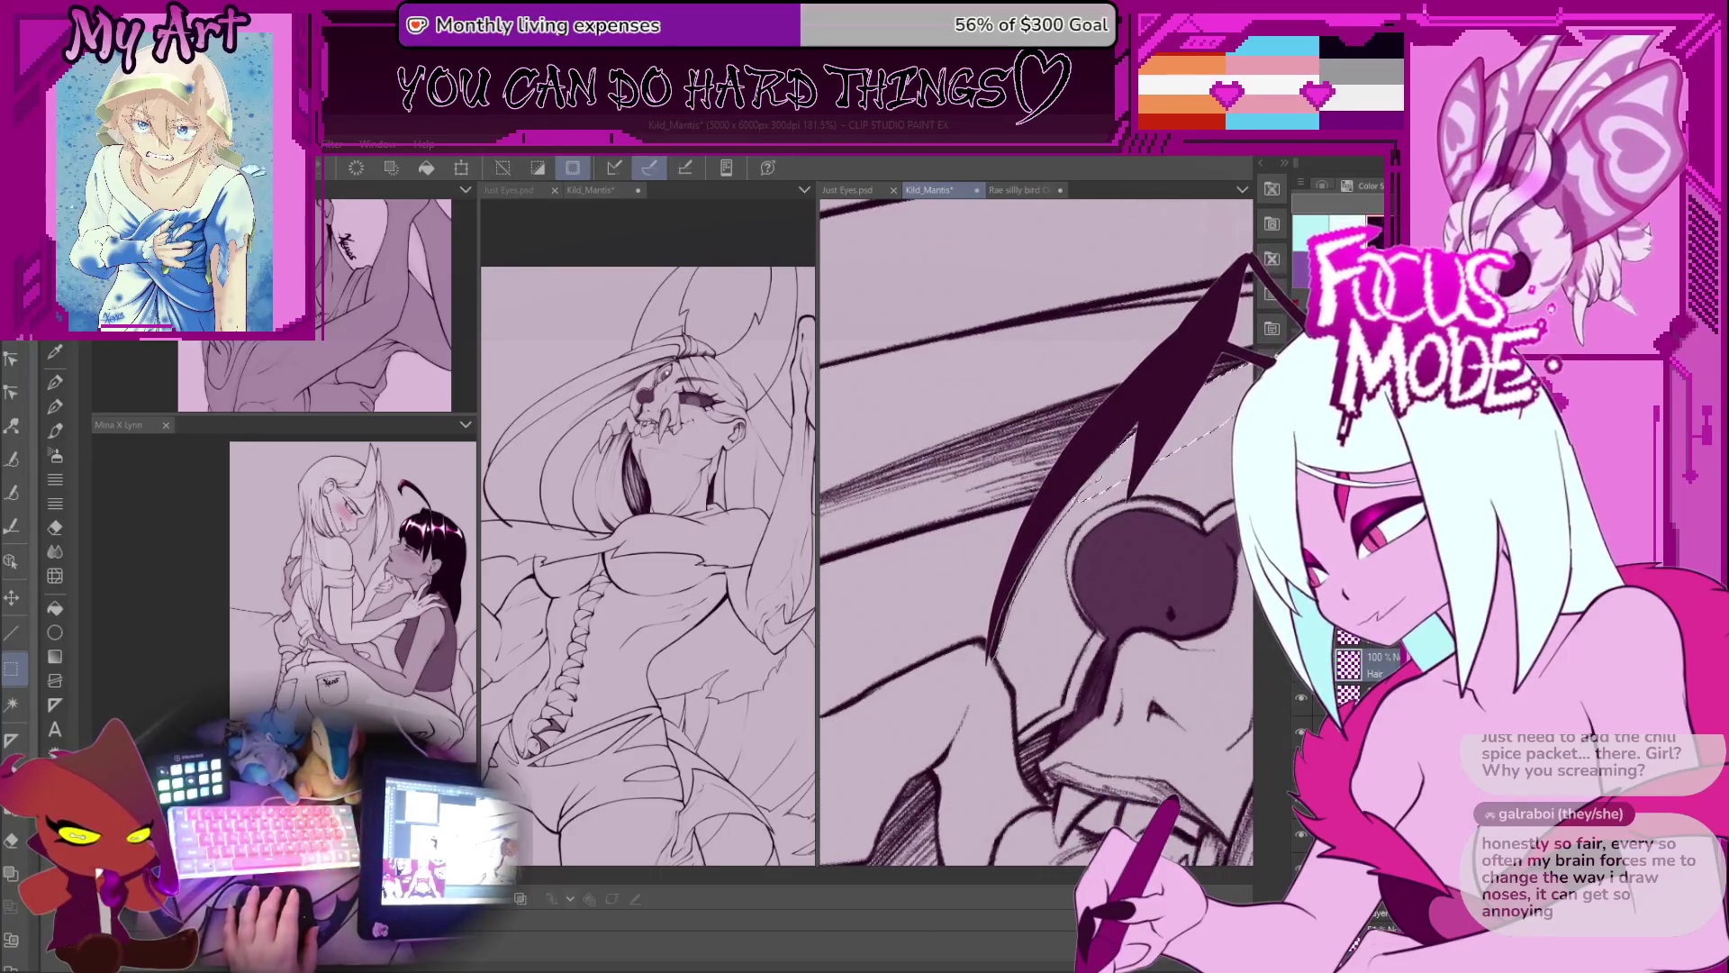
{"action": "scroll", "coordinate": [999, 639], "scroll_direction": "up", "scroll_amount": 2}
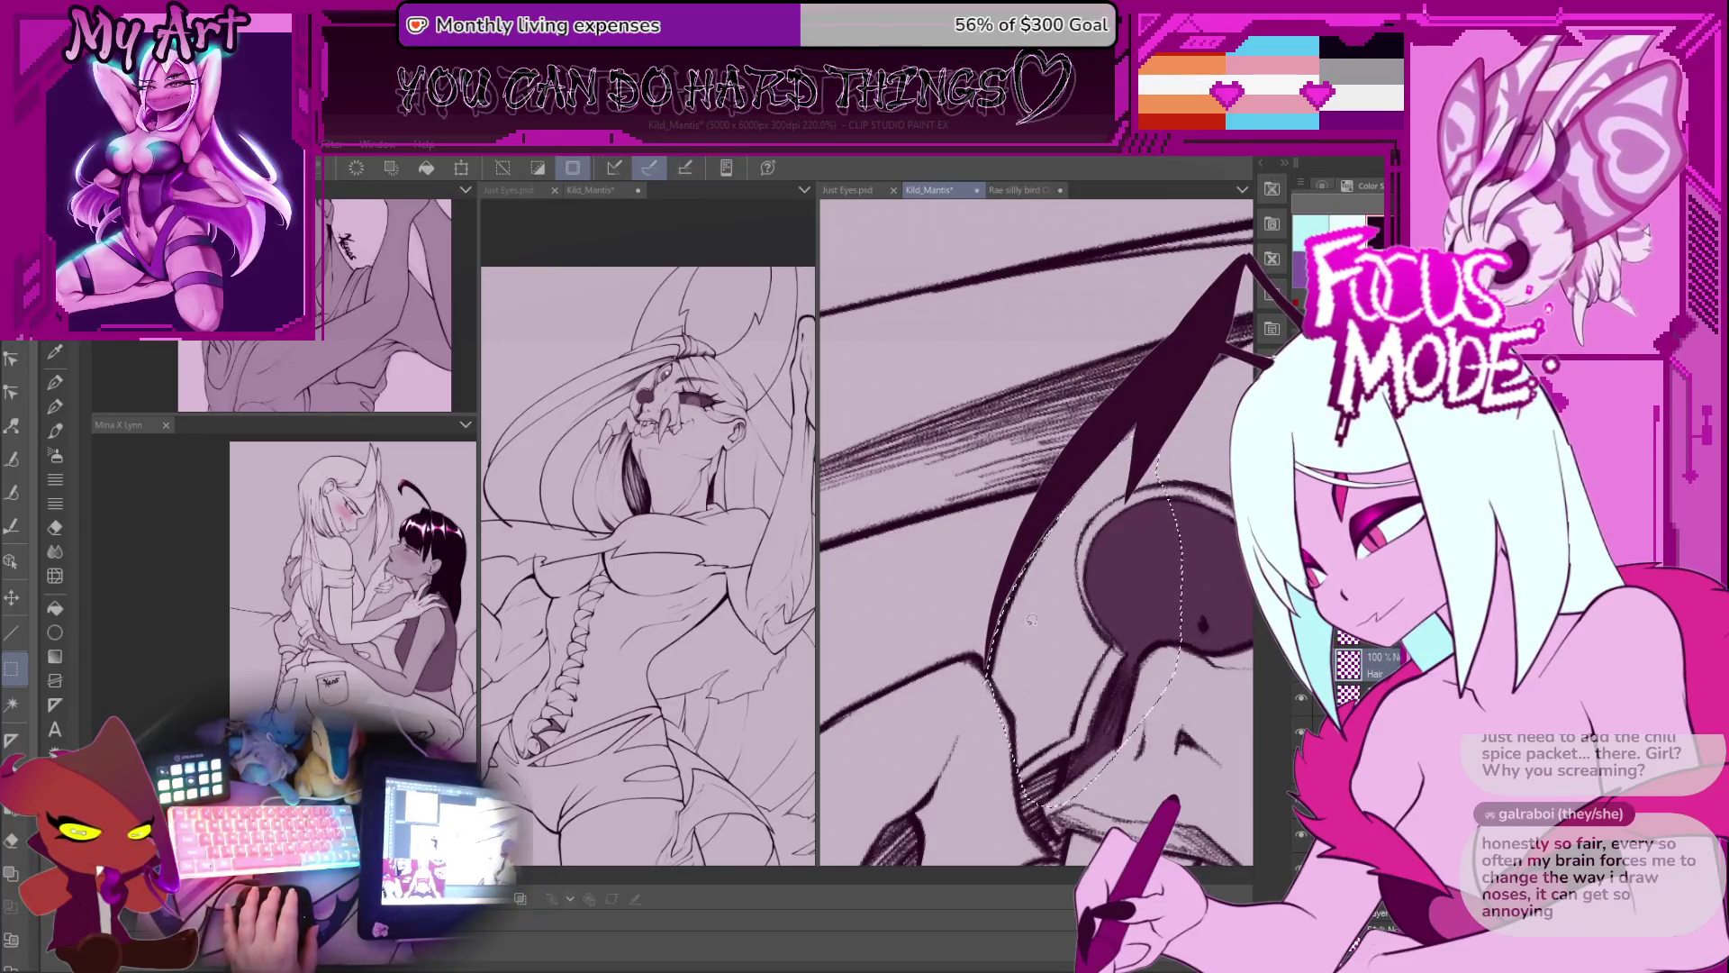
{"action": "scroll", "coordinate": [990, 584], "scroll_direction": "down", "scroll_amount": 2}
{"action": "scroll", "coordinate": [990, 584], "scroll_direction": "down", "scroll_amount": 1}
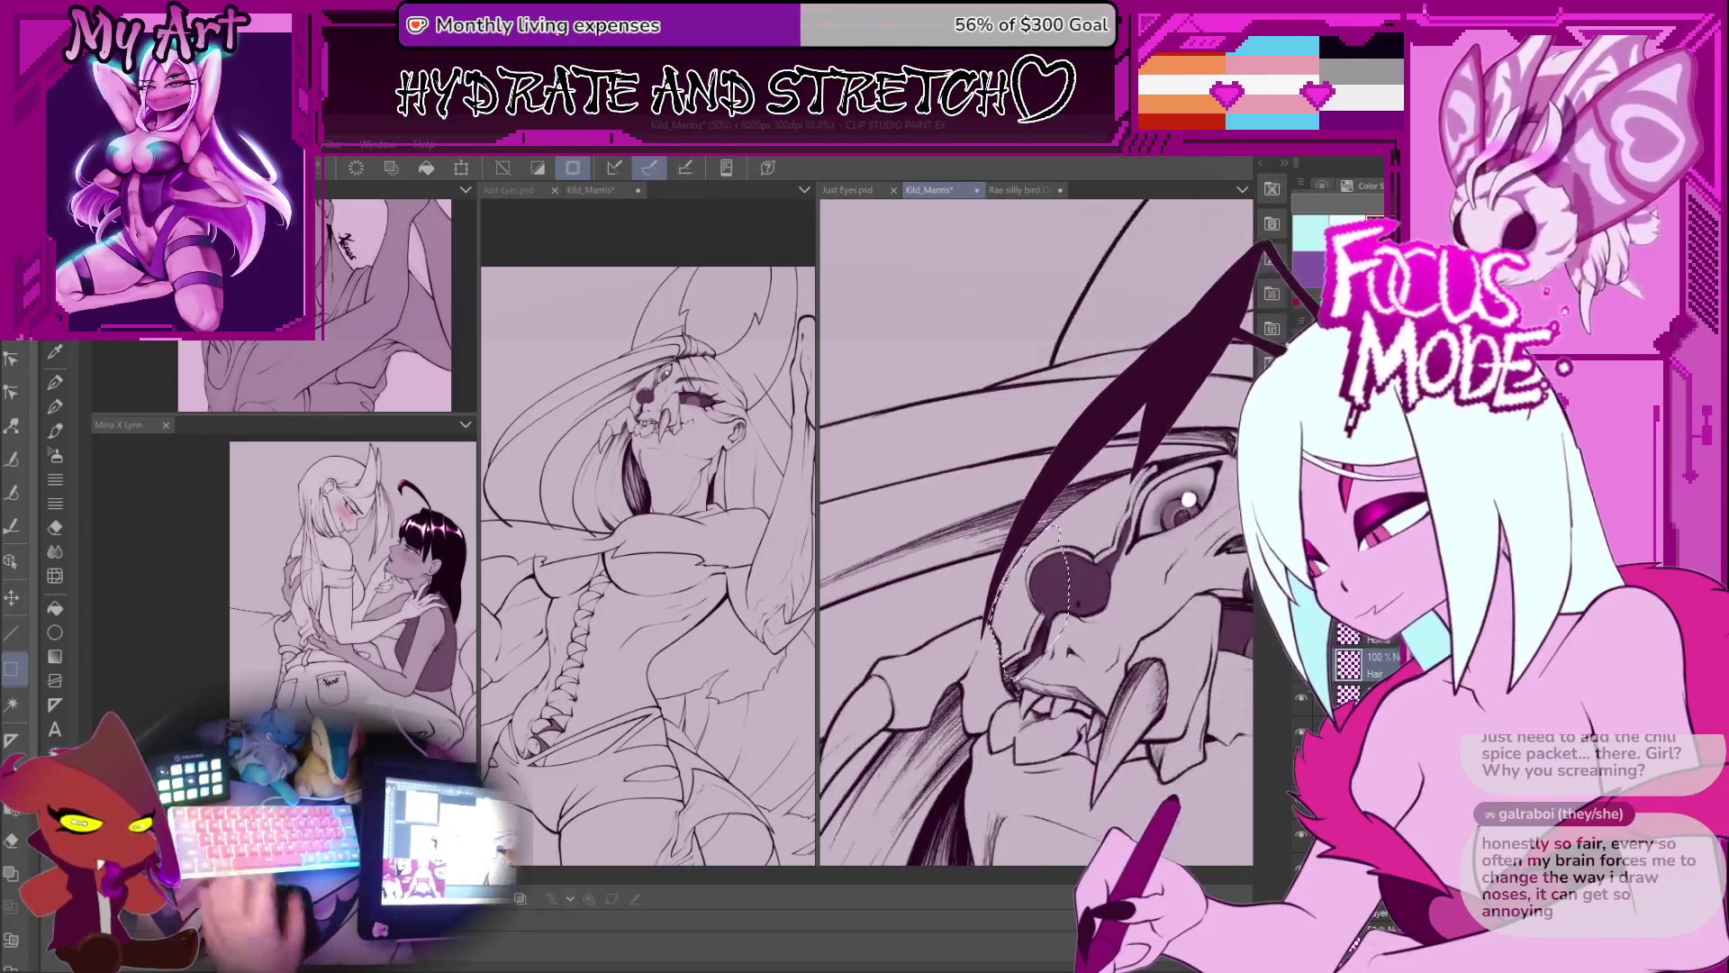
{"action": "key", "text": "p"}
{"action": "mouse_move", "coordinate": [991, 611]}
{"action": "left_mouse_down"}
{"action": "mouse_move", "coordinate": [1115, 565]}
{"action": "mouse_move", "coordinate": [1036, 575]}
{"action": "mouse_move", "coordinate": [1056, 560]}
{"action": "left_mouse_up"}
{"action": "key", "text": "p"}
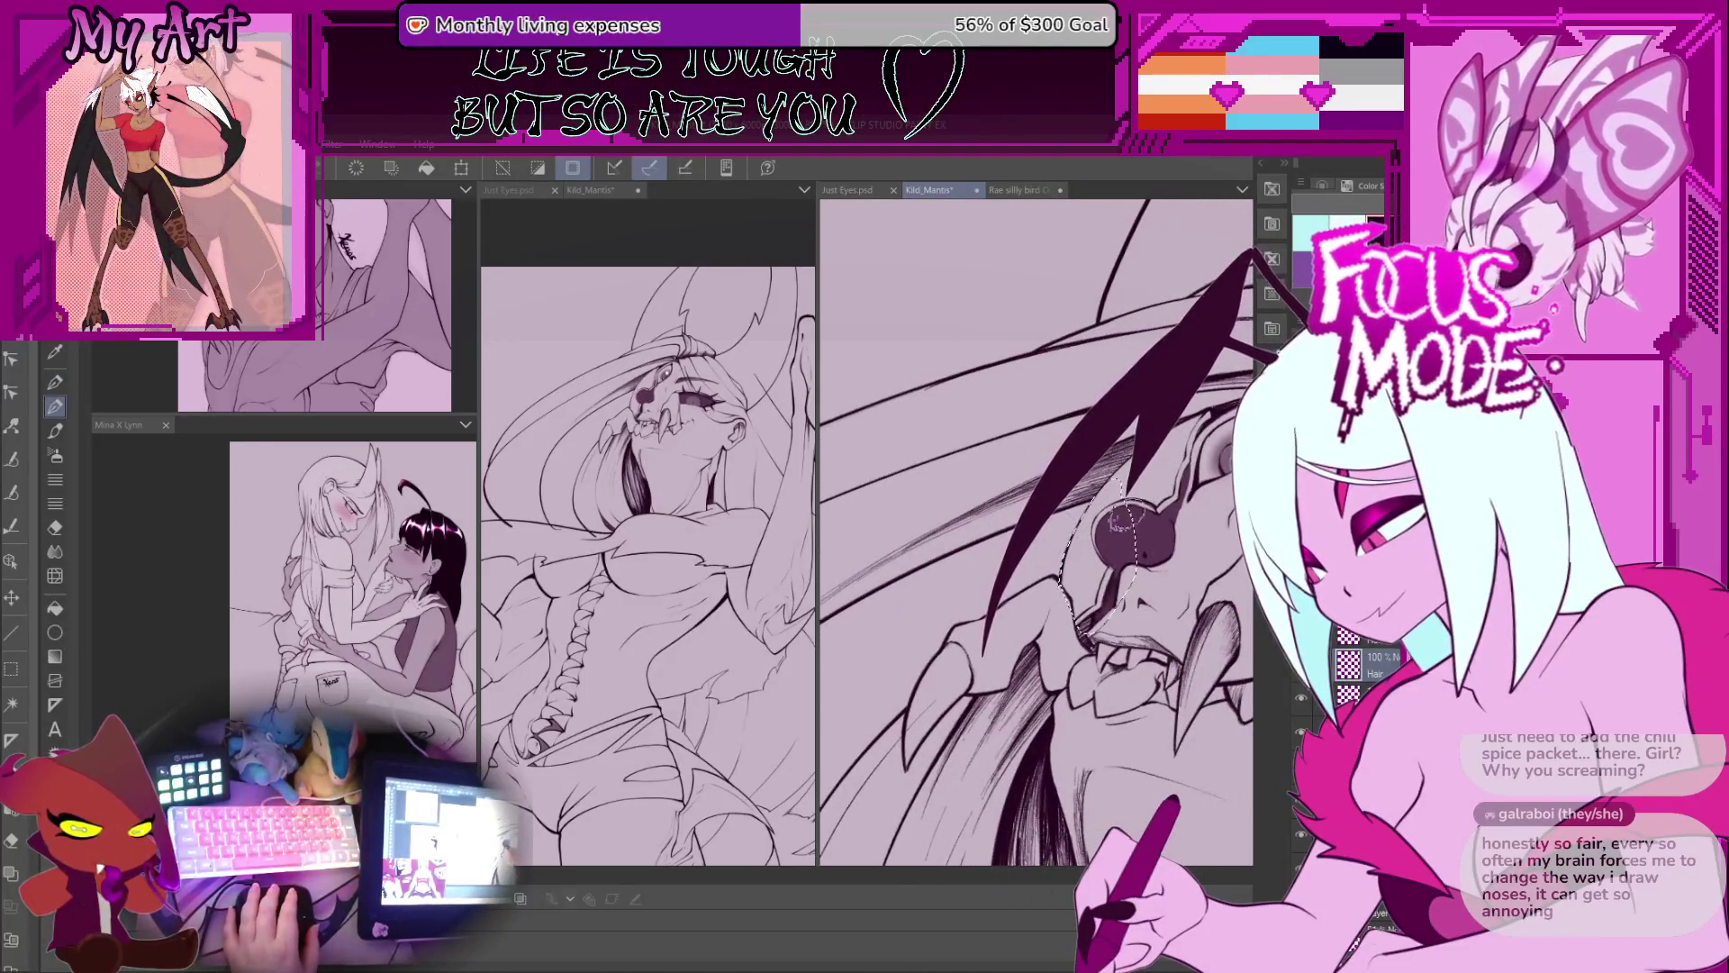
{"action": "key", "text": "minus"}
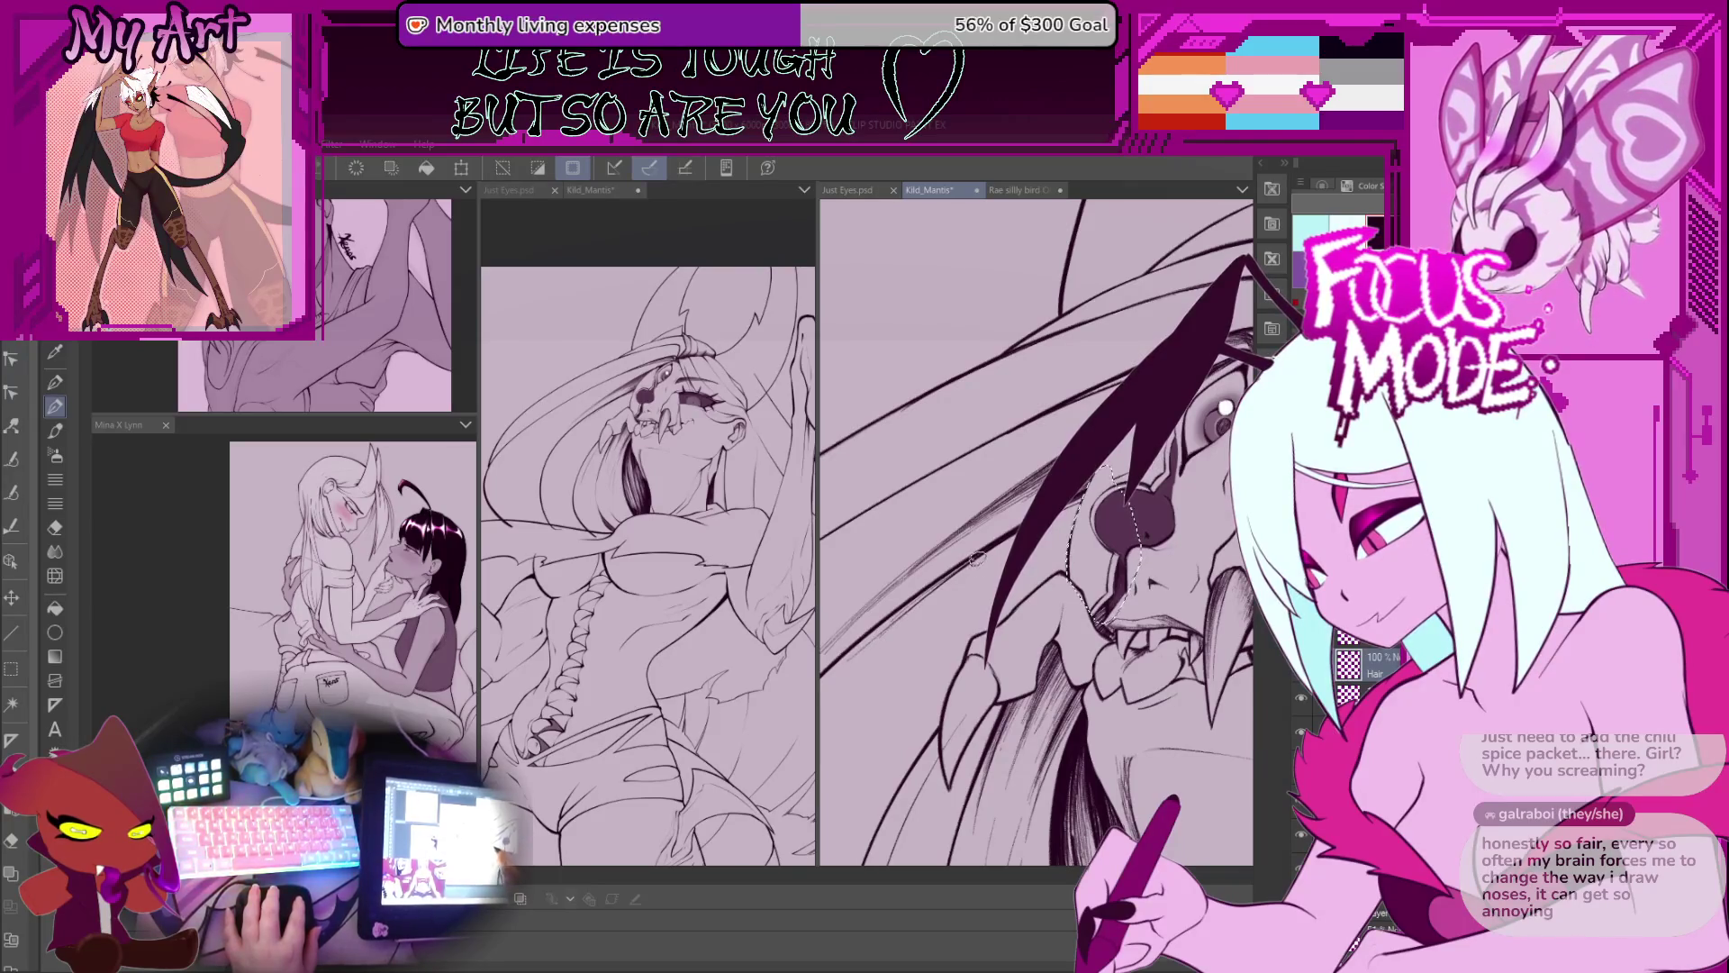
Step: Redraw the selection around the mask's nose, widening it to enclose the whole nose
{"action": "key", "text": "m"}
{"action": "key", "text": "minus"}
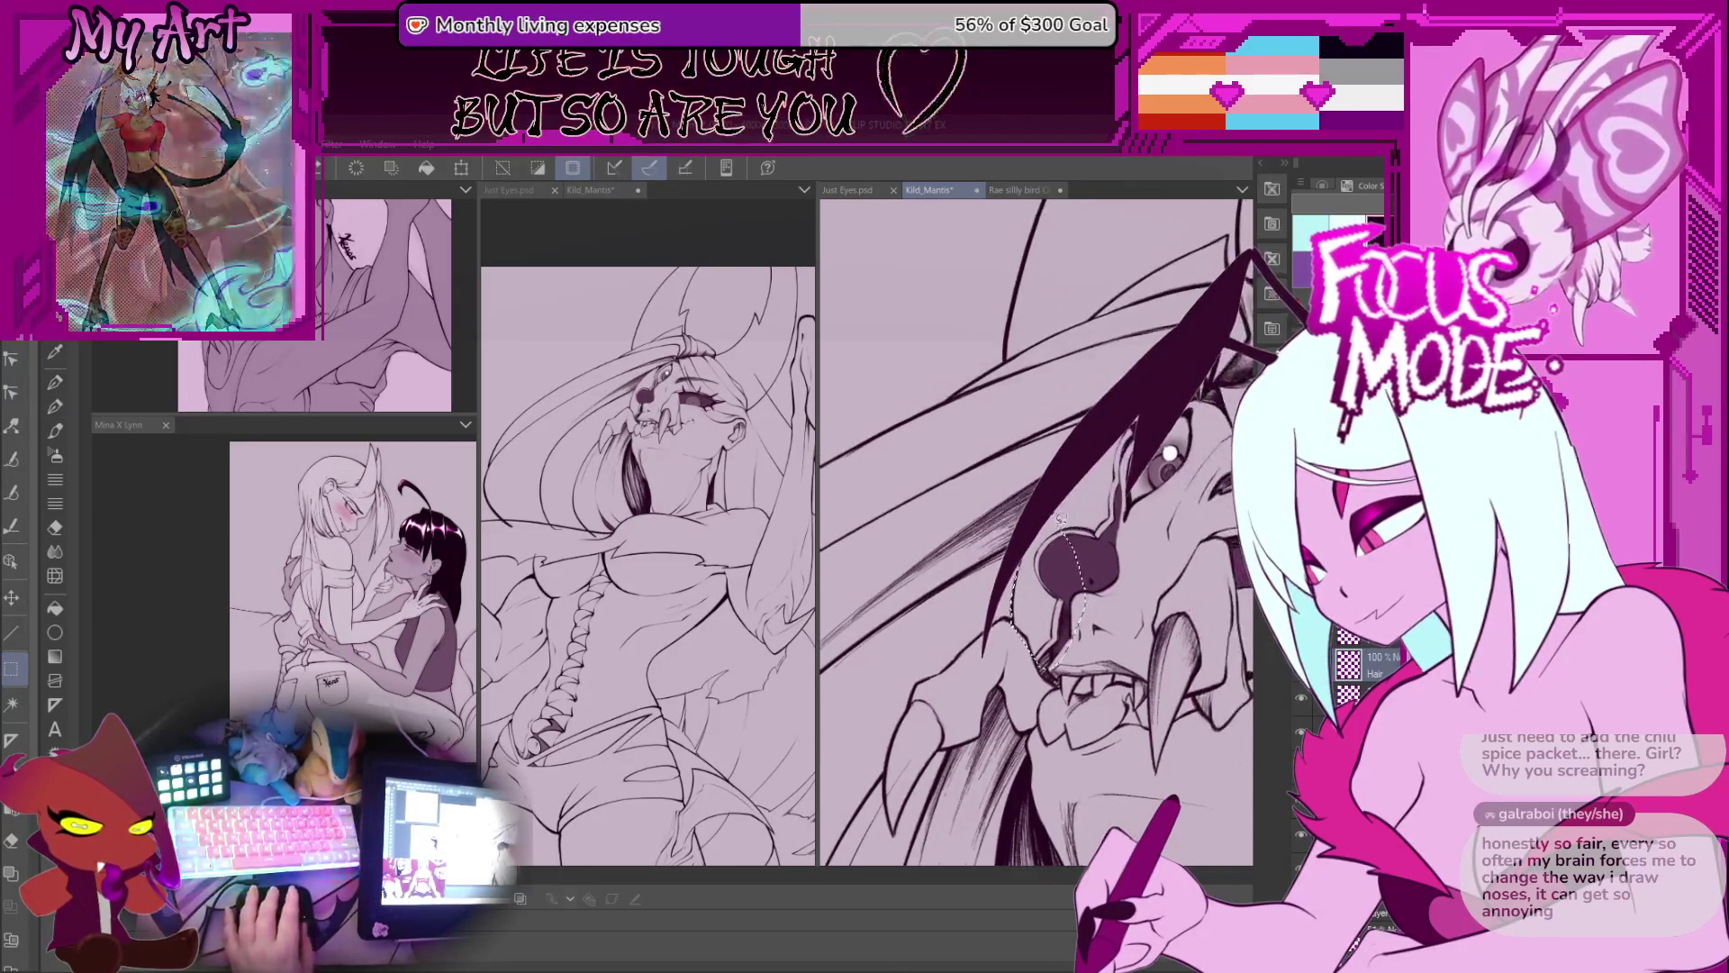
{"action": "mouse_move", "coordinate": [1059, 531]}
{"action": "left_mouse_down"}
{"action": "mouse_move", "coordinate": [1117, 450]}
{"action": "mouse_move", "coordinate": [1013, 594]}
{"action": "mouse_move", "coordinate": [1080, 612]}
{"action": "left_mouse_up"}
{"action": "key", "text": "ctrl+plus"}
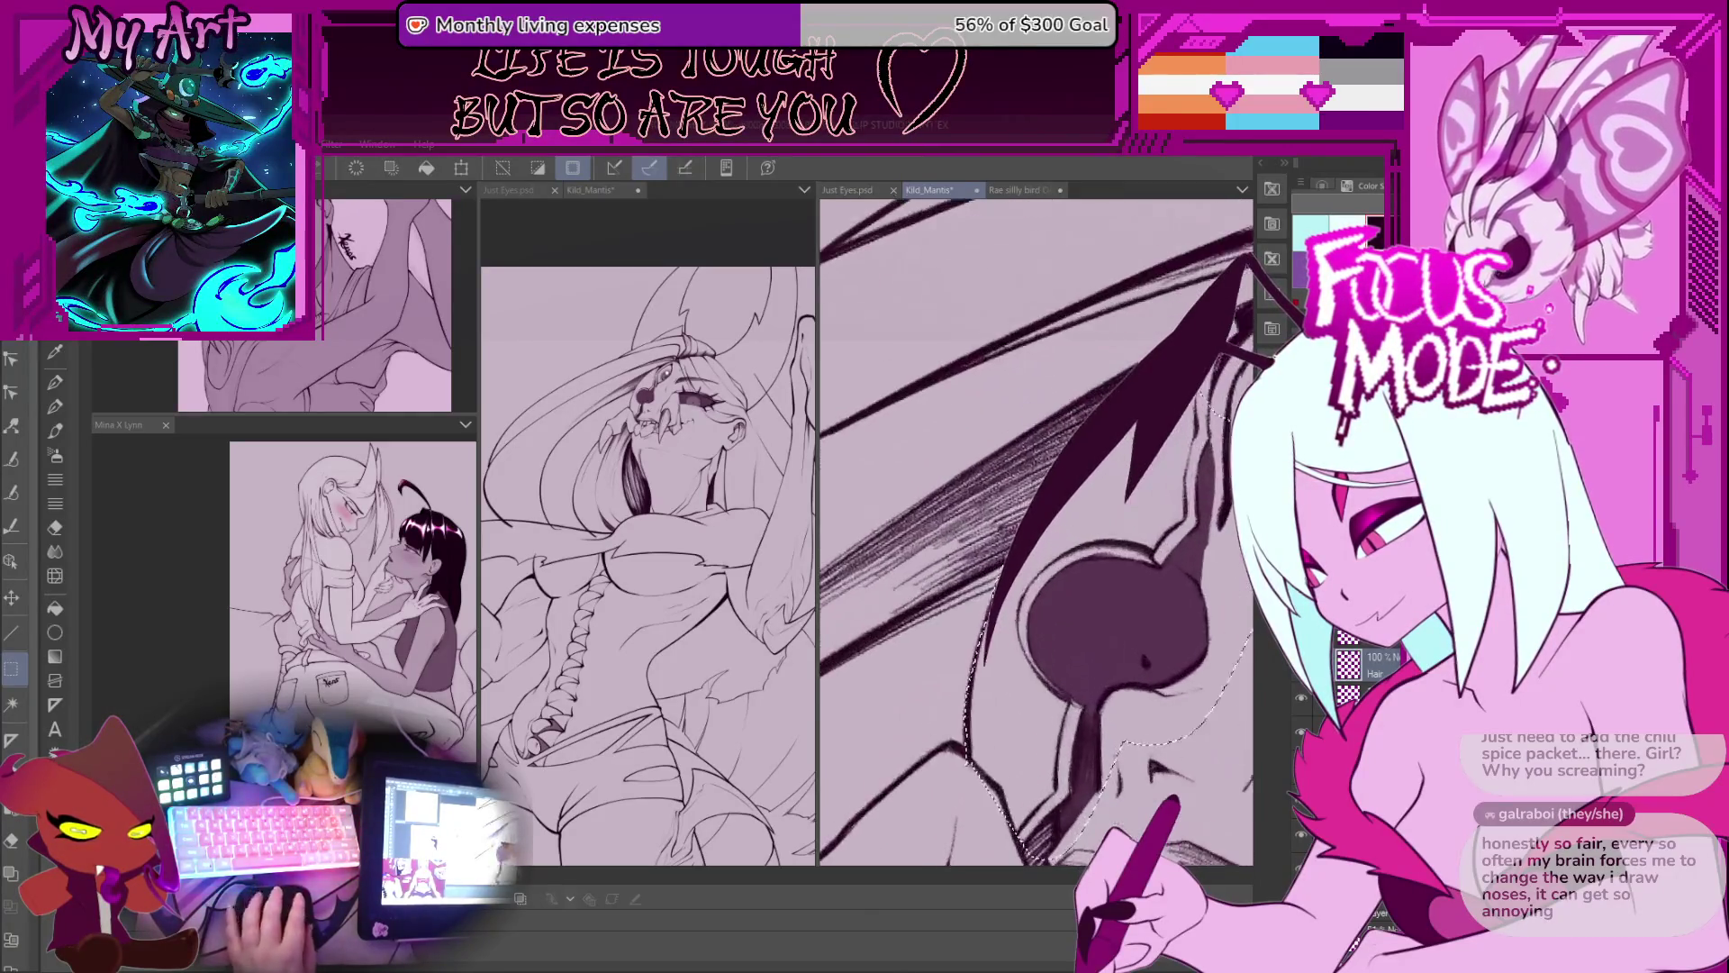
{"action": "key", "text": "ctrl+plus"}
{"action": "mouse_move", "coordinate": [1107, 450]}
{"action": "left_mouse_down"}
{"action": "mouse_move", "coordinate": [1207, 505]}
{"action": "mouse_move", "coordinate": [1224, 630]}
{"action": "mouse_move", "coordinate": [1170, 810]}
{"action": "left_mouse_up"}
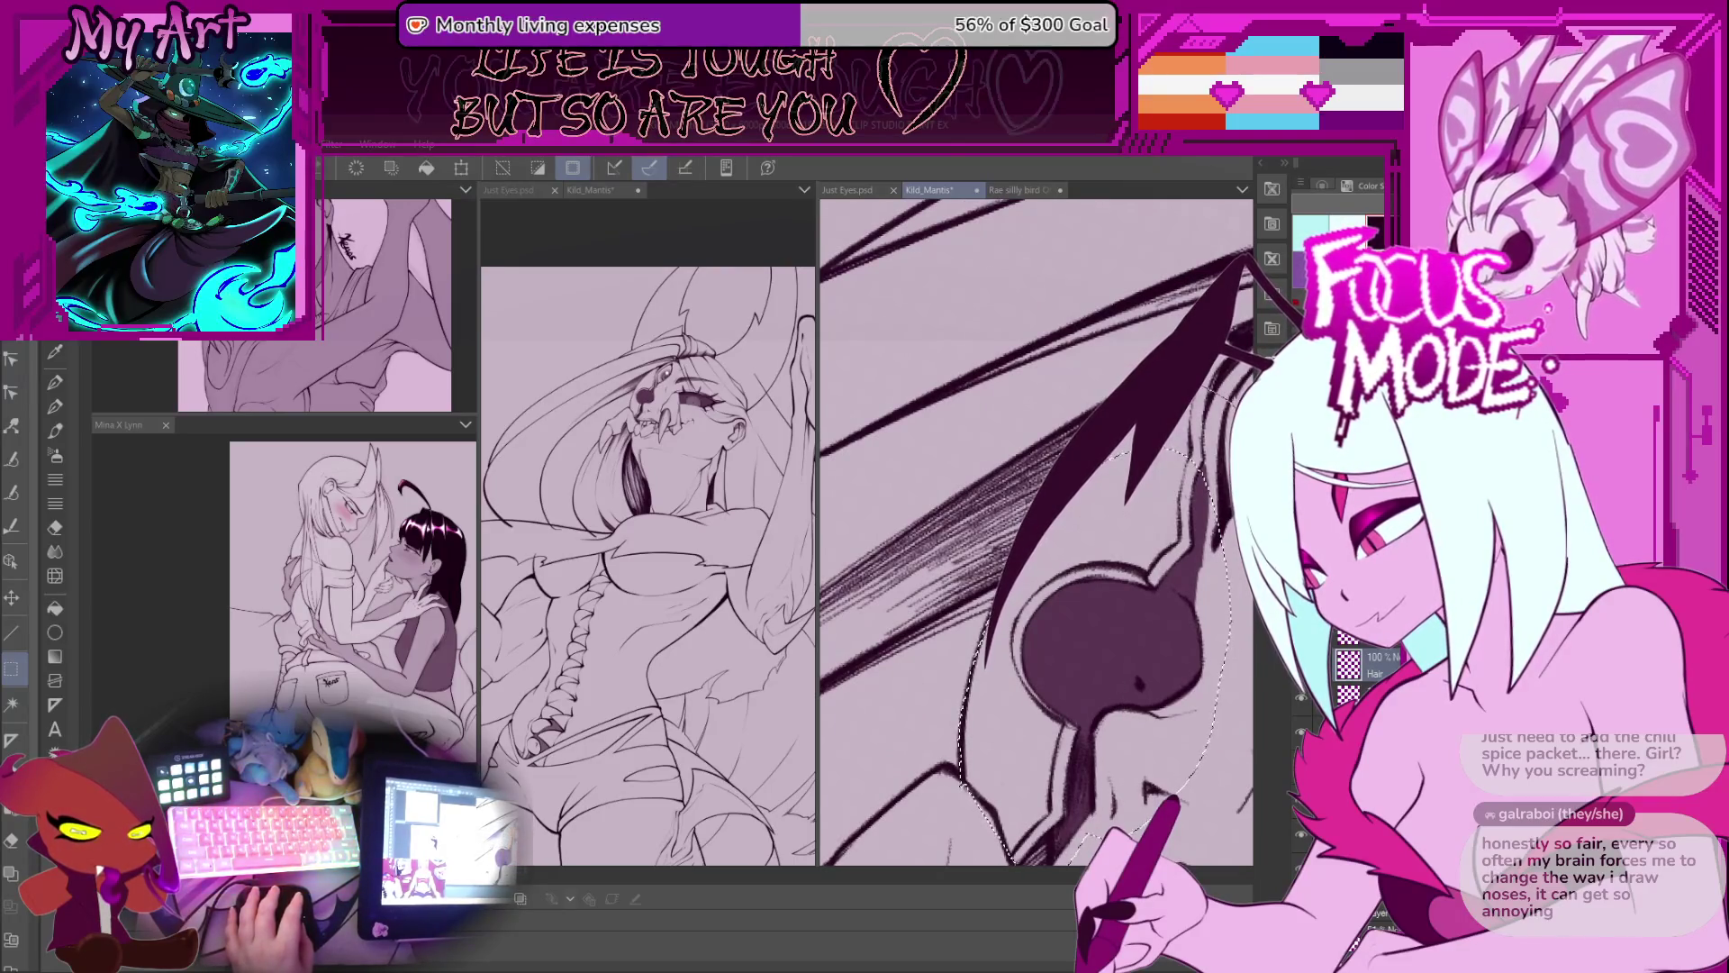
{"action": "key", "text": "ctrl+minus"}
{"action": "key", "text": "ctrl+minus"}
{"action": "key", "text": "p"}
{"action": "key", "text": "p"}
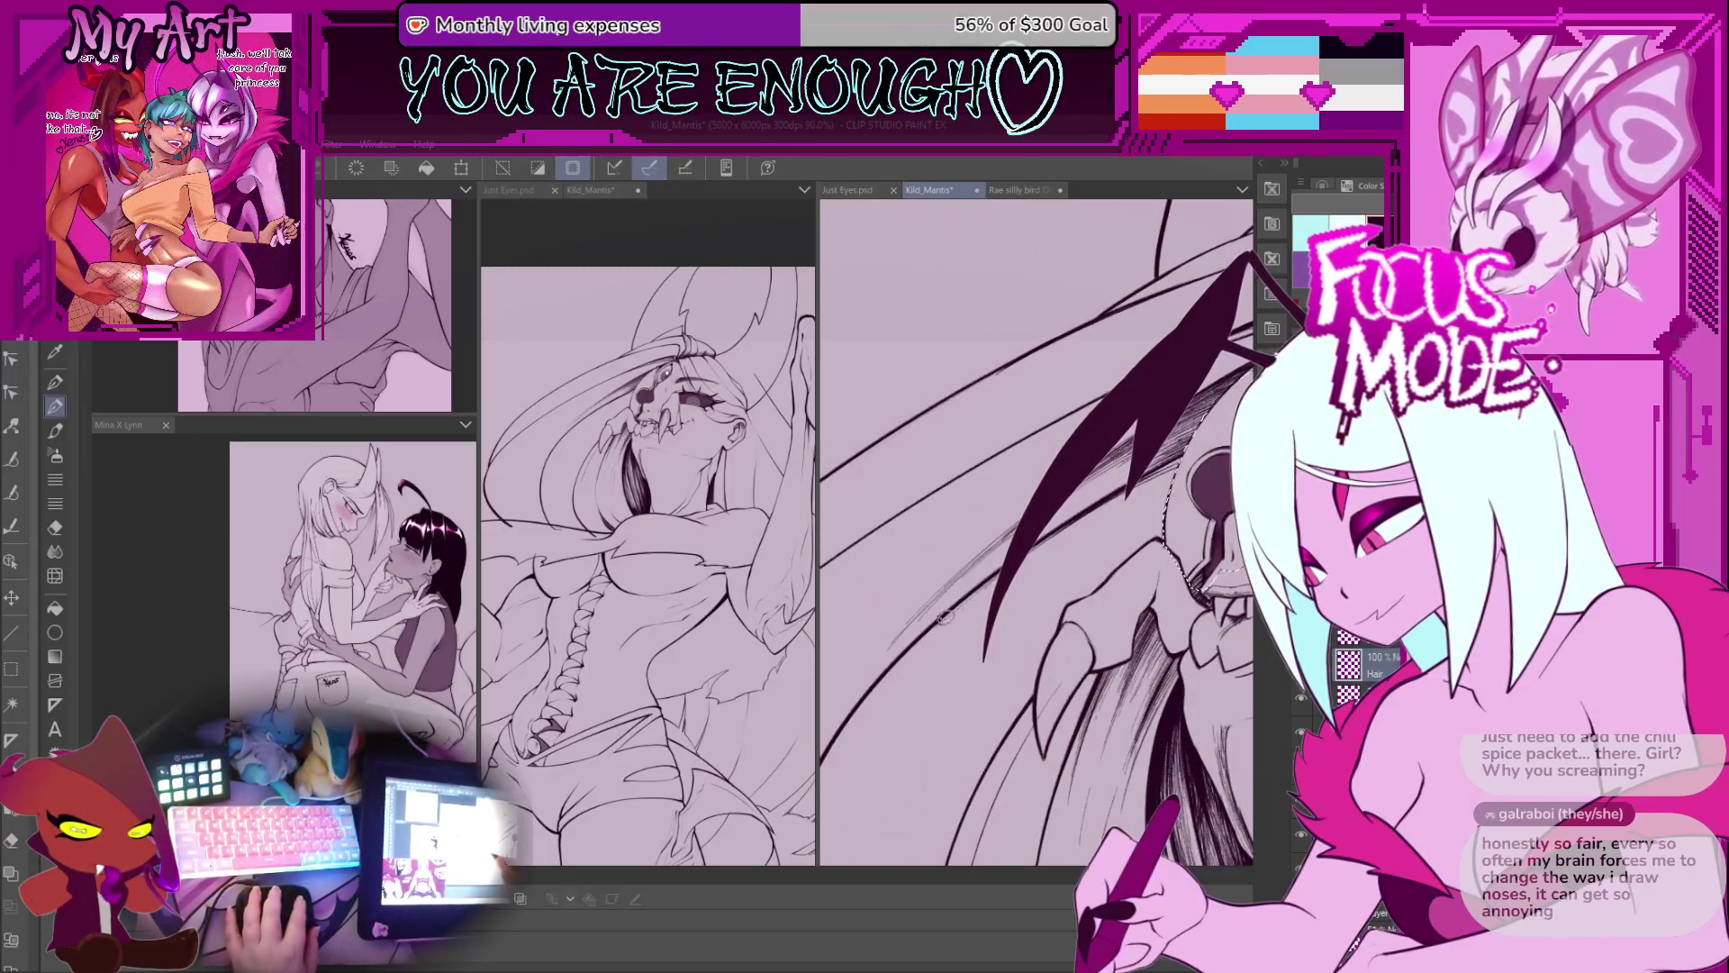
Step: Lasso a freehand selection from the head's underside up toward the mouth
{"action": "left_click_drag", "start_coordinate": [1059, 527], "coordinate": [1025, 471]}
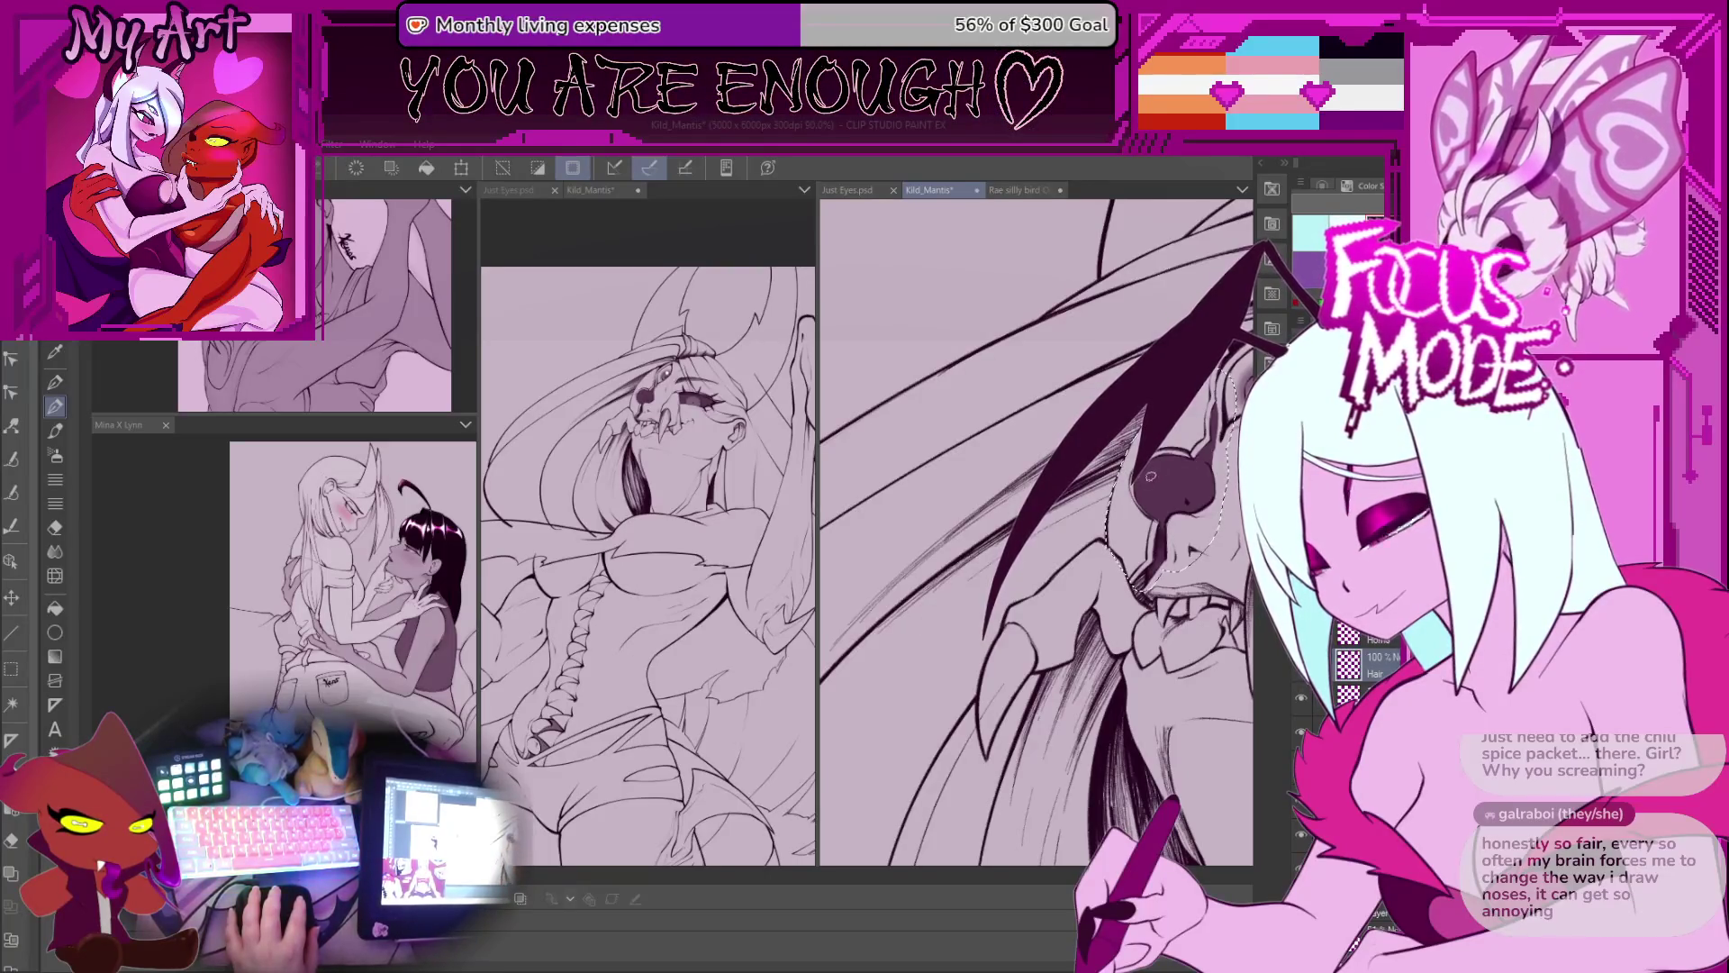
{"action": "scroll", "coordinate": [988, 586], "scroll_direction": "up", "scroll_amount": 1}
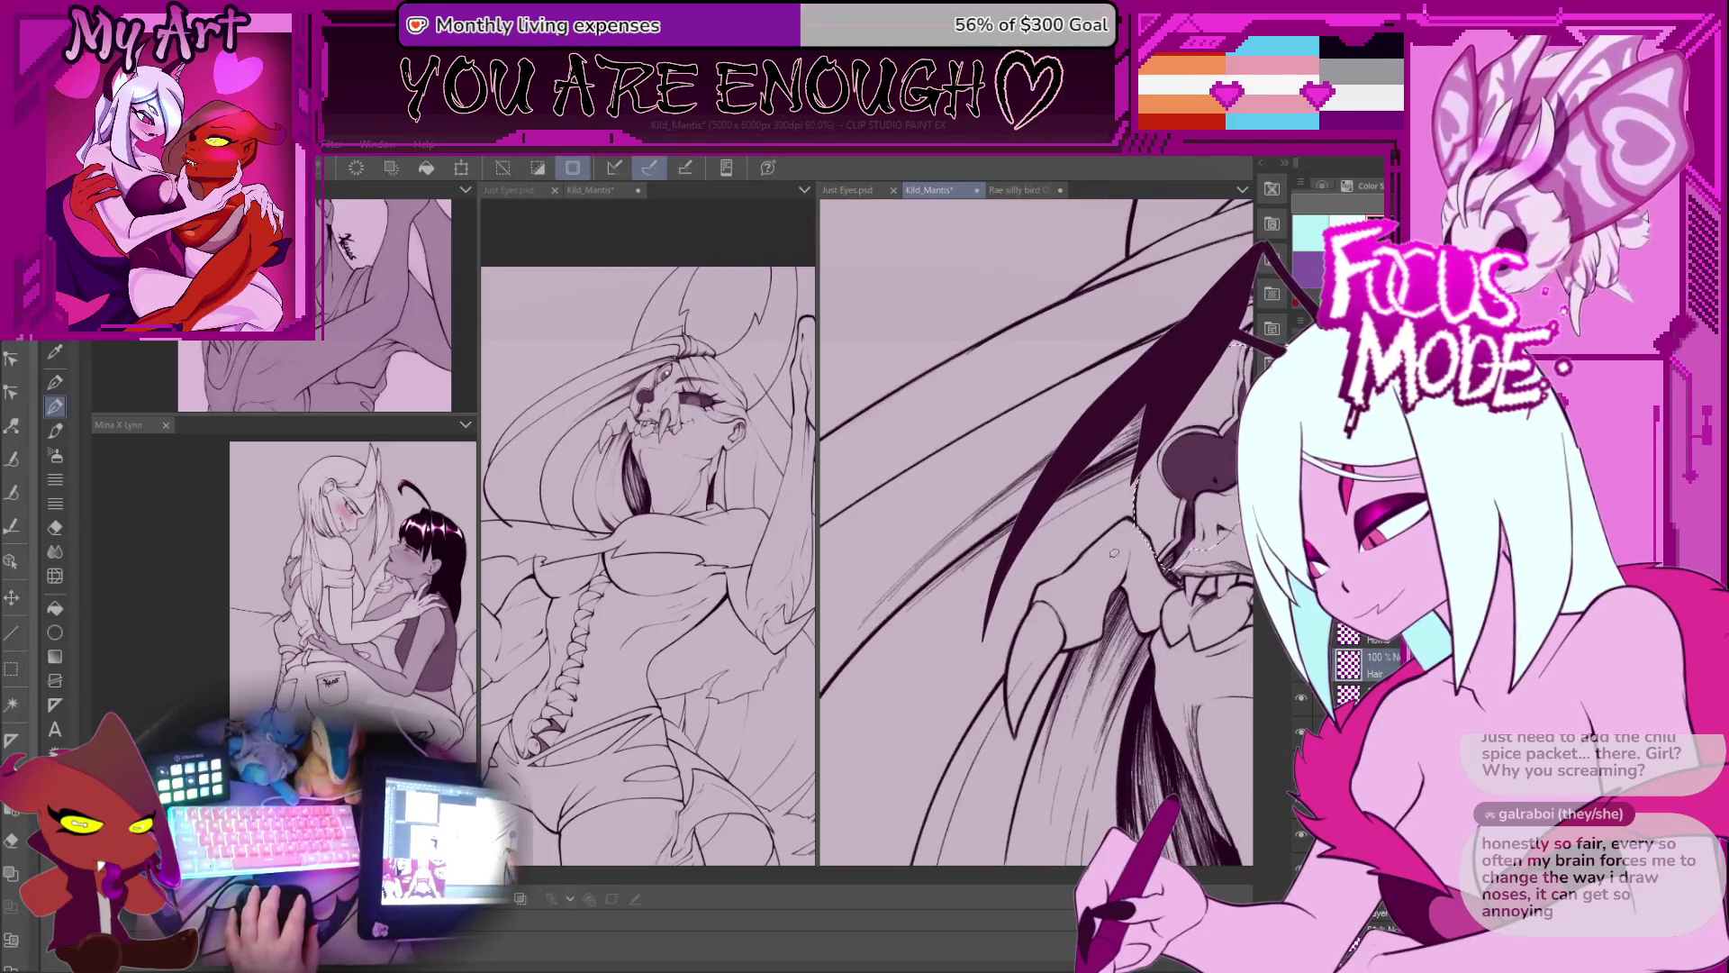
{"action": "scroll", "coordinate": [1110, 554], "scroll_direction": "up", "scroll_amount": 1}
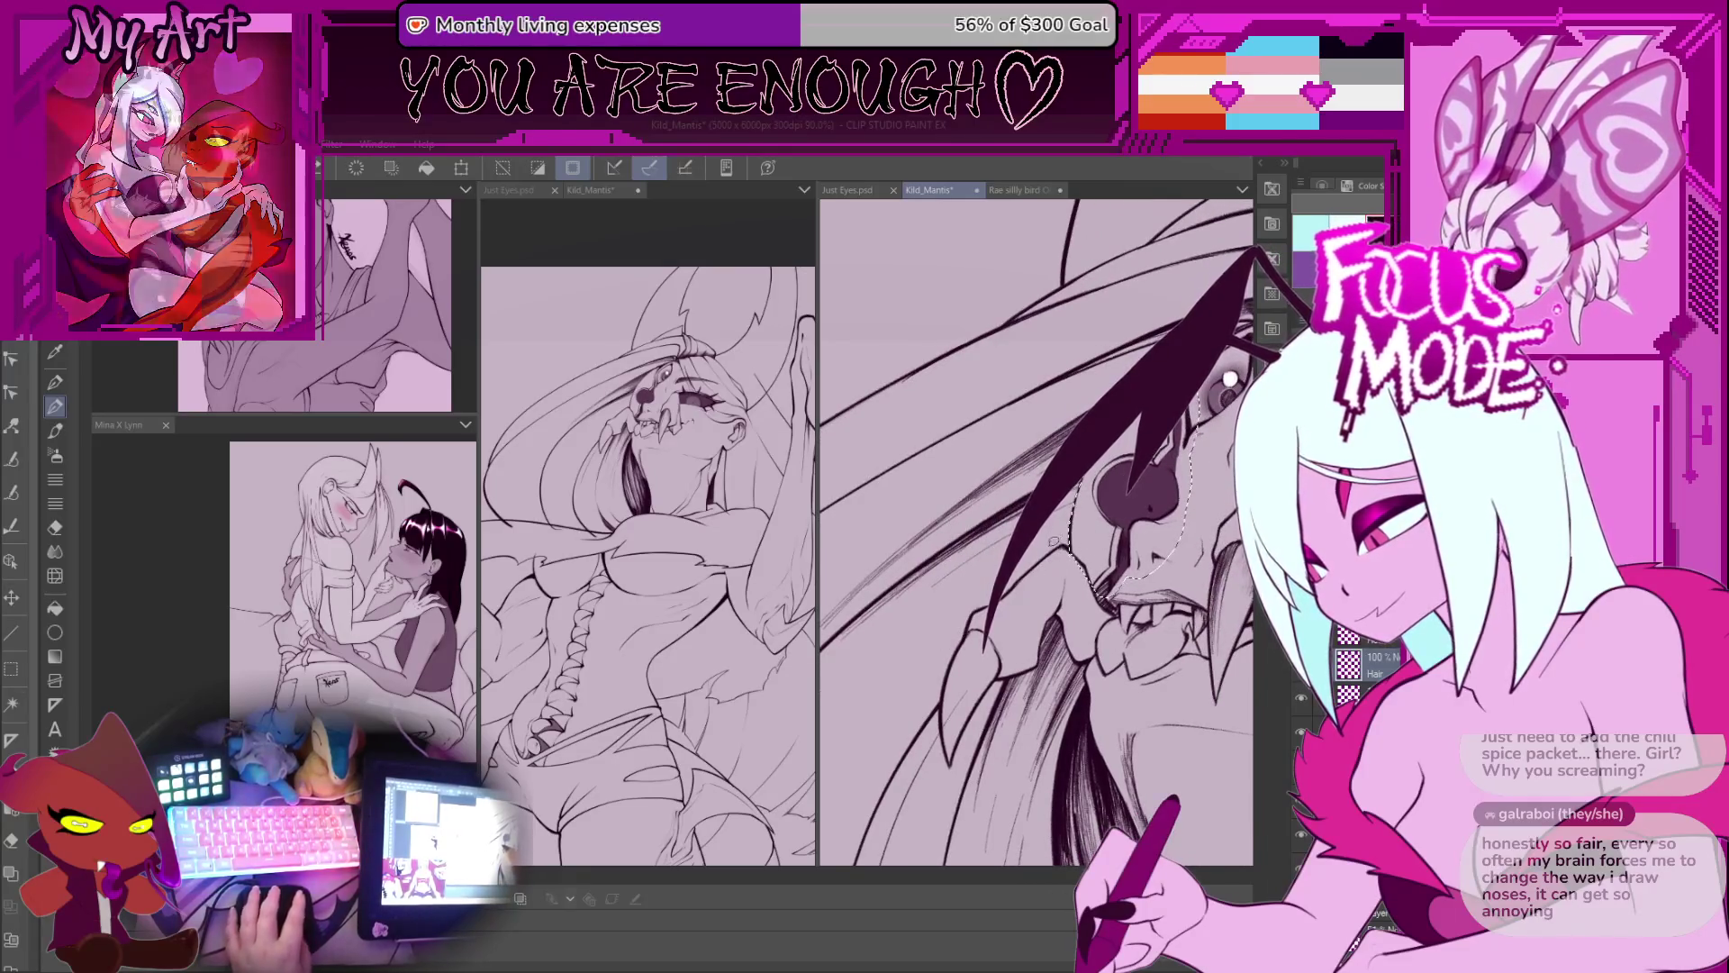
{"action": "key", "text": "m"}
{"action": "scroll", "coordinate": [1063, 558], "scroll_direction": "up", "scroll_amount": 2}
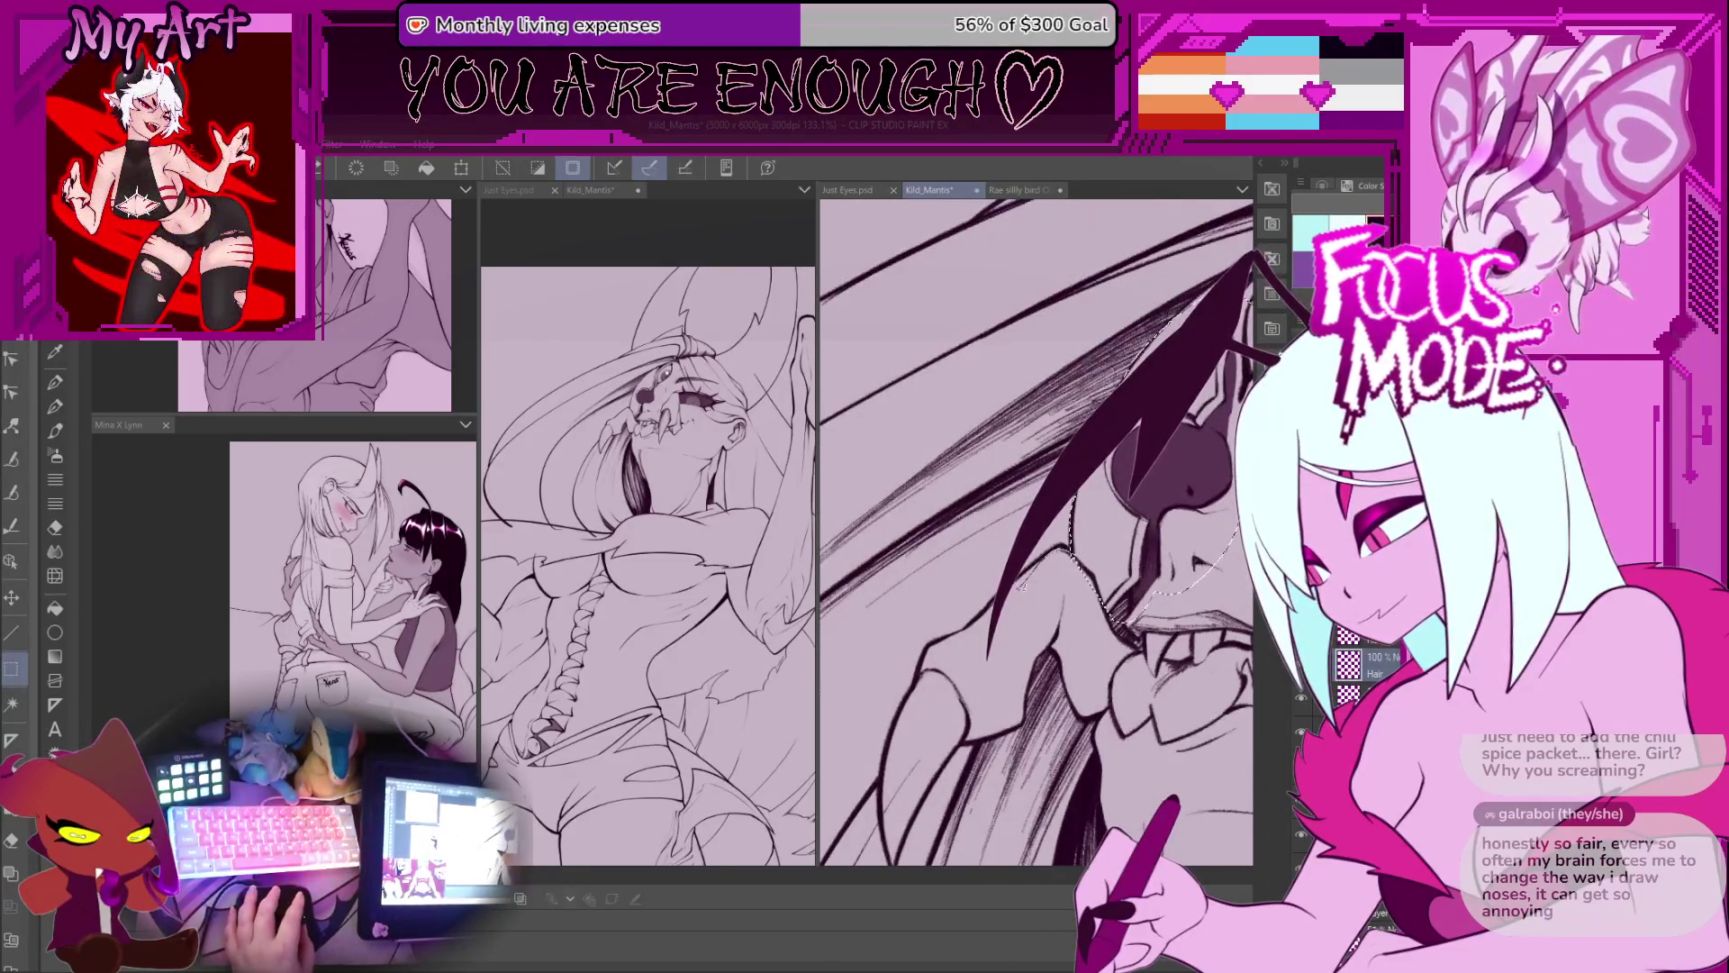
{"action": "left_click_drag", "start_coordinate": [926, 733], "coordinate": [1149, 641]}
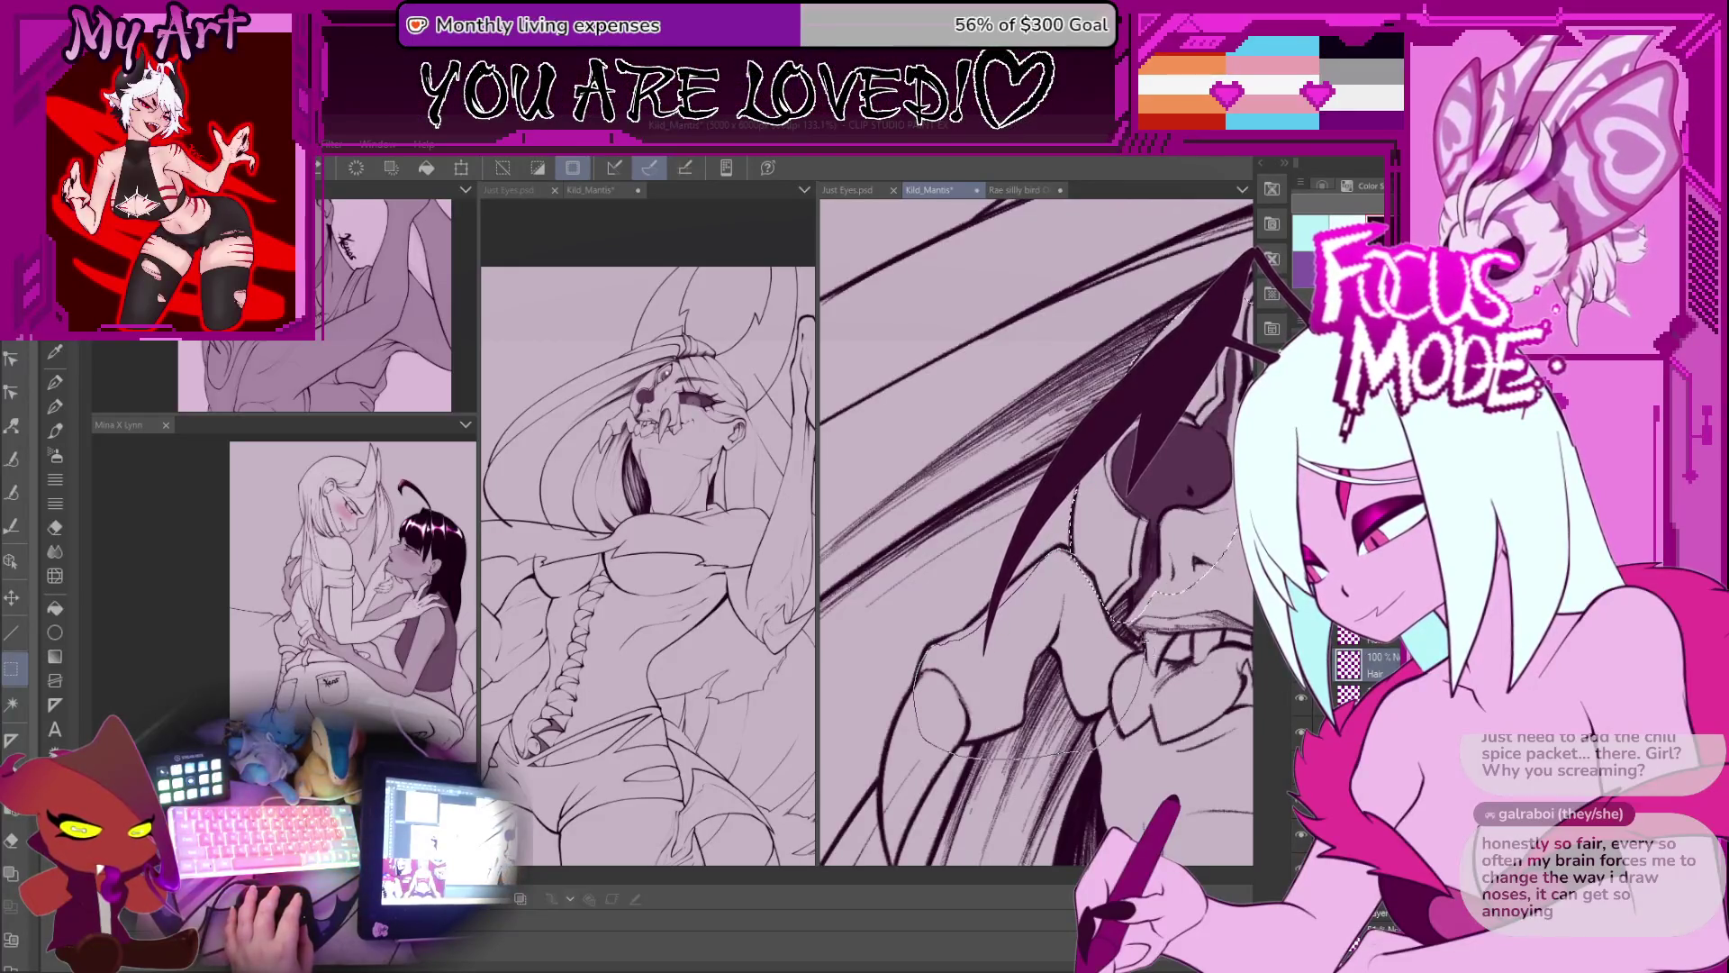
{"action": "scroll", "coordinate": [927, 640], "scroll_direction": "up", "scroll_amount": 2}
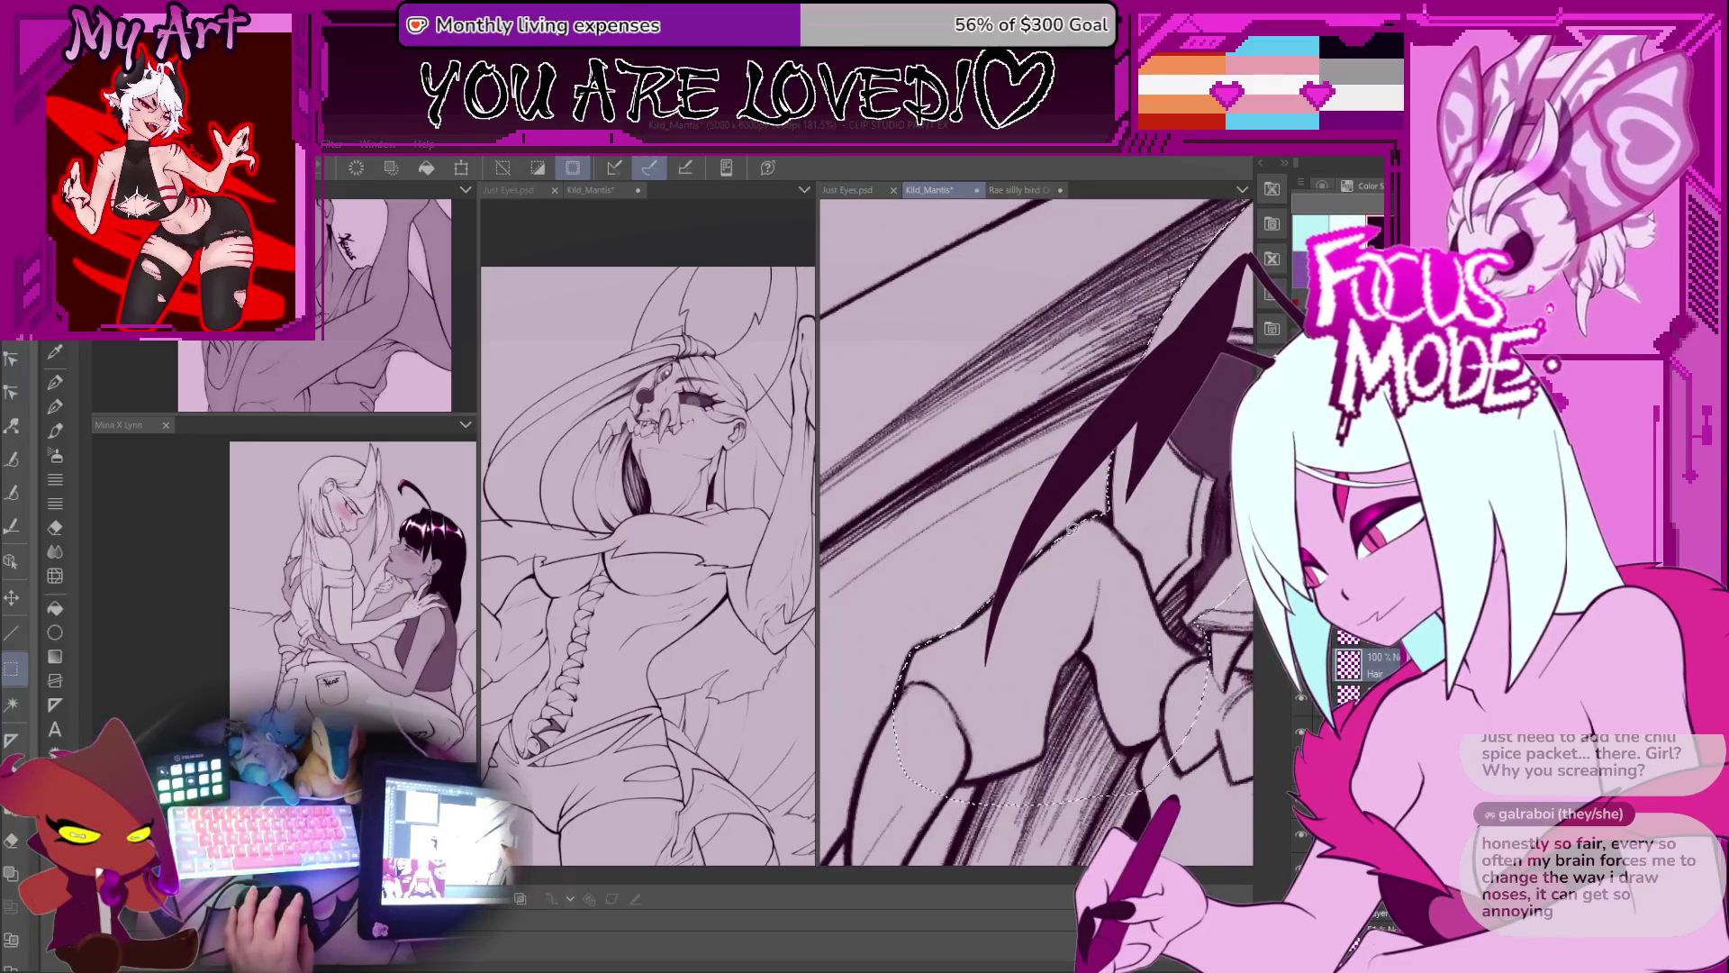
Step: Extend the lasso leftward over the claw, refine its jaw edge, and rotate the view for inking
{"action": "scroll", "coordinate": [1066, 543], "scroll_direction": "down", "scroll_amount": 1}
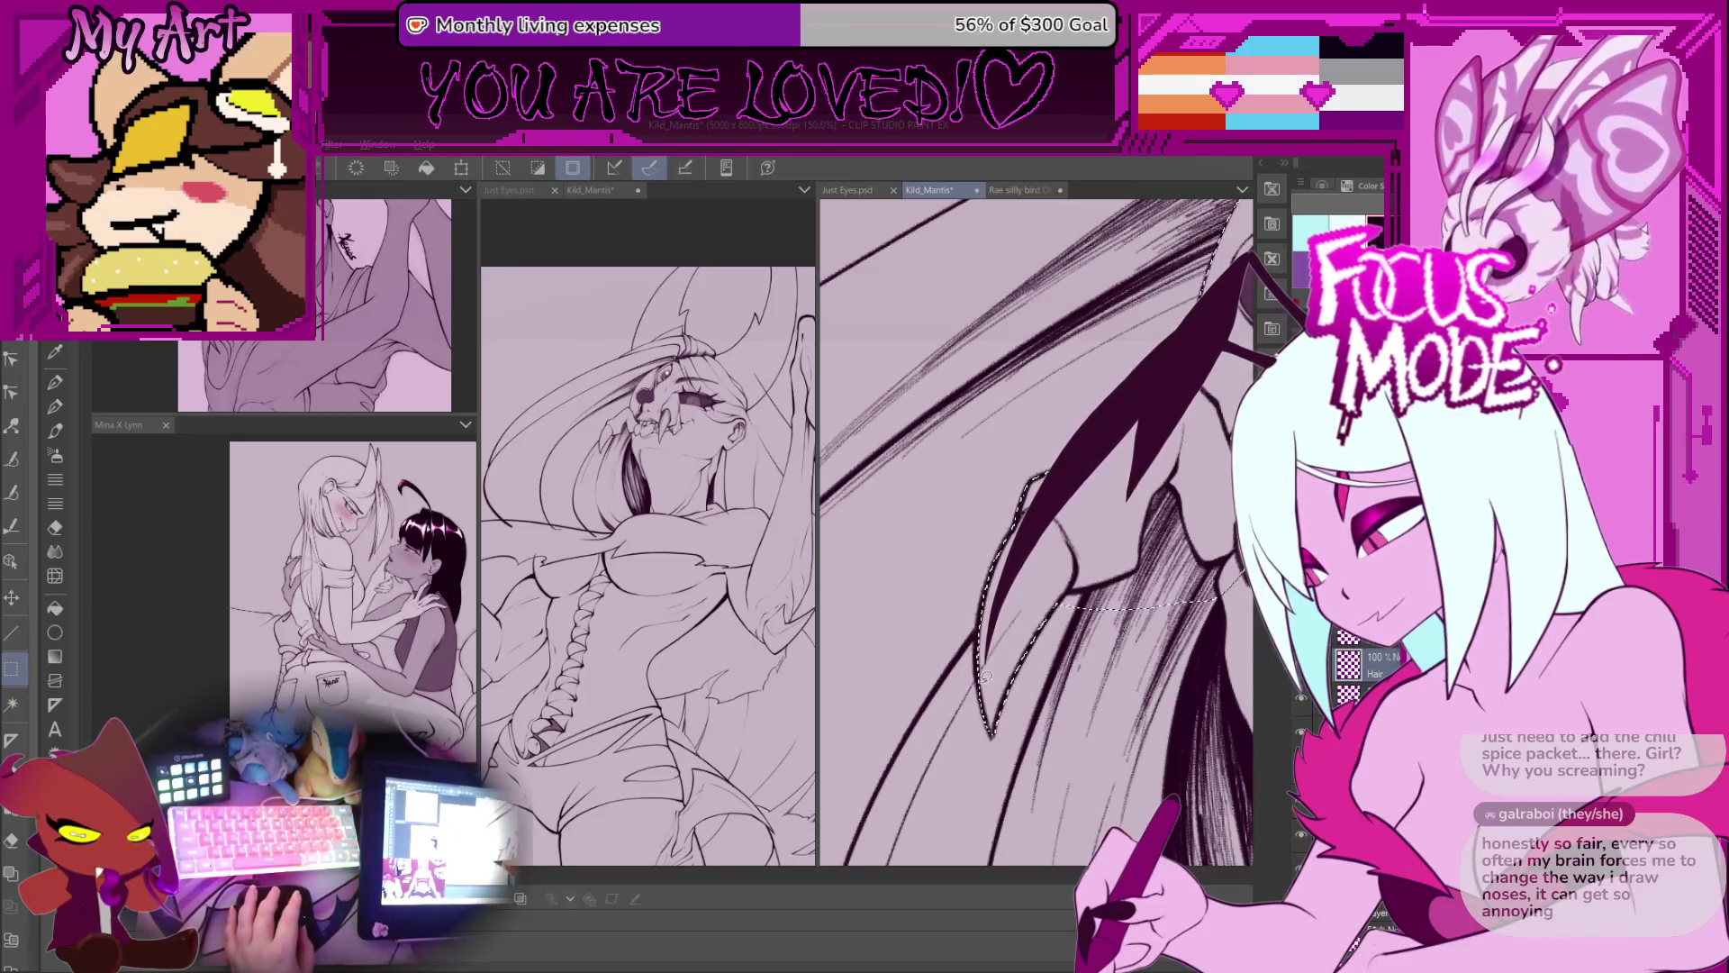
{"action": "mouse_move", "coordinate": [933, 525]}
{"action": "left_mouse_down"}
{"action": "mouse_move", "coordinate": [978, 635]}
{"action": "mouse_move", "coordinate": [1013, 576]}
{"action": "mouse_move", "coordinate": [897, 662]}
{"action": "mouse_move", "coordinate": [936, 514]}
{"action": "mouse_move", "coordinate": [1030, 590]}
{"action": "left_mouse_up"}
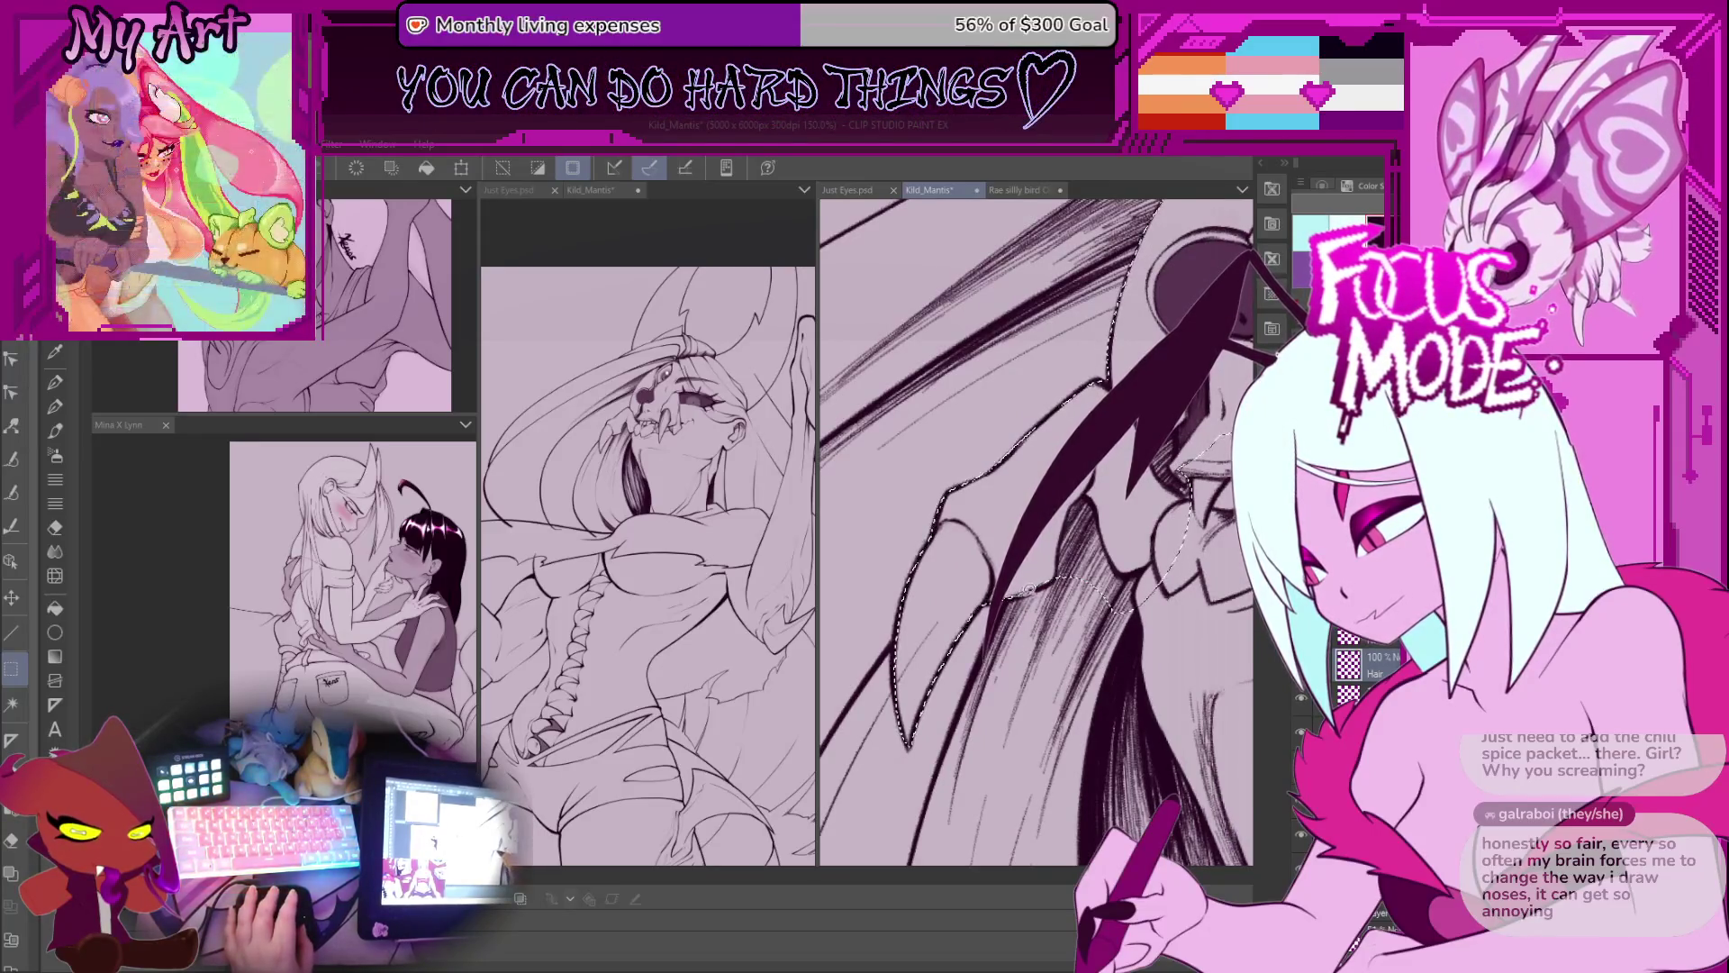
{"action": "key", "text": "minus"}
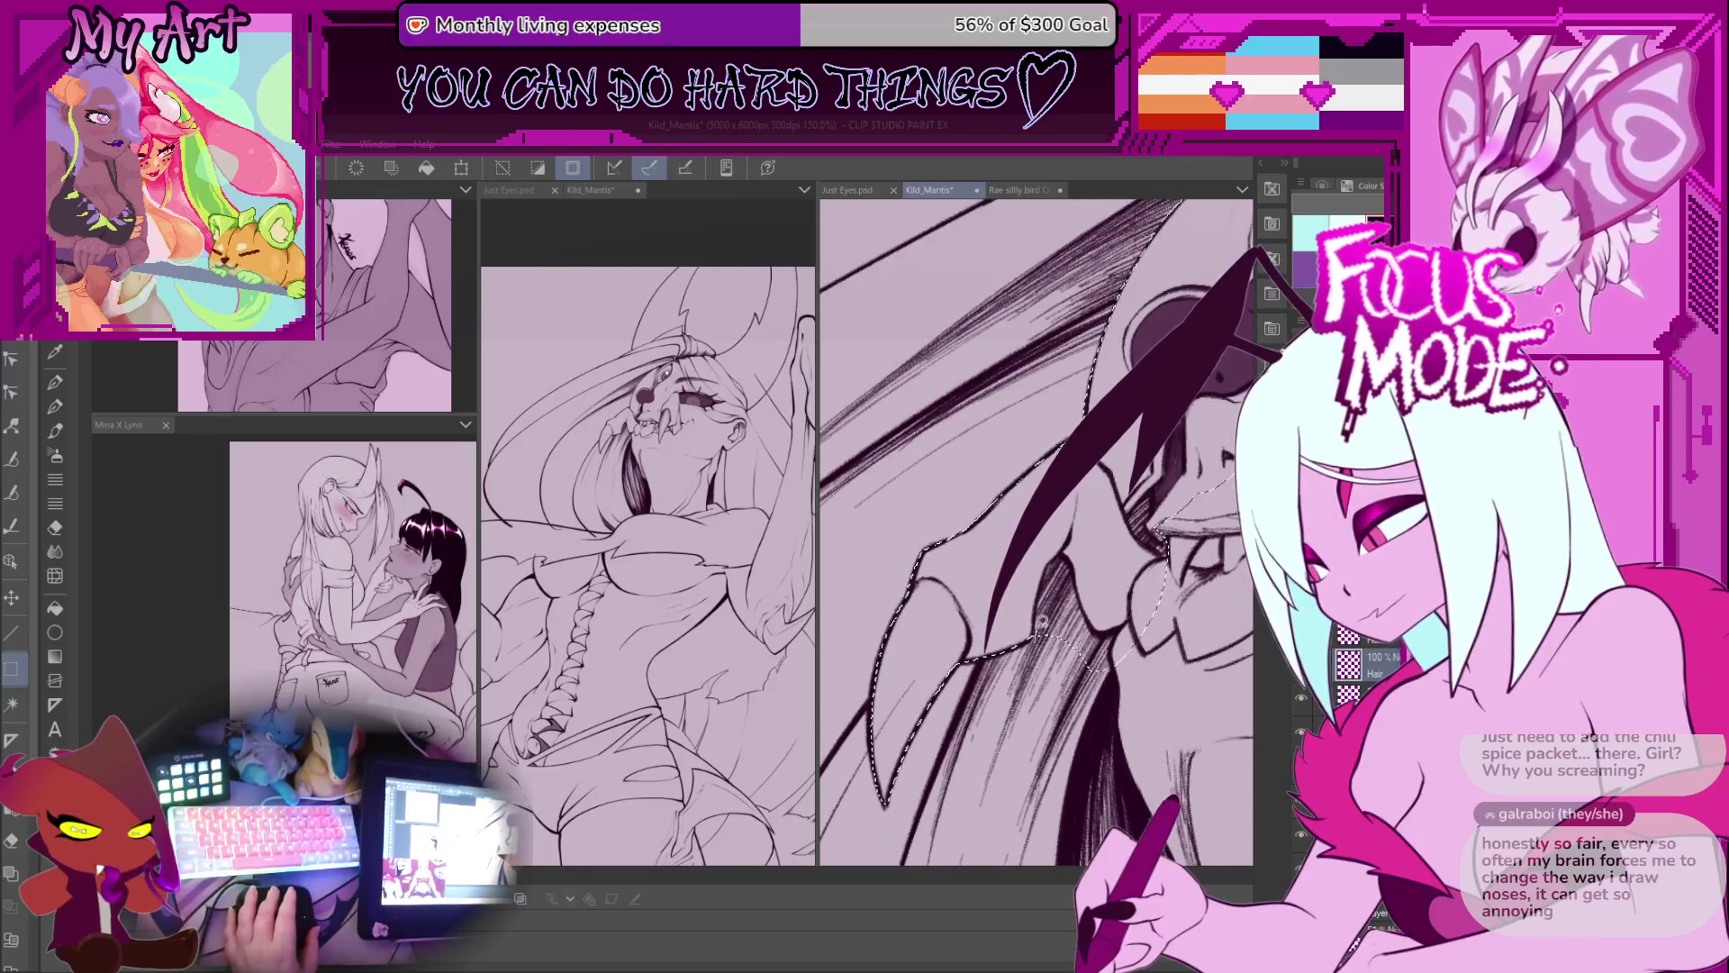
{"action": "left_click_drag", "start_coordinate": [1040, 622], "coordinate": [1056, 689]}
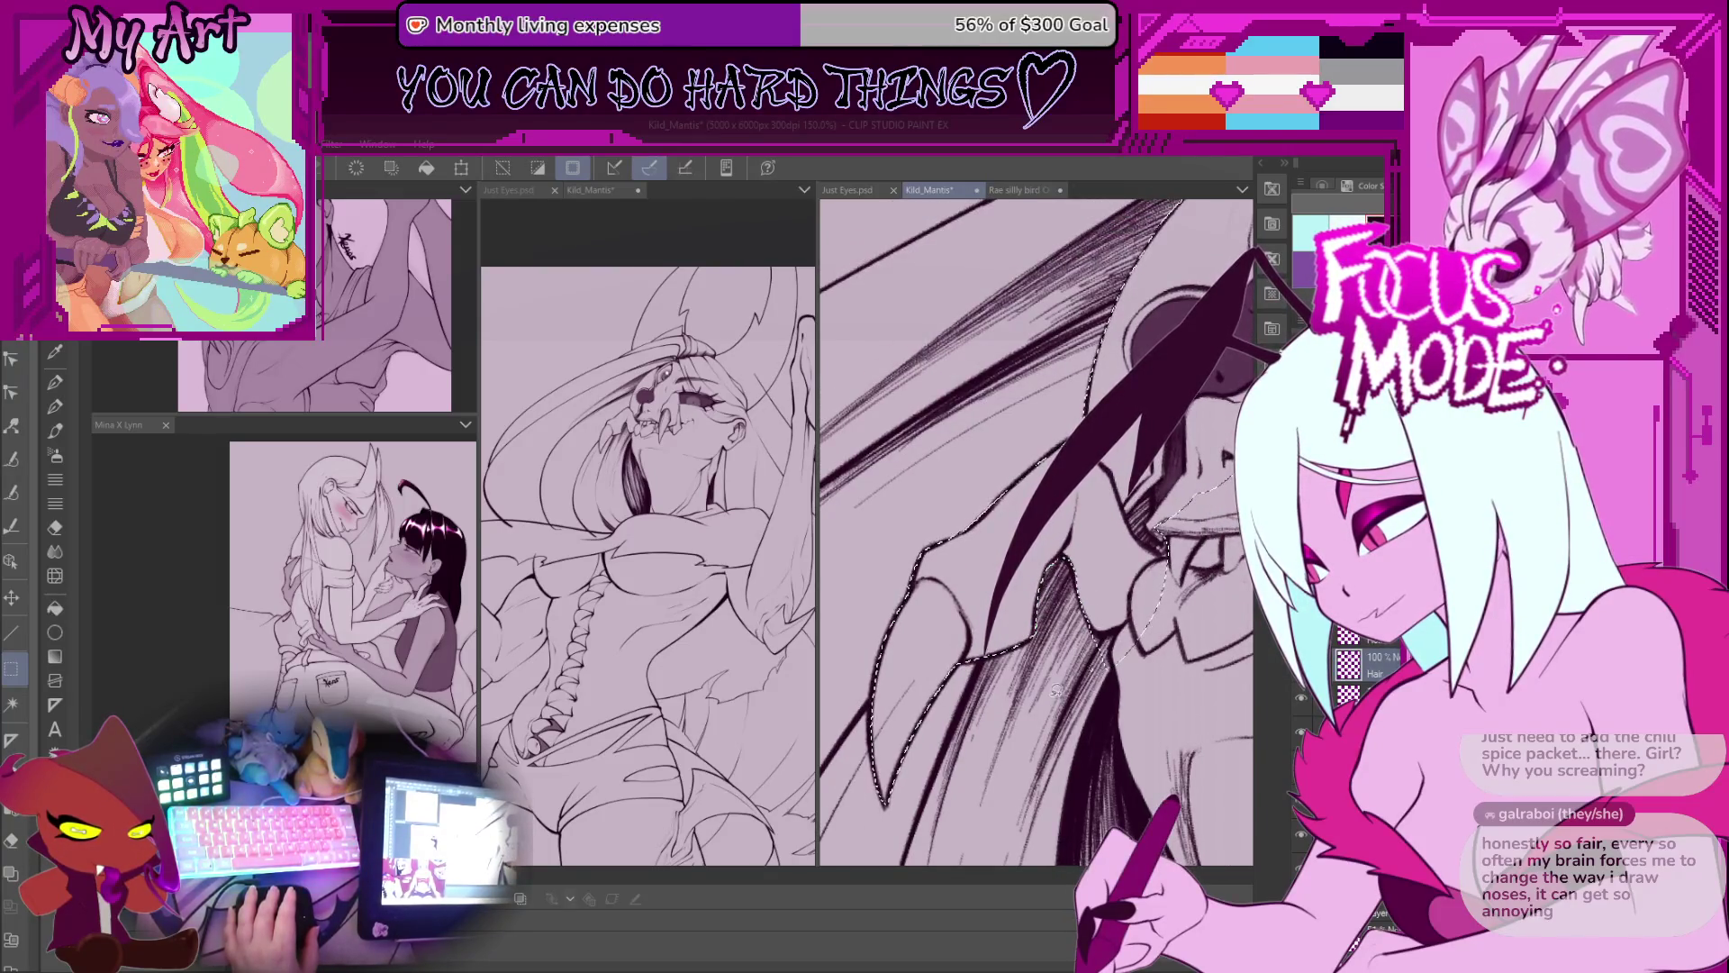
{"action": "key", "text": "minus"}
{"action": "key", "text": "p"}
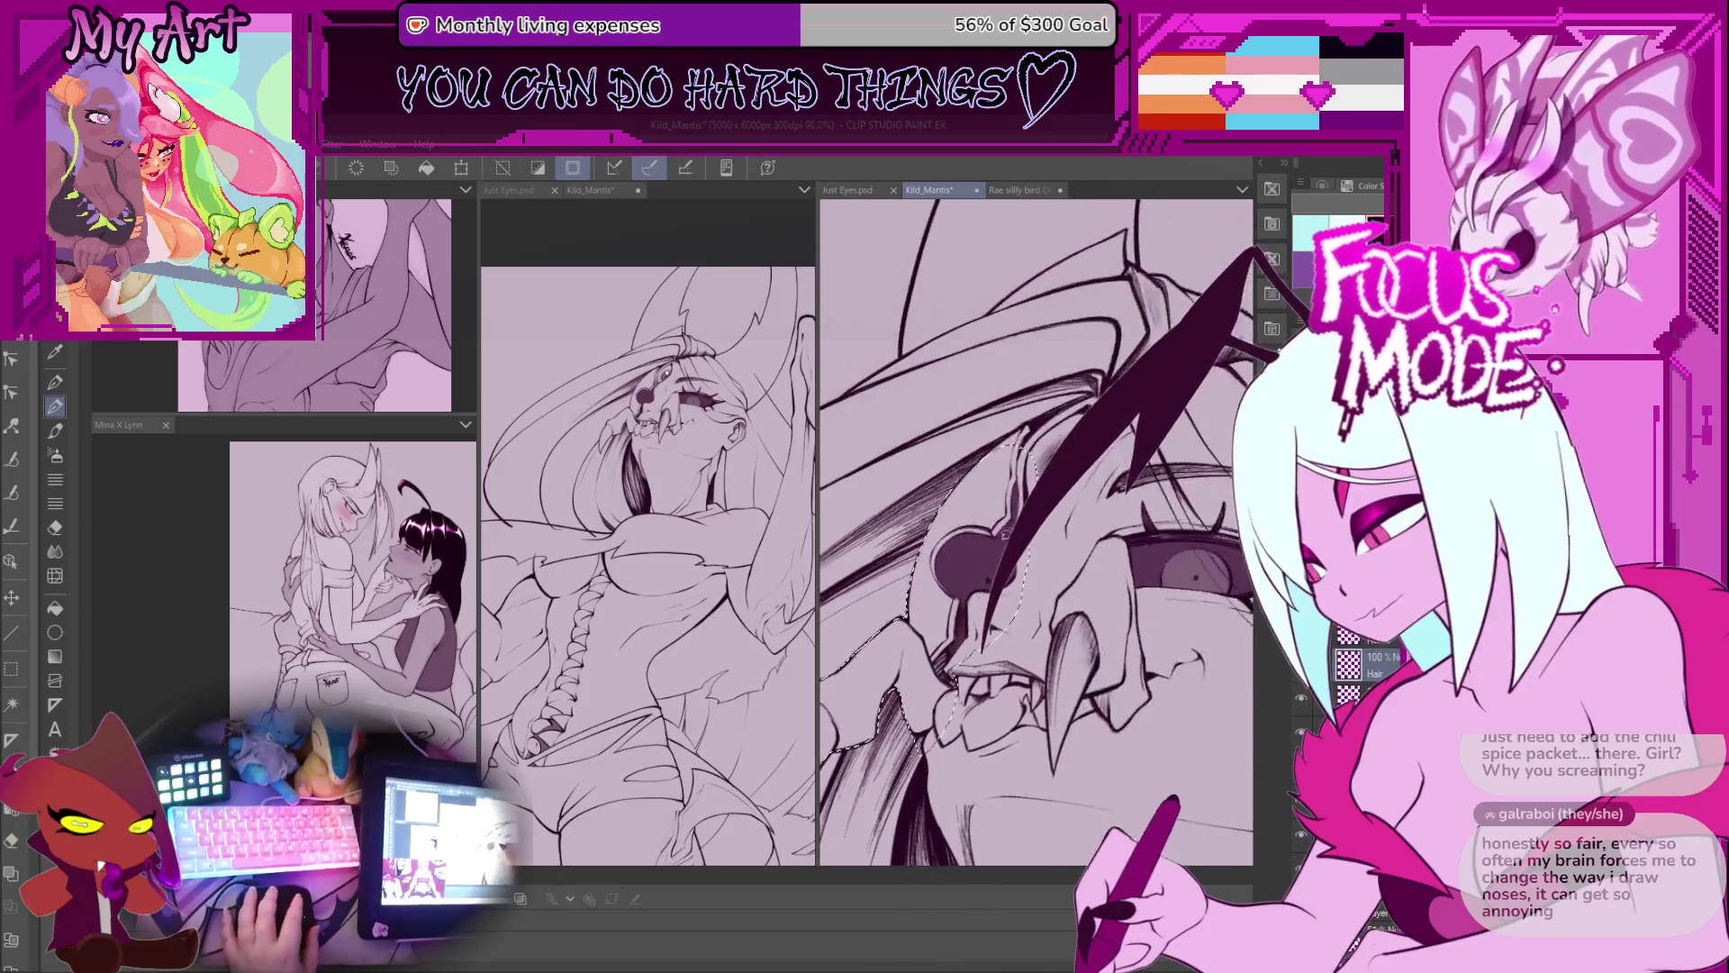
{"action": "key", "text": "minus"}
{"action": "key", "text": "minus"}
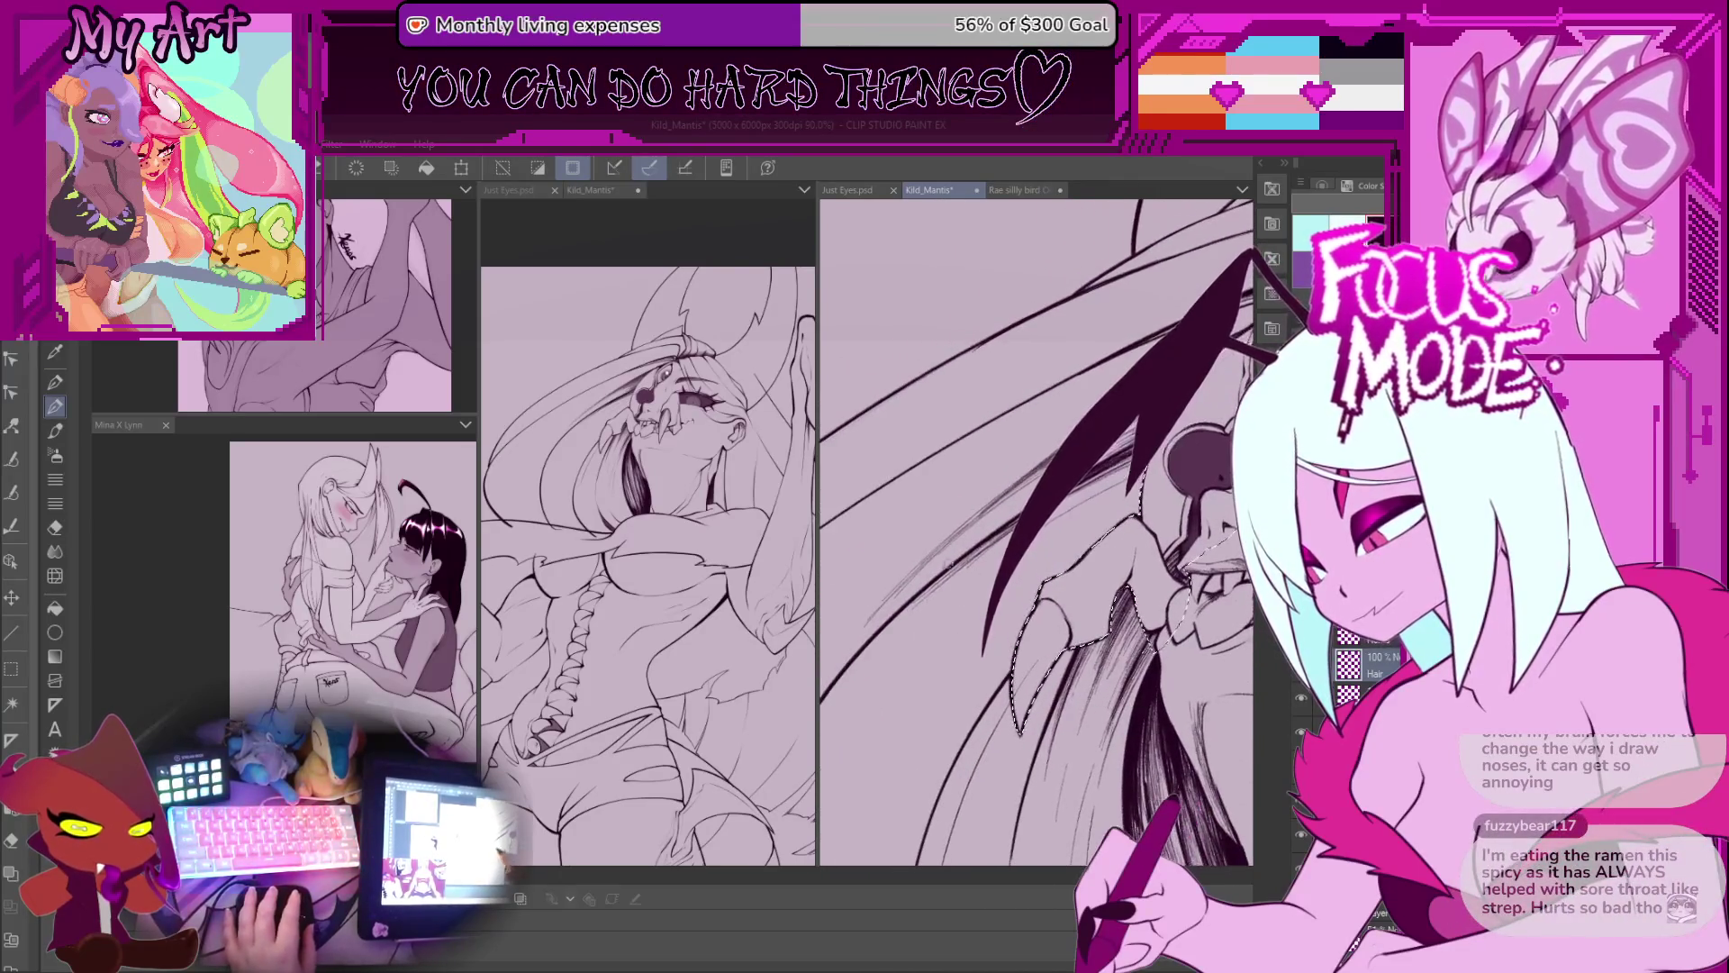
{"action": "key", "text": "minus"}
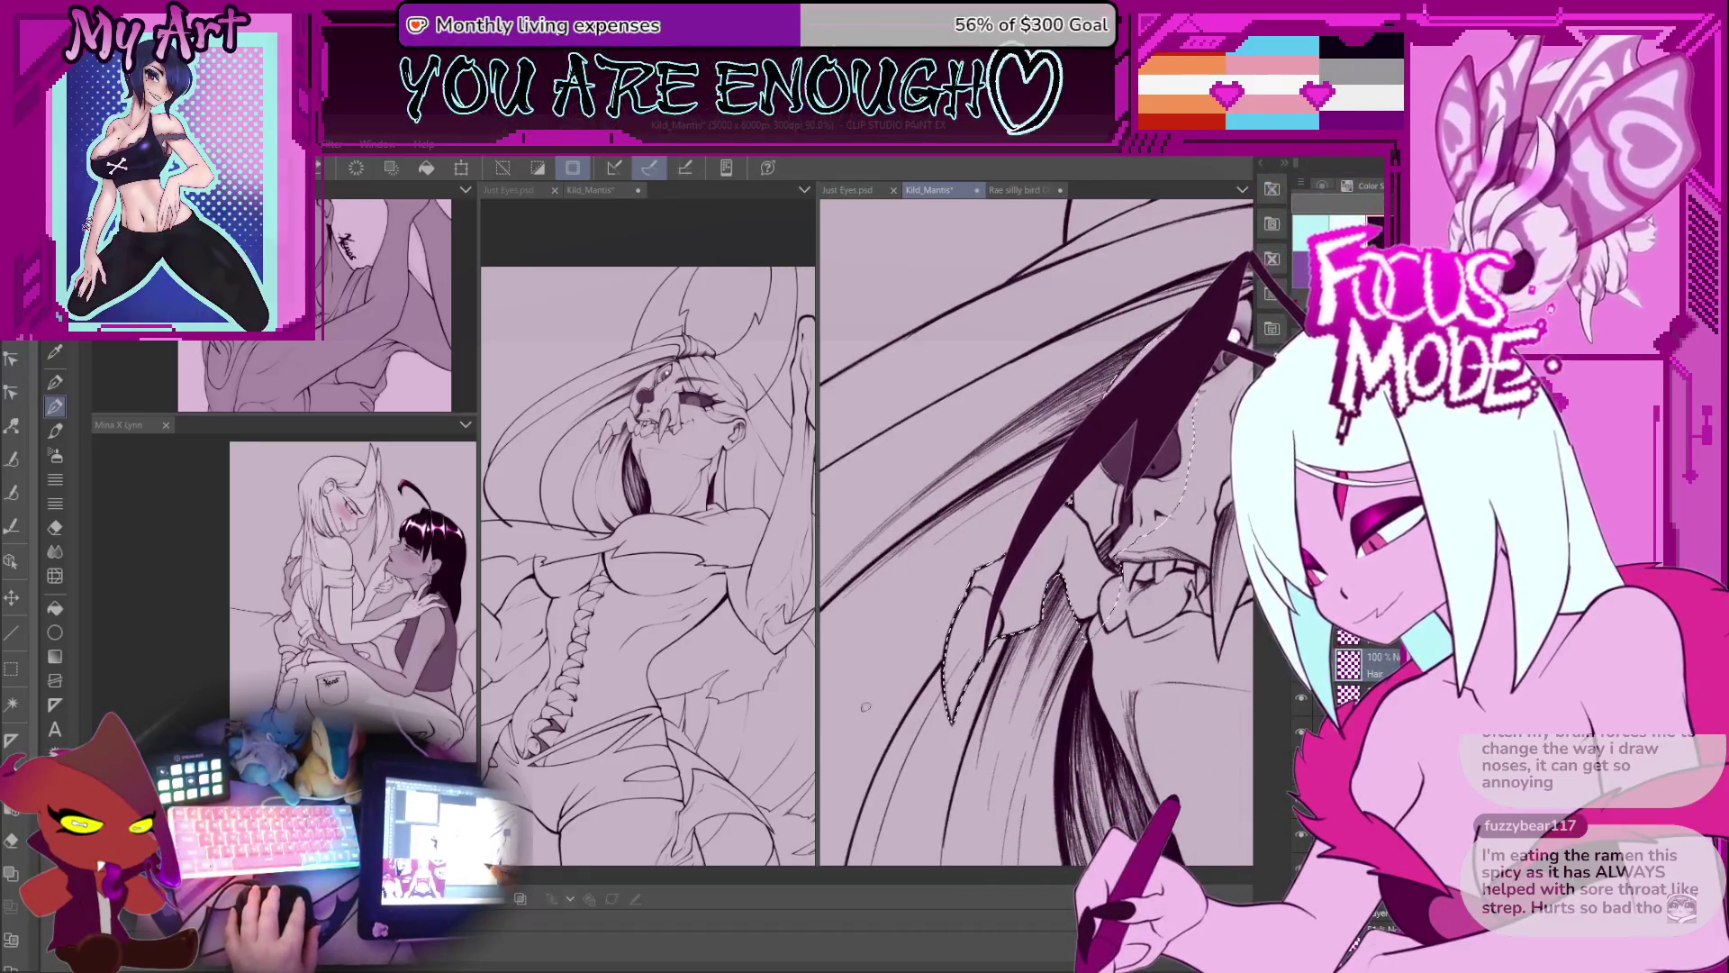
Step: Go over the hair strand beside the mantis mask with four pen strokes so it reads darker and bolder
{"action": "mouse_move", "coordinate": [1018, 566]}
{"action": "left_mouse_down"}
{"action": "mouse_move", "coordinate": [986, 664]}
{"action": "mouse_move", "coordinate": [946, 707]}
{"action": "left_mouse_up"}
{"action": "left_click_drag", "start_coordinate": [998, 602], "coordinate": [986, 669]}
{"action": "mouse_move", "coordinate": [991, 551]}
{"action": "left_mouse_down"}
{"action": "mouse_move", "coordinate": [900, 637]}
{"action": "mouse_move", "coordinate": [932, 608]}
{"action": "left_mouse_up"}
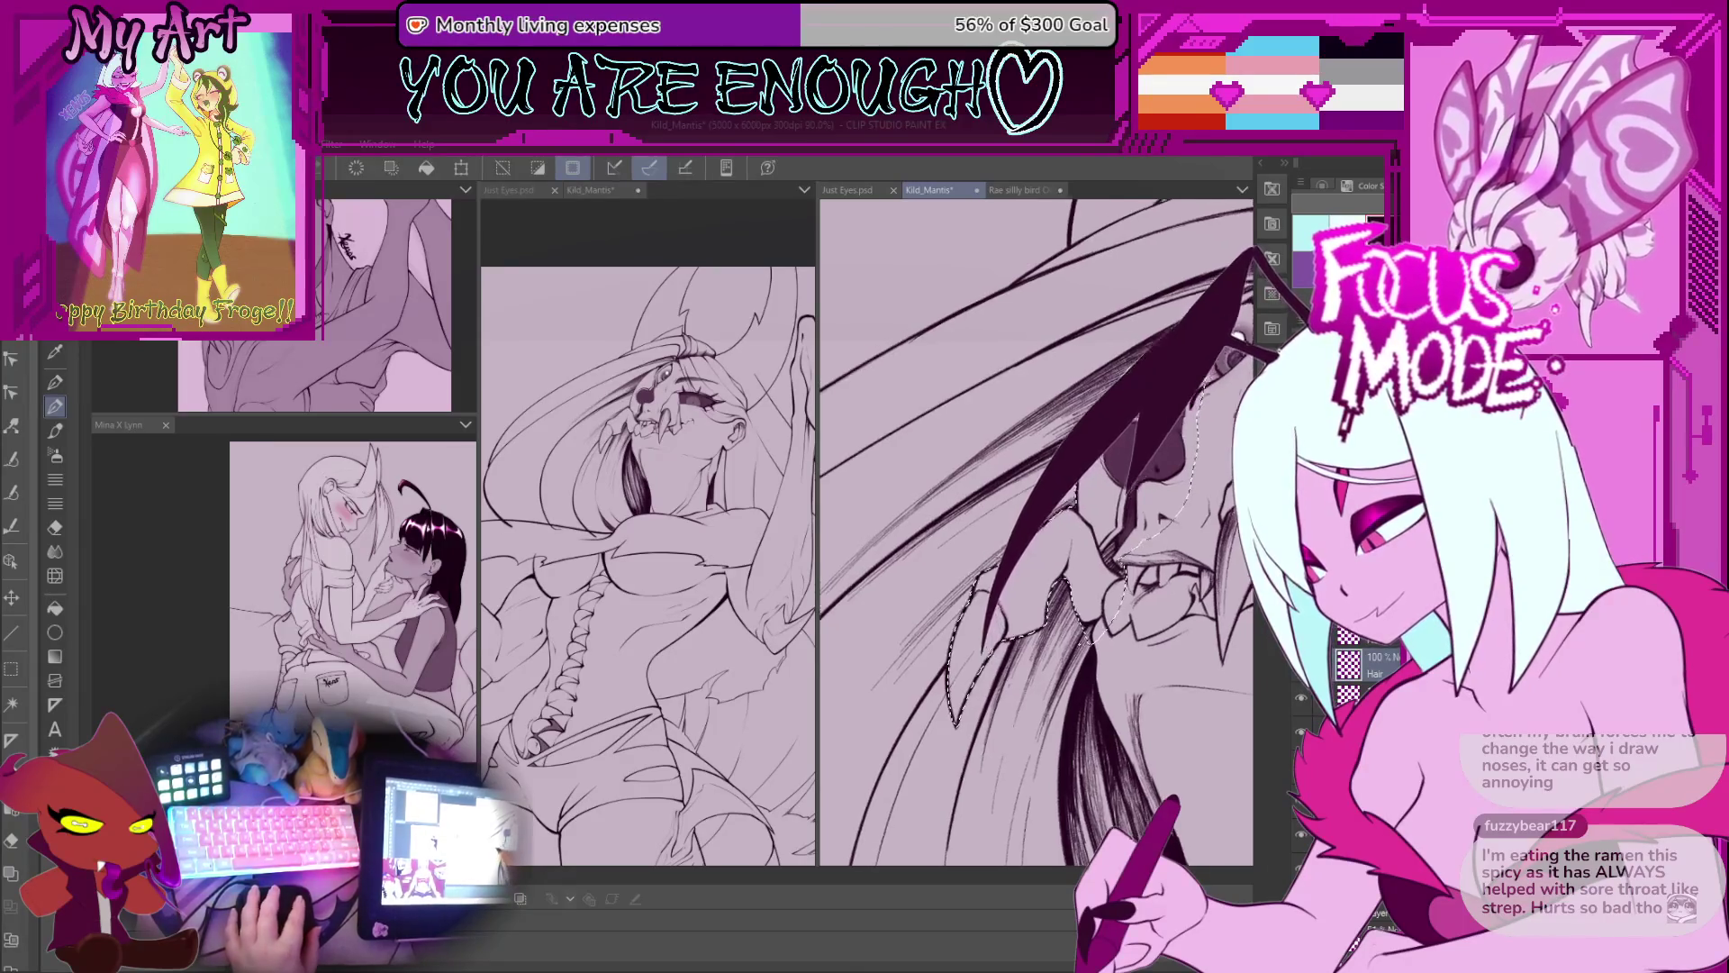
{"action": "scroll", "coordinate": [992, 559], "scroll_direction": "up", "scroll_amount": 3}
{"action": "mouse_move", "coordinate": [1017, 565]}
{"action": "left_mouse_down"}
{"action": "mouse_move", "coordinate": [985, 665]}
{"action": "mouse_move", "coordinate": [956, 598]}
{"action": "mouse_move", "coordinate": [984, 667]}
{"action": "left_mouse_up"}
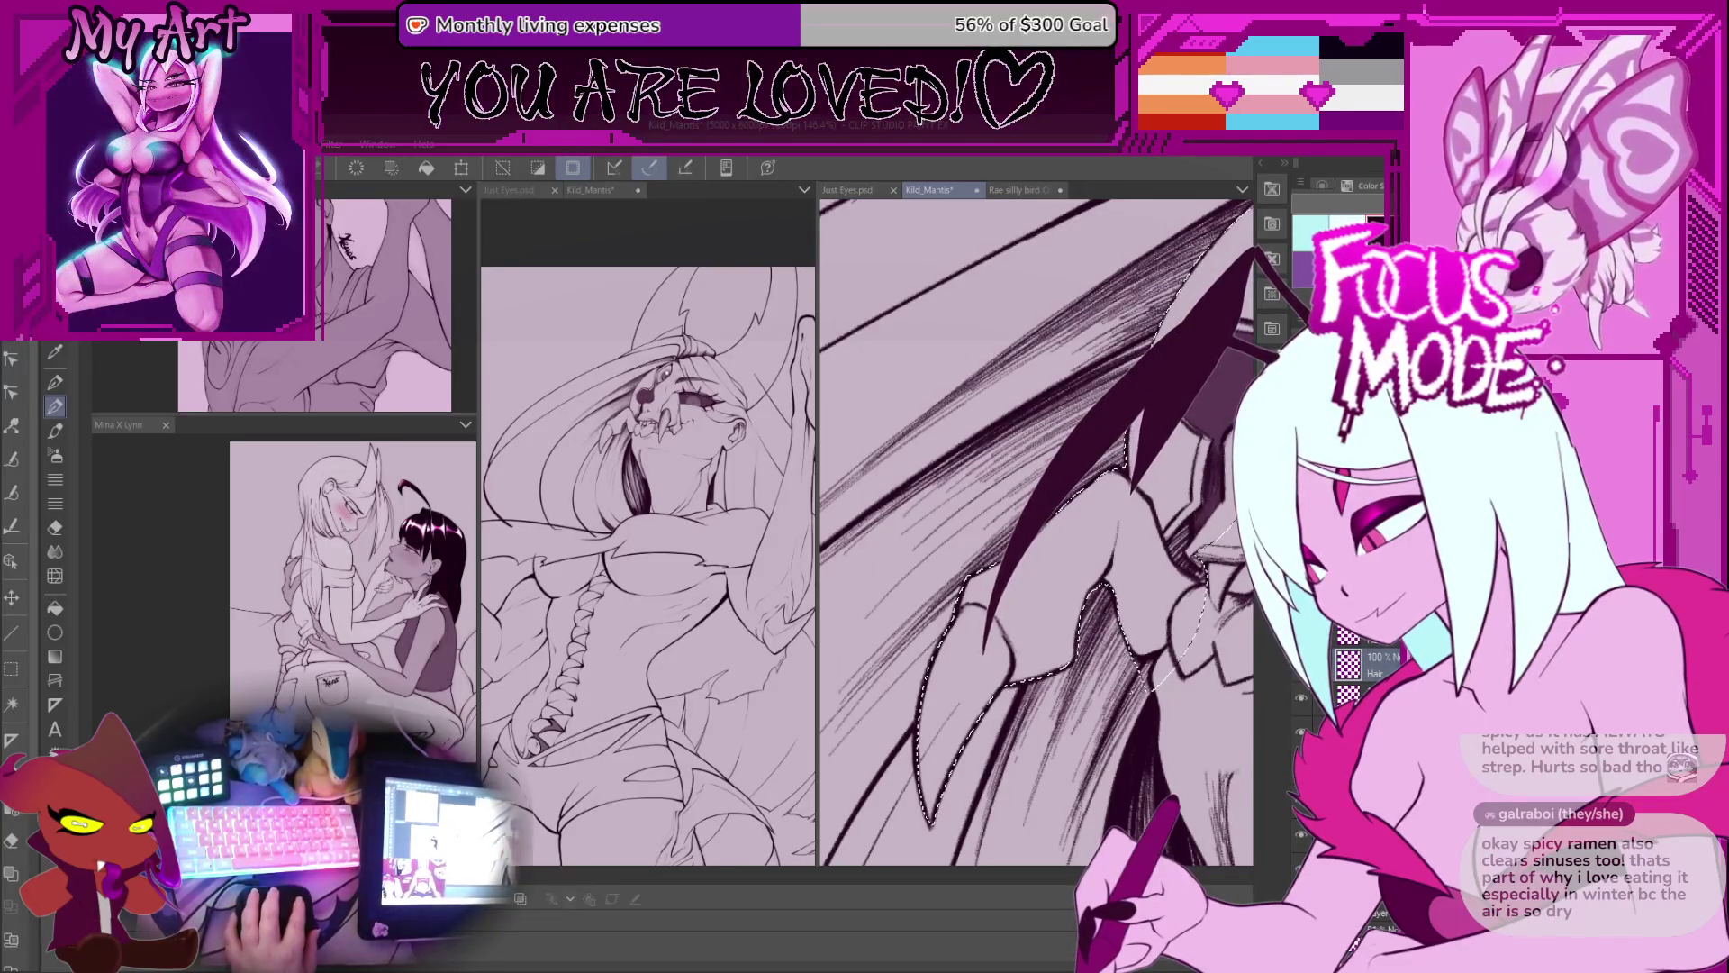
Step: Move the selected mouth area down-left, then reframe the view over the claw hatching
{"action": "left_click_drag", "start_coordinate": [1190, 403], "coordinate": [962, 546]}
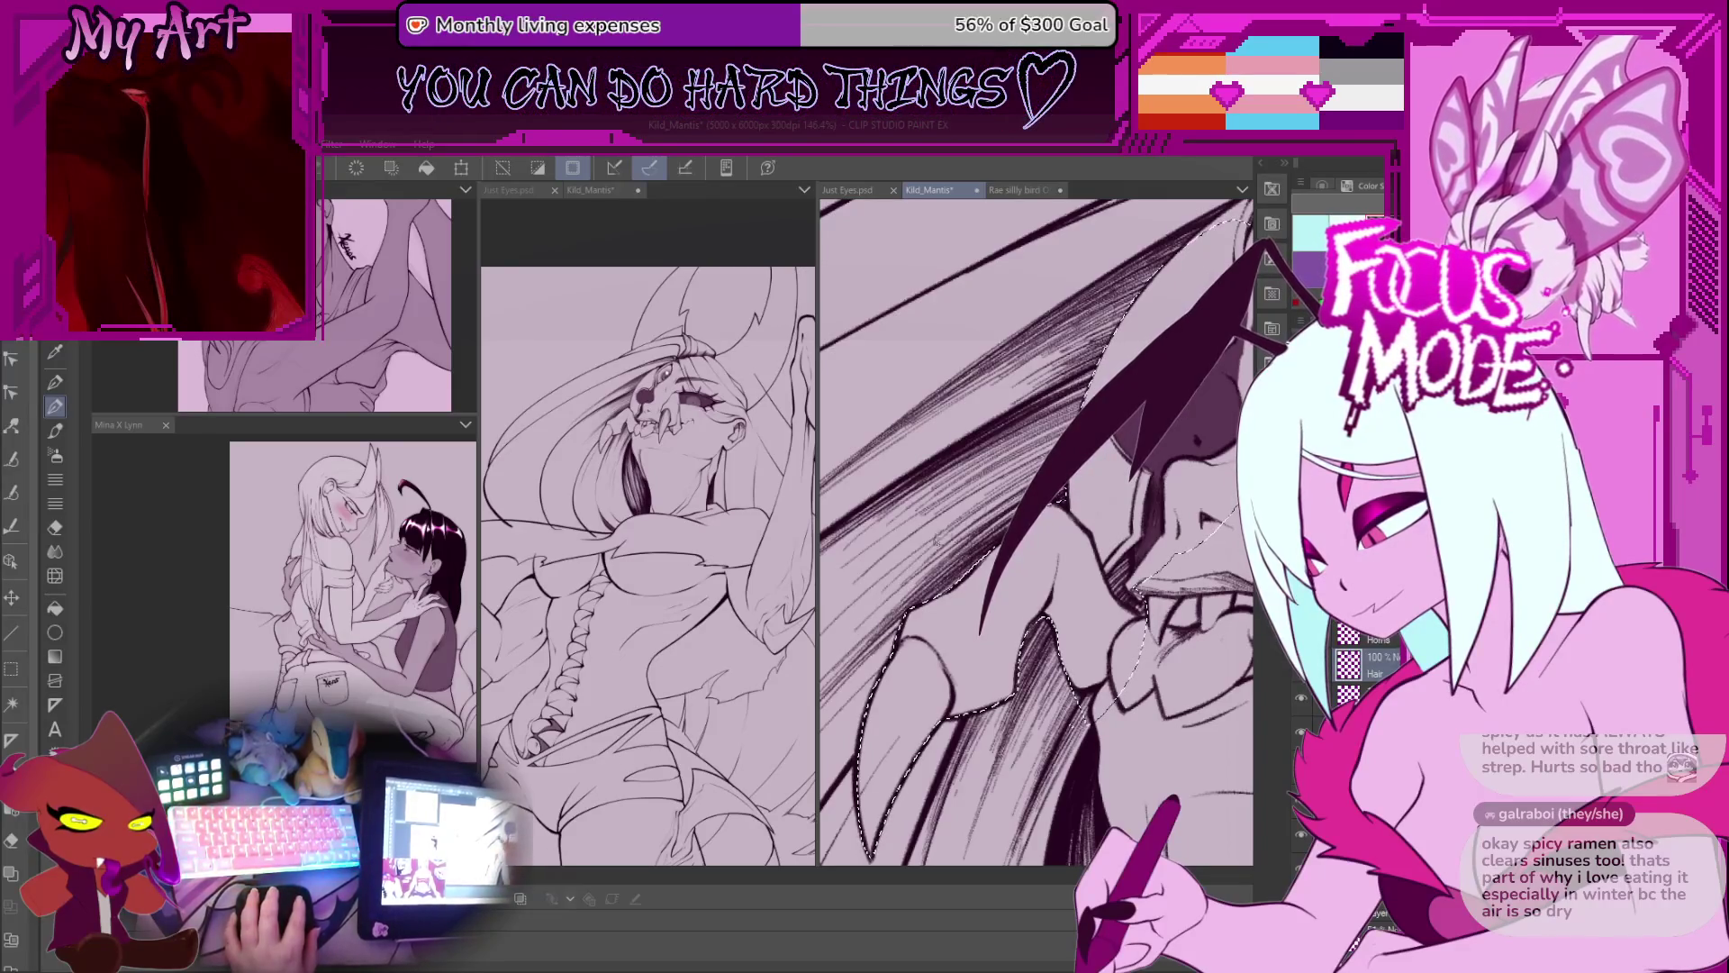
{"action": "key", "text": "minus"}
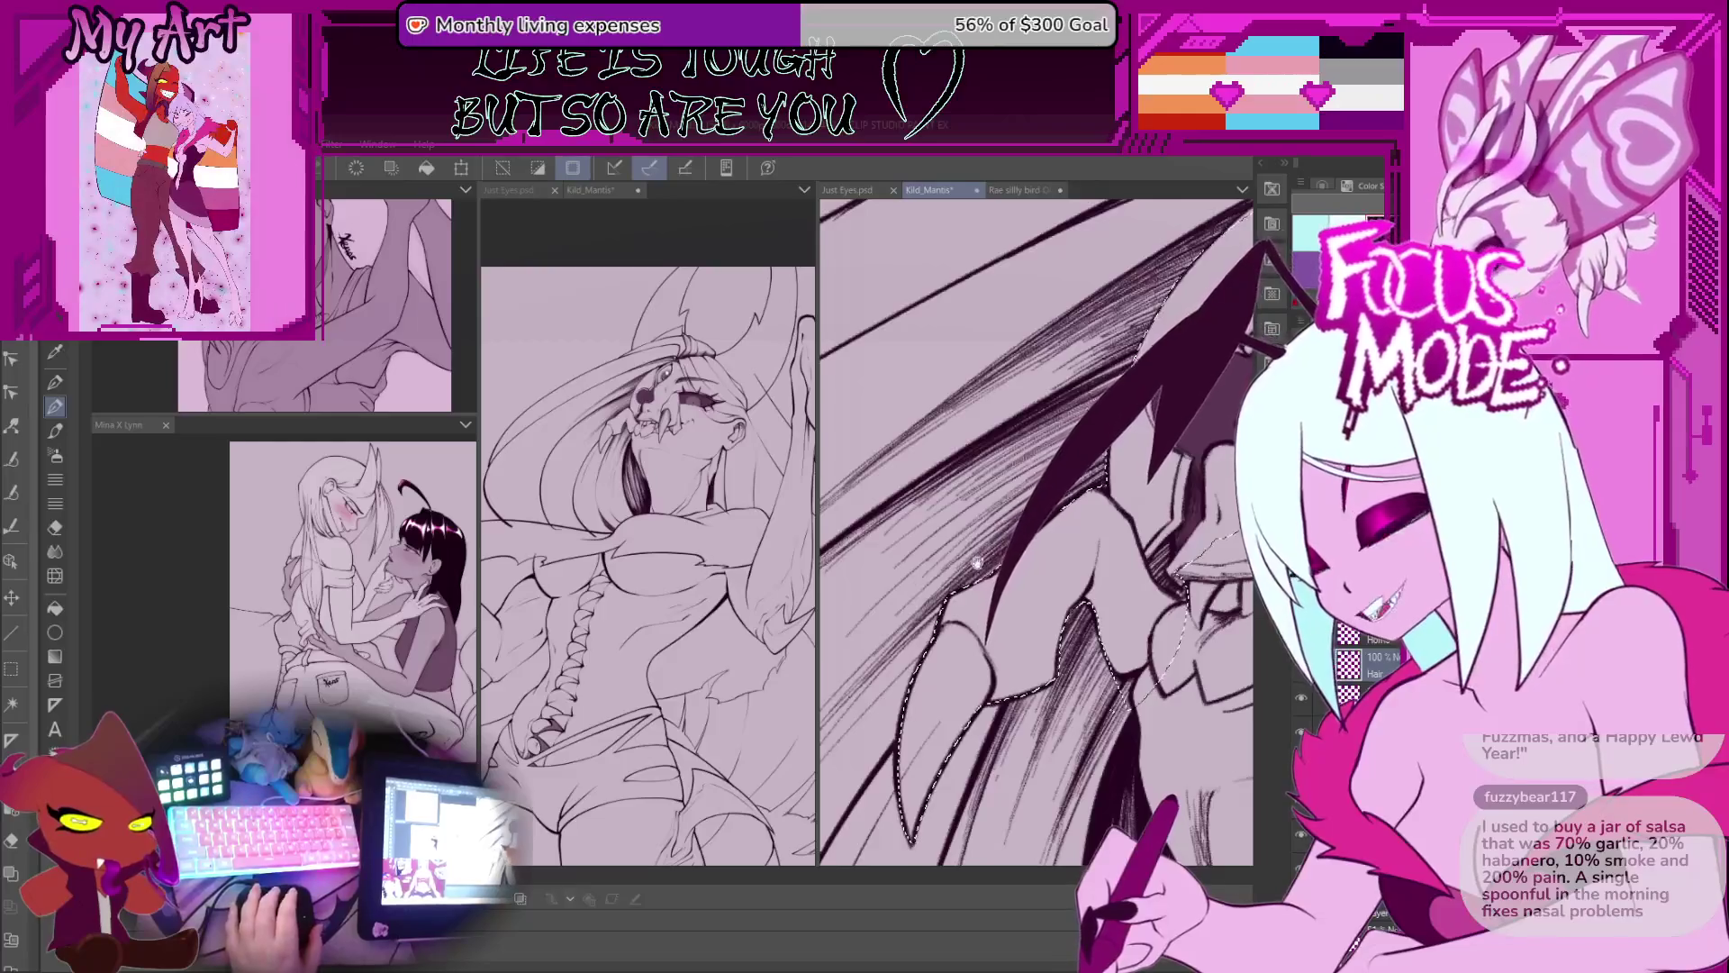
{"action": "left_click_drag", "start_coordinate": [990, 487], "coordinate": [979, 558]}
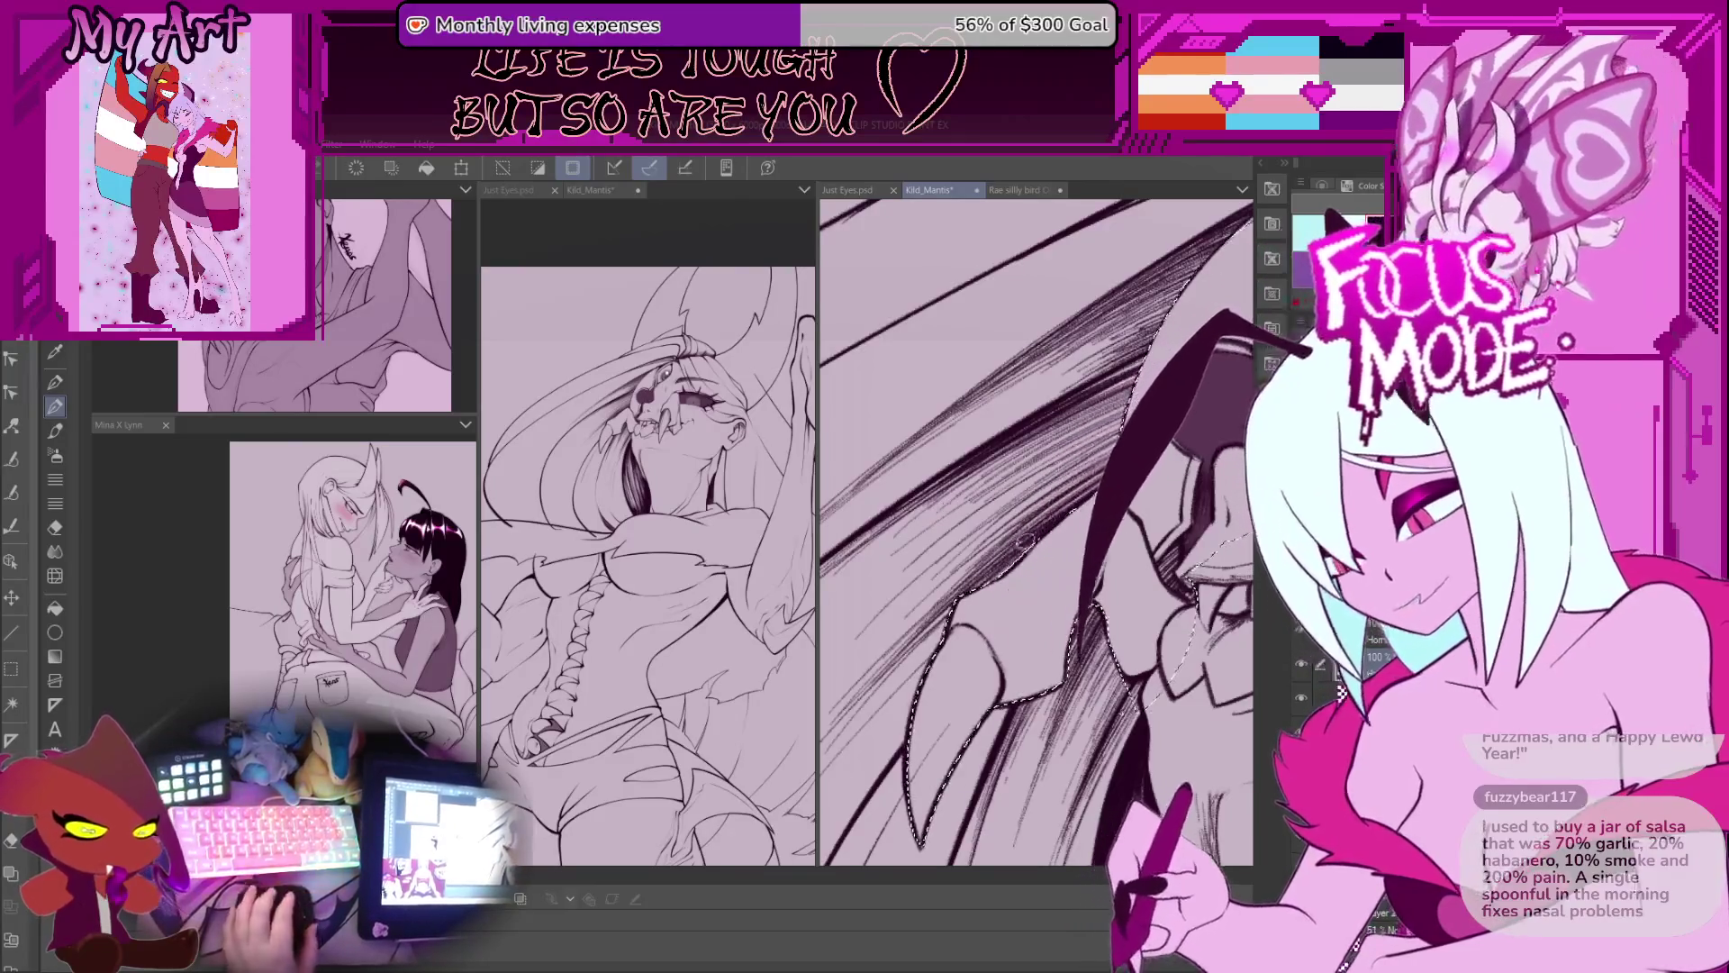
{"action": "mouse_move", "coordinate": [1059, 495]}
{"action": "left_mouse_down"}
{"action": "mouse_move", "coordinate": [1073, 536]}
{"action": "mouse_move", "coordinate": [1035, 556]}
{"action": "mouse_move", "coordinate": [1029, 603]}
{"action": "left_mouse_up"}
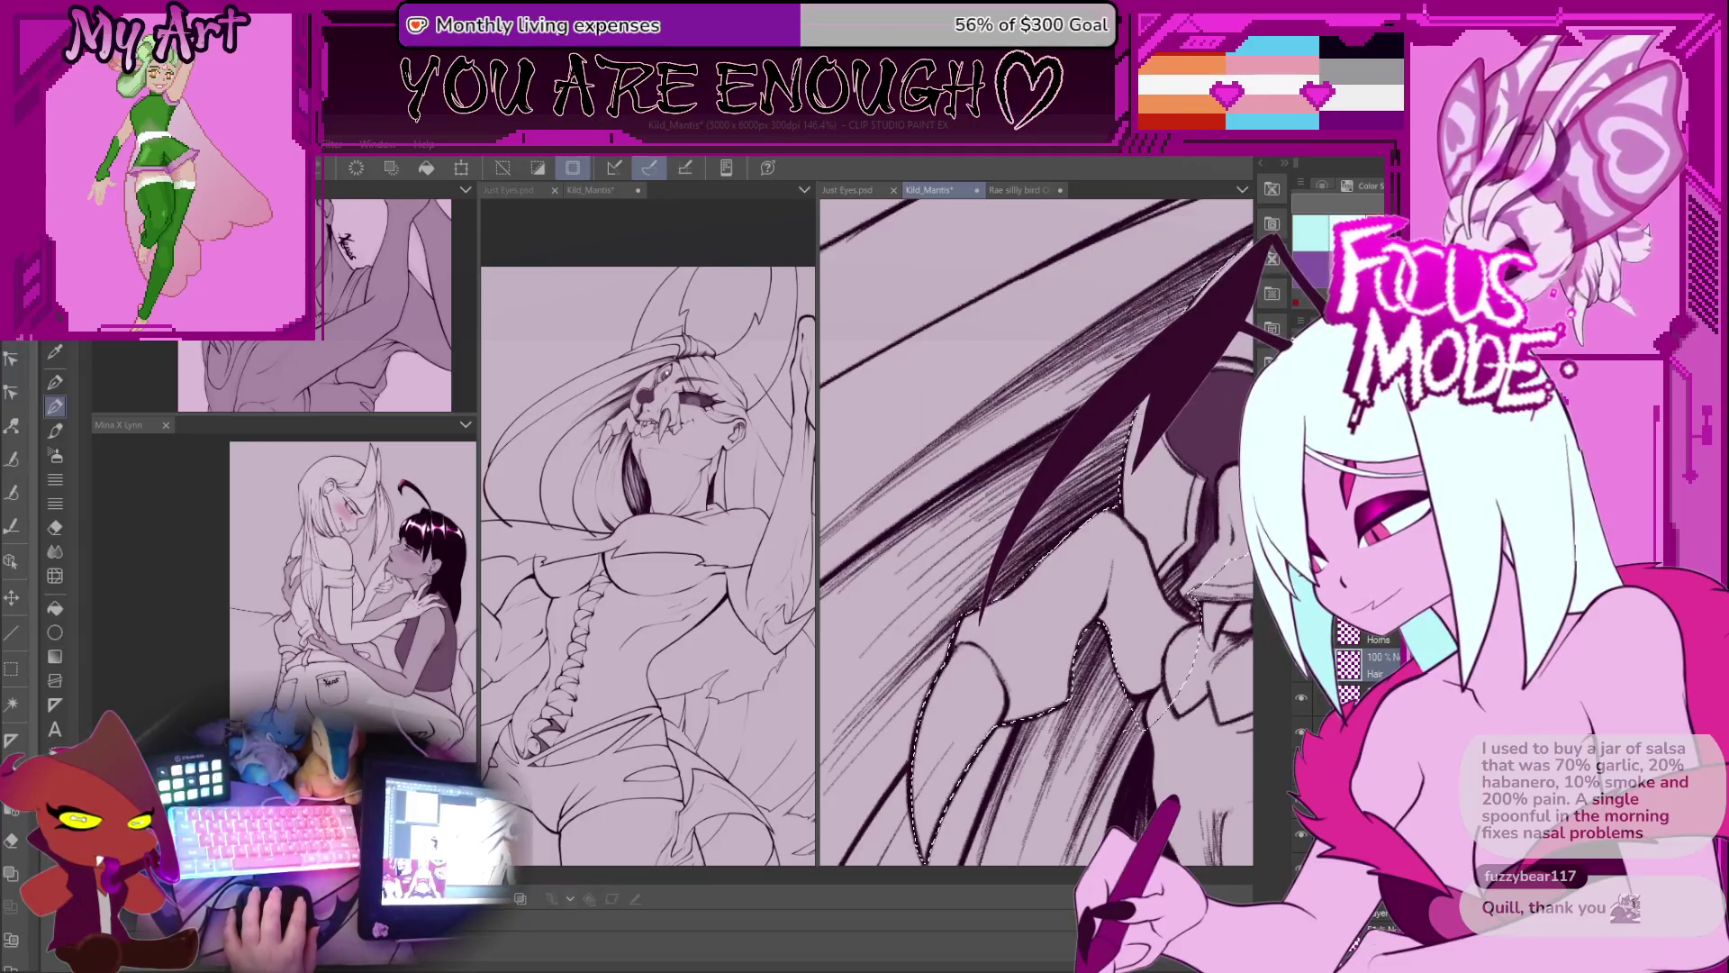
{"action": "scroll", "coordinate": [1140, 434], "scroll_direction": "up", "scroll_amount": 2}
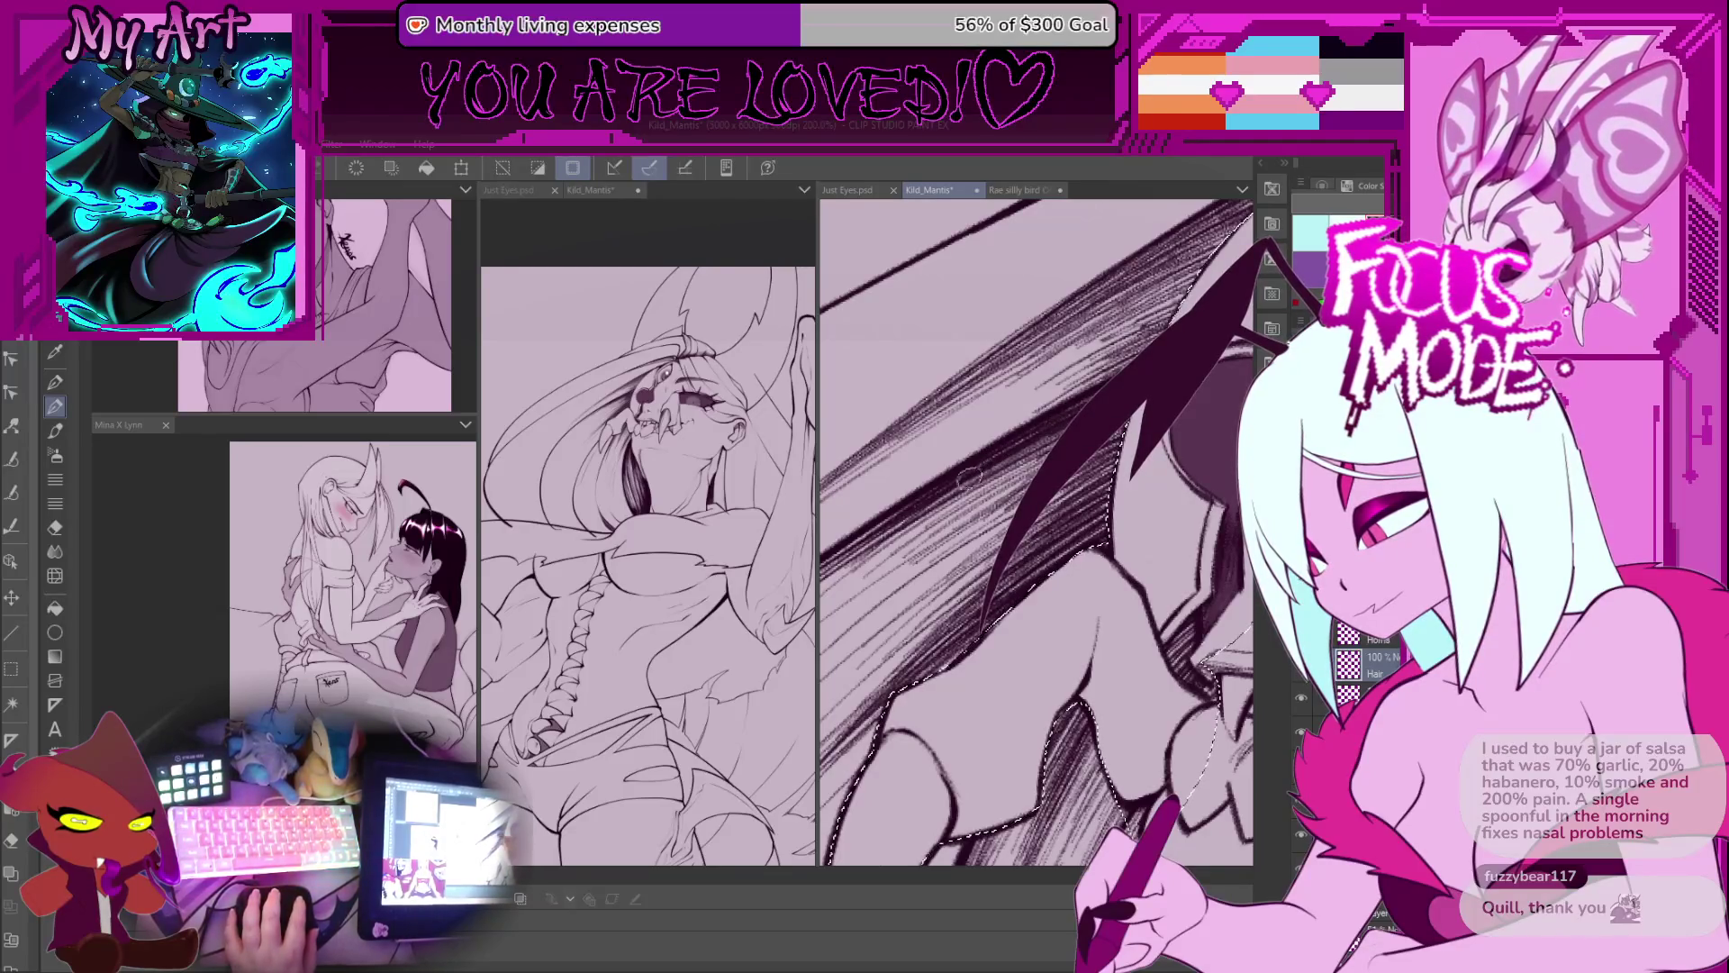
{"action": "scroll", "coordinate": [1014, 444], "scroll_direction": "down", "scroll_amount": 4}
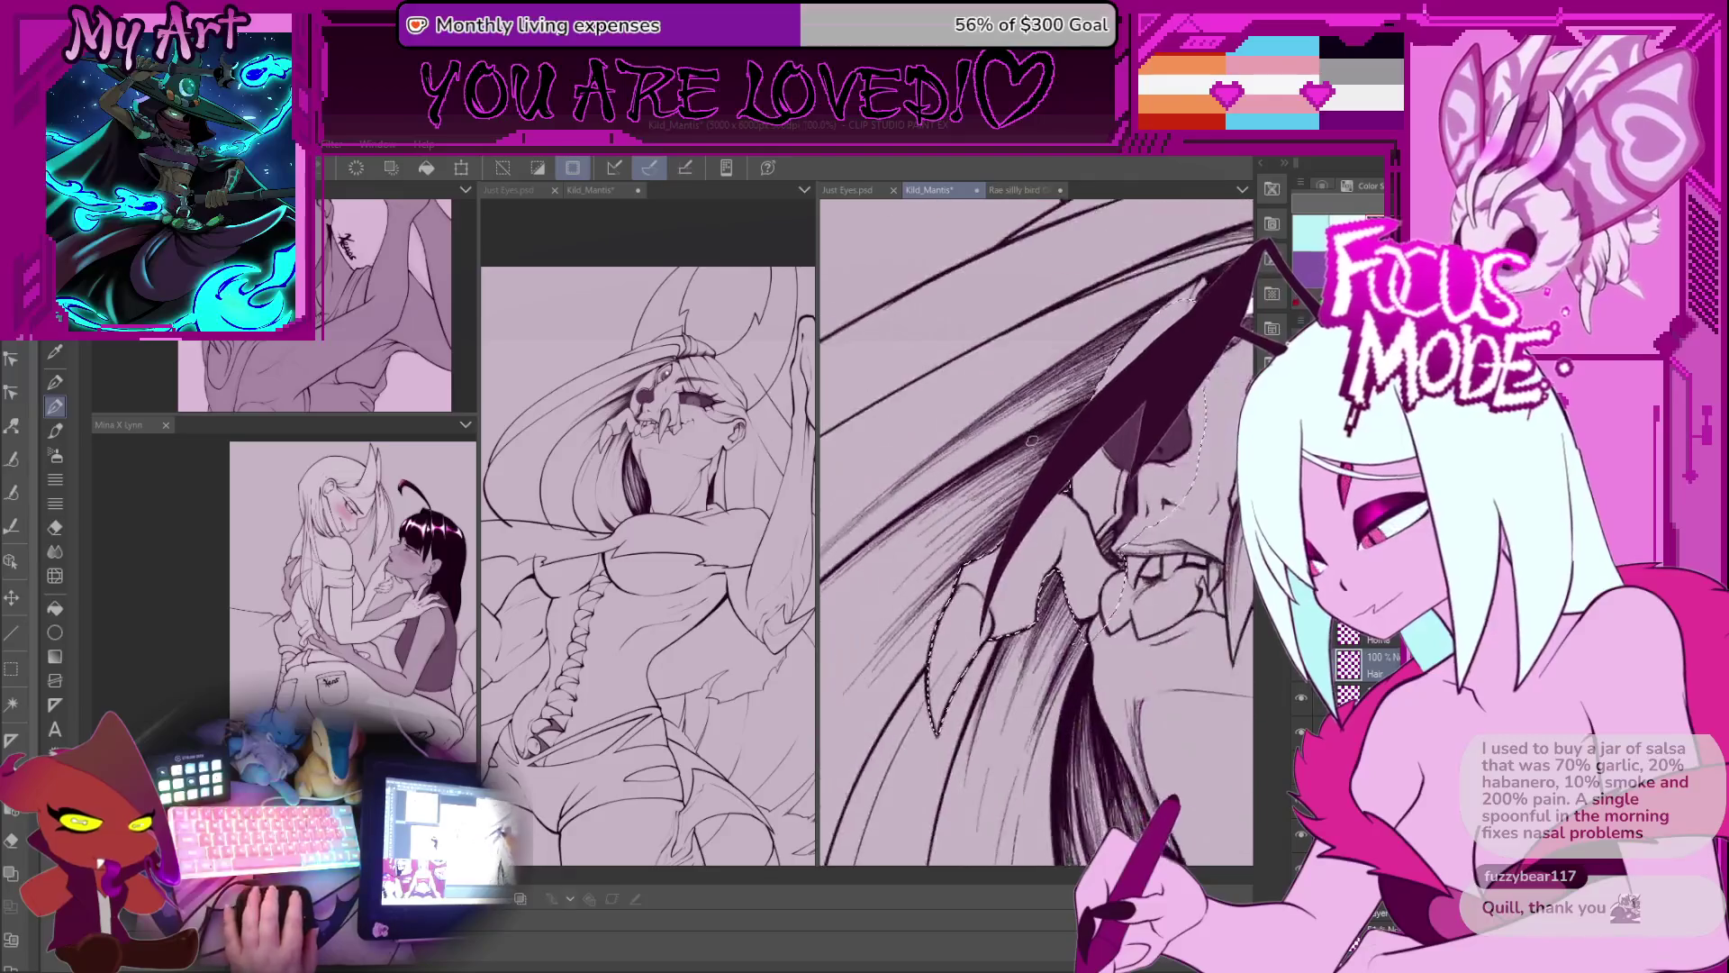
{"action": "scroll", "coordinate": [1036, 532], "scroll_direction": "down", "scroll_amount": 3}
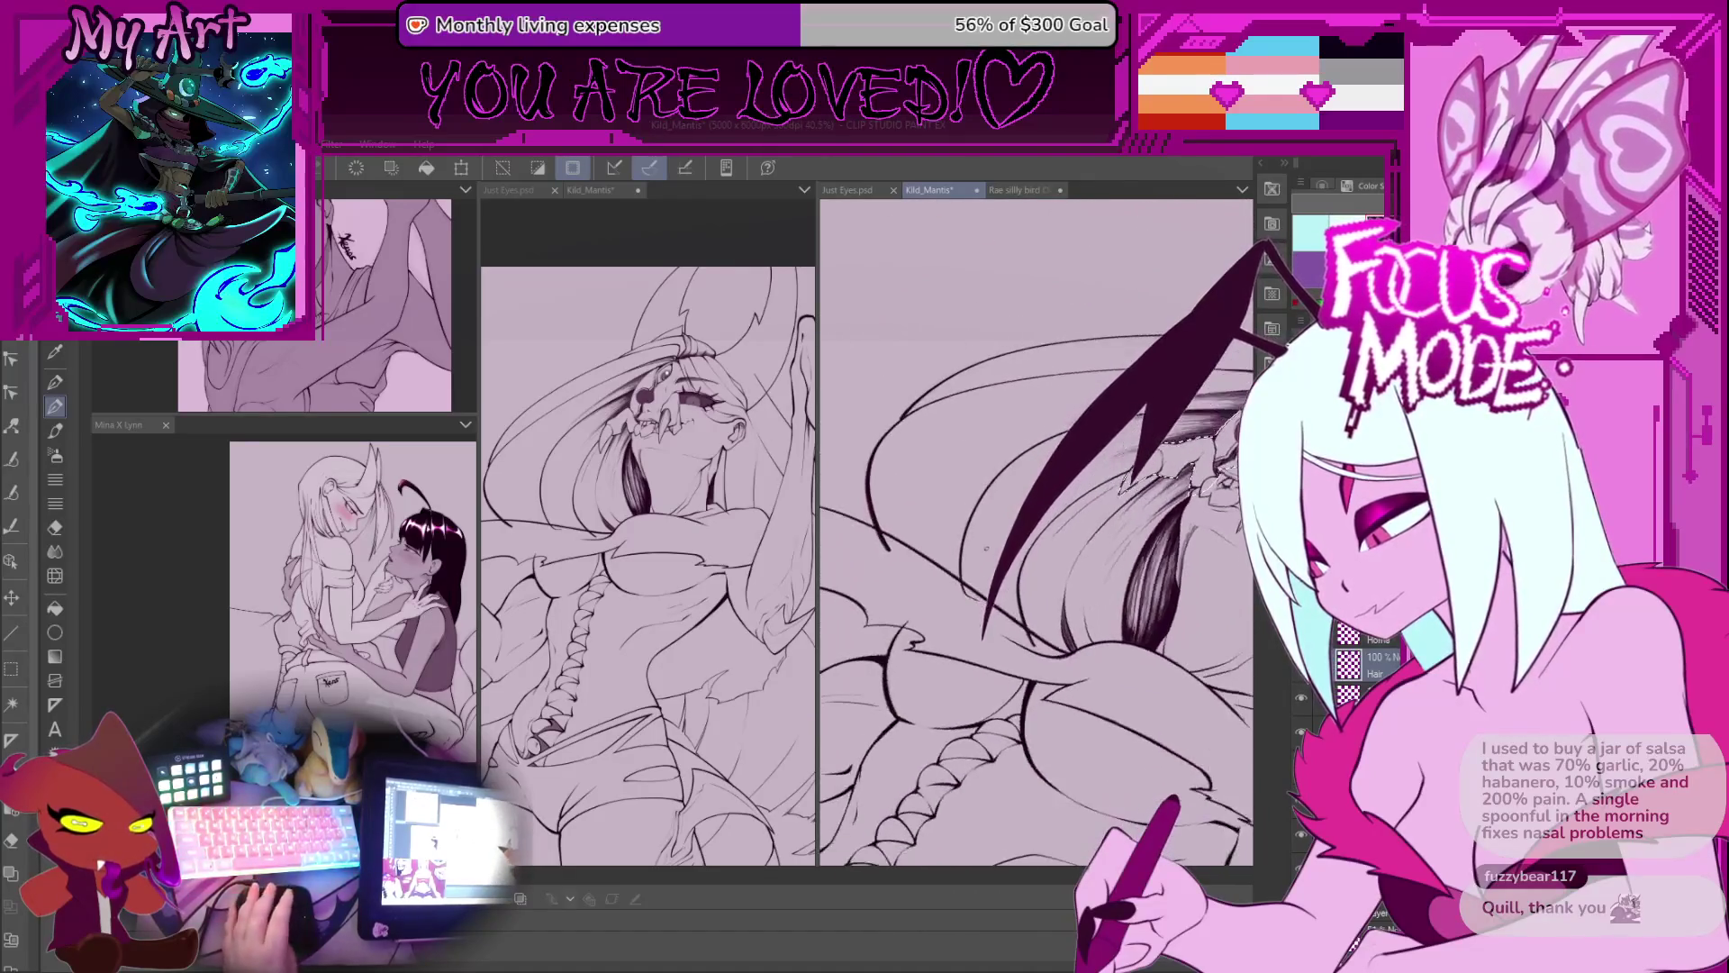
{"action": "scroll", "coordinate": [1036, 532], "scroll_direction": "up", "scroll_amount": 3}
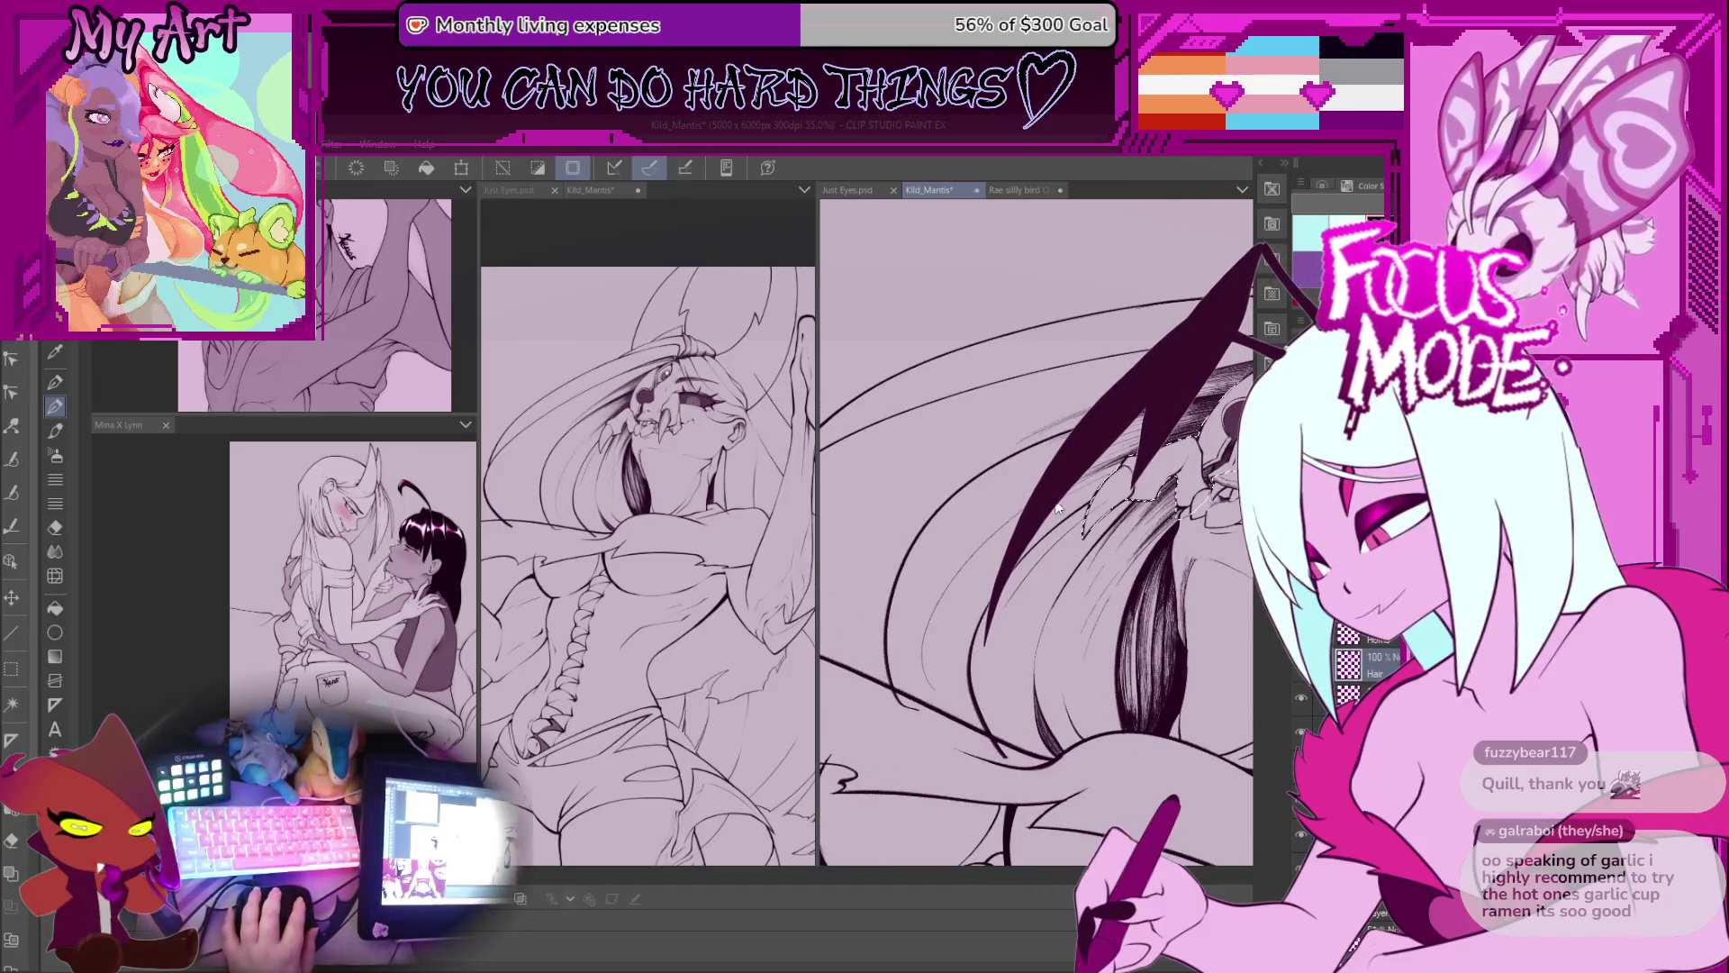
{"action": "scroll", "coordinate": [947, 688], "scroll_direction": "up", "scroll_amount": 2}
Step: Redraw a longer thin hair stroke near the wing and rotate the canvas to a comfortable angle
{"action": "left_click_drag", "start_coordinate": [864, 687], "coordinate": [907, 614]}
{"action": "key", "text": "ctrl+z"}
{"action": "left_click_drag", "start_coordinate": [860, 695], "coordinate": [950, 552]}
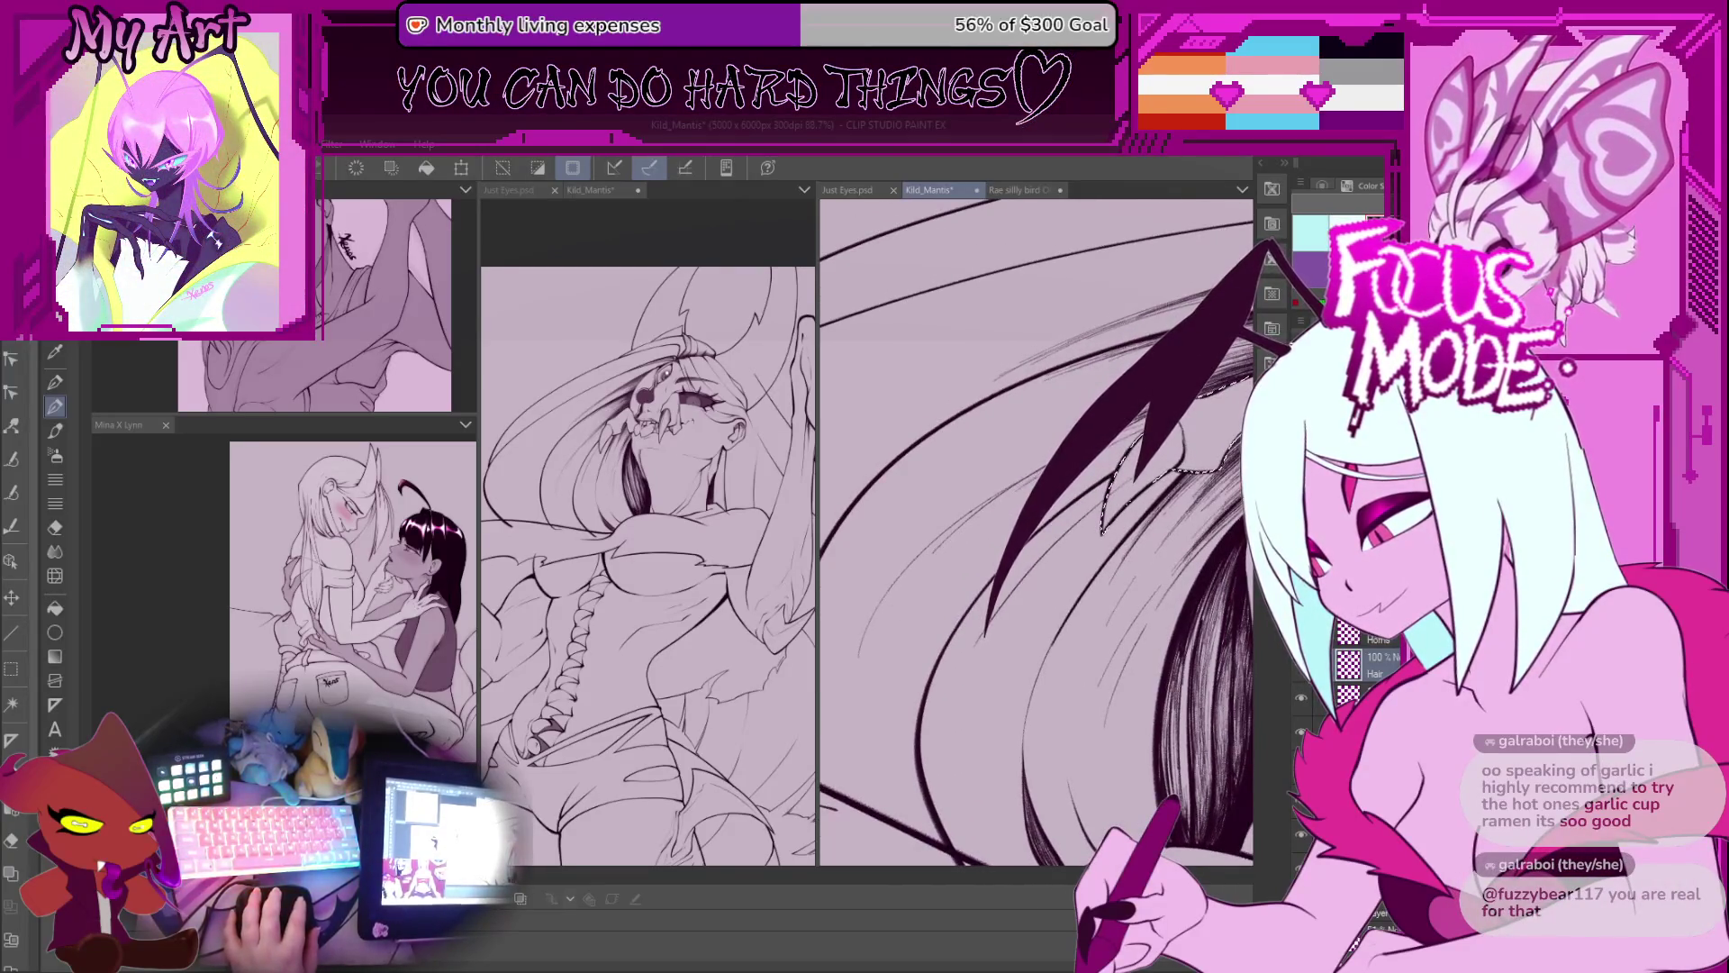
{"action": "scroll", "coordinate": [921, 563], "scroll_direction": "up", "scroll_amount": 2}
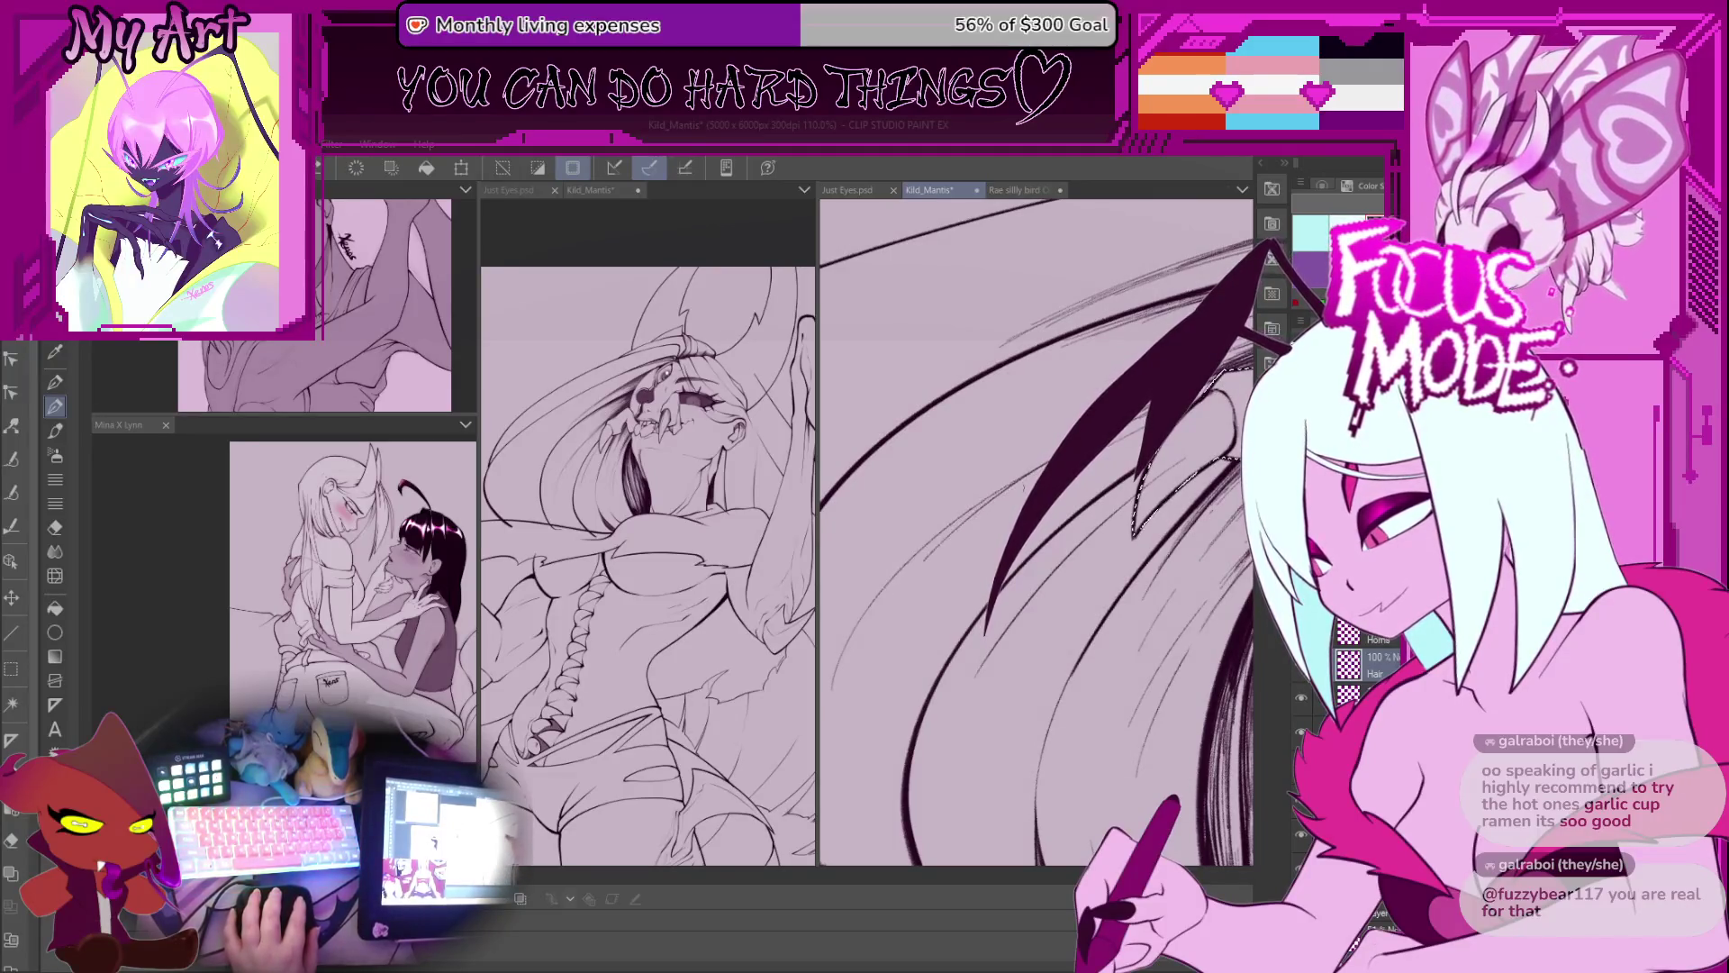
{"action": "left_click_drag", "start_coordinate": [1029, 475], "coordinate": [1020, 519]}
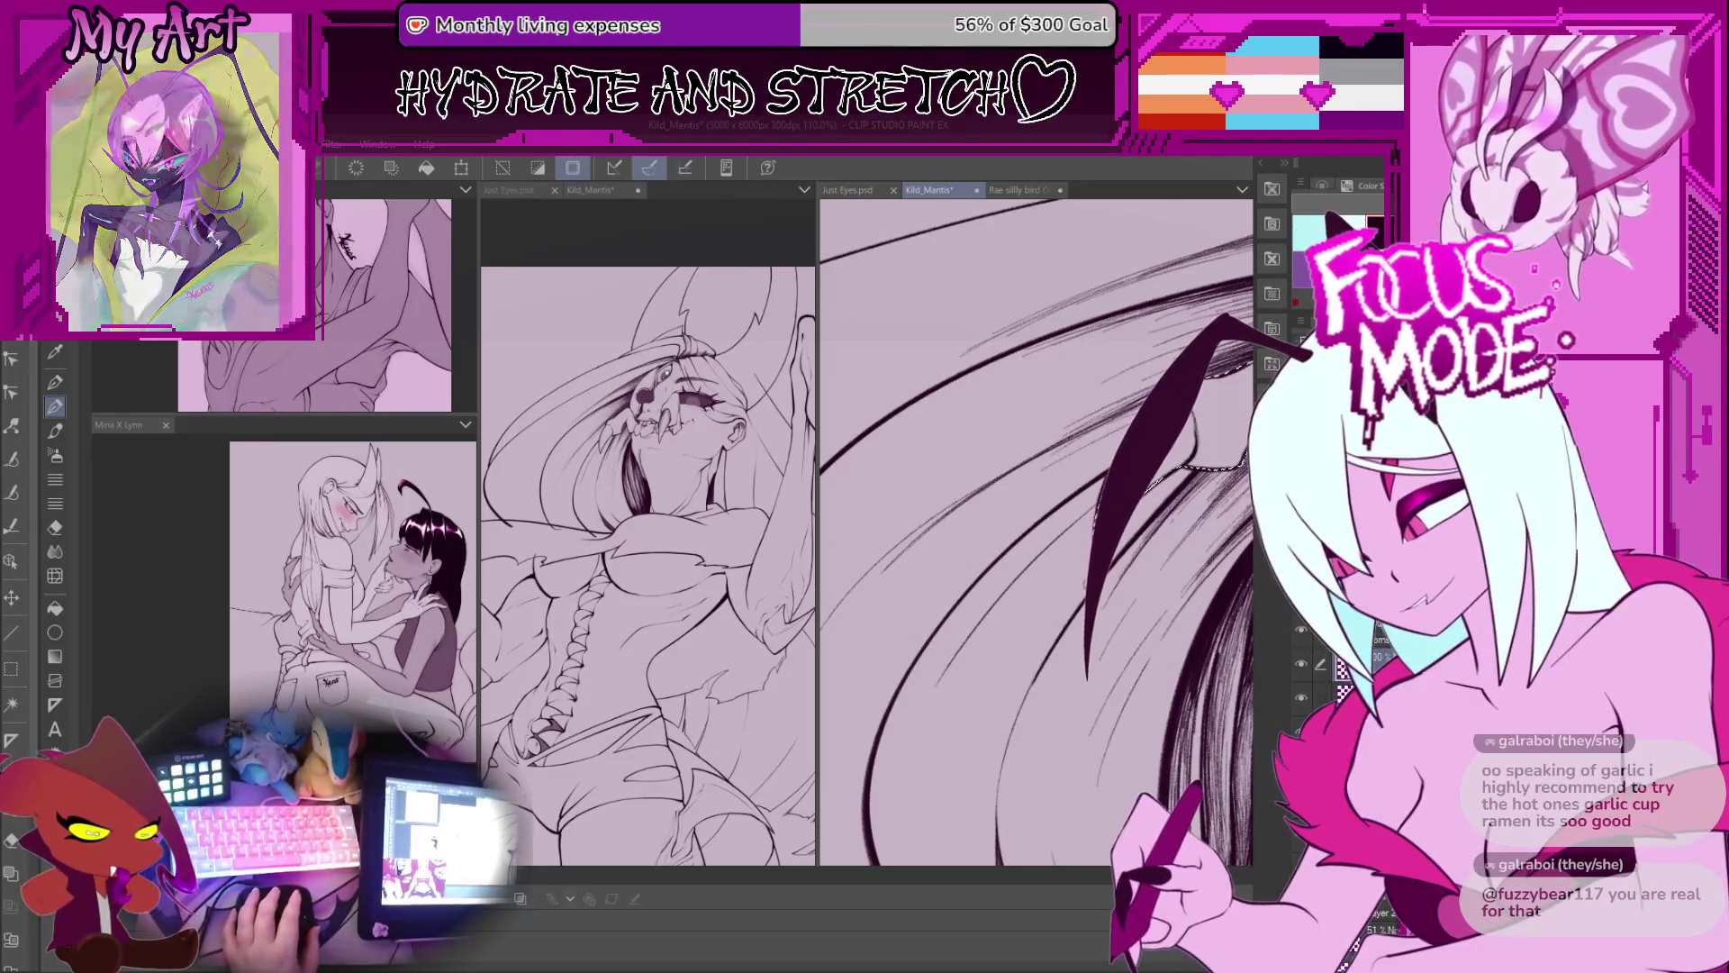
{"action": "mouse_move", "coordinate": [1020, 519]}
{"action": "left_mouse_down"}
{"action": "mouse_move", "coordinate": [991, 607]}
{"action": "mouse_move", "coordinate": [1014, 547]}
{"action": "left_mouse_up"}
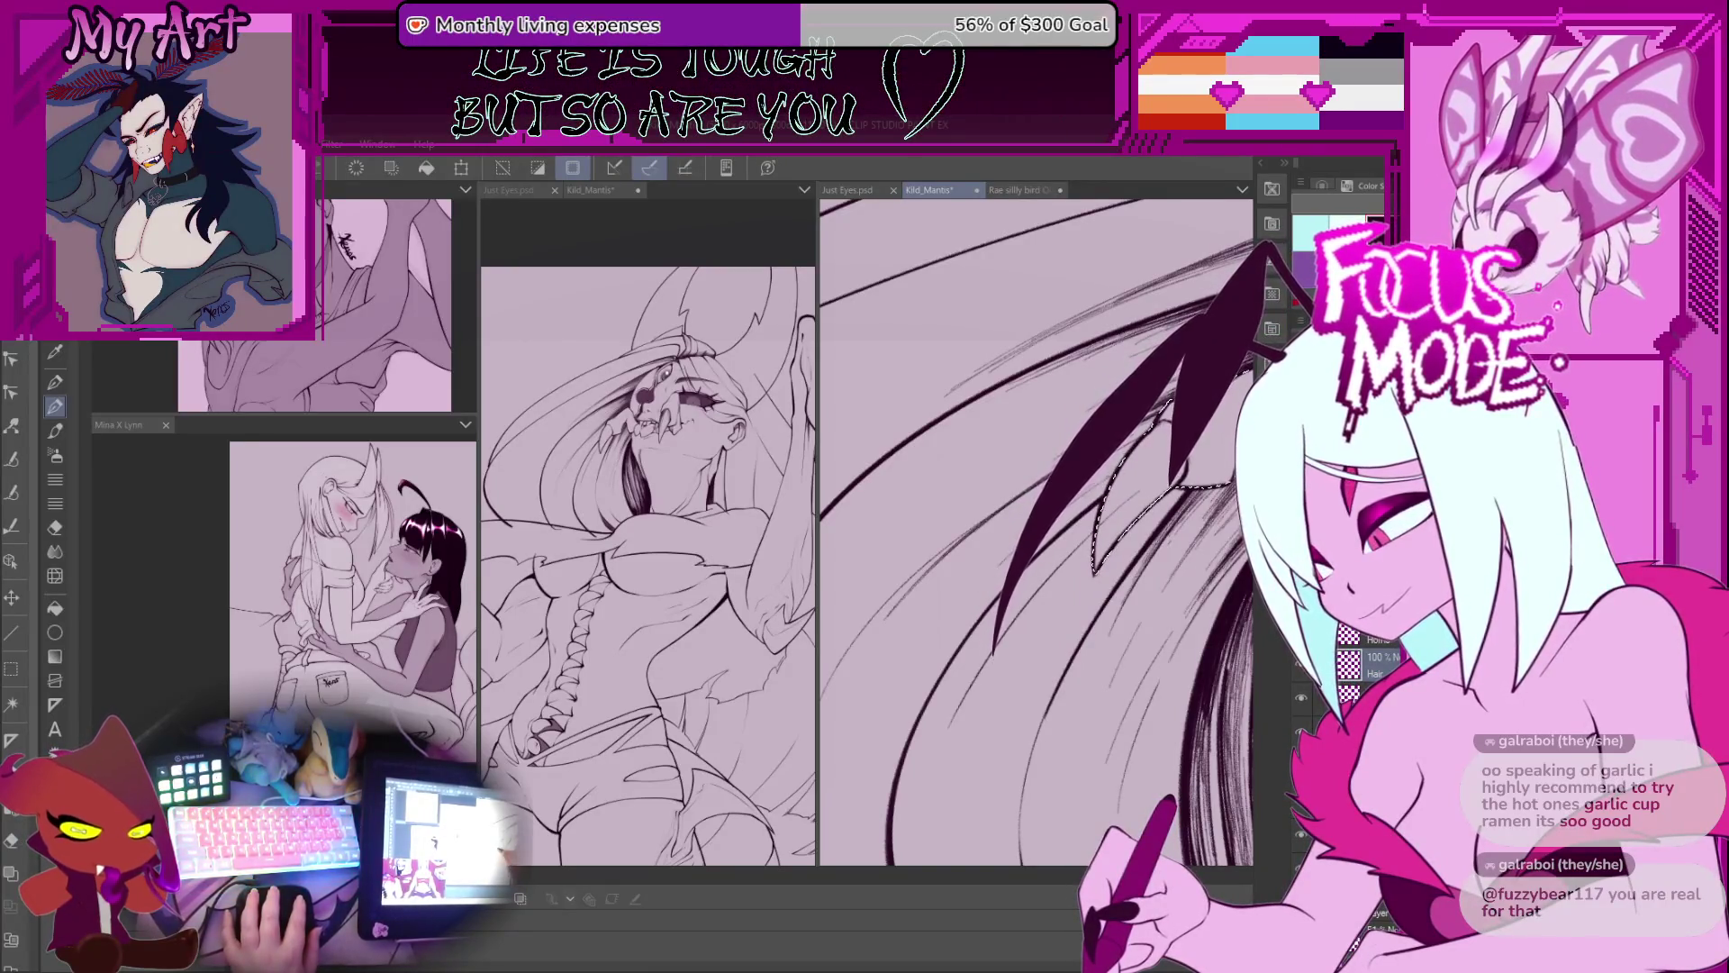
{"action": "mouse_move", "coordinate": [1014, 547]}
{"action": "left_mouse_down"}
{"action": "mouse_move", "coordinate": [1058, 507]}
{"action": "mouse_move", "coordinate": [946, 599]}
{"action": "left_mouse_up"}
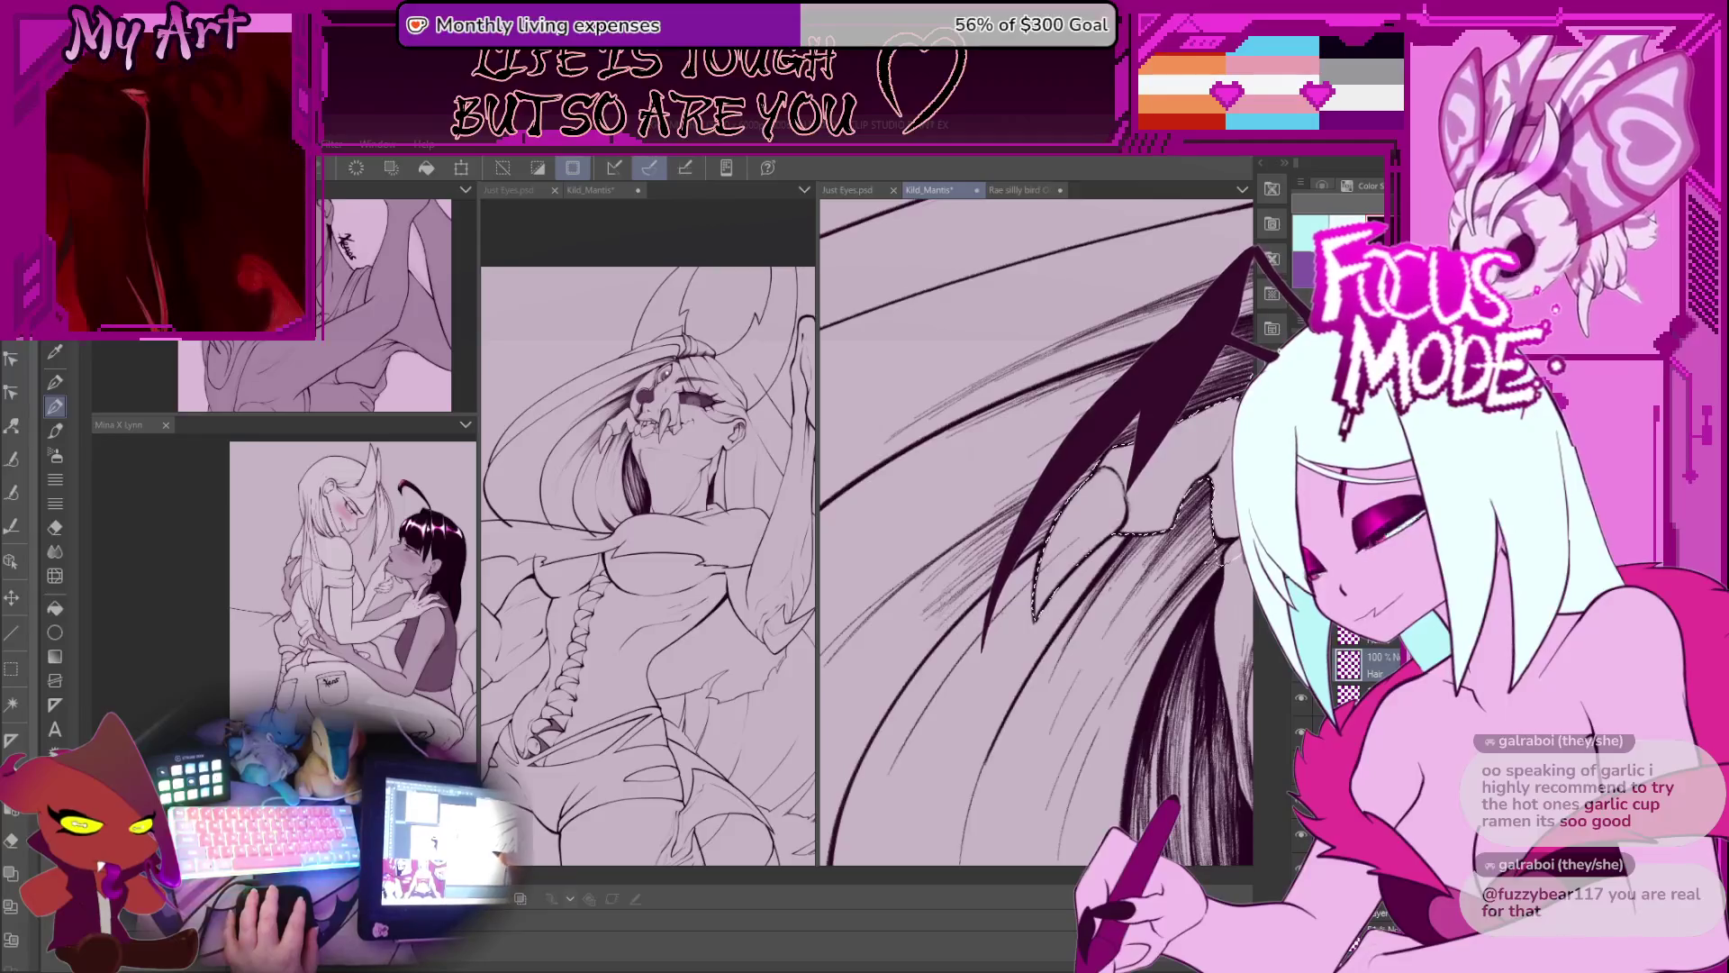
{"action": "key", "text": "minus"}
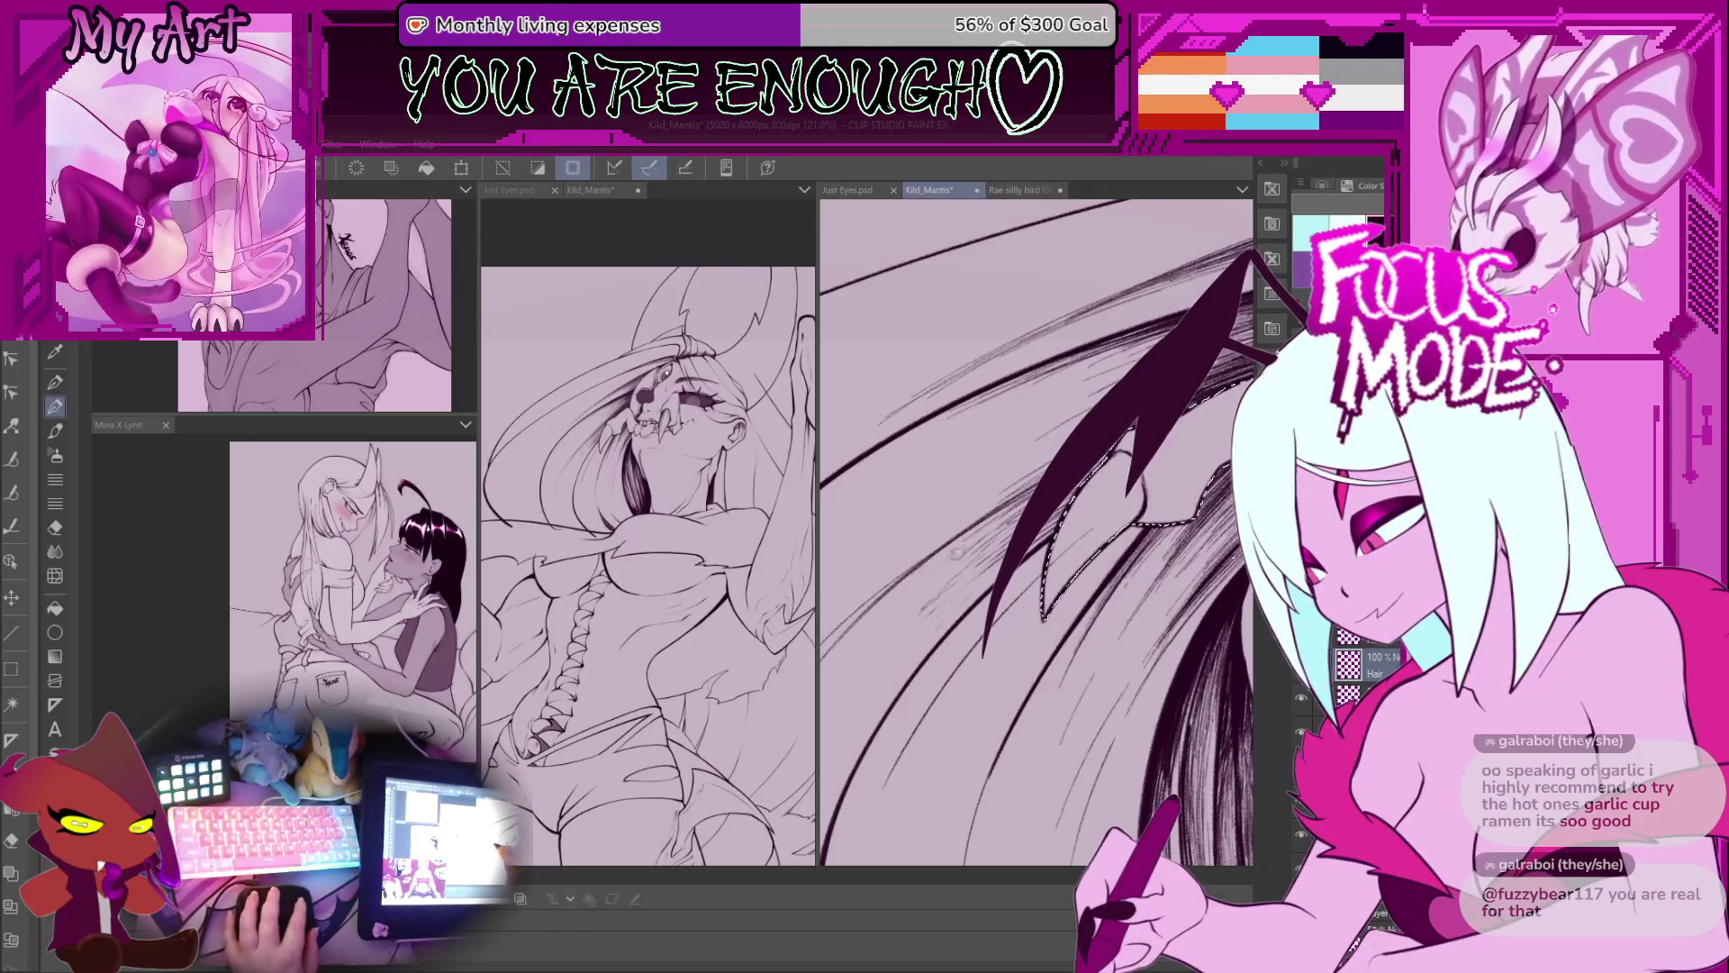
{"action": "scroll", "coordinate": [1179, 457], "scroll_direction": "up", "scroll_amount": 3}
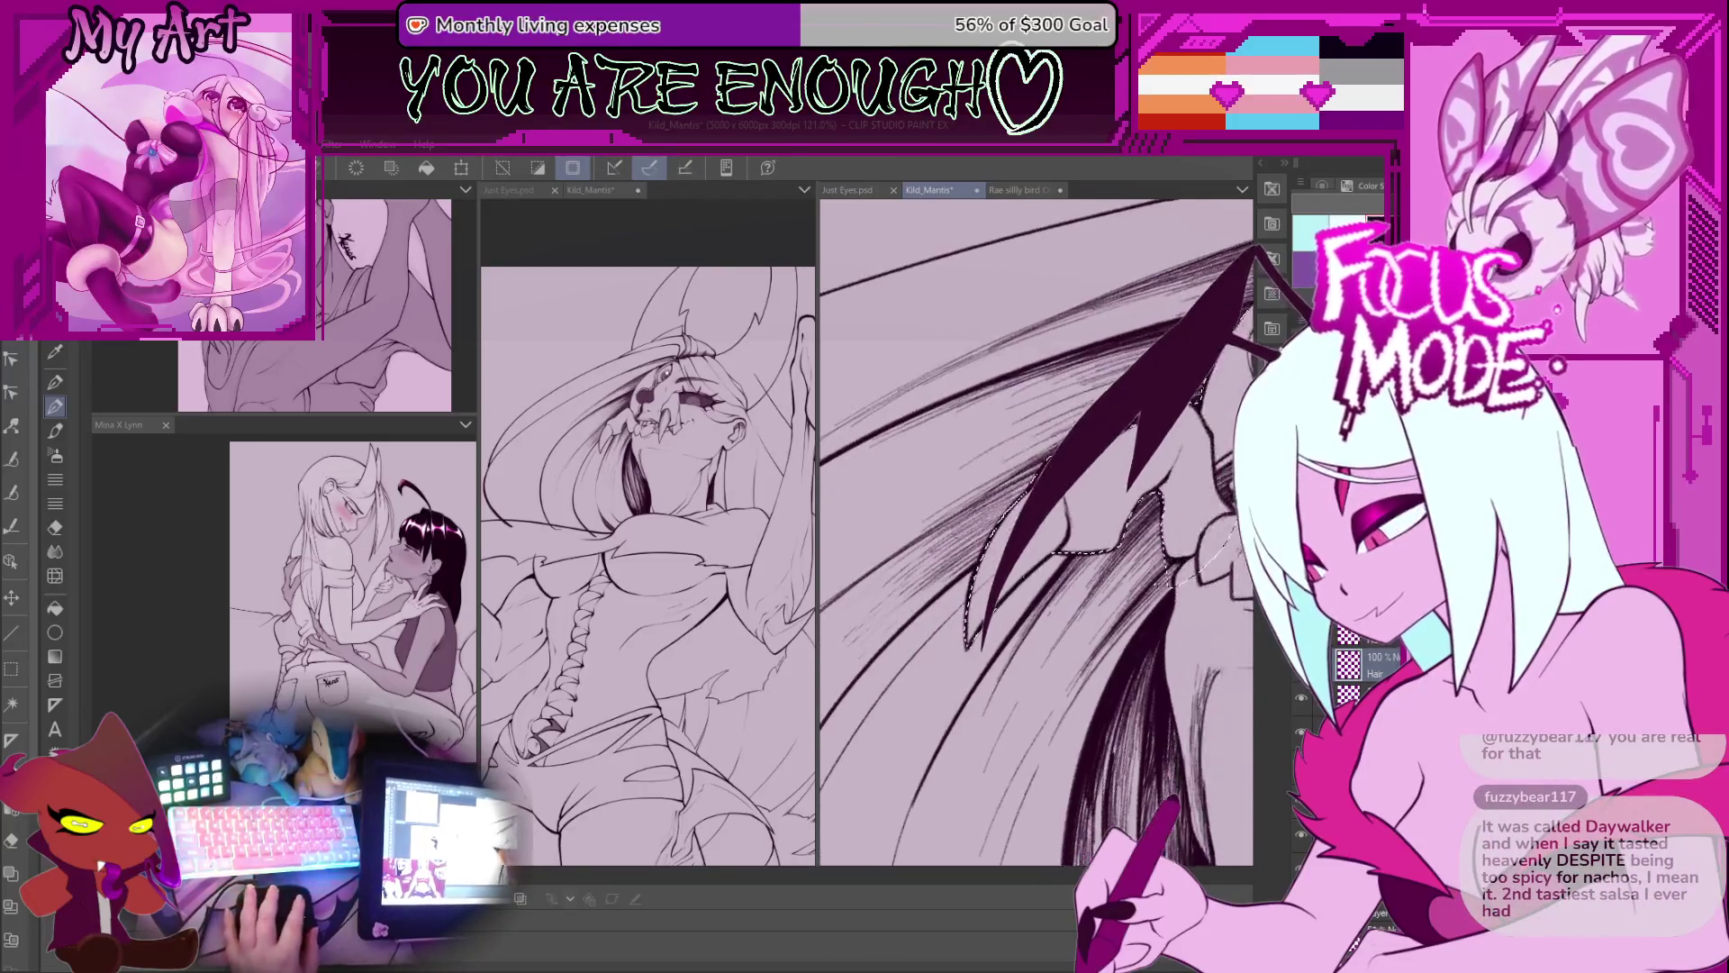
Step: Zoom, pan and rotate the view around the hair strands to a flatter drawing angle
{"action": "scroll", "coordinate": [1036, 532], "scroll_direction": "down", "scroll_amount": 10}
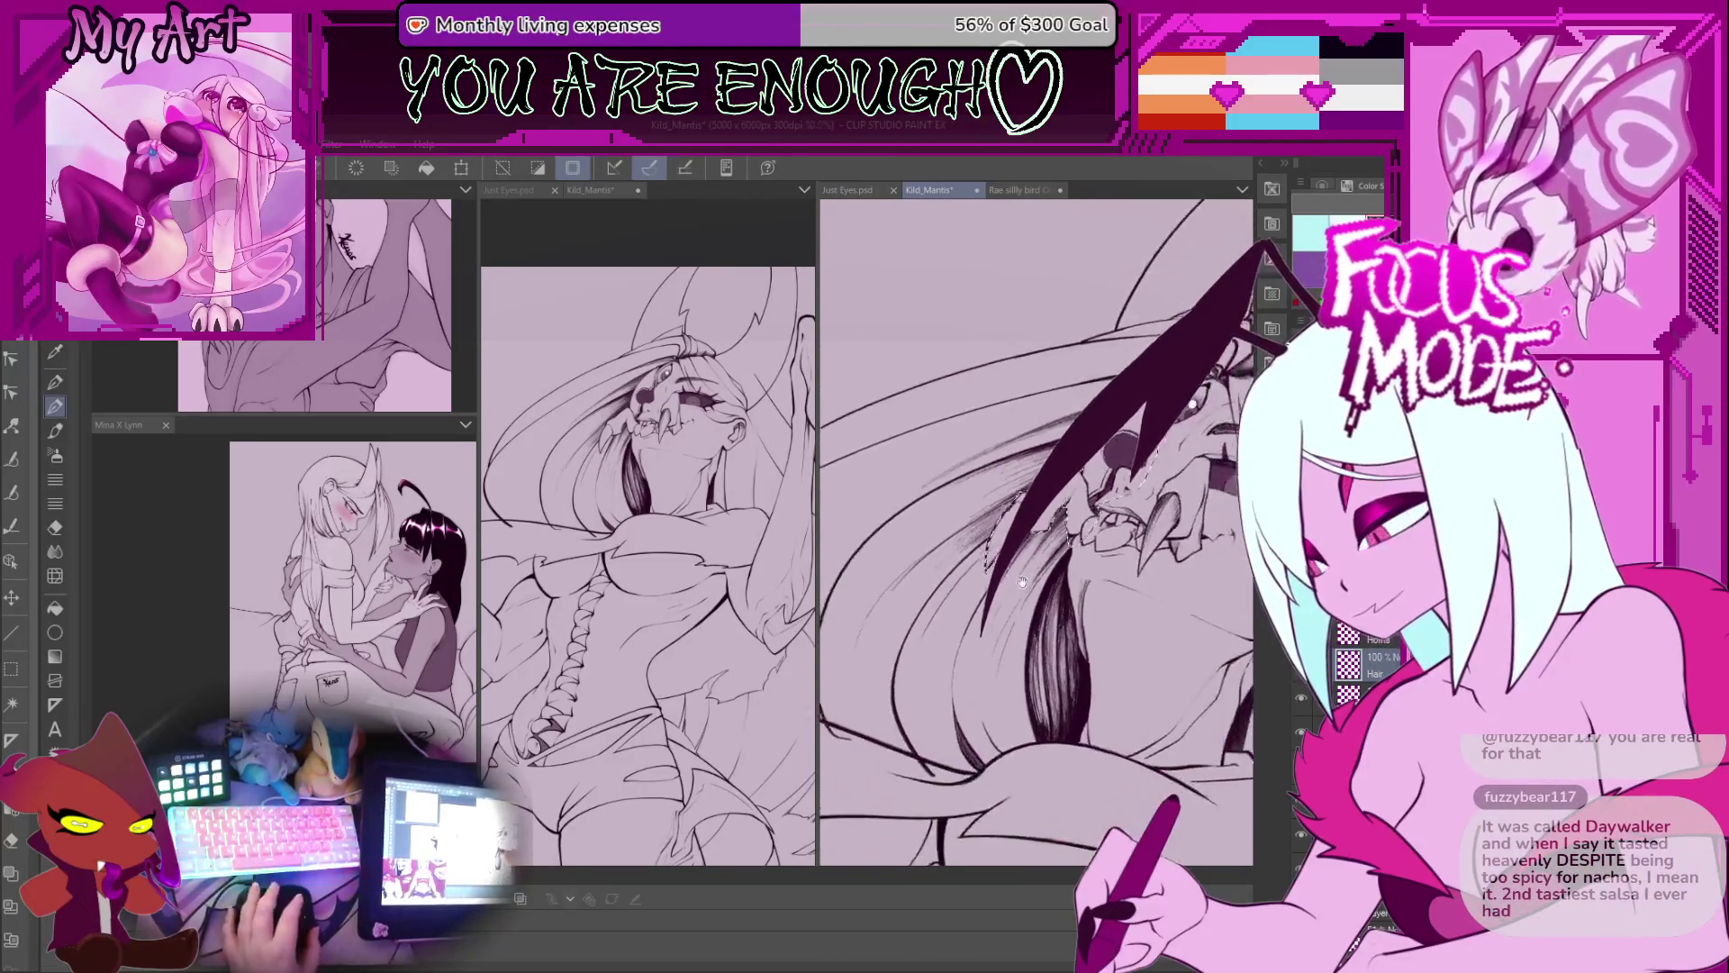
{"action": "scroll", "coordinate": [1117, 441], "scroll_direction": "up", "scroll_amount": 5}
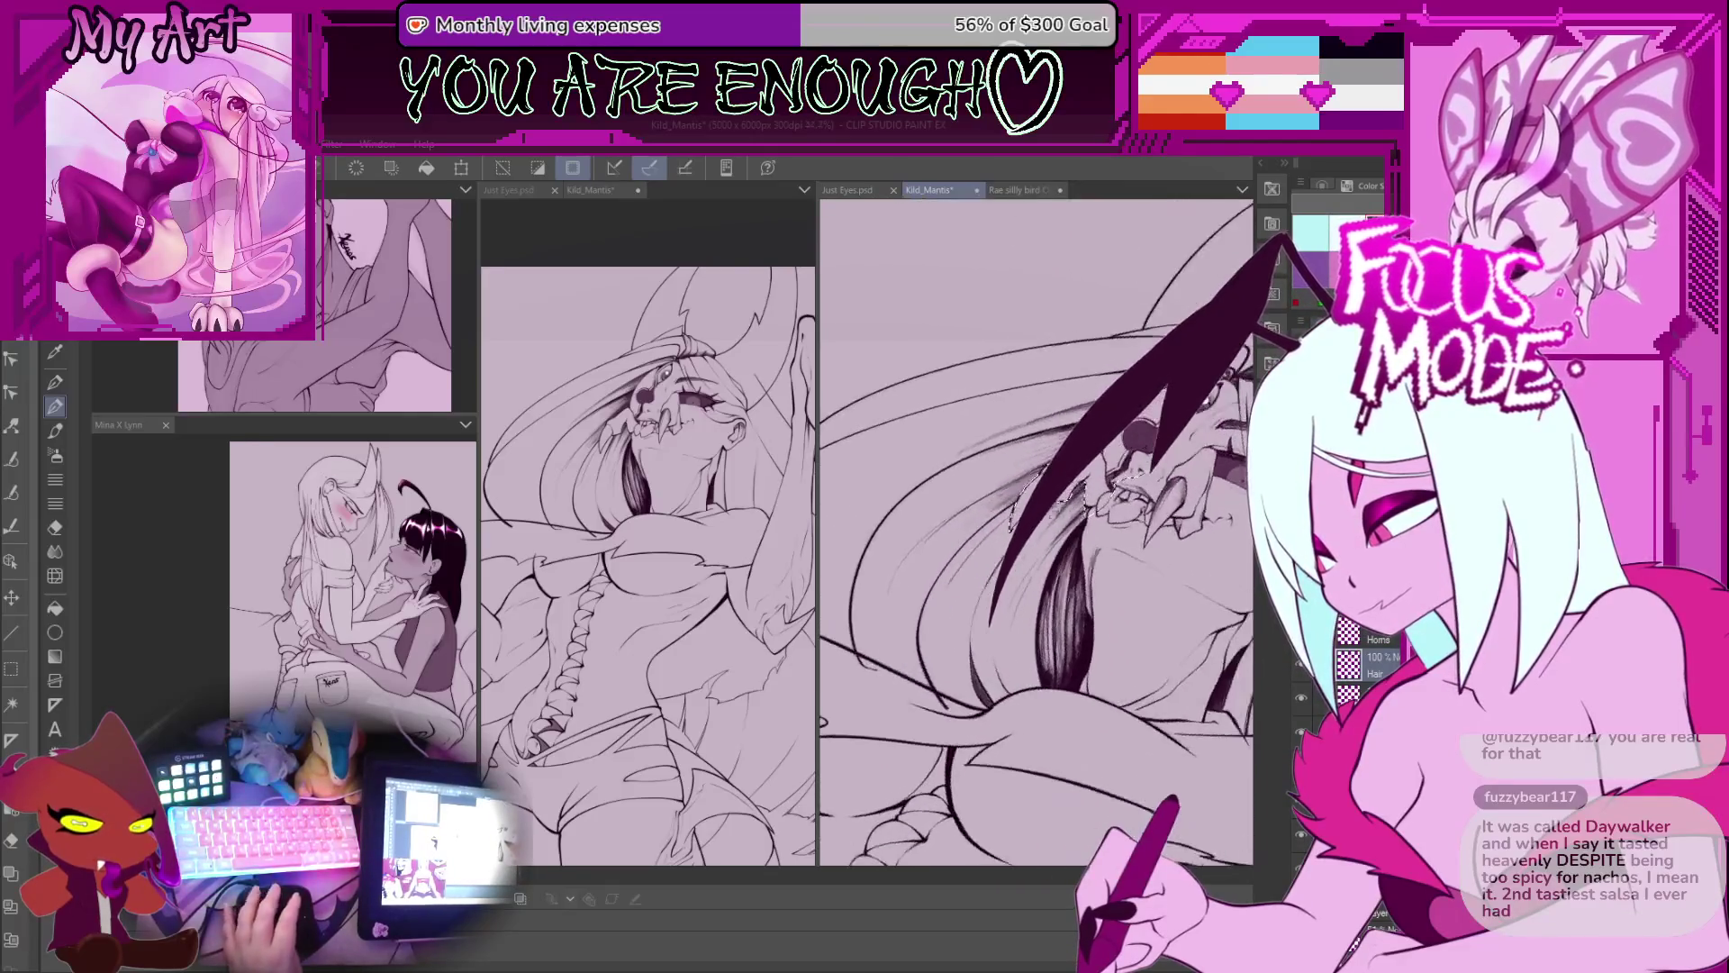
{"action": "scroll", "coordinate": [1003, 532], "scroll_direction": "up", "scroll_amount": 2}
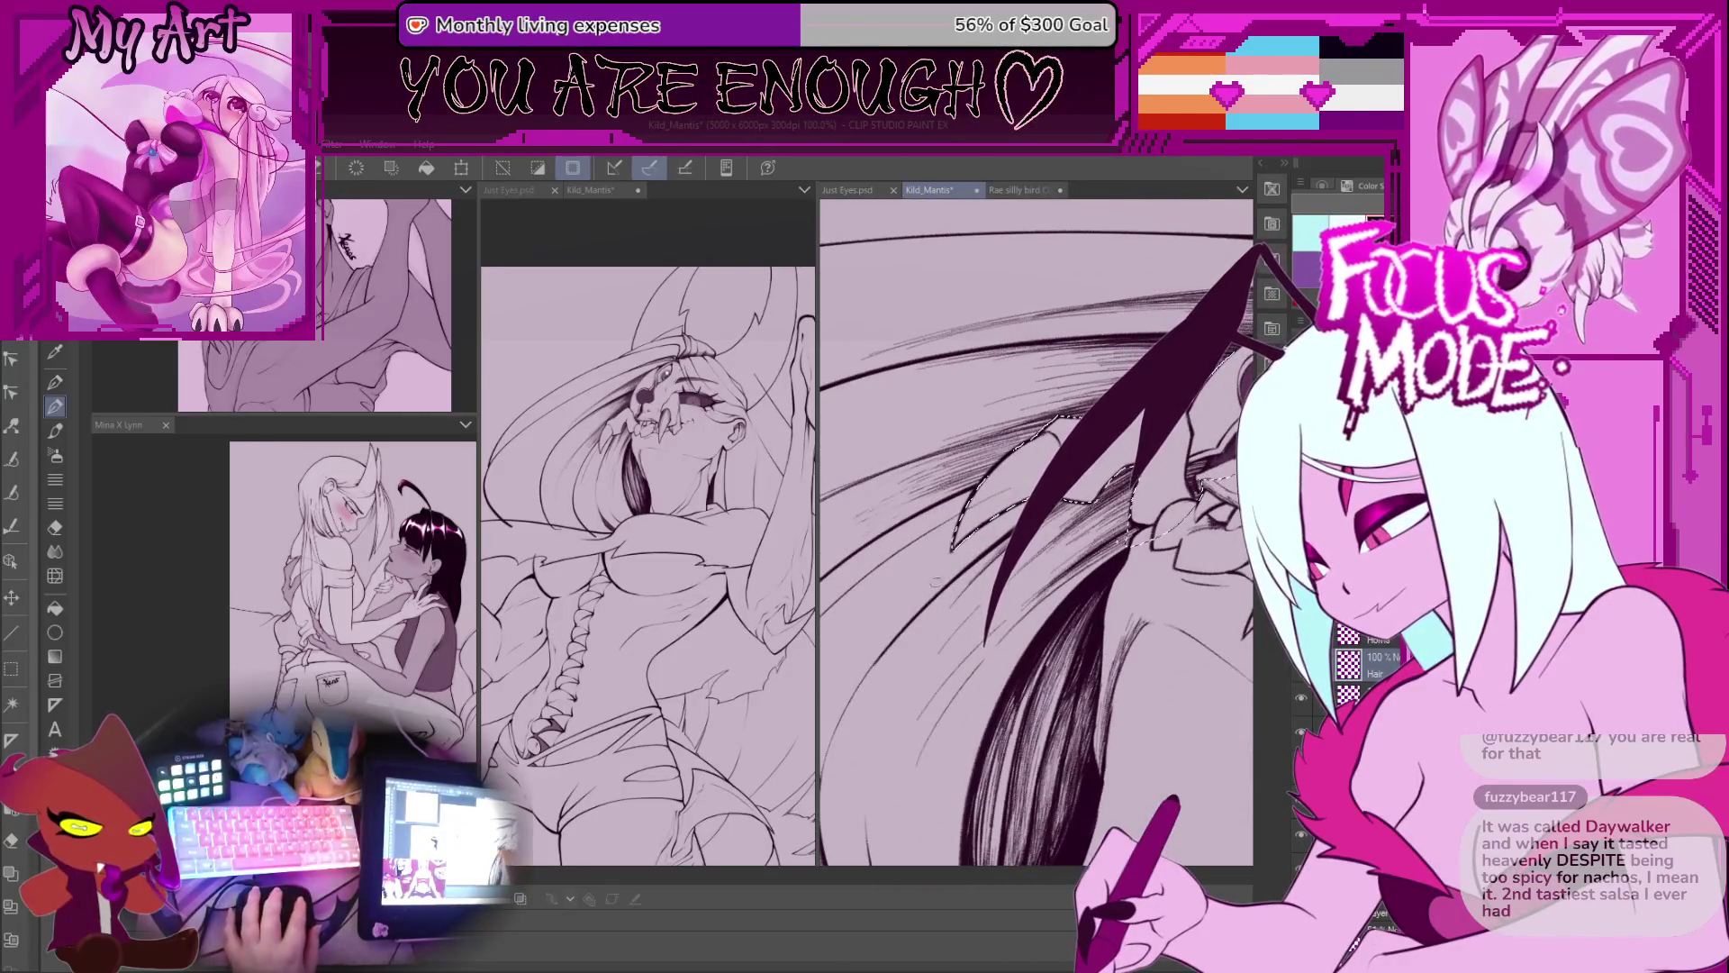
{"action": "scroll", "coordinate": [993, 570], "scroll_direction": "up", "scroll_amount": 1}
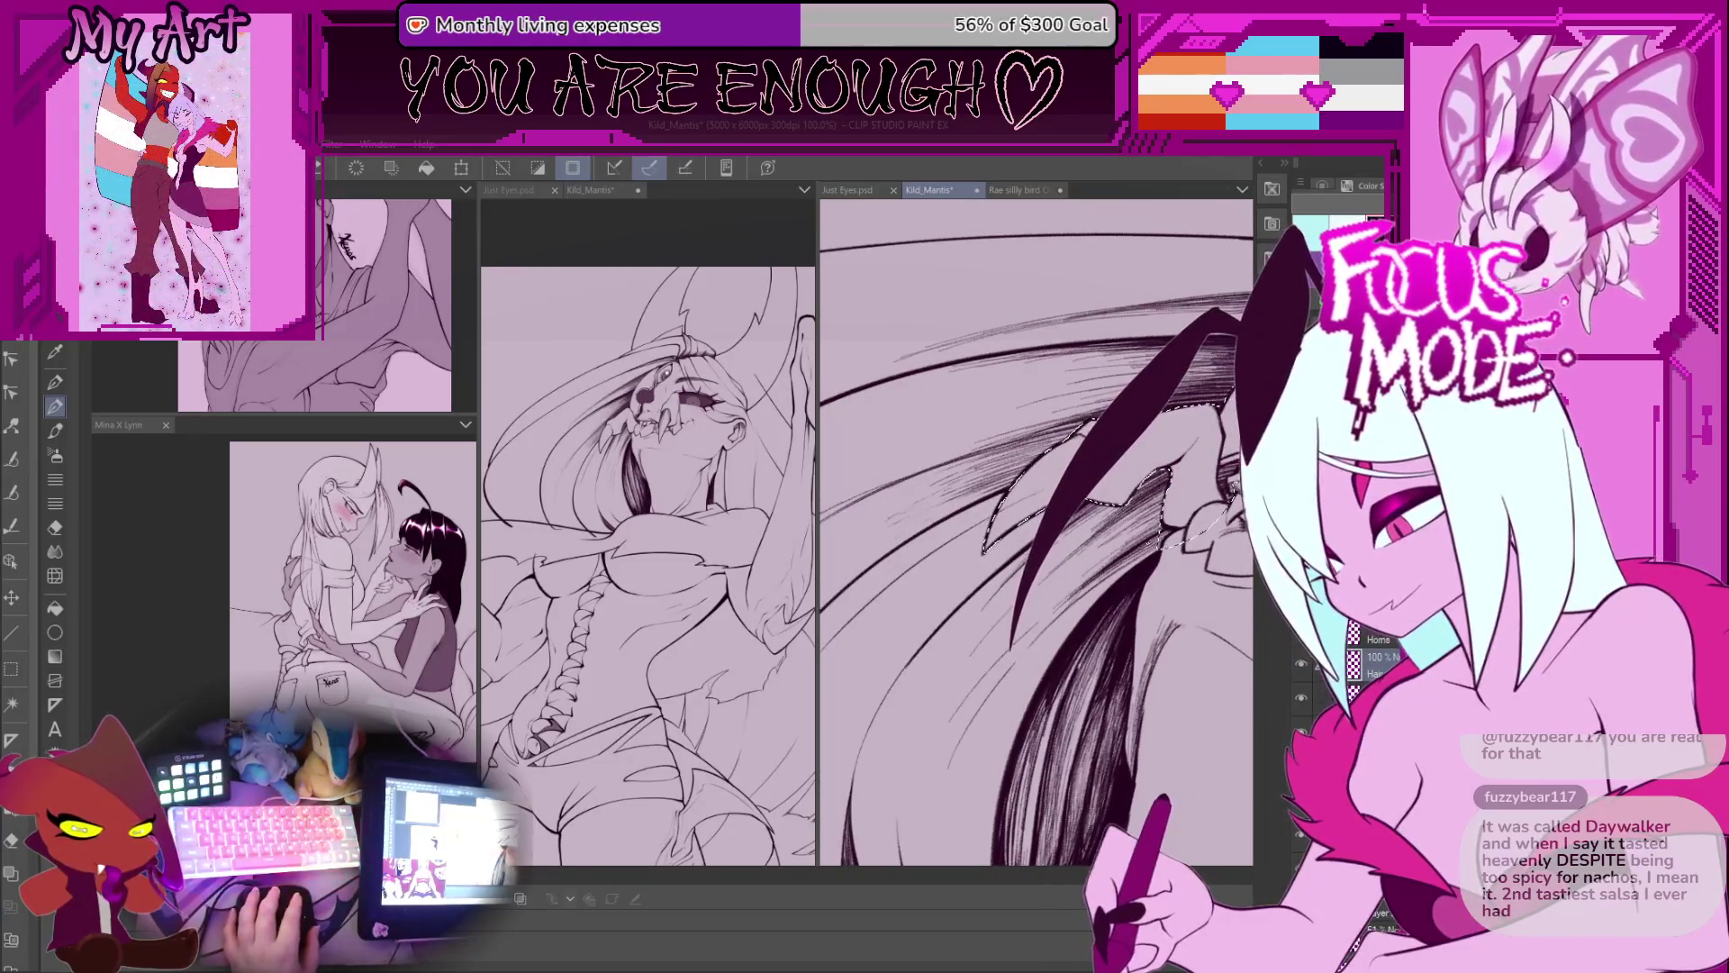
{"action": "scroll", "coordinate": [993, 570], "scroll_direction": "up", "scroll_amount": 1}
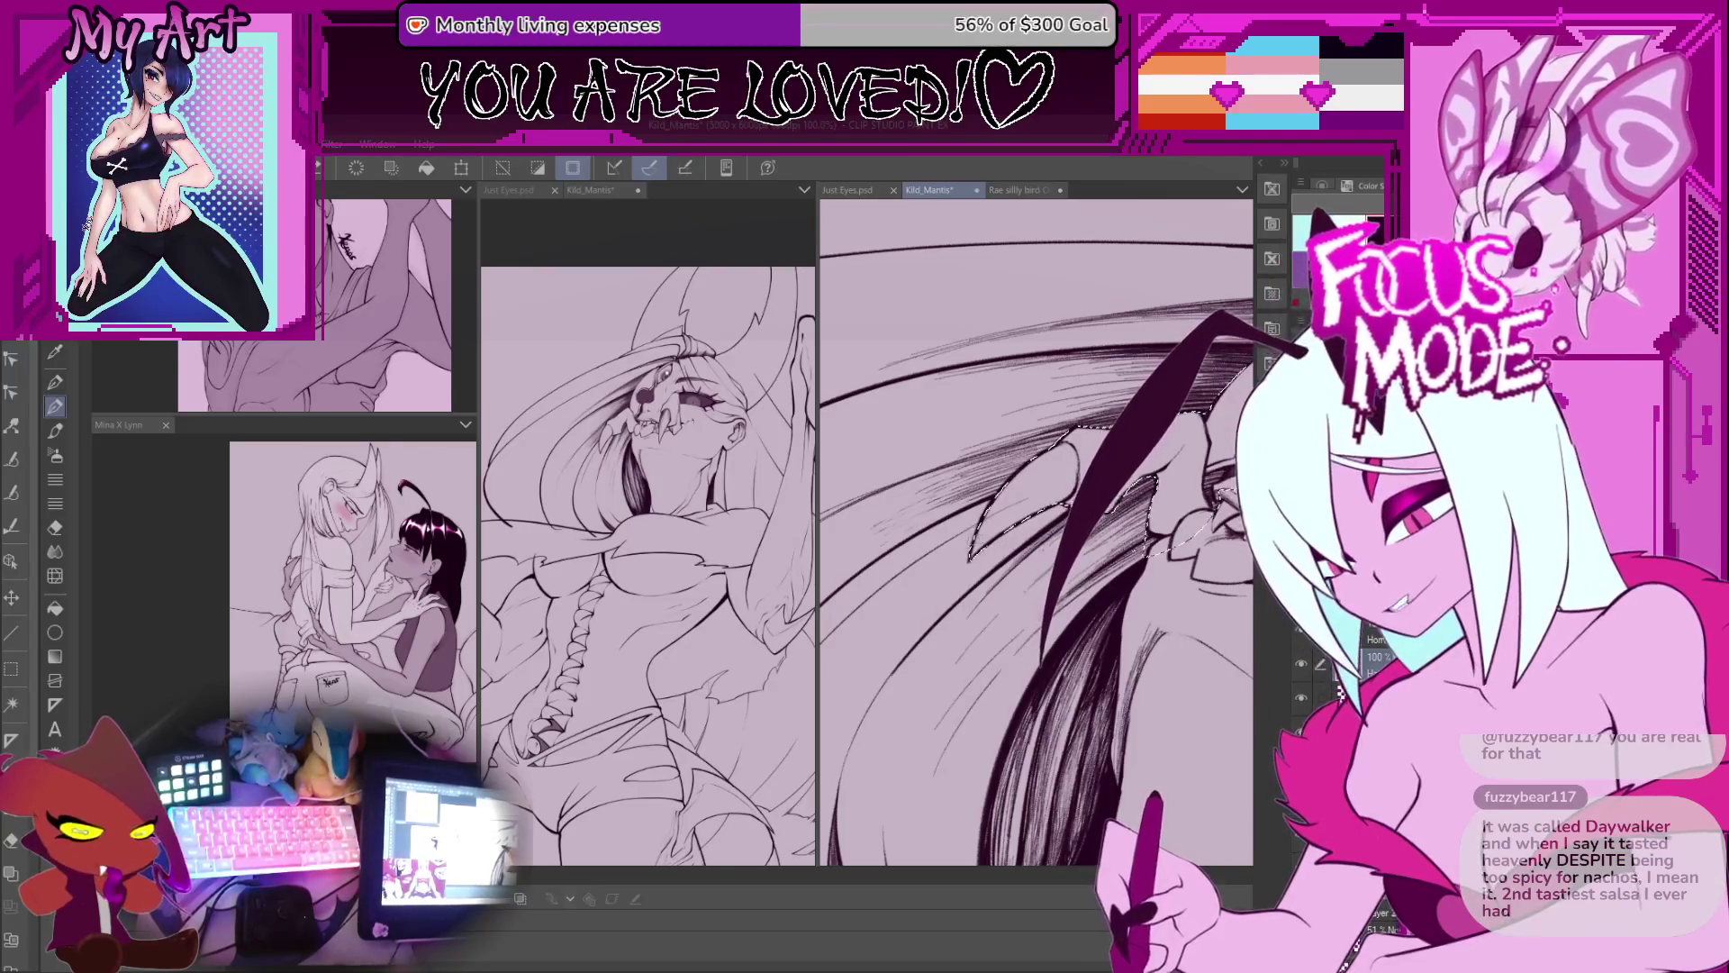
{"action": "left_click_drag", "start_coordinate": [993, 522], "coordinate": [1021, 515]}
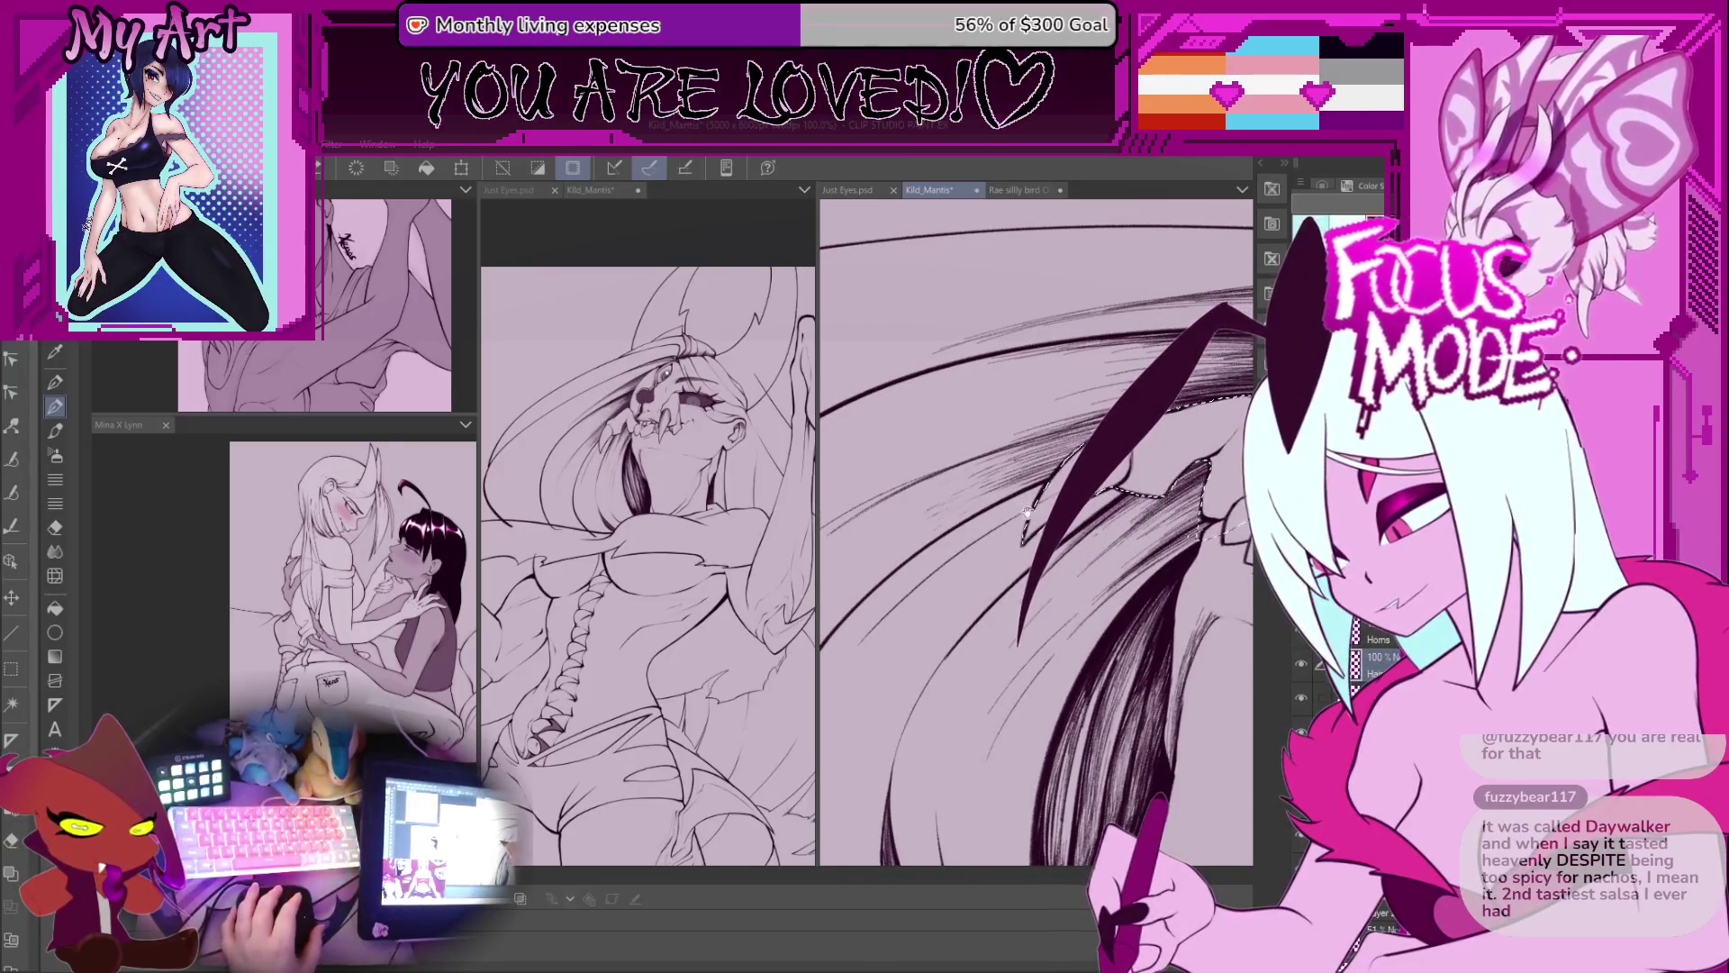
{"action": "left_click_drag", "start_coordinate": [1021, 515], "coordinate": [1034, 542]}
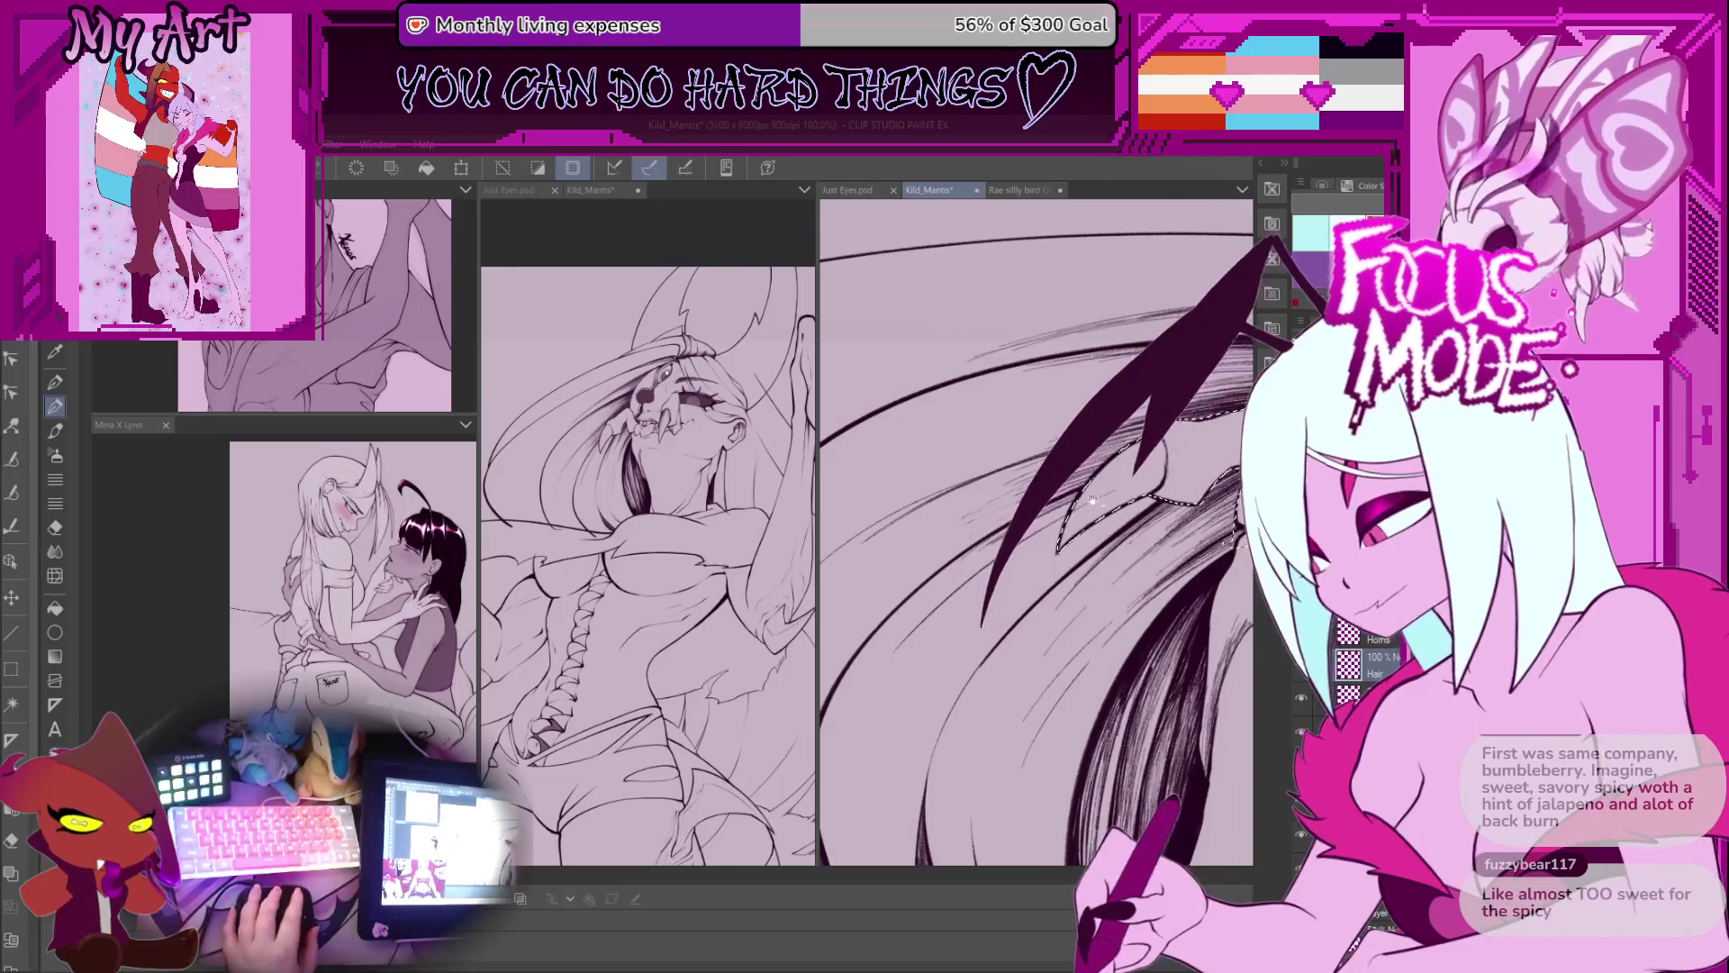
{"action": "scroll", "coordinate": [974, 556], "scroll_direction": "up", "scroll_amount": 2}
{"action": "scroll", "coordinate": [974, 555], "scroll_direction": "up", "scroll_amount": 1}
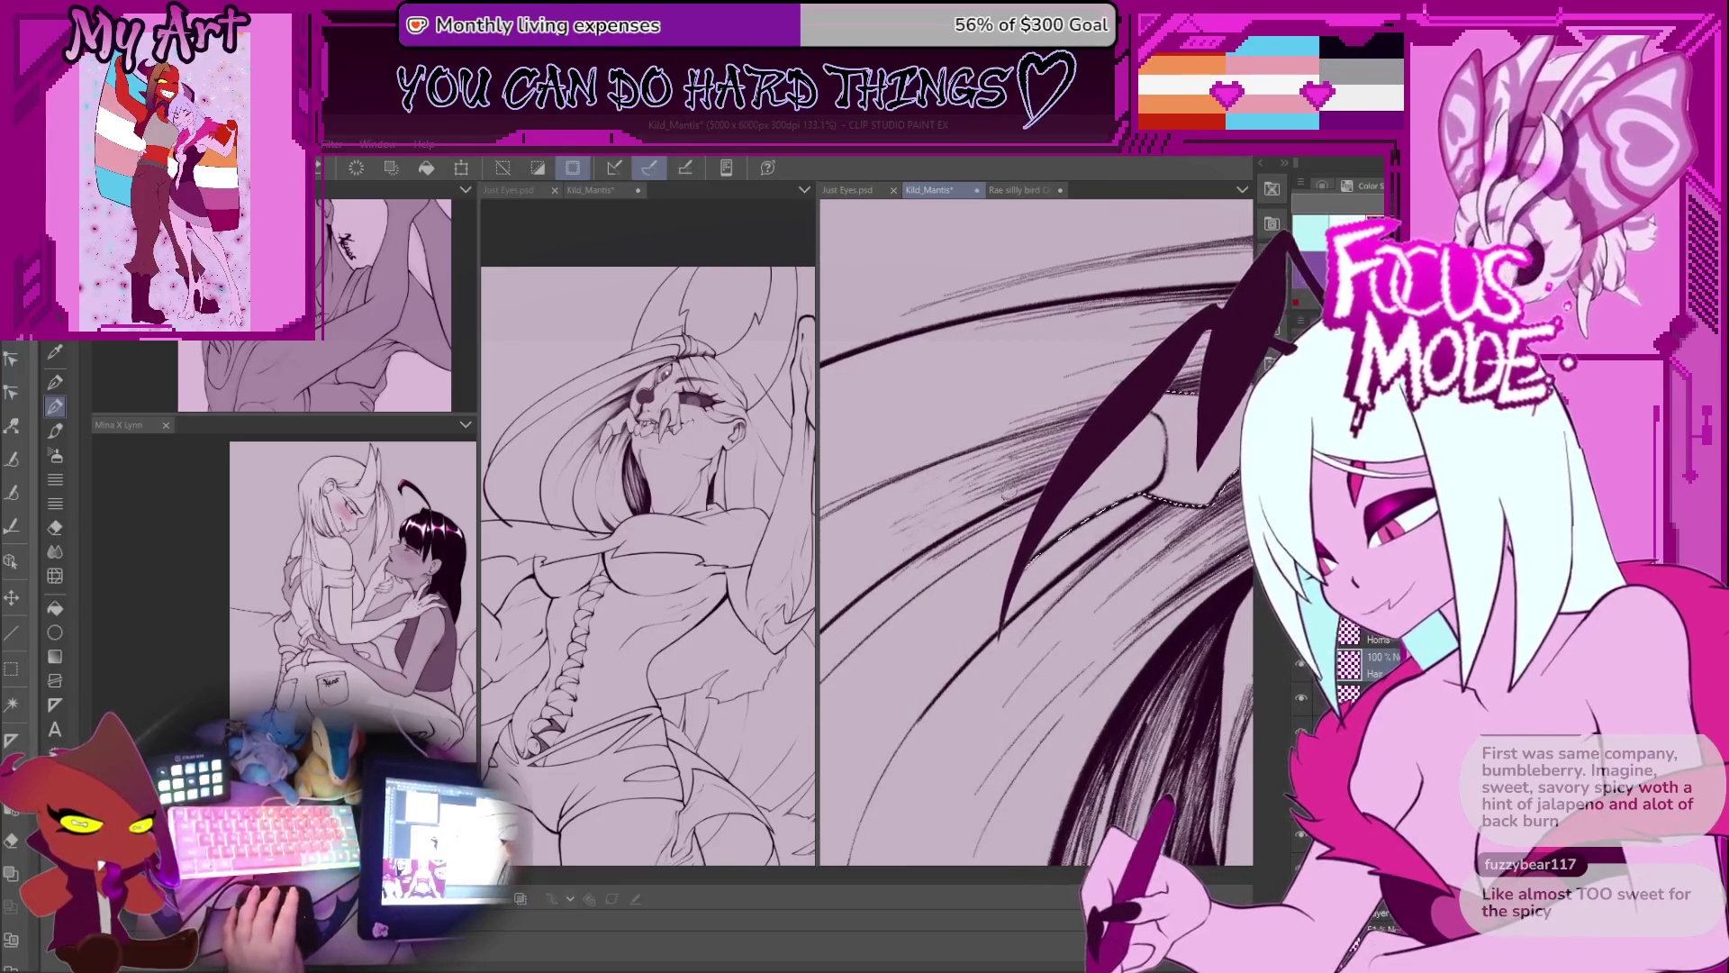
{"action": "left_click_drag", "start_coordinate": [951, 560], "coordinate": [973, 562]}
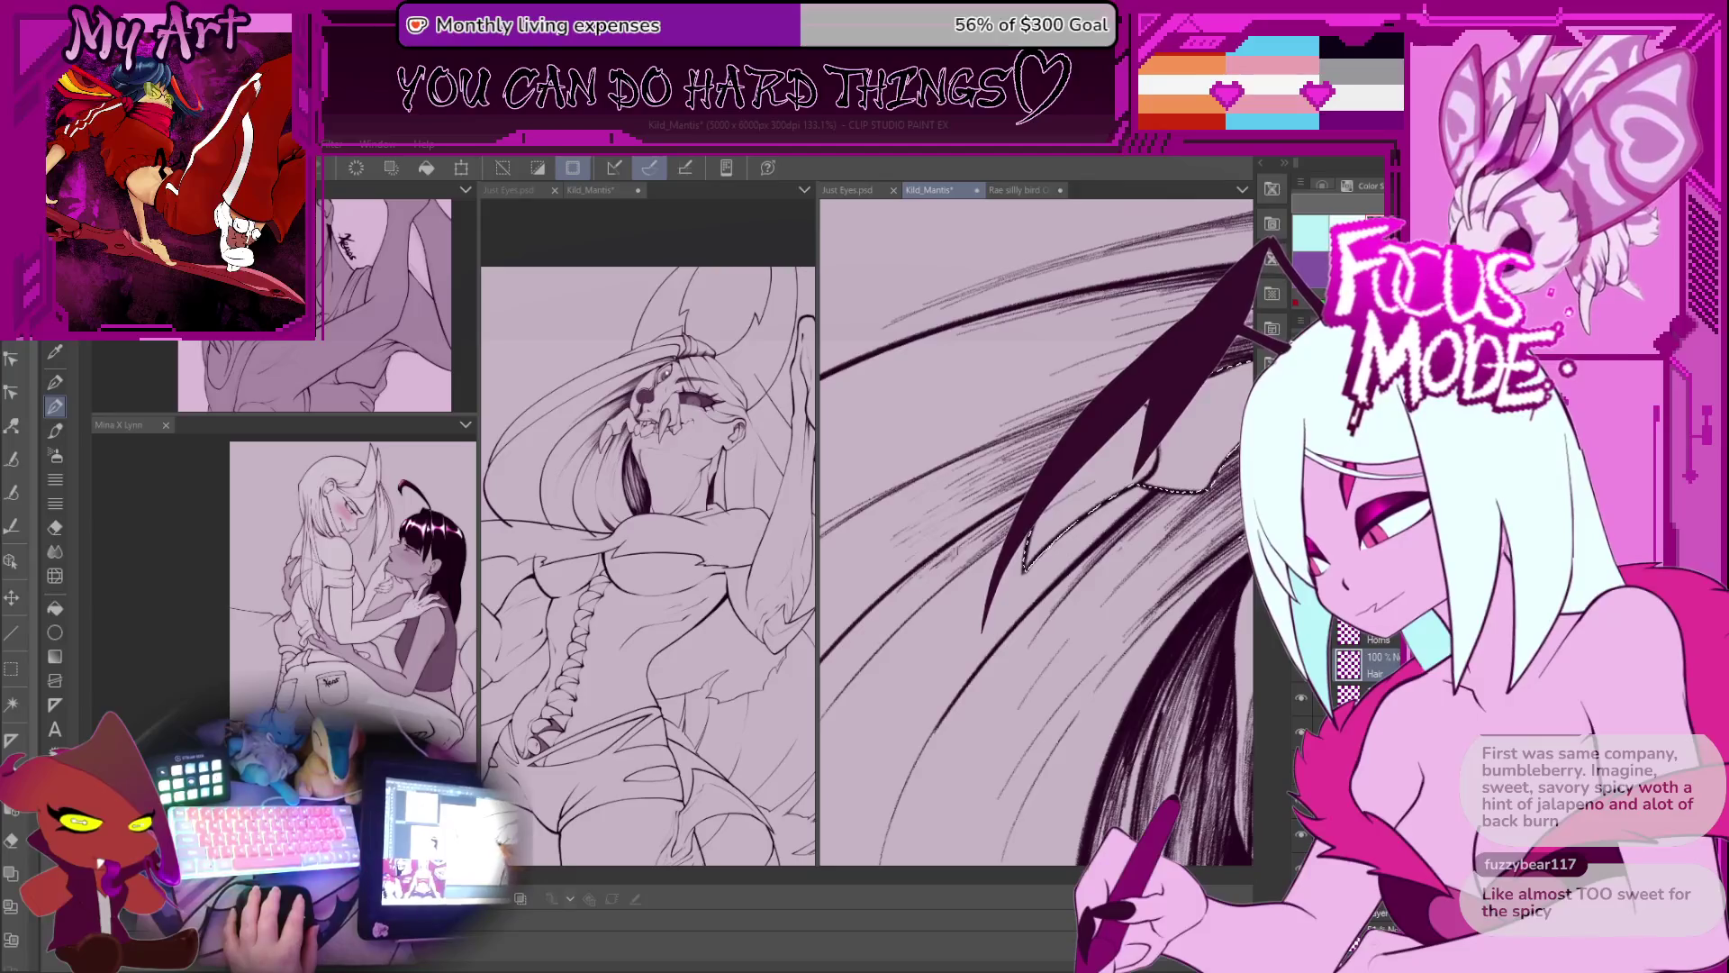
{"action": "left_click_drag", "start_coordinate": [975, 550], "coordinate": [970, 533]}
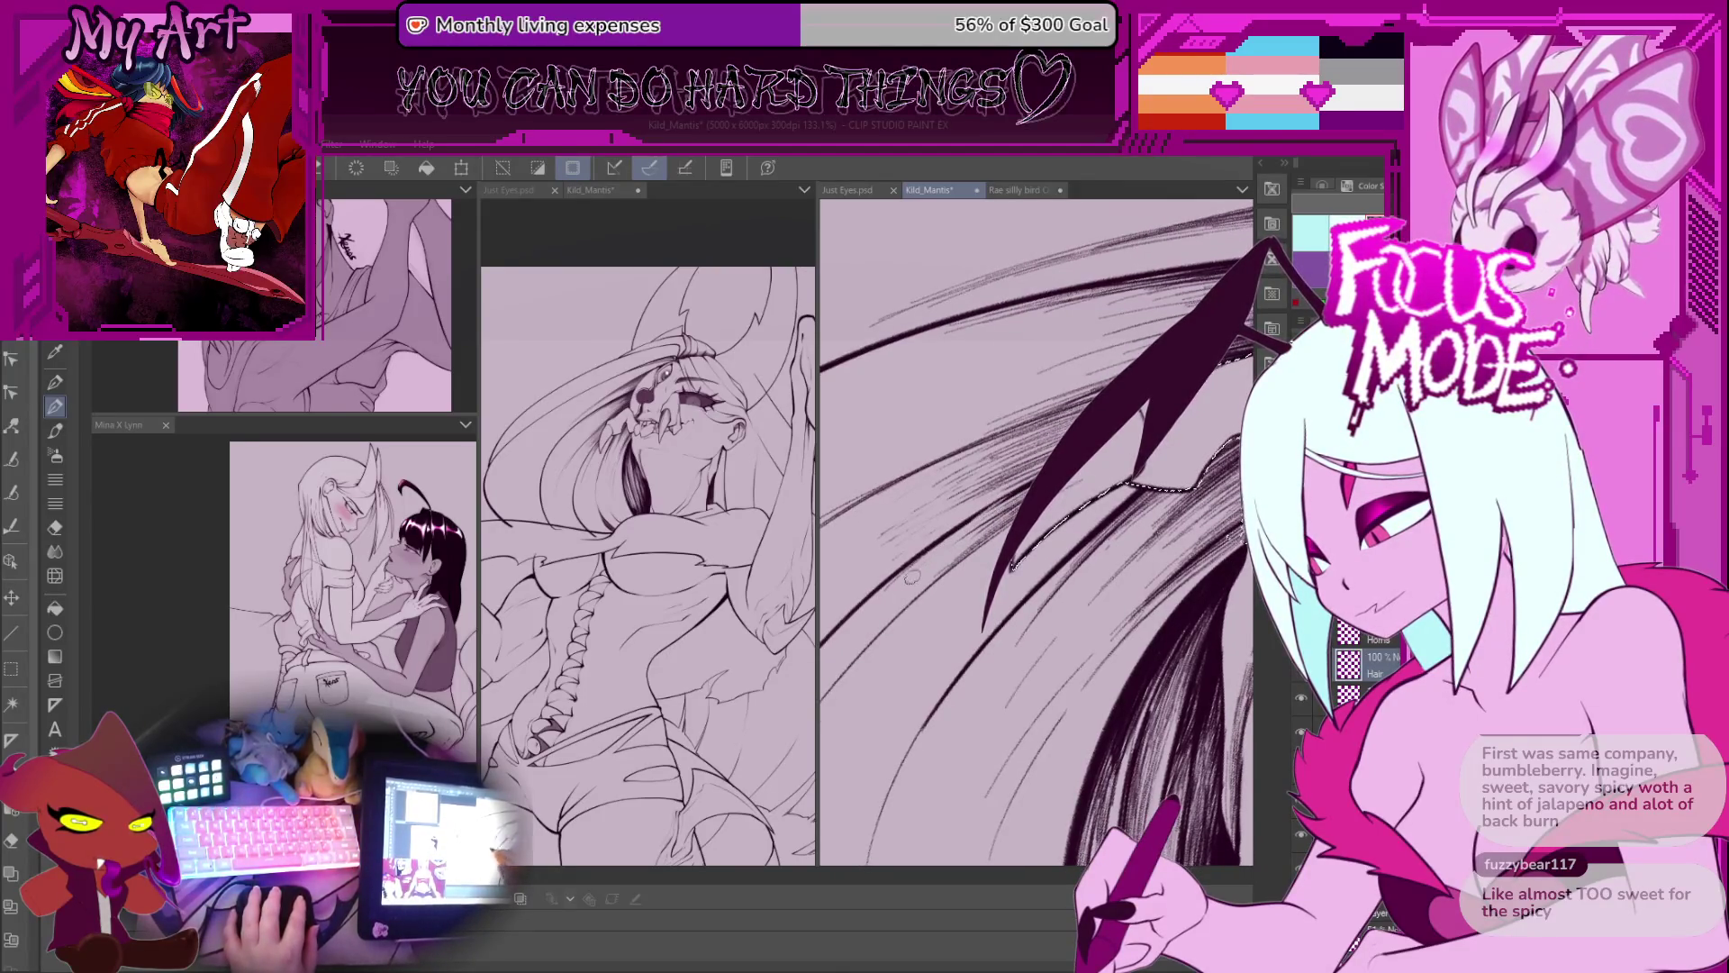
{"action": "left_click_drag", "start_coordinate": [1006, 496], "coordinate": [980, 524]}
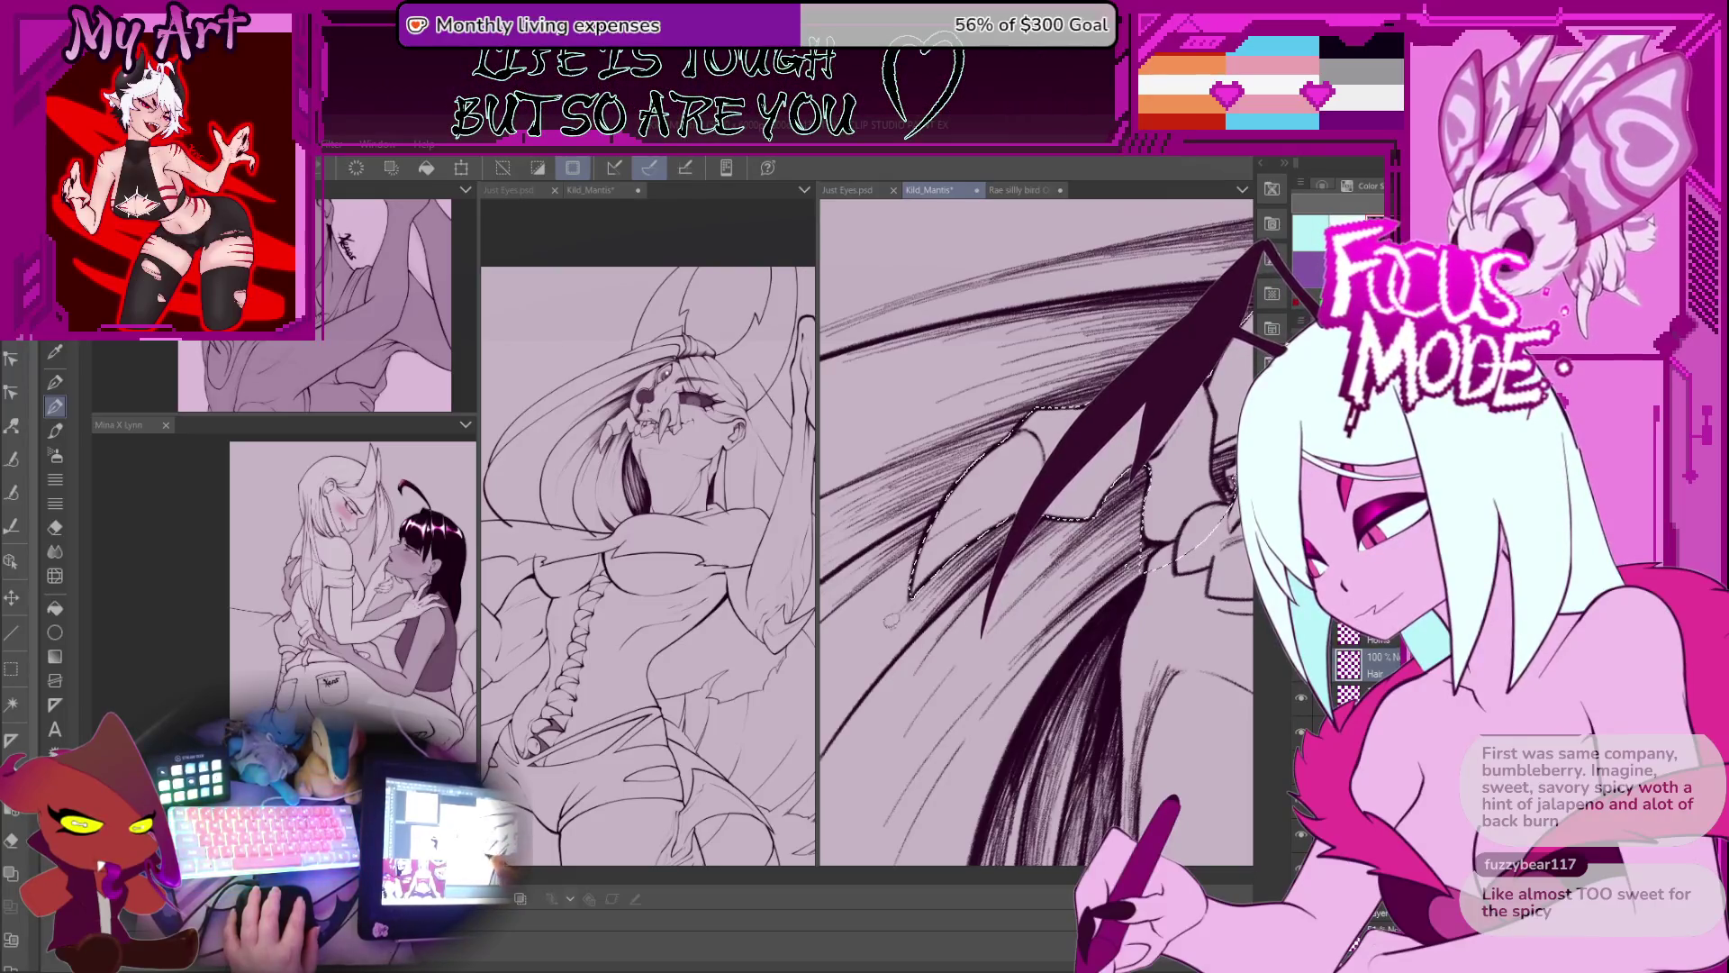
{"action": "mouse_move", "coordinate": [906, 594]}
{"action": "left_mouse_down"}
{"action": "mouse_move", "coordinate": [982, 556]}
{"action": "mouse_move", "coordinate": [938, 624]}
{"action": "left_mouse_up"}
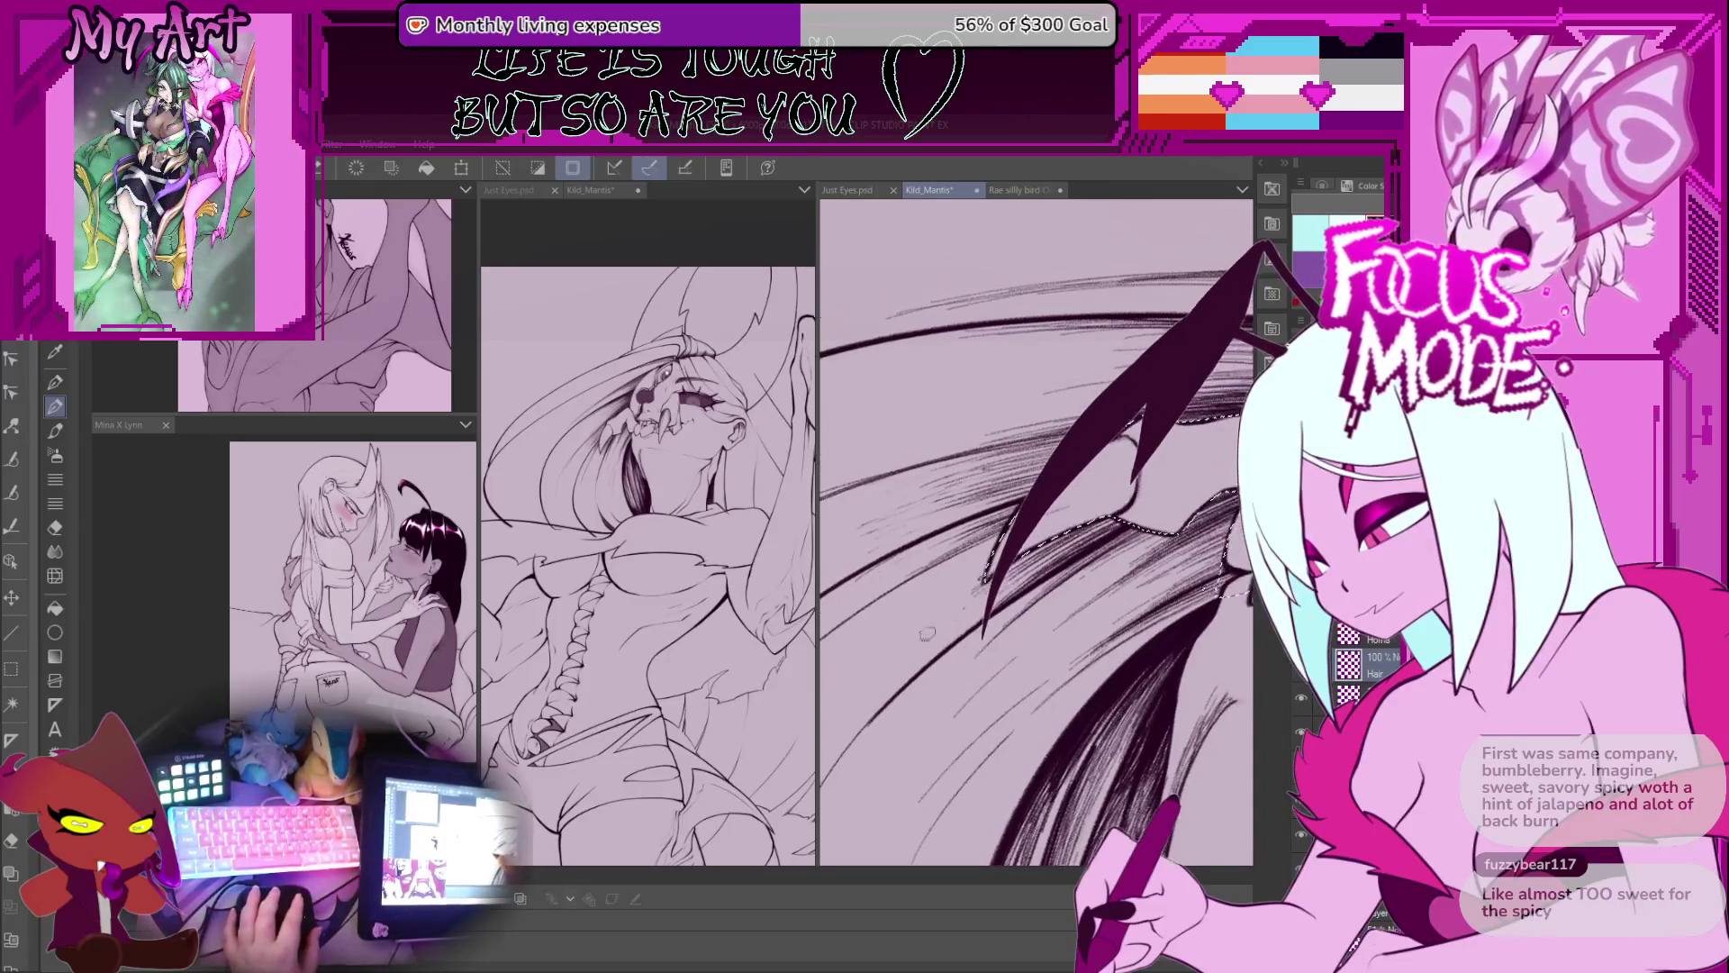
{"action": "key", "text": "minus"}
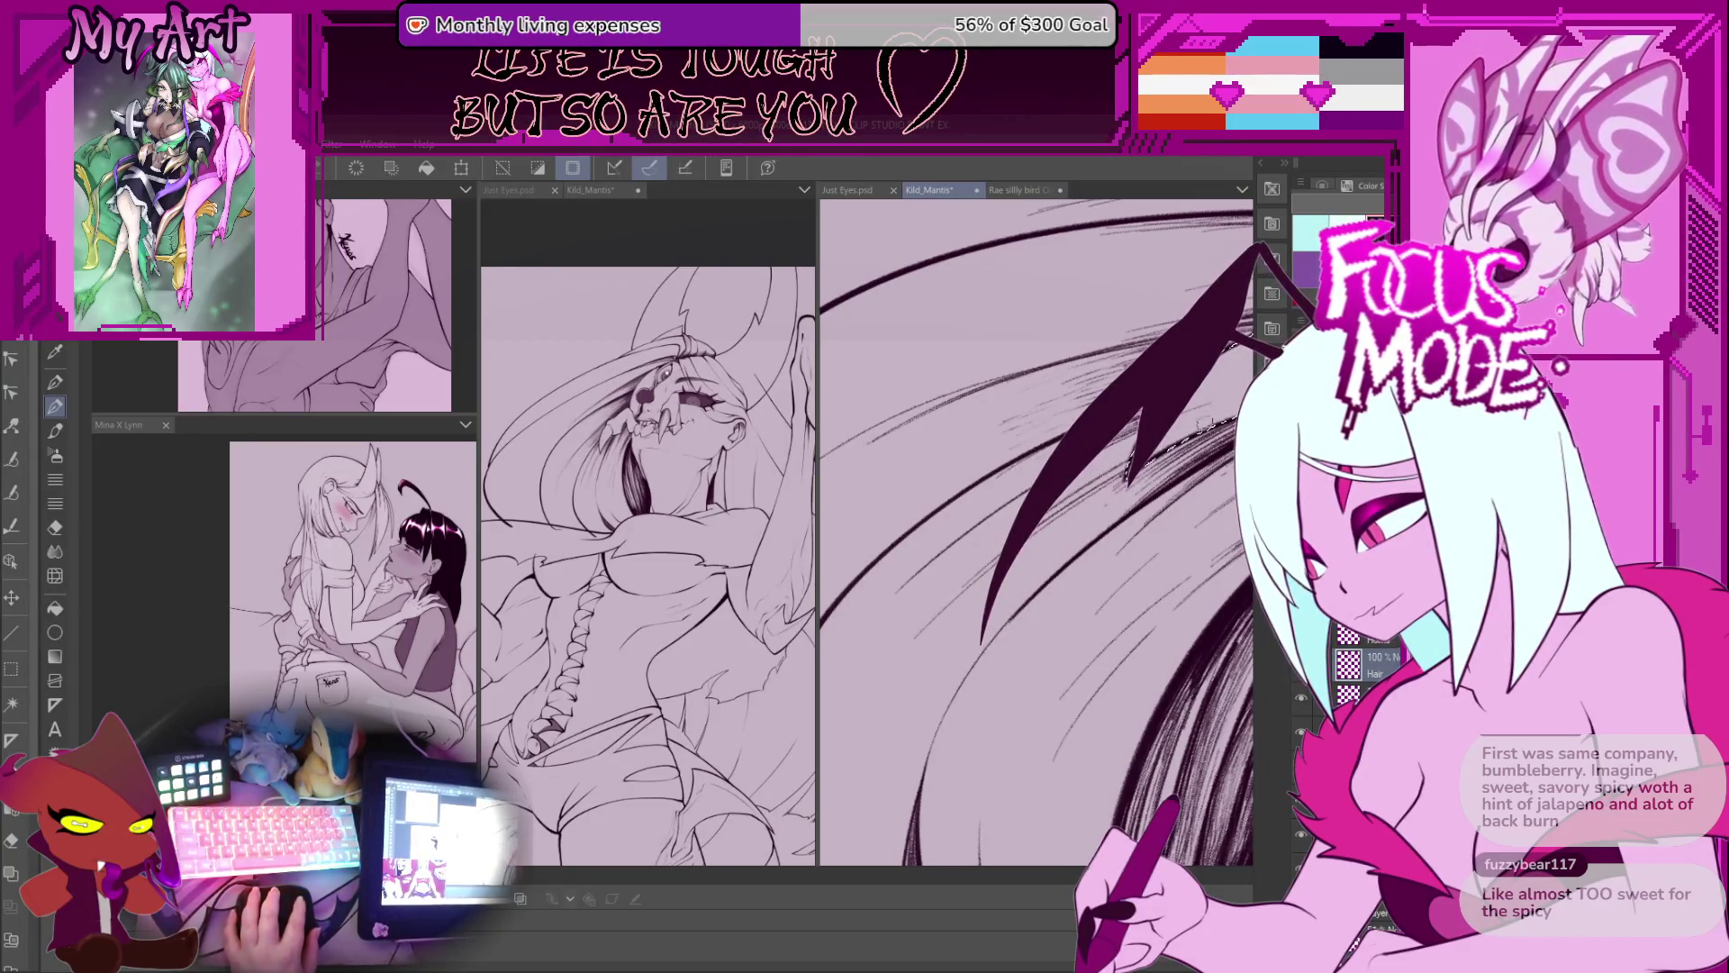
{"action": "key", "text": "minus"}
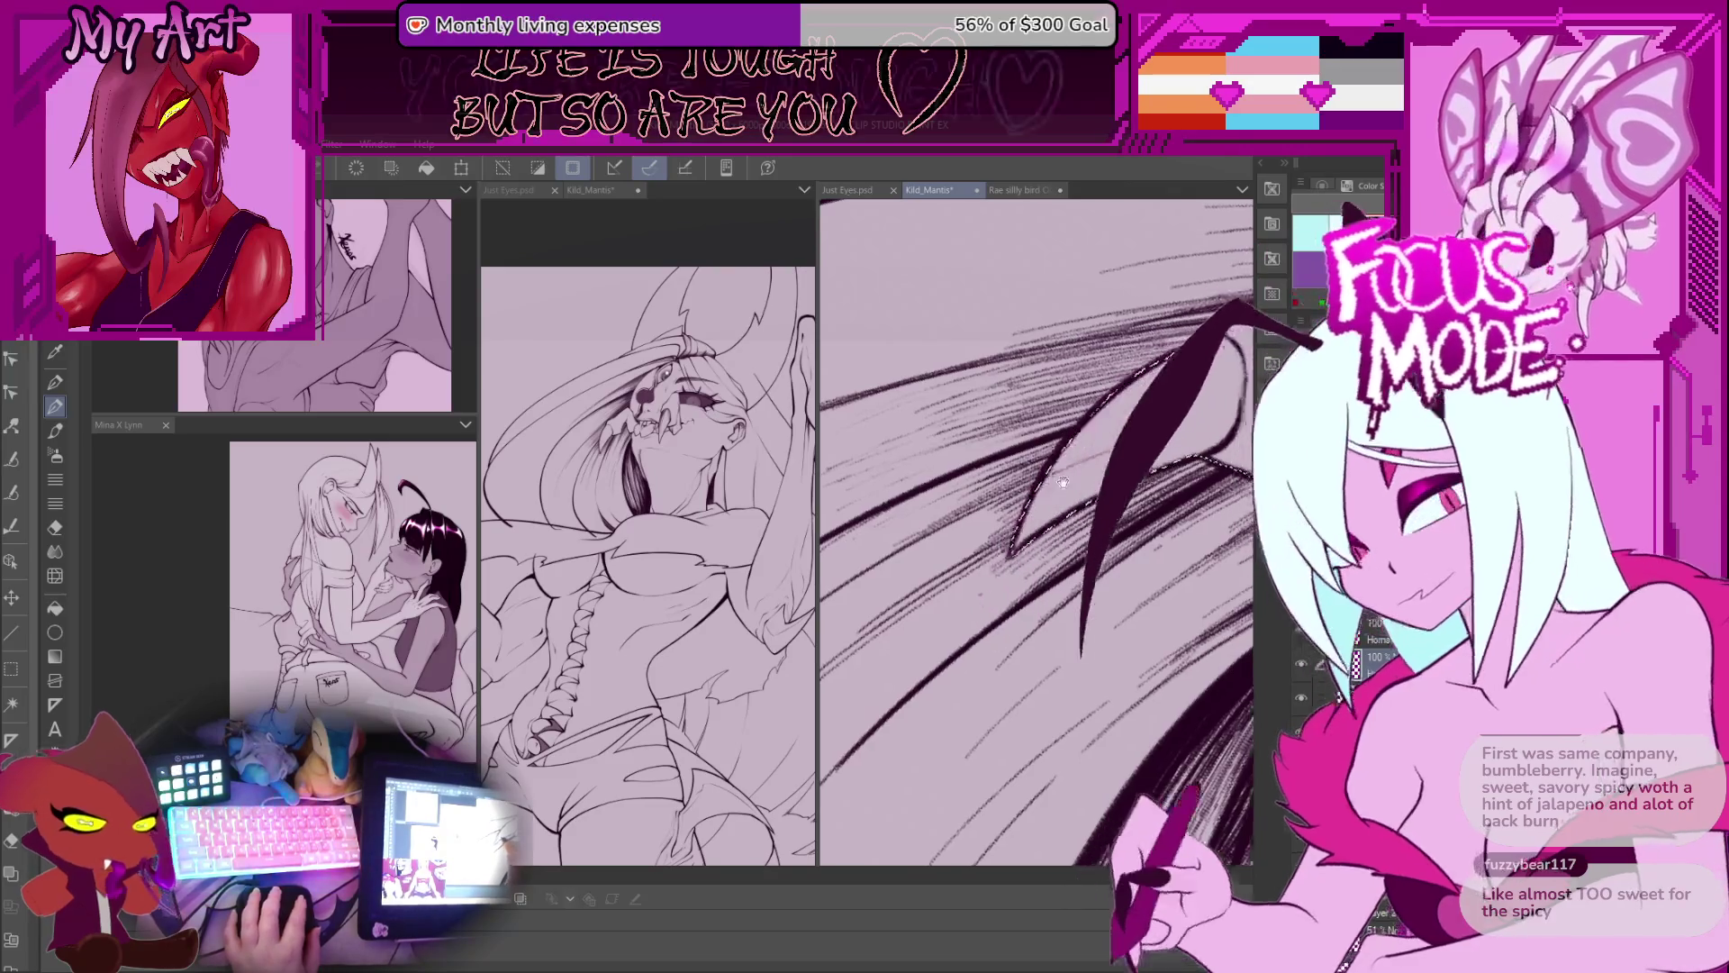
{"action": "key", "text": "minus"}
{"action": "key", "text": "minus"}
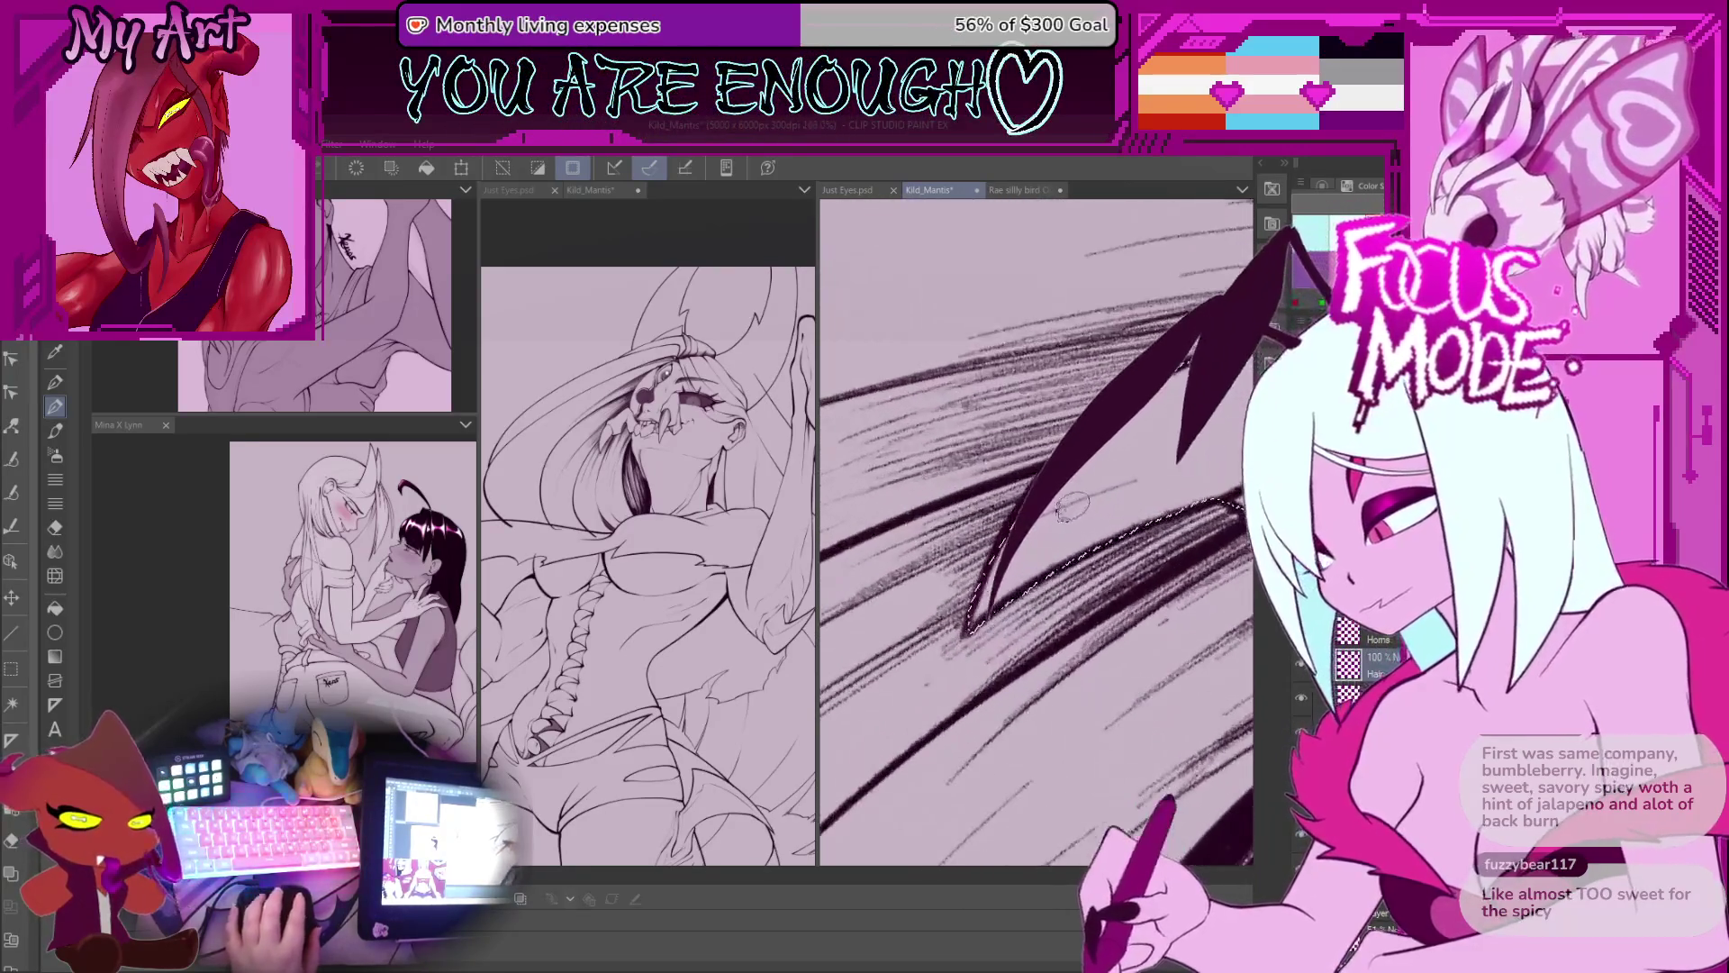
Step: Clear the selection and re-ink the wing edge with darker strokes using a different pen
{"action": "key", "text": "ctrl+d"}
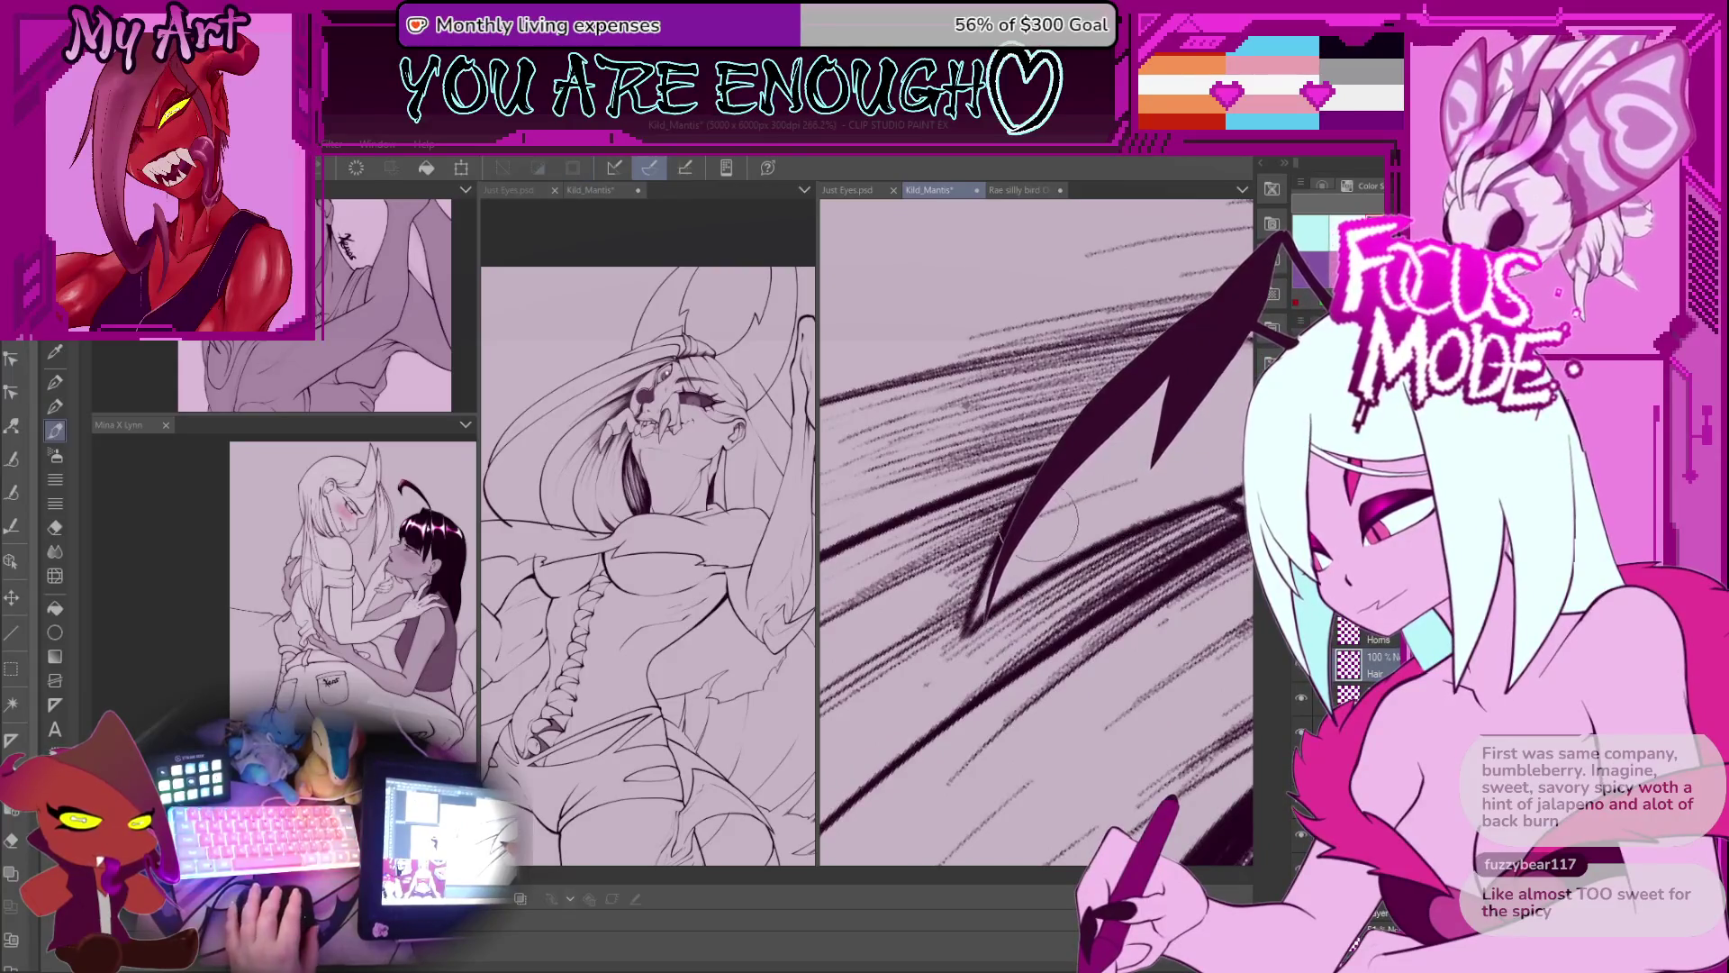
{"action": "left_click_drag", "start_coordinate": [991, 612], "coordinate": [1167, 468]}
{"action": "key", "text": "p"}
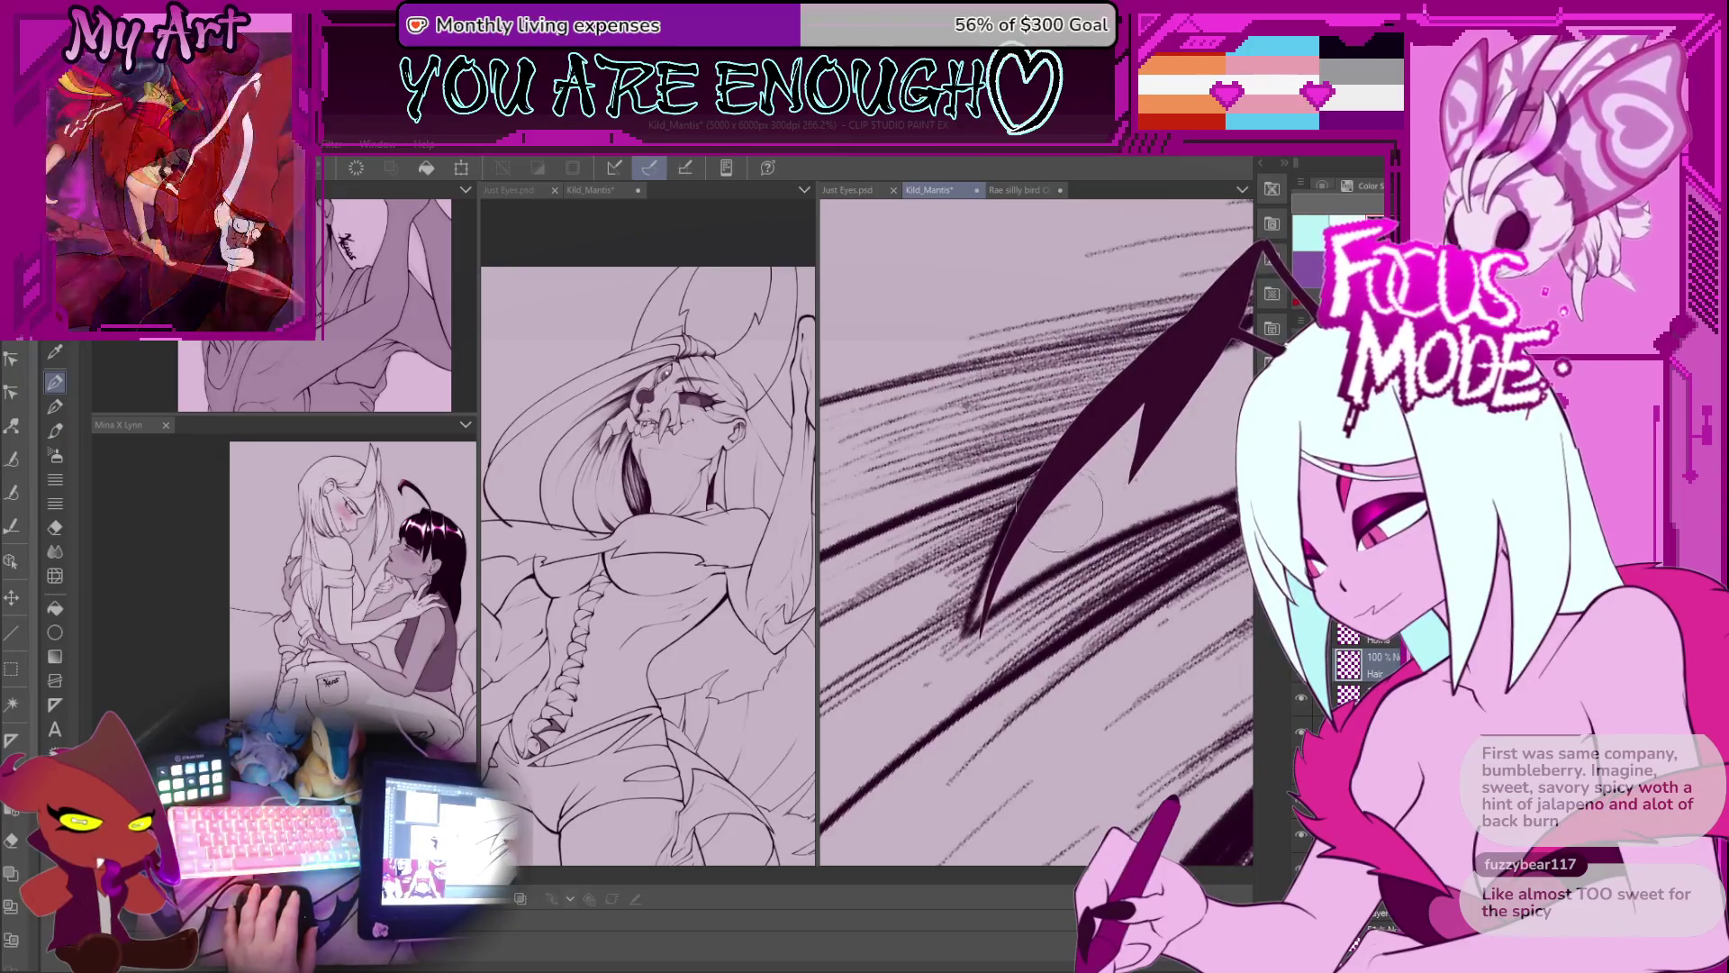
{"action": "left_click_drag", "start_coordinate": [991, 612], "coordinate": [1108, 477]}
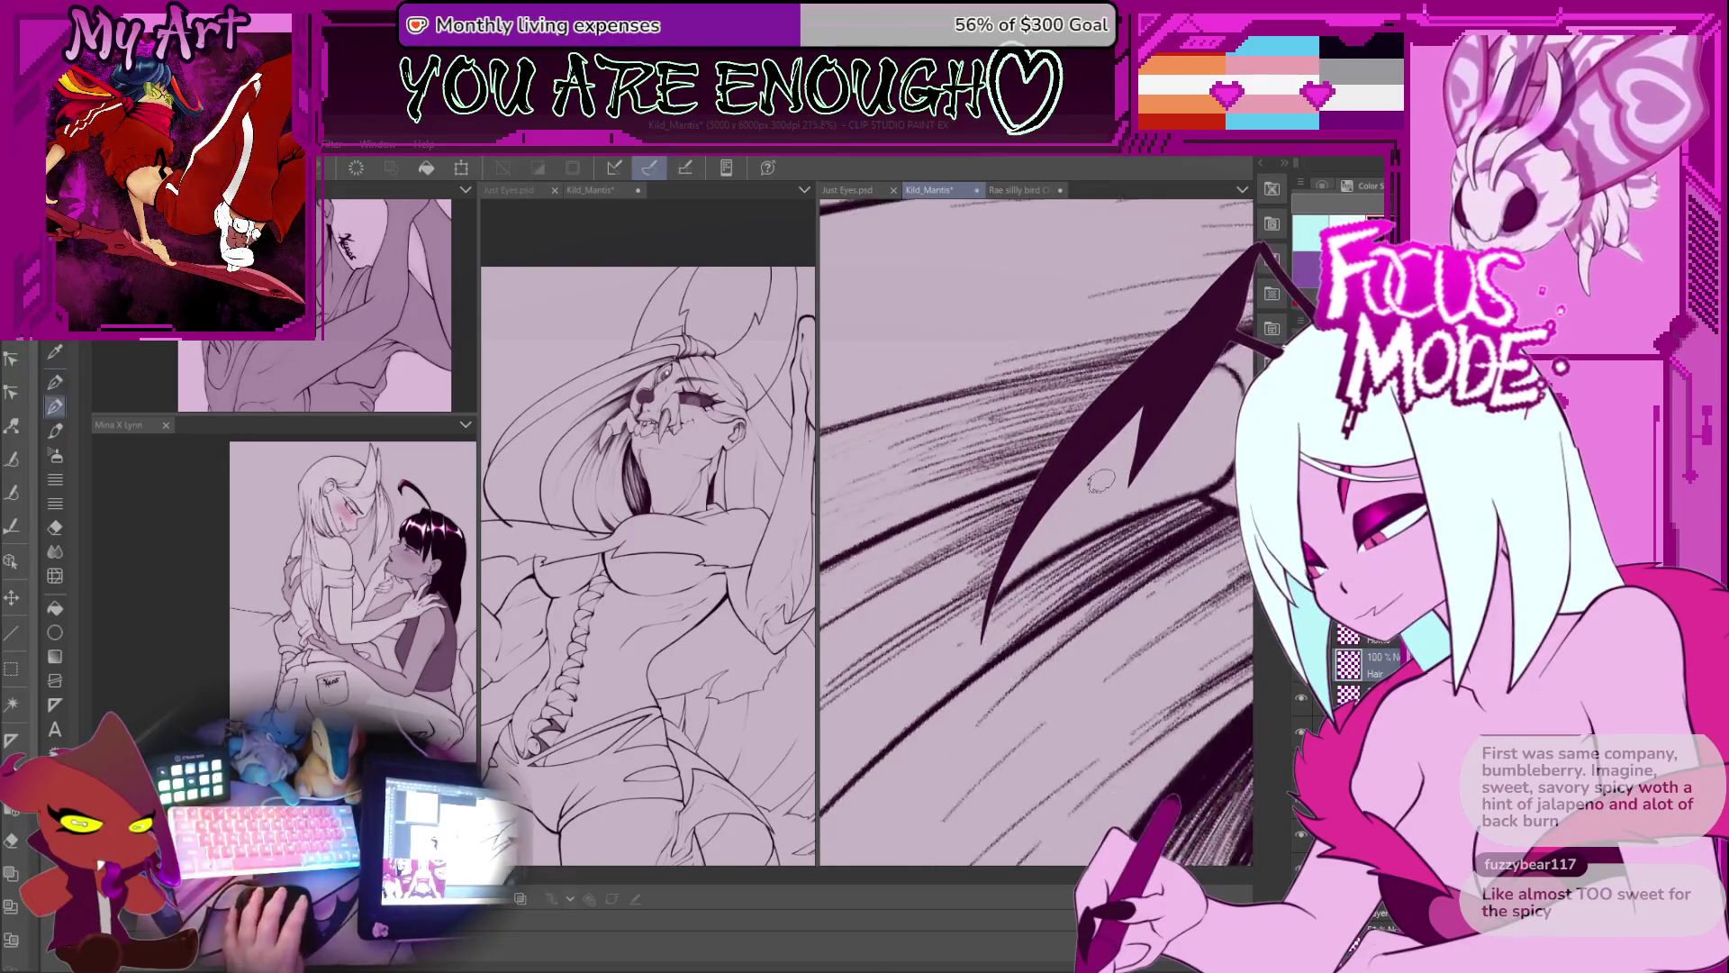
Step: Zoom in on the face, reset to the whole upright figure, then reframe the view around the face
{"action": "scroll", "coordinate": [1036, 531], "scroll_direction": "down", "scroll_amount": 6}
{"action": "scroll", "coordinate": [938, 586], "scroll_direction": "up", "scroll_amount": 5}
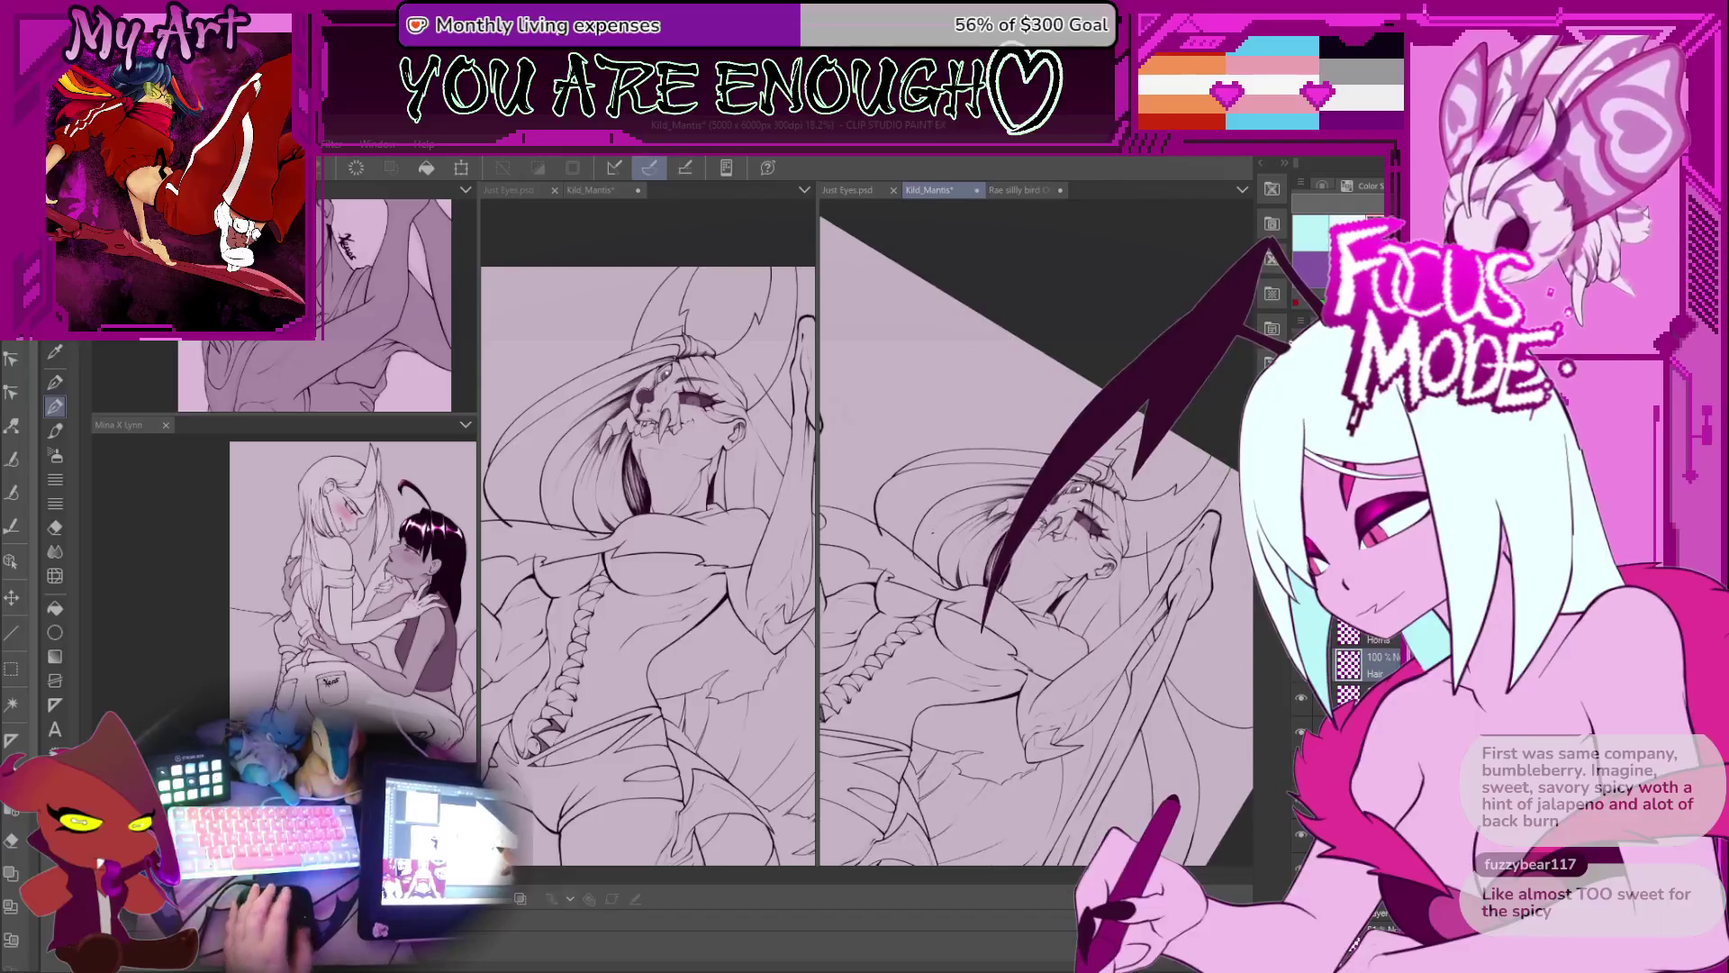
{"action": "scroll", "coordinate": [937, 586], "scroll_direction": "up", "scroll_amount": 3}
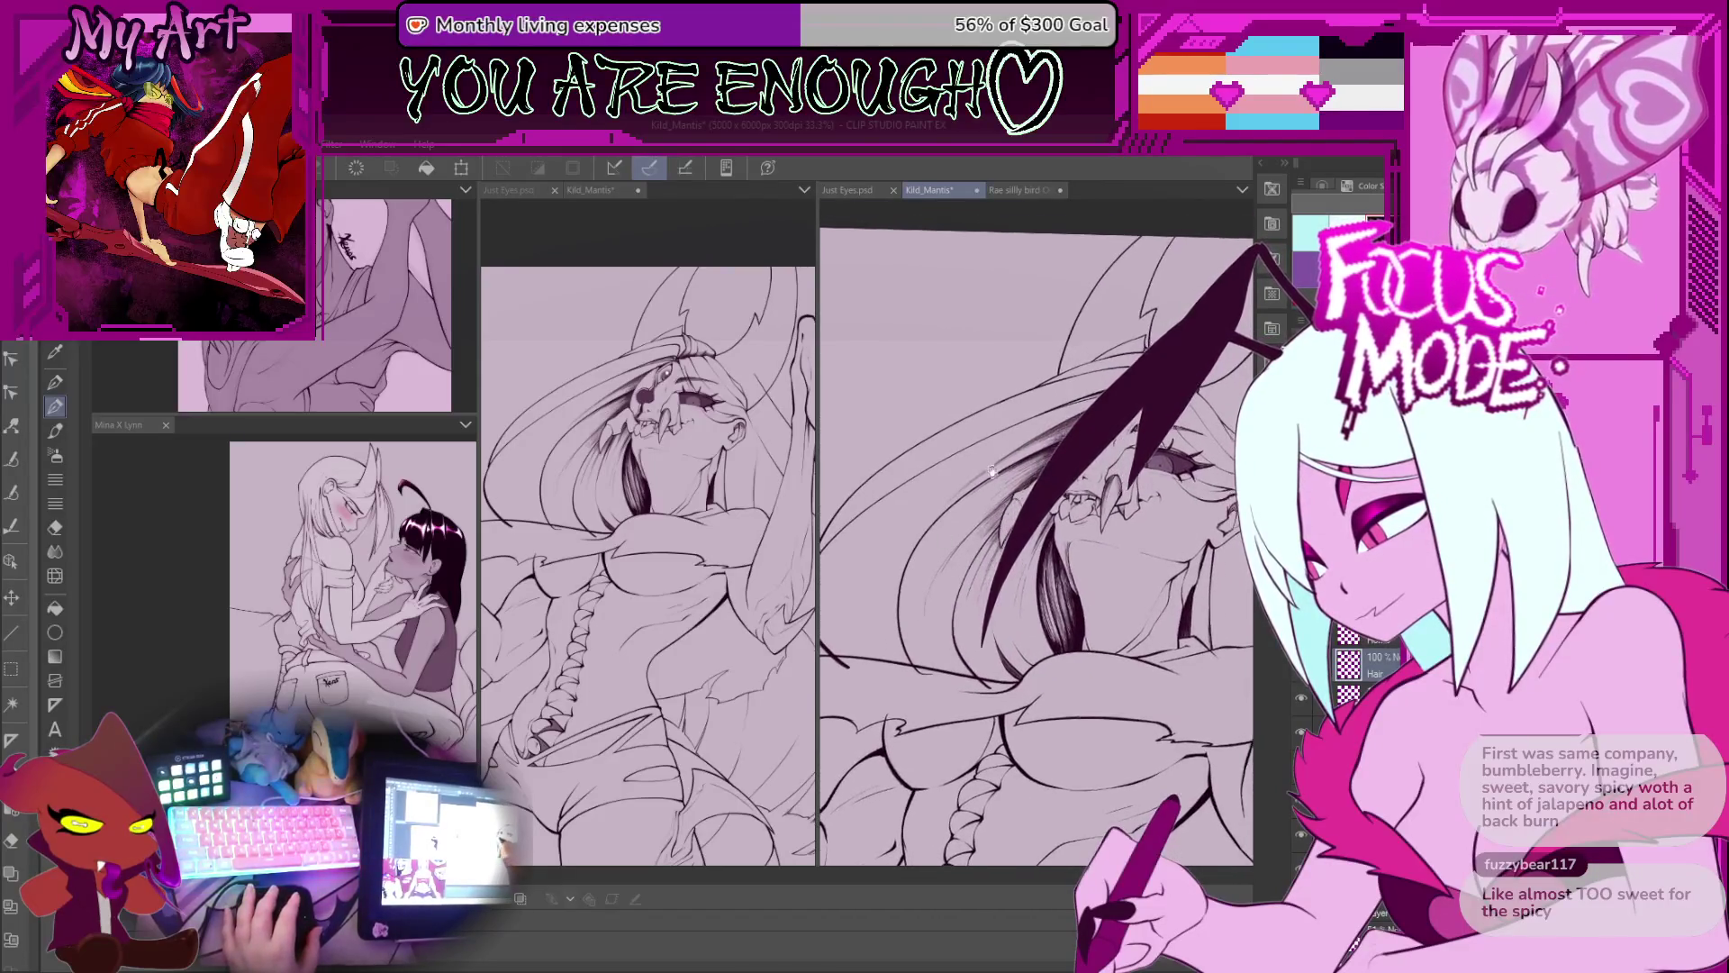
{"action": "scroll", "coordinate": [1003, 481], "scroll_direction": "down", "scroll_amount": 4}
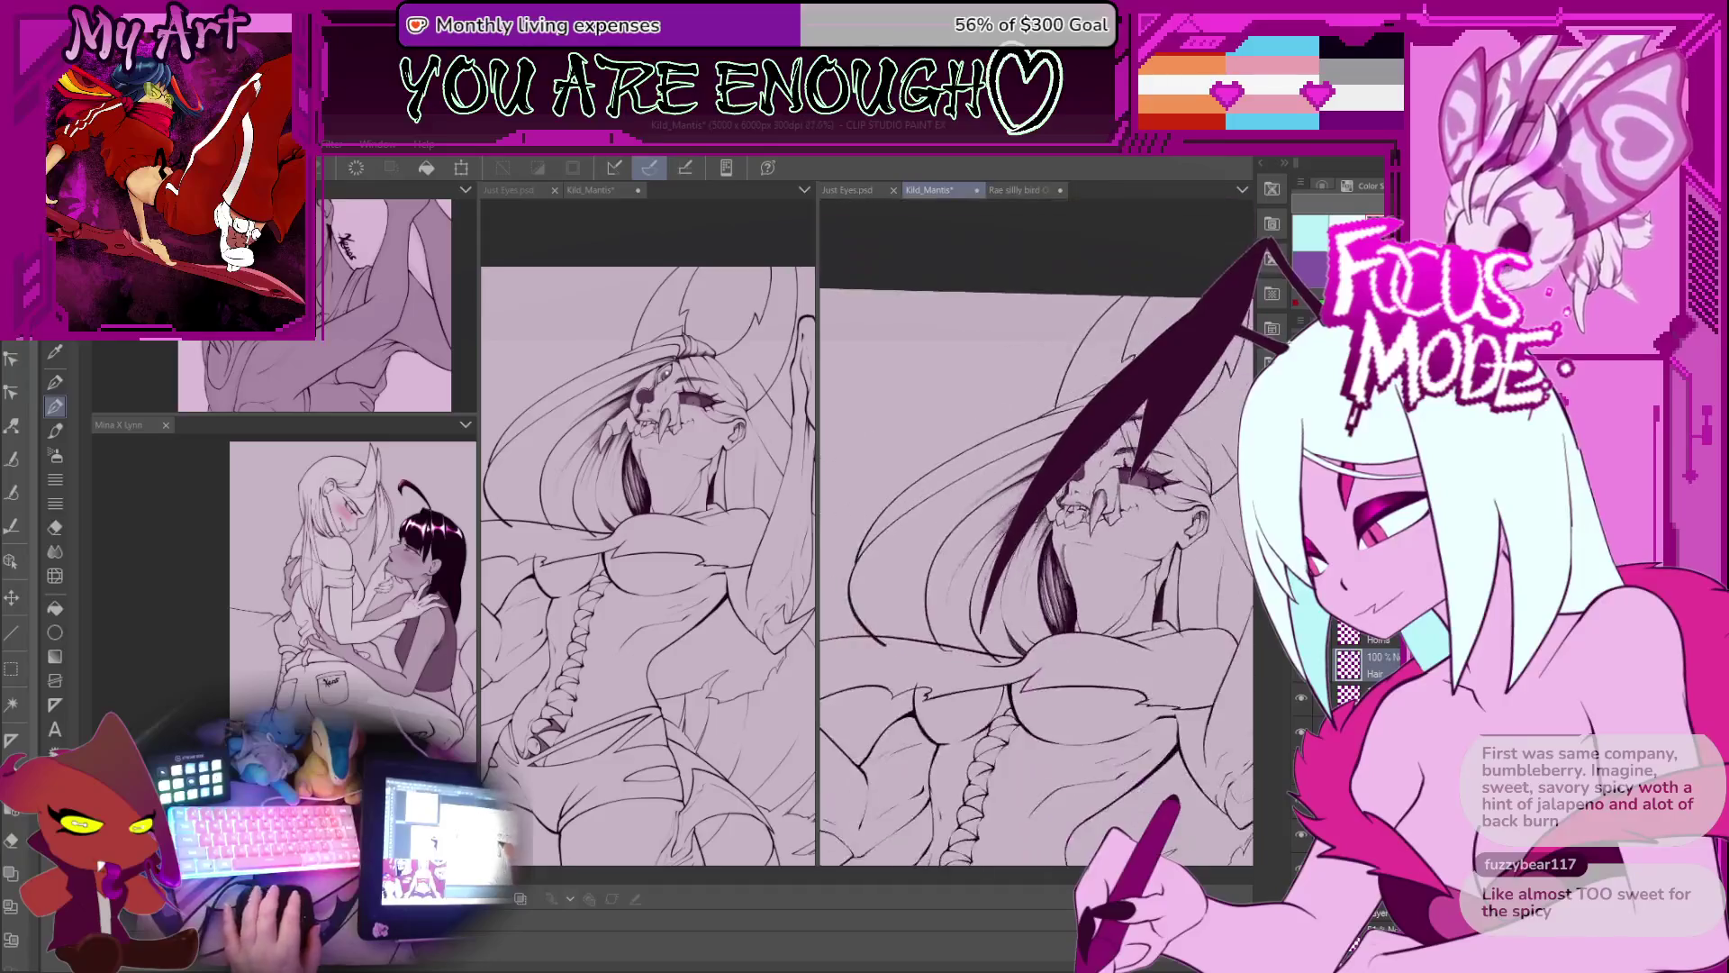
{"action": "scroll", "coordinate": [1122, 509], "scroll_direction": "up", "scroll_amount": 3}
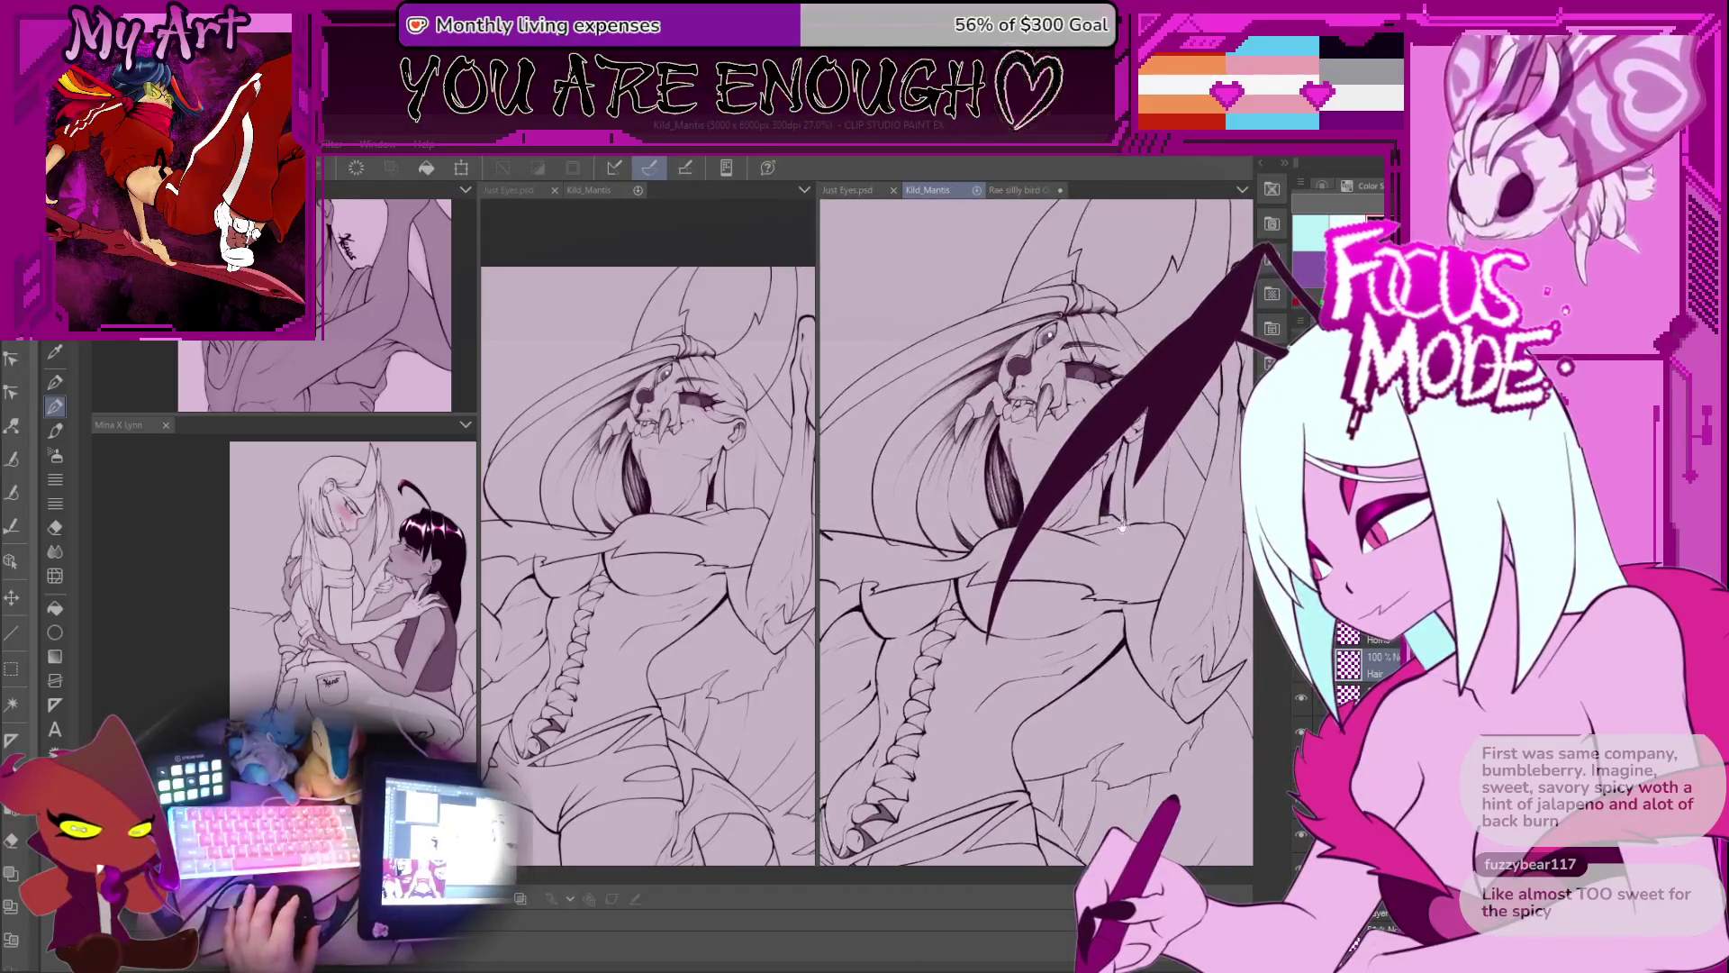
{"action": "left_click_drag", "start_coordinate": [1125, 486], "coordinate": [1184, 533]}
{"action": "key", "text": "ctrl+0"}
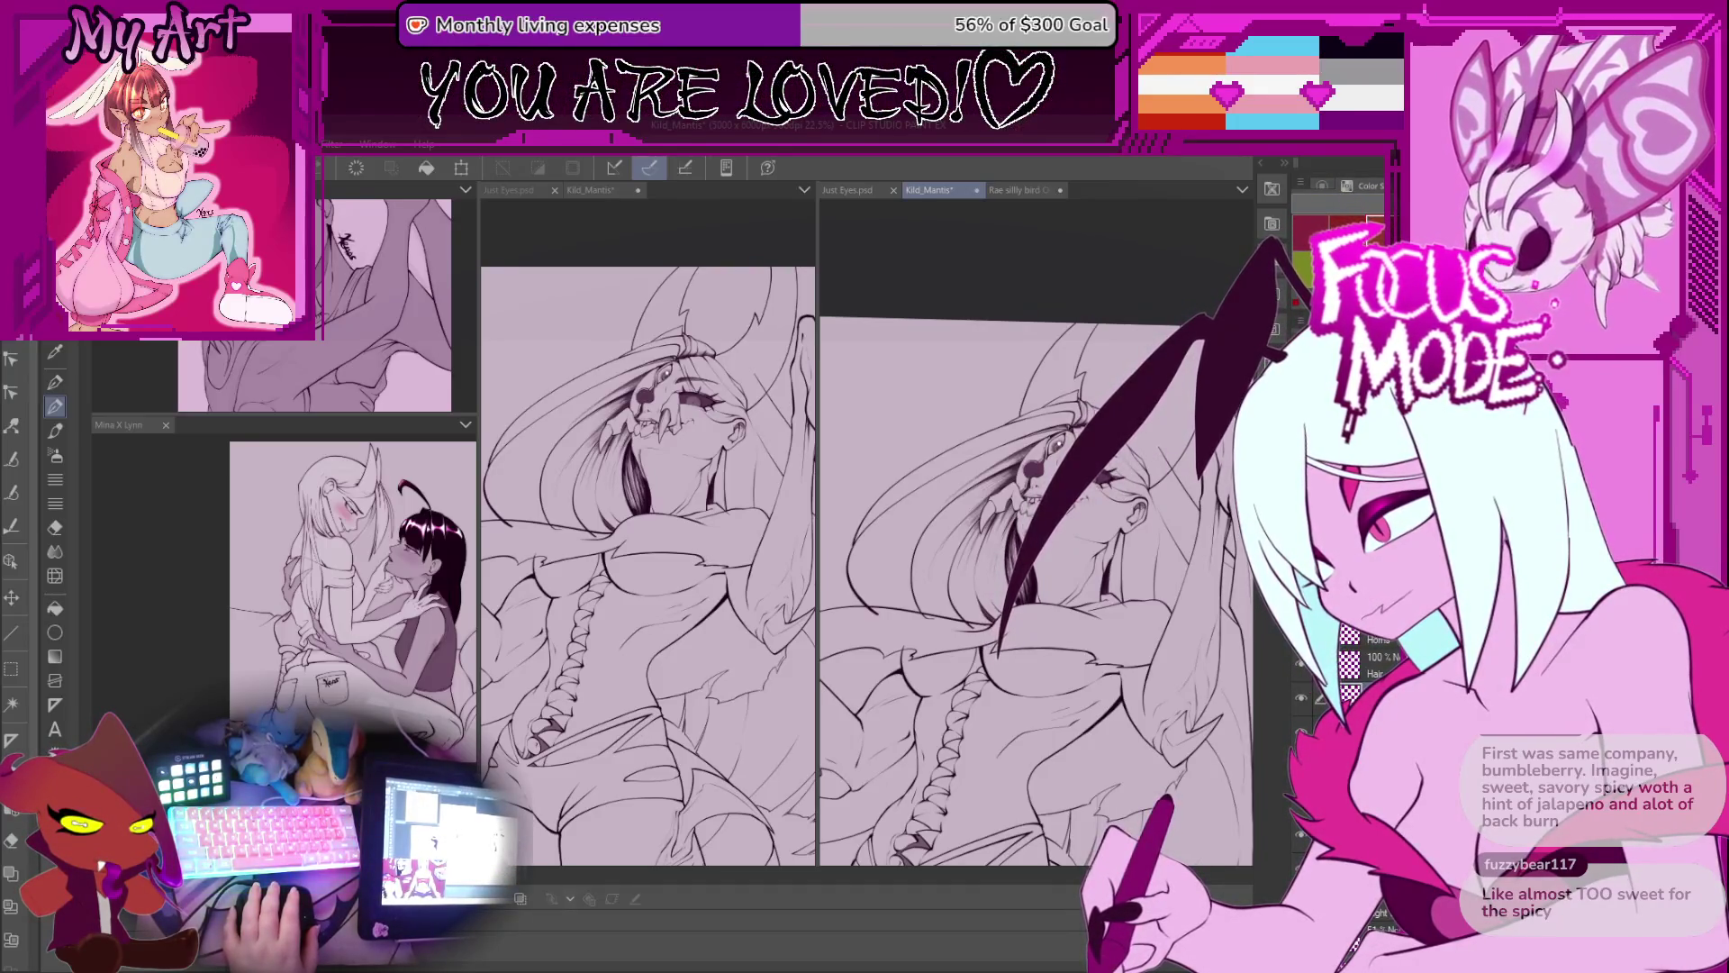
{"action": "scroll", "coordinate": [1055, 553], "scroll_direction": "up", "scroll_amount": 2}
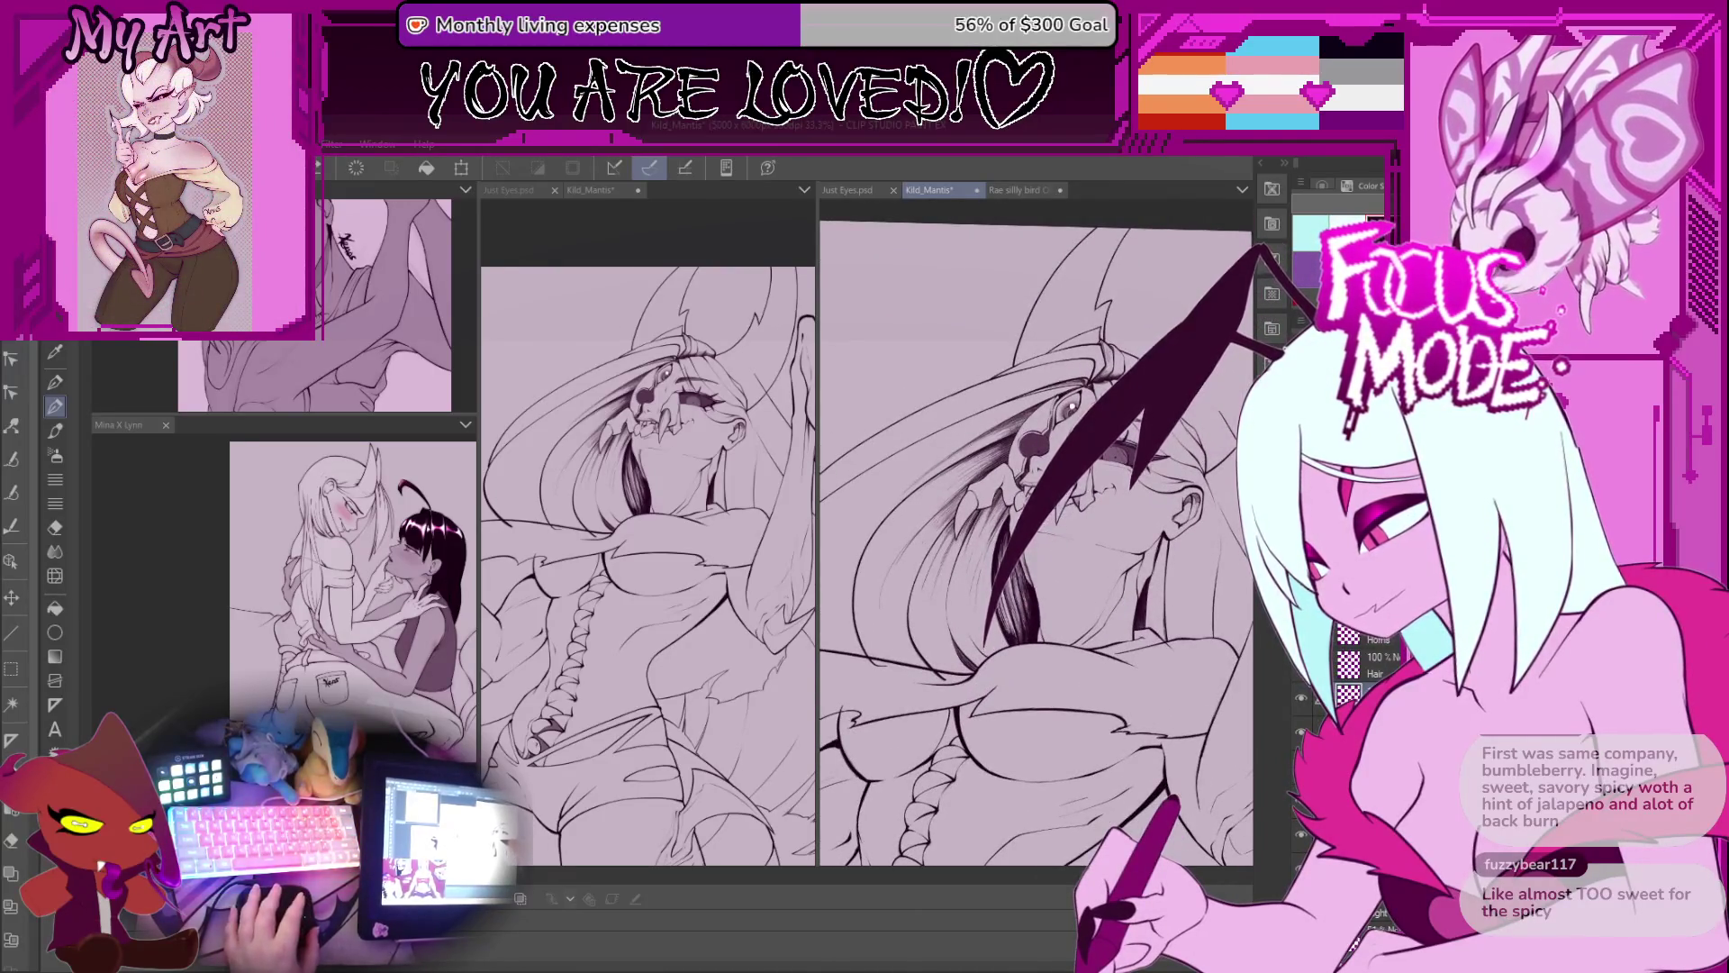
{"action": "left_click_drag", "start_coordinate": [1056, 553], "coordinate": [1074, 586]}
Step: Switch to the pen and brush grey shading along the hair left of the face
{"action": "key", "text": "p"}
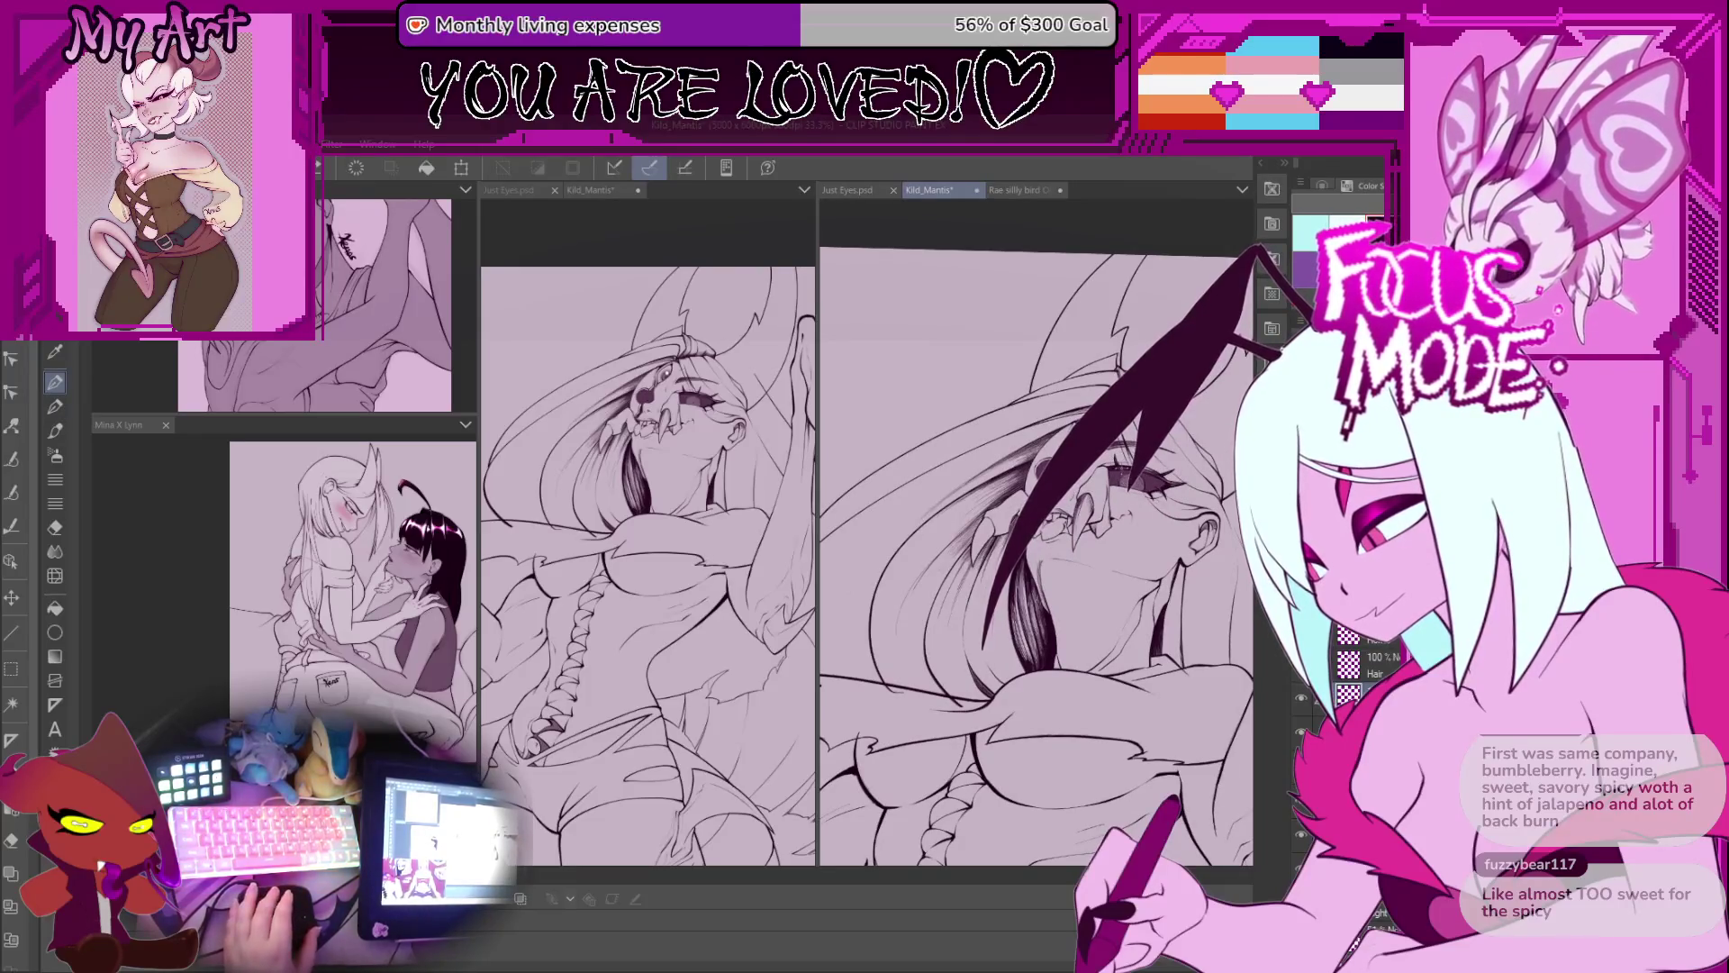
{"action": "scroll", "coordinate": [1110, 479], "scroll_direction": "up", "scroll_amount": 1}
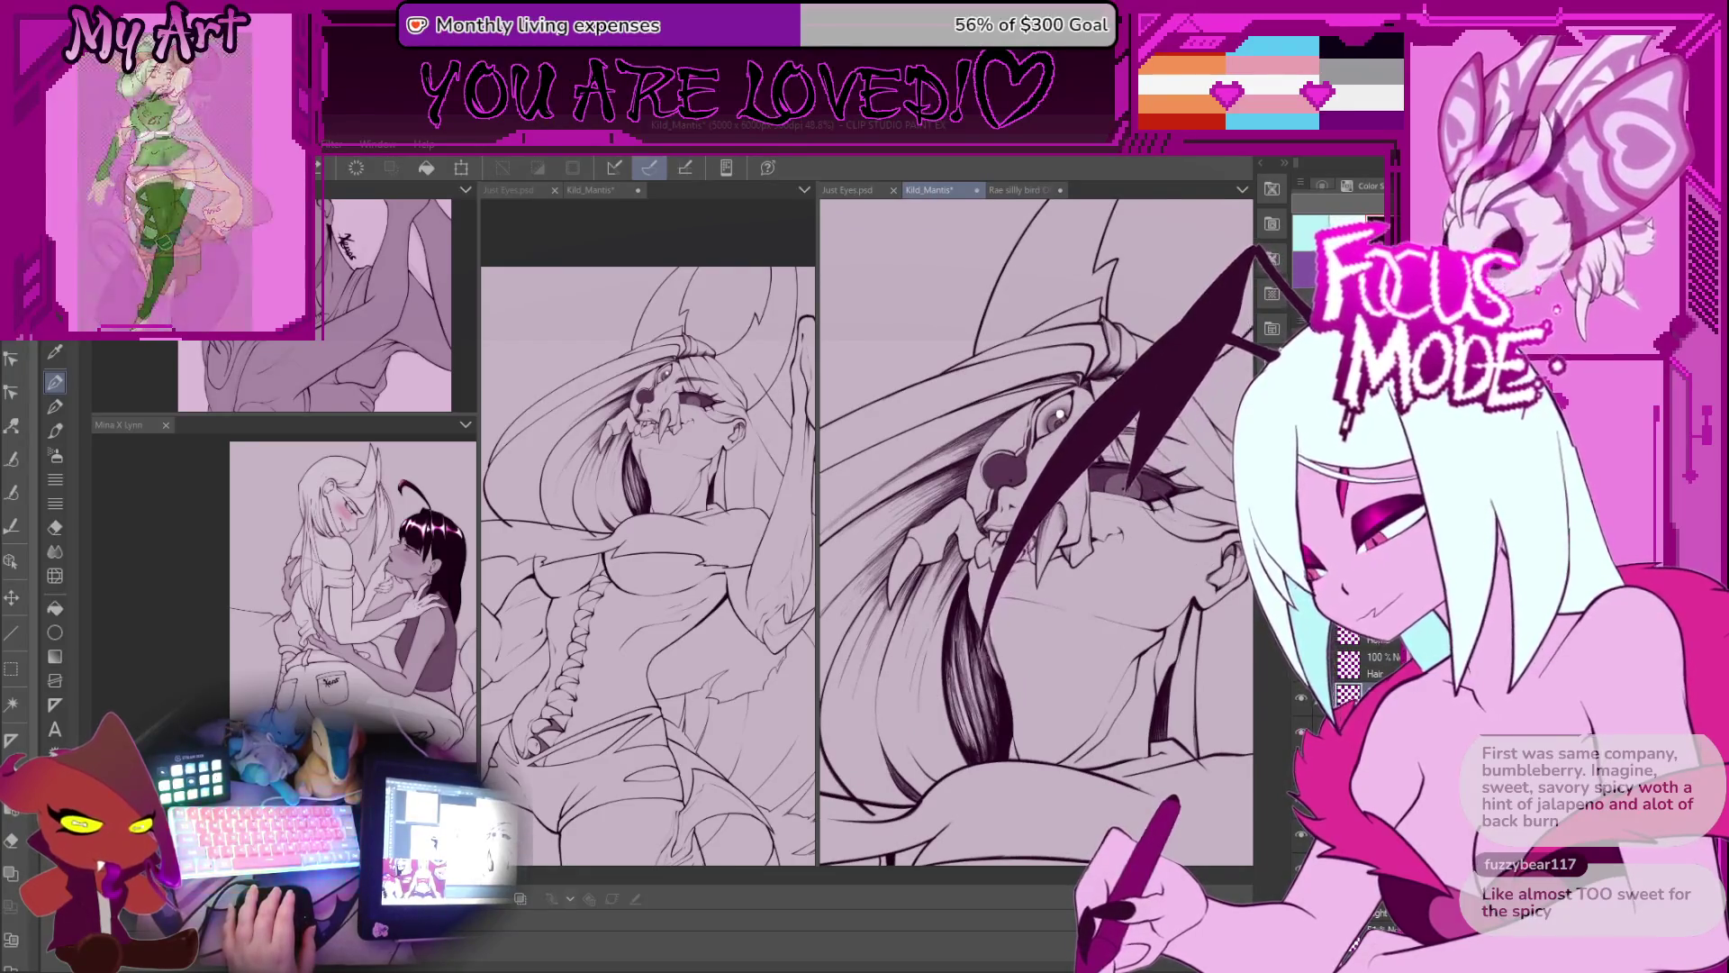
{"action": "scroll", "coordinate": [1013, 639], "scroll_direction": "down", "scroll_amount": 1}
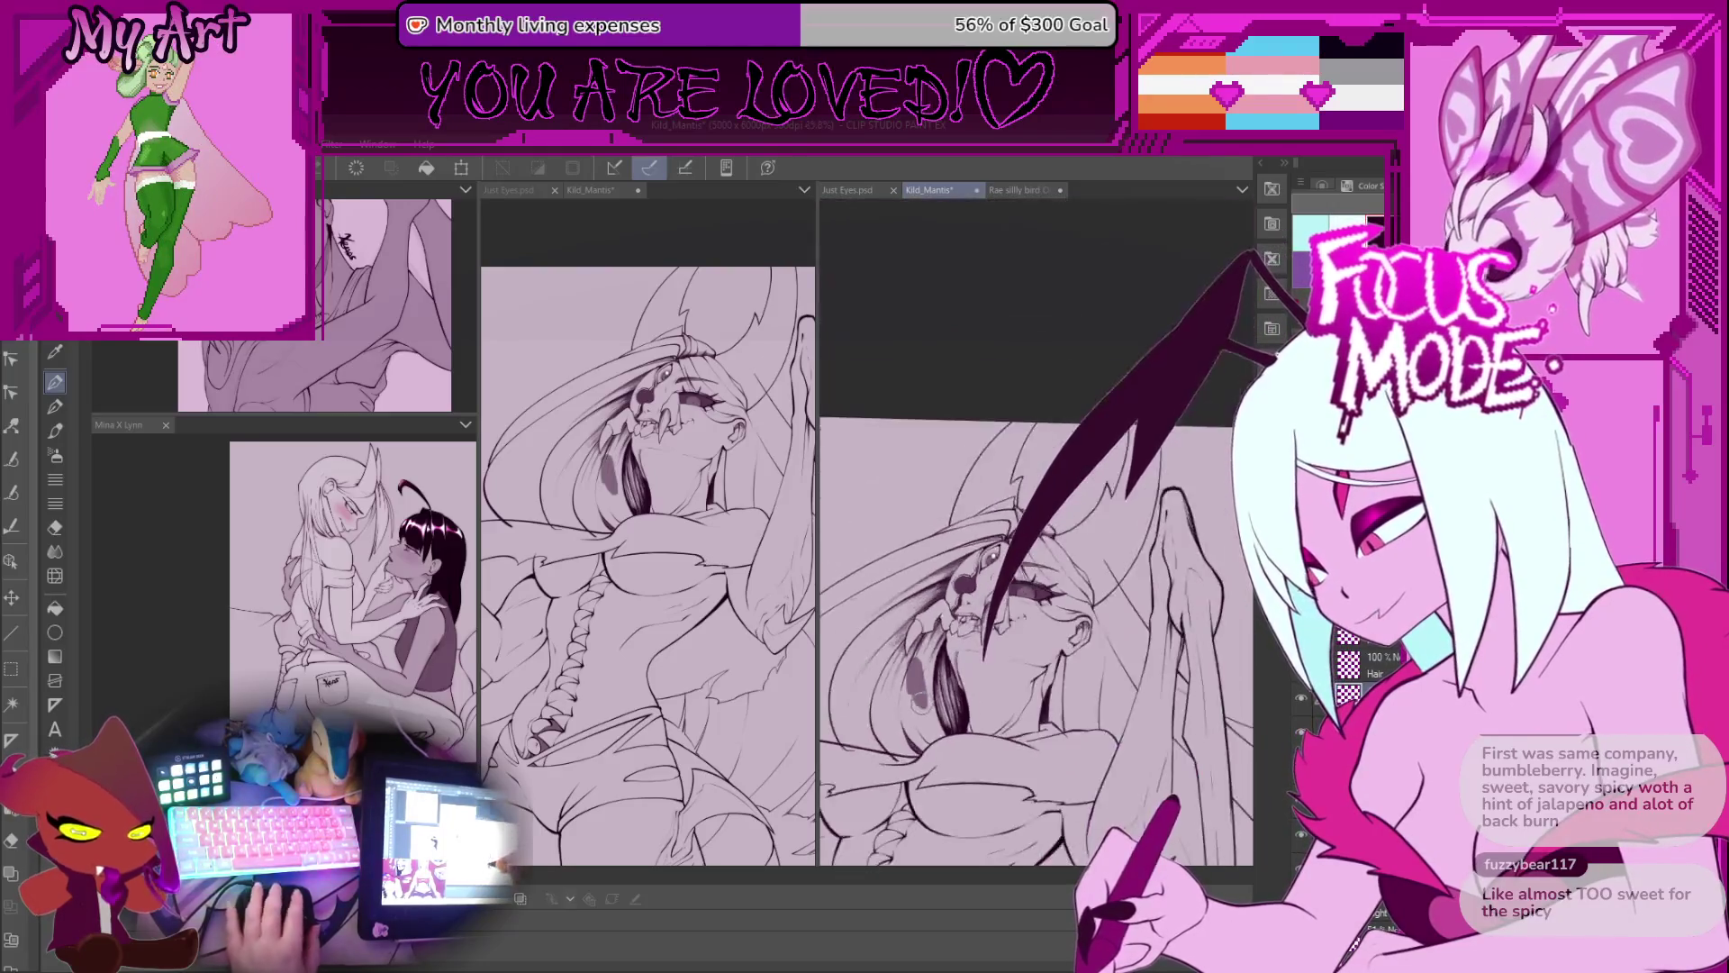
{"action": "mouse_move", "coordinate": [973, 622]}
{"action": "left_mouse_down"}
{"action": "mouse_move", "coordinate": [980, 559]}
{"action": "mouse_move", "coordinate": [970, 599]}
{"action": "left_mouse_up"}
{"action": "scroll", "coordinate": [972, 599], "scroll_direction": "up", "scroll_amount": 2}
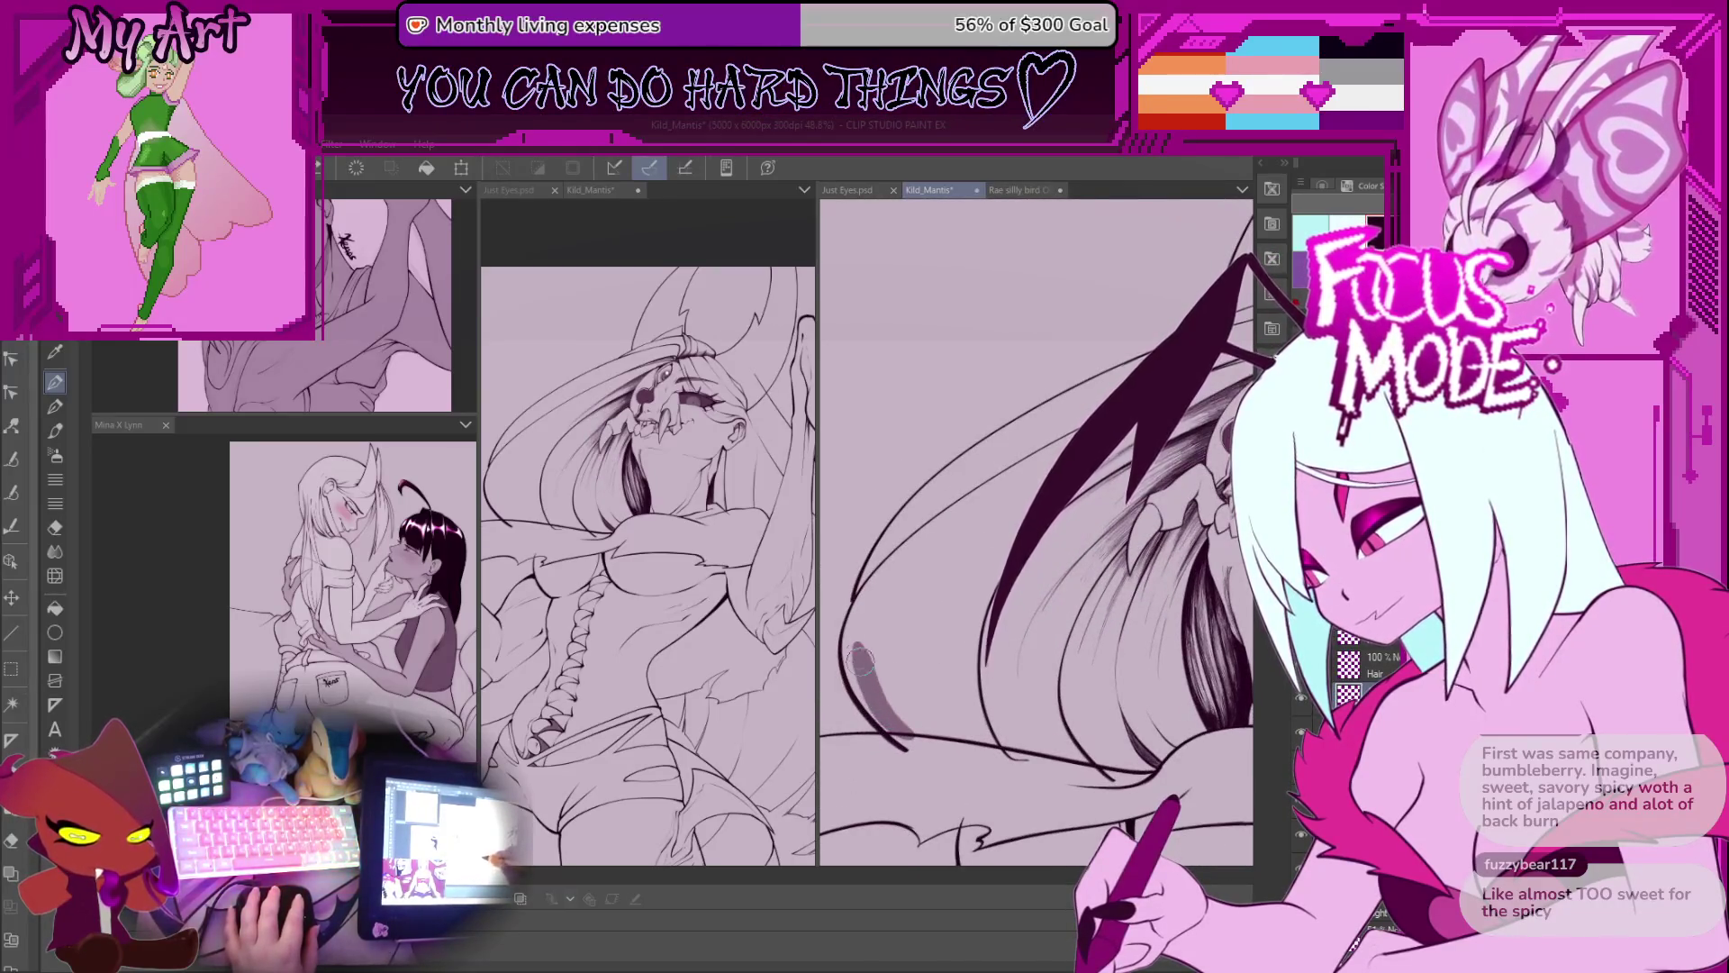
Step: Draw about six grey shading strokes along the hair's left edge, rotating the canvas counter-clockwise midway
{"action": "mouse_move", "coordinate": [863, 692]}
{"action": "left_mouse_down"}
{"action": "mouse_move", "coordinate": [854, 630]}
{"action": "mouse_move", "coordinate": [991, 491]}
{"action": "left_mouse_up"}
{"action": "left_click_drag", "start_coordinate": [855, 630], "coordinate": [851, 653]}
{"action": "left_click_drag", "start_coordinate": [936, 500], "coordinate": [887, 581]}
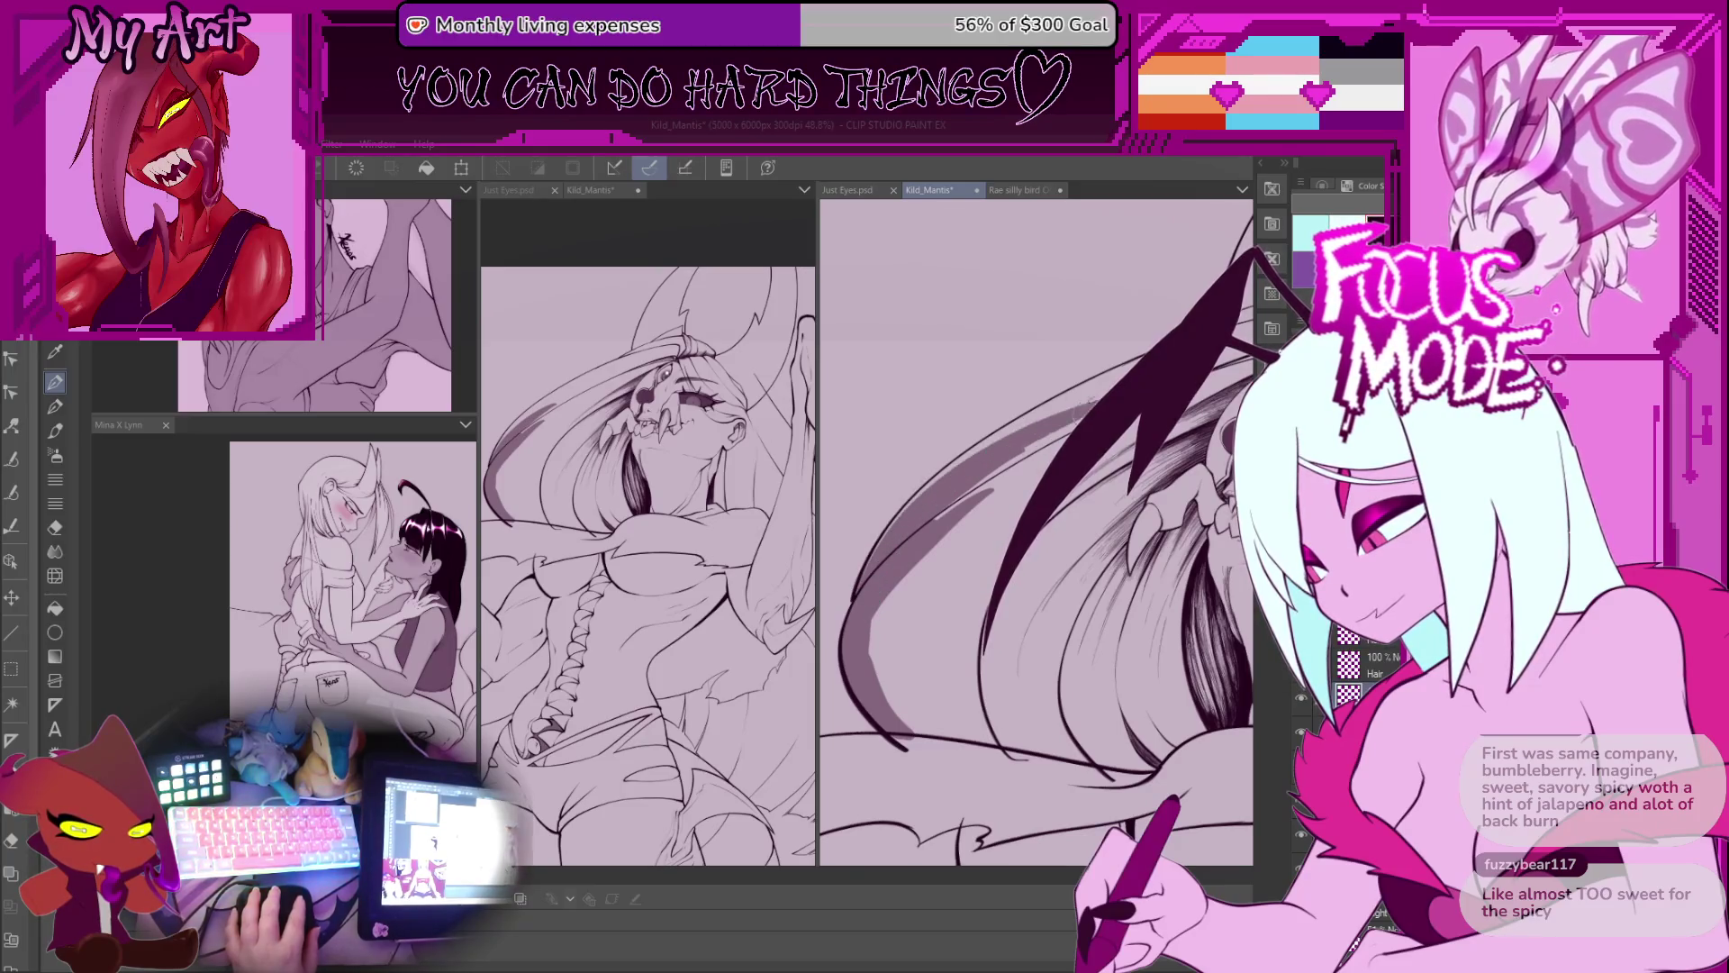
{"action": "left_click_drag", "start_coordinate": [1056, 435], "coordinate": [952, 630]}
{"action": "left_click_drag", "start_coordinate": [900, 698], "coordinate": [884, 728]}
{"action": "left_click_drag", "start_coordinate": [1034, 493], "coordinate": [987, 662]}
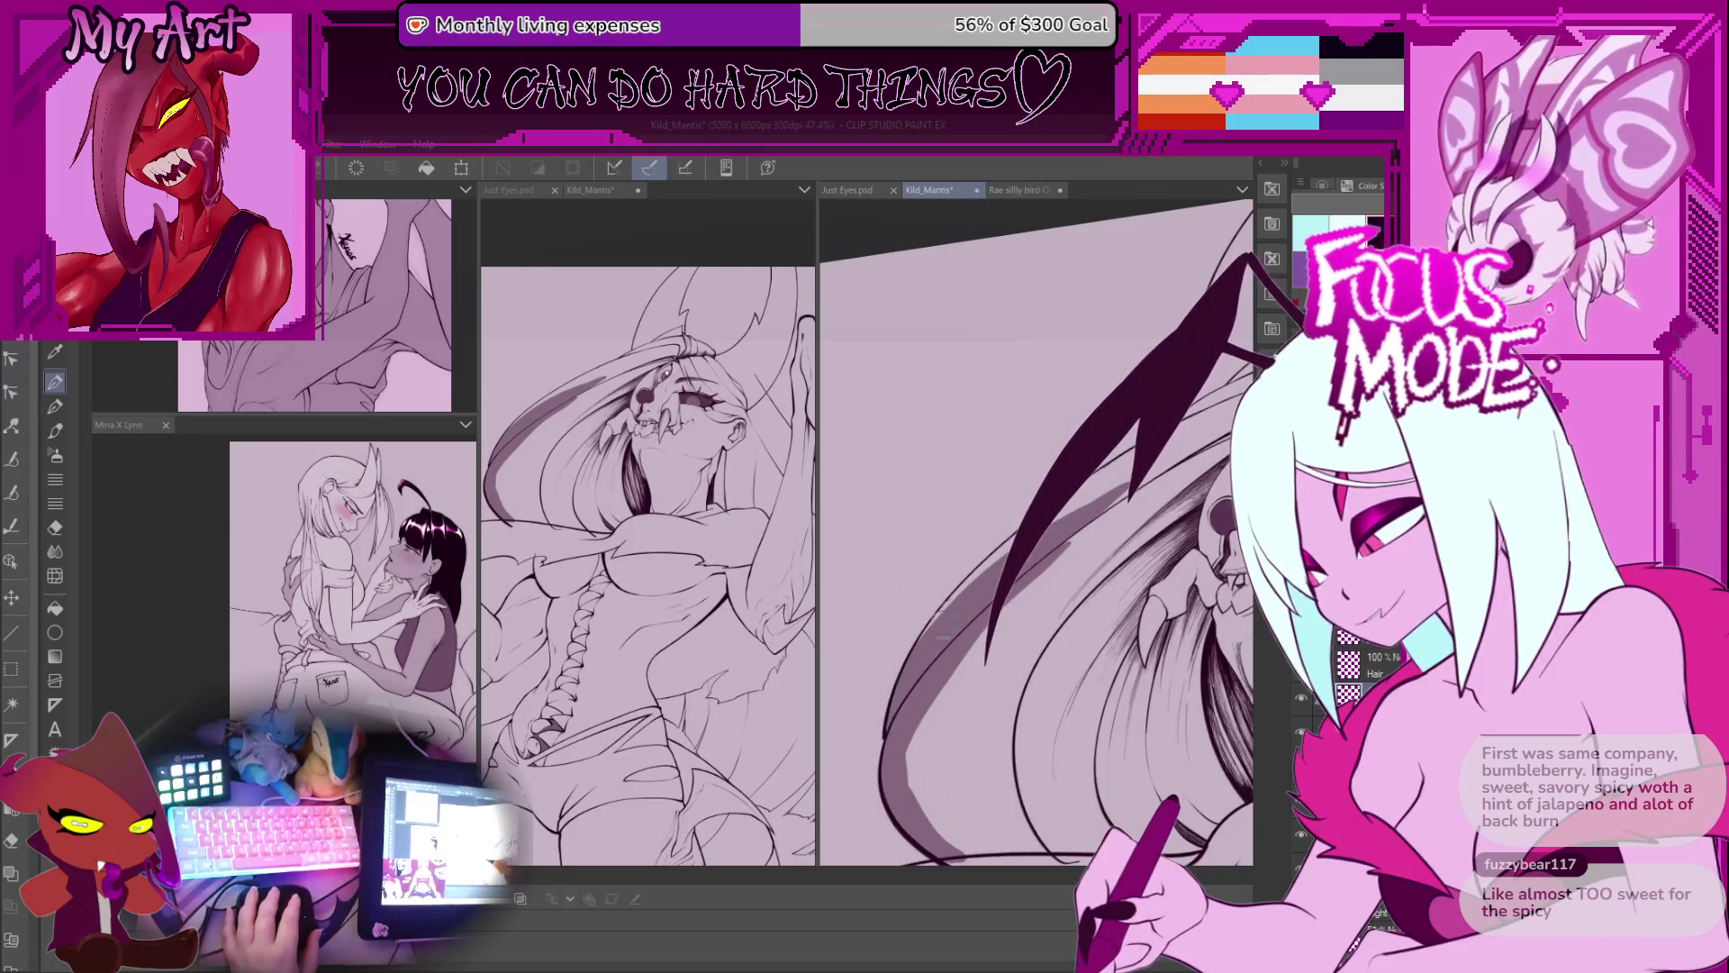
{"action": "left_click_drag", "start_coordinate": [1012, 538], "coordinate": [951, 604]}
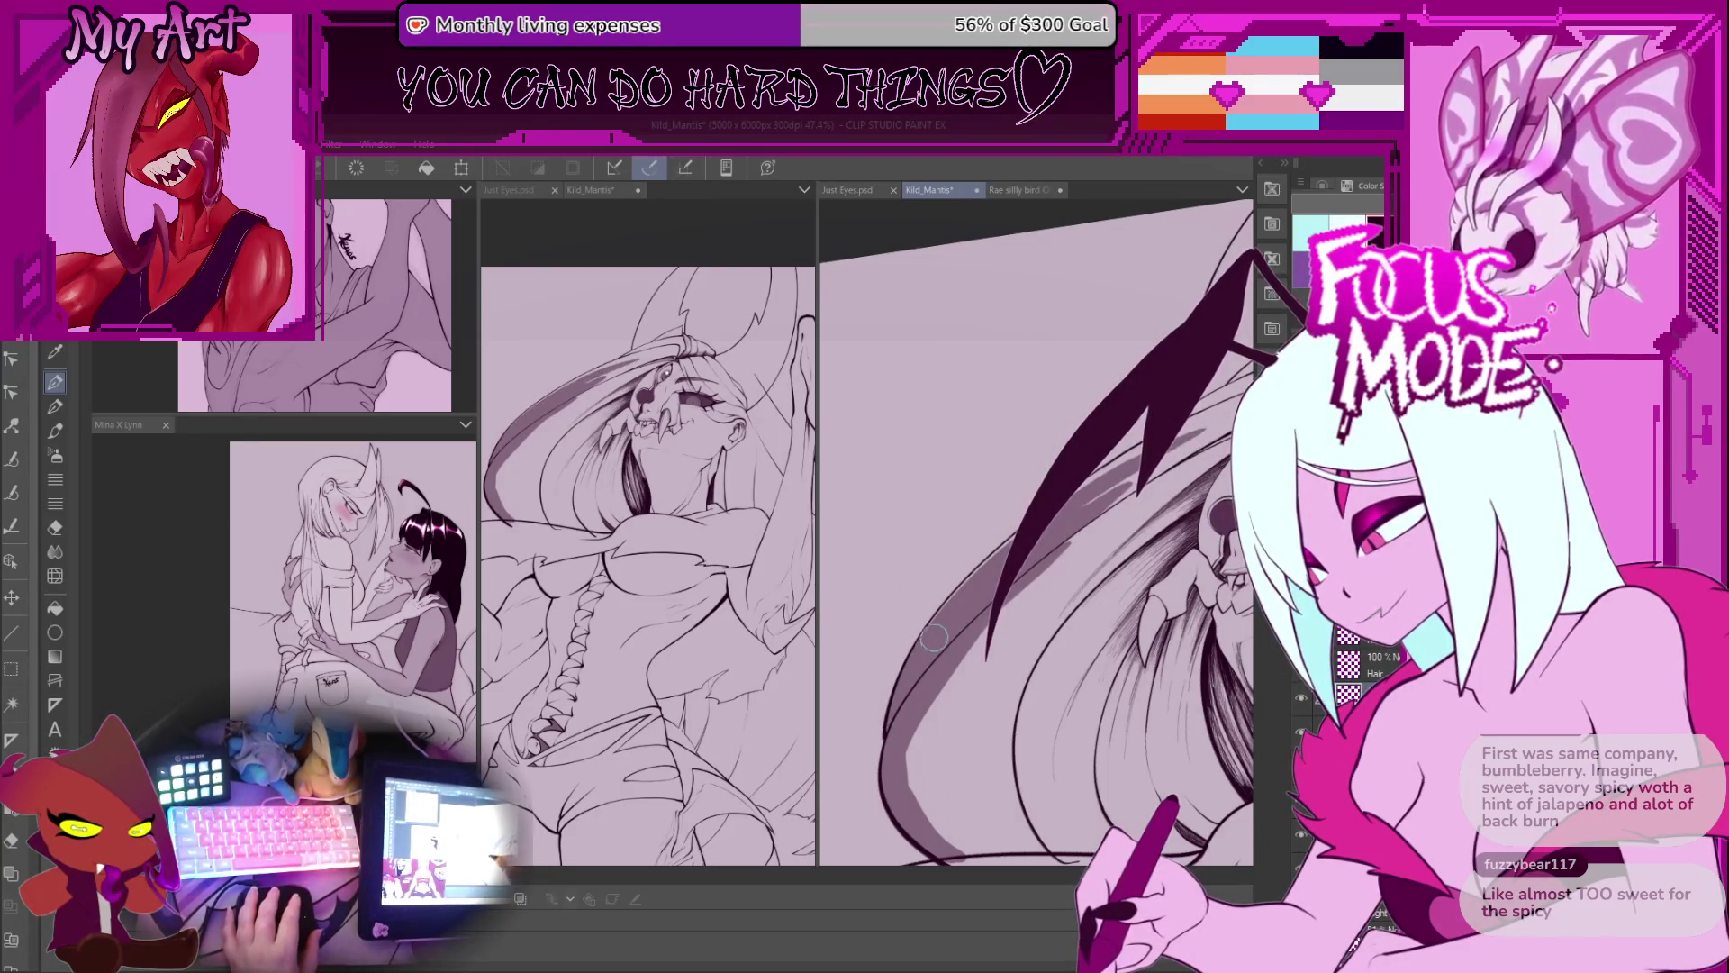
{"action": "scroll", "coordinate": [935, 635], "scroll_direction": "up", "scroll_amount": 2}
Step: Brush grey shading along the hair edge beside the skull face and thicken the dark strand
{"action": "scroll", "coordinate": [988, 523], "scroll_direction": "down", "scroll_amount": 2}
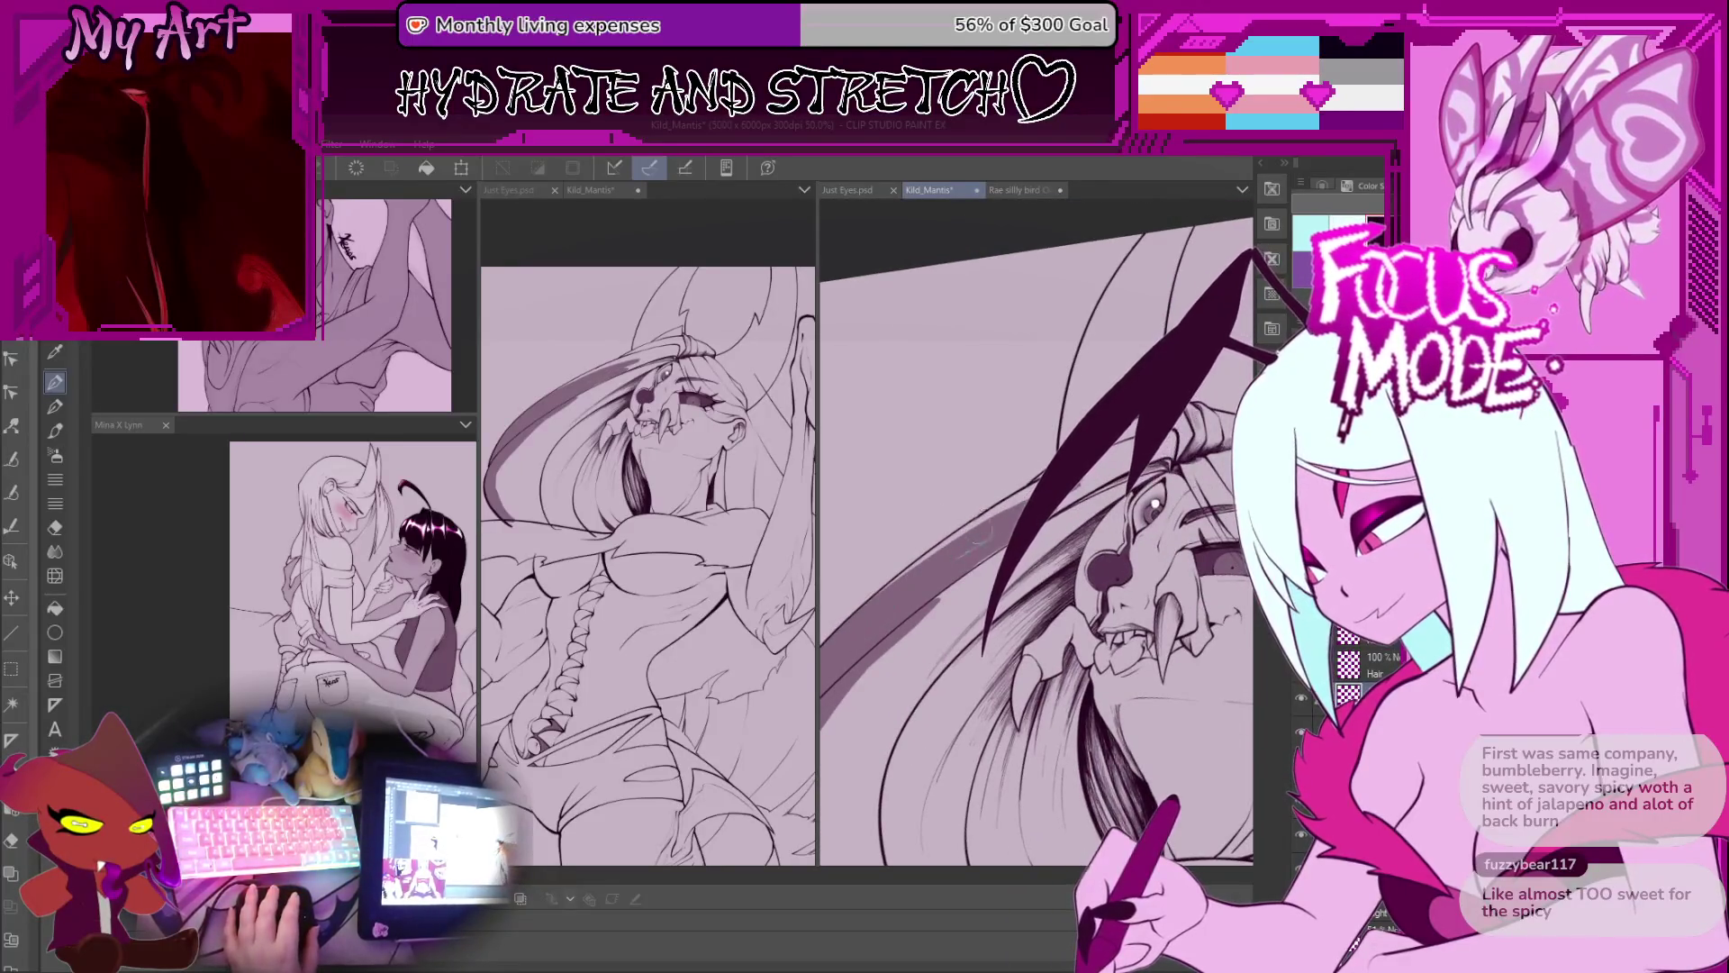
{"action": "left_click_drag", "start_coordinate": [1009, 514], "coordinate": [904, 584]}
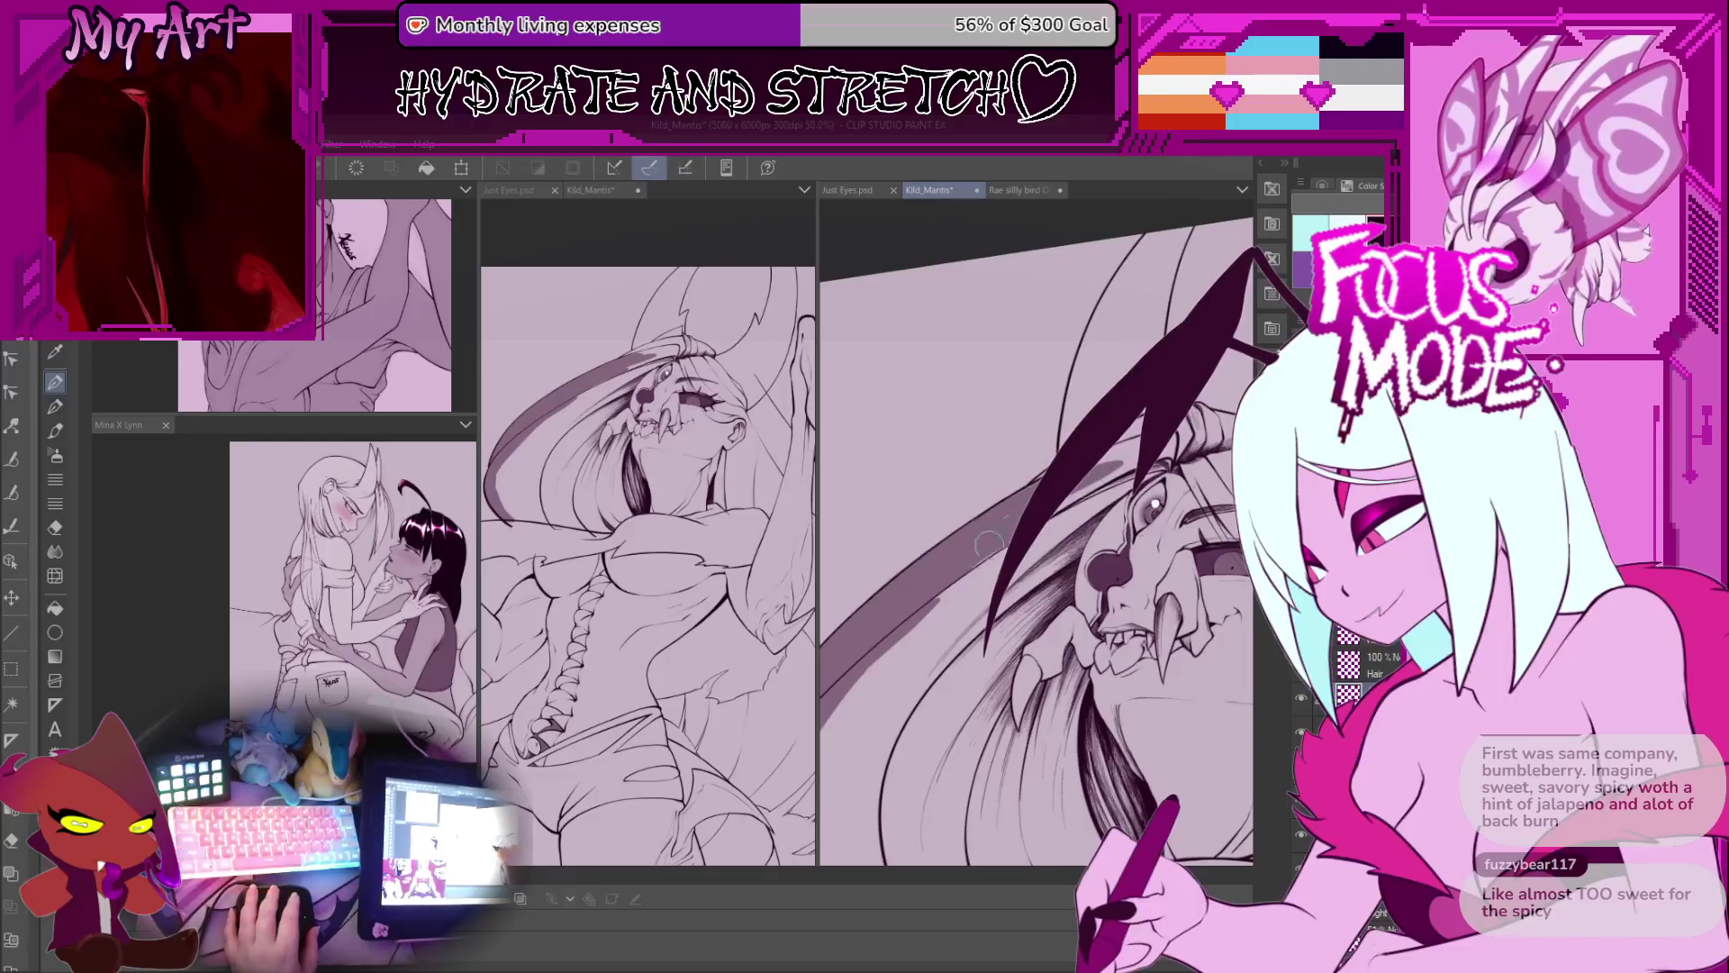
{"action": "scroll", "coordinate": [975, 551], "scroll_direction": "up", "scroll_amount": 3}
{"action": "mouse_move", "coordinate": [1036, 491]}
{"action": "left_mouse_down"}
{"action": "mouse_move", "coordinate": [991, 622]}
{"action": "mouse_move", "coordinate": [1017, 567]}
{"action": "left_mouse_up"}
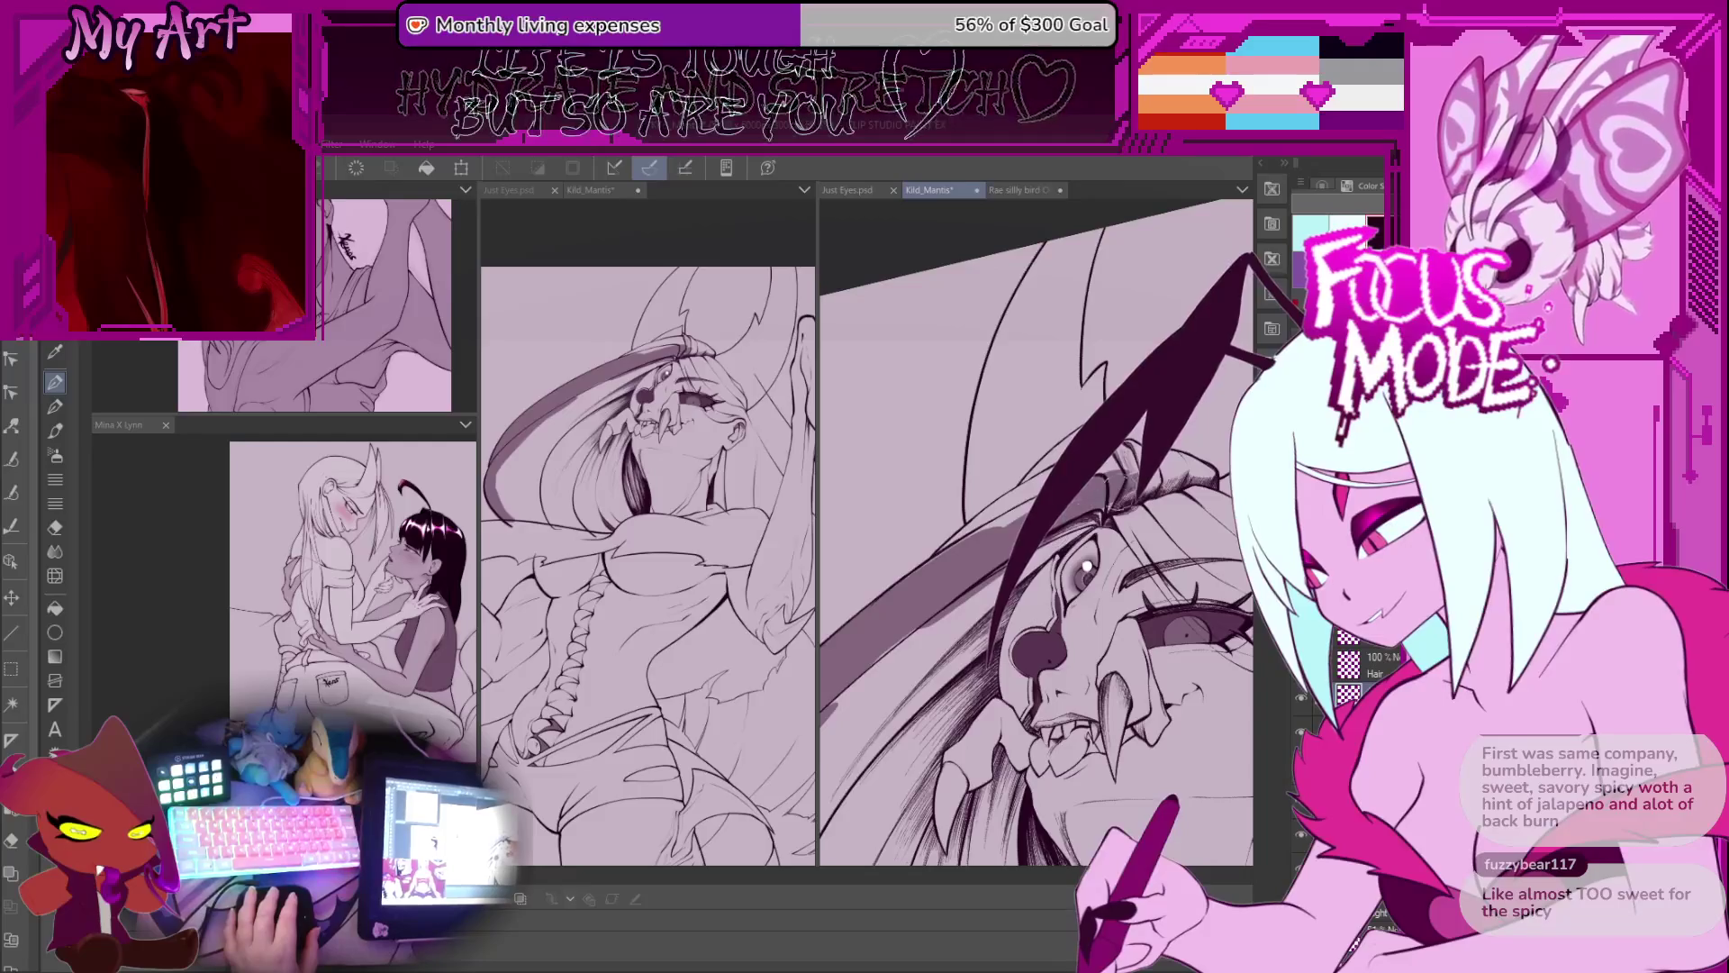
{"action": "scroll", "coordinate": [931, 570], "scroll_direction": "up", "scroll_amount": 3}
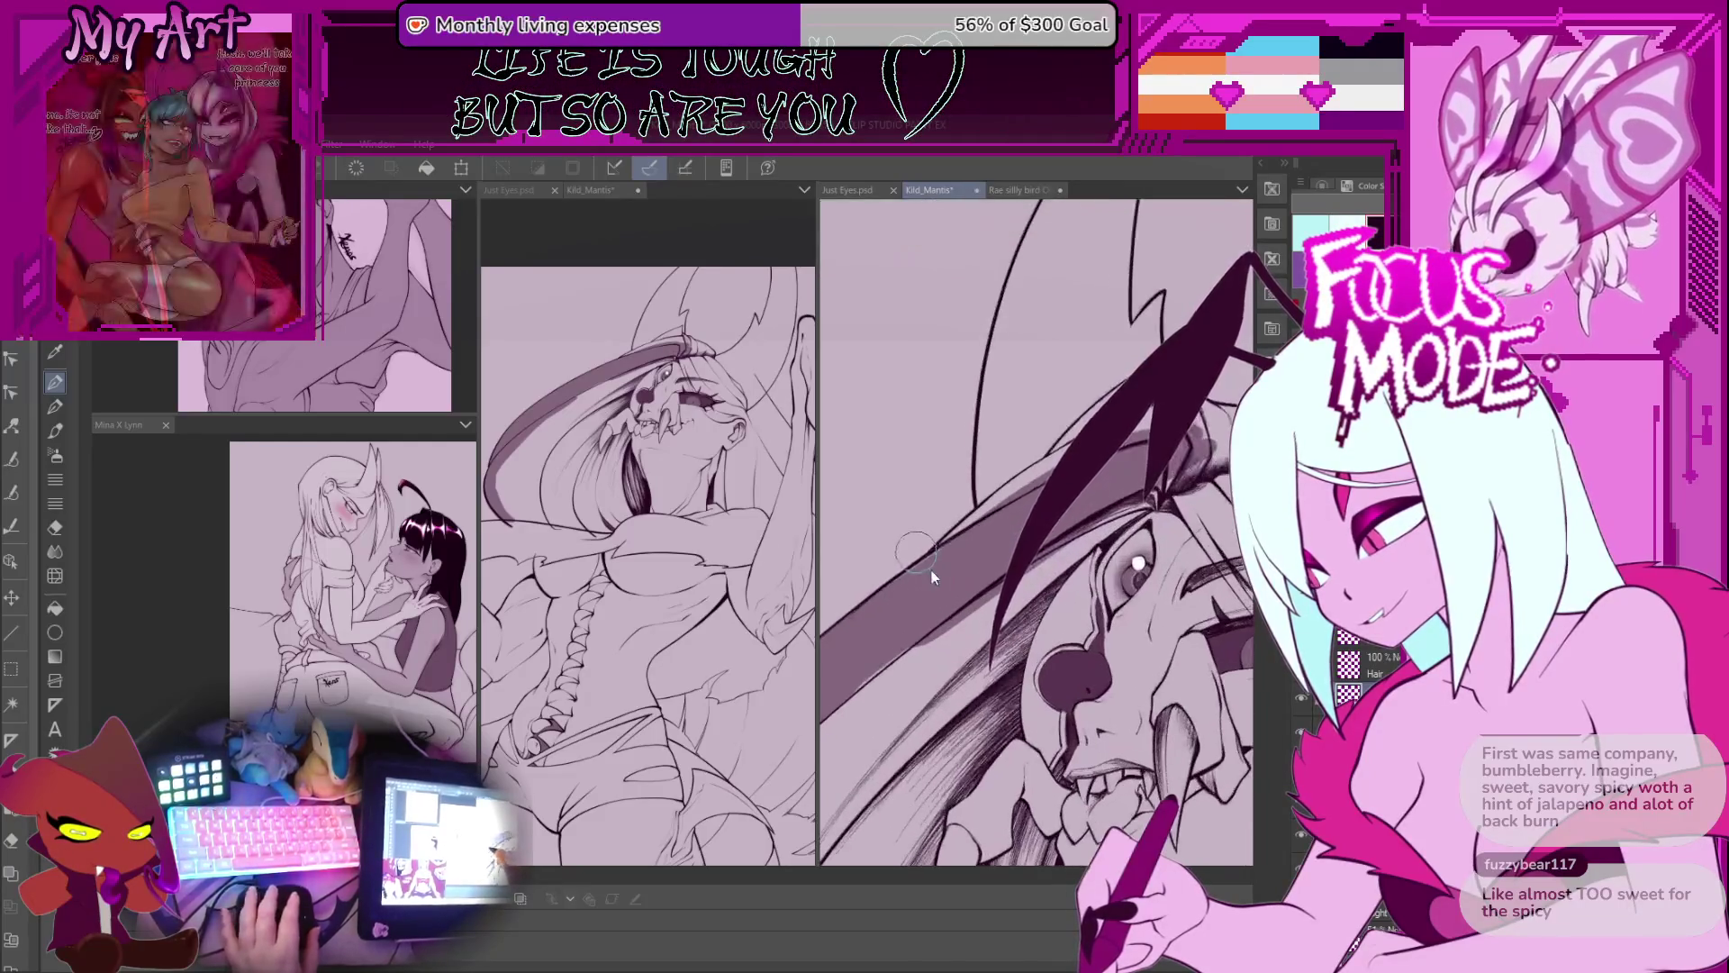
{"action": "left_click_drag", "start_coordinate": [1035, 490], "coordinate": [986, 661]}
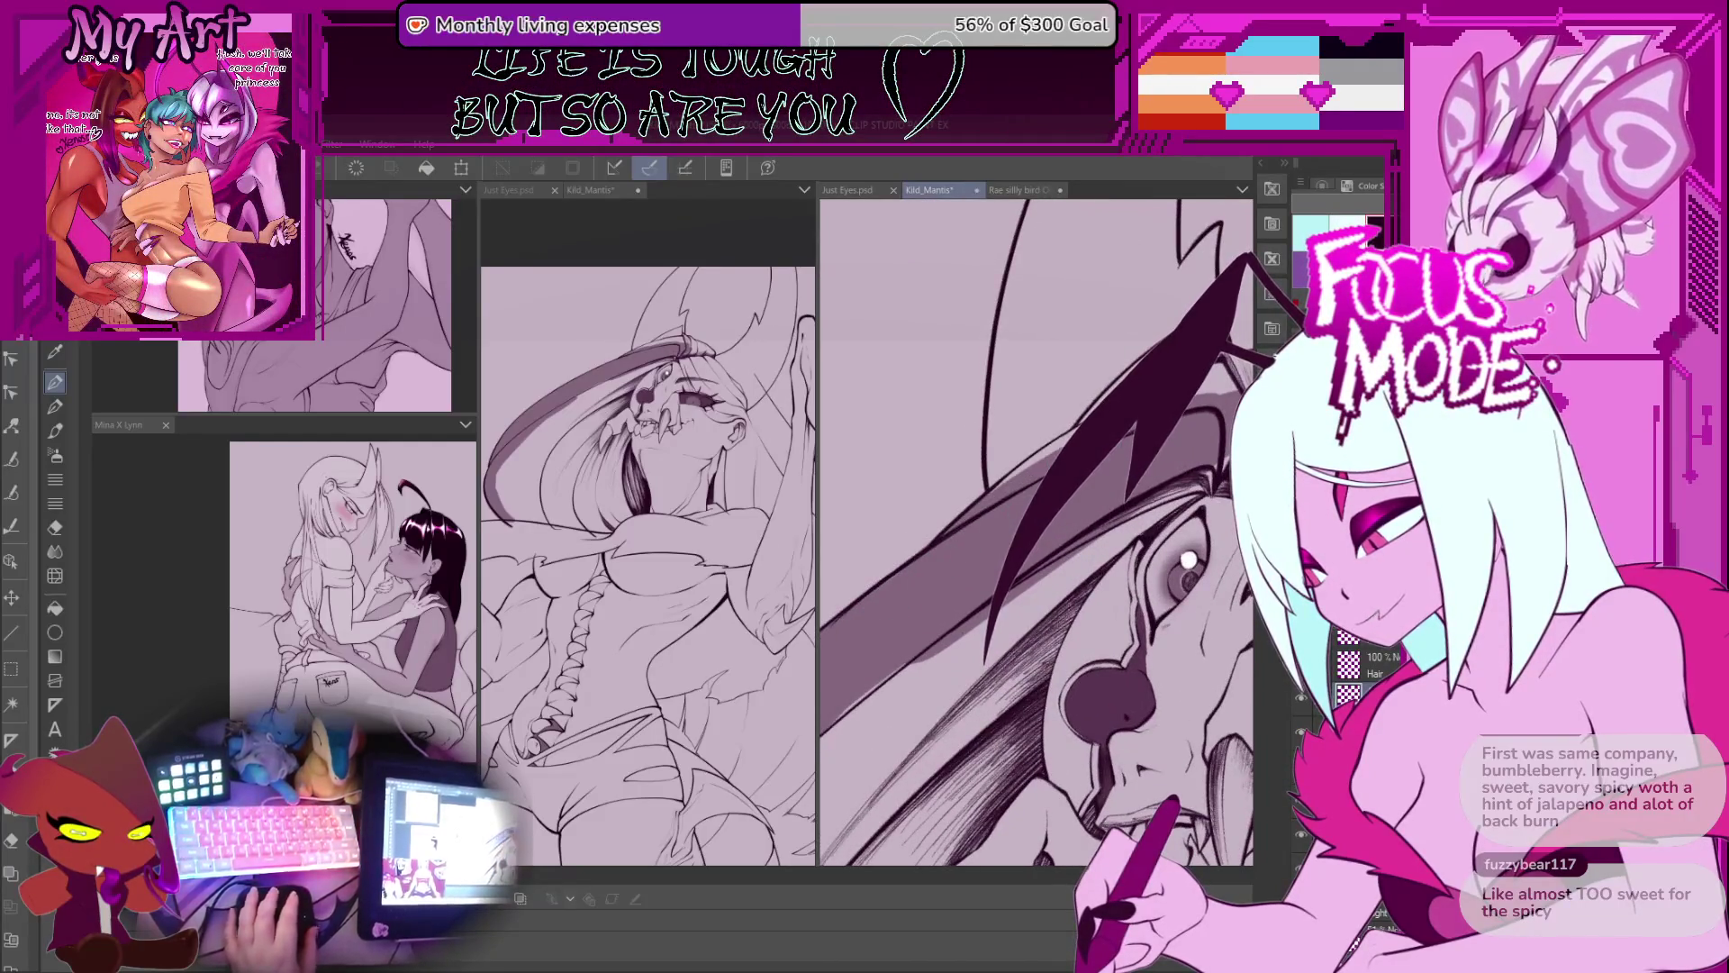
Step: Rotate the view for a better stroke angle and add denser hatching along the hair edge
{"action": "key", "text": "minus"}
{"action": "key", "text": "minus"}
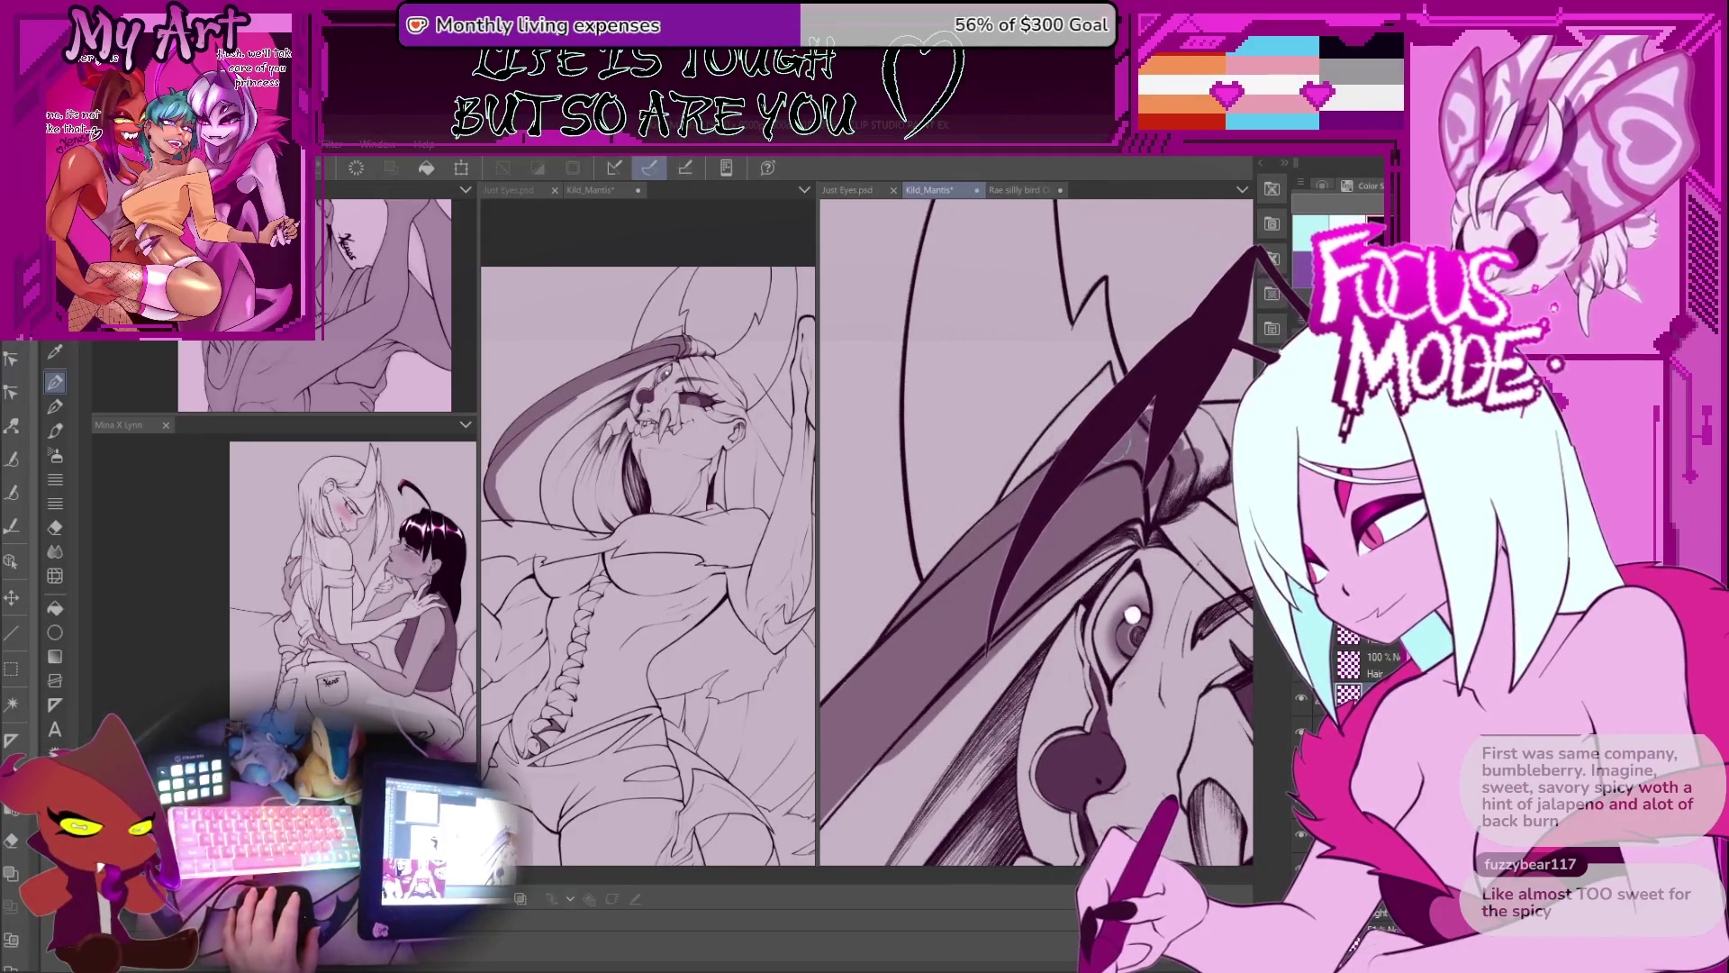
{"action": "key", "text": "asciicircum"}
{"action": "key", "text": "asciicircum"}
{"action": "key", "text": "asciicircum"}
{"action": "key", "text": "asciicircum"}
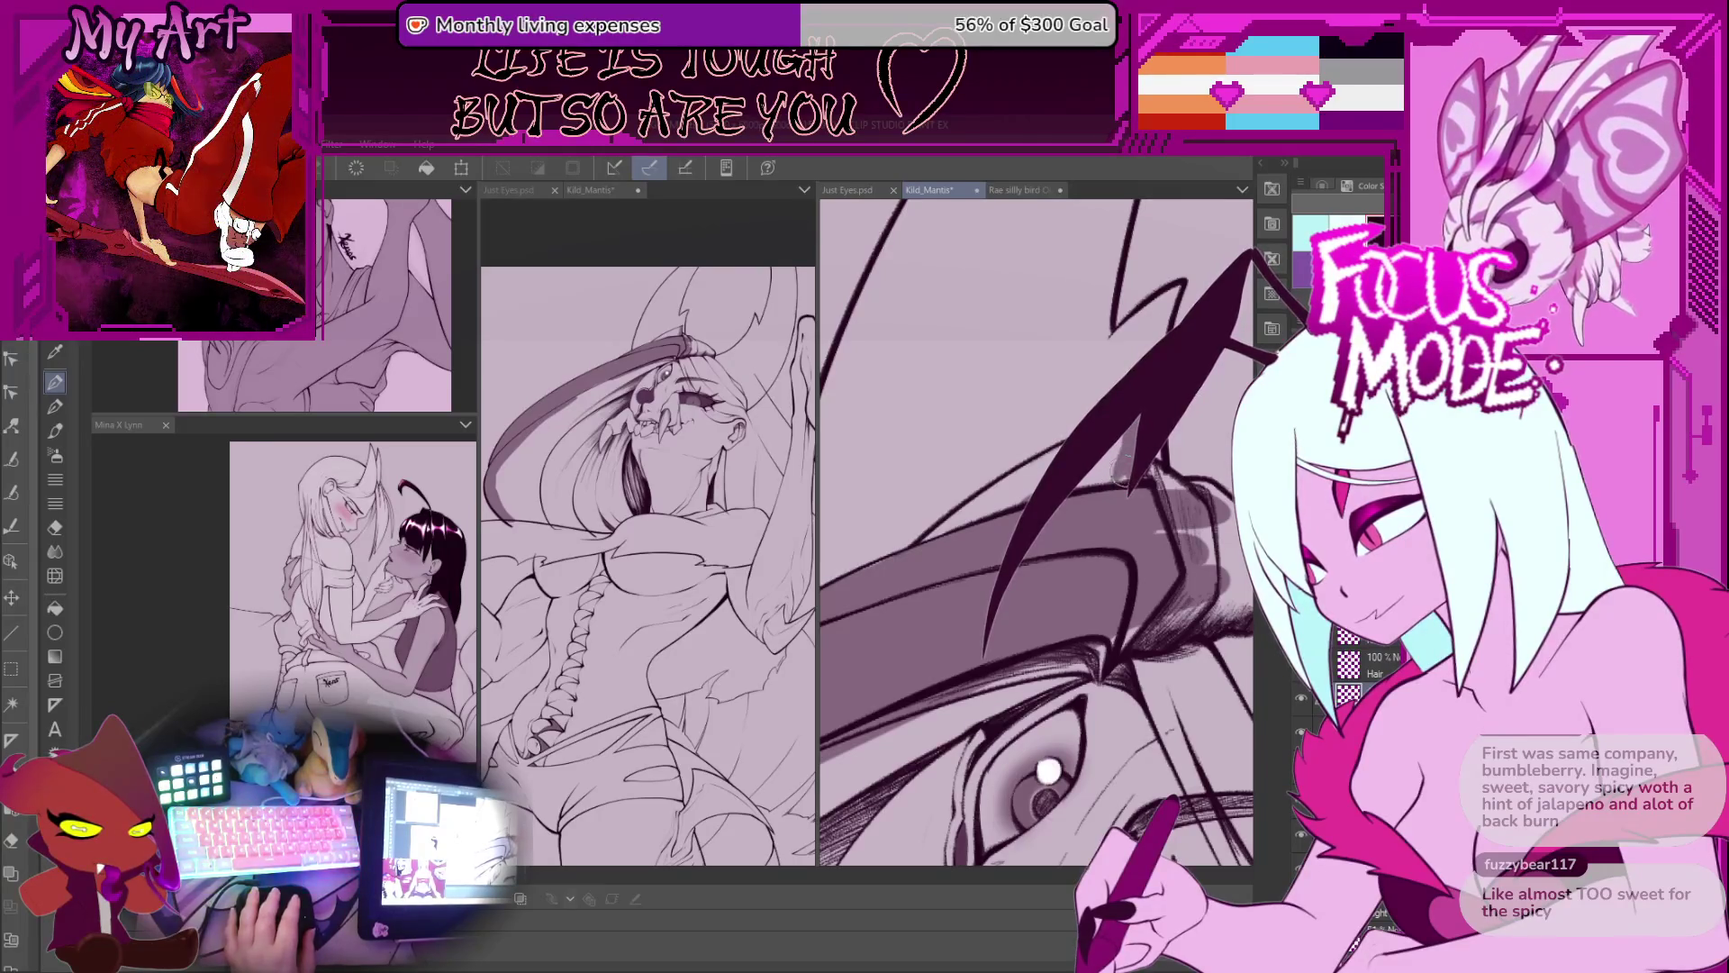
{"action": "key", "text": "asciicircum"}
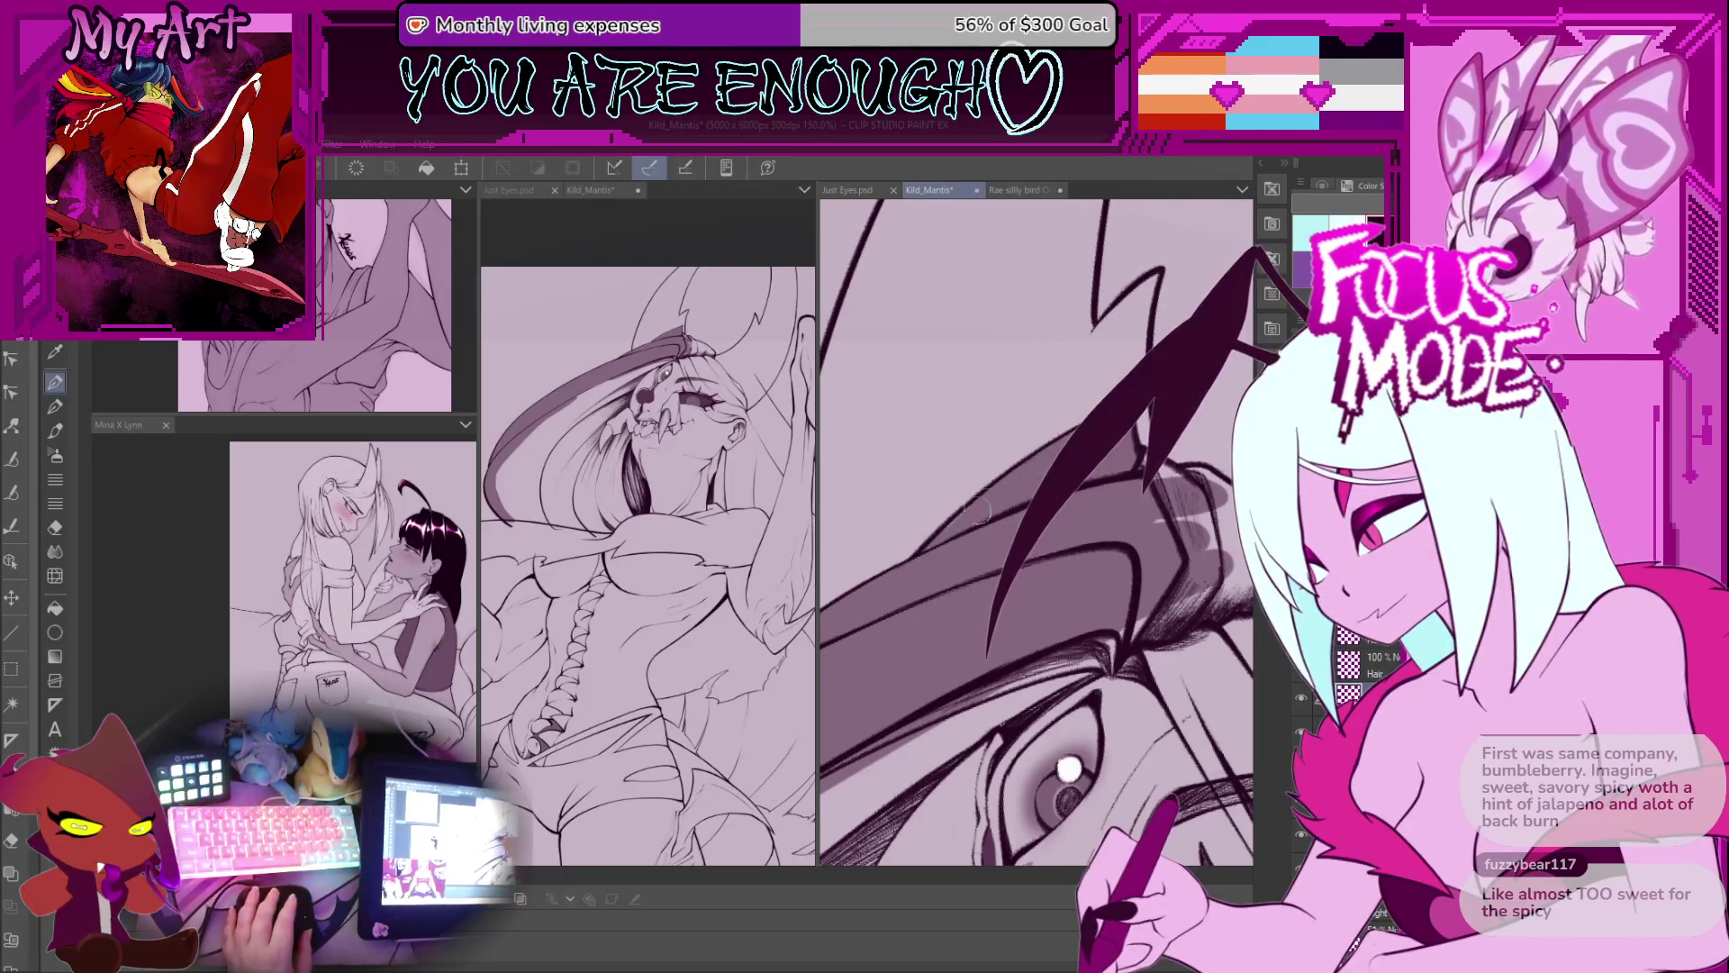
{"action": "key", "text": "minus"}
{"action": "key", "text": "minus"}
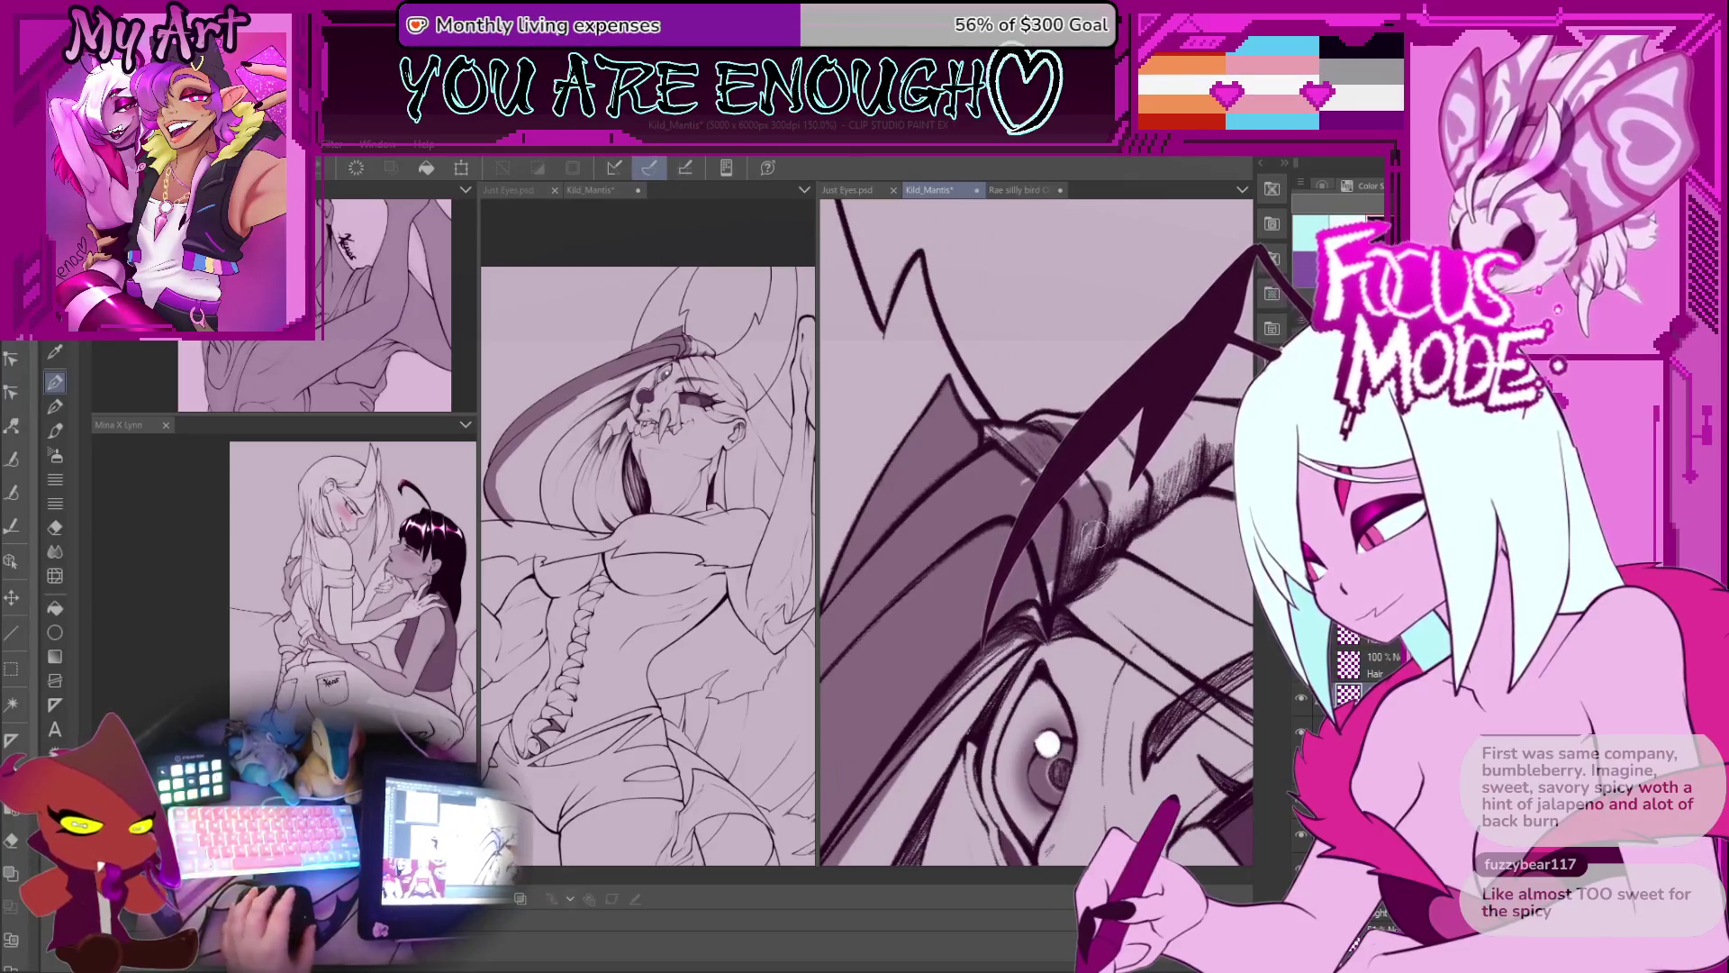
{"action": "key", "text": "minus"}
{"action": "key", "text": "minus"}
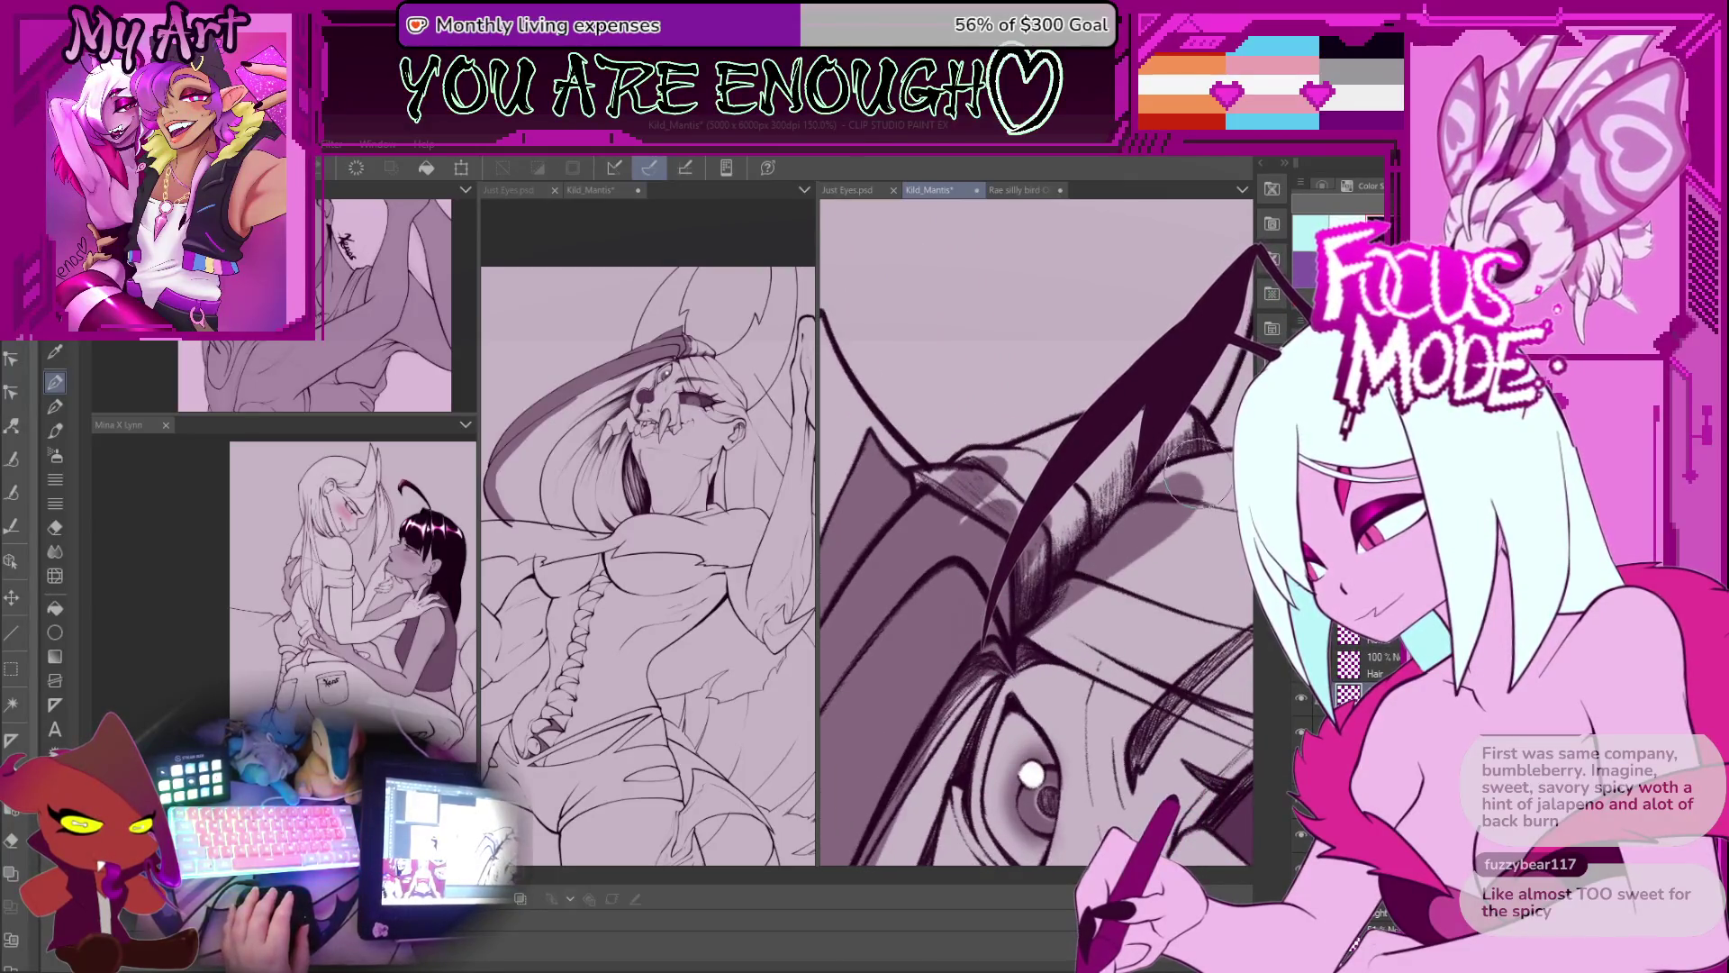
{"action": "left_click_drag", "start_coordinate": [1197, 489], "coordinate": [1191, 461]}
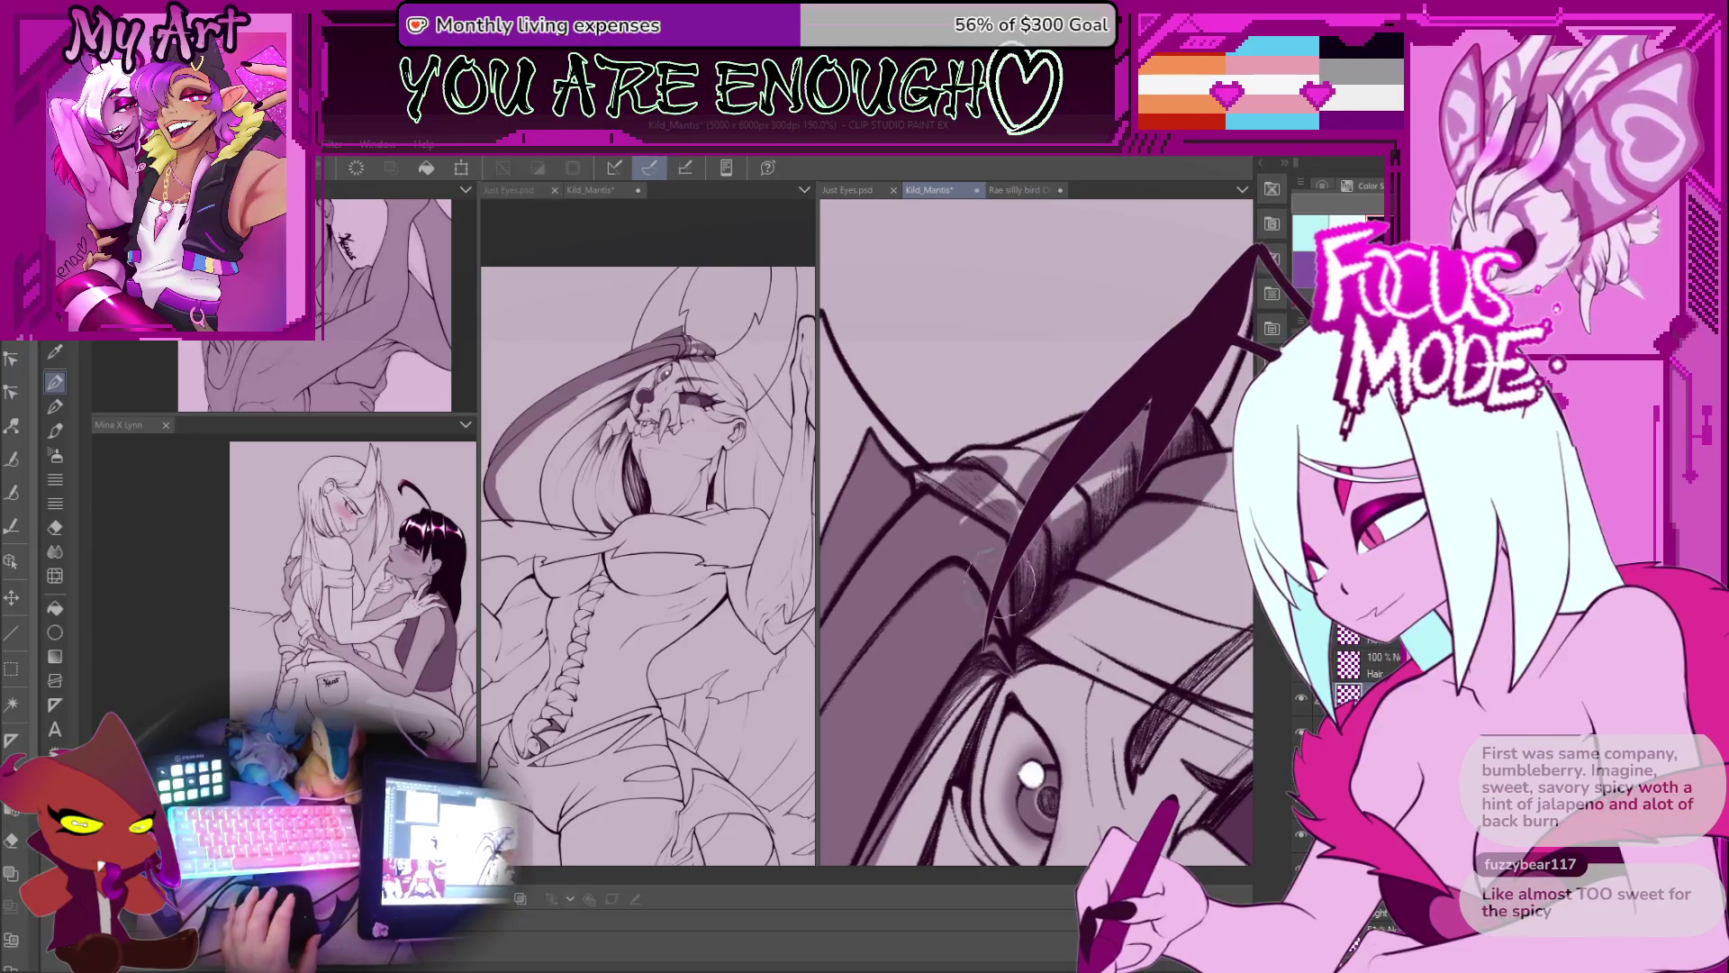
{"action": "key", "text": "minus"}
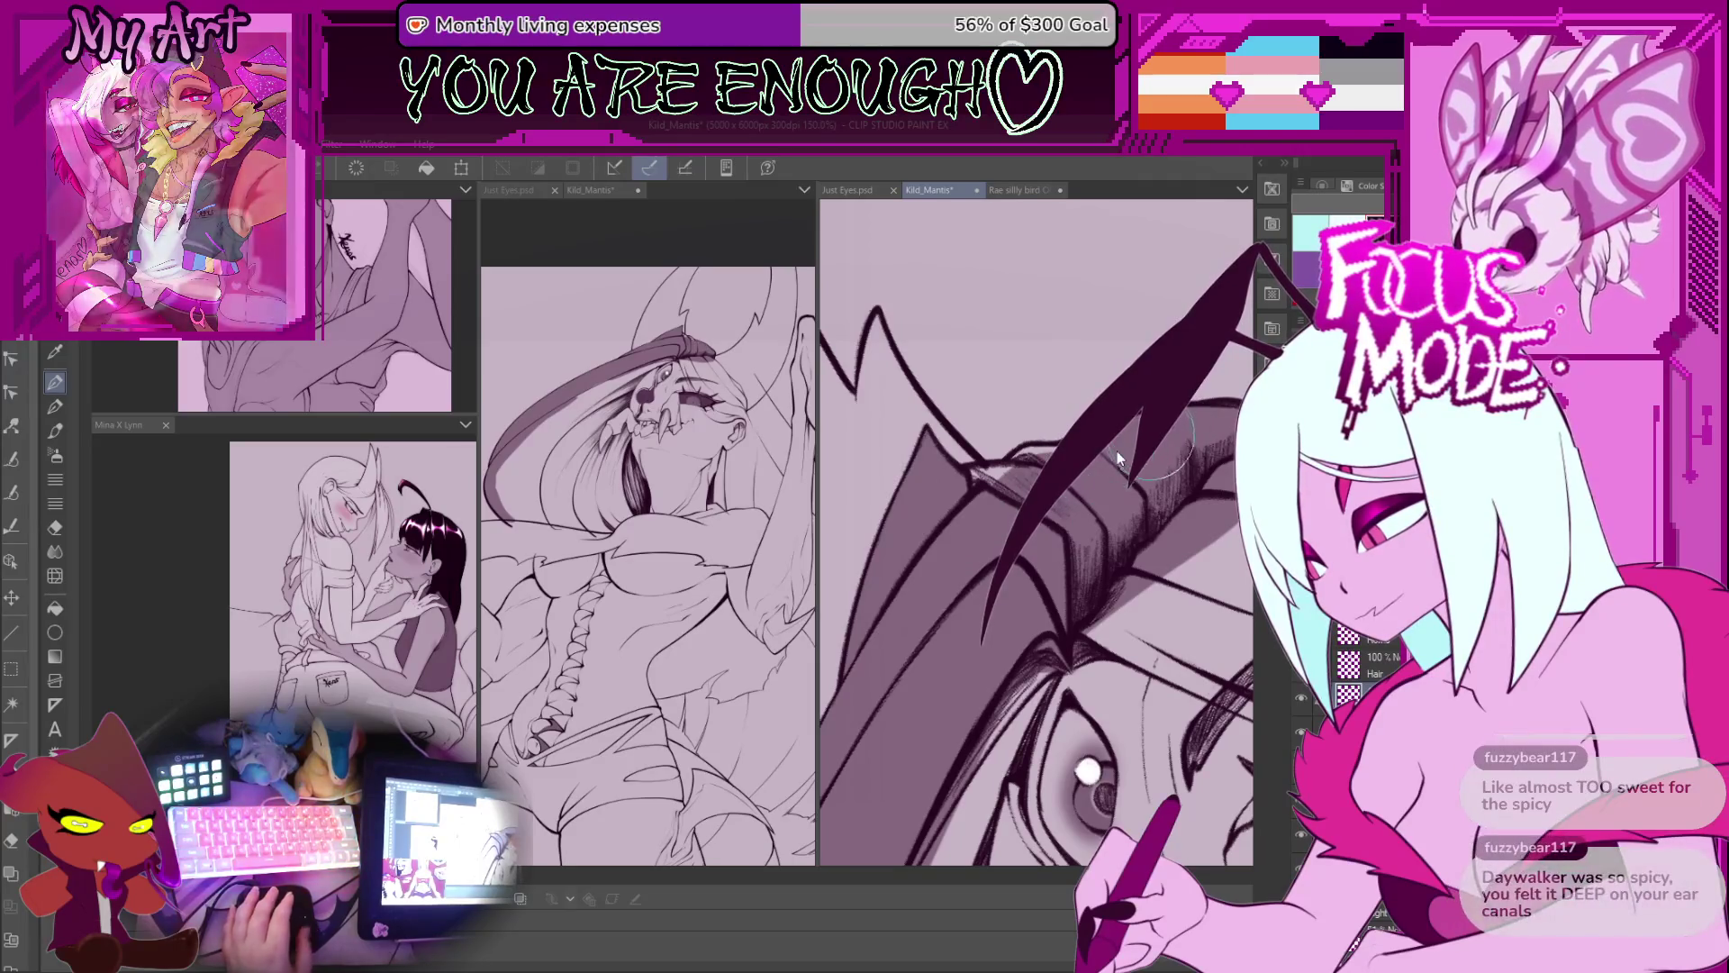
{"action": "key", "text": "minus"}
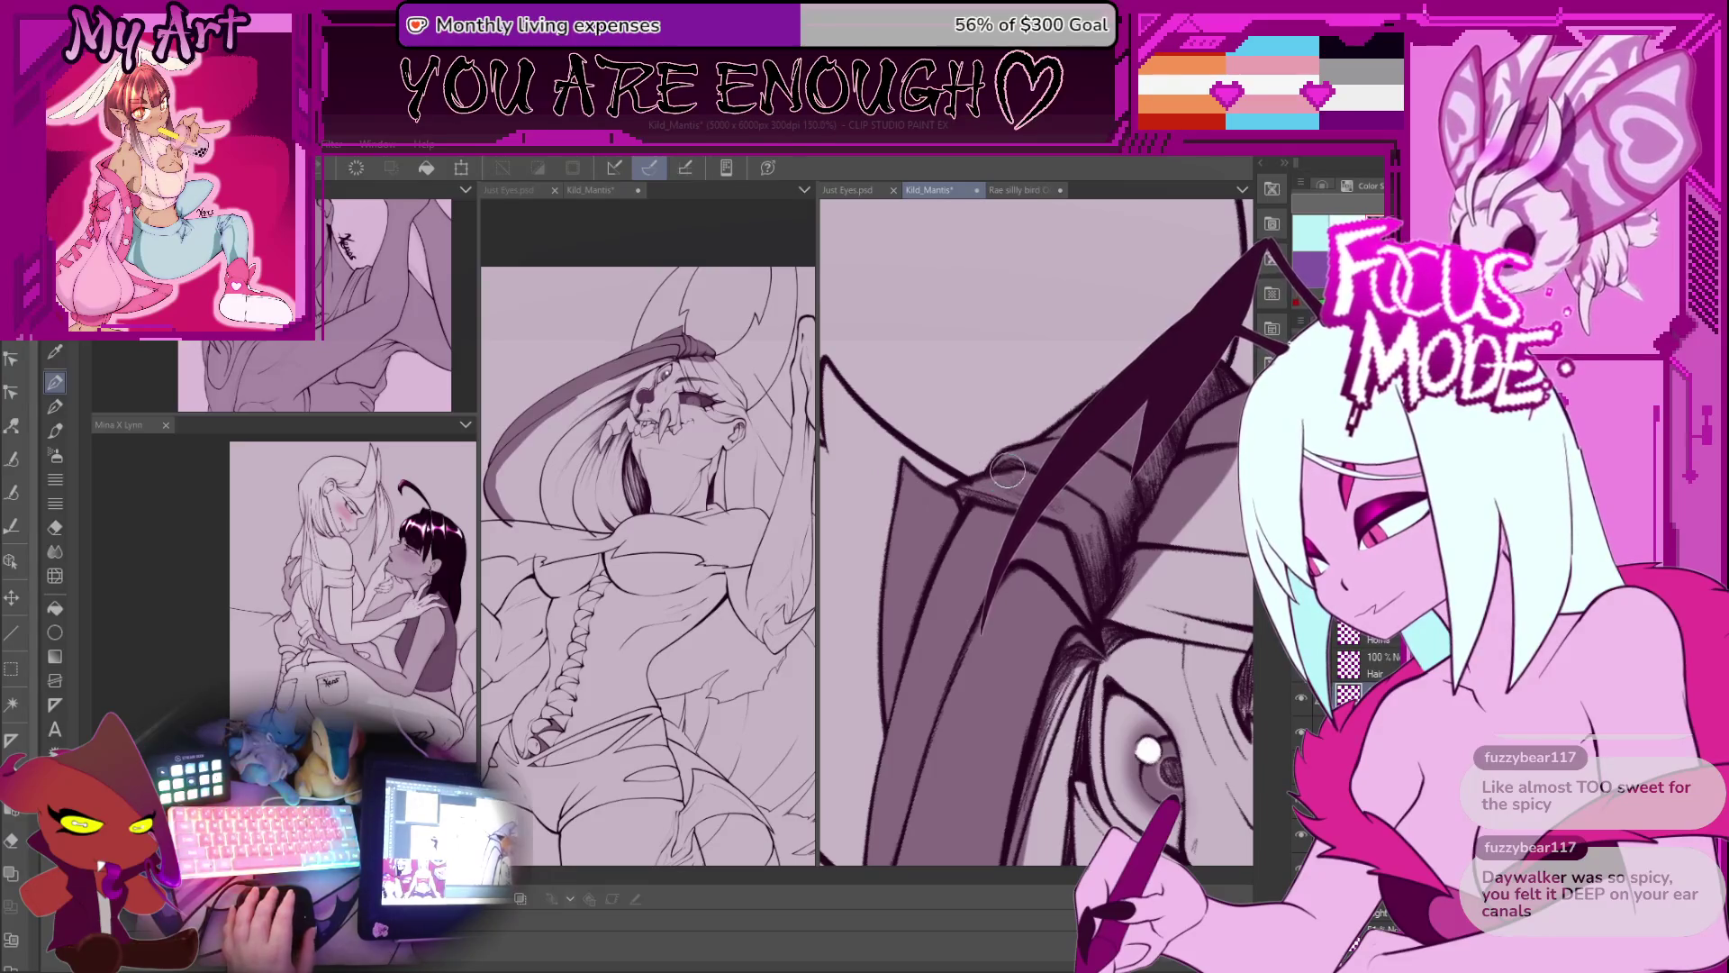
{"action": "key", "text": "minus"}
{"action": "key", "text": "minus"}
{"action": "key", "text": "minus"}
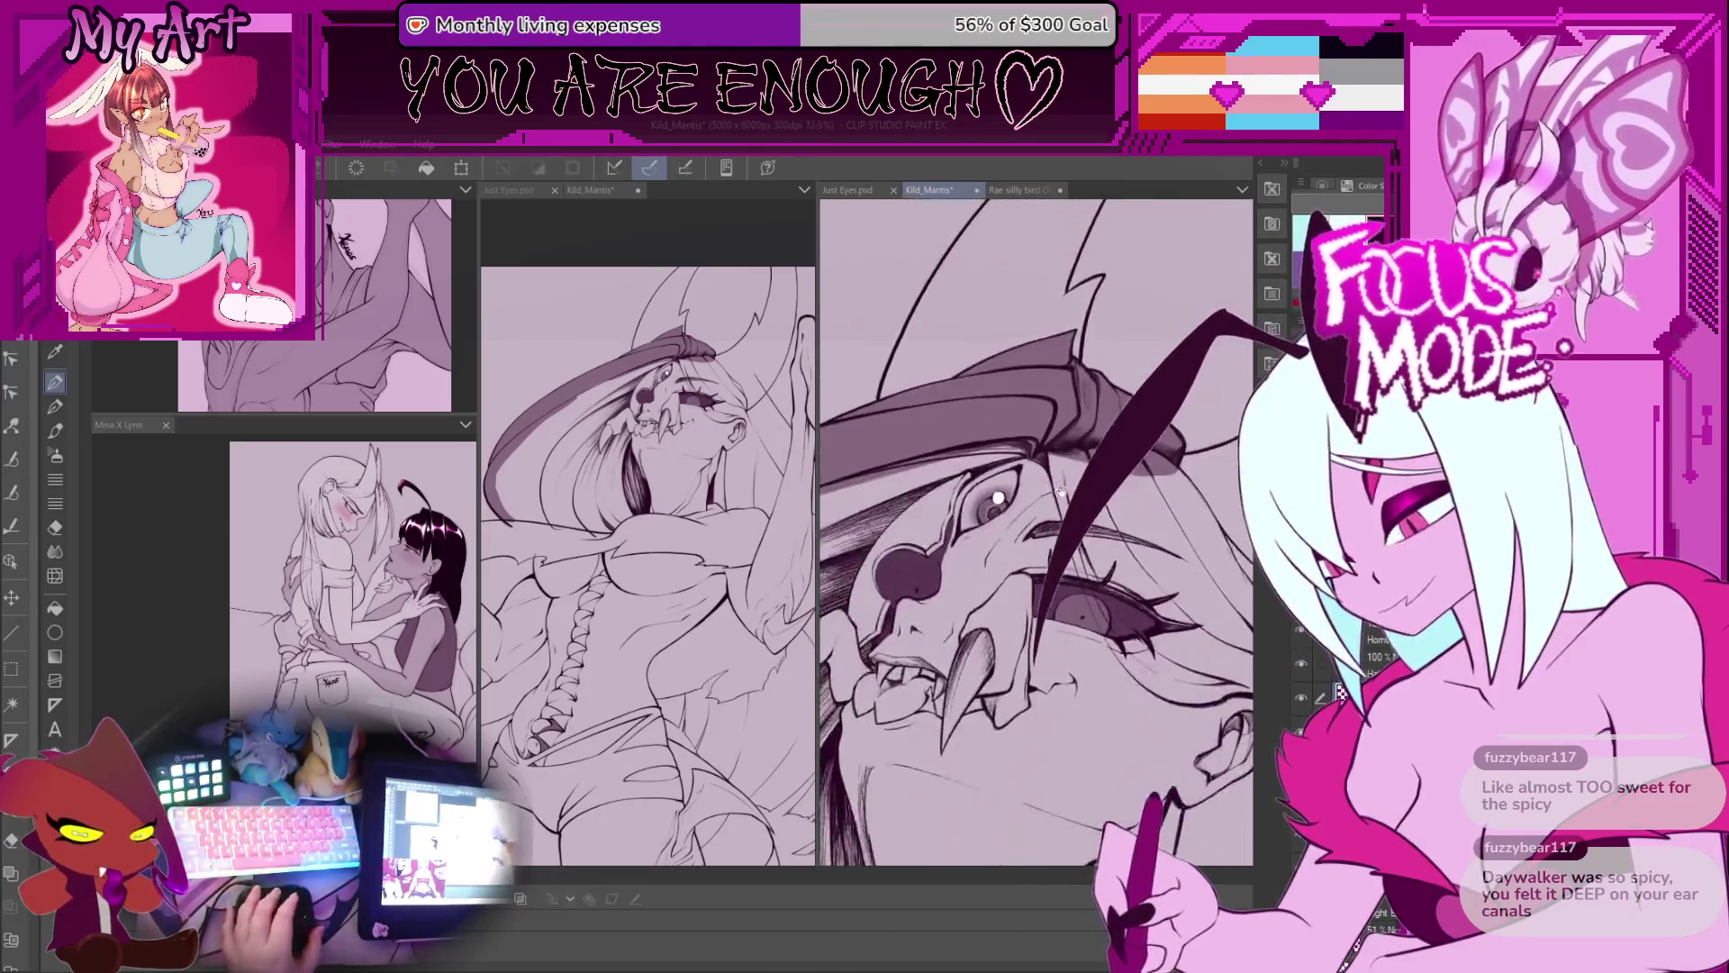
{"action": "key", "text": "minus"}
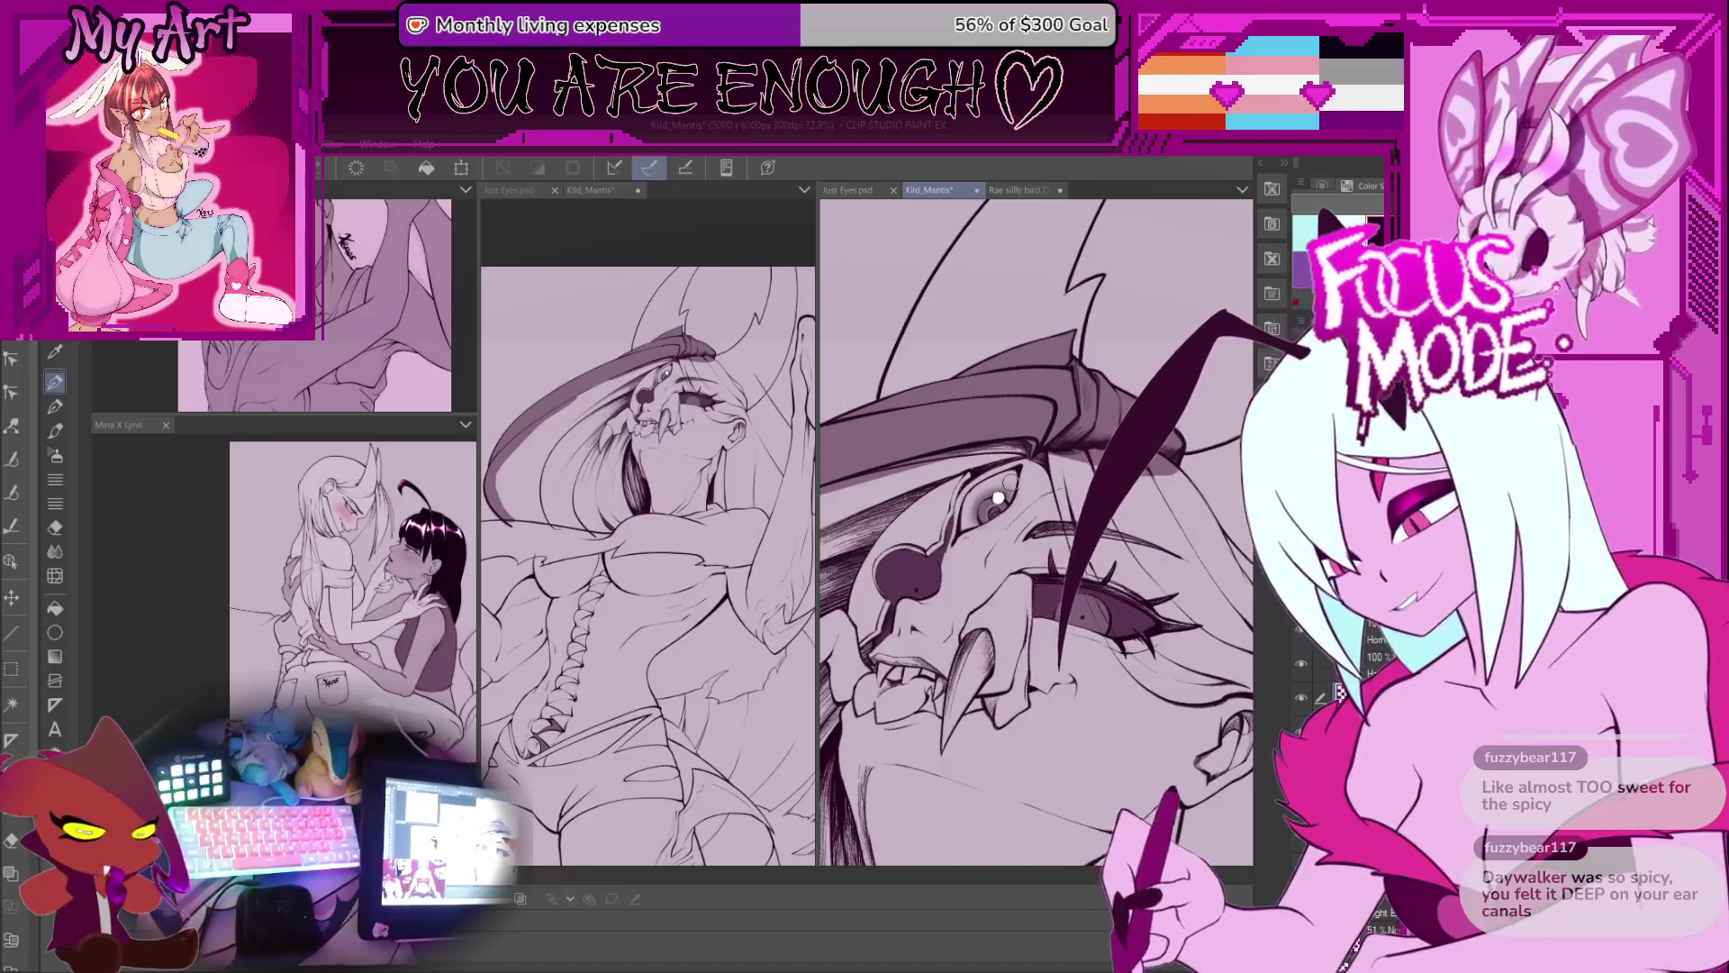
{"action": "mouse_move", "coordinate": [998, 498]}
{"action": "left_mouse_down"}
{"action": "mouse_move", "coordinate": [1033, 447]}
{"action": "mouse_move", "coordinate": [994, 521]}
{"action": "left_mouse_up"}
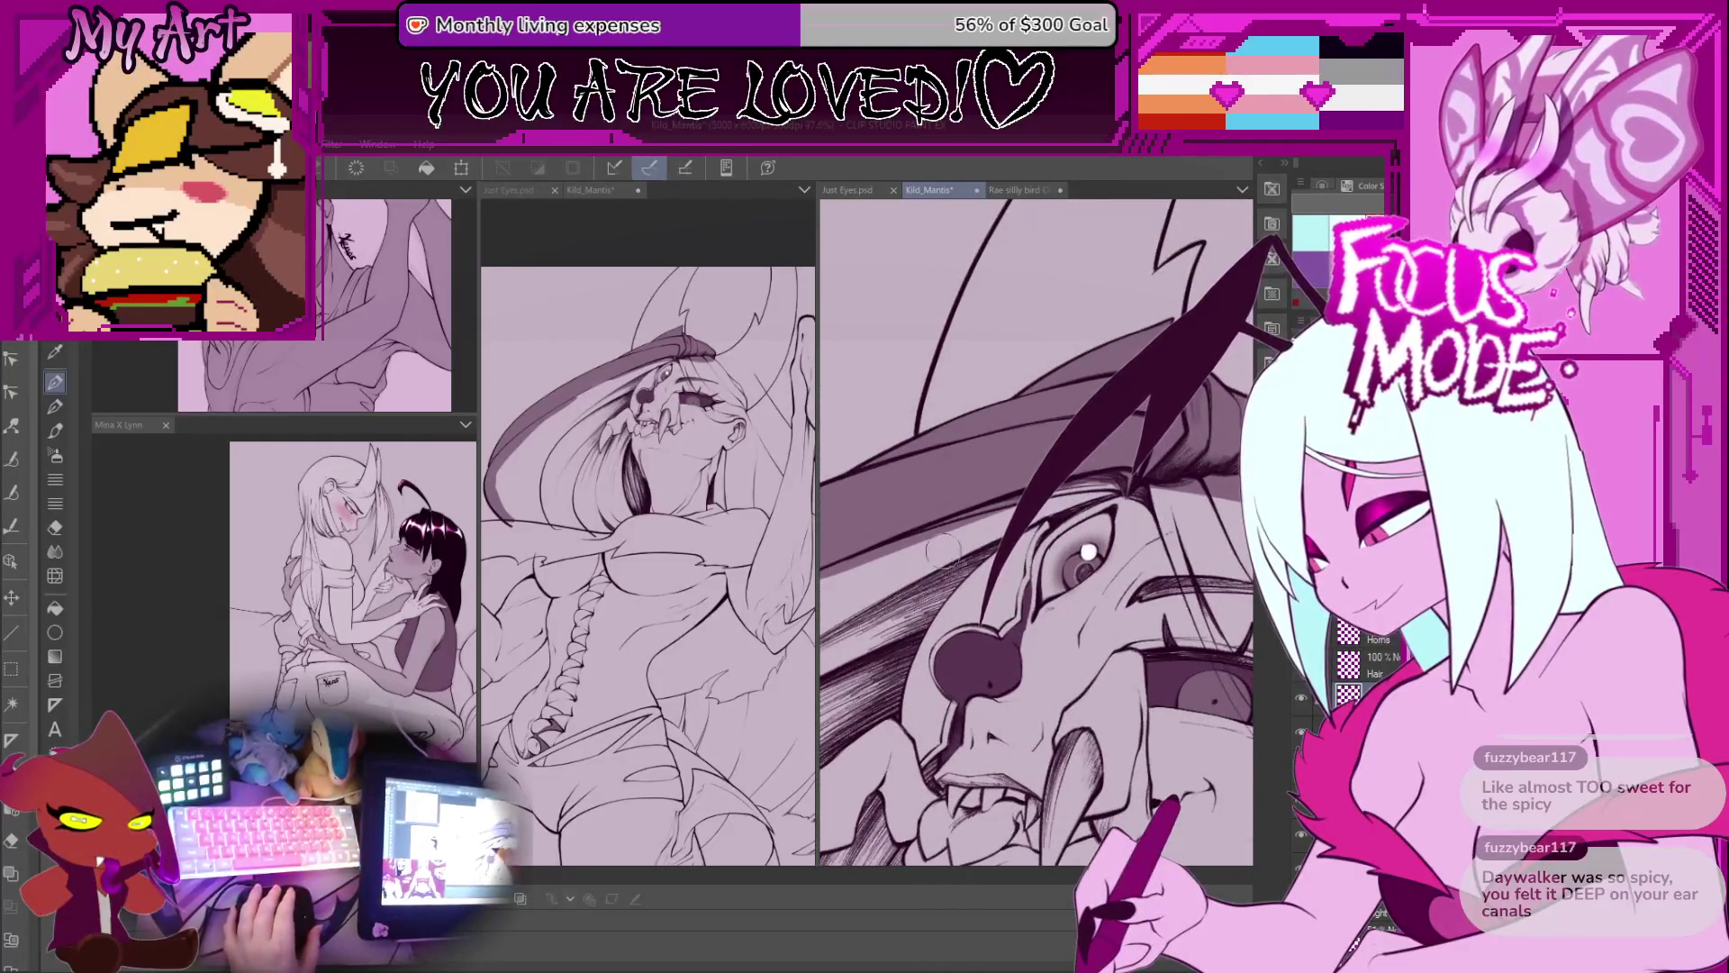
{"action": "scroll", "coordinate": [963, 554], "scroll_direction": "up", "scroll_amount": 3}
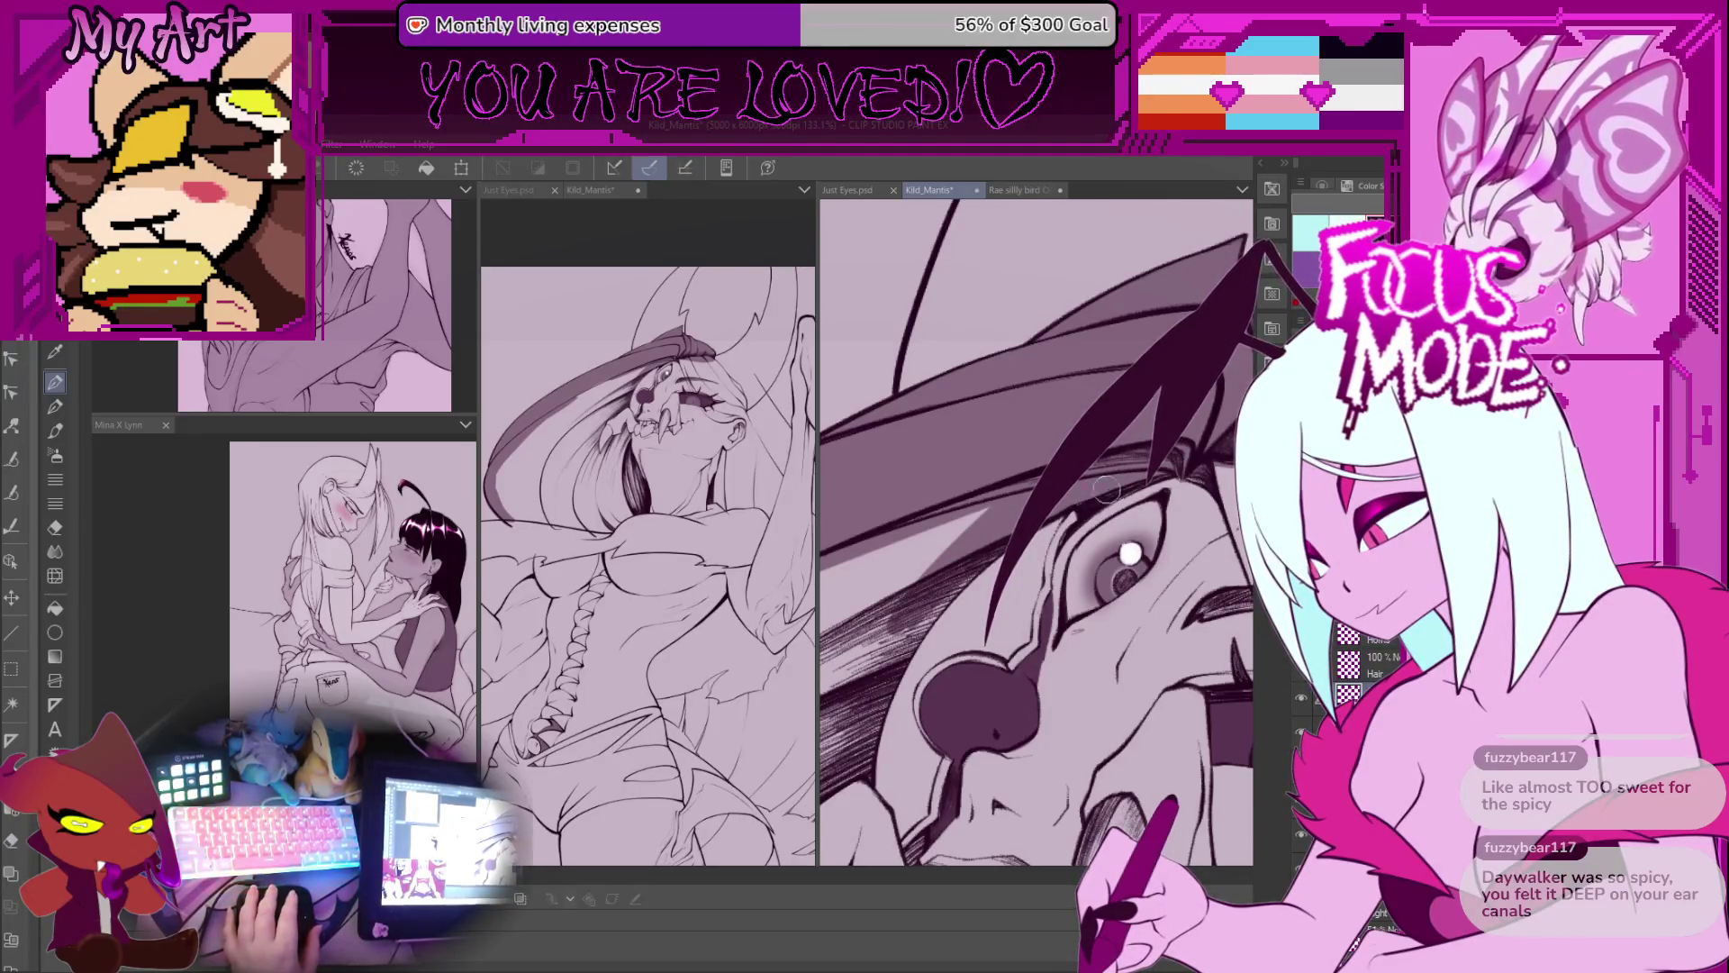
{"action": "scroll", "coordinate": [1113, 487], "scroll_direction": "down", "scroll_amount": 3}
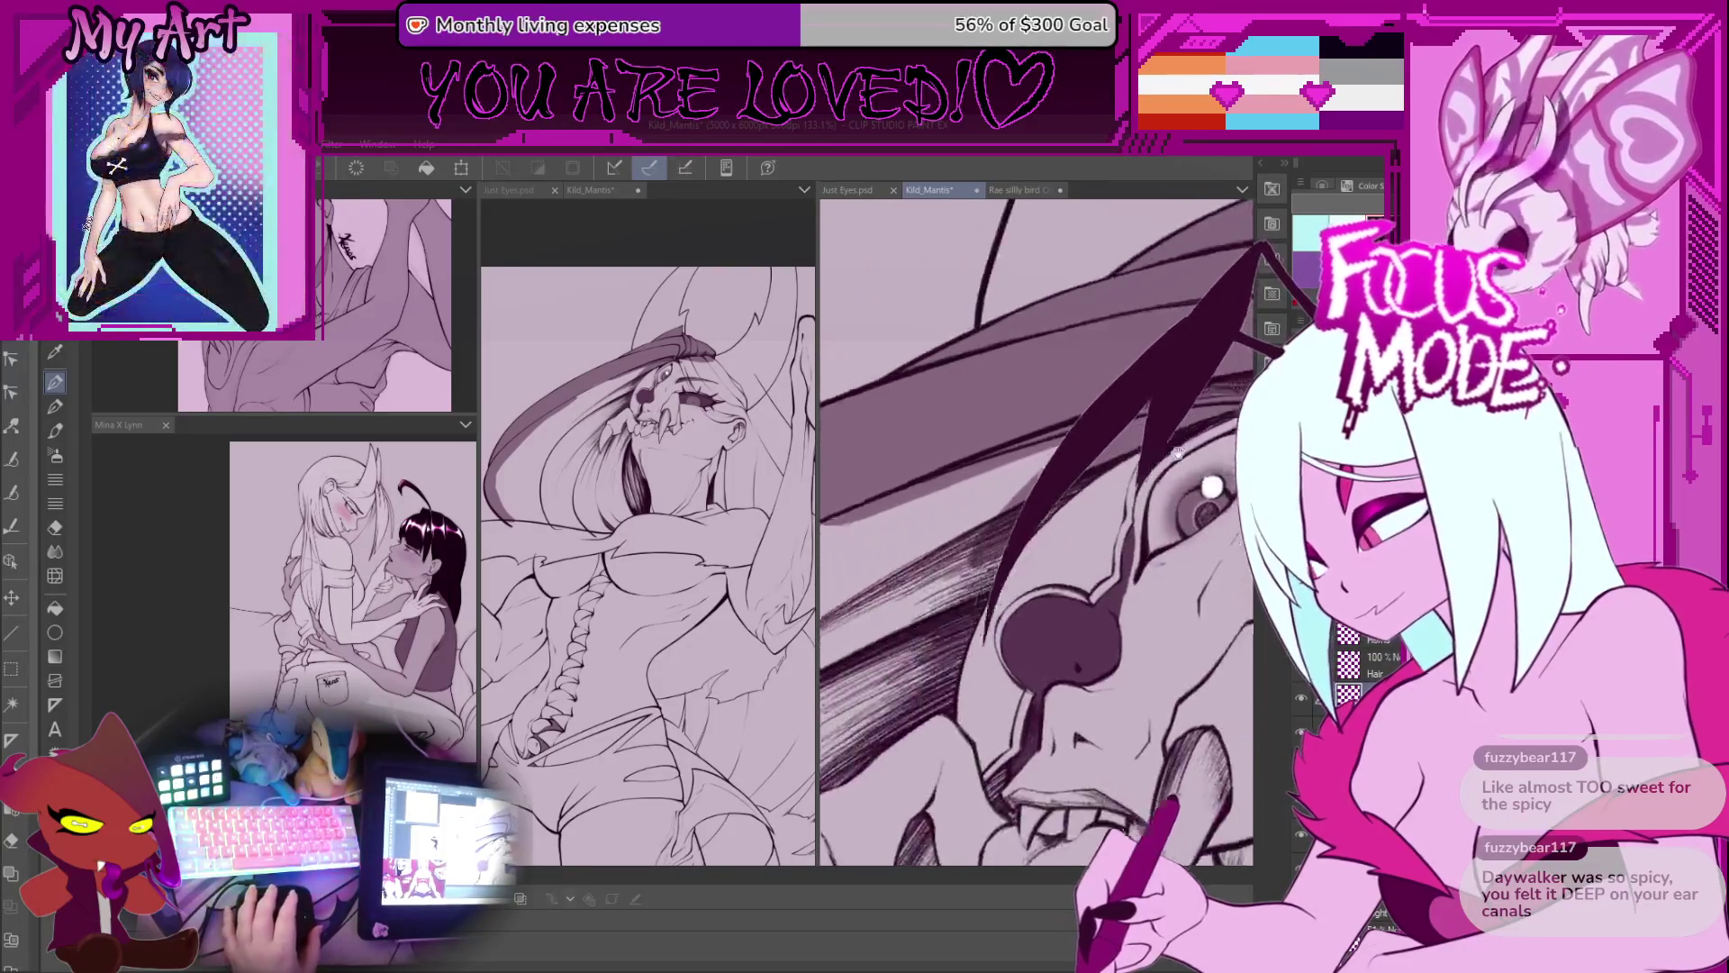
{"action": "scroll", "coordinate": [1063, 589], "scroll_direction": "up", "scroll_amount": 3}
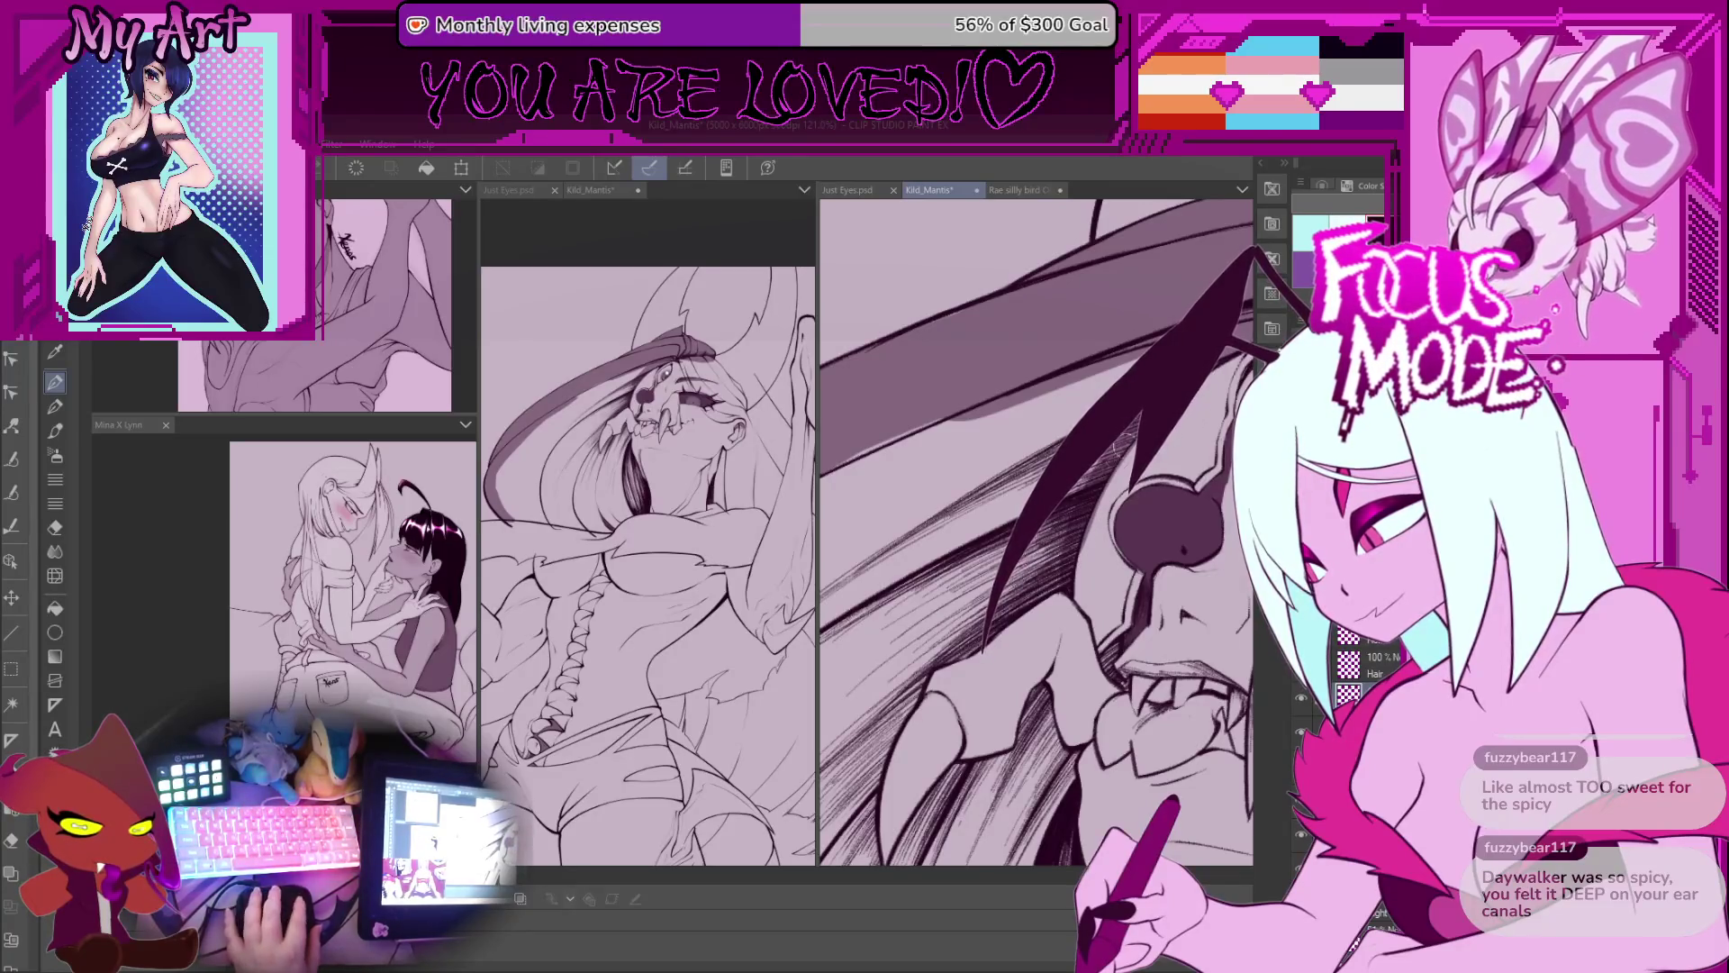
{"action": "scroll", "coordinate": [956, 675], "scroll_direction": "up", "scroll_amount": 3}
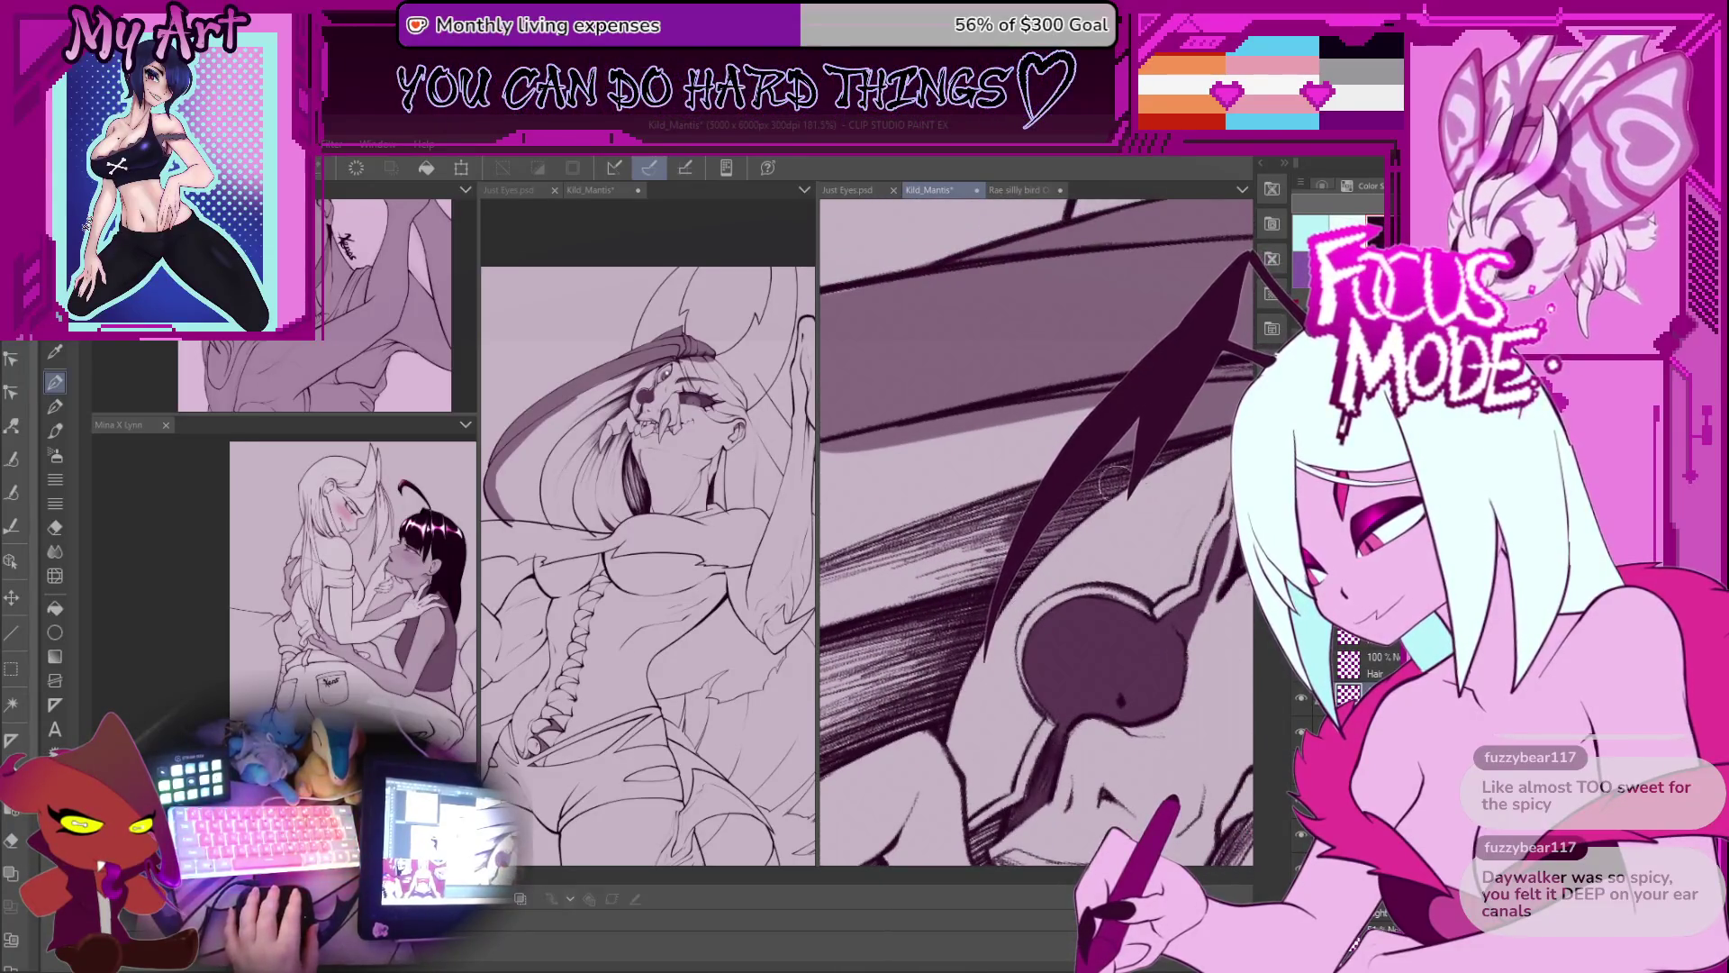
{"action": "scroll", "coordinate": [1212, 424], "scroll_direction": "down", "scroll_amount": 2}
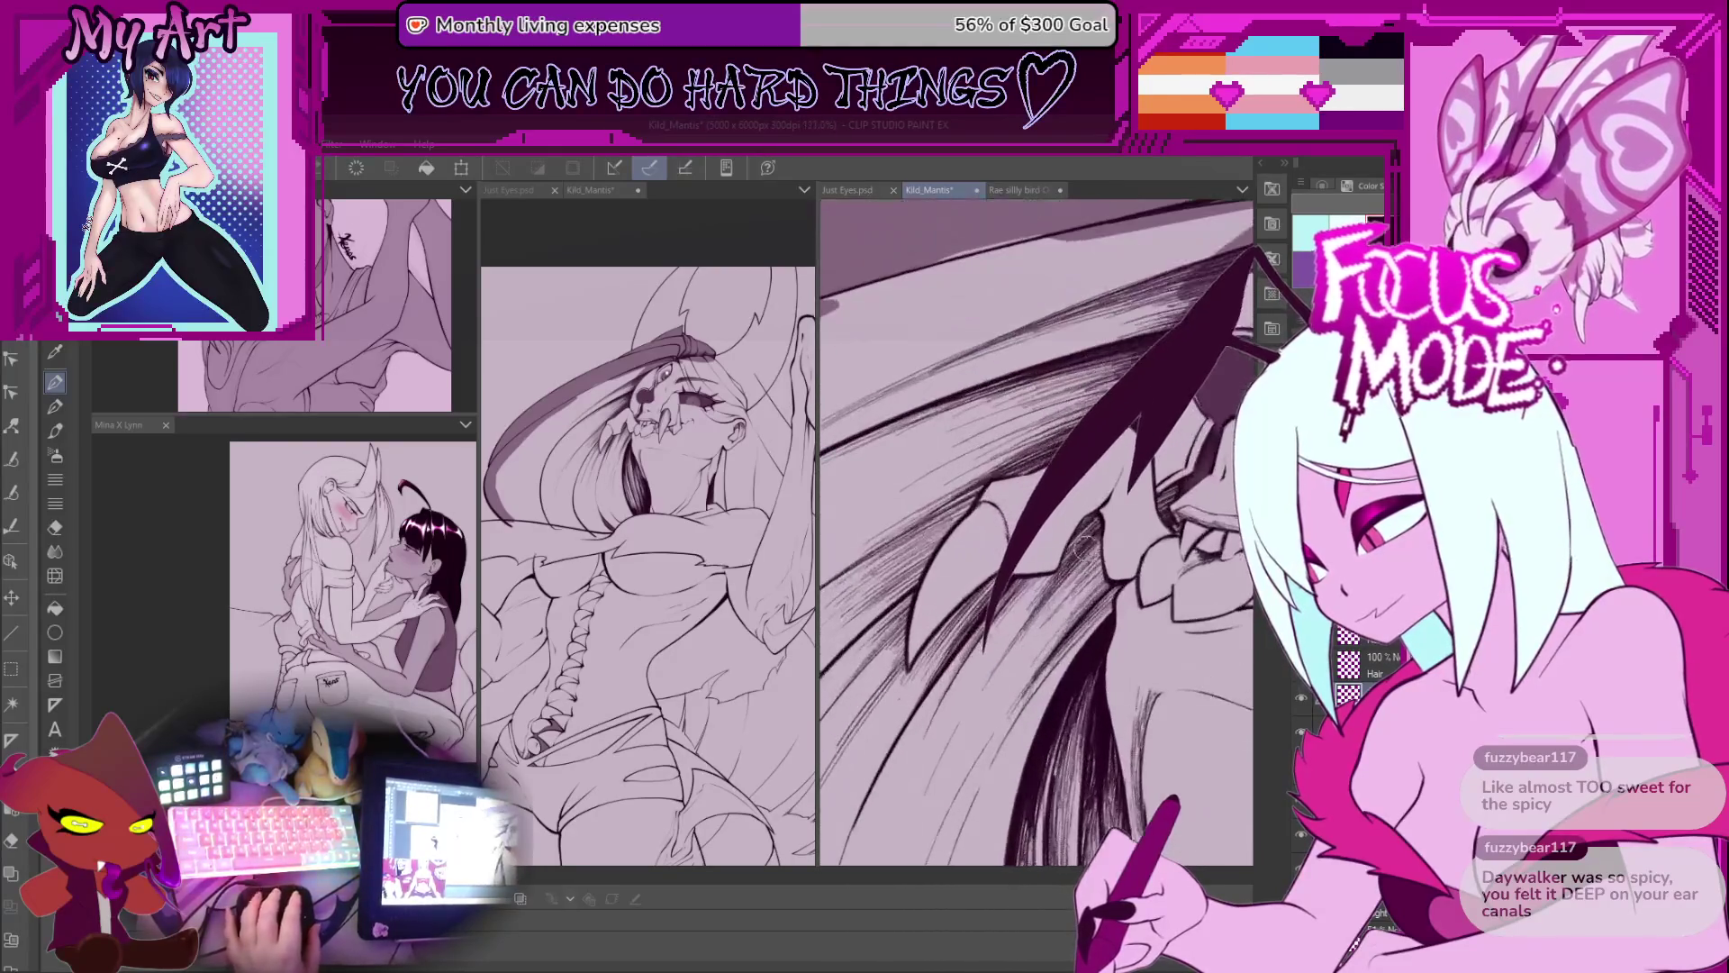
Step: Undo the last hair strokes, add a grey shading stroke, and ink the dark spike to a taper
{"action": "left_click_drag", "start_coordinate": [981, 496], "coordinate": [1013, 524]}
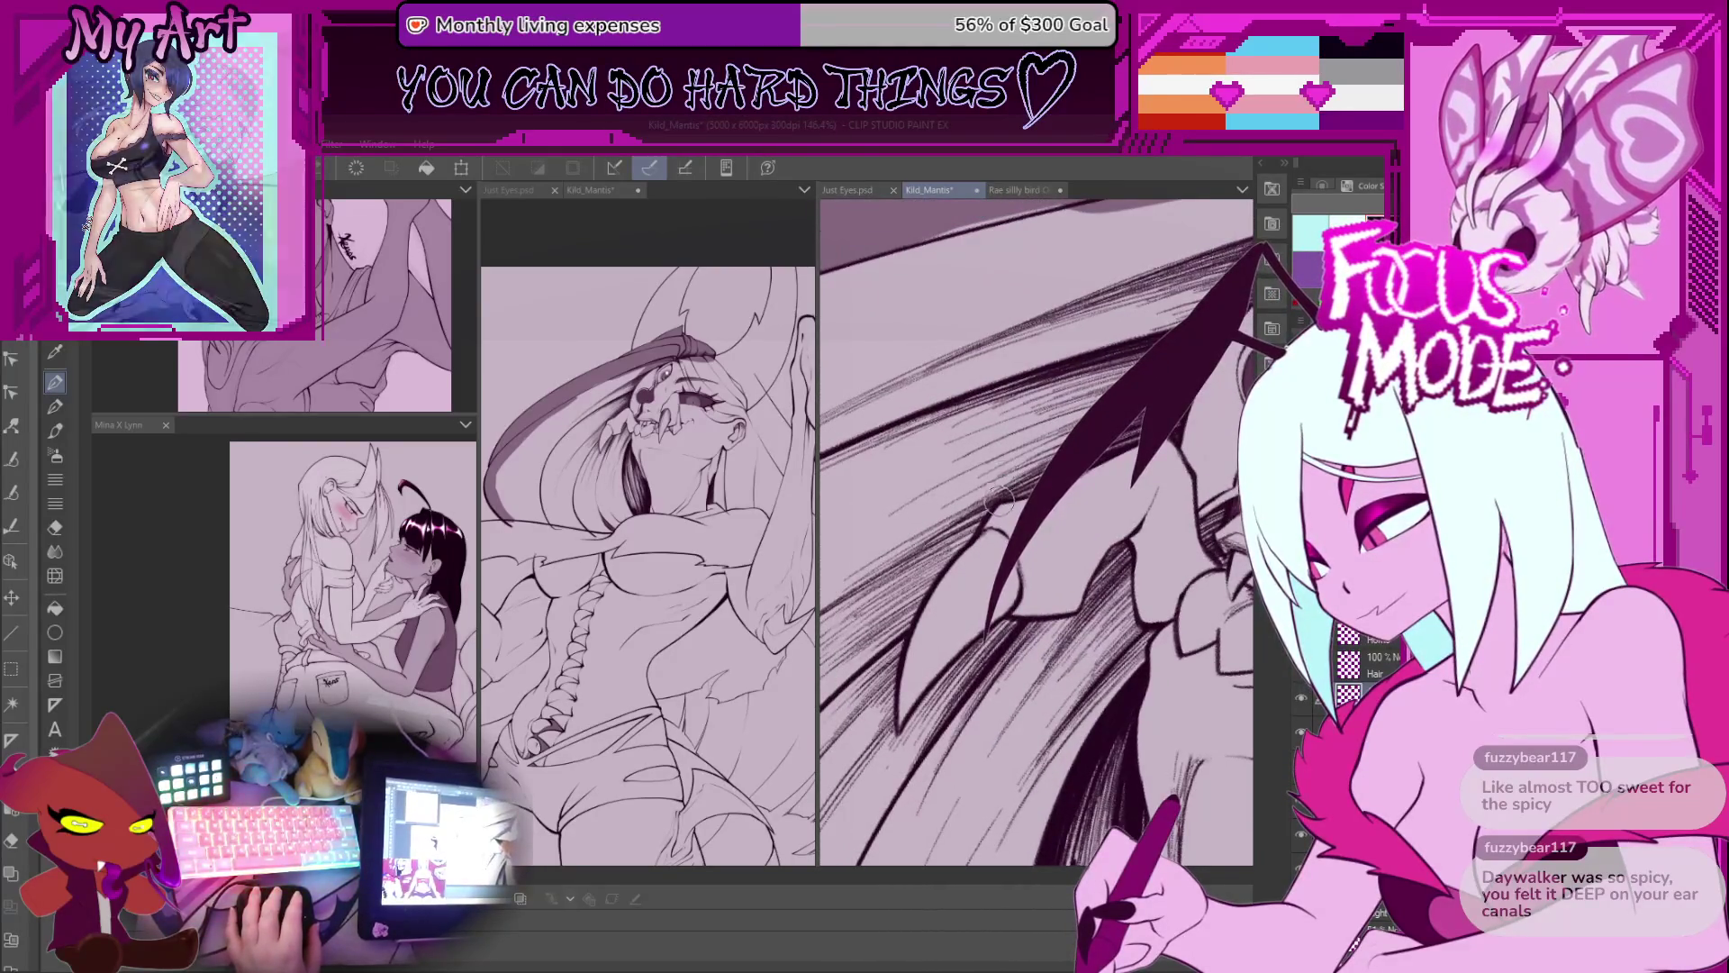
{"action": "scroll", "coordinate": [996, 499], "scroll_direction": "up", "scroll_amount": 3}
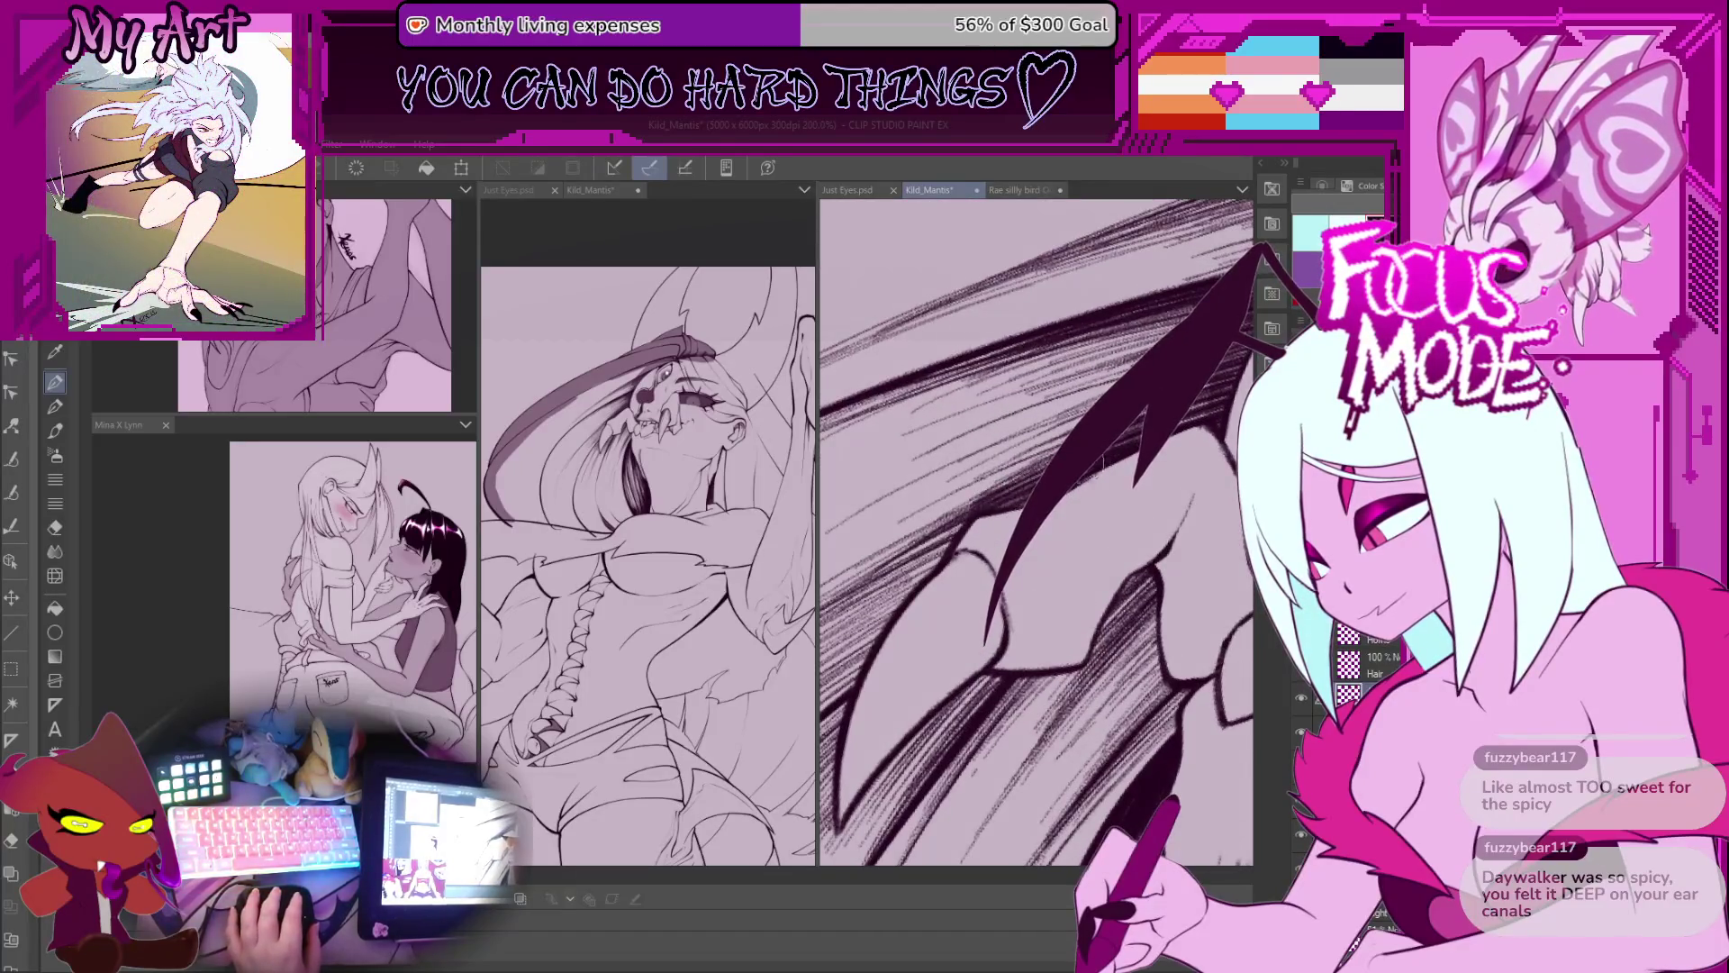
{"action": "key", "text": "ctrl+z"}
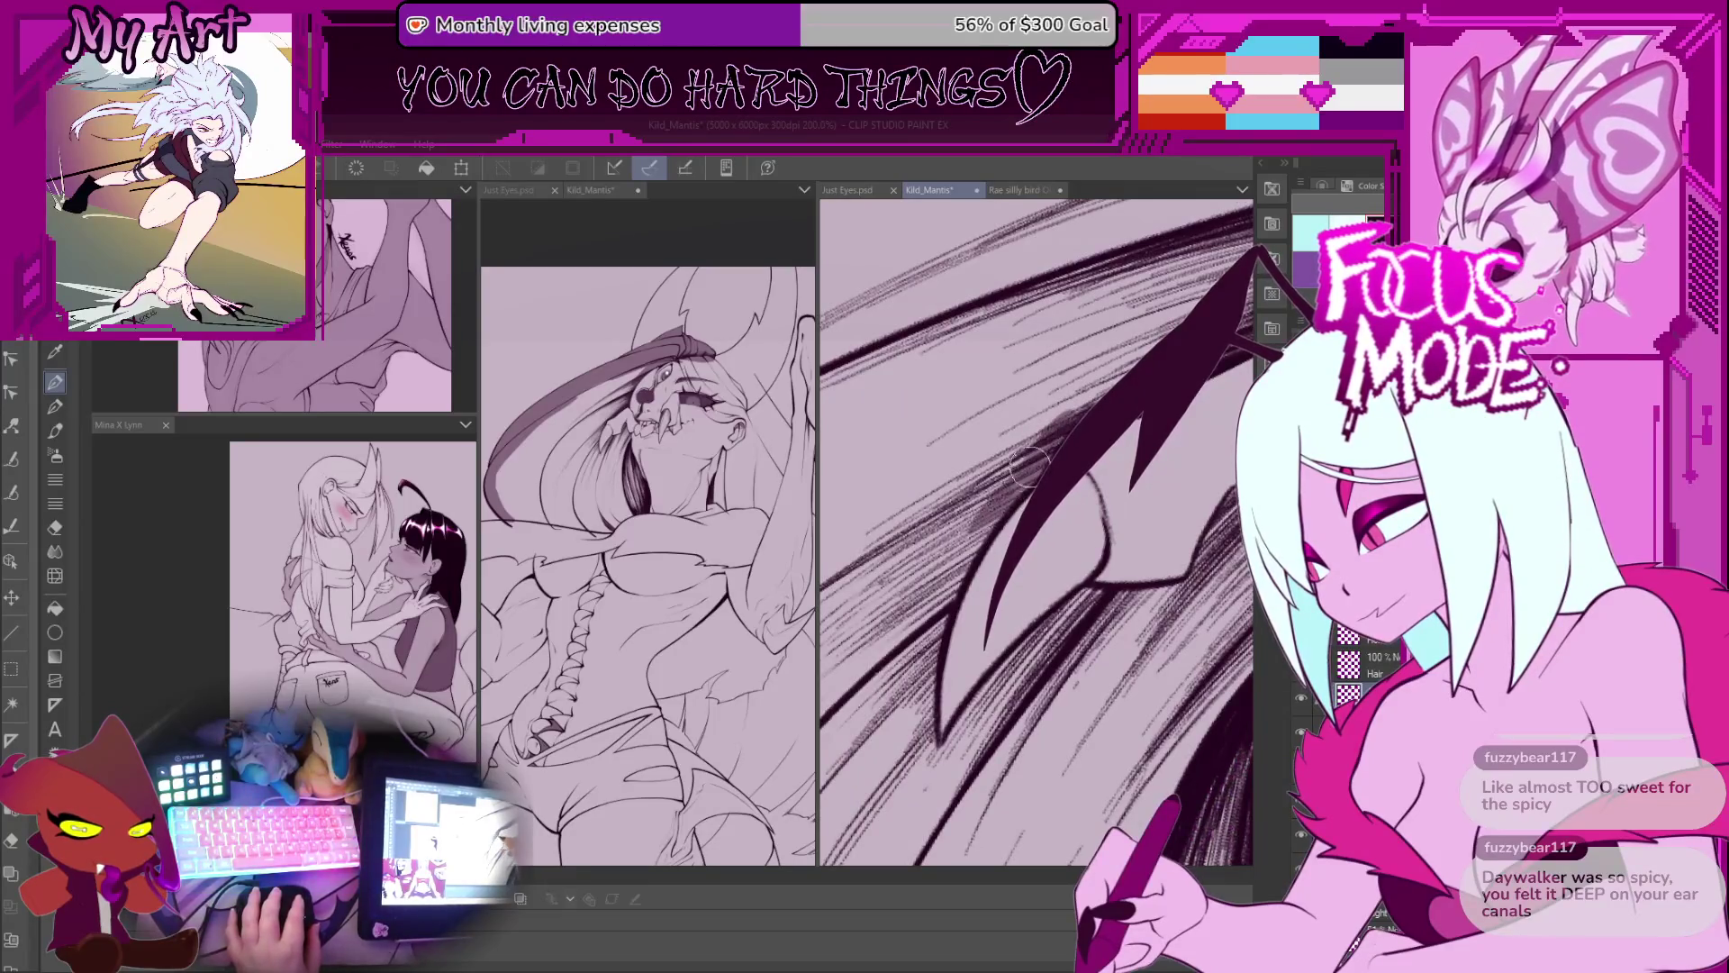
{"action": "mouse_move", "coordinate": [944, 569]}
{"action": "left_mouse_down"}
{"action": "mouse_move", "coordinate": [927, 689]}
{"action": "mouse_move", "coordinate": [1018, 581]}
{"action": "mouse_move", "coordinate": [1014, 631]}
{"action": "mouse_move", "coordinate": [1015, 594]}
{"action": "mouse_move", "coordinate": [927, 667]}
{"action": "left_mouse_up"}
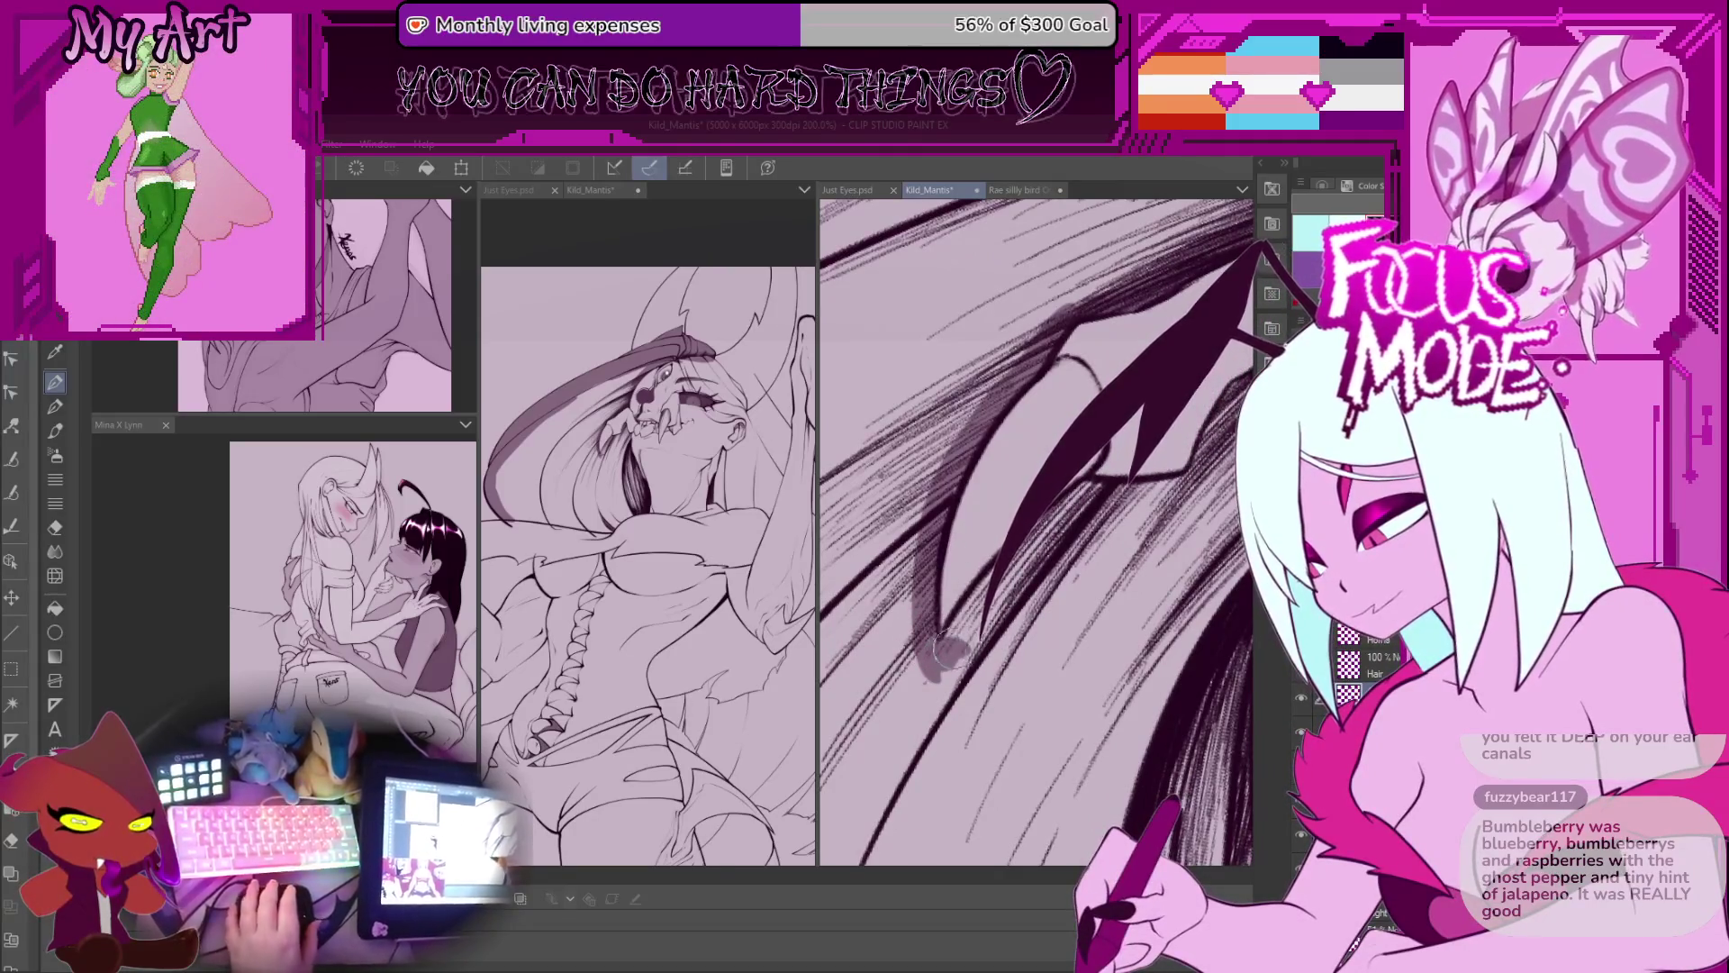
{"action": "key", "text": "minus"}
{"action": "left_click_drag", "start_coordinate": [1126, 437], "coordinate": [991, 671]}
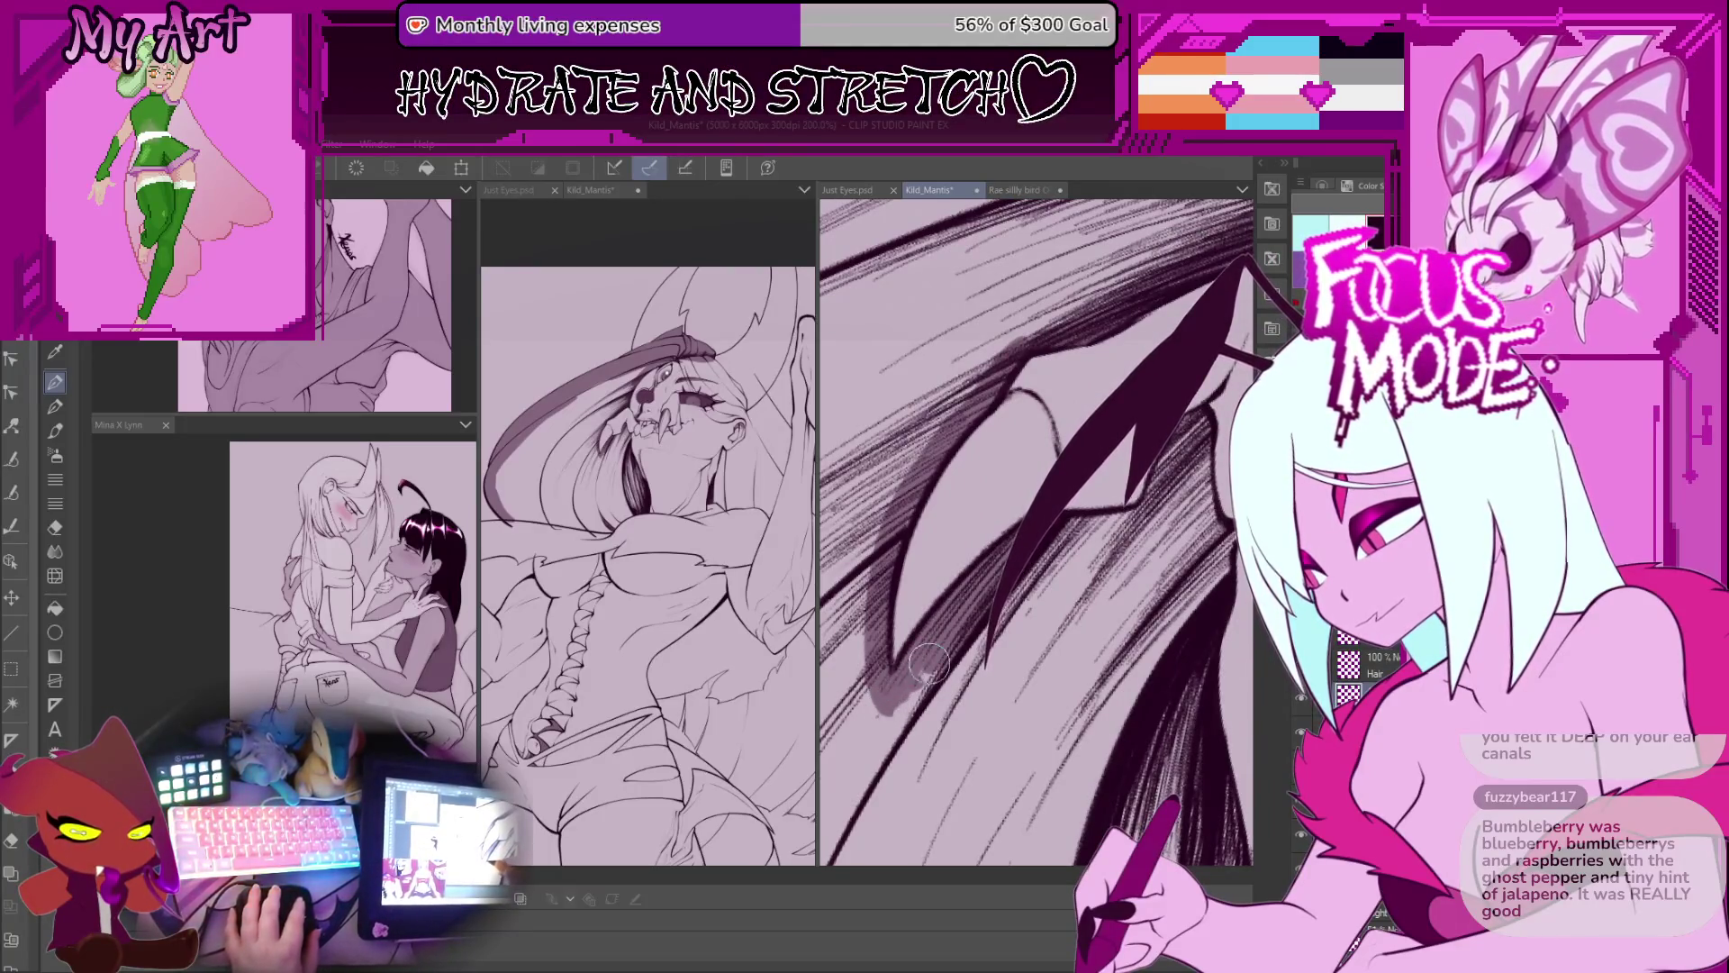
Step: Sweep a long curved stroke past the eye and hatch shading around the eye and lower lid
{"action": "mouse_move", "coordinate": [968, 725]}
{"action": "left_mouse_down"}
{"action": "mouse_move", "coordinate": [1137, 630]}
{"action": "mouse_move", "coordinate": [1198, 526]}
{"action": "mouse_move", "coordinate": [1196, 461]}
{"action": "left_mouse_up"}
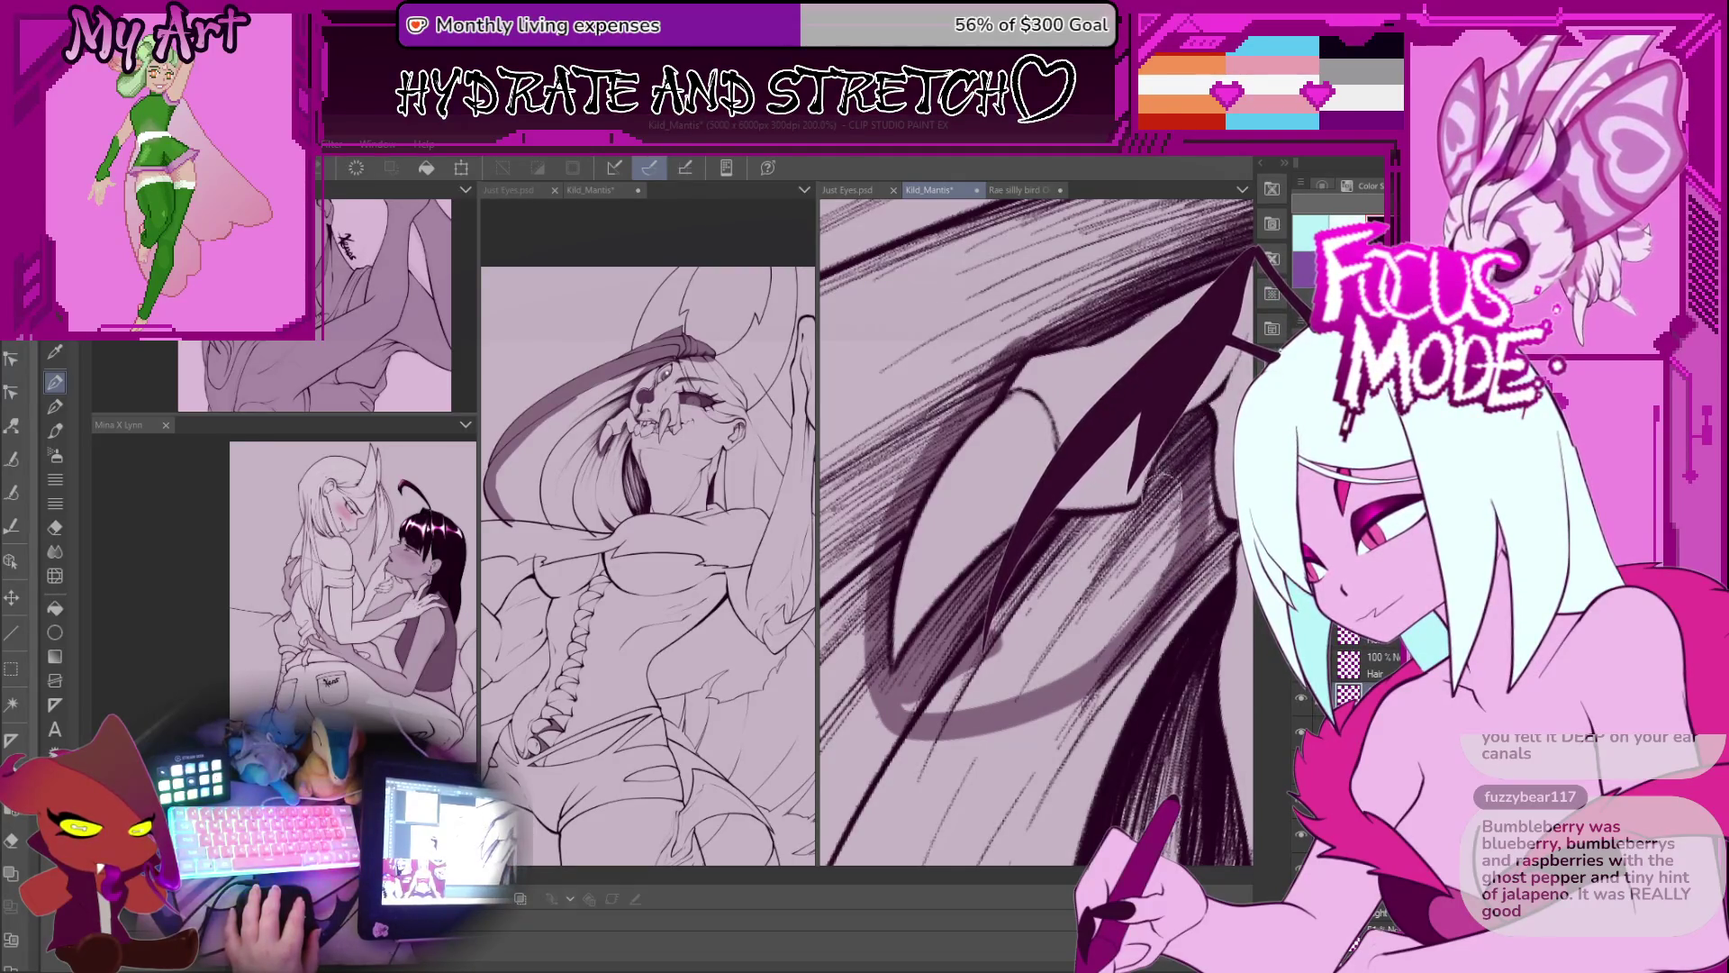
{"action": "mouse_move", "coordinate": [1130, 599]}
{"action": "left_mouse_down"}
{"action": "mouse_move", "coordinate": [1180, 505]}
{"action": "mouse_move", "coordinate": [1117, 639]}
{"action": "mouse_move", "coordinate": [1089, 468]}
{"action": "left_mouse_up"}
{"action": "mouse_move", "coordinate": [892, 711]}
{"action": "left_mouse_down"}
{"action": "mouse_move", "coordinate": [1045, 675]}
{"action": "mouse_move", "coordinate": [1142, 584]}
{"action": "mouse_move", "coordinate": [1076, 539]}
{"action": "left_mouse_up"}
{"action": "left_click_drag", "start_coordinate": [1093, 605], "coordinate": [1036, 649]}
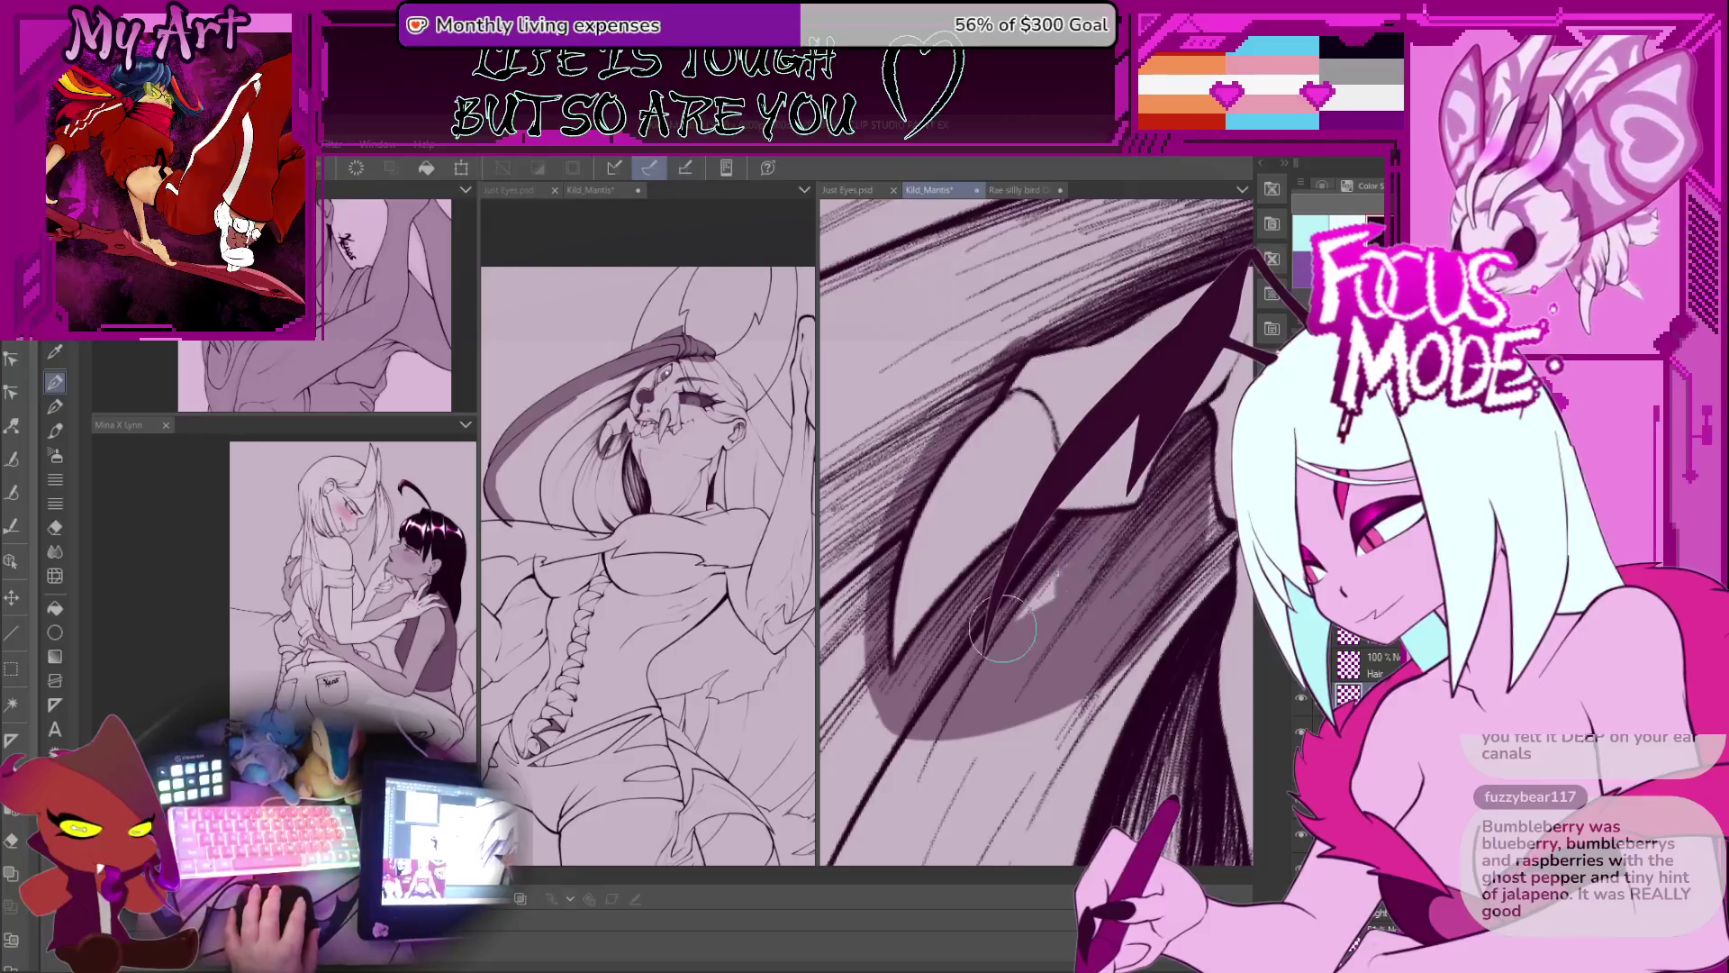
{"action": "scroll", "coordinate": [1108, 594], "scroll_direction": "down", "scroll_amount": 5}
{"action": "scroll", "coordinate": [1120, 584], "scroll_direction": "up", "scroll_amount": 5}
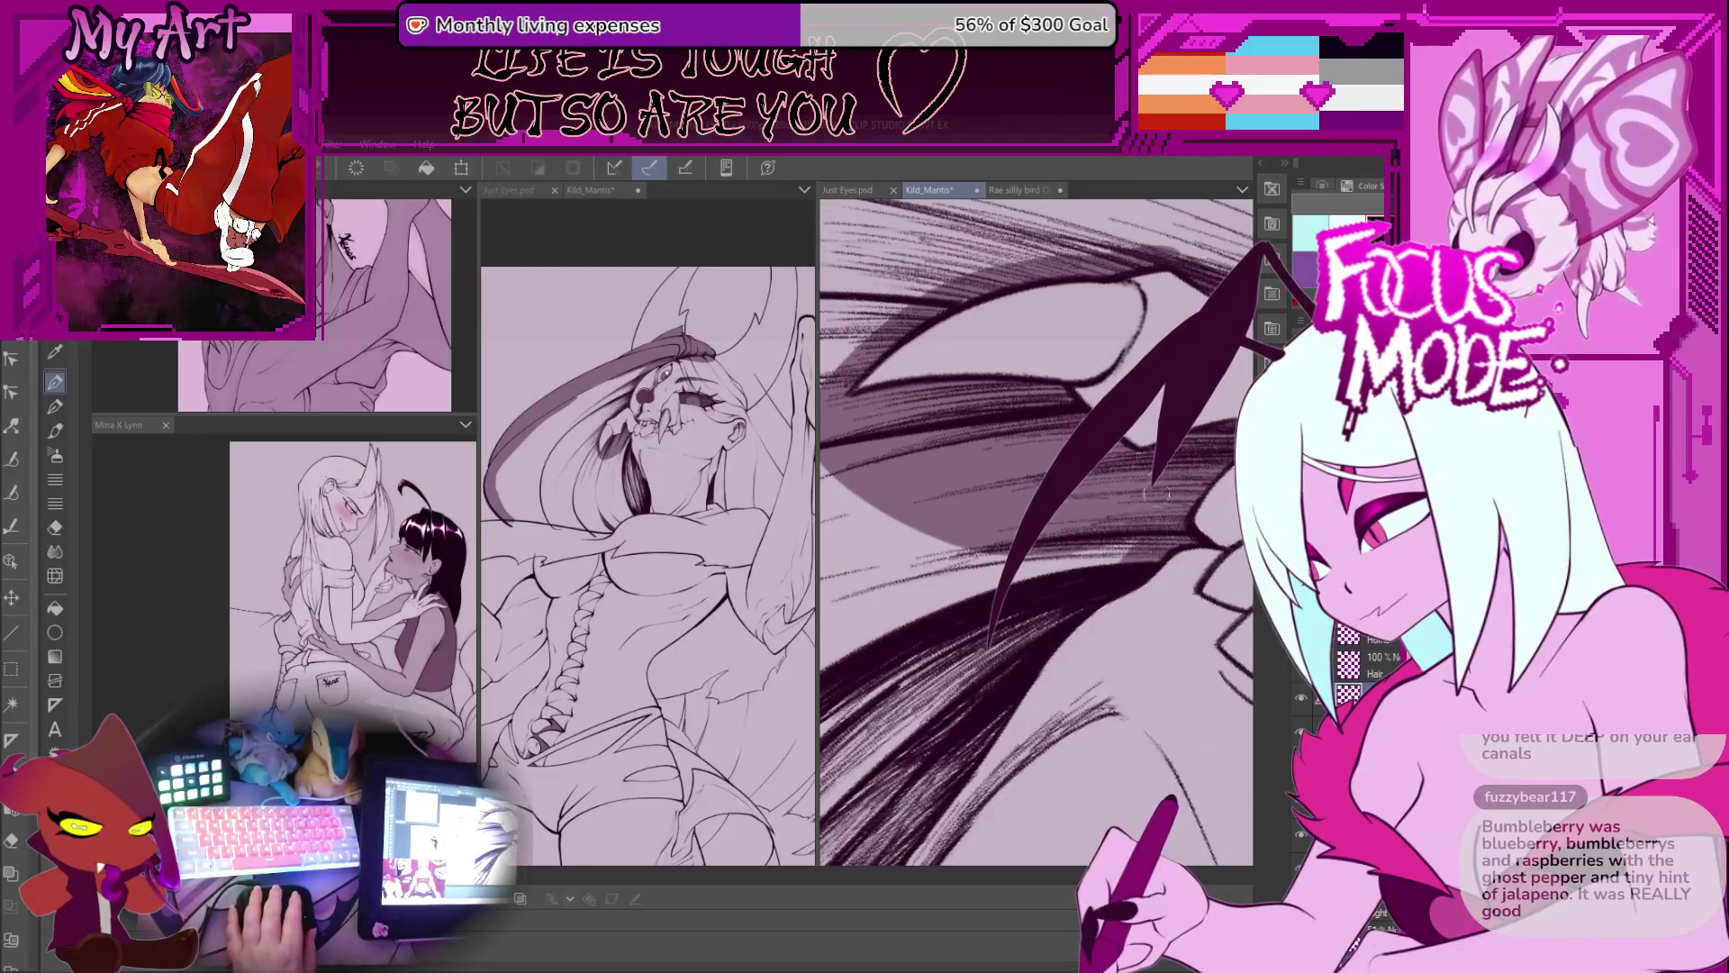
{"action": "scroll", "coordinate": [1134, 540], "scroll_direction": "up", "scroll_amount": 2}
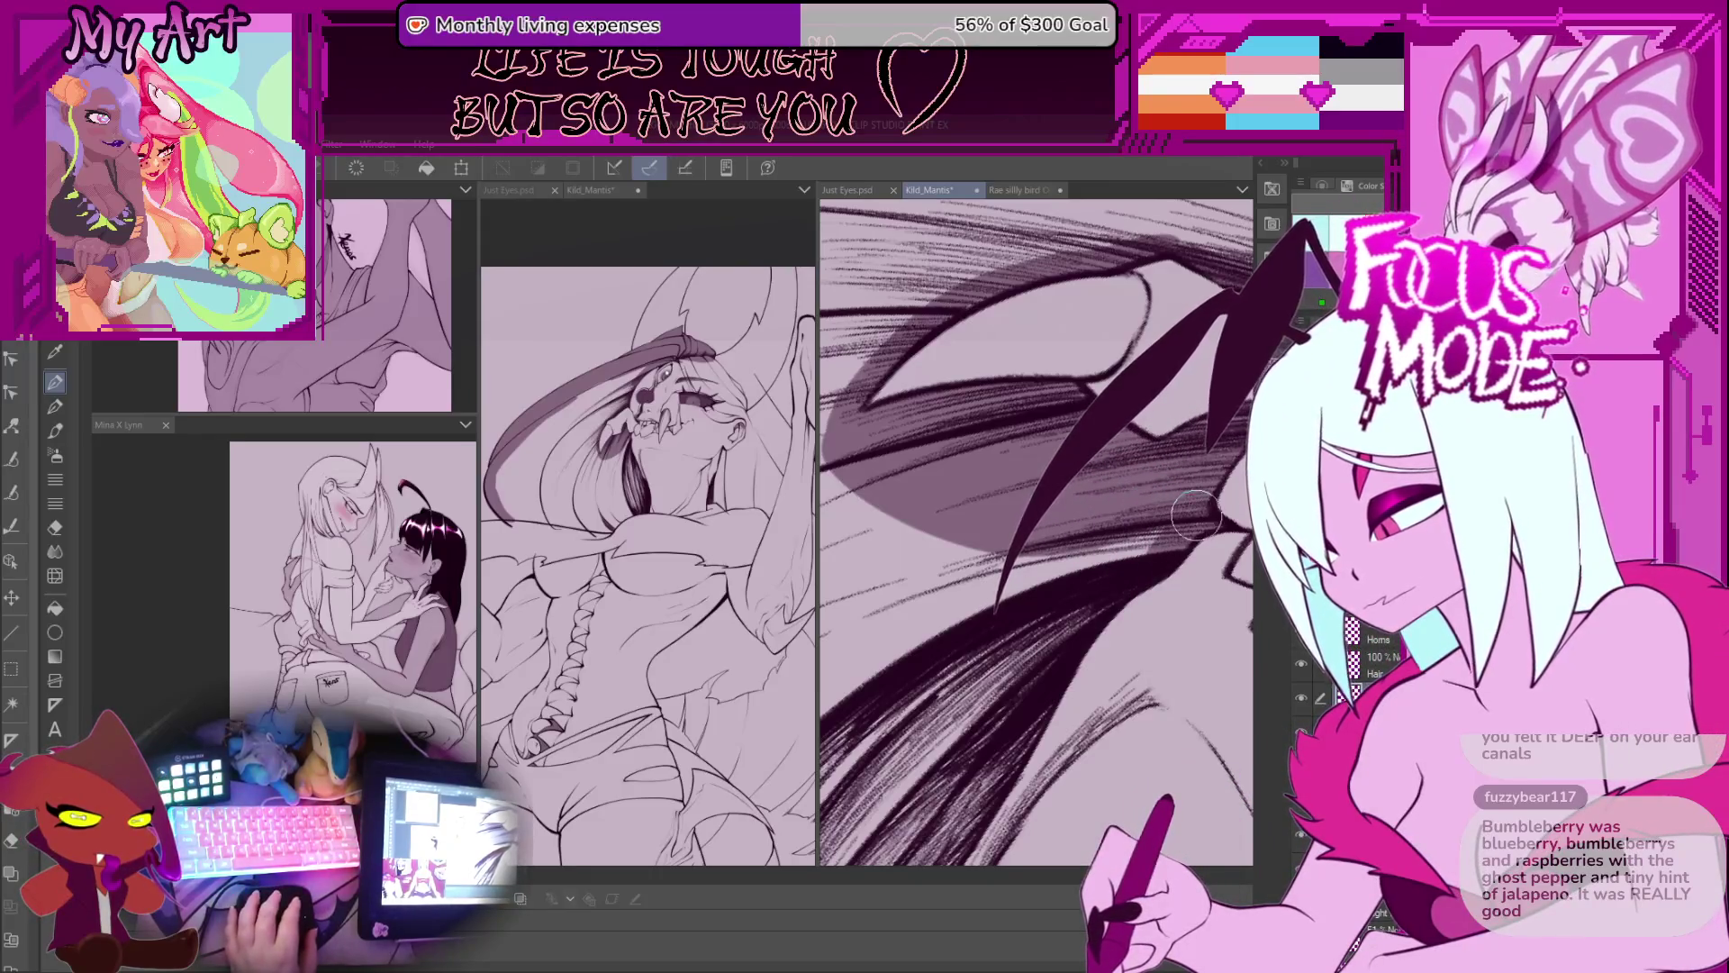
Step: Hatch three dark strands into the hair beside the eye
{"action": "left_click_drag", "start_coordinate": [1036, 577], "coordinate": [937, 688]}
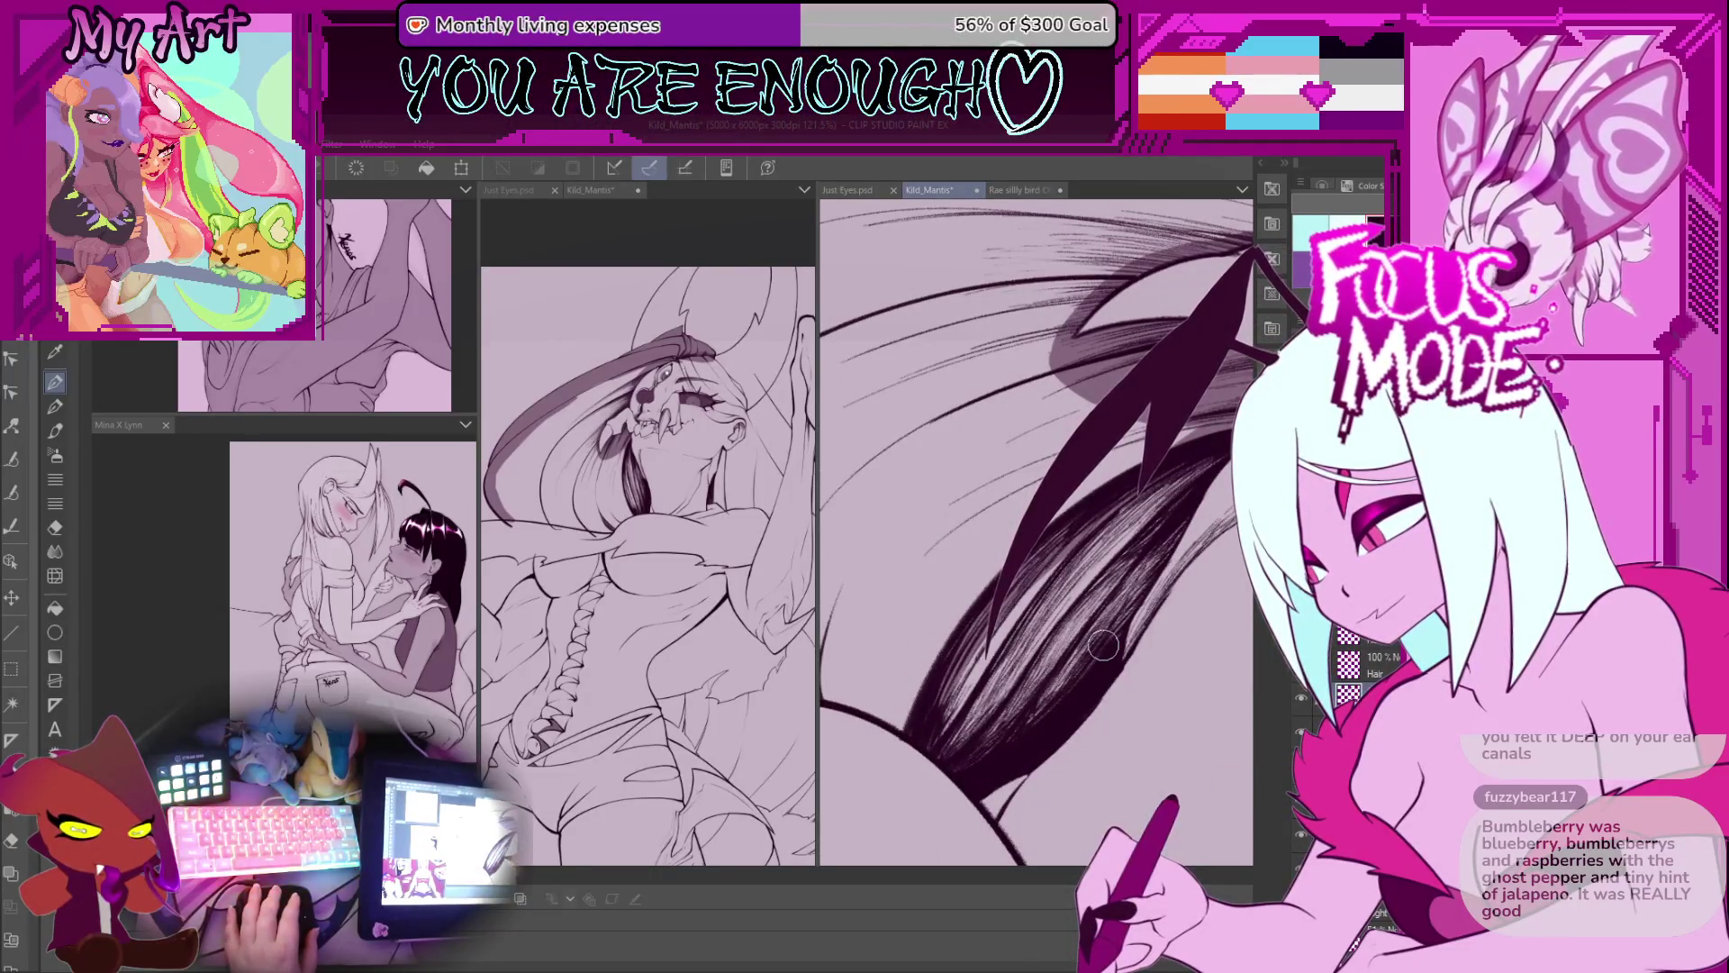
{"action": "mouse_move", "coordinate": [1112, 612]}
{"action": "left_mouse_down"}
{"action": "mouse_move", "coordinate": [1206, 449]}
{"action": "mouse_move", "coordinate": [1038, 611]}
{"action": "left_mouse_up"}
{"action": "left_click_drag", "start_coordinate": [1171, 486], "coordinate": [1036, 630]}
{"action": "left_click_drag", "start_coordinate": [1203, 441], "coordinate": [1045, 648]}
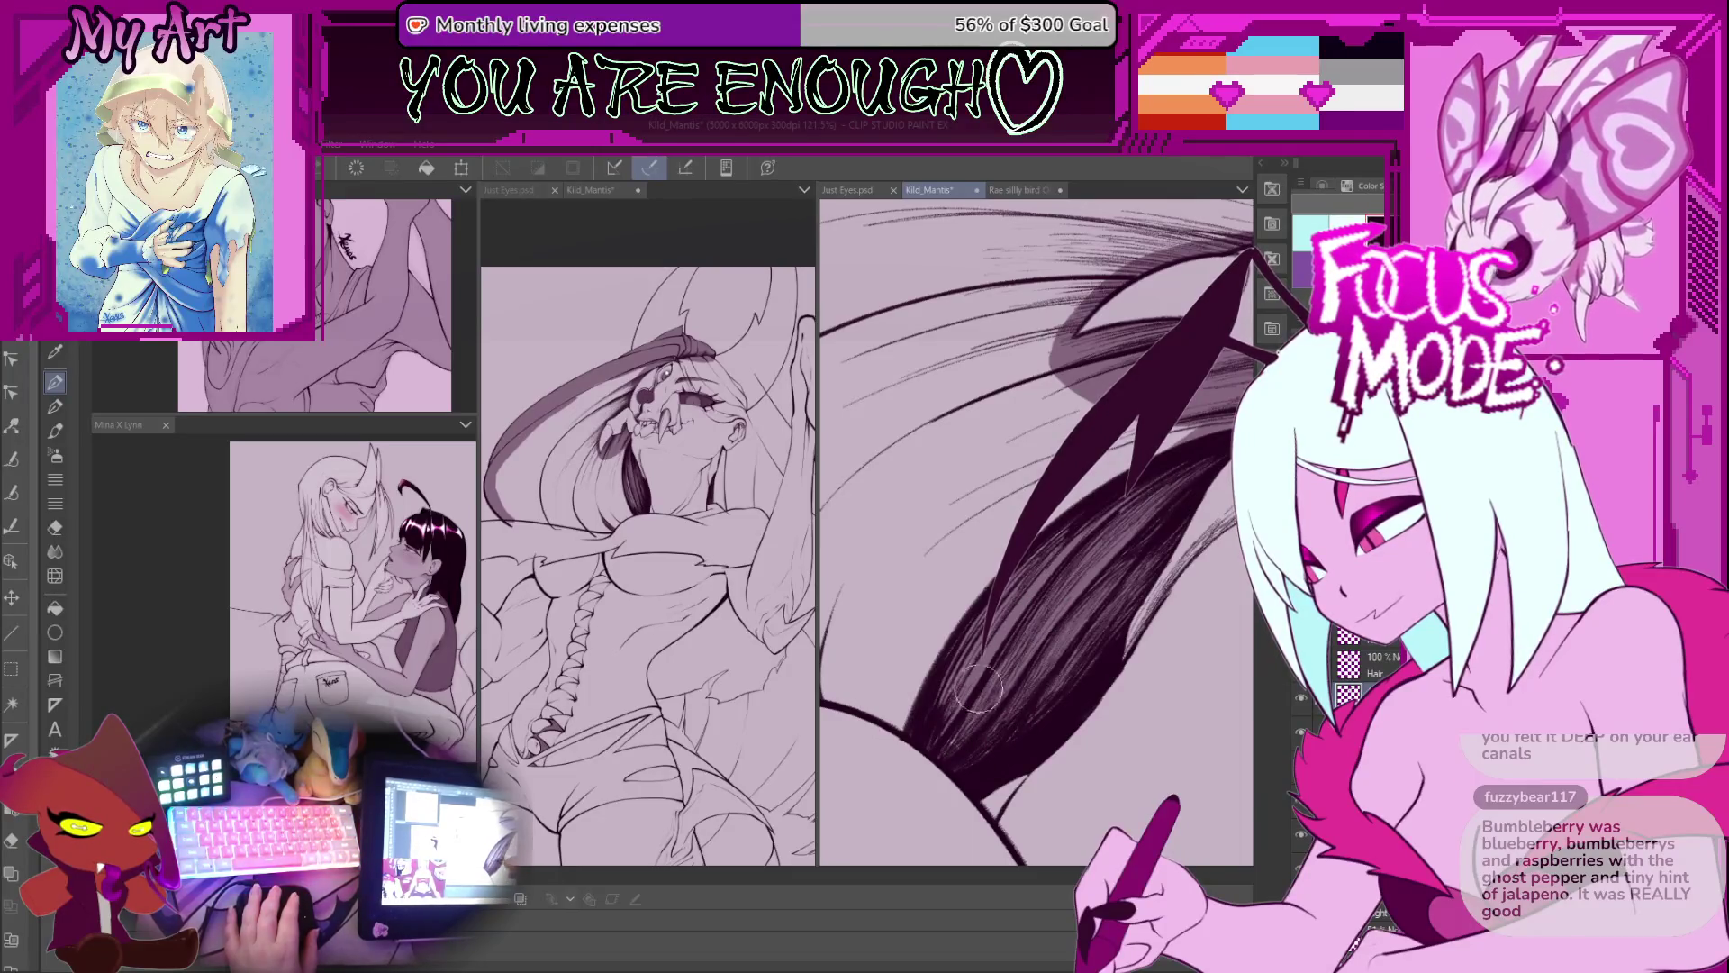
Step: Paint a grey stroke along the hair's edge, then move the view toward the lower hair strokes
{"action": "scroll", "coordinate": [981, 680], "scroll_direction": "up", "scroll_amount": 2}
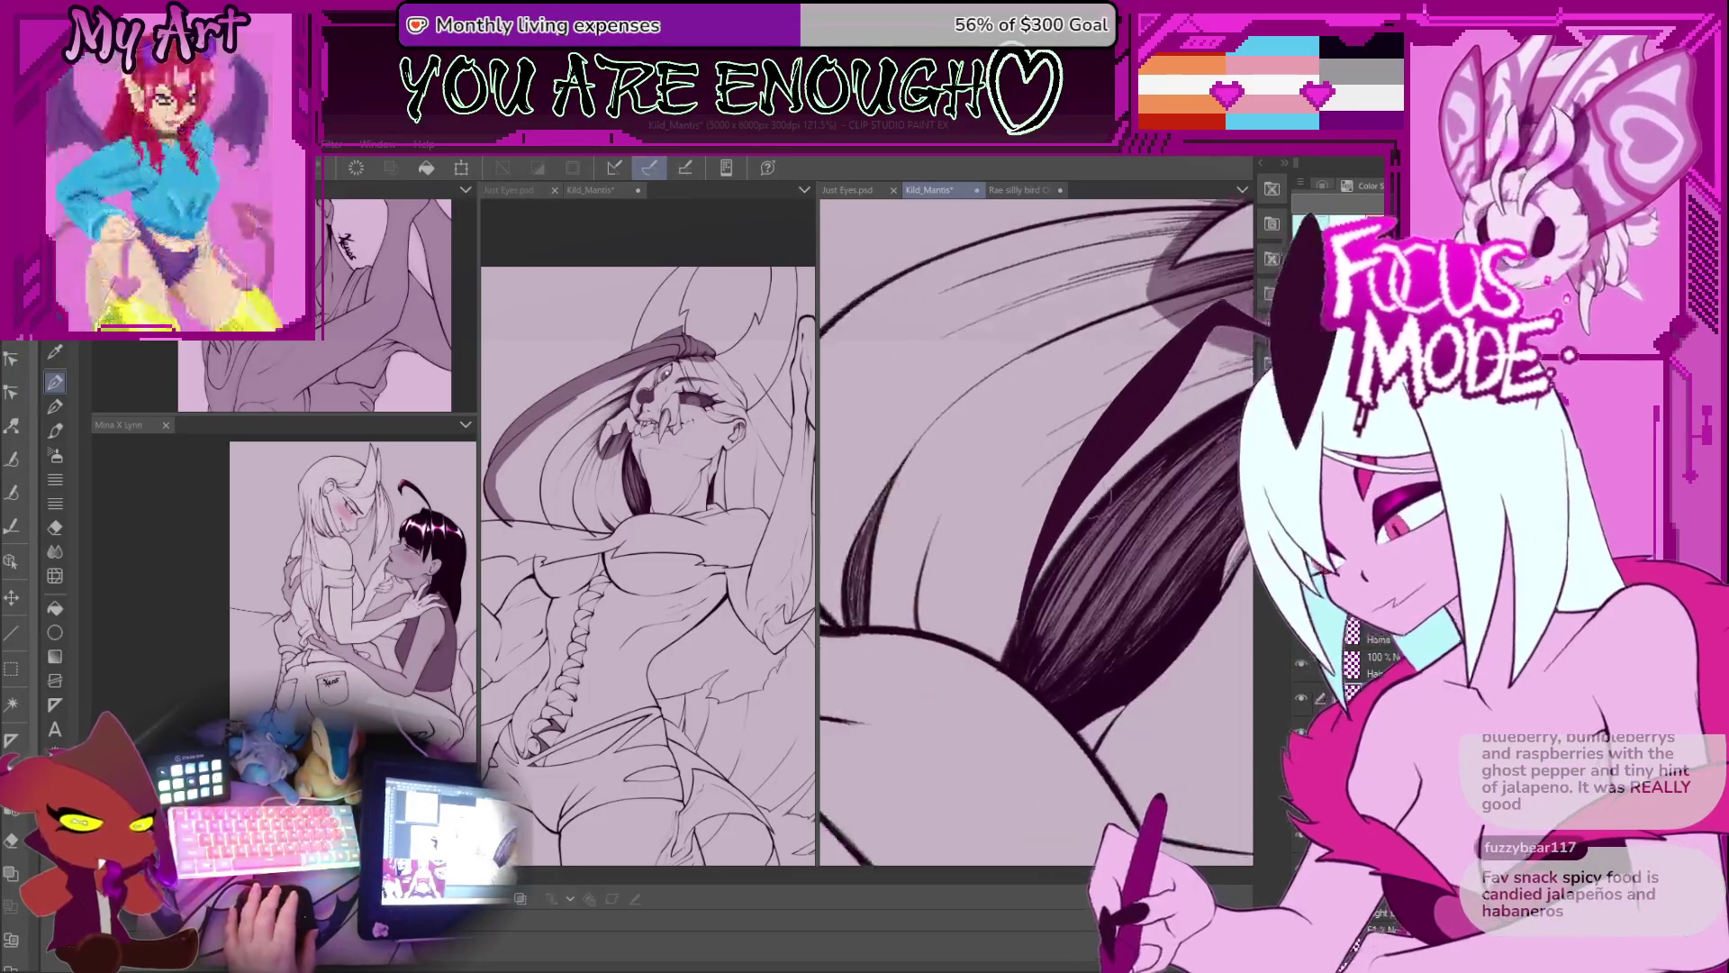
{"action": "scroll", "coordinate": [1035, 531], "scroll_direction": "down", "scroll_amount": 4}
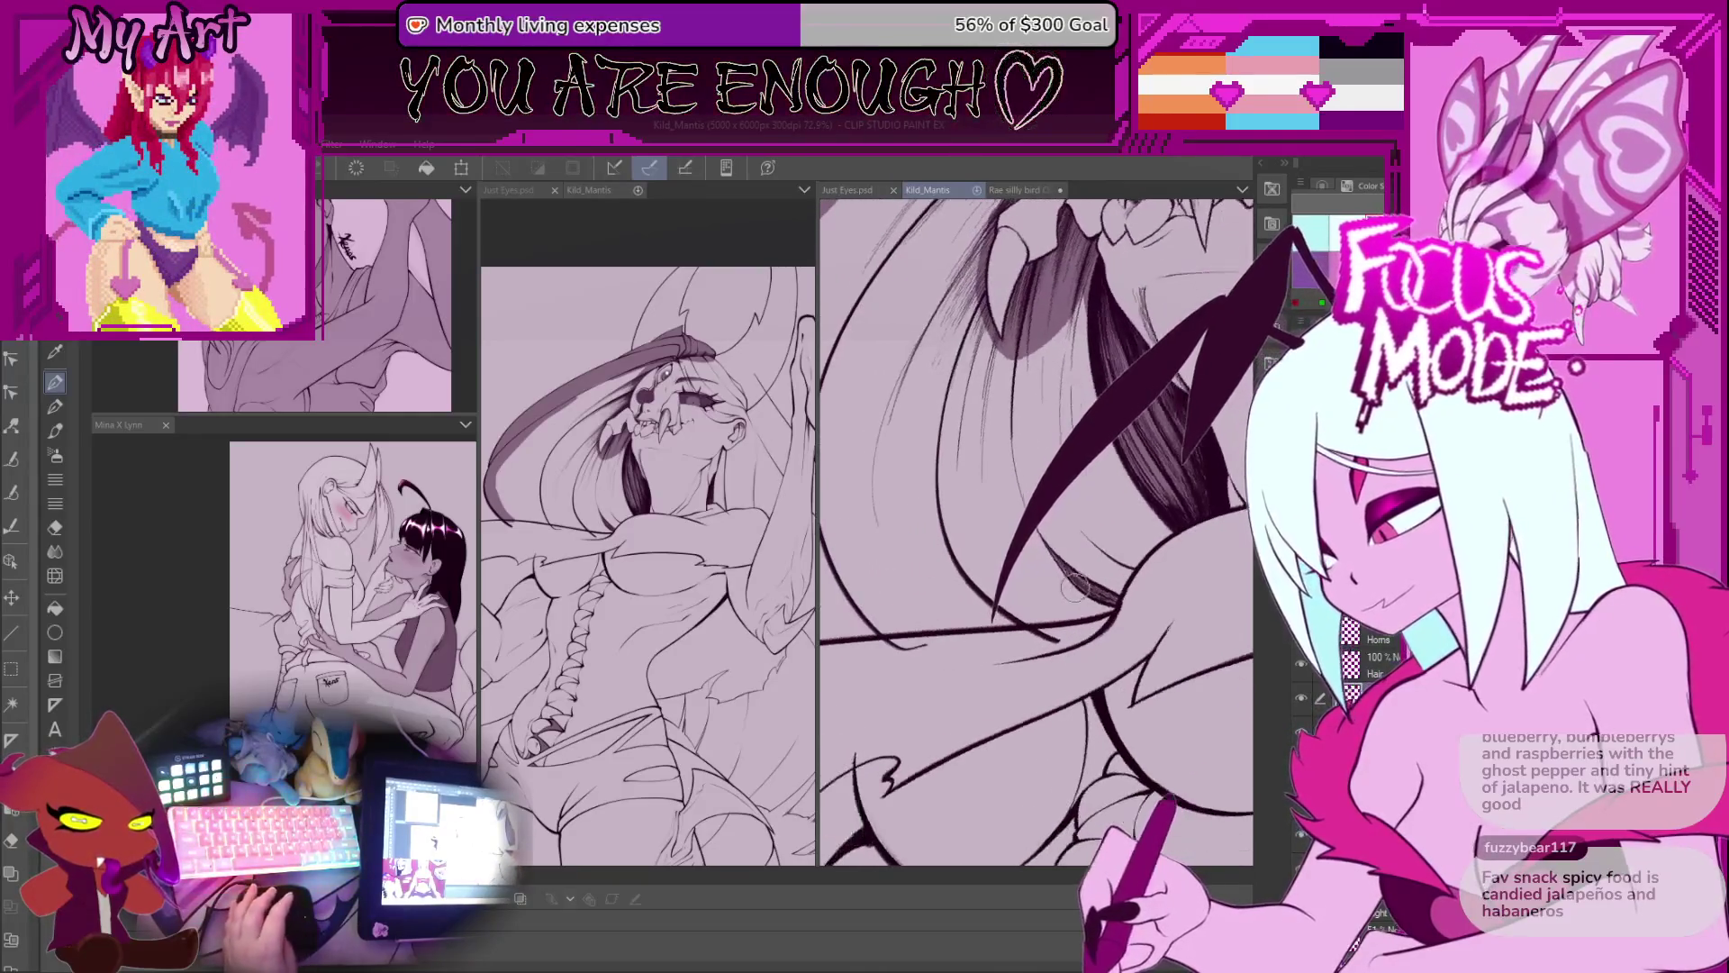
{"action": "scroll", "coordinate": [1013, 708], "scroll_direction": "up", "scroll_amount": 3}
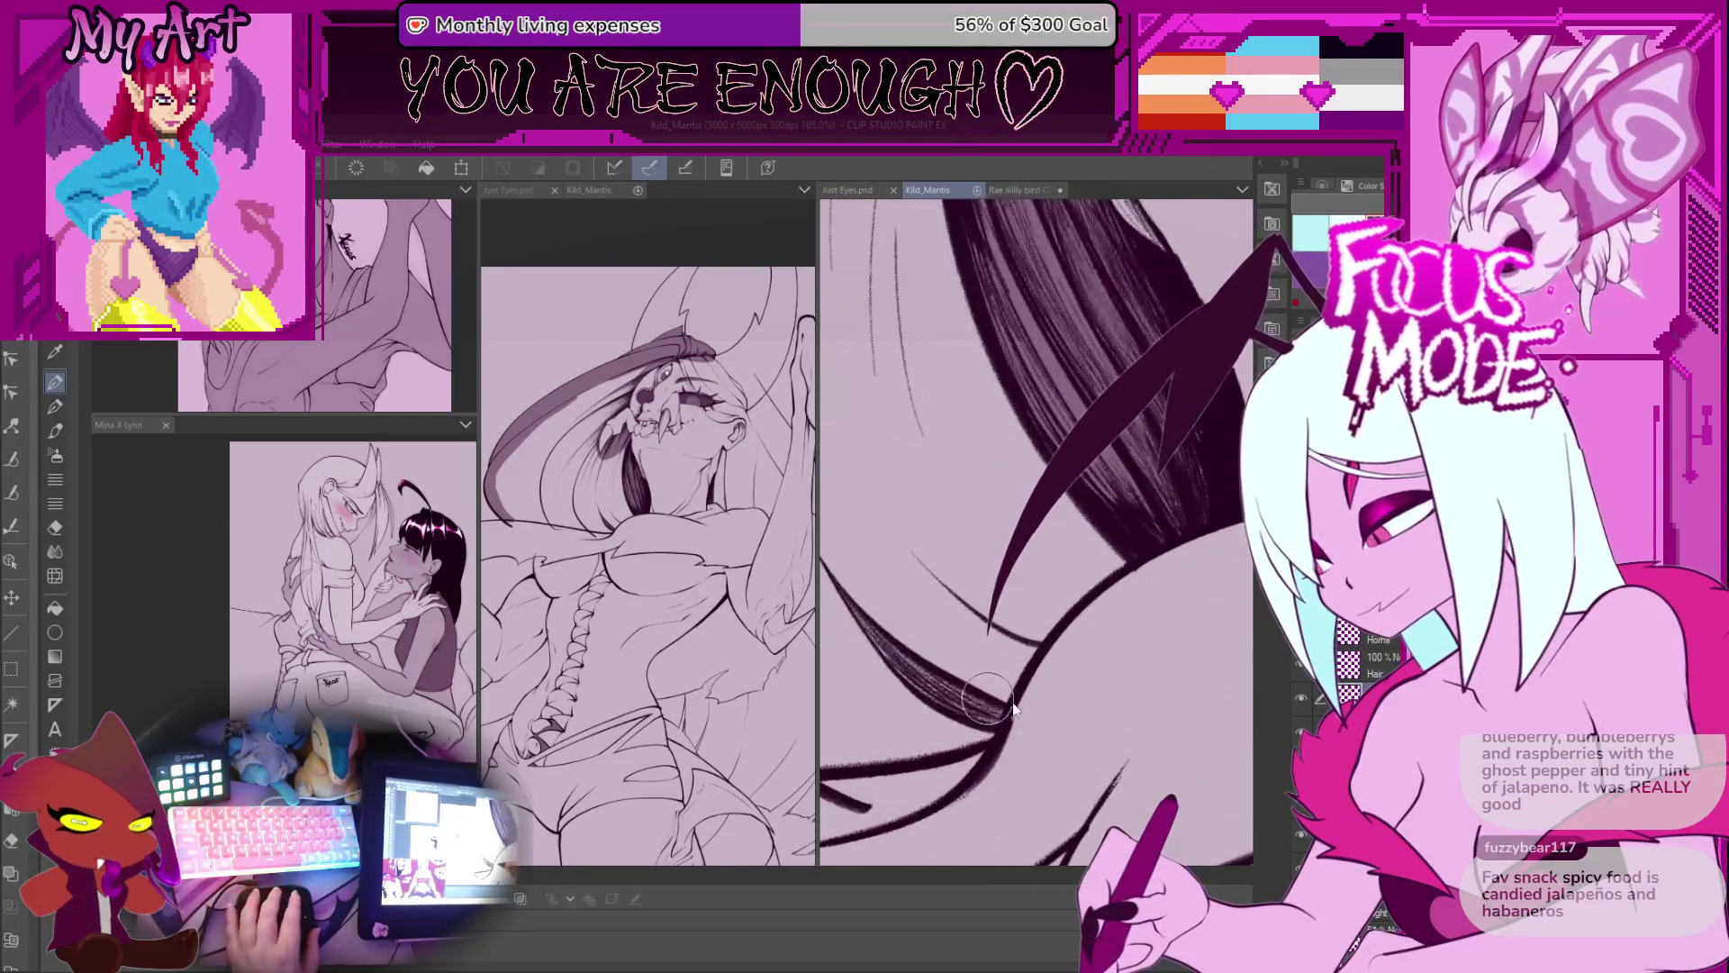
{"action": "left_click_drag", "start_coordinate": [995, 693], "coordinate": [1126, 554]}
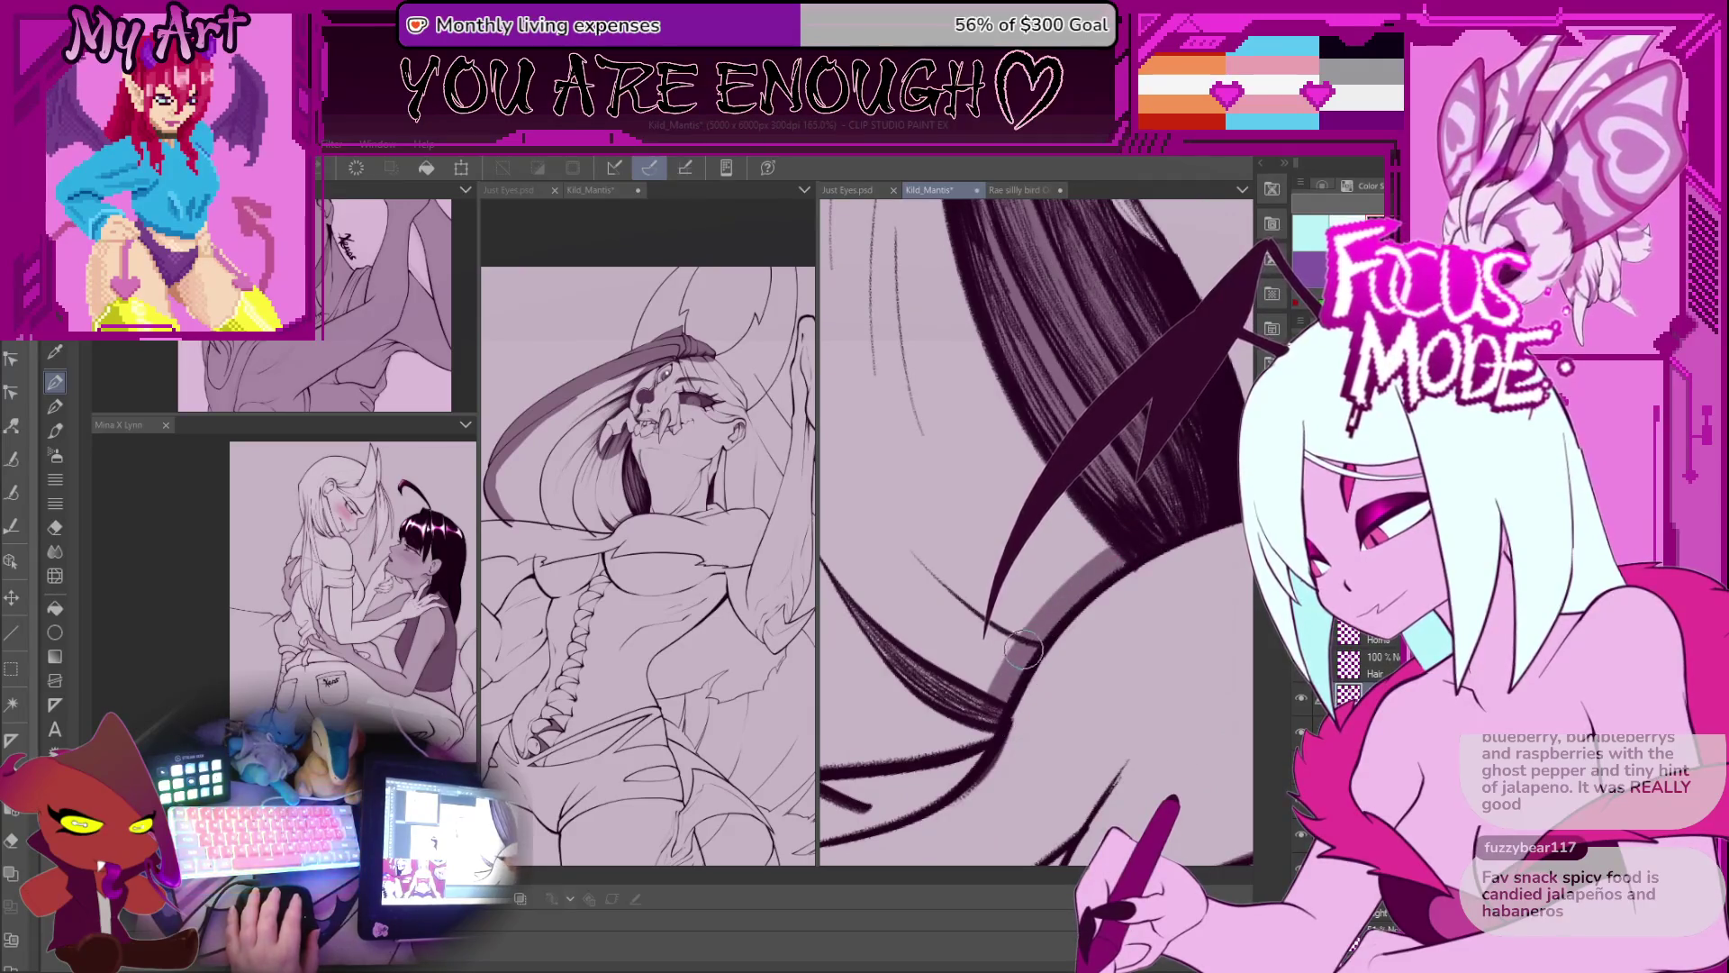
{"action": "scroll", "coordinate": [1024, 647], "scroll_direction": "down", "scroll_amount": 4}
{"action": "scroll", "coordinate": [991, 636], "scroll_direction": "up", "scroll_amount": 1}
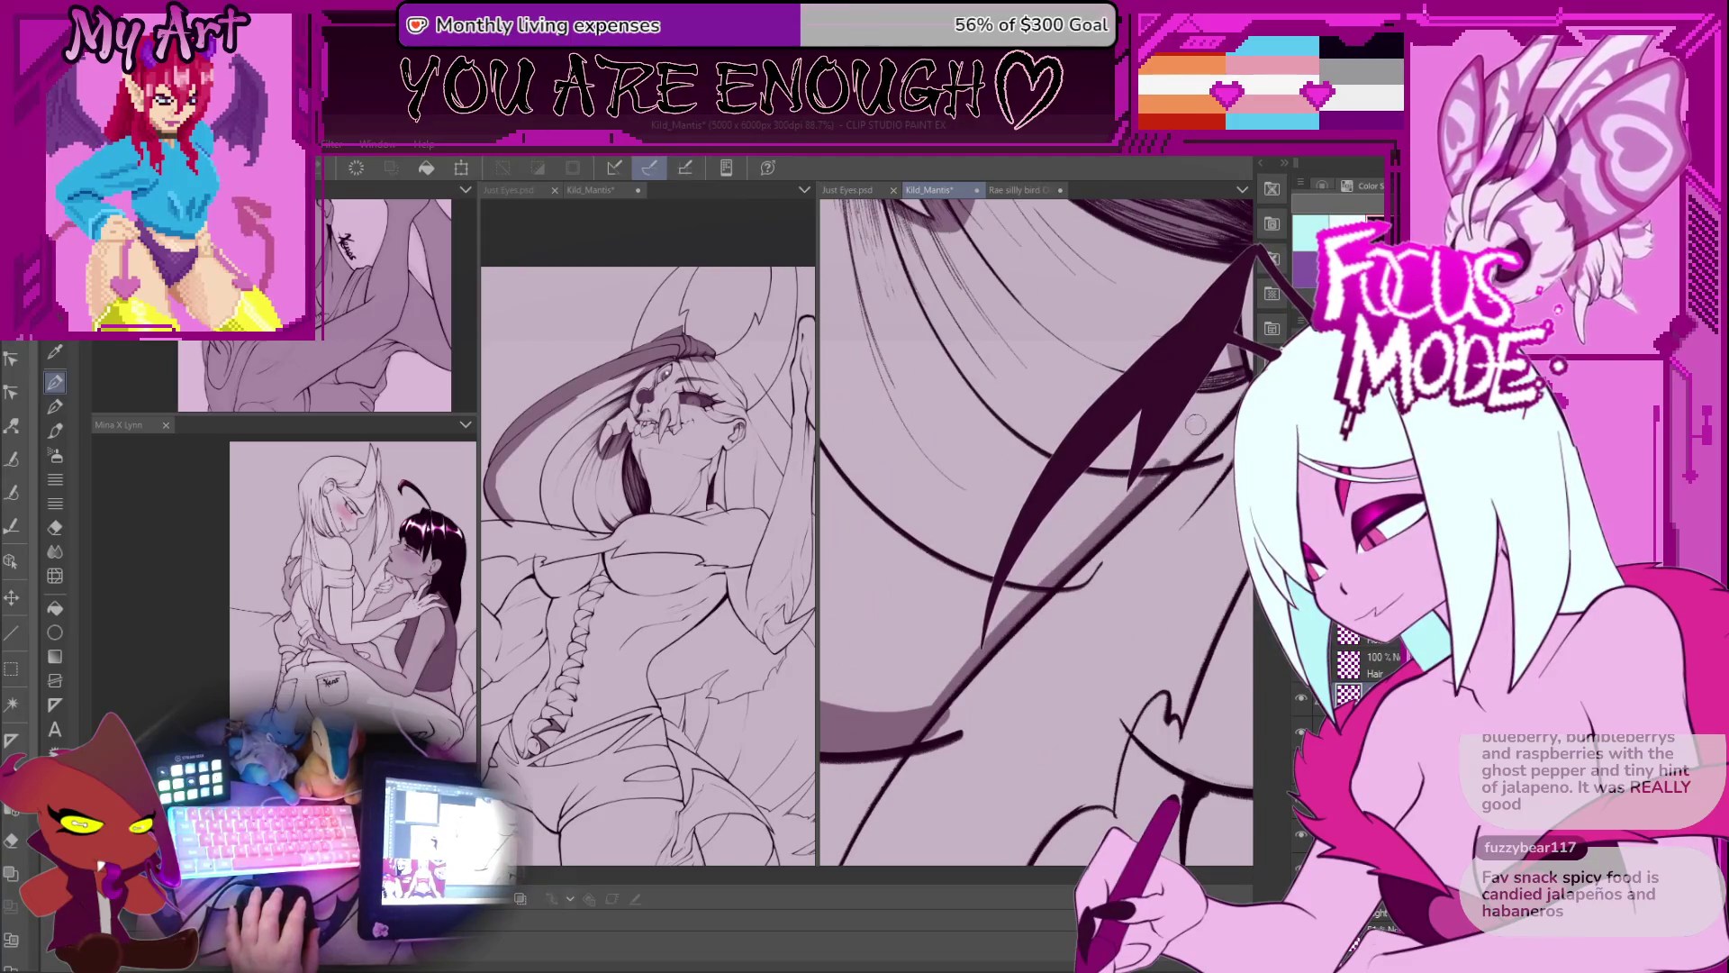
{"action": "left_click_drag", "start_coordinate": [1089, 546], "coordinate": [1047, 574]}
{"action": "left_click_drag", "start_coordinate": [1117, 494], "coordinate": [1088, 540]}
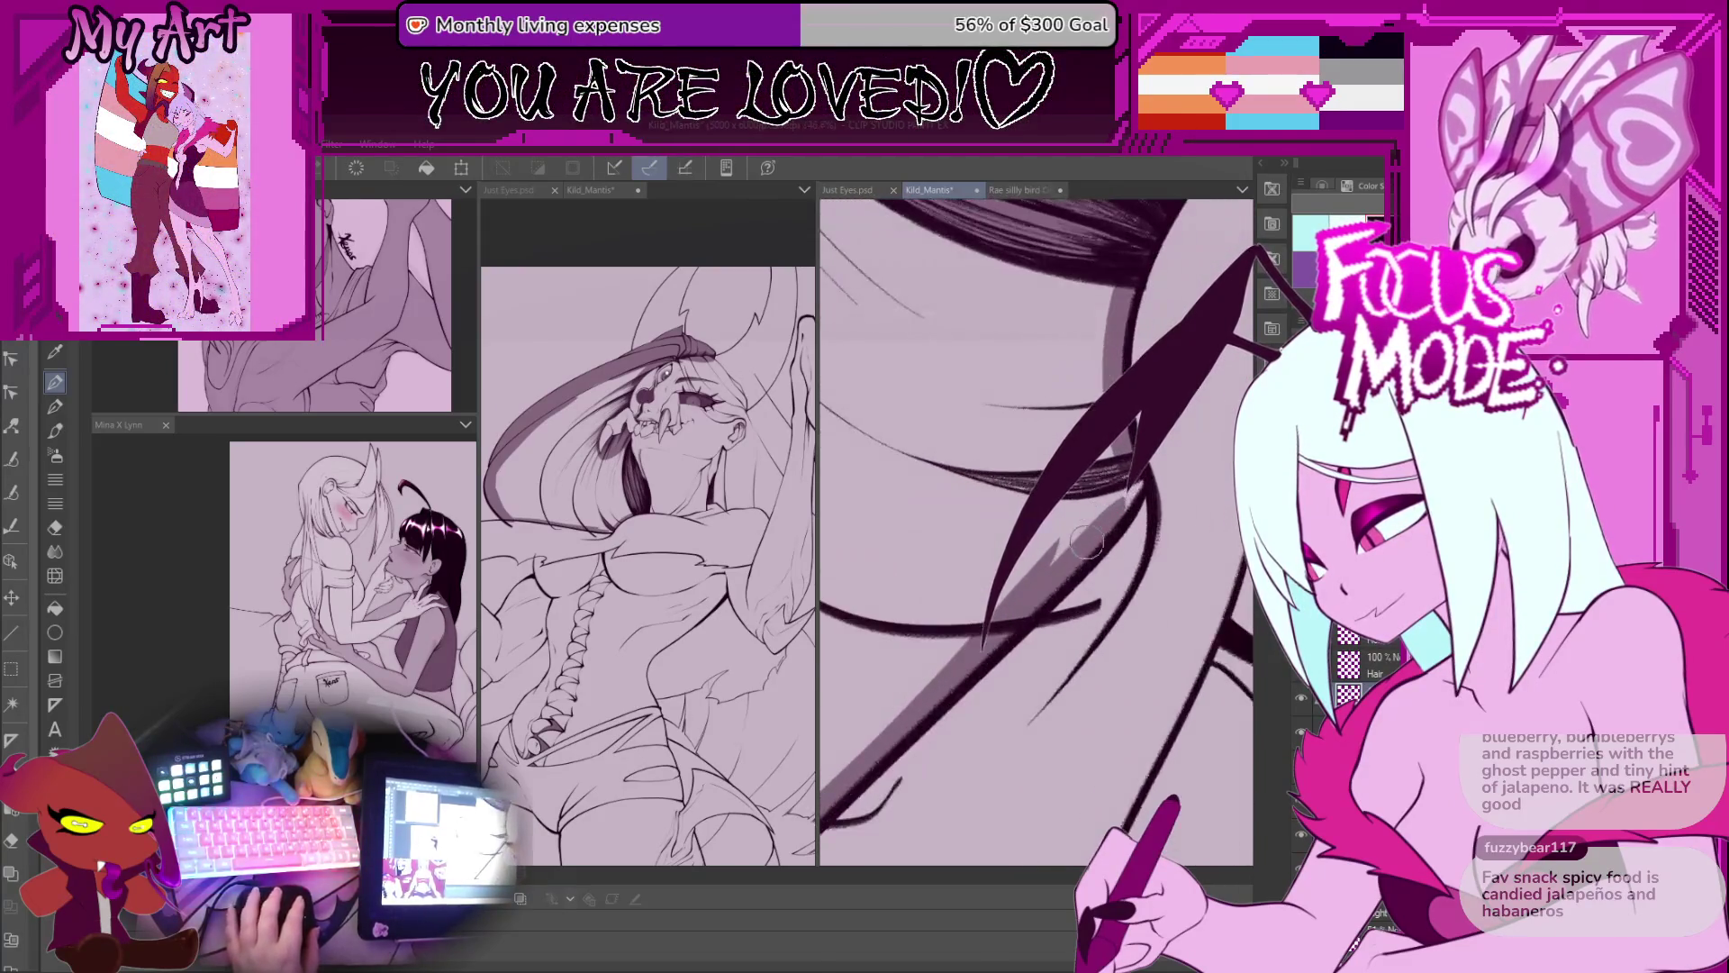
{"action": "left_click_drag", "start_coordinate": [1131, 487], "coordinate": [981, 698]}
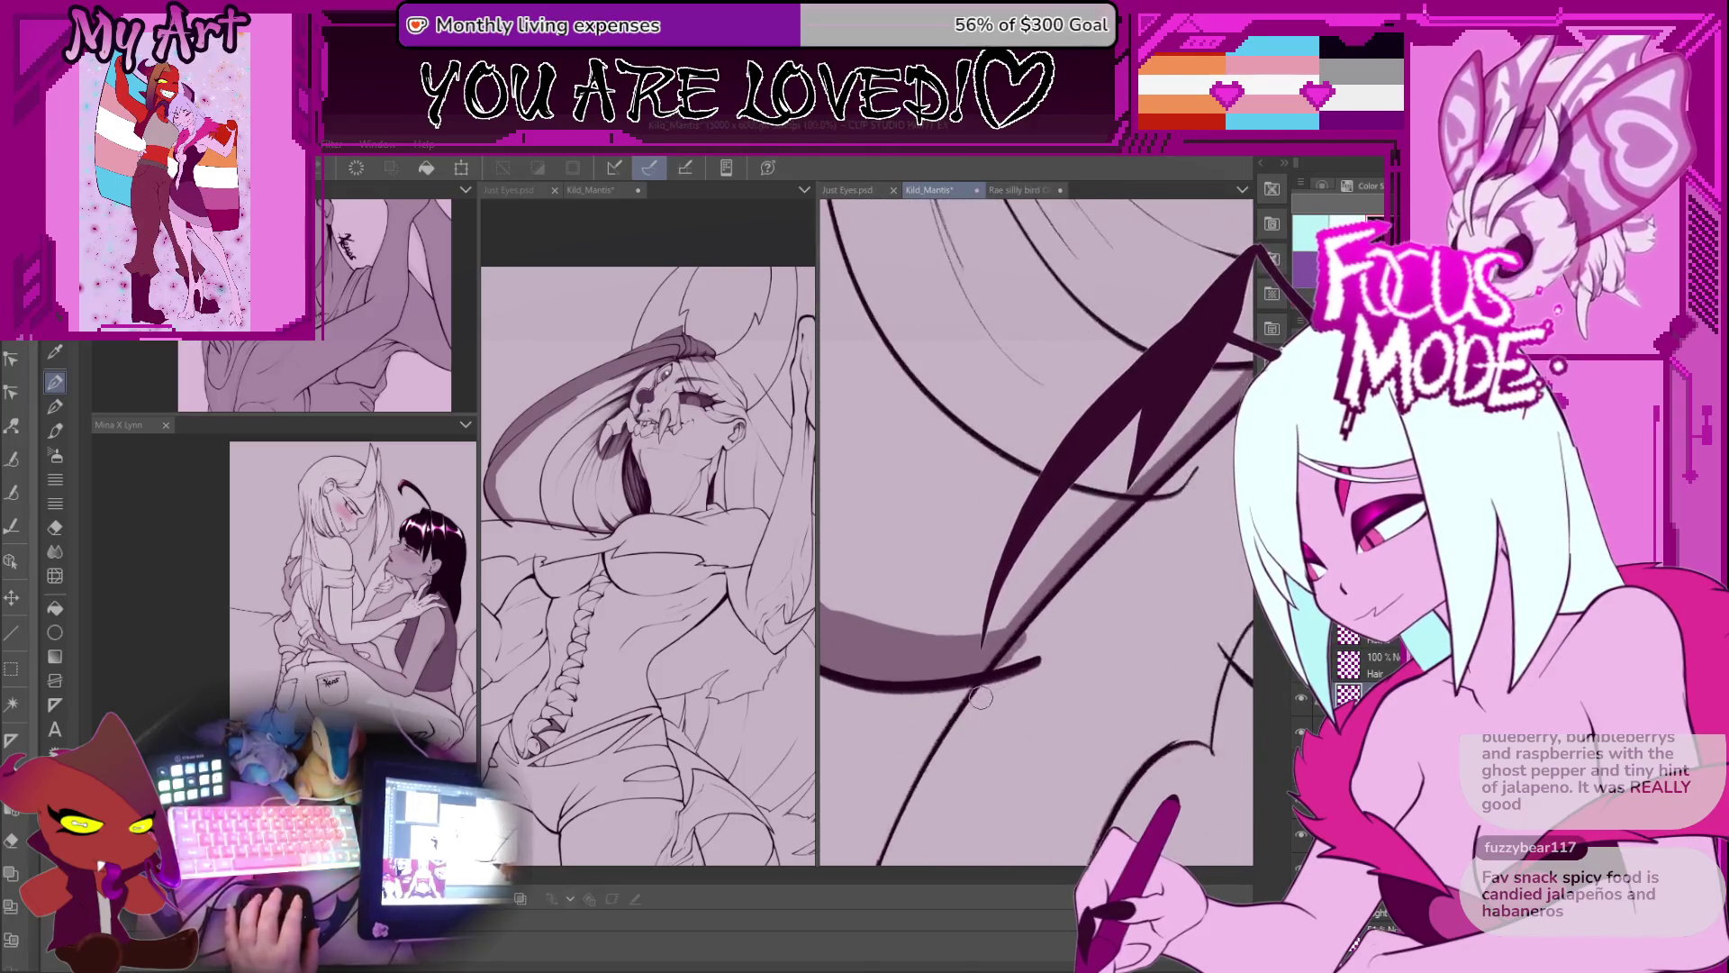
{"action": "scroll", "coordinate": [1087, 581], "scroll_direction": "down", "scroll_amount": 5}
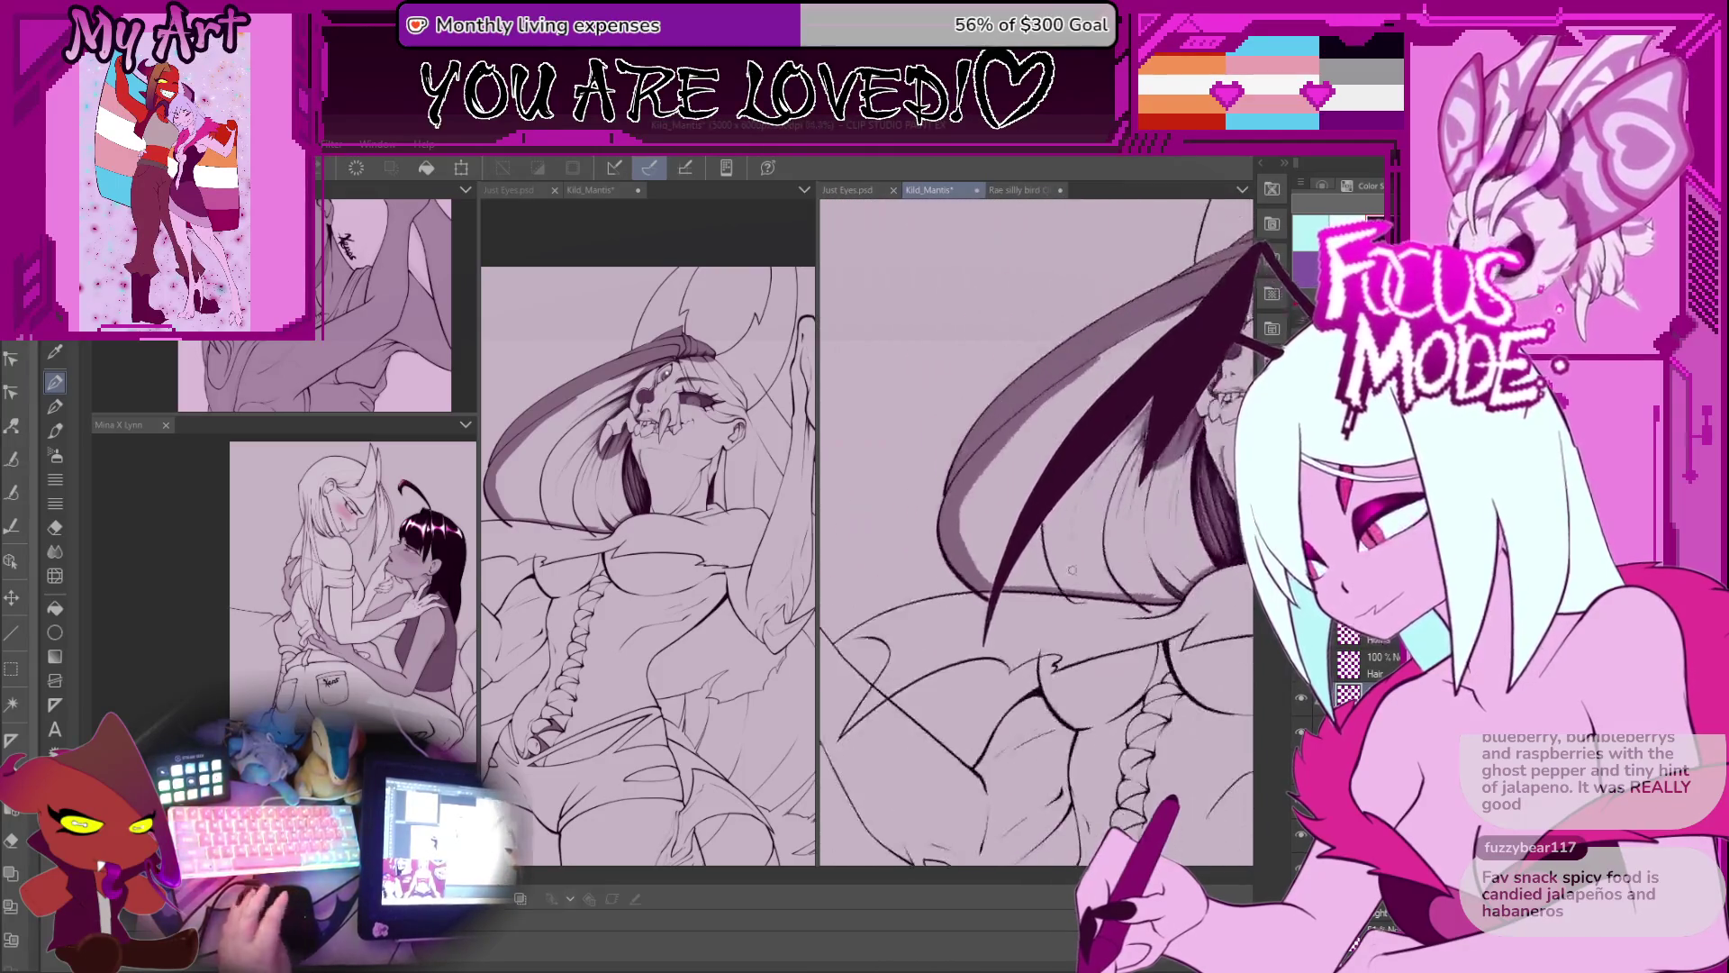
Step: Switch to the Fill tool and choose the 'Refer only to editing layer' sub tool
{"action": "left_click_drag", "start_coordinate": [1045, 569], "coordinate": [1025, 596]}
{"action": "key", "text": "g"}
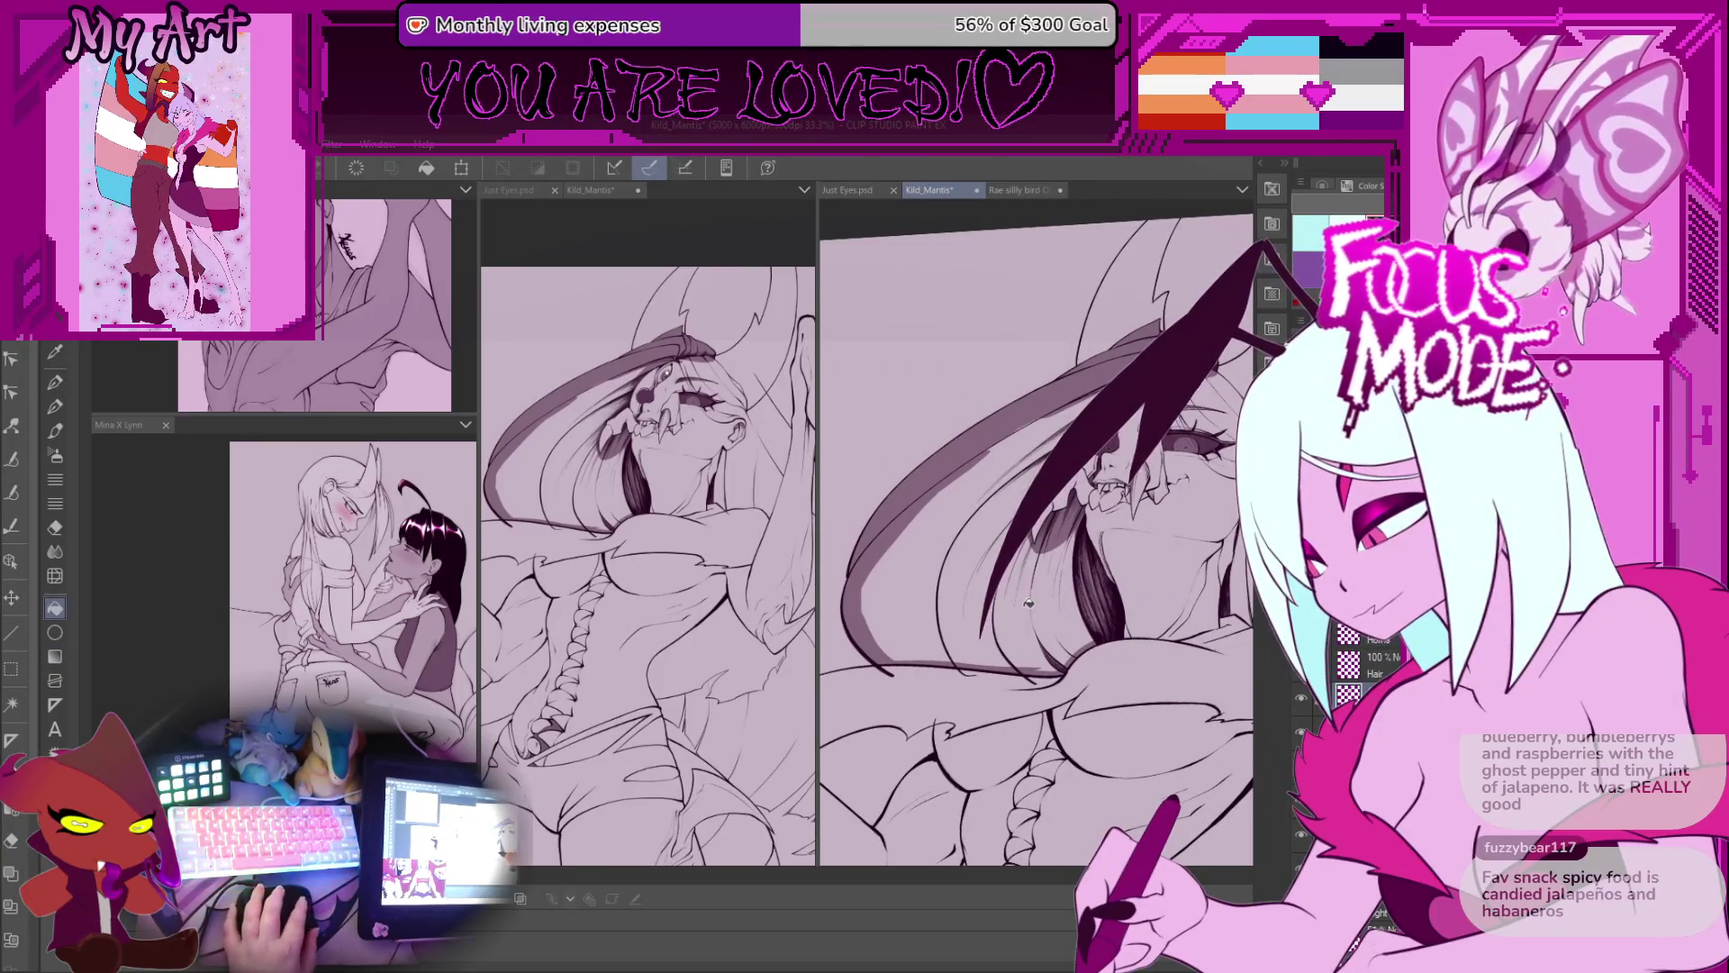
{"action": "scroll", "coordinate": [990, 590], "scroll_direction": "up", "scroll_amount": 2}
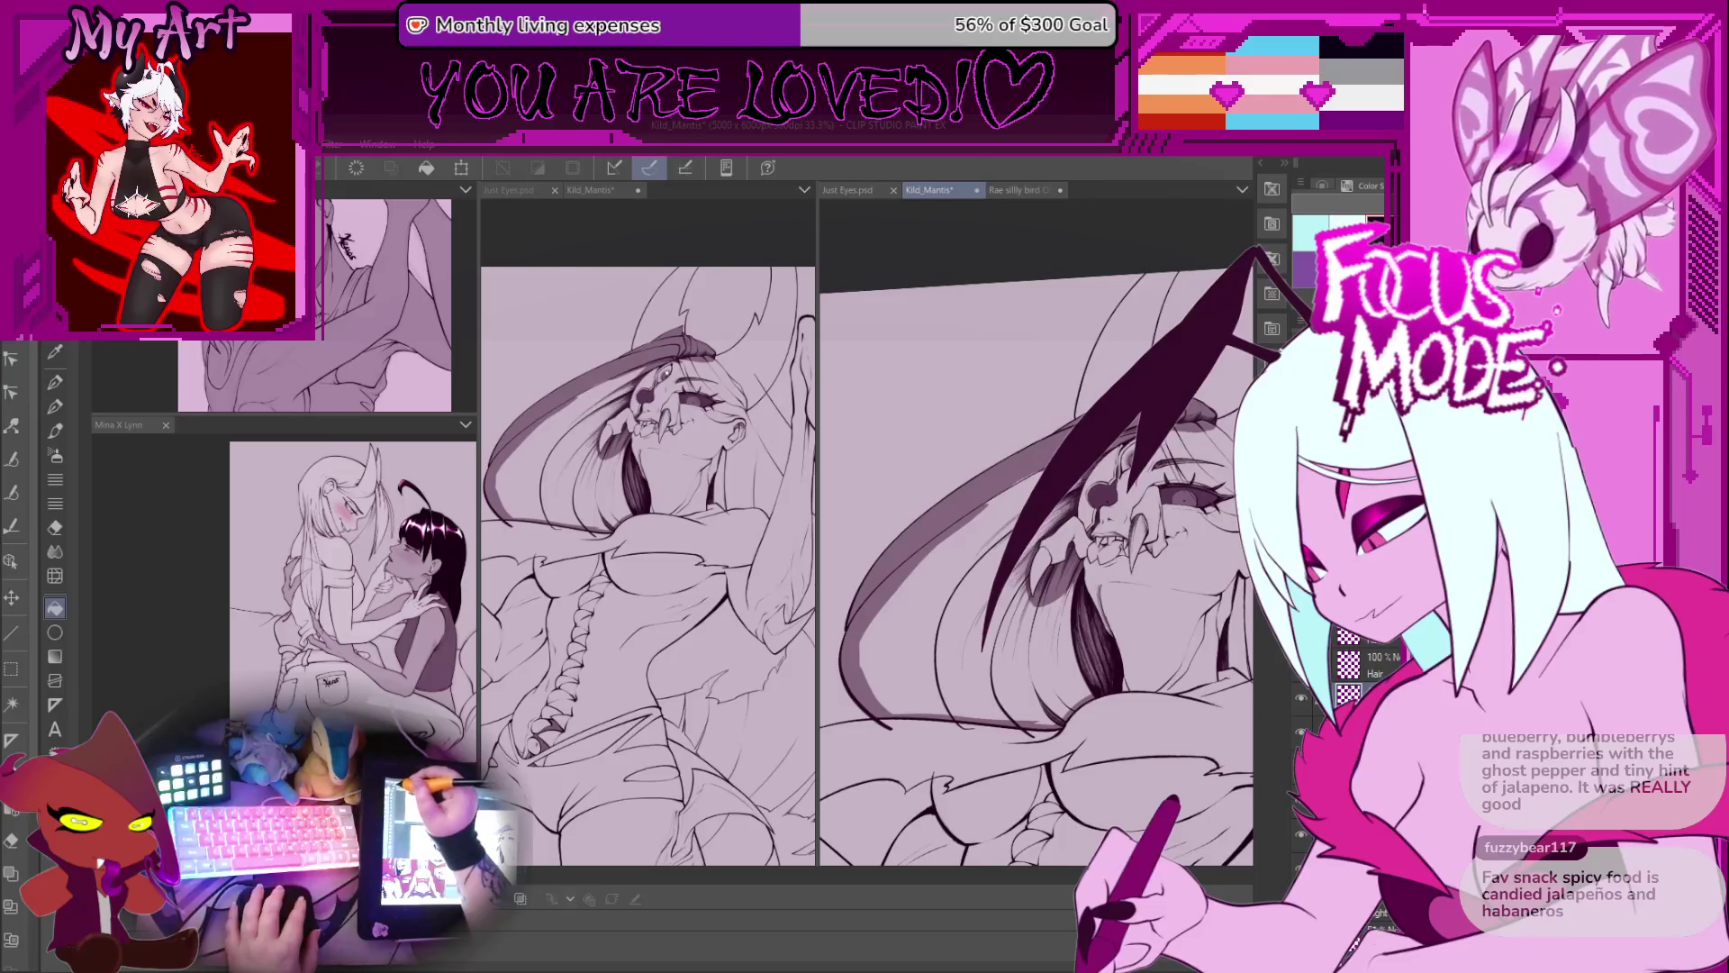
{"action": "key", "text": "Tab"}
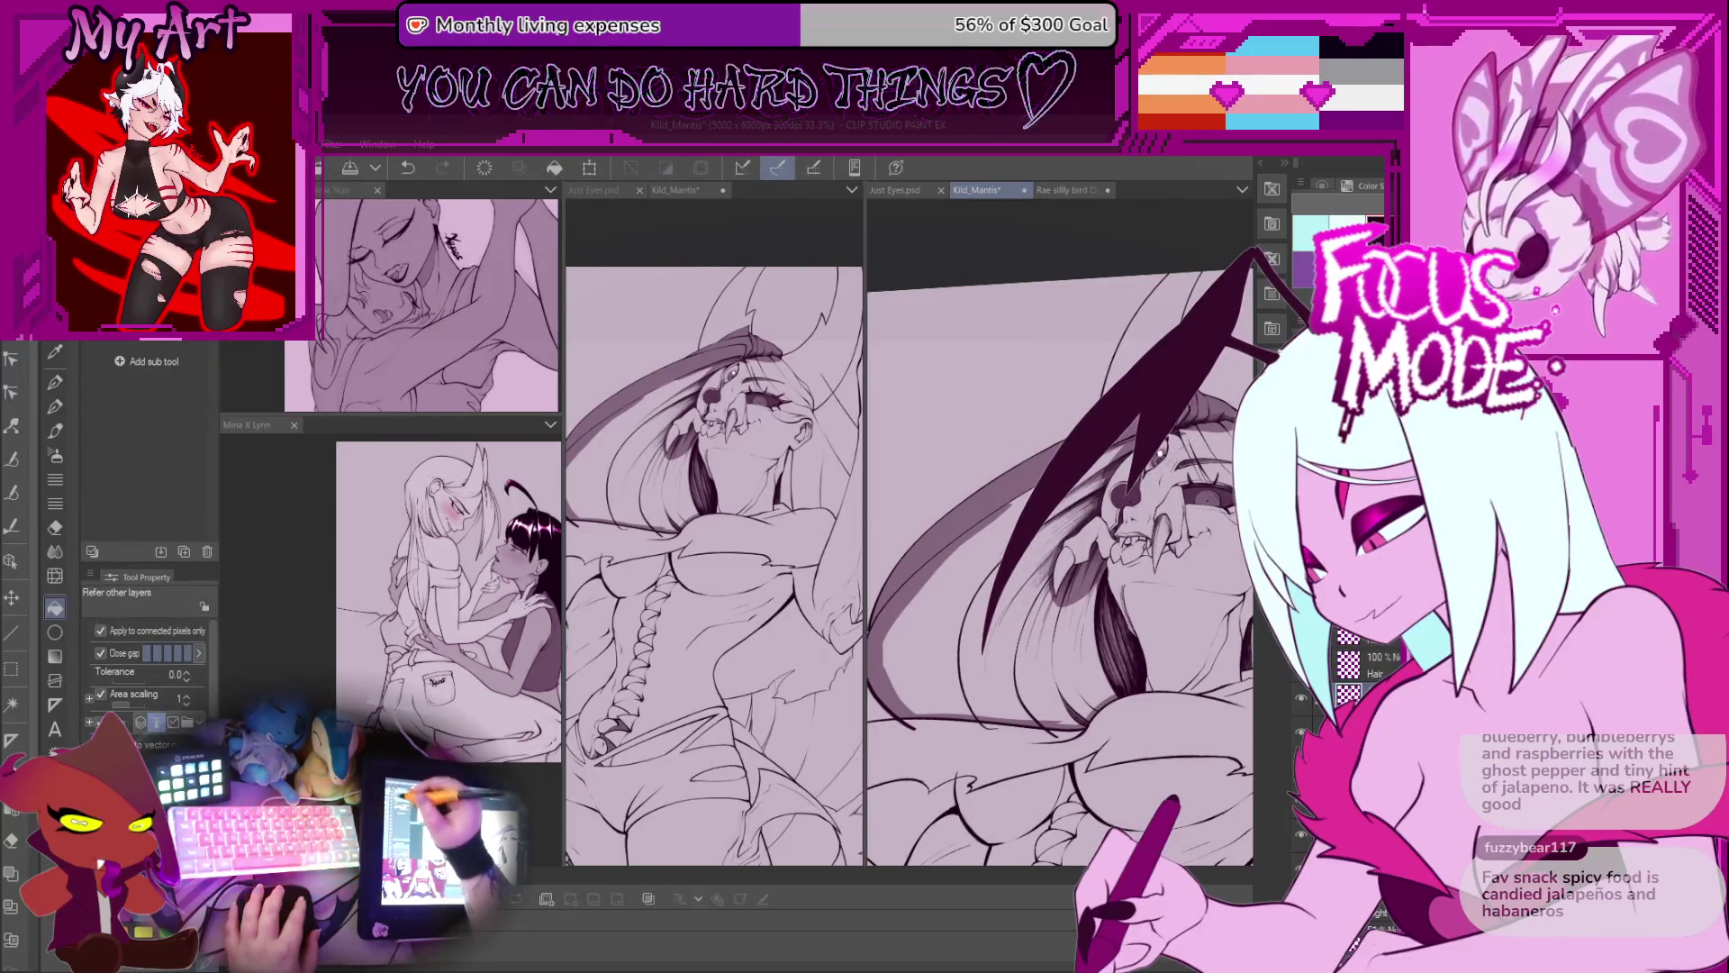
{"action": "key", "text": "g"}
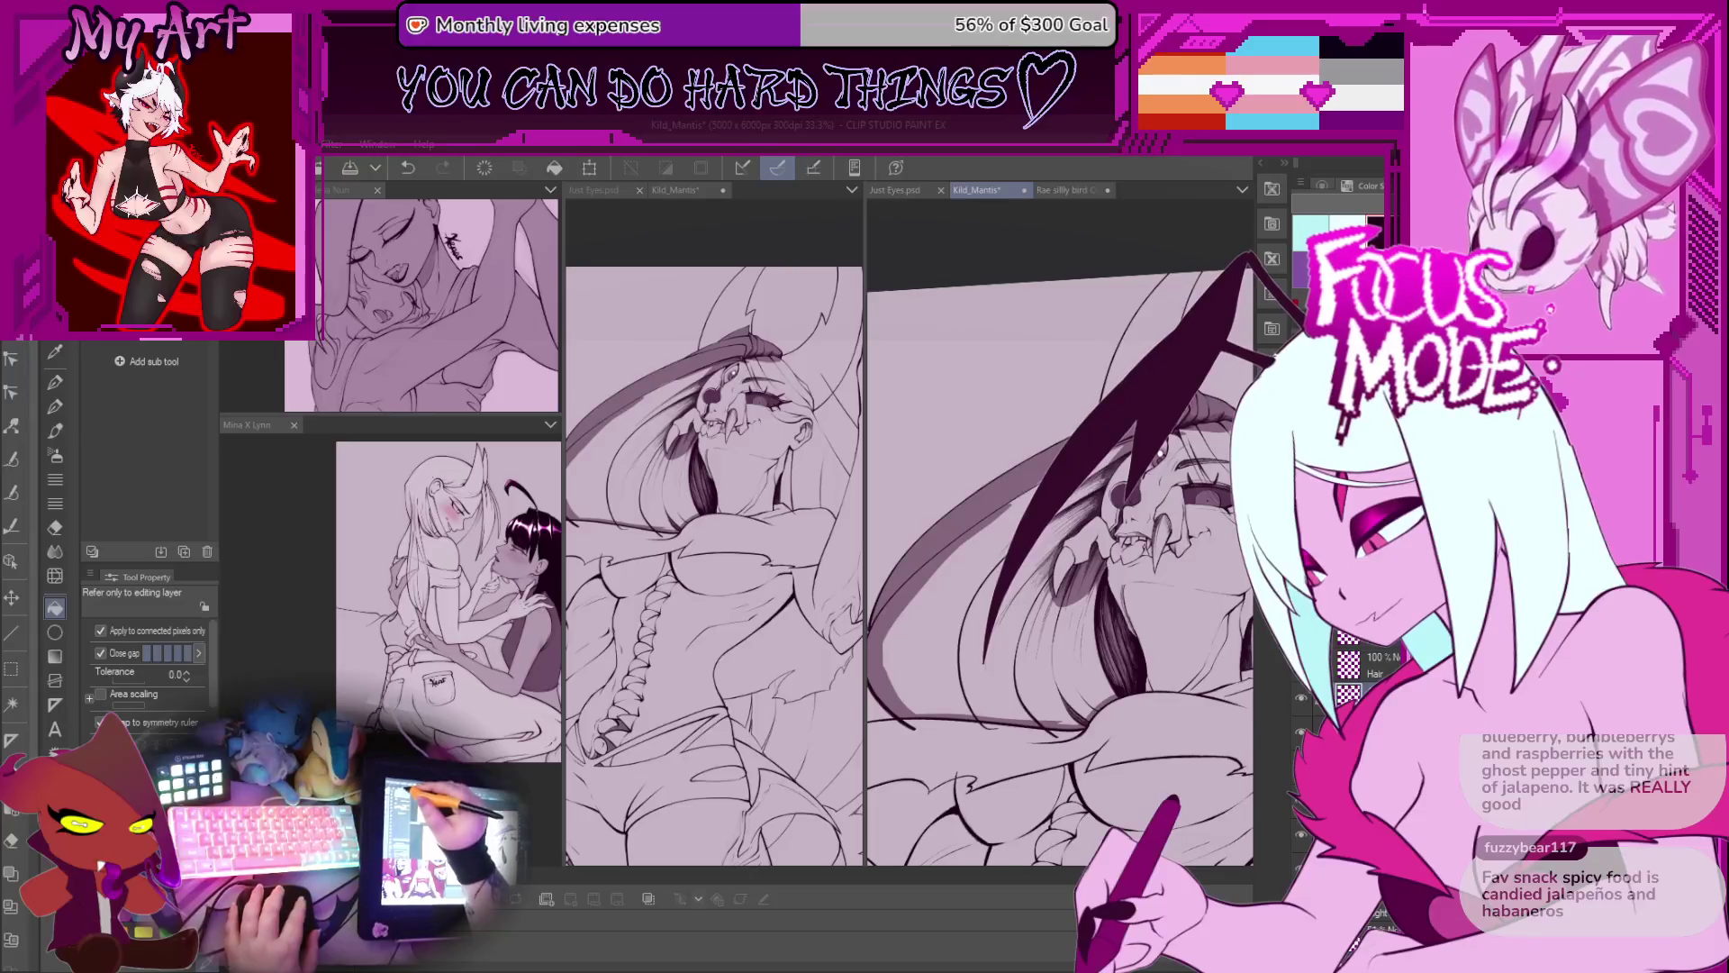
{"action": "key", "text": "Tab"}
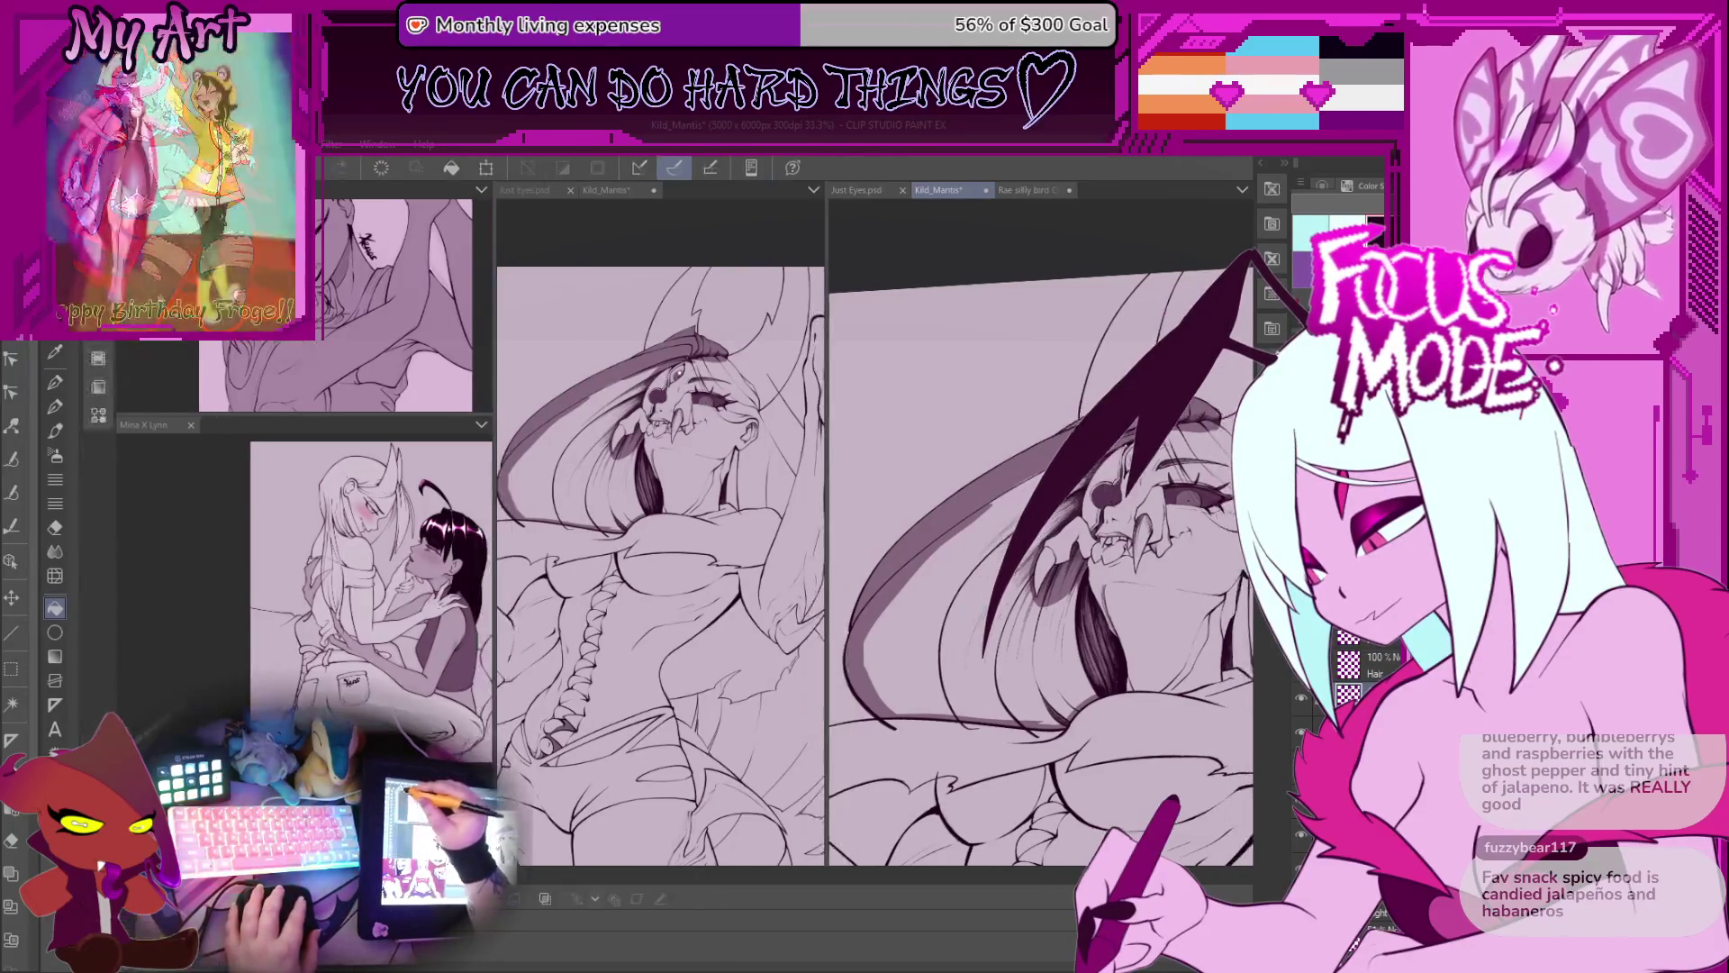
Step: Pan and zoom out across the mantis drawing
{"action": "mouse_move", "coordinate": [1006, 636]}
{"action": "left_mouse_down"}
{"action": "mouse_move", "coordinate": [1034, 609]}
{"action": "mouse_move", "coordinate": [957, 575]}
{"action": "mouse_move", "coordinate": [912, 509]}
{"action": "mouse_move", "coordinate": [976, 497]}
{"action": "mouse_move", "coordinate": [1048, 570]}
{"action": "mouse_move", "coordinate": [1051, 629]}
{"action": "mouse_move", "coordinate": [1016, 682]}
{"action": "mouse_move", "coordinate": [994, 555]}
{"action": "left_mouse_up"}
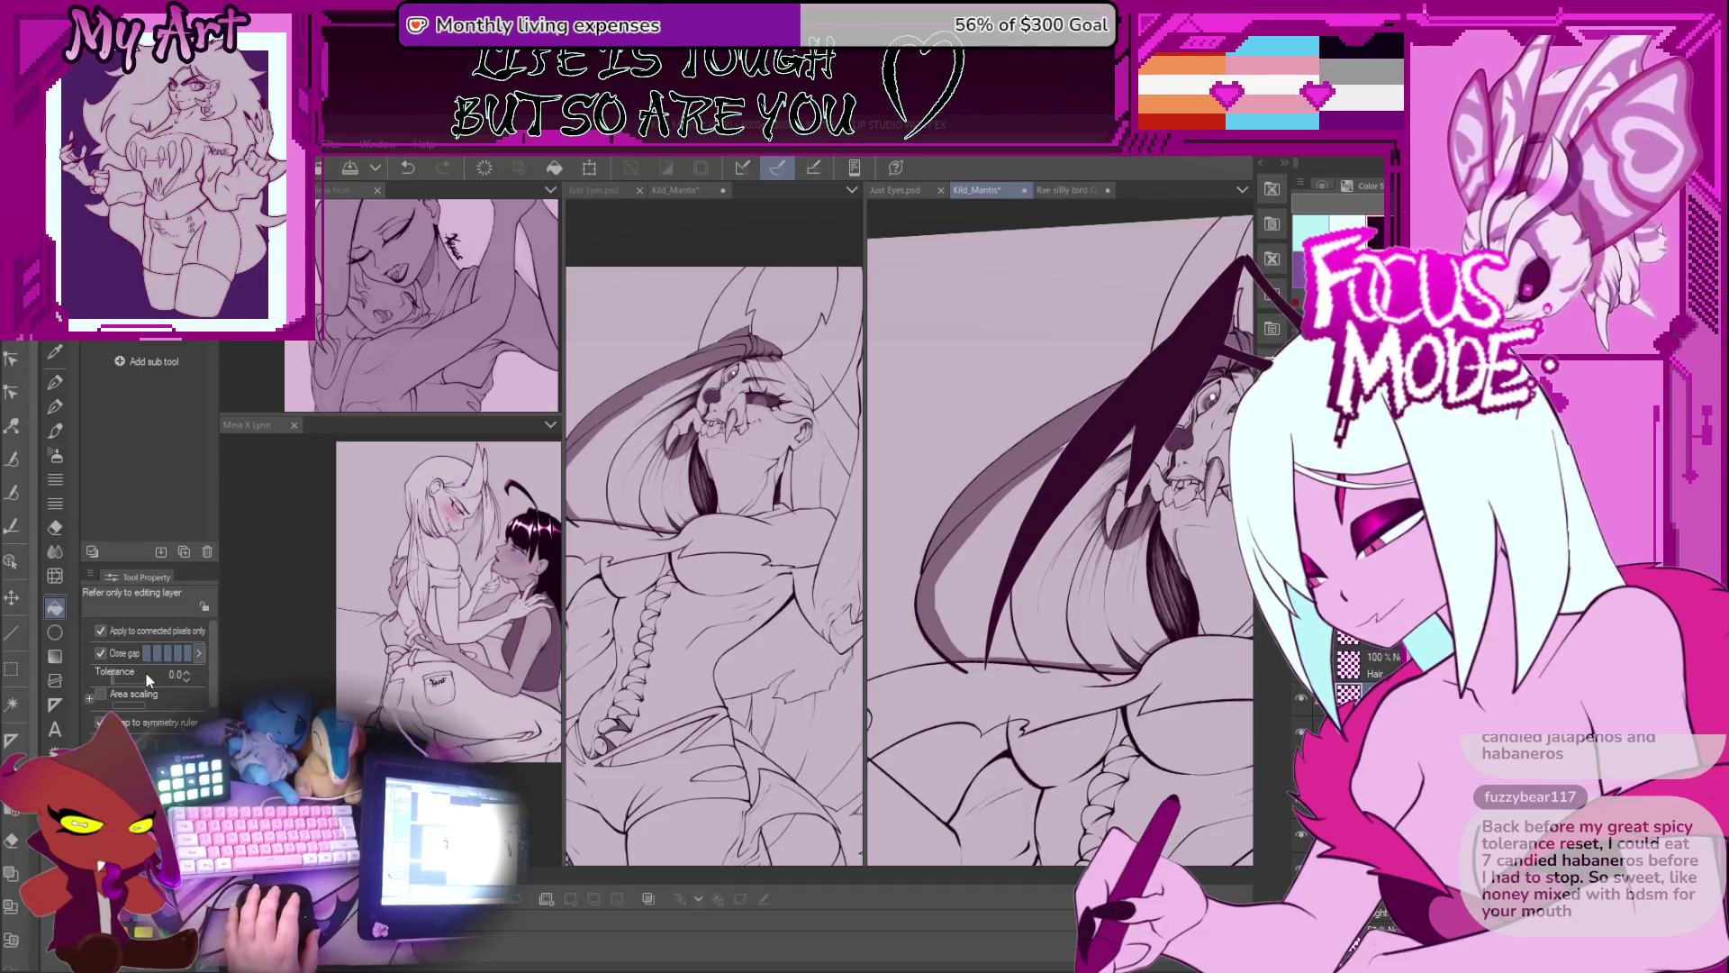
{"action": "scroll", "coordinate": [137, 727], "scroll_direction": "down", "scroll_amount": 1}
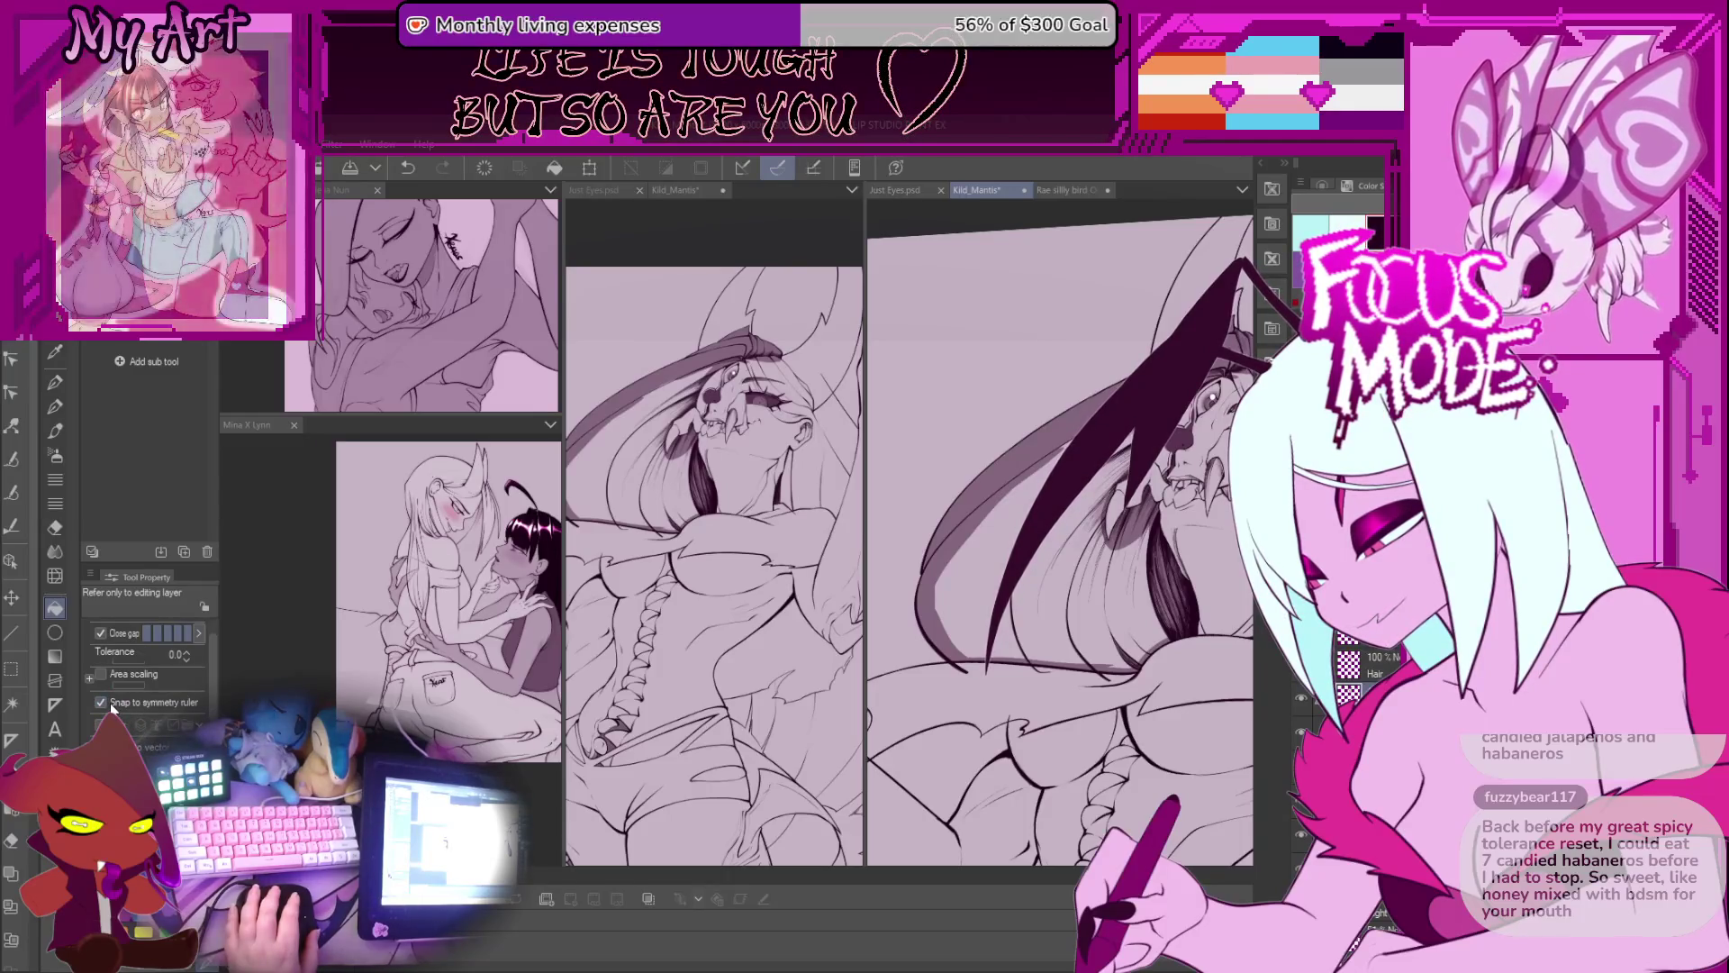
{"action": "scroll", "coordinate": [112, 709], "scroll_direction": "down", "scroll_amount": 2}
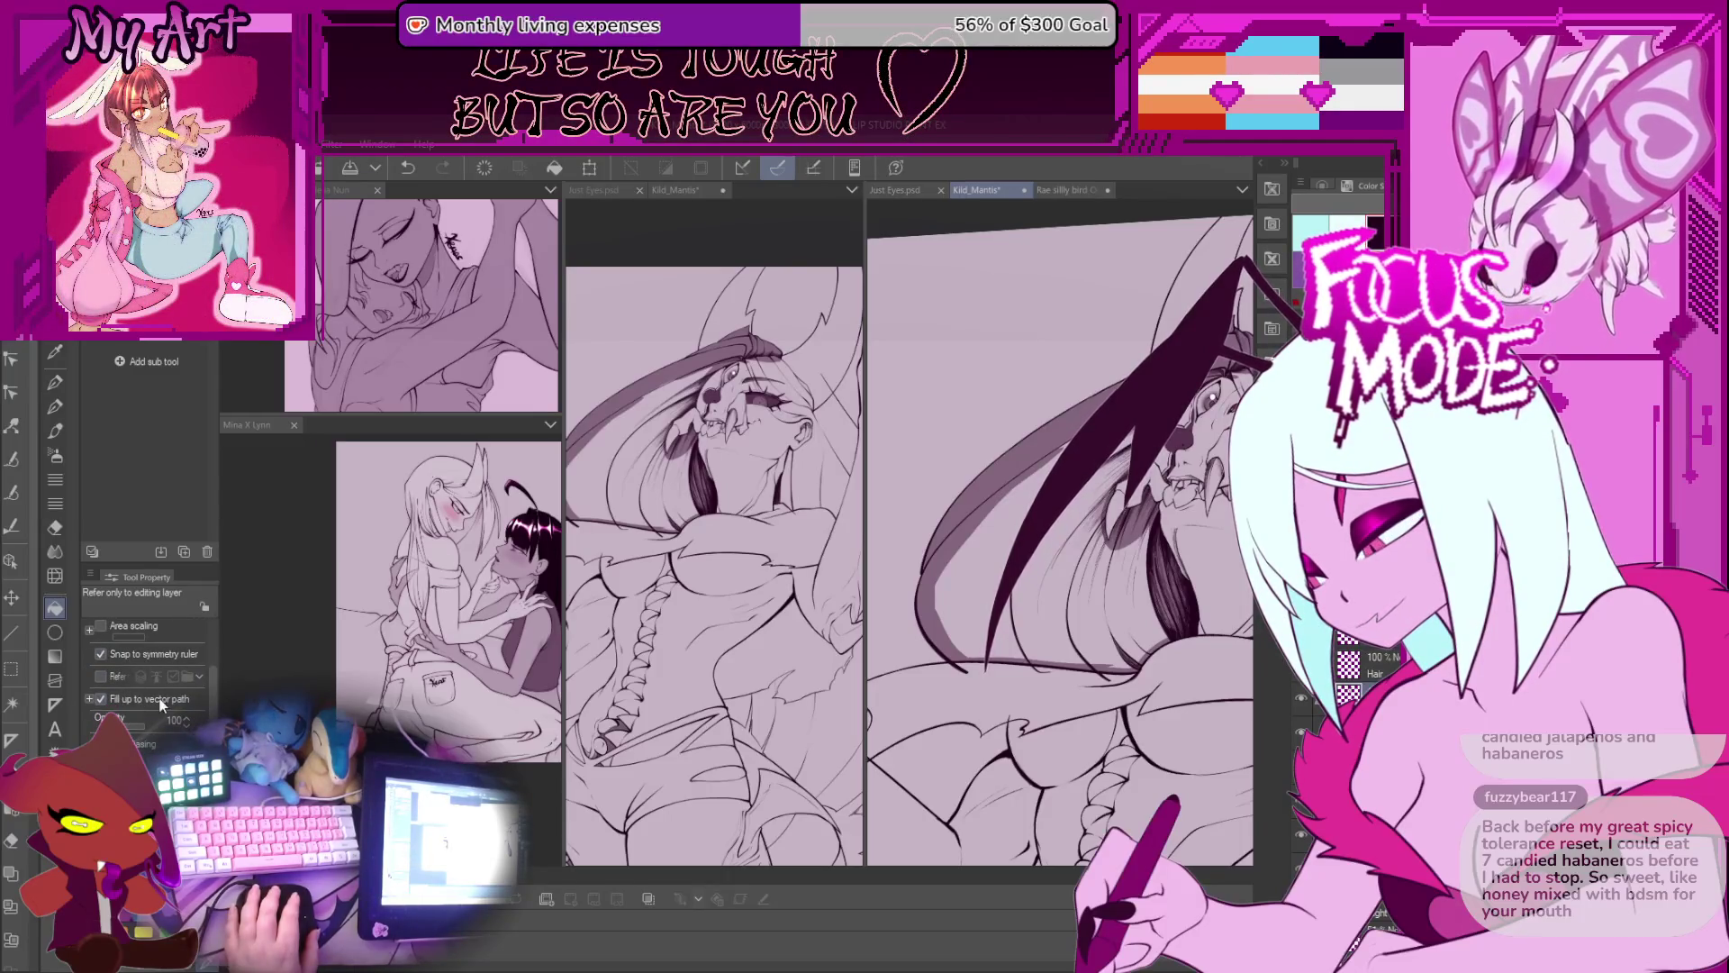
{"action": "scroll", "coordinate": [158, 695], "scroll_direction": "down", "scroll_amount": 2}
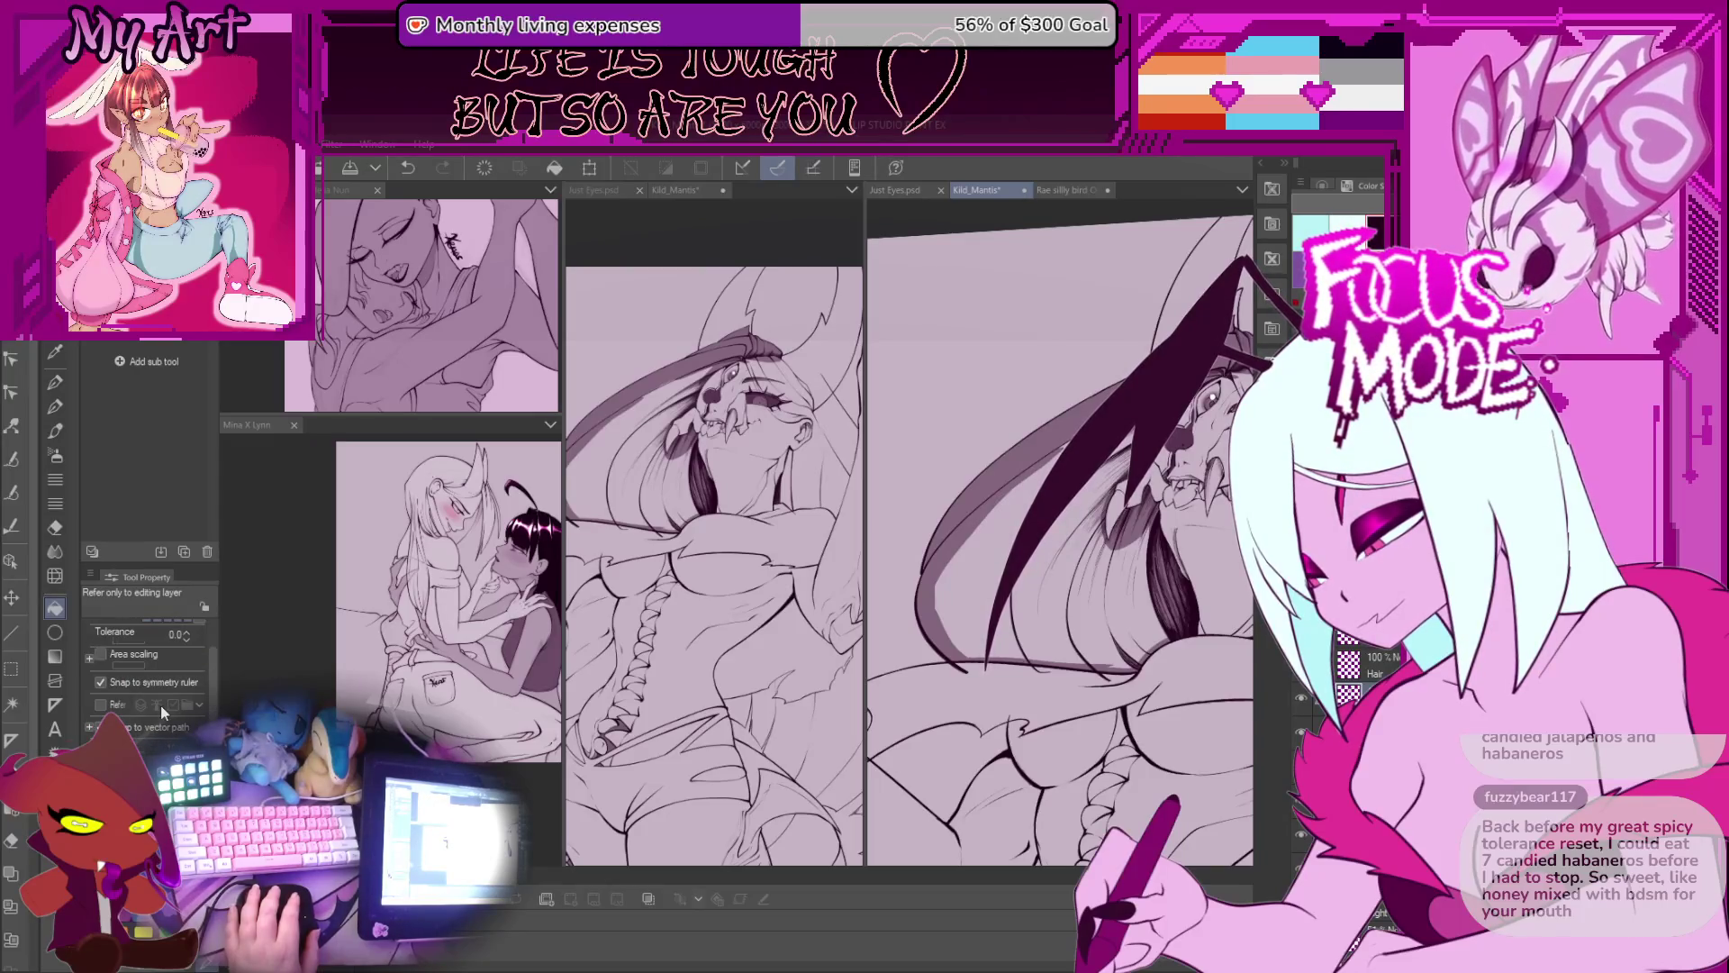
{"action": "left_click_drag", "start_coordinate": [1010, 529], "coordinate": [1037, 549]}
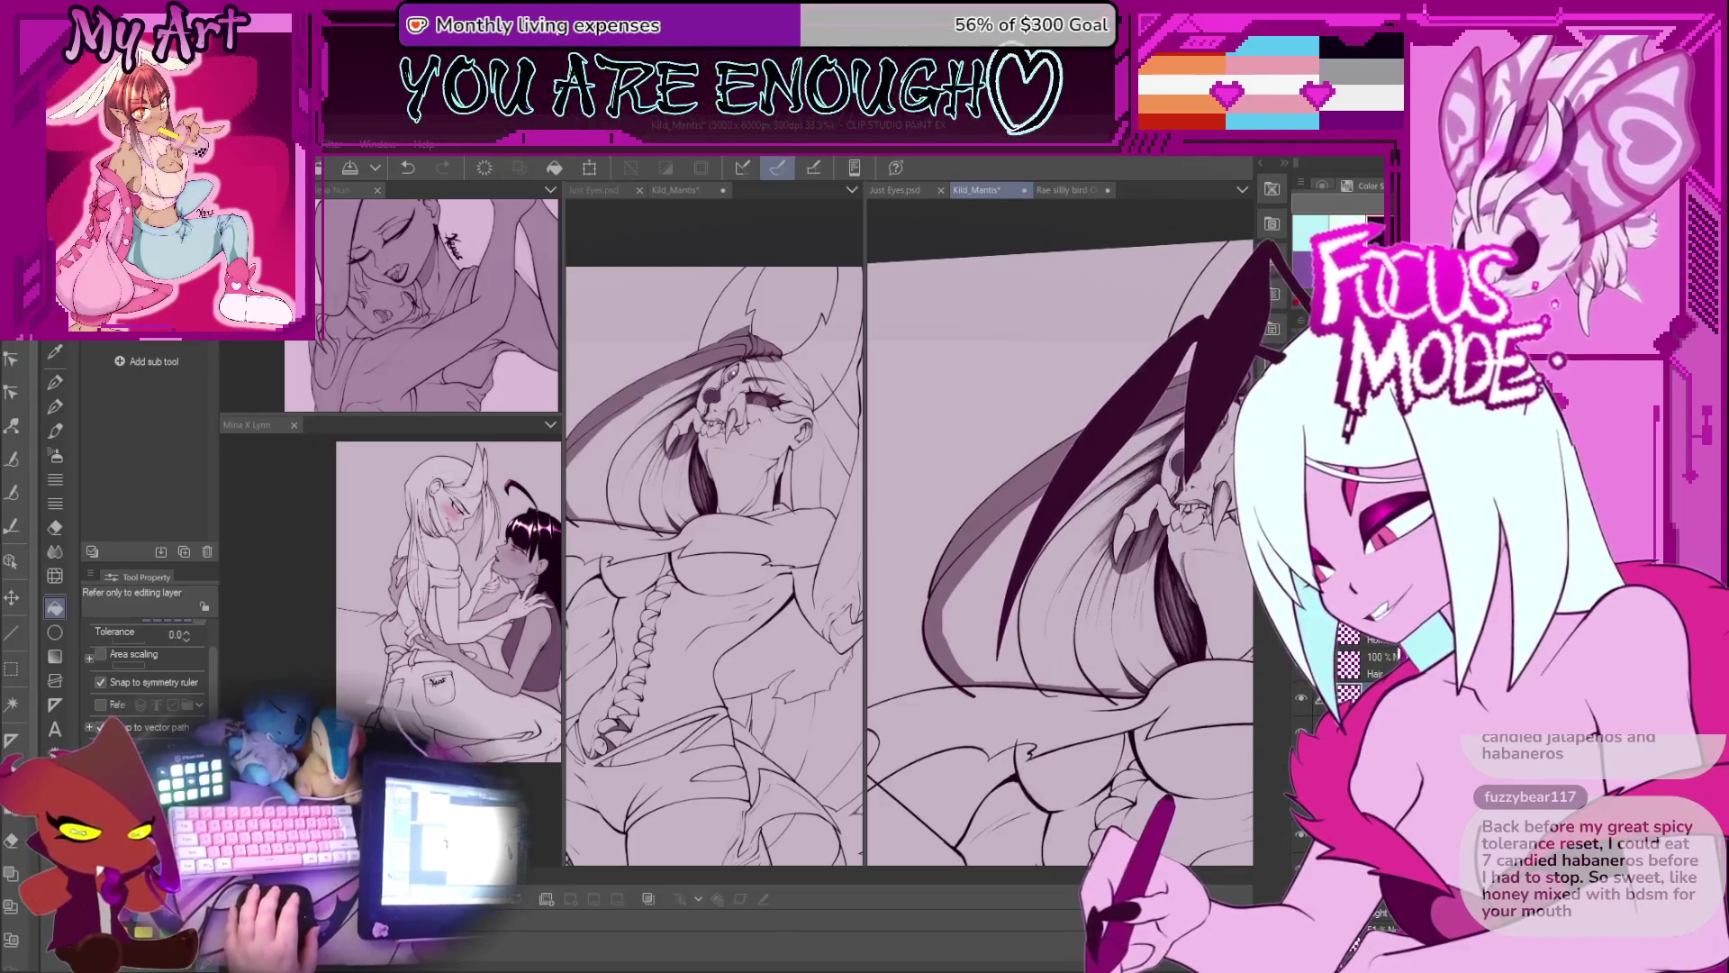
{"action": "key", "text": "ctrl+z"}
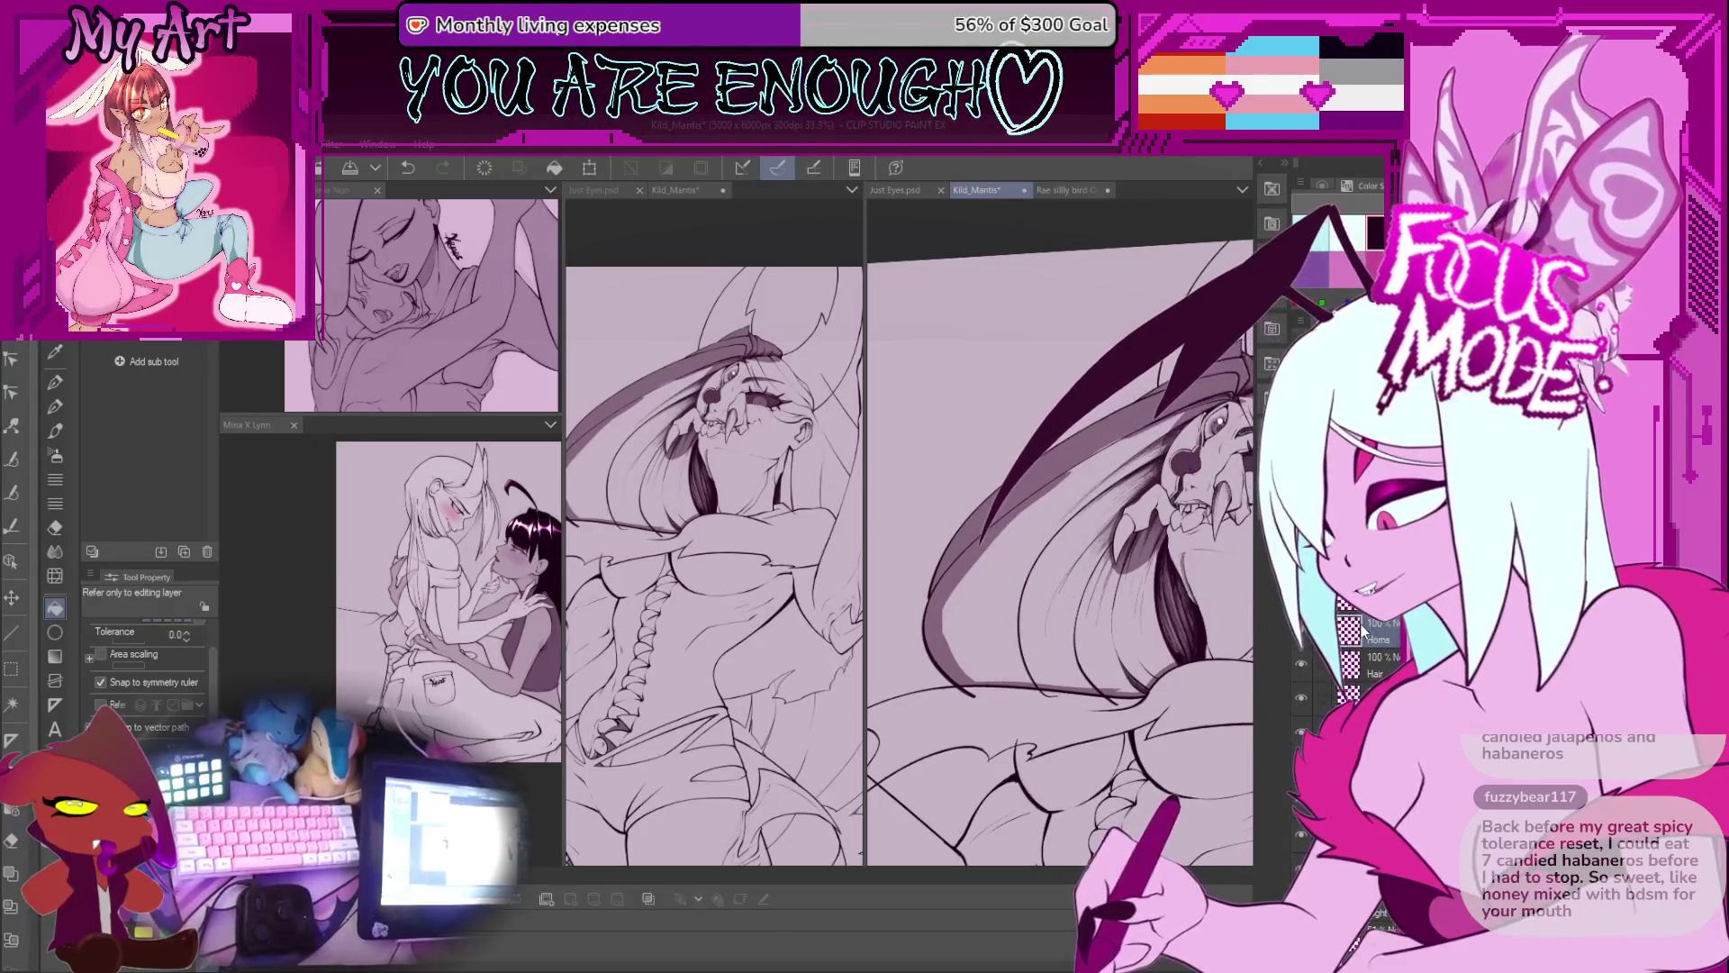
{"action": "key", "text": "ctrl+y"}
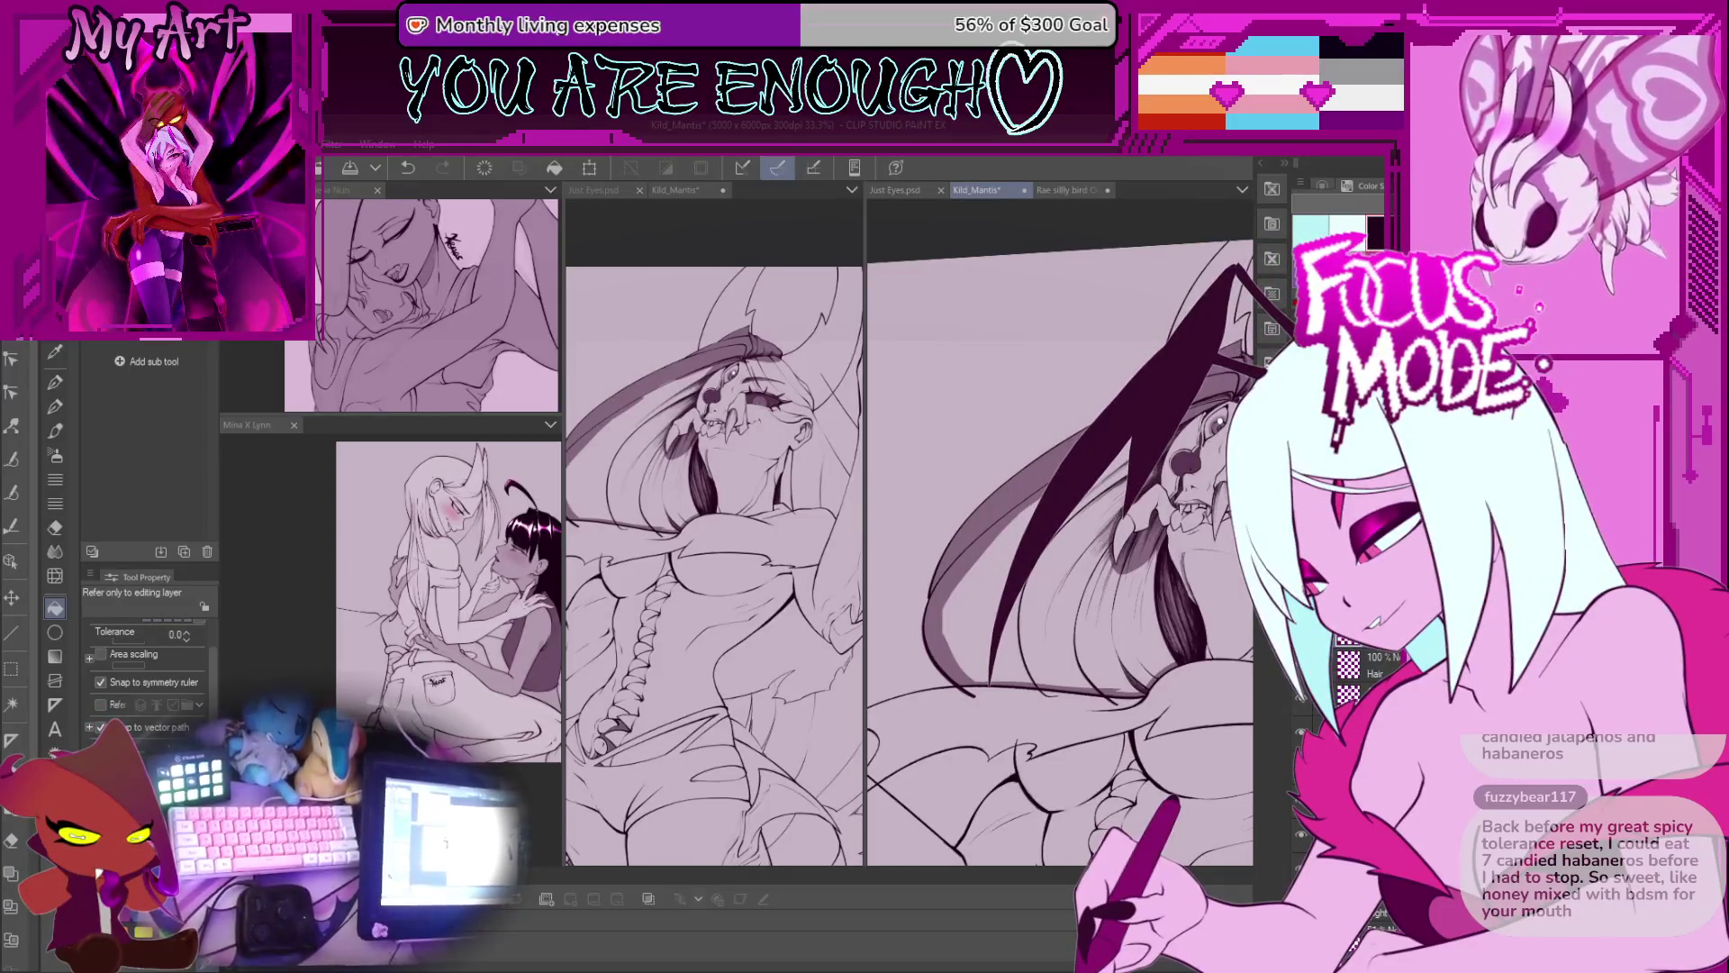
{"action": "key", "text": "ctrl+z"}
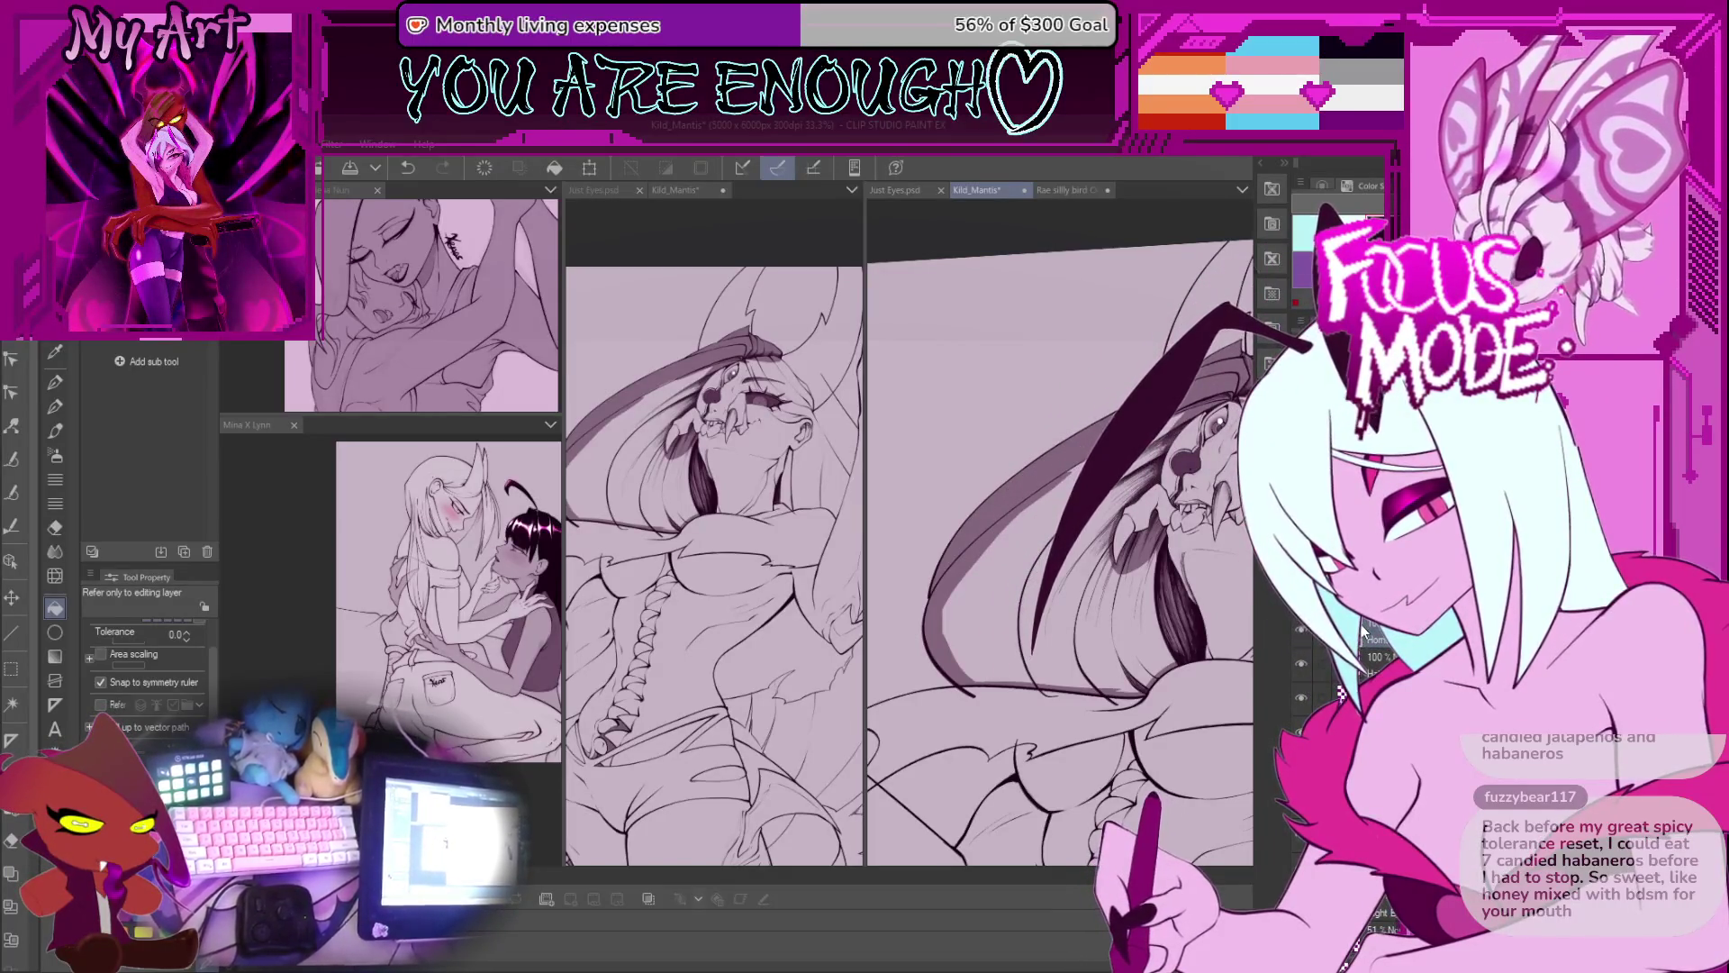
{"action": "key", "text": "ctrl+y"}
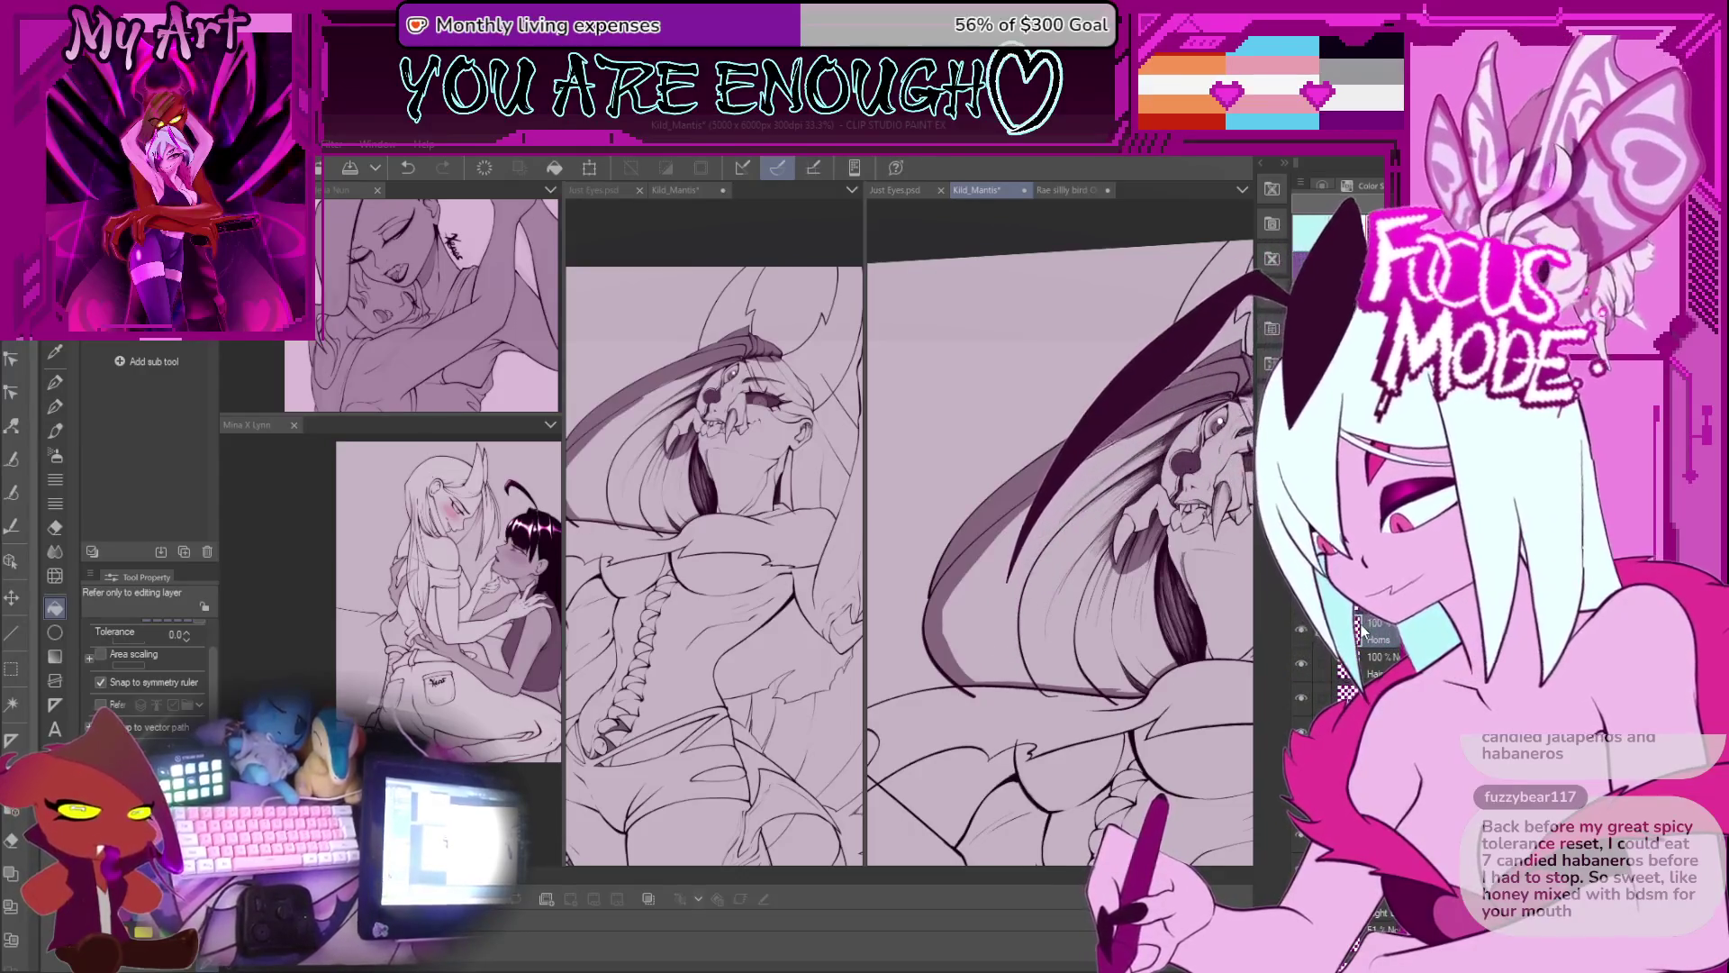
{"action": "key", "text": "ctrl+z"}
{"action": "key", "text": "ctrl+y"}
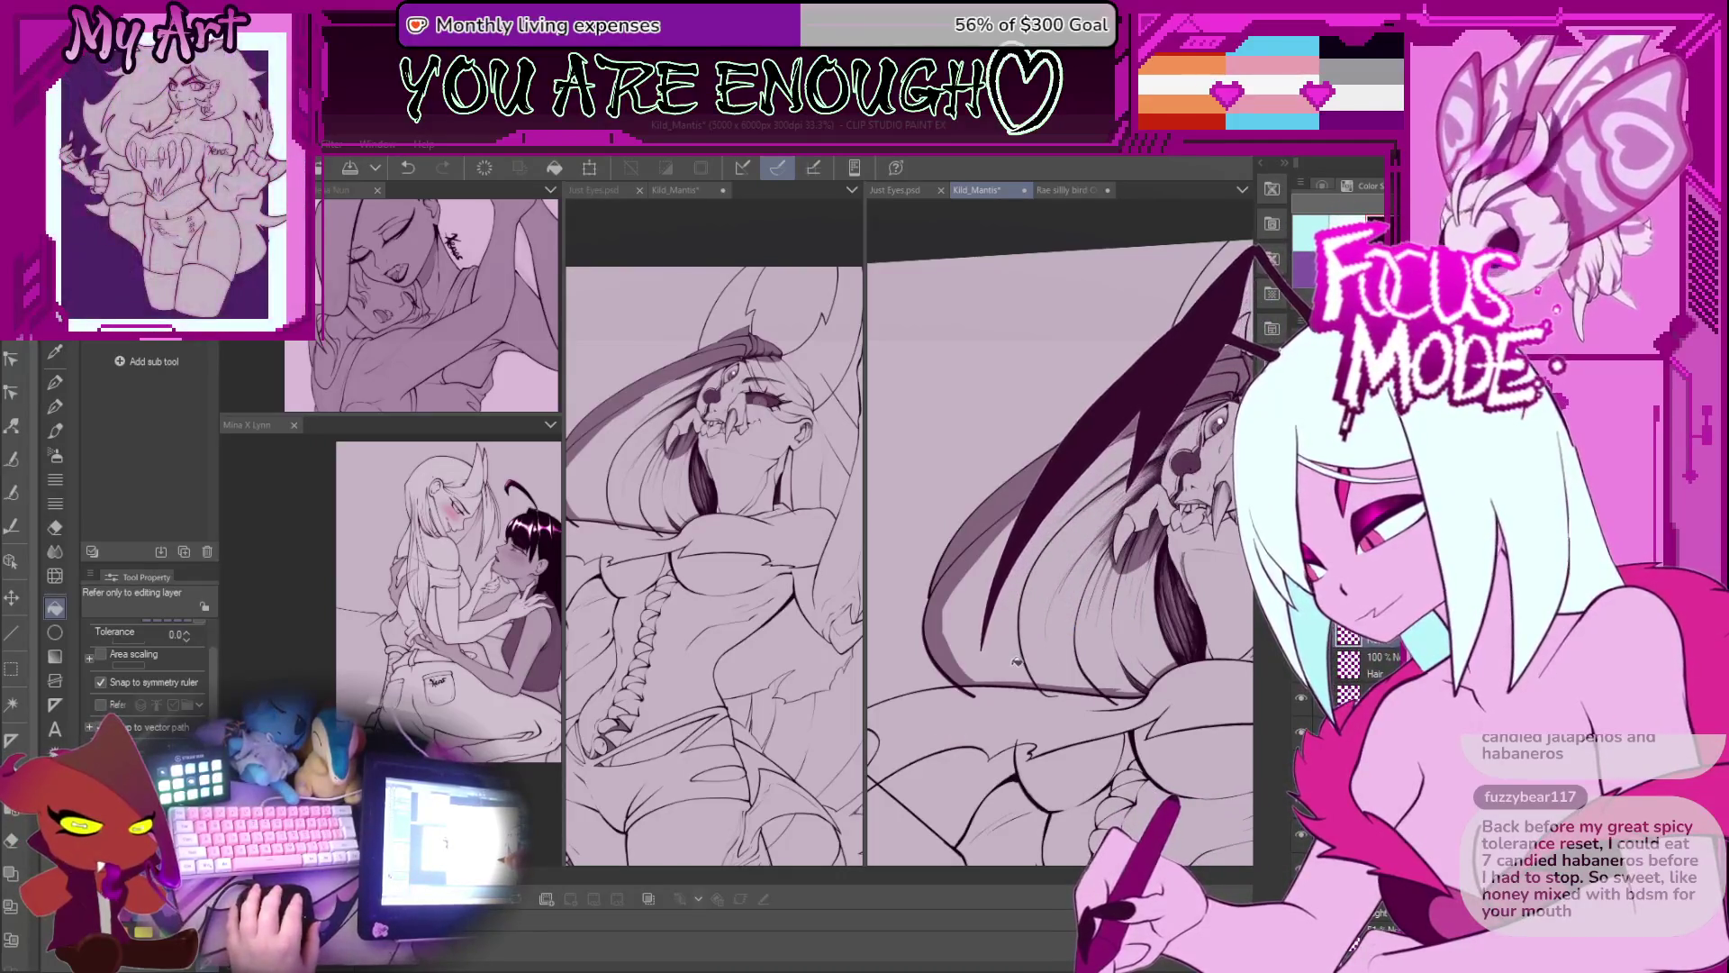
{"action": "left_click_drag", "start_coordinate": [1032, 621], "coordinate": [1080, 516]}
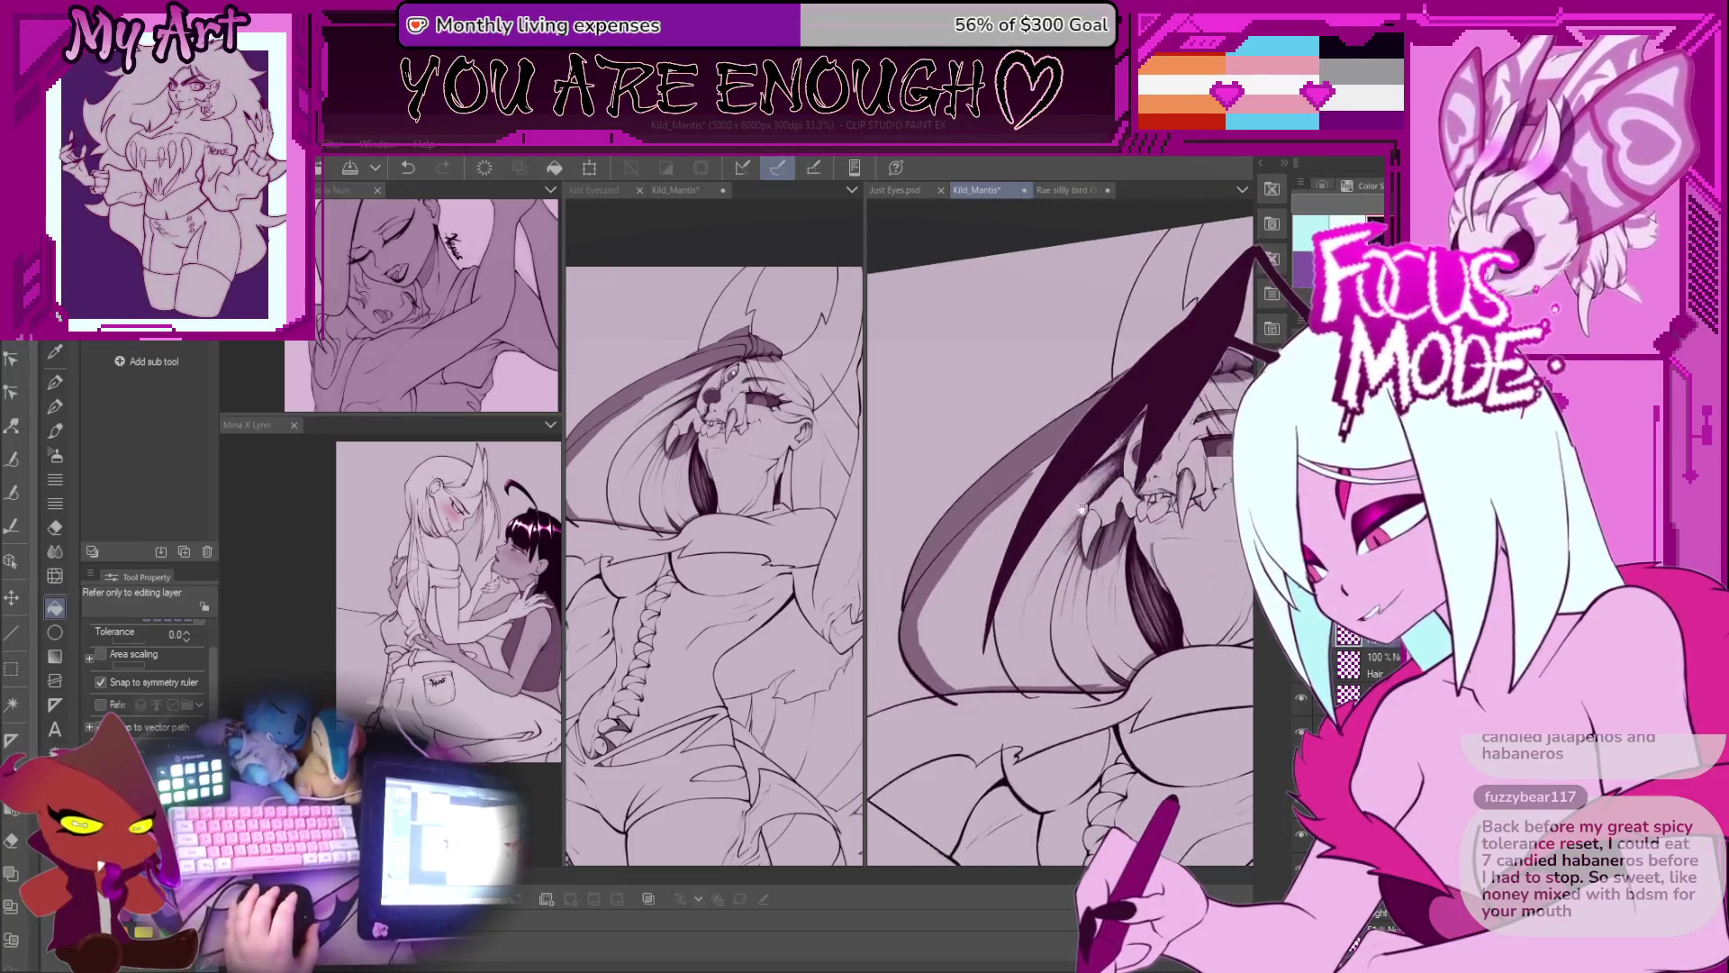
{"action": "left_click_drag", "start_coordinate": [1085, 302], "coordinate": [1022, 463]}
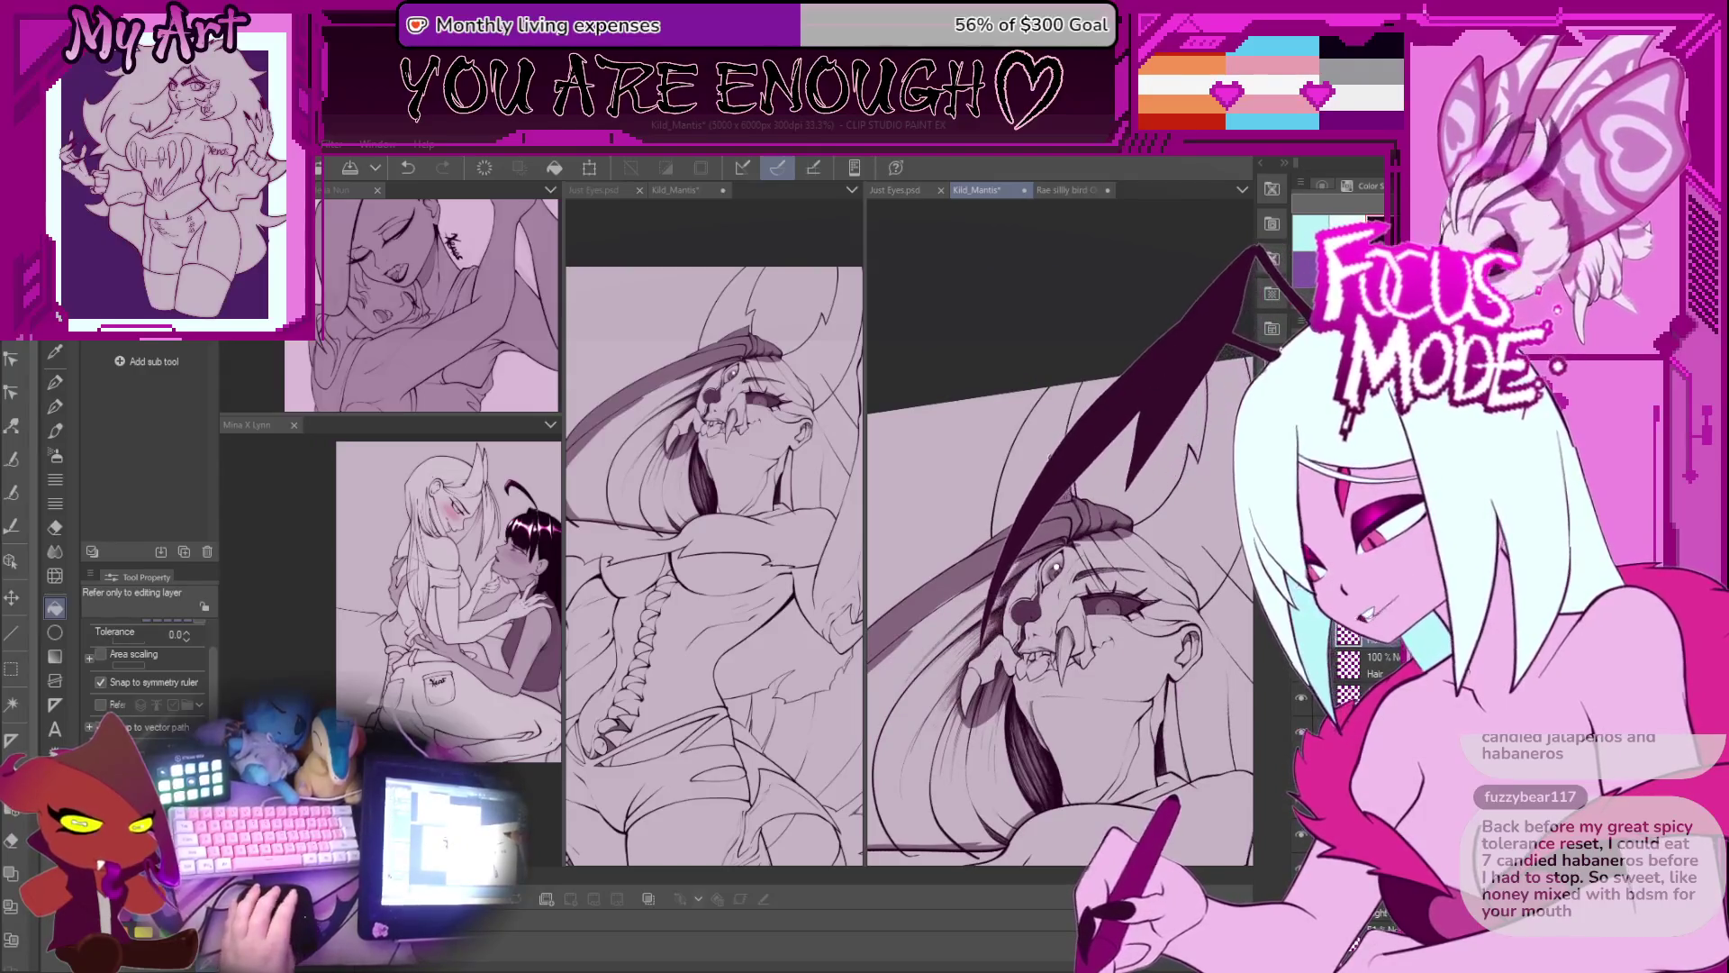
{"action": "key", "text": "p"}
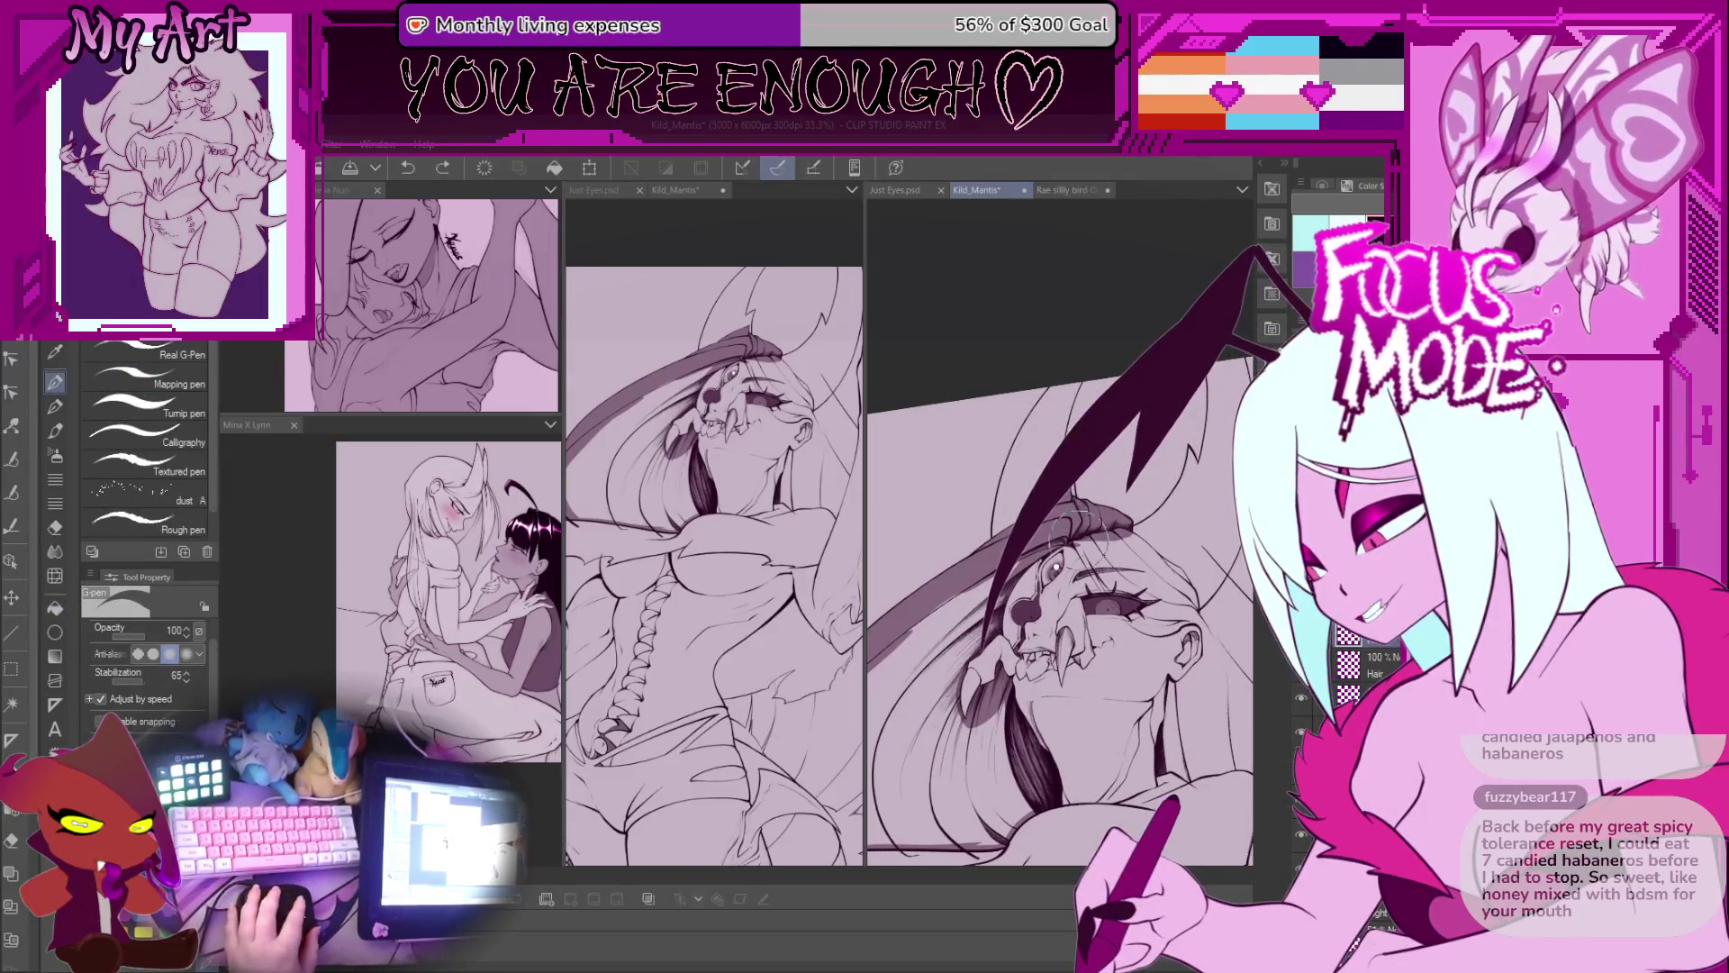
{"action": "left_click_drag", "start_coordinate": [1036, 586], "coordinate": [1149, 387]}
{"action": "key", "text": "g"}
{"action": "left_click_drag", "start_coordinate": [1078, 476], "coordinate": [1037, 542]}
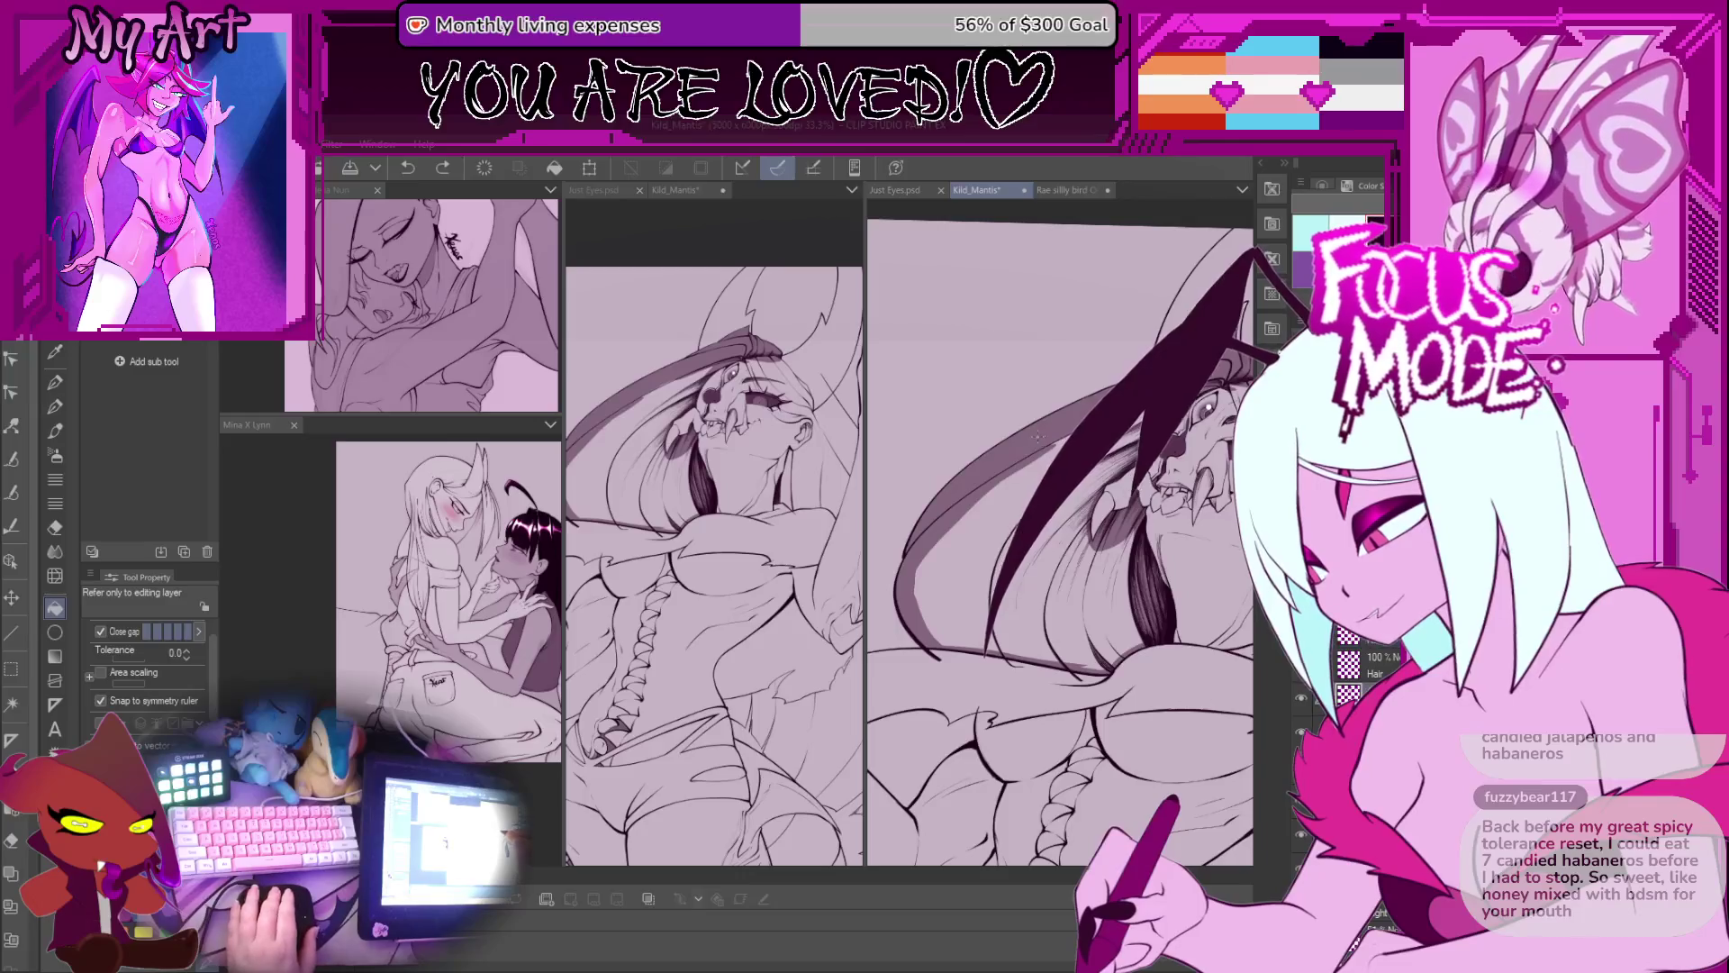
Step: Fill the long hair region with dark colour, then return to the G-pen and rotate the view around the face
{"action": "left_click", "coordinate": [1027, 470]}
{"action": "scroll", "coordinate": [1049, 558], "scroll_direction": "up", "scroll_amount": 4}
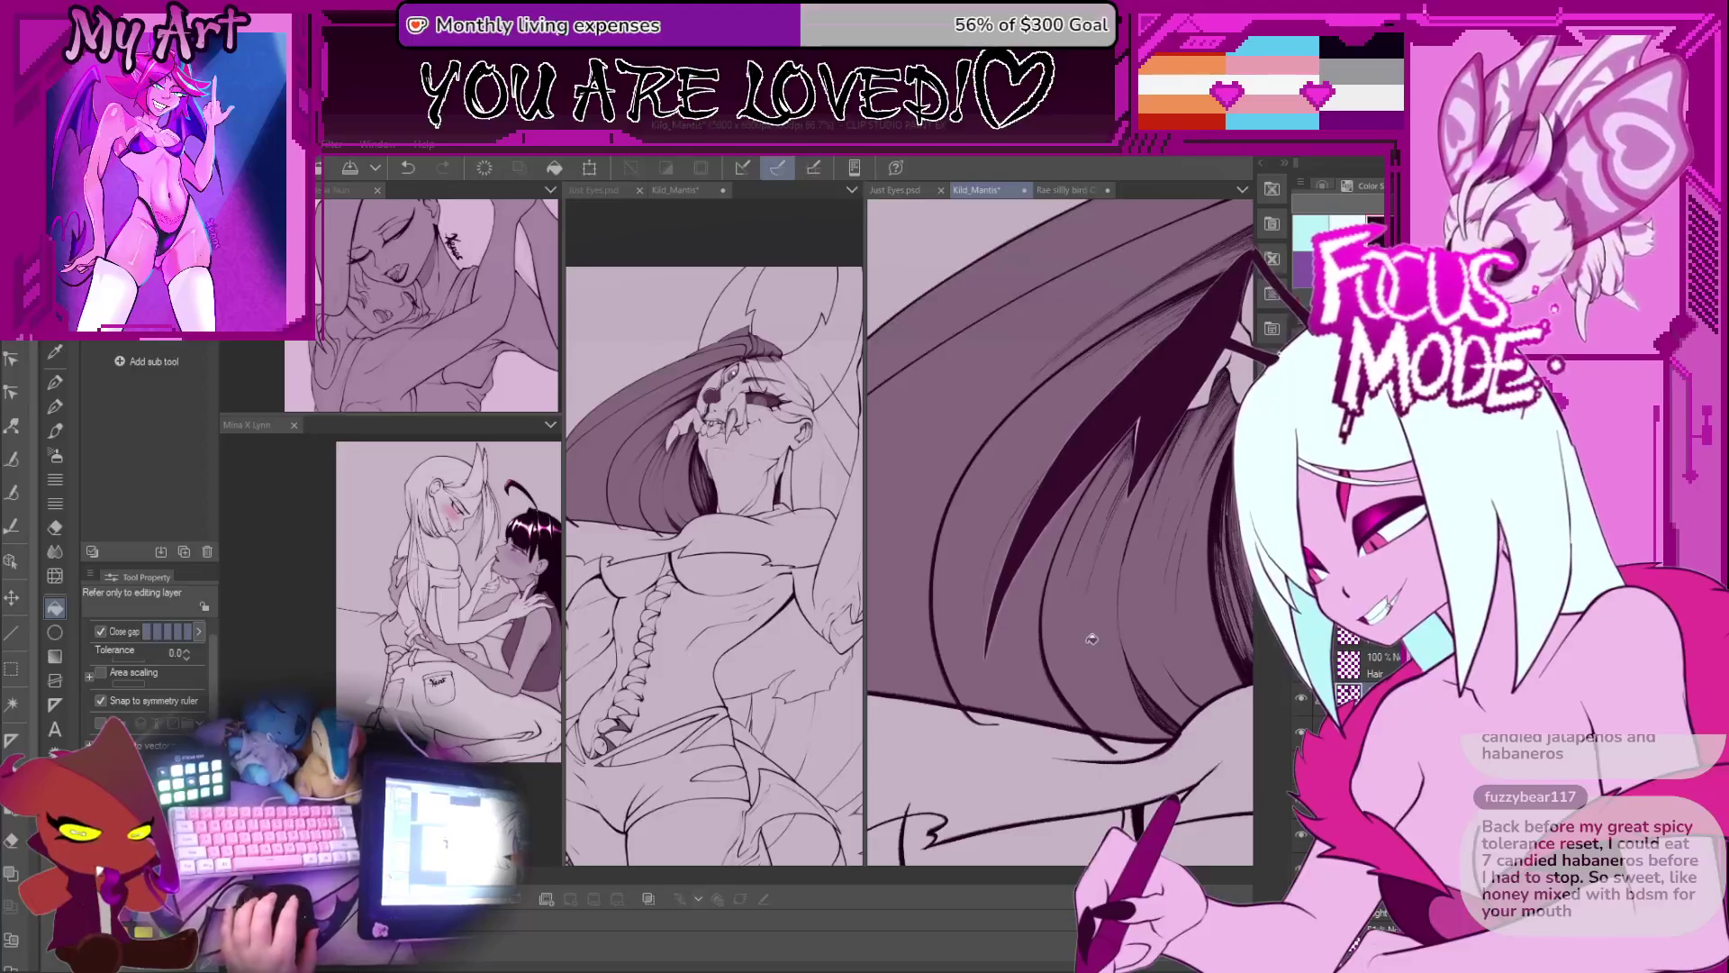
{"action": "scroll", "coordinate": [1091, 637], "scroll_direction": "down", "scroll_amount": 4}
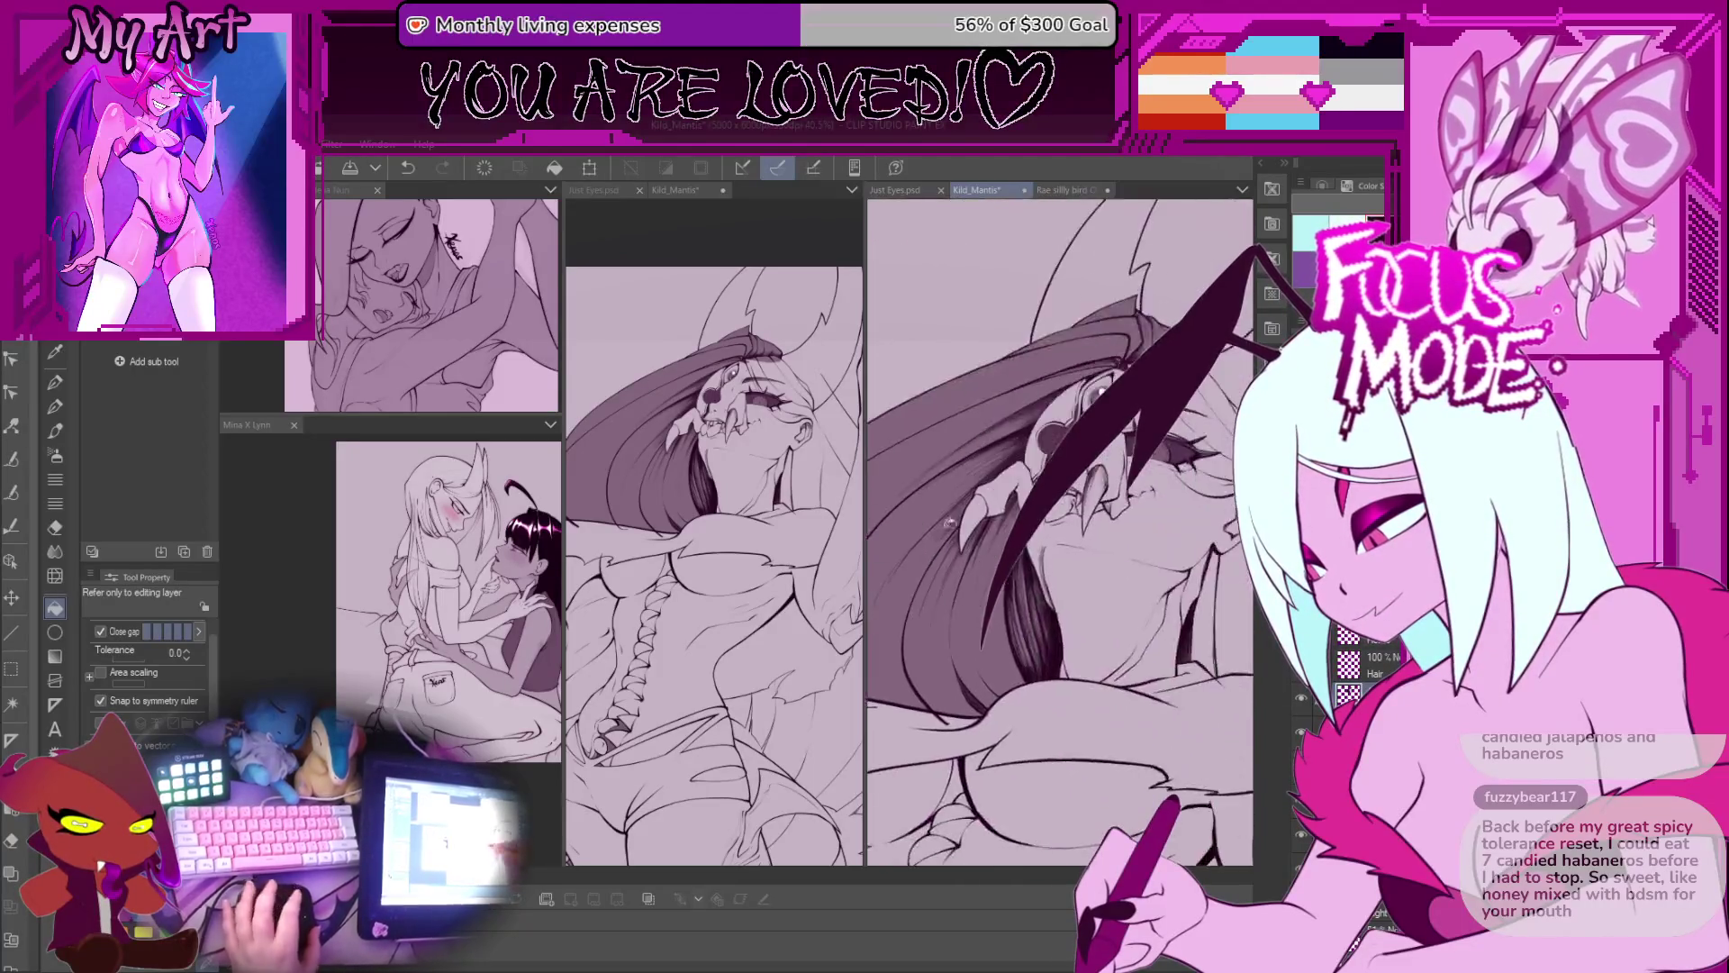
{"action": "scroll", "coordinate": [930, 529], "scroll_direction": "down", "scroll_amount": 3}
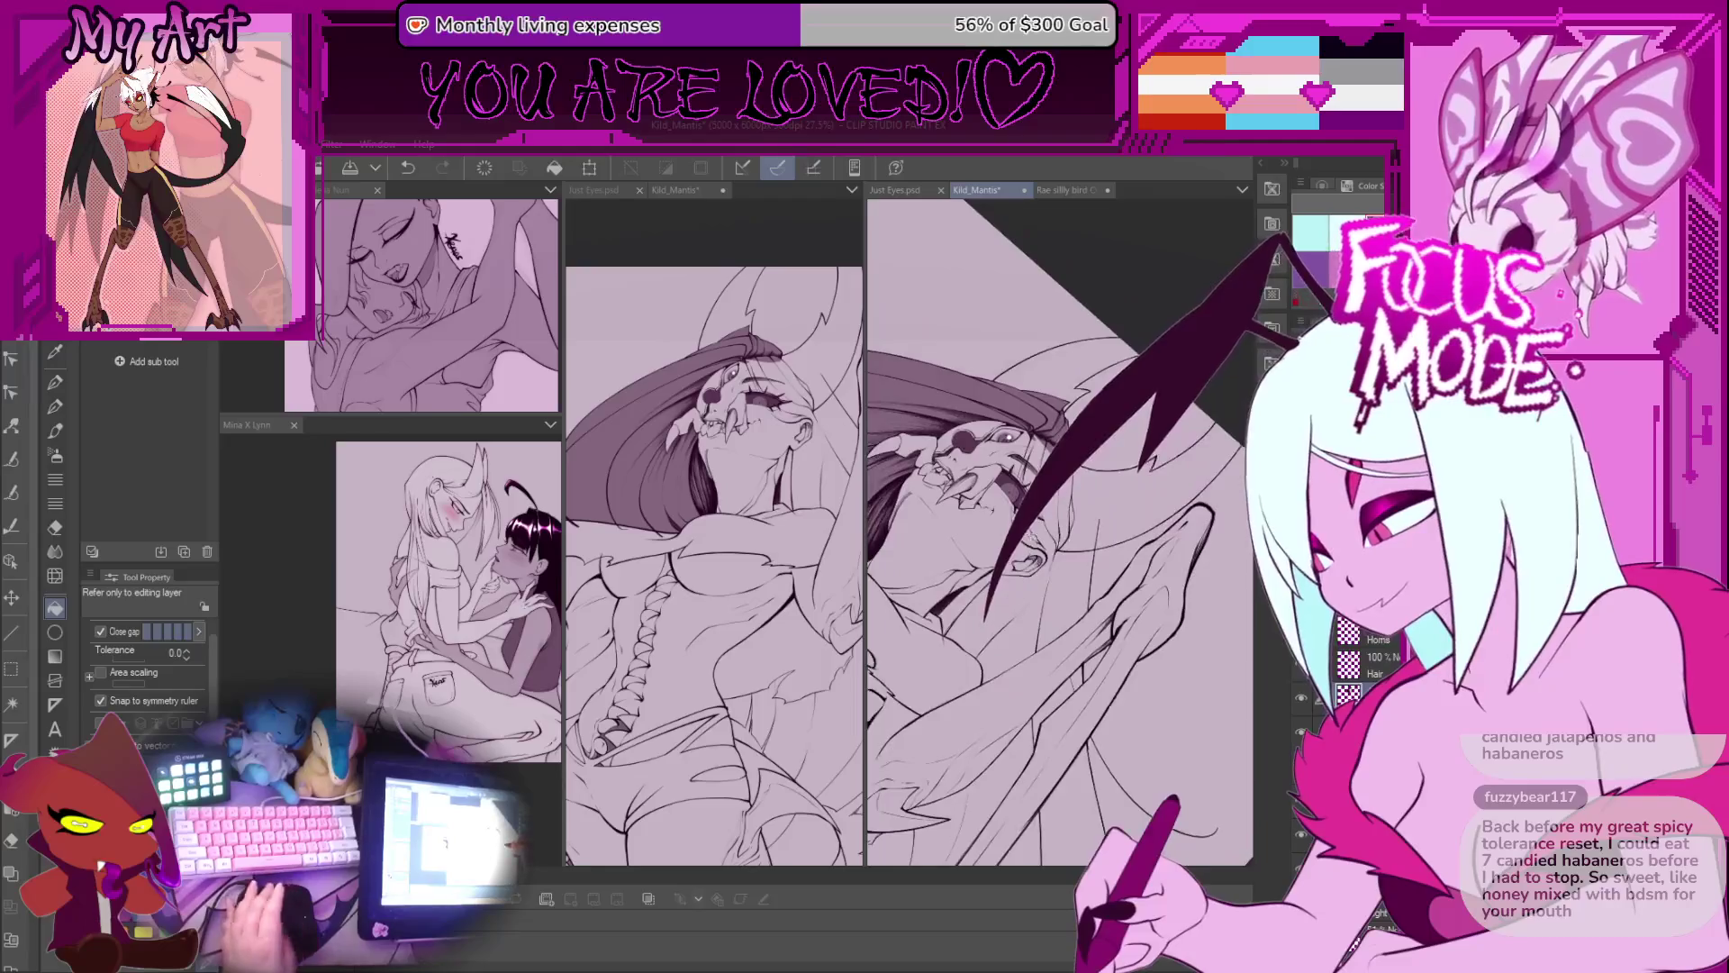
{"action": "scroll", "coordinate": [1013, 568], "scroll_direction": "up", "scroll_amount": 5}
{"action": "key", "text": "p"}
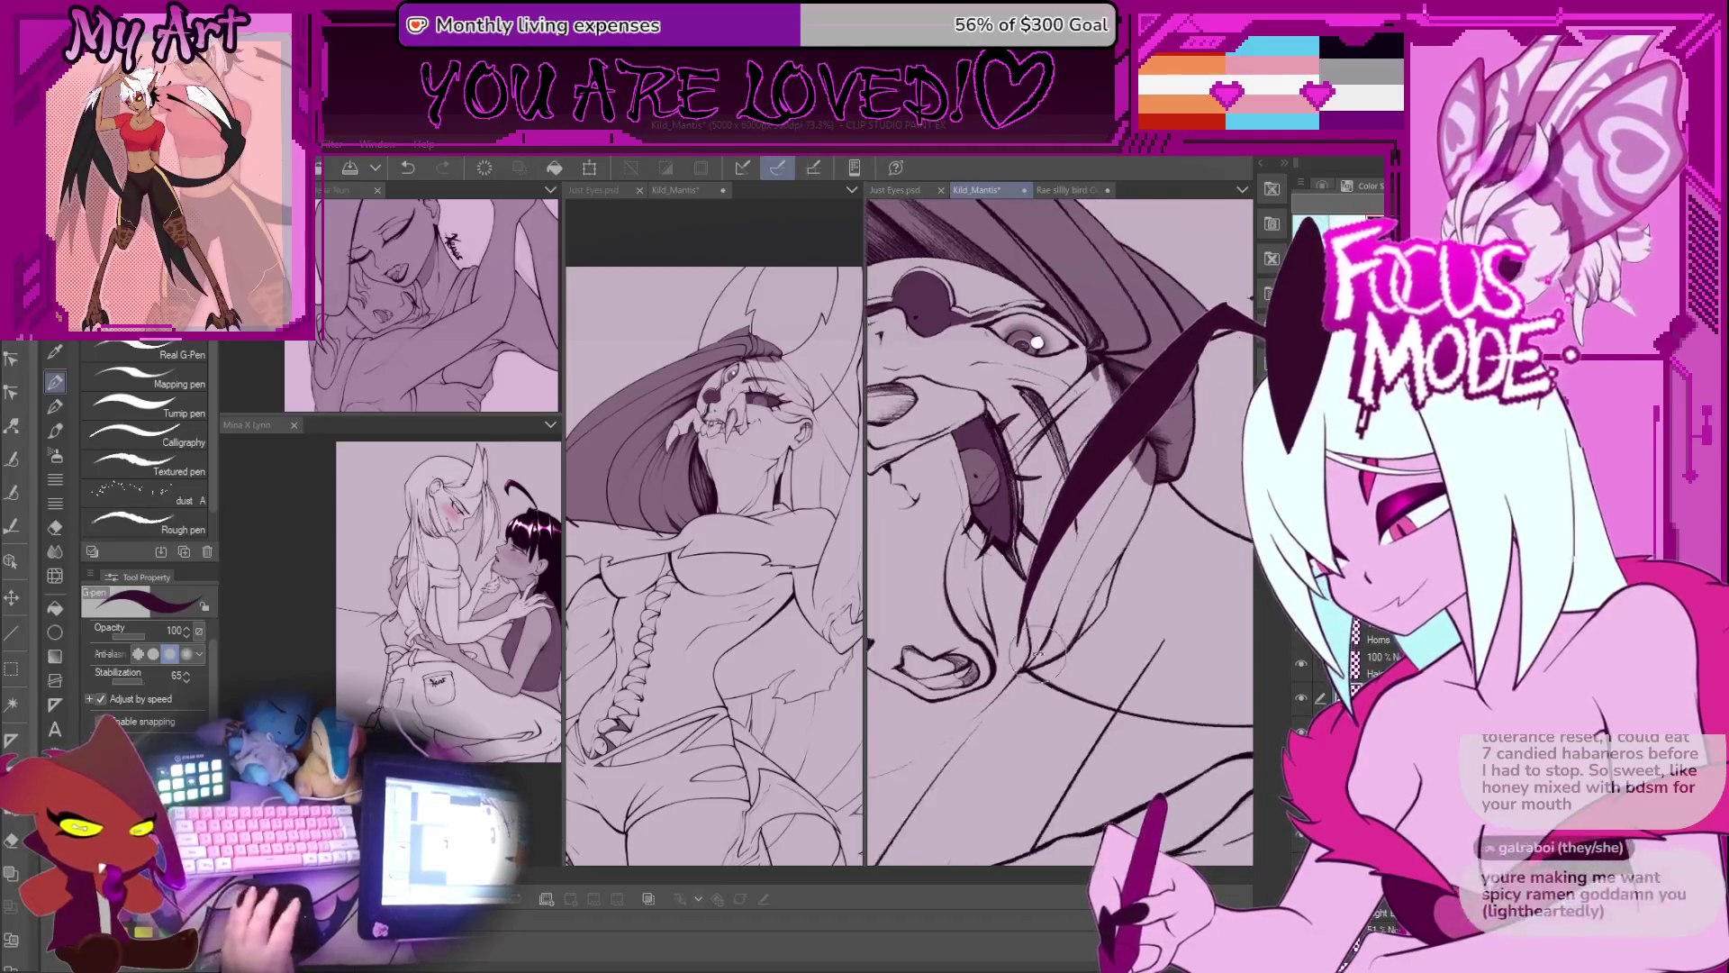
{"action": "scroll", "coordinate": [972, 438], "scroll_direction": "down", "scroll_amount": 1}
{"action": "mouse_move", "coordinate": [1081, 621]}
{"action": "left_mouse_down"}
{"action": "mouse_move", "coordinate": [1098, 585]}
{"action": "mouse_move", "coordinate": [1015, 622]}
{"action": "mouse_move", "coordinate": [1022, 604]}
{"action": "mouse_move", "coordinate": [1056, 646]}
{"action": "left_mouse_up"}
Step: Save the drawing and frame both eyes and the teeth
{"action": "key", "text": "ctrl+s"}
{"action": "mouse_move", "coordinate": [973, 482]}
{"action": "left_mouse_down"}
{"action": "mouse_move", "coordinate": [952, 462]}
{"action": "mouse_move", "coordinate": [990, 521]}
{"action": "left_mouse_up"}
{"action": "scroll", "coordinate": [975, 636], "scroll_direction": "down", "scroll_amount": 5}
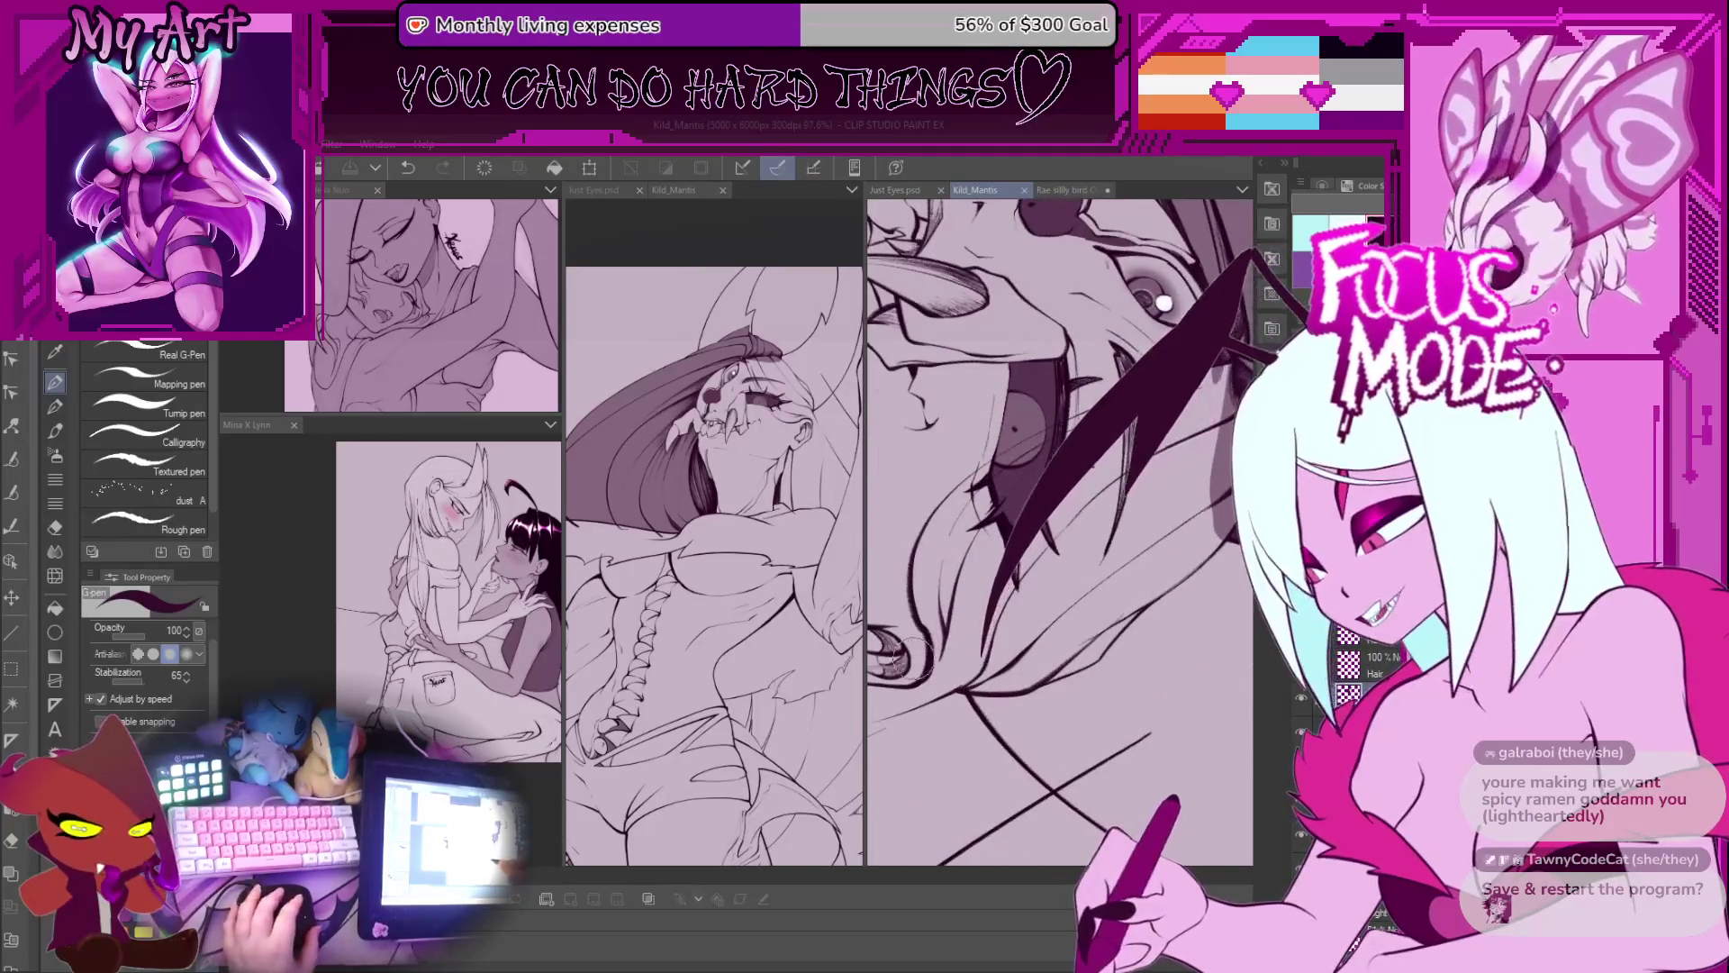
{"action": "scroll", "coordinate": [945, 625], "scroll_direction": "up", "scroll_amount": 2}
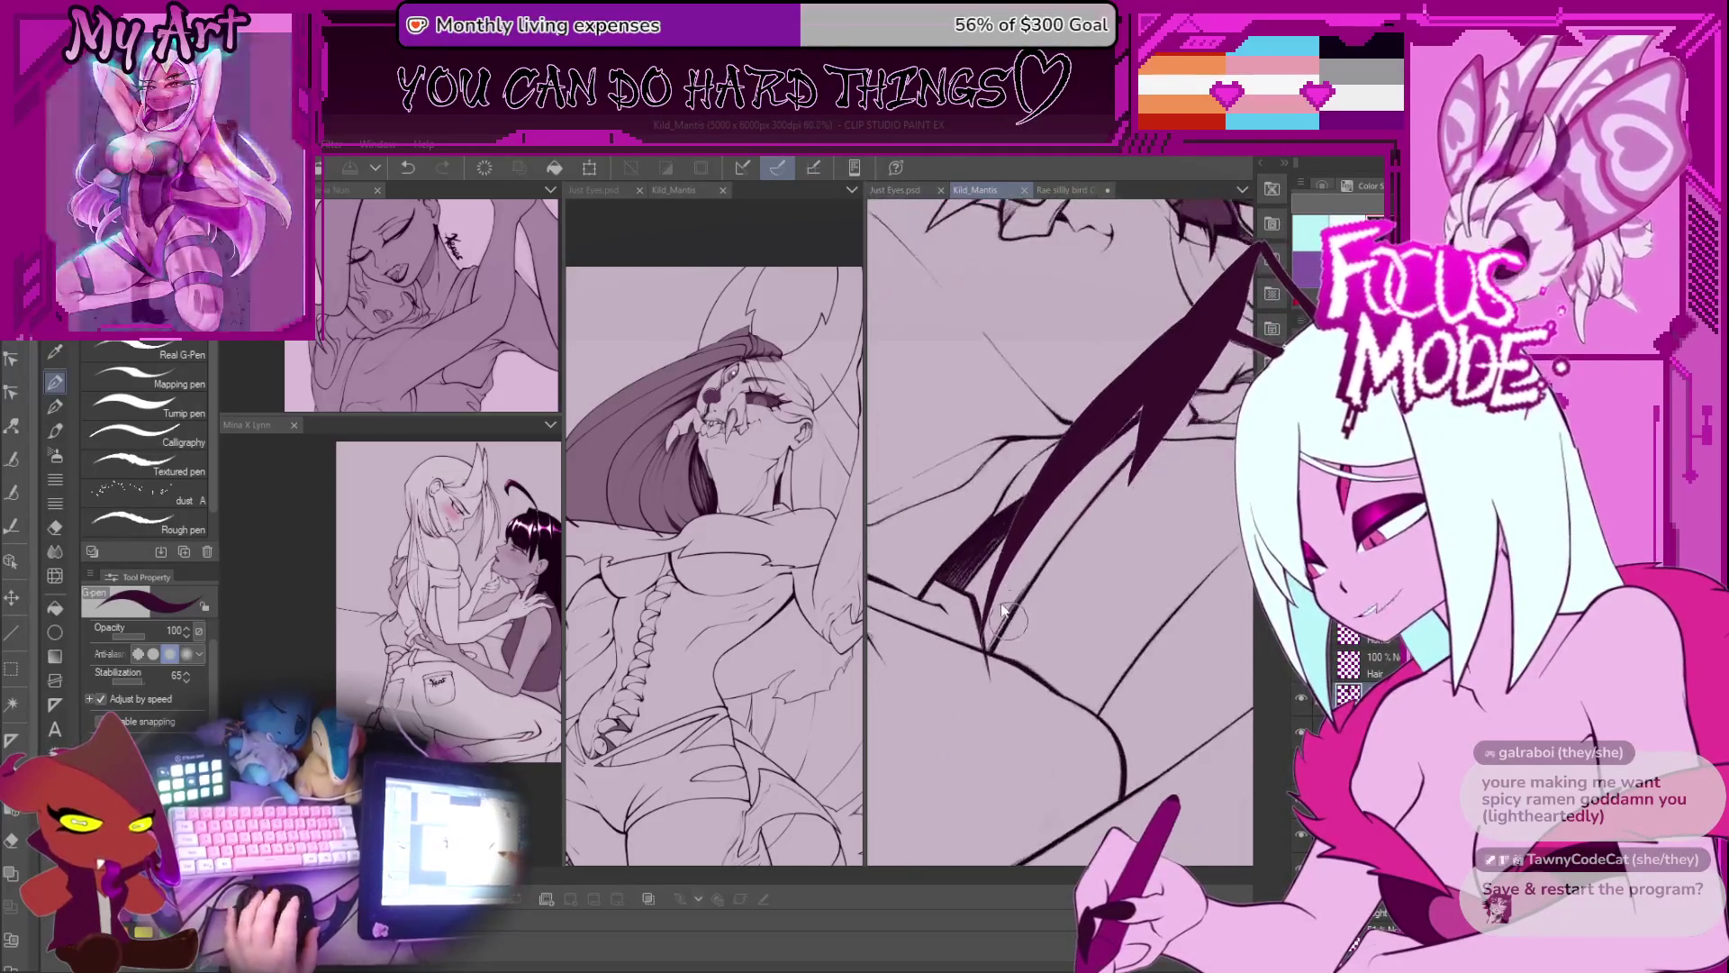
Step: Hatch a series of dark strand strokes along the hair spike
{"action": "mouse_move", "coordinate": [1027, 490]}
{"action": "left_mouse_down"}
{"action": "mouse_move", "coordinate": [973, 586]}
{"action": "mouse_move", "coordinate": [986, 631]}
{"action": "mouse_move", "coordinate": [1121, 716]}
{"action": "left_mouse_up"}
{"action": "left_click_drag", "start_coordinate": [1089, 477], "coordinate": [986, 653]}
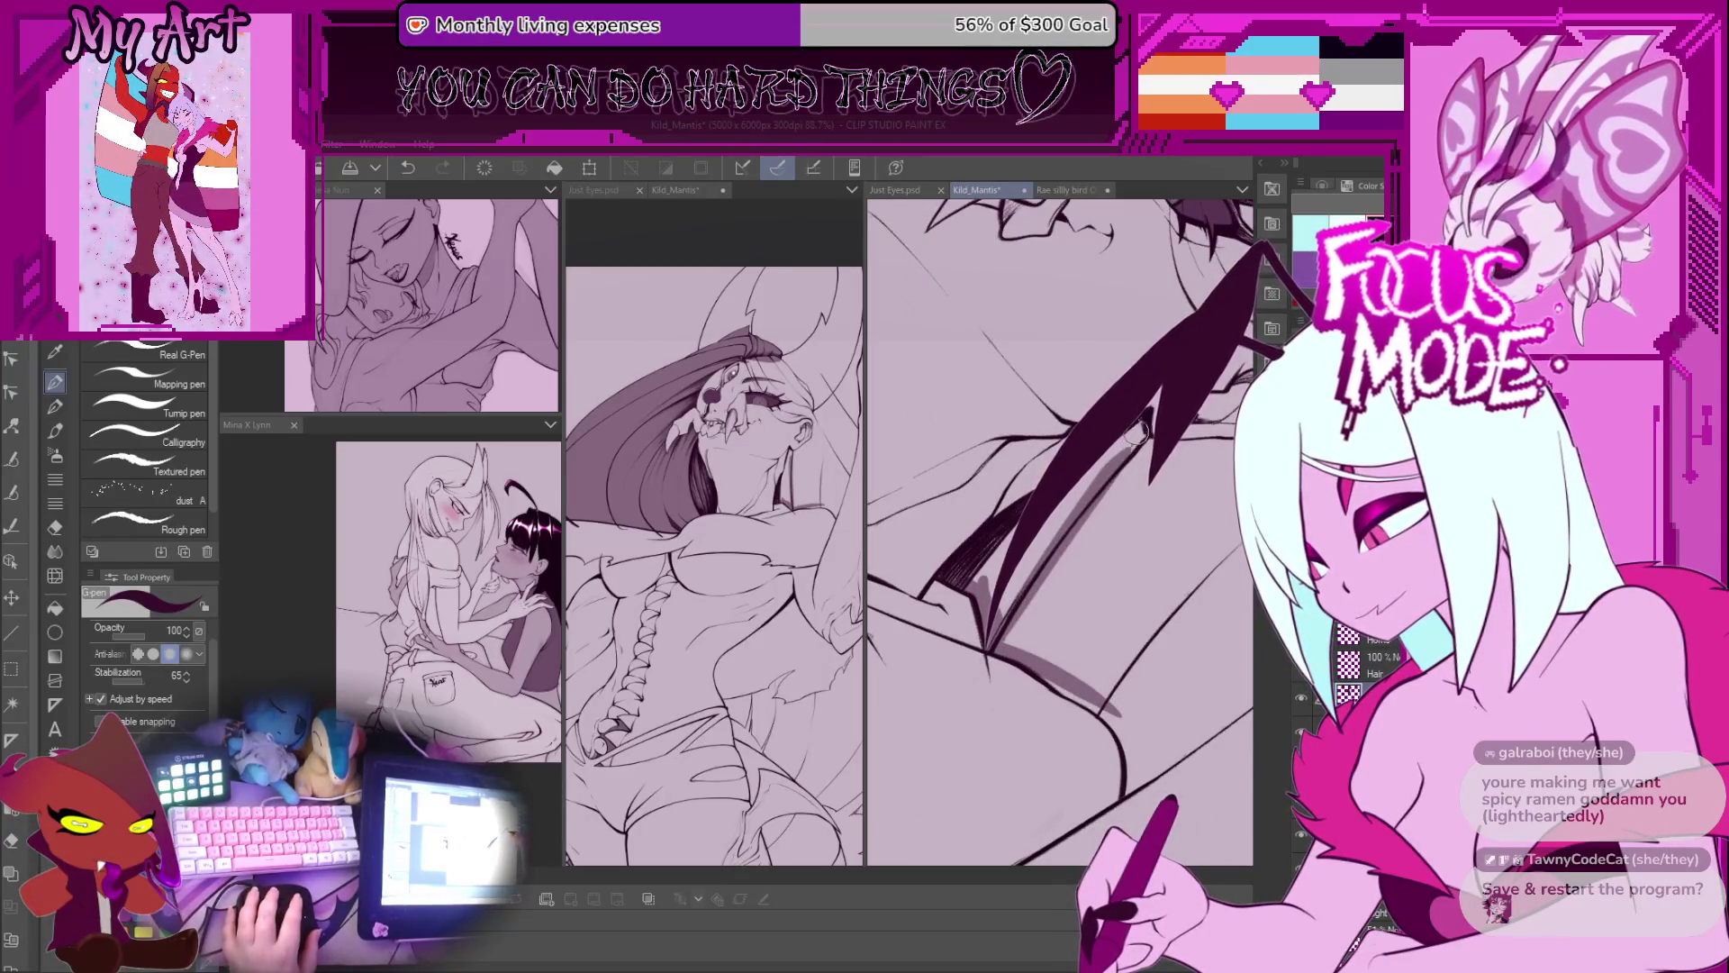
{"action": "left_click_drag", "start_coordinate": [1091, 477], "coordinate": [989, 655]}
{"action": "left_click_drag", "start_coordinate": [1089, 478], "coordinate": [990, 653]}
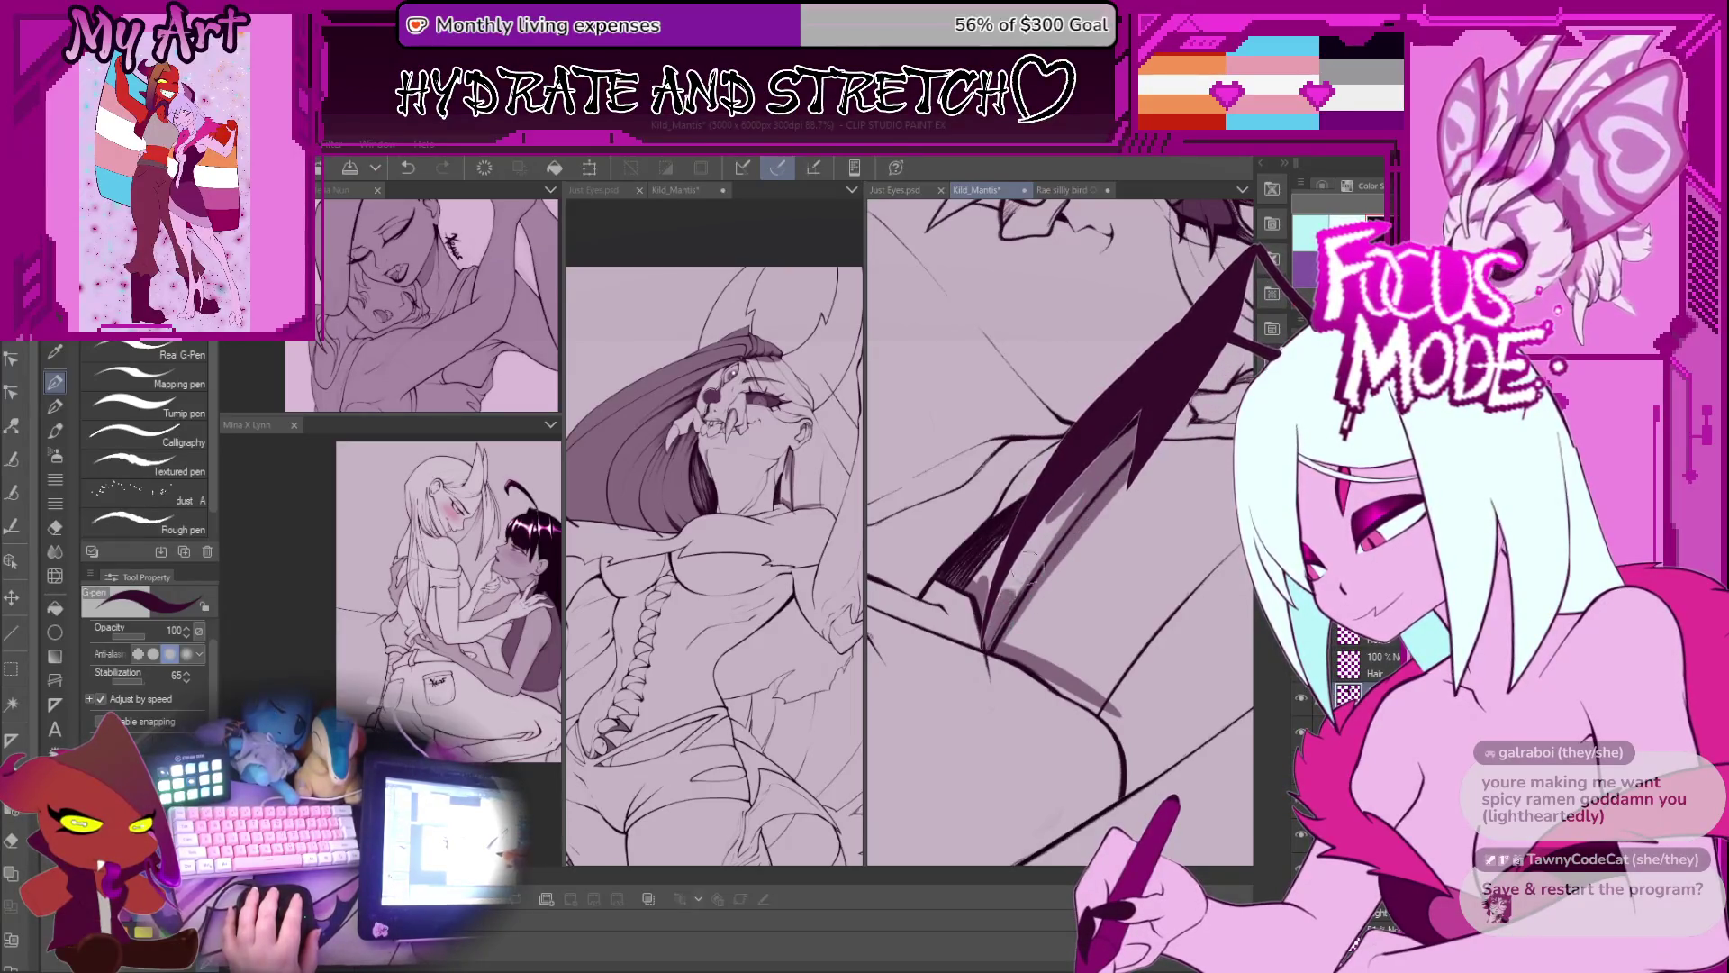
{"action": "left_click_drag", "start_coordinate": [1086, 478], "coordinate": [982, 650]}
{"action": "left_click_drag", "start_coordinate": [1081, 479], "coordinate": [983, 641]}
{"action": "left_click_drag", "start_coordinate": [1086, 478], "coordinate": [982, 648]}
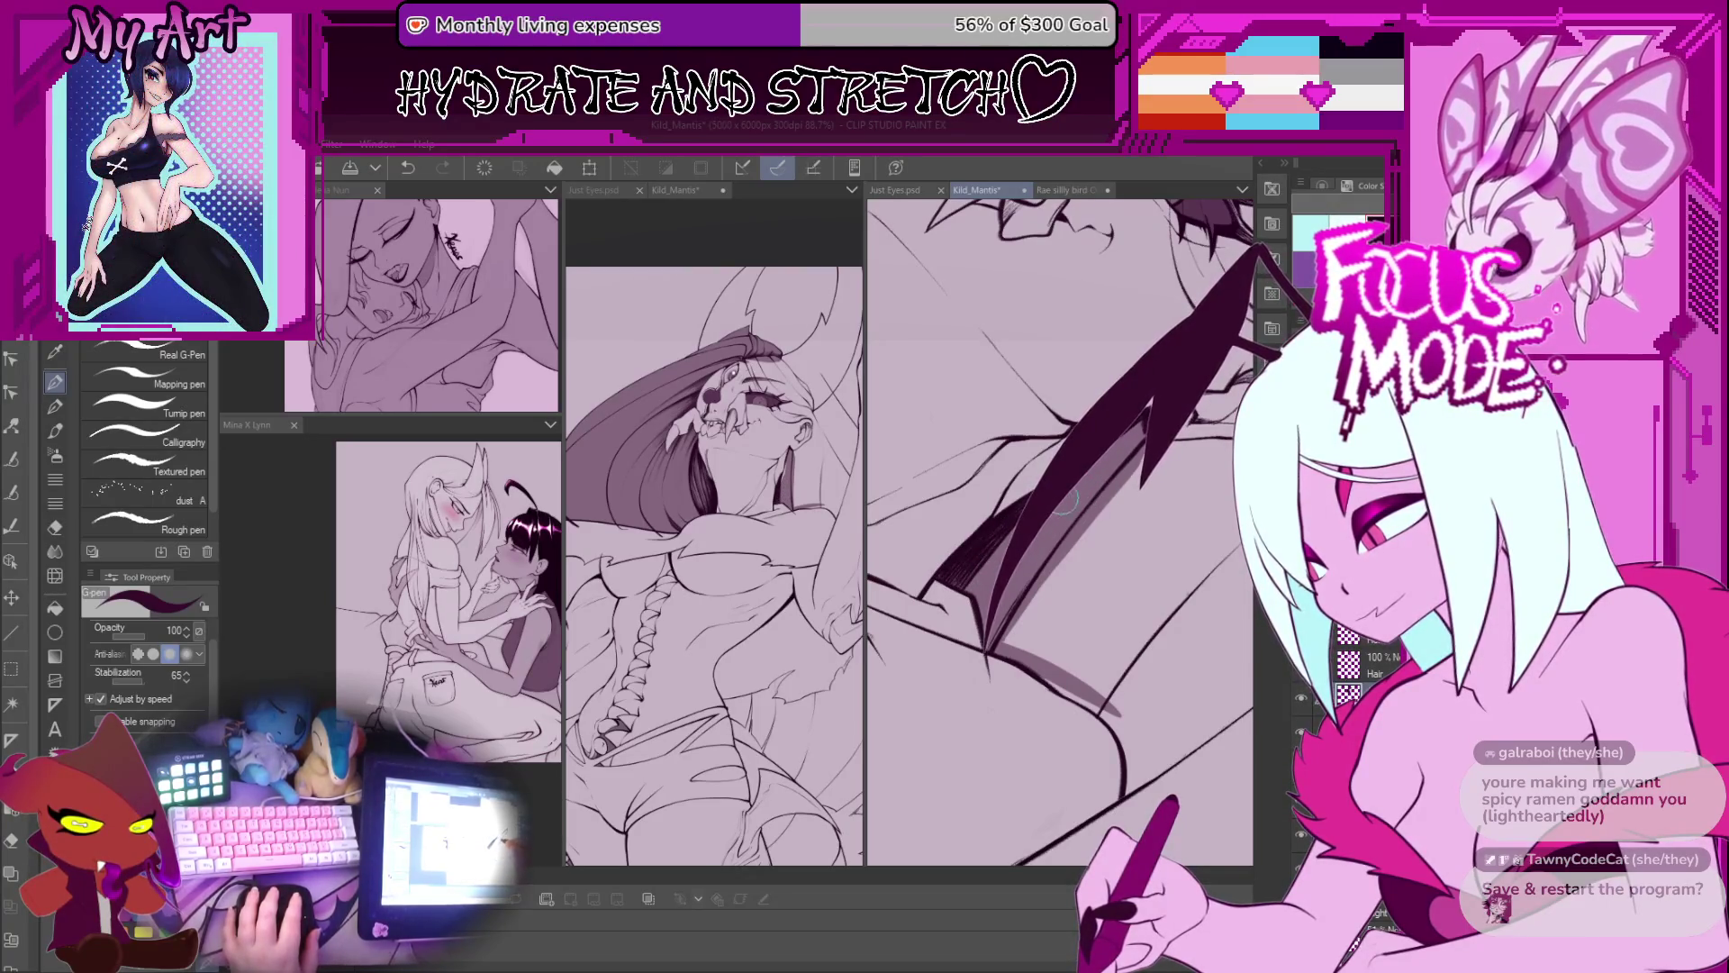
{"action": "left_click_drag", "start_coordinate": [1087, 478], "coordinate": [988, 651]}
{"action": "left_click_drag", "start_coordinate": [1086, 477], "coordinate": [982, 653]}
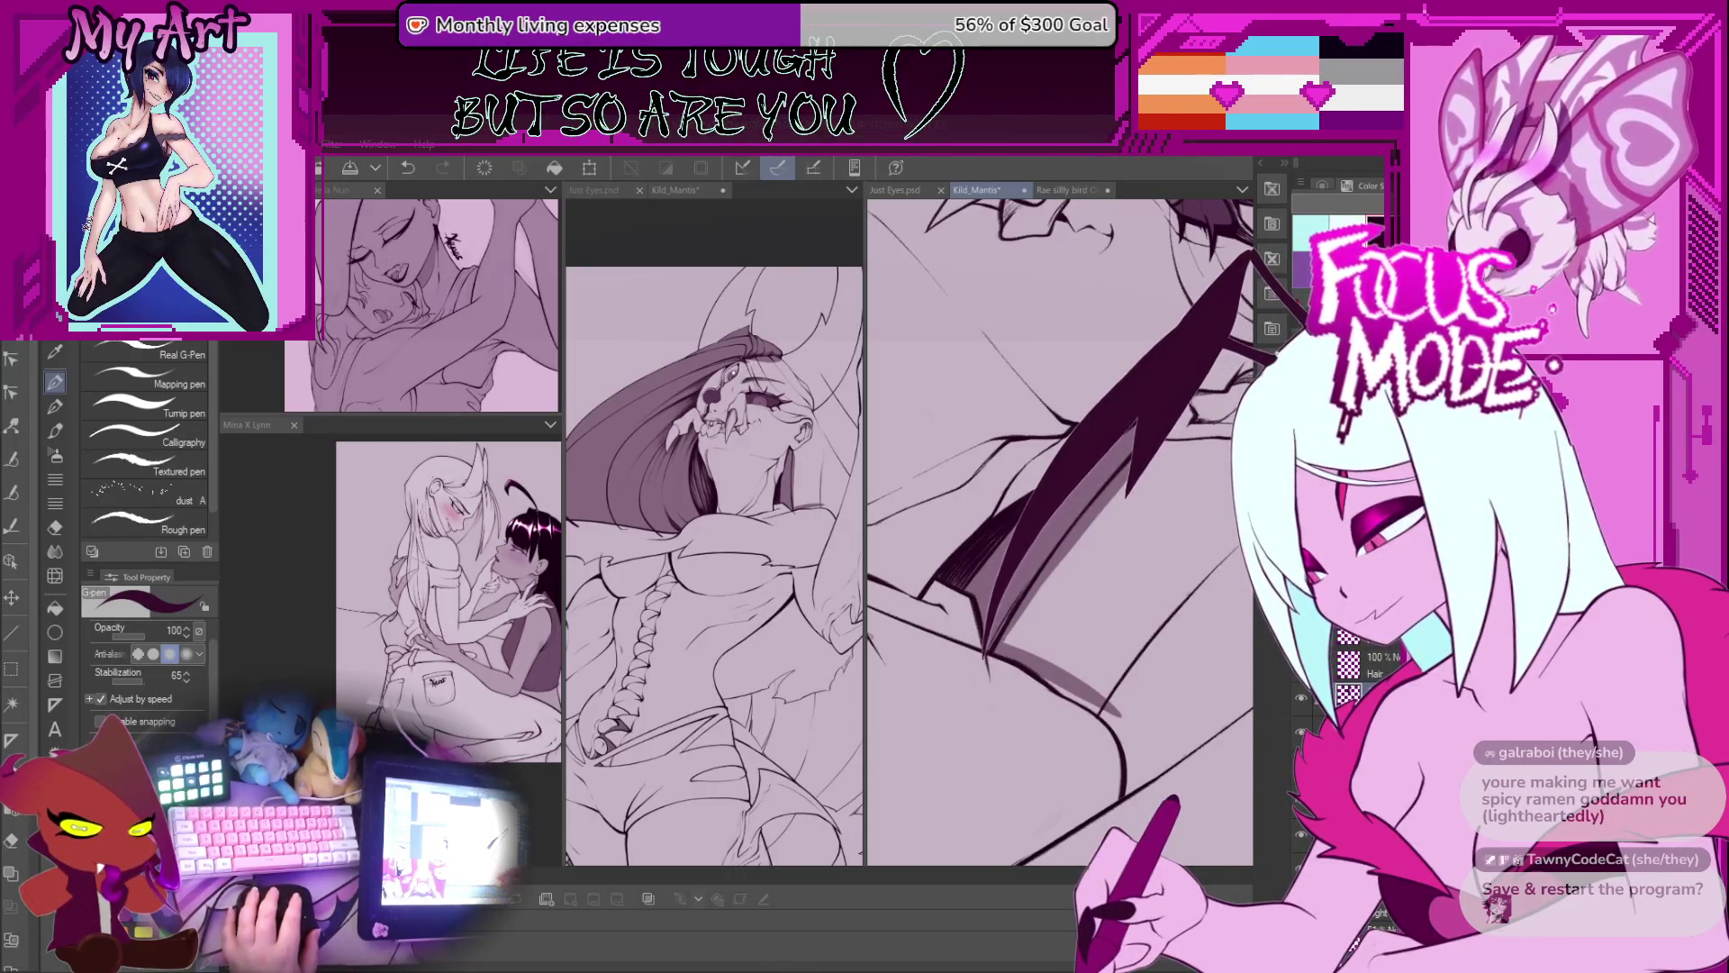
Step: Undo the earlier shading blob and airbrush soft gray shading beside the hair spike
{"action": "scroll", "coordinate": [1135, 650], "scroll_direction": "down", "scroll_amount": 5}
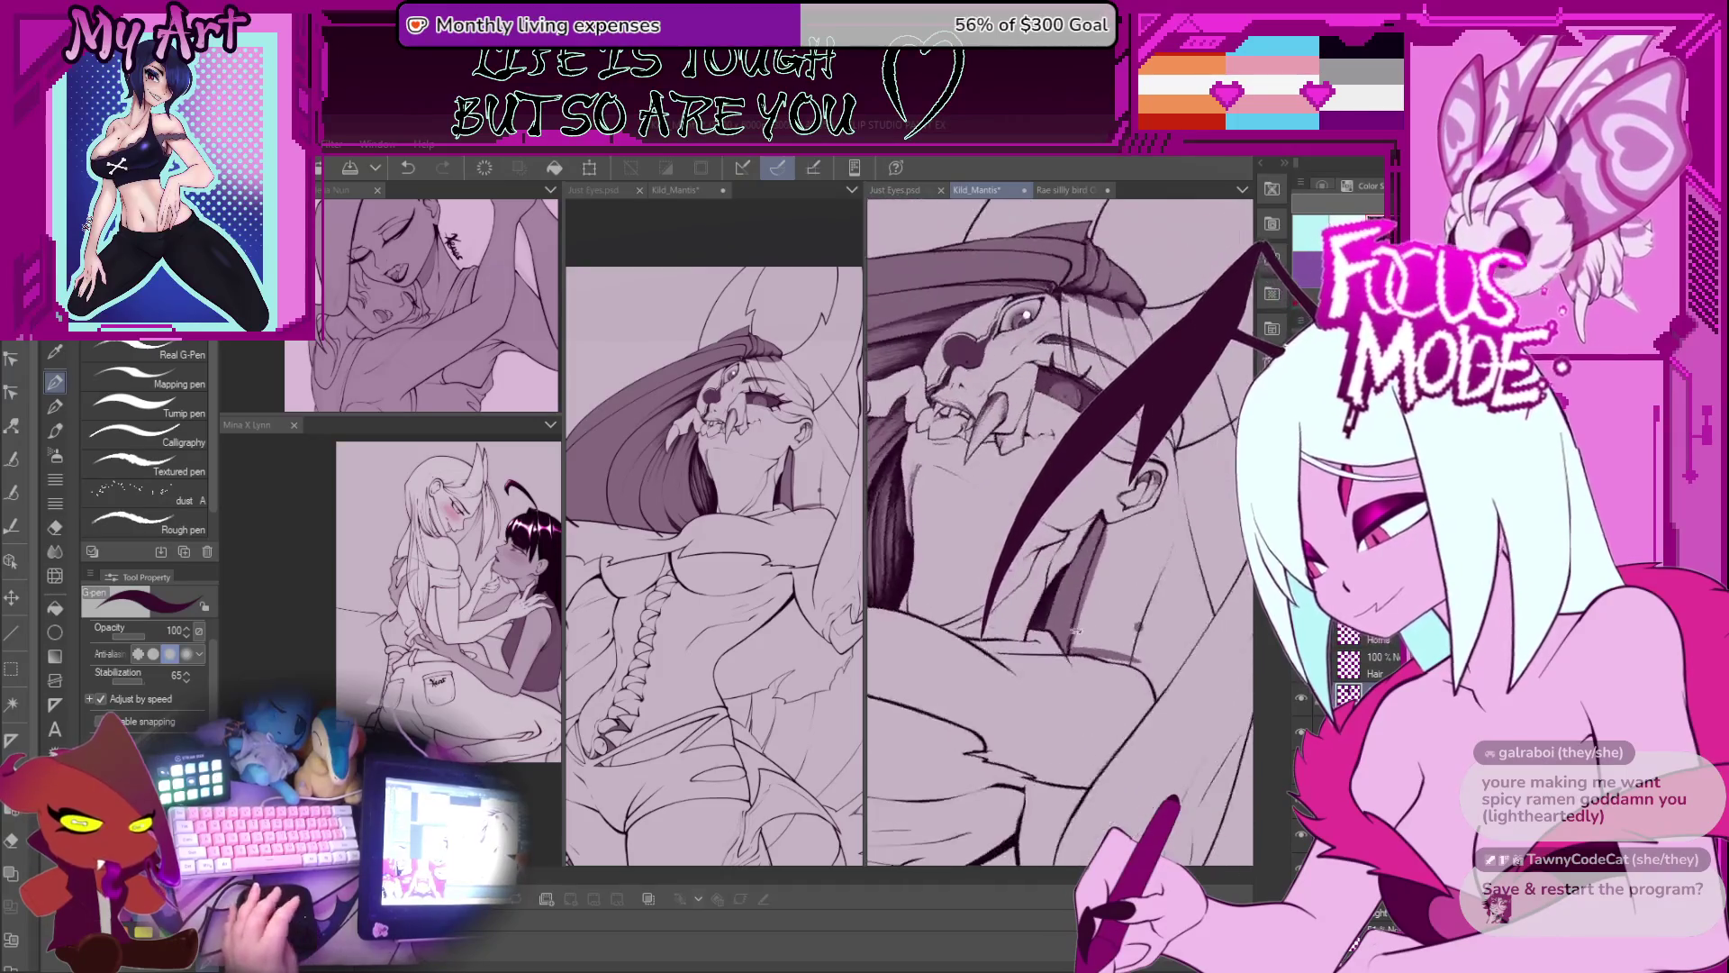
{"action": "scroll", "coordinate": [1027, 585], "scroll_direction": "up", "scroll_amount": 5}
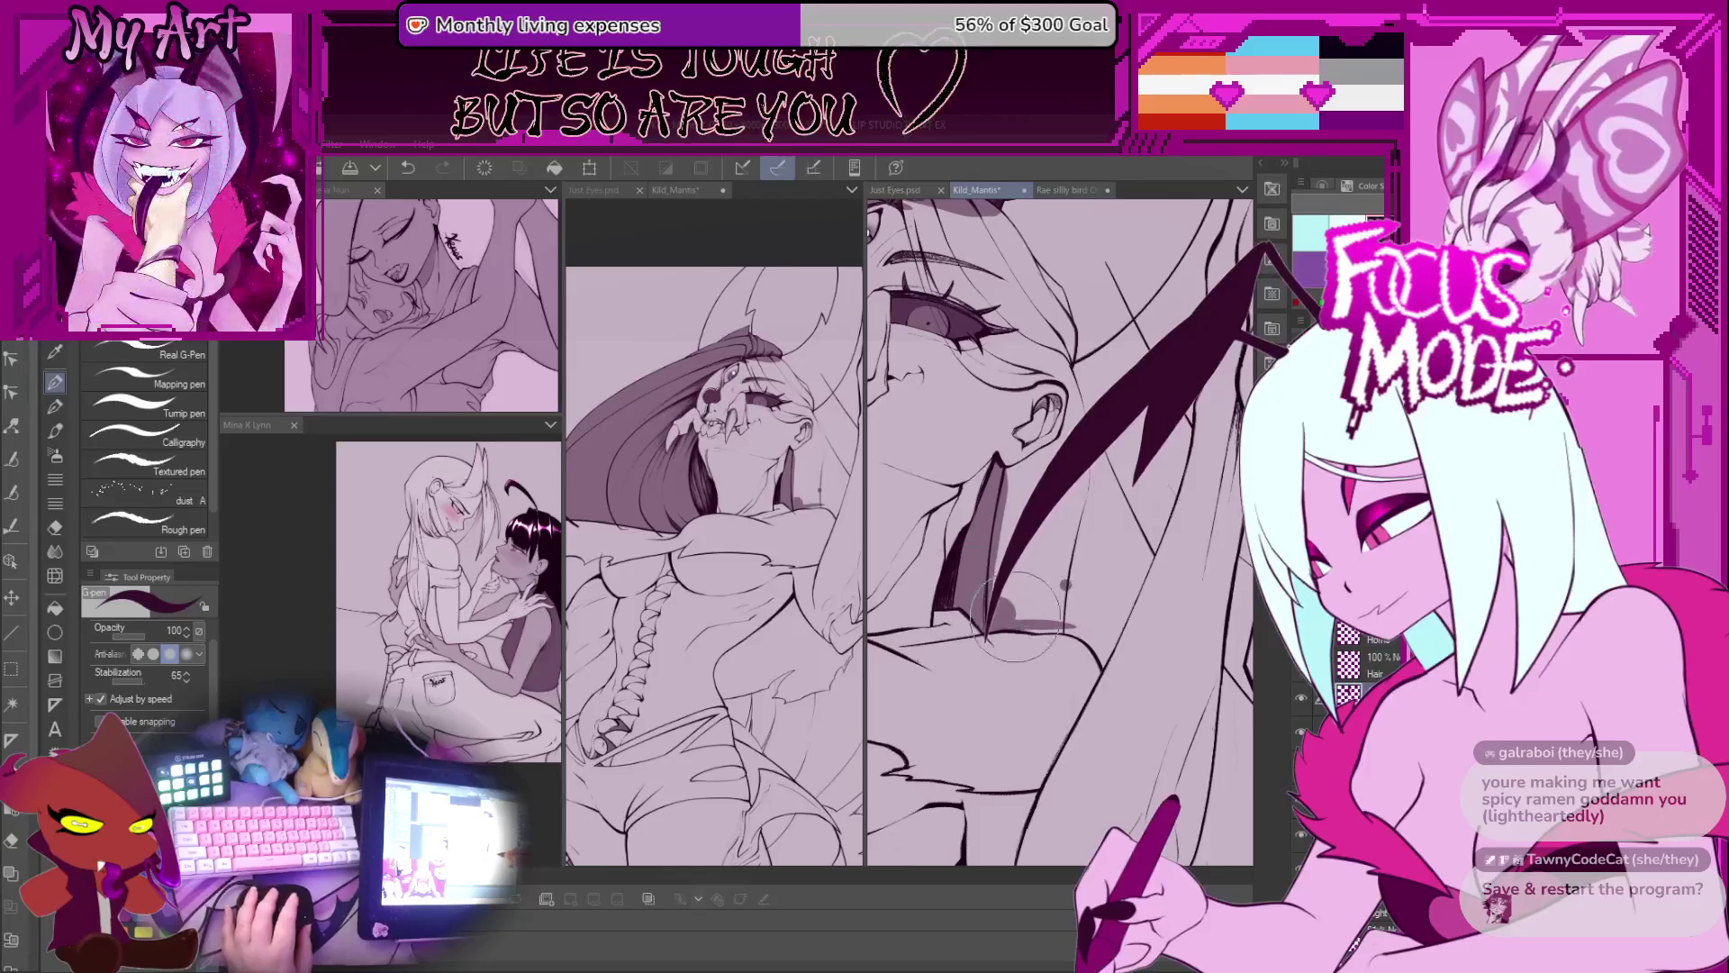
{"action": "key", "text": "ctrl+z"}
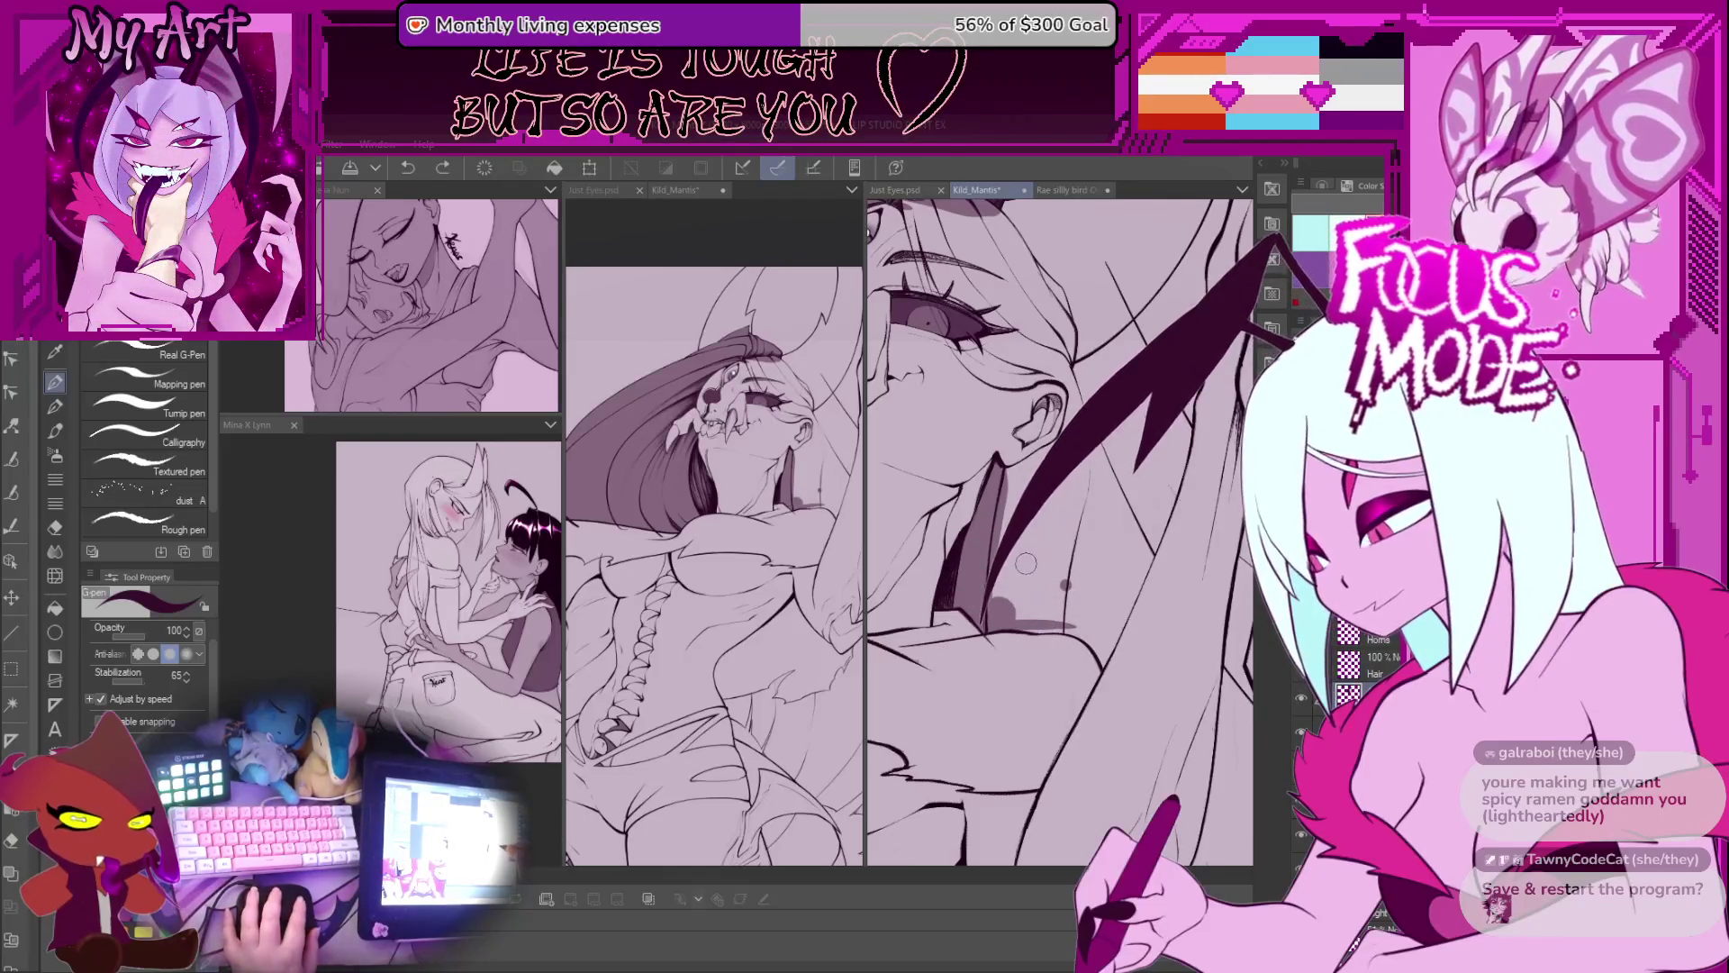
{"action": "mouse_move", "coordinate": [1099, 491]}
{"action": "left_mouse_down"}
{"action": "mouse_move", "coordinate": [1018, 523]}
{"action": "mouse_move", "coordinate": [1081, 504]}
{"action": "mouse_move", "coordinate": [1026, 540]}
{"action": "mouse_move", "coordinate": [1112, 504]}
{"action": "left_mouse_up"}
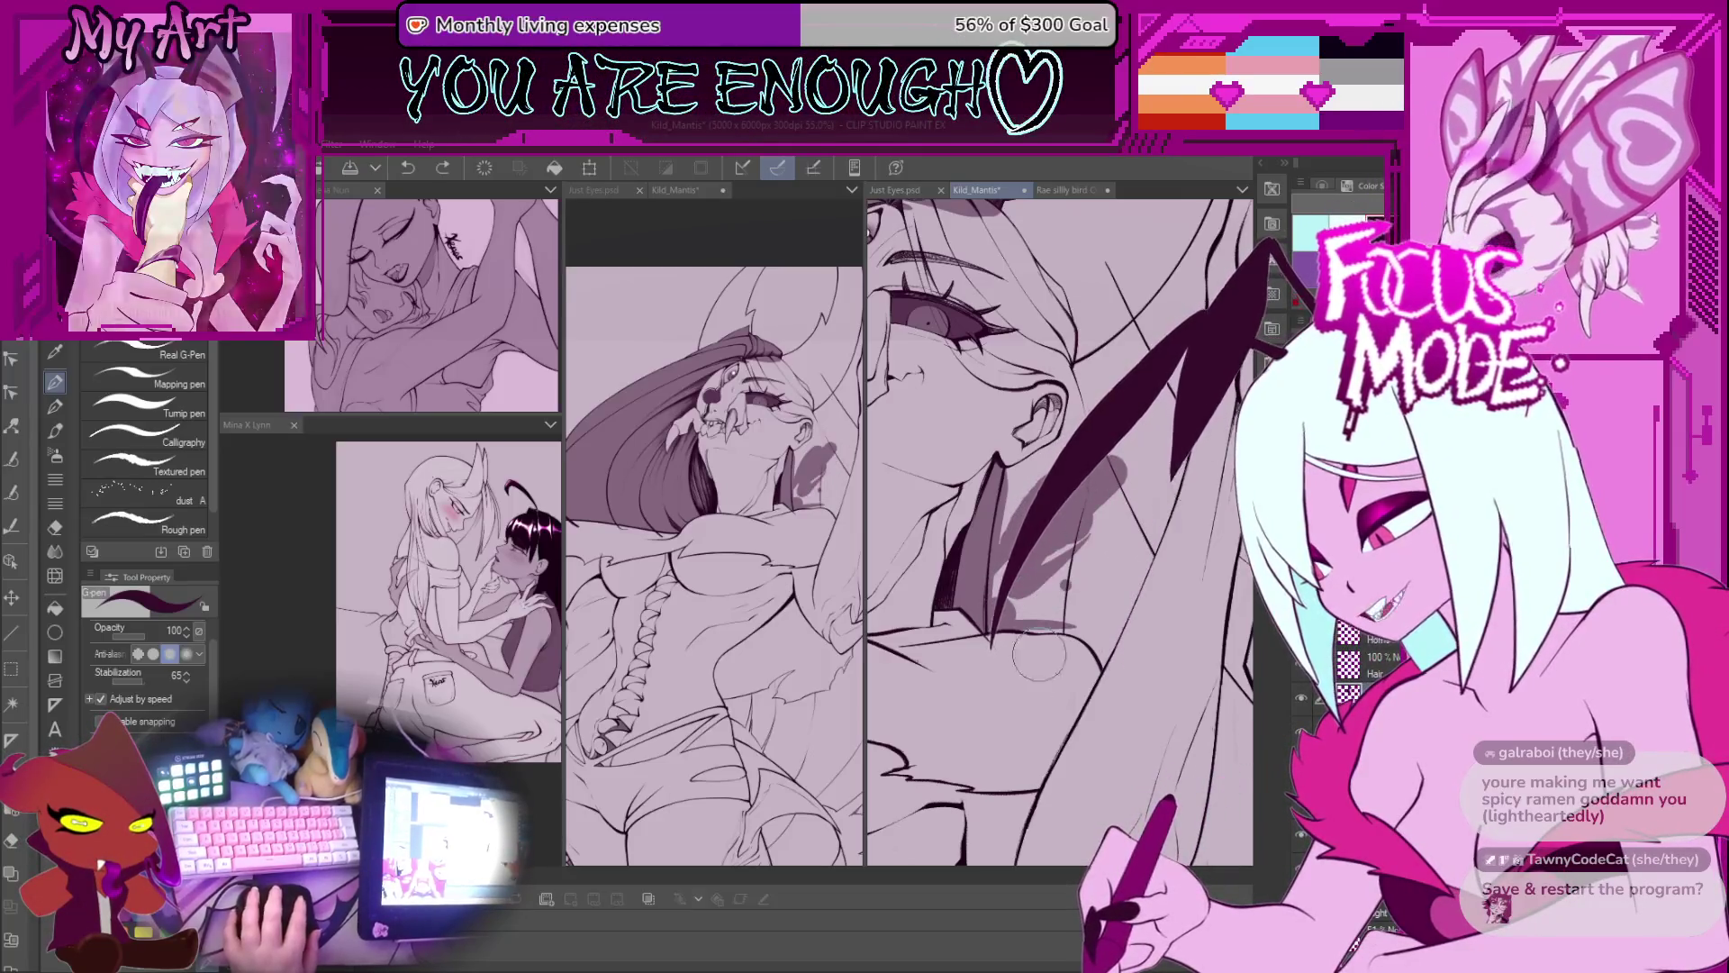
Step: Paint a gray shading stroke below the ear, redoing the first attempt
{"action": "mouse_move", "coordinate": [1022, 622]}
{"action": "left_mouse_down"}
{"action": "mouse_move", "coordinate": [918, 646]}
{"action": "mouse_move", "coordinate": [1061, 611]}
{"action": "left_mouse_up"}
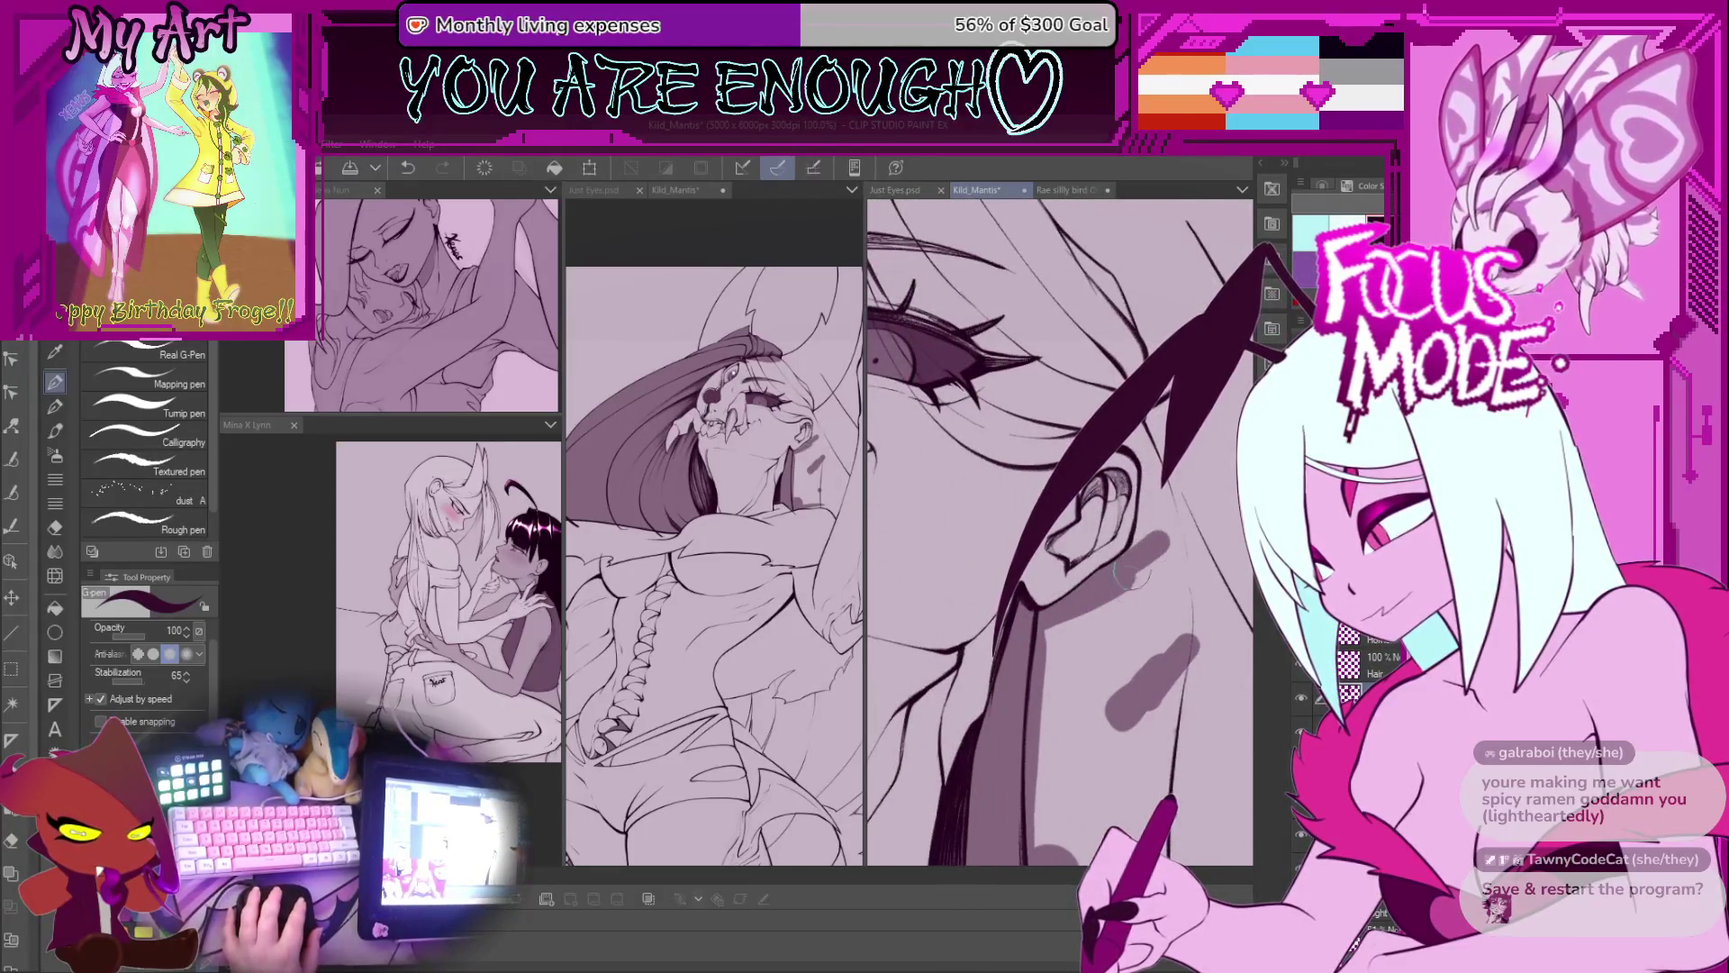
{"action": "left_click_drag", "start_coordinate": [1137, 561], "coordinate": [1103, 553]}
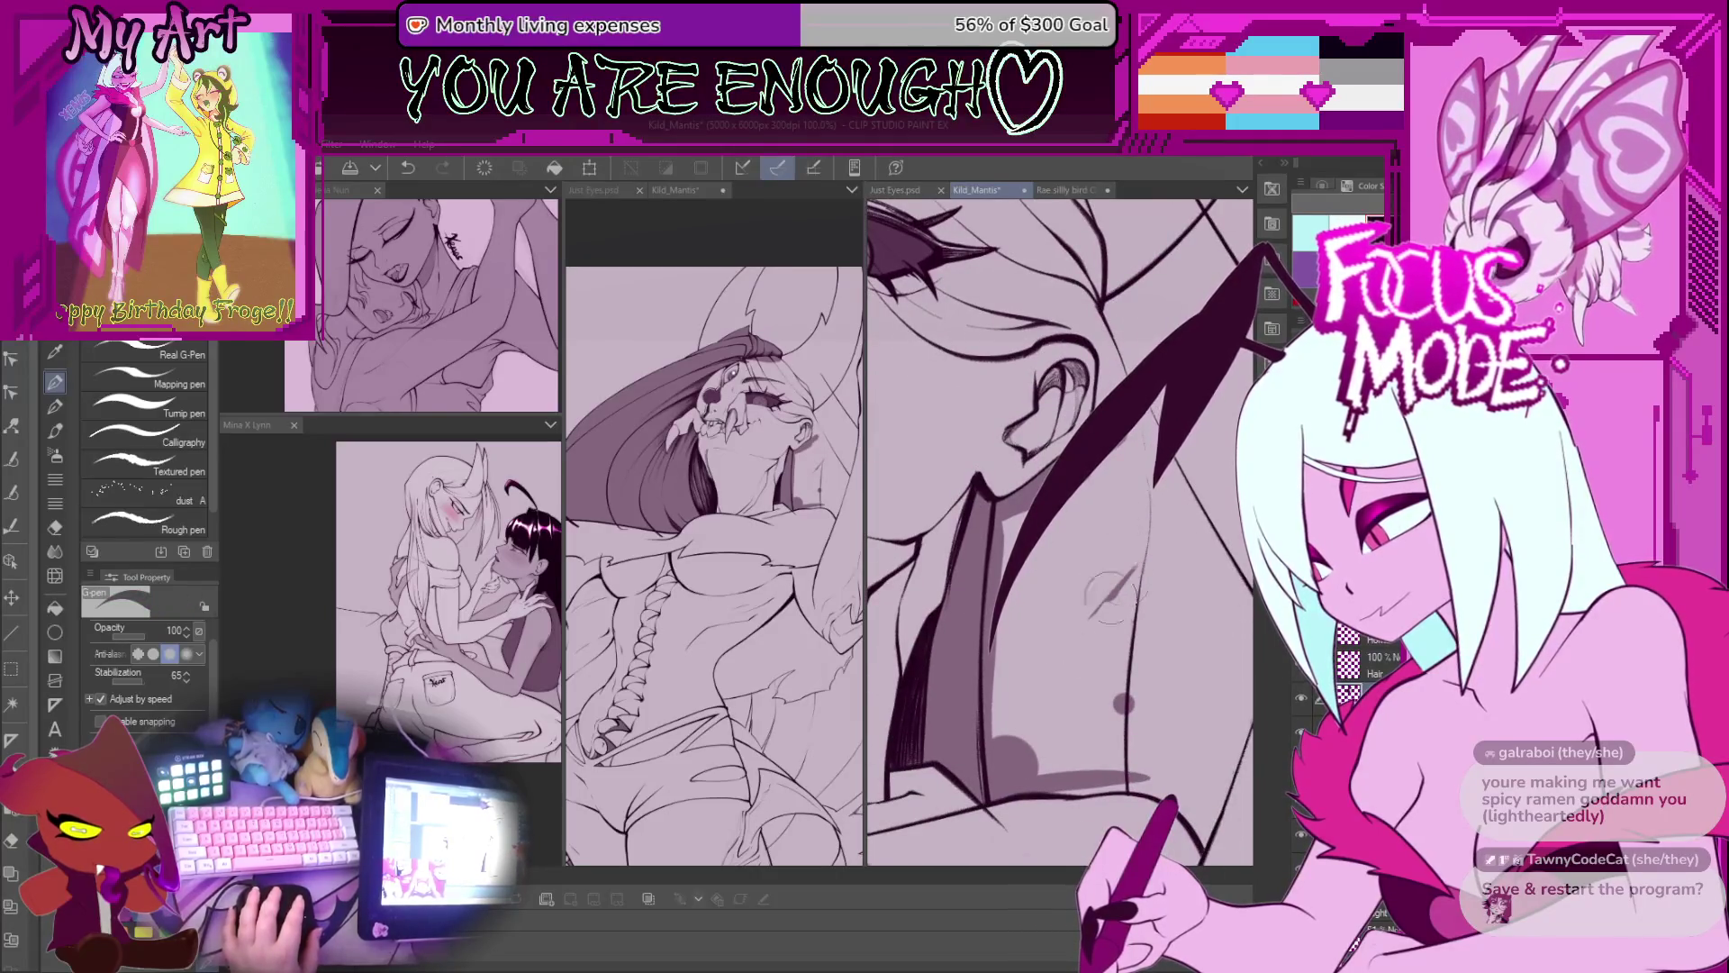
{"action": "left_click_drag", "start_coordinate": [1108, 698], "coordinate": [1048, 653]}
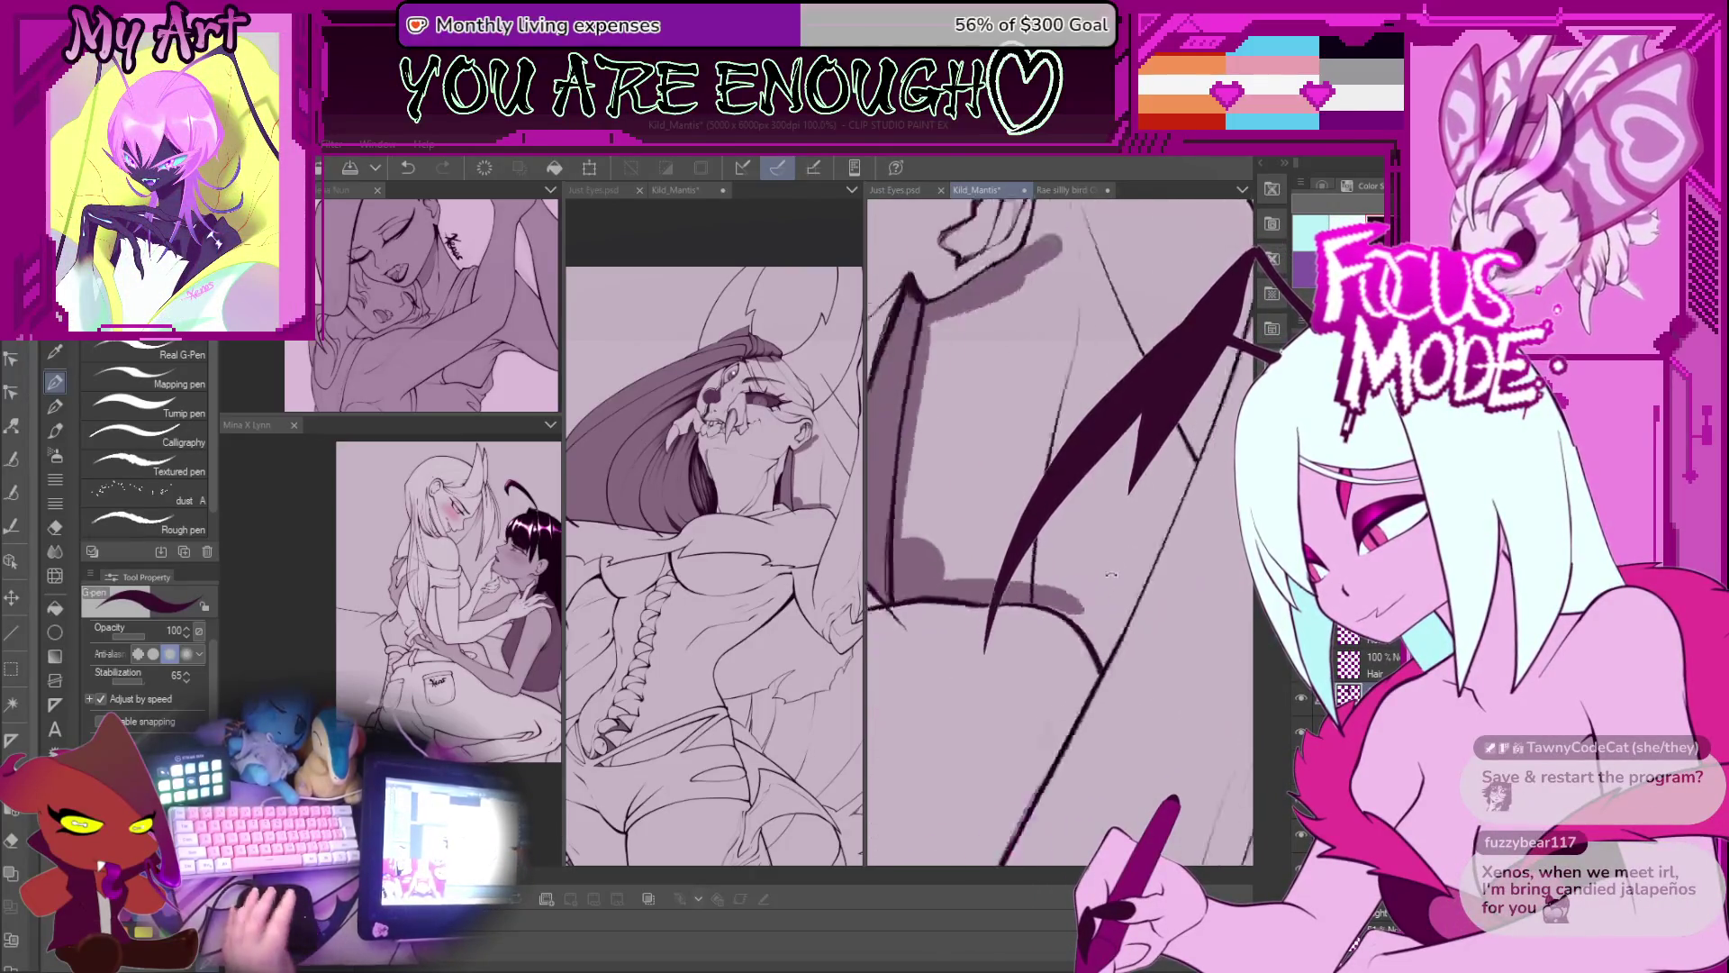
{"action": "left_click_drag", "start_coordinate": [991, 477], "coordinate": [1038, 651]}
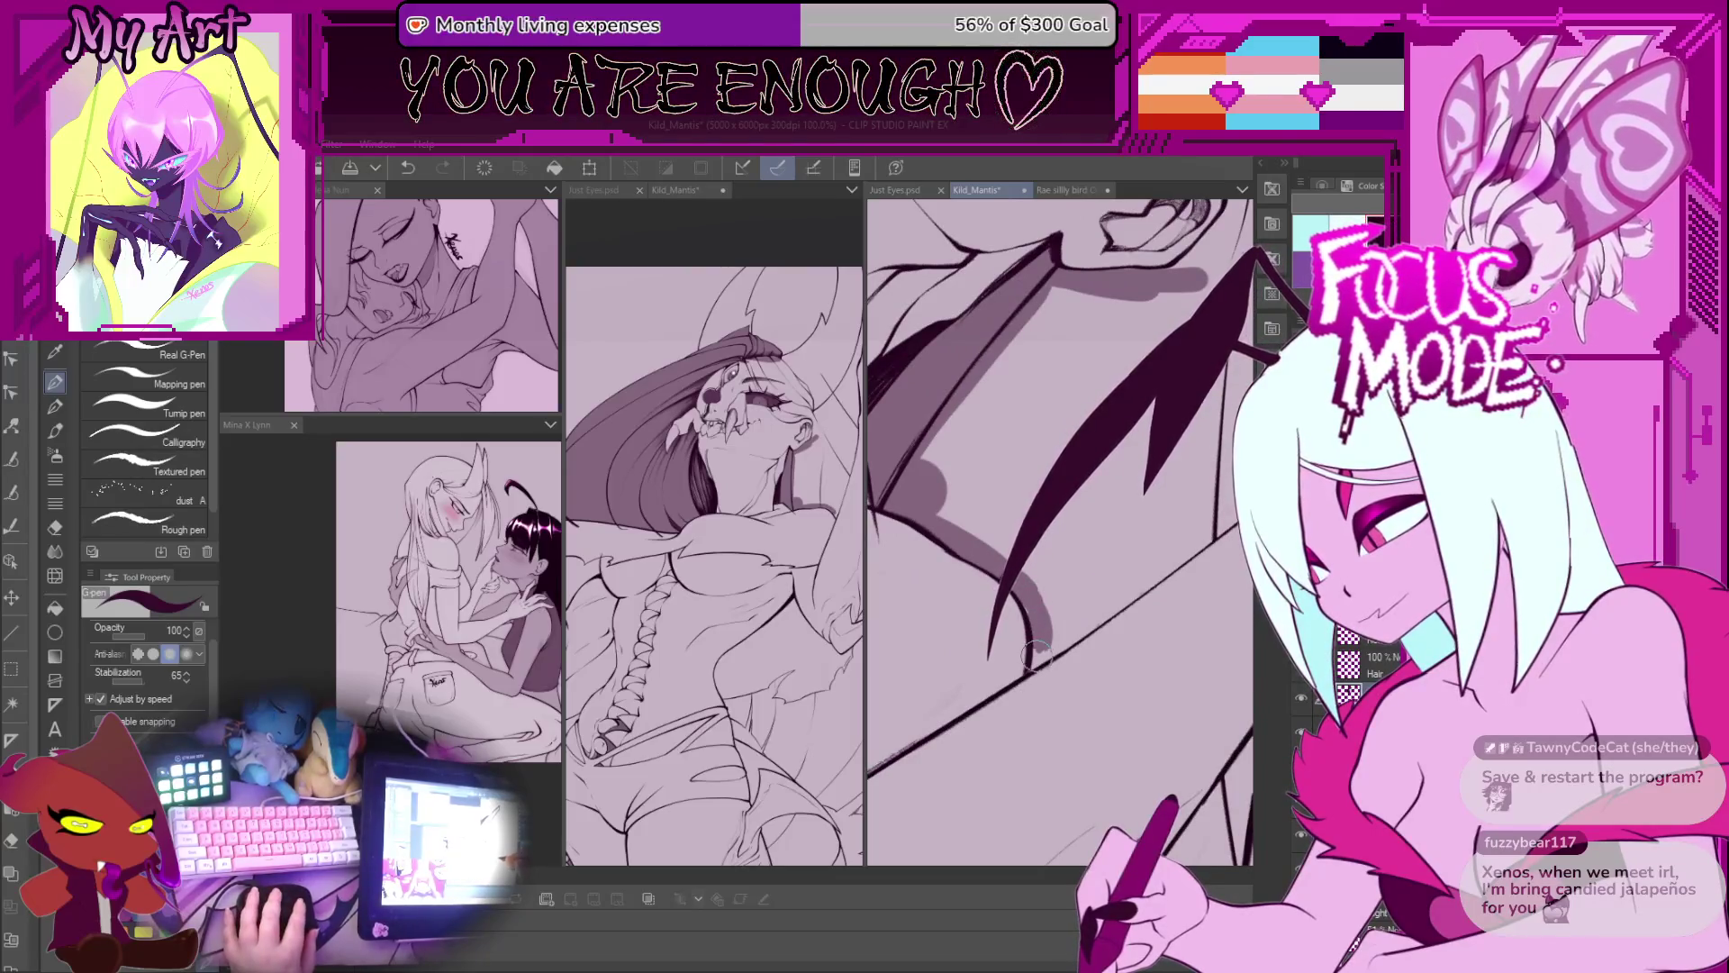
{"action": "key", "text": "ctrl+z"}
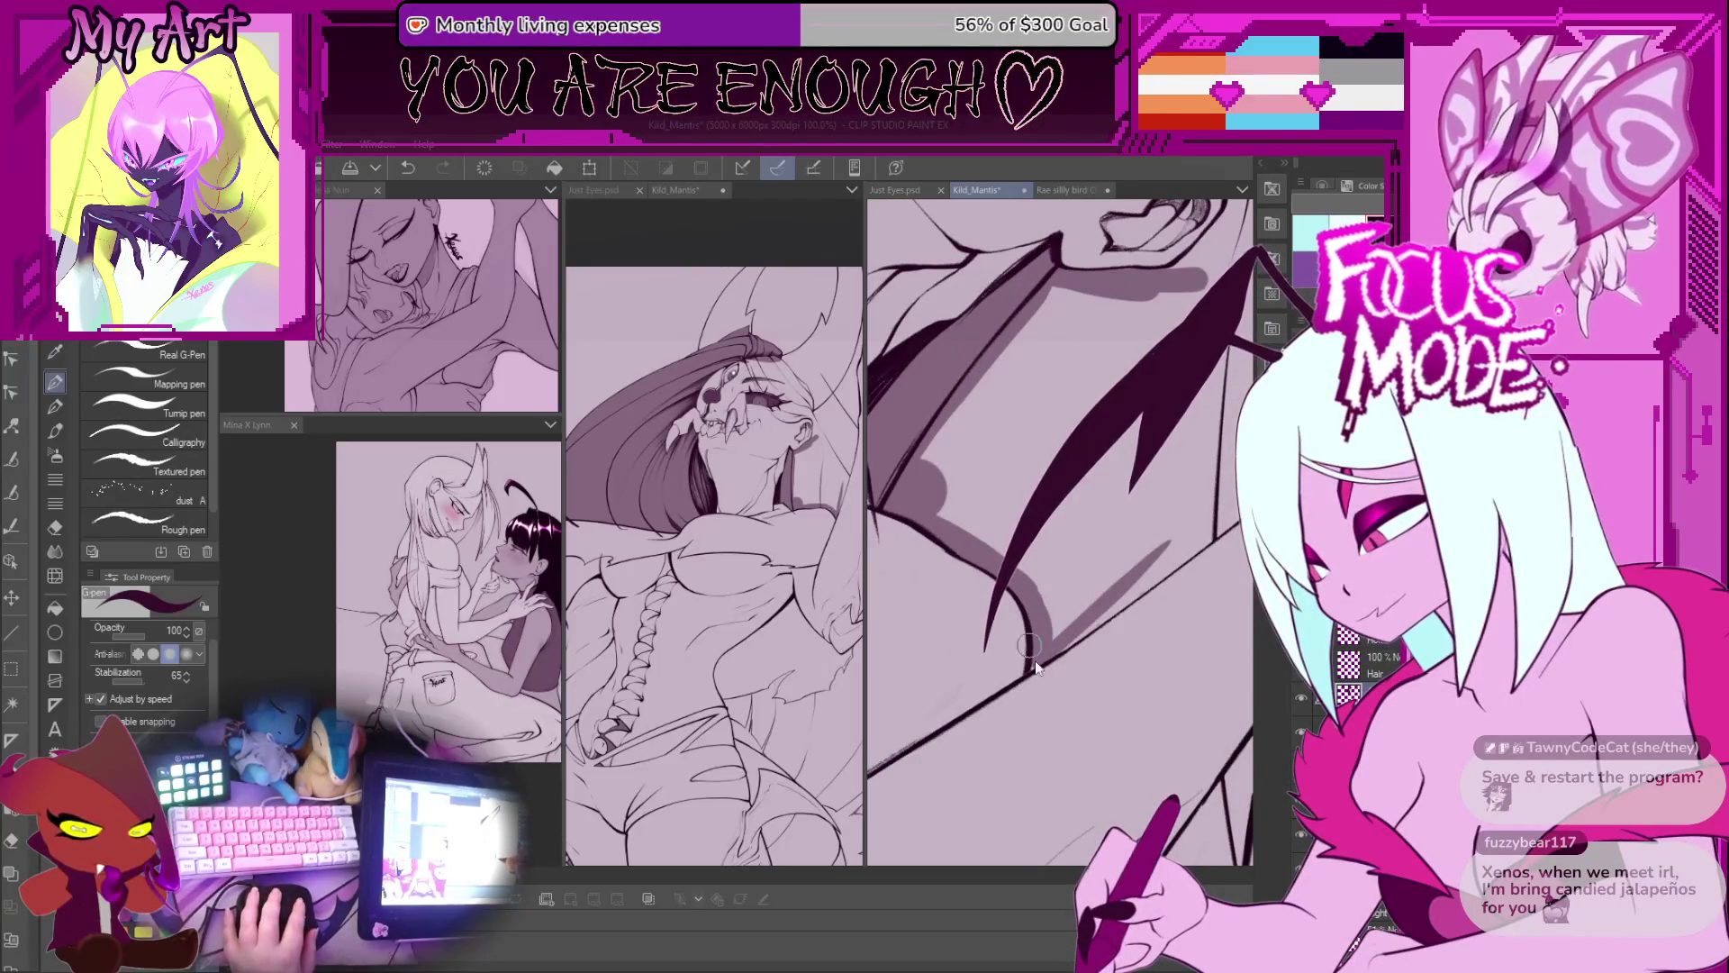
{"action": "left_click_drag", "start_coordinate": [1064, 639], "coordinate": [1028, 673]}
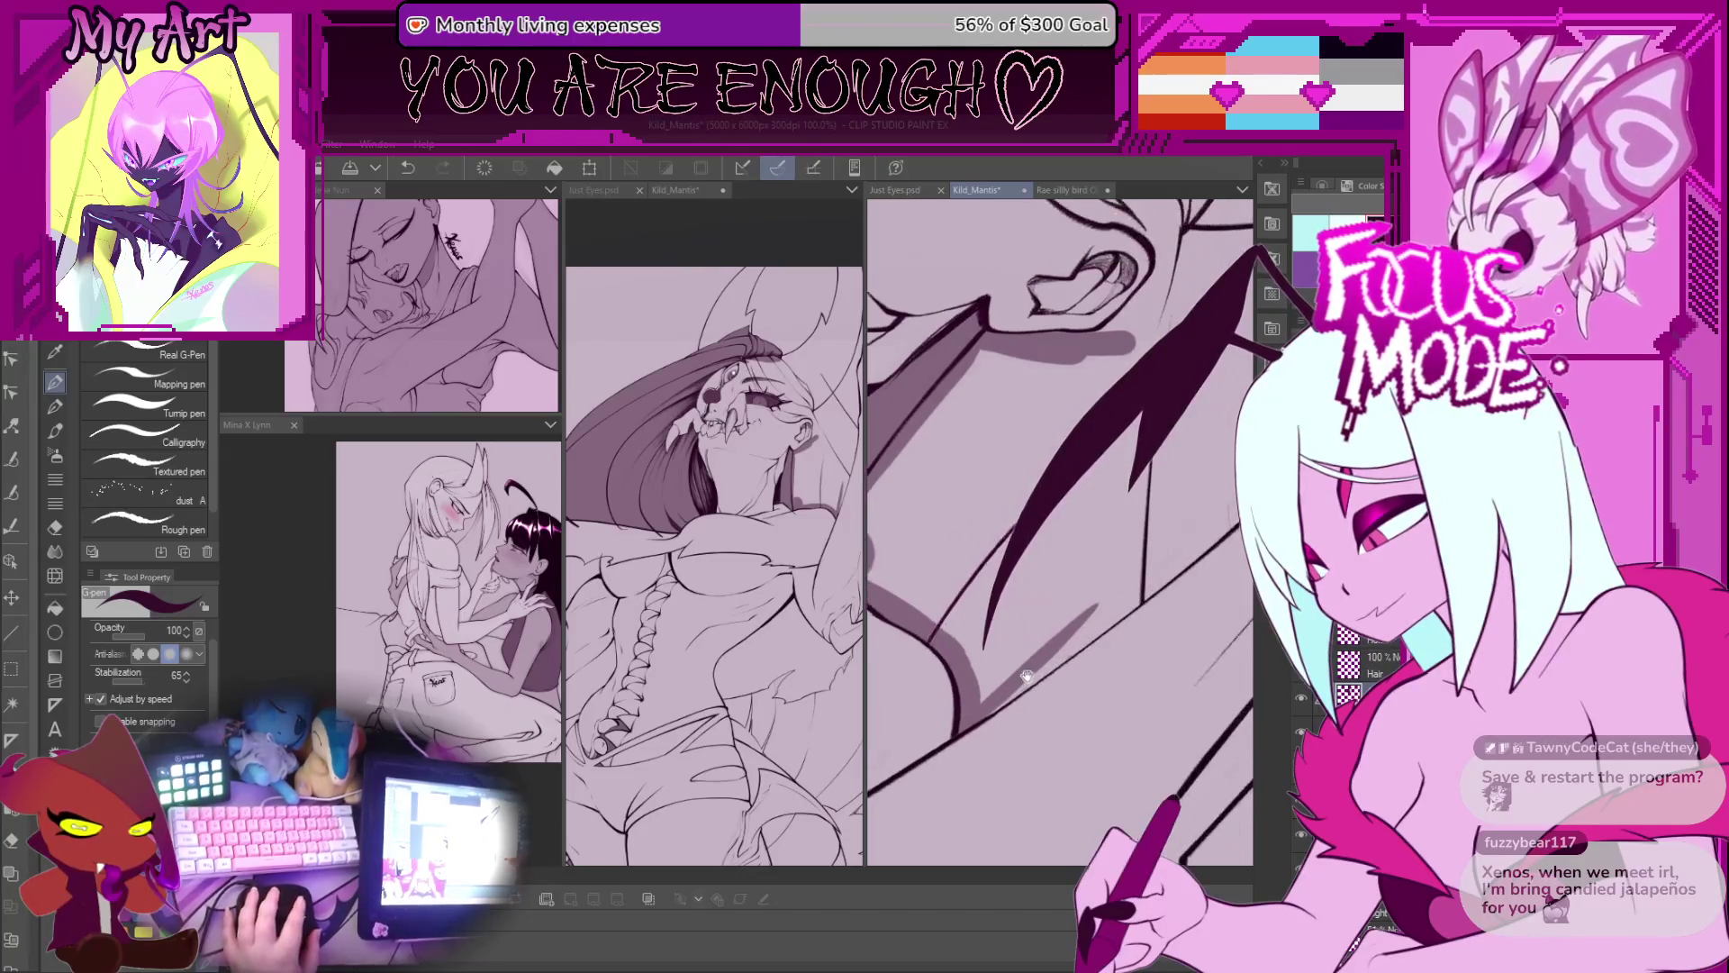
{"action": "scroll", "coordinate": [1045, 585], "scroll_direction": "down", "scroll_amount": 5}
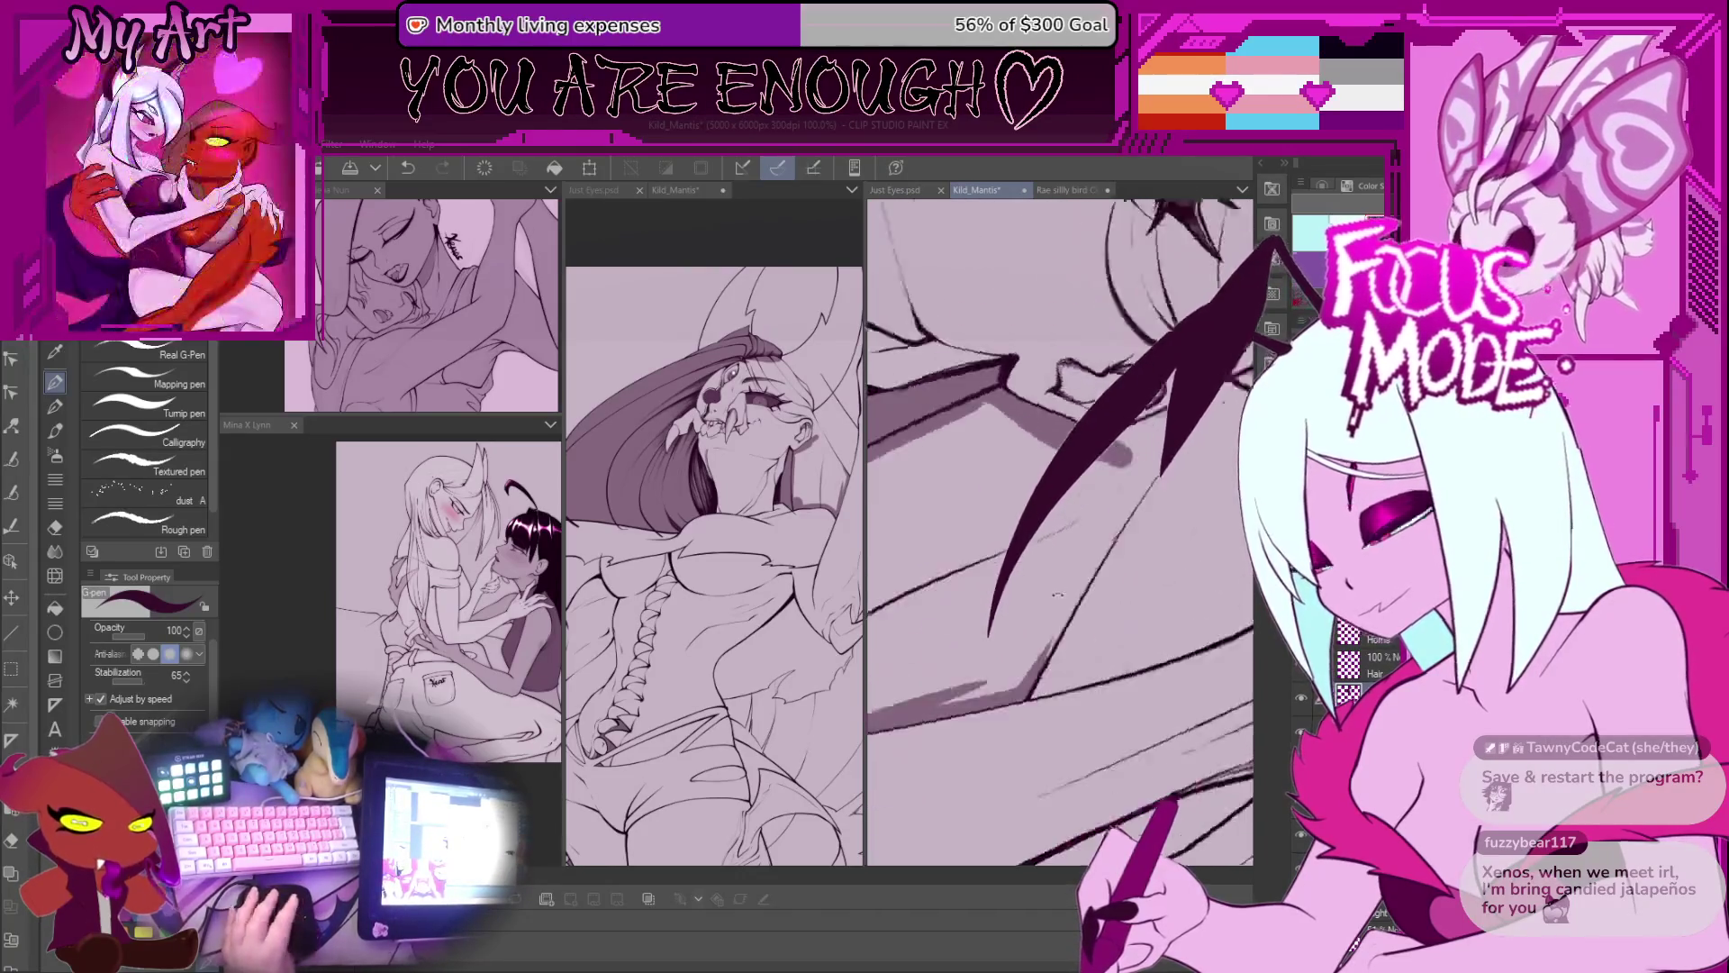
{"action": "scroll", "coordinate": [1028, 572], "scroll_direction": "up", "scroll_amount": 5}
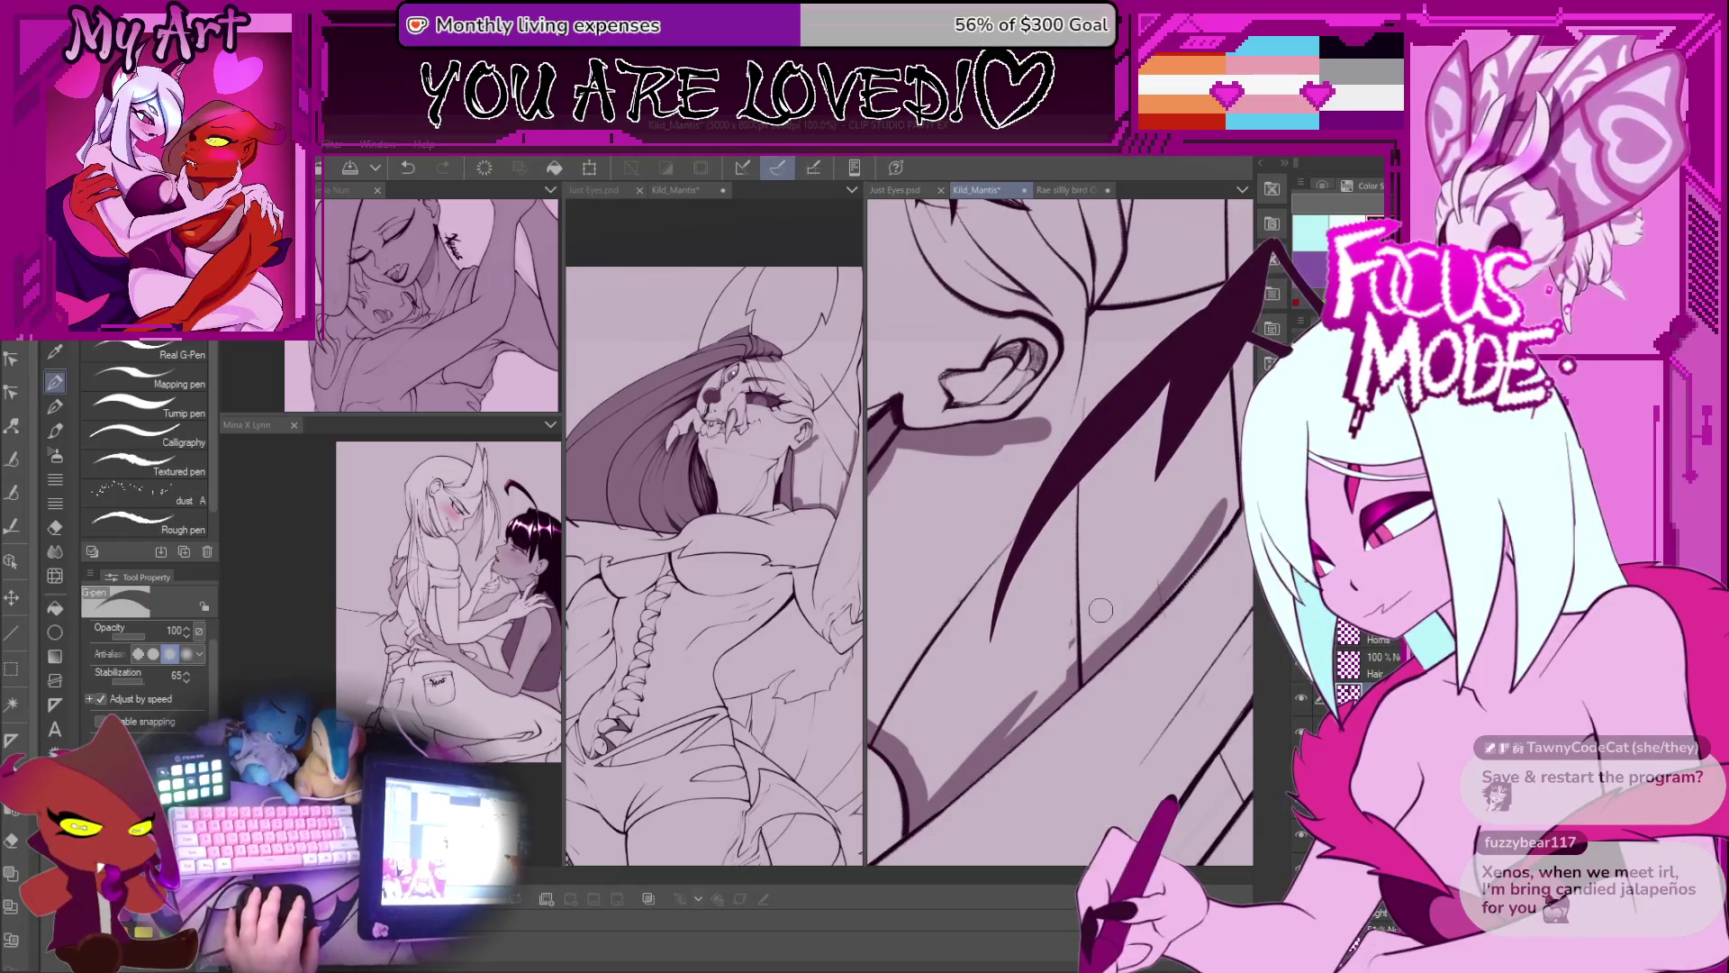
Step: Ink strokes near the eye's crossing lines and a hair stroke, undoing the latest two
{"action": "left_click_drag", "start_coordinate": [1148, 564], "coordinate": [1055, 674]}
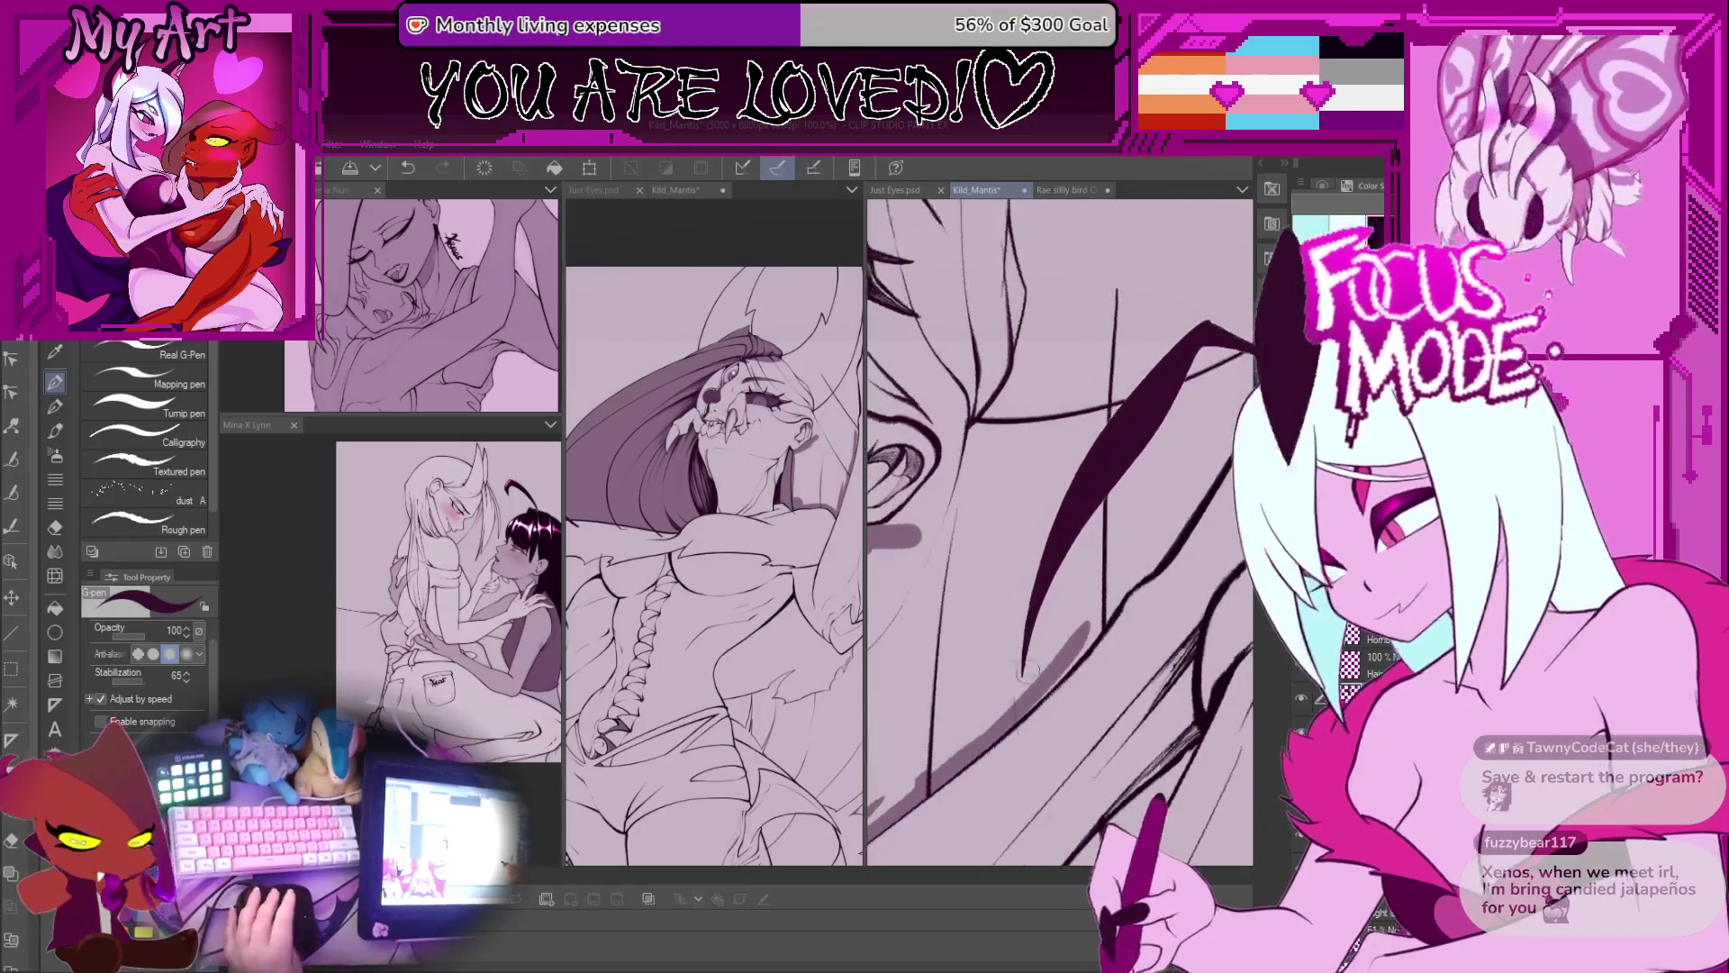
{"action": "left_click_drag", "start_coordinate": [1045, 579], "coordinate": [1118, 636]}
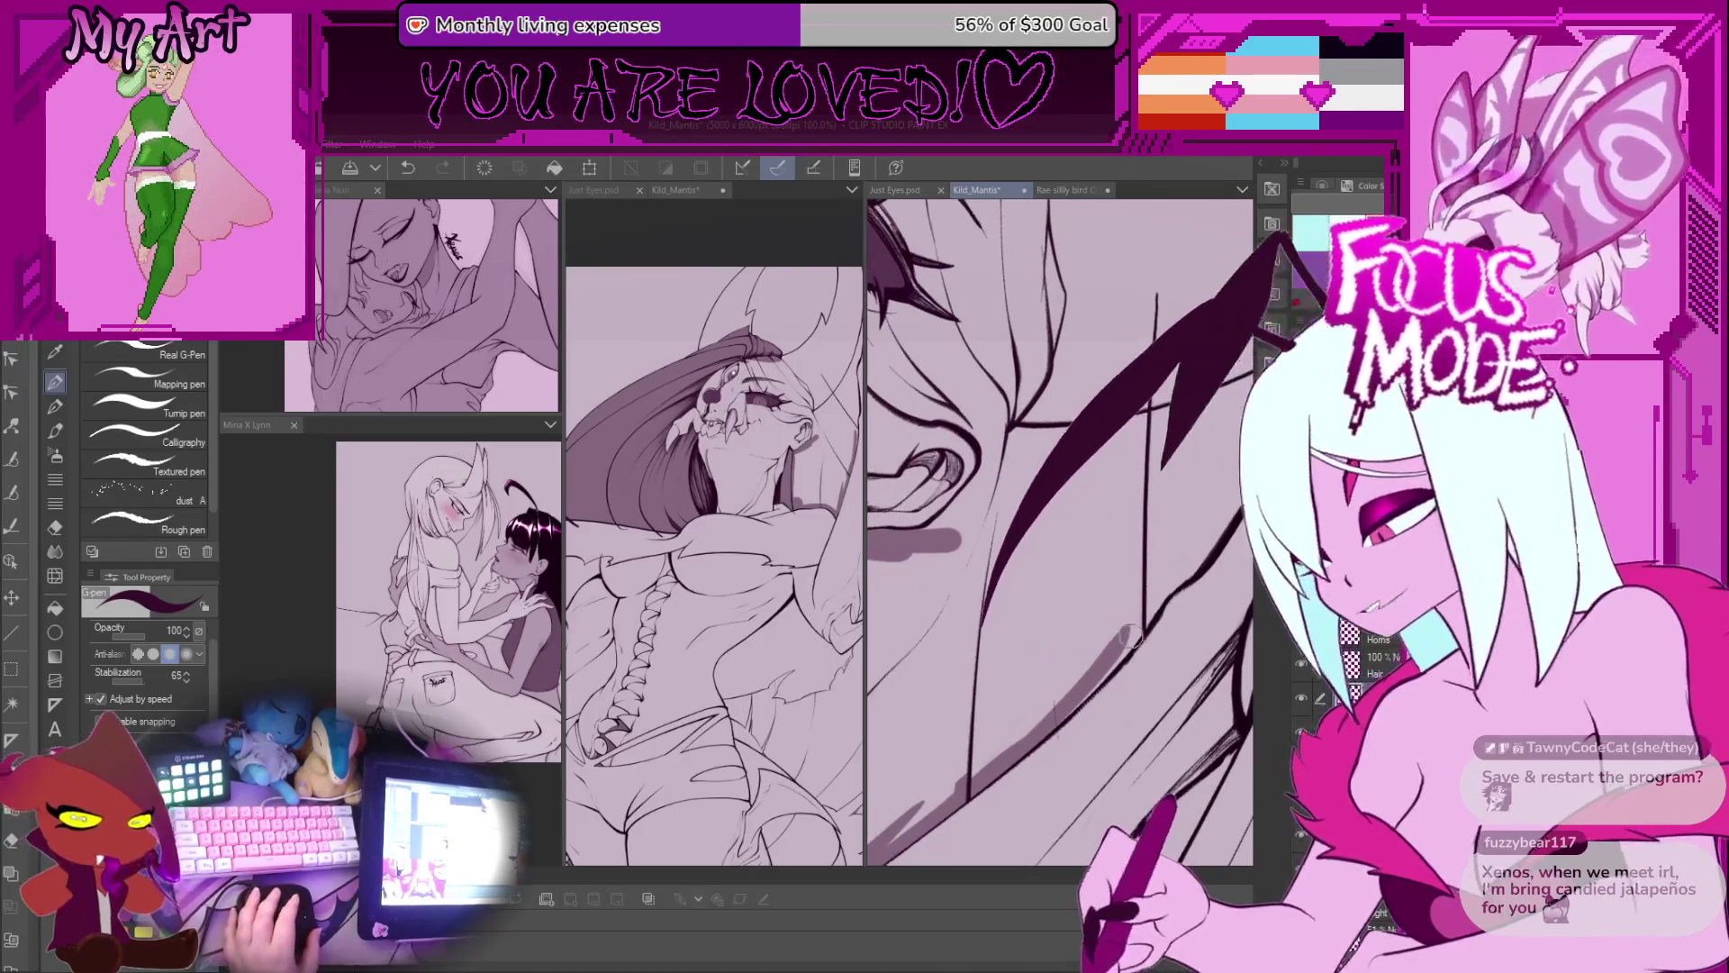
{"action": "left_click_drag", "start_coordinate": [1061, 707], "coordinate": [1098, 689]}
{"action": "mouse_move", "coordinate": [1018, 756]}
{"action": "left_mouse_down"}
{"action": "mouse_move", "coordinate": [1101, 641]}
{"action": "mouse_move", "coordinate": [1005, 684]}
{"action": "left_mouse_up"}
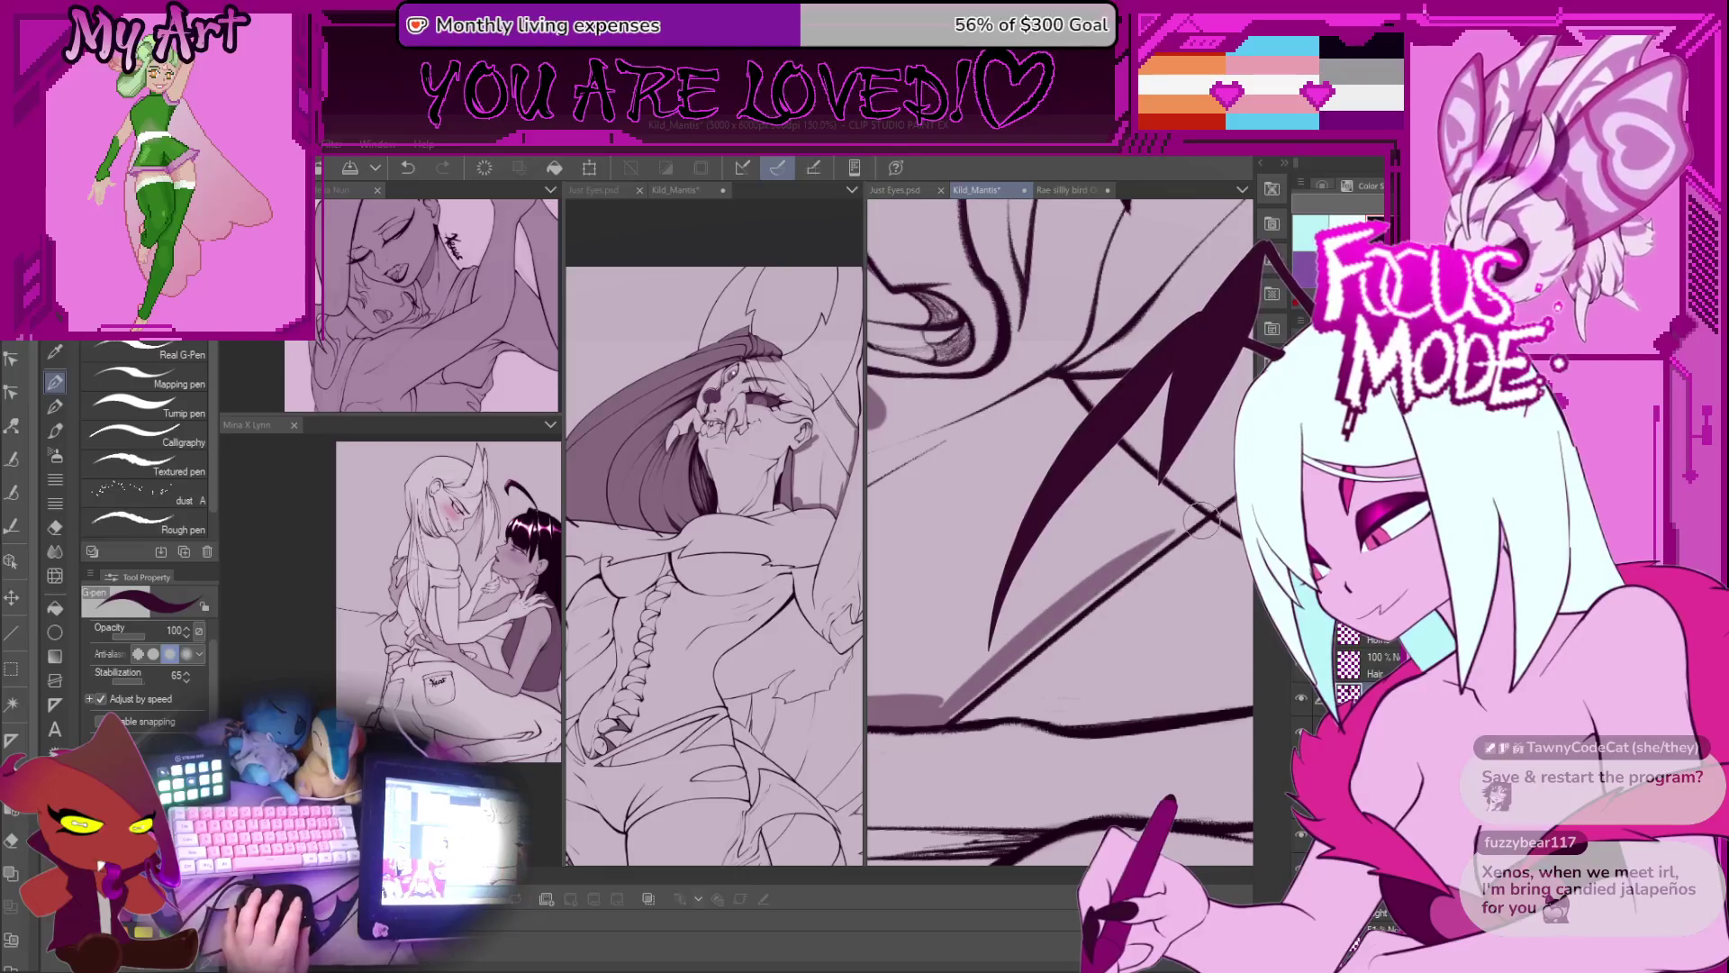
{"action": "mouse_move", "coordinate": [946, 707]}
{"action": "left_mouse_down"}
{"action": "mouse_move", "coordinate": [1066, 591]}
{"action": "mouse_move", "coordinate": [991, 590]}
{"action": "mouse_move", "coordinate": [986, 644]}
{"action": "left_mouse_up"}
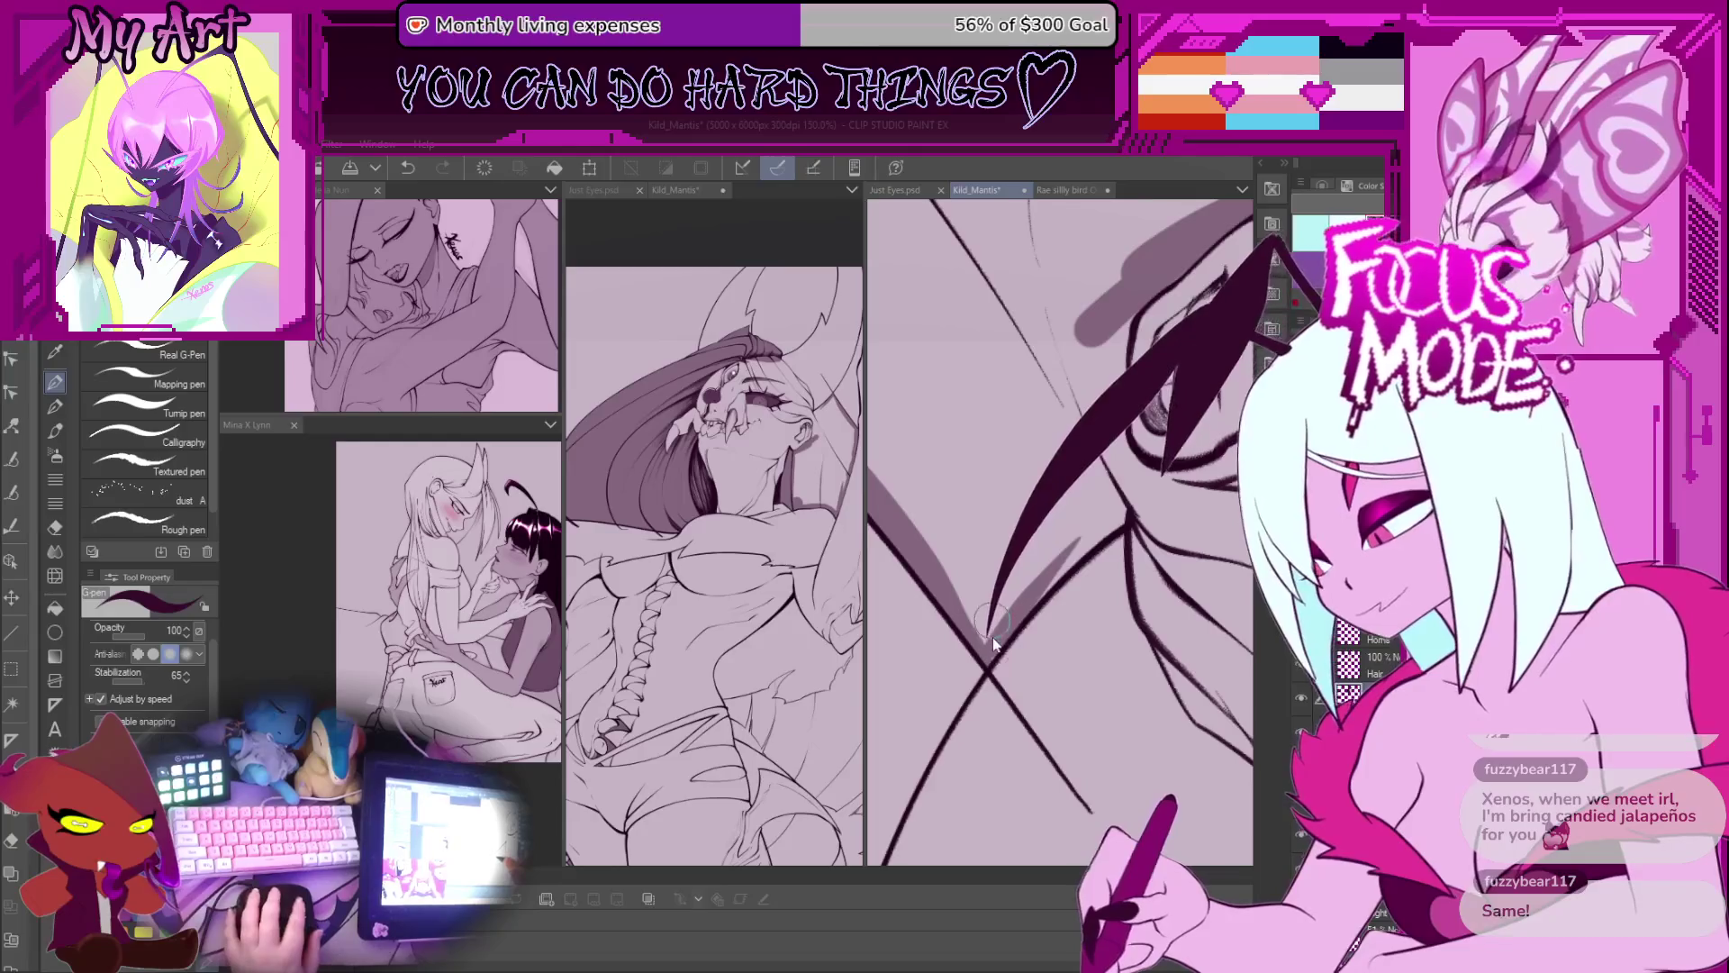
{"action": "left_click_drag", "start_coordinate": [990, 646], "coordinate": [1036, 596]}
{"action": "left_click_drag", "start_coordinate": [1133, 515], "coordinate": [919, 738]}
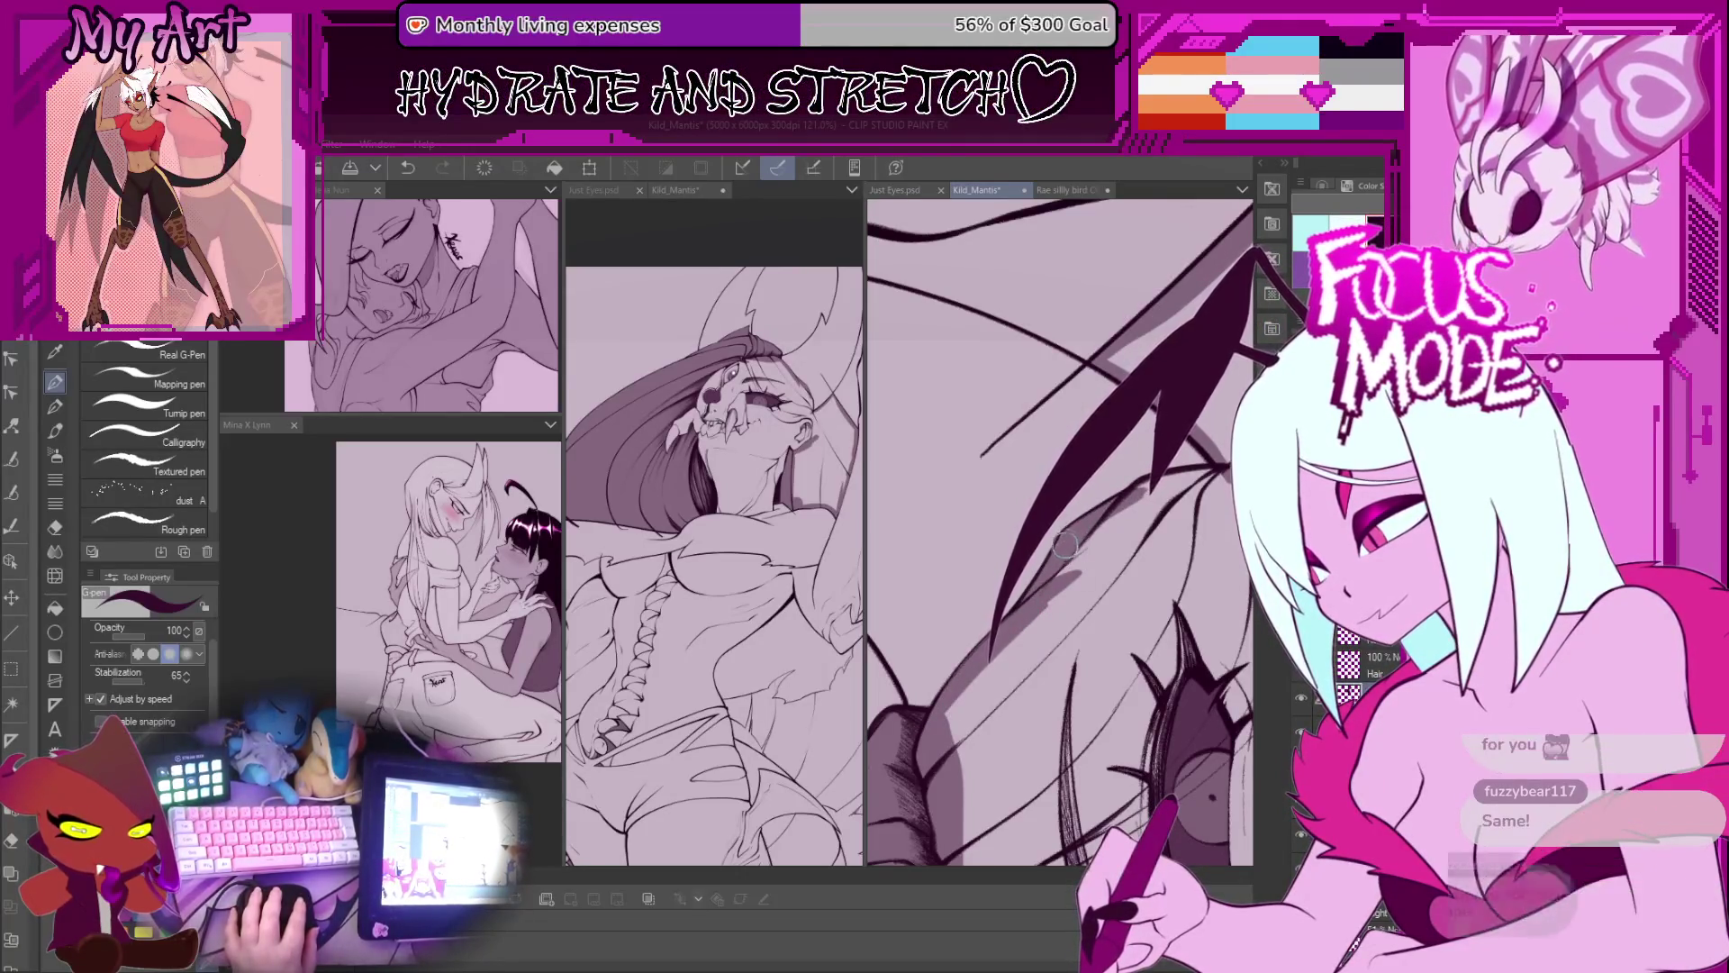
{"action": "mouse_move", "coordinate": [1004, 685]}
{"action": "left_mouse_down"}
{"action": "mouse_move", "coordinate": [1029, 665]}
{"action": "mouse_move", "coordinate": [1126, 301]}
{"action": "left_mouse_up"}
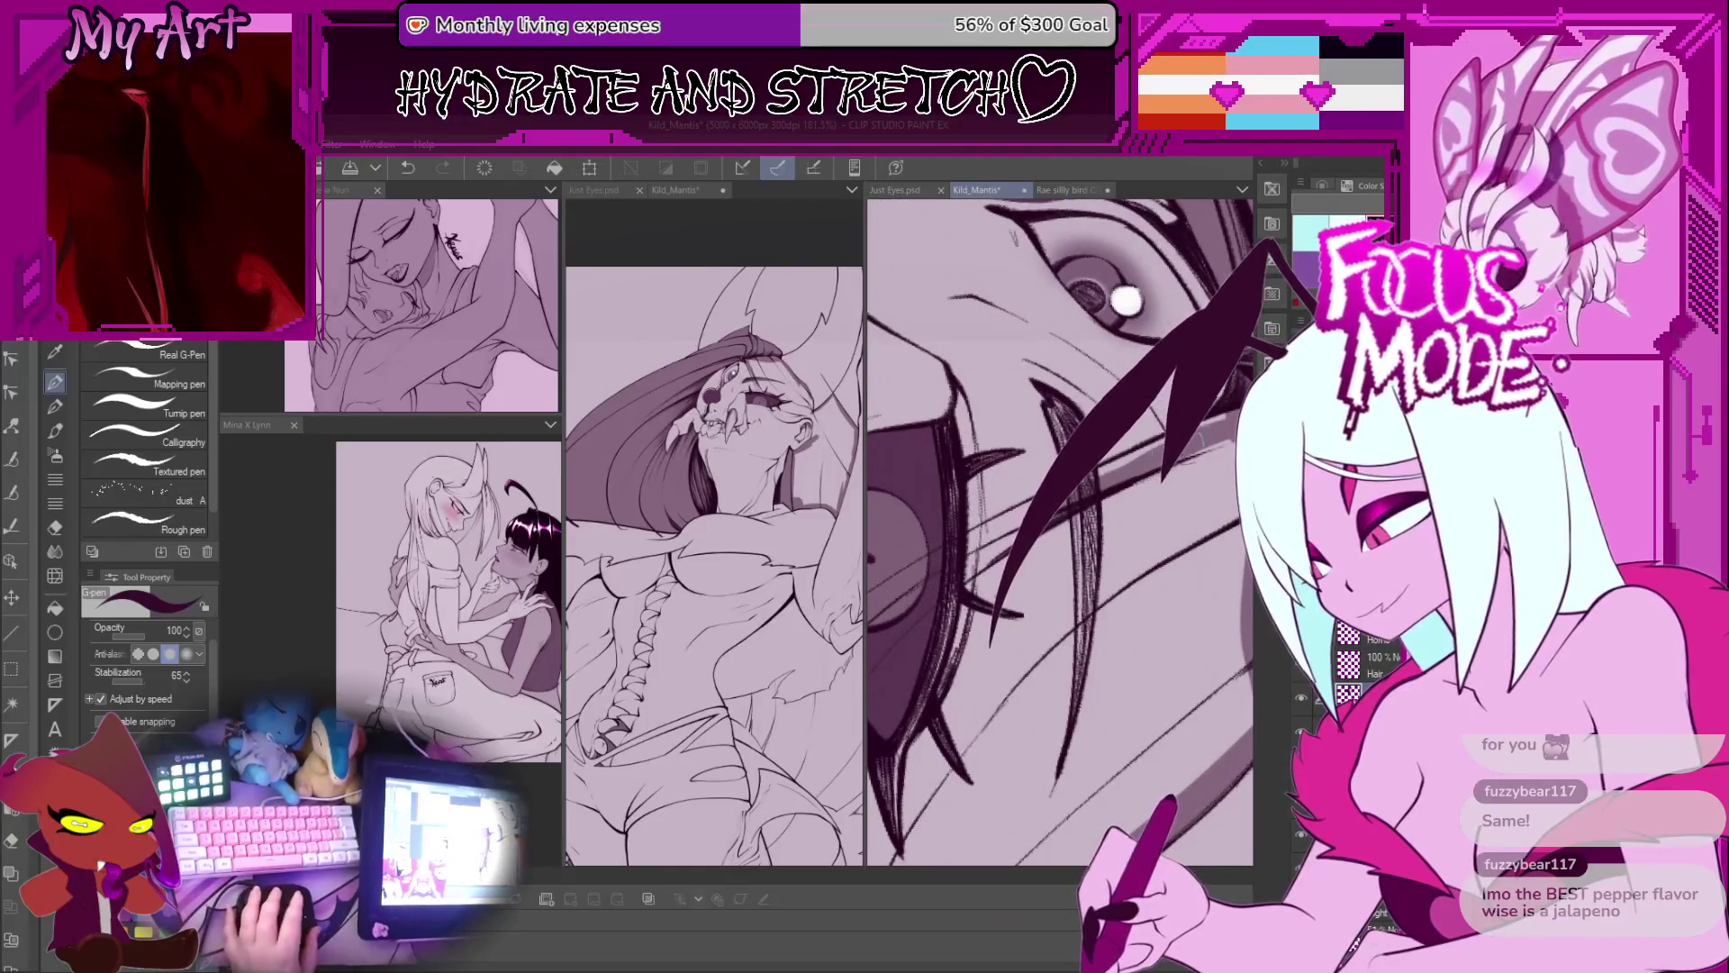
{"action": "mouse_move", "coordinate": [1144, 433]}
{"action": "left_mouse_down"}
{"action": "mouse_move", "coordinate": [1027, 586]}
{"action": "mouse_move", "coordinate": [972, 709]}
{"action": "left_mouse_up"}
{"action": "left_click_drag", "start_coordinate": [1133, 432], "coordinate": [924, 698]}
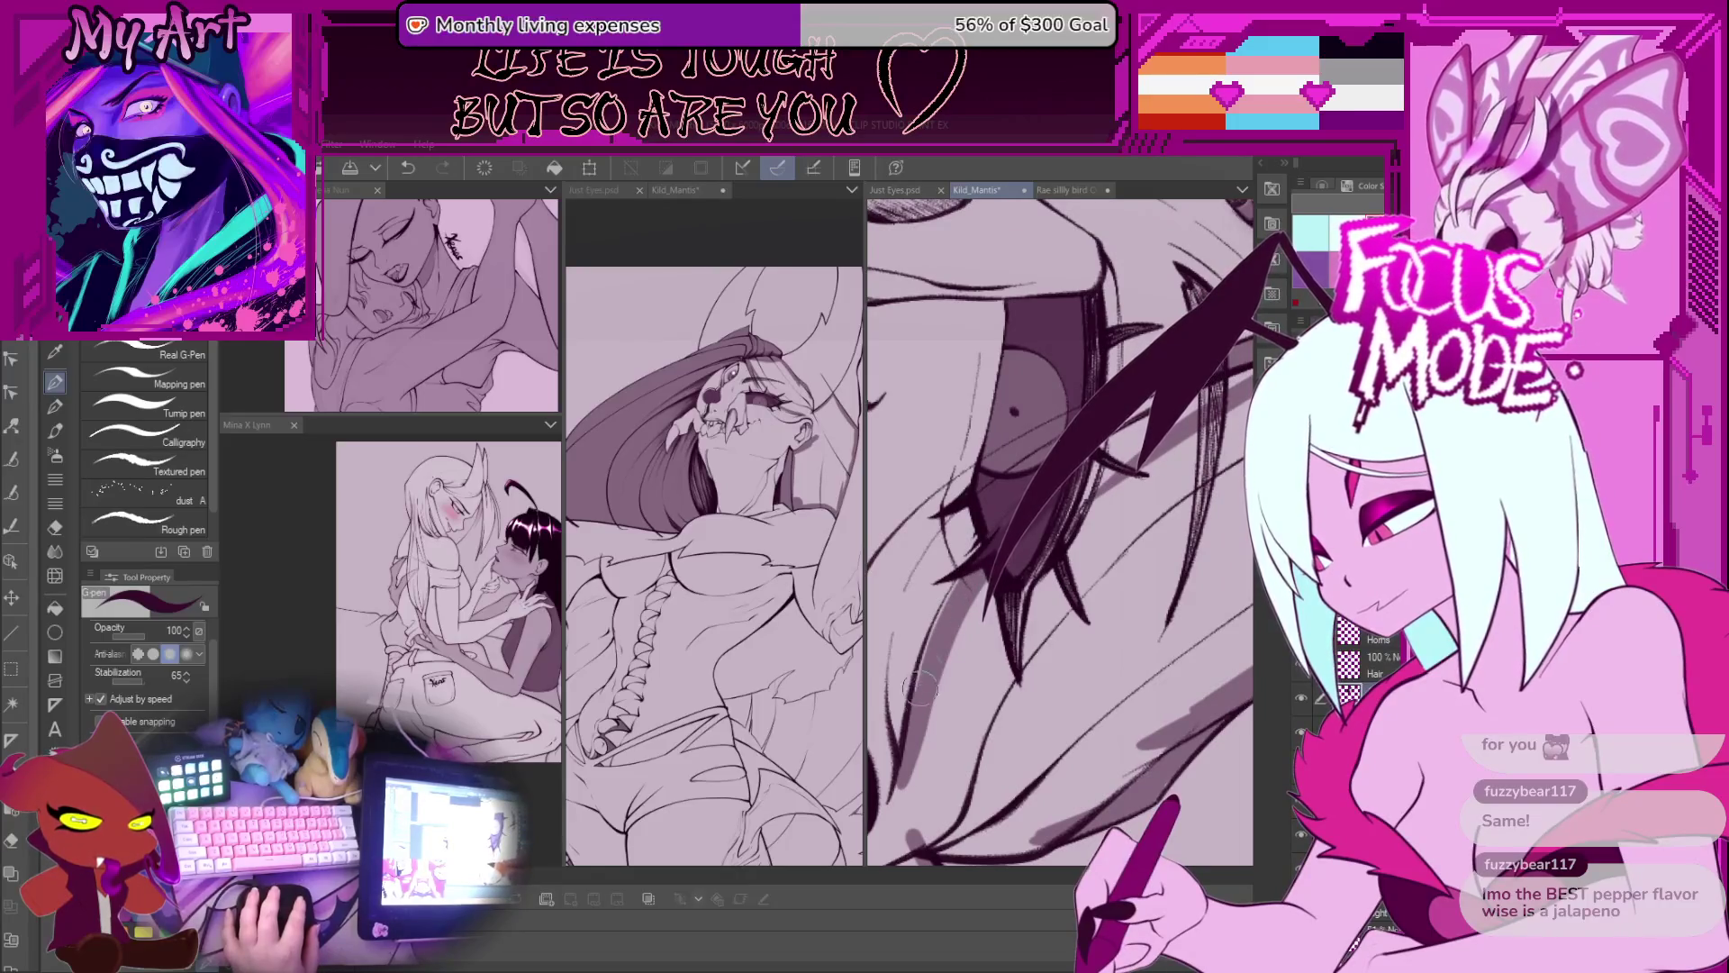
{"action": "key", "text": "ctrl+z"}
{"action": "key", "text": "ctrl+z"}
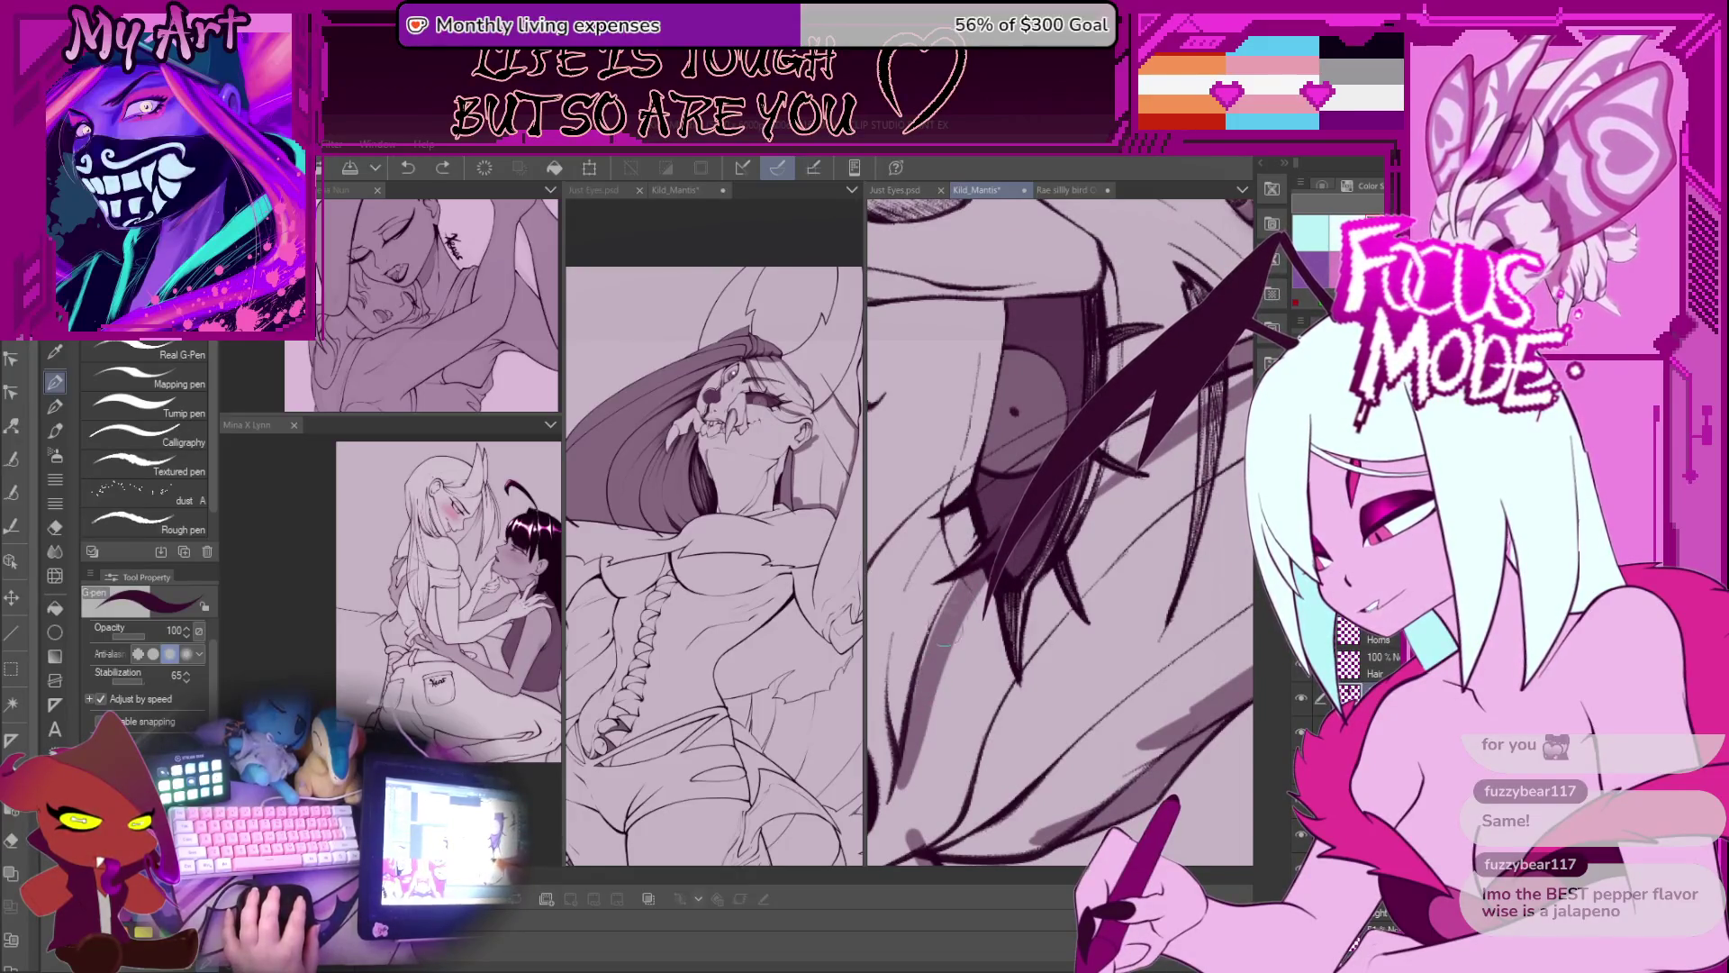
Step: Replace the sweeping strokes with a new dark diagonal hair strand across the eye
{"action": "left_click_drag", "start_coordinate": [1221, 387], "coordinate": [1188, 432]}
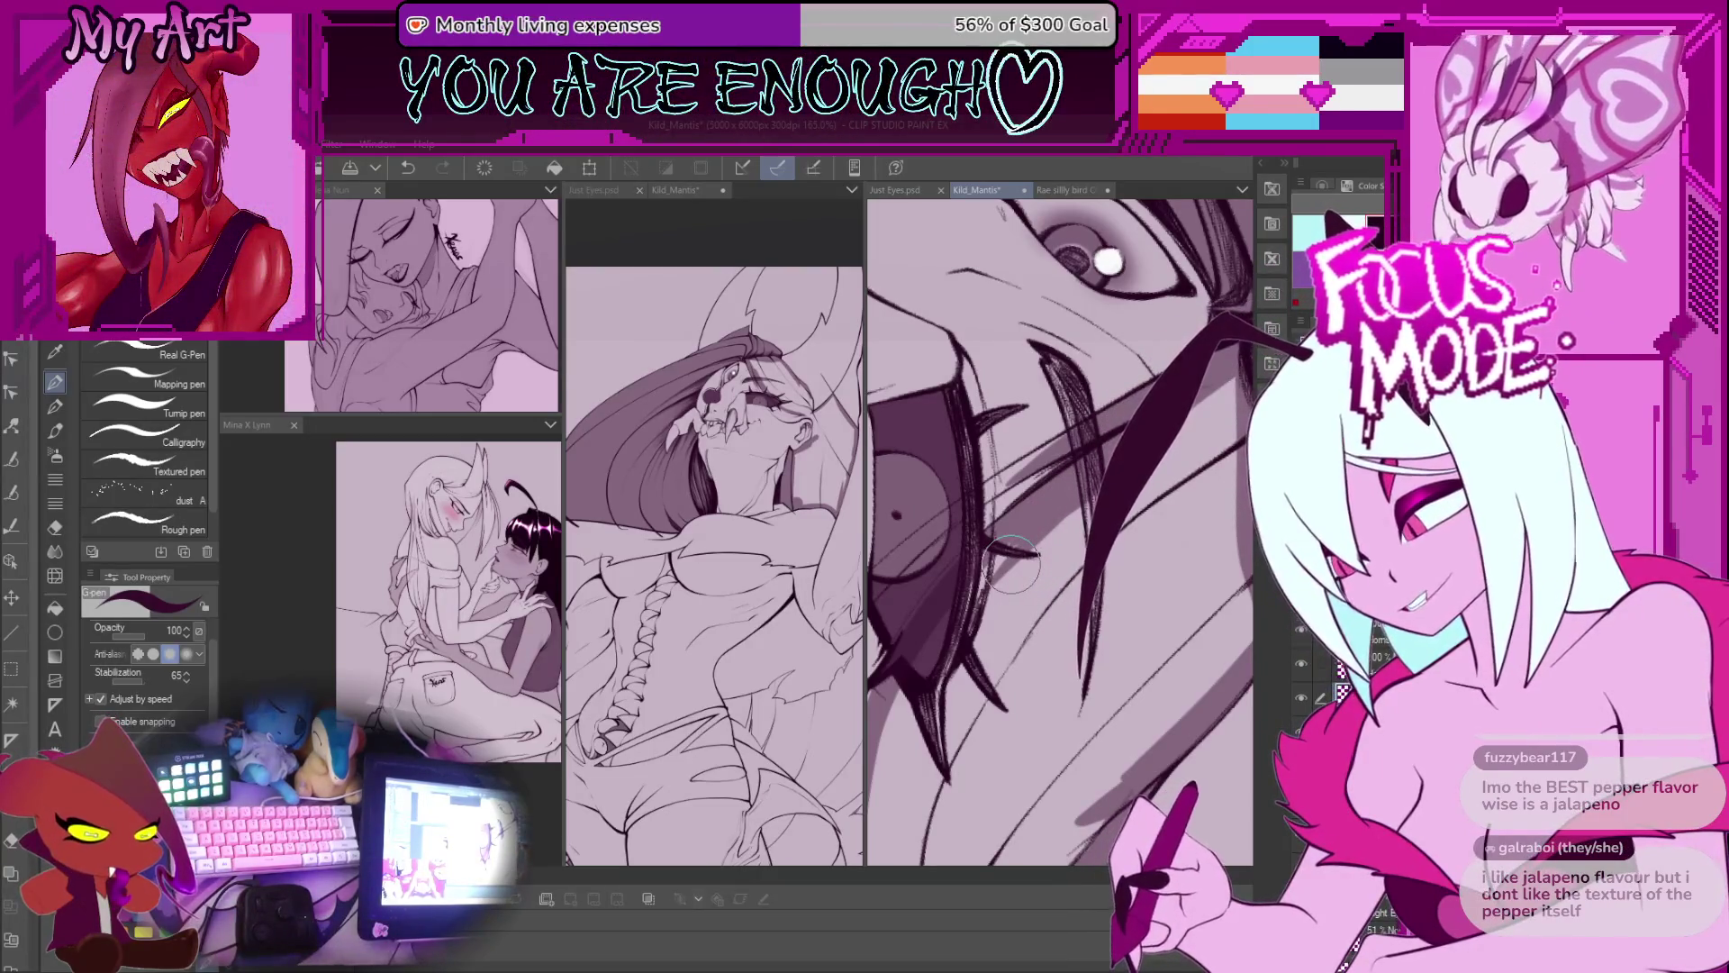
{"action": "key", "text": "ctrl+z"}
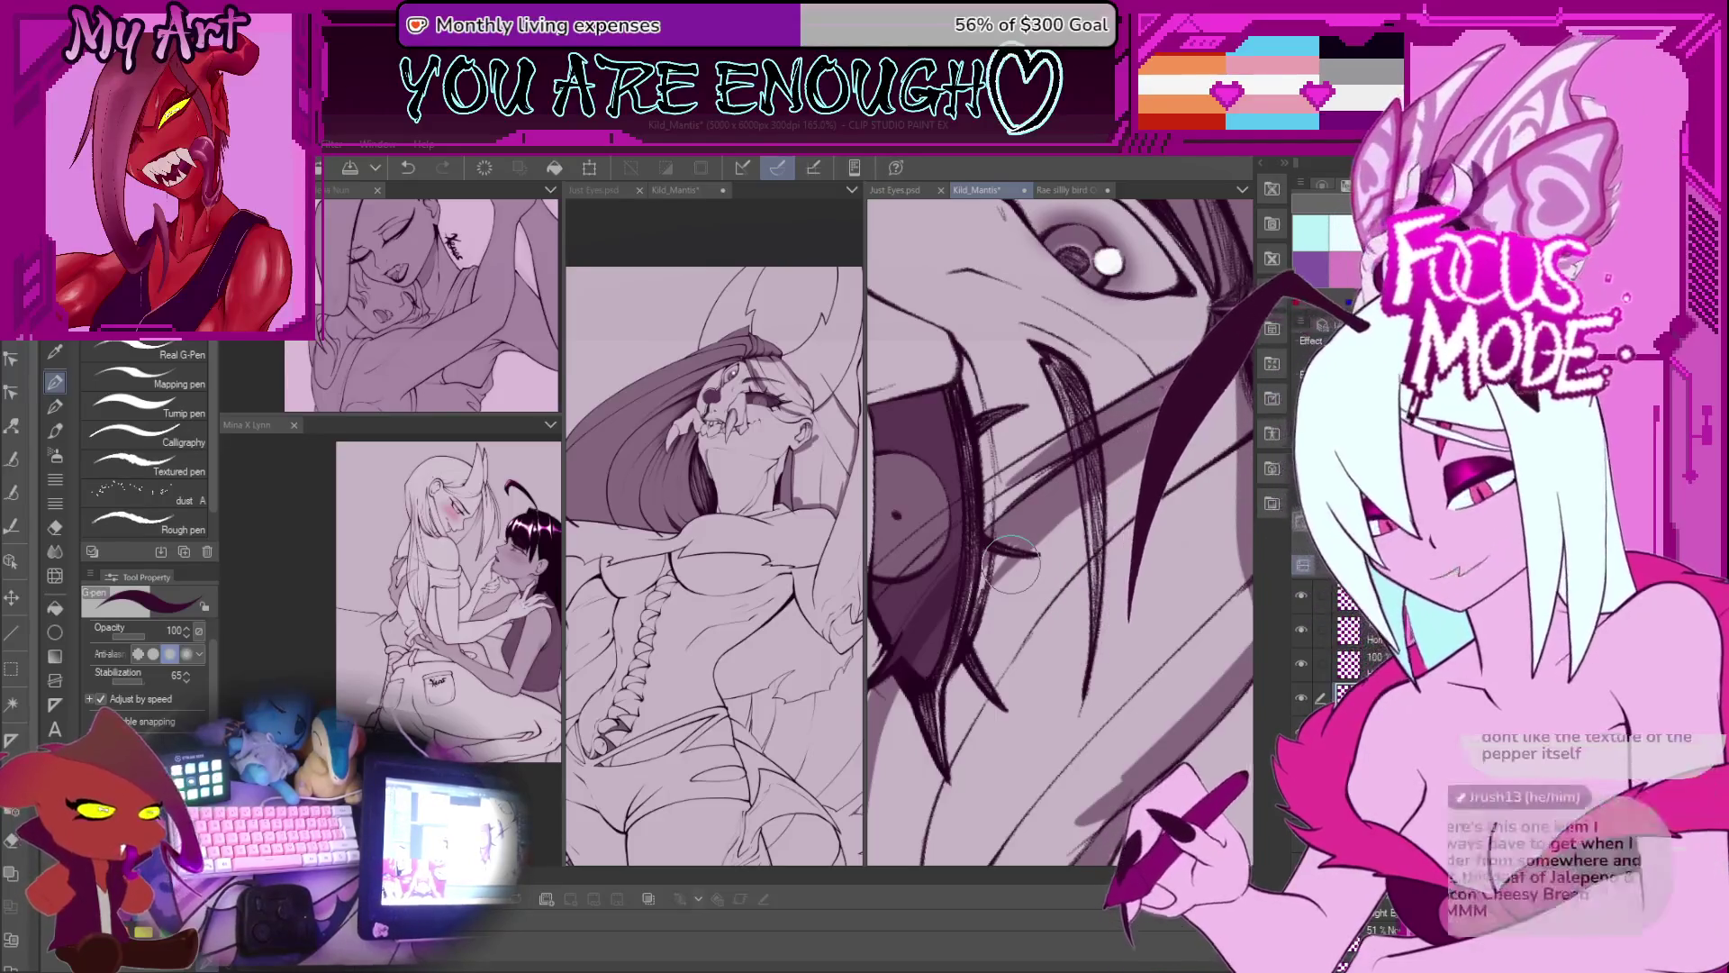
{"action": "key", "text": "ctrl+z"}
{"action": "left_click_drag", "start_coordinate": [1288, 261], "coordinate": [990, 585]}
{"action": "scroll", "coordinate": [1009, 622], "scroll_direction": "up", "scroll_amount": 2}
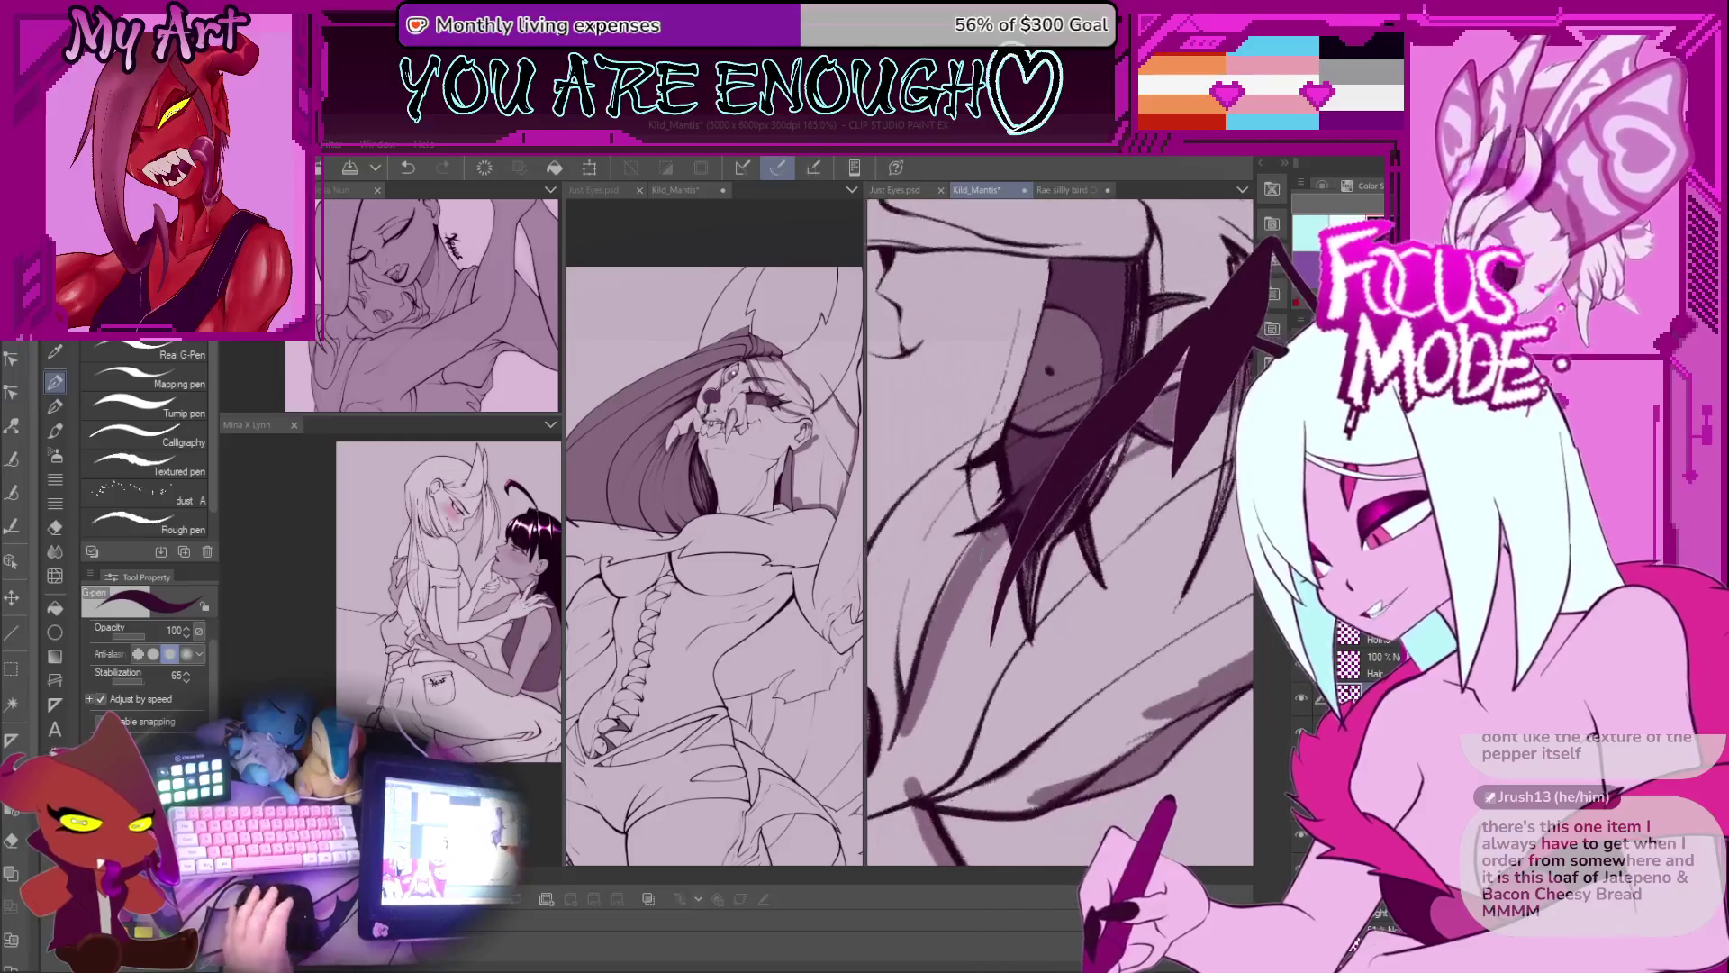
{"action": "left_click_drag", "start_coordinate": [982, 644], "coordinate": [1023, 541]}
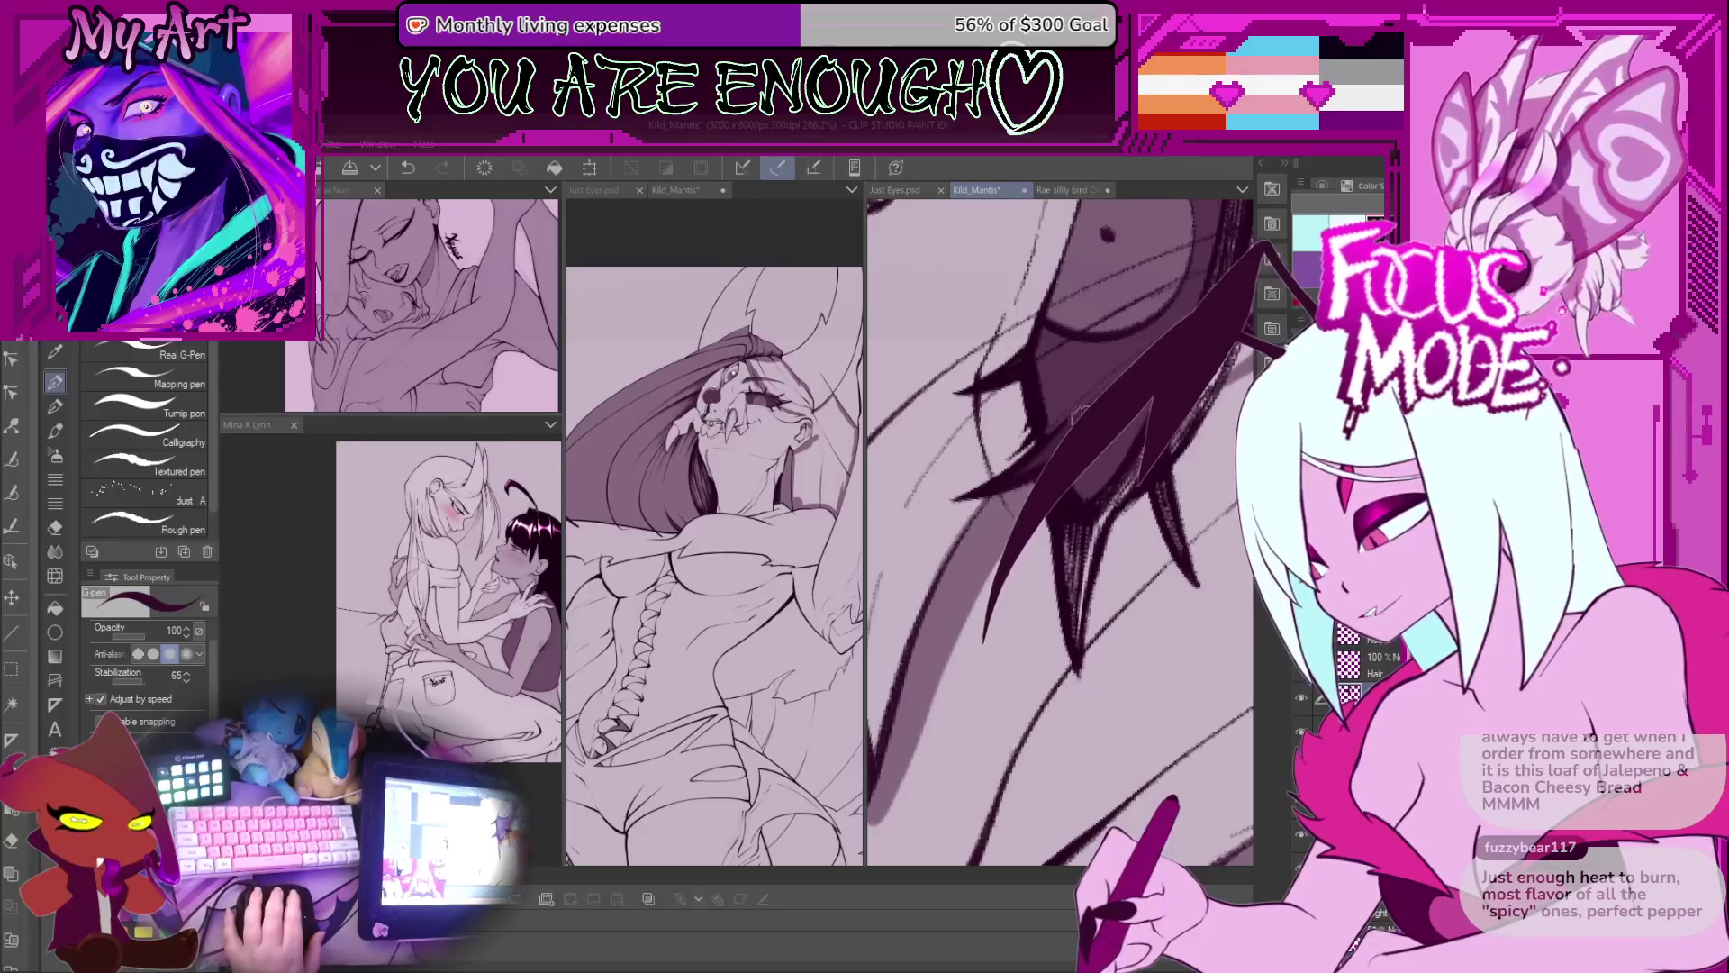
{"action": "left_click_drag", "start_coordinate": [990, 639], "coordinate": [965, 540]}
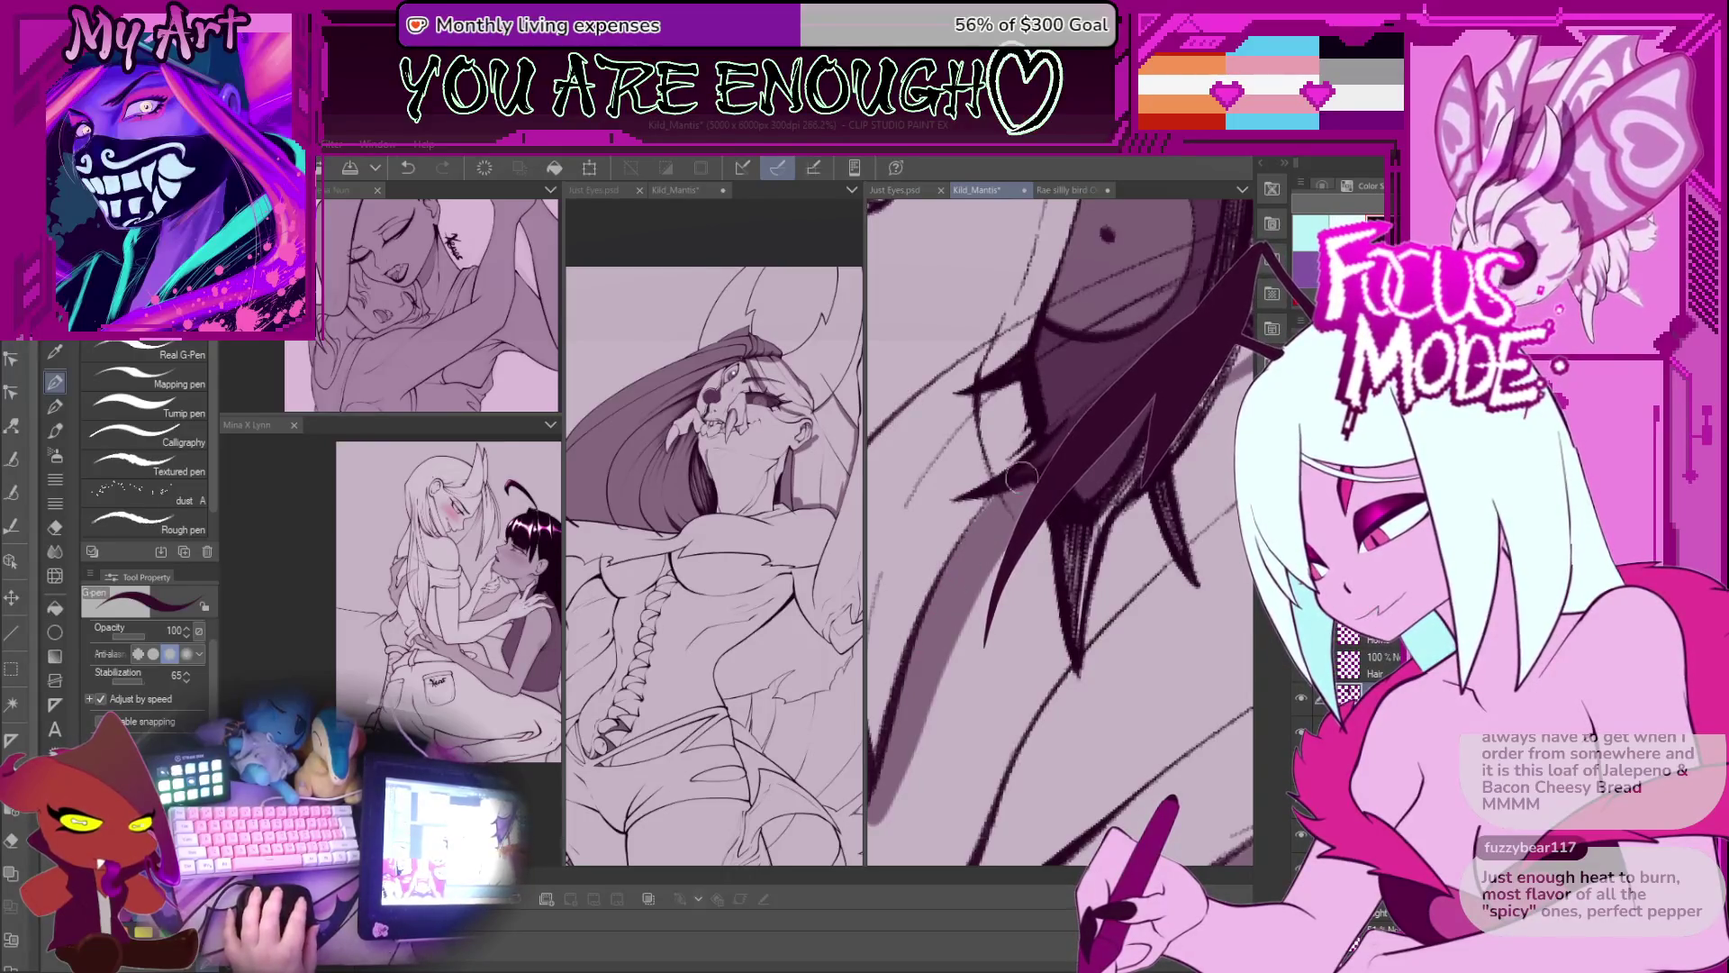
Step: Add a gray shading stroke by the eye and review the hair hatching and mouth
{"action": "mouse_move", "coordinate": [1046, 459]}
{"action": "left_mouse_down"}
{"action": "mouse_move", "coordinate": [897, 625]}
{"action": "mouse_move", "coordinate": [945, 585]}
{"action": "left_mouse_up"}
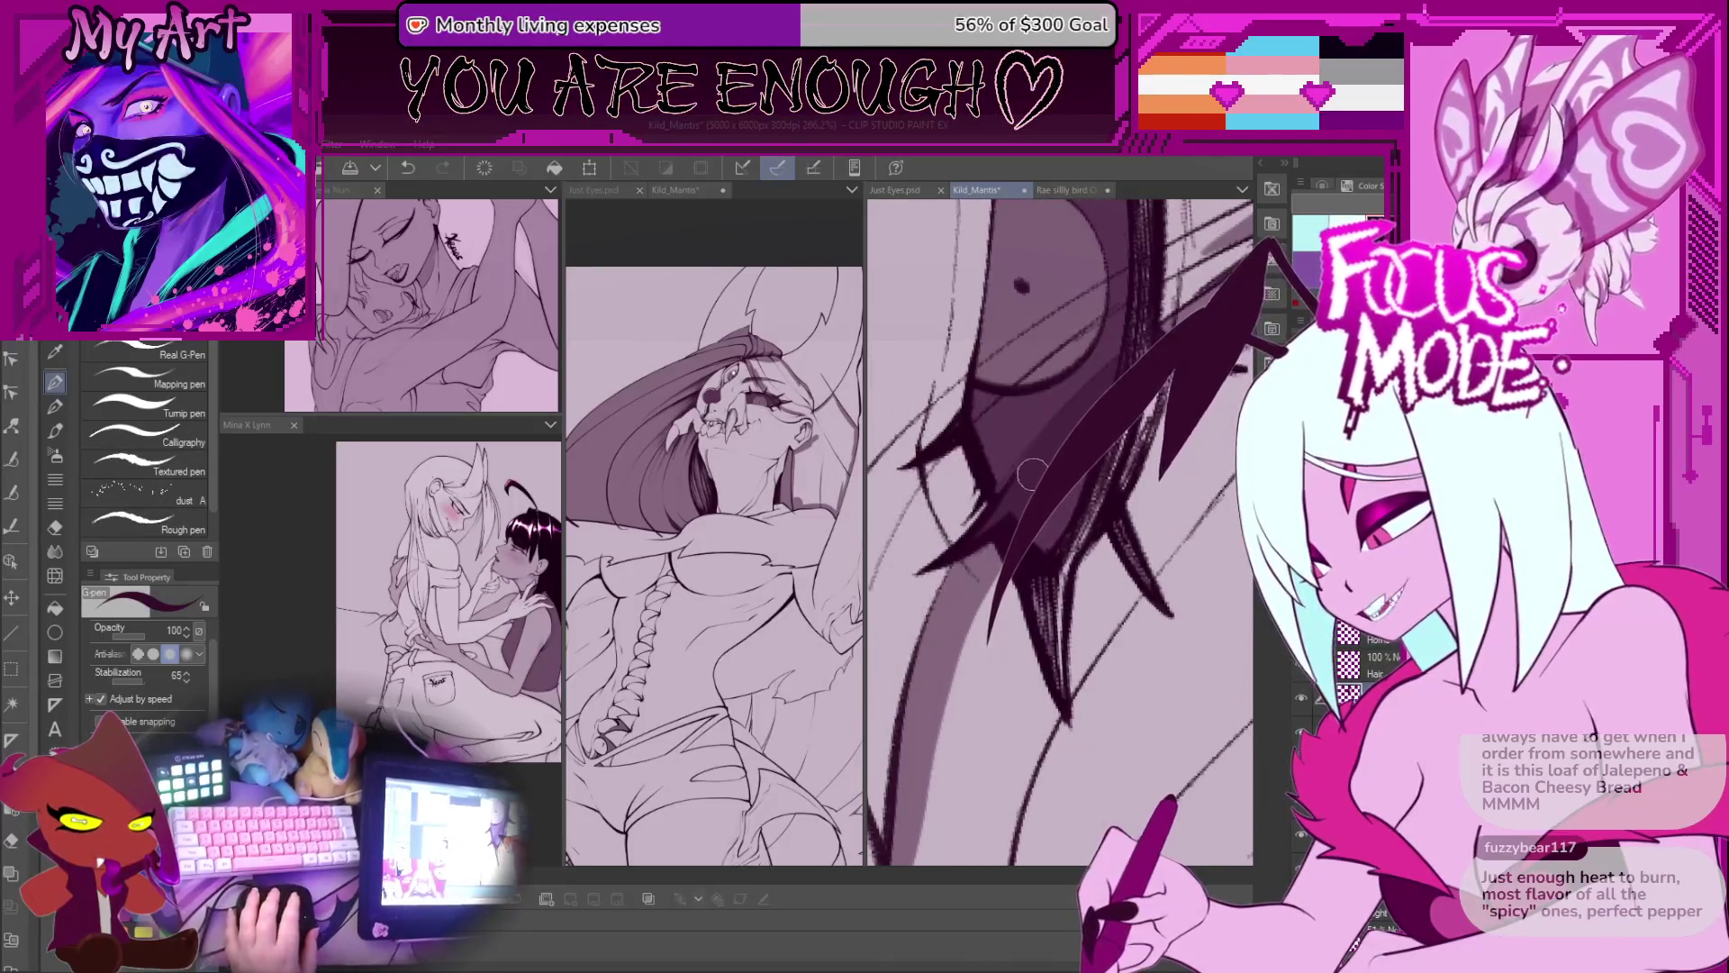
{"action": "scroll", "coordinate": [1034, 469], "scroll_direction": "down", "scroll_amount": 5}
{"action": "scroll", "coordinate": [907, 529], "scroll_direction": "up", "scroll_amount": 2}
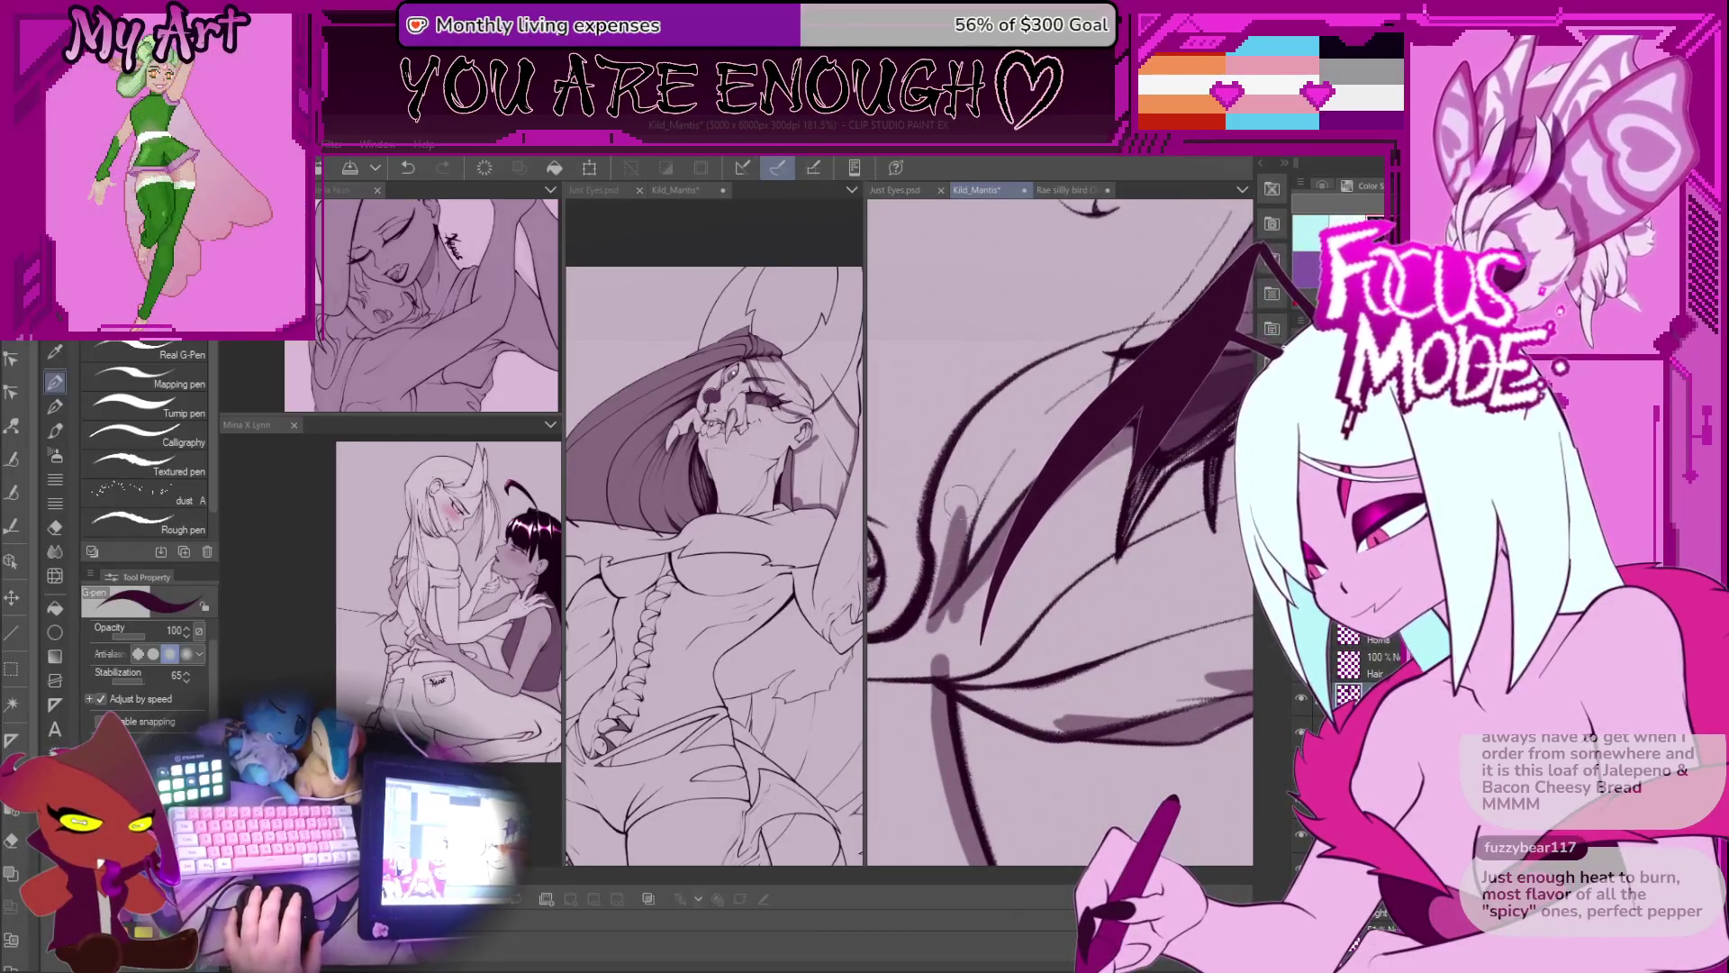
{"action": "mouse_move", "coordinate": [982, 455]}
{"action": "left_mouse_down"}
{"action": "mouse_move", "coordinate": [932, 599]}
{"action": "mouse_move", "coordinate": [1004, 401]}
{"action": "mouse_move", "coordinate": [988, 475]}
{"action": "left_mouse_up"}
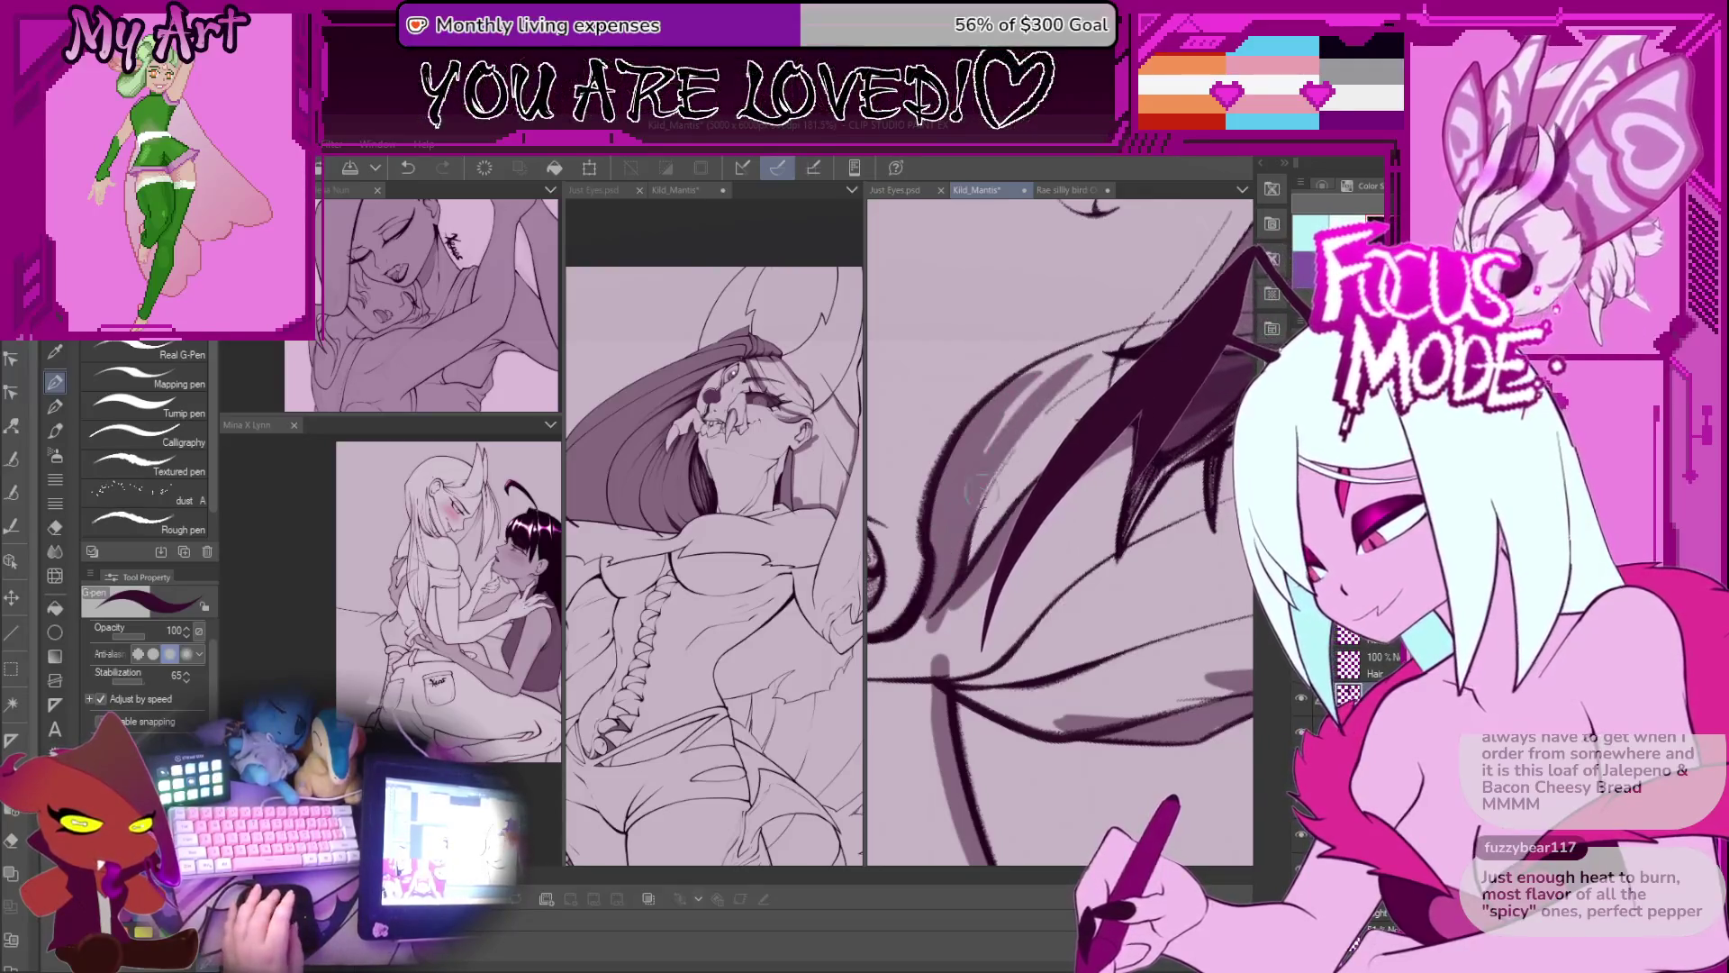
{"action": "left_click_drag", "start_coordinate": [1098, 354], "coordinate": [910, 611]}
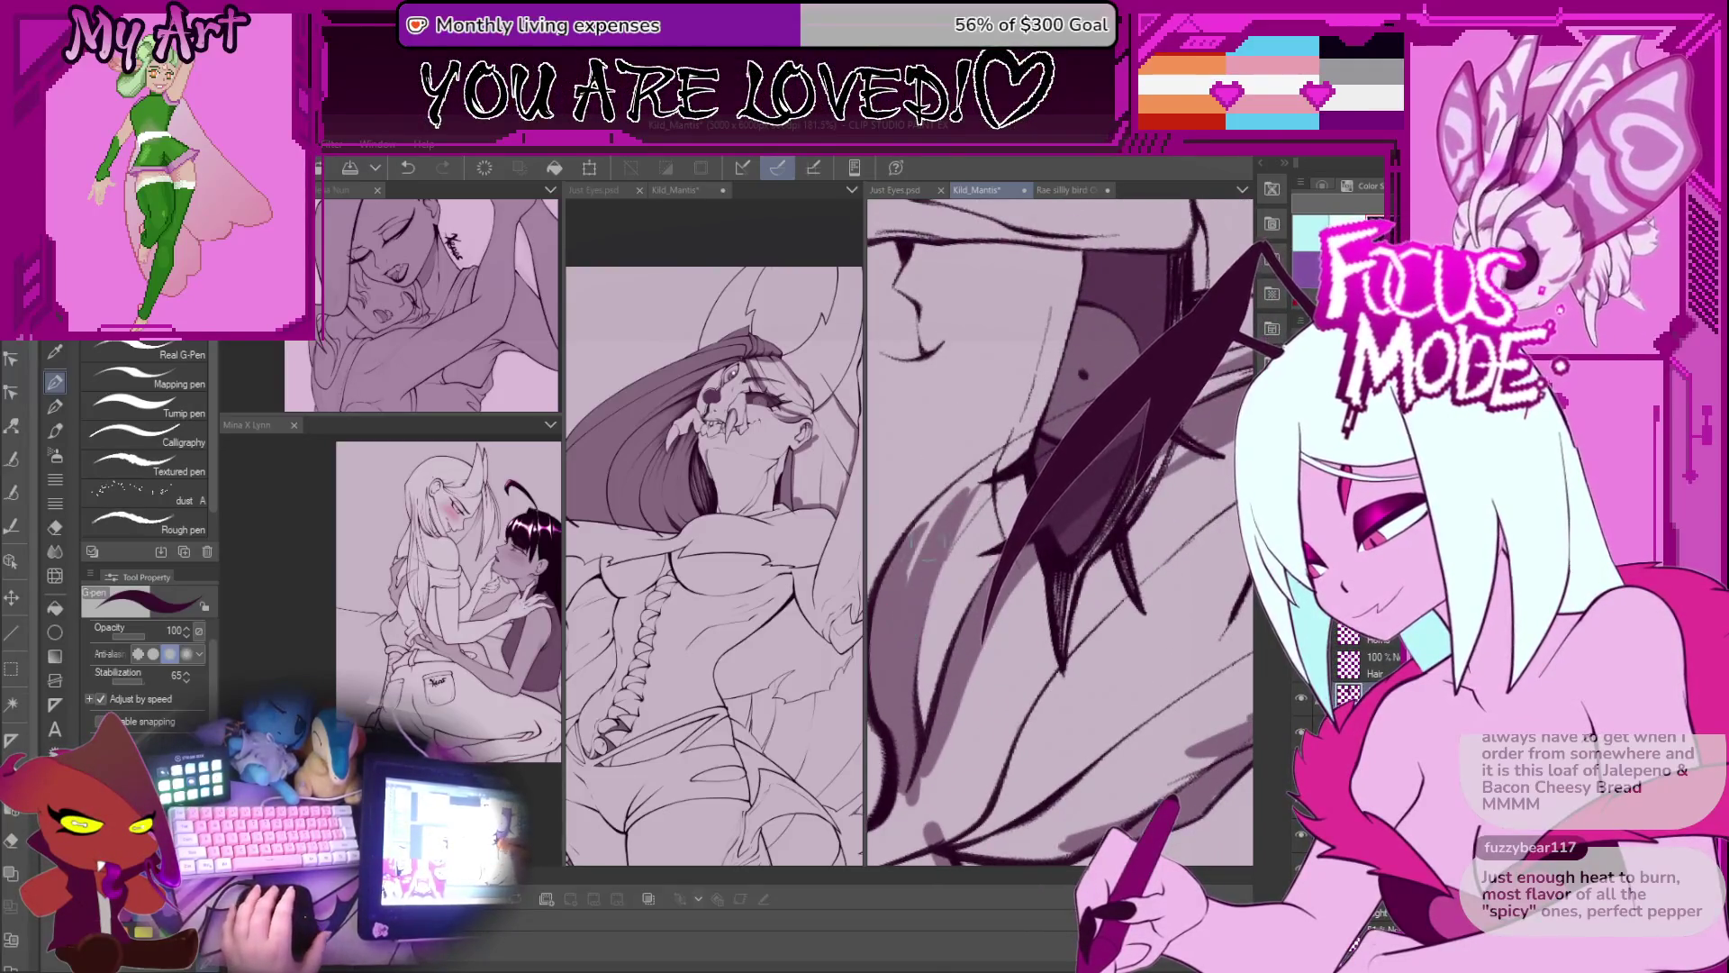
{"action": "left_click_drag", "start_coordinate": [950, 500], "coordinate": [928, 671]}
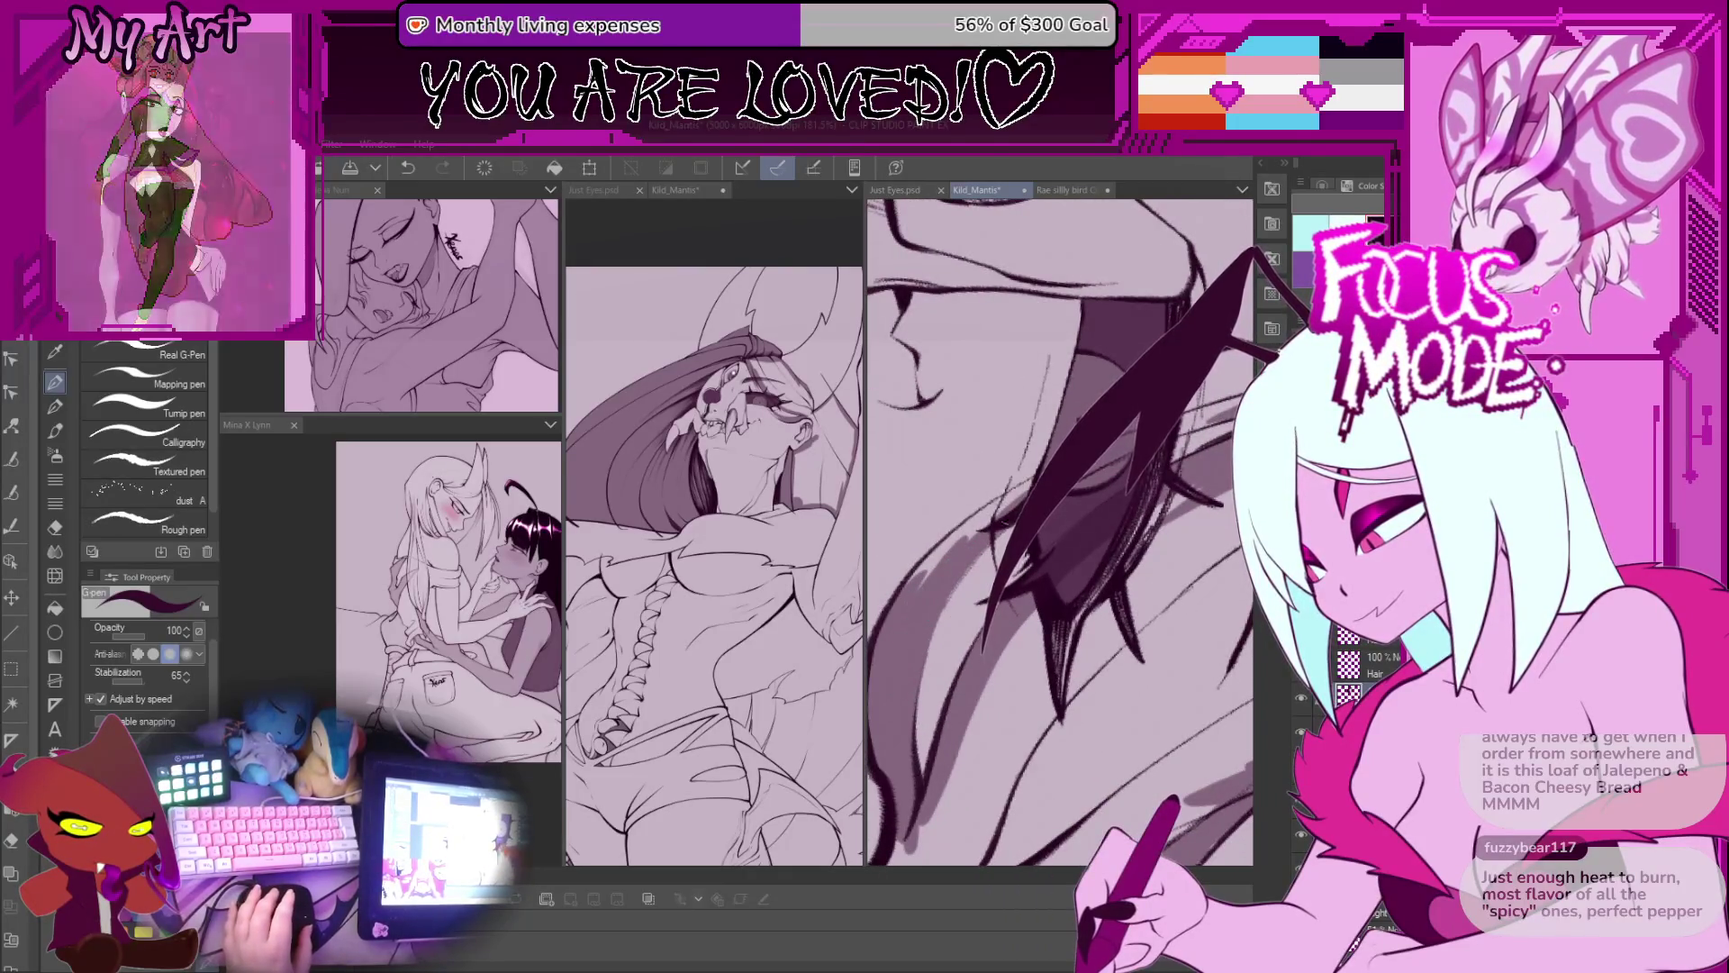
{"action": "mouse_move", "coordinate": [1026, 415]}
{"action": "left_mouse_down"}
{"action": "mouse_move", "coordinate": [929, 689]}
{"action": "mouse_move", "coordinate": [1000, 567]}
{"action": "mouse_move", "coordinate": [1113, 468]}
{"action": "left_mouse_up"}
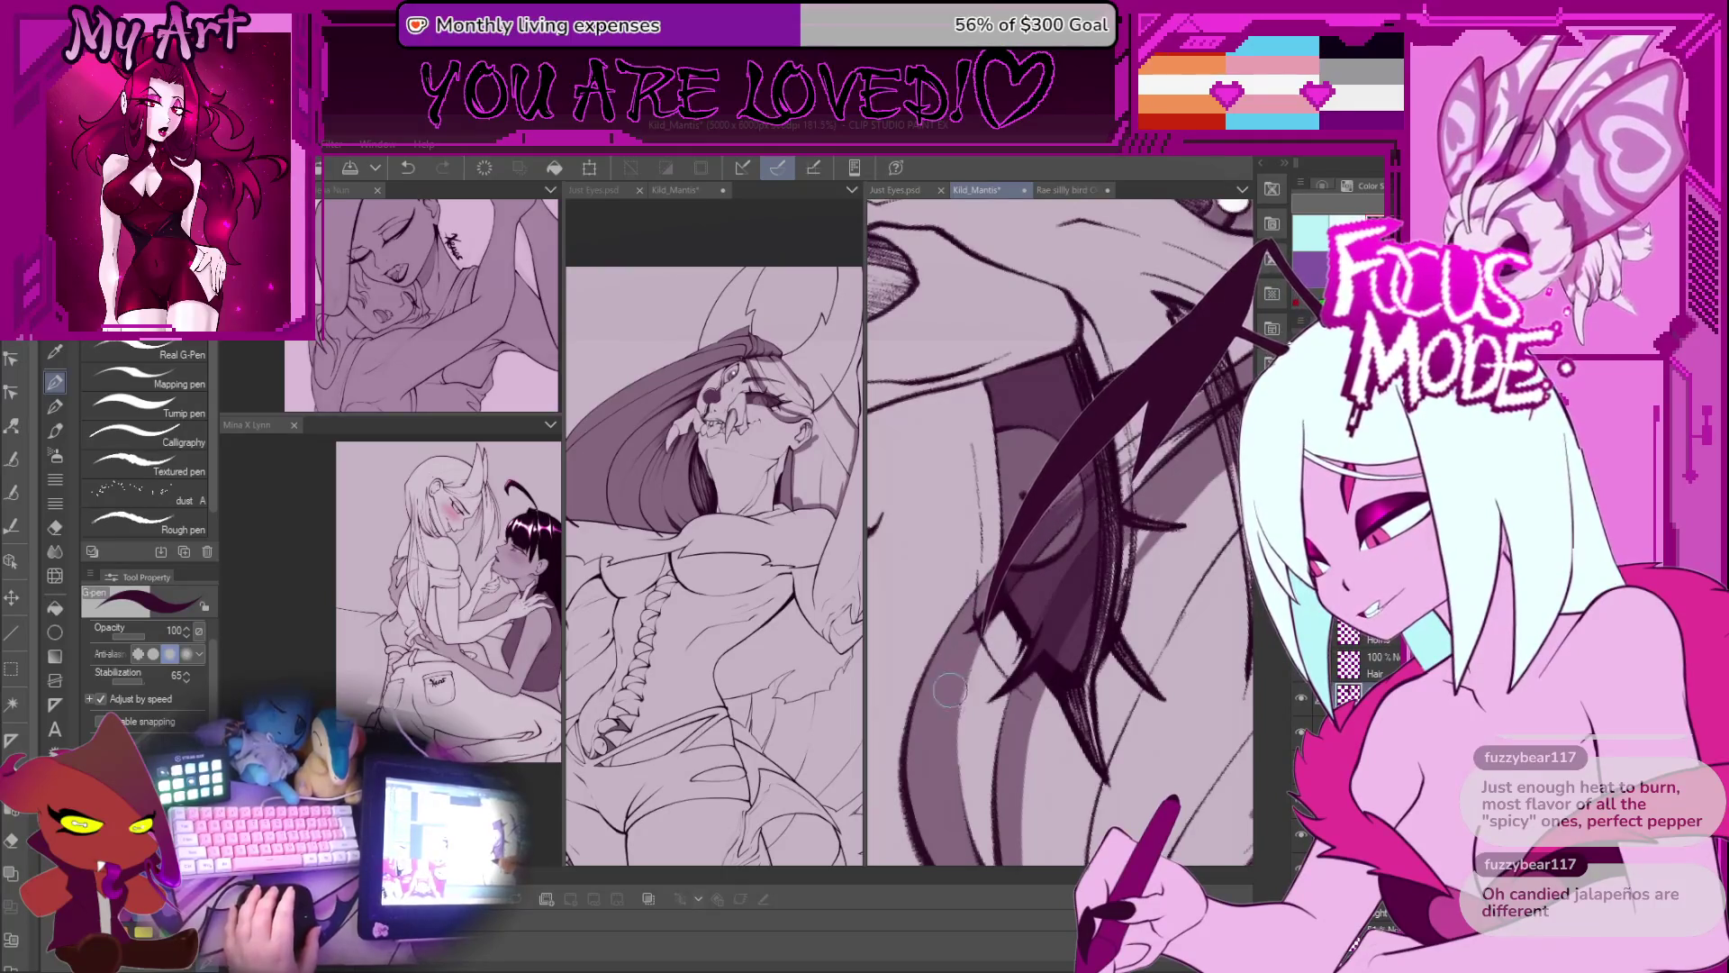
{"action": "left_click_drag", "start_coordinate": [1008, 585], "coordinate": [963, 601]}
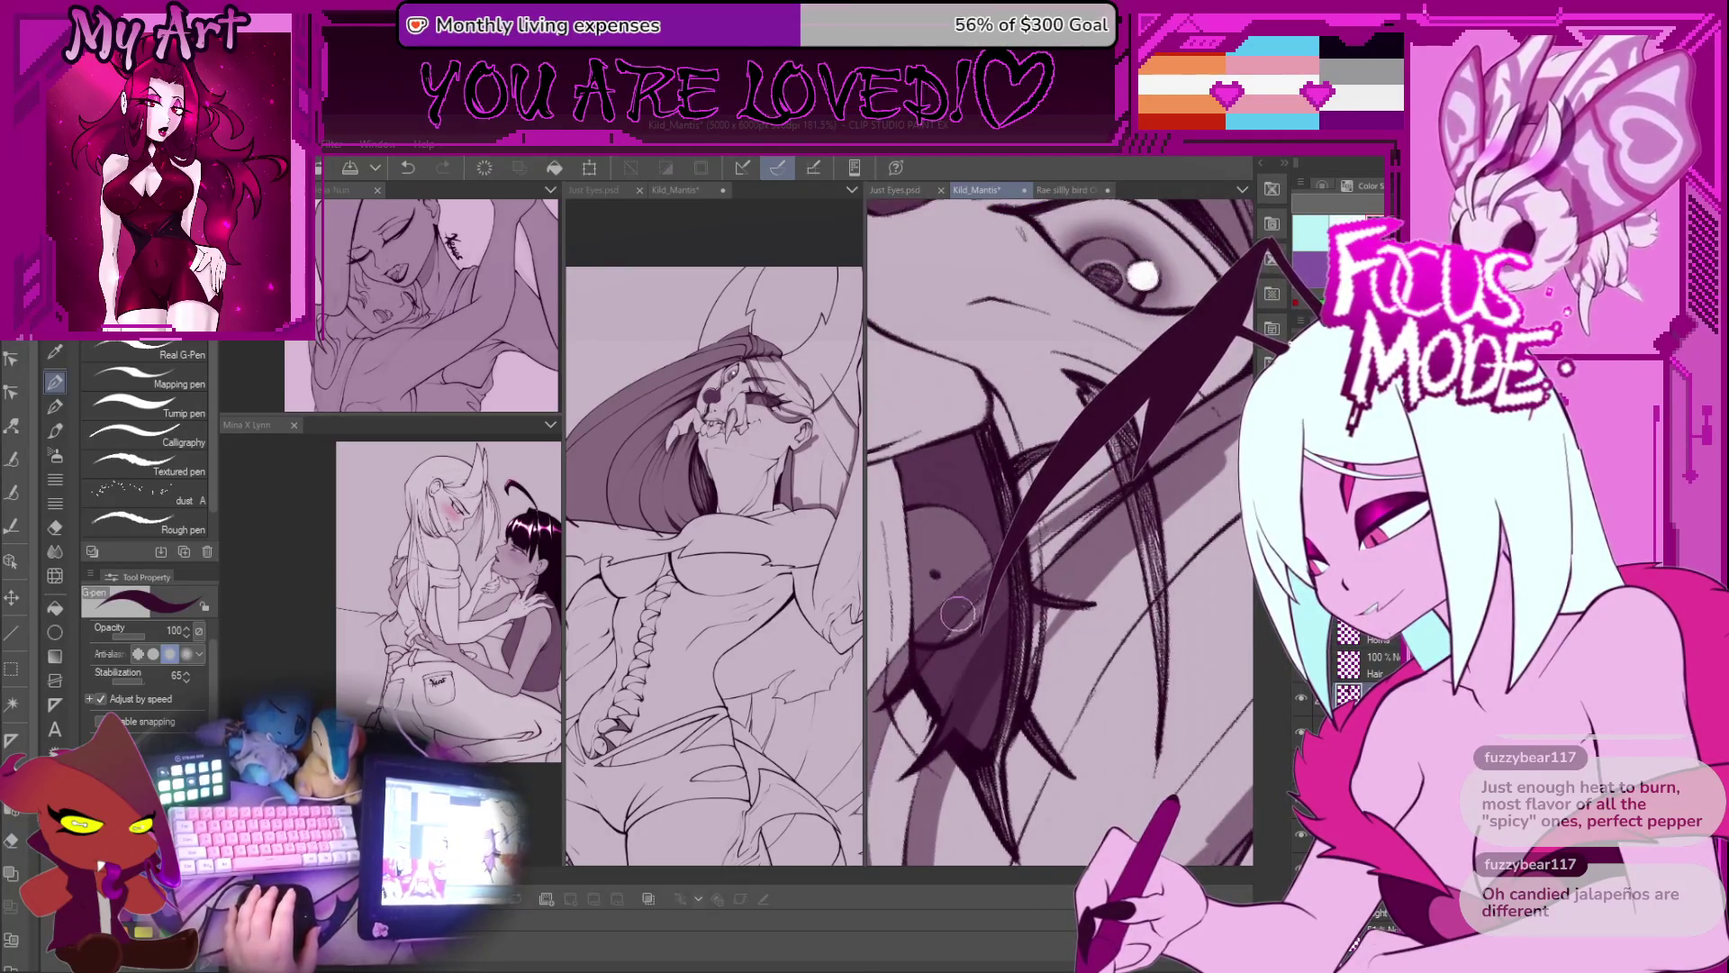
{"action": "left_click_drag", "start_coordinate": [995, 568], "coordinate": [1009, 270]}
{"action": "mouse_move", "coordinate": [1033, 684]}
{"action": "left_mouse_down"}
{"action": "mouse_move", "coordinate": [1033, 621]}
{"action": "mouse_move", "coordinate": [1109, 591]}
{"action": "left_mouse_up"}
{"action": "scroll", "coordinate": [1033, 620], "scroll_direction": "up", "scroll_amount": 1}
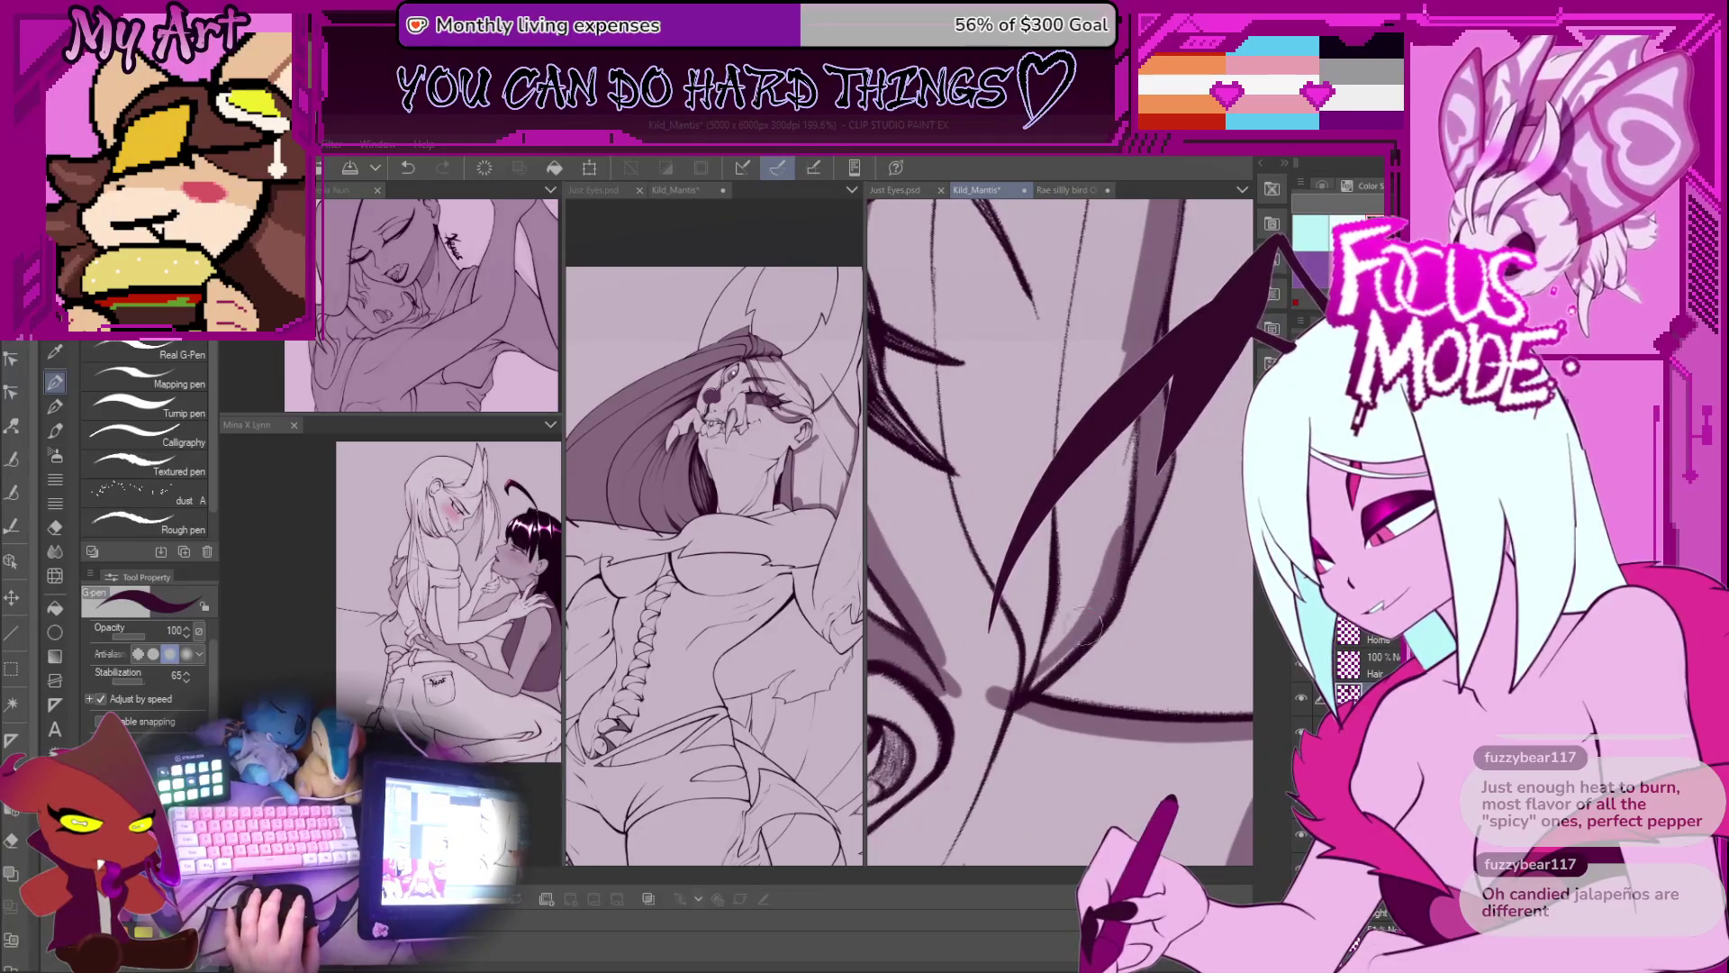
Step: Fill another hair region with dark colour and reframe the face for inking
{"action": "scroll", "coordinate": [1085, 617], "scroll_direction": "down", "scroll_amount": 5}
{"action": "key", "text": "g"}
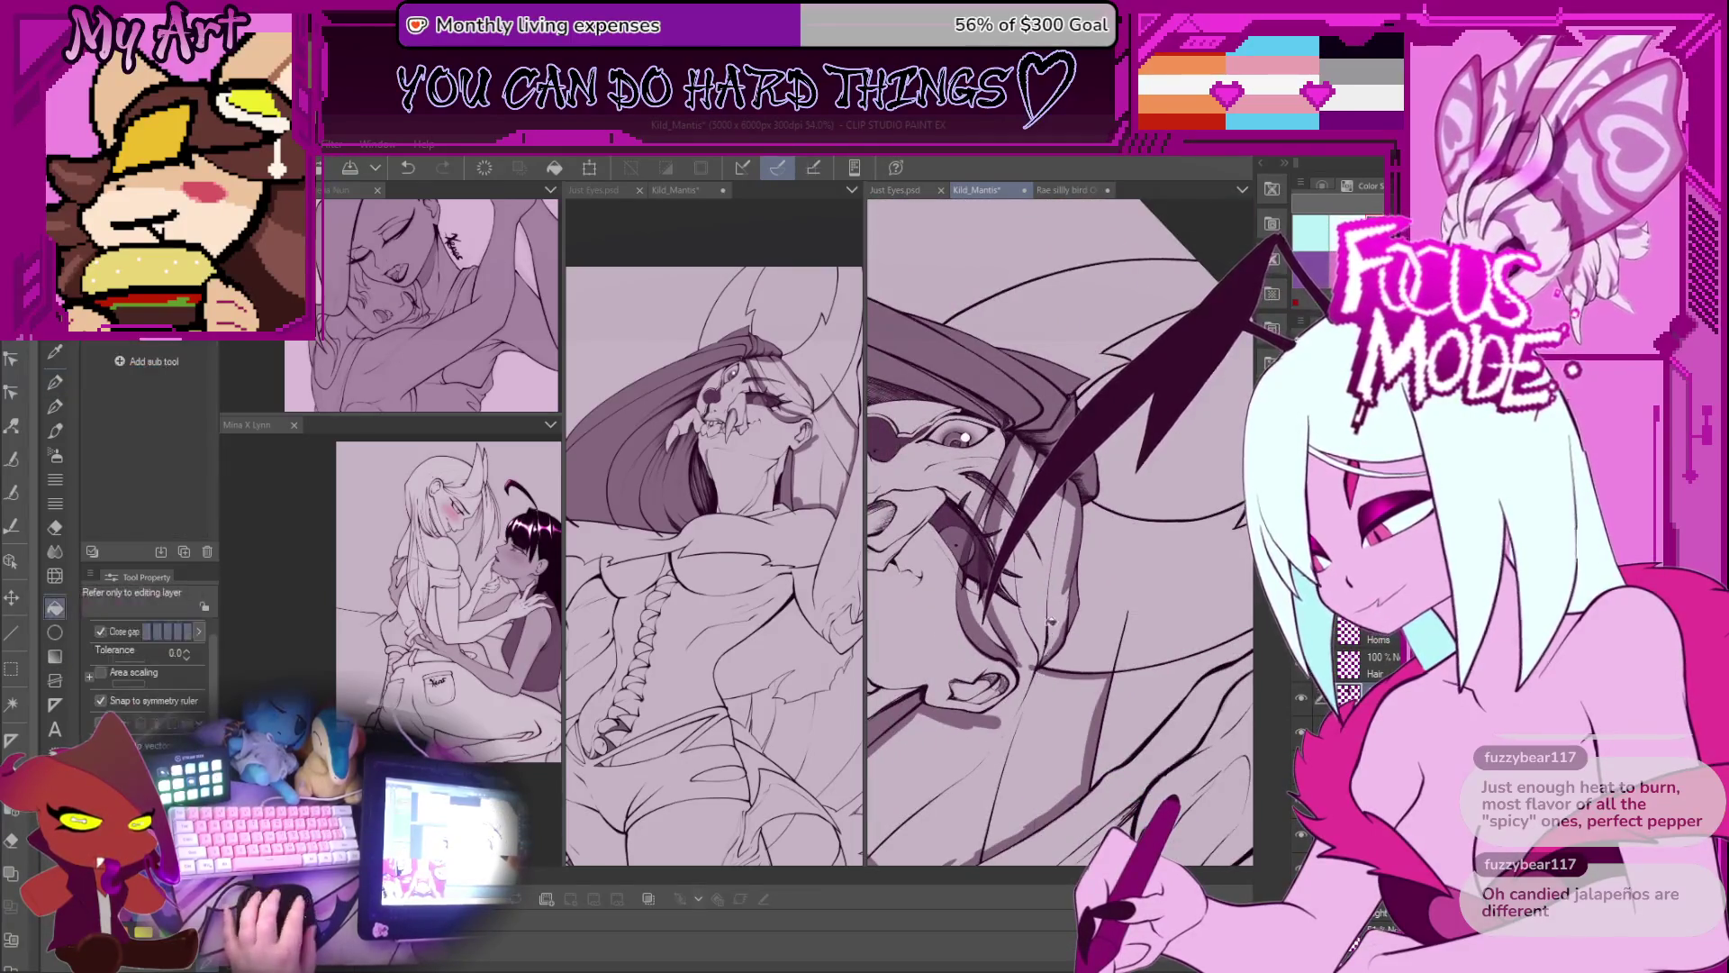
{"action": "left_click", "coordinate": [1048, 625]}
{"action": "scroll", "coordinate": [1050, 631], "scroll_direction": "up", "scroll_amount": 4}
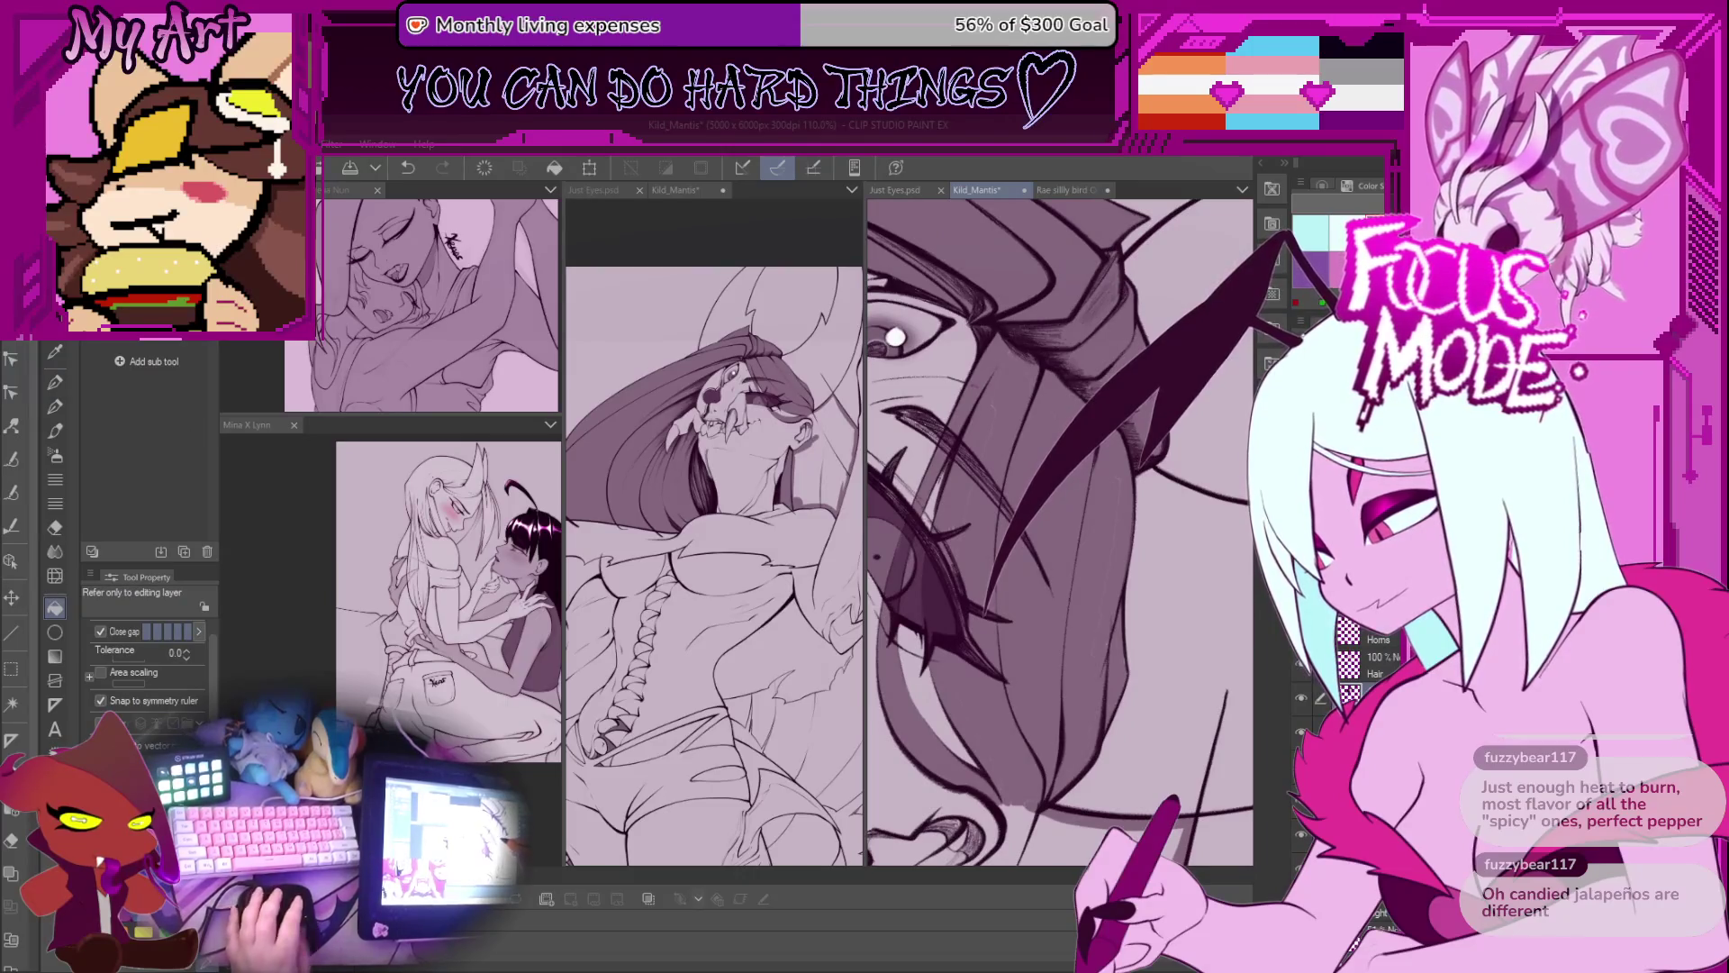
{"action": "key", "text": "p"}
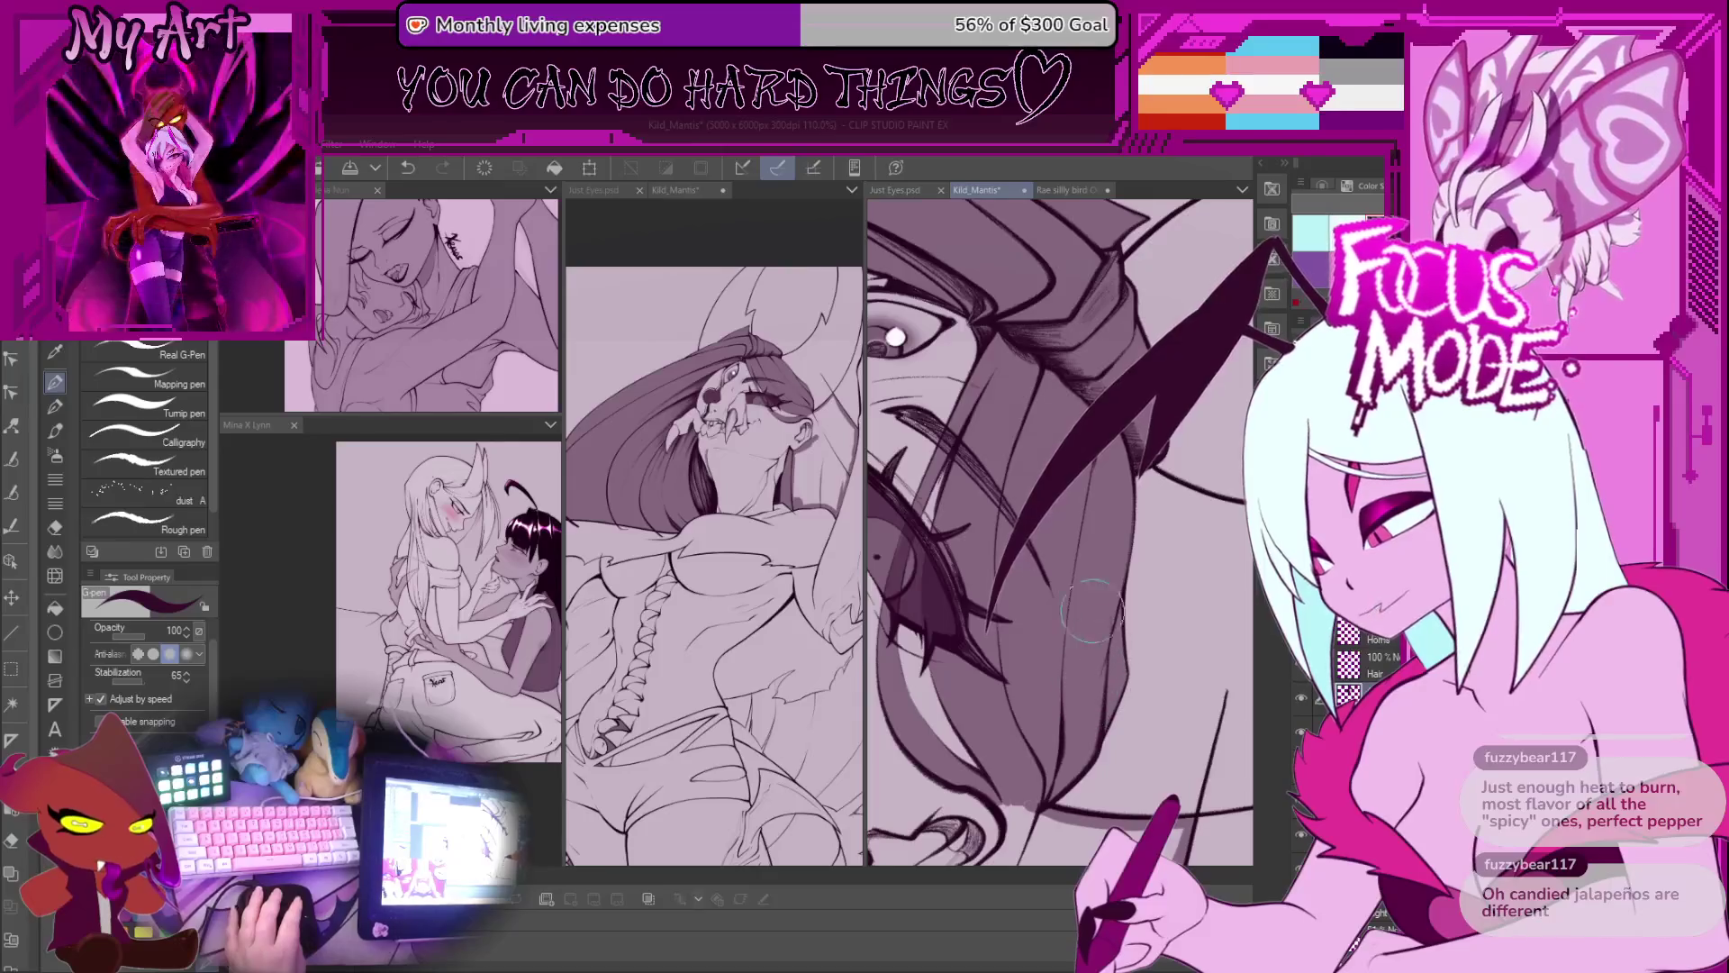
{"action": "left_click_drag", "start_coordinate": [1092, 680], "coordinate": [1068, 583]}
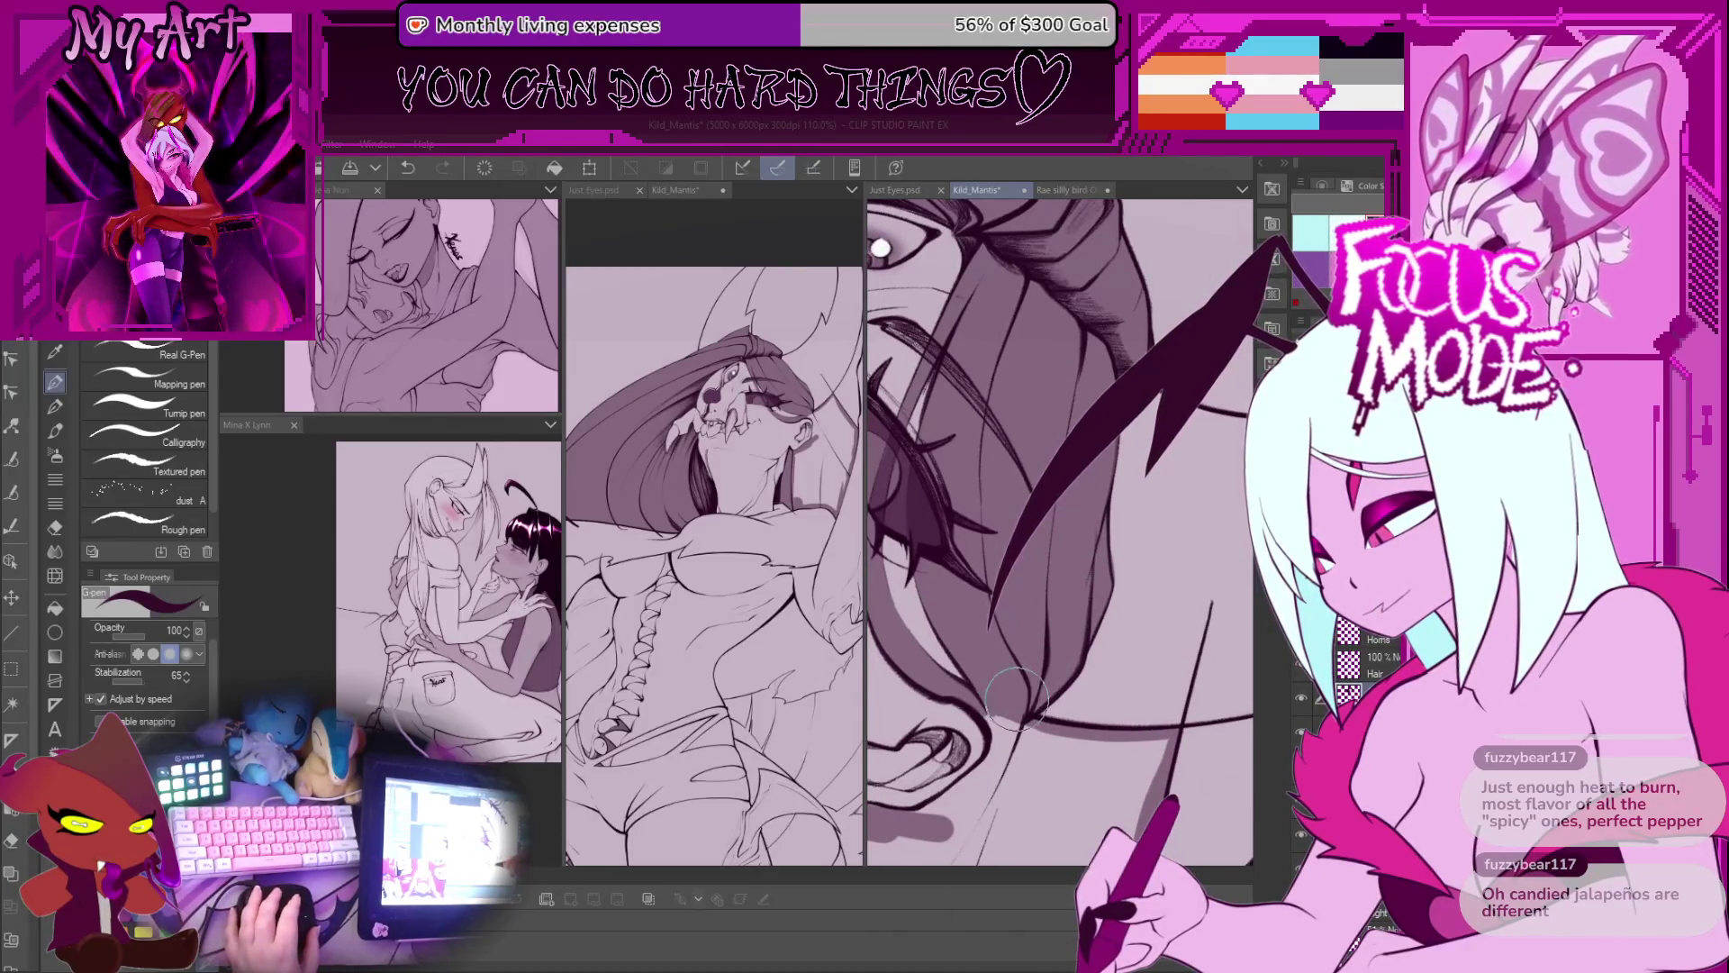
{"action": "left_click_drag", "start_coordinate": [1016, 699], "coordinate": [1028, 547]}
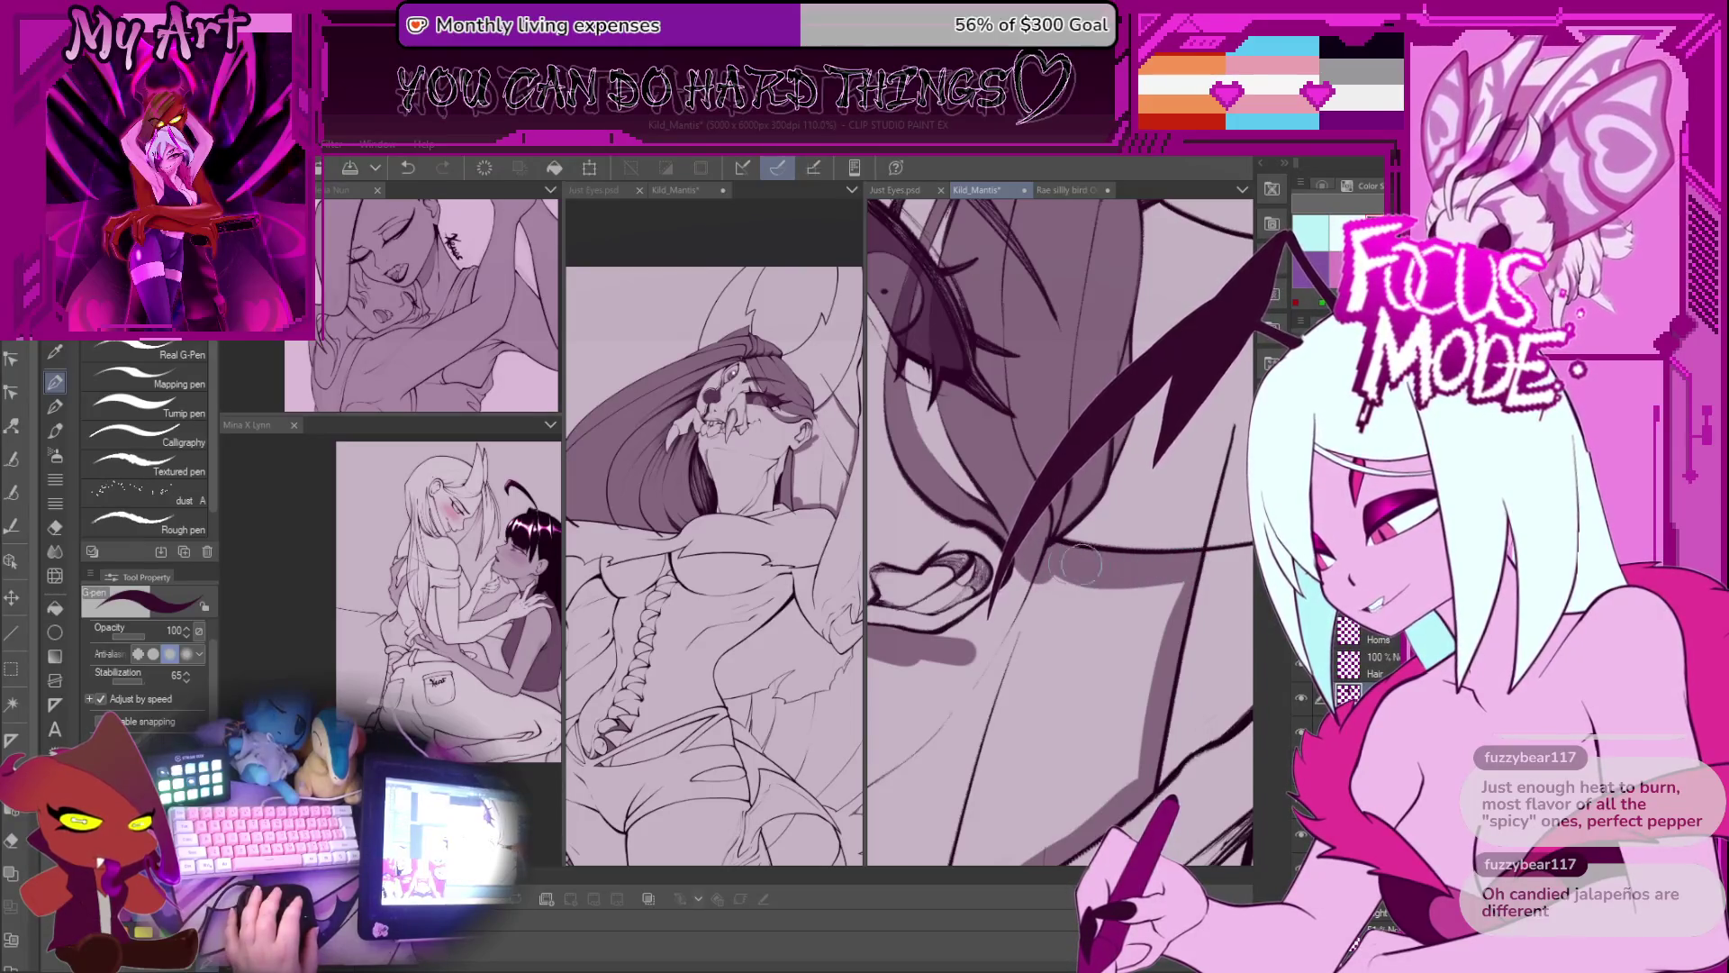
{"action": "left_click_drag", "start_coordinate": [1177, 570], "coordinate": [925, 569]}
{"action": "scroll", "coordinate": [928, 568], "scroll_direction": "up", "scroll_amount": 3}
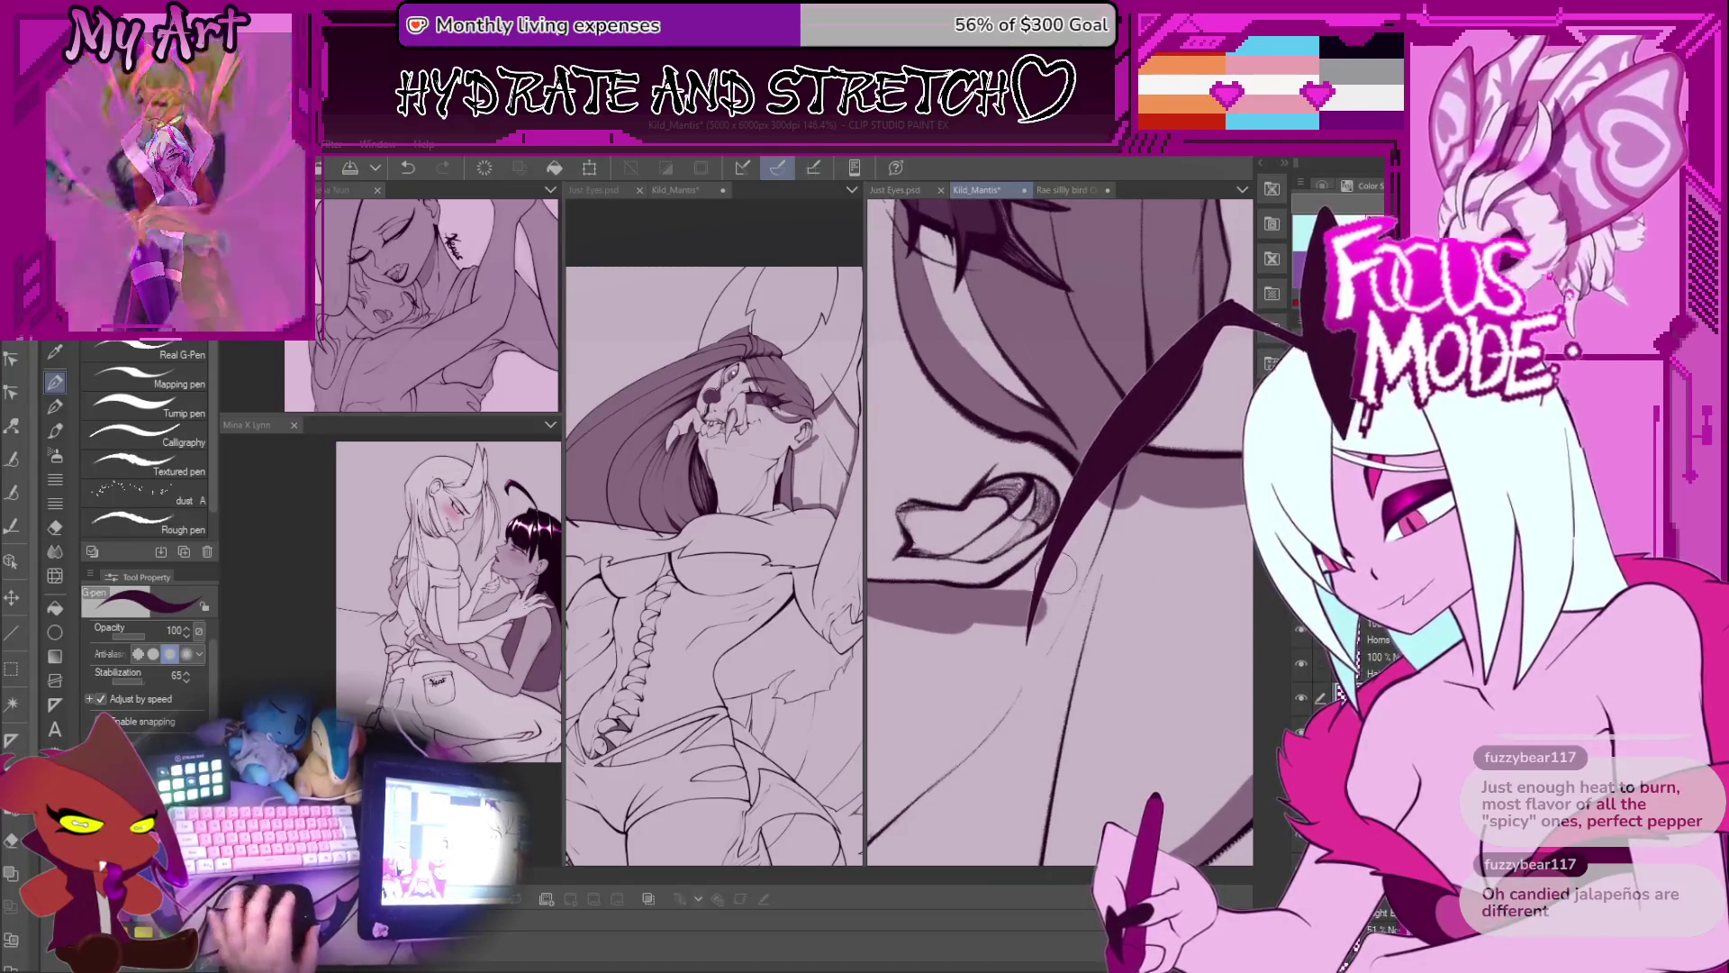
Step: Ink dark shading around the eye, hair and lip, retrying the ear-tip spike and undoing the over-thick stroke
{"action": "left_click_drag", "start_coordinate": [1072, 504], "coordinate": [1038, 615]}
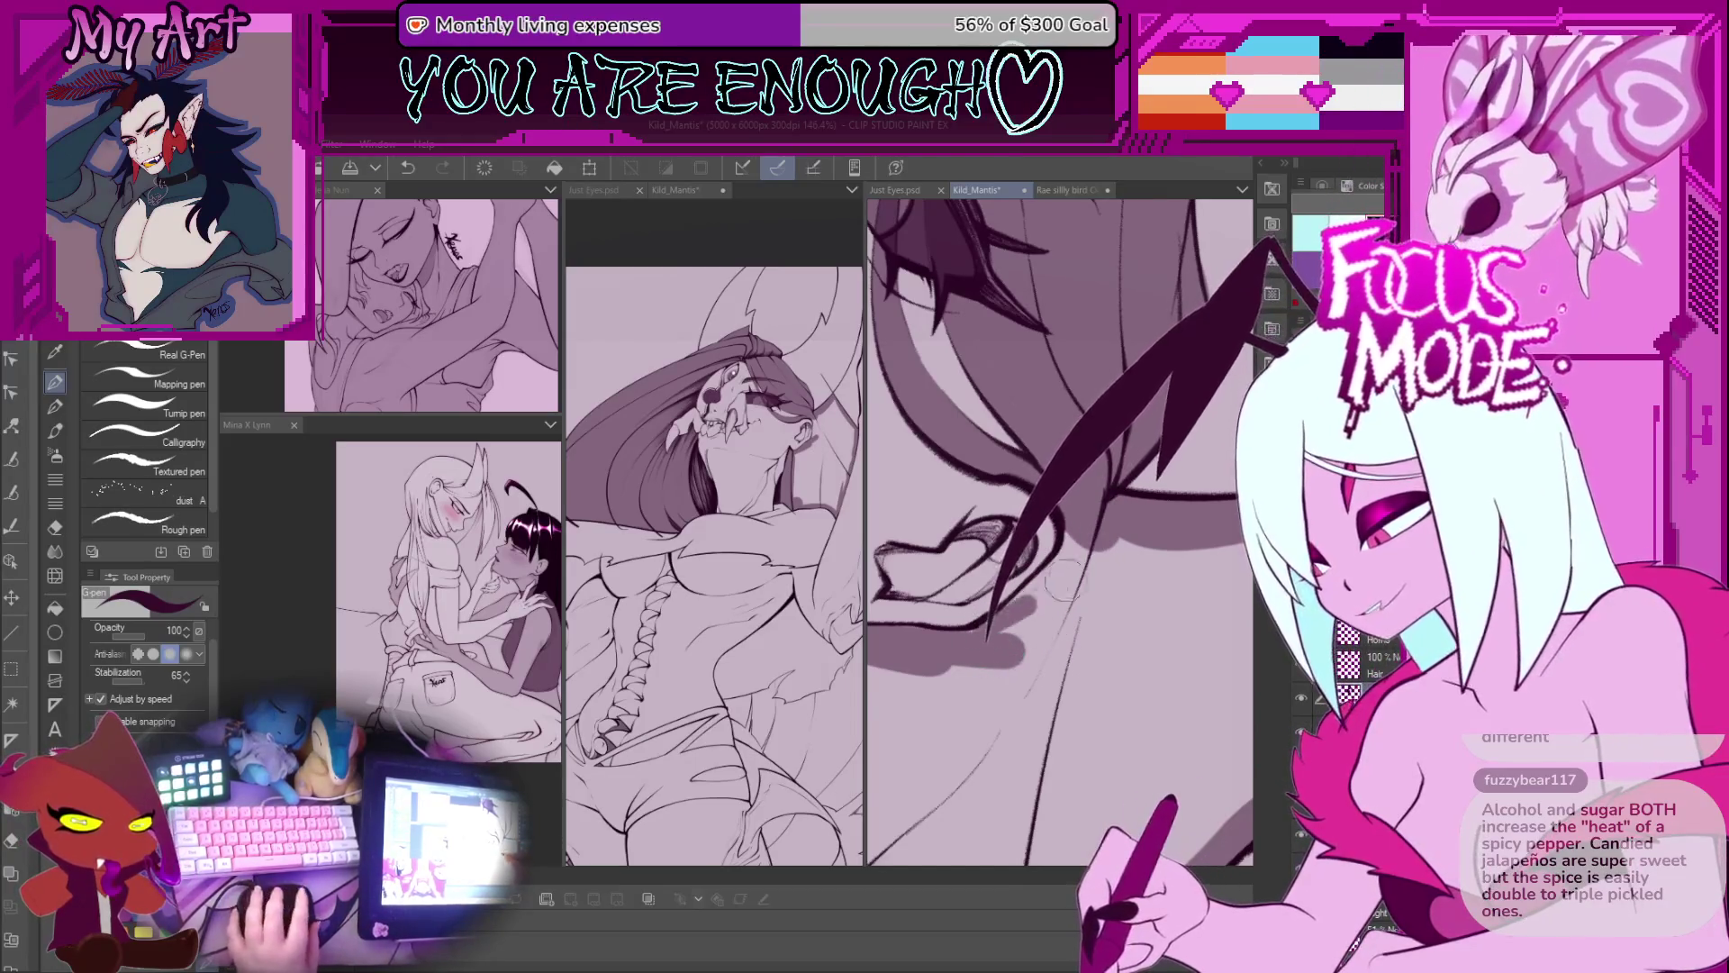
{"action": "scroll", "coordinate": [1060, 586], "scroll_direction": "up", "scroll_amount": 3}
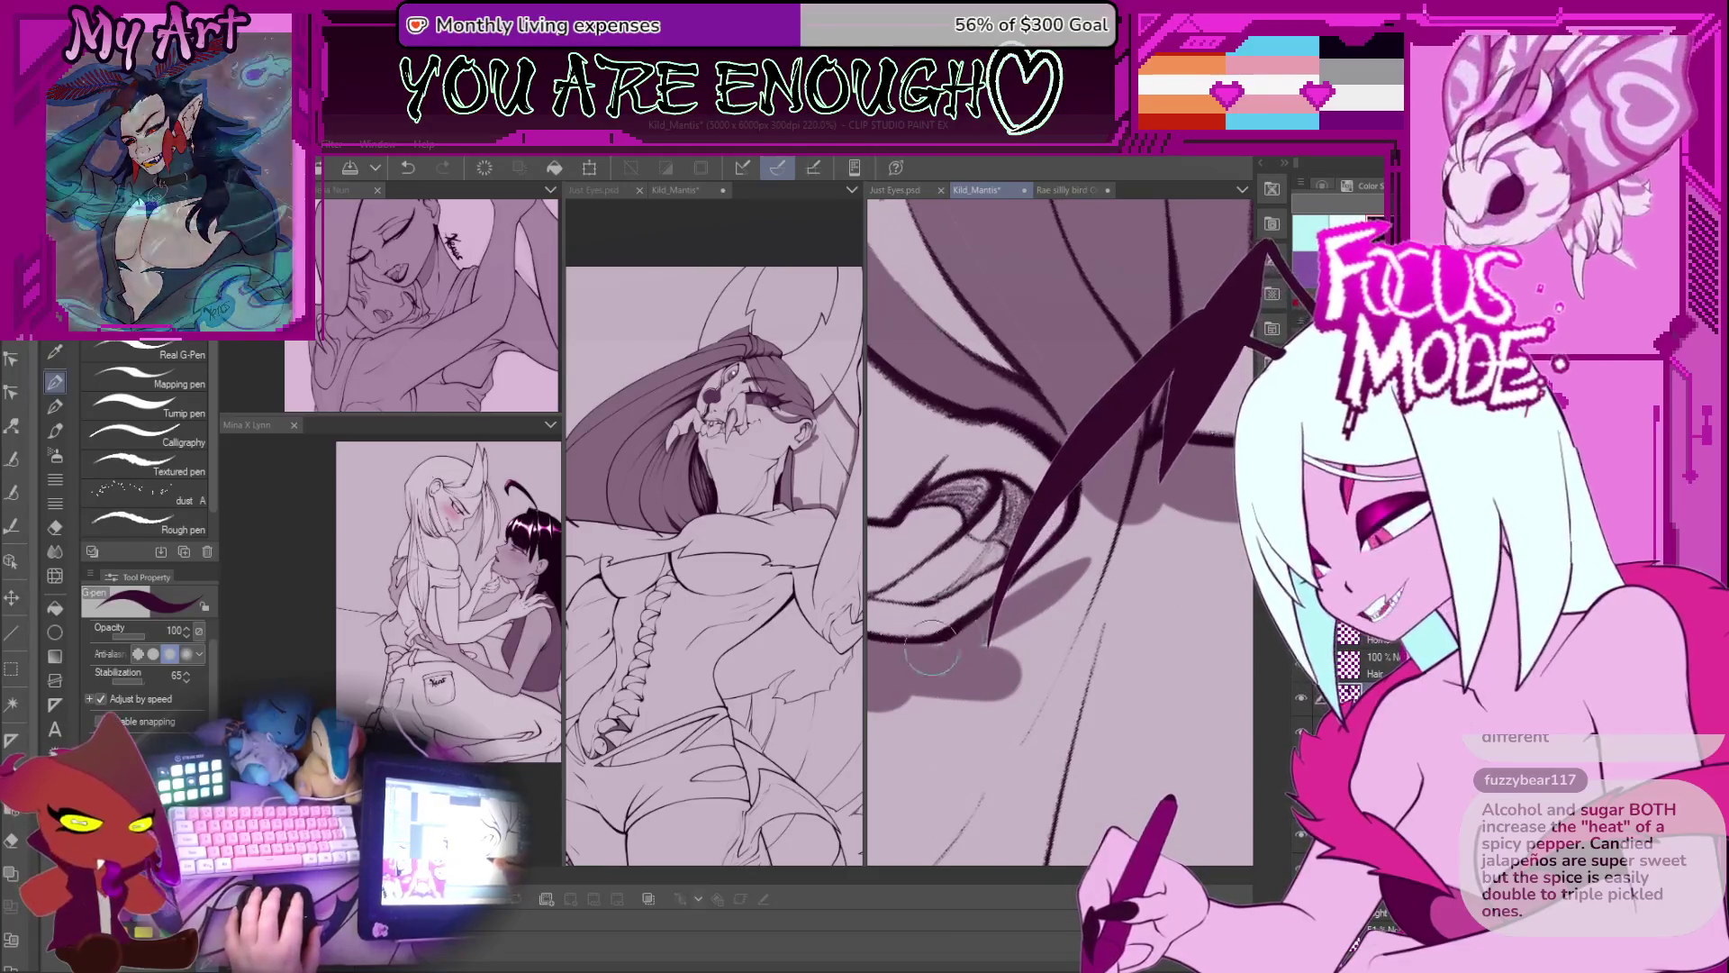
{"action": "key", "text": "ctrl+z"}
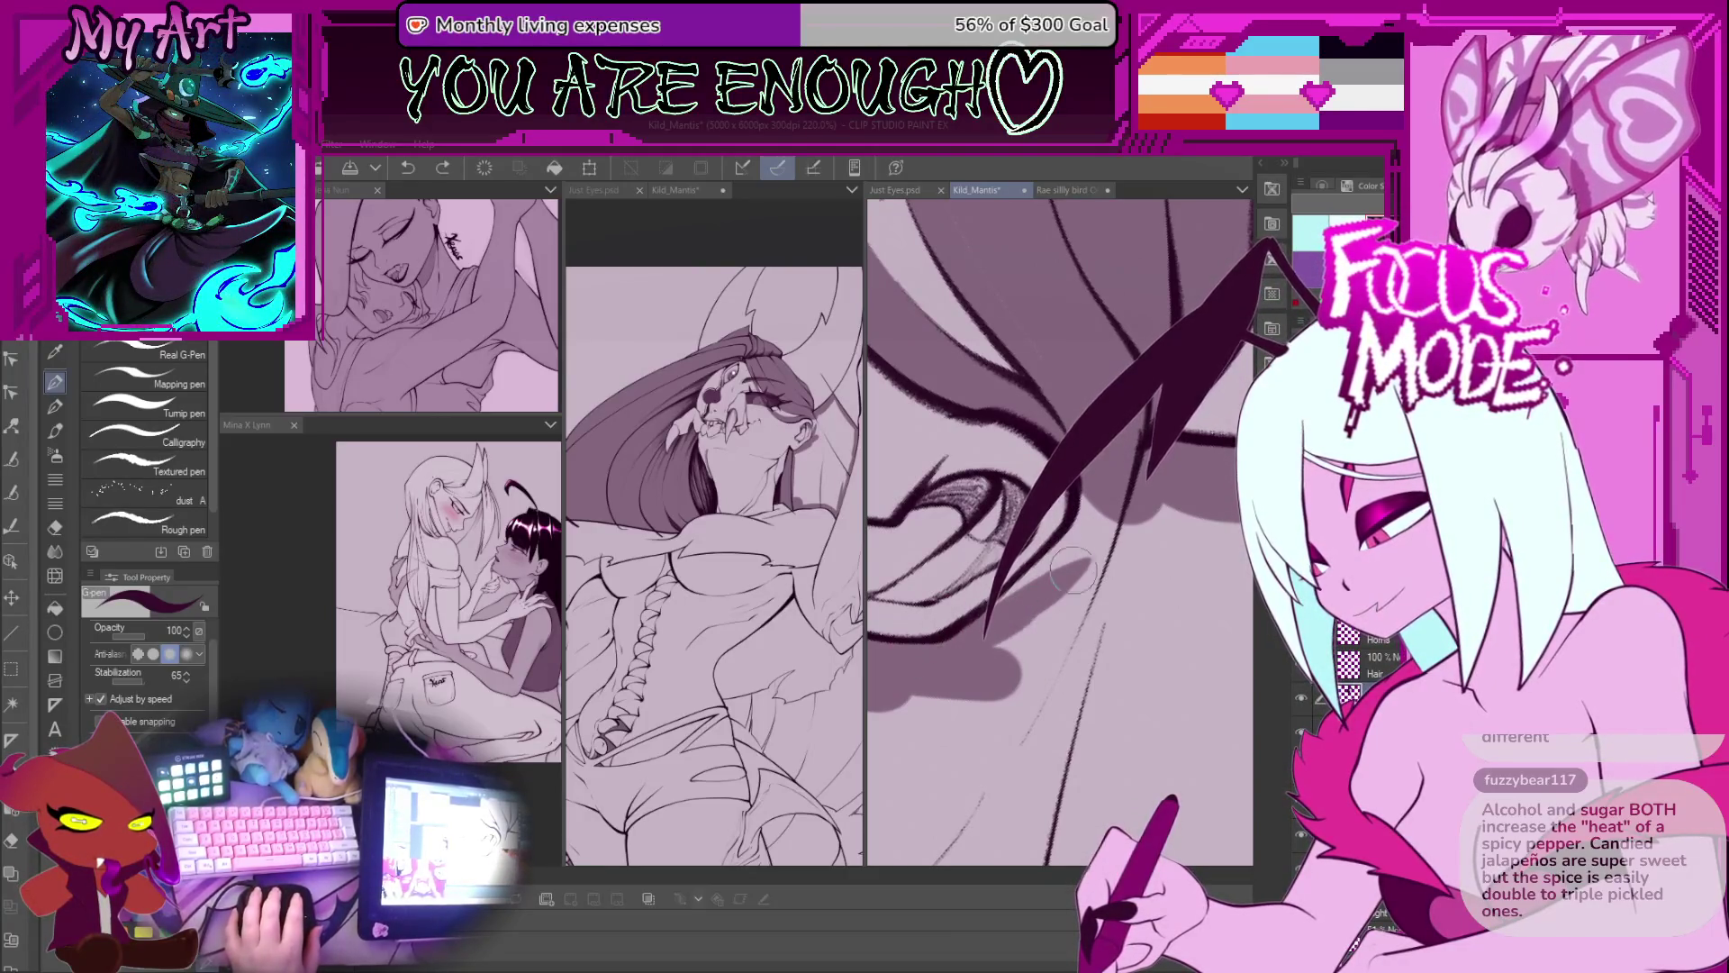
{"action": "left_click_drag", "start_coordinate": [1067, 540], "coordinate": [984, 641]}
{"action": "key", "text": "ctrl+z"}
{"action": "left_click_drag", "start_coordinate": [1077, 521], "coordinate": [991, 633]}
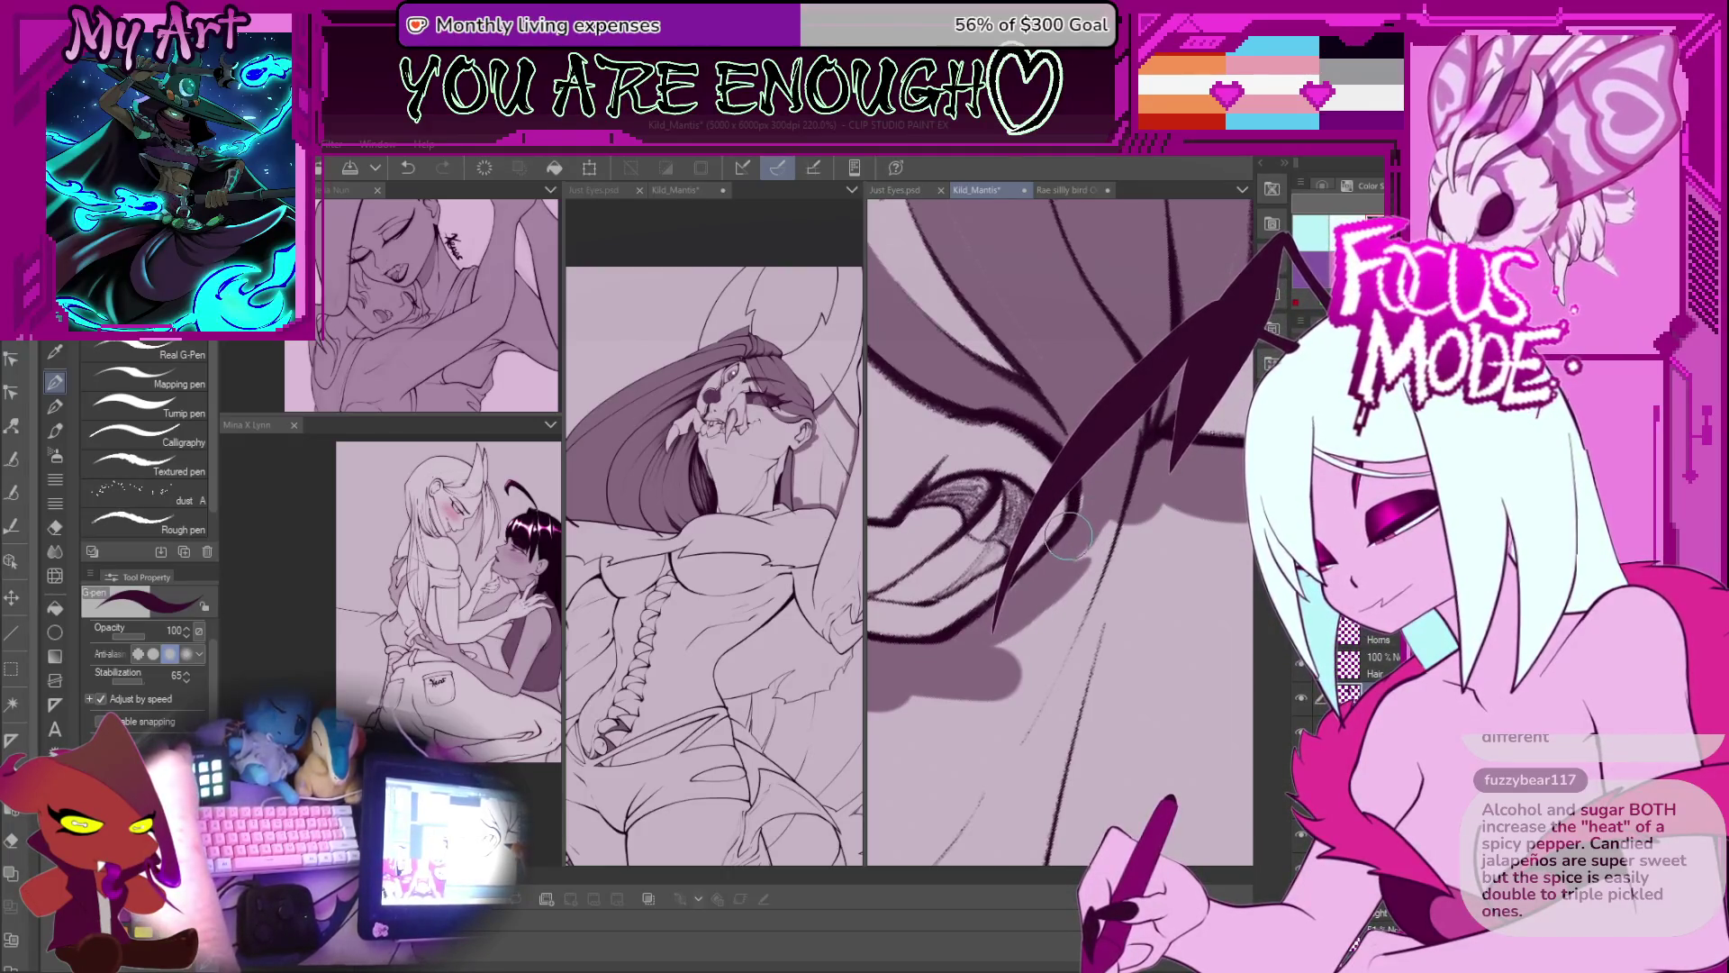
{"action": "key", "text": "ctrl+z"}
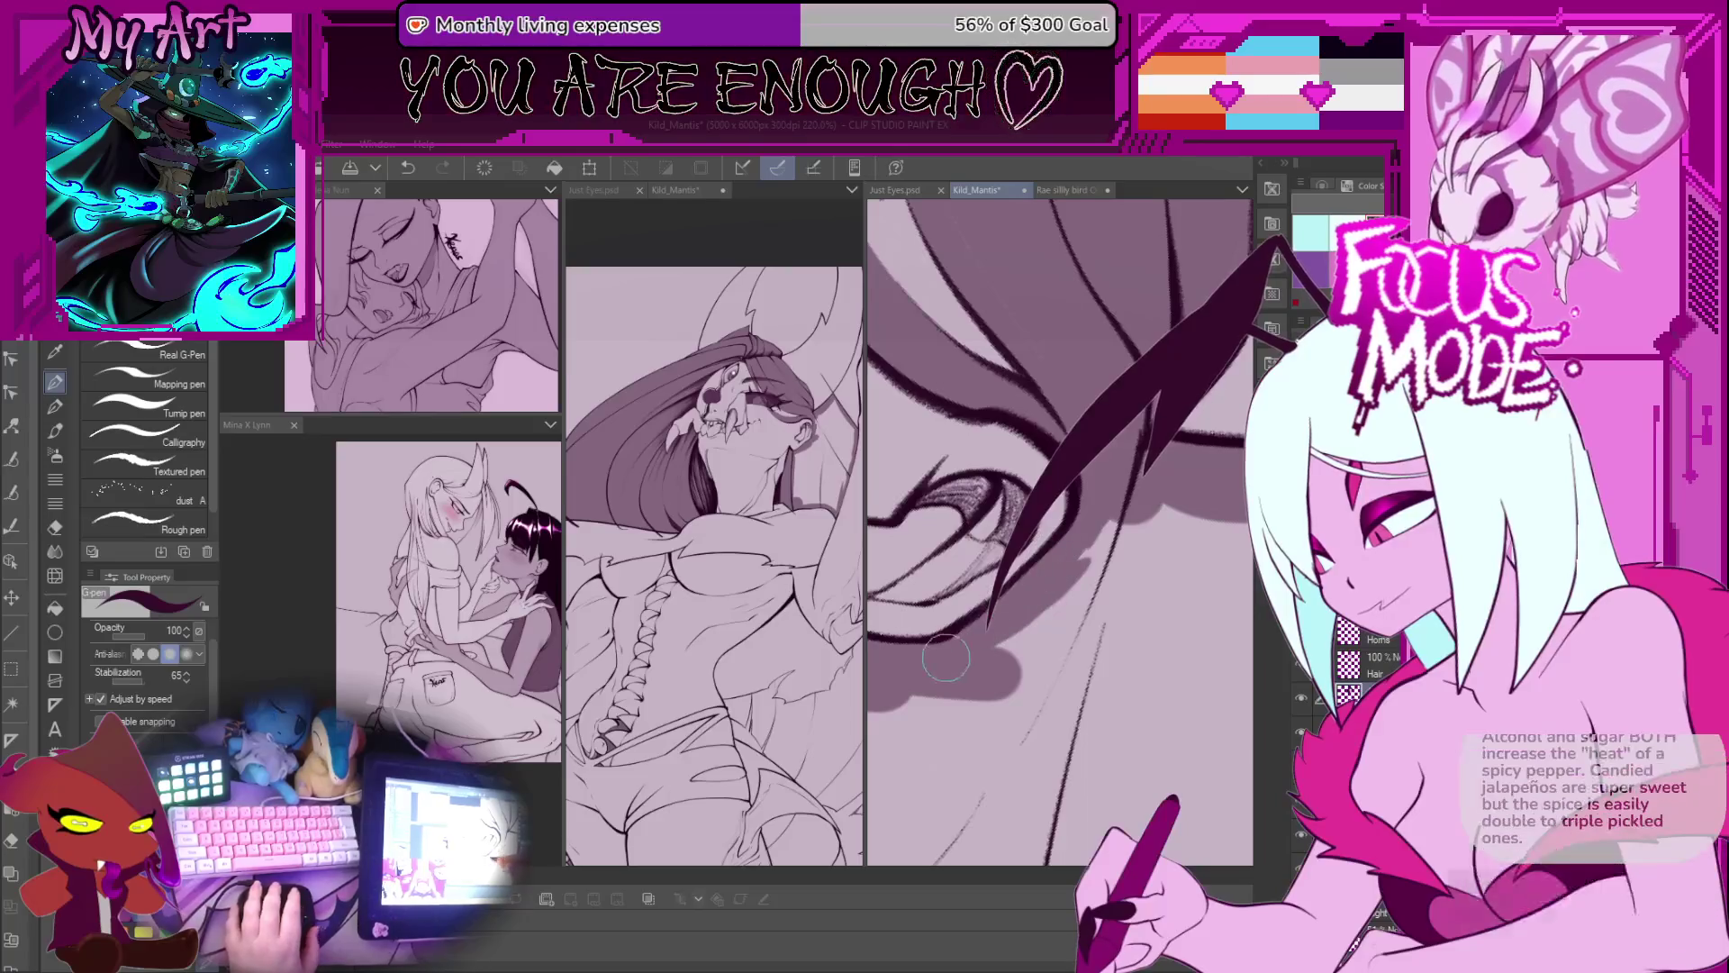
{"action": "left_click_drag", "start_coordinate": [946, 659], "coordinate": [1044, 603]}
{"action": "scroll", "coordinate": [958, 602], "scroll_direction": "down", "scroll_amount": 5}
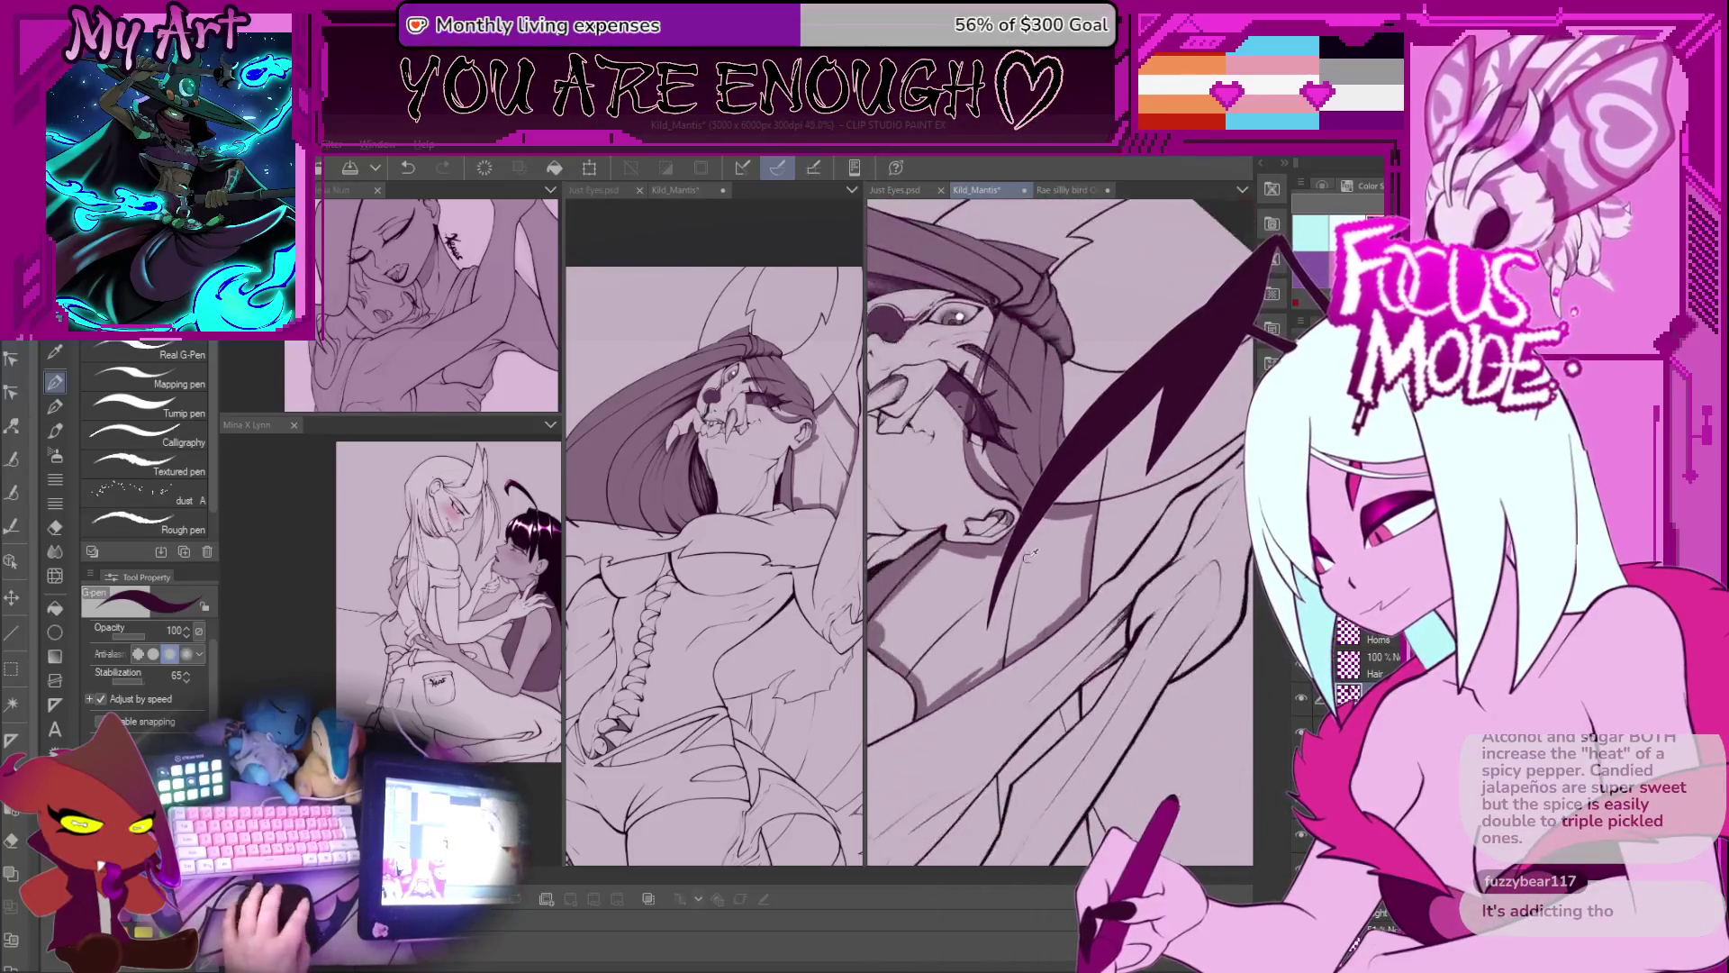
Step: Reshape the lower end of the dark hair strand beside the ear with the G-pen
{"action": "key", "text": "g"}
{"action": "left_click_drag", "start_coordinate": [1044, 581], "coordinate": [1020, 621]}
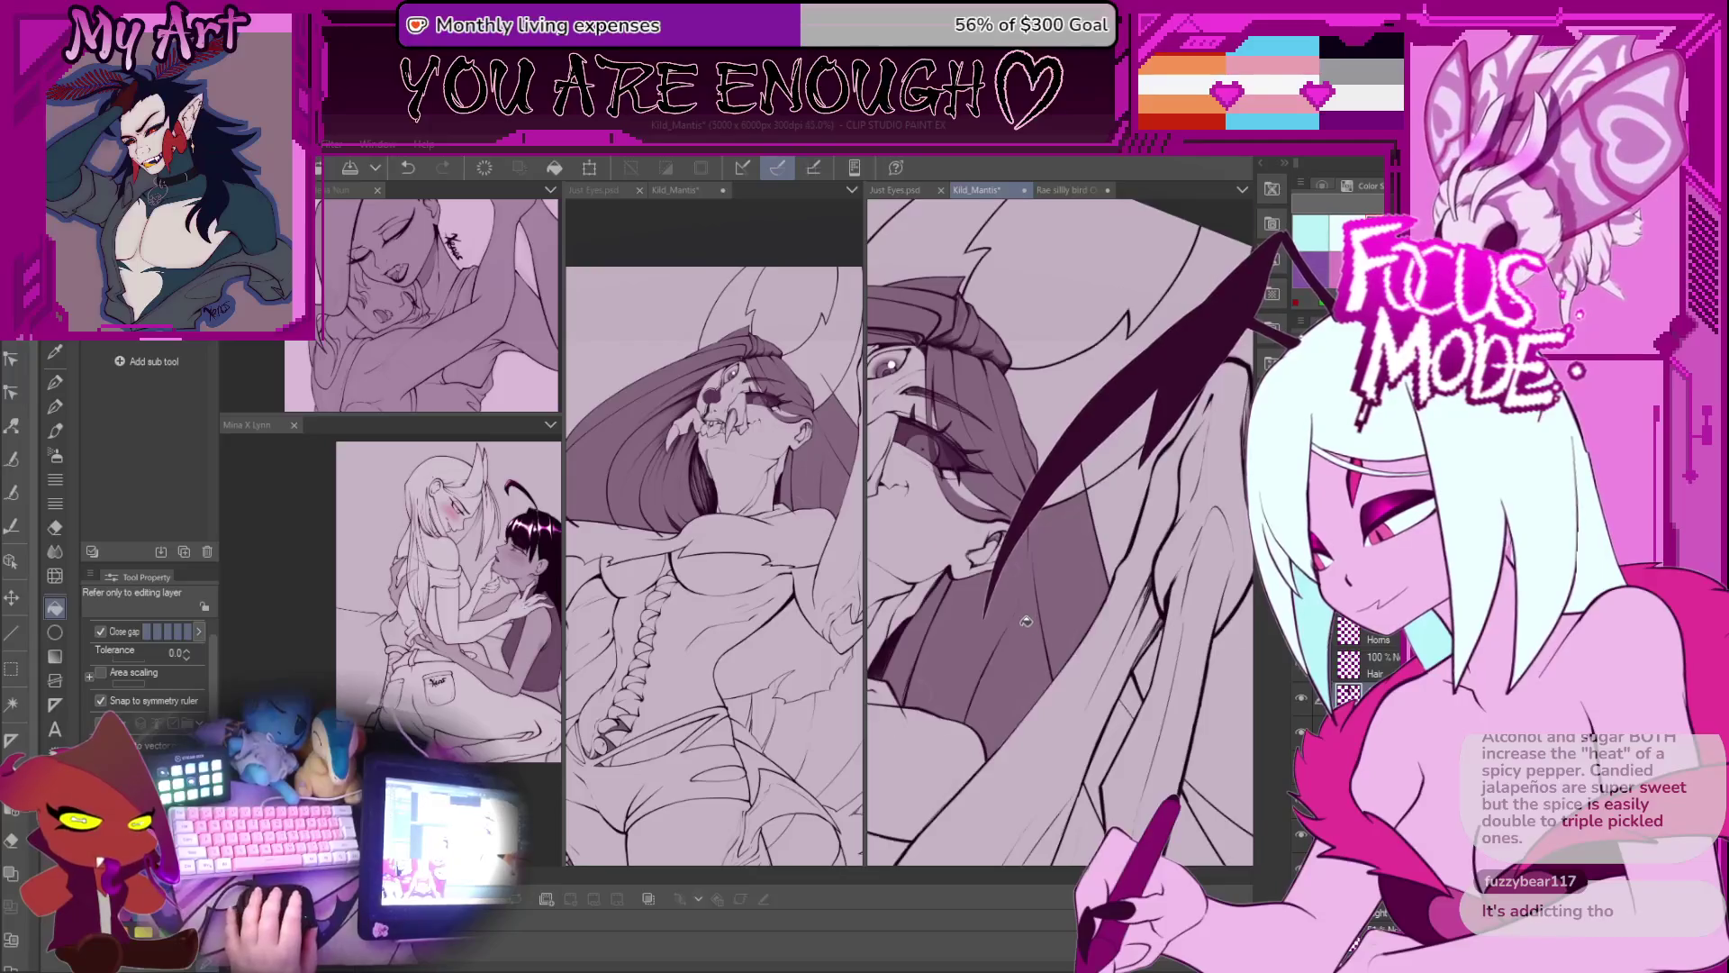
{"action": "scroll", "coordinate": [1026, 621], "scroll_direction": "up", "scroll_amount": 2}
{"action": "key", "text": "p"}
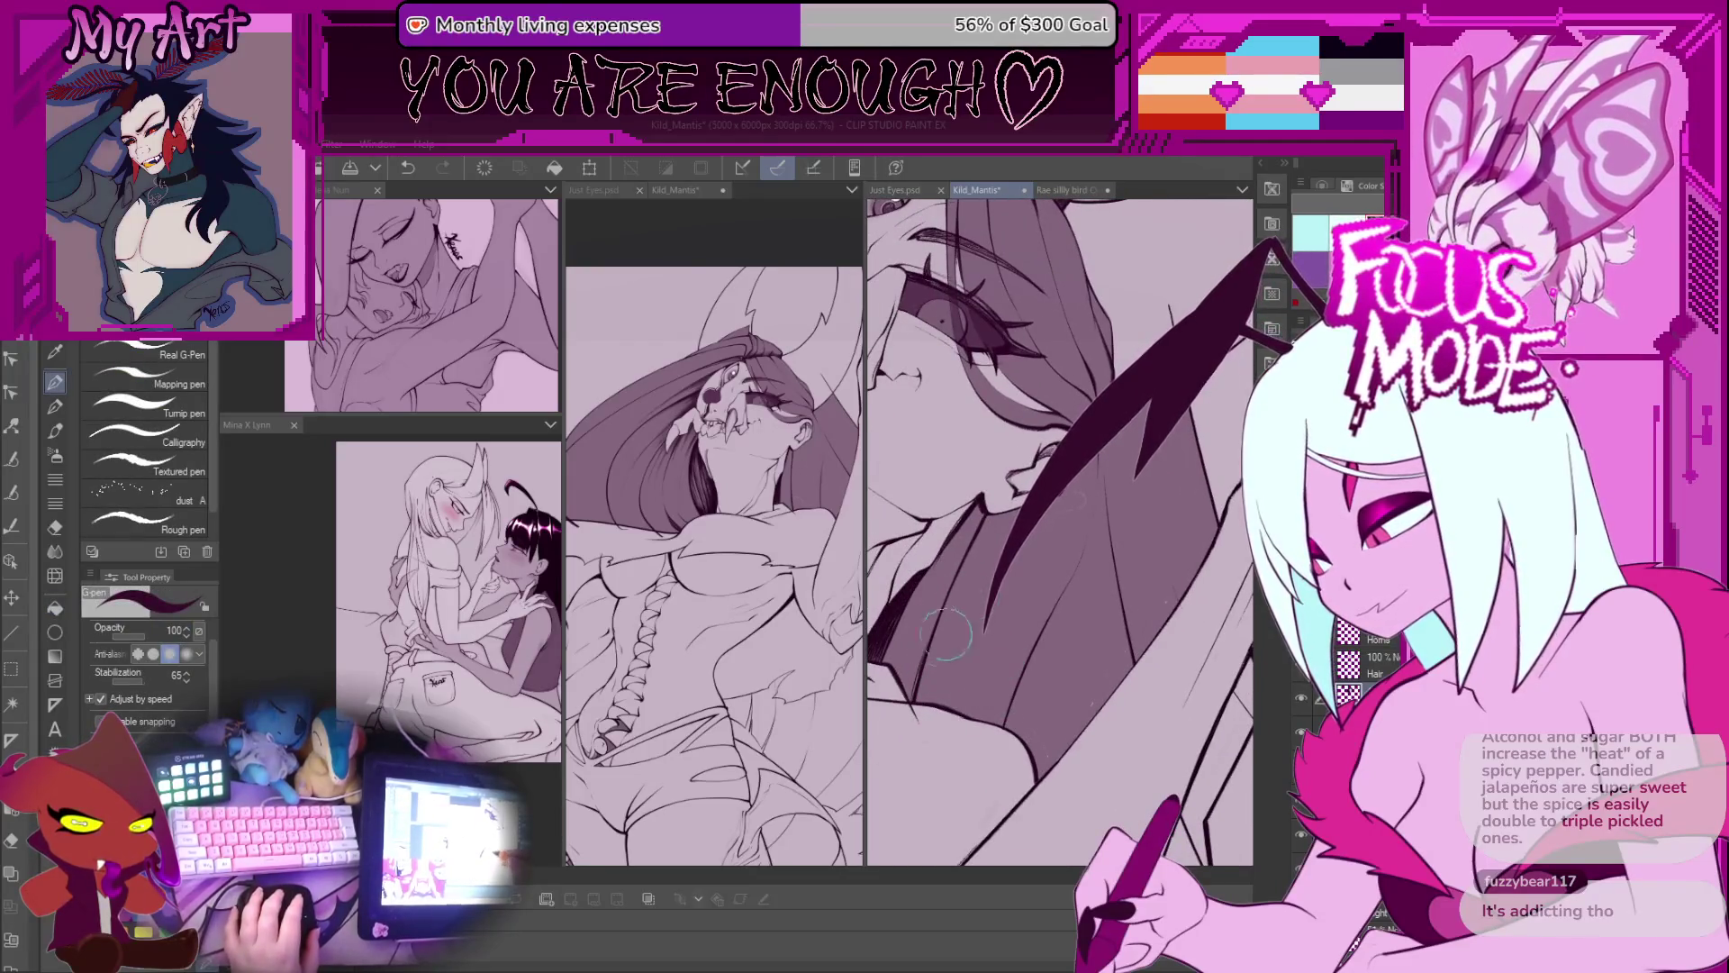
{"action": "left_click_drag", "start_coordinate": [1099, 478], "coordinate": [985, 656]}
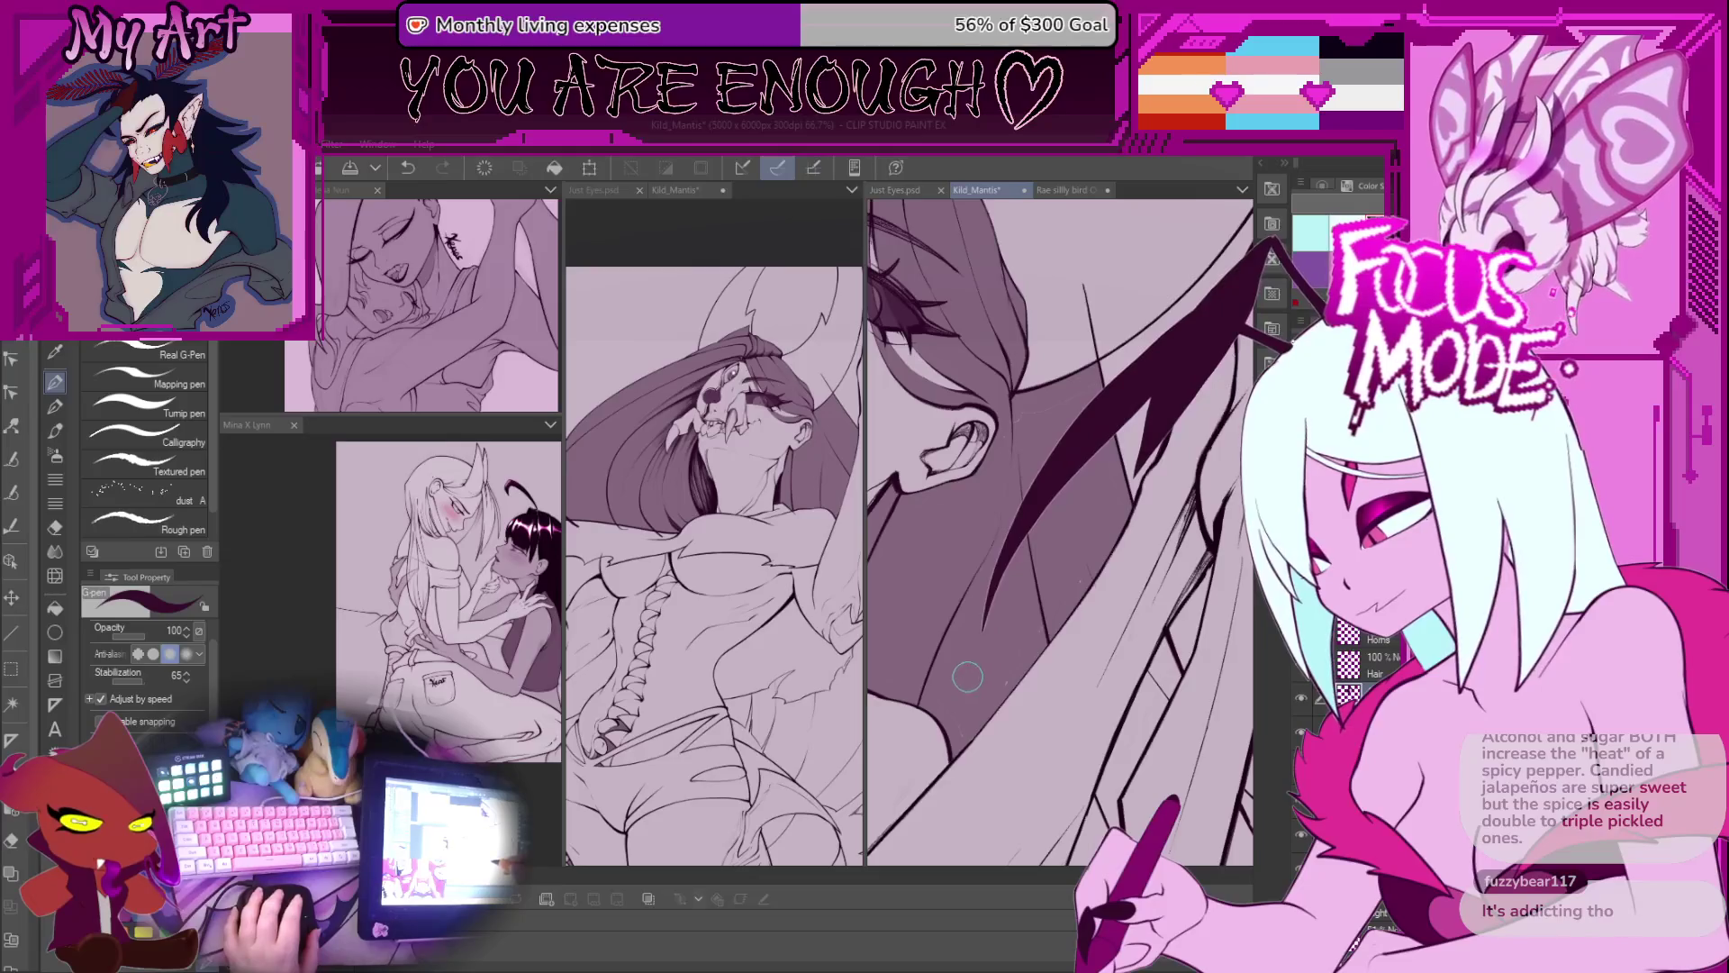
{"action": "left_click_drag", "start_coordinate": [1061, 599], "coordinate": [1022, 565]}
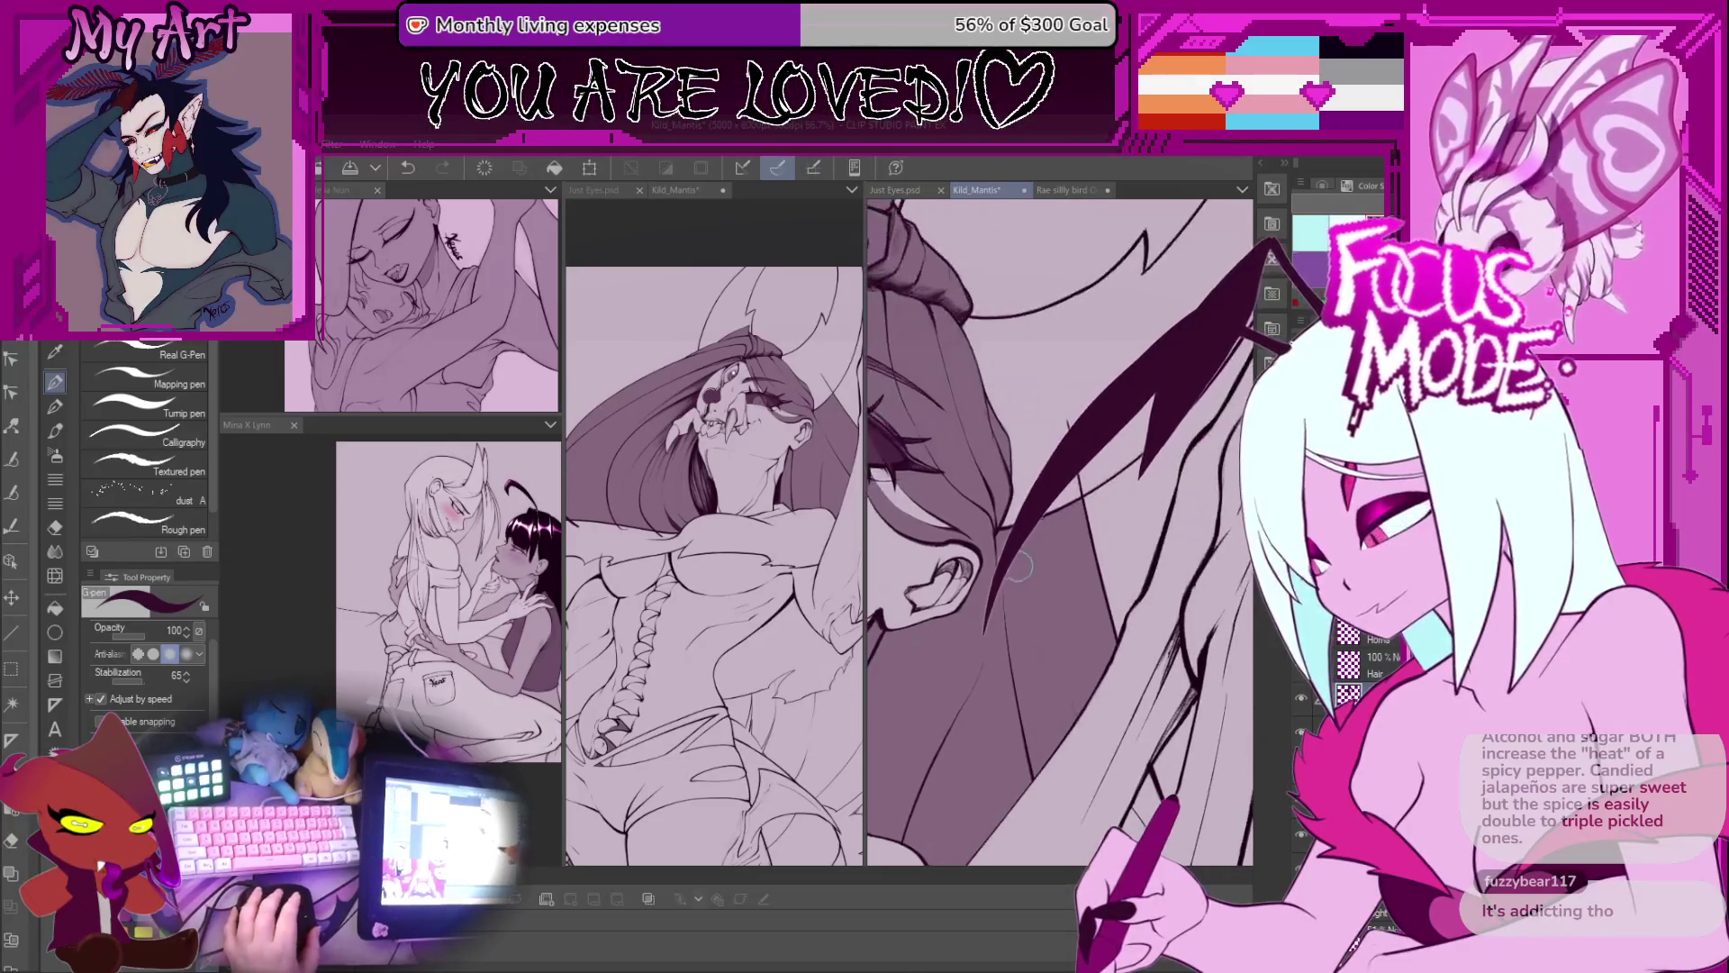
{"action": "left_click_drag", "start_coordinate": [1057, 719], "coordinate": [1067, 551]}
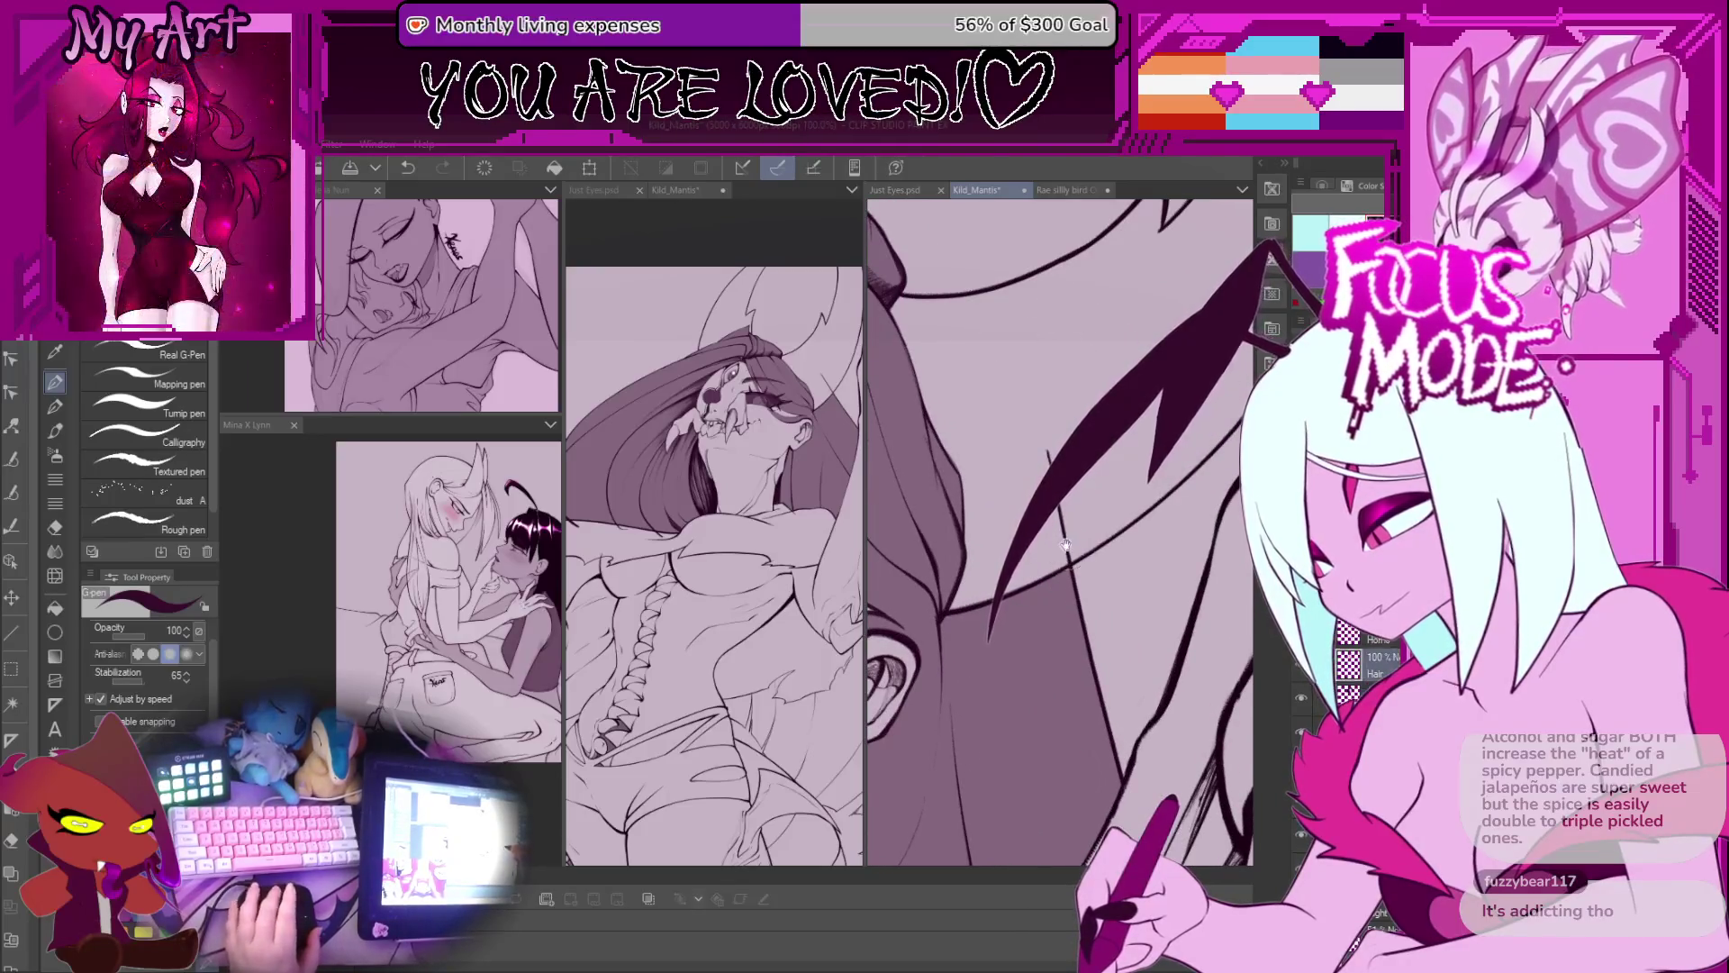
{"action": "left_click_drag", "start_coordinate": [986, 639], "coordinate": [1049, 523]}
{"action": "scroll", "coordinate": [1061, 535], "scroll_direction": "down", "scroll_amount": 6}
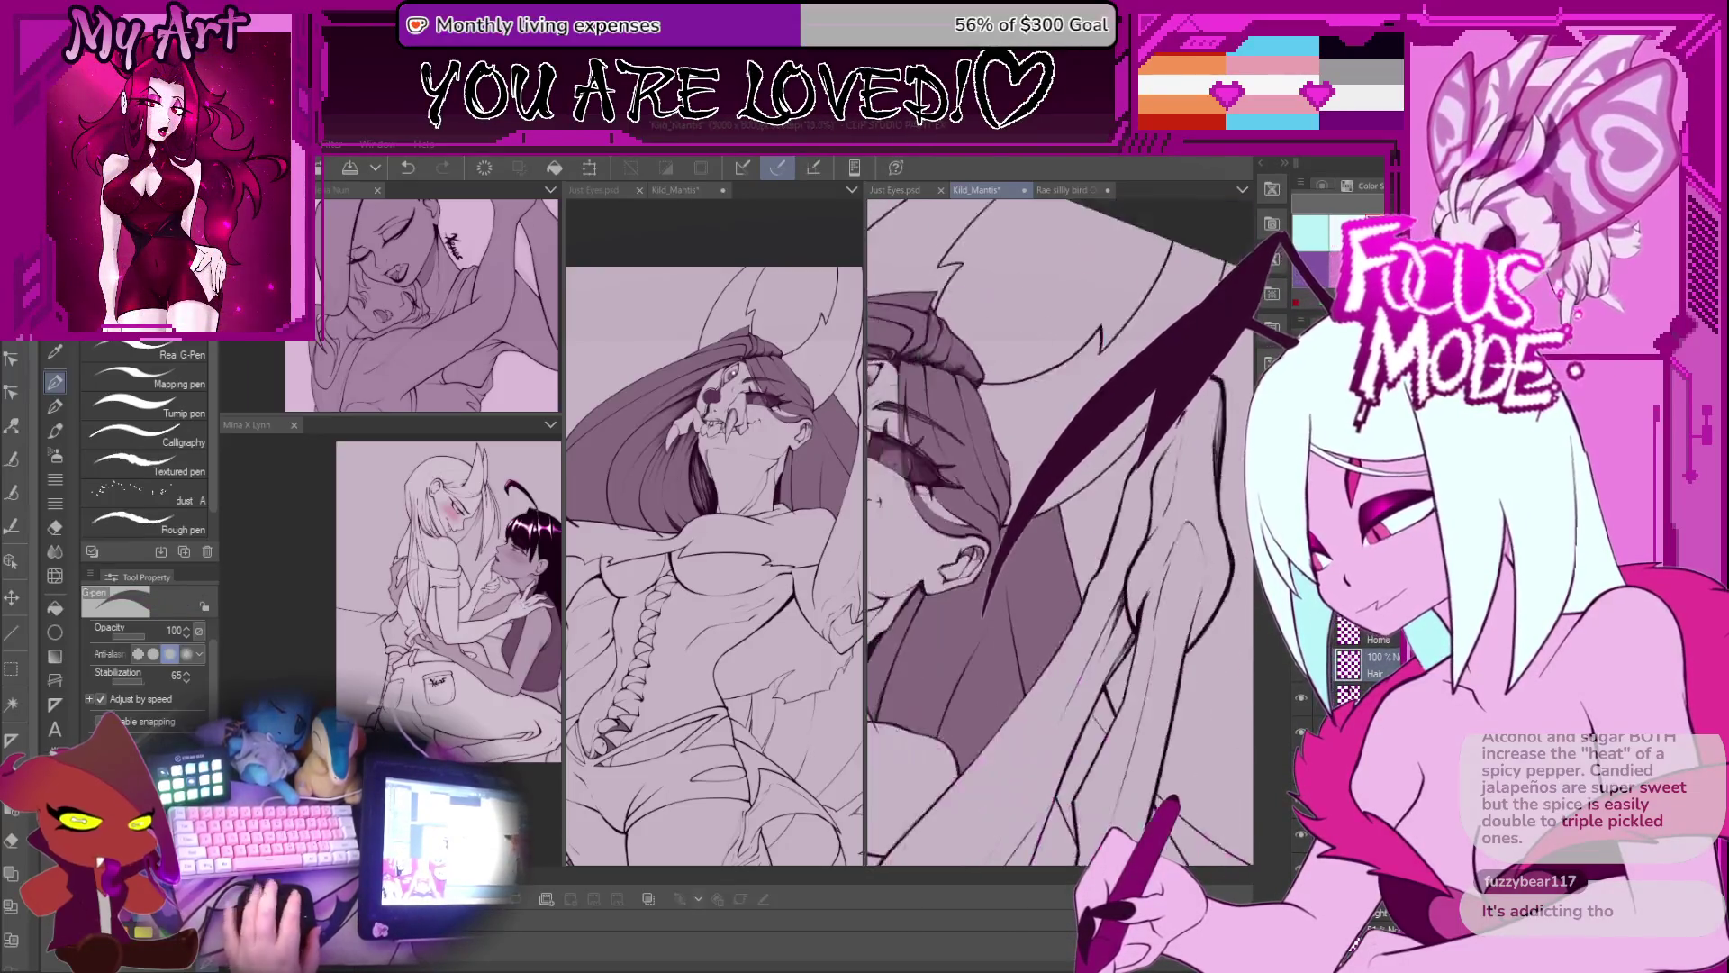
{"action": "scroll", "coordinate": [1008, 576], "scroll_direction": "up", "scroll_amount": 4}
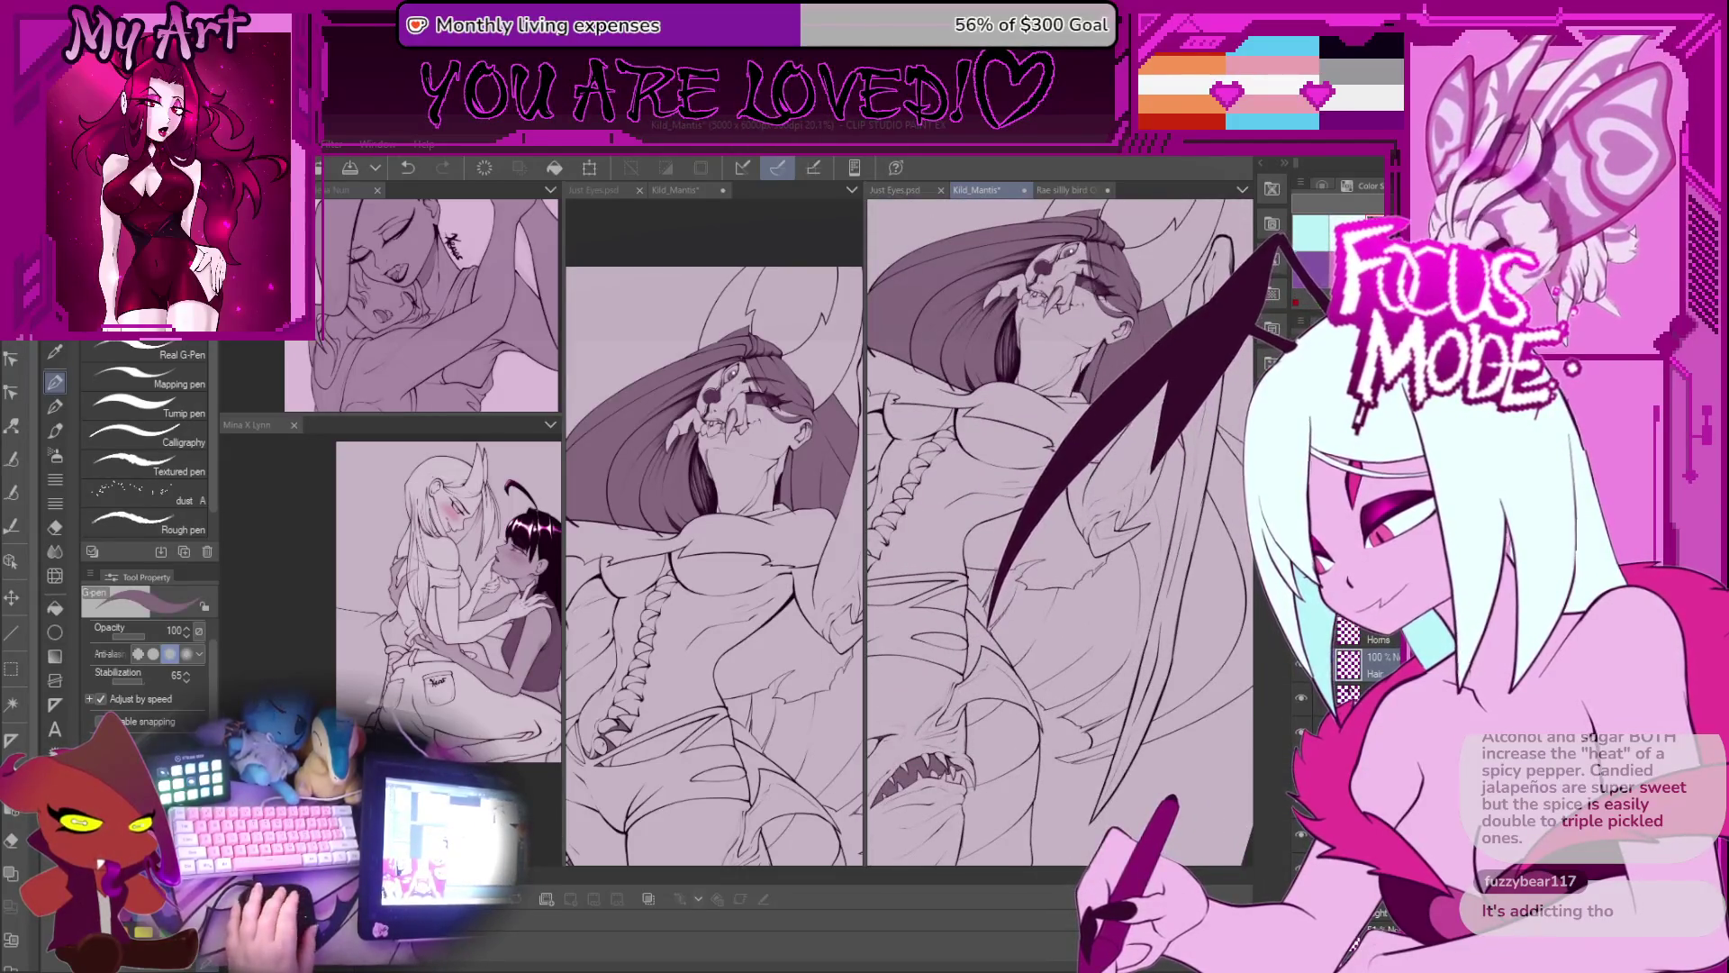
{"action": "scroll", "coordinate": [1062, 536], "scroll_direction": "down", "scroll_amount": 2}
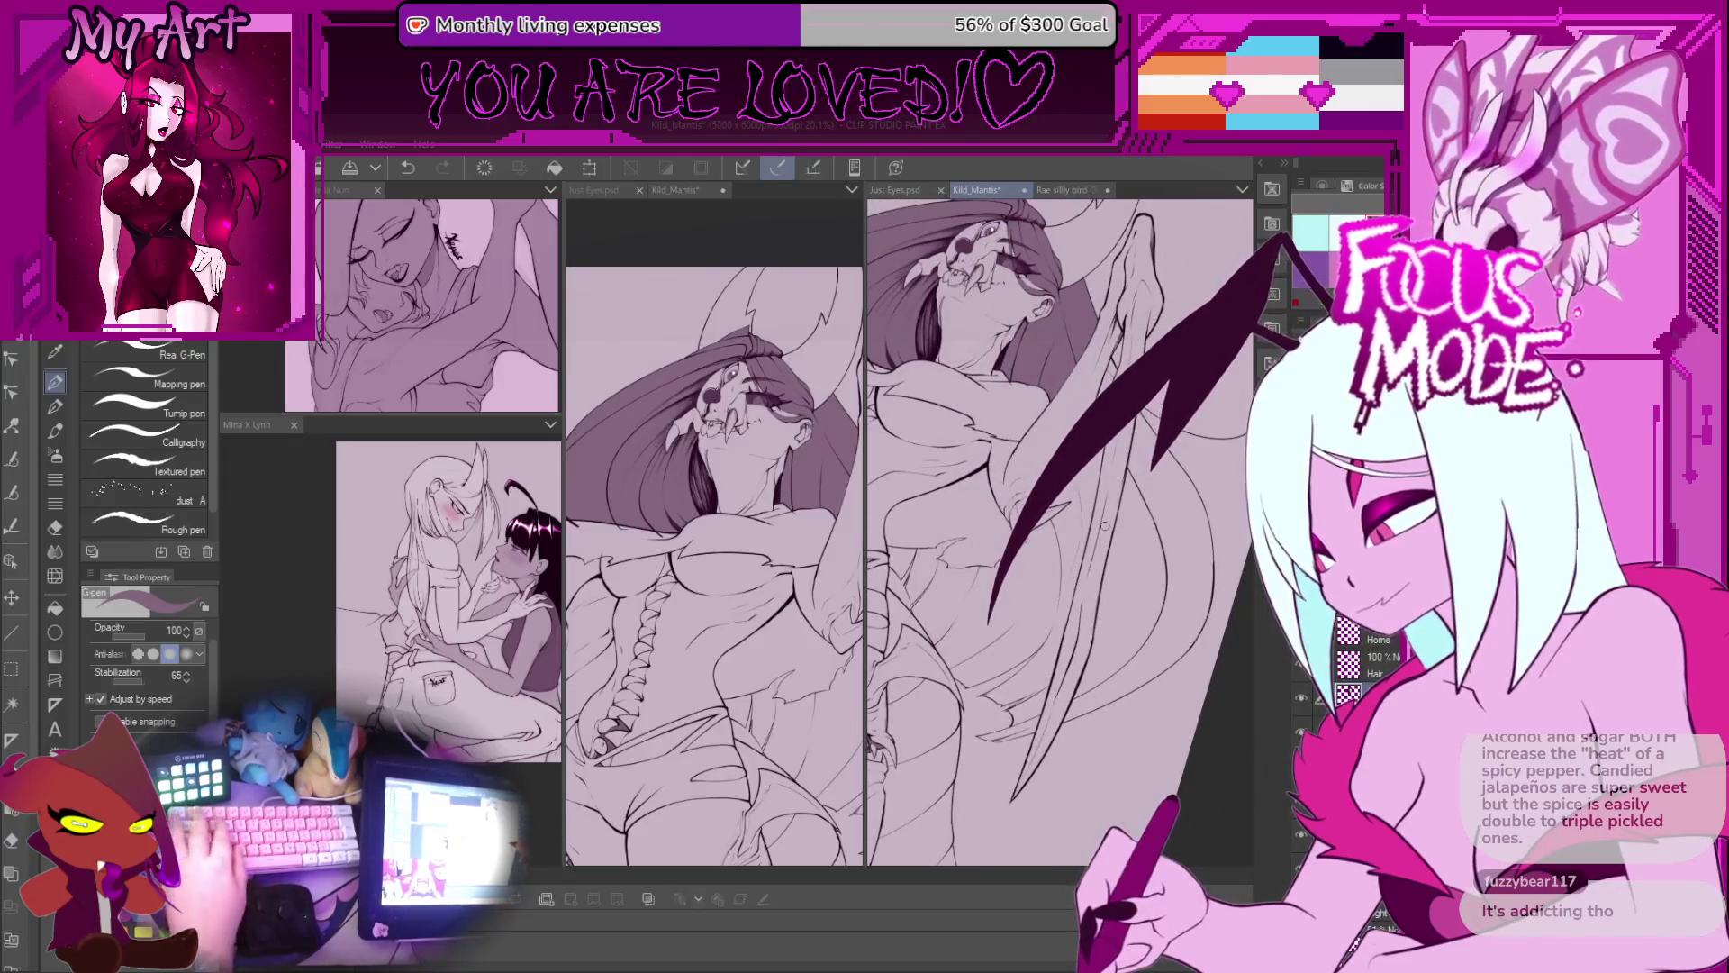
{"action": "key", "text": "w"}
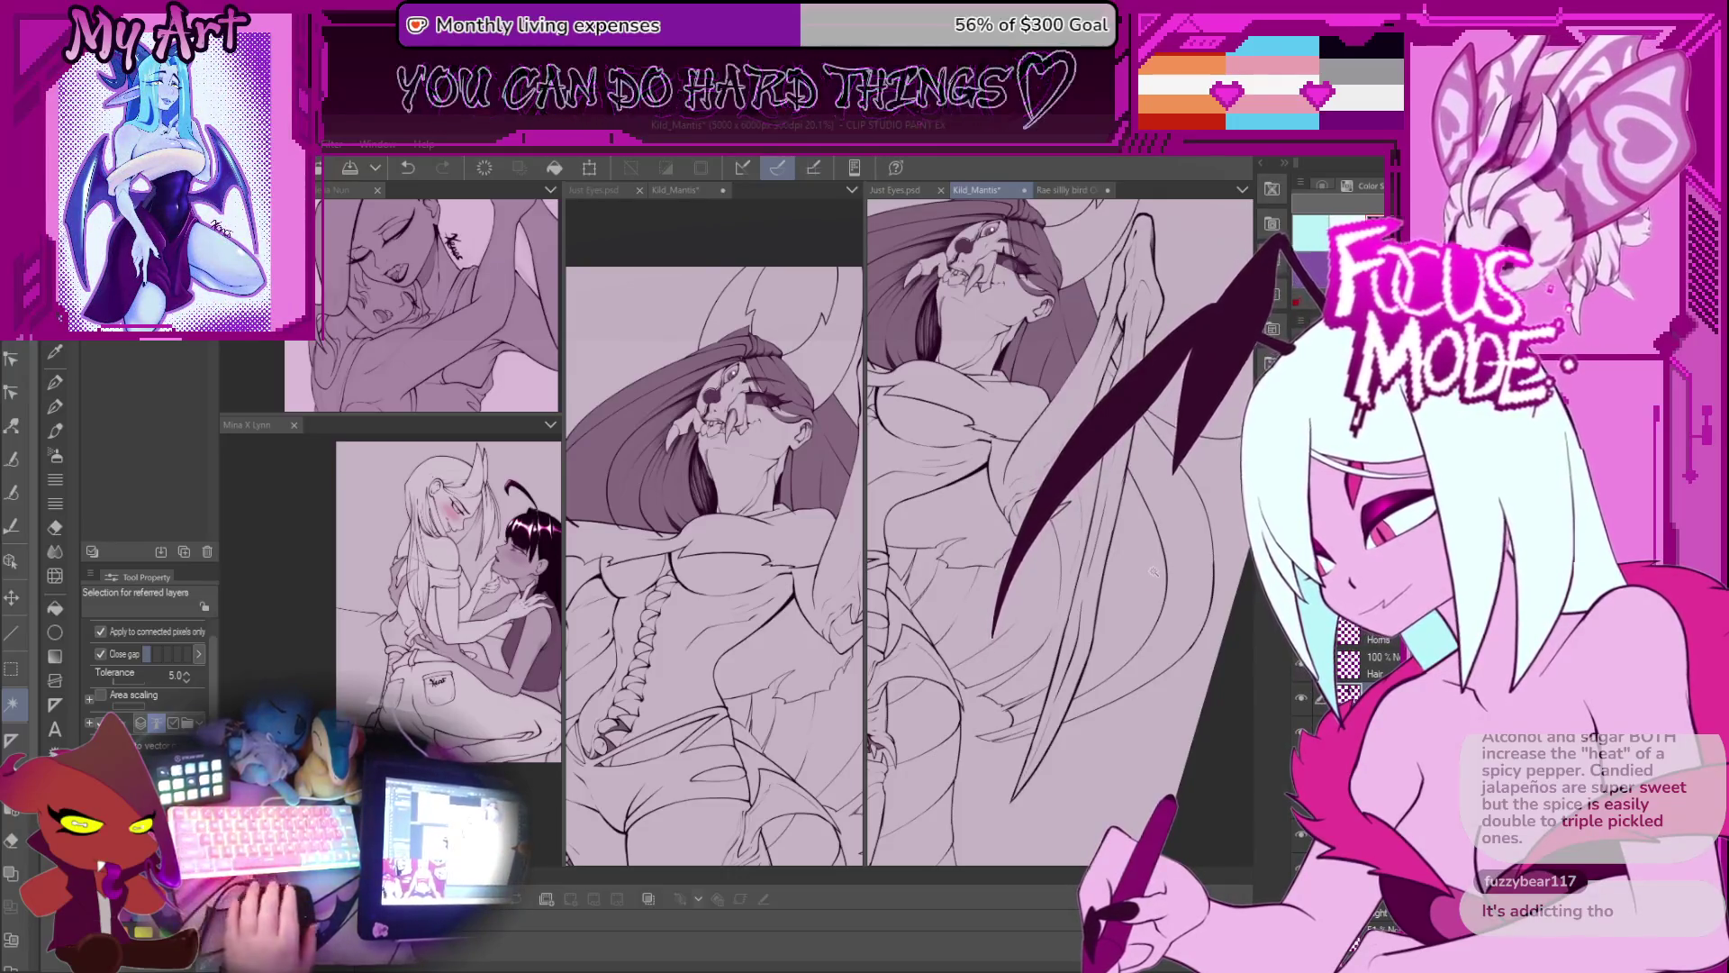
Step: Auto-select the area below the hair using all layers at tolerance 0
{"action": "left_click", "coordinate": [1125, 479]}
{"action": "key", "text": "ctrl+d"}
{"action": "left_click_drag", "start_coordinate": [1110, 485], "coordinate": [1071, 479]}
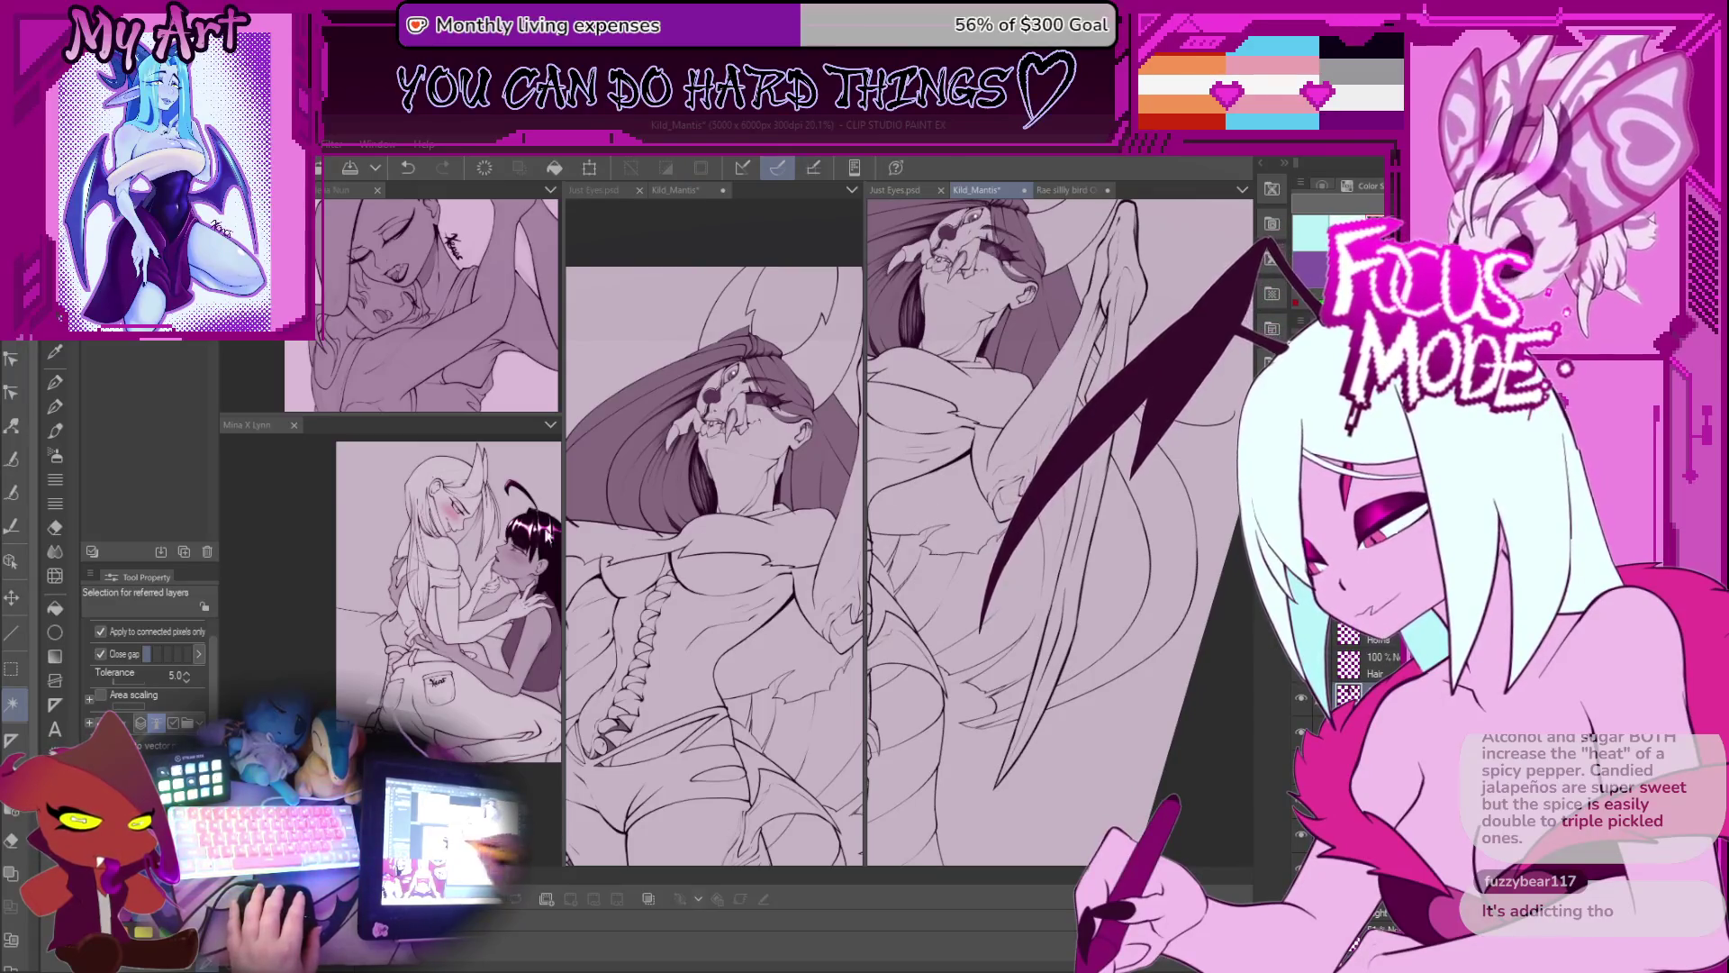
{"action": "key", "text": "g"}
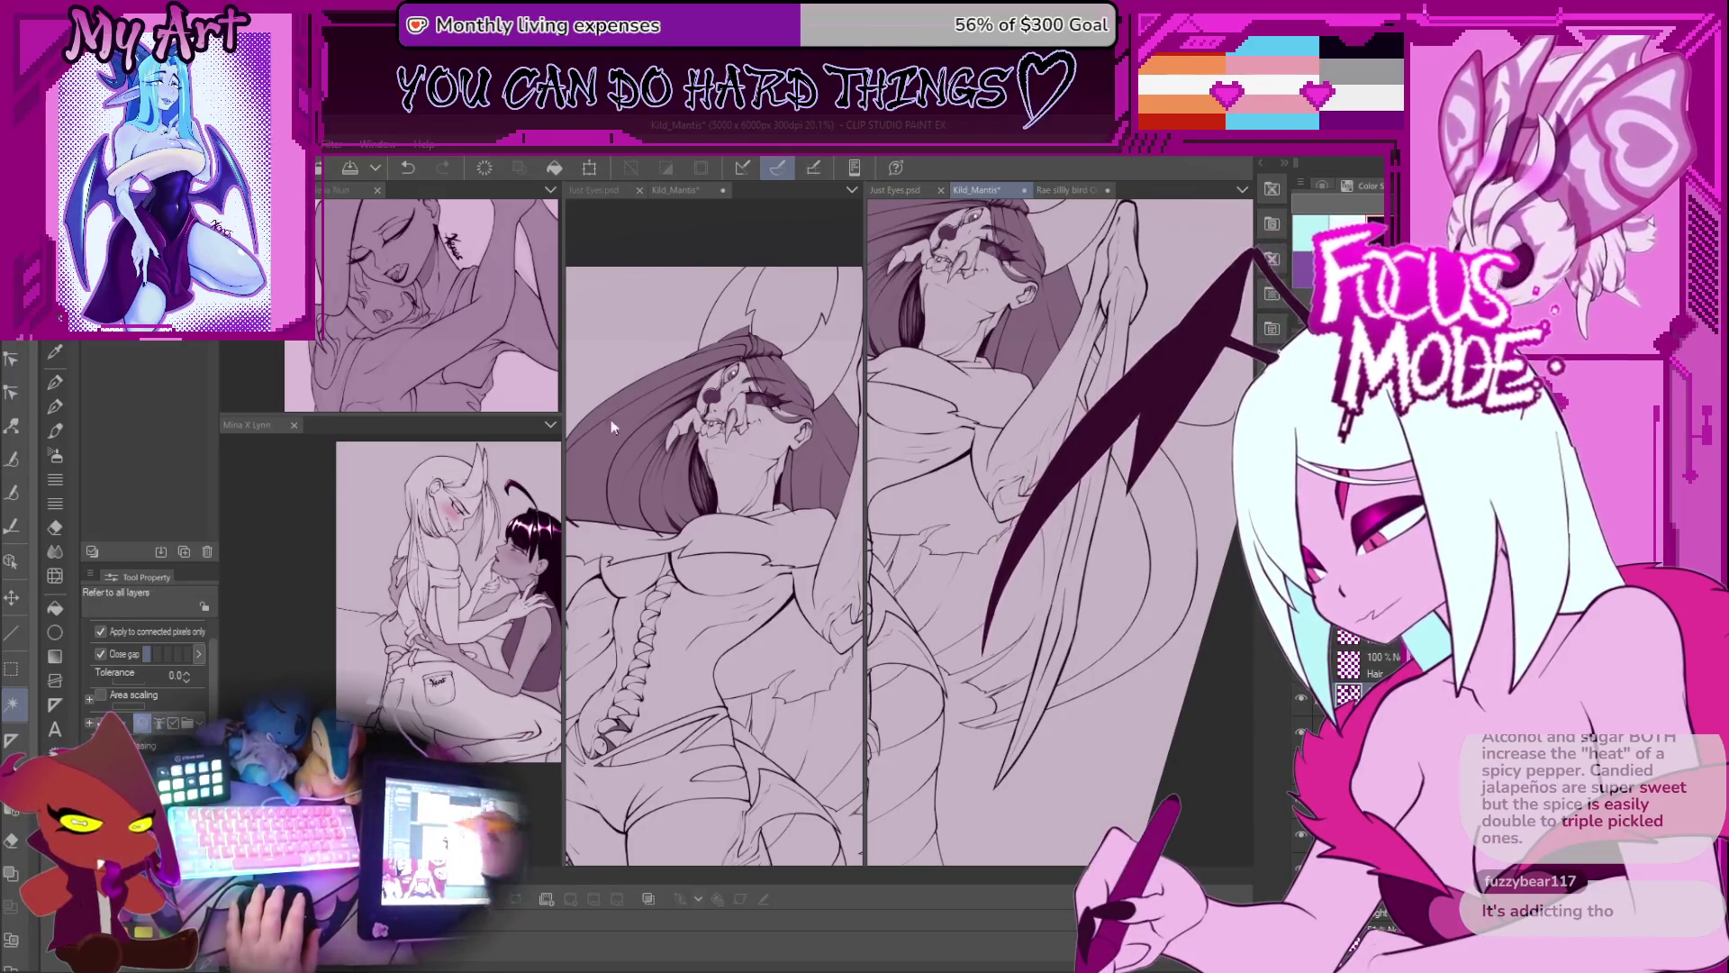
{"action": "scroll", "coordinate": [991, 576], "scroll_direction": "up", "scroll_amount": 1}
{"action": "left_click", "coordinate": [991, 576]}
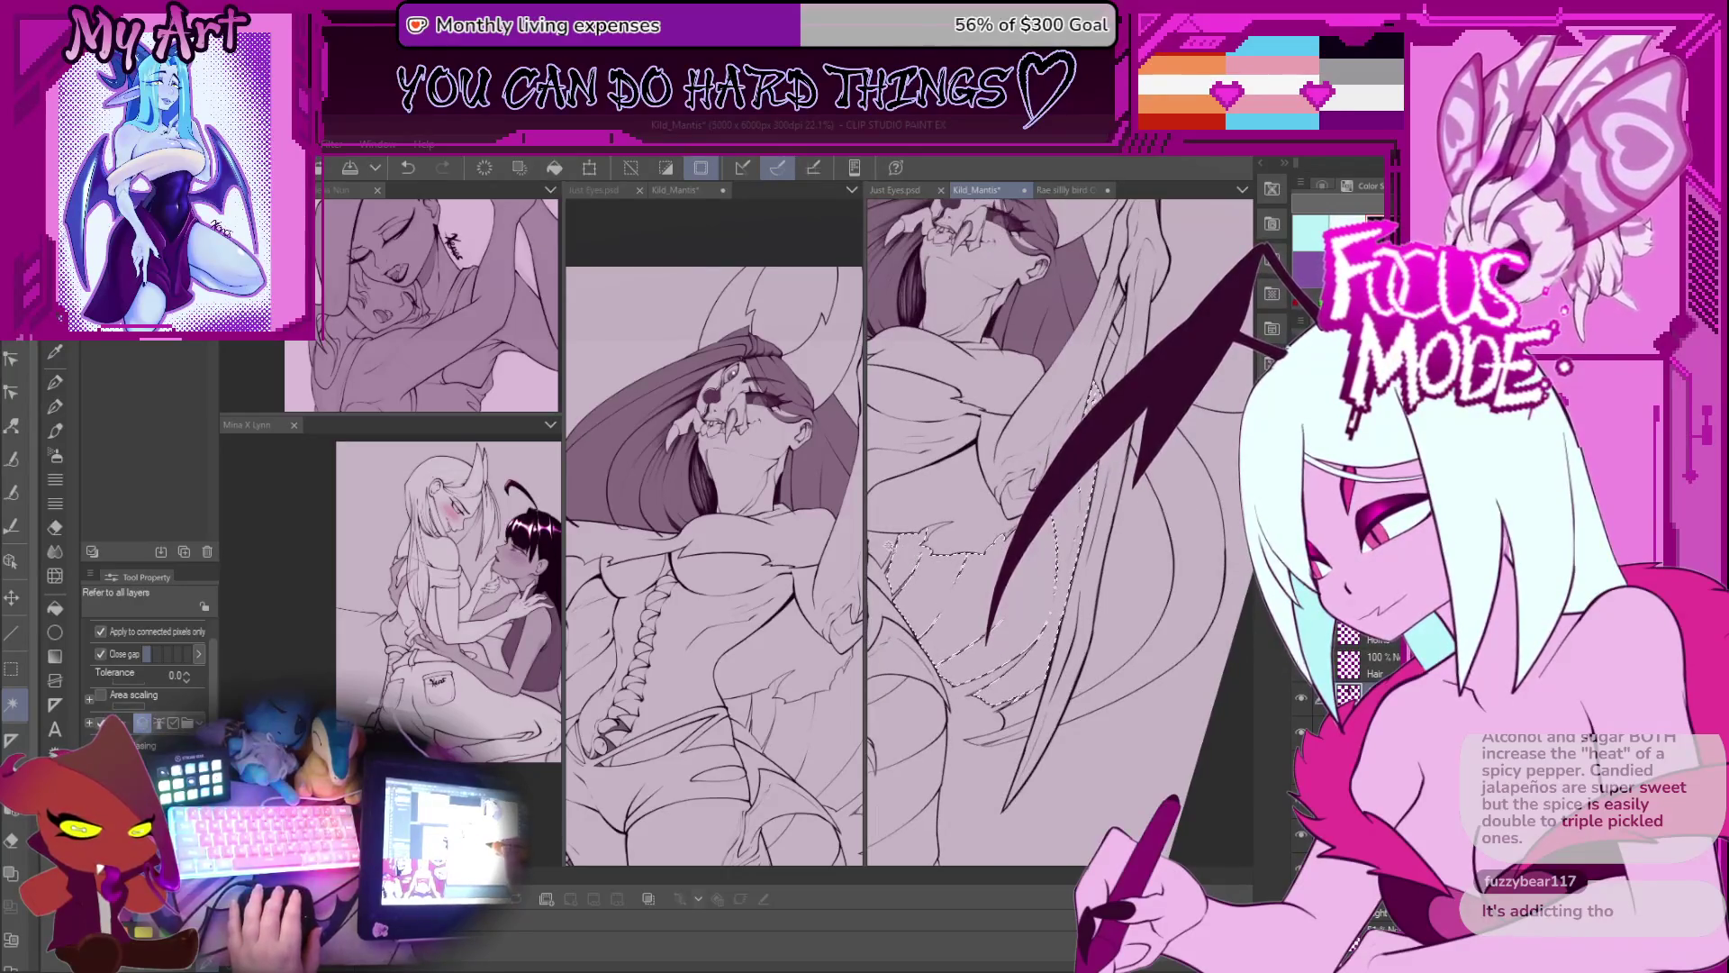
{"action": "scroll", "coordinate": [1020, 590], "scroll_direction": "up", "scroll_amount": 2}
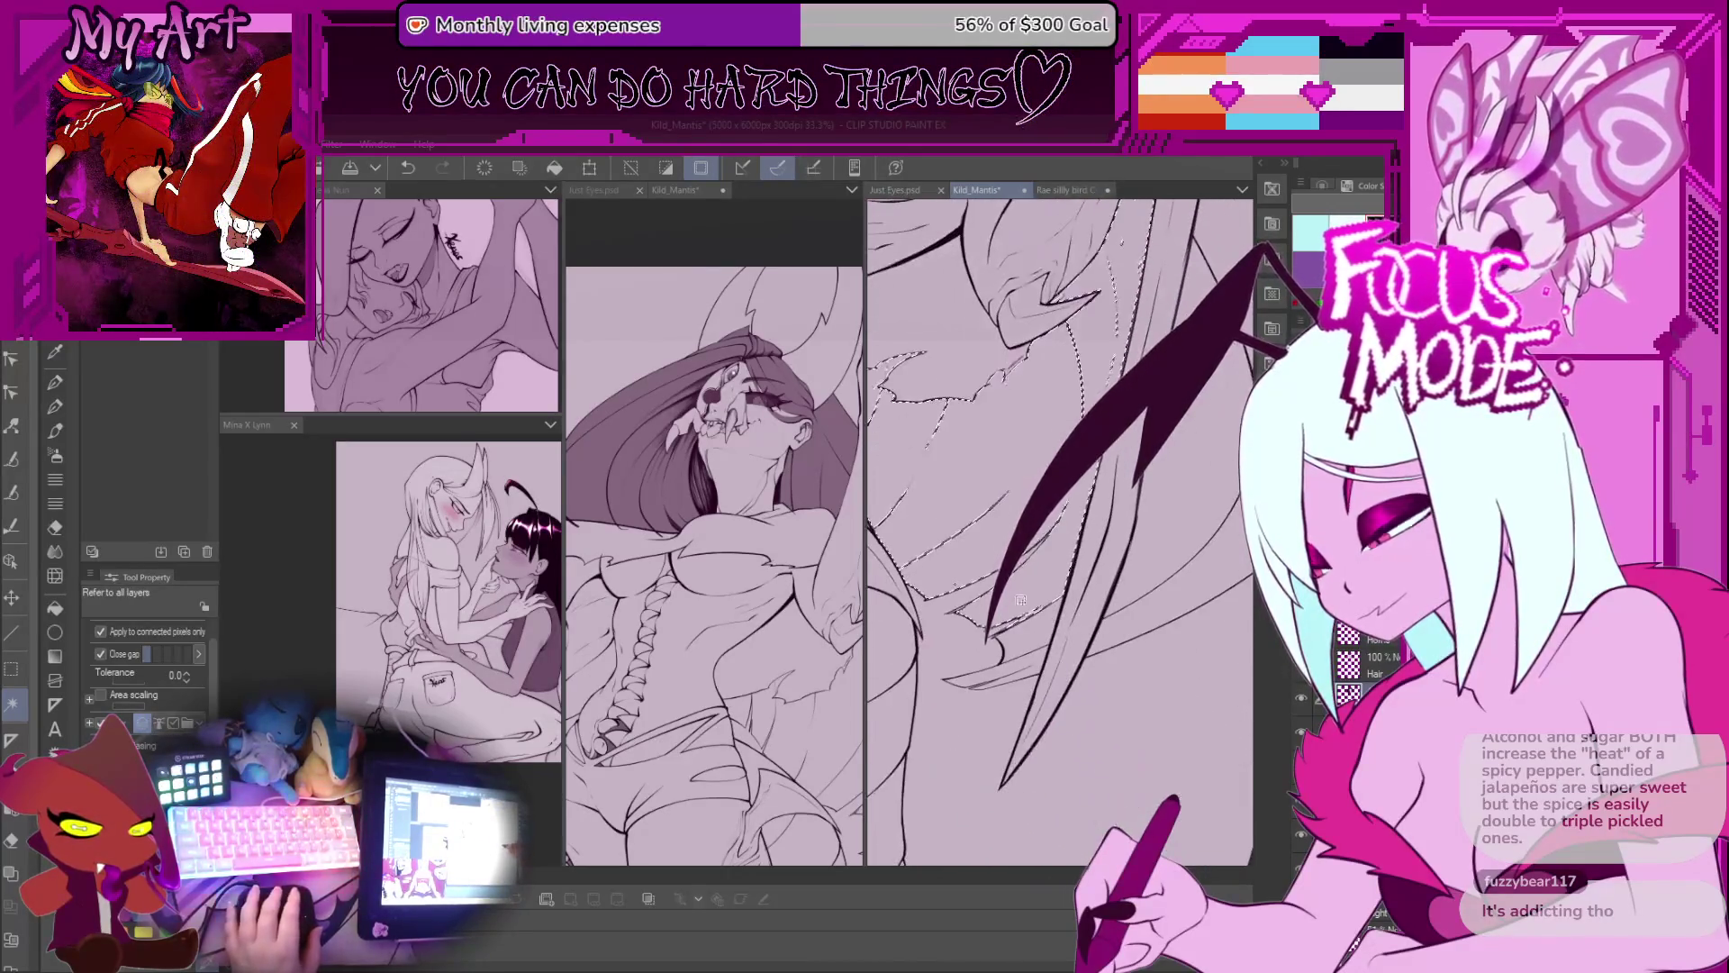
{"action": "mouse_move", "coordinate": [1121, 241]}
{"action": "left_mouse_down"}
{"action": "mouse_move", "coordinate": [1070, 491]}
{"action": "mouse_move", "coordinate": [1021, 494]}
{"action": "left_mouse_up"}
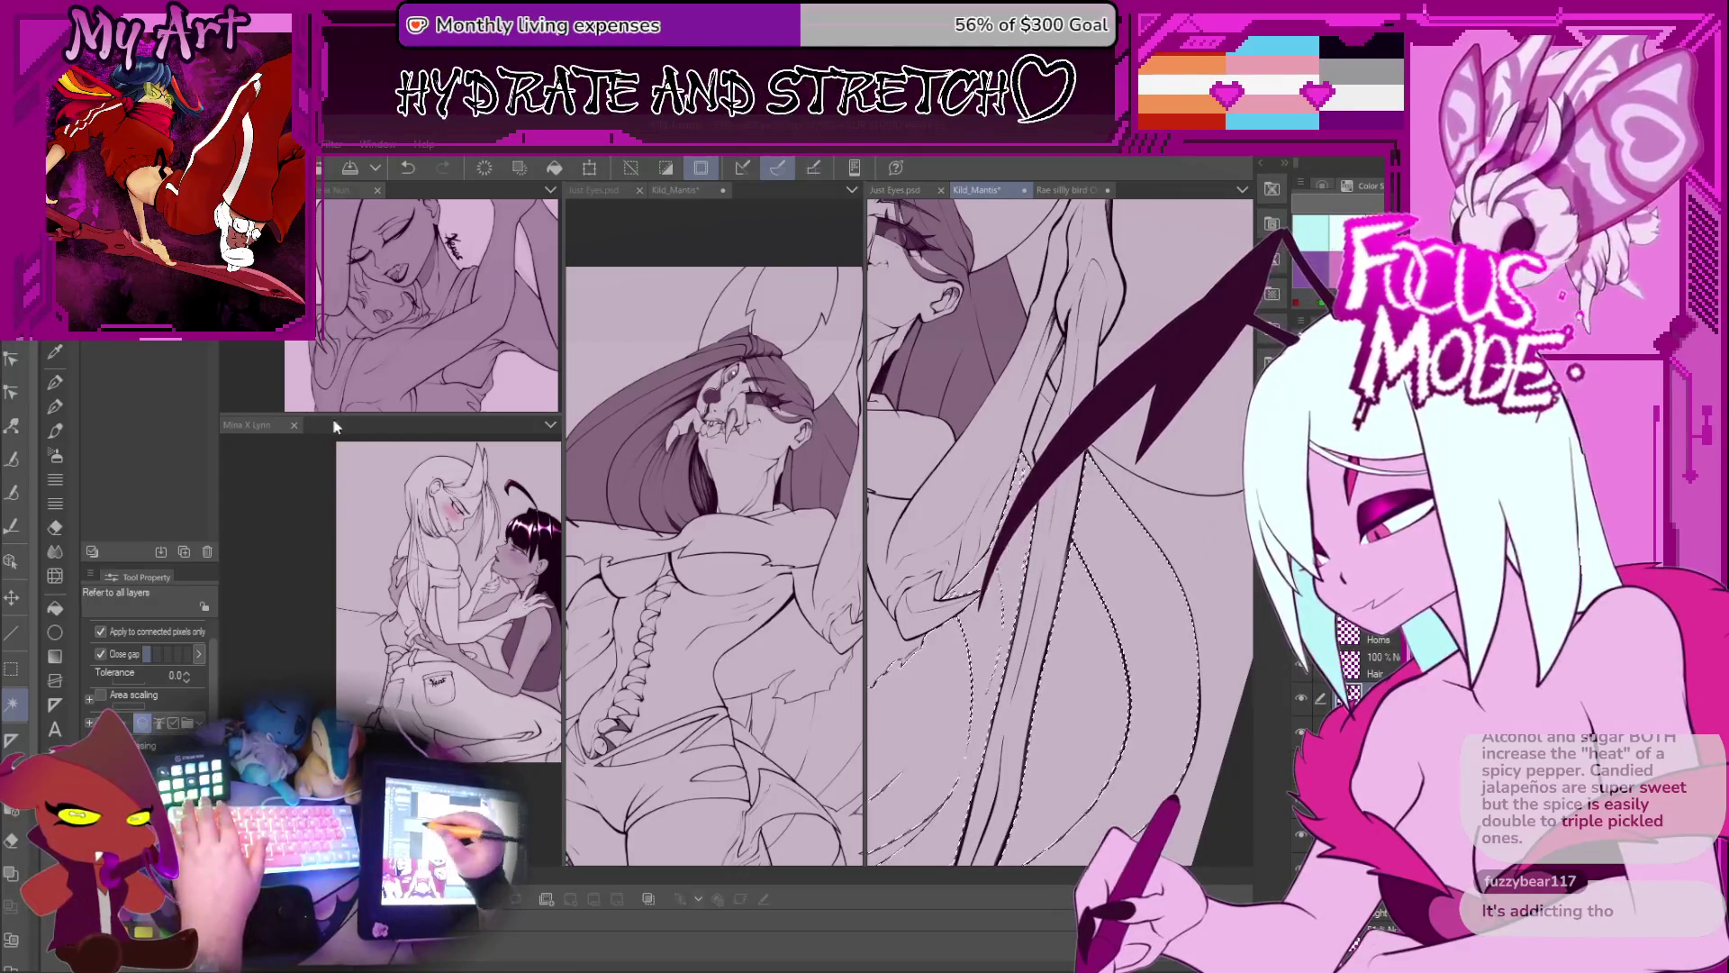
{"action": "mouse_move", "coordinate": [1045, 632]}
{"action": "left_mouse_down"}
{"action": "mouse_move", "coordinate": [1036, 563]}
{"action": "mouse_move", "coordinate": [1117, 446]}
{"action": "left_mouse_up"}
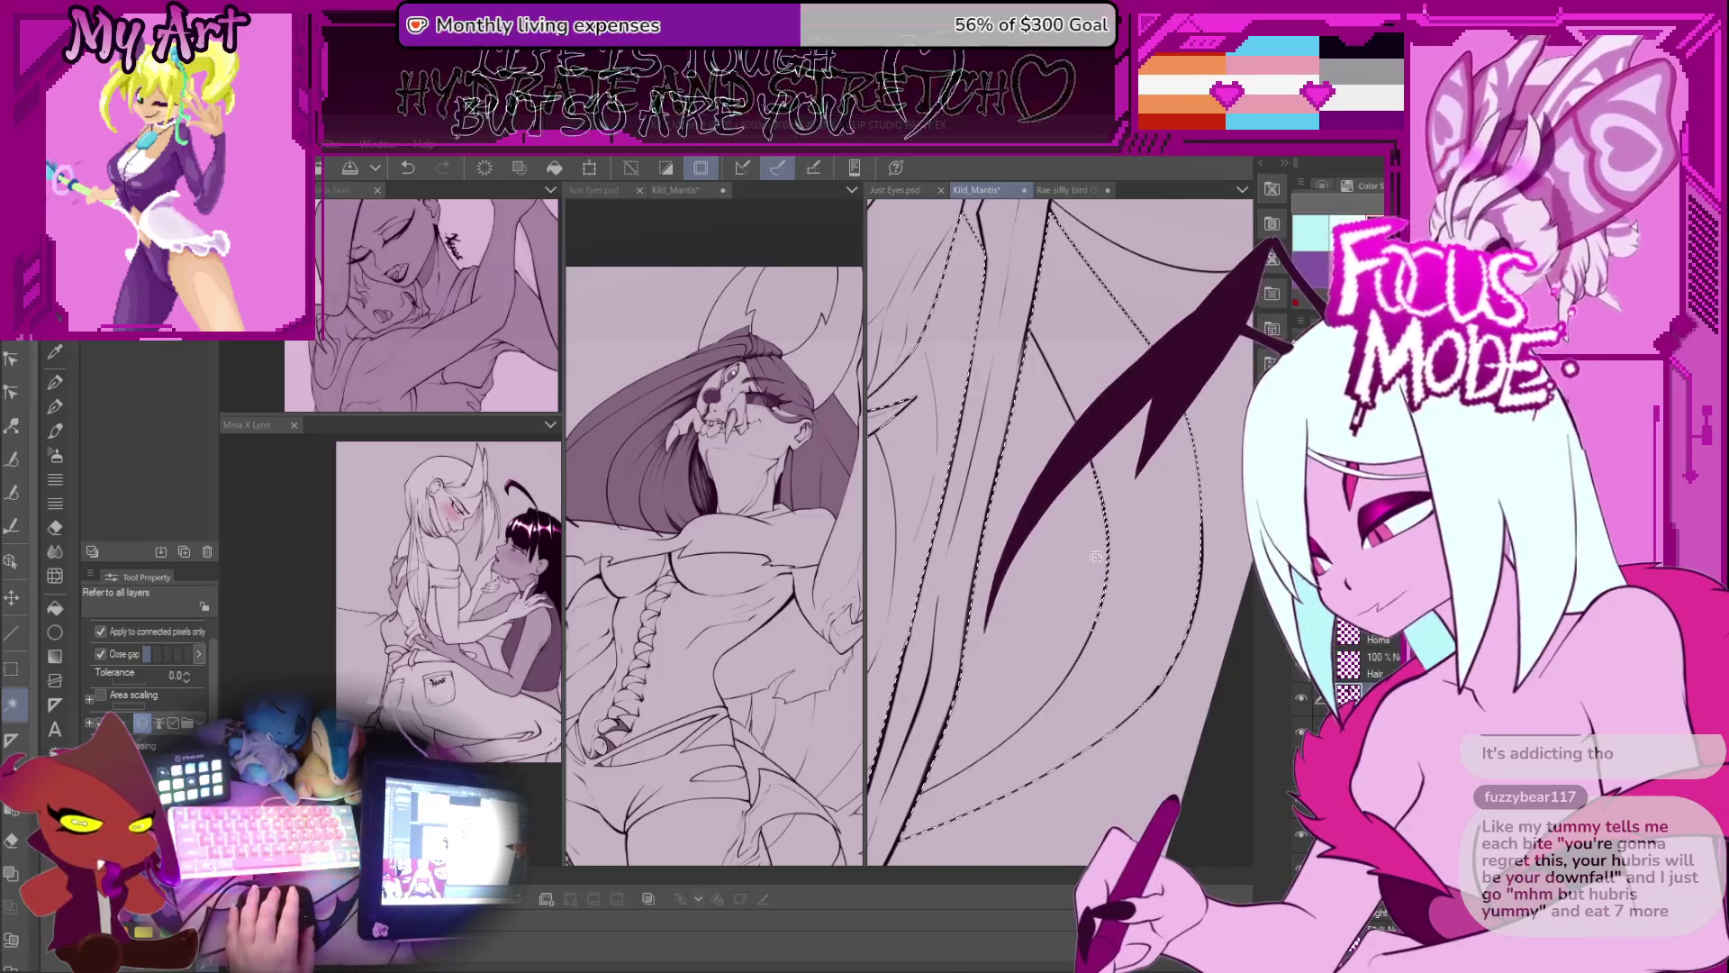
Step: Refine the hair-strand selection beside the torso with the Lasso, then zoom out to the whole figure
{"action": "key", "text": "m"}
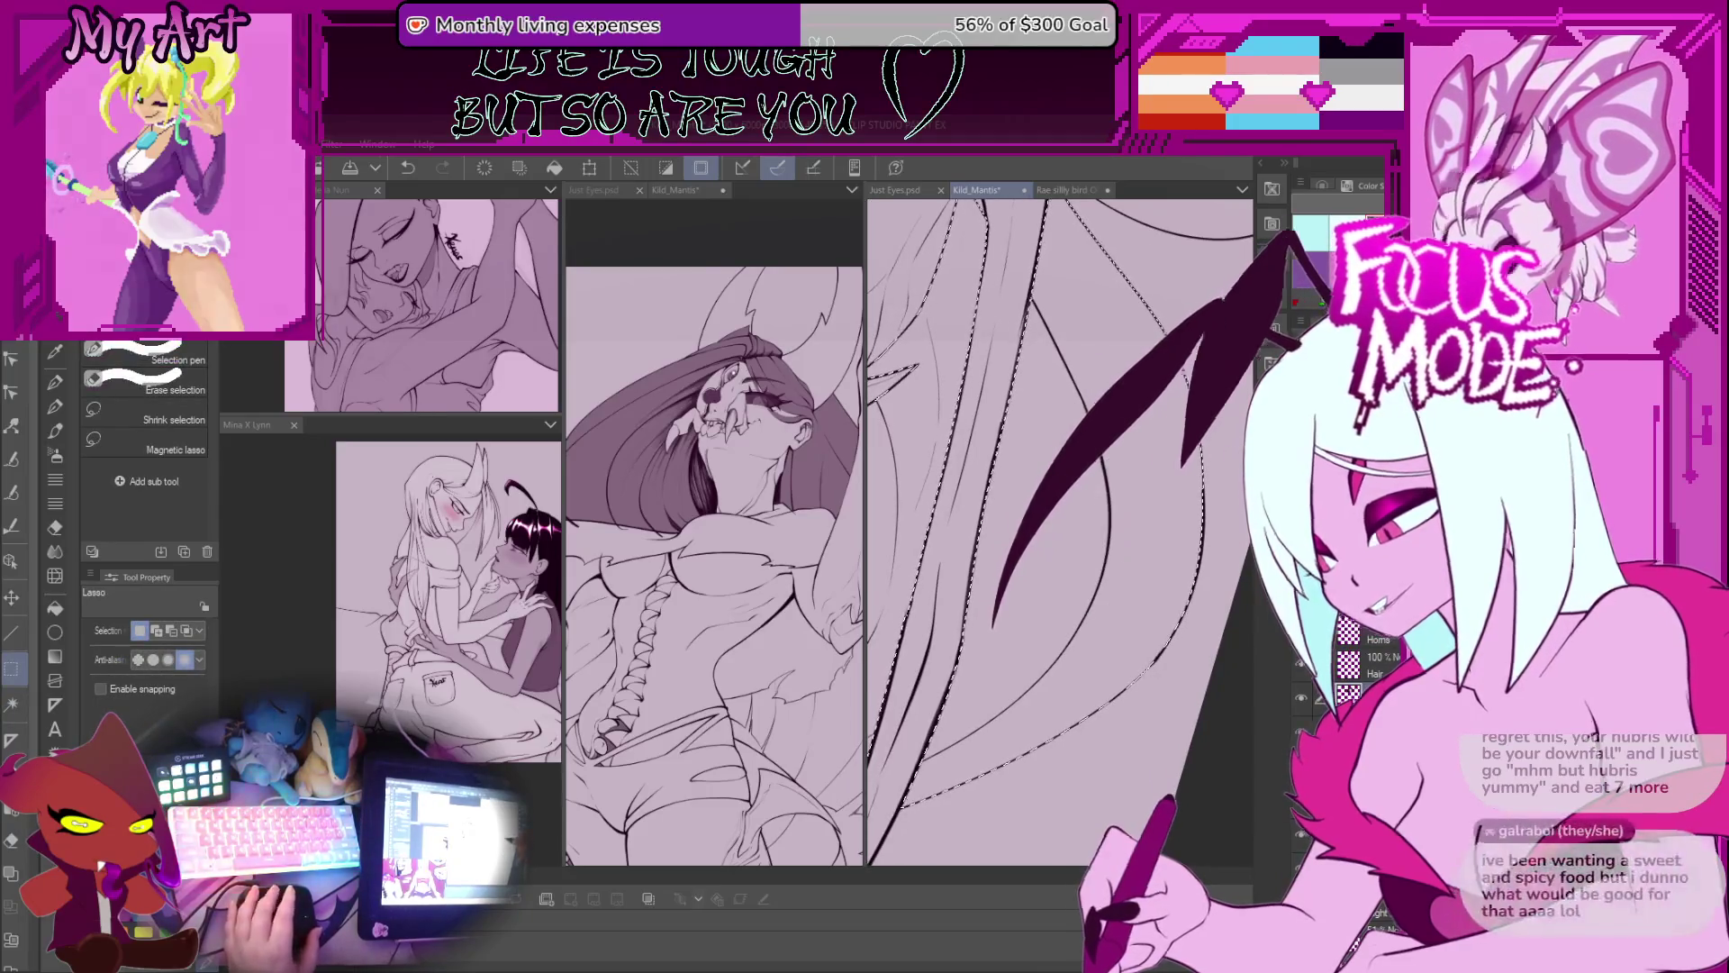
{"action": "left_click_drag", "start_coordinate": [1134, 446], "coordinate": [1125, 547]}
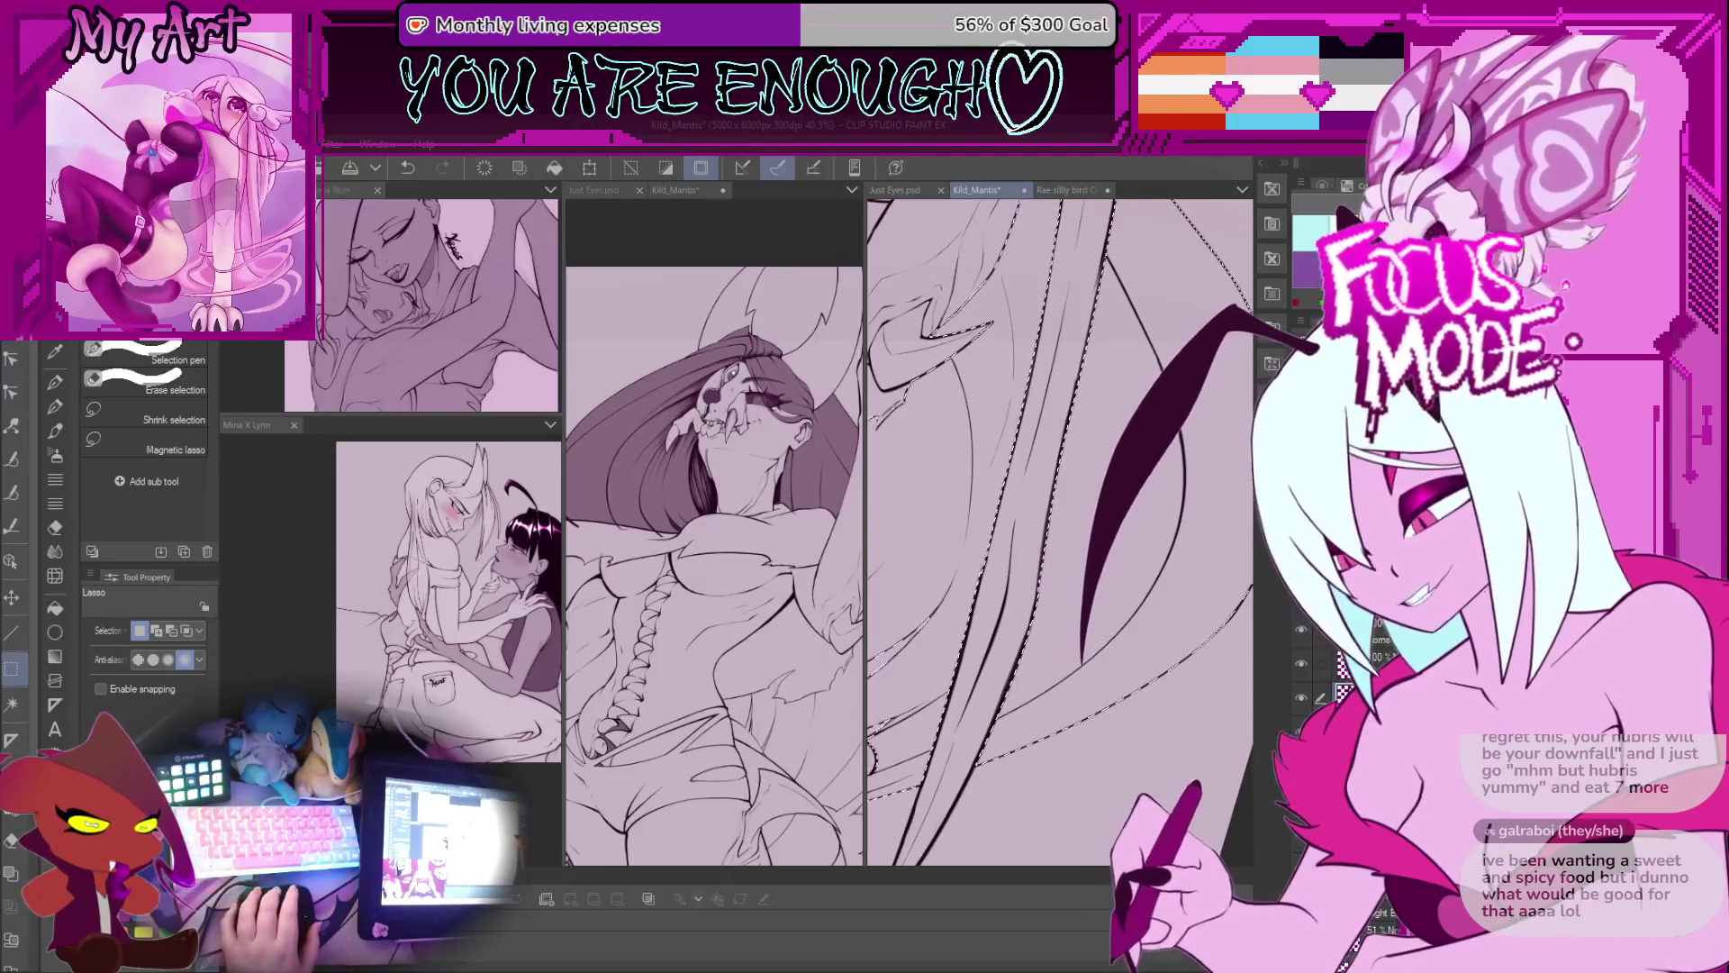
{"action": "scroll", "coordinate": [1059, 531], "scroll_direction": "up", "scroll_amount": 5}
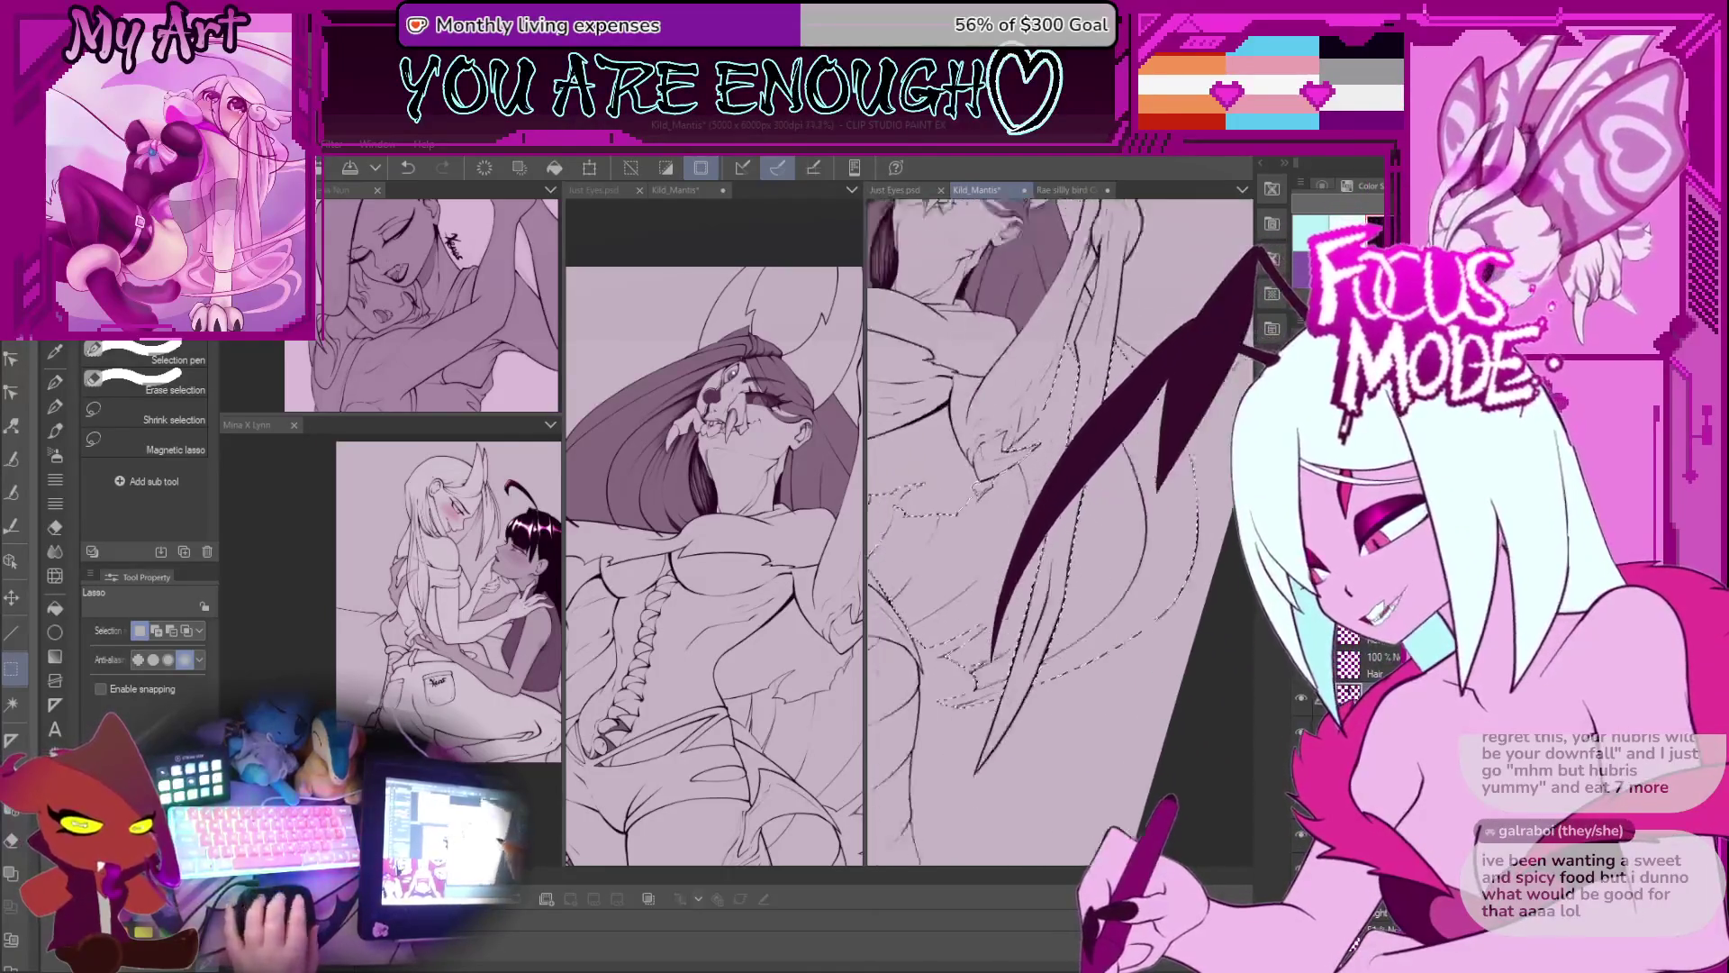
{"action": "left_click_drag", "start_coordinate": [1017, 468], "coordinate": [955, 533]}
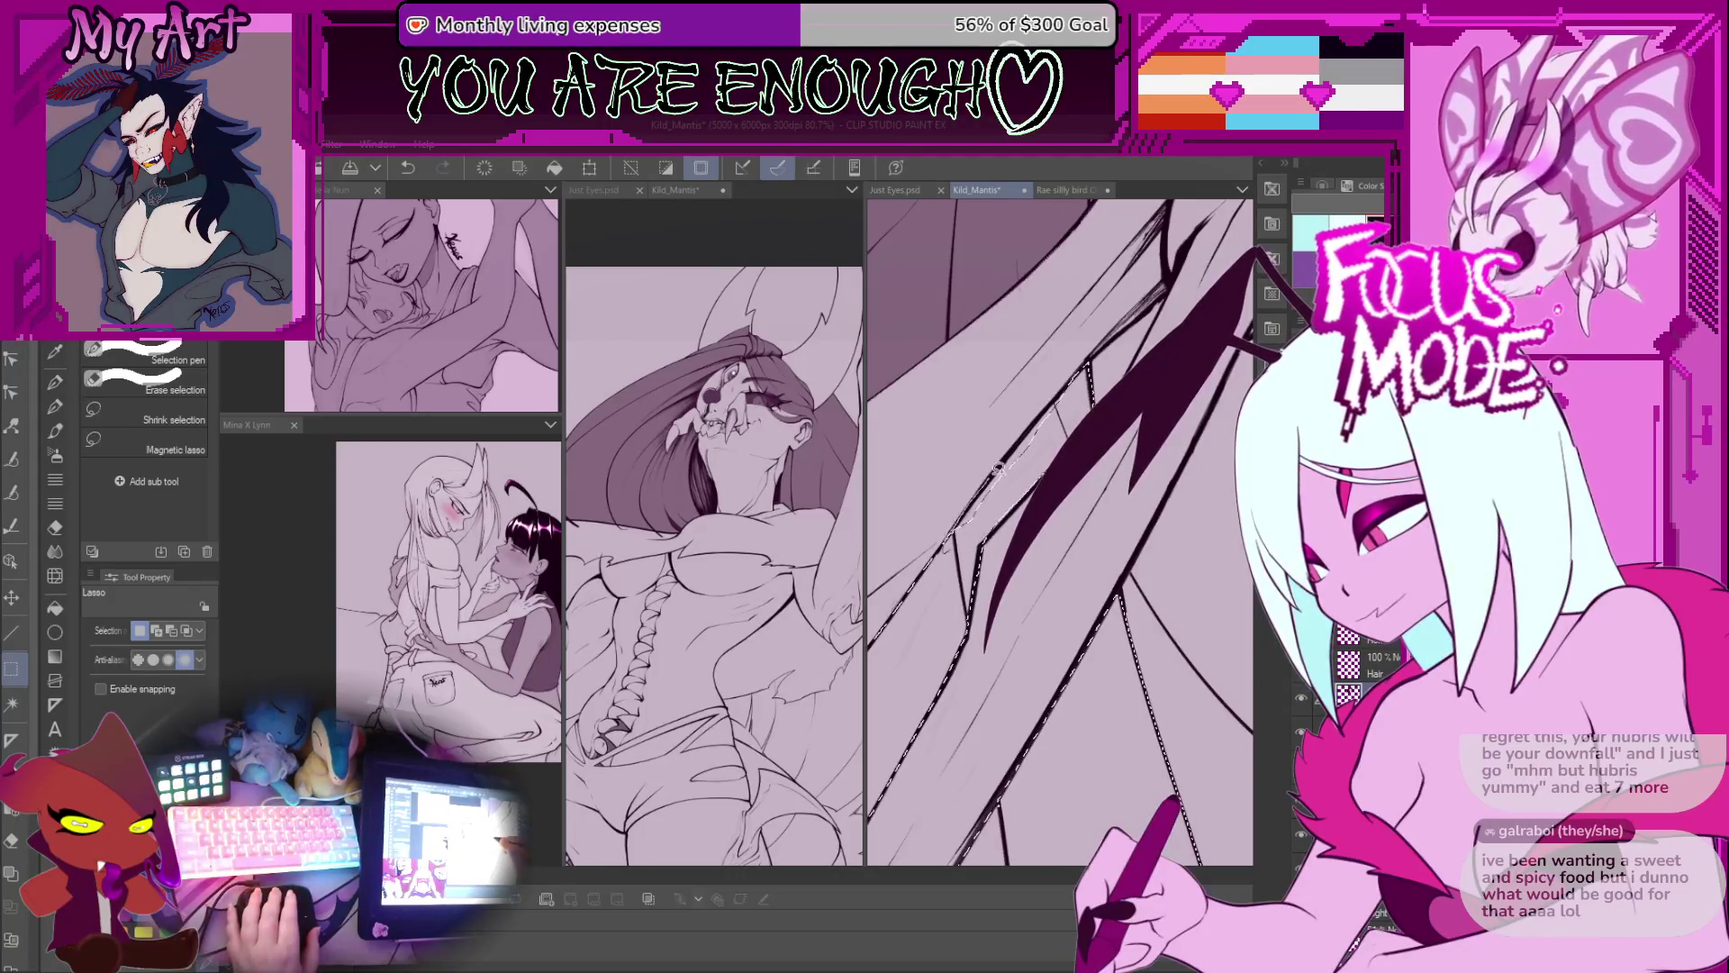
{"action": "left_click_drag", "start_coordinate": [1051, 440], "coordinate": [1039, 409]}
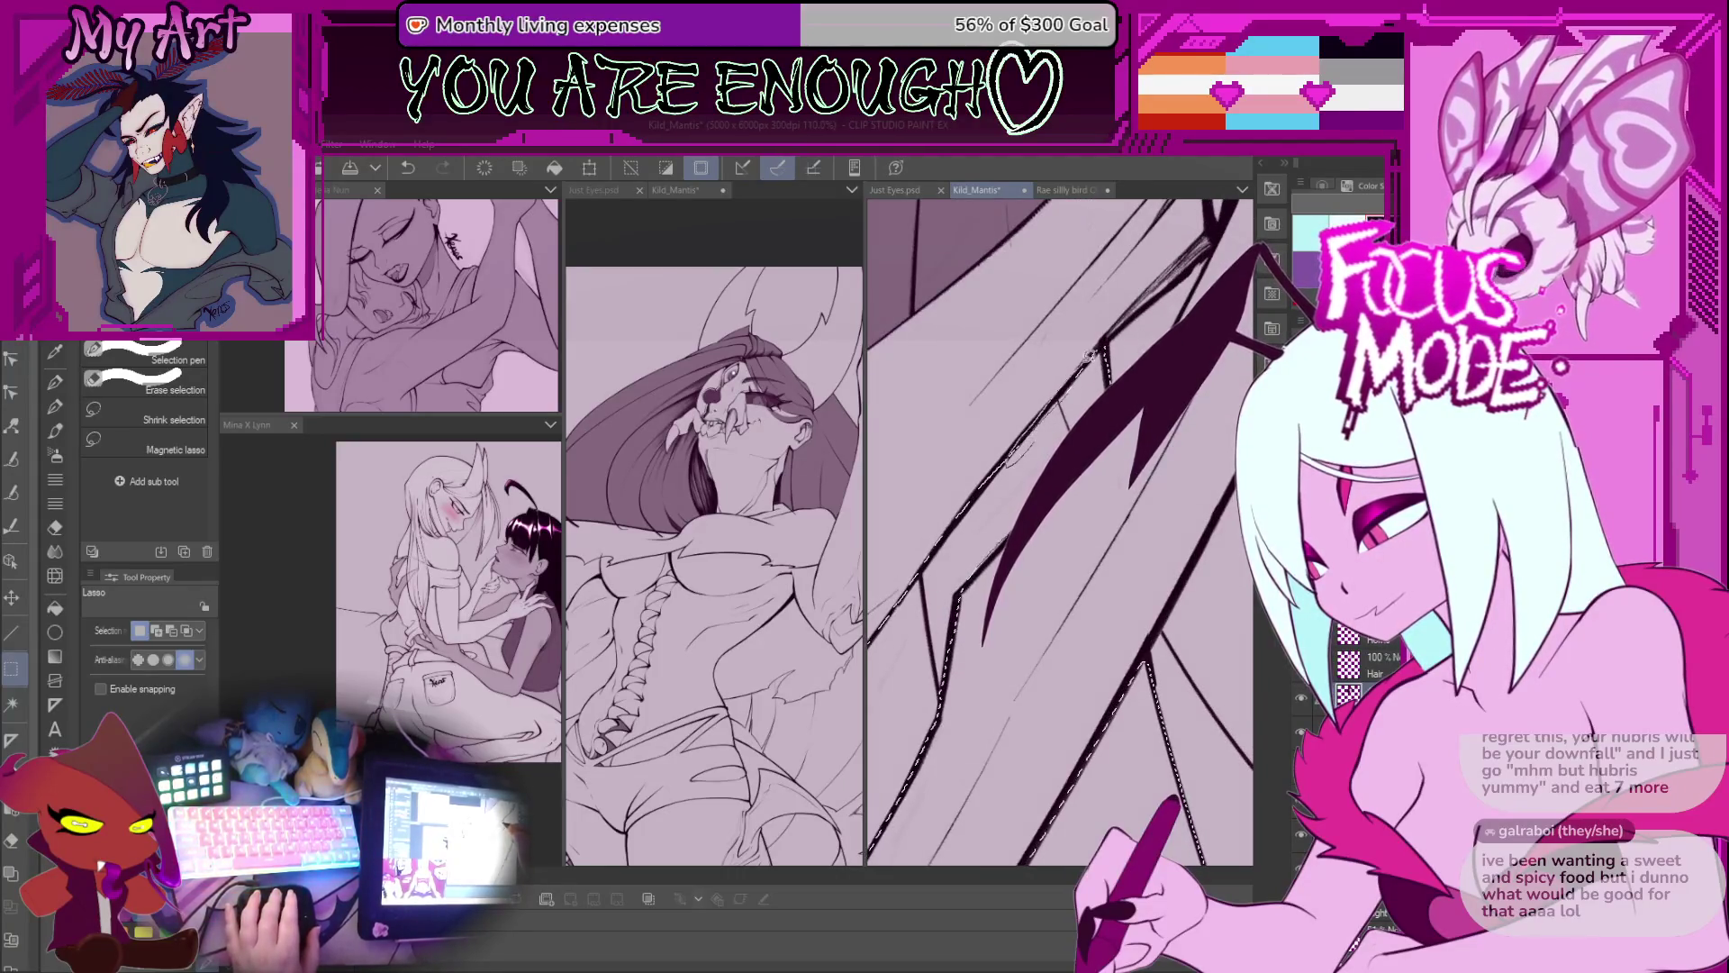
{"action": "key", "text": "ctrl+z"}
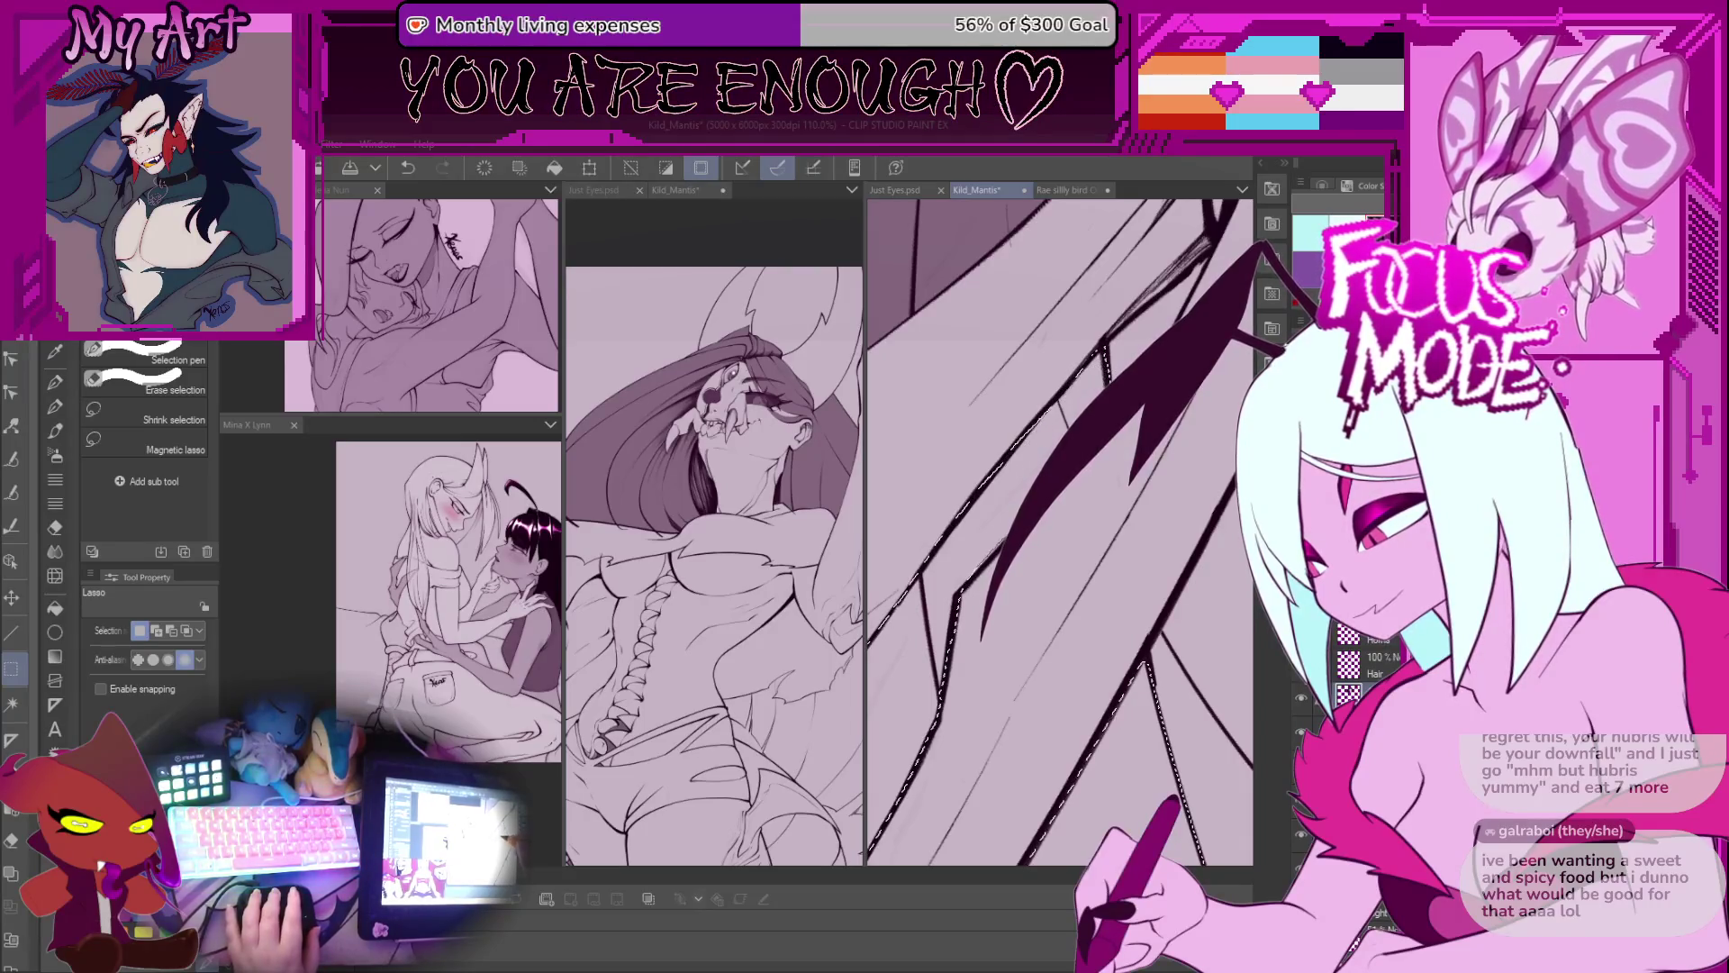
{"action": "key", "text": "ctrl+y"}
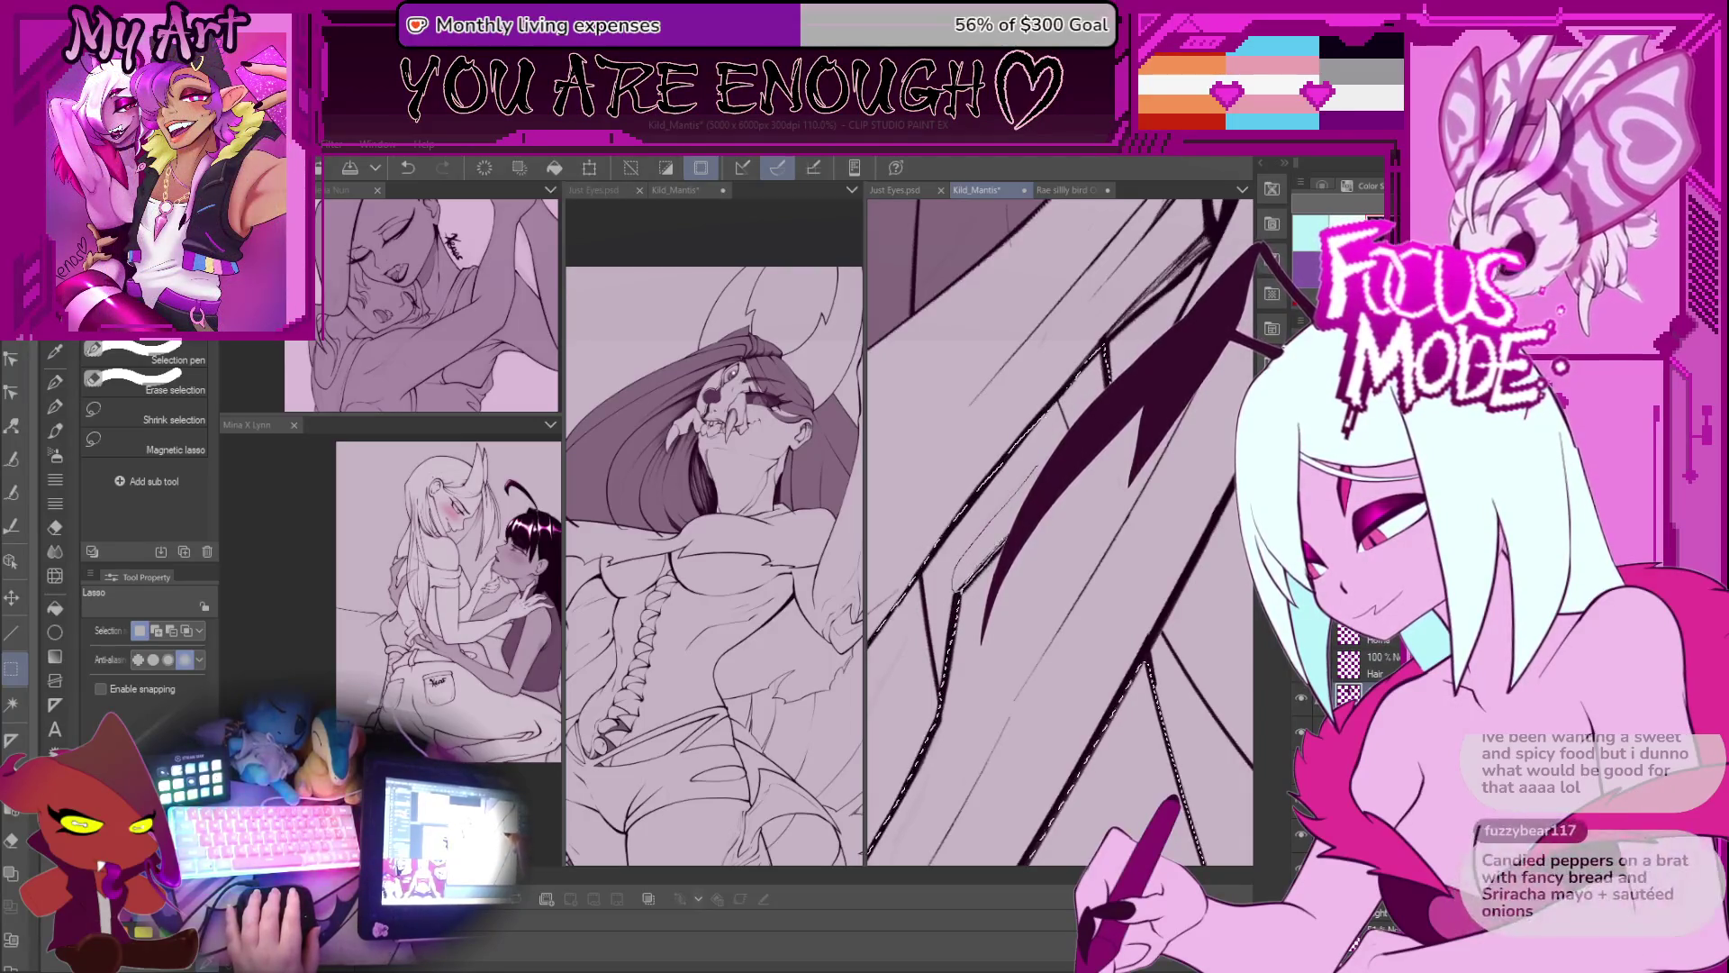
{"action": "left_click_drag", "start_coordinate": [1074, 396], "coordinate": [1106, 377]}
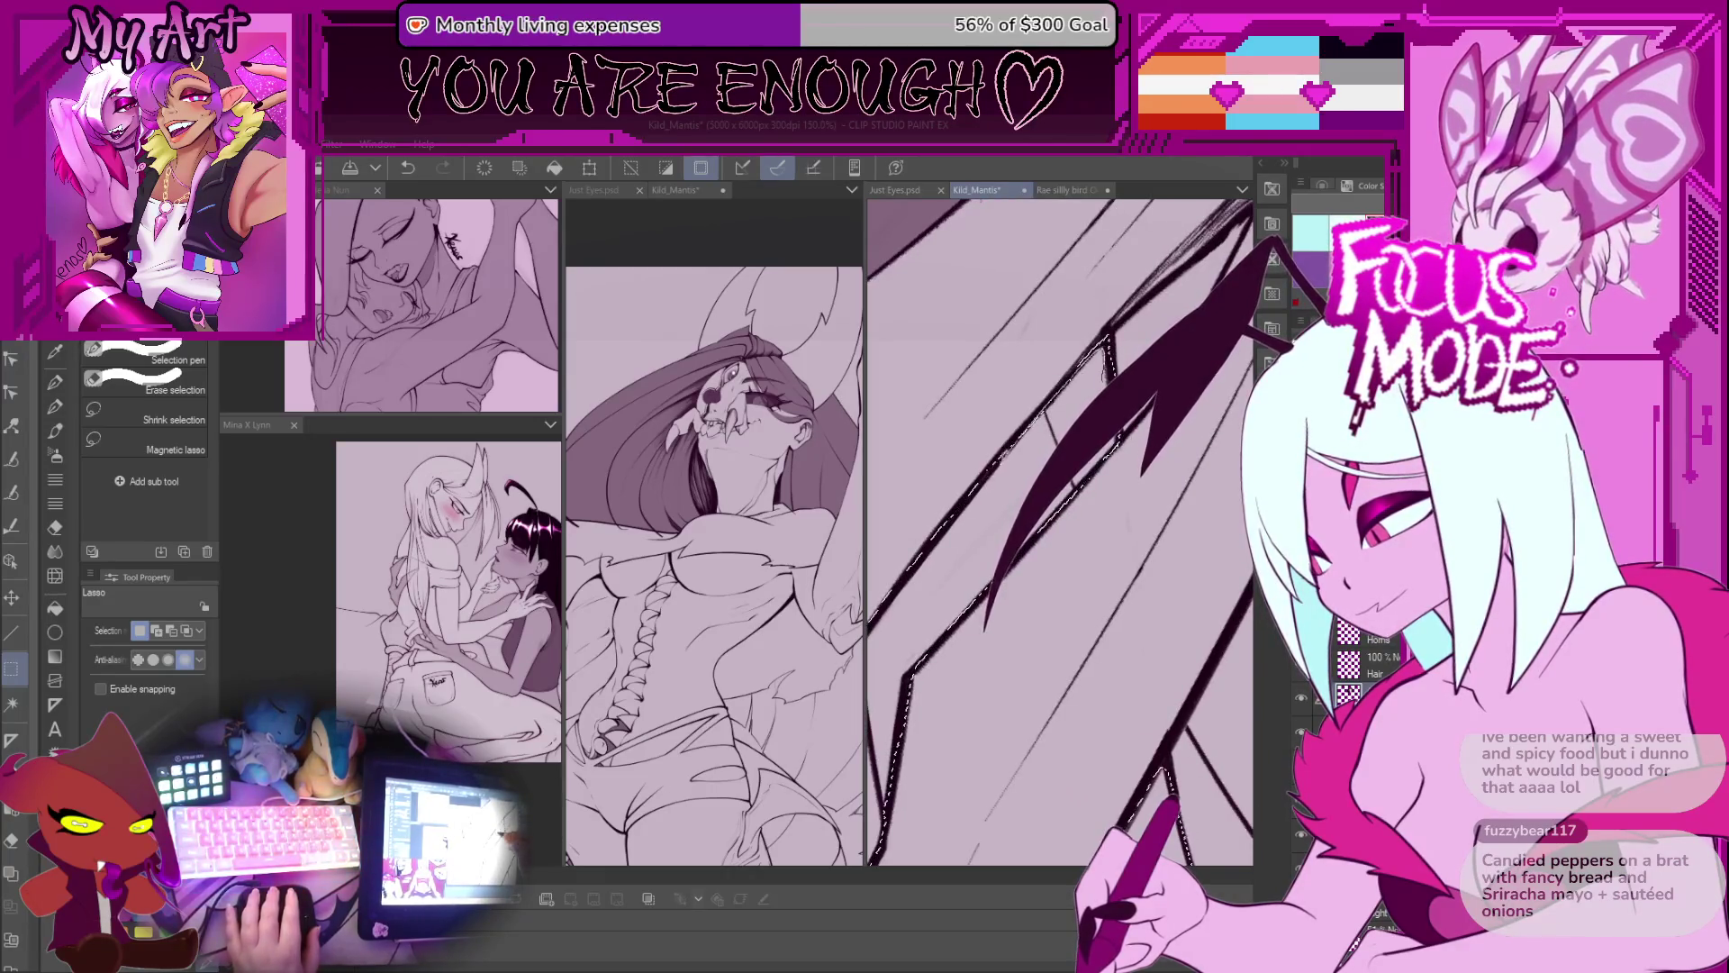
{"action": "key", "text": "ctrl+0"}
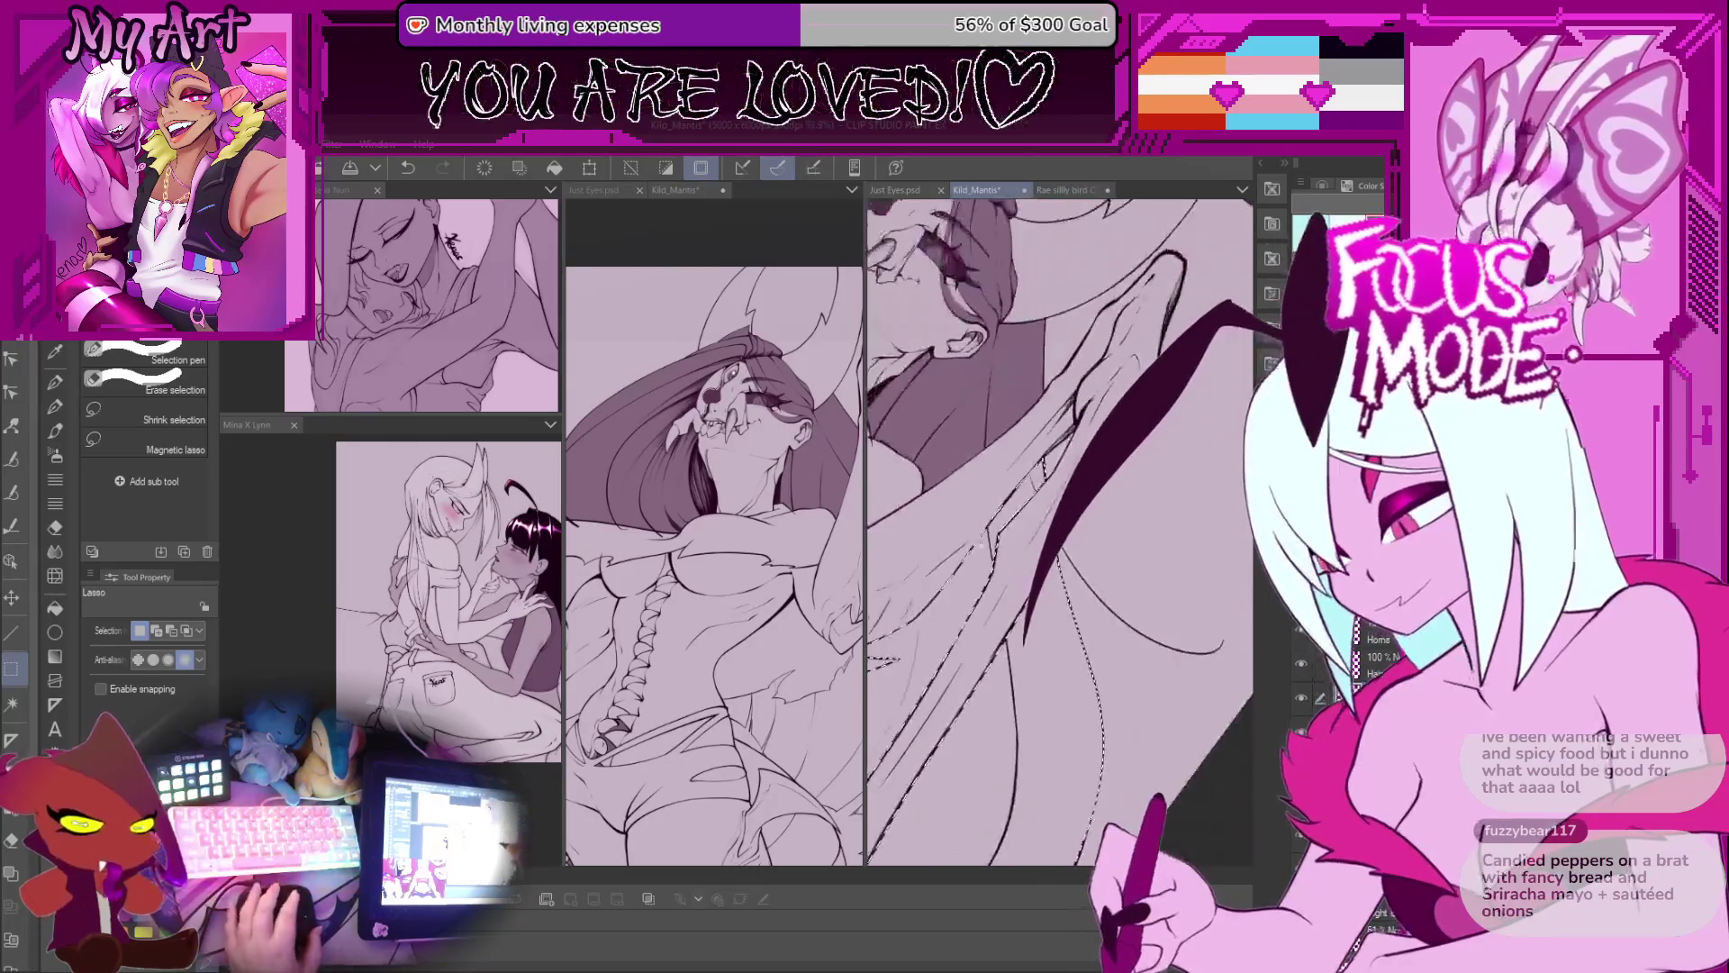
{"action": "left_click_drag", "start_coordinate": [1068, 394], "coordinate": [1056, 512]}
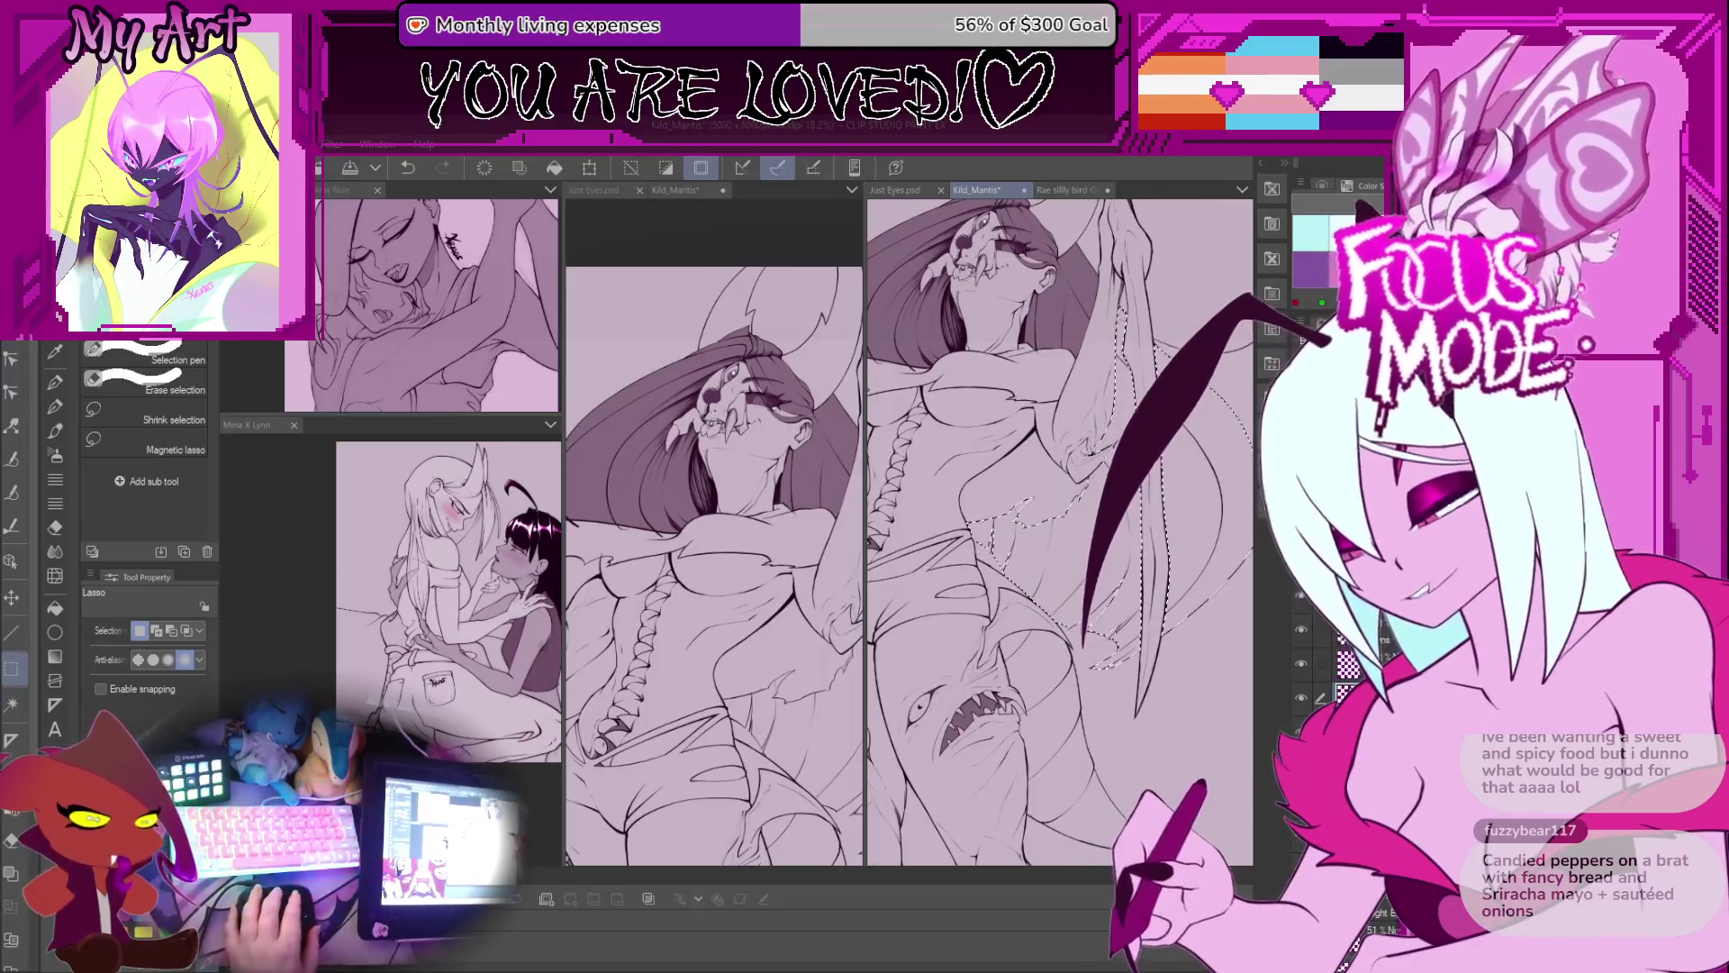
{"action": "scroll", "coordinate": [1059, 532], "scroll_direction": "up", "scroll_amount": 3}
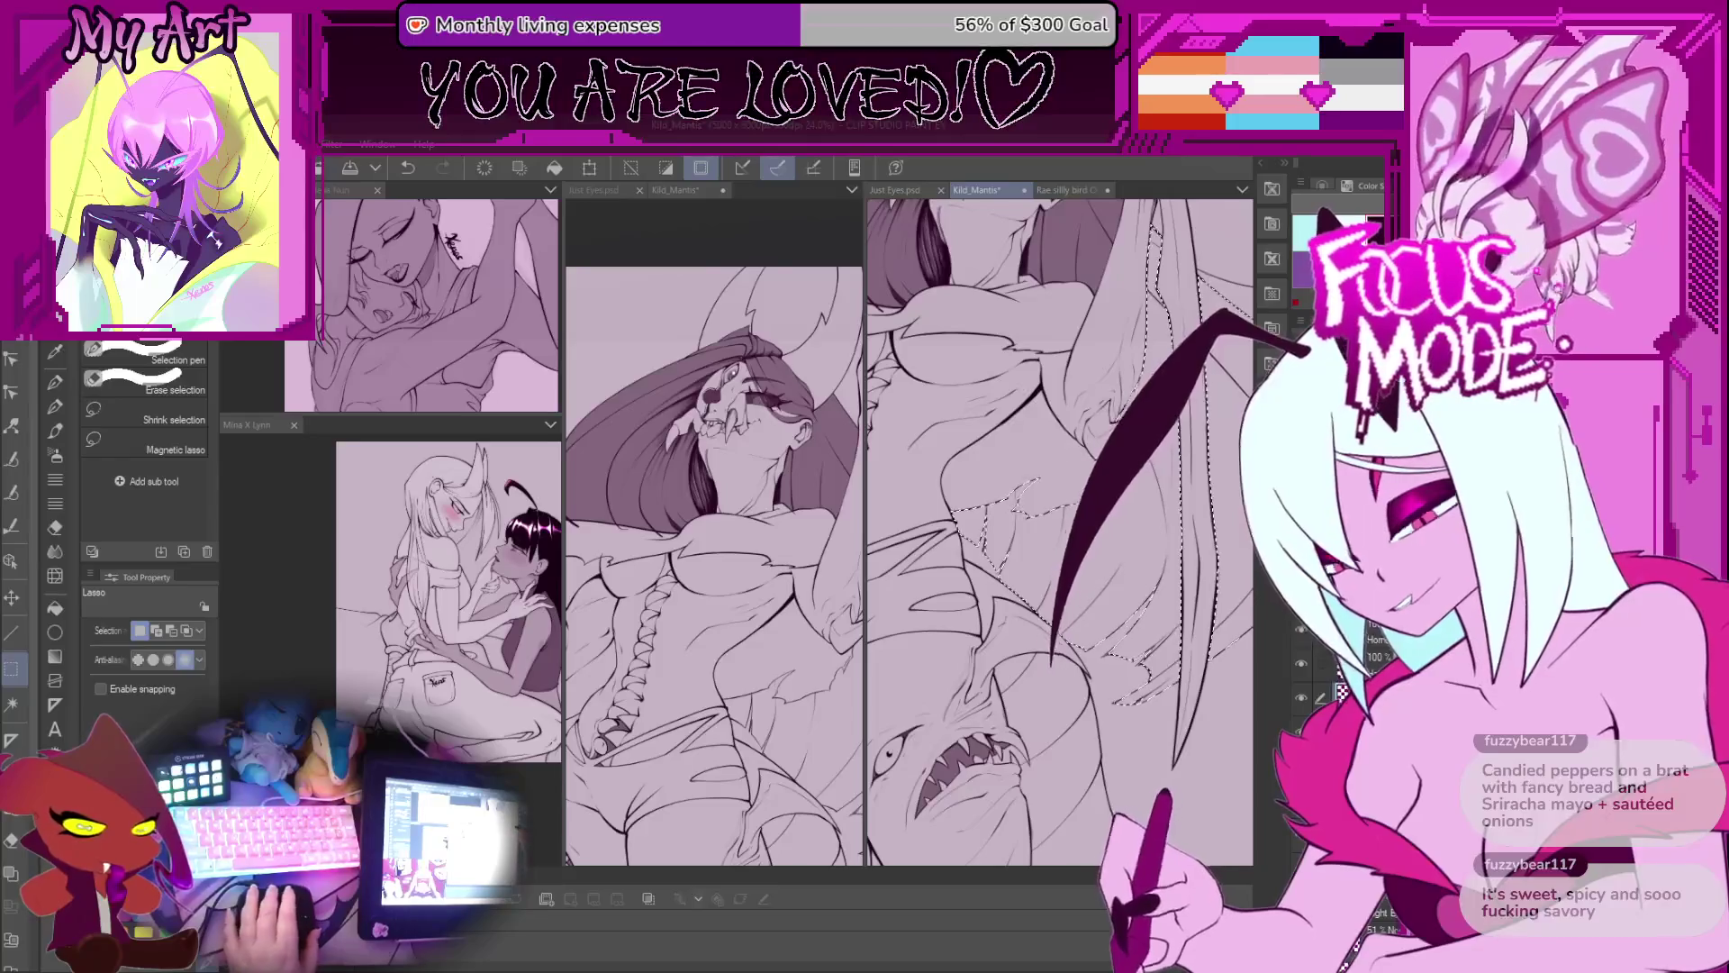
Step: Switch to the Fill tool and frame the head and torso around the selection
{"action": "key", "text": "g"}
{"action": "left_click_drag", "start_coordinate": [1061, 558], "coordinate": [1078, 657]}
{"action": "mouse_move", "coordinate": [1037, 725]}
{"action": "left_mouse_down"}
{"action": "mouse_move", "coordinate": [1029, 650]}
{"action": "mouse_move", "coordinate": [1075, 565]}
{"action": "left_mouse_up"}
{"action": "scroll", "coordinate": [1074, 566], "scroll_direction": "down", "scroll_amount": 2}
{"action": "mouse_move", "coordinate": [1096, 475]}
{"action": "left_mouse_down"}
{"action": "mouse_move", "coordinate": [1082, 523]}
{"action": "mouse_move", "coordinate": [1169, 502]}
{"action": "left_mouse_up"}
{"action": "left_click_drag", "start_coordinate": [1025, 435], "coordinate": [990, 552]}
Step: Pick a half-tone texture brush, reset the canvas rotation, and zoom over the torso and creature faces
{"action": "scroll", "coordinate": [993, 551], "scroll_direction": "up", "scroll_amount": 5}
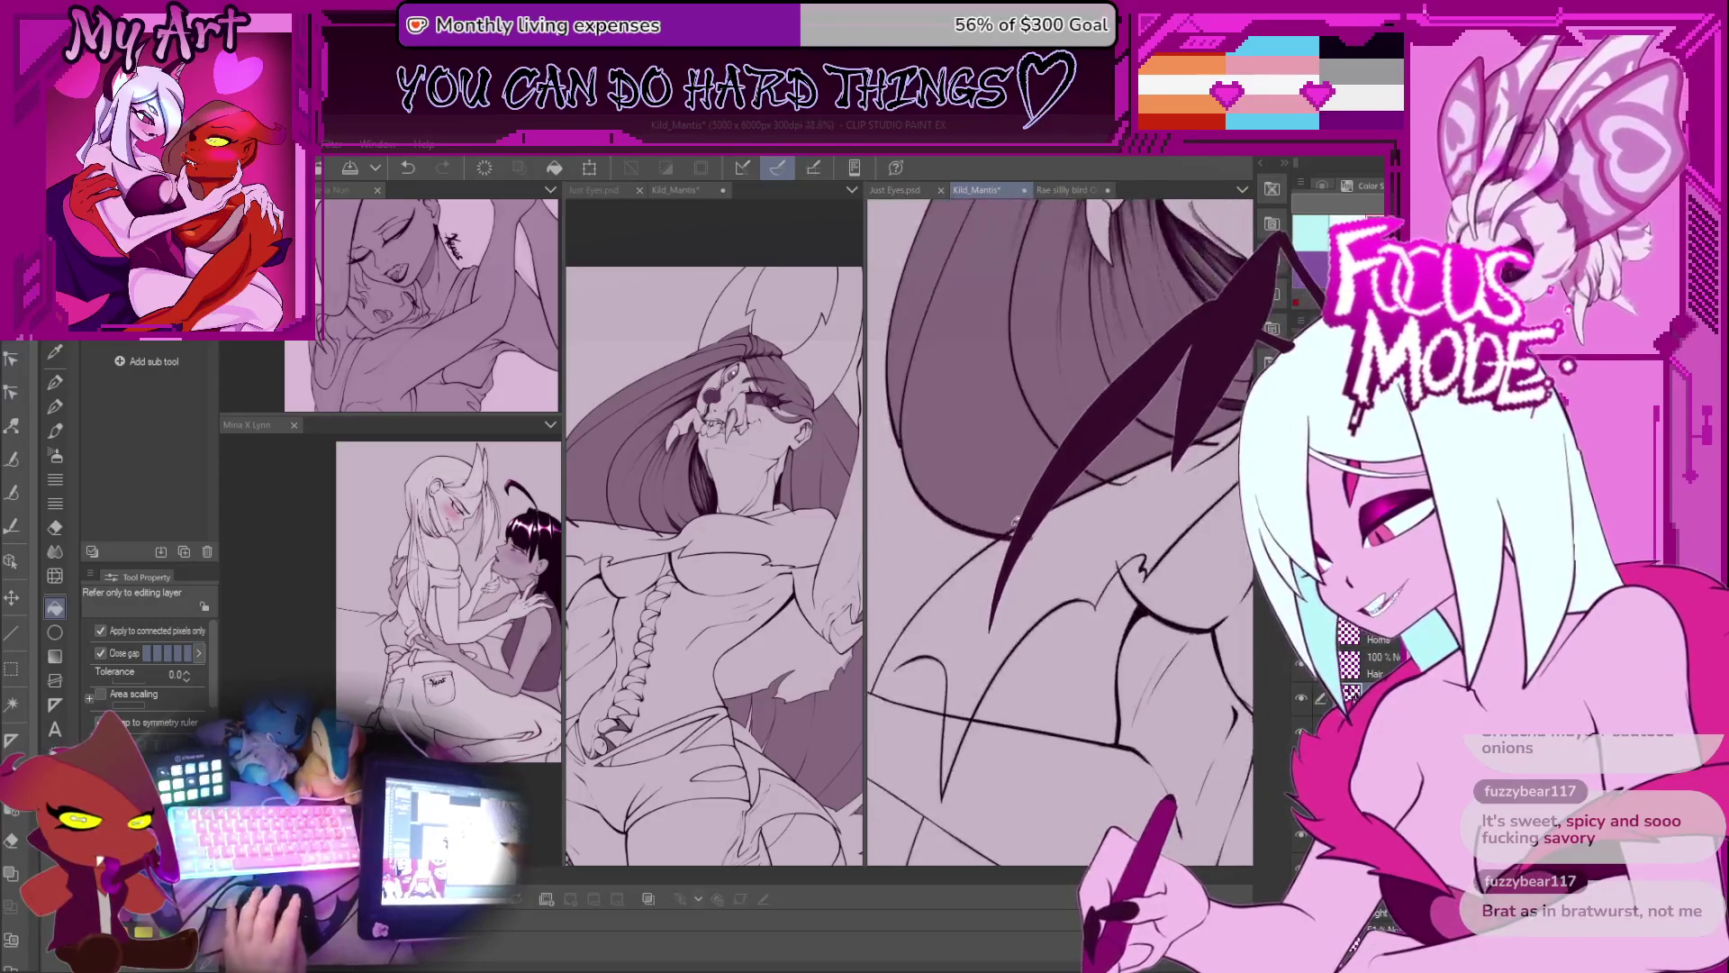
{"action": "key", "text": "p"}
{"action": "scroll", "coordinate": [996, 538], "scroll_direction": "up", "scroll_amount": 3}
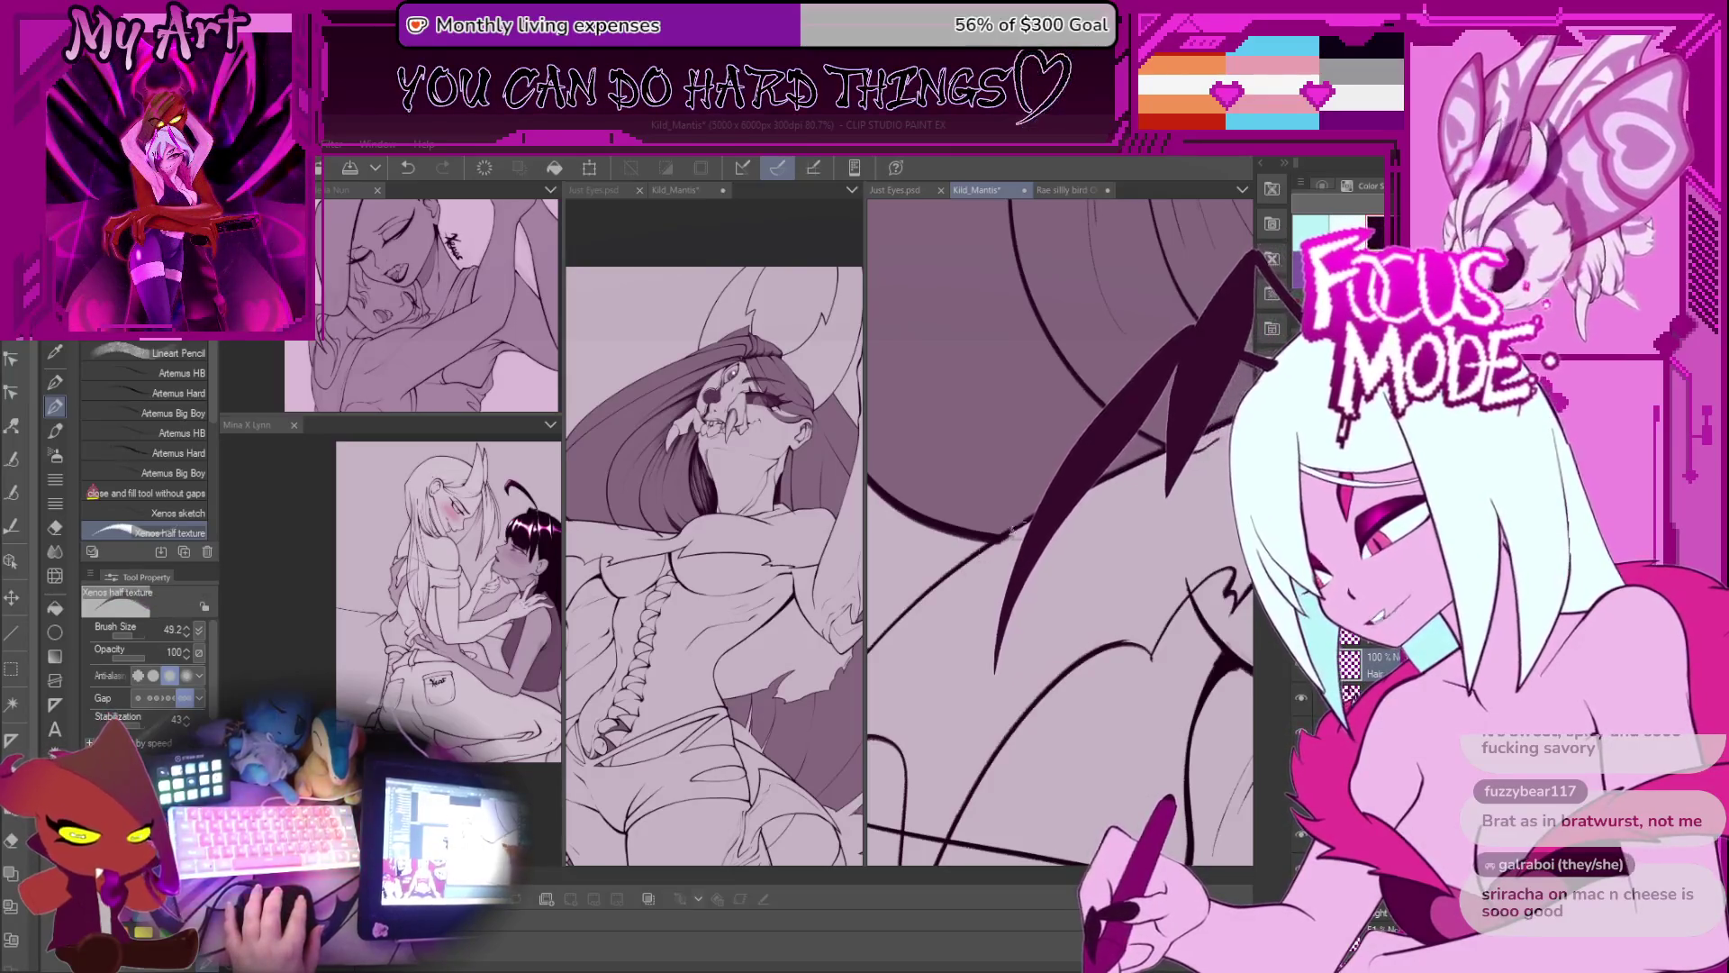
{"action": "left_click_drag", "start_coordinate": [977, 561], "coordinate": [967, 565]}
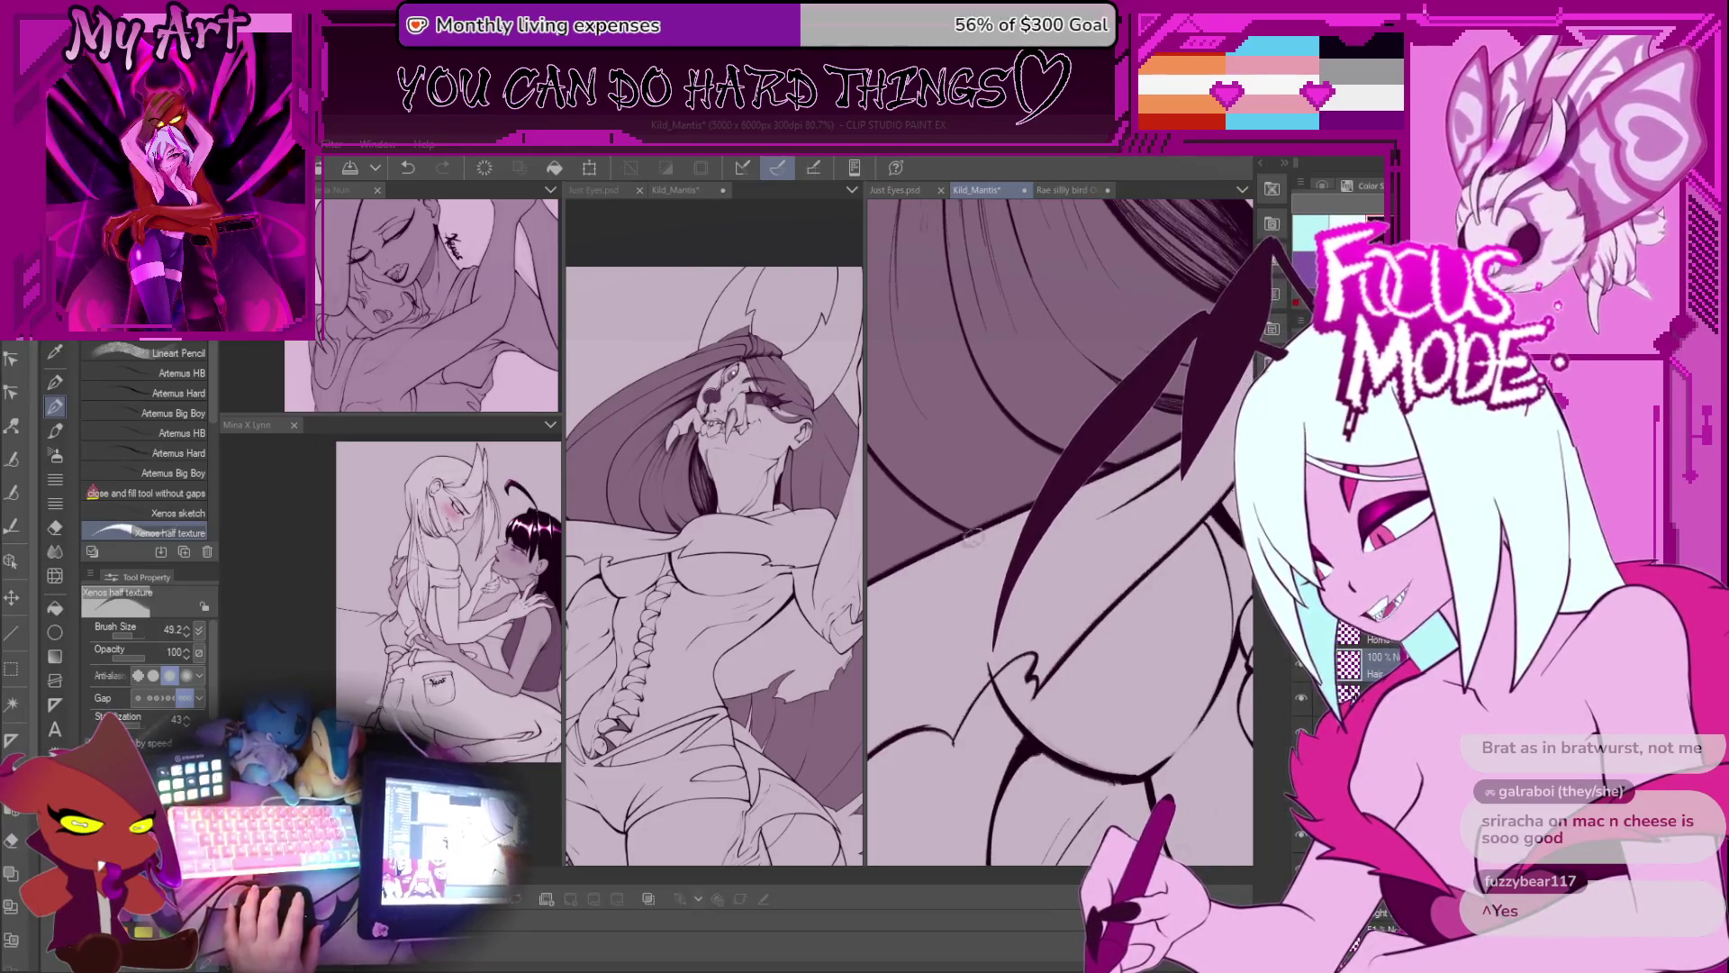
{"action": "scroll", "coordinate": [989, 529], "scroll_direction": "down", "scroll_amount": 8}
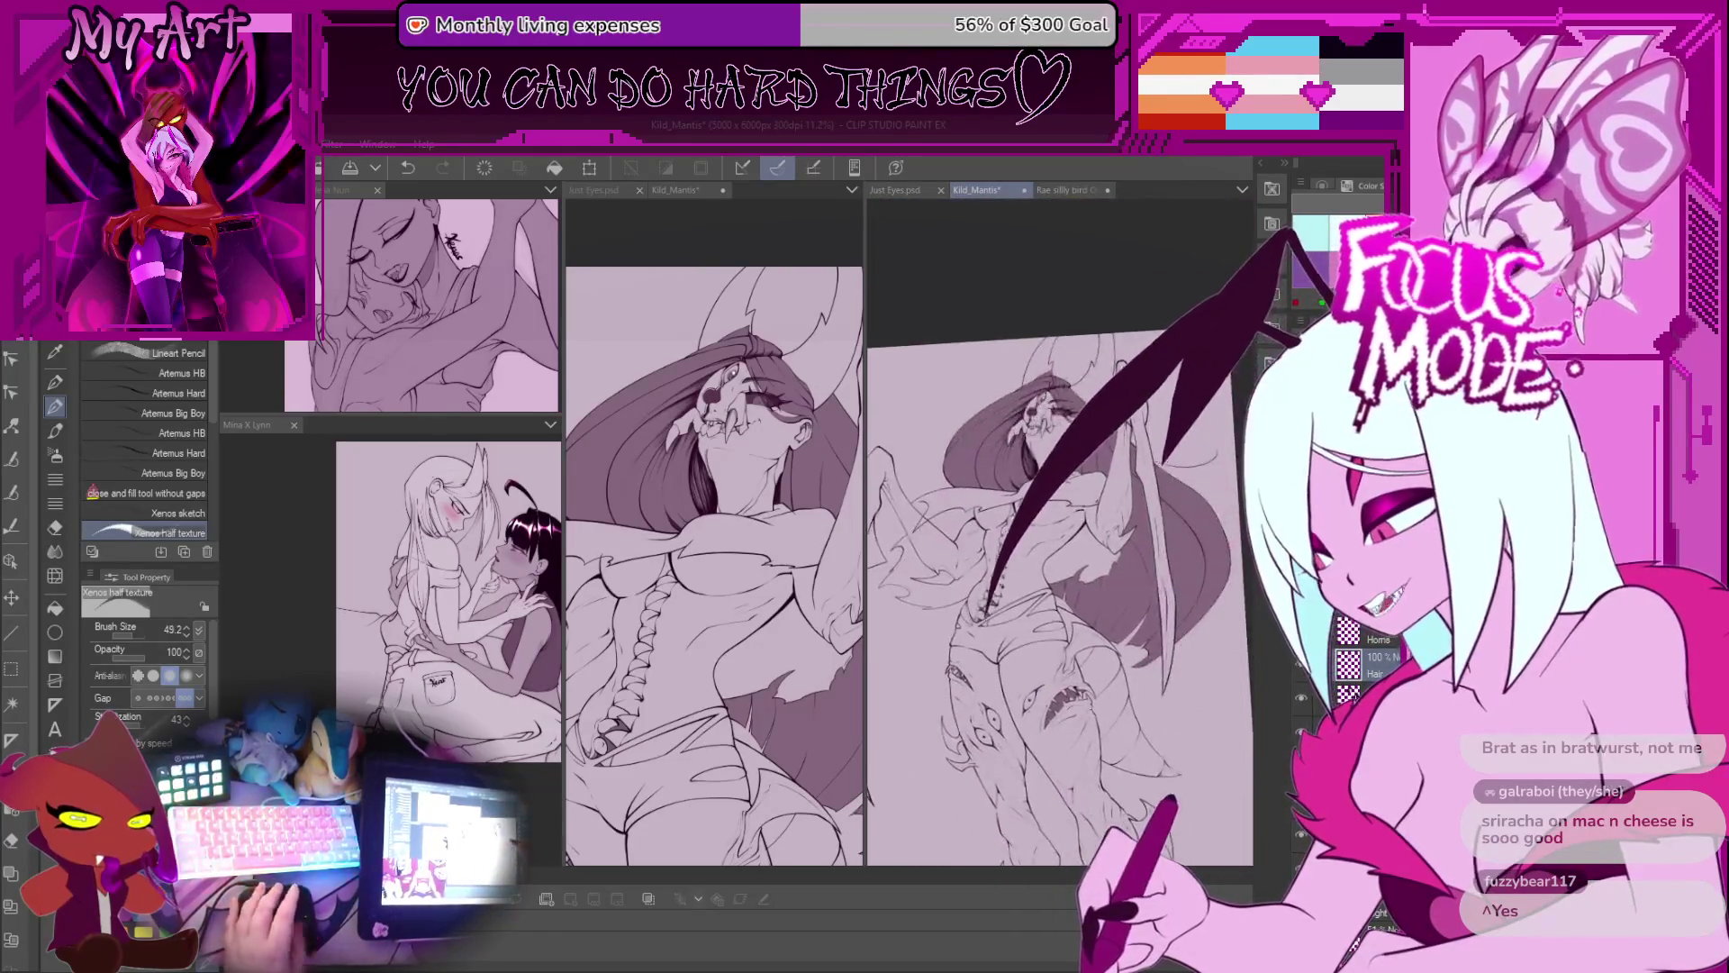
{"action": "key", "text": "ctrl+0"}
{"action": "scroll", "coordinate": [988, 530], "scroll_direction": "up", "scroll_amount": 2}
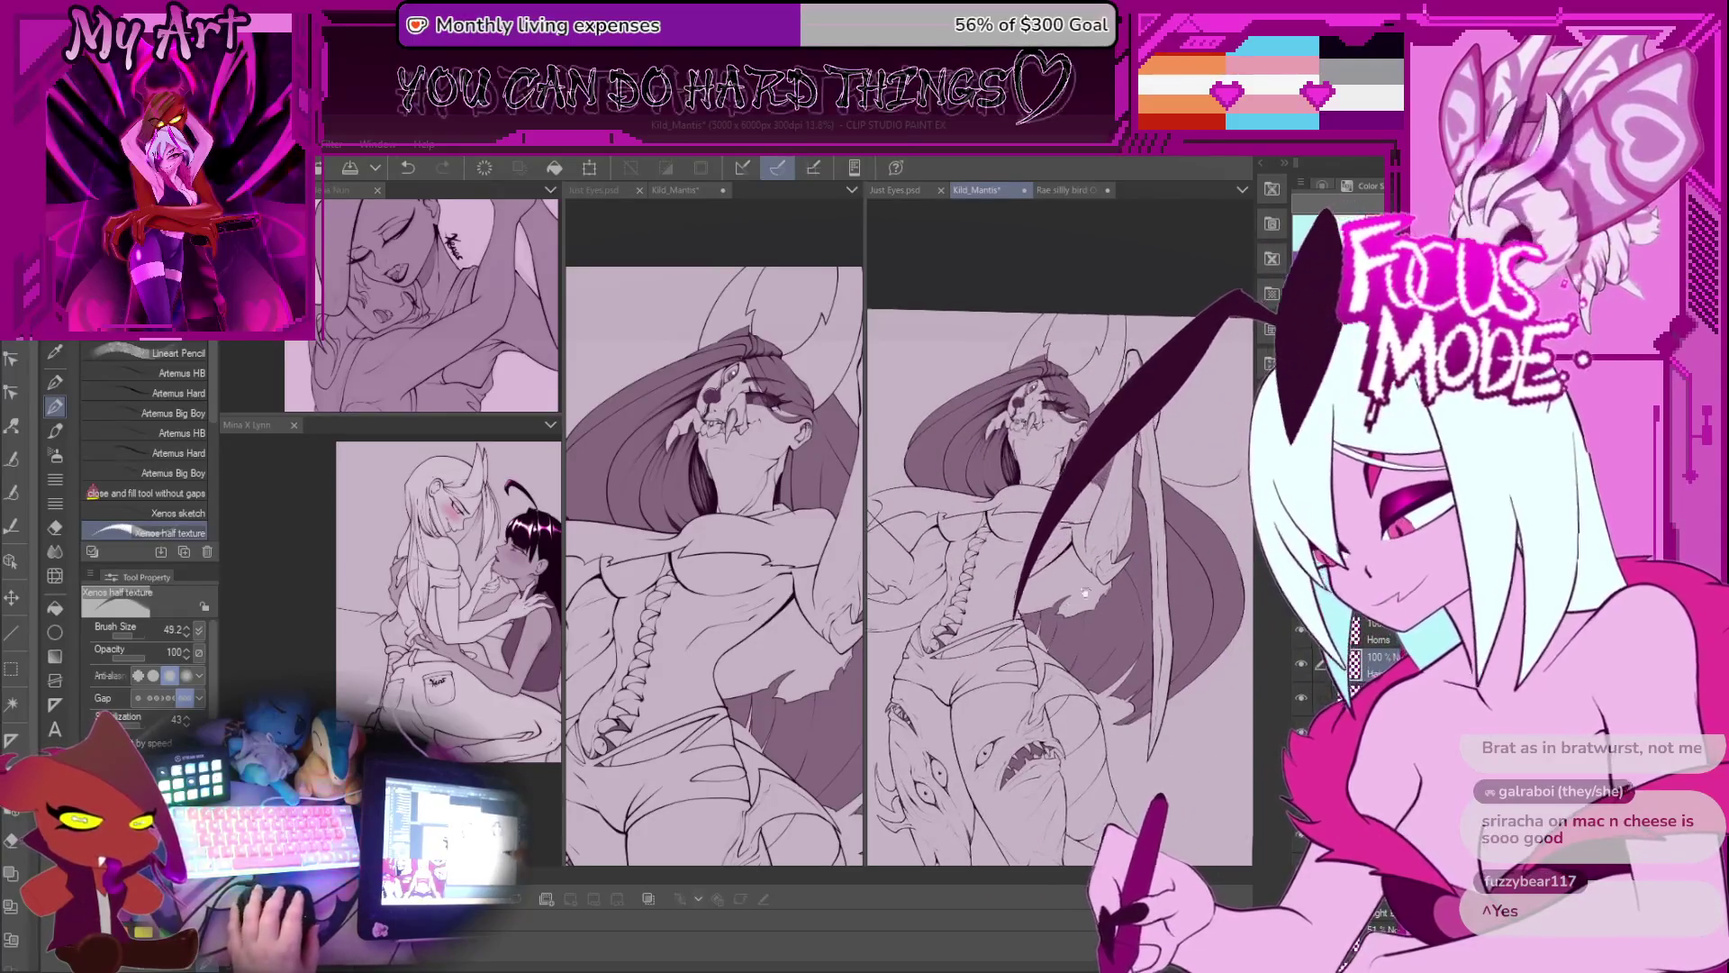
{"action": "scroll", "coordinate": [1059, 532], "scroll_direction": "up", "scroll_amount": 3}
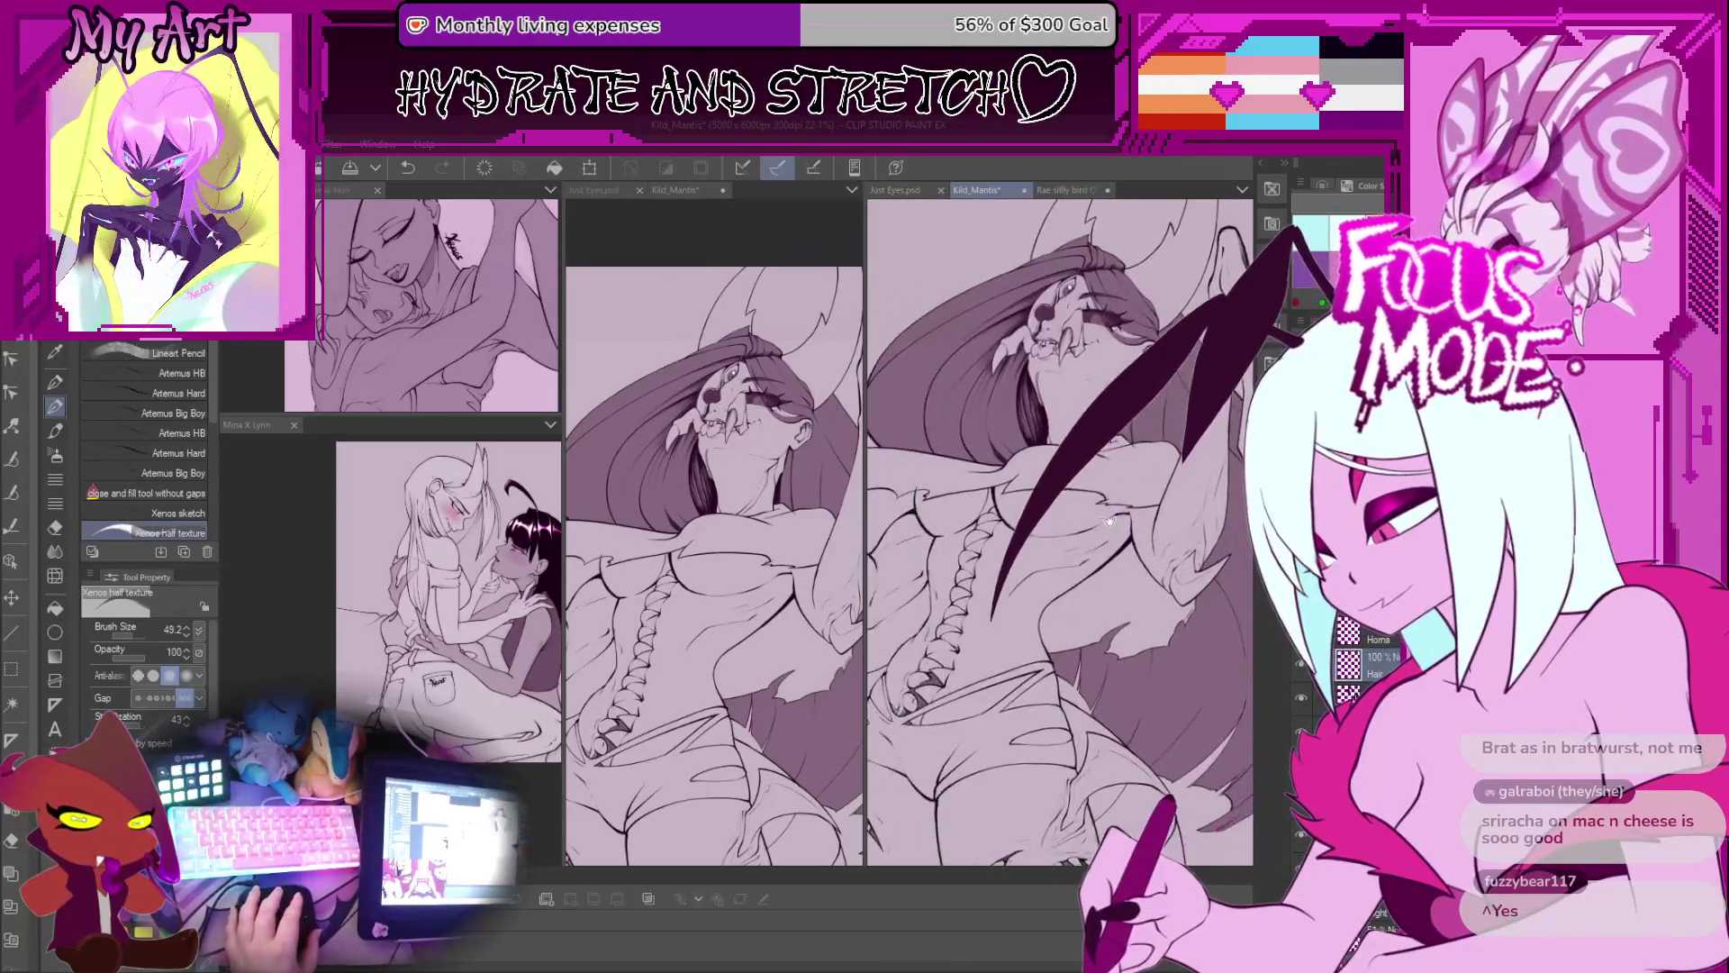
{"action": "scroll", "coordinate": [1005, 639], "scroll_direction": "up", "scroll_amount": 5}
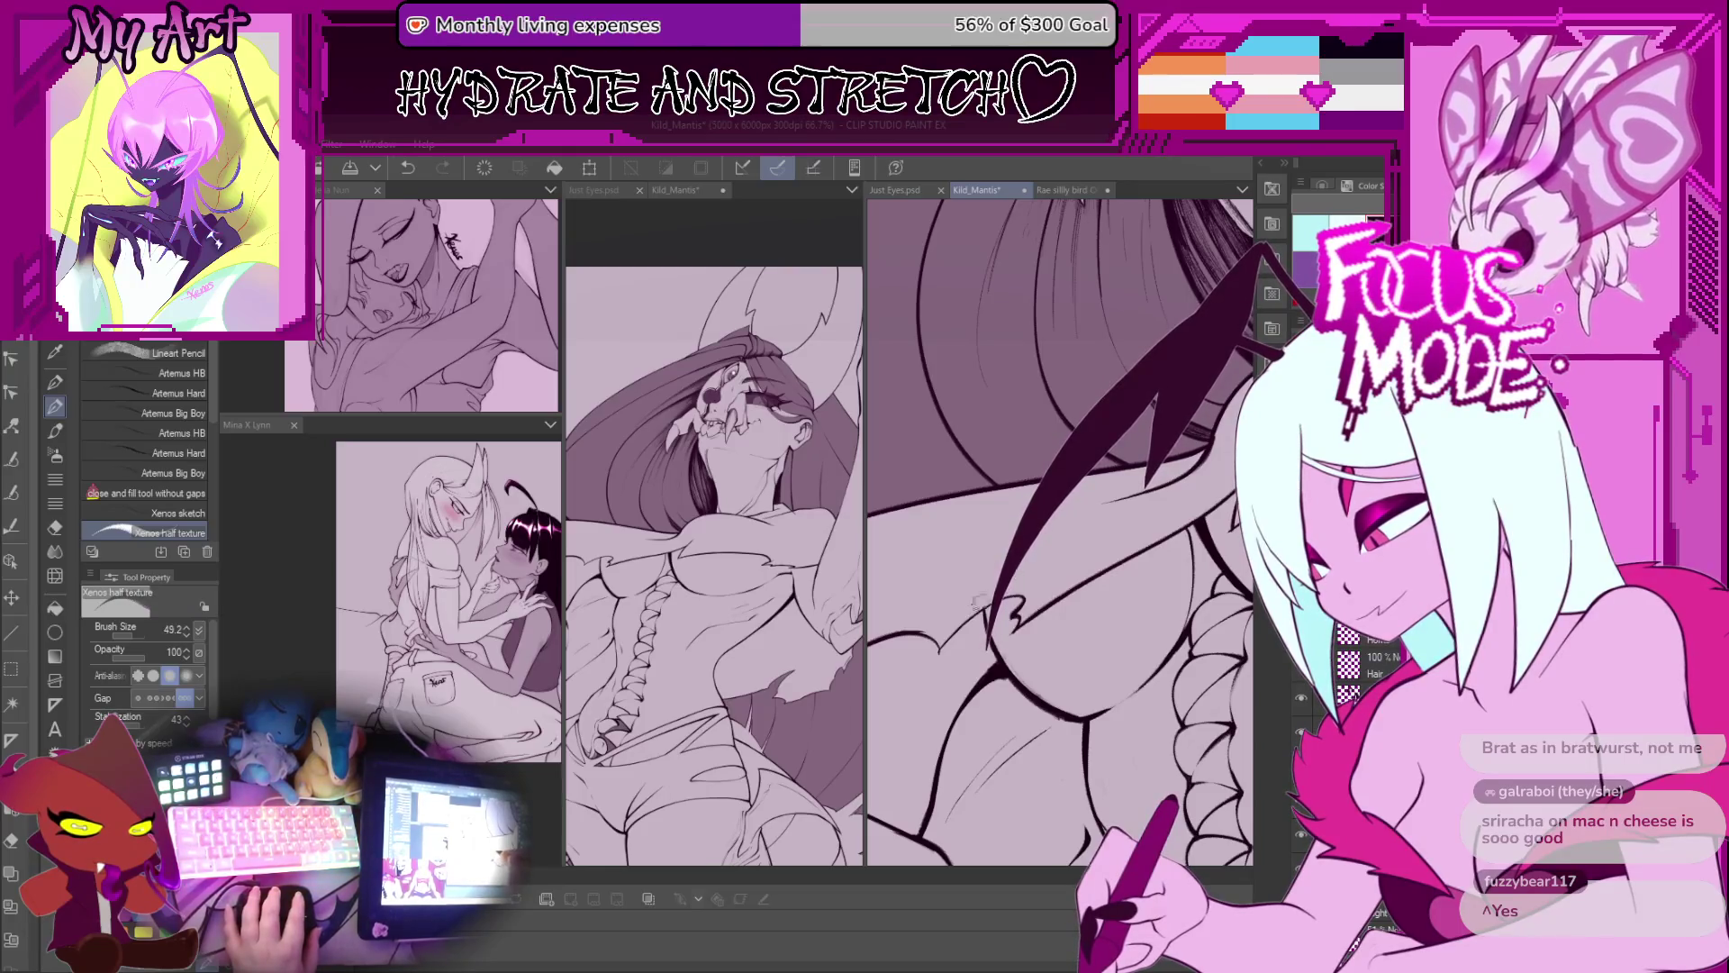
{"action": "scroll", "coordinate": [971, 612], "scroll_direction": "down", "scroll_amount": 5}
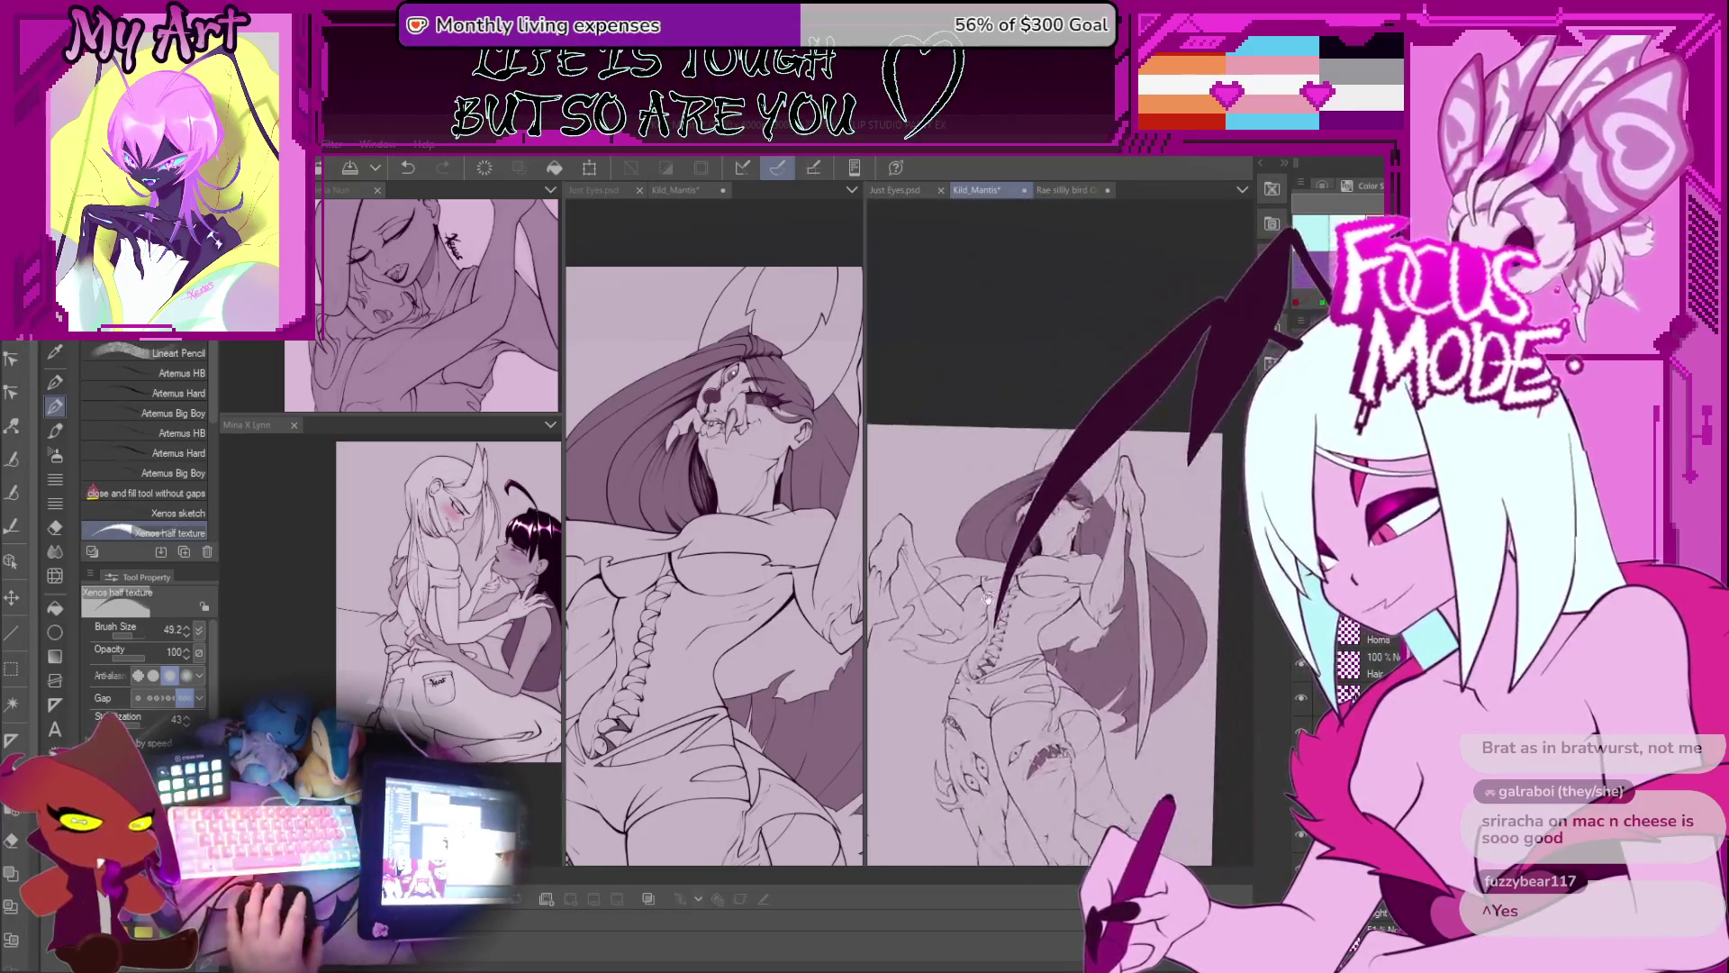
{"action": "scroll", "coordinate": [1060, 589], "scroll_direction": "up", "scroll_amount": 5}
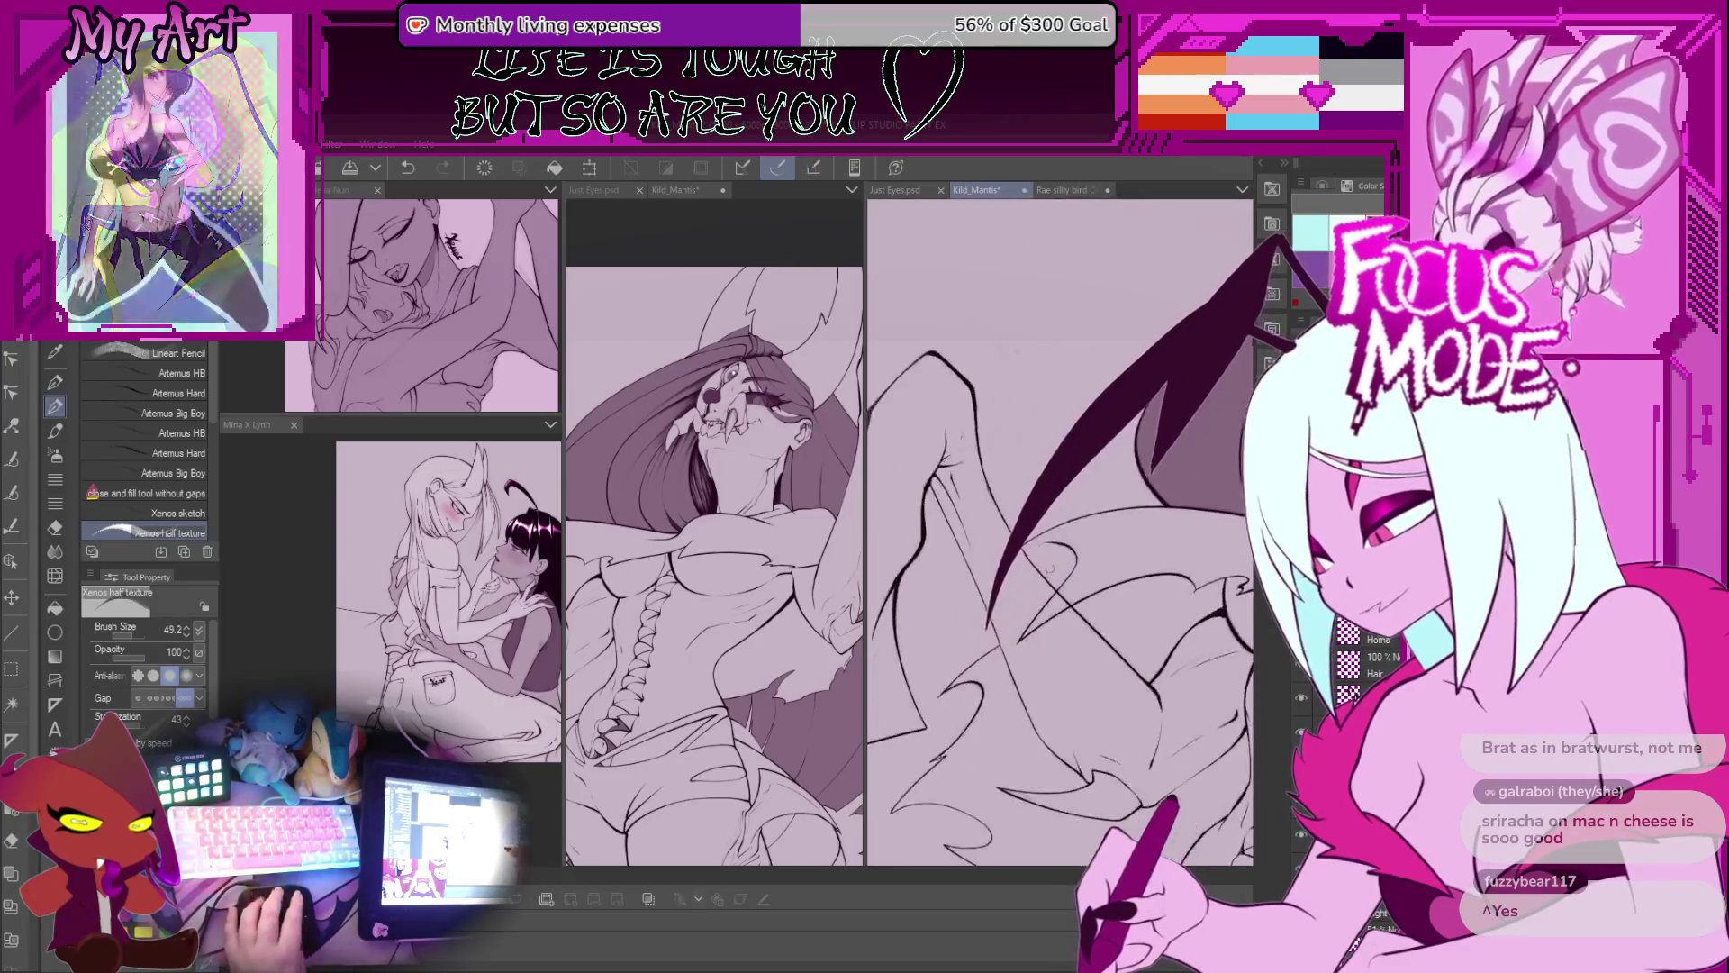
{"action": "scroll", "coordinate": [1060, 589], "scroll_direction": "up", "scroll_amount": 1}
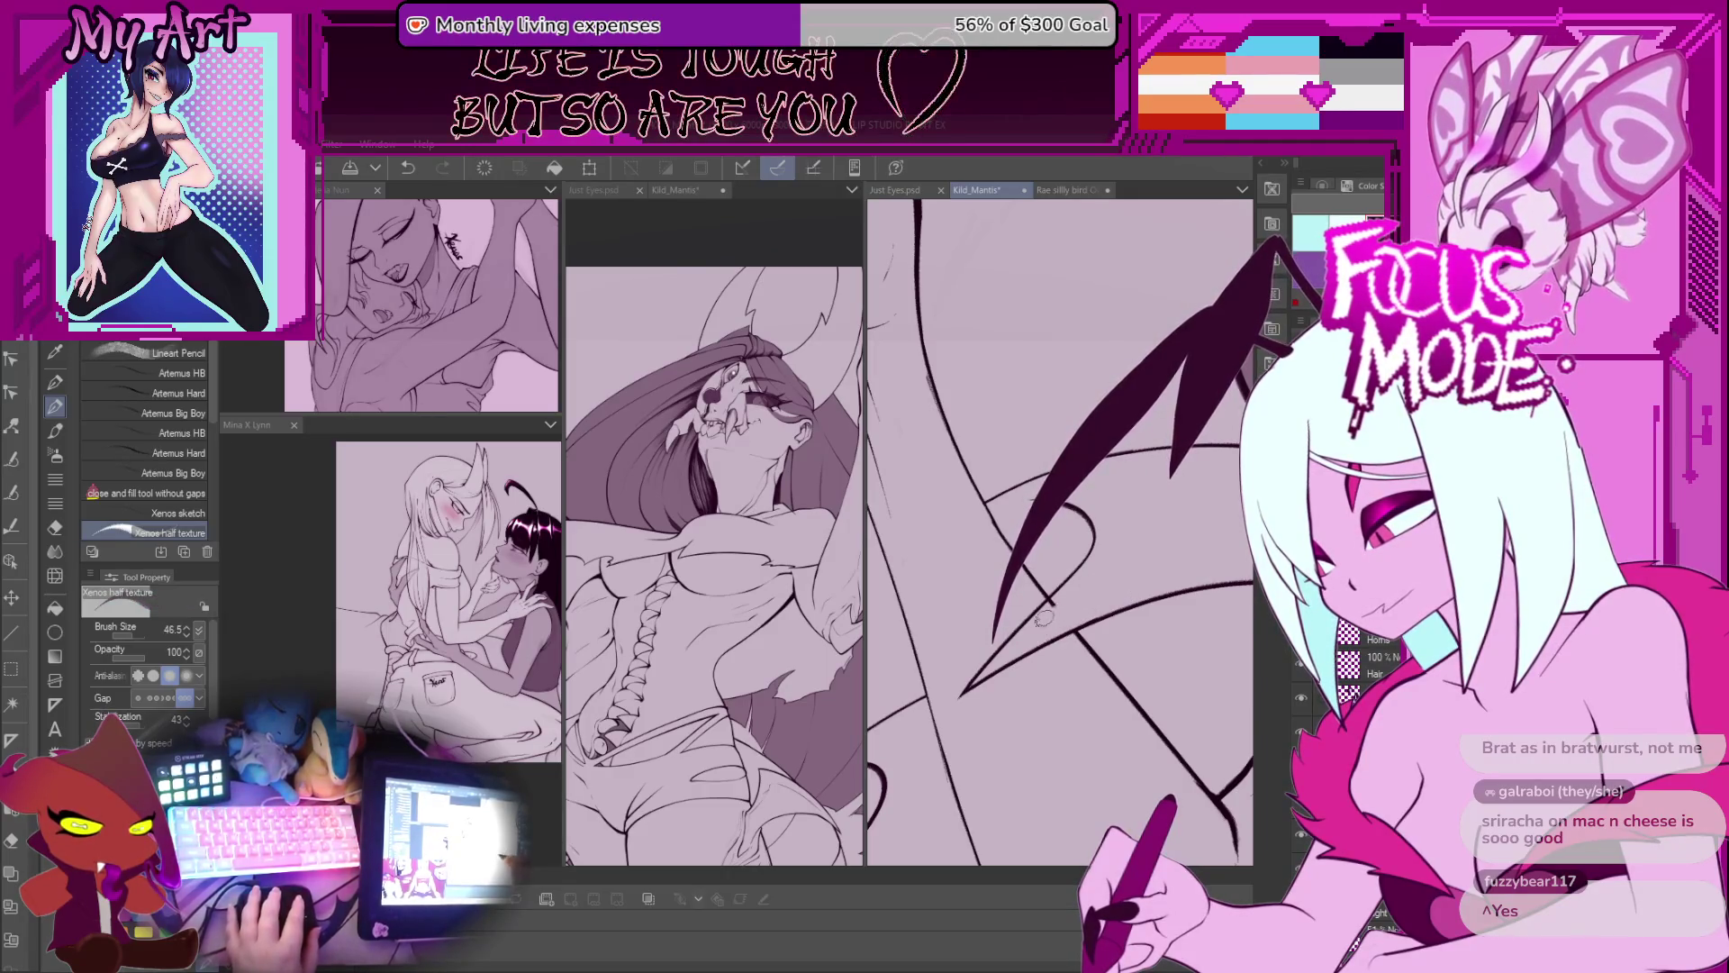
{"action": "scroll", "coordinate": [1086, 578], "scroll_direction": "down", "scroll_amount": 6}
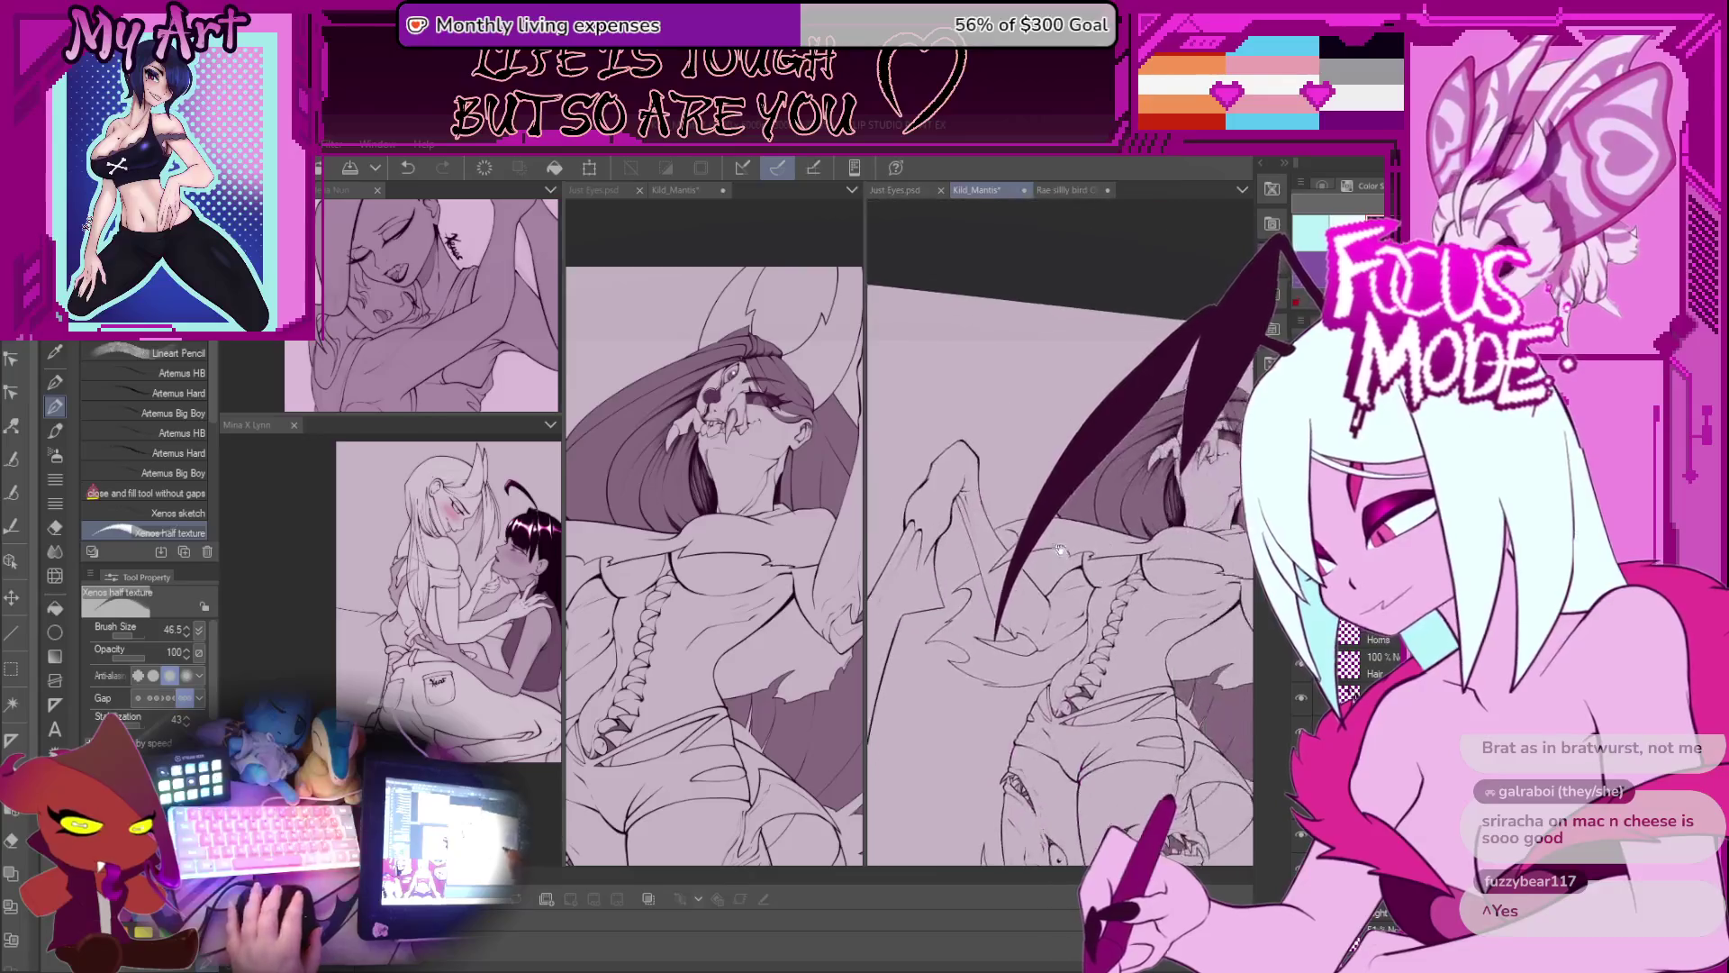
{"action": "scroll", "coordinate": [1065, 539], "scroll_direction": "down", "scroll_amount": 3}
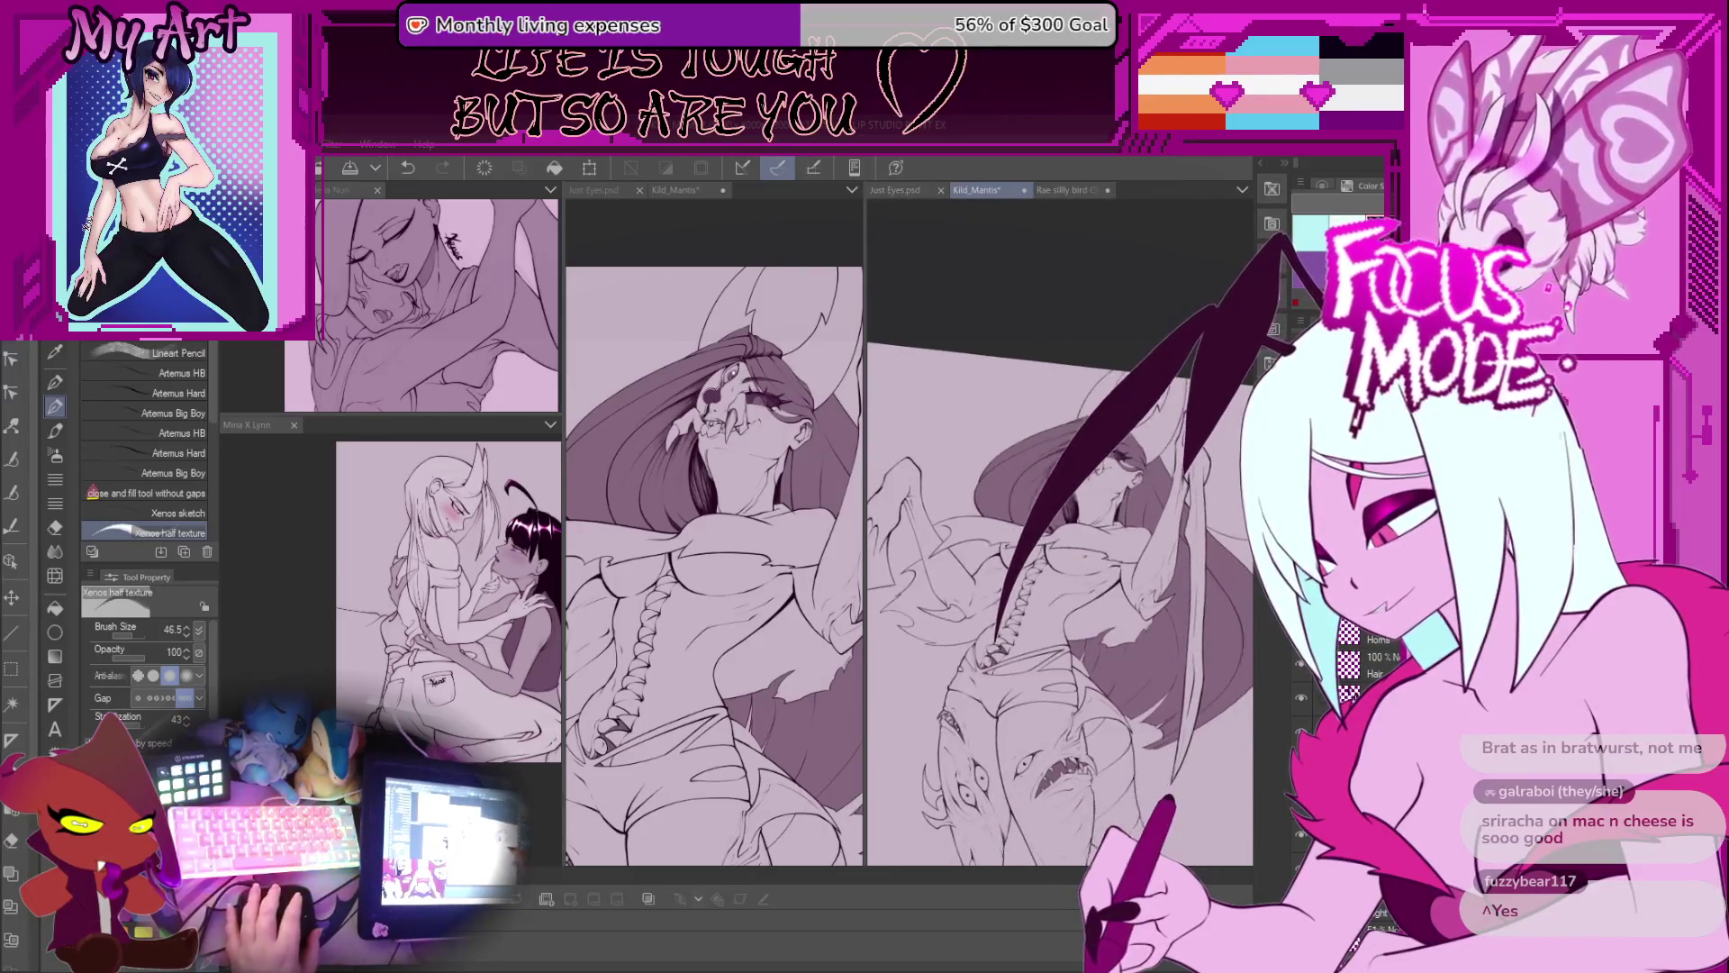
Step: Auto Select the enclosed chest area and the region below it on the mantis lineart
{"action": "key", "text": "w"}
{"action": "left_click", "coordinate": [1101, 551]}
{"action": "left_click", "coordinate": [1110, 628], "text": "shift"}
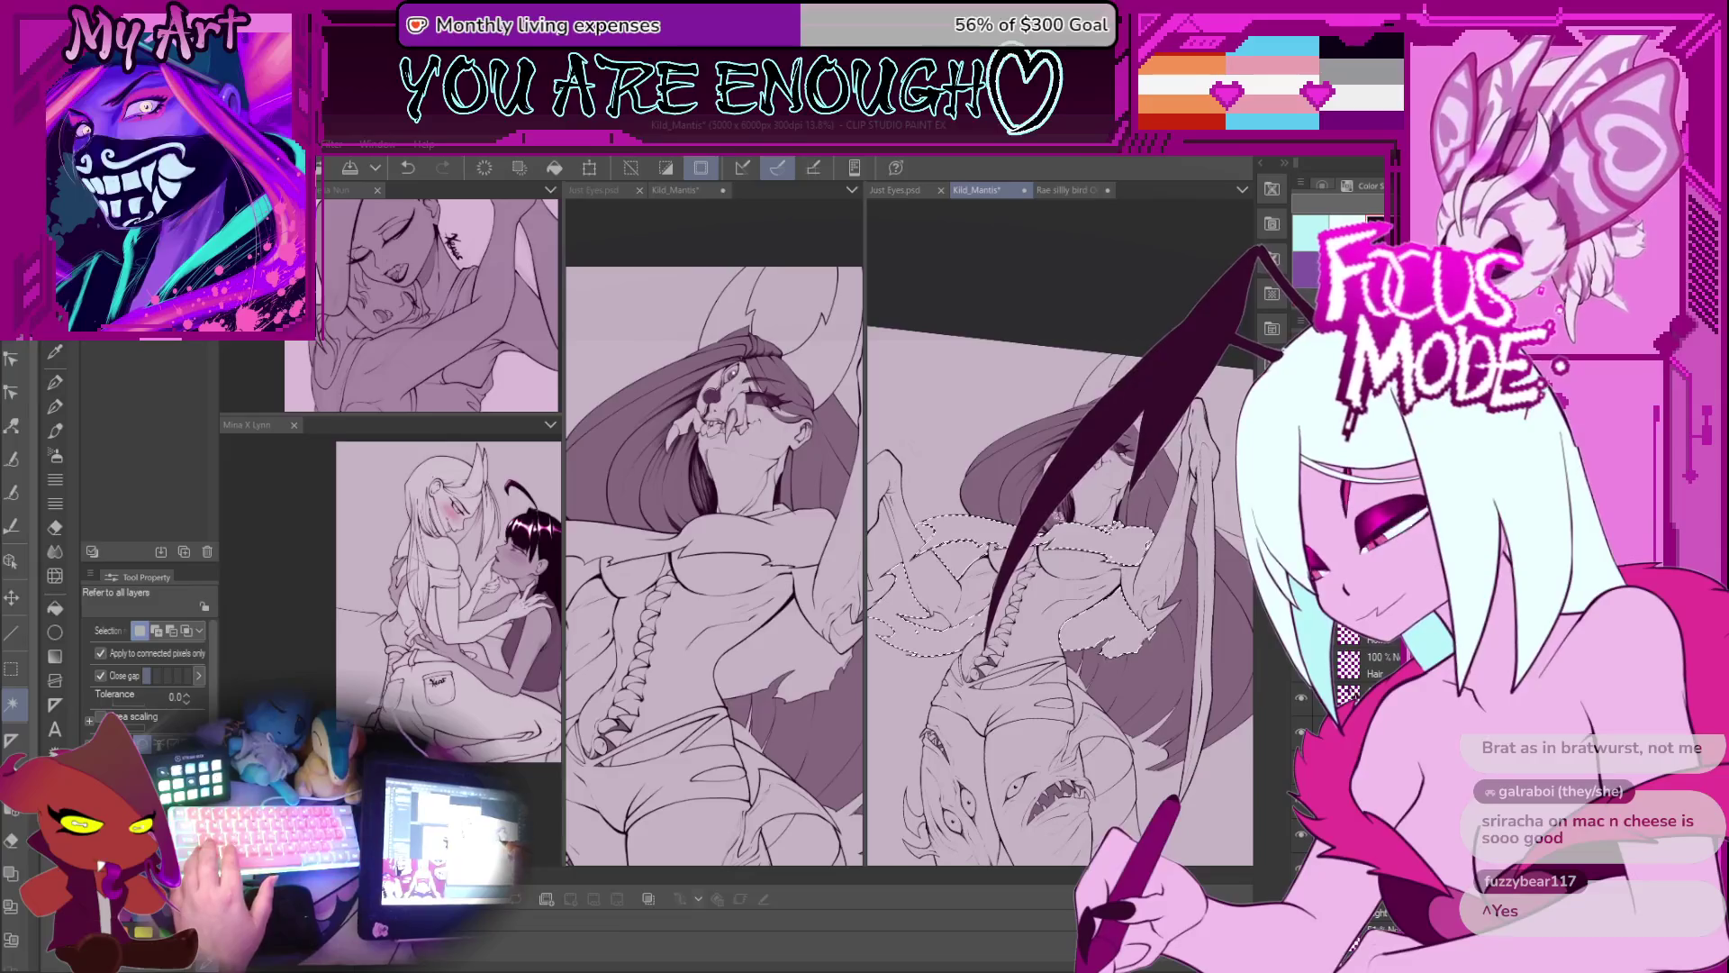
{"action": "scroll", "coordinate": [1071, 551], "scroll_direction": "up", "scroll_amount": 3}
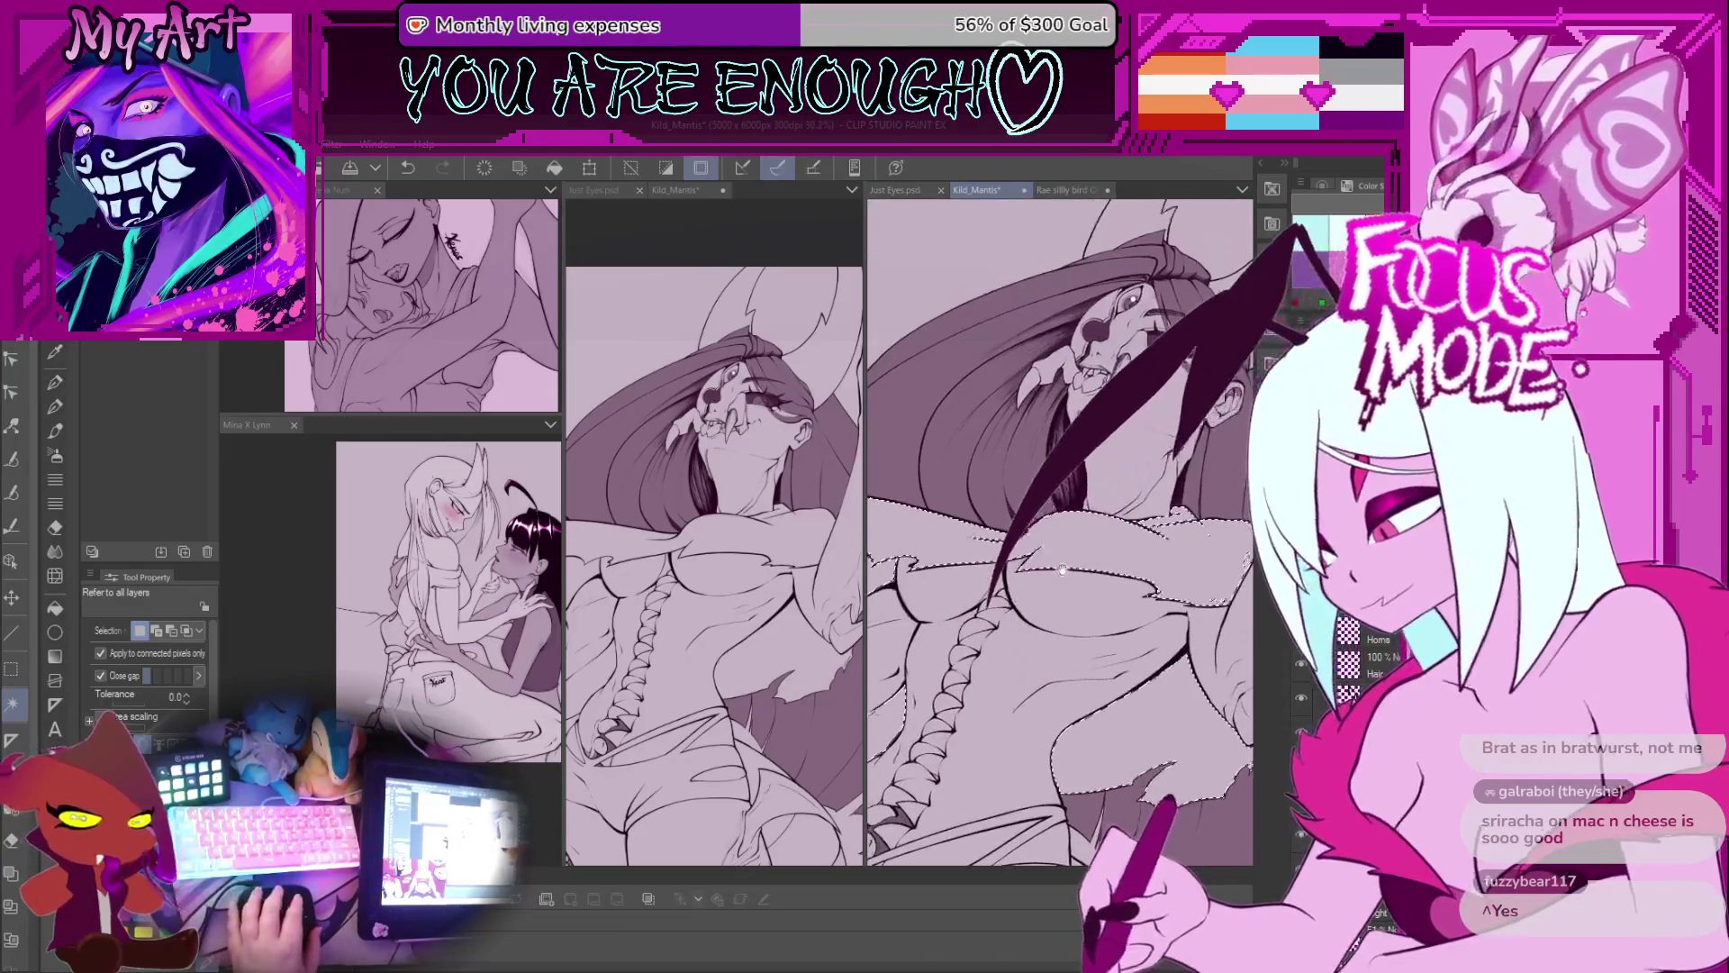
{"action": "scroll", "coordinate": [1065, 564], "scroll_direction": "up", "scroll_amount": 3}
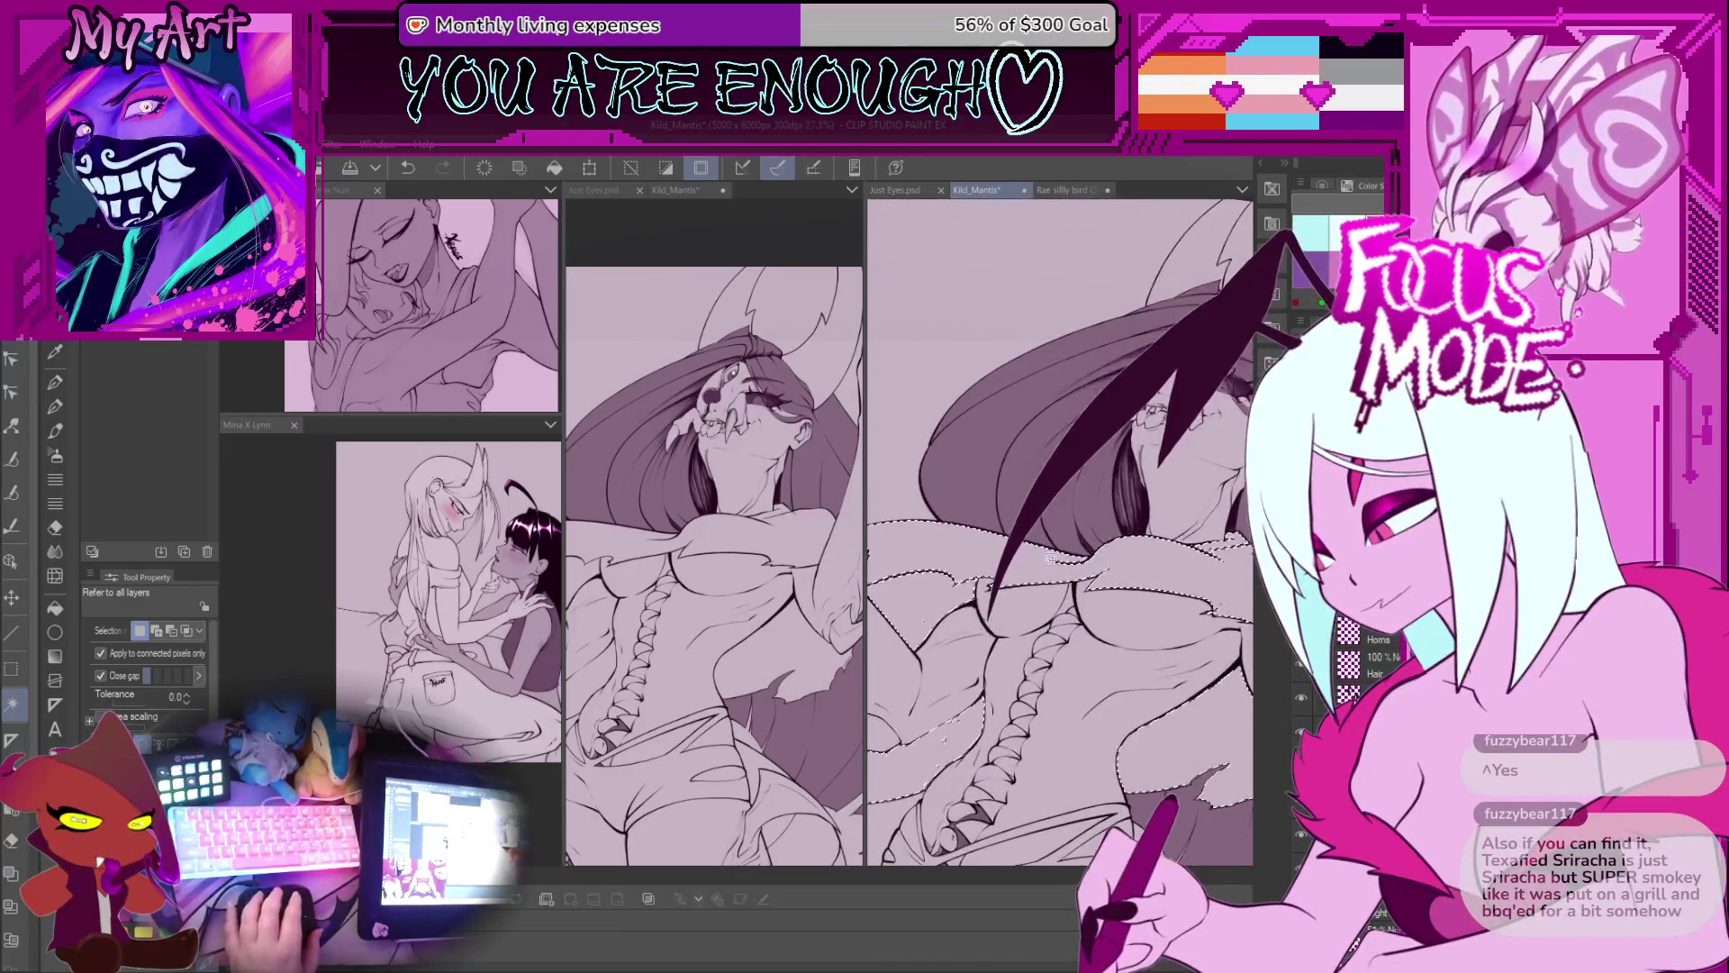
{"action": "scroll", "coordinate": [992, 560], "scroll_direction": "up", "scroll_amount": 2}
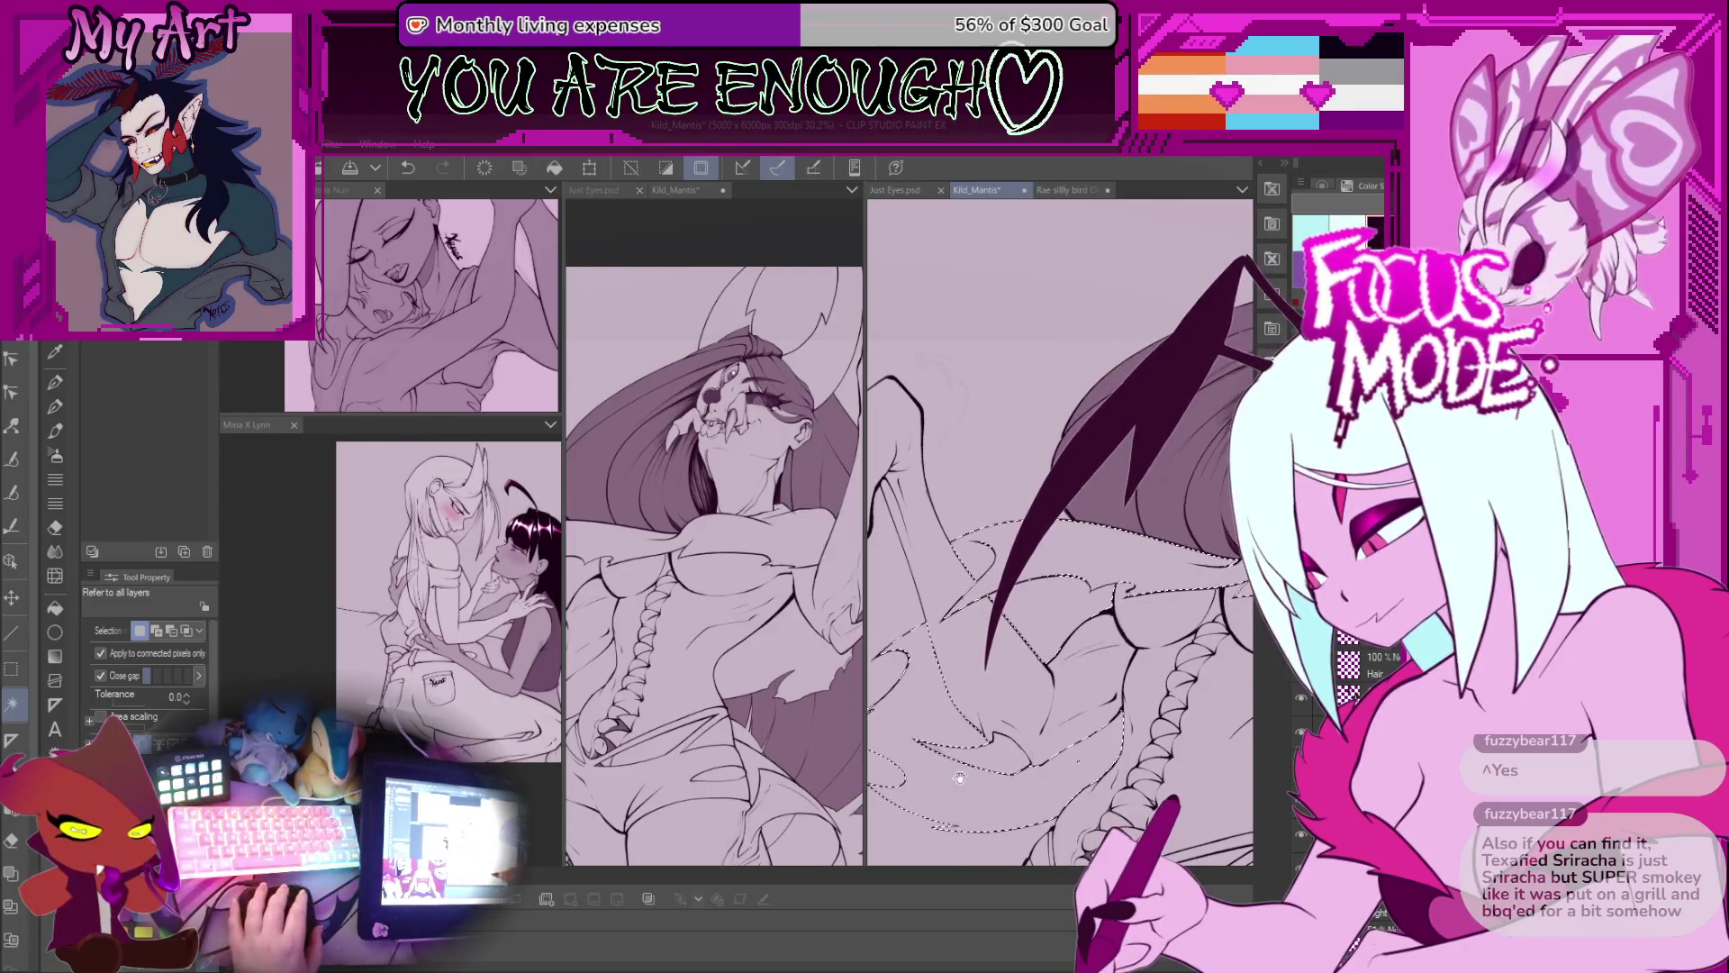
{"action": "scroll", "coordinate": [999, 638], "scroll_direction": "up", "scroll_amount": 3}
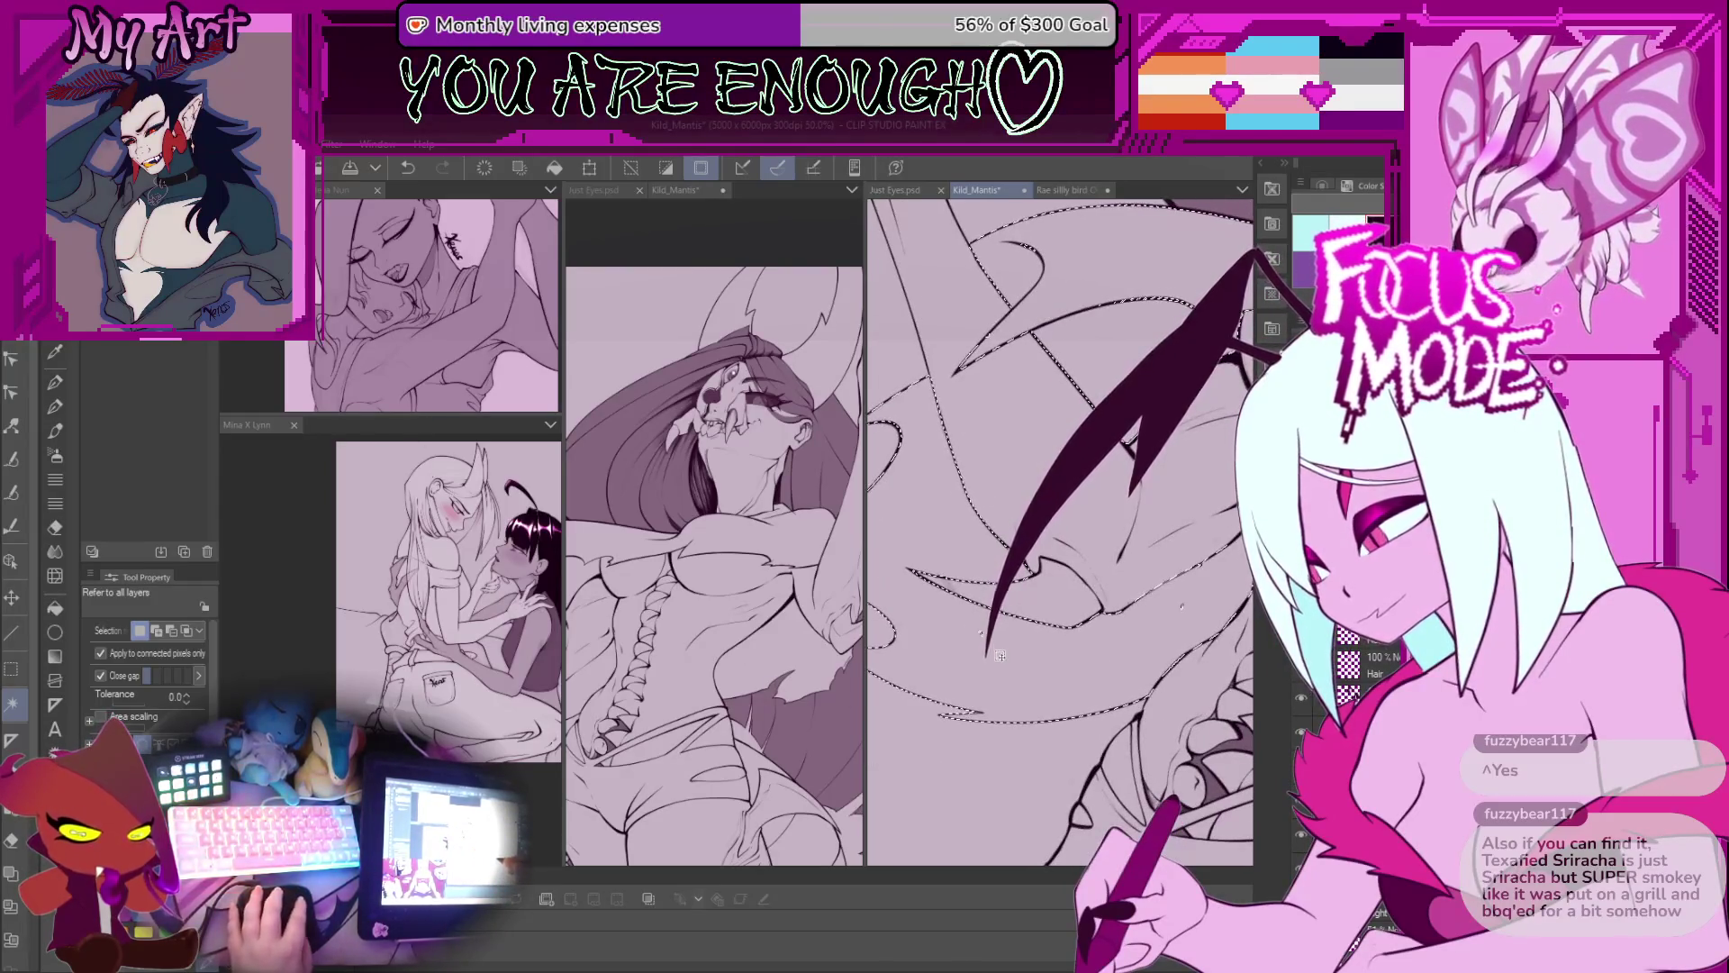
Step: Switch to the Lasso, pan along the spine and wing lineart, then undo the last action
{"action": "key", "text": "m"}
{"action": "left_click_drag", "start_coordinate": [1185, 600], "coordinate": [1089, 610]}
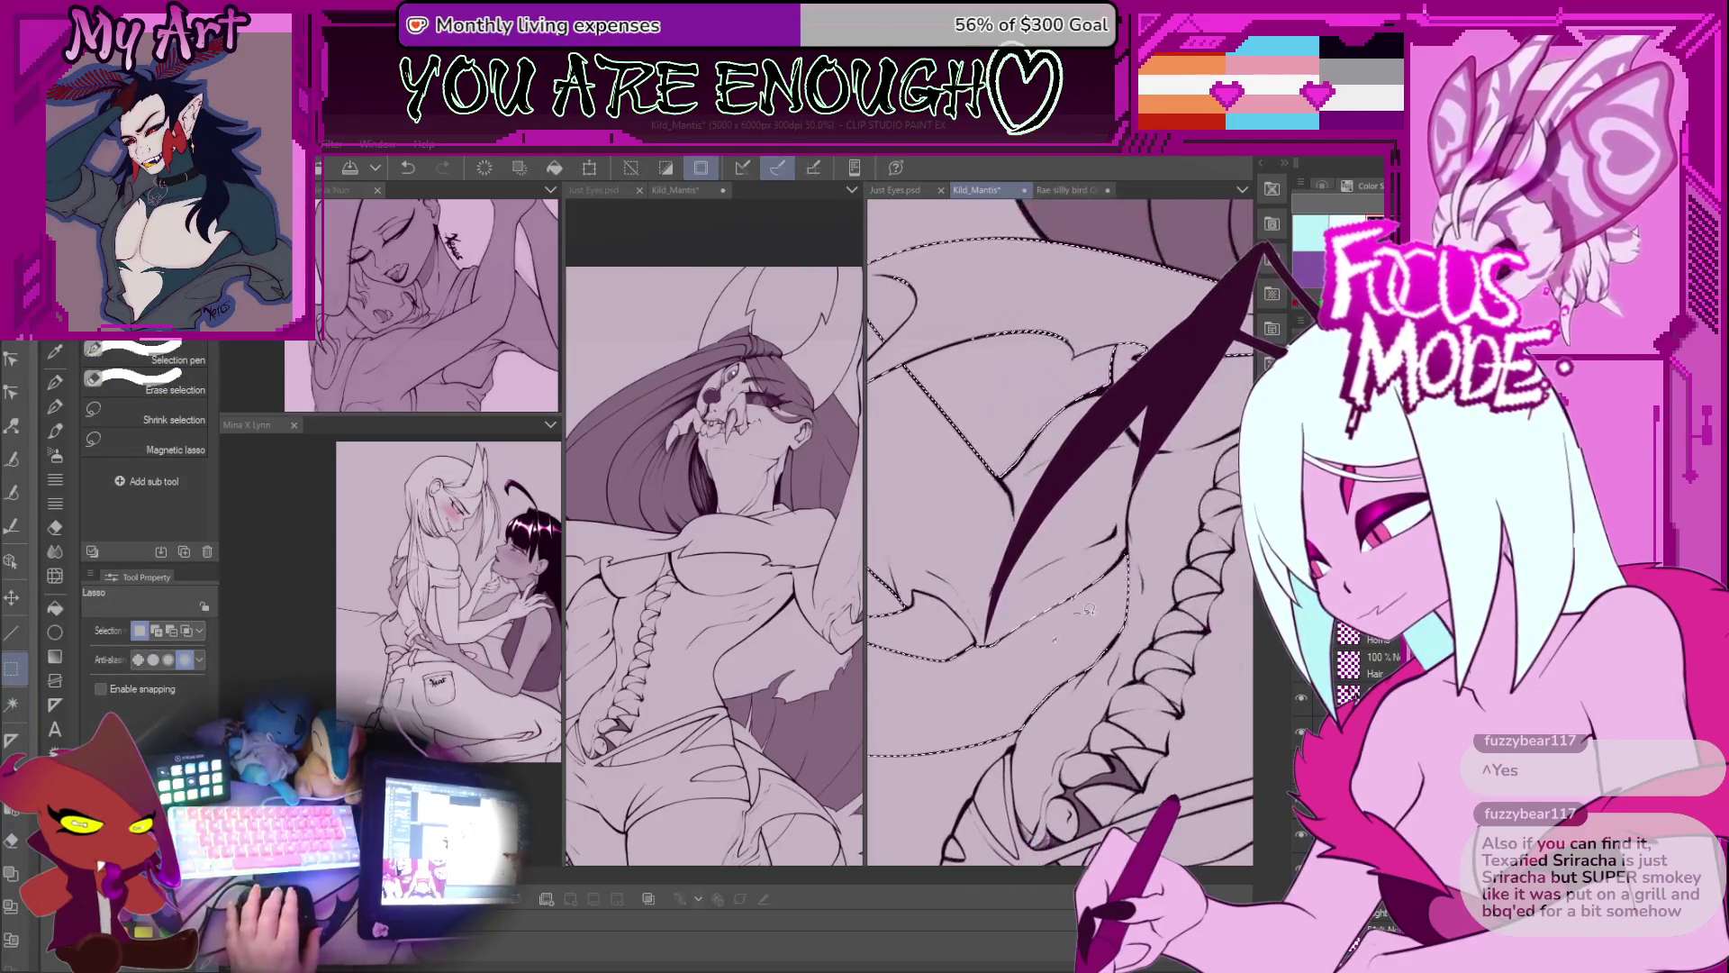
{"action": "mouse_move", "coordinate": [1009, 301]}
{"action": "left_mouse_down"}
{"action": "mouse_move", "coordinate": [953, 466]}
{"action": "mouse_move", "coordinate": [980, 489]}
{"action": "left_mouse_up"}
{"action": "mouse_move", "coordinate": [1111, 553]}
{"action": "left_mouse_down"}
{"action": "mouse_move", "coordinate": [1093, 532]}
{"action": "mouse_move", "coordinate": [978, 577]}
{"action": "mouse_move", "coordinate": [1092, 532]}
{"action": "left_mouse_up"}
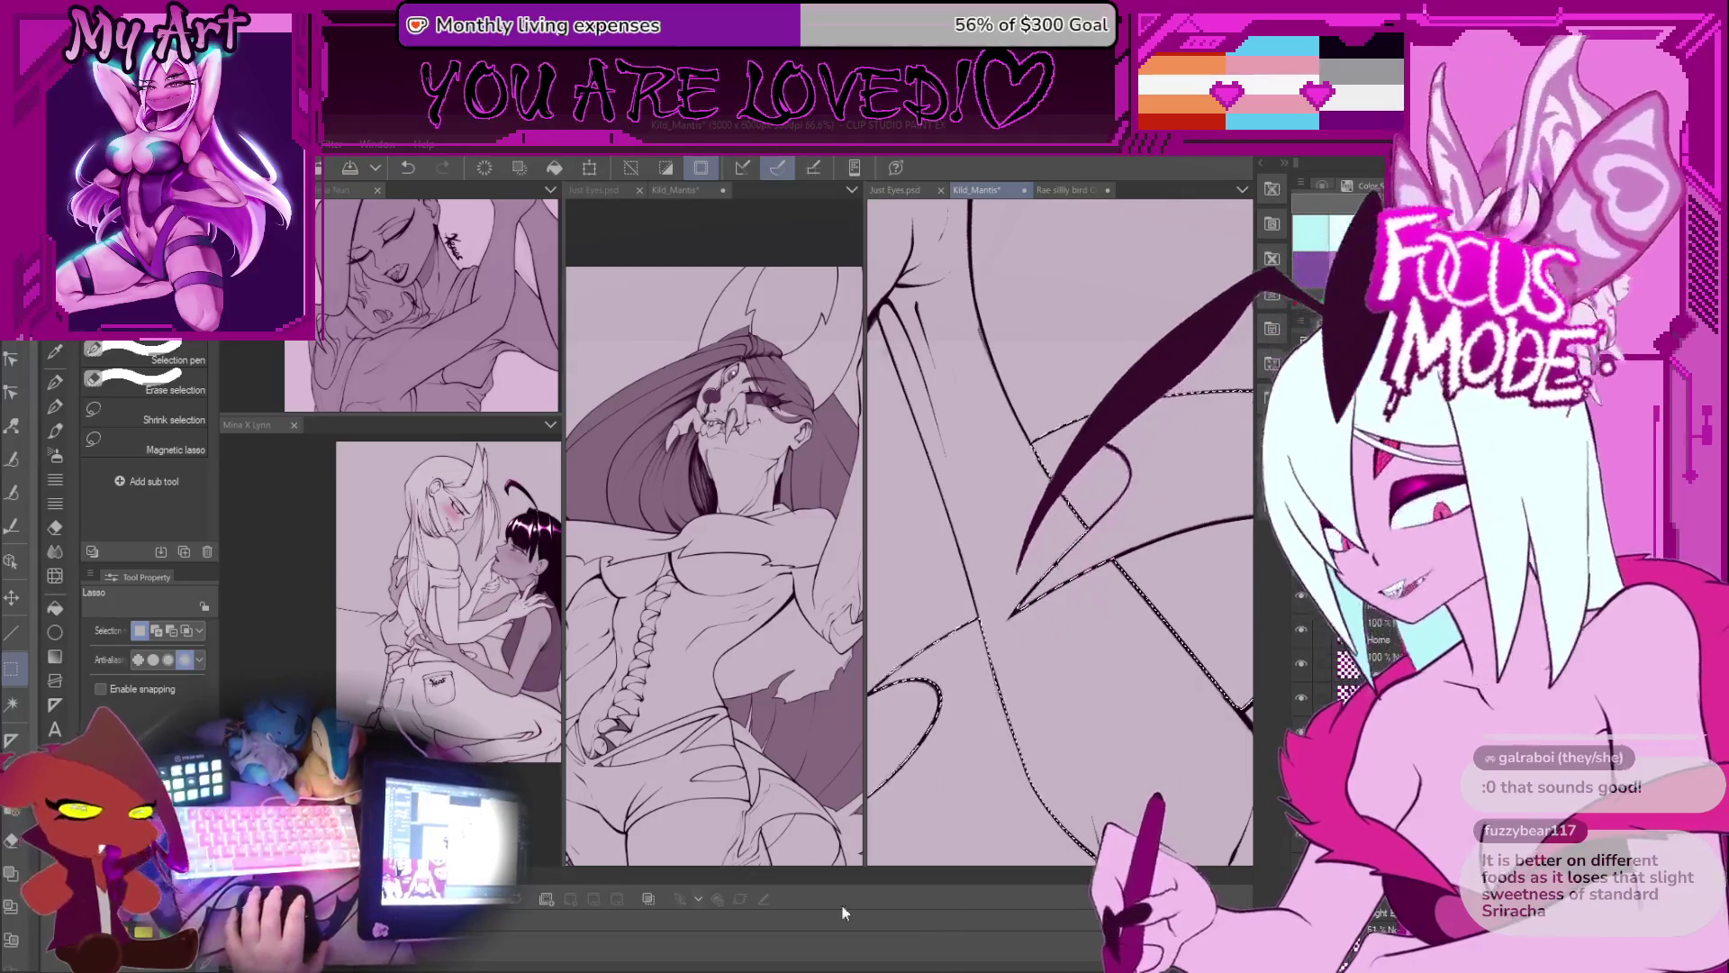
{"action": "key", "text": "ctrl+z"}
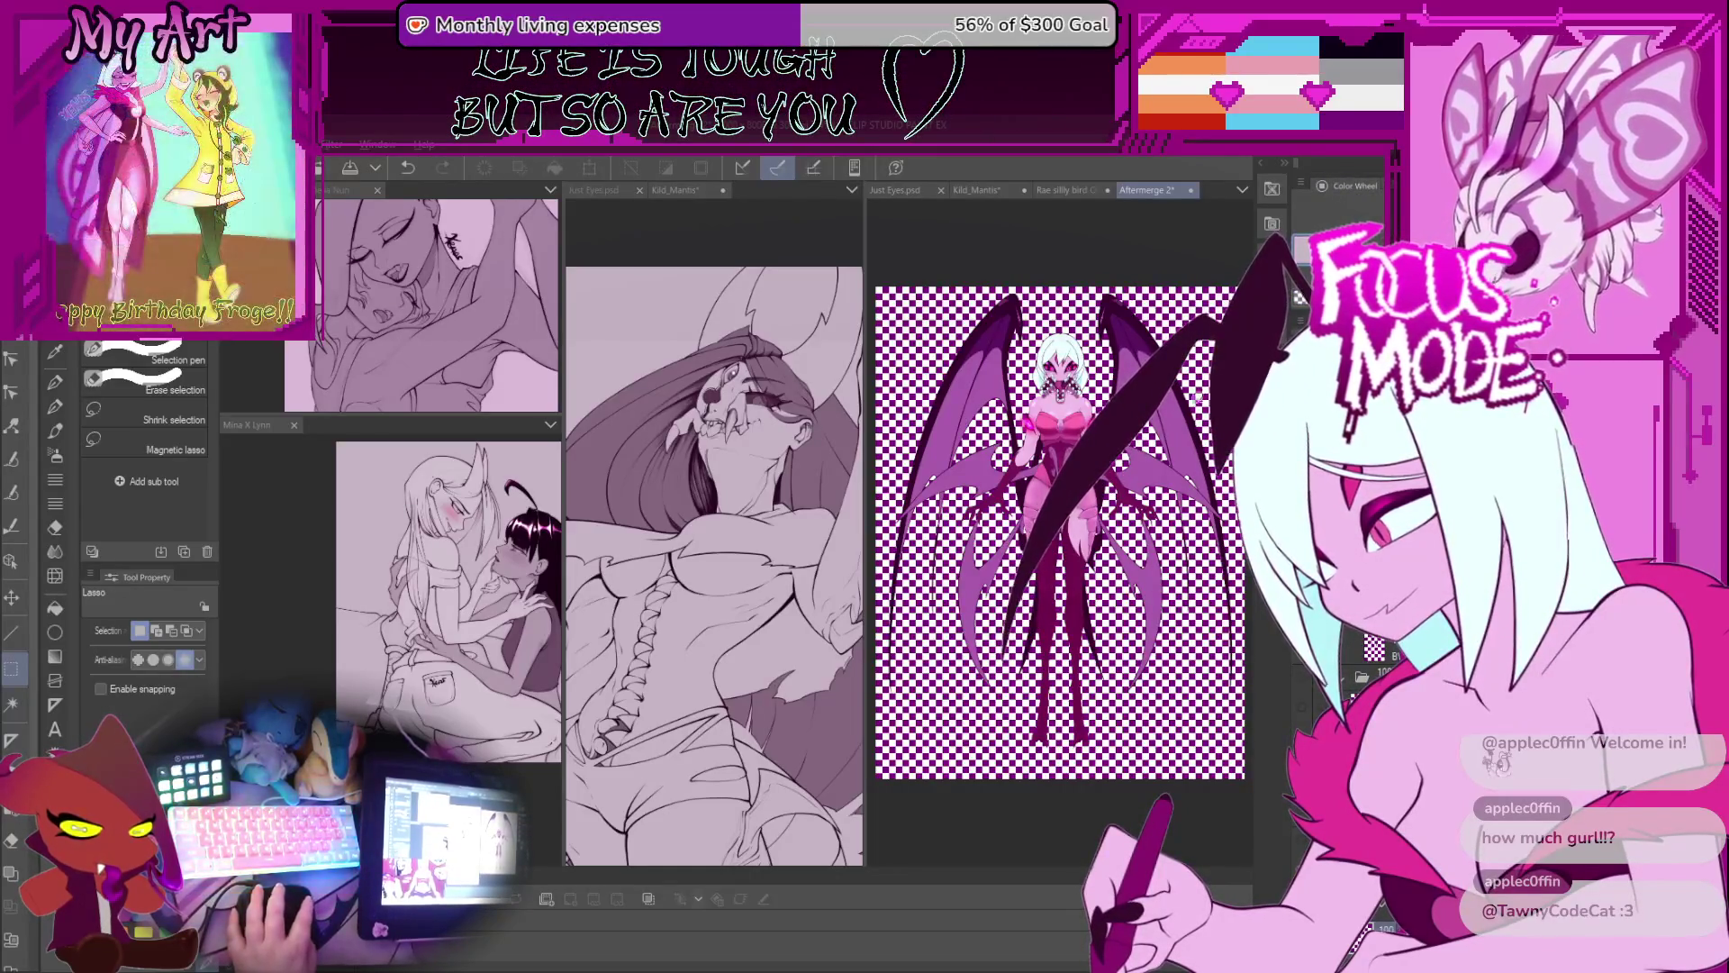
Step: Fill the Aftermerge 2 transparent background with light mauve and zoom in on the winged demon
{"action": "key", "text": "g"}
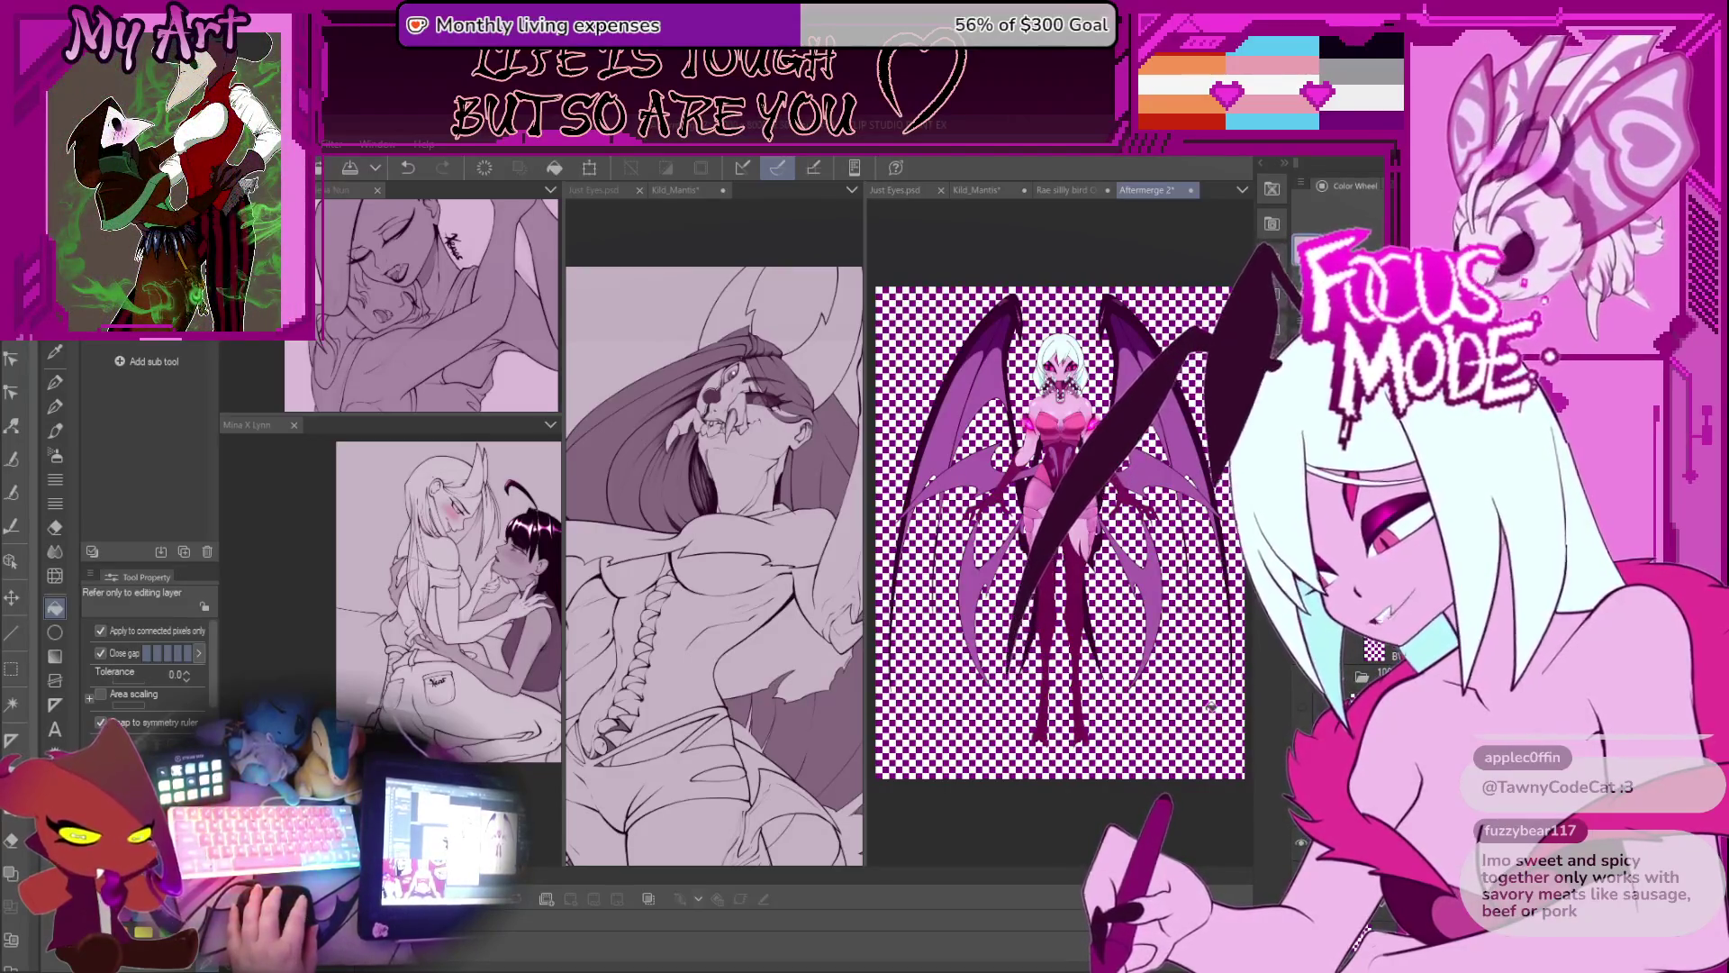
{"action": "left_click", "coordinate": [1199, 565]}
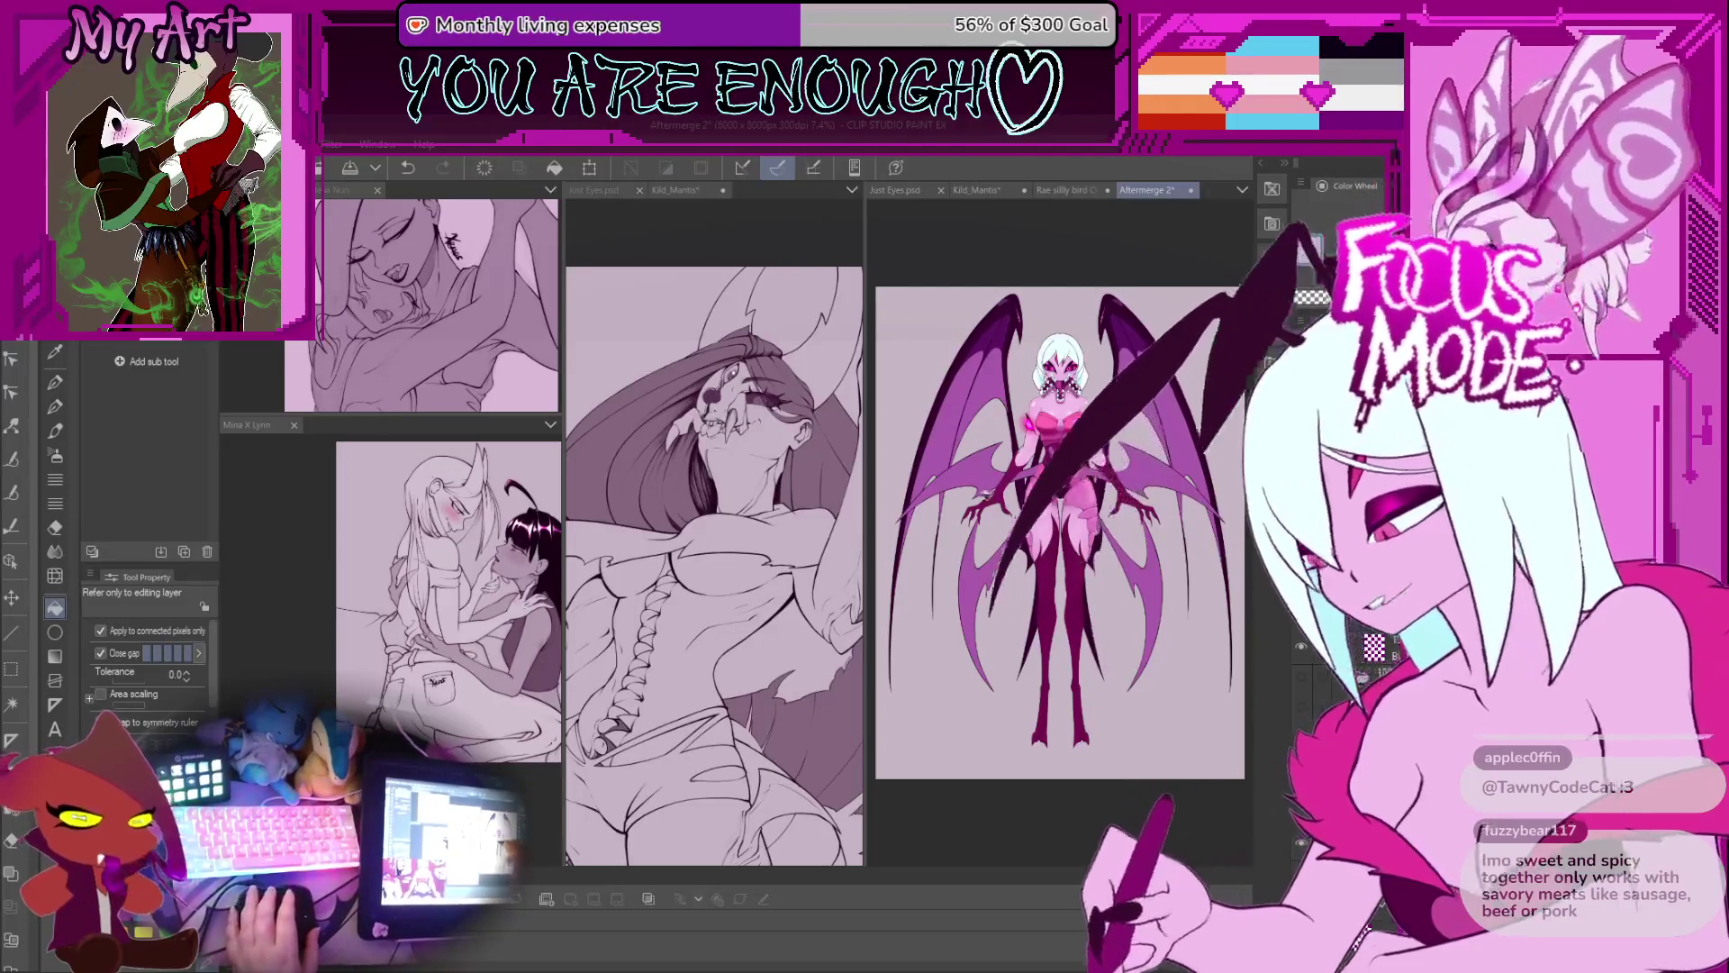
{"action": "key", "text": "ctrl+plus"}
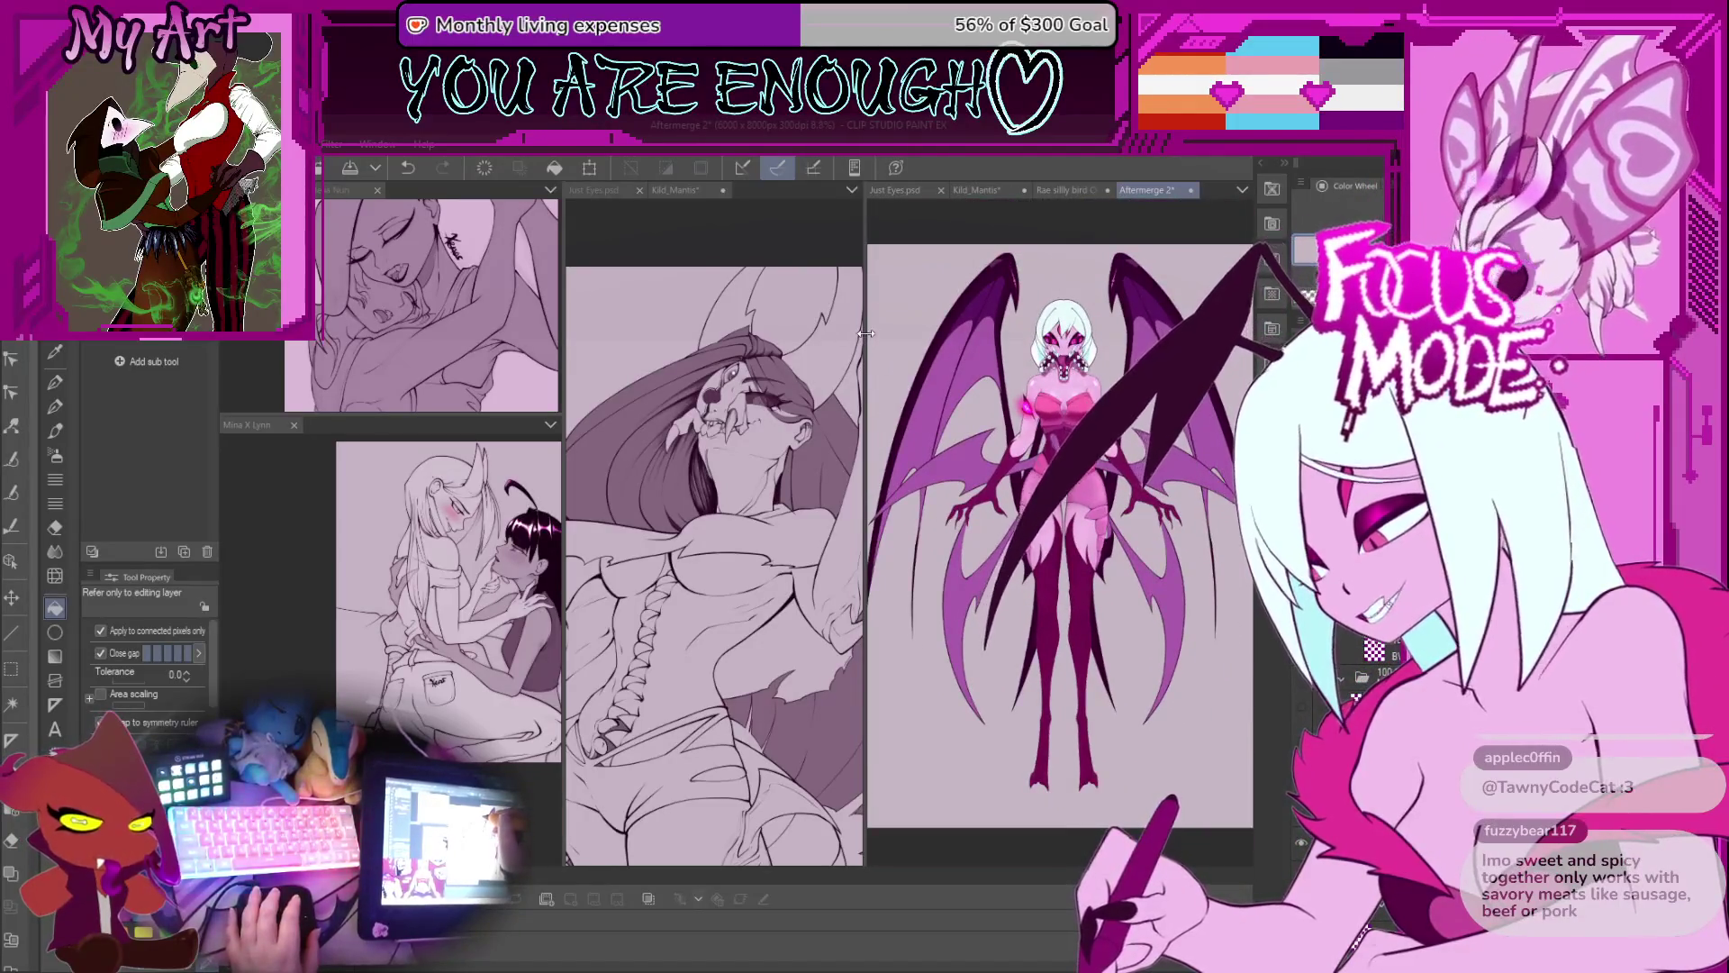
Step: Widen the Aftermerge 2 pane, reframe the figure, and return to the Kiki_Mantis drawing
{"action": "left_click_drag", "start_coordinate": [865, 334], "coordinate": [744, 333]}
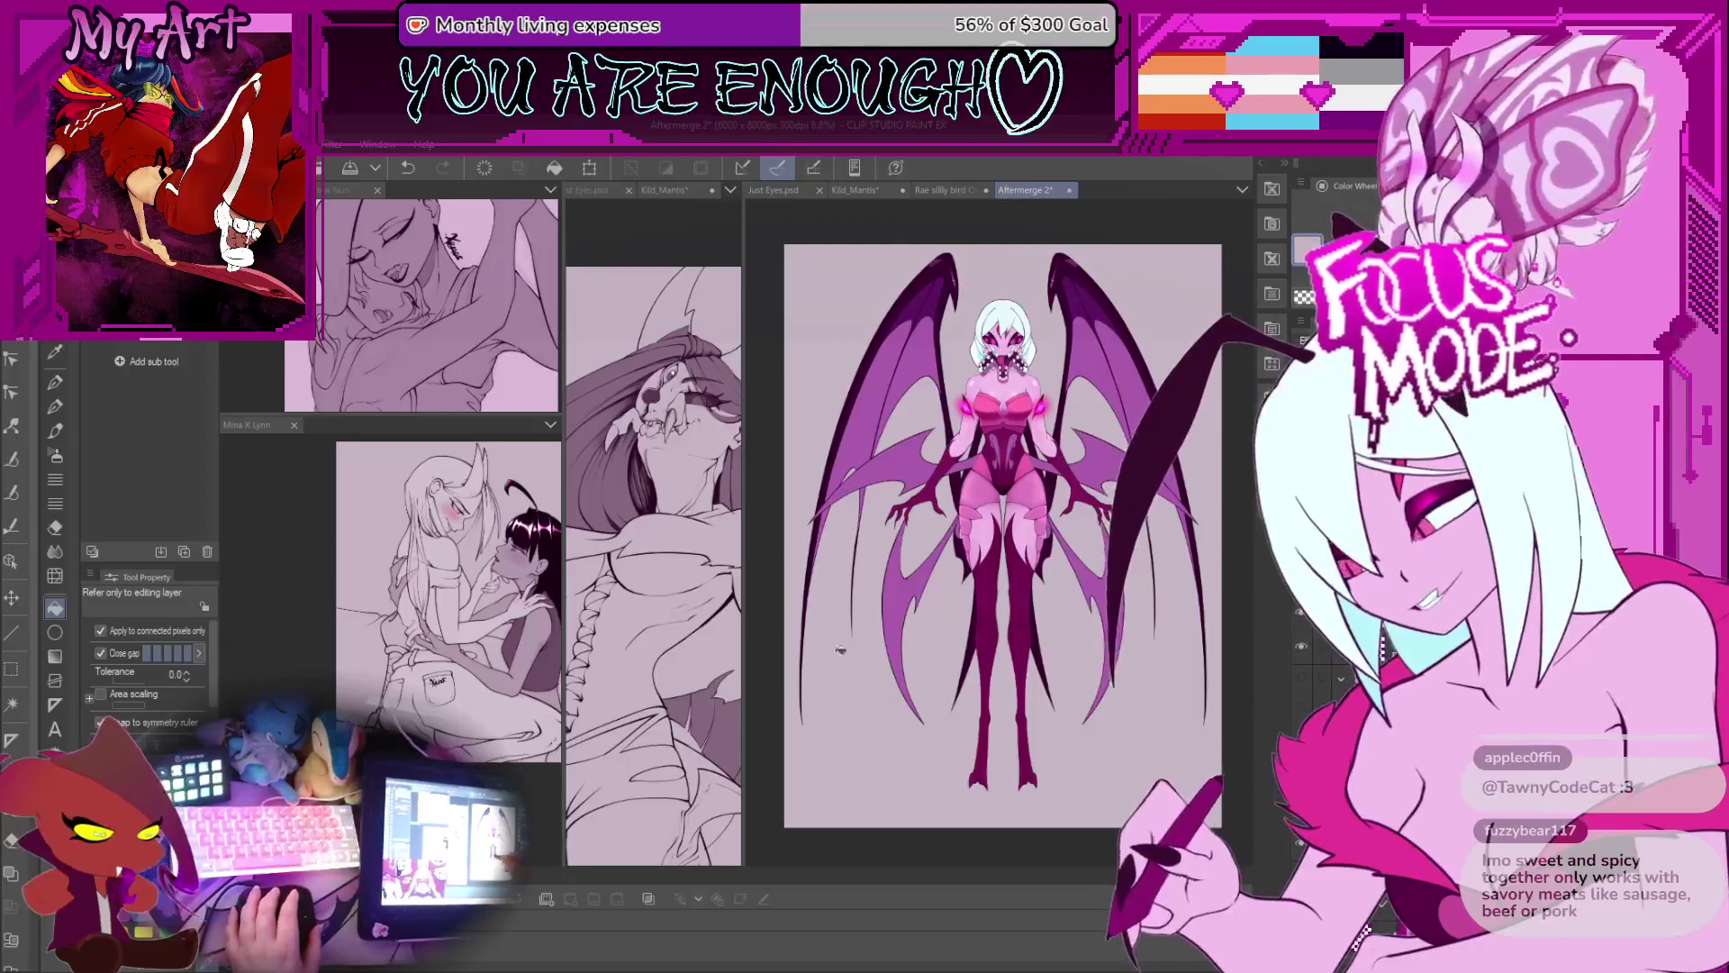
{"action": "scroll", "coordinate": [148, 396], "scroll_direction": "up", "scroll_amount": 3}
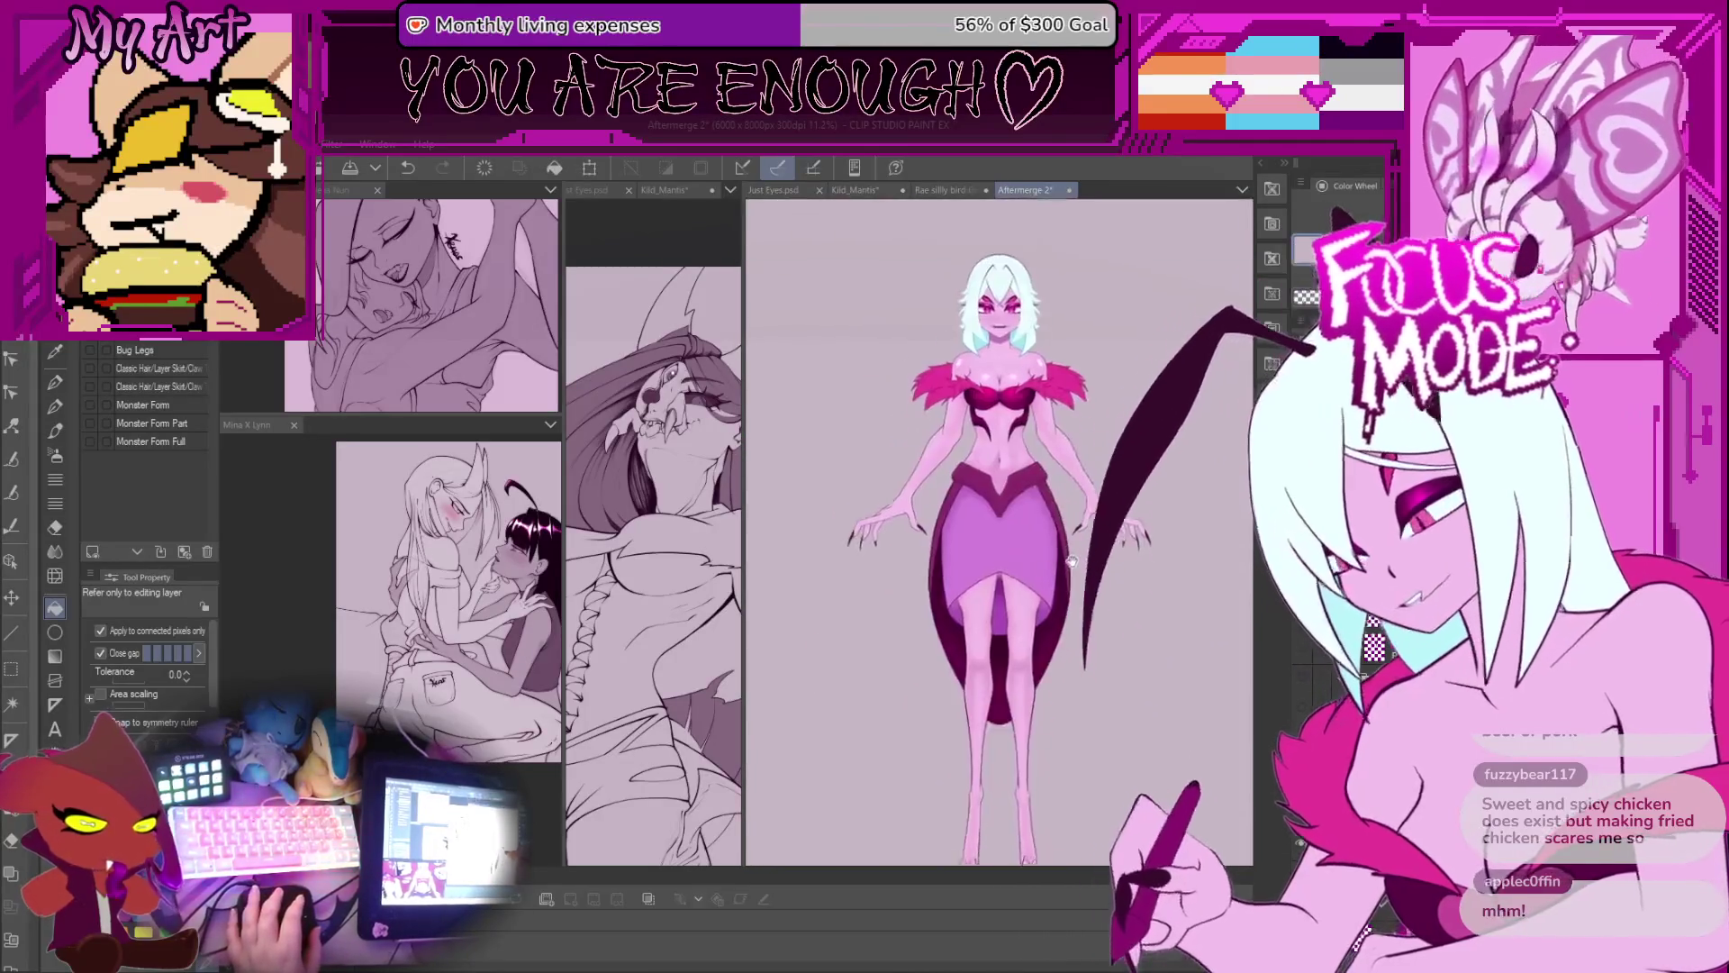
{"action": "scroll", "coordinate": [1073, 563], "scroll_direction": "up", "scroll_amount": 3}
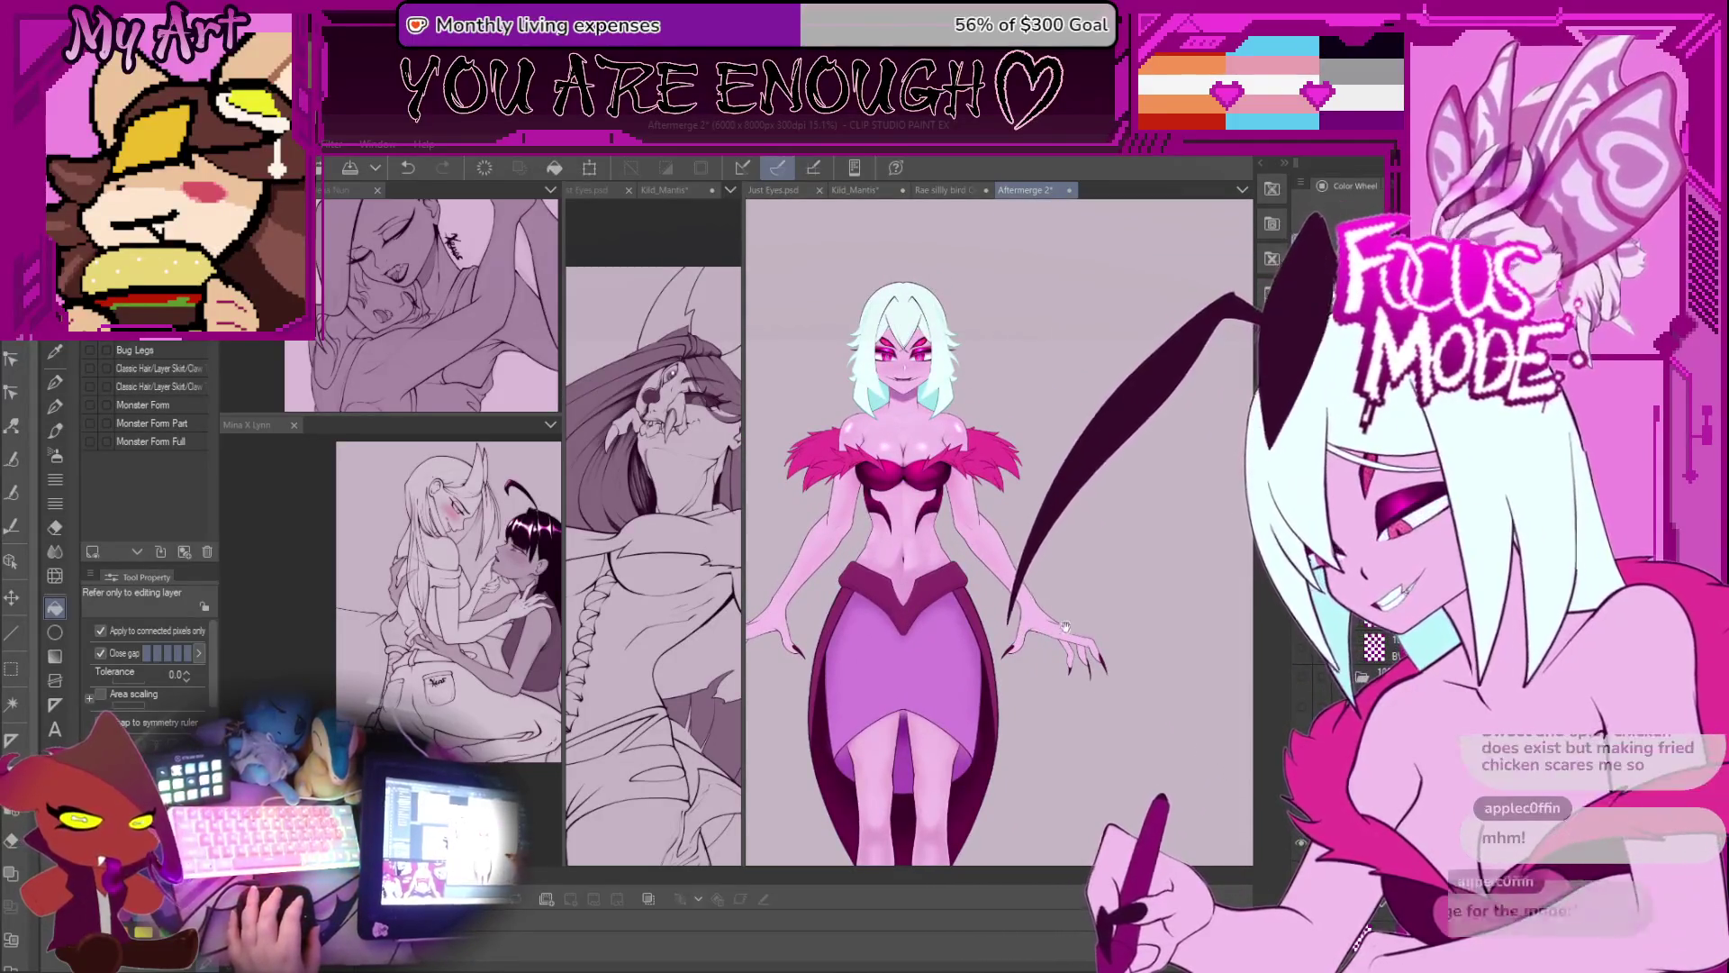
{"action": "left_click_drag", "start_coordinate": [1068, 623], "coordinate": [1056, 661]}
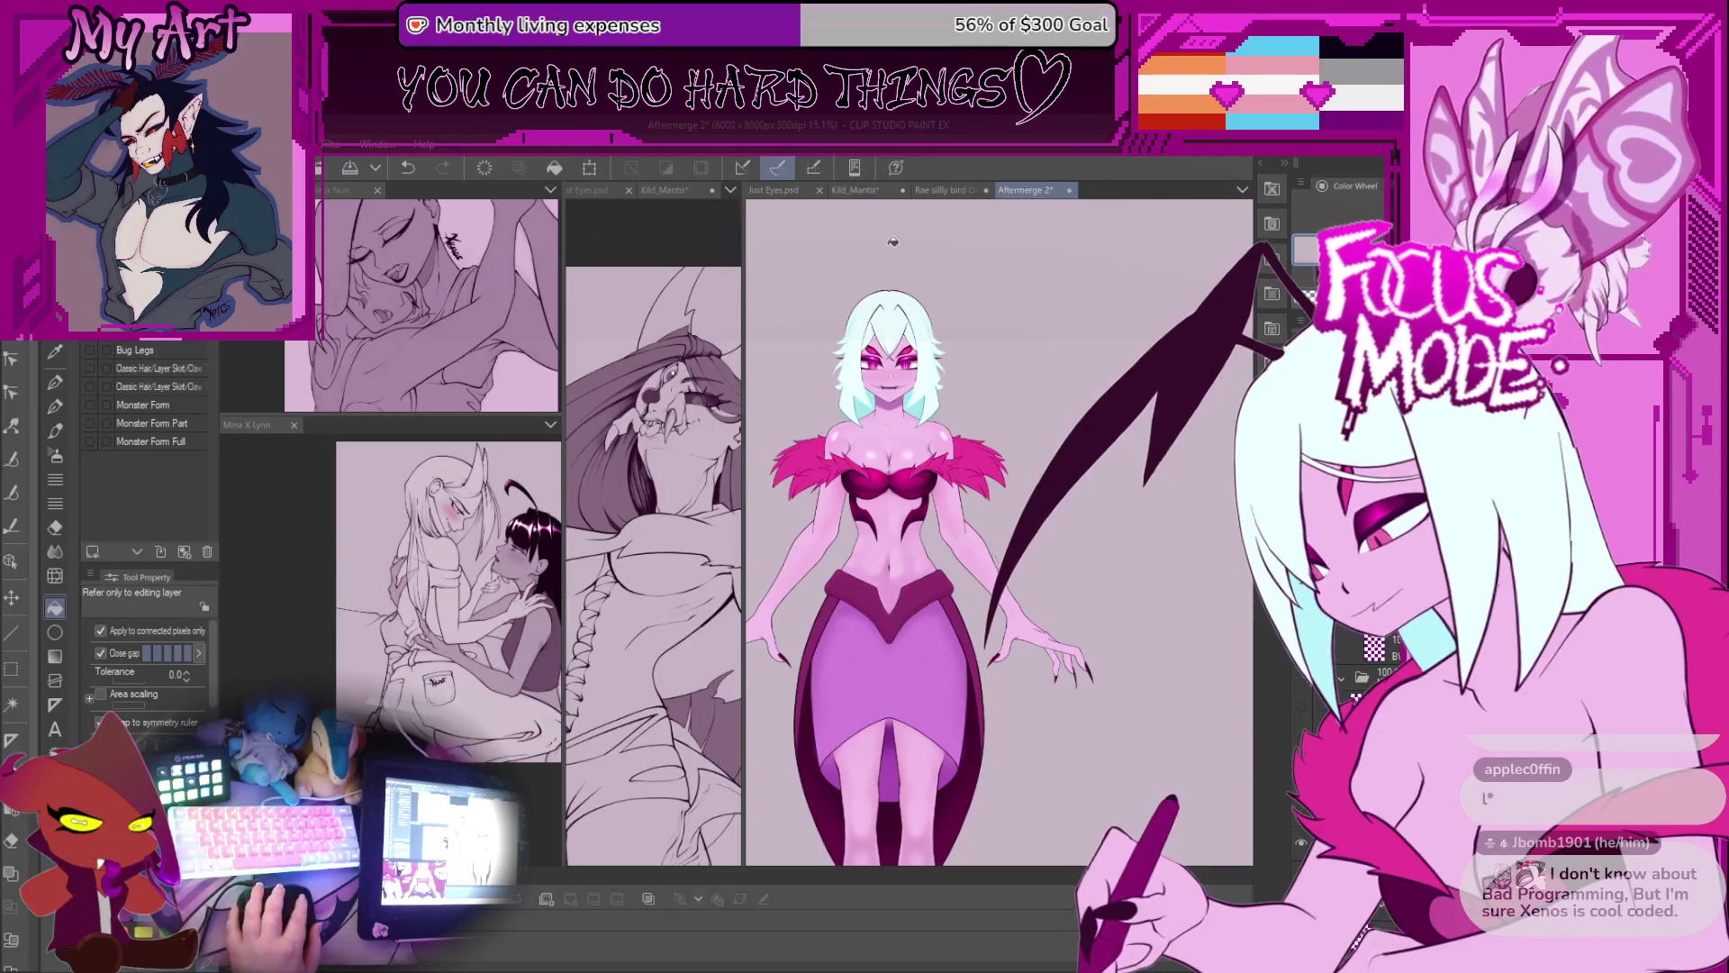
{"action": "left_click", "coordinate": [878, 189]}
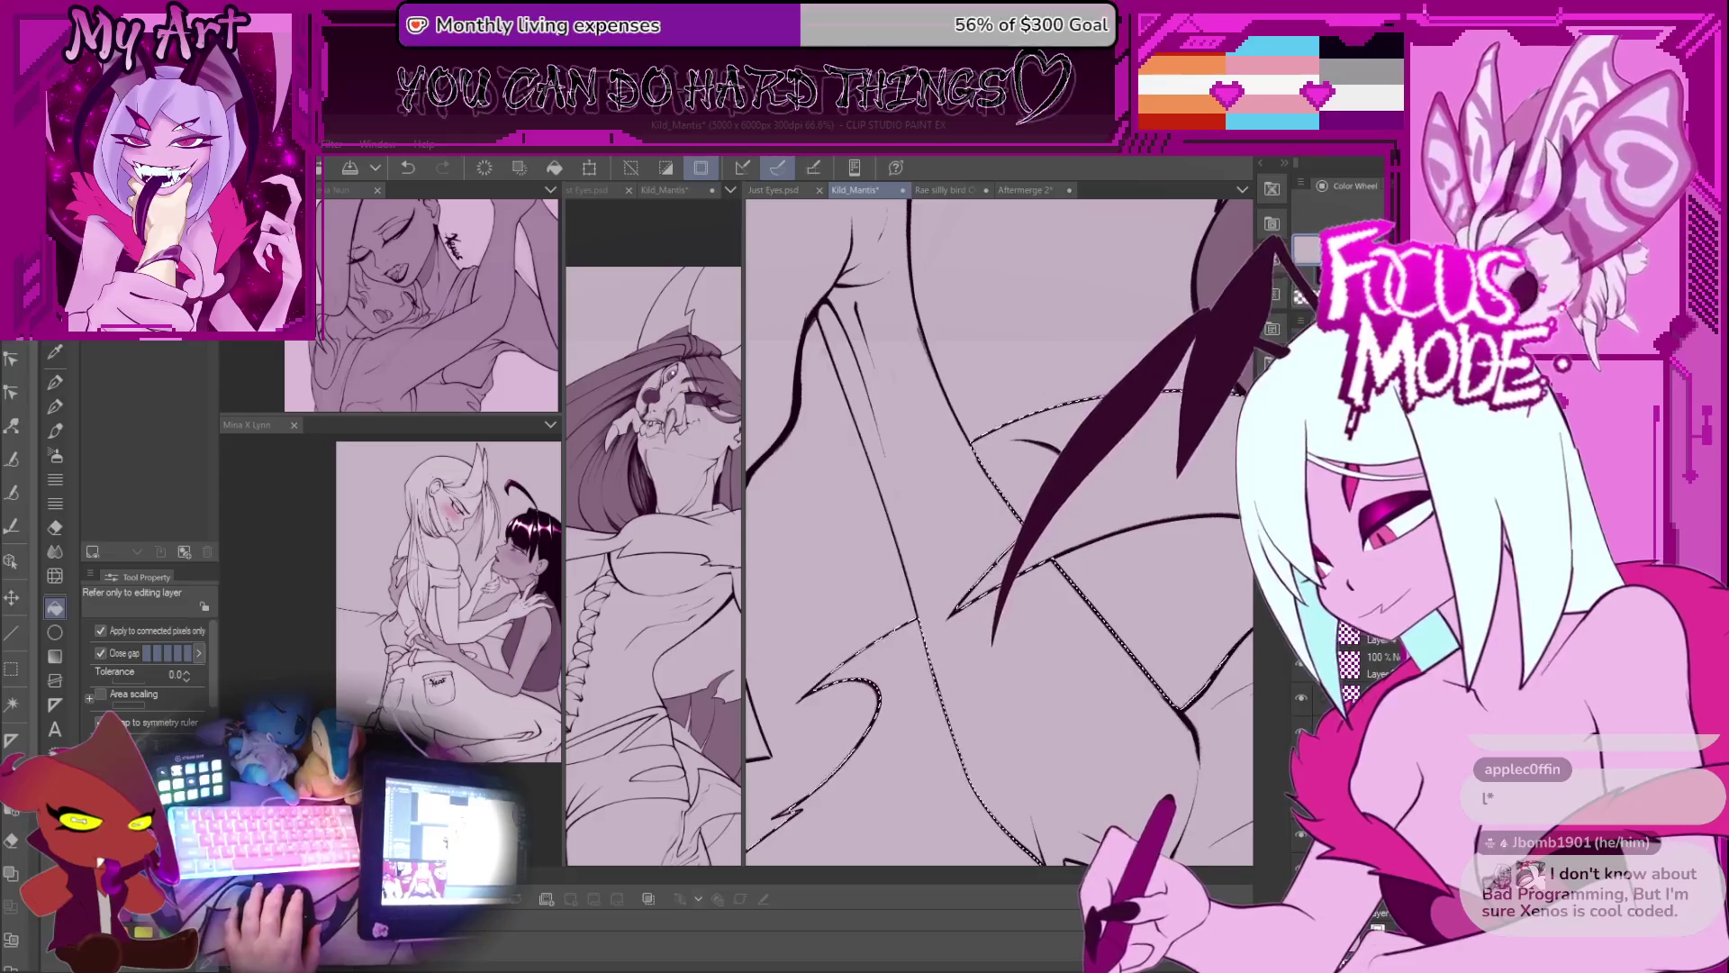
Step: Zoom out and pan down to show the selected chest area together with the shorts
{"action": "scroll", "coordinate": [1124, 682], "scroll_direction": "down", "scroll_amount": 5}
{"action": "left_click_drag", "start_coordinate": [1124, 682], "coordinate": [1133, 555]}
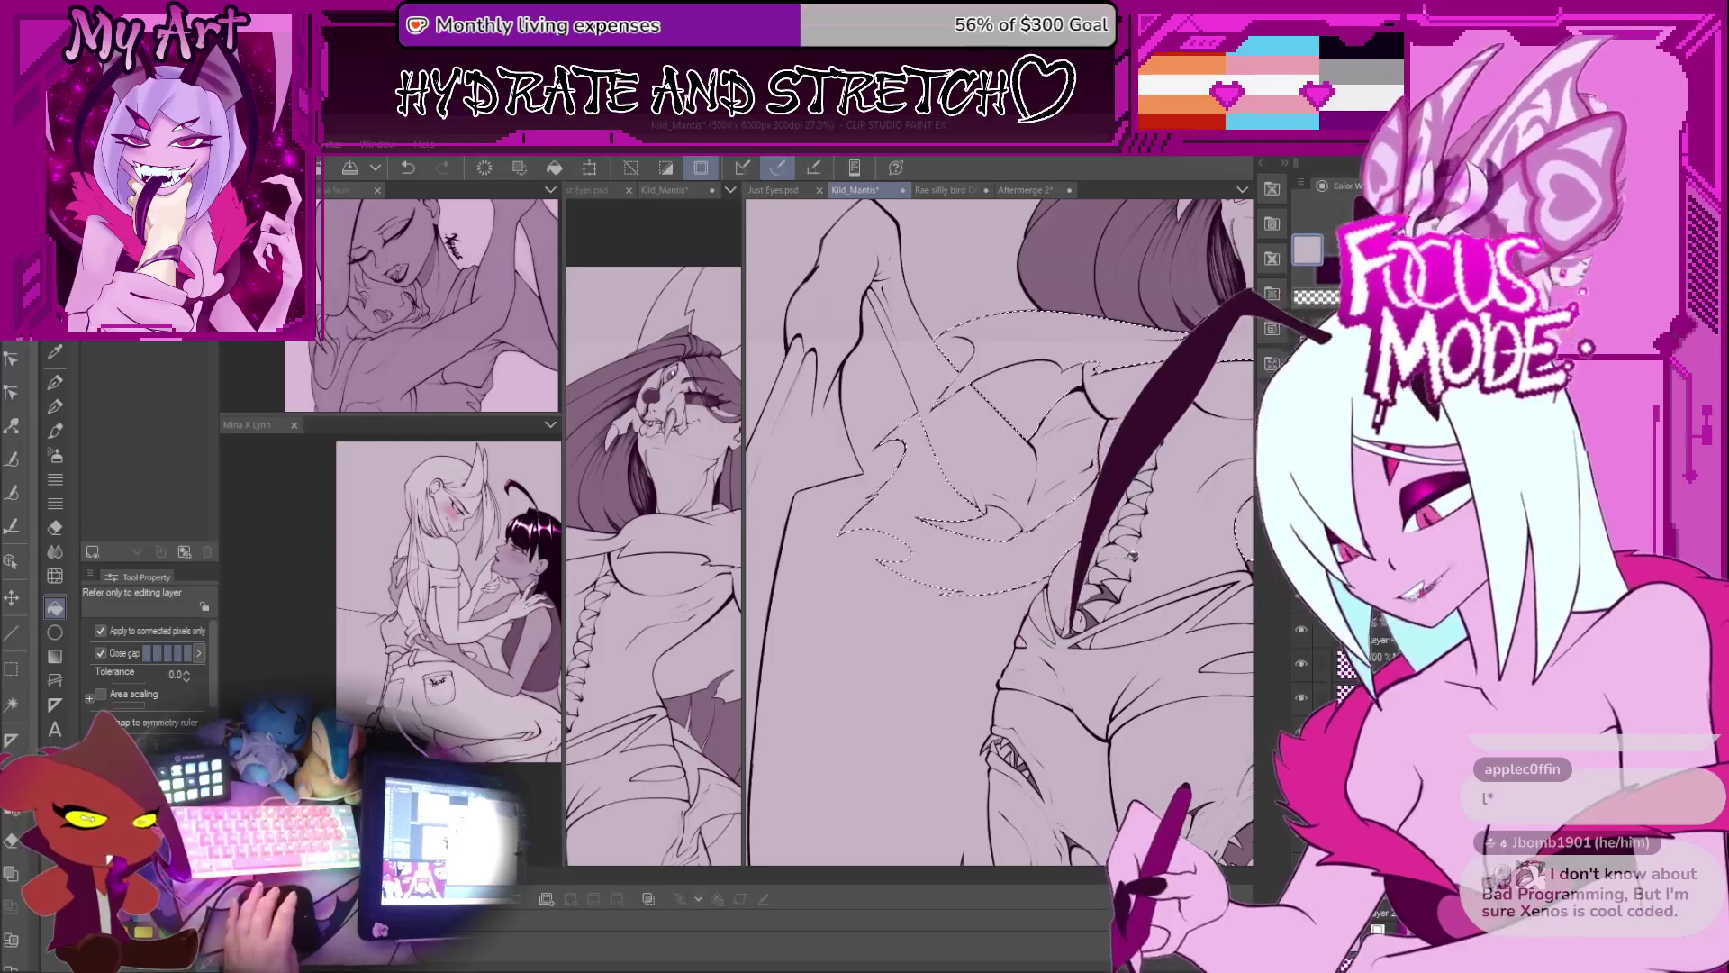
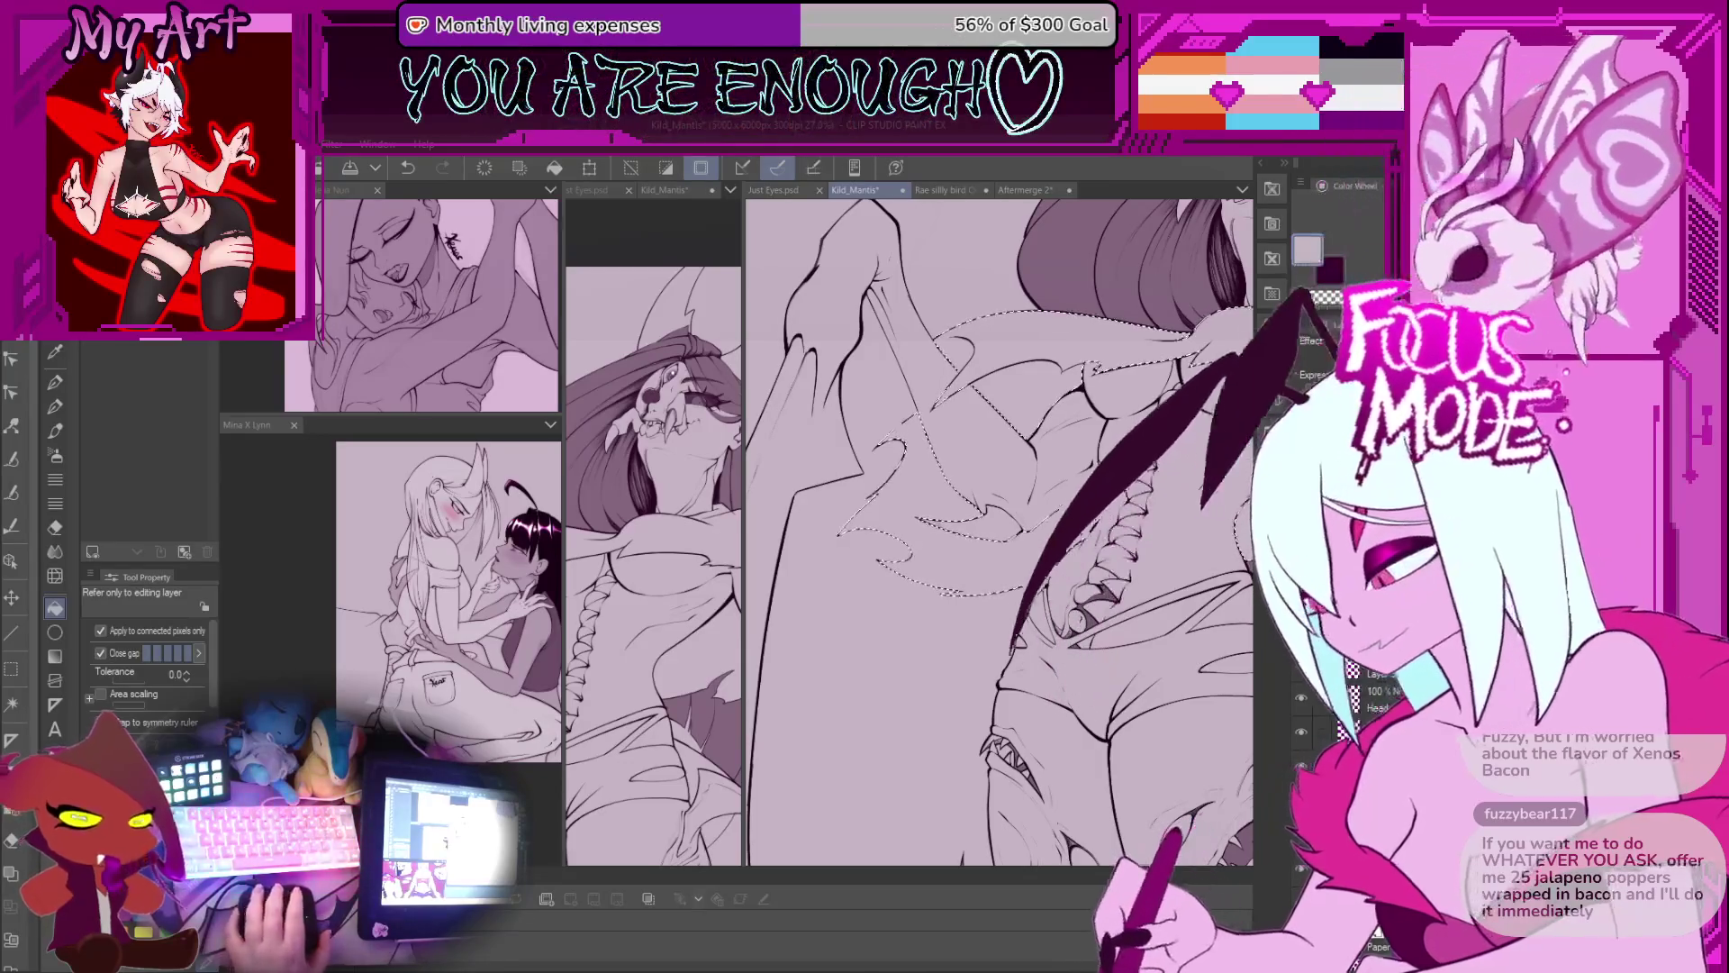
Step: Undo the last step and arrange two widened canvas views around the figure's torso
{"action": "key", "text": "ctrl+z"}
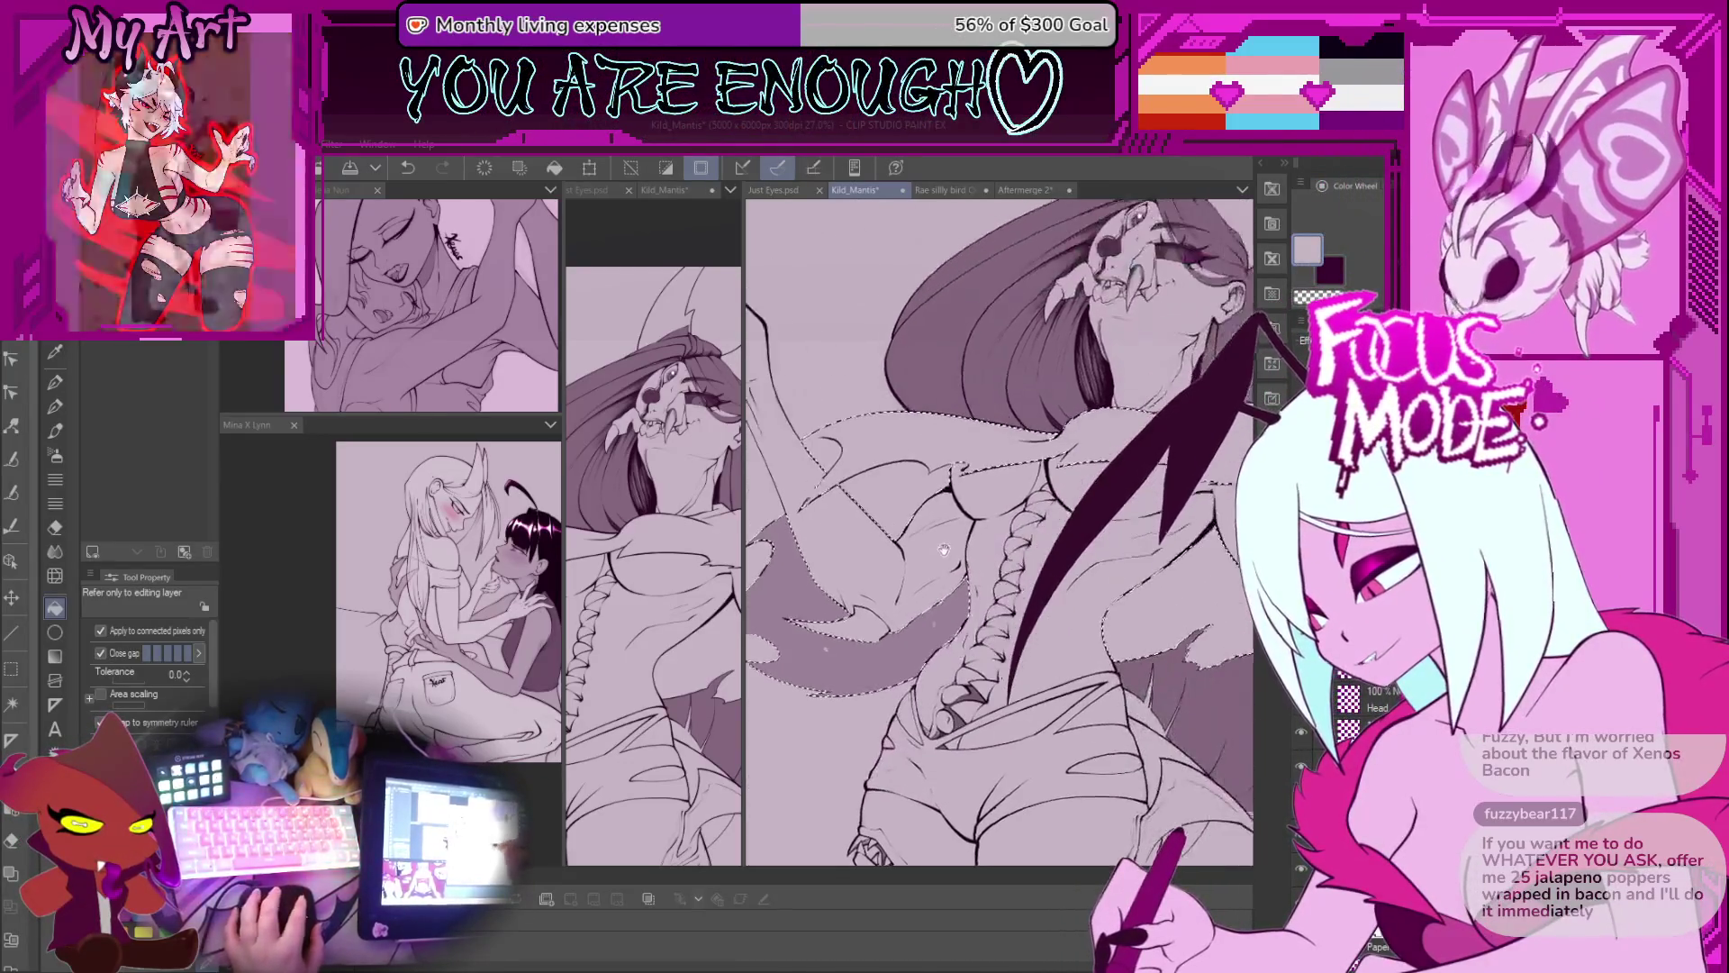
{"action": "left_click_drag", "start_coordinate": [1004, 584], "coordinate": [968, 589]}
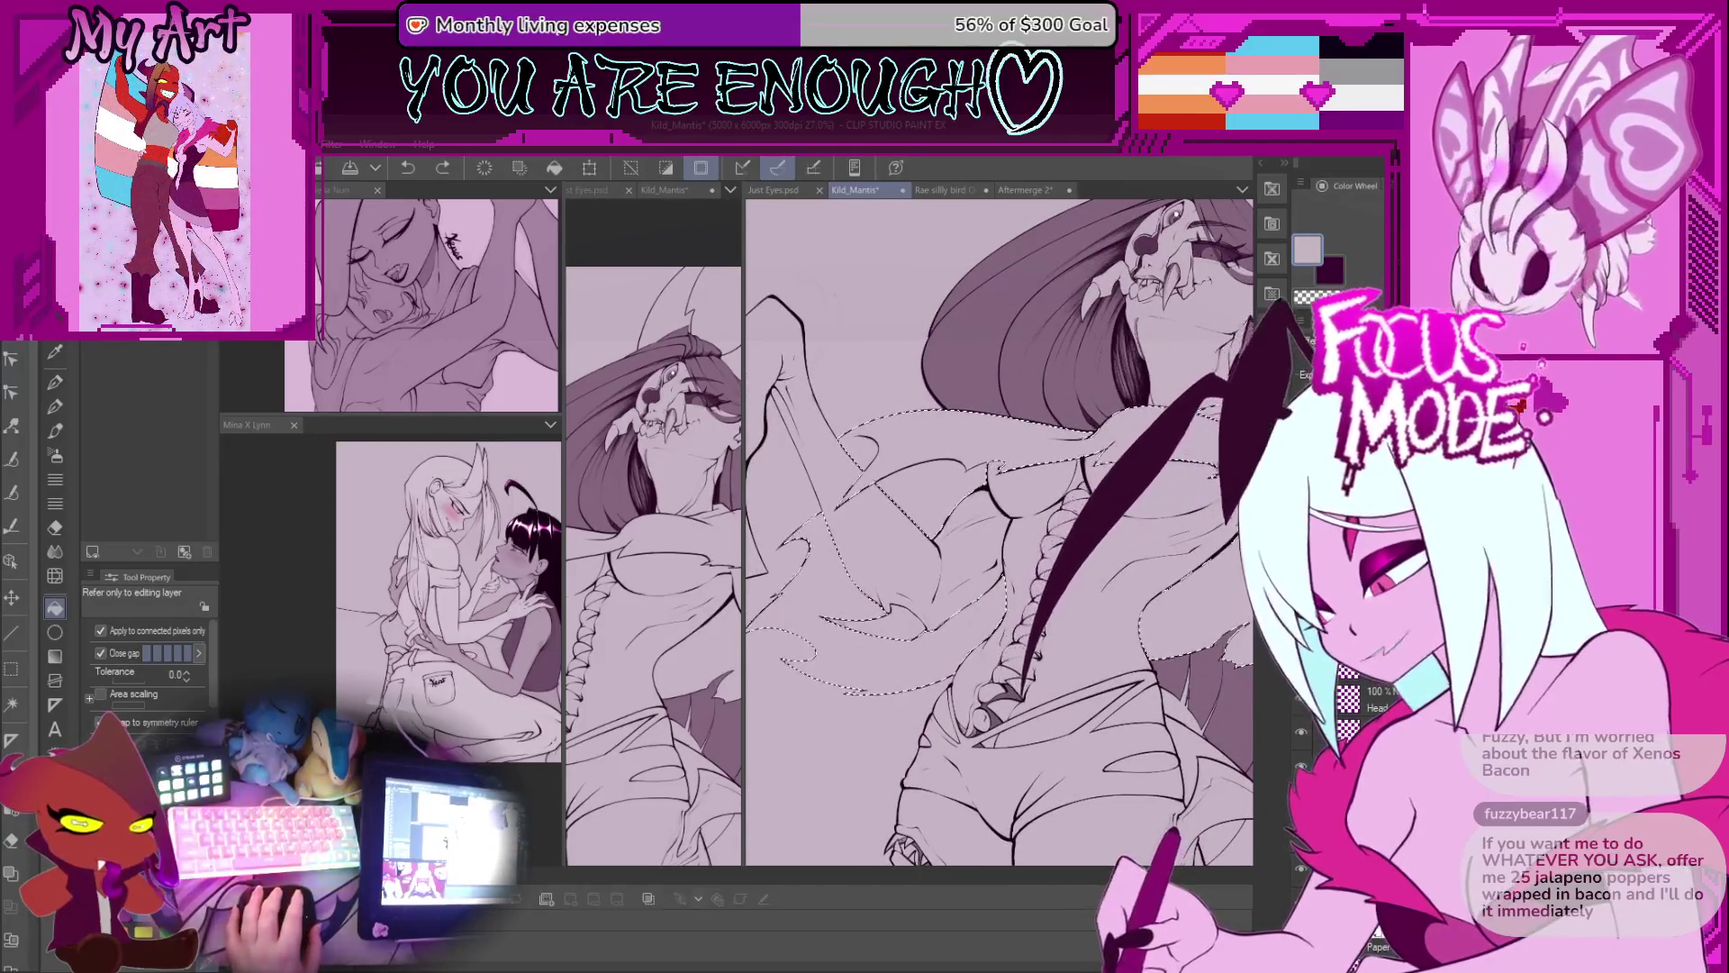
{"action": "left_click_drag", "start_coordinate": [1212, 584], "coordinate": [1171, 581]}
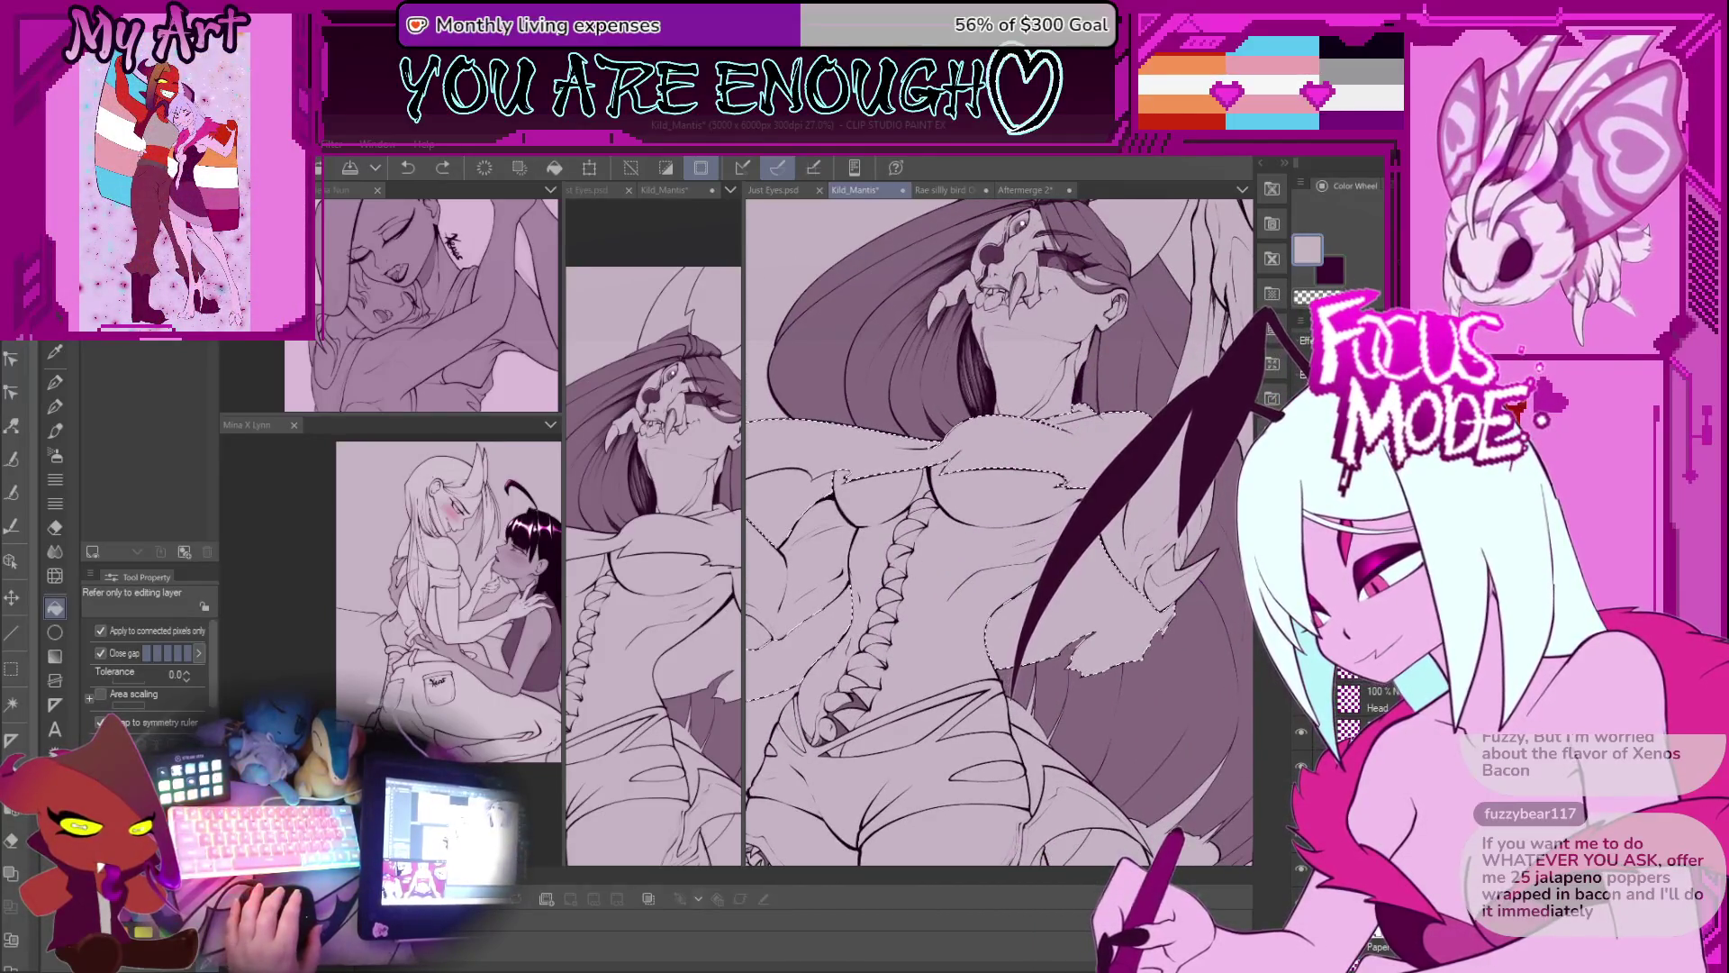
{"action": "mouse_move", "coordinate": [1208, 723]}
{"action": "left_mouse_down"}
{"action": "mouse_move", "coordinate": [1175, 707]}
{"action": "mouse_move", "coordinate": [1228, 704]}
{"action": "mouse_move", "coordinate": [1165, 666]}
{"action": "left_mouse_up"}
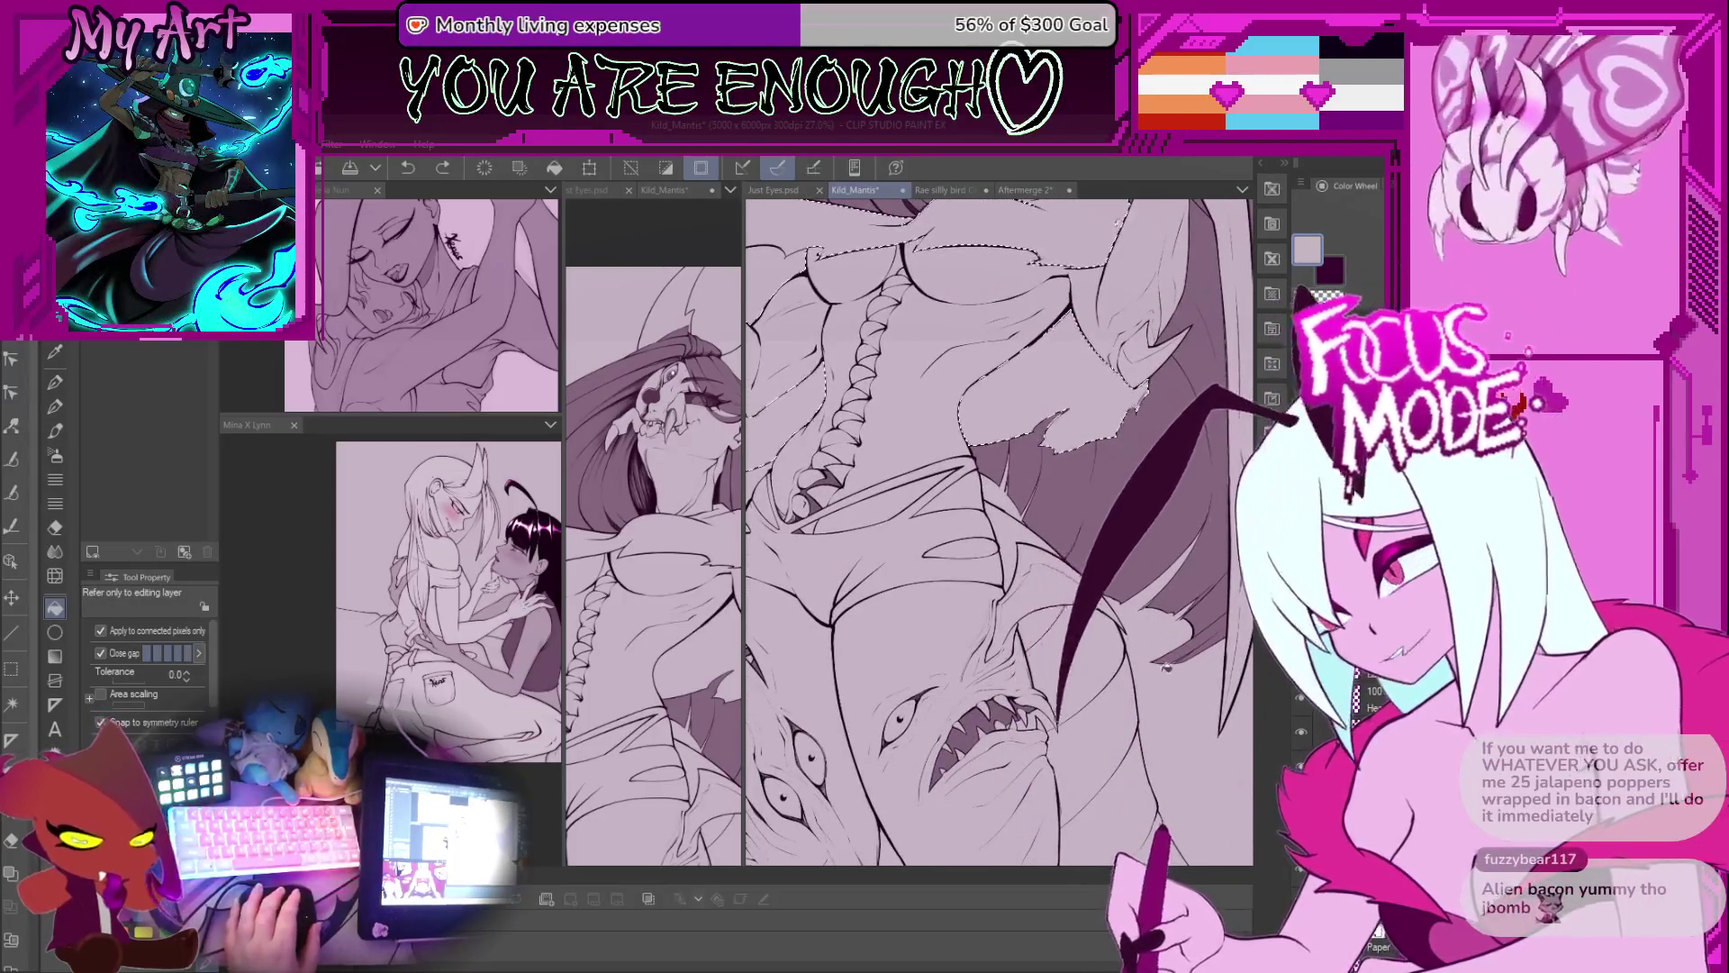
{"action": "left_click_drag", "start_coordinate": [990, 360], "coordinate": [1071, 451]}
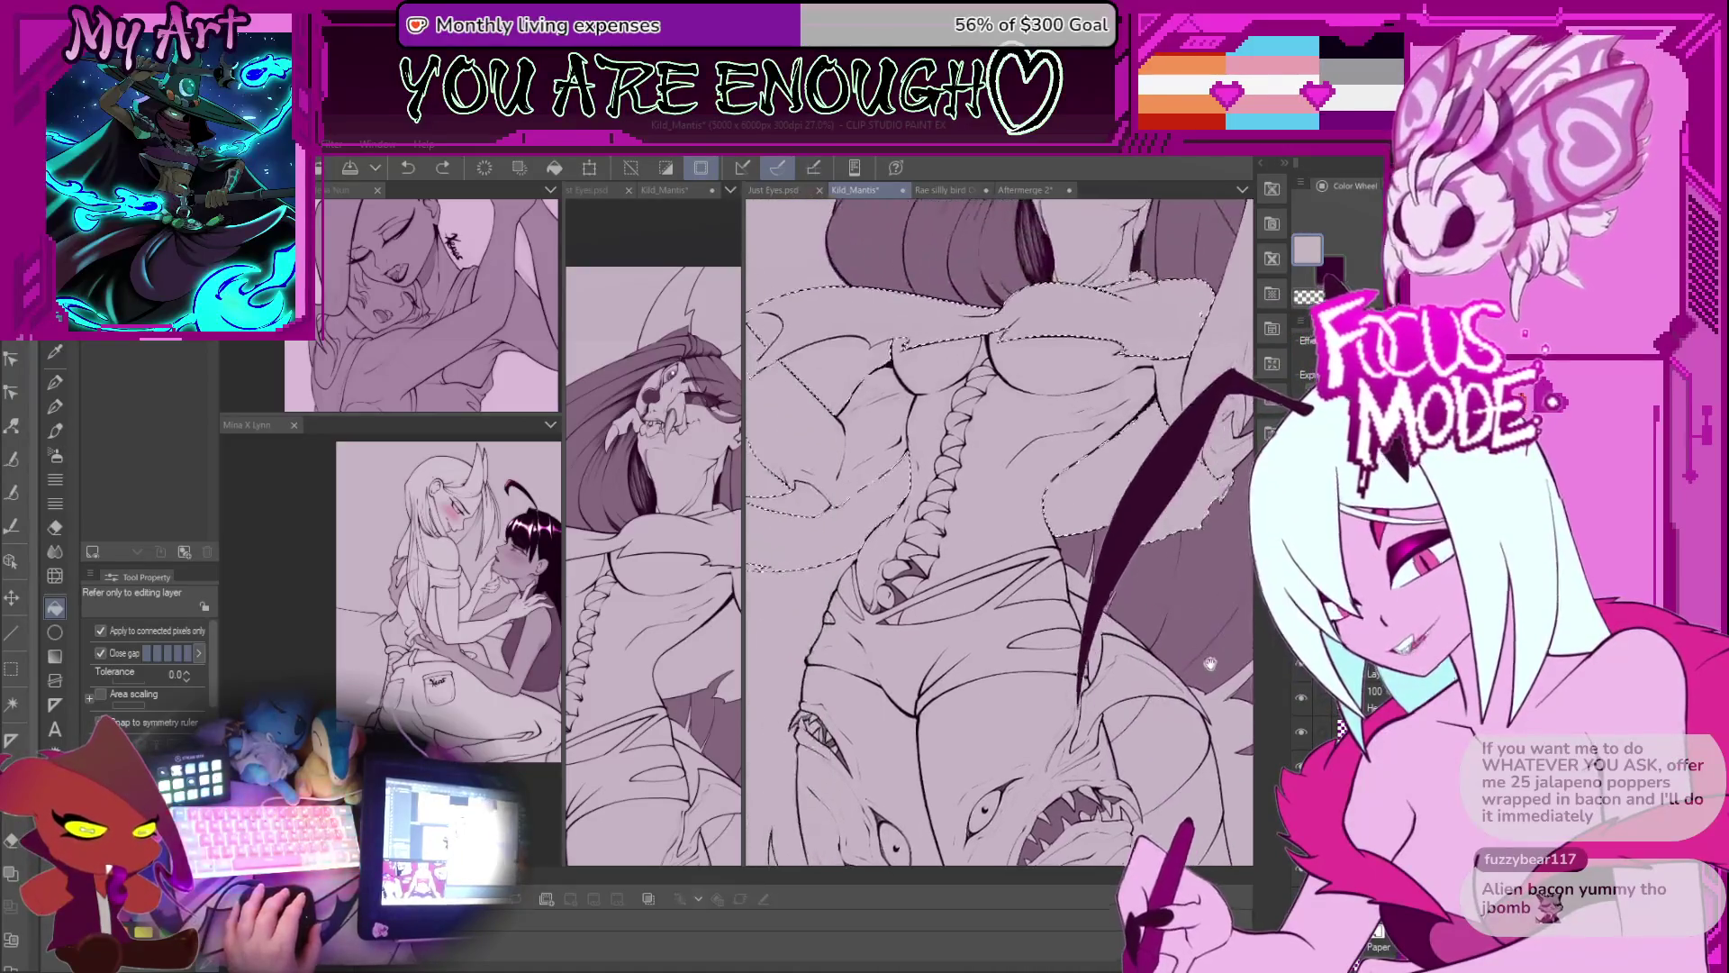
{"action": "left_click_drag", "start_coordinate": [744, 329], "coordinate": [946, 333]}
{"action": "left_click_drag", "start_coordinate": [761, 469], "coordinate": [780, 492]}
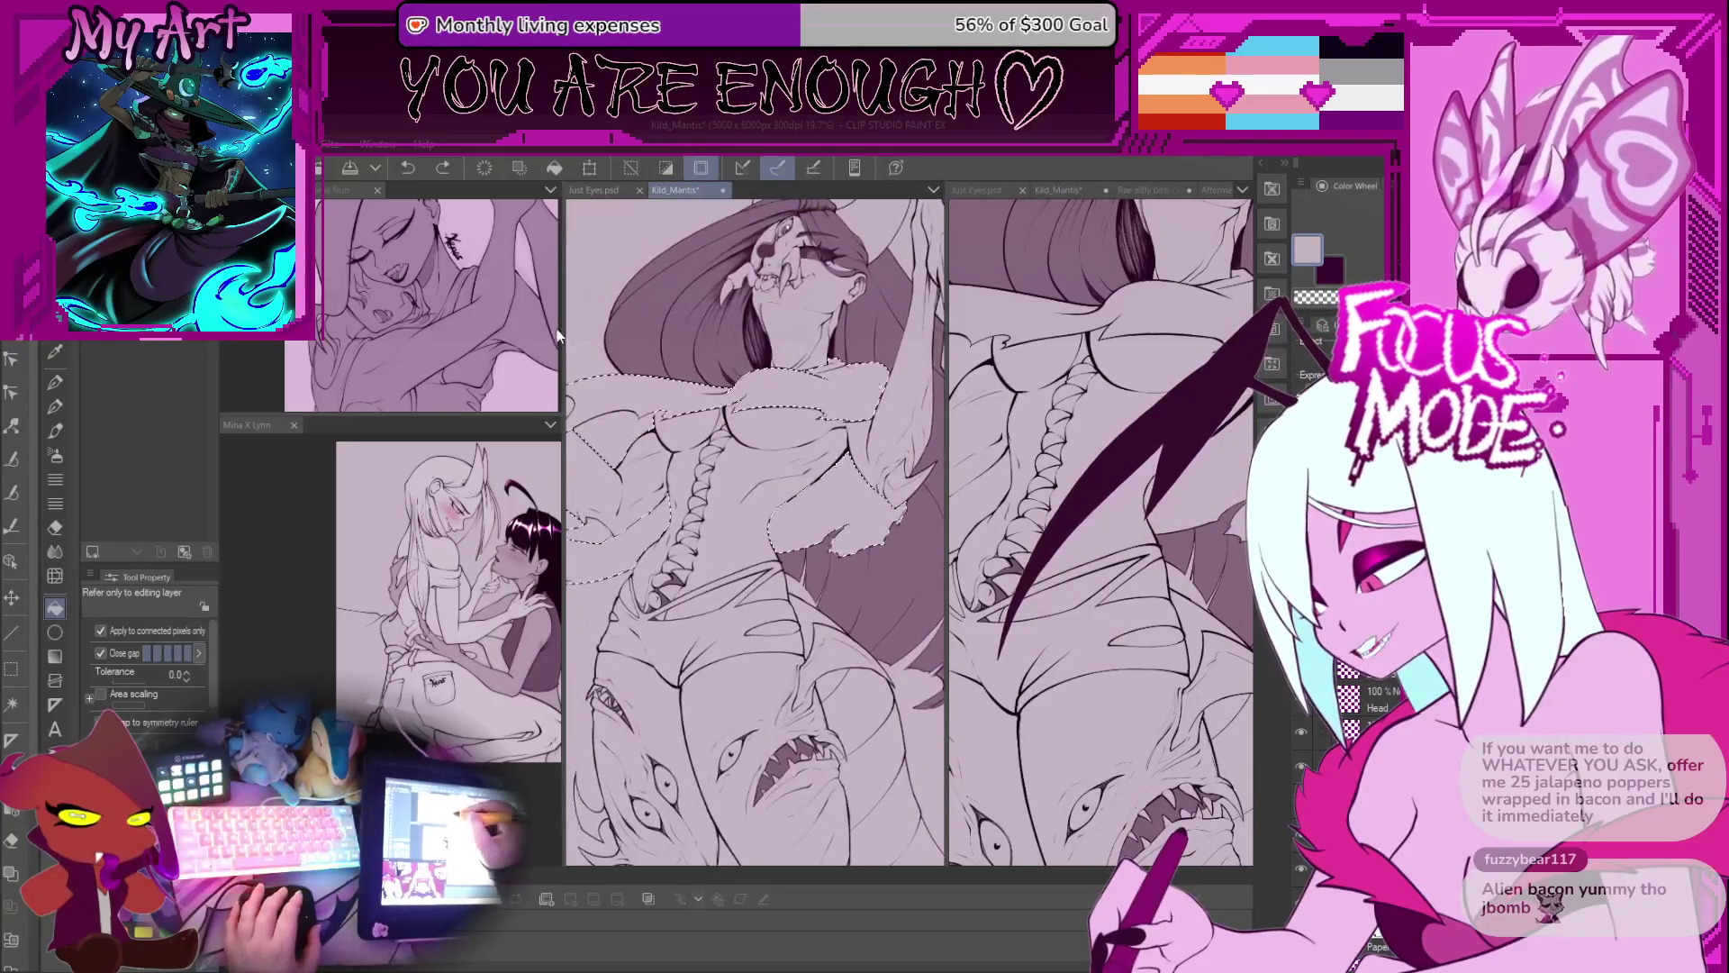
{"action": "left_click_drag", "start_coordinate": [562, 343], "coordinate": [456, 343]}
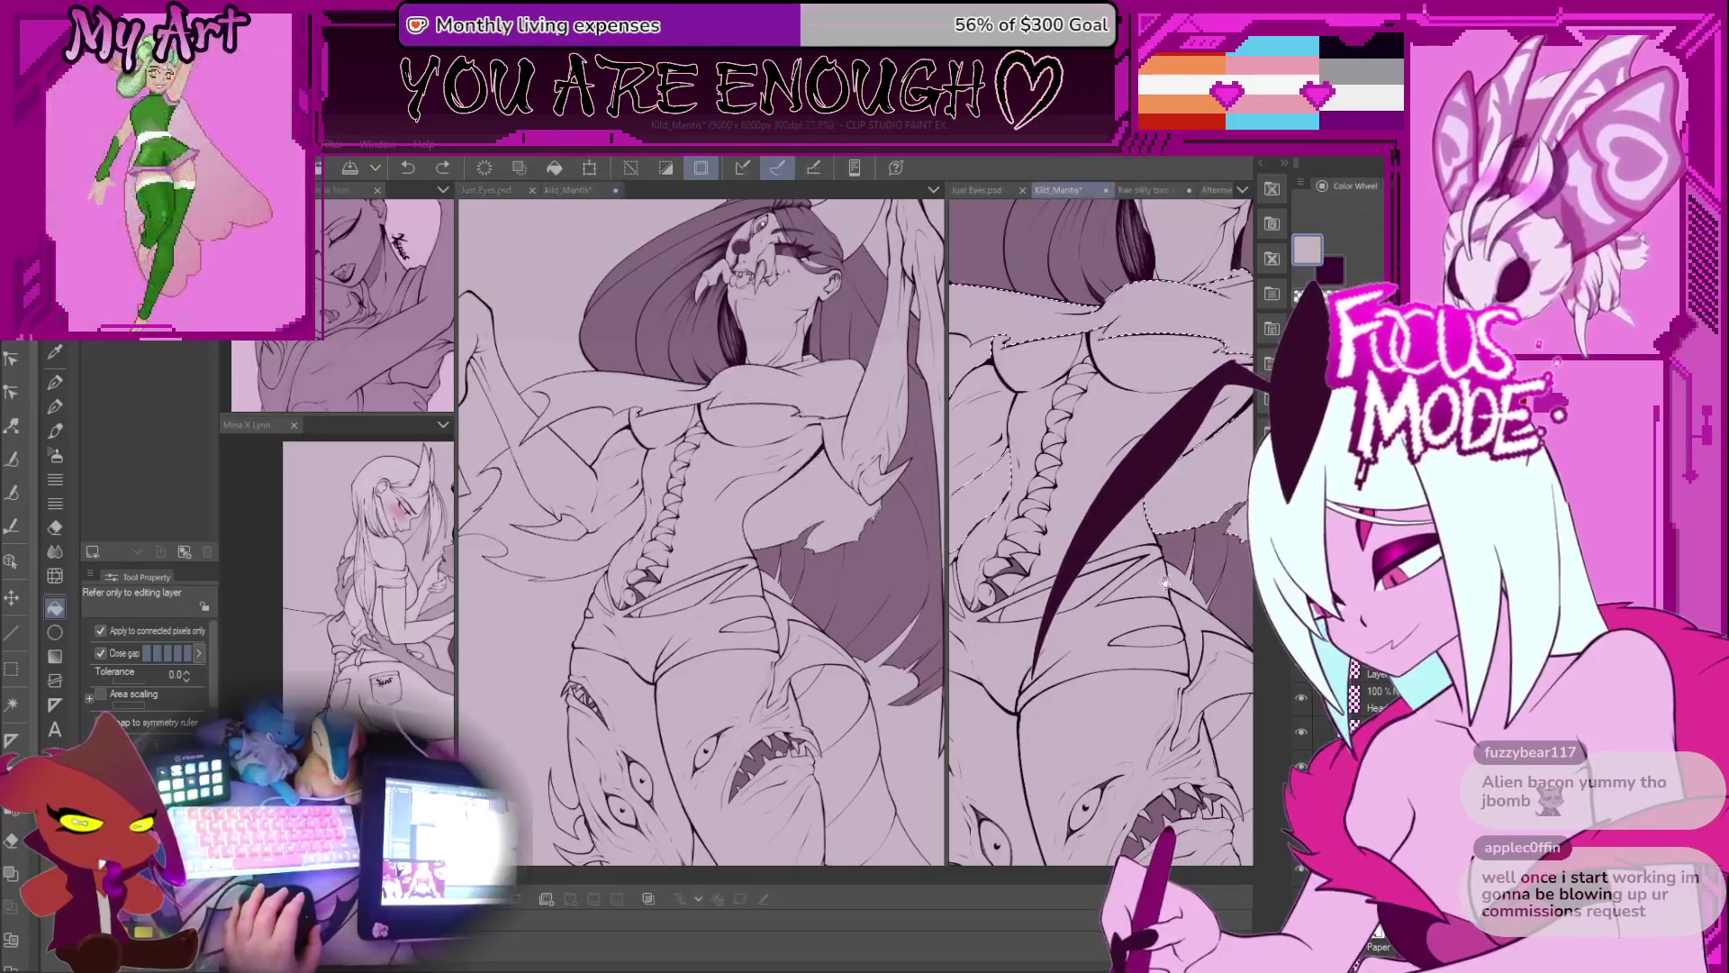
Step: Show Kild_Mantis in the right view, fill the lassoed cape dark plum, then undo it
{"action": "left_click", "coordinate": [1142, 533]}
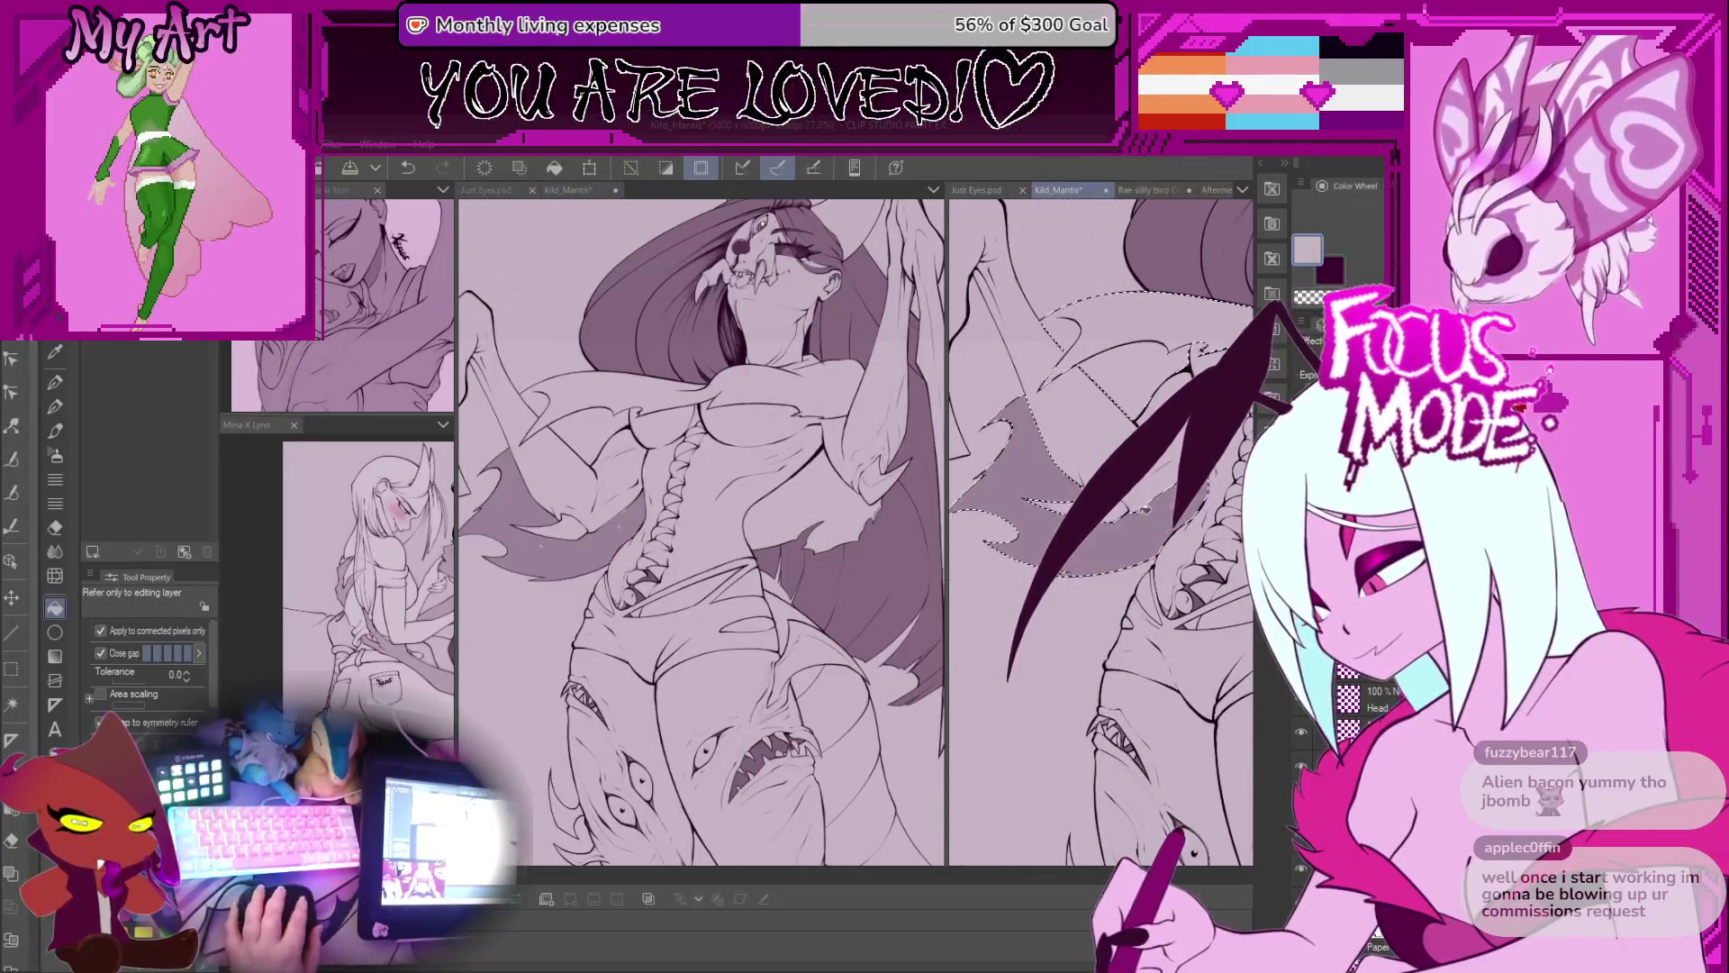
{"action": "left_click_drag", "start_coordinate": [1142, 533], "coordinate": [1152, 578]}
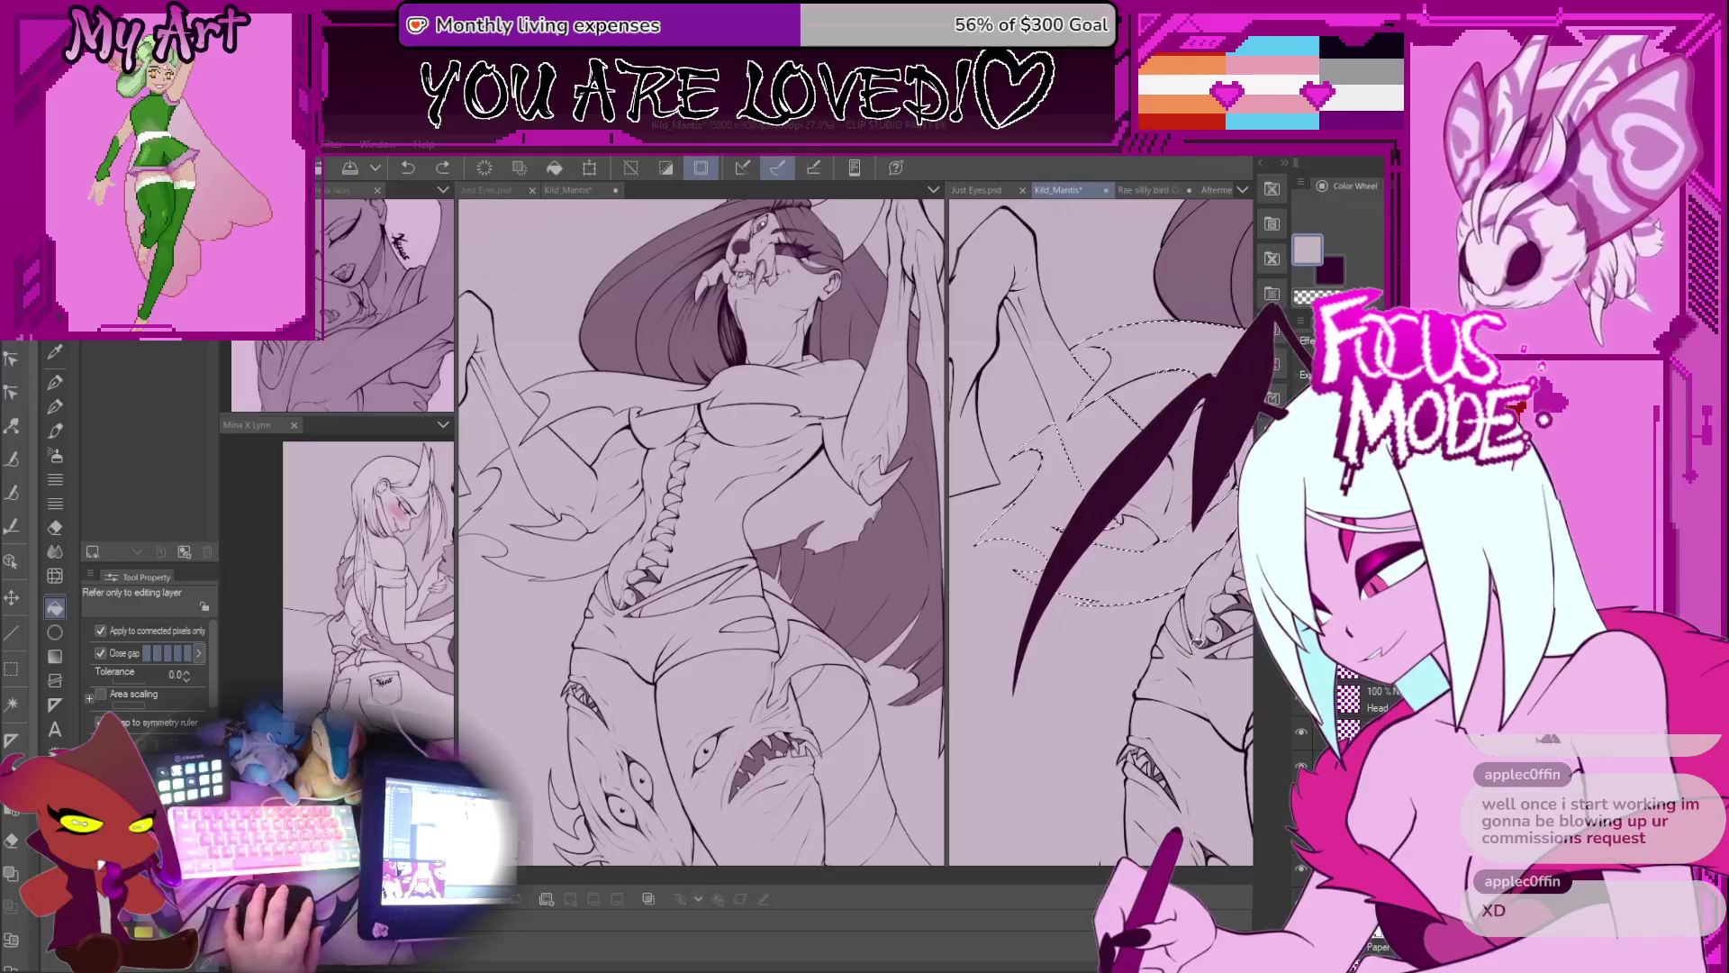
{"action": "left_click", "coordinate": [1095, 558]}
{"action": "key", "text": "ctrl+z"}
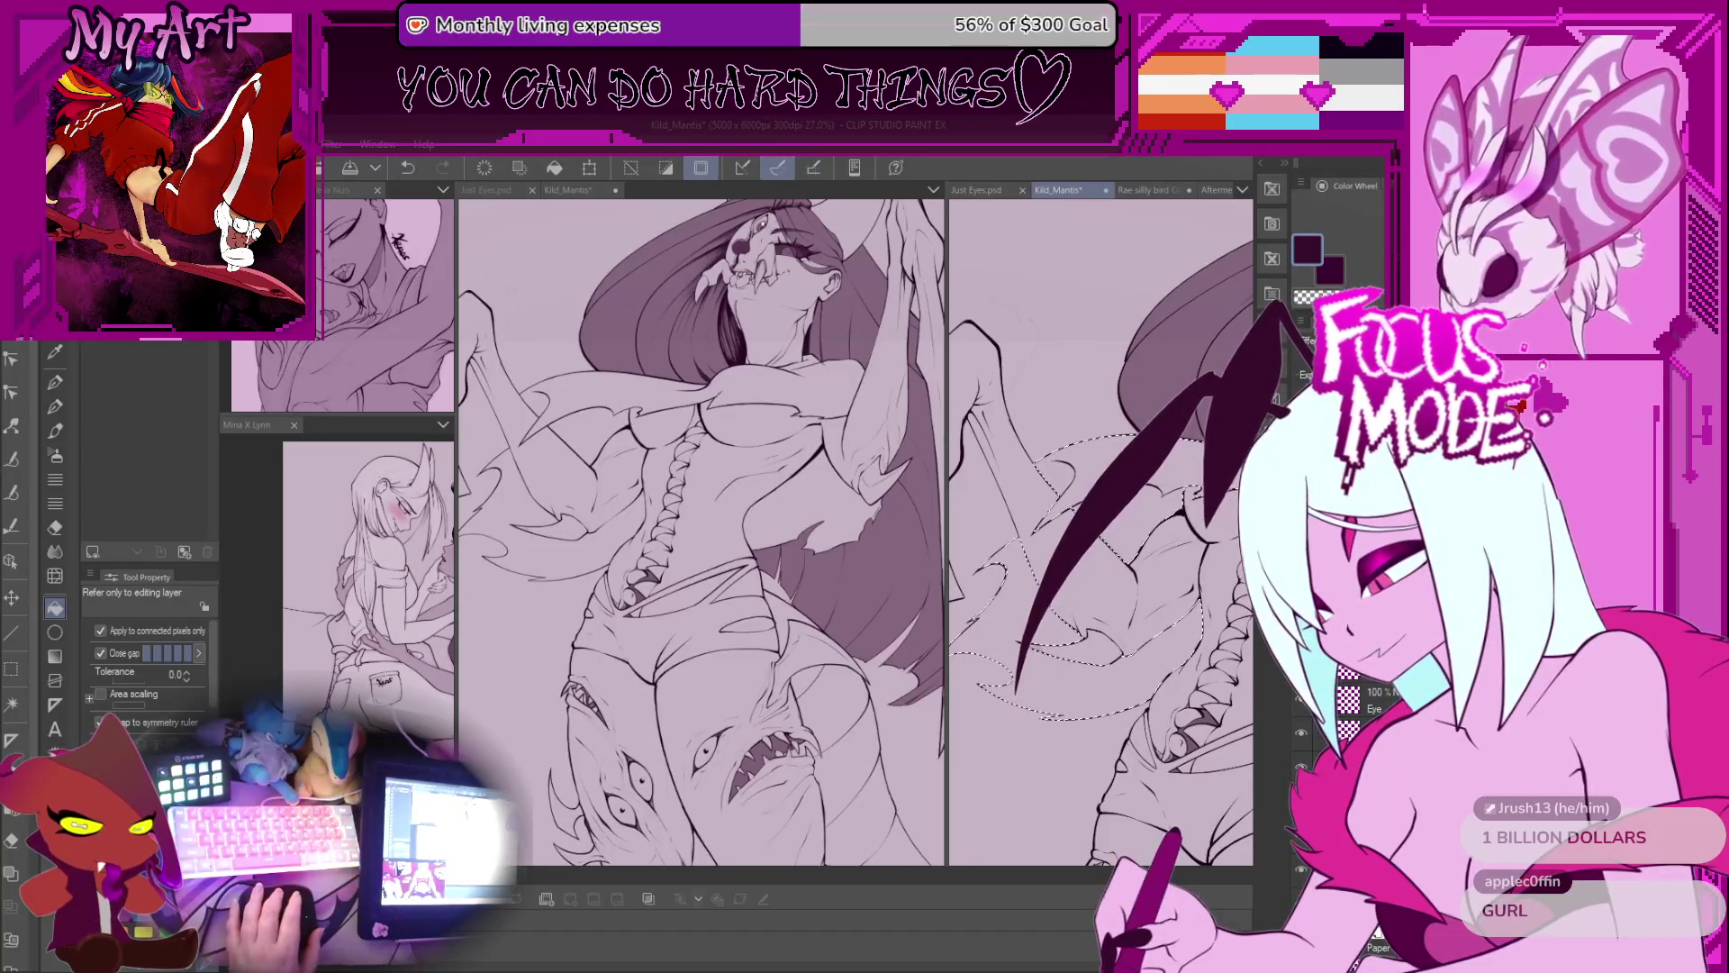
Step: Flood the adjusted cape selection over her chest and shoulders with dark plum
{"action": "scroll", "coordinate": [1151, 491], "scroll_direction": "down", "scroll_amount": 2}
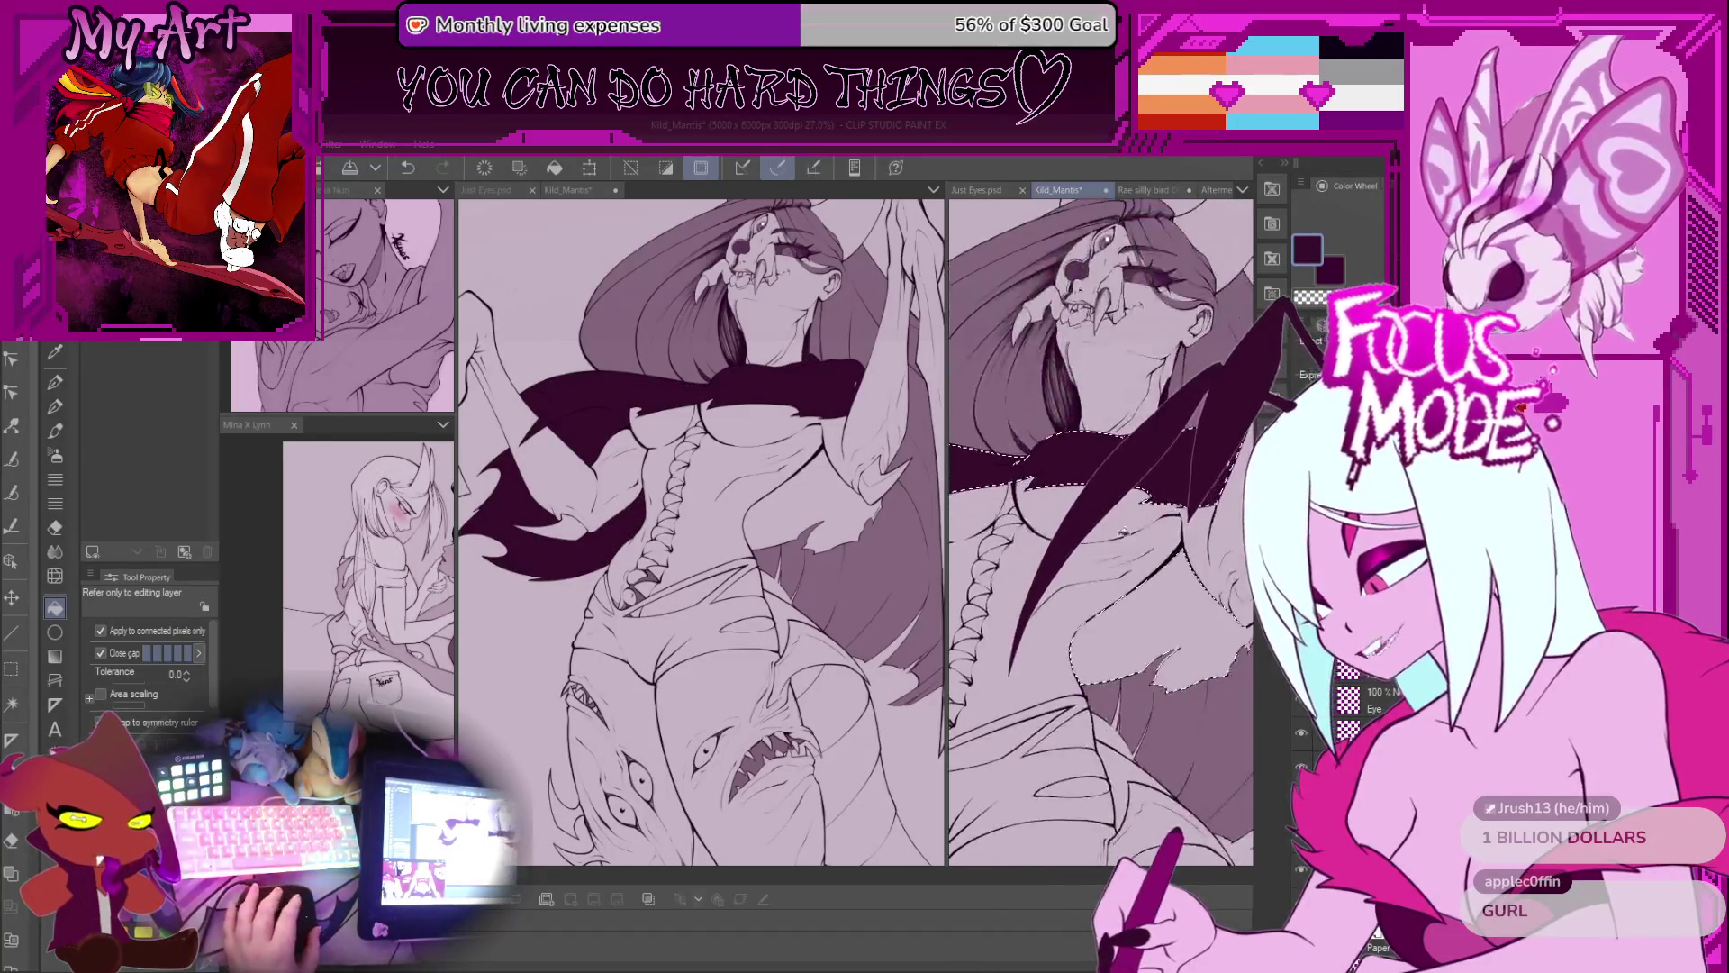
Step: Fill the selected drape hanging at her side with dark plum
{"action": "scroll", "coordinate": [1059, 521], "scroll_direction": "down", "scroll_amount": 3}
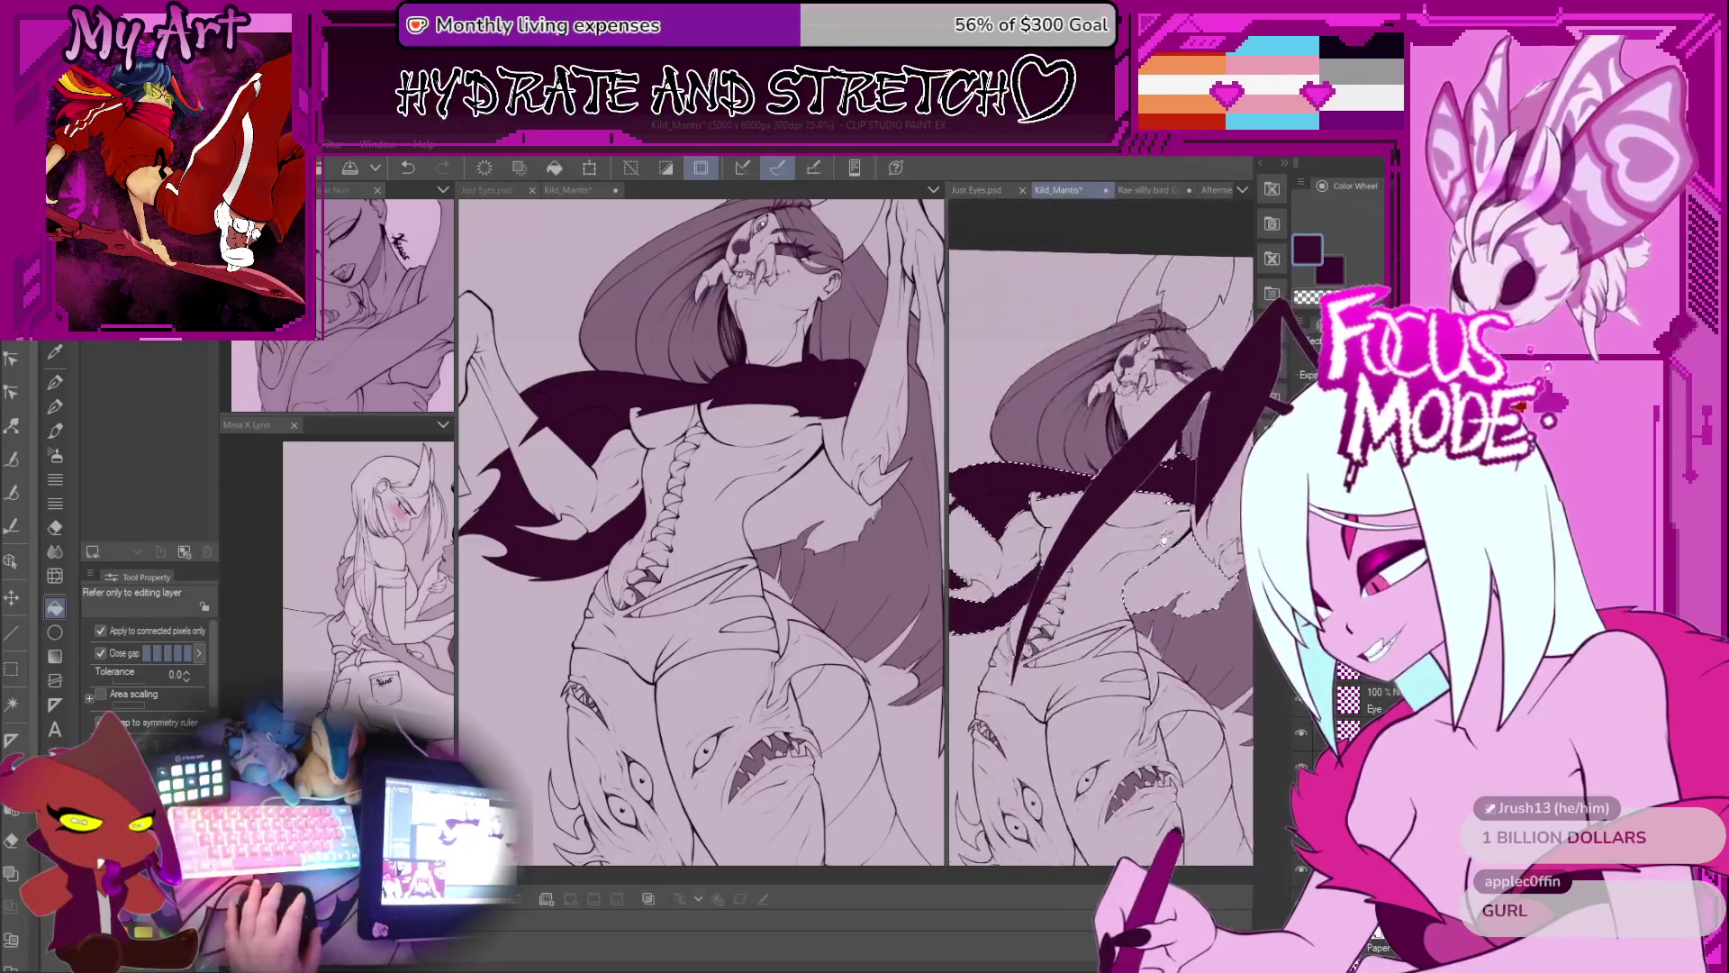
{"action": "scroll", "coordinate": [1116, 533], "scroll_direction": "up", "scroll_amount": 4}
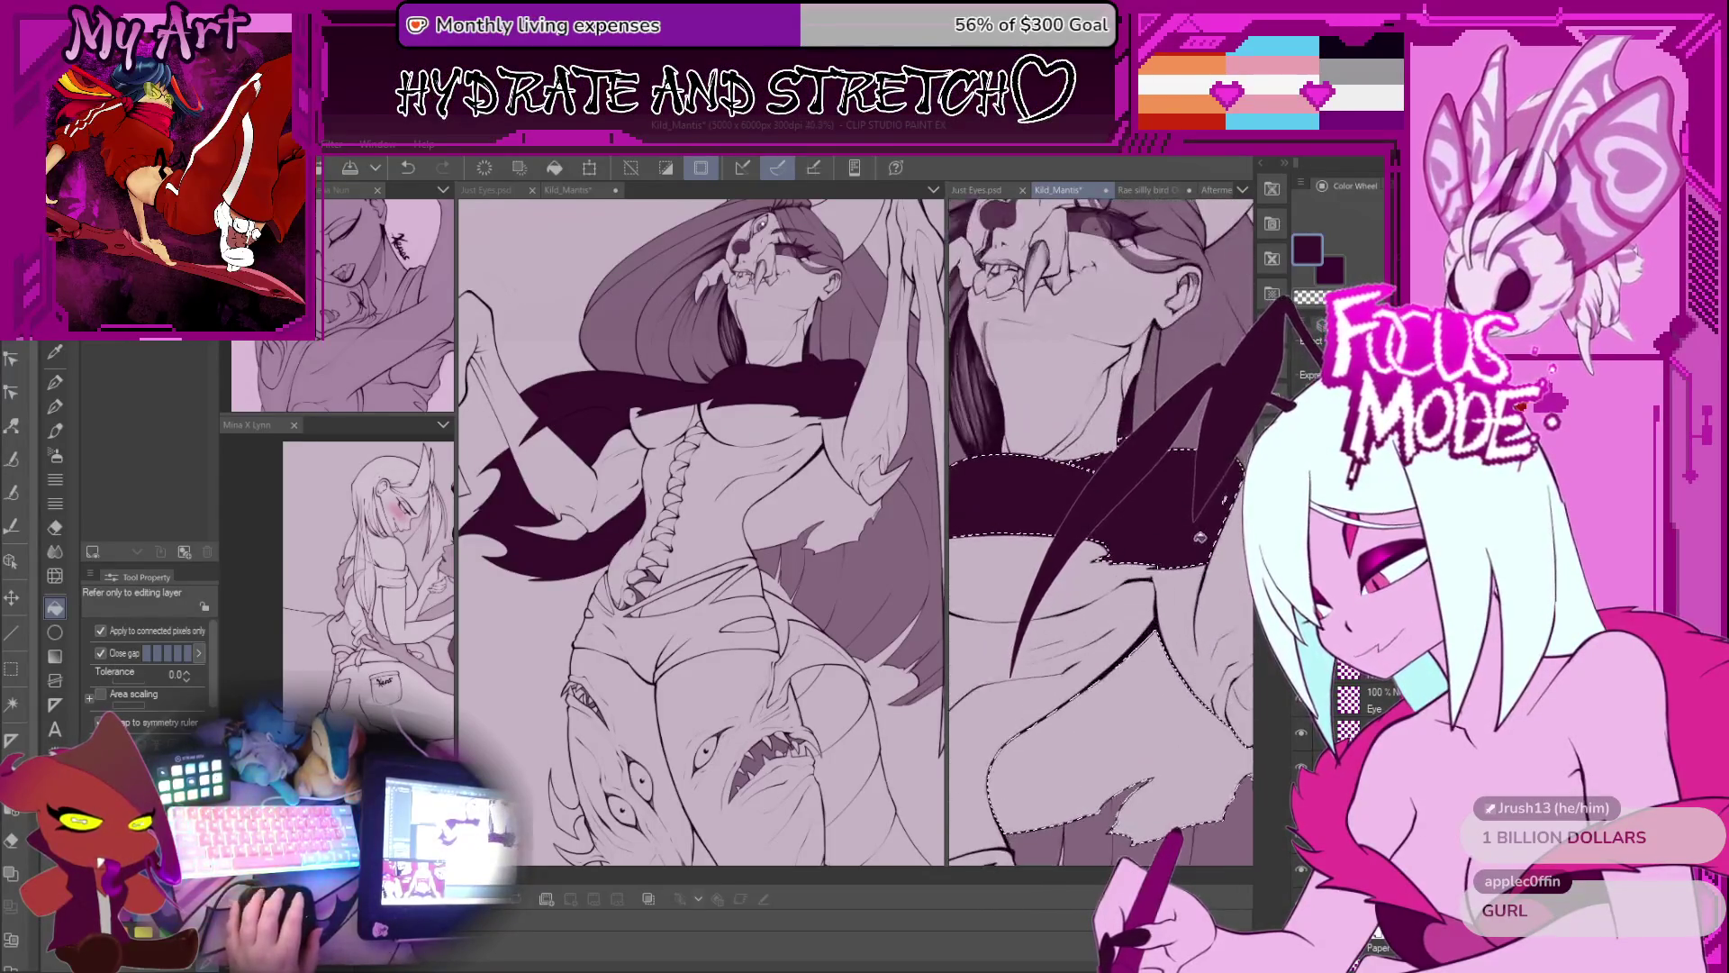
{"action": "left_click", "coordinate": [1169, 602]}
{"action": "scroll", "coordinate": [1139, 522], "scroll_direction": "up", "scroll_amount": 3}
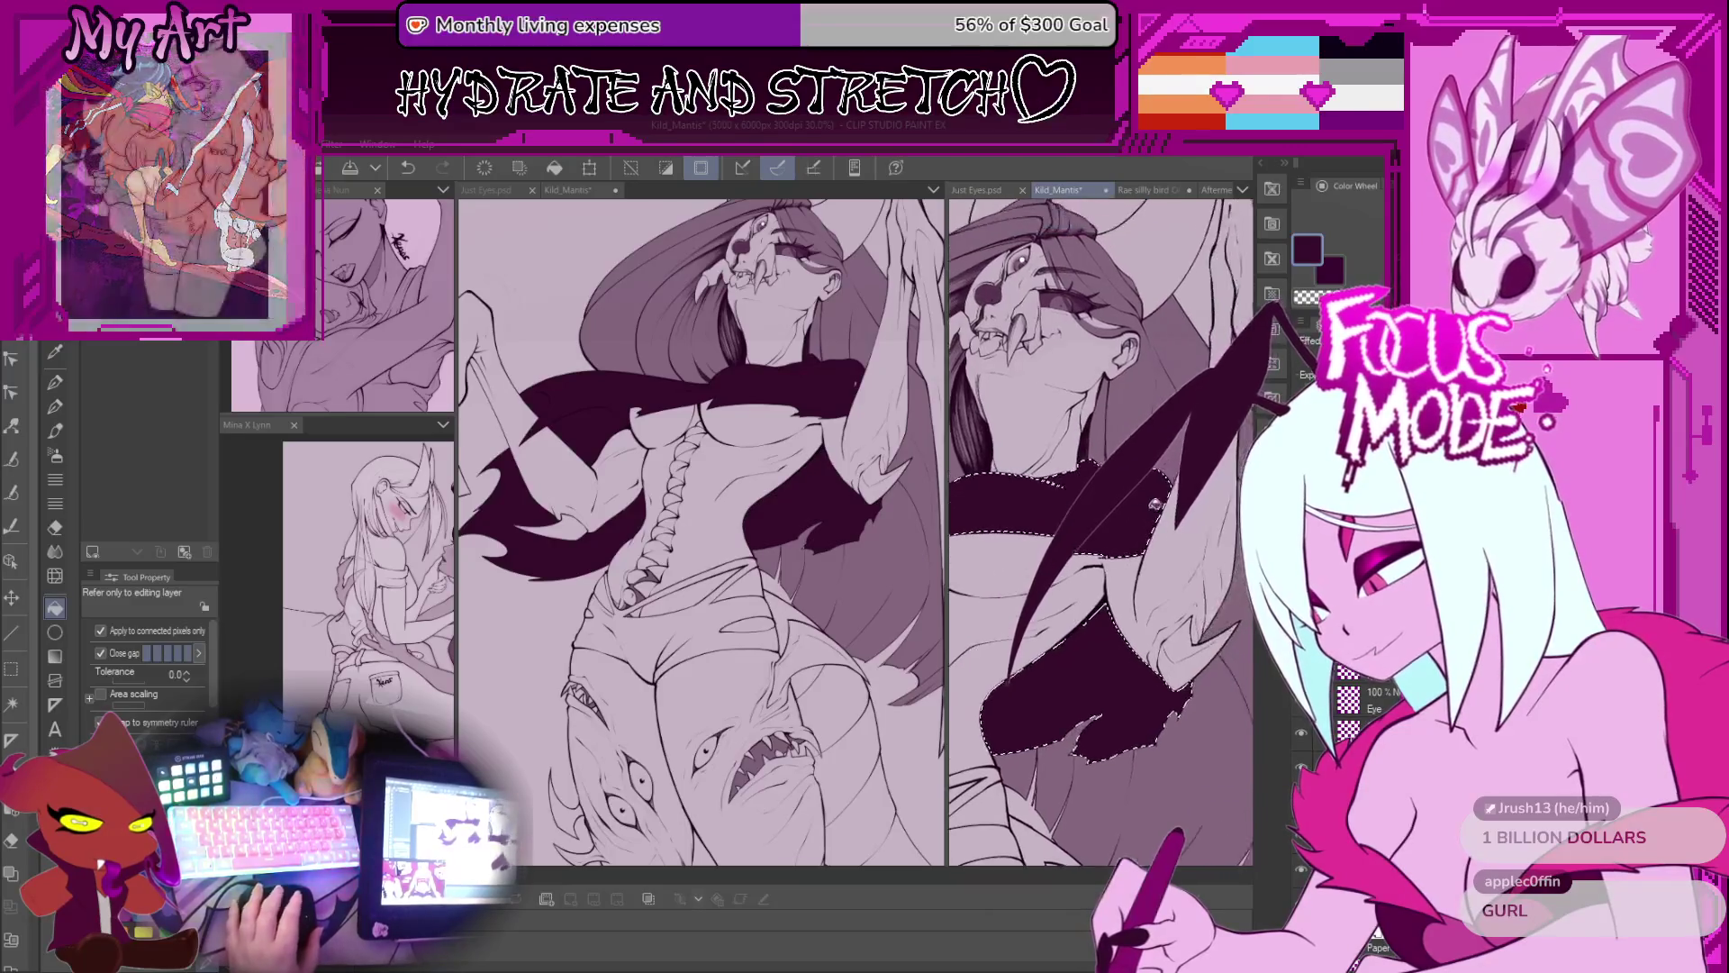
{"action": "scroll", "coordinate": [1142, 521], "scroll_direction": "down", "scroll_amount": 3}
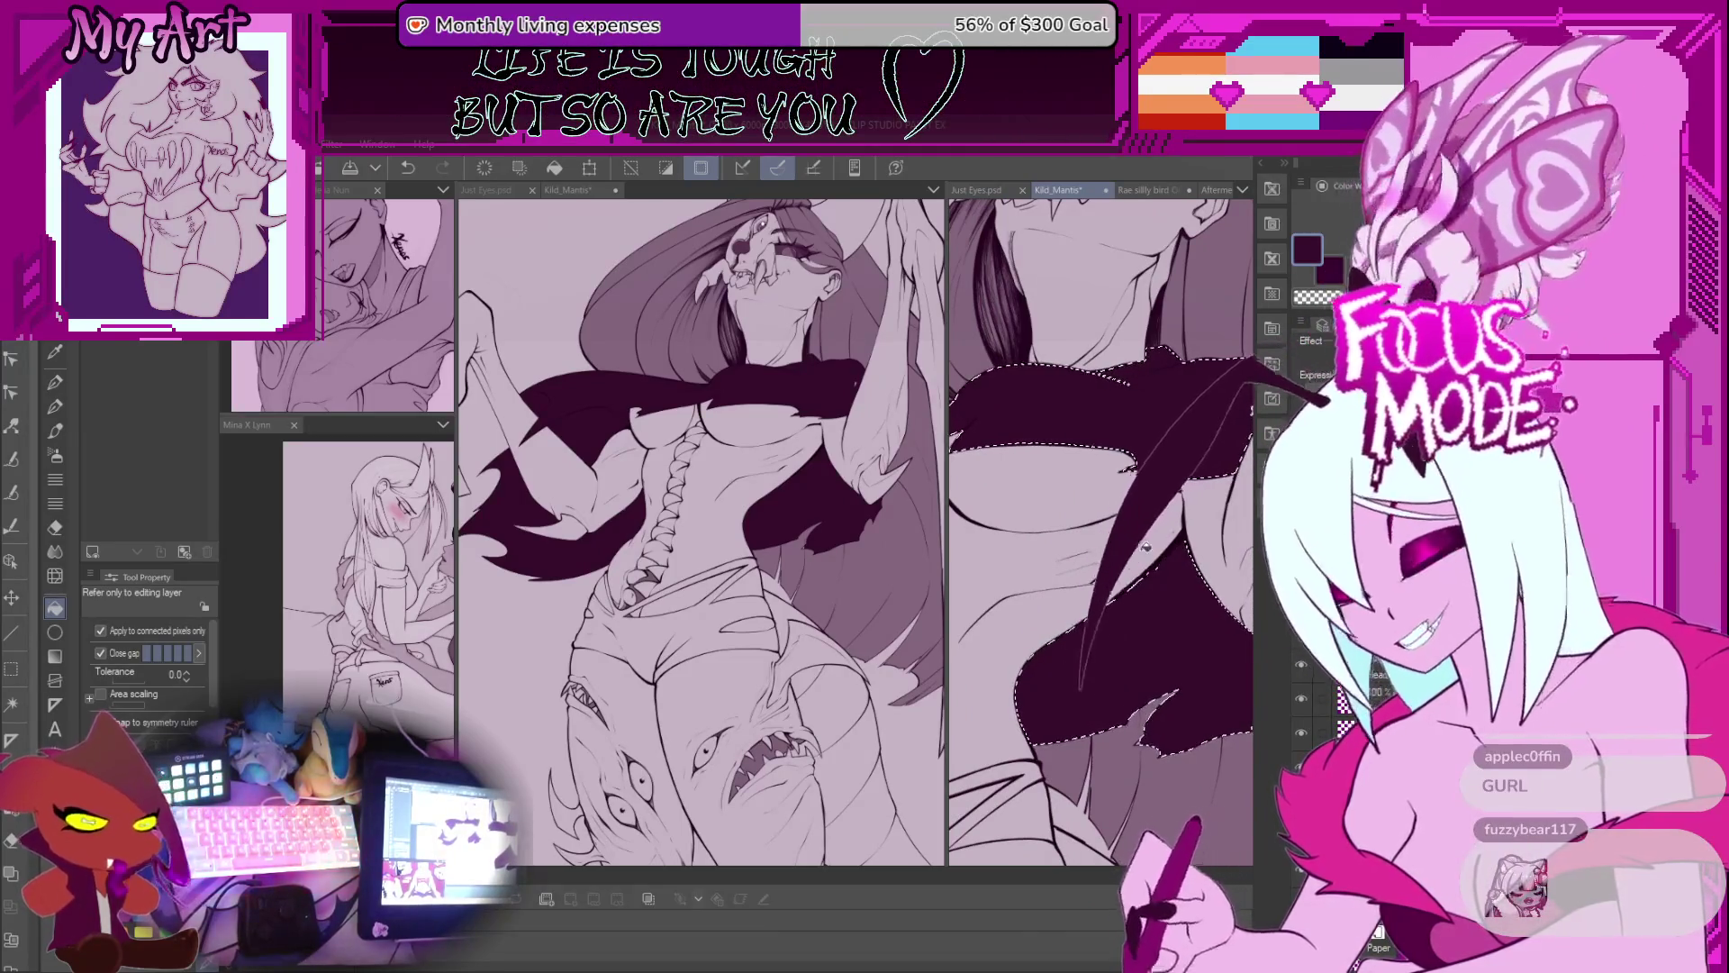
{"action": "scroll", "coordinate": [1114, 628], "scroll_direction": "up", "scroll_amount": 3}
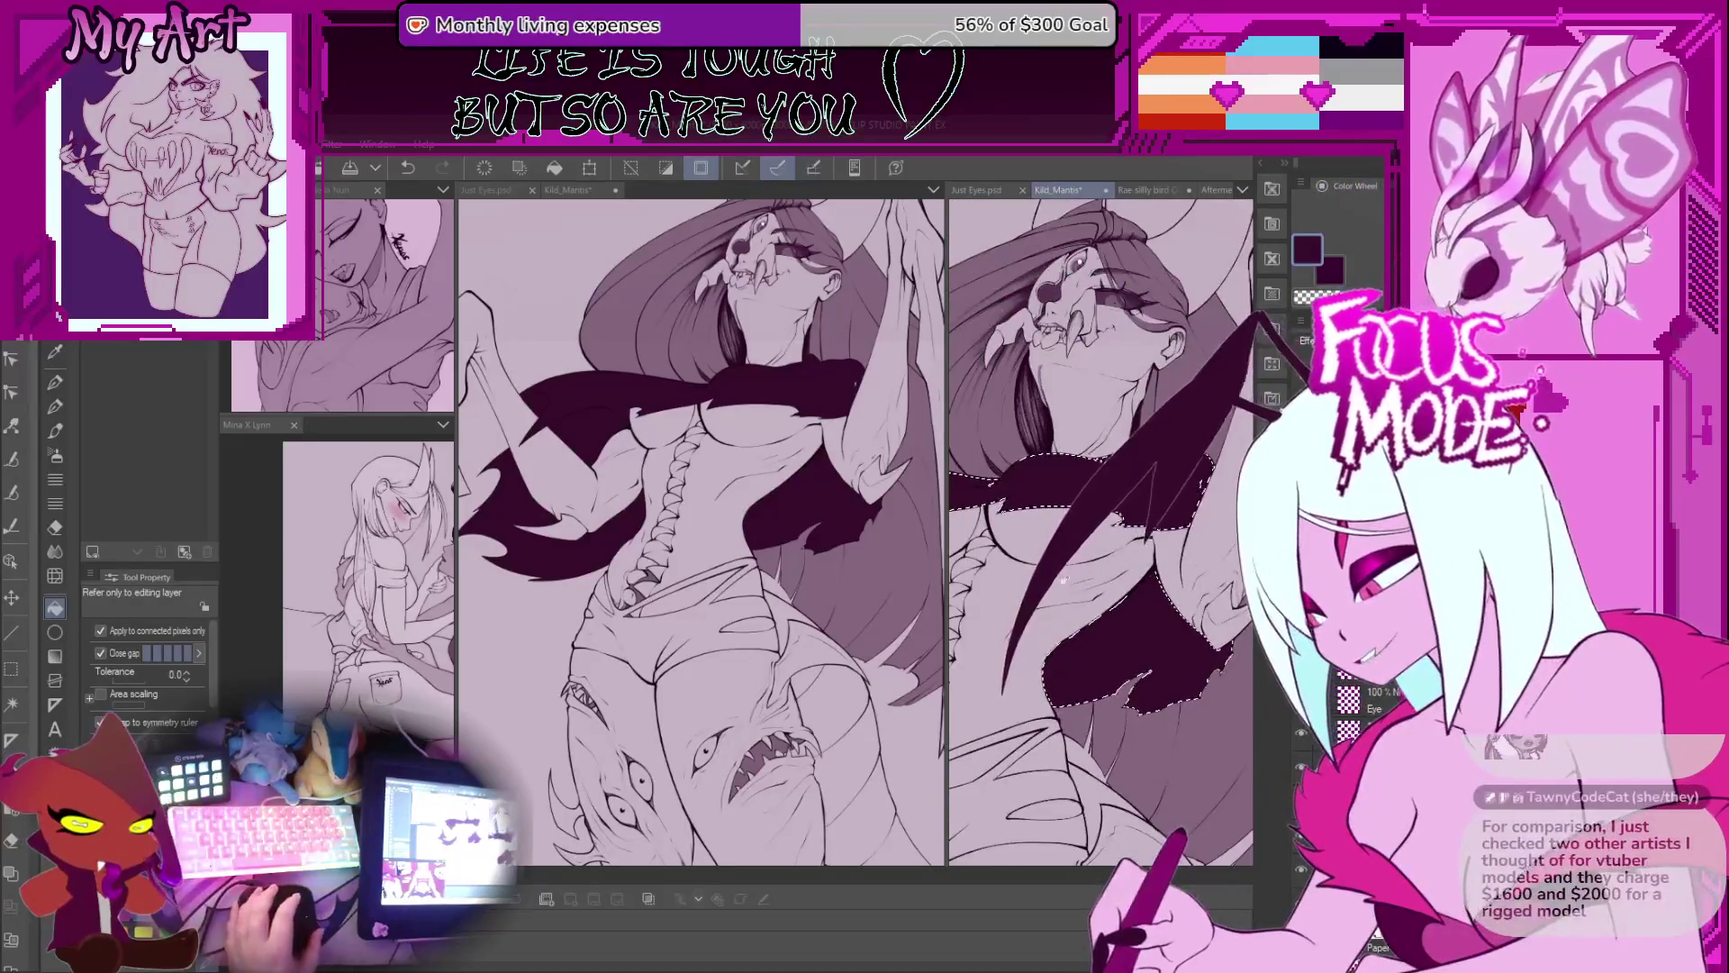
{"action": "scroll", "coordinate": [1117, 577], "scroll_direction": "down", "scroll_amount": 3}
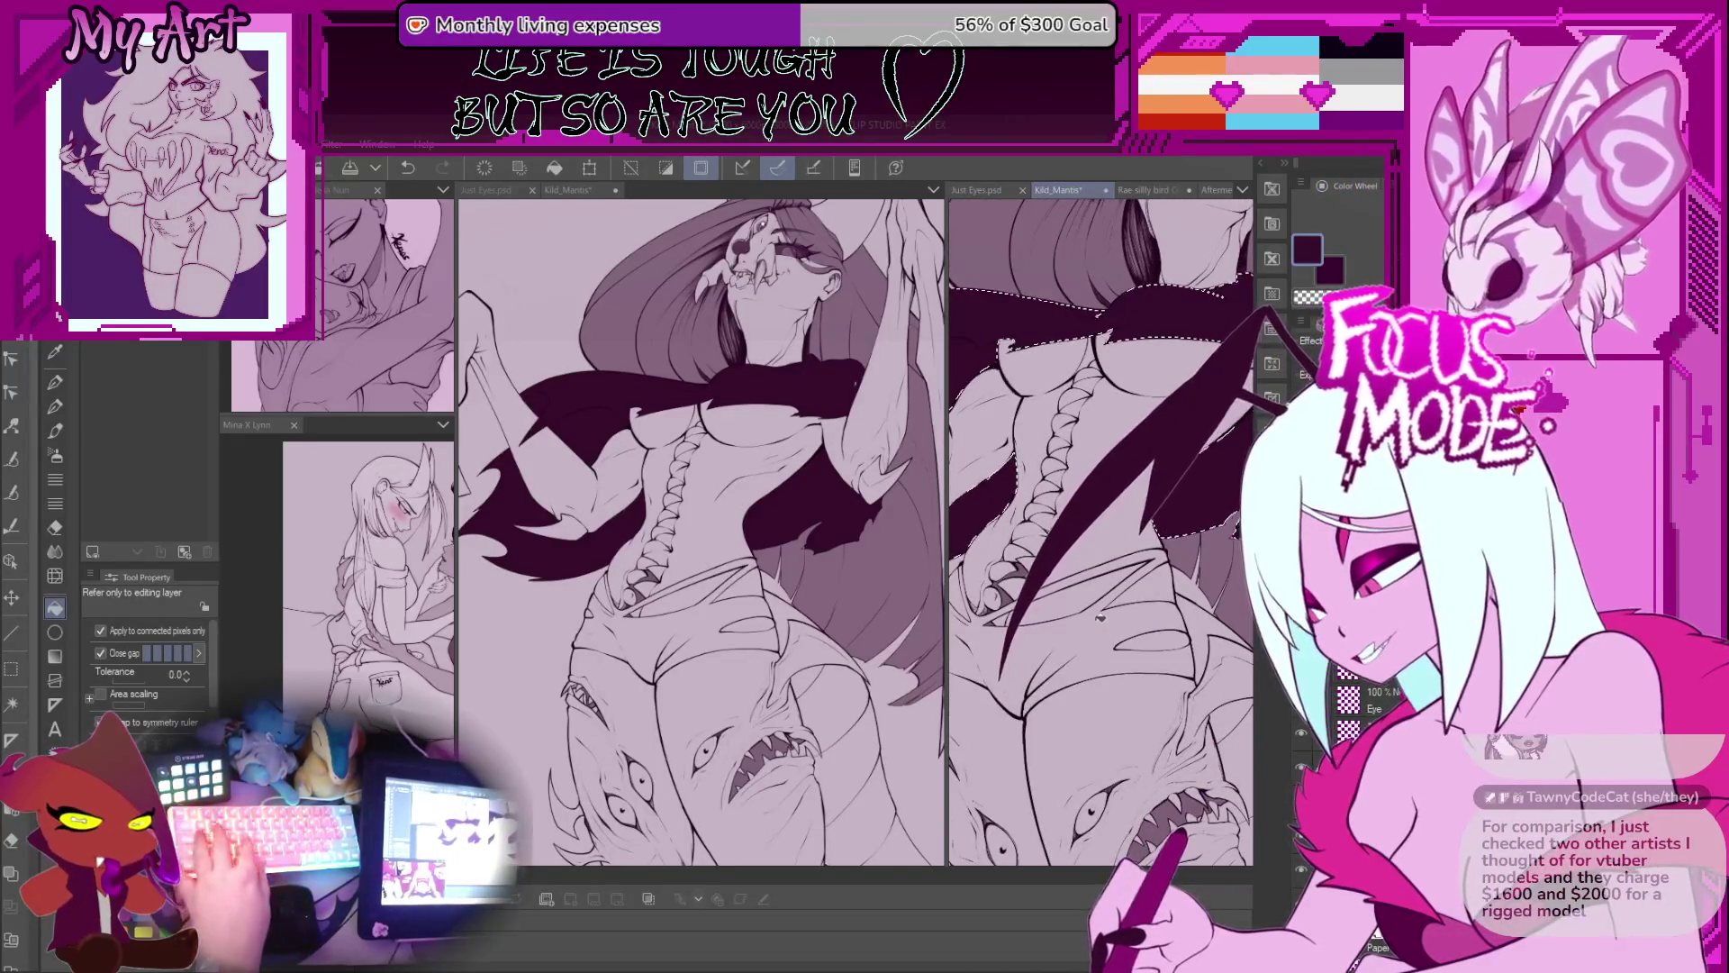
Step: Select her shorts with Auto Select and Lasso, then widen the right canvas view
{"action": "key", "text": "w"}
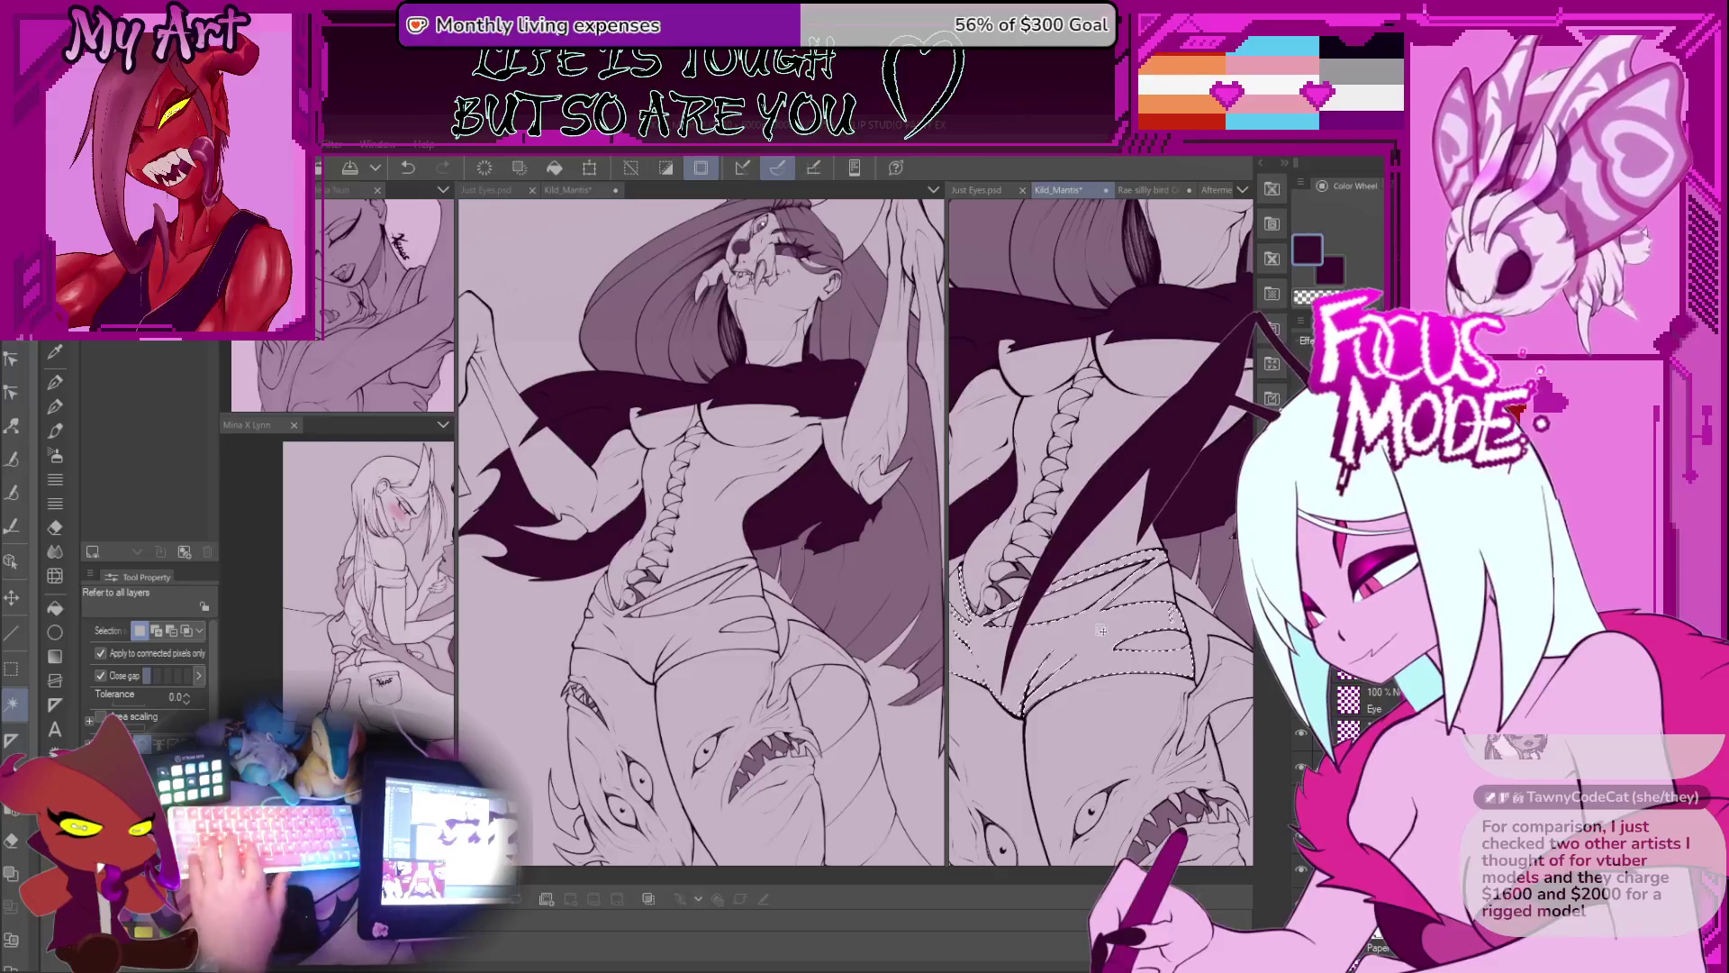
{"action": "scroll", "coordinate": [1142, 583], "scroll_direction": "up", "scroll_amount": 1}
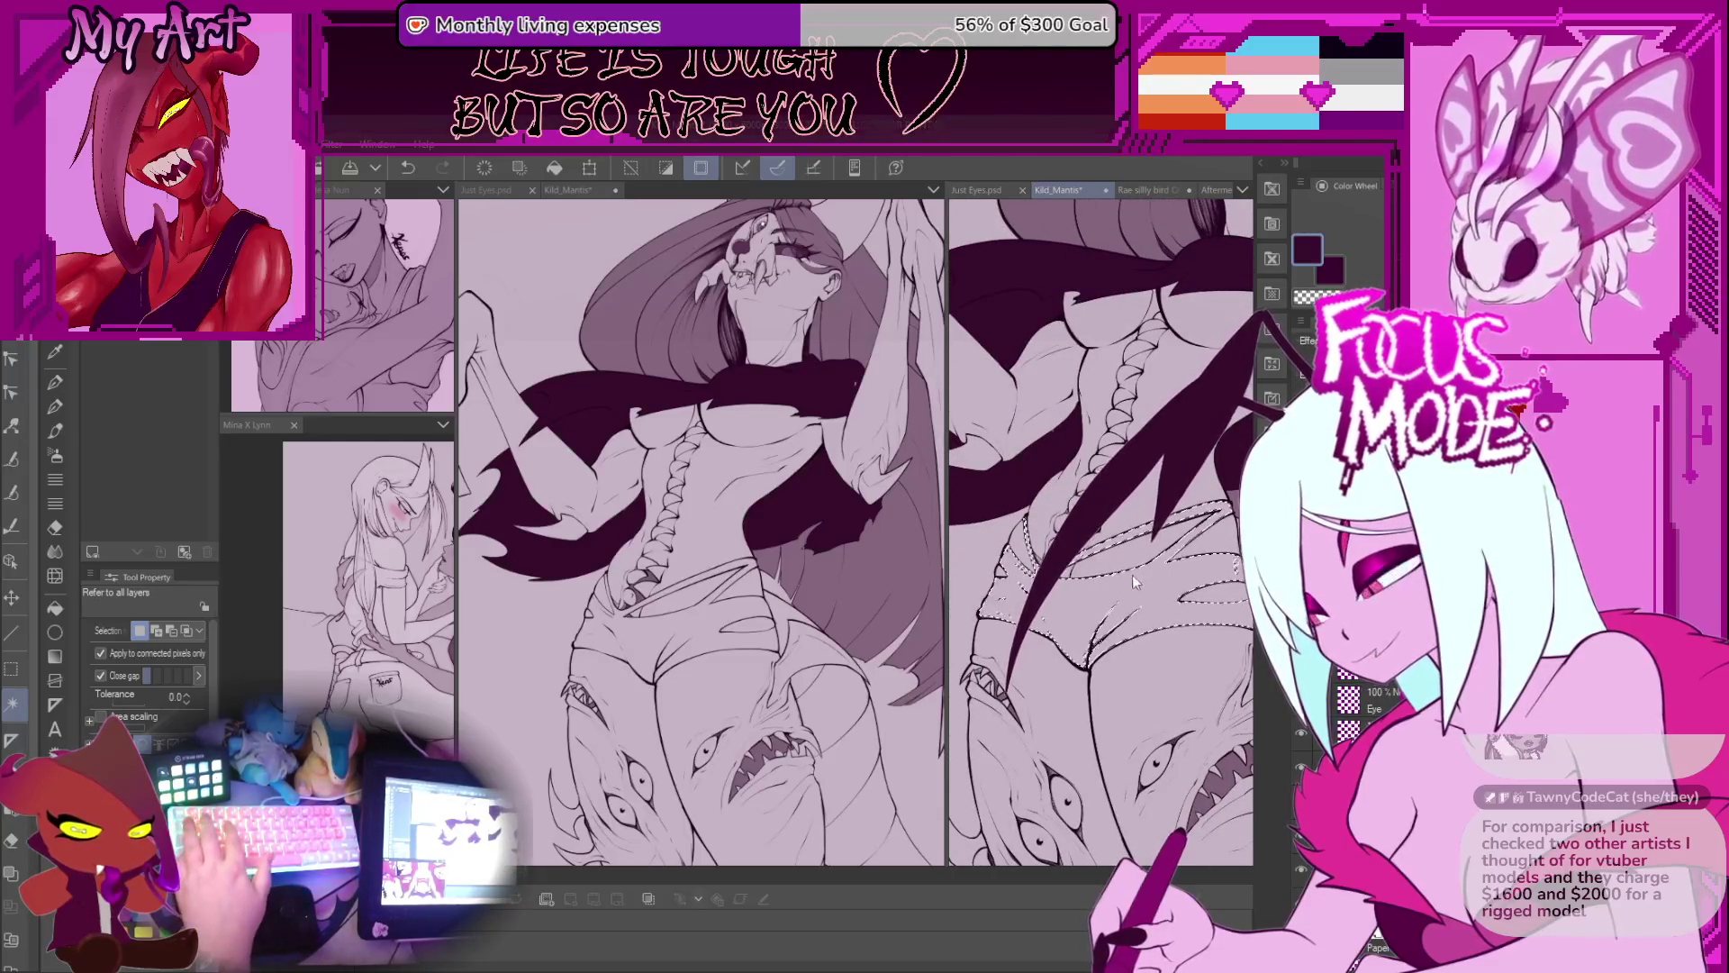
{"action": "key", "text": "l"}
{"action": "scroll", "coordinate": [1136, 586], "scroll_direction": "up", "scroll_amount": 2}
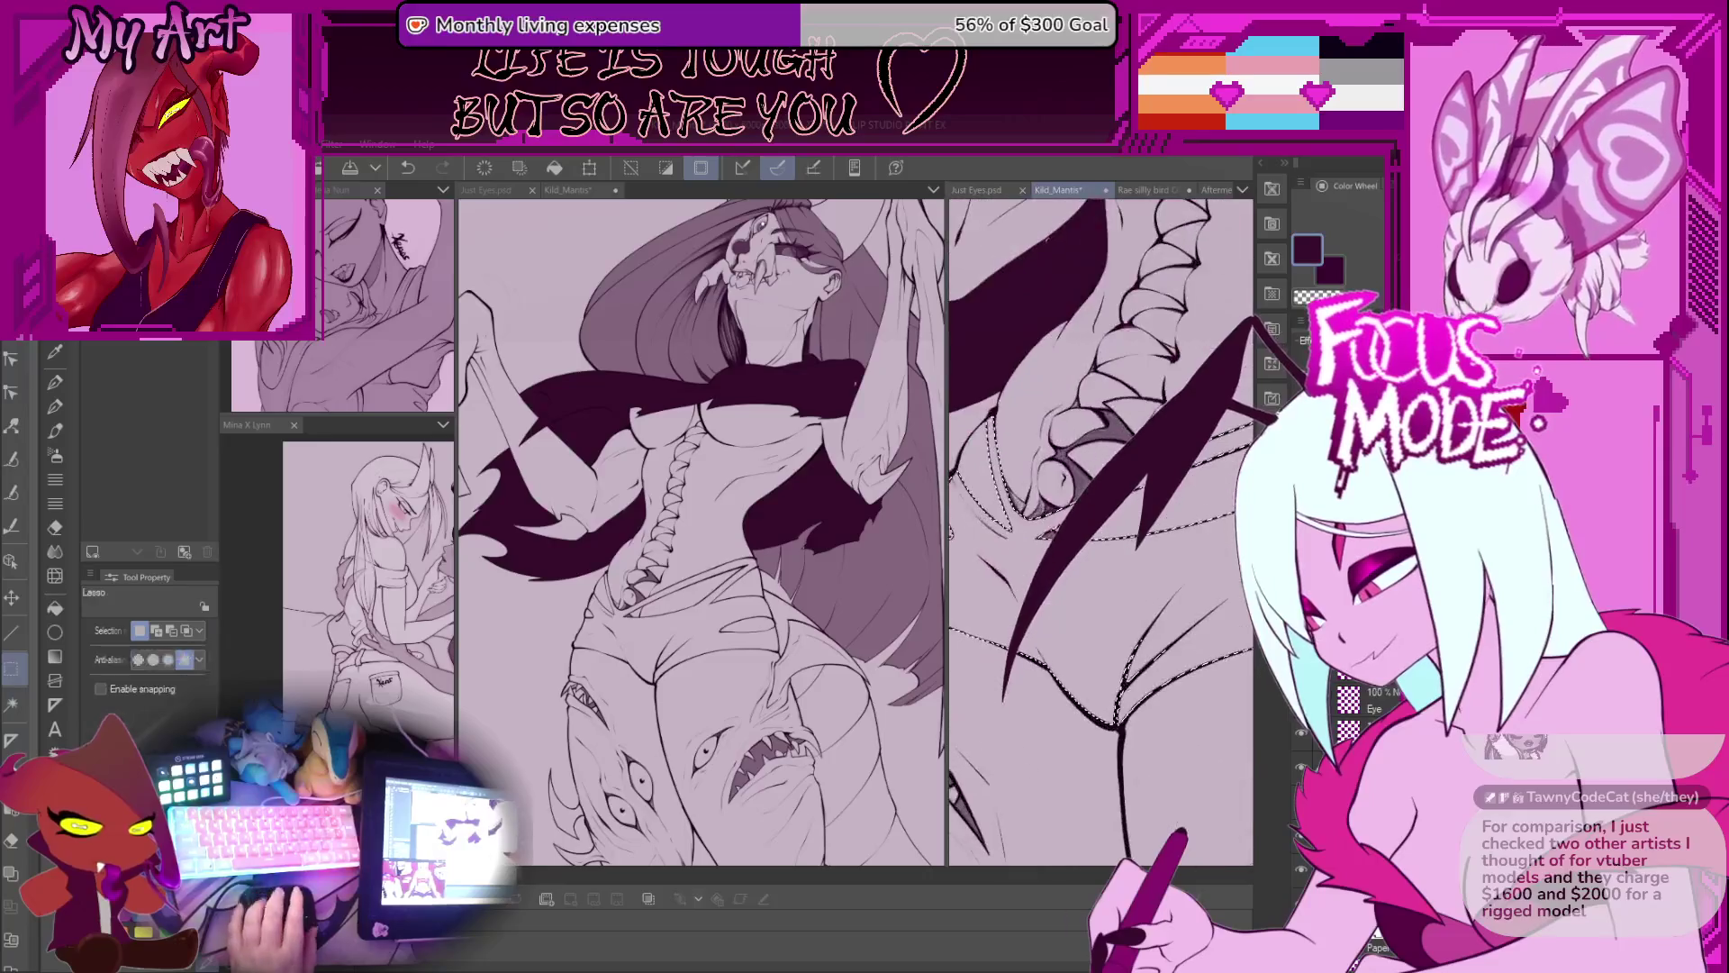
{"action": "scroll", "coordinate": [1081, 576], "scroll_direction": "up", "scroll_amount": 4}
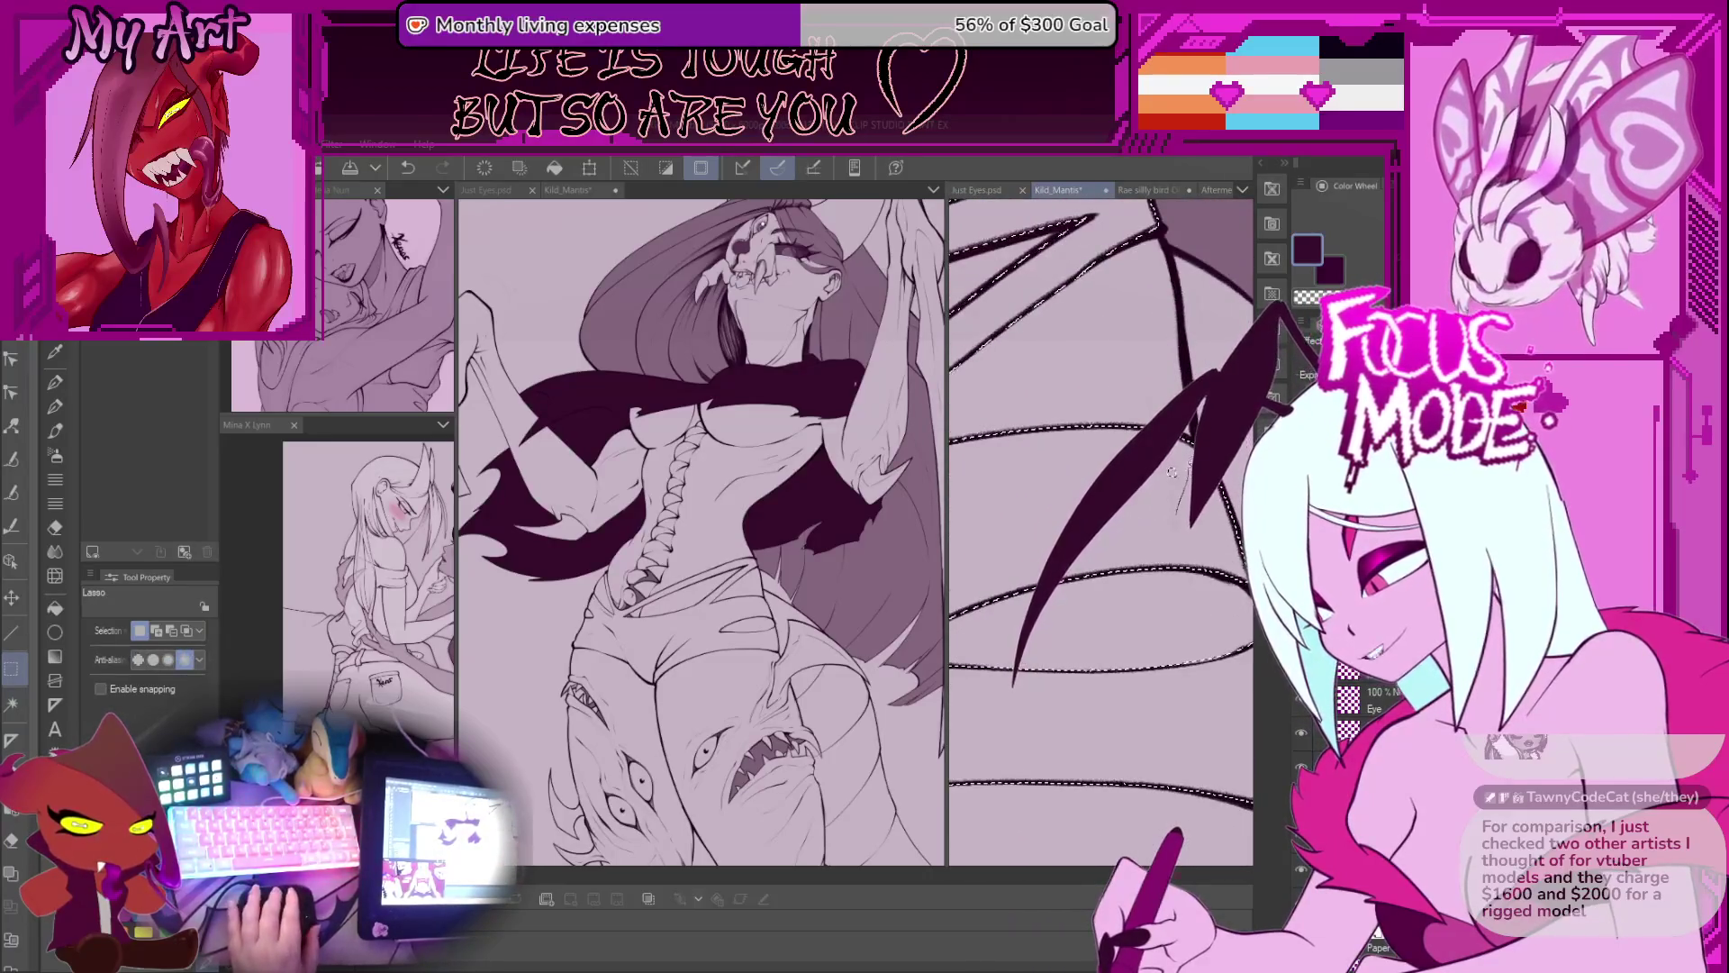
{"action": "scroll", "coordinate": [1193, 582], "scroll_direction": "down", "scroll_amount": 5}
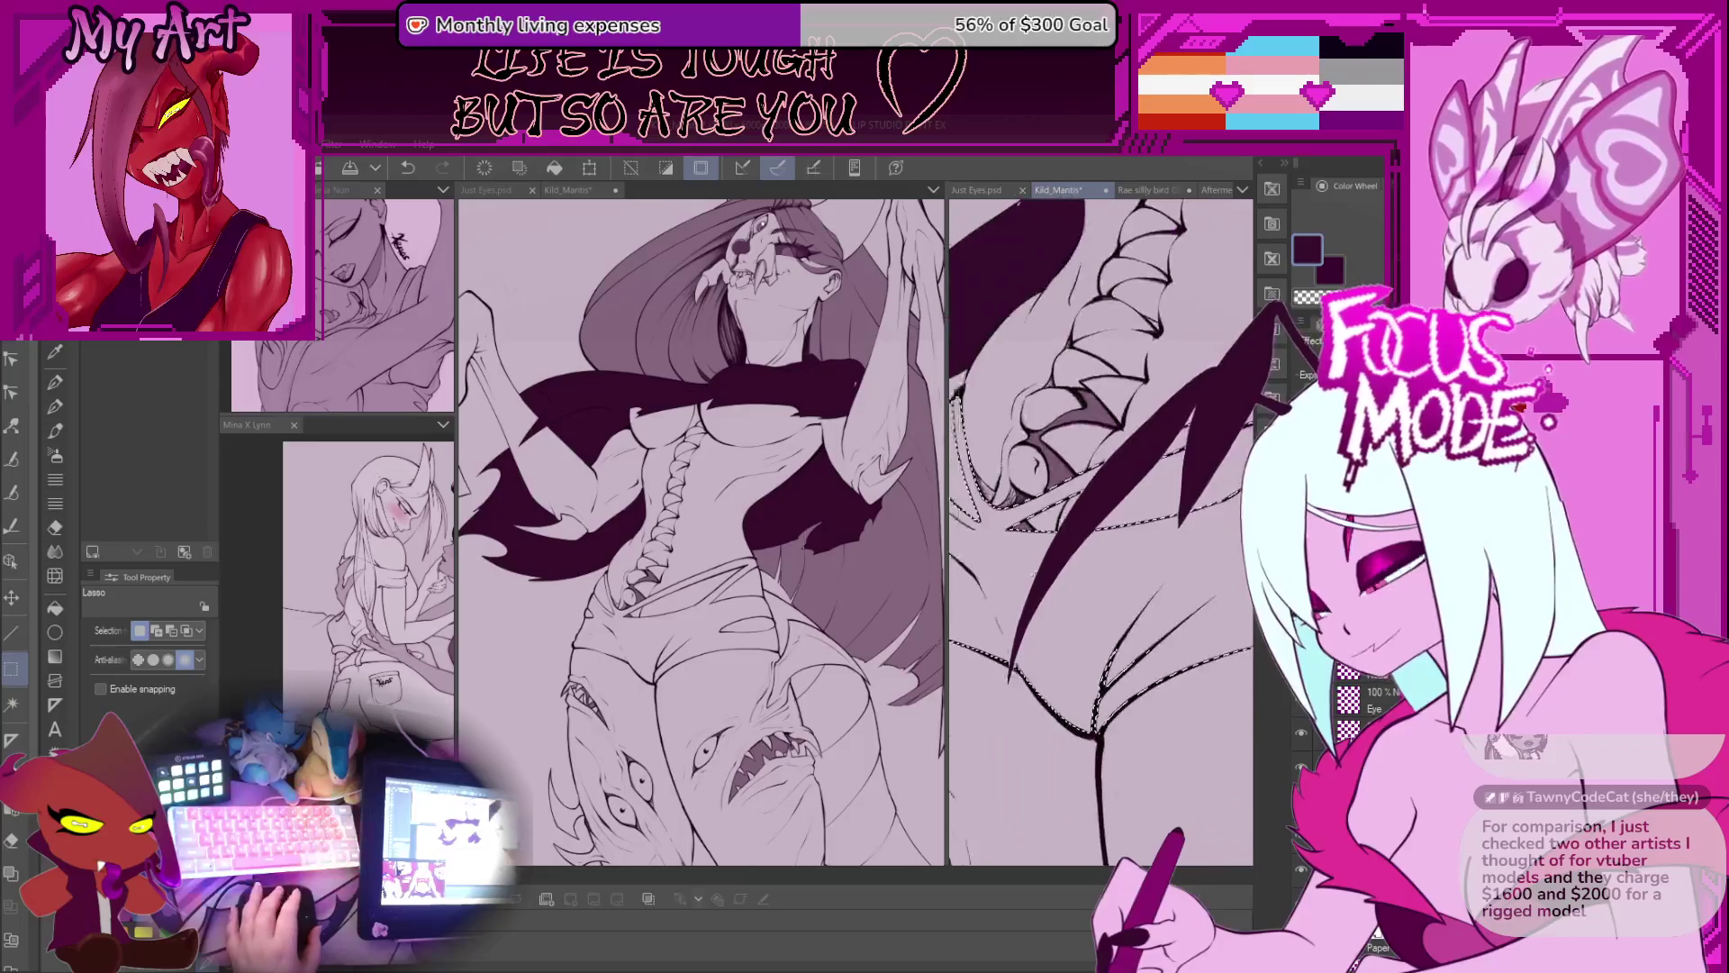
{"action": "scroll", "coordinate": [1193, 582], "scroll_direction": "down", "scroll_amount": 2}
{"action": "left_click_drag", "start_coordinate": [946, 554], "coordinate": [815, 554]}
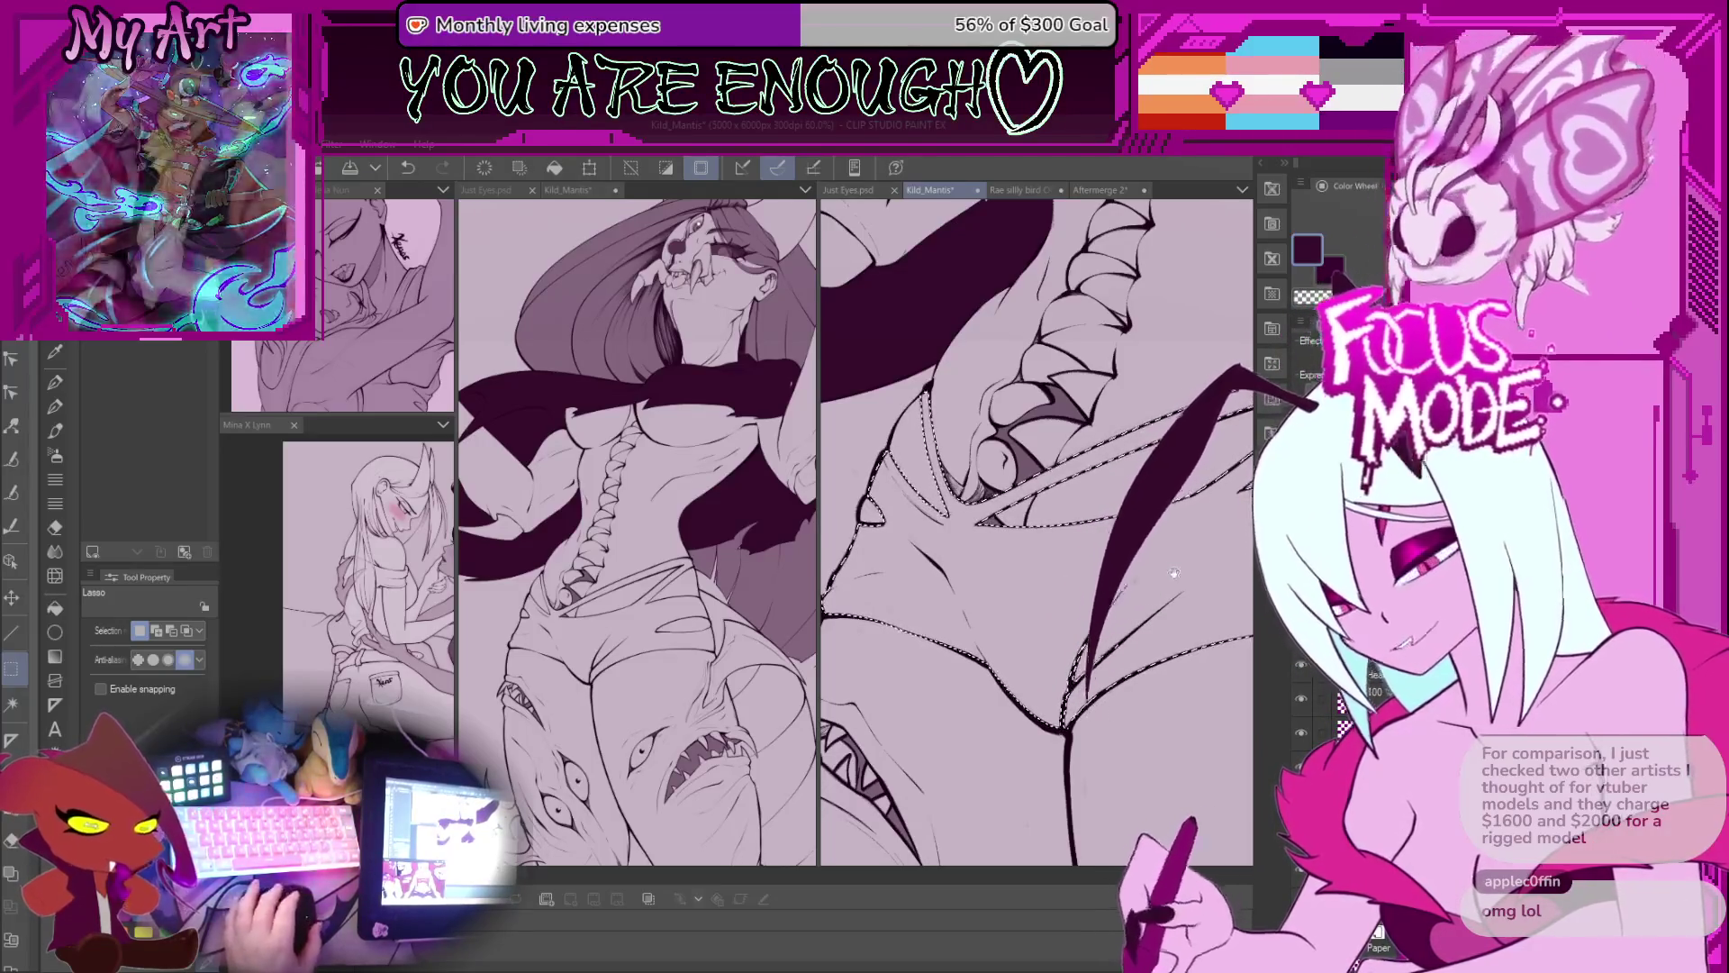
Step: Fill the shorts selection with dark plum using the bucket
{"action": "mouse_move", "coordinate": [1223, 525]}
{"action": "left_mouse_down"}
{"action": "mouse_move", "coordinate": [1194, 545]}
{"action": "mouse_move", "coordinate": [1215, 579]}
{"action": "left_mouse_up"}
{"action": "key", "text": "g"}
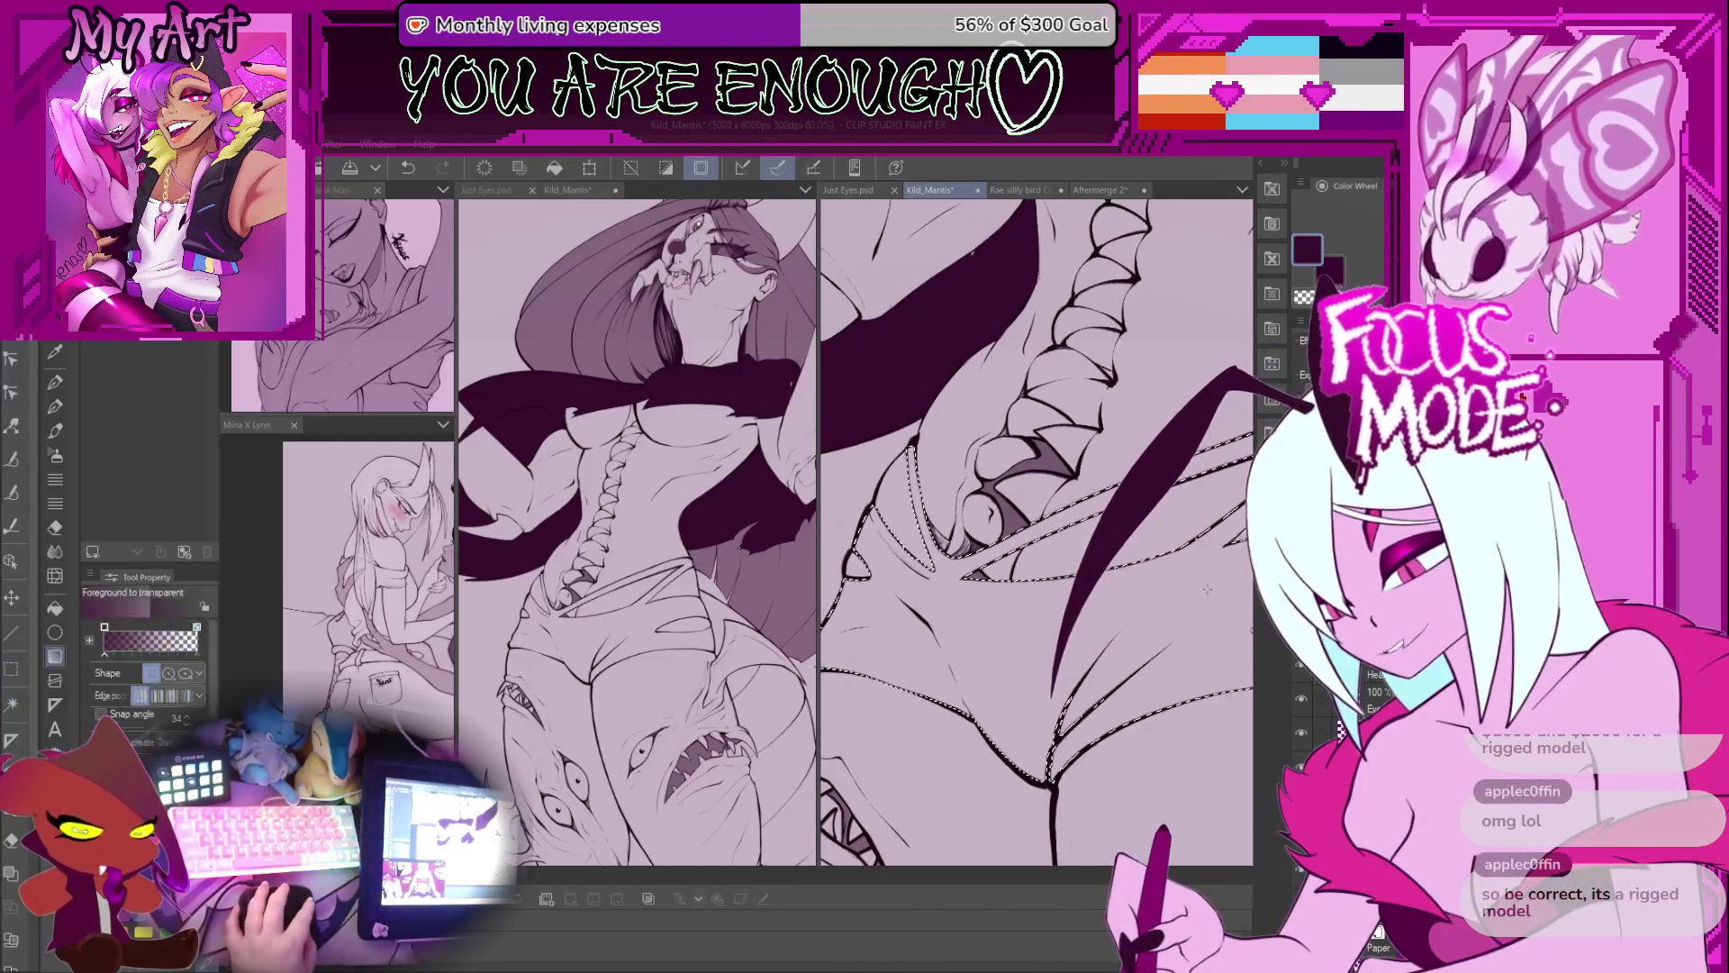
{"action": "key", "text": "g"}
{"action": "mouse_move", "coordinate": [1215, 608]}
{"action": "left_mouse_down"}
{"action": "mouse_move", "coordinate": [1173, 586]}
{"action": "mouse_move", "coordinate": [1128, 630]}
{"action": "left_mouse_up"}
{"action": "left_click", "coordinate": [1173, 586]}
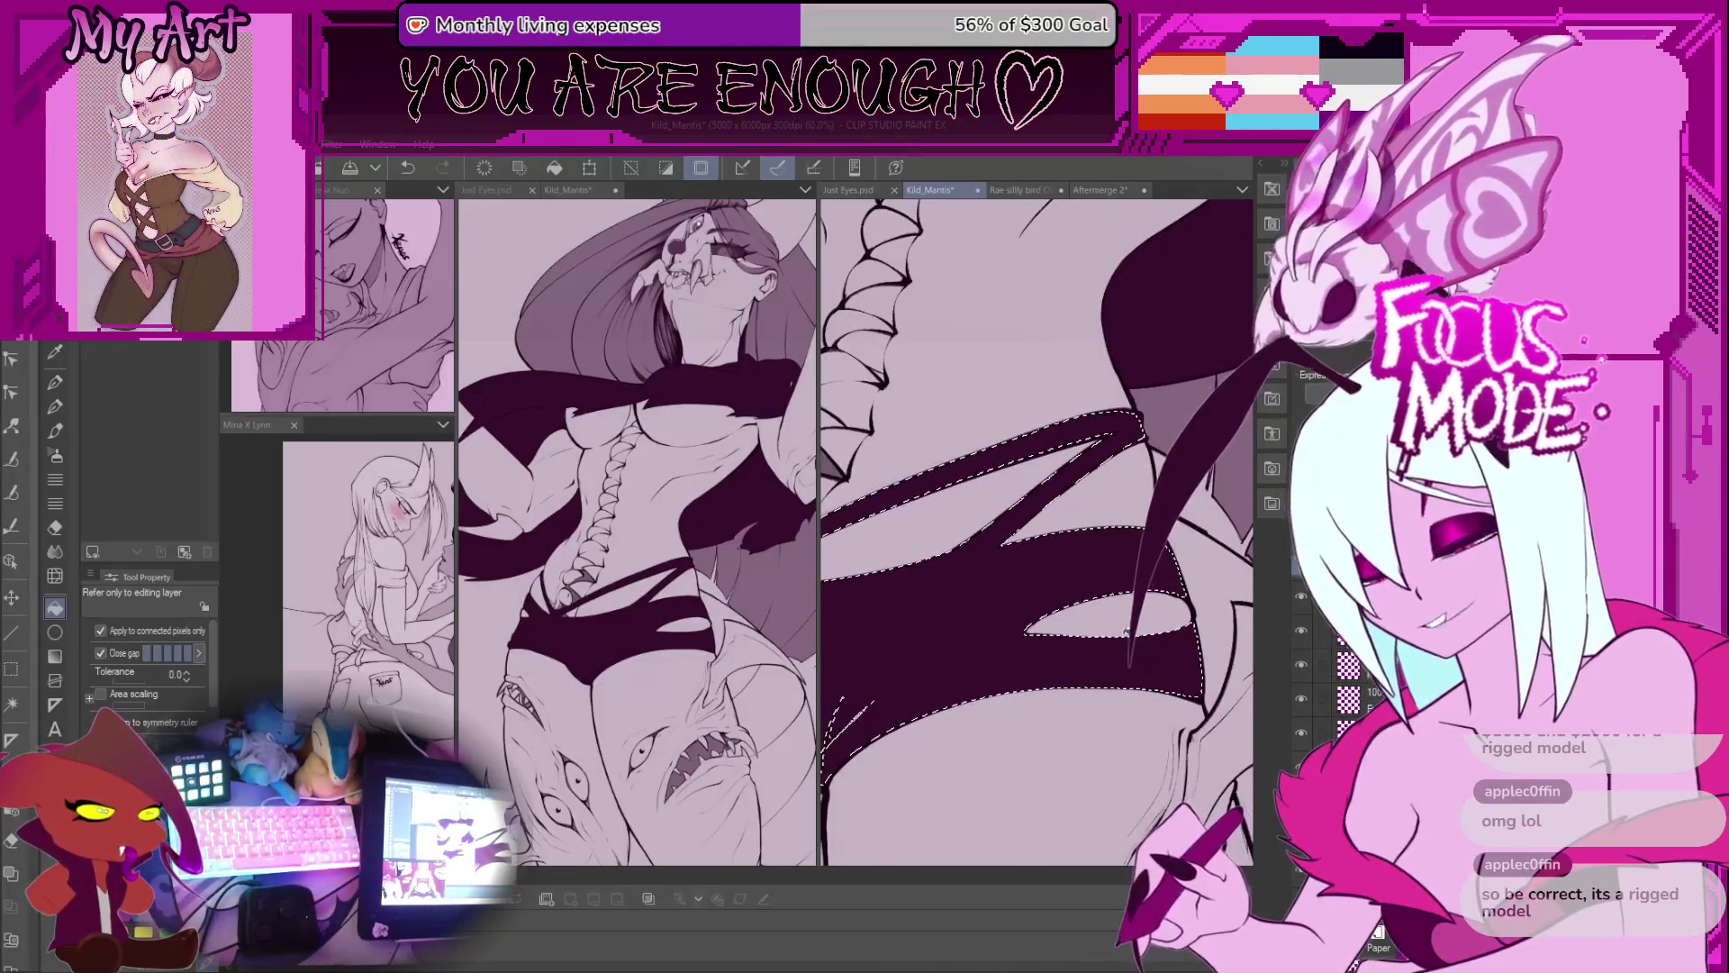
Step: Delete the shorts fill and refill the shorts and straps with dark plum
{"action": "left_click_drag", "start_coordinate": [1112, 573], "coordinate": [977, 707]}
{"action": "key", "text": "m"}
{"action": "mouse_move", "coordinate": [1087, 543]}
{"action": "left_mouse_down"}
{"action": "mouse_move", "coordinate": [1058, 591]}
{"action": "mouse_move", "coordinate": [1091, 551]}
{"action": "mouse_move", "coordinate": [1090, 575]}
{"action": "left_mouse_up"}
{"action": "key", "text": "p"}
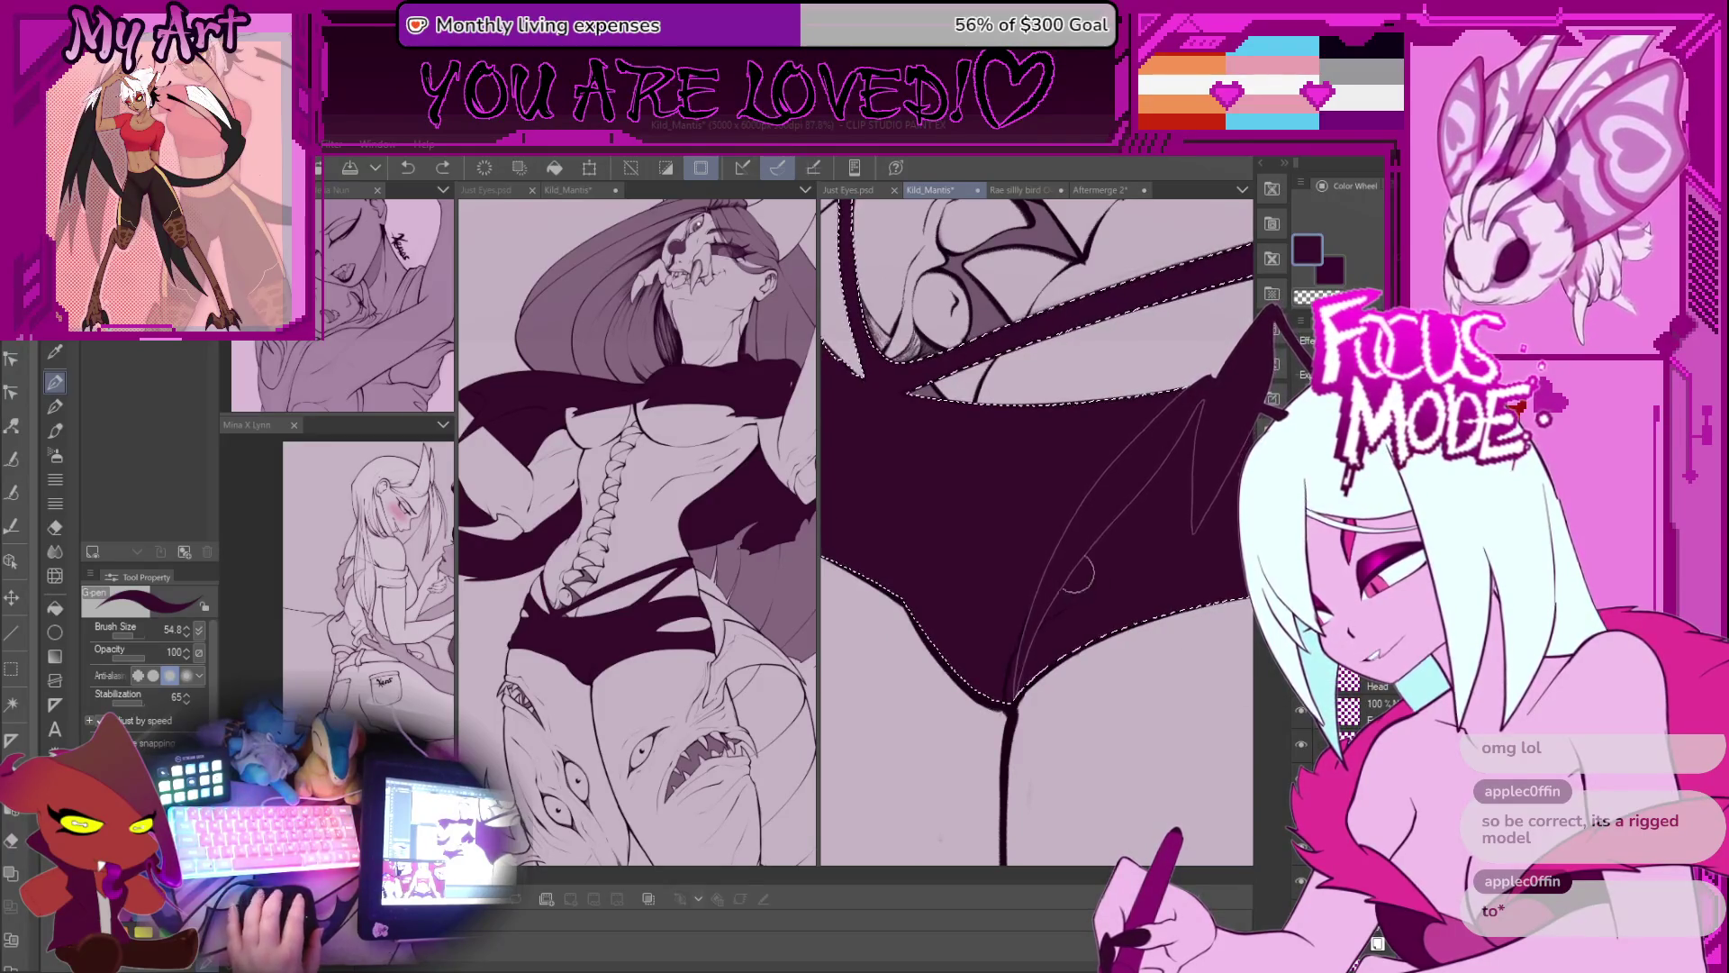
{"action": "left_click_drag", "start_coordinate": [1081, 577], "coordinate": [1012, 662]}
{"action": "scroll", "coordinate": [1004, 684], "scroll_direction": "down", "scroll_amount": 2}
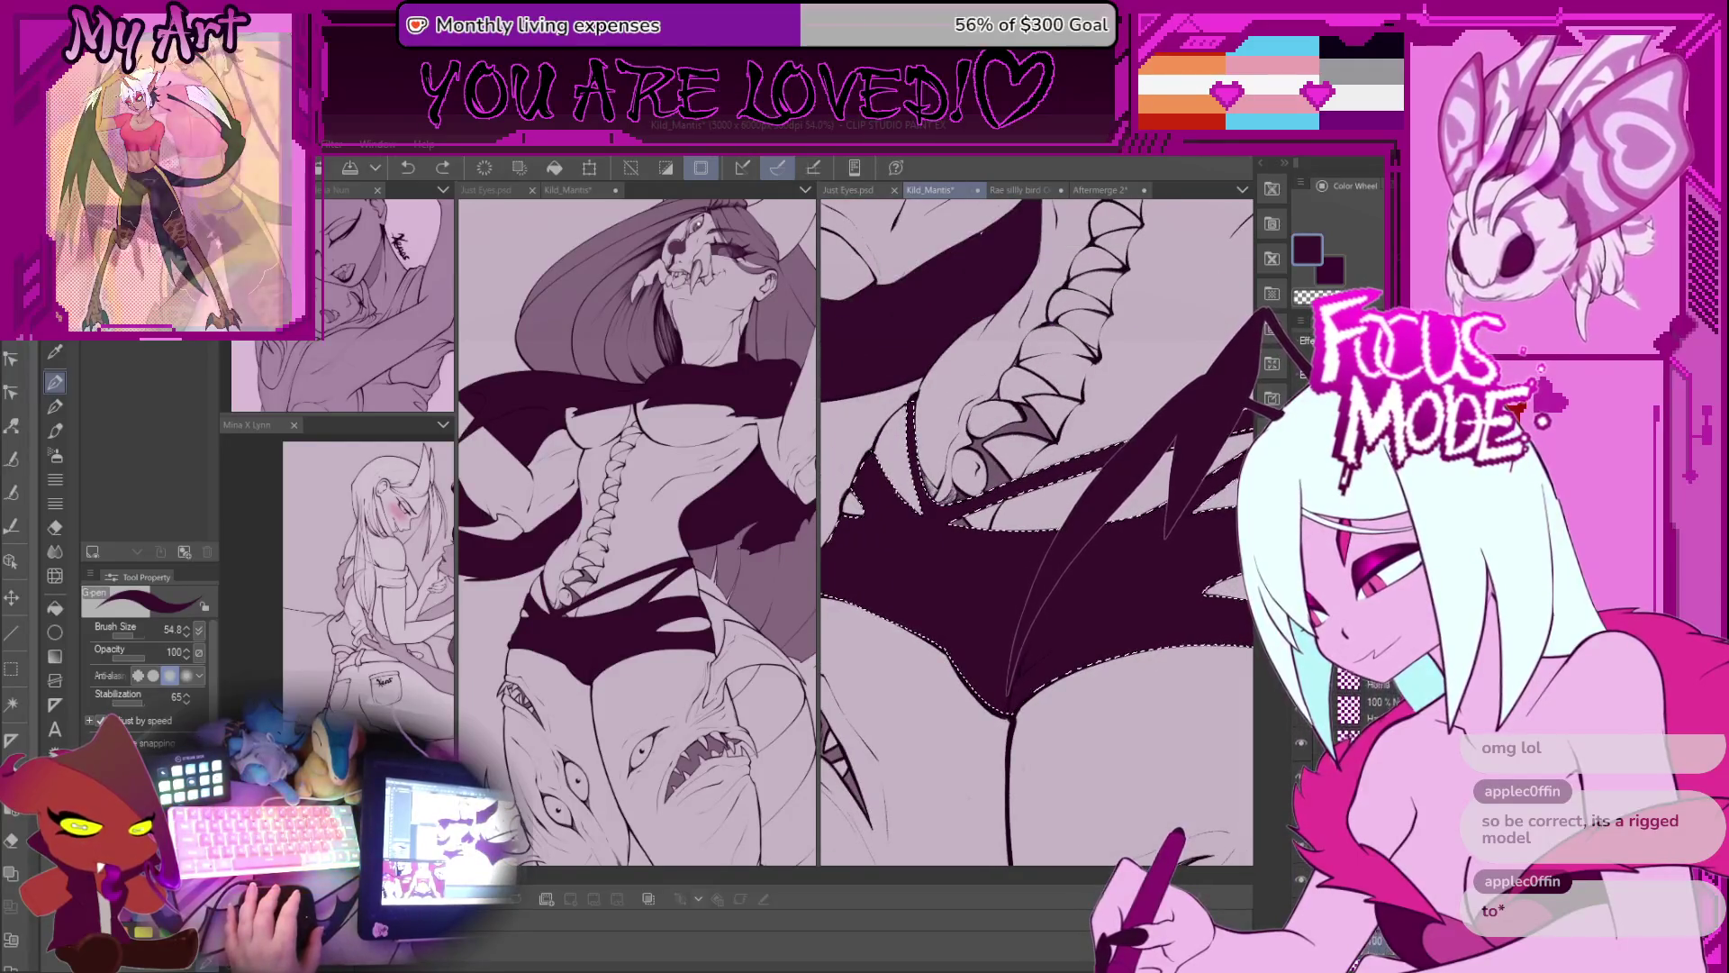
{"action": "key", "text": "Delete"}
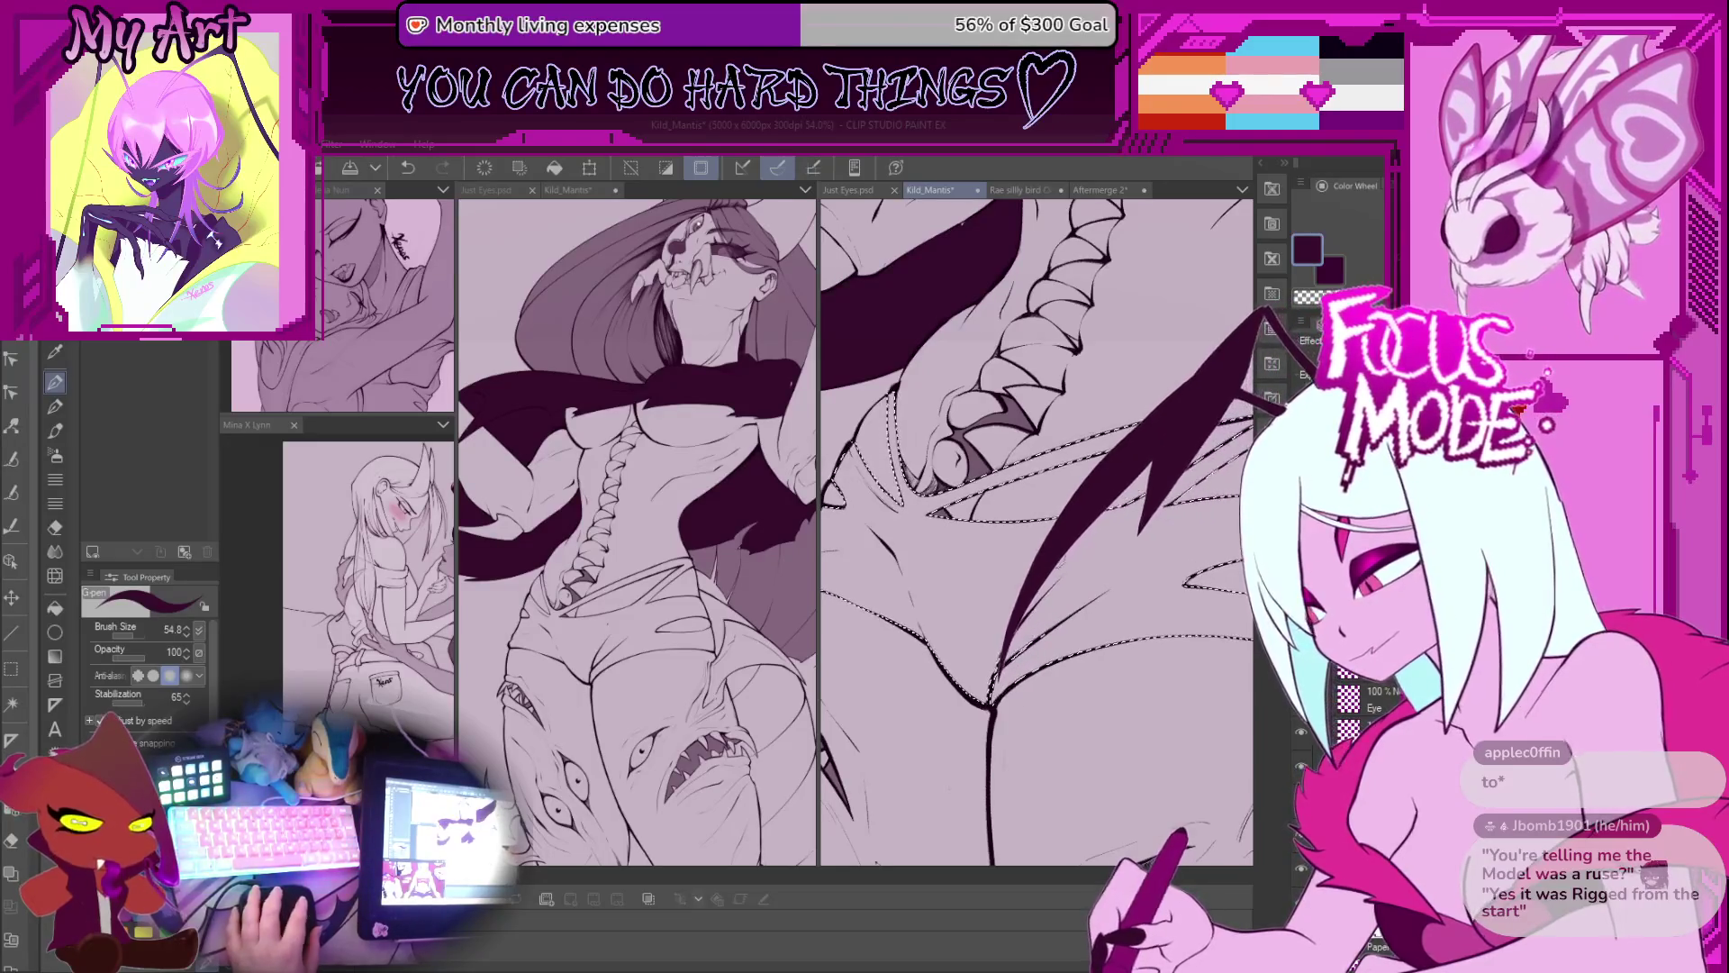
{"action": "key", "text": "g"}
{"action": "left_click", "coordinate": [1051, 618]}
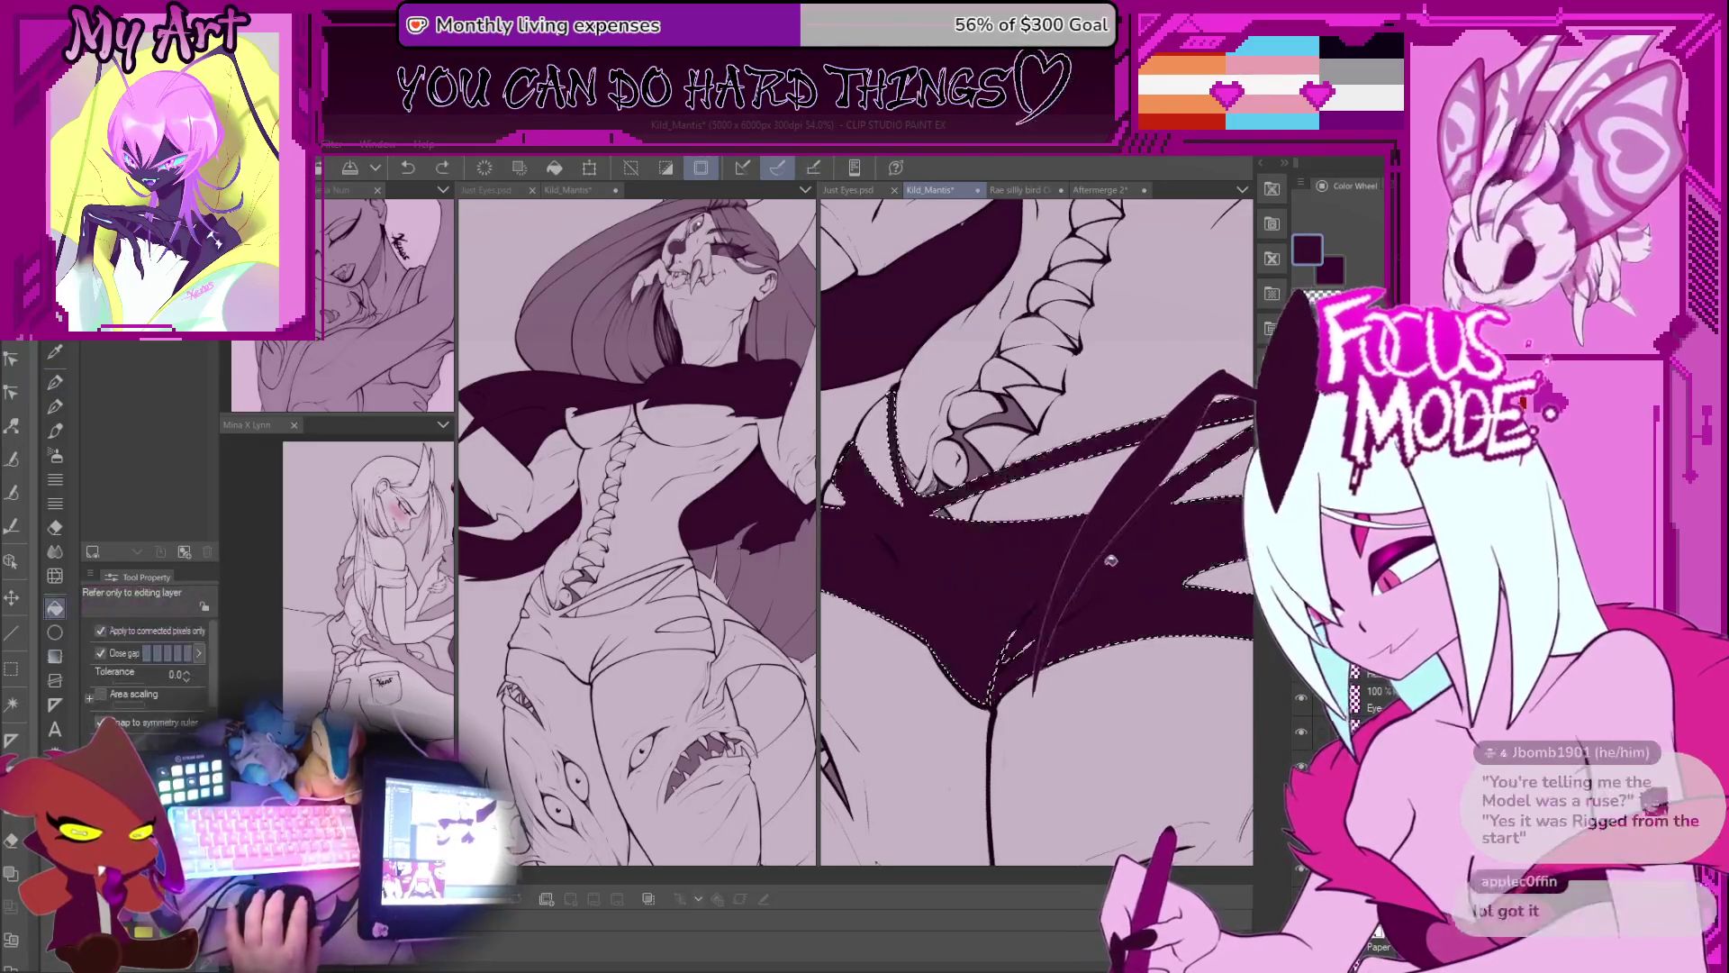
Step: Deselect and redraw the thin curve on the wing blade with the G-pen, comparing versions
{"action": "scroll", "coordinate": [1051, 618], "scroll_direction": "up", "scroll_amount": 5}
{"action": "key", "text": "ctrl+d"}
{"action": "key", "text": "p"}
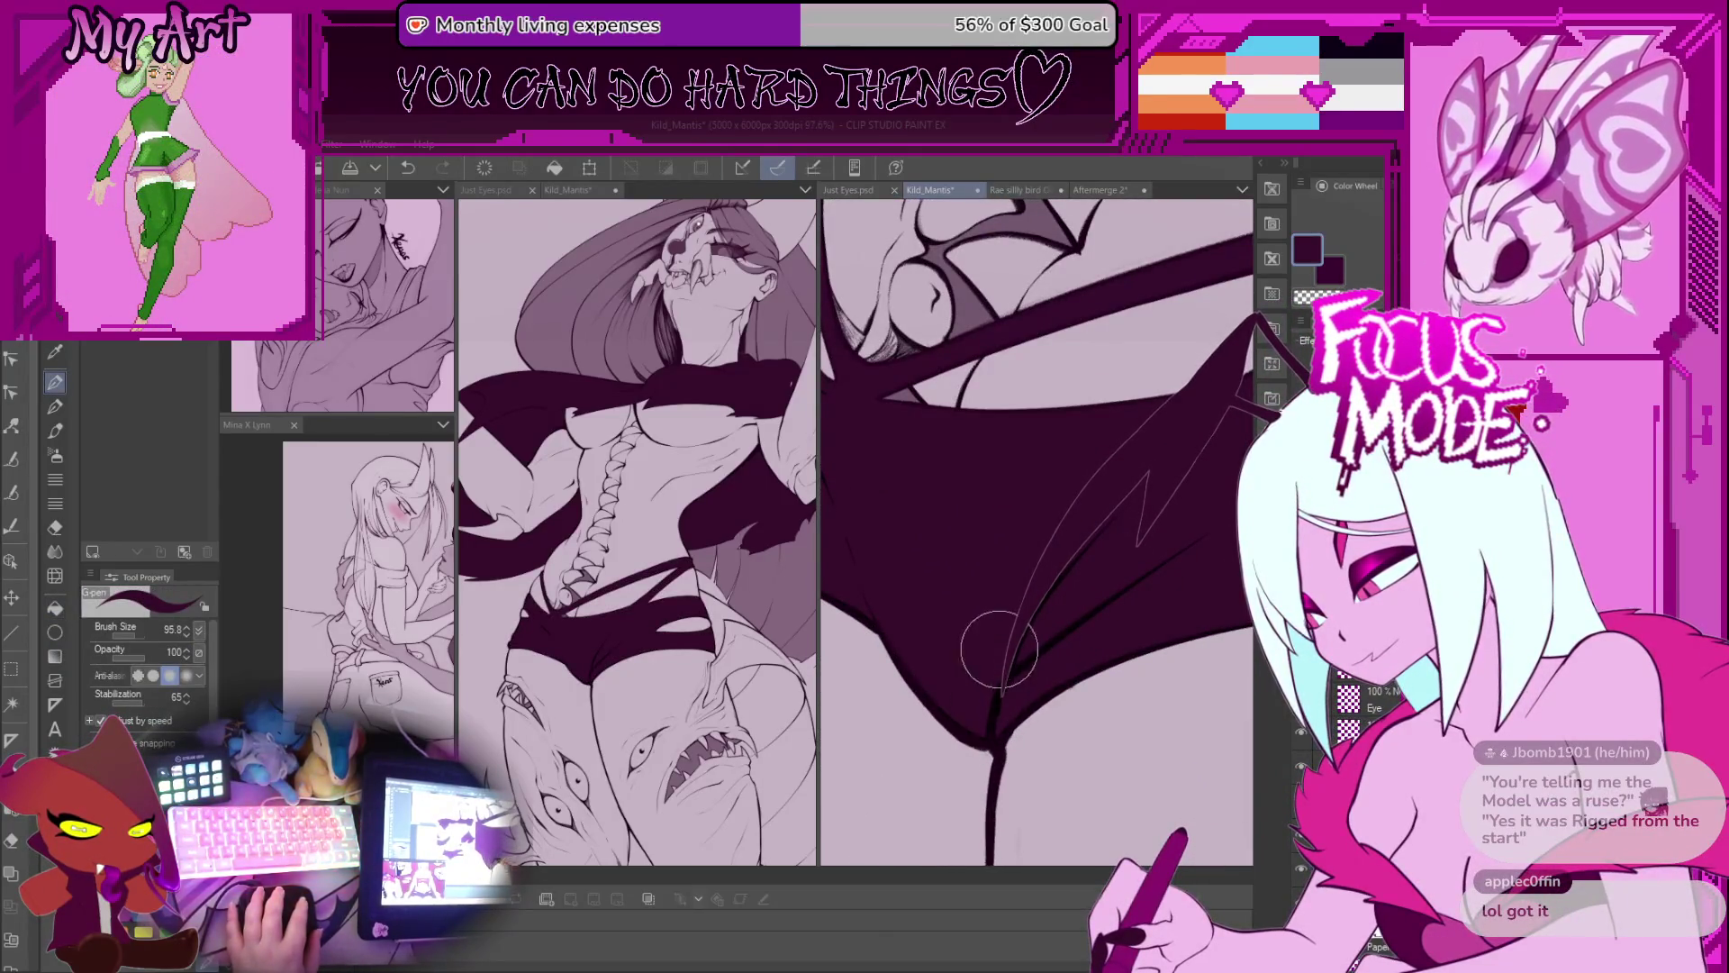
{"action": "left_click_drag", "start_coordinate": [1044, 693], "coordinate": [1126, 532]}
{"action": "key", "text": "ctrl+z"}
{"action": "key", "text": "ctrl+z"}
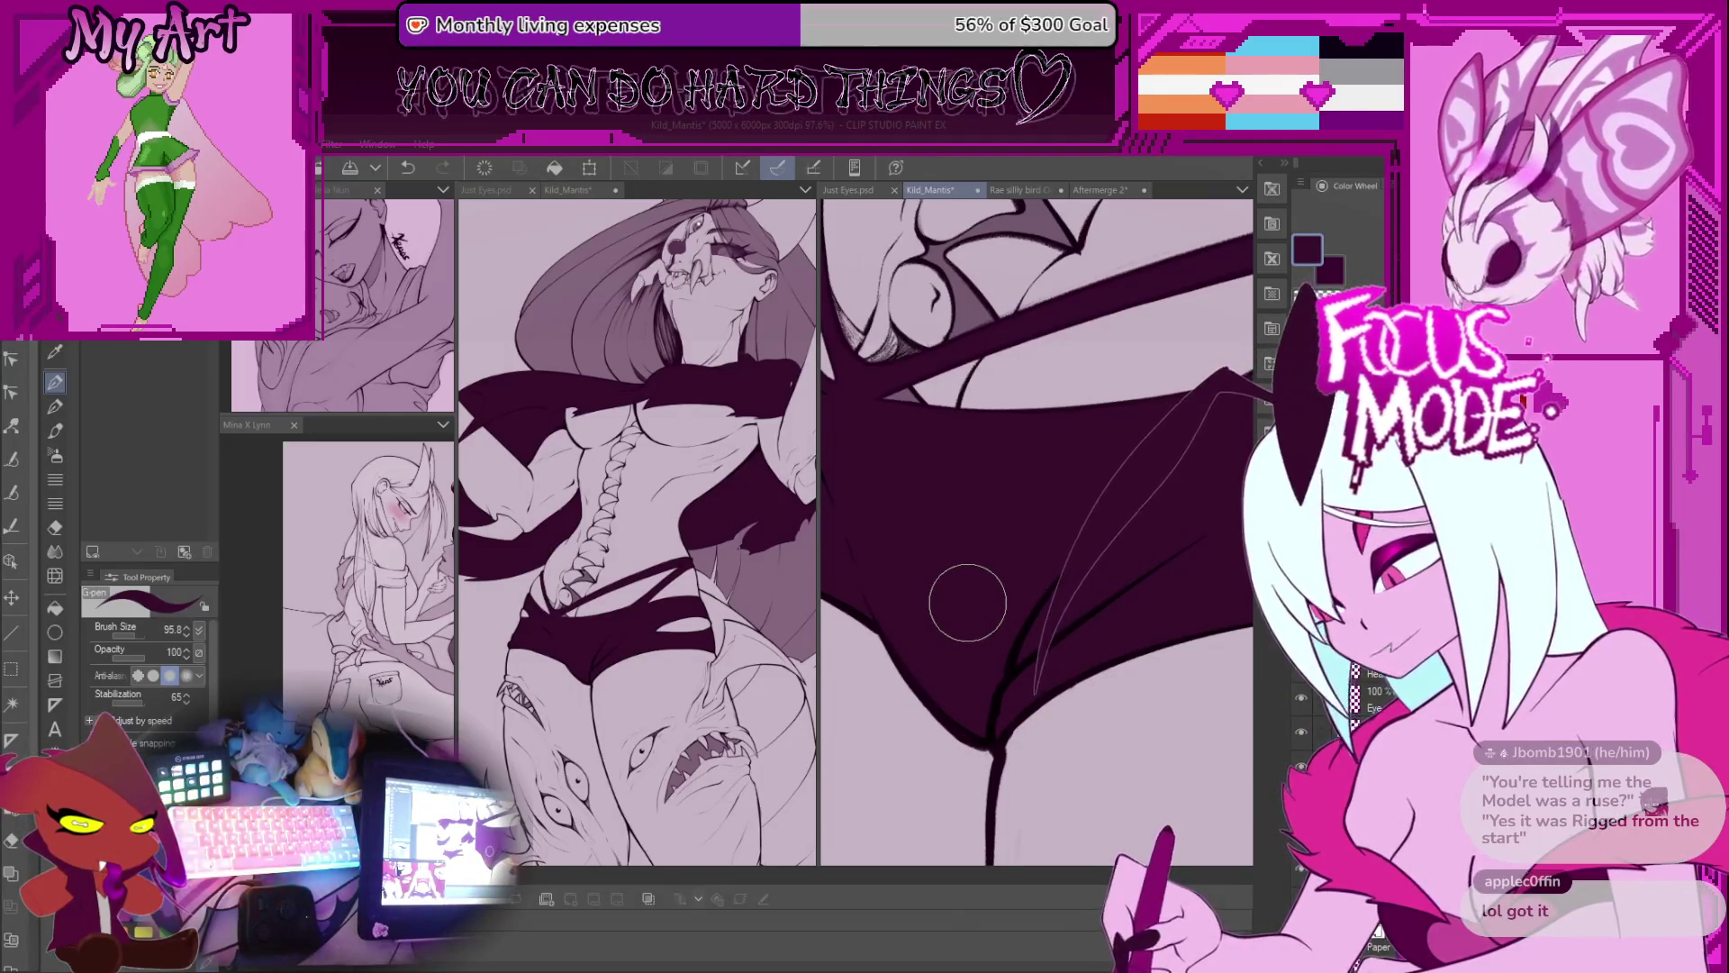
{"action": "key", "text": "ctrl+z"}
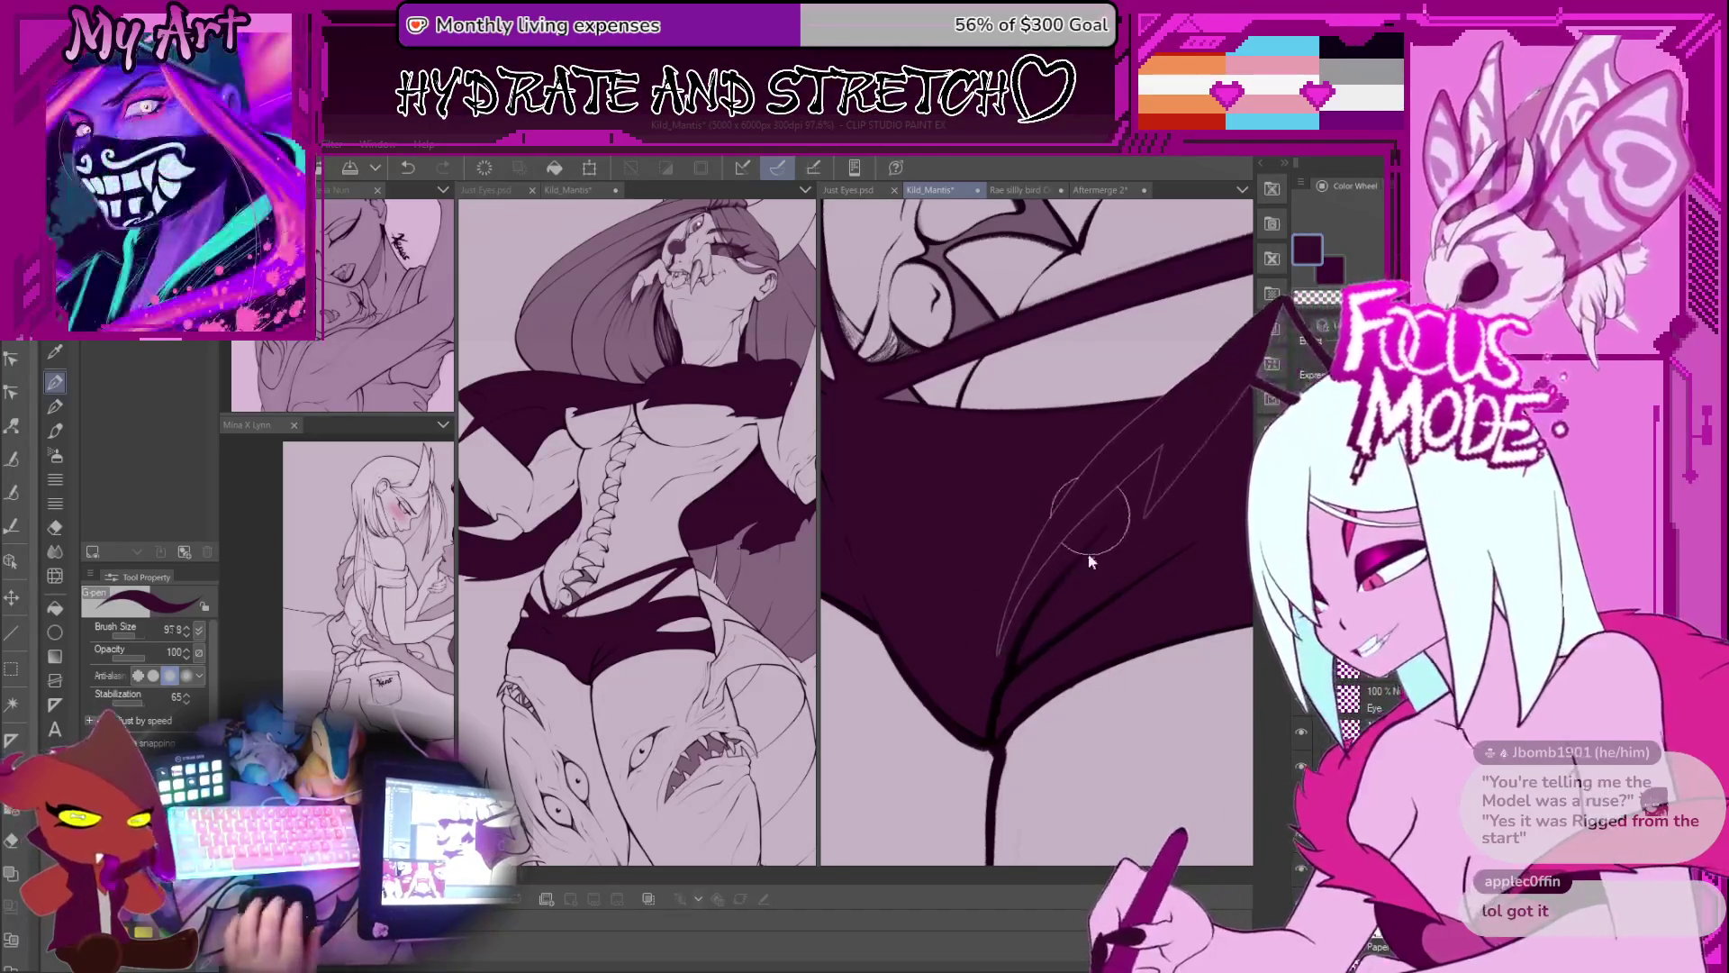
{"action": "scroll", "coordinate": [1107, 554], "scroll_direction": "down", "scroll_amount": 5}
Step: Fill in the dark spike beside her arm
{"action": "left_click_drag", "start_coordinate": [1107, 554], "coordinate": [1002, 633]}
{"action": "scroll", "coordinate": [1036, 613], "scroll_direction": "up", "scroll_amount": 3}
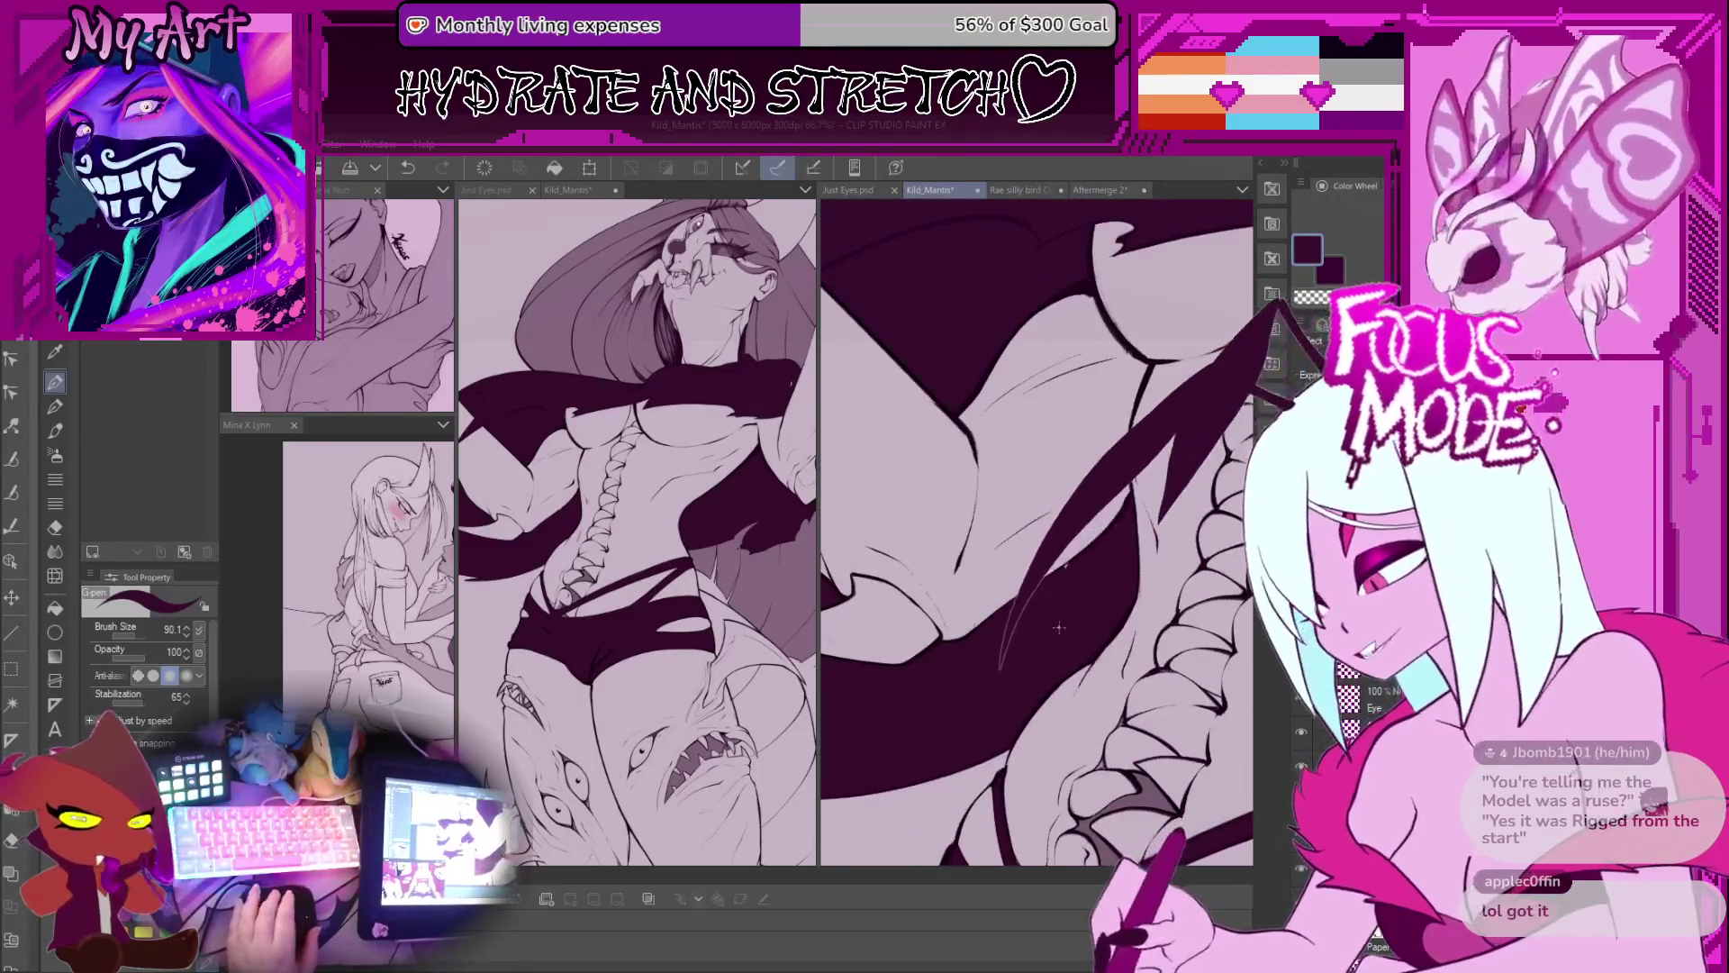
{"action": "scroll", "coordinate": [1088, 590], "scroll_direction": "up", "scroll_amount": 2}
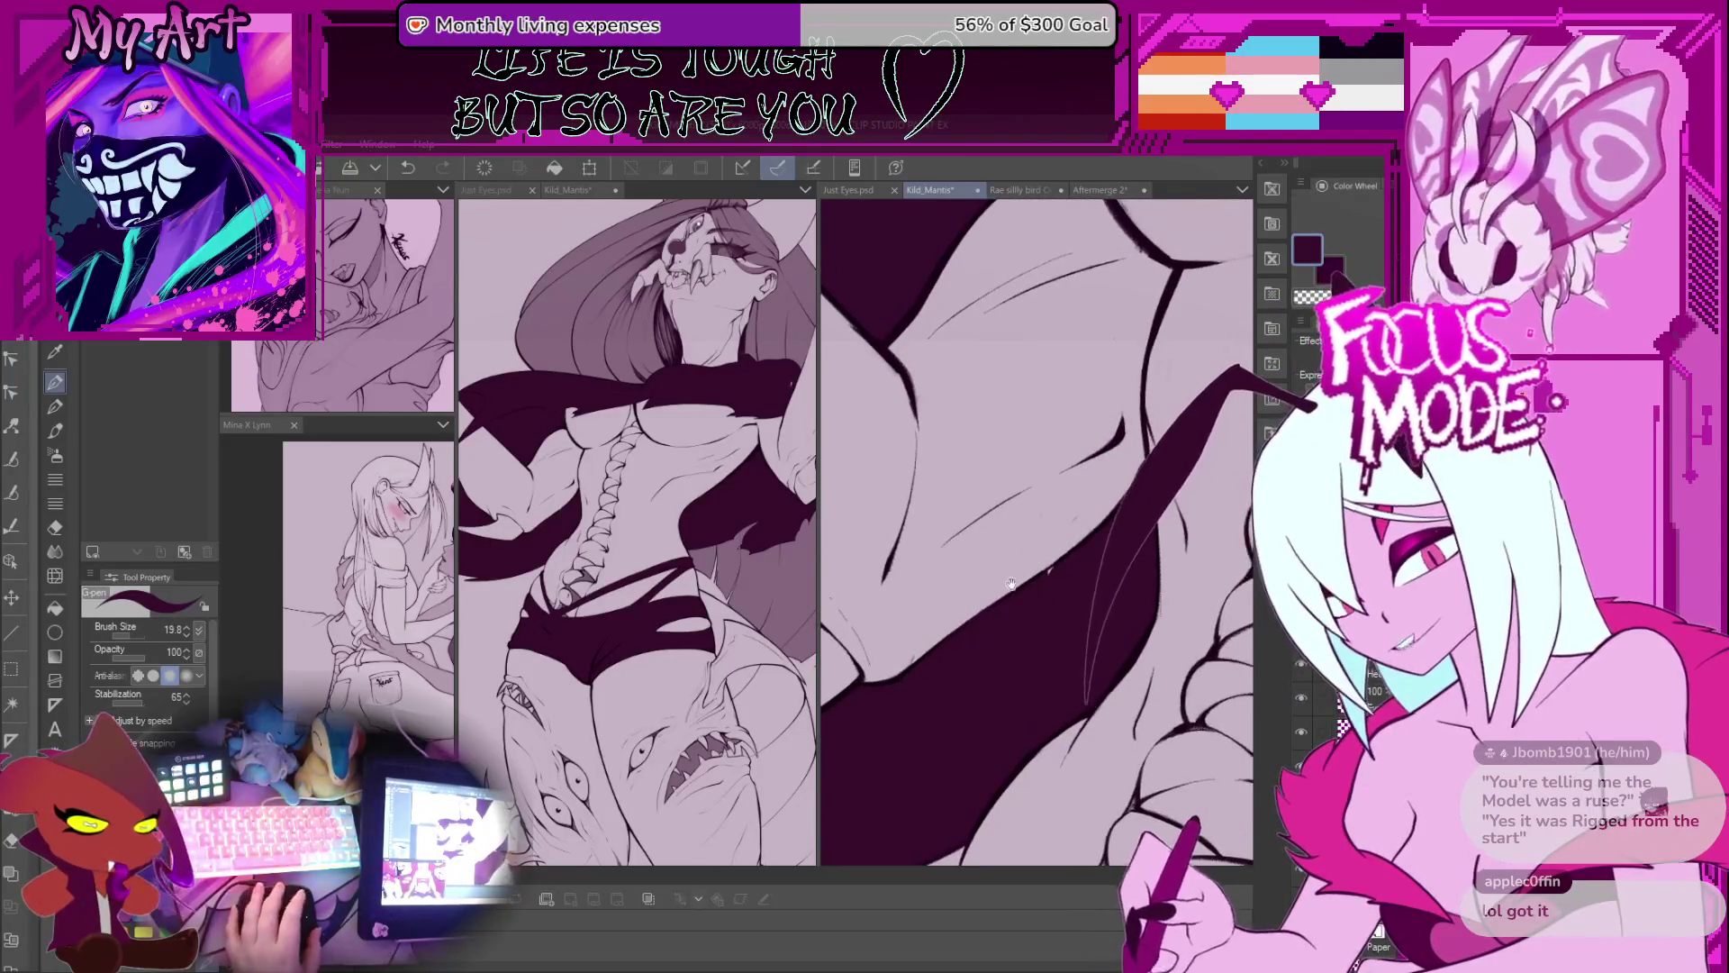
{"action": "left_click_drag", "start_coordinate": [1162, 446], "coordinate": [1061, 562]}
{"action": "scroll", "coordinate": [1061, 562], "scroll_direction": "down", "scroll_amount": 5}
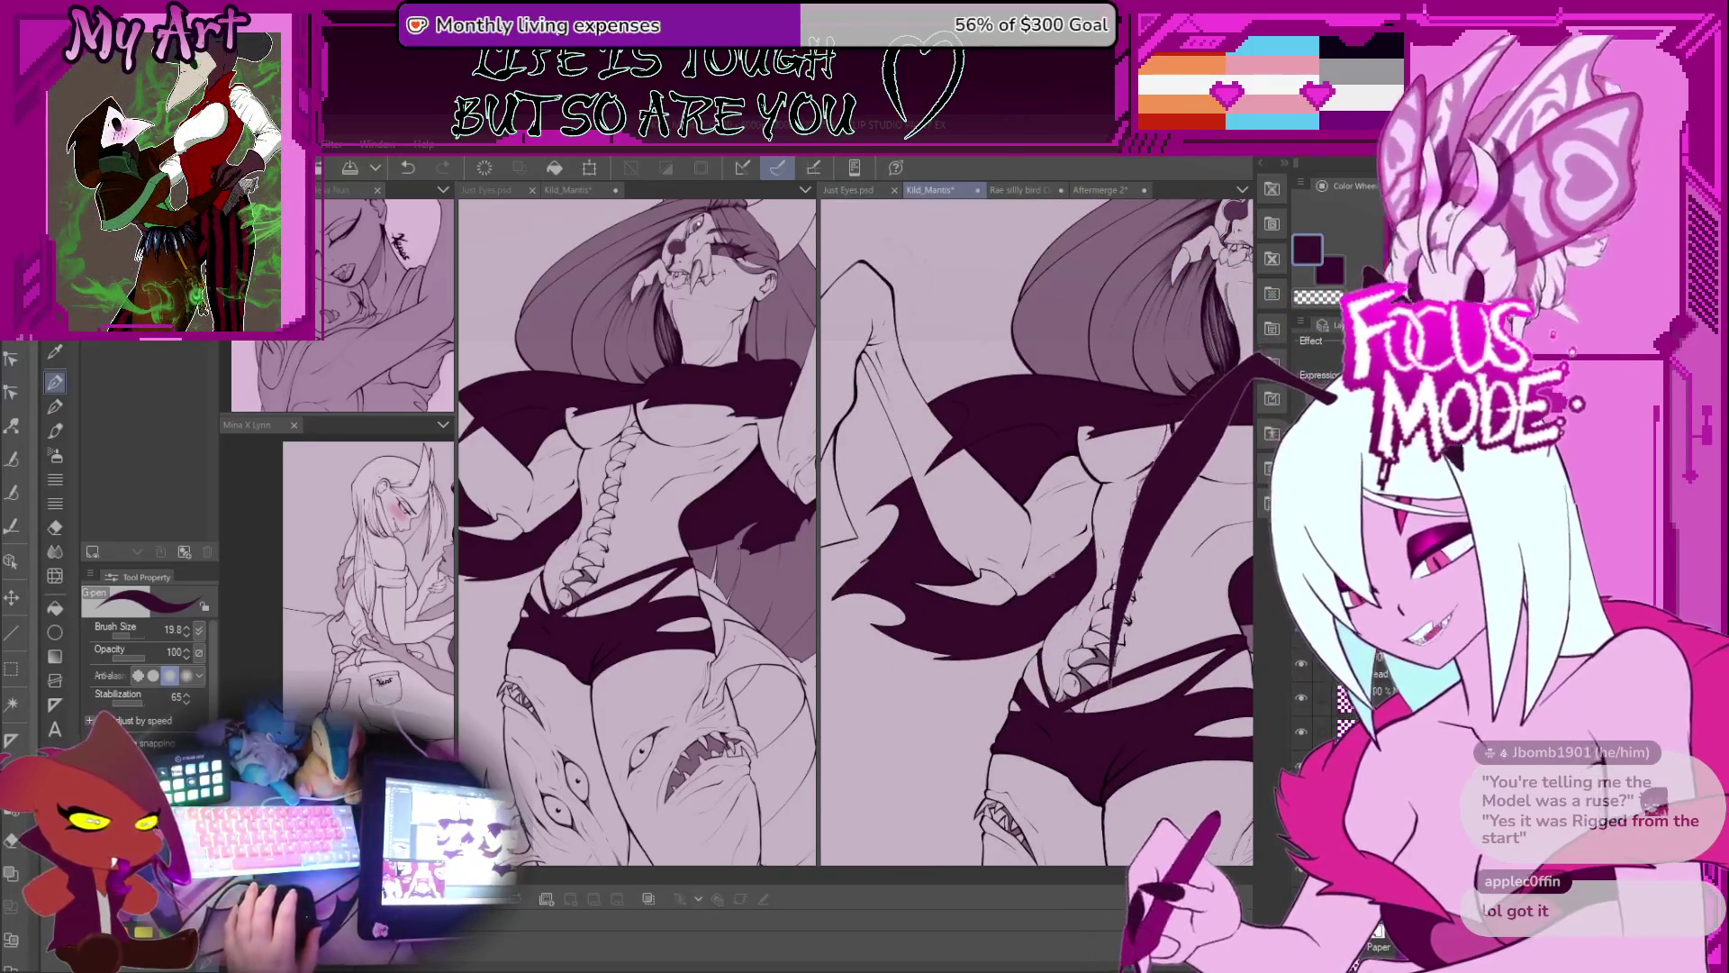
Step: Redraw the wing spike as a thinner line, removing the thick stroke, and reset the view upright
{"action": "left_click_drag", "start_coordinate": [1168, 475], "coordinate": [1061, 596]}
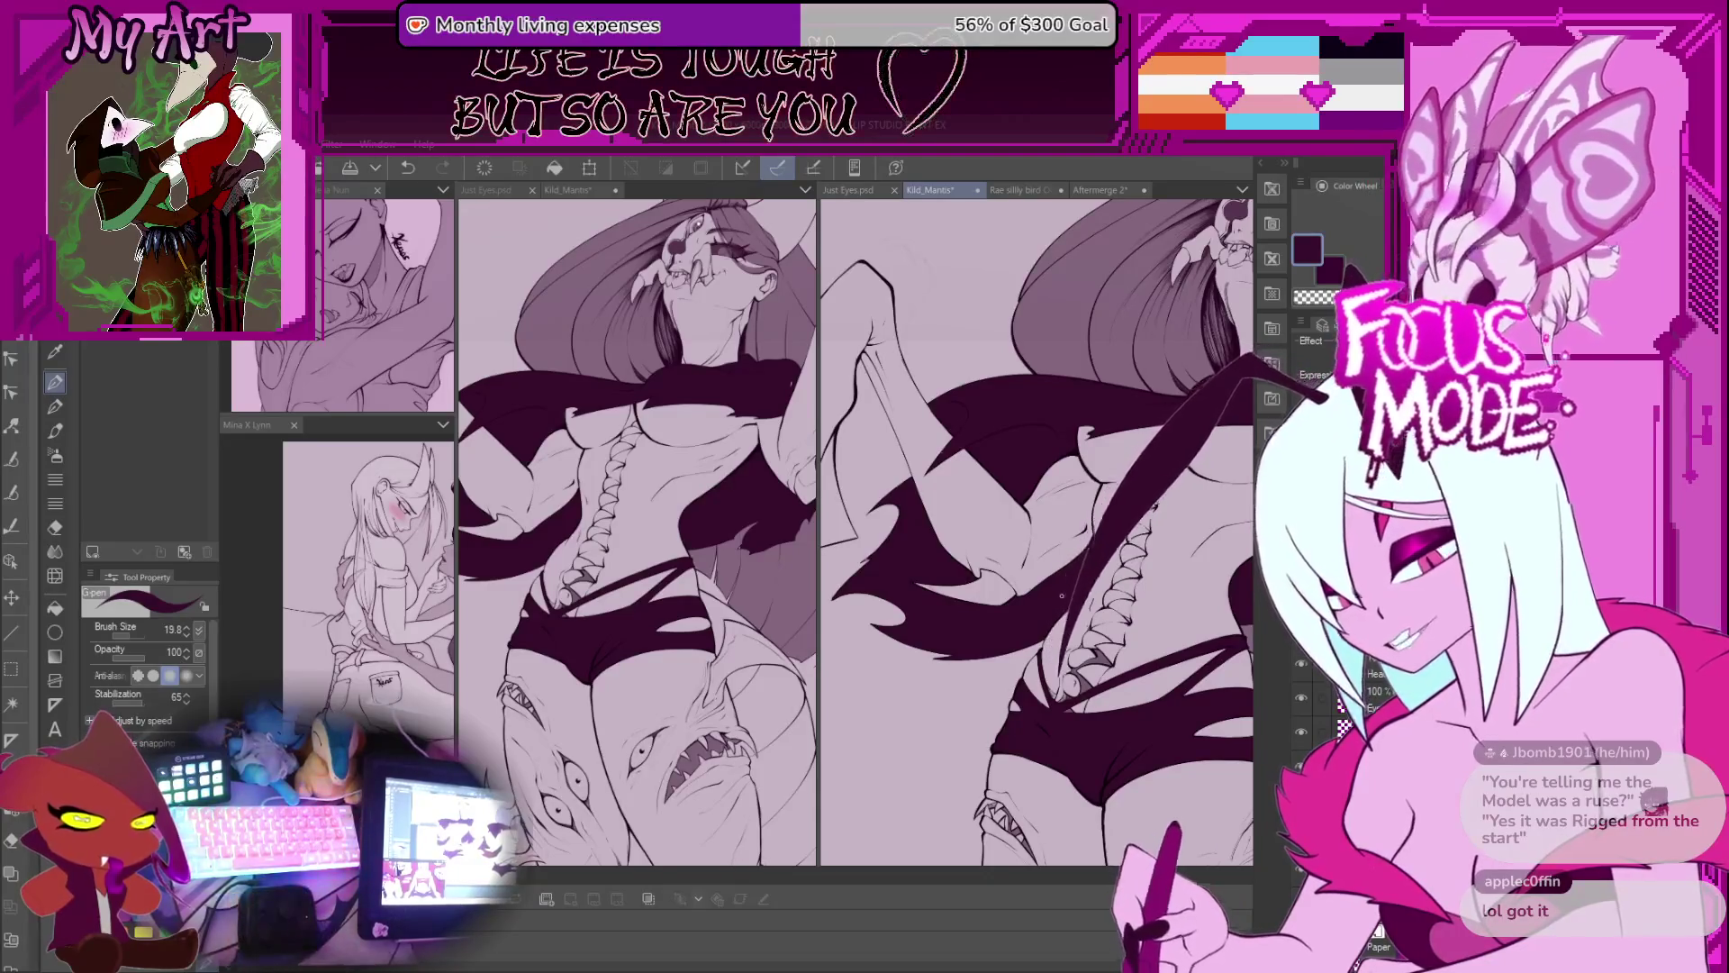
{"action": "left_click_drag", "start_coordinate": [1168, 475], "coordinate": [1091, 670]}
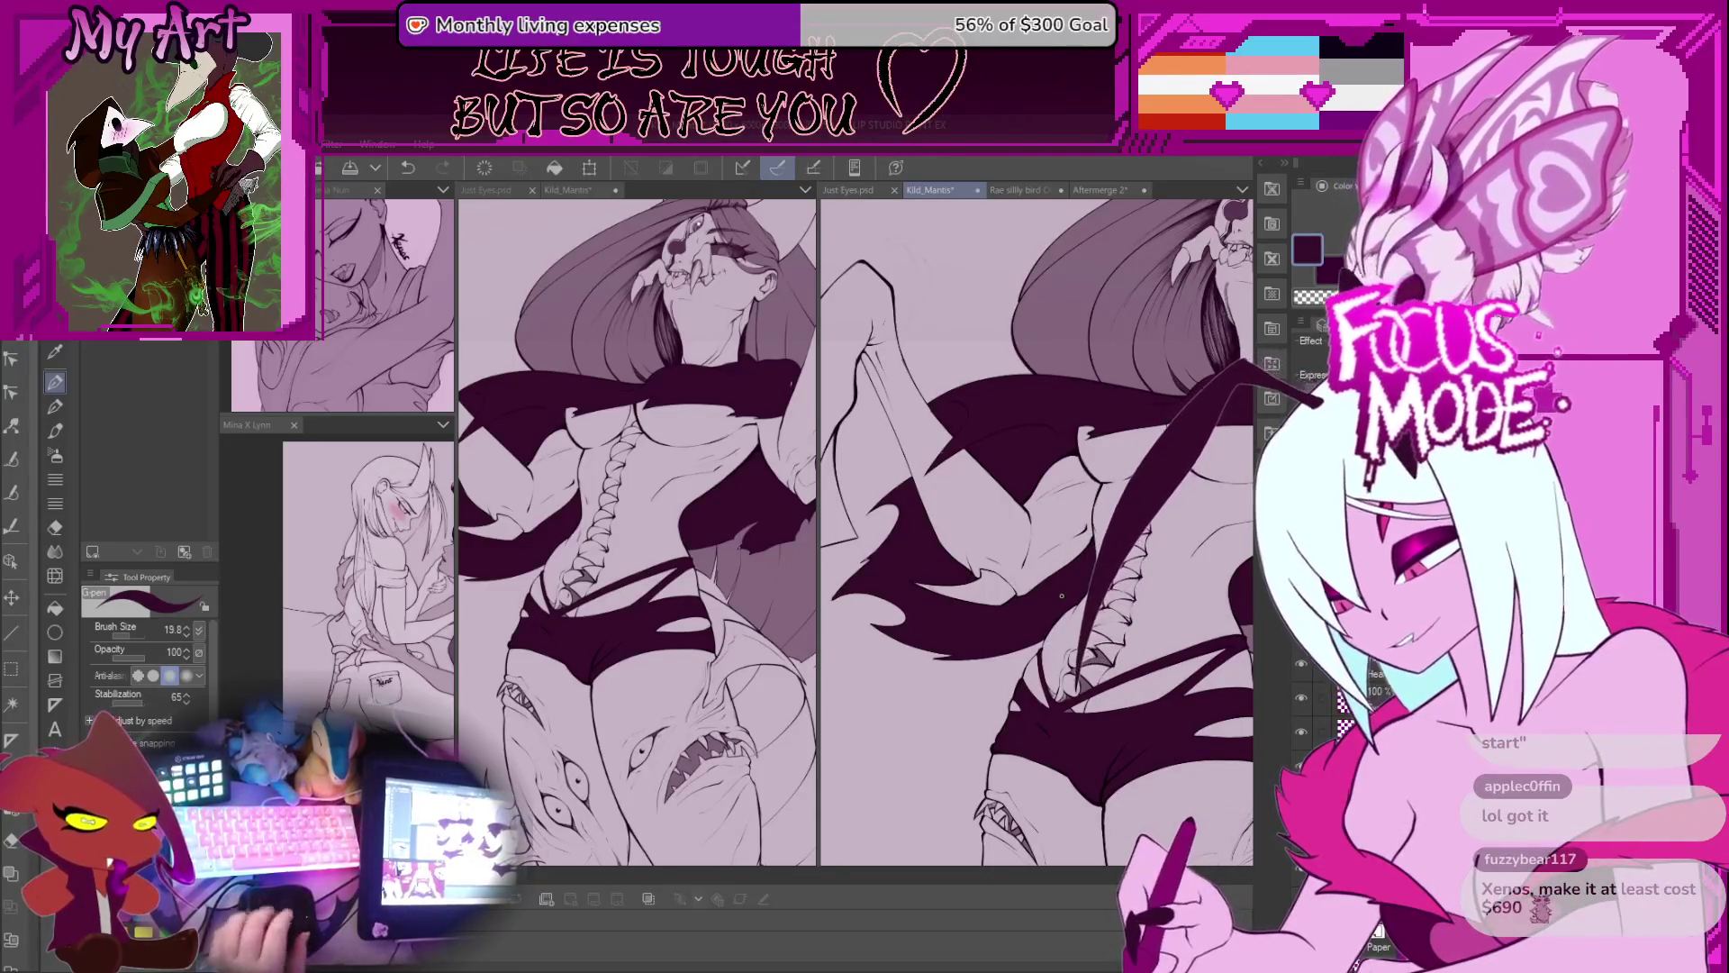
{"action": "key", "text": "ctrl+z"}
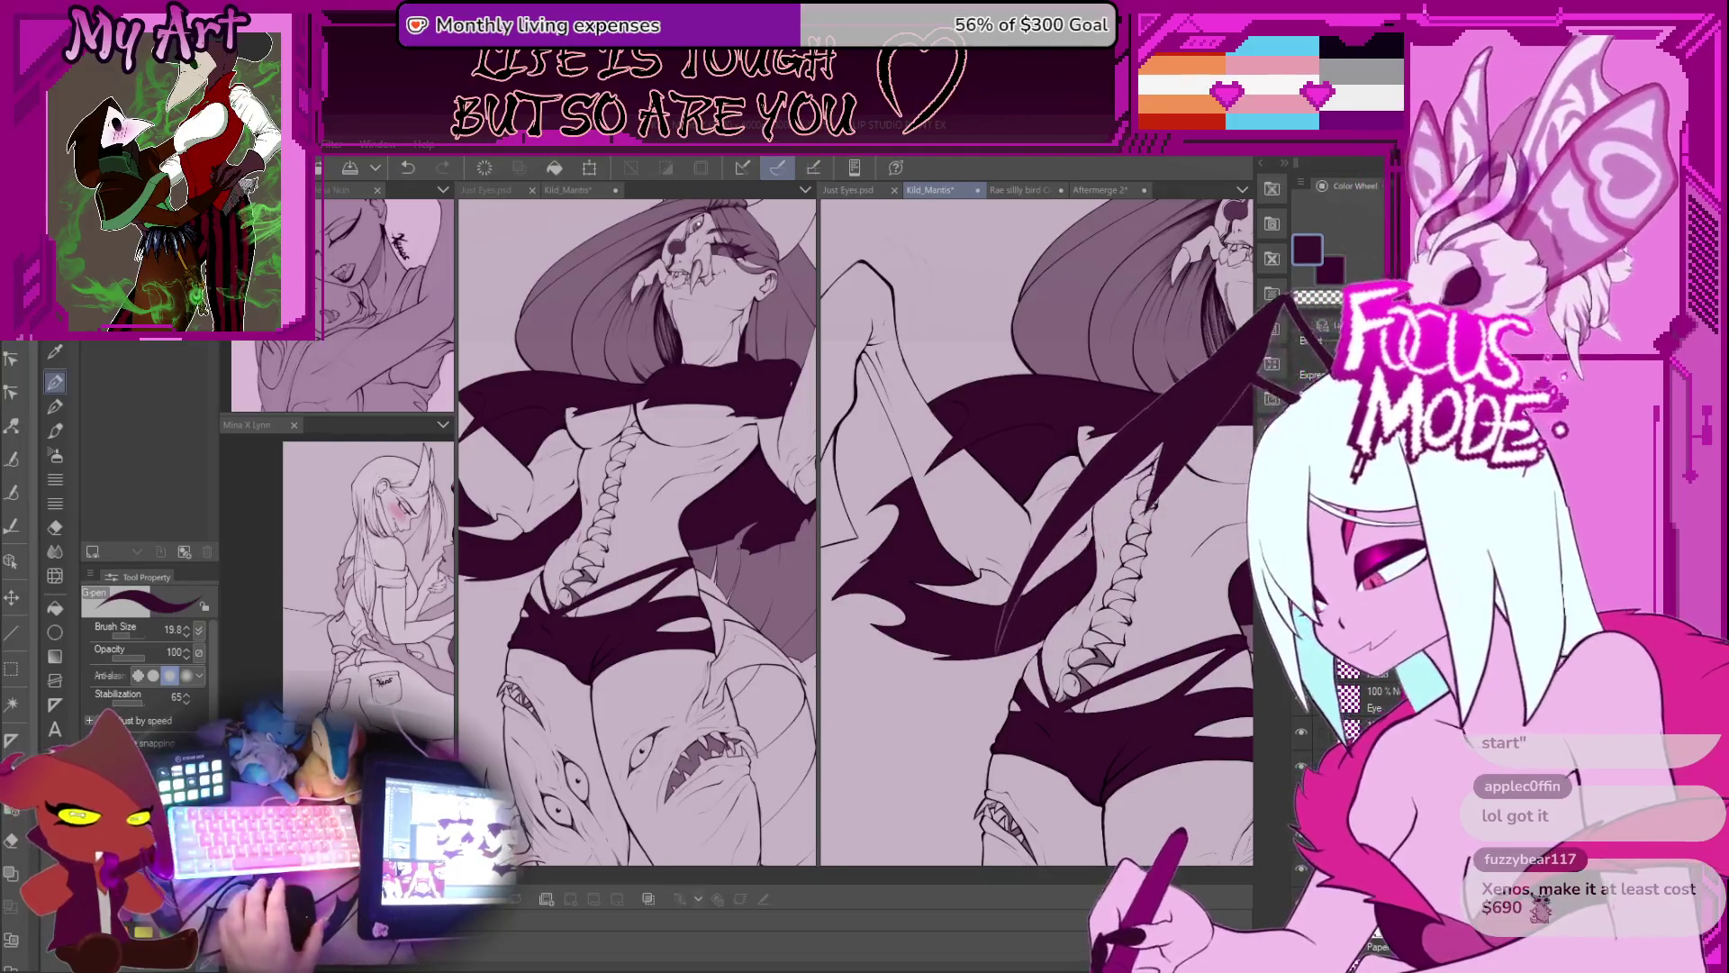
{"action": "key", "text": "ctrl+at"}
{"action": "scroll", "coordinate": [959, 498], "scroll_direction": "up", "scroll_amount": 5}
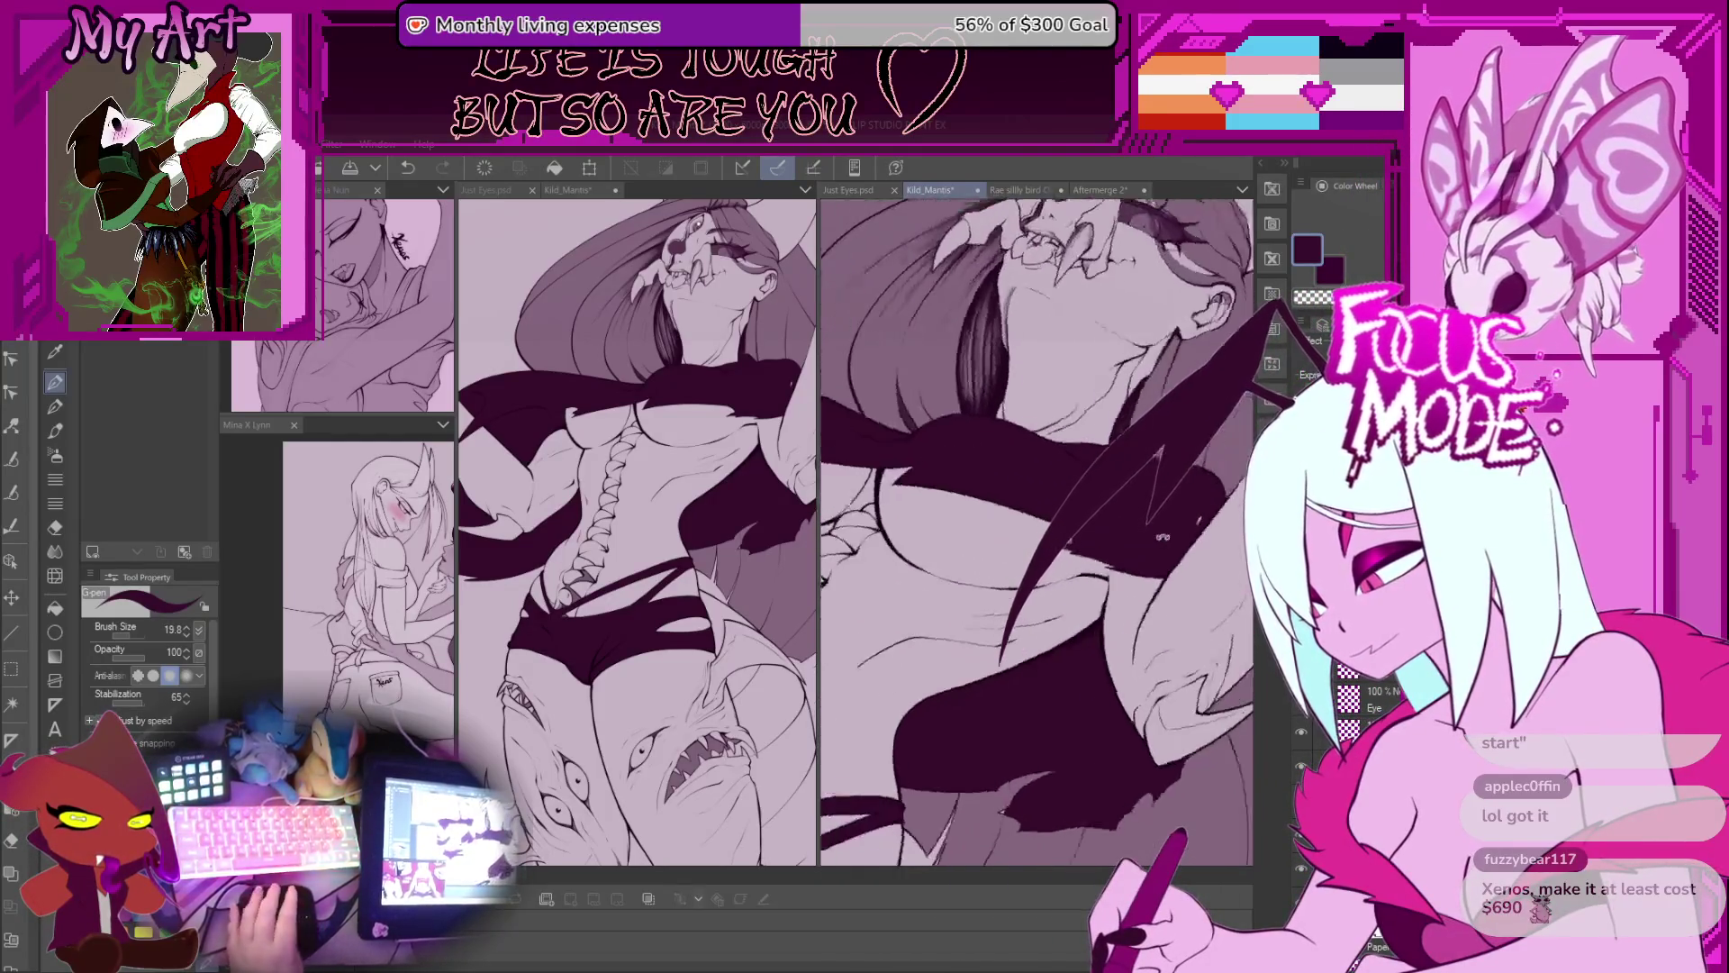
{"action": "left_click_drag", "start_coordinate": [959, 498], "coordinate": [1071, 552]}
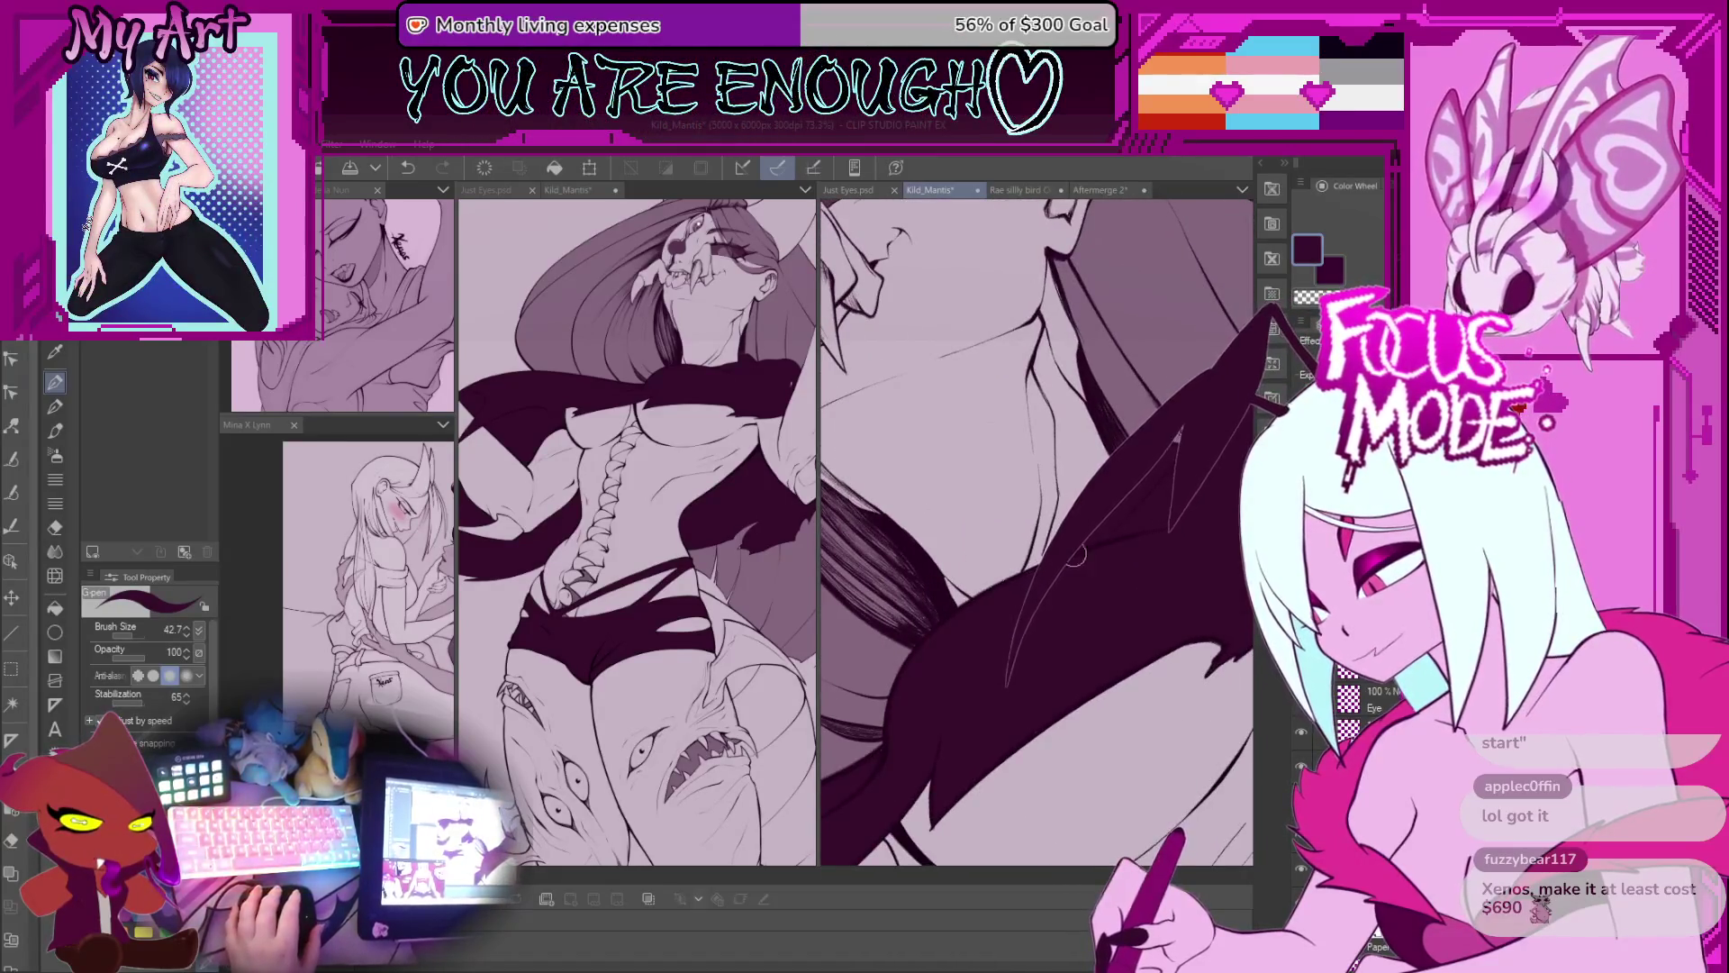
{"action": "mouse_move", "coordinate": [1155, 500]}
{"action": "left_mouse_down"}
{"action": "mouse_move", "coordinate": [1066, 528]}
{"action": "mouse_move", "coordinate": [1074, 653]}
{"action": "left_mouse_up"}
{"action": "key", "text": "ctrl+z"}
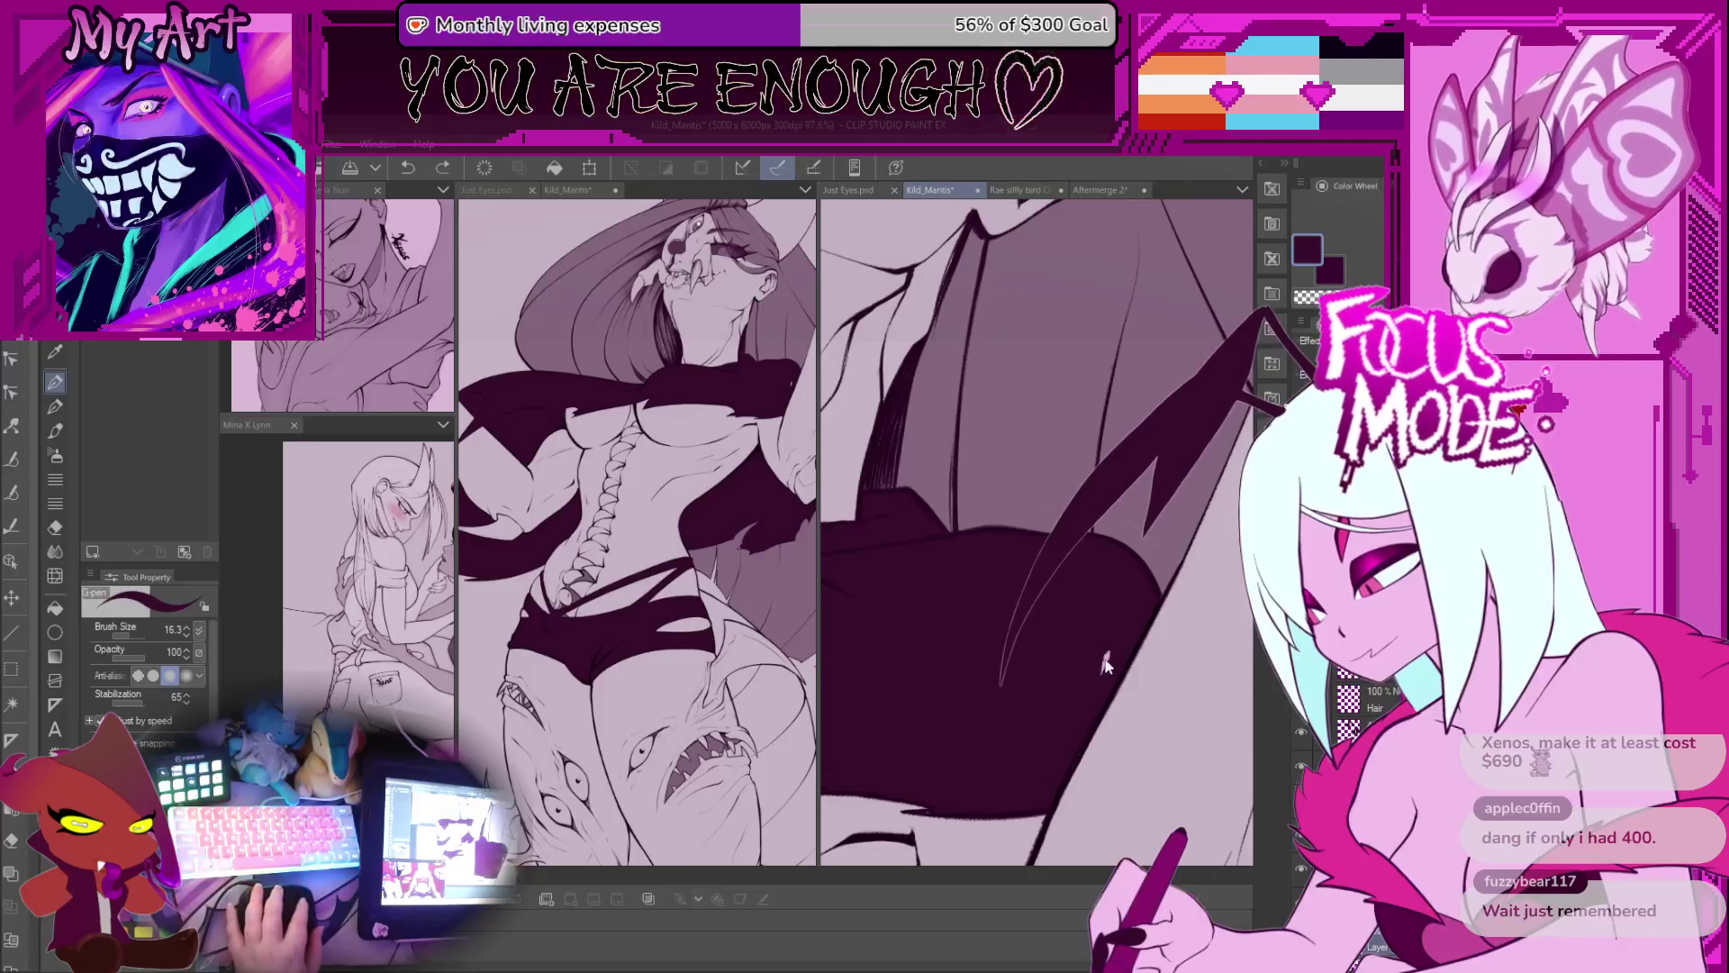
Step: Paint a white oval highlight on the dark wing blade
{"action": "mouse_move", "coordinate": [1103, 662]}
{"action": "left_mouse_down"}
{"action": "mouse_move", "coordinate": [1100, 633]}
{"action": "mouse_move", "coordinate": [1092, 666]}
{"action": "mouse_move", "coordinate": [1058, 680]}
{"action": "mouse_move", "coordinate": [1137, 662]}
{"action": "mouse_move", "coordinate": [1090, 626]}
{"action": "mouse_move", "coordinate": [1103, 595]}
{"action": "left_mouse_up"}
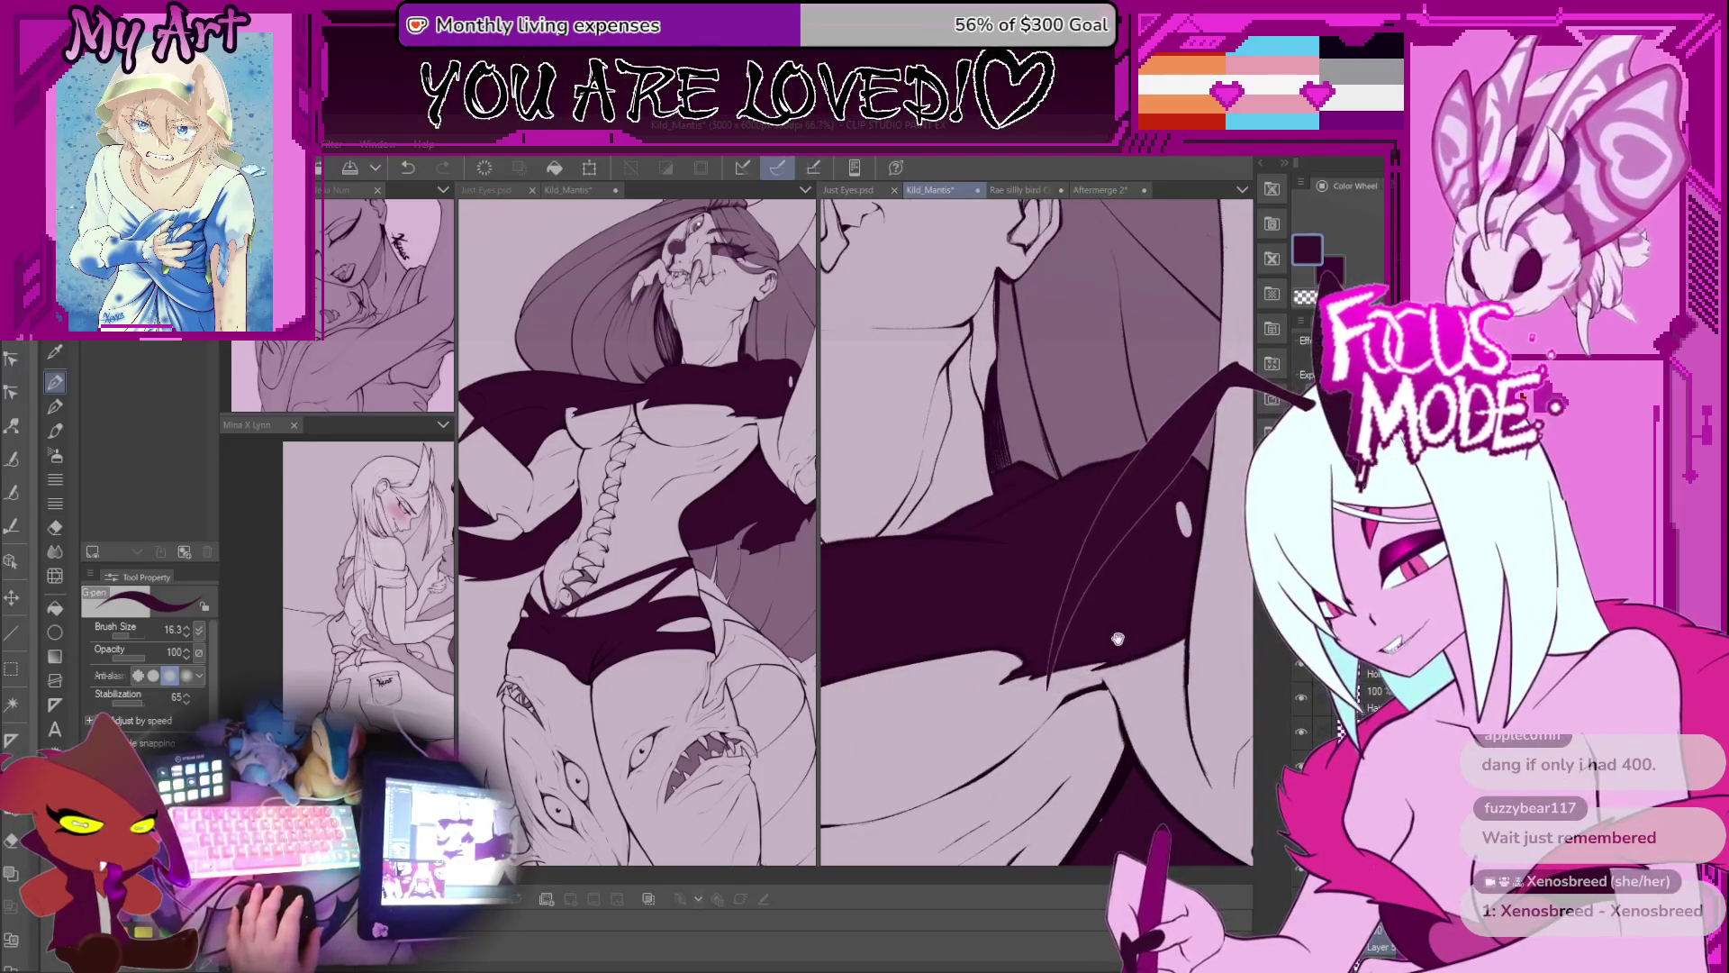
{"action": "scroll", "coordinate": [1137, 636], "scroll_direction": "down", "scroll_amount": 3}
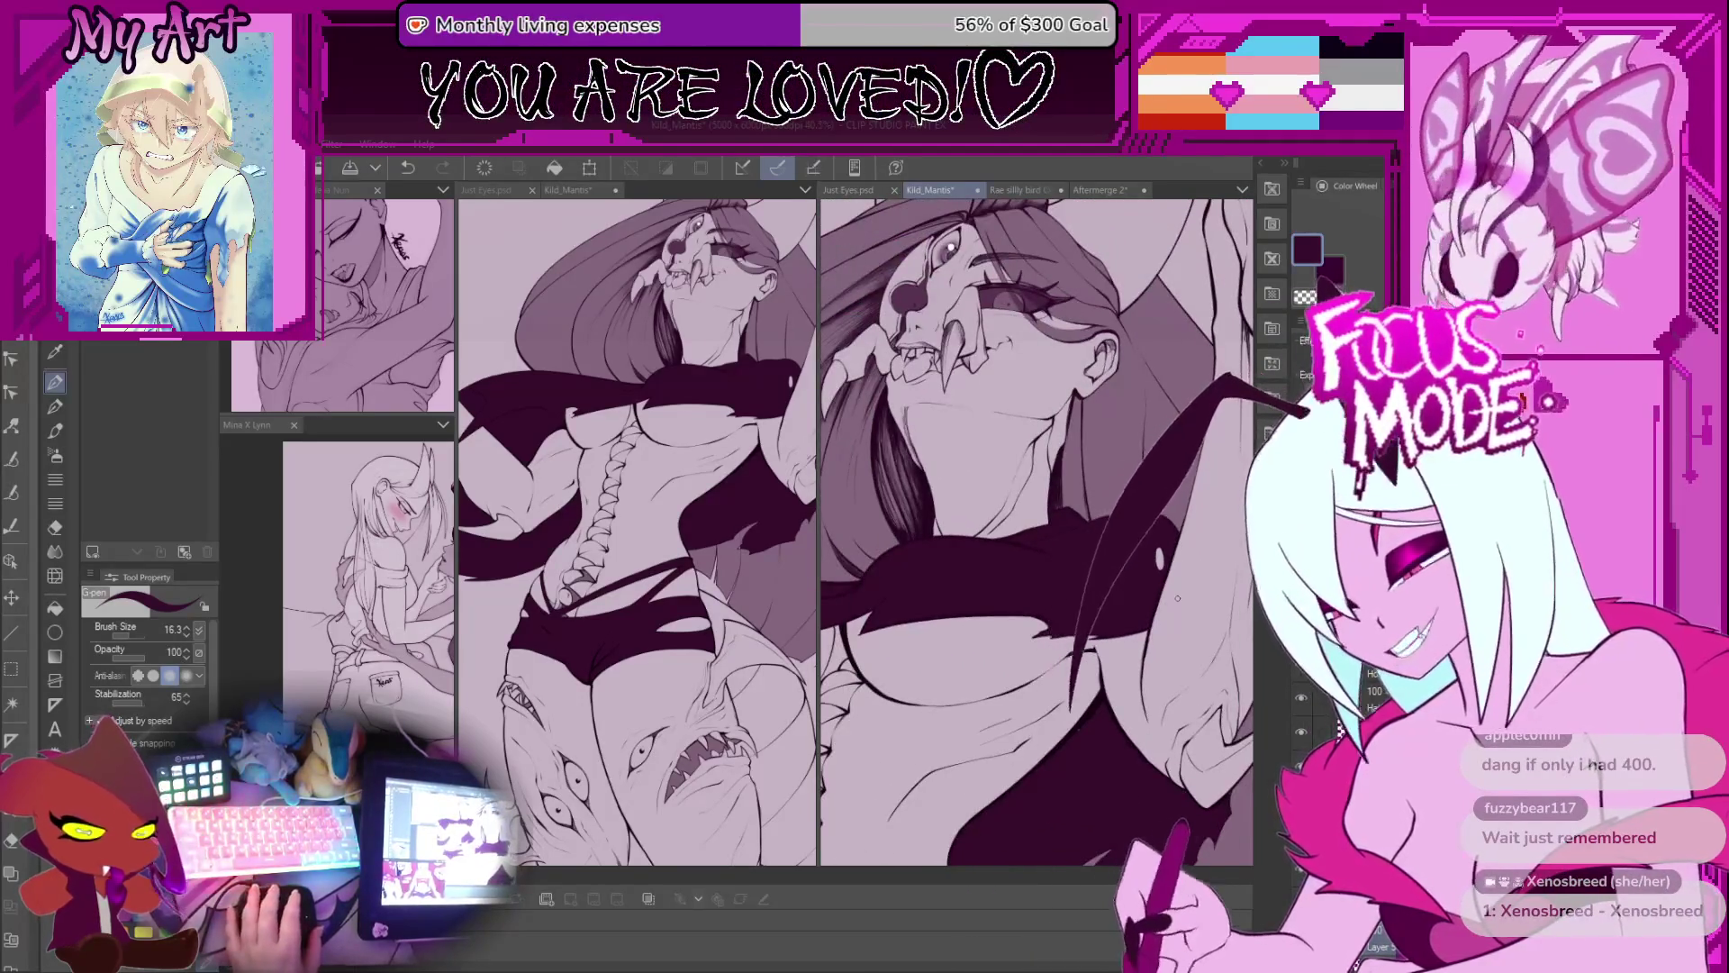
{"action": "scroll", "coordinate": [1121, 547], "scroll_direction": "up", "scroll_amount": 3}
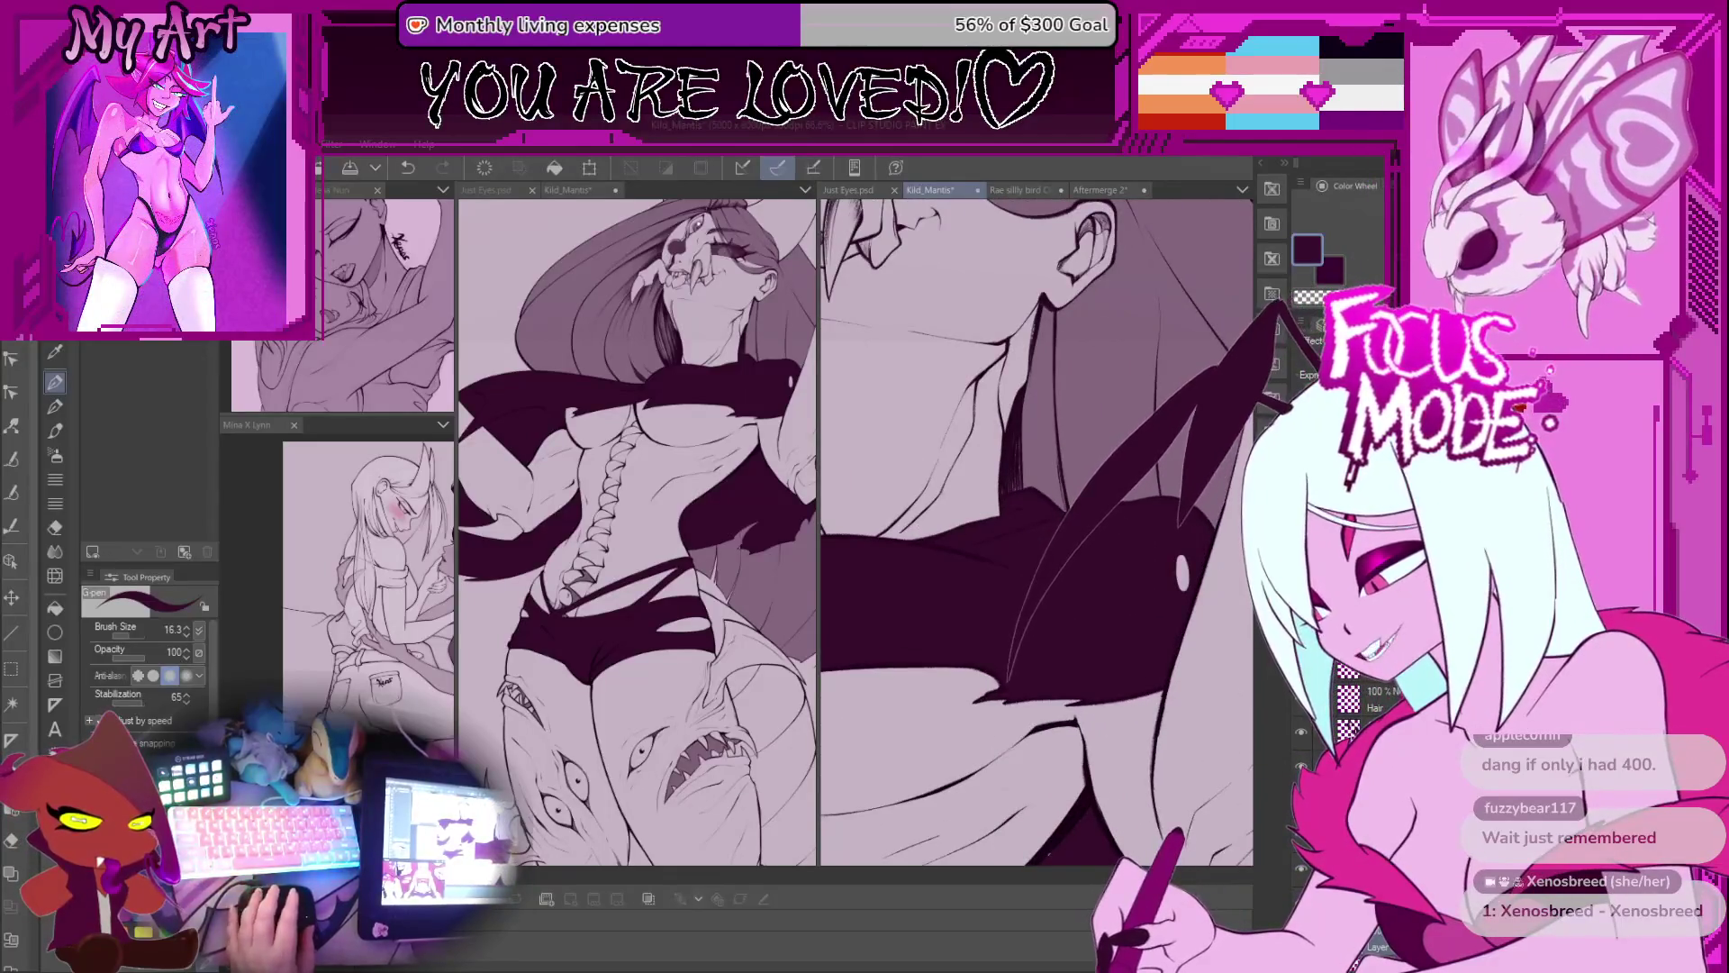
{"action": "scroll", "coordinate": [1114, 609], "scroll_direction": "down", "scroll_amount": 2}
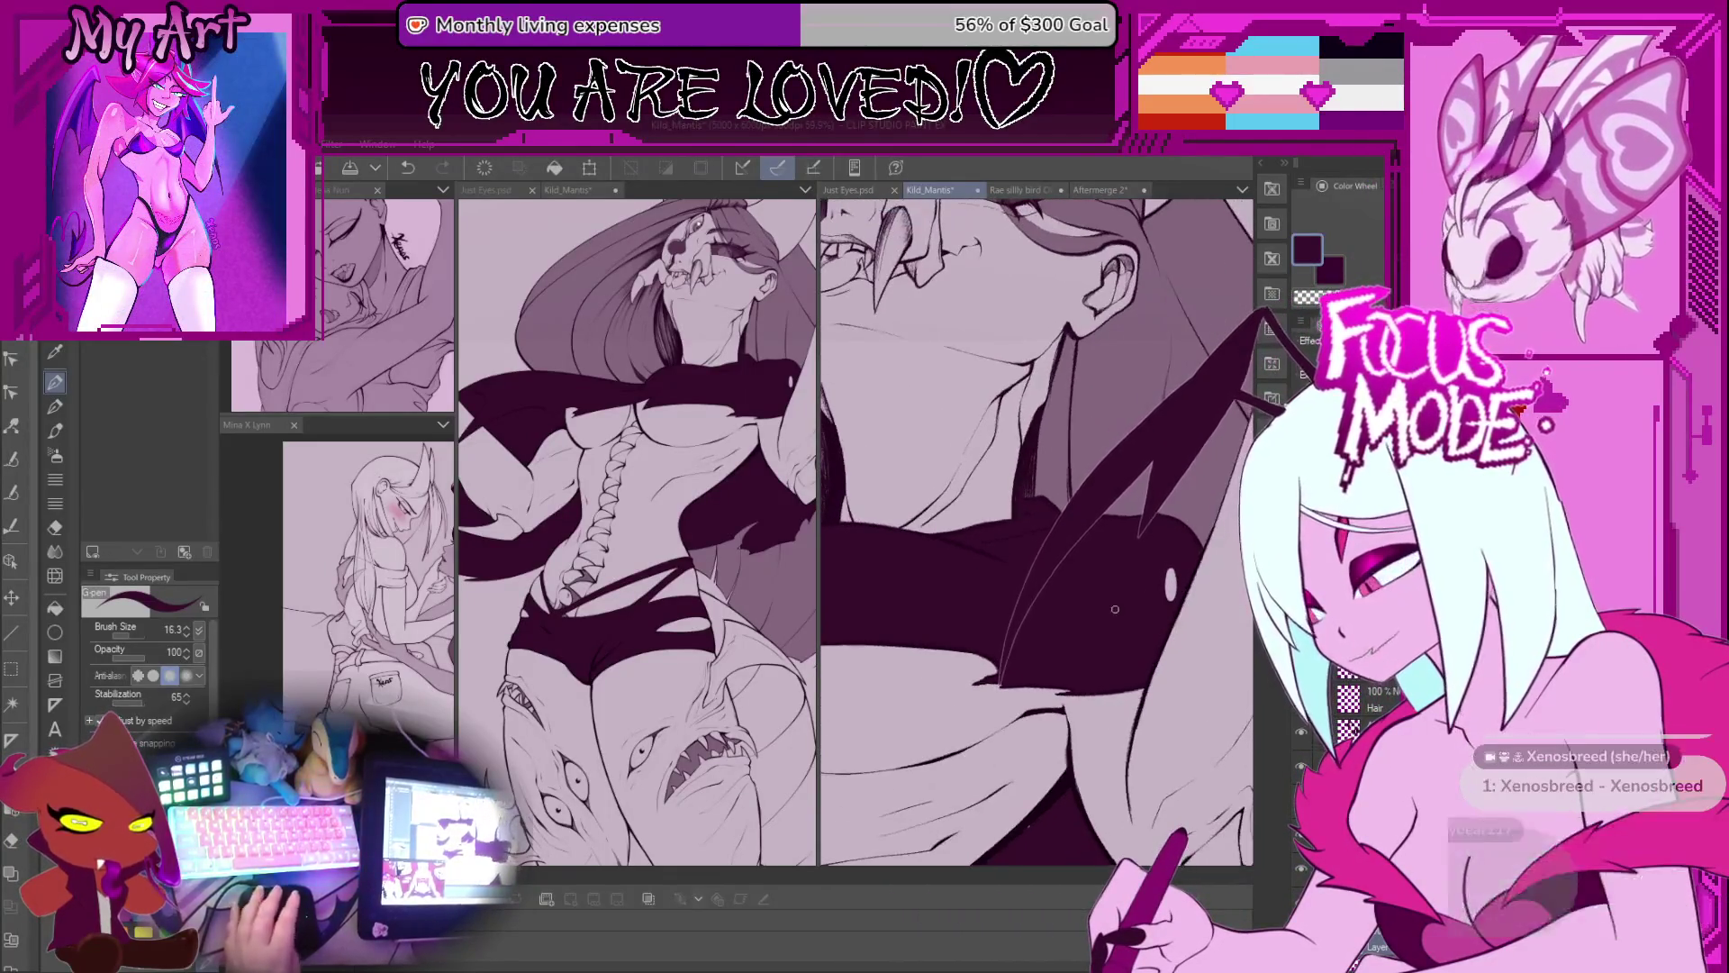
{"action": "mouse_move", "coordinate": [1114, 610]}
{"action": "left_mouse_down"}
{"action": "mouse_move", "coordinate": [1133, 622]}
{"action": "mouse_move", "coordinate": [1097, 602]}
{"action": "left_mouse_up"}
{"action": "scroll", "coordinate": [1044, 596], "scroll_direction": "down", "scroll_amount": 5}
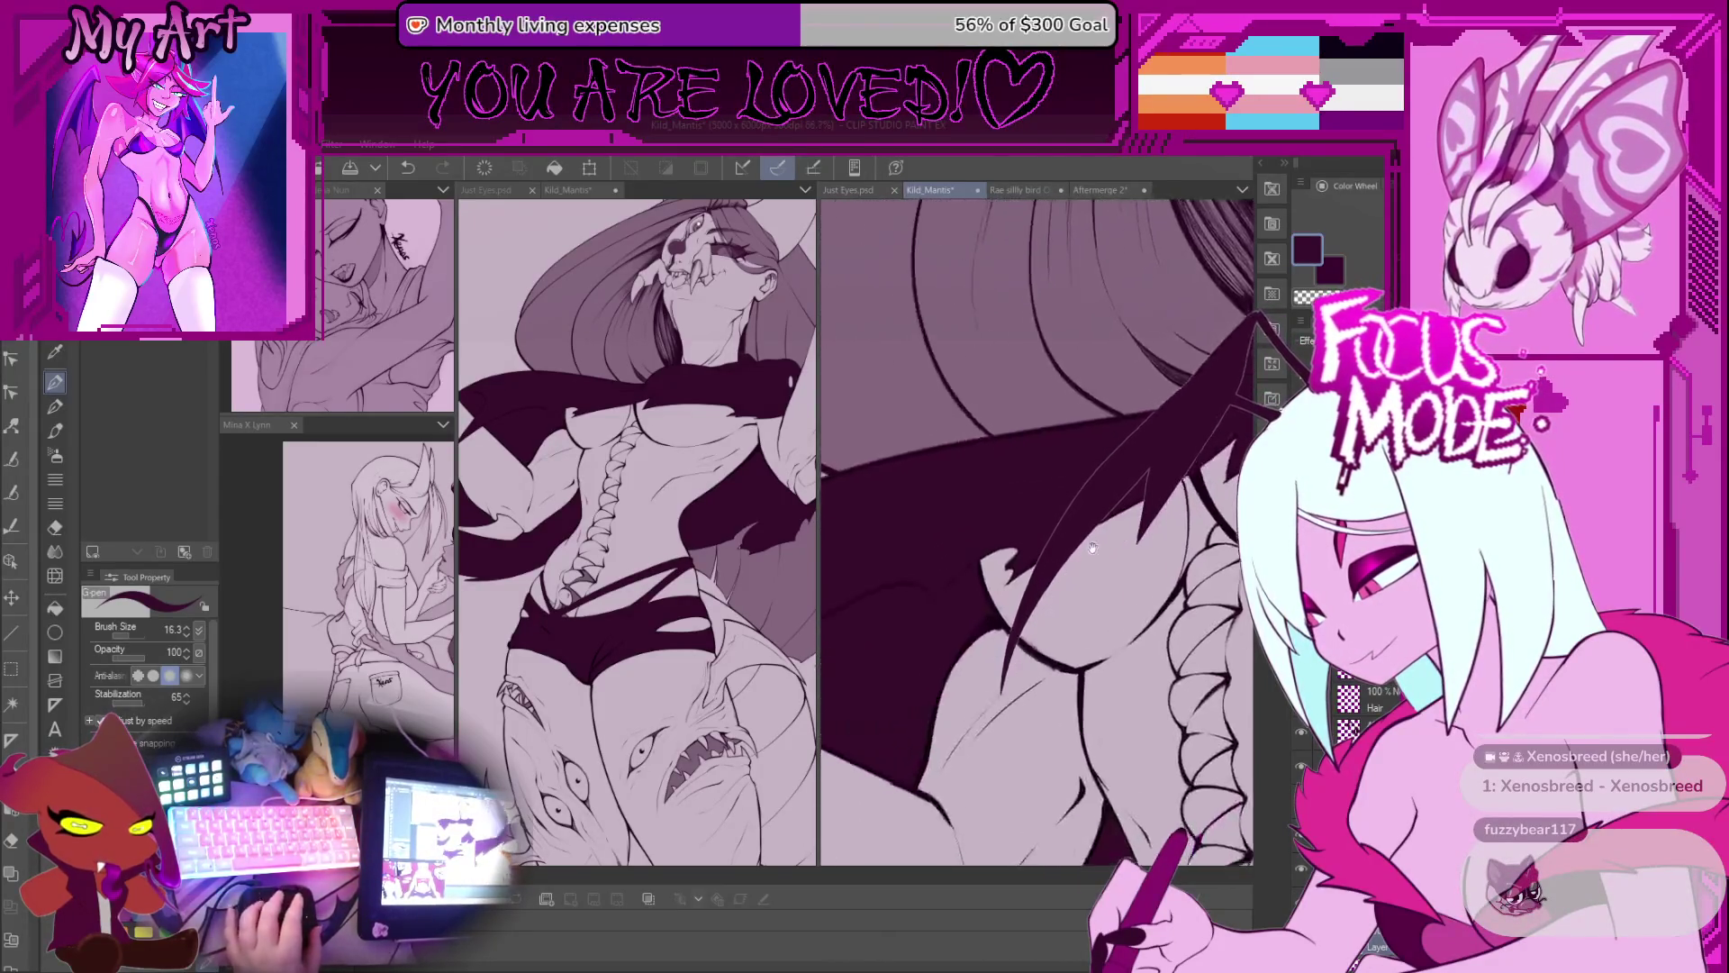
{"action": "left_click_drag", "start_coordinate": [1097, 602], "coordinate": [1117, 630]}
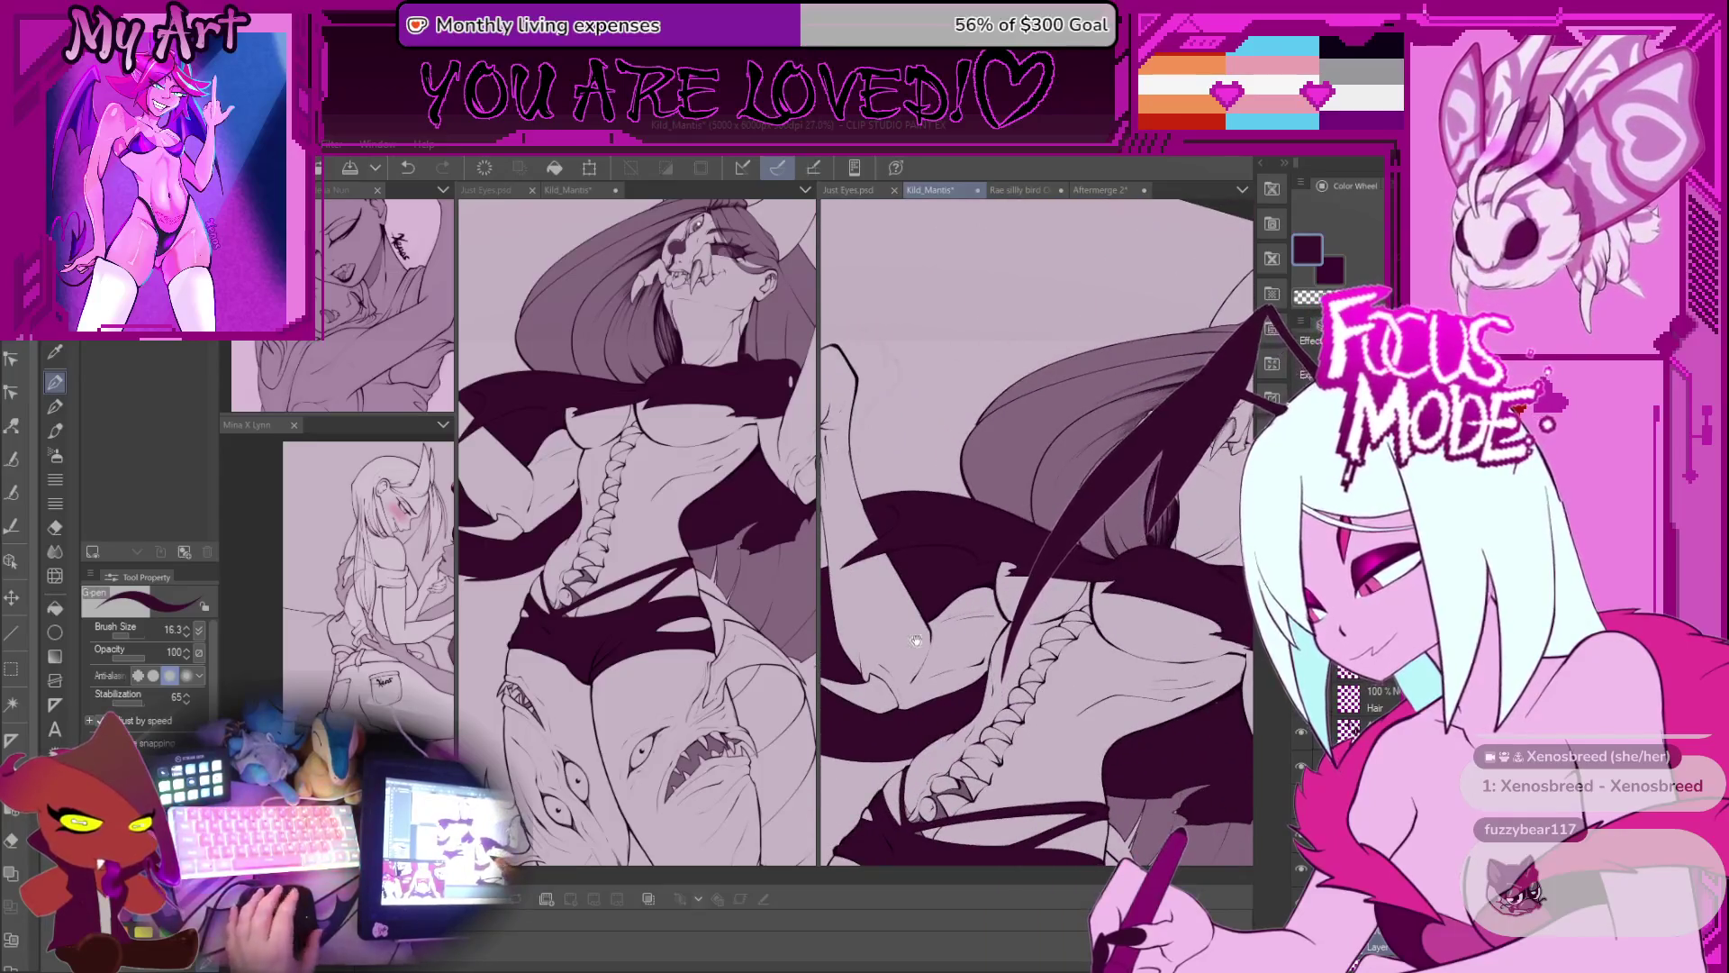
{"action": "scroll", "coordinate": [912, 637], "scroll_direction": "up", "scroll_amount": 5}
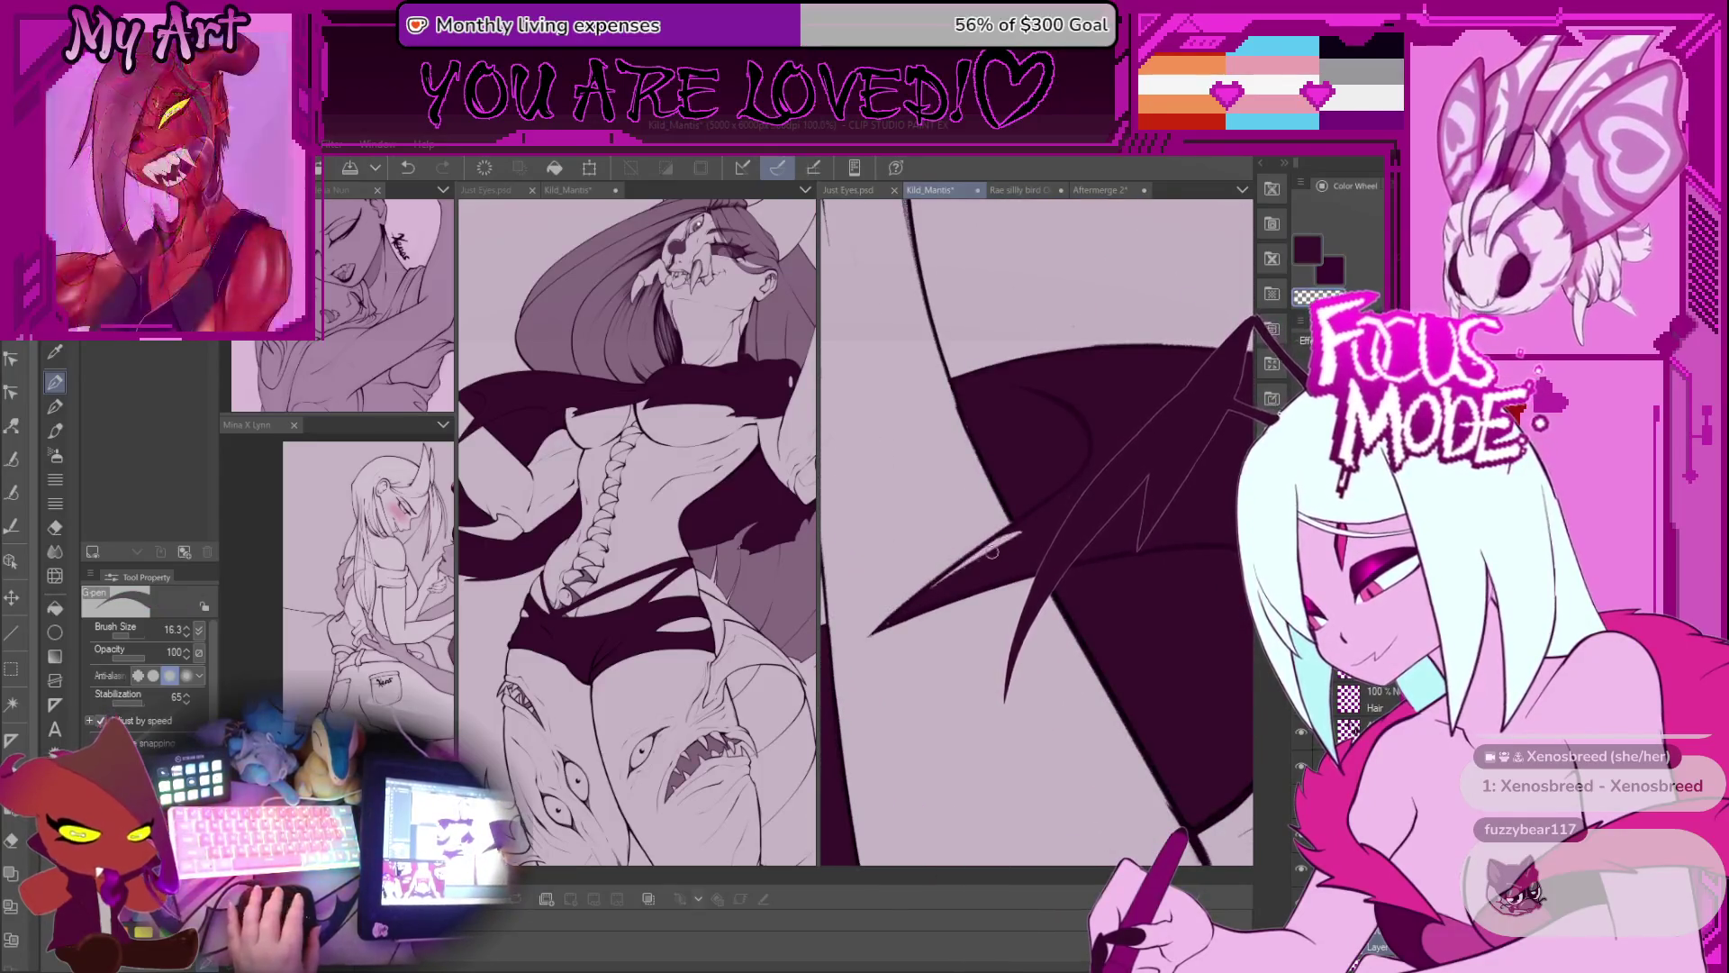
Step: Switch back to the dark main colour and reframe the wing close-up more upright
{"action": "key", "text": "c"}
{"action": "scroll", "coordinate": [979, 555], "scroll_direction": "up", "scroll_amount": 2}
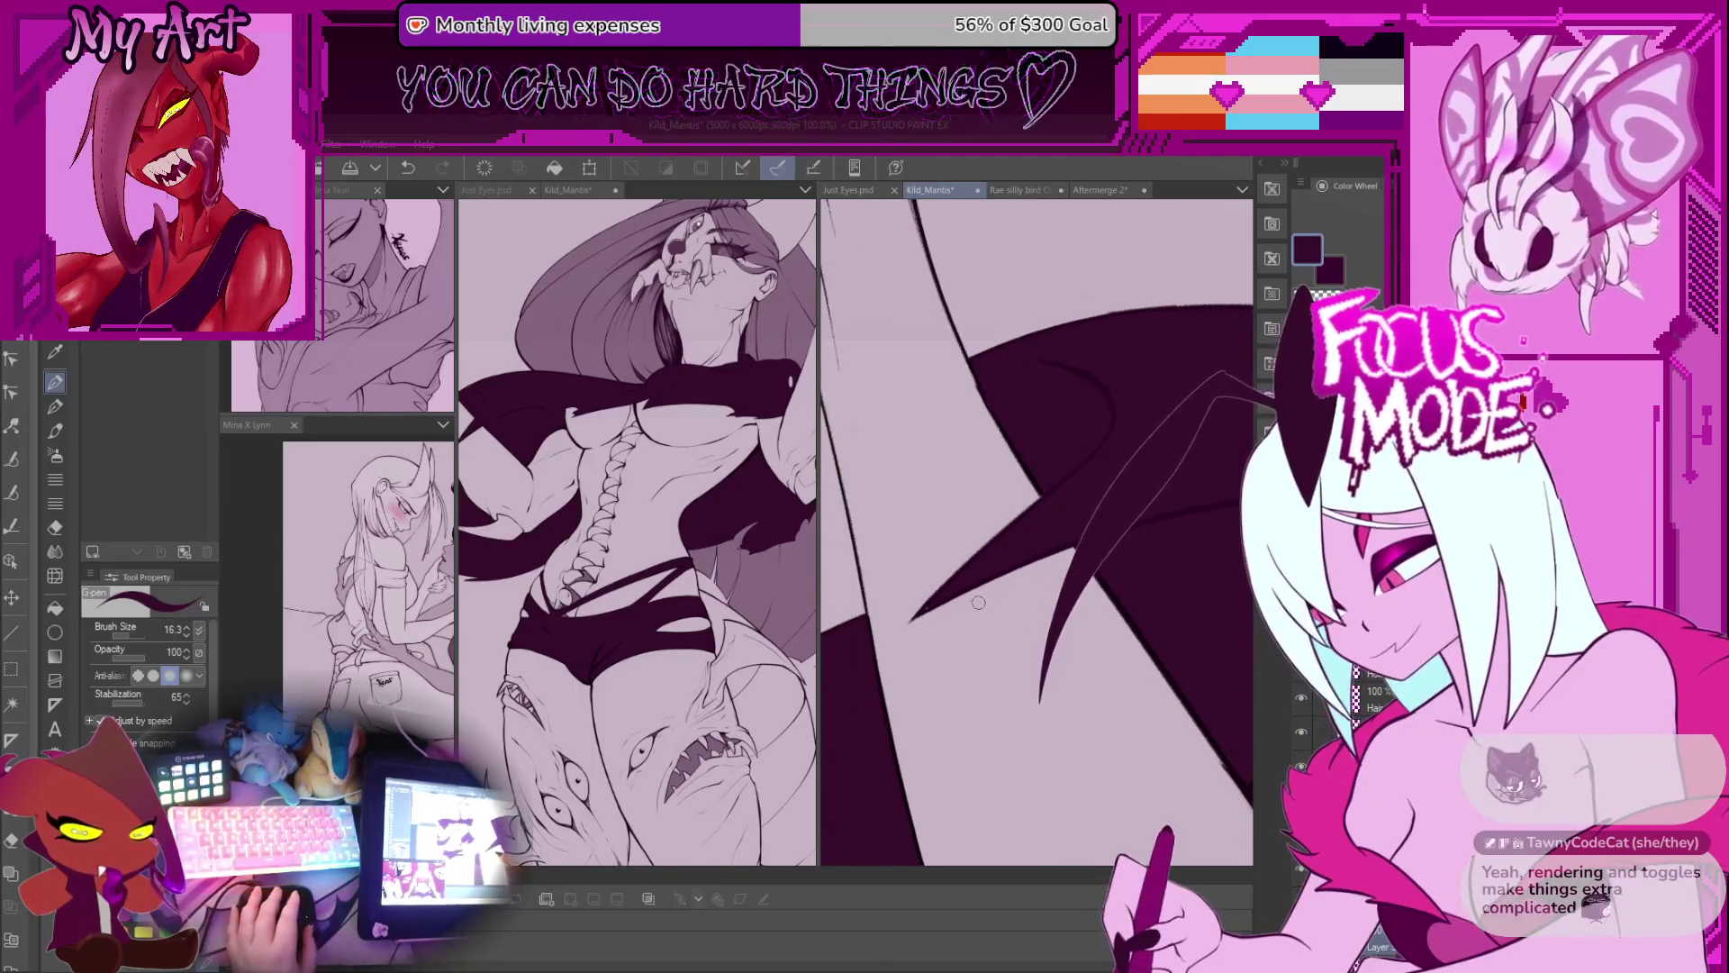
{"action": "left_click_drag", "start_coordinate": [1032, 641], "coordinate": [1024, 602]}
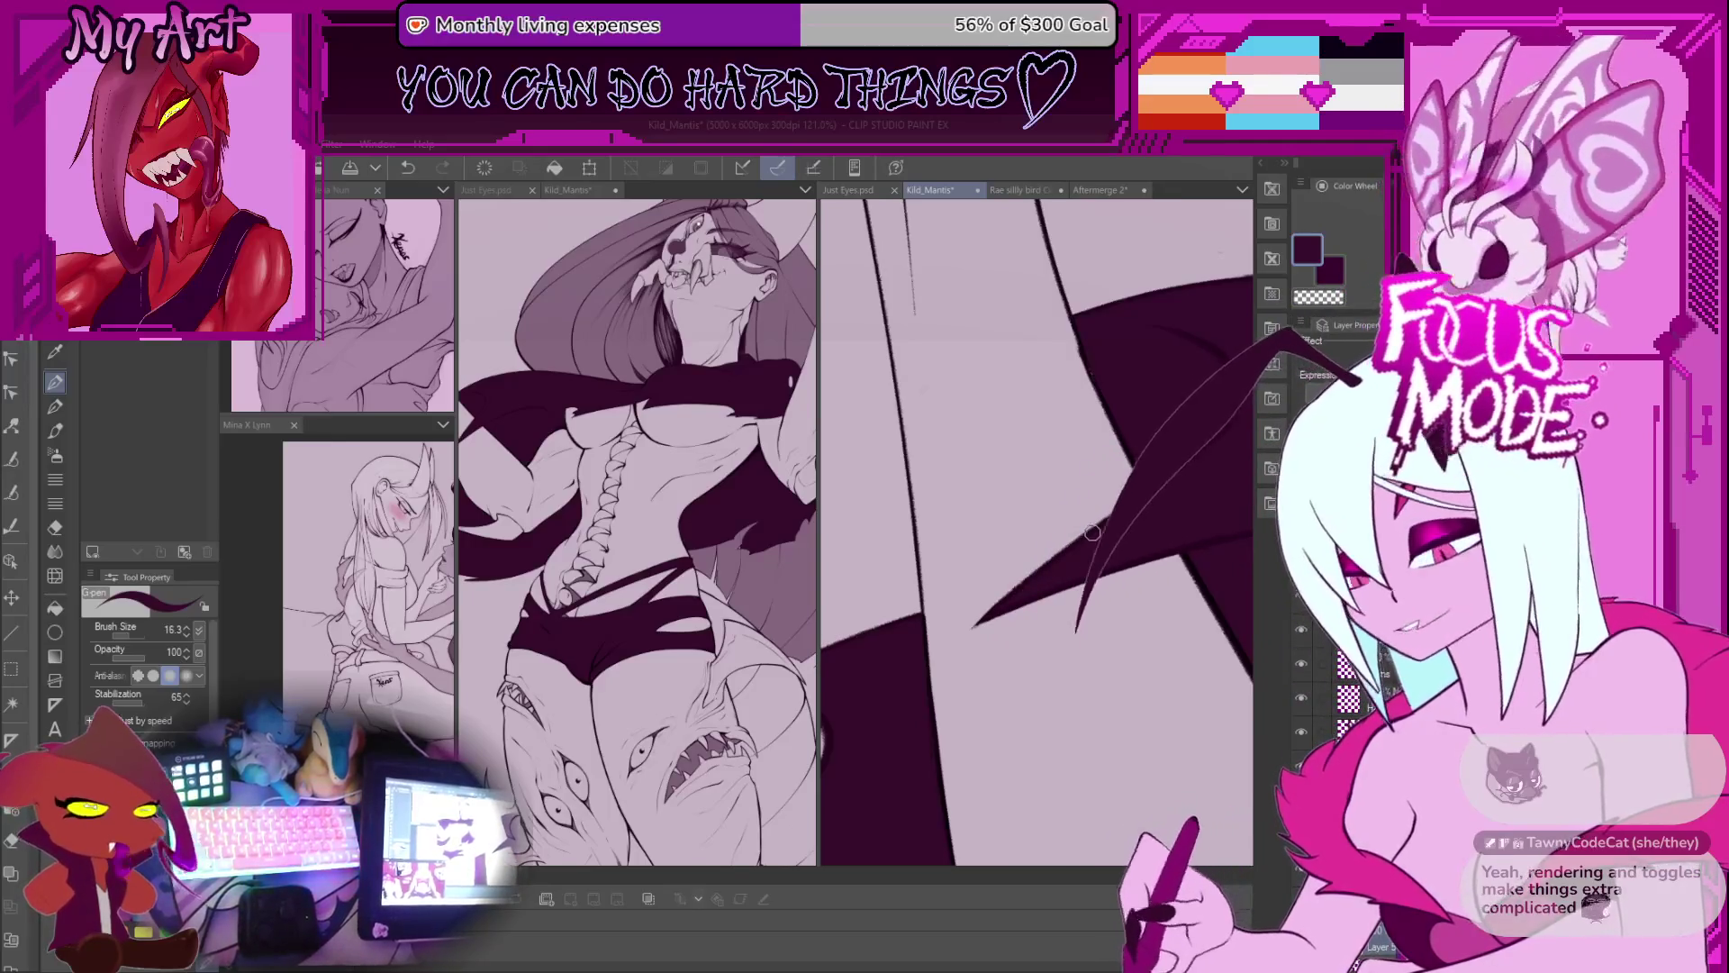
{"action": "left_click_drag", "start_coordinate": [1067, 459], "coordinate": [1055, 566]}
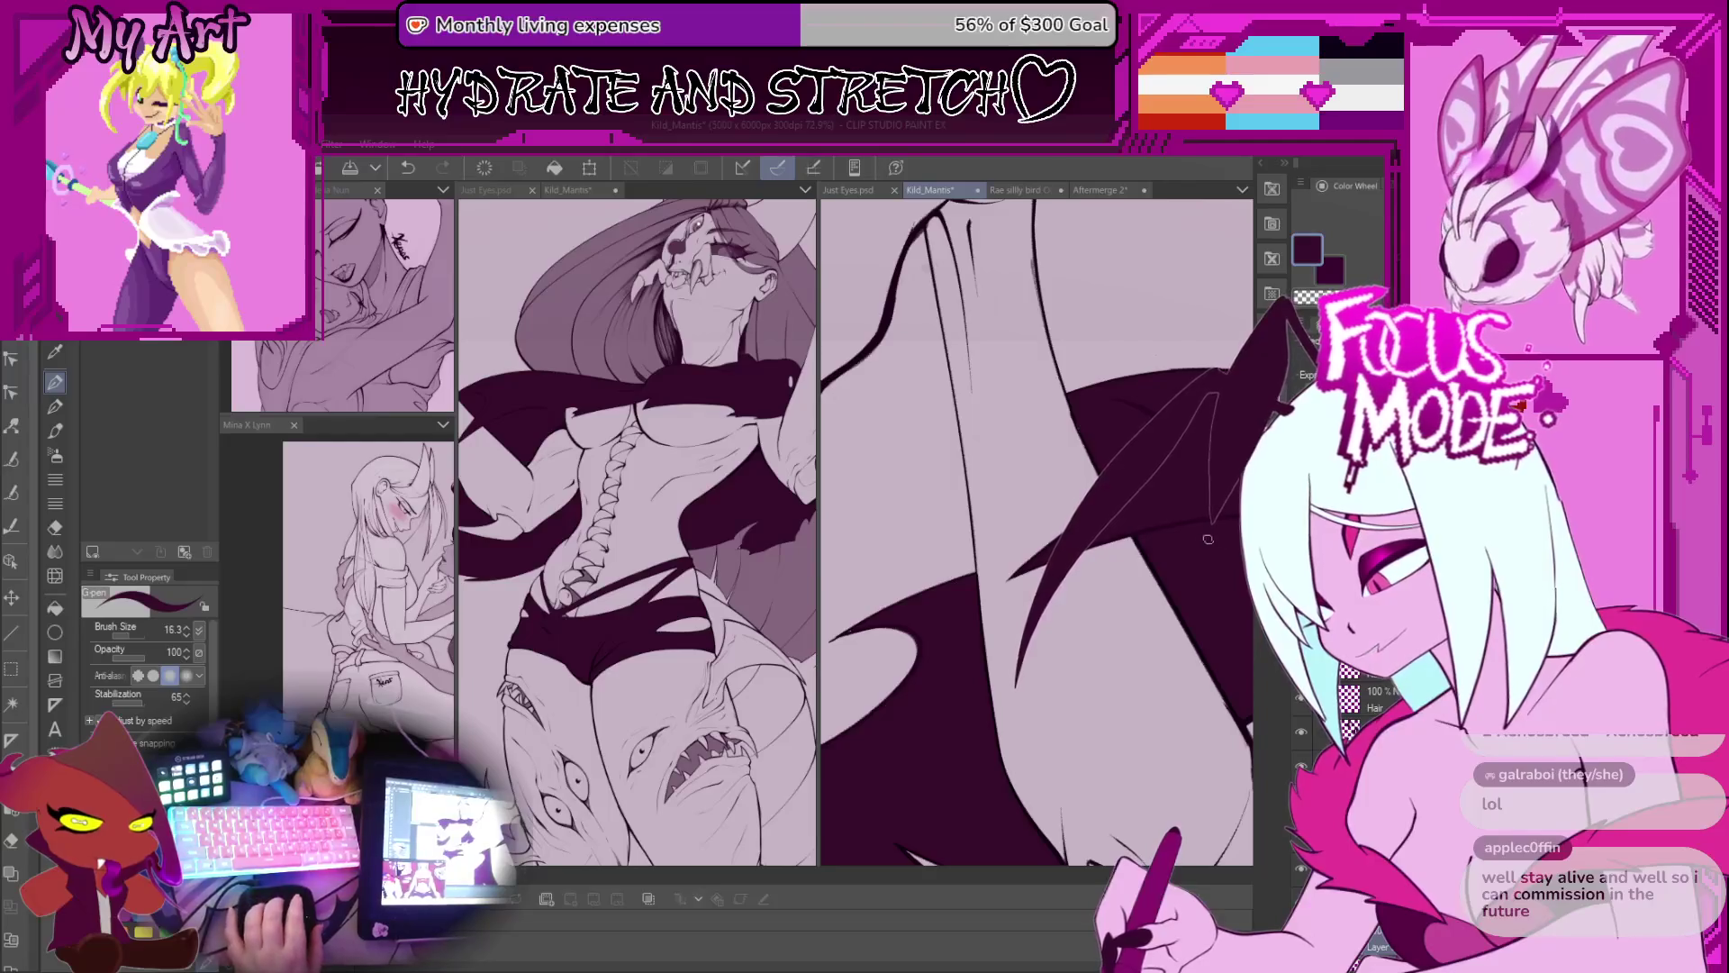
{"action": "scroll", "coordinate": [1036, 531], "scroll_direction": "up", "scroll_amount": 2}
{"action": "scroll", "coordinate": [1143, 519], "scroll_direction": "up", "scroll_amount": 5}
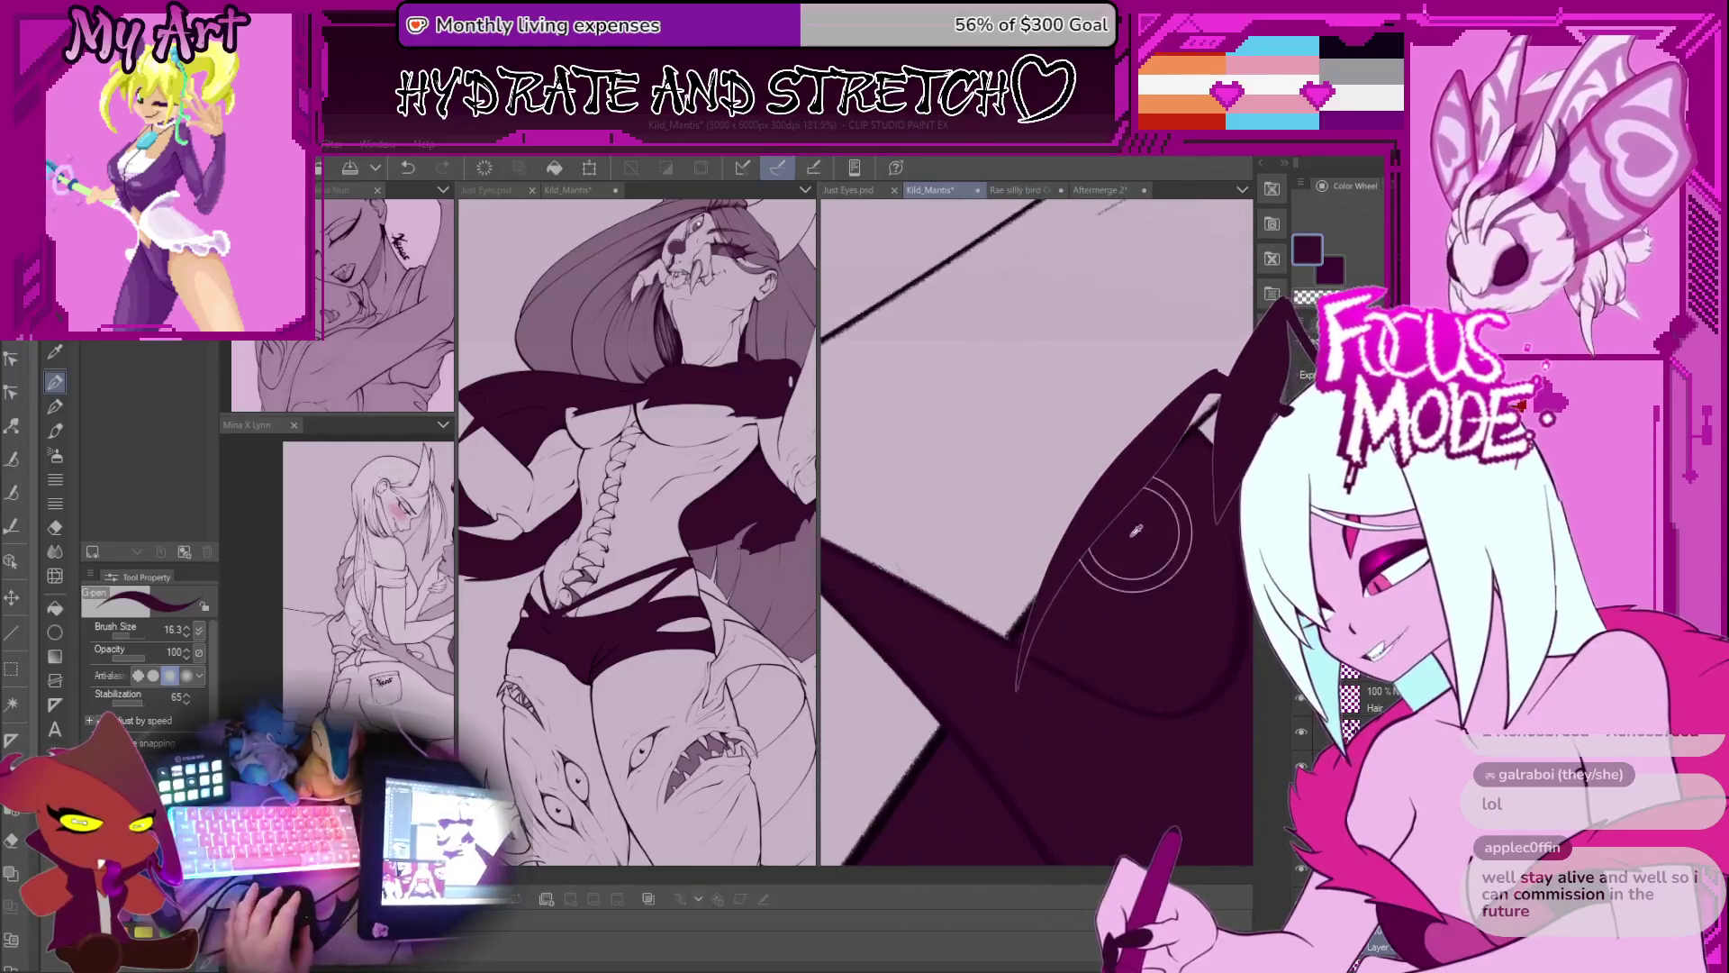
{"action": "scroll", "coordinate": [1143, 519], "scroll_direction": "down", "scroll_amount": 6}
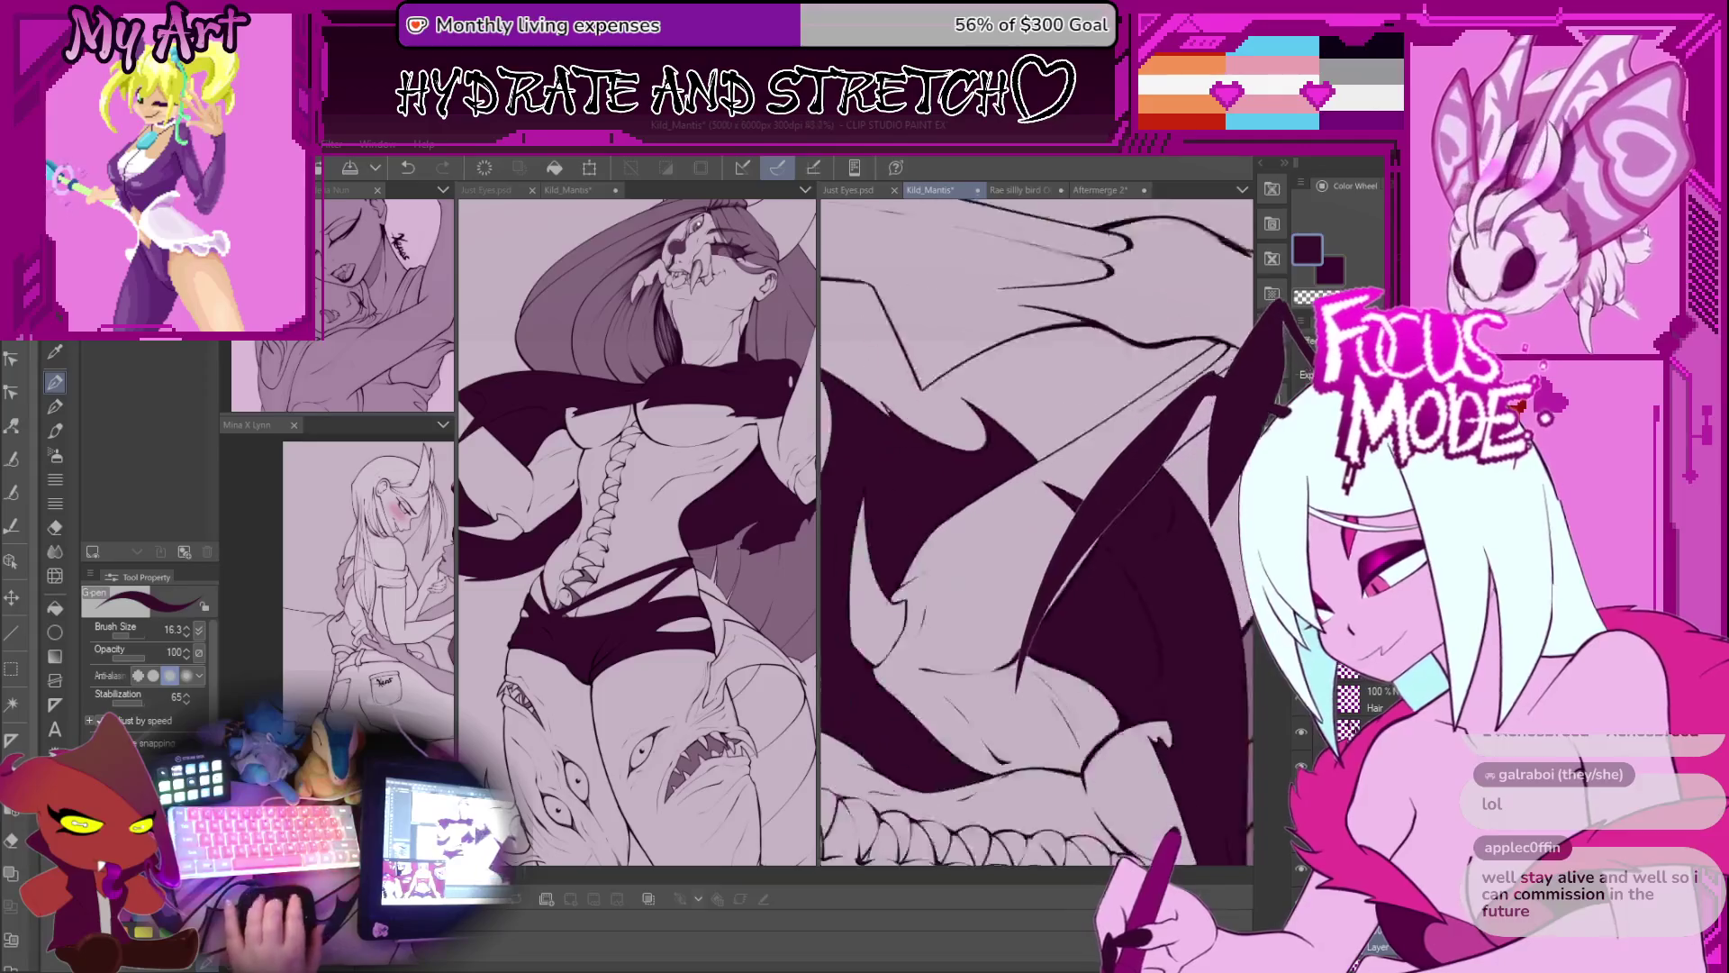
{"action": "scroll", "coordinate": [1163, 688], "scroll_direction": "up", "scroll_amount": 2}
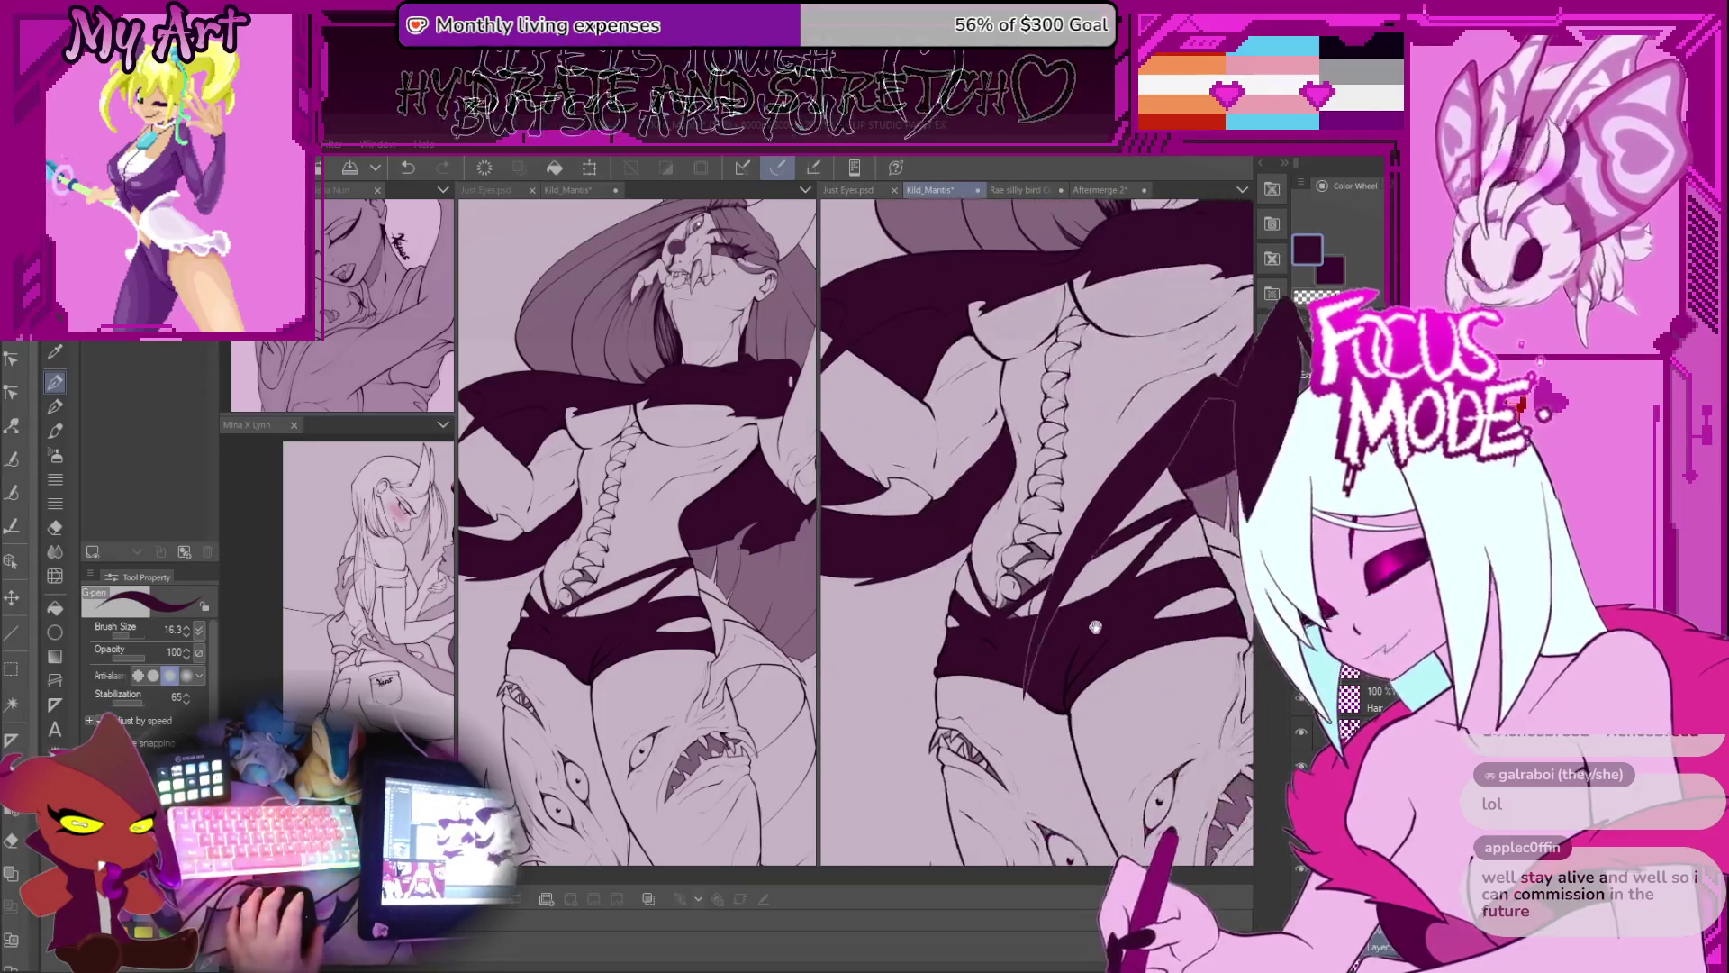
{"action": "mouse_move", "coordinate": [1164, 688]}
{"action": "left_mouse_down"}
{"action": "mouse_move", "coordinate": [1144, 648]}
{"action": "mouse_move", "coordinate": [1130, 678]}
{"action": "left_mouse_up"}
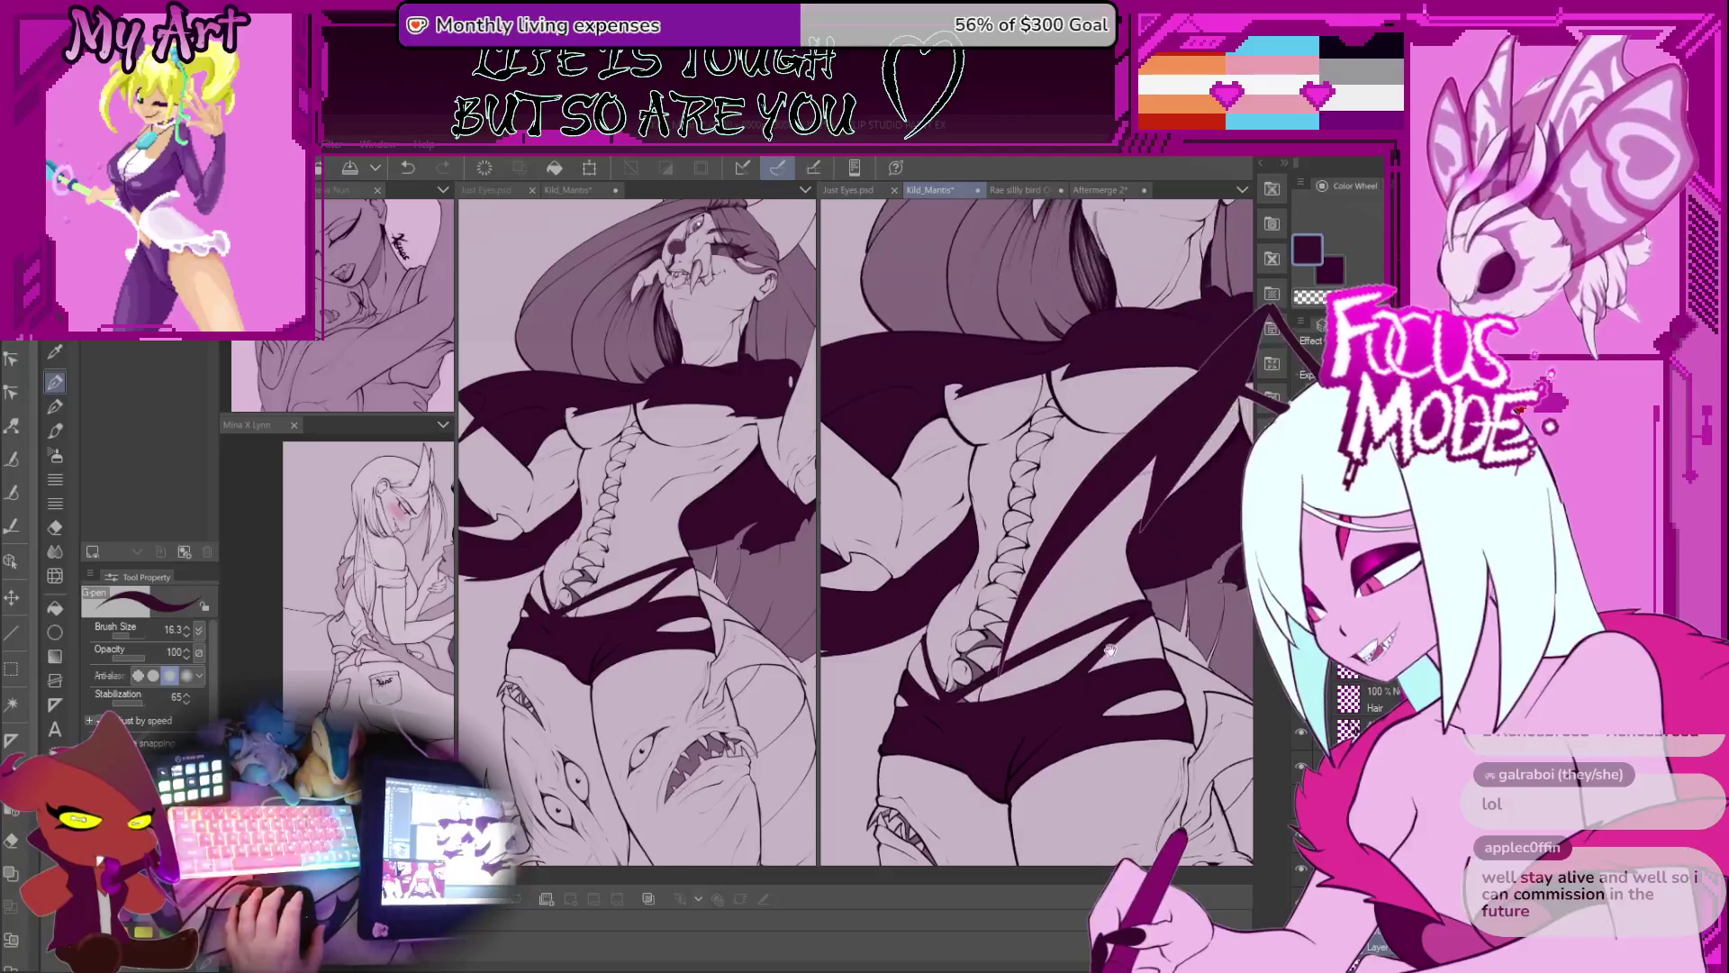
{"action": "scroll", "coordinate": [1035, 531], "scroll_direction": "up", "scroll_amount": 4}
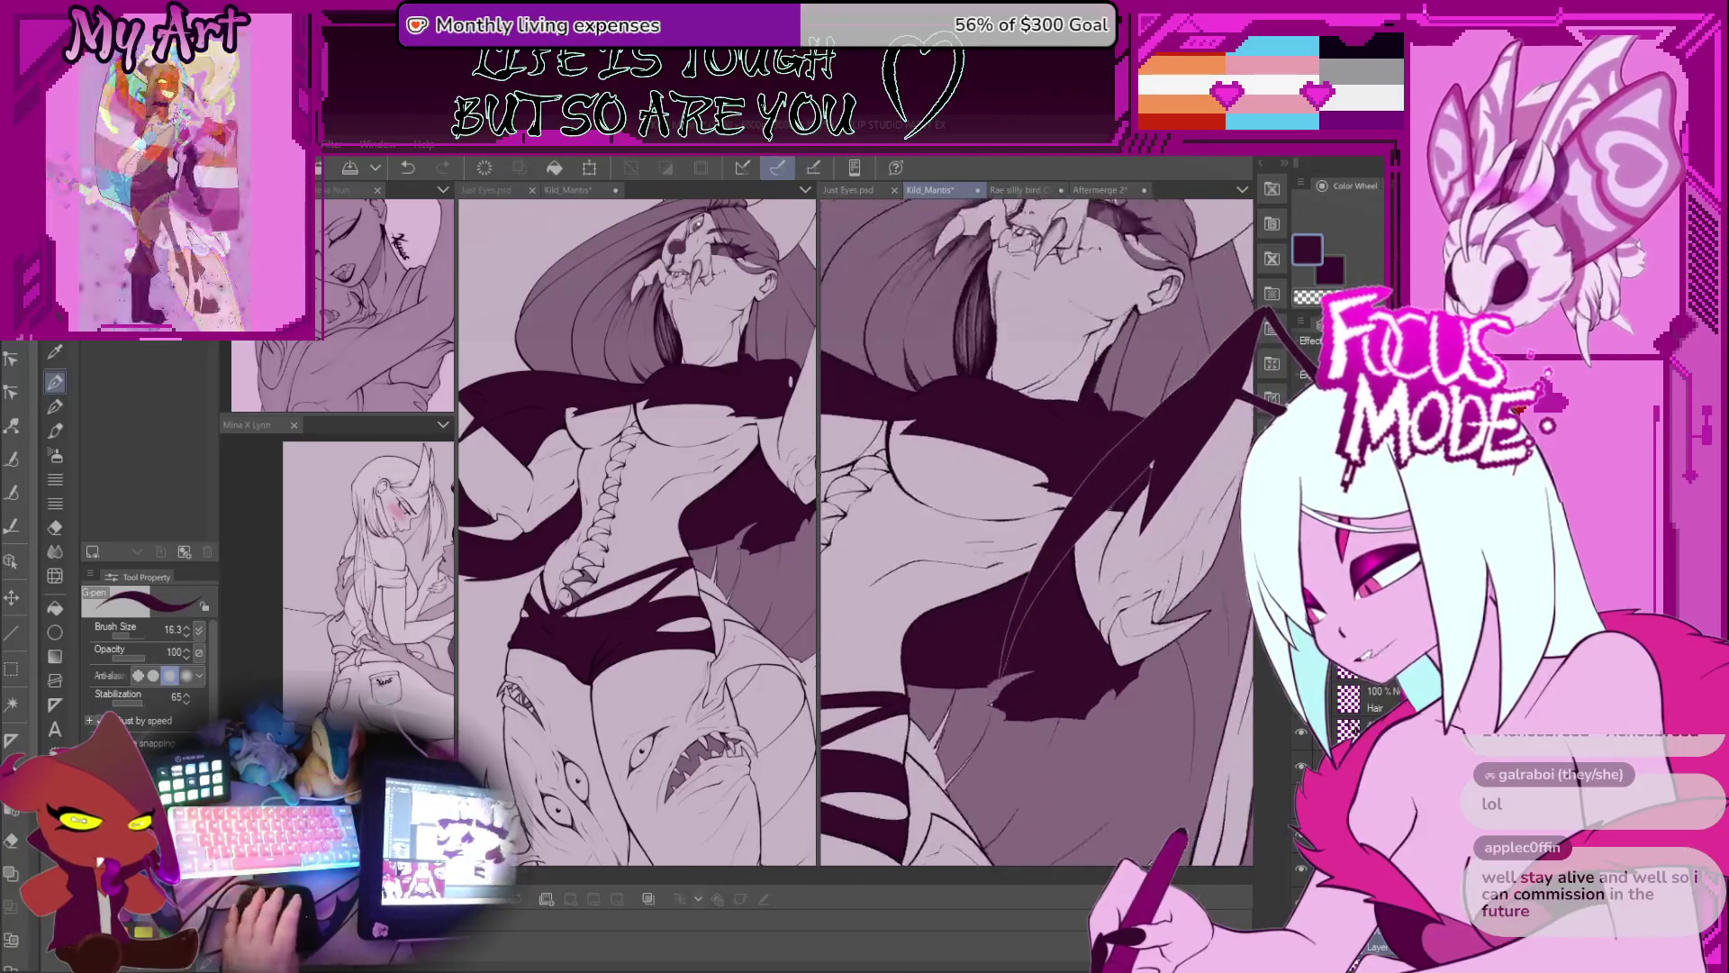
Step: Paint dark over part of the light oval with the Xenos half-texture pencil
{"action": "key", "text": "p"}
{"action": "scroll", "coordinate": [1083, 540], "scroll_direction": "up", "scroll_amount": 4}
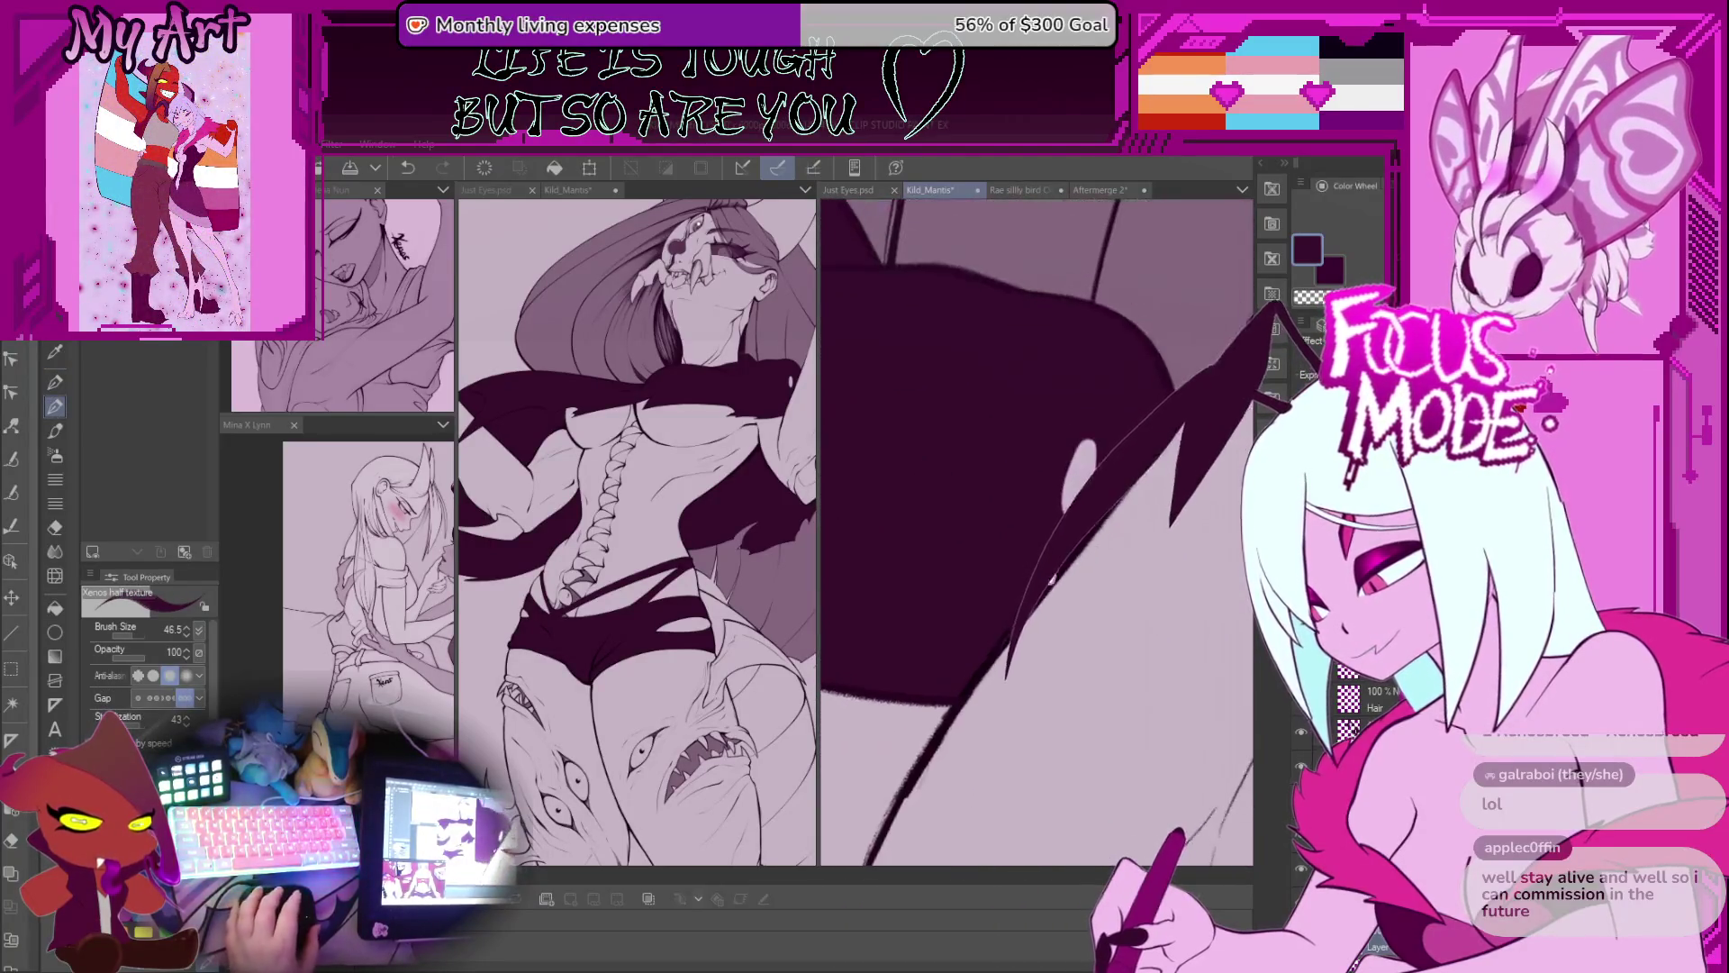
{"action": "left_click_drag", "start_coordinate": [1084, 541], "coordinate": [1090, 553]}
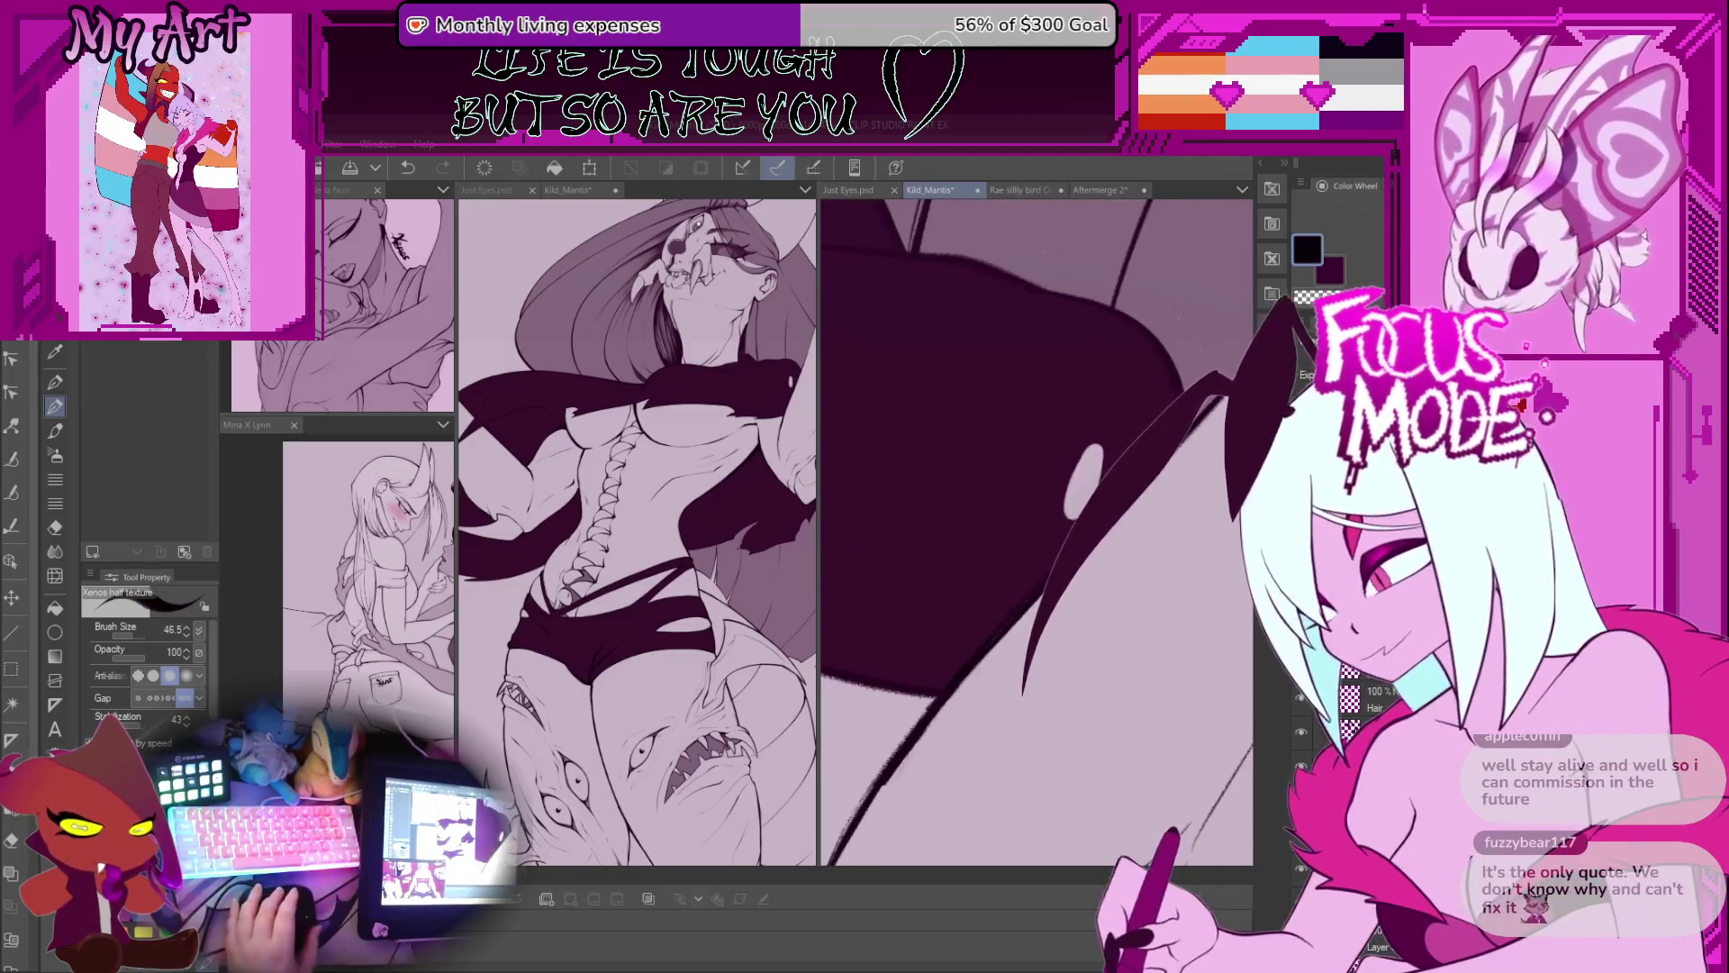
{"action": "left_click", "coordinate": [1364, 186]}
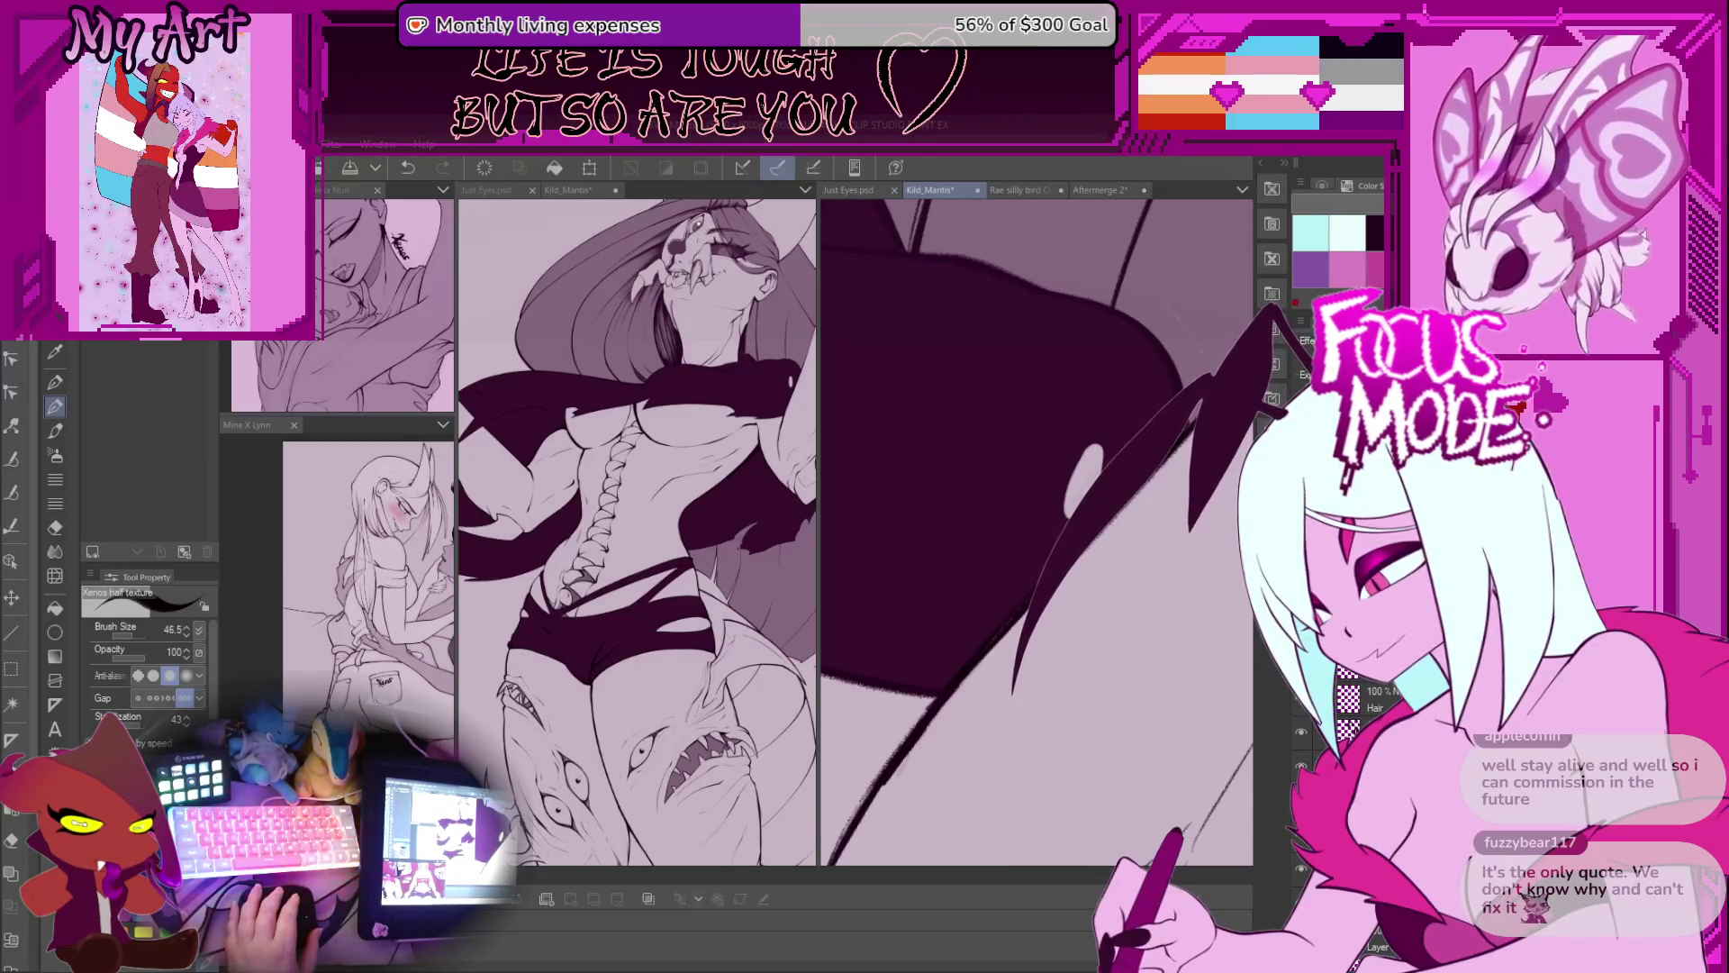
{"action": "mouse_move", "coordinate": [1171, 446]}
{"action": "left_mouse_down"}
{"action": "mouse_move", "coordinate": [1185, 475]}
{"action": "mouse_move", "coordinate": [1044, 658]}
{"action": "left_mouse_up"}
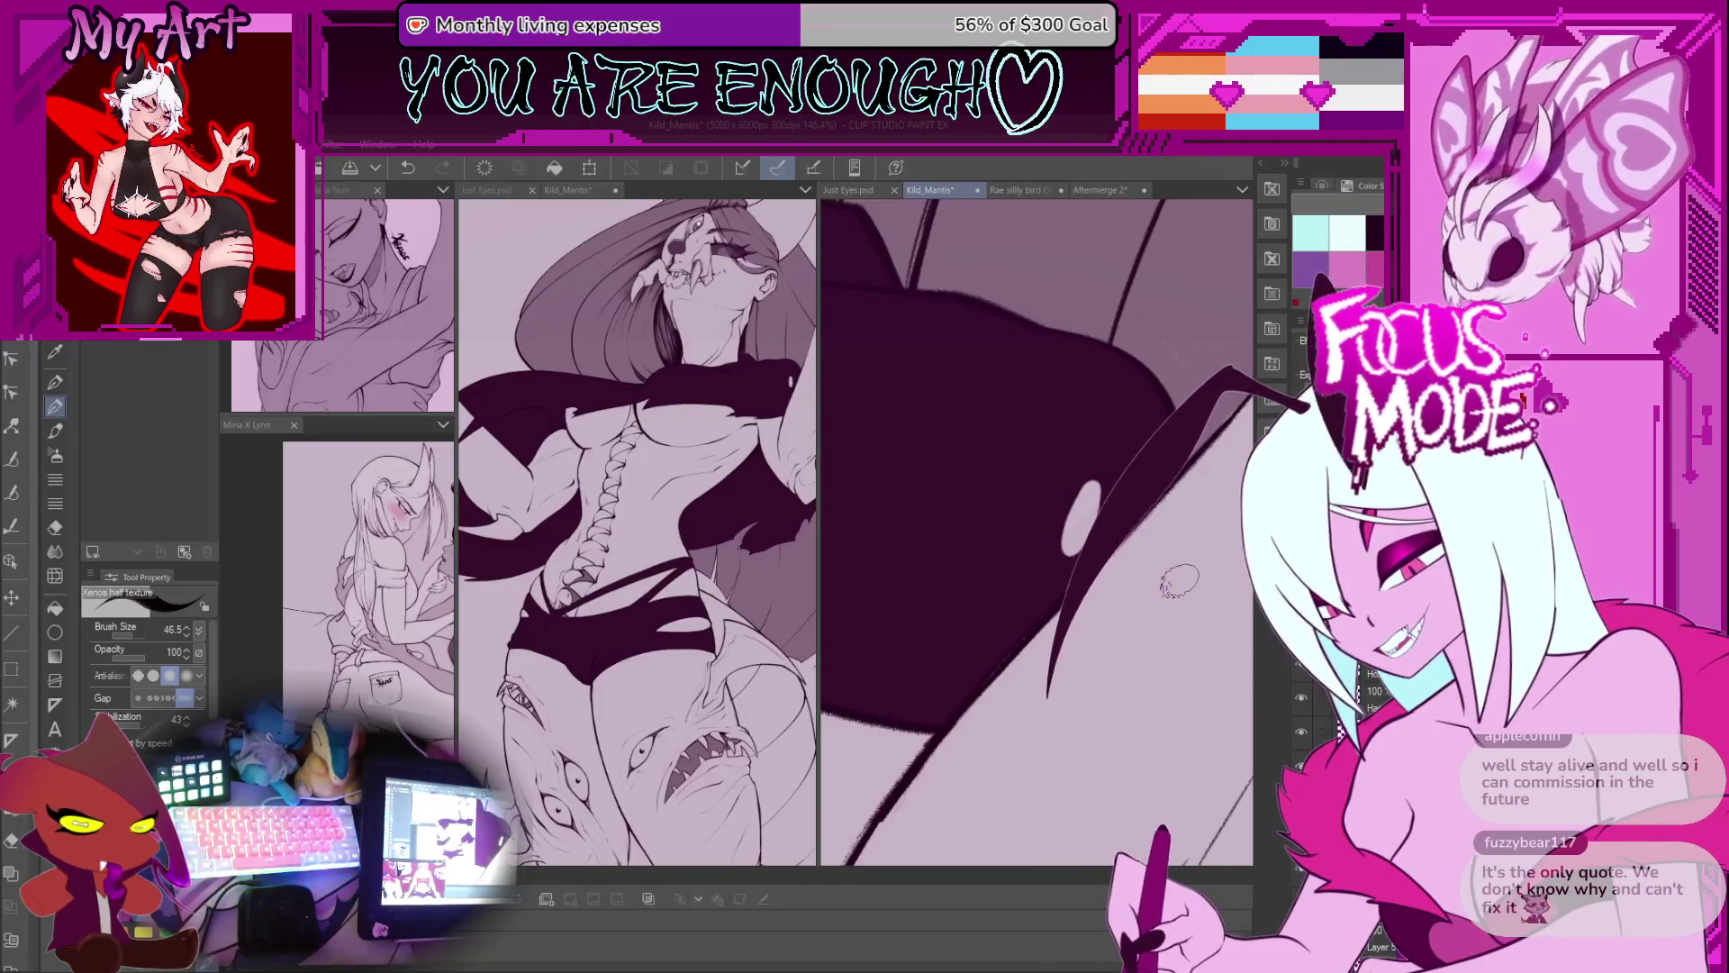
{"action": "left_click_drag", "start_coordinate": [1187, 477], "coordinate": [1185, 430]}
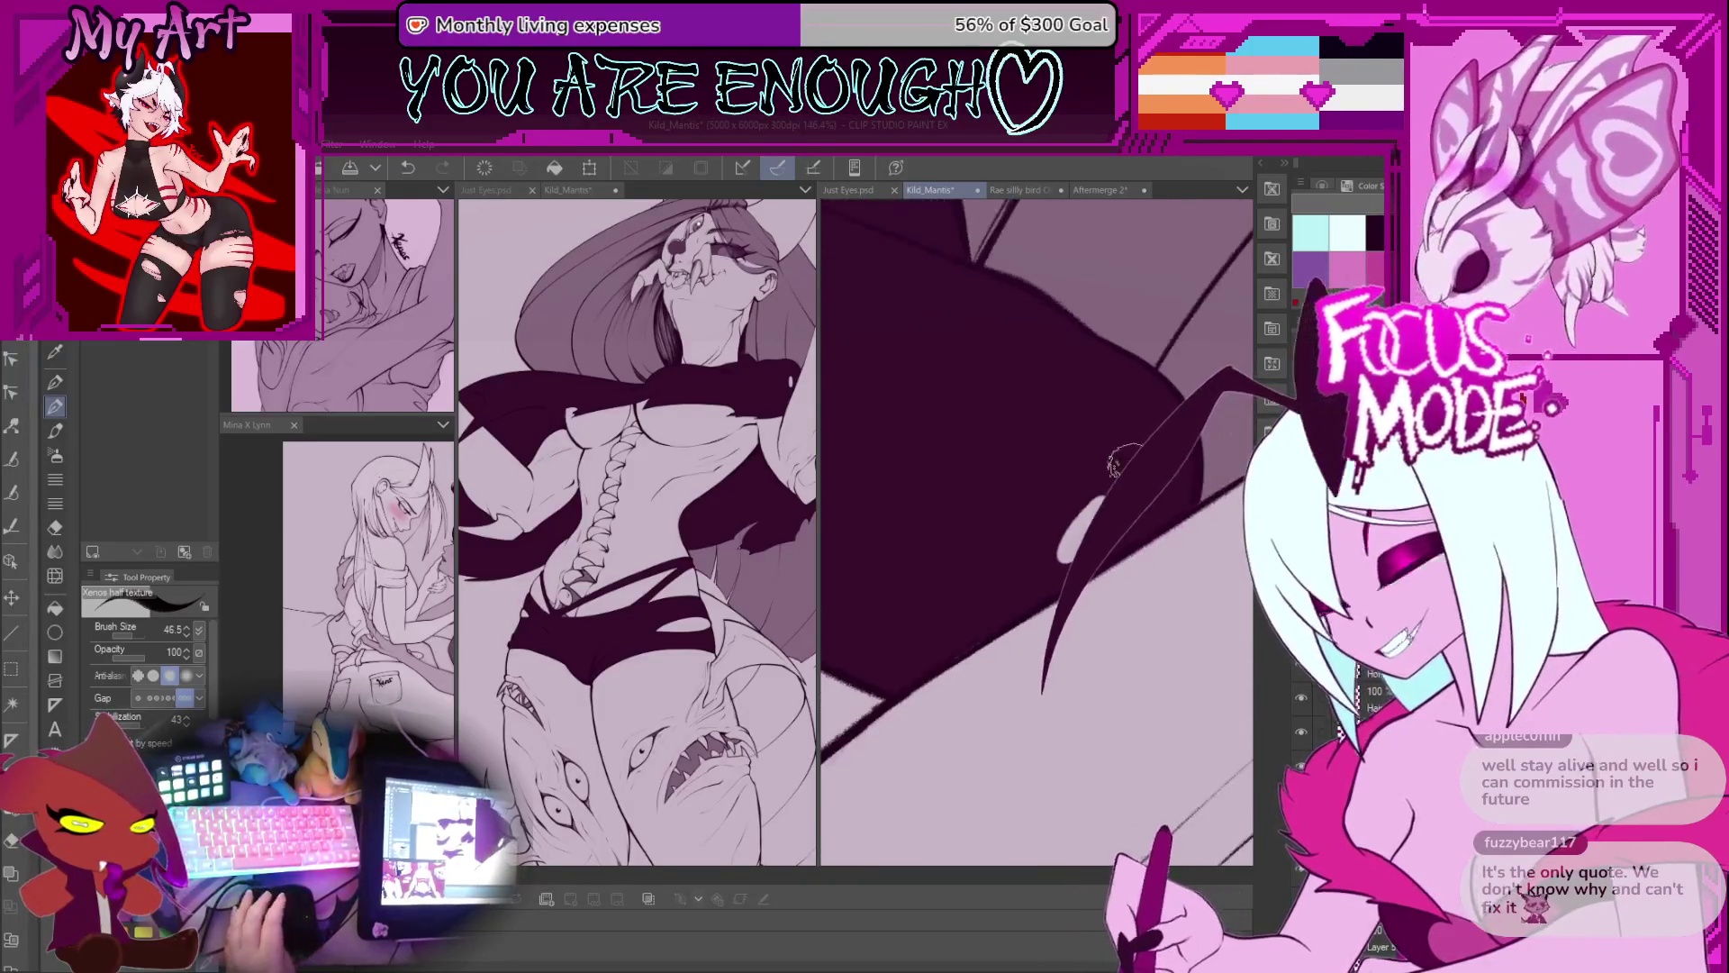
{"action": "scroll", "coordinate": [1186, 431], "scroll_direction": "down", "scroll_amount": 2}
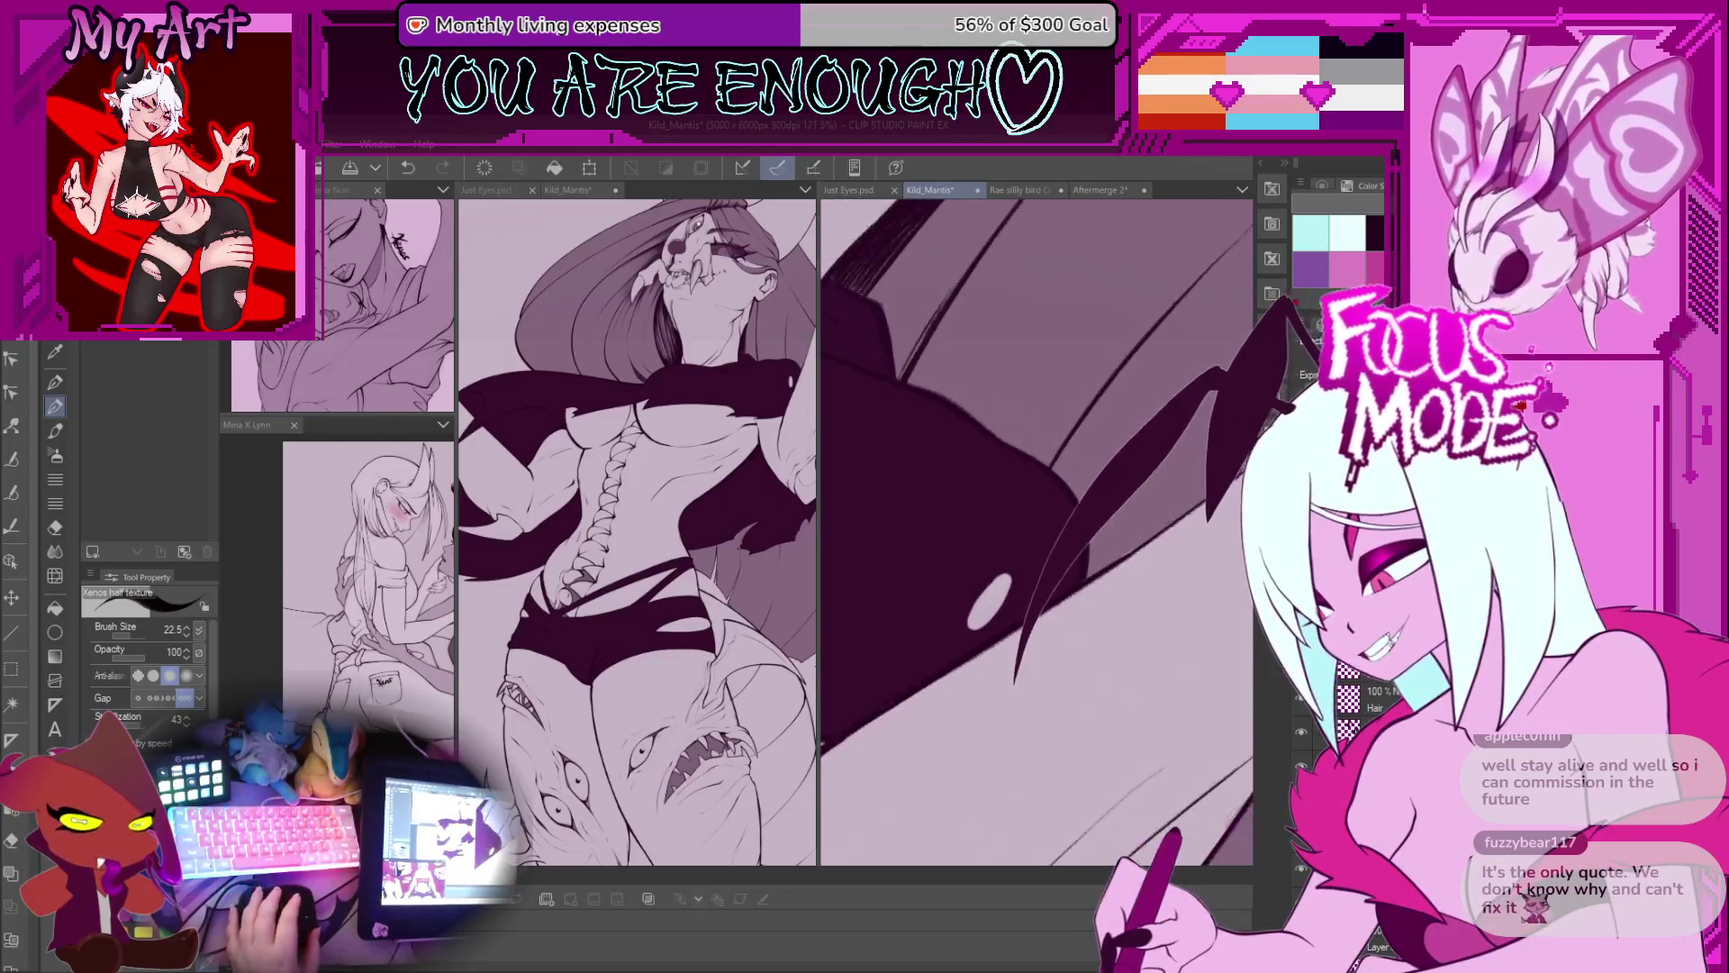
{"action": "scroll", "coordinate": [980, 590], "scroll_direction": "up", "scroll_amount": 3}
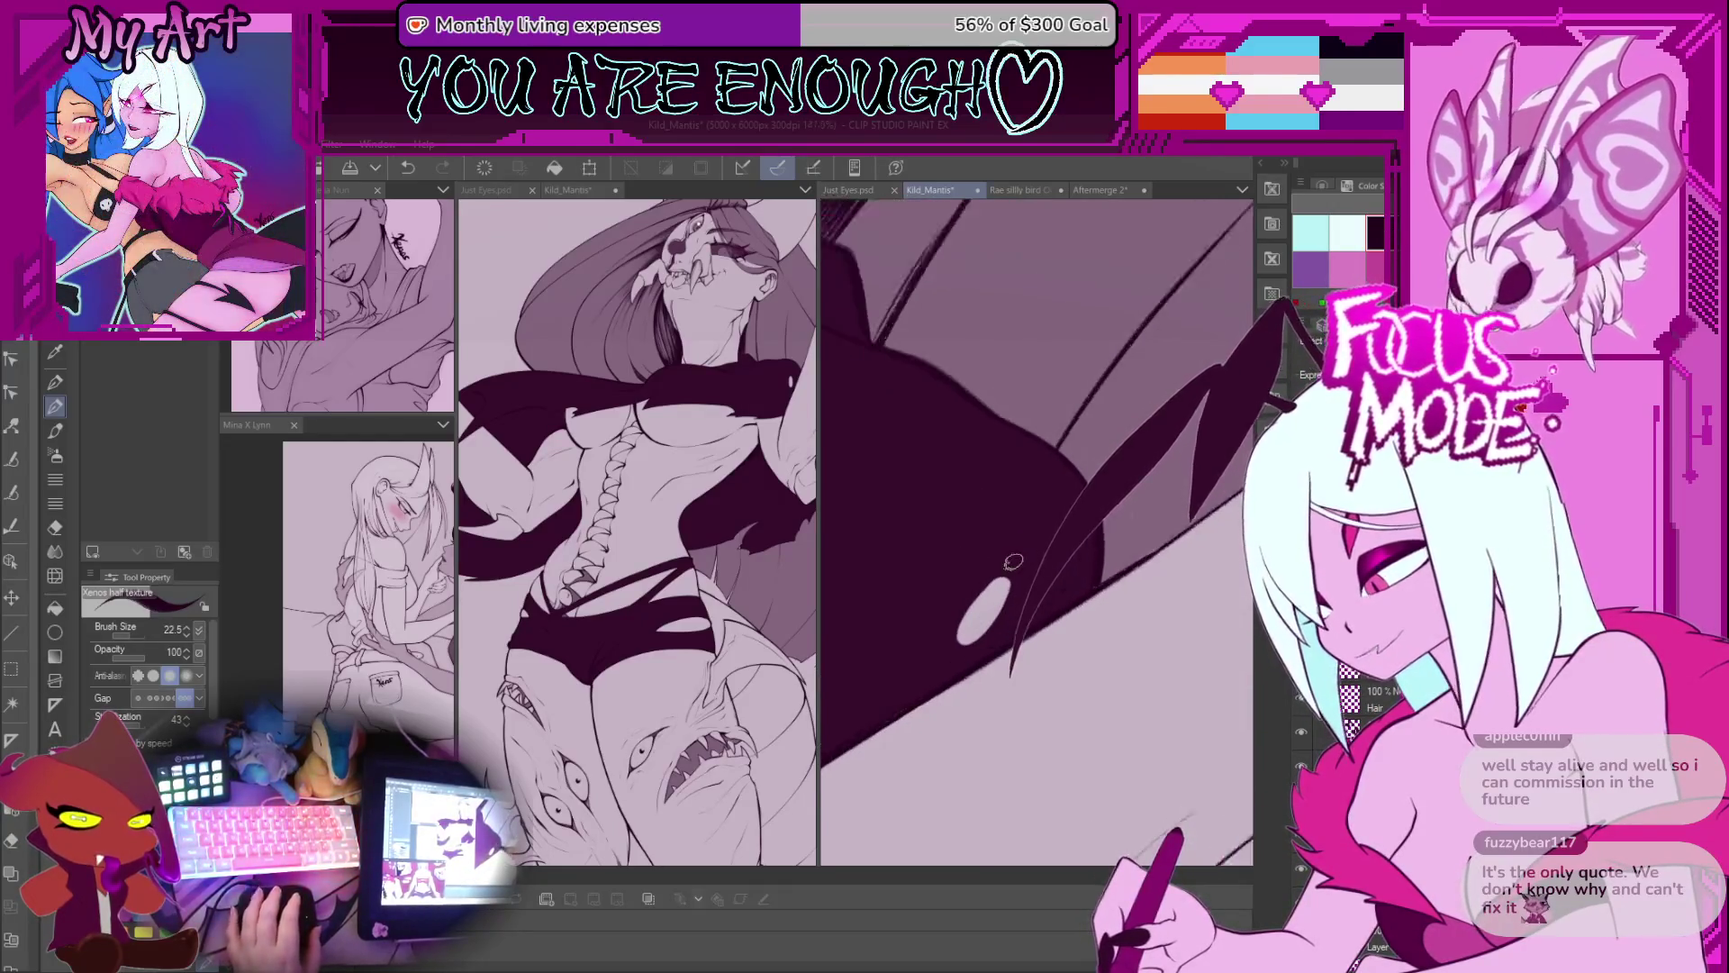
{"action": "scroll", "coordinate": [979, 590], "scroll_direction": "up", "scroll_amount": 1}
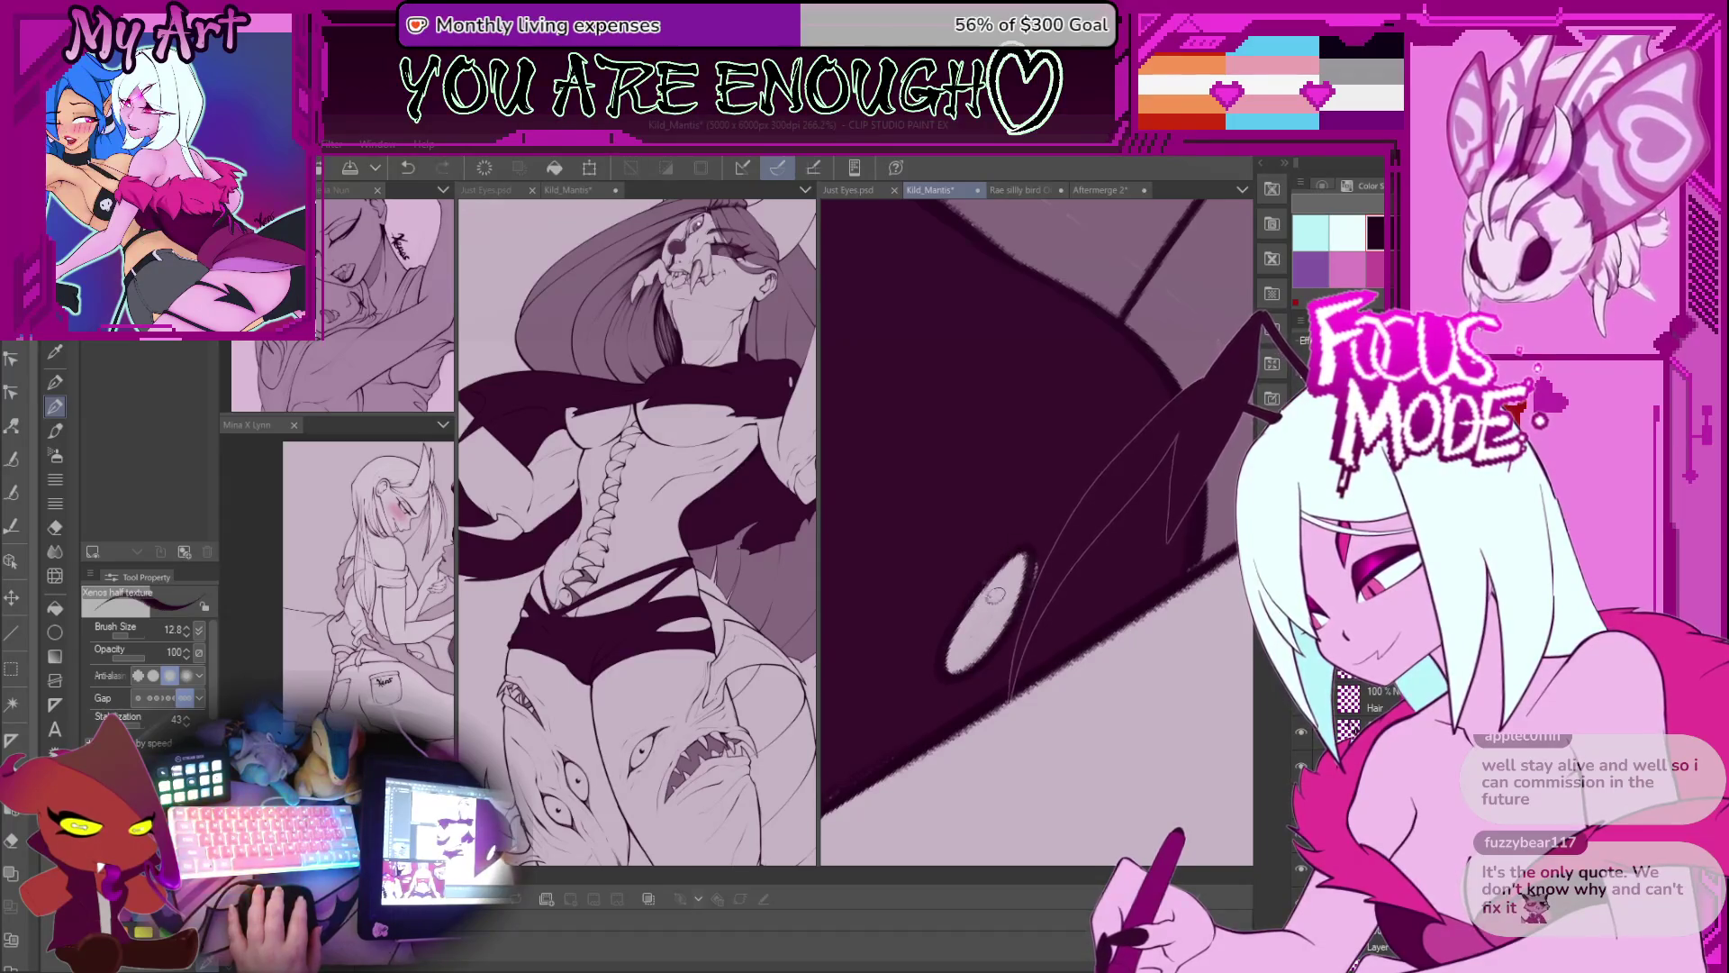
{"action": "left_click_drag", "start_coordinate": [1026, 584], "coordinate": [973, 605]}
{"action": "scroll", "coordinate": [1021, 638], "scroll_direction": "up", "scroll_amount": 2}
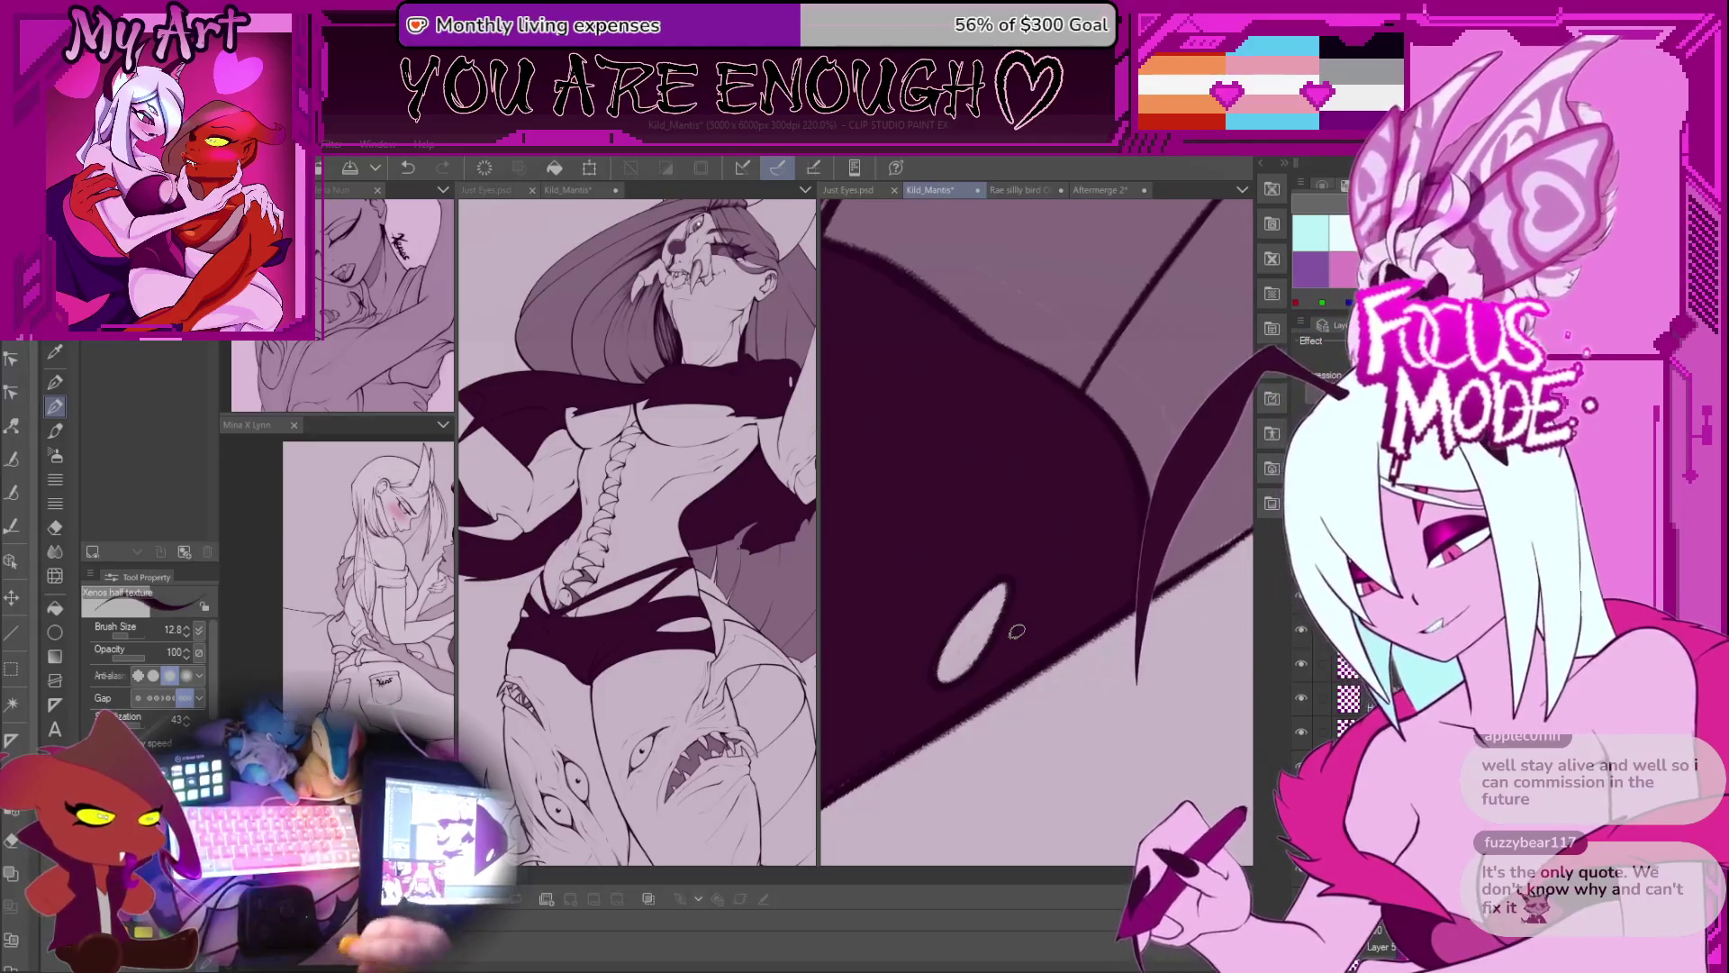
{"action": "scroll", "coordinate": [1102, 454], "scroll_direction": "down", "scroll_amount": 1}
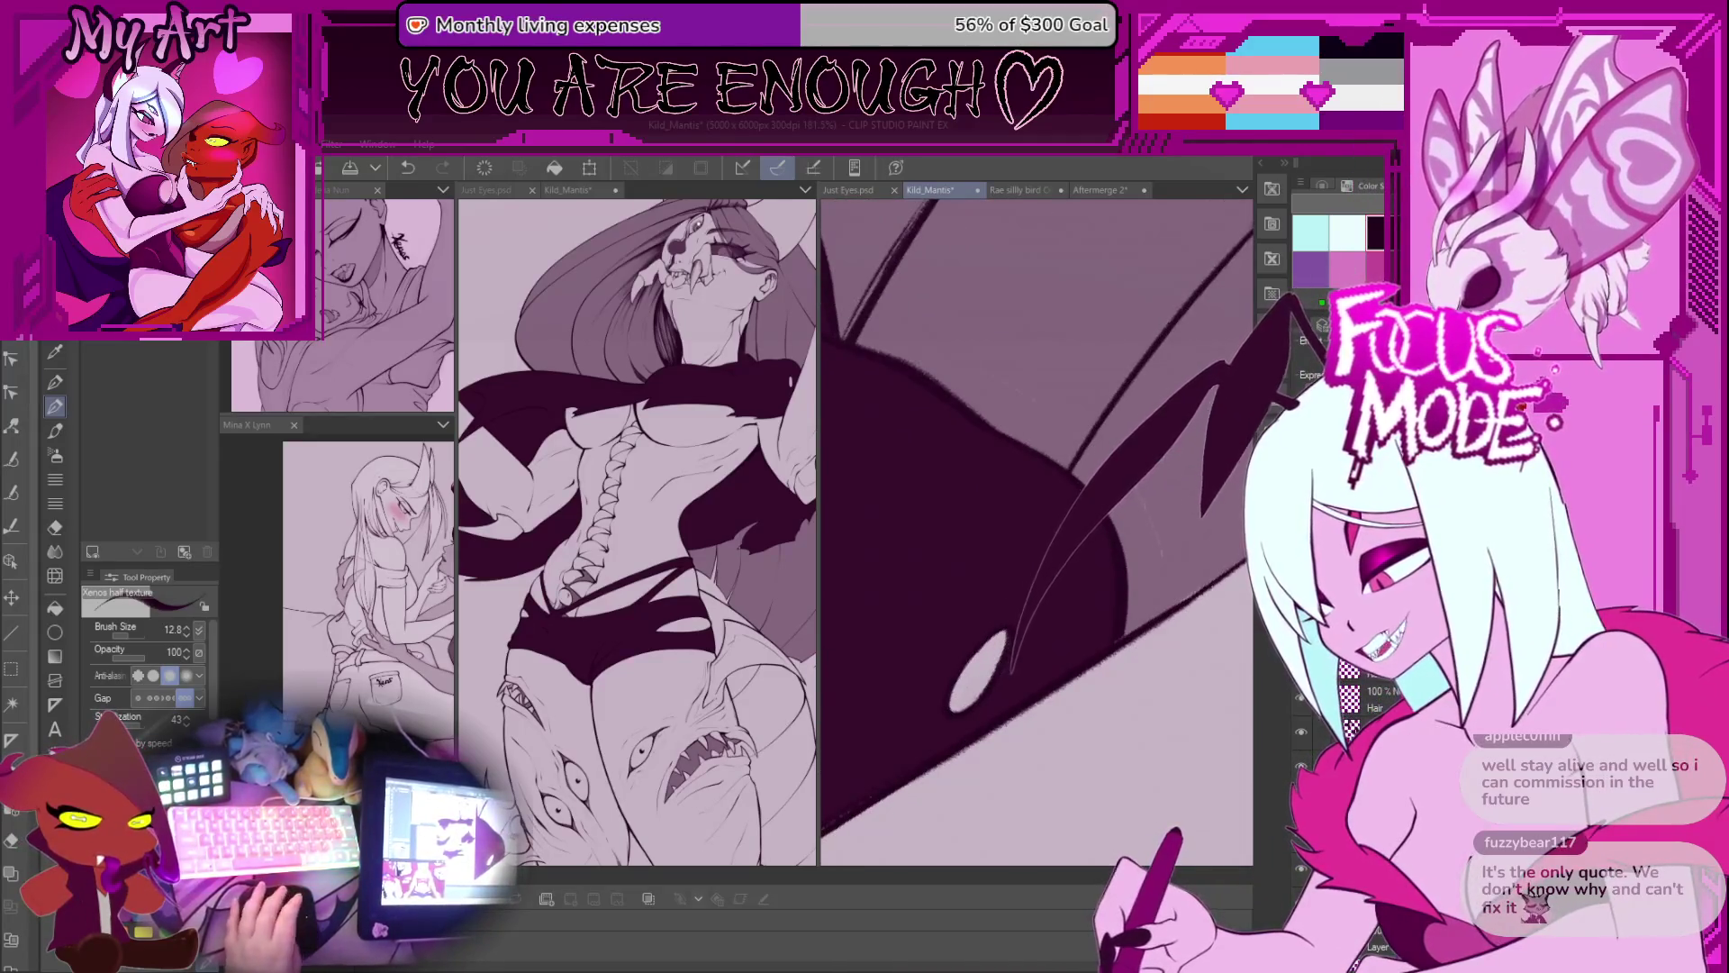
Step: Switch to the G-pen with a larger brush size and reframe the view along the figure
{"action": "key", "text": "p"}
{"action": "left_click_drag", "start_coordinate": [1035, 469], "coordinate": [1076, 655]}
{"action": "scroll", "coordinate": [1077, 655], "scroll_direction": "down", "scroll_amount": 1}
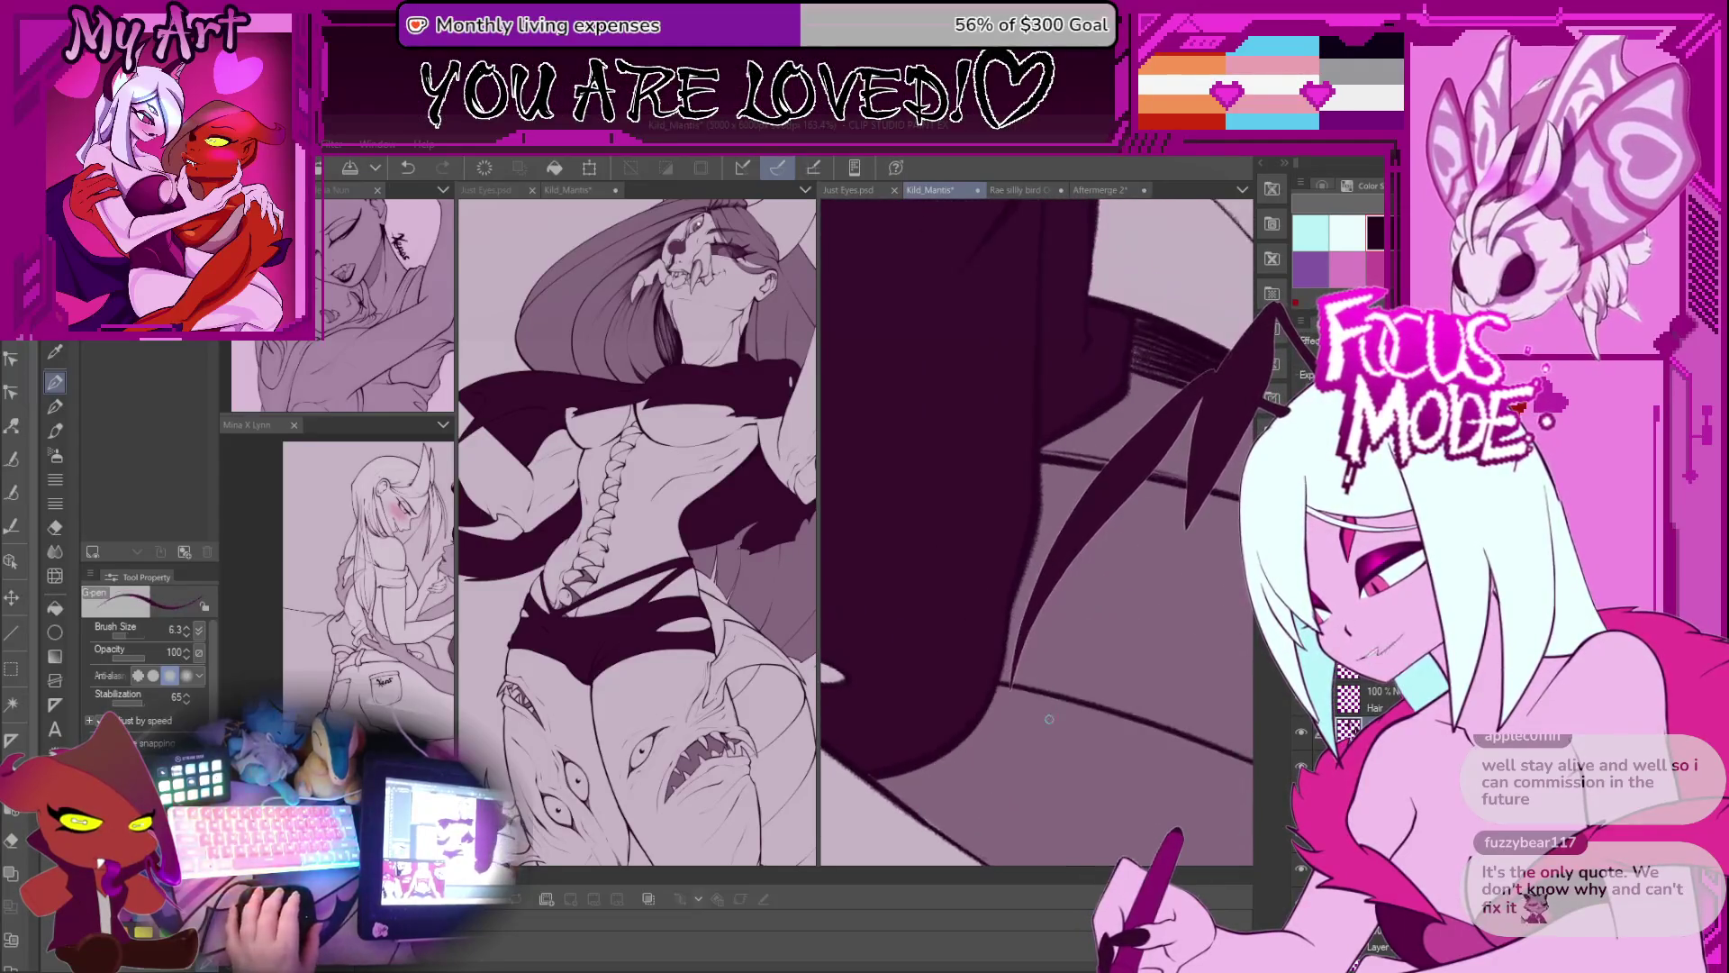
{"action": "key", "text": "bracketright"}
{"action": "left_click_drag", "start_coordinate": [1146, 414], "coordinate": [941, 599]}
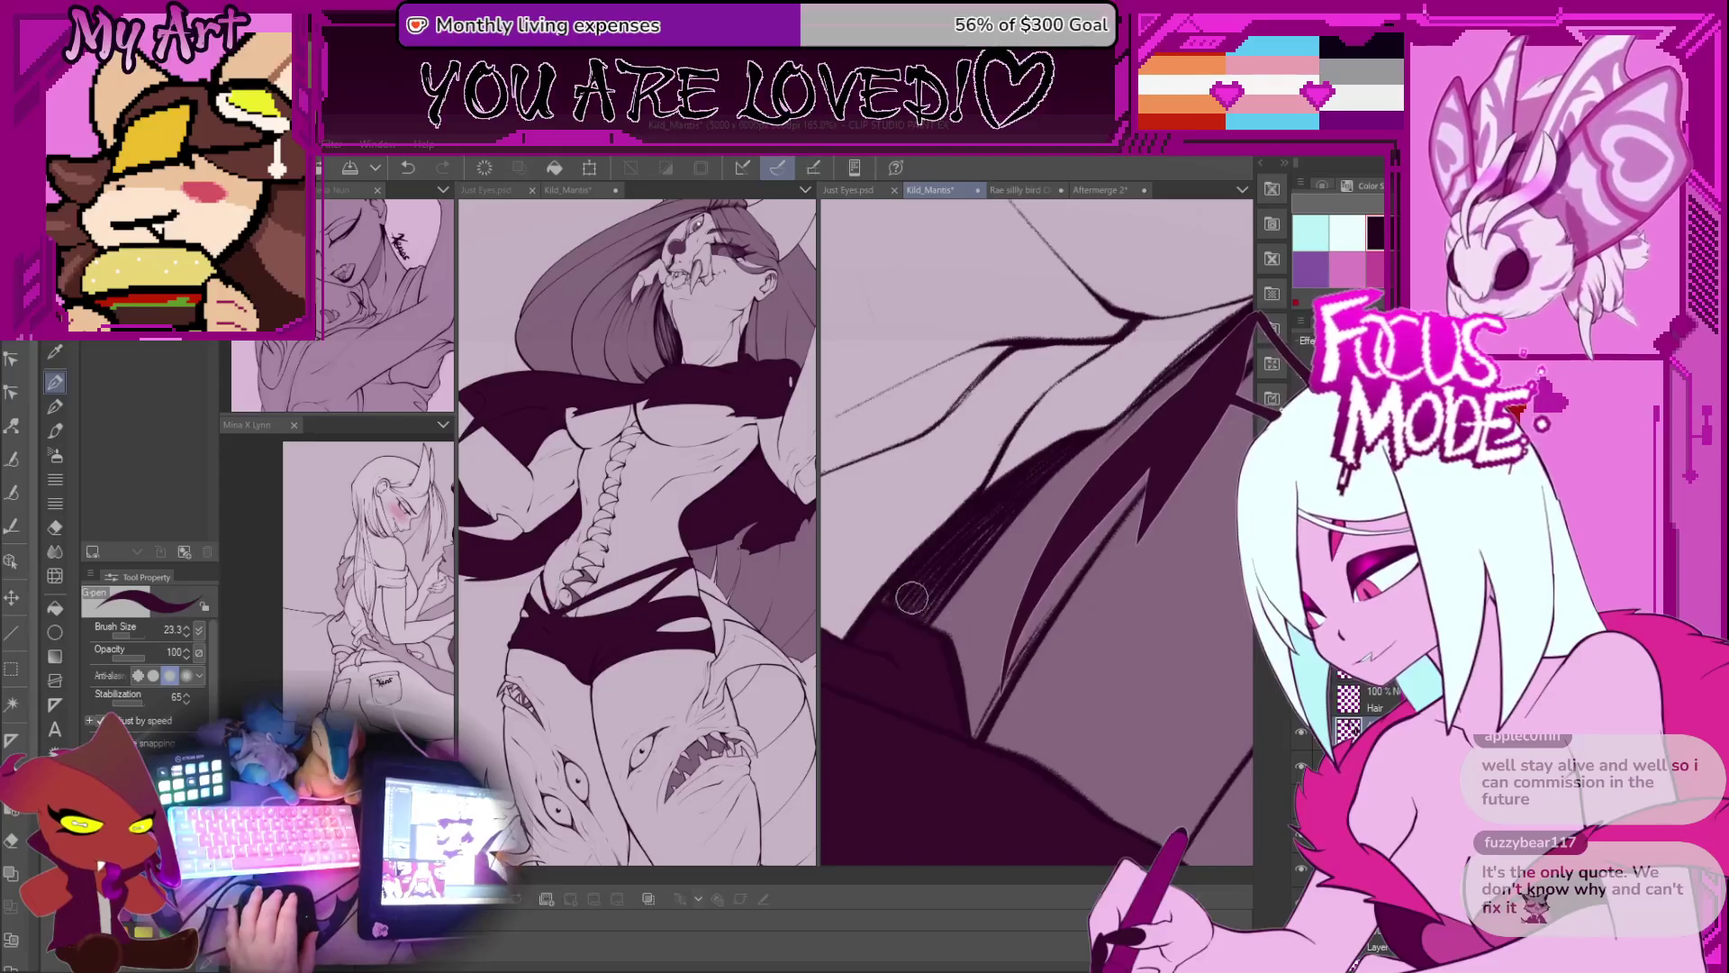
{"action": "scroll", "coordinate": [1010, 562], "scroll_direction": "down", "scroll_amount": 5}
{"action": "scroll", "coordinate": [1010, 562], "scroll_direction": "down", "scroll_amount": 3}
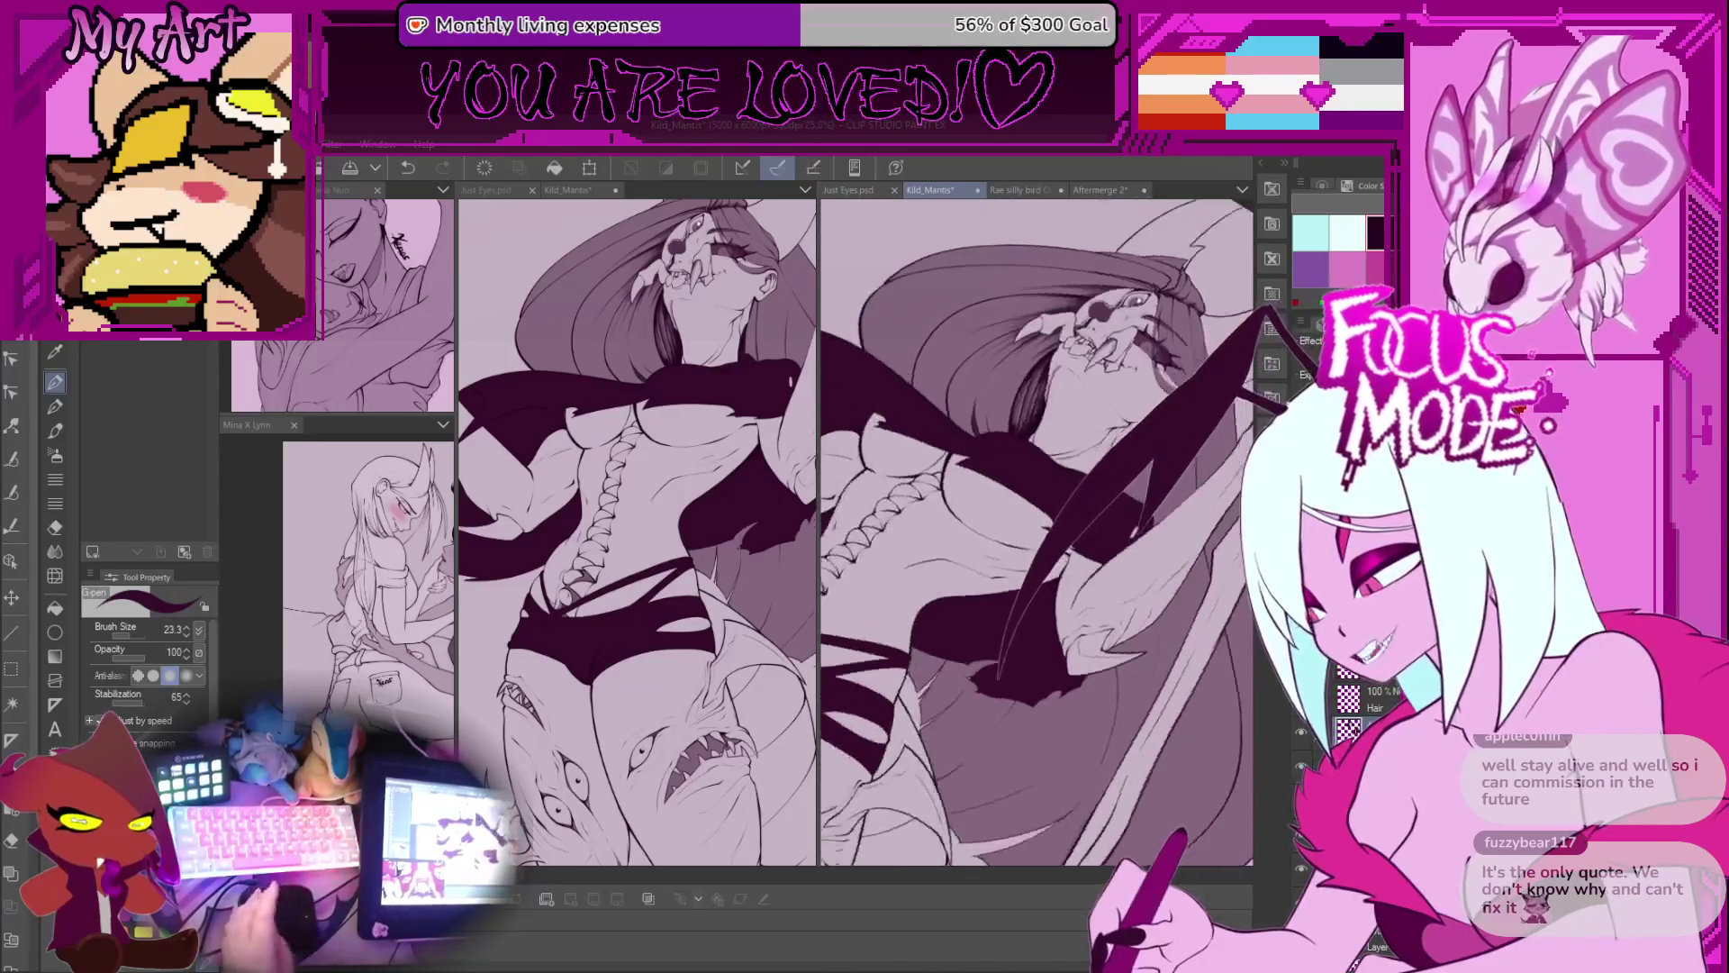
{"action": "scroll", "coordinate": [1027, 577], "scroll_direction": "up", "scroll_amount": 5}
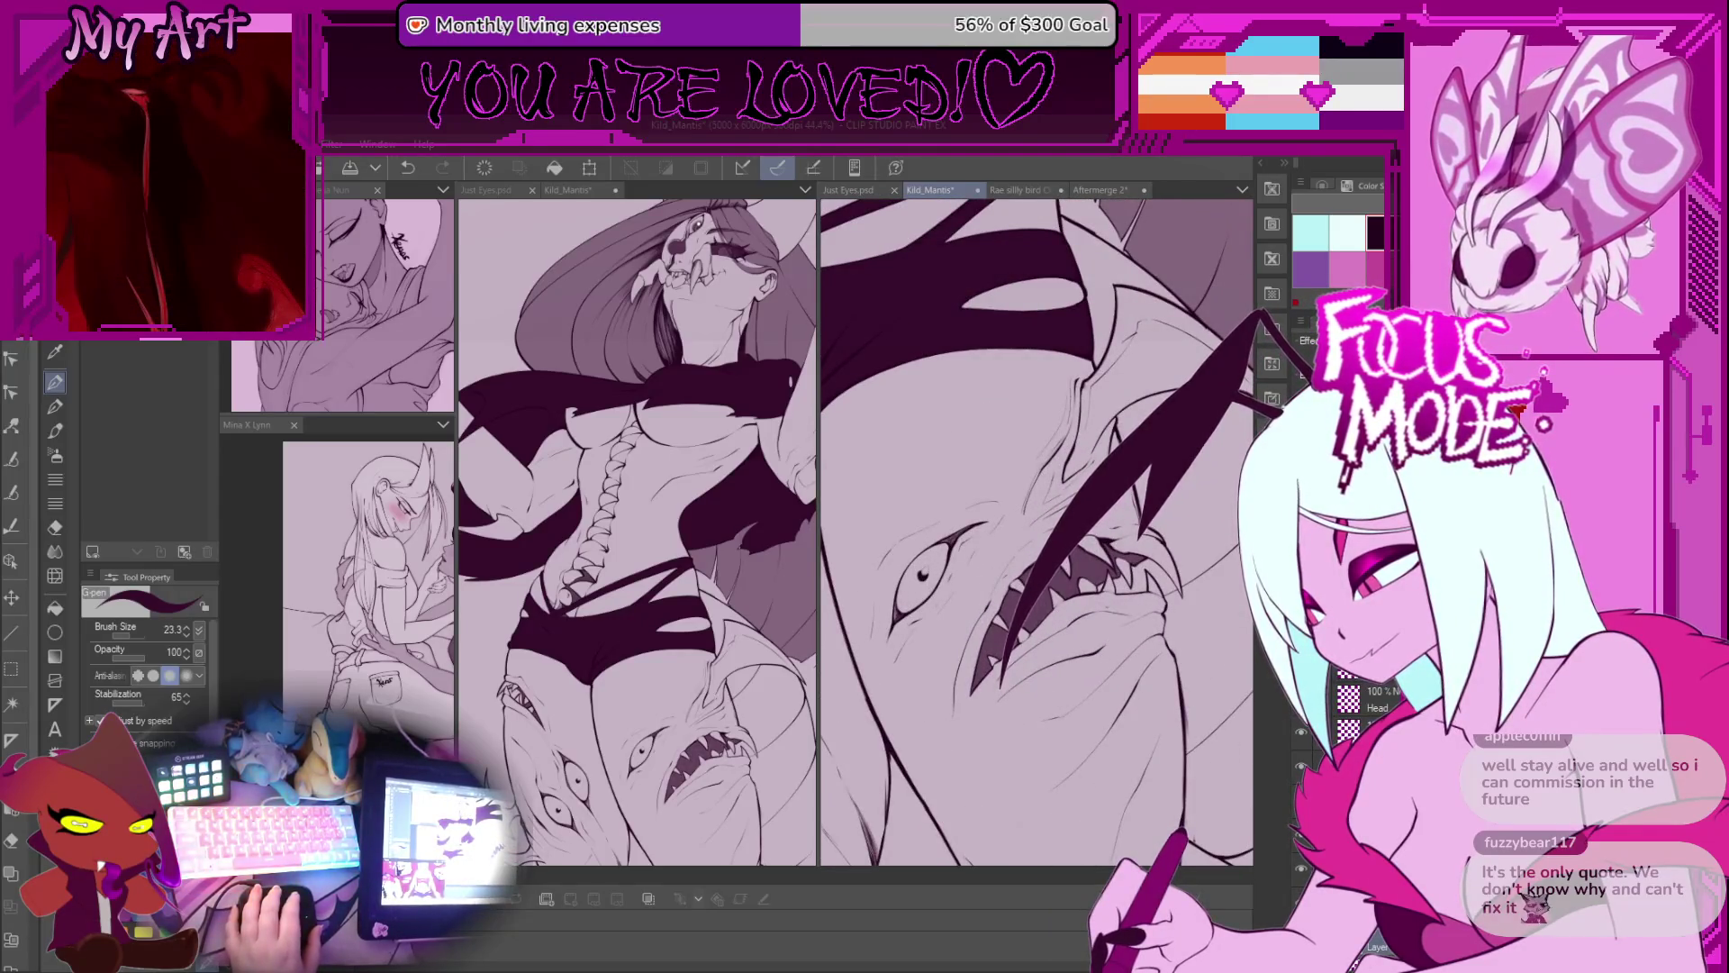
{"action": "scroll", "coordinate": [1036, 531], "scroll_direction": "down", "scroll_amount": 2}
{"action": "key", "text": "m"}
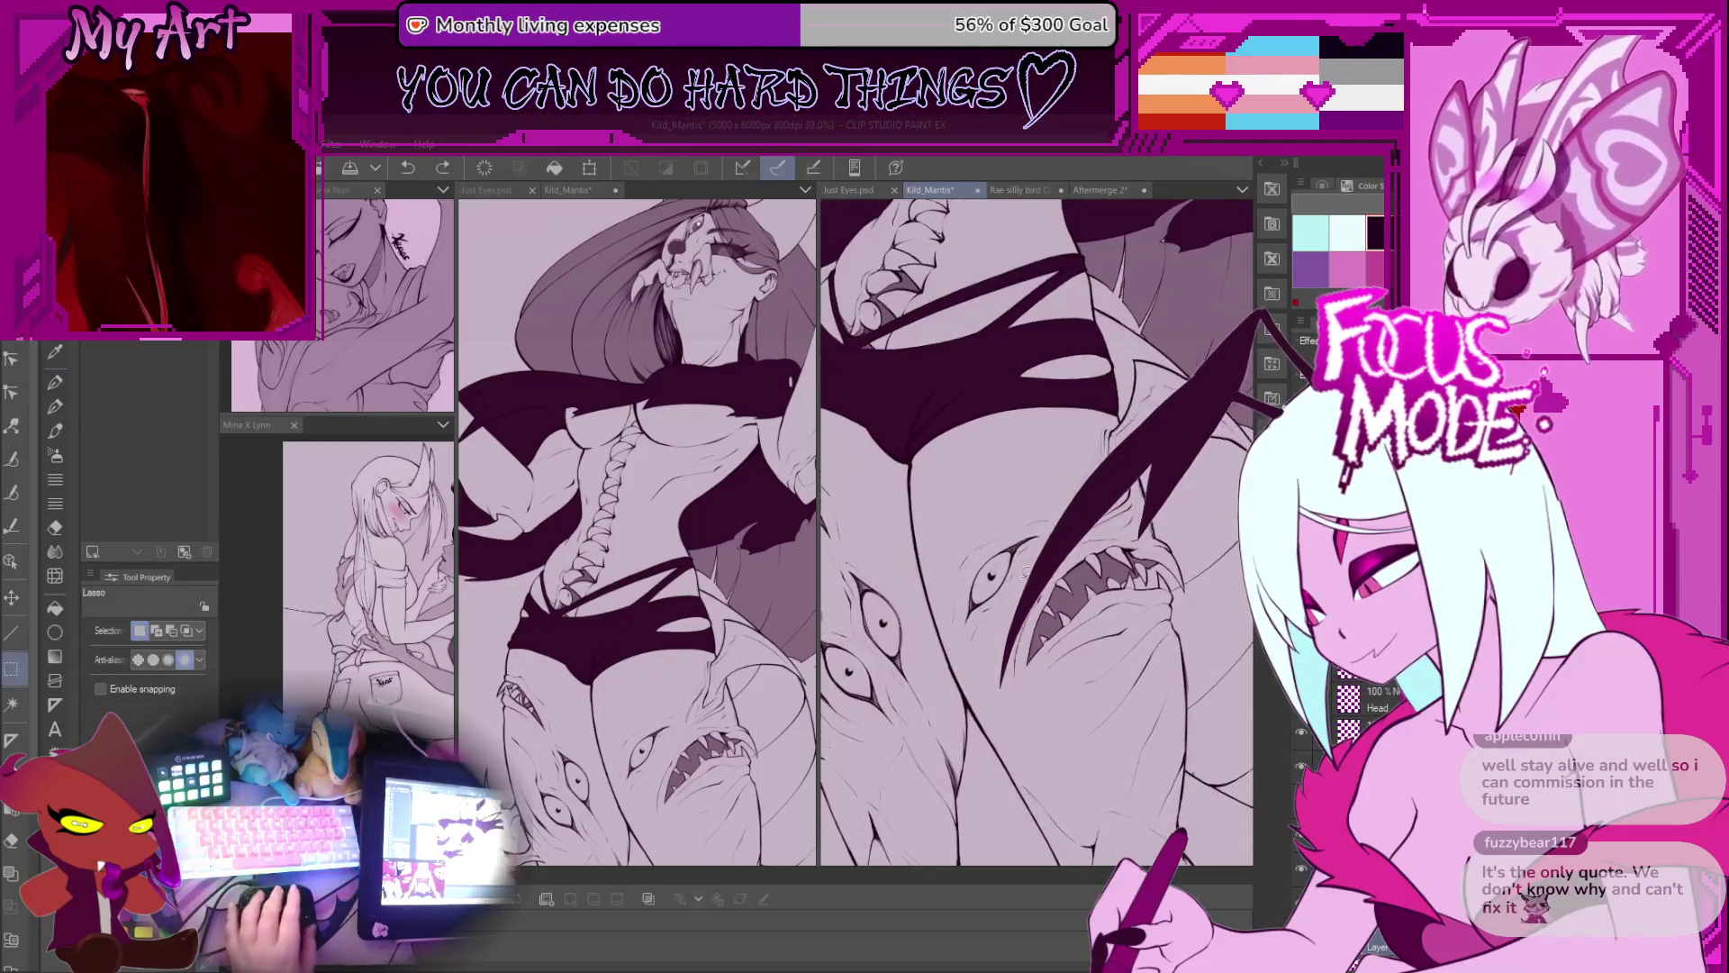
{"action": "scroll", "coordinate": [1077, 695], "scroll_direction": "down", "scroll_amount": 2}
{"action": "left_click_drag", "start_coordinate": [1054, 604], "coordinate": [1162, 518]}
{"action": "left_click_drag", "start_coordinate": [990, 581], "coordinate": [999, 494]}
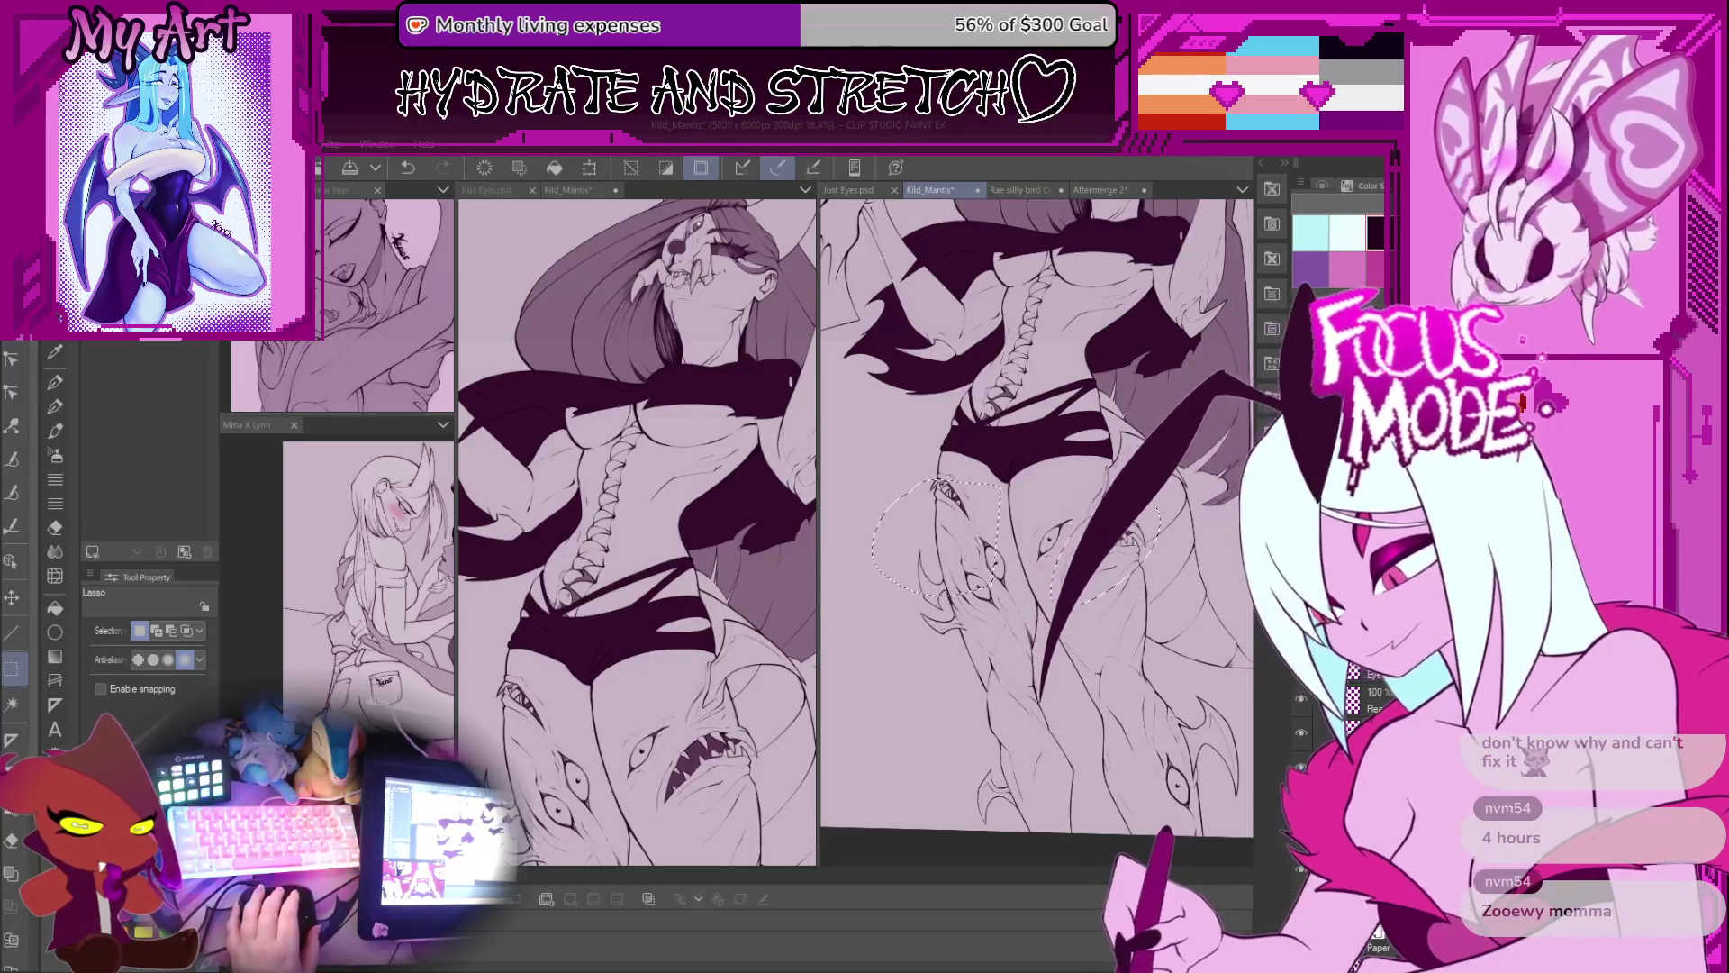
{"action": "left_click_drag", "start_coordinate": [1036, 518], "coordinate": [1014, 490]}
{"action": "mouse_move", "coordinate": [1054, 696]}
{"action": "left_mouse_down"}
{"action": "mouse_move", "coordinate": [1081, 694]}
{"action": "mouse_move", "coordinate": [1072, 745]}
{"action": "left_mouse_up"}
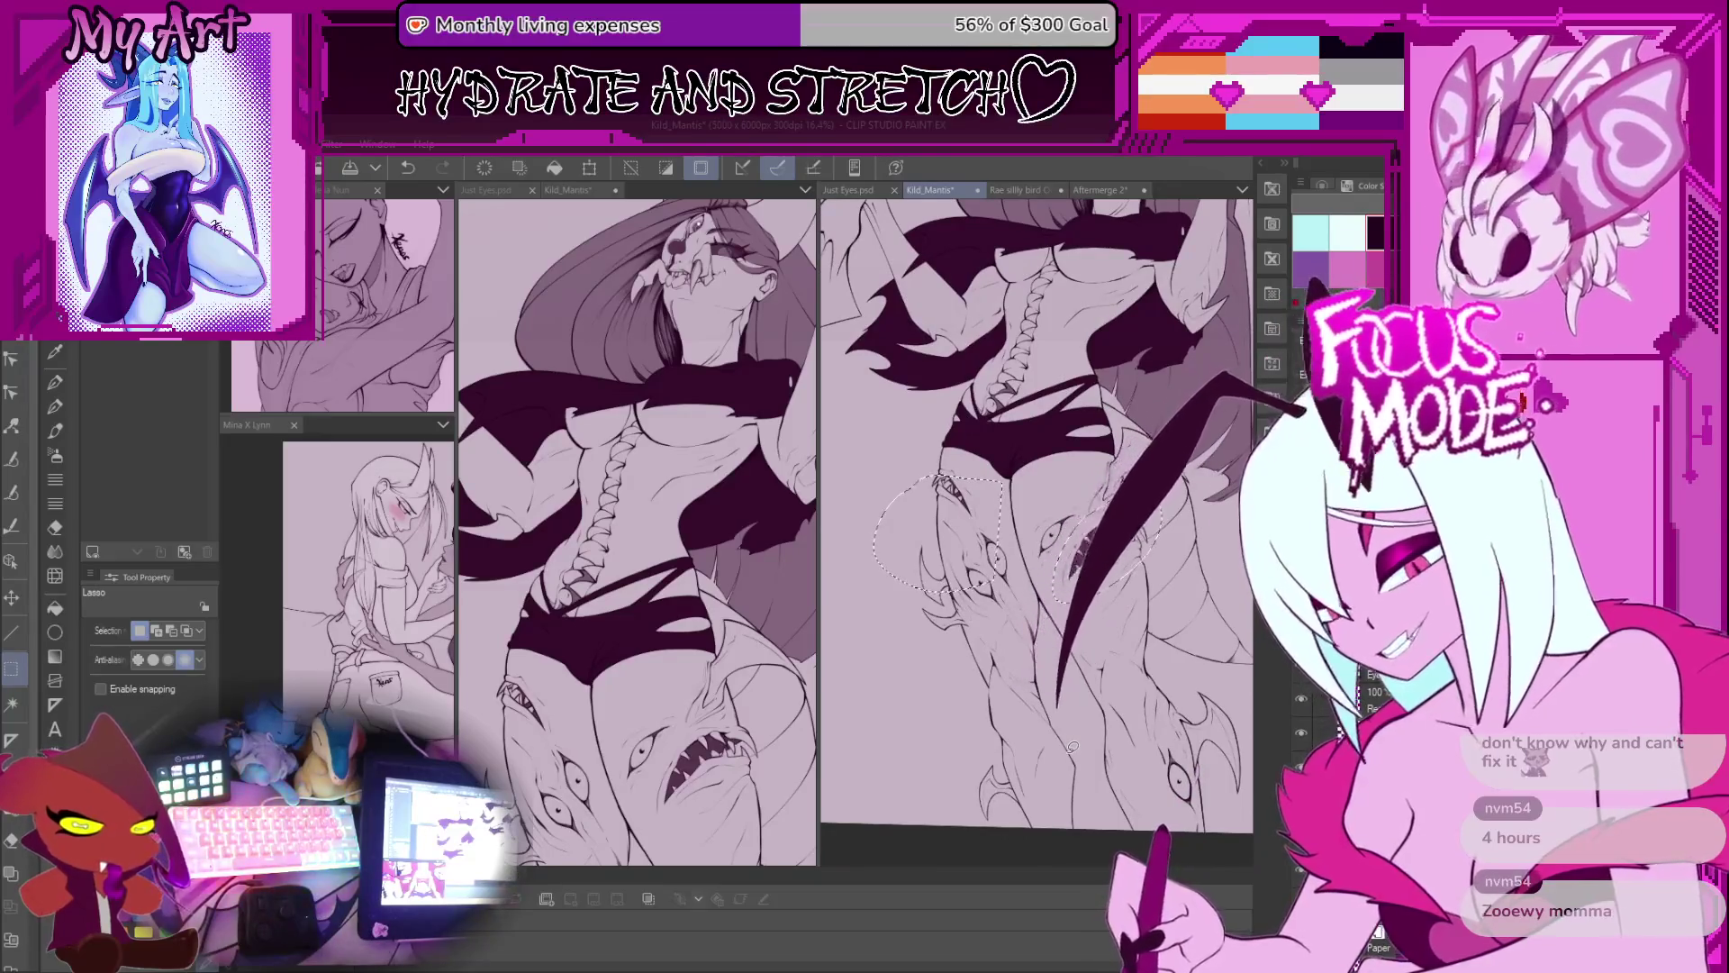
{"action": "key", "text": "ctrl+d"}
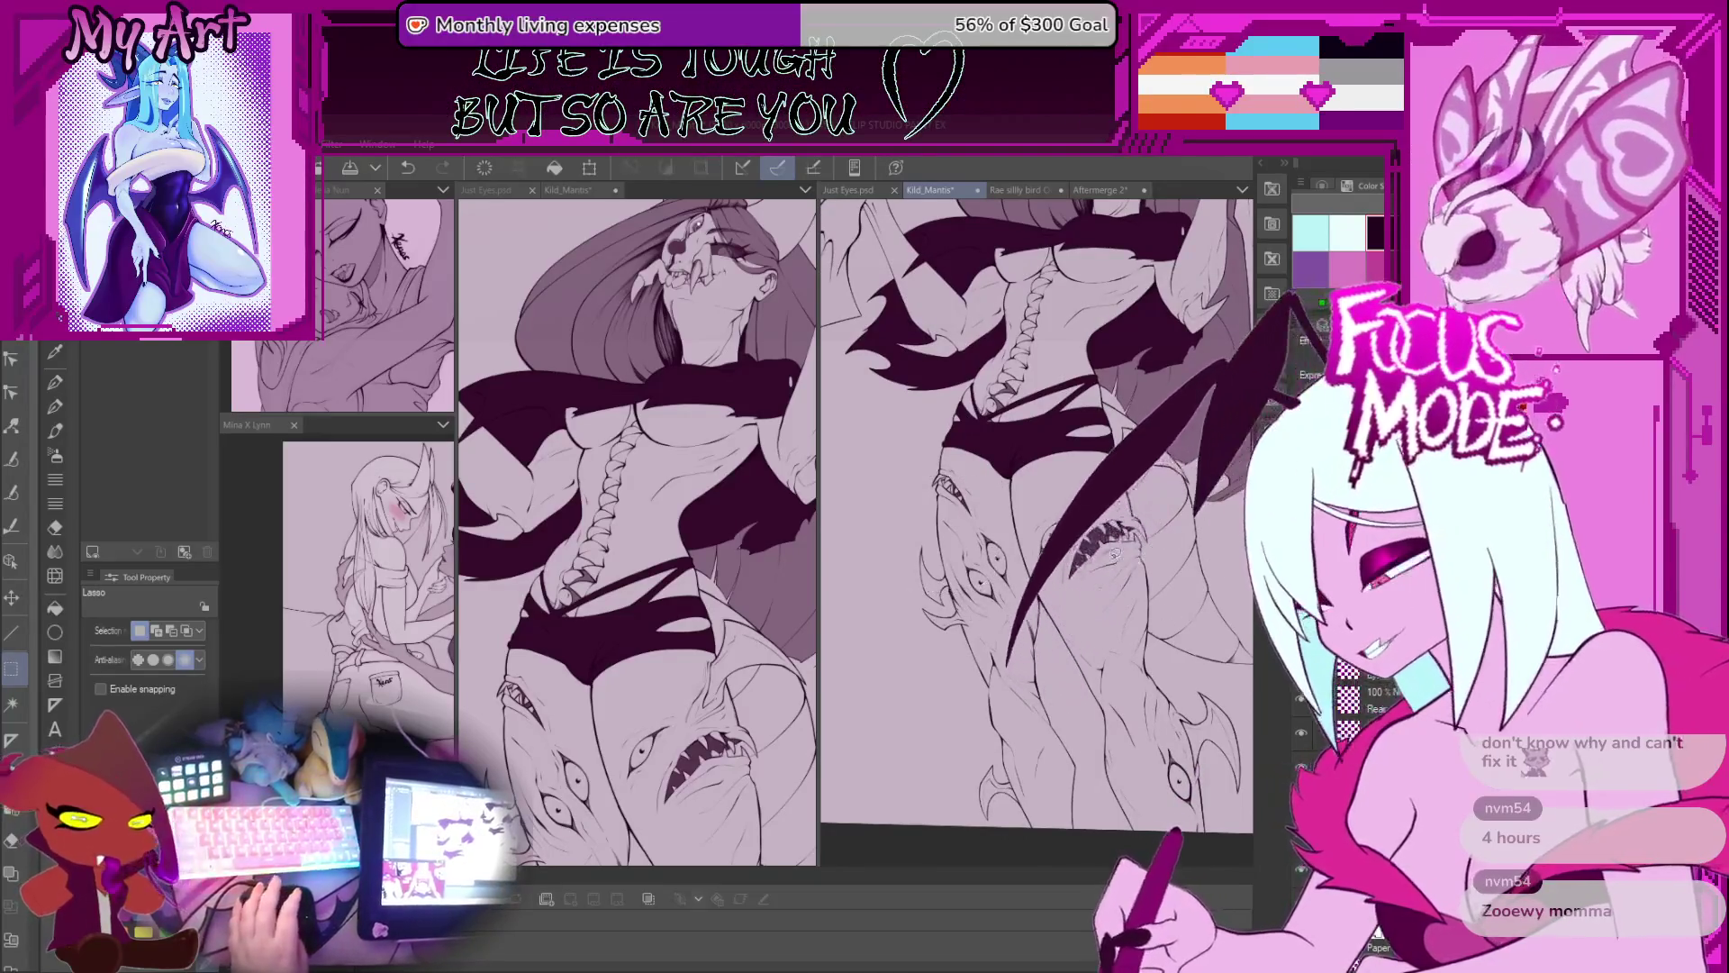
{"action": "scroll", "coordinate": [1137, 707], "scroll_direction": "down", "scroll_amount": 3}
{"action": "scroll", "coordinate": [1138, 707], "scroll_direction": "up", "scroll_amount": 5}
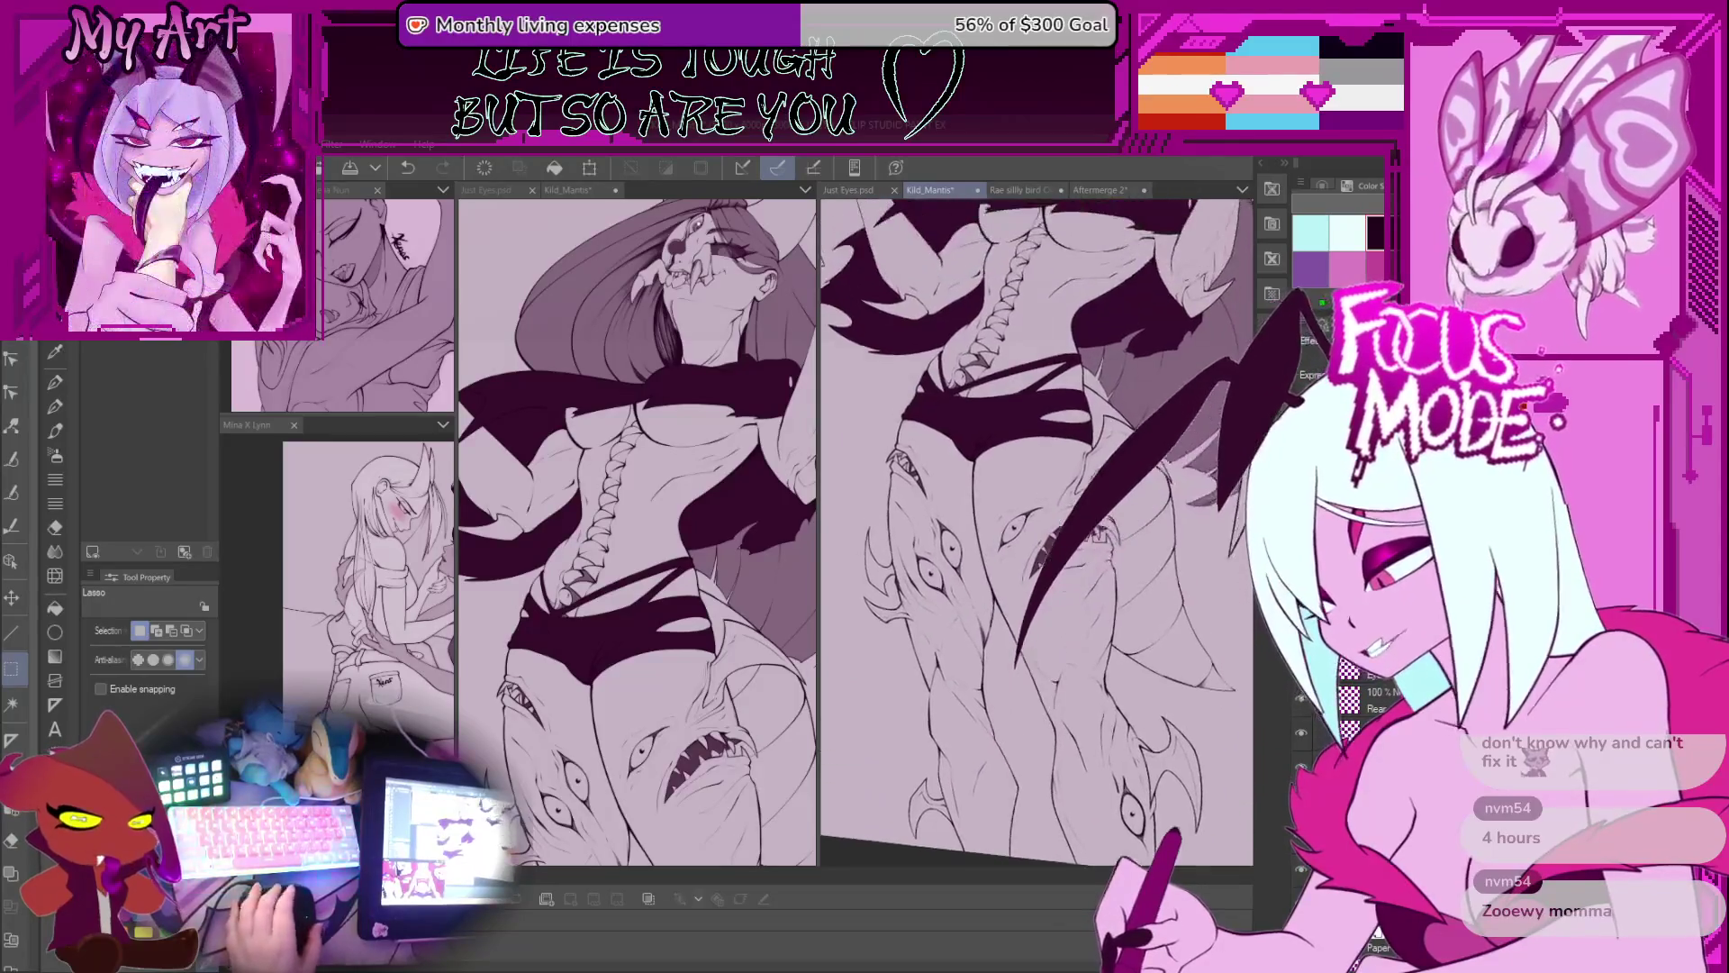
{"action": "scroll", "coordinate": [1106, 436], "scroll_direction": "up", "scroll_amount": 4}
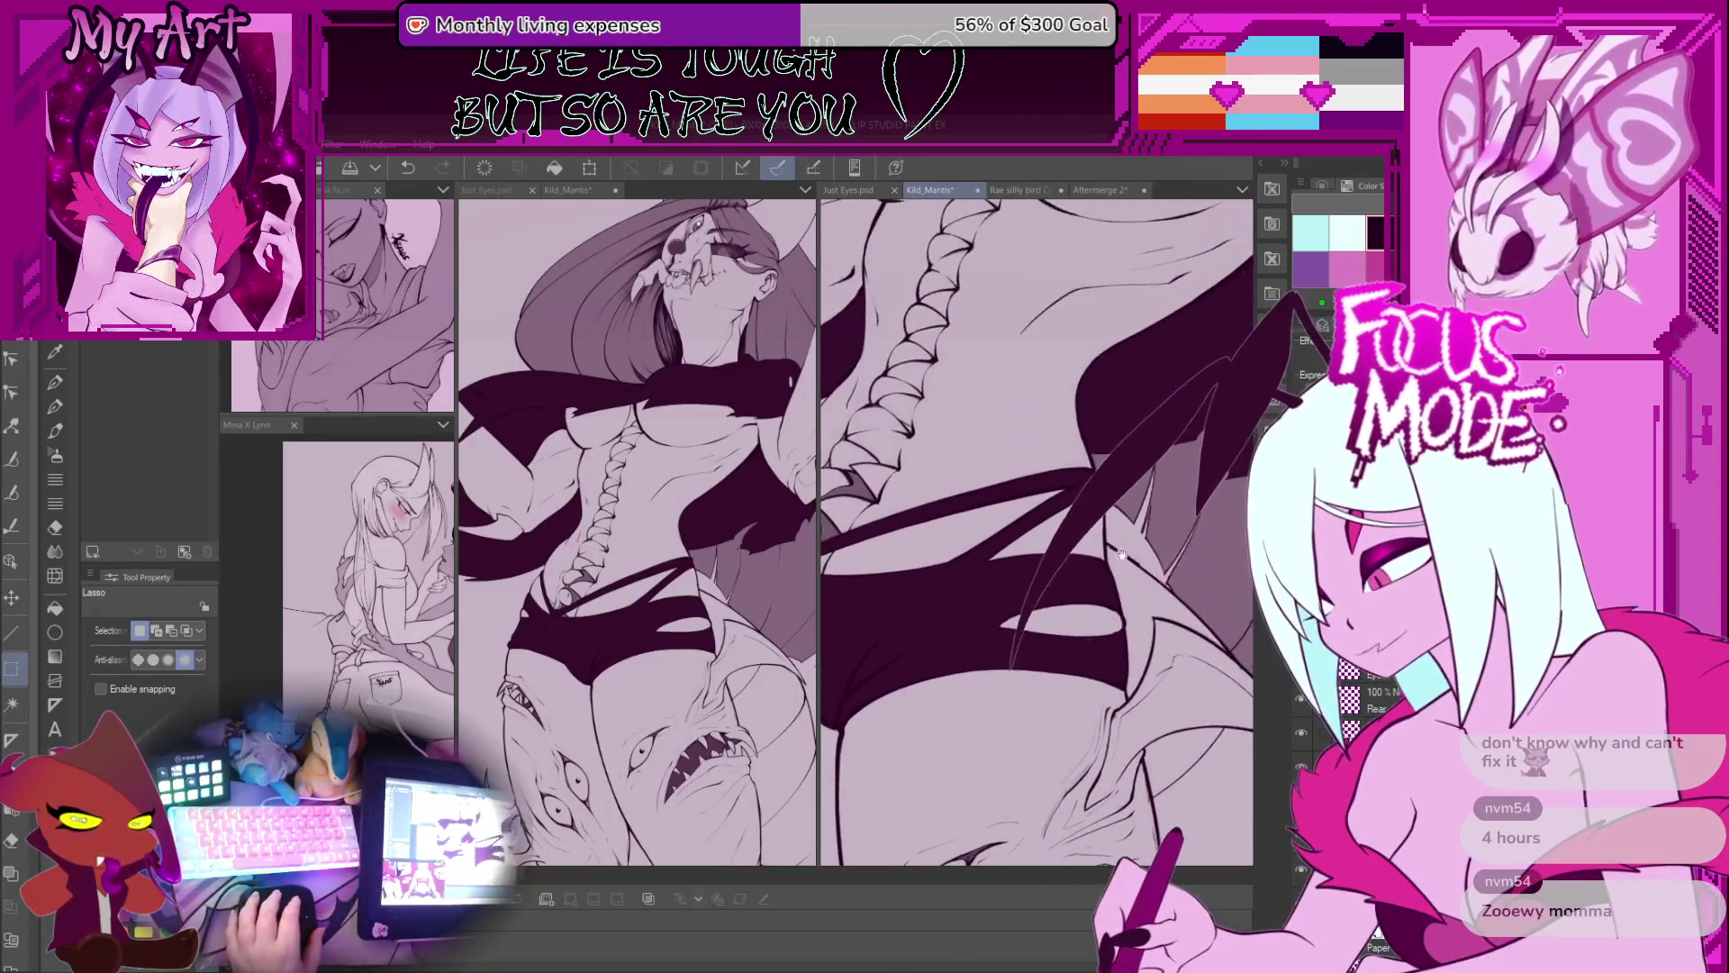
{"action": "key", "text": "p"}
{"action": "scroll", "coordinate": [1101, 520], "scroll_direction": "up", "scroll_amount": 2}
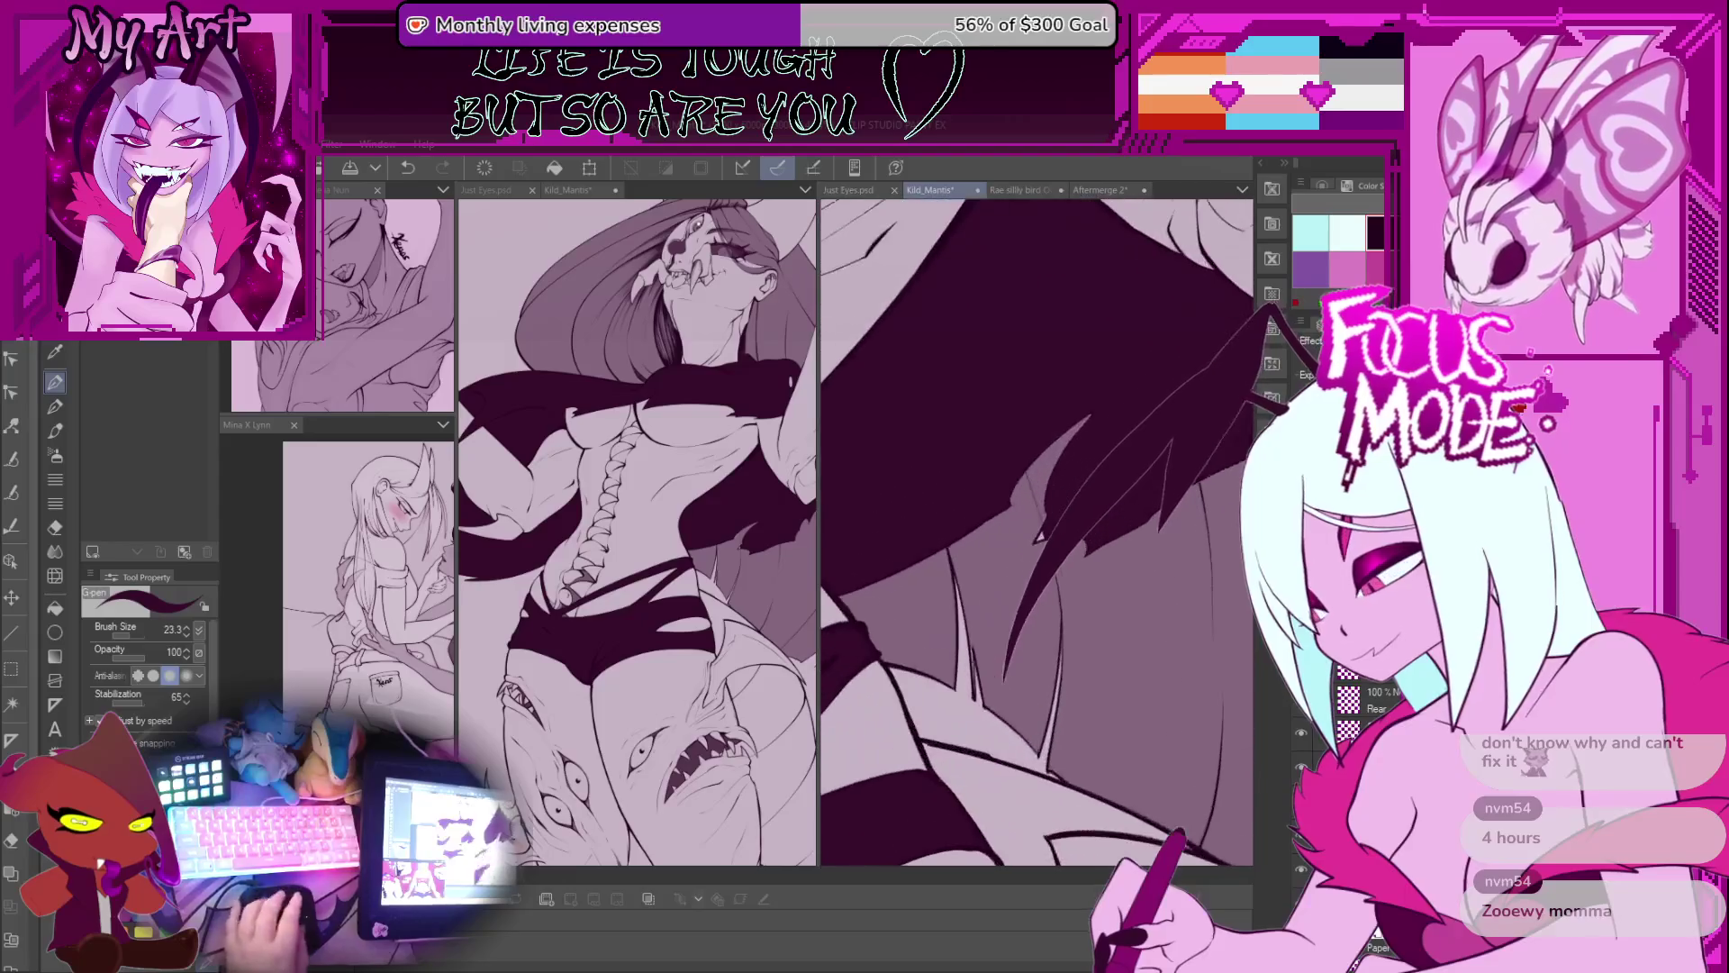
{"action": "scroll", "coordinate": [1088, 491], "scroll_direction": "down", "scroll_amount": 3}
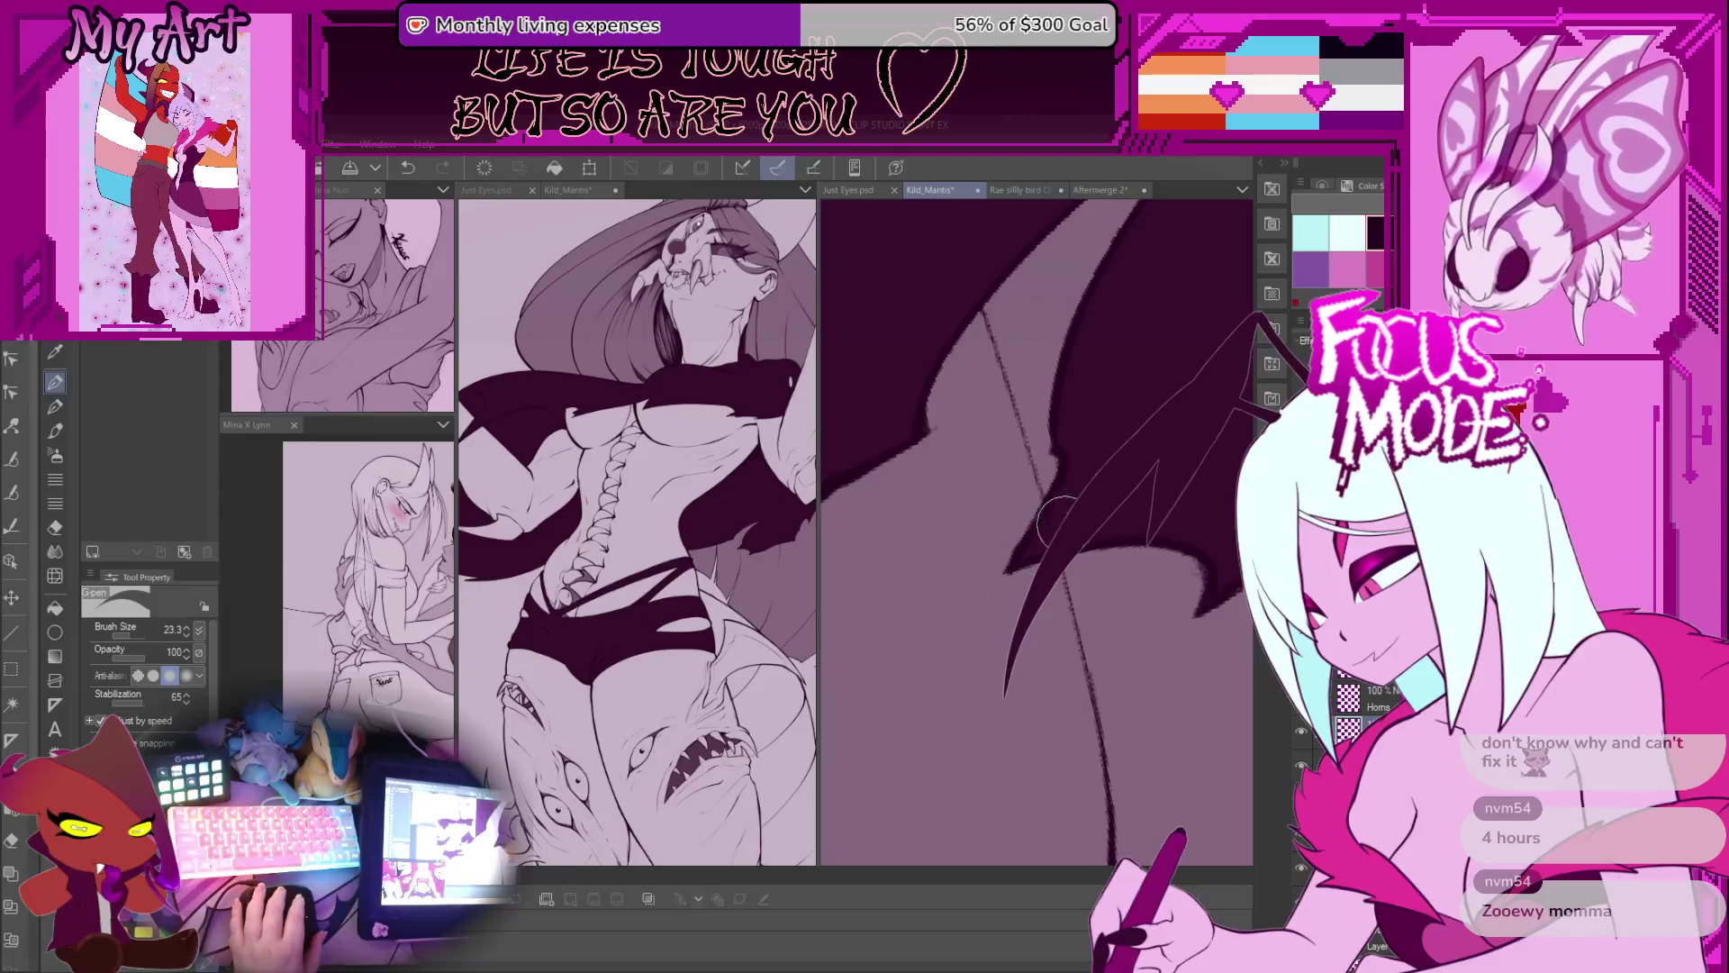
{"action": "scroll", "coordinate": [1044, 531], "scroll_direction": "down", "scroll_amount": 2}
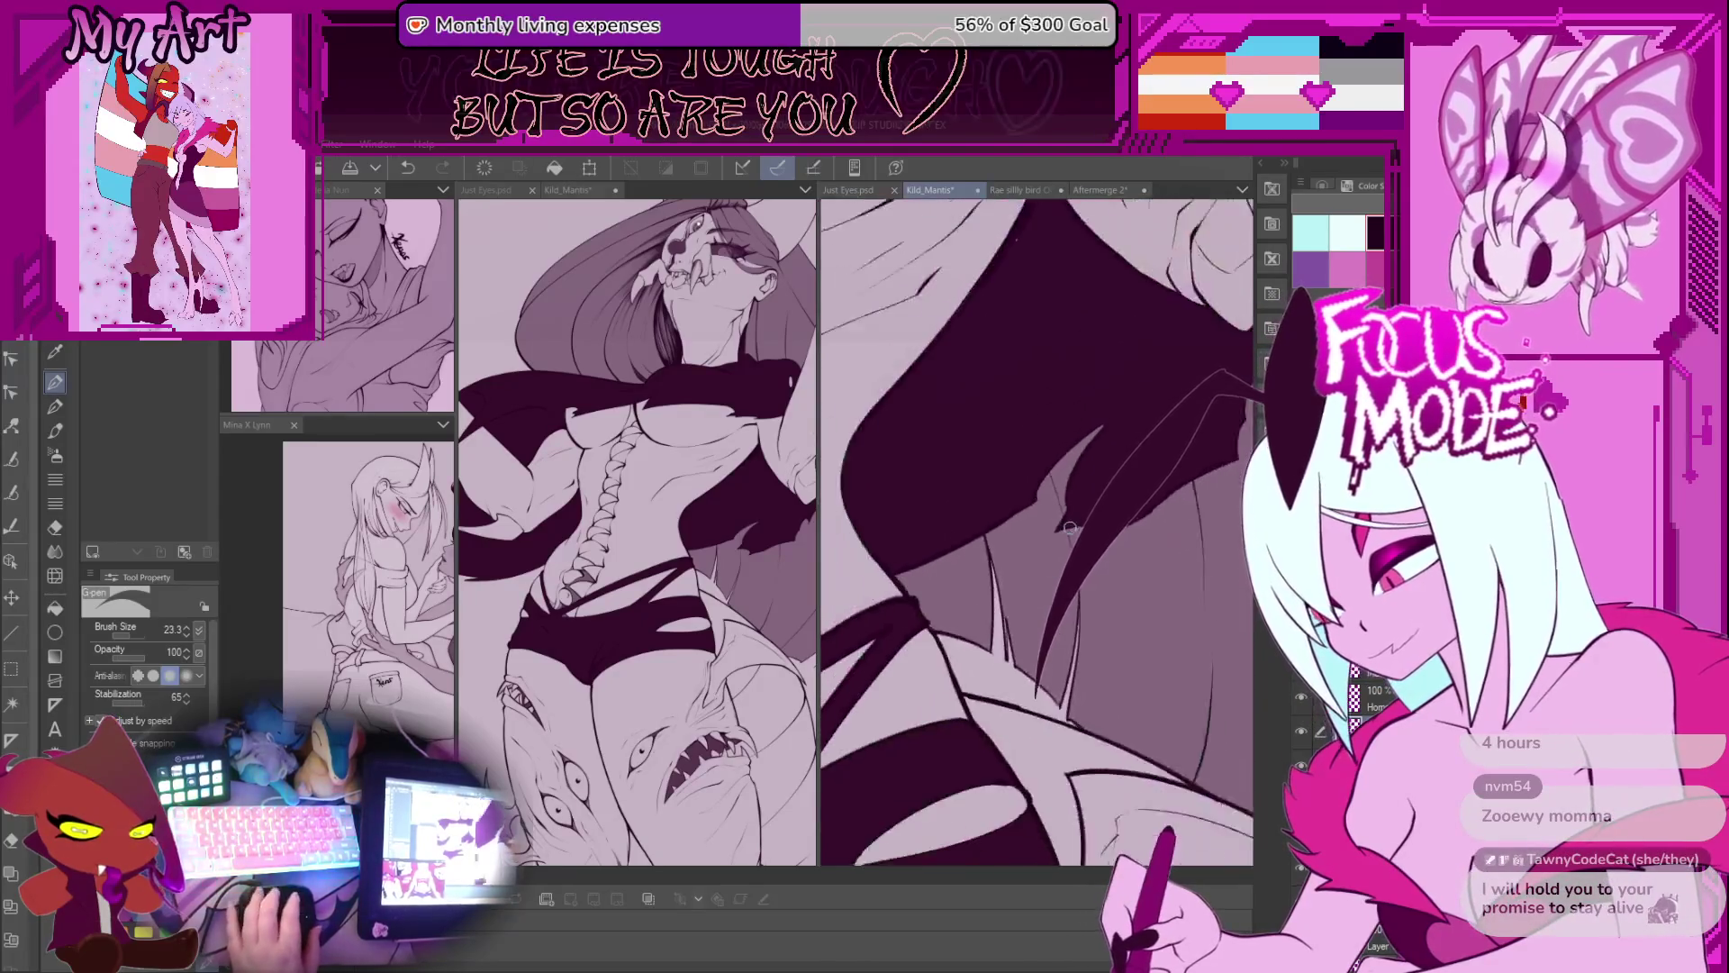
{"action": "scroll", "coordinate": [1070, 527], "scroll_direction": "down", "scroll_amount": 2}
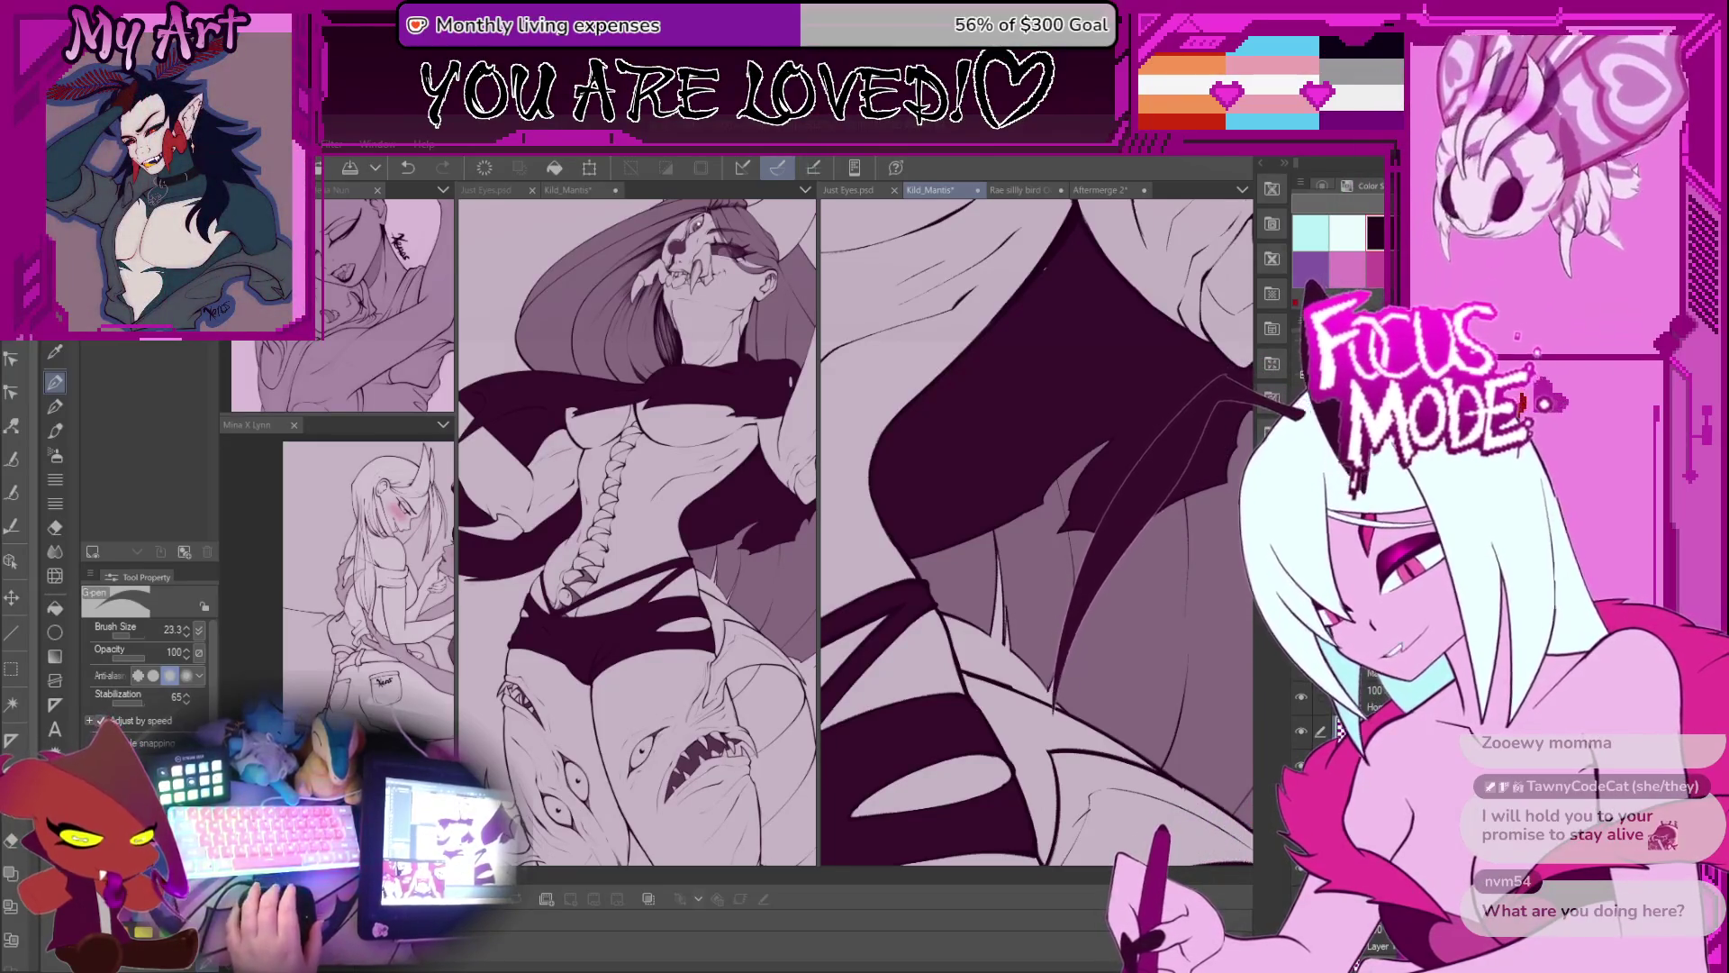
{"action": "mouse_move", "coordinate": [952, 280]}
{"action": "left_mouse_down"}
{"action": "mouse_move", "coordinate": [1123, 379]}
{"action": "mouse_move", "coordinate": [955, 289]}
{"action": "left_mouse_up"}
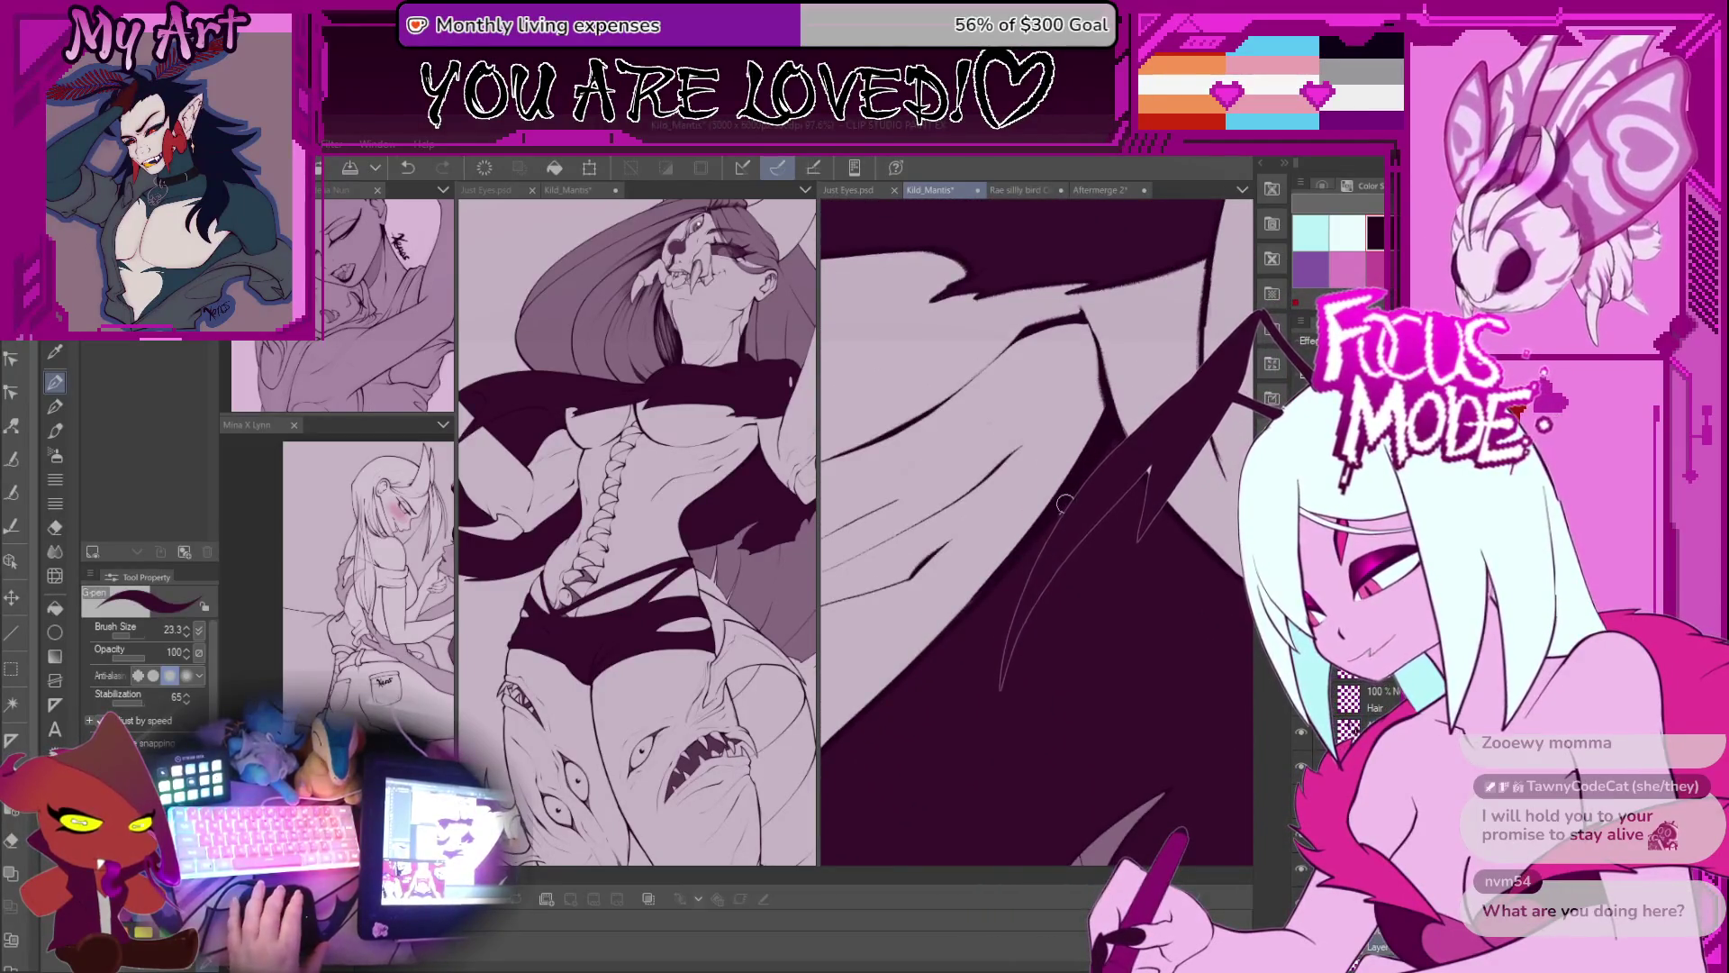
{"action": "scroll", "coordinate": [1027, 568], "scroll_direction": "down", "scroll_amount": 10}
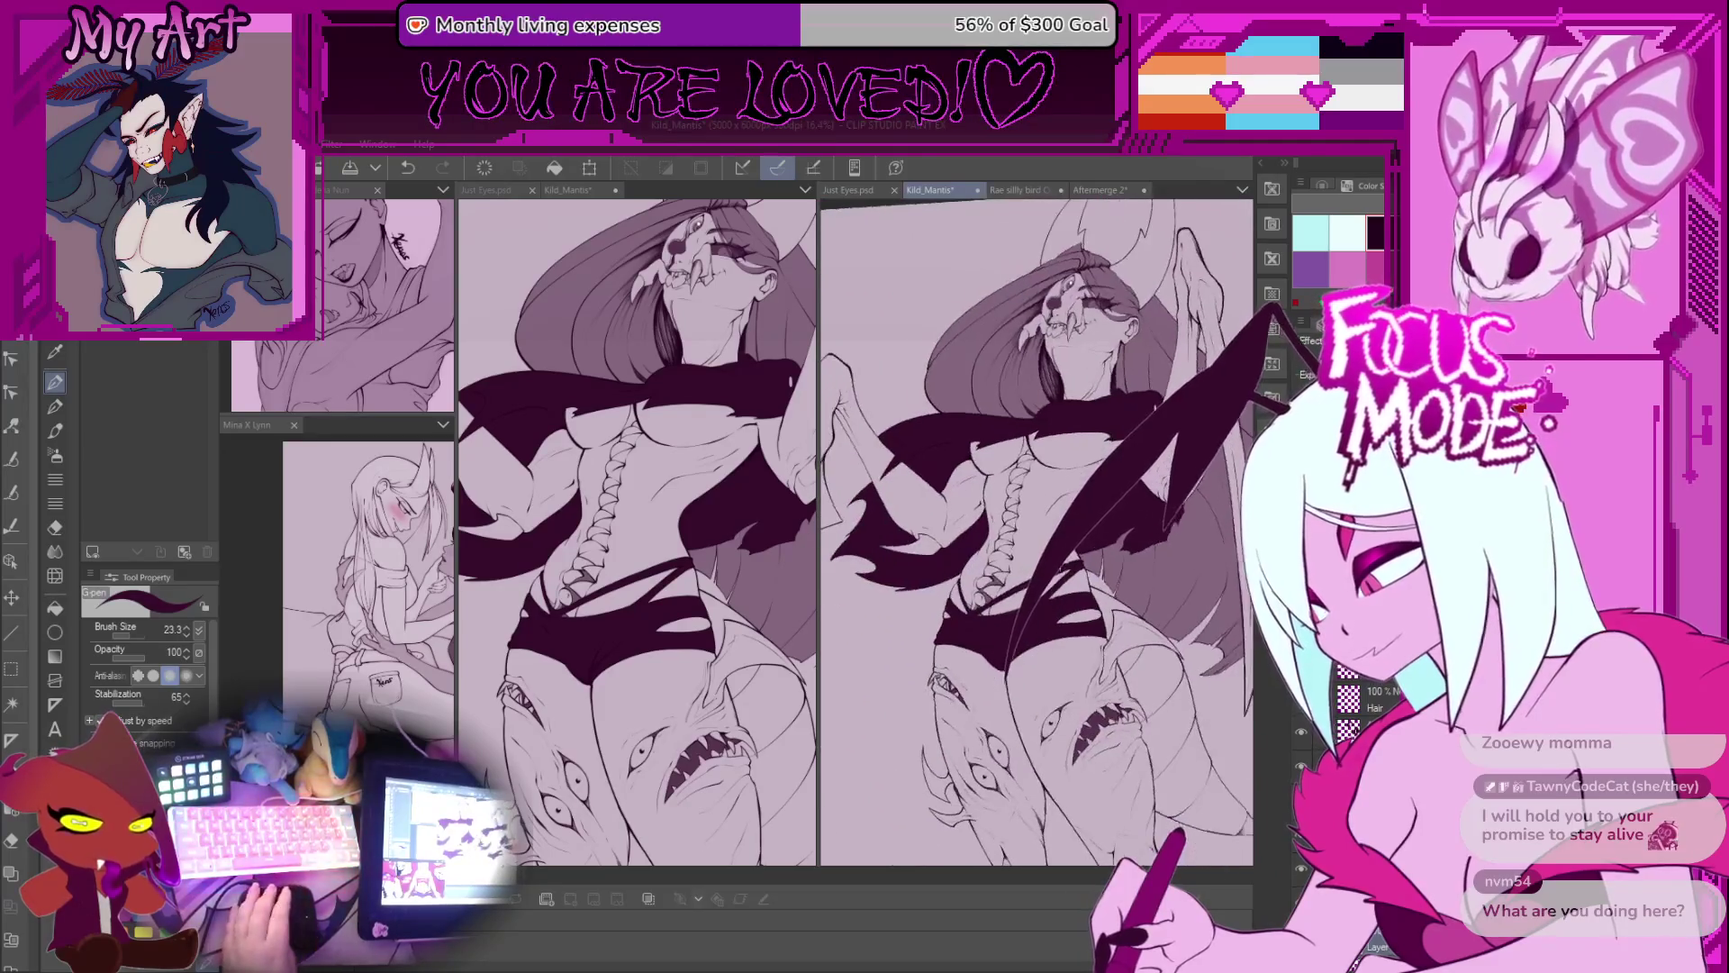
{"action": "mouse_move", "coordinate": [1126, 361]}
{"action": "left_mouse_down"}
{"action": "mouse_move", "coordinate": [1123, 336]}
{"action": "mouse_move", "coordinate": [1184, 388]}
{"action": "left_mouse_up"}
{"action": "scroll", "coordinate": [1004, 561], "scroll_direction": "up", "scroll_amount": 3}
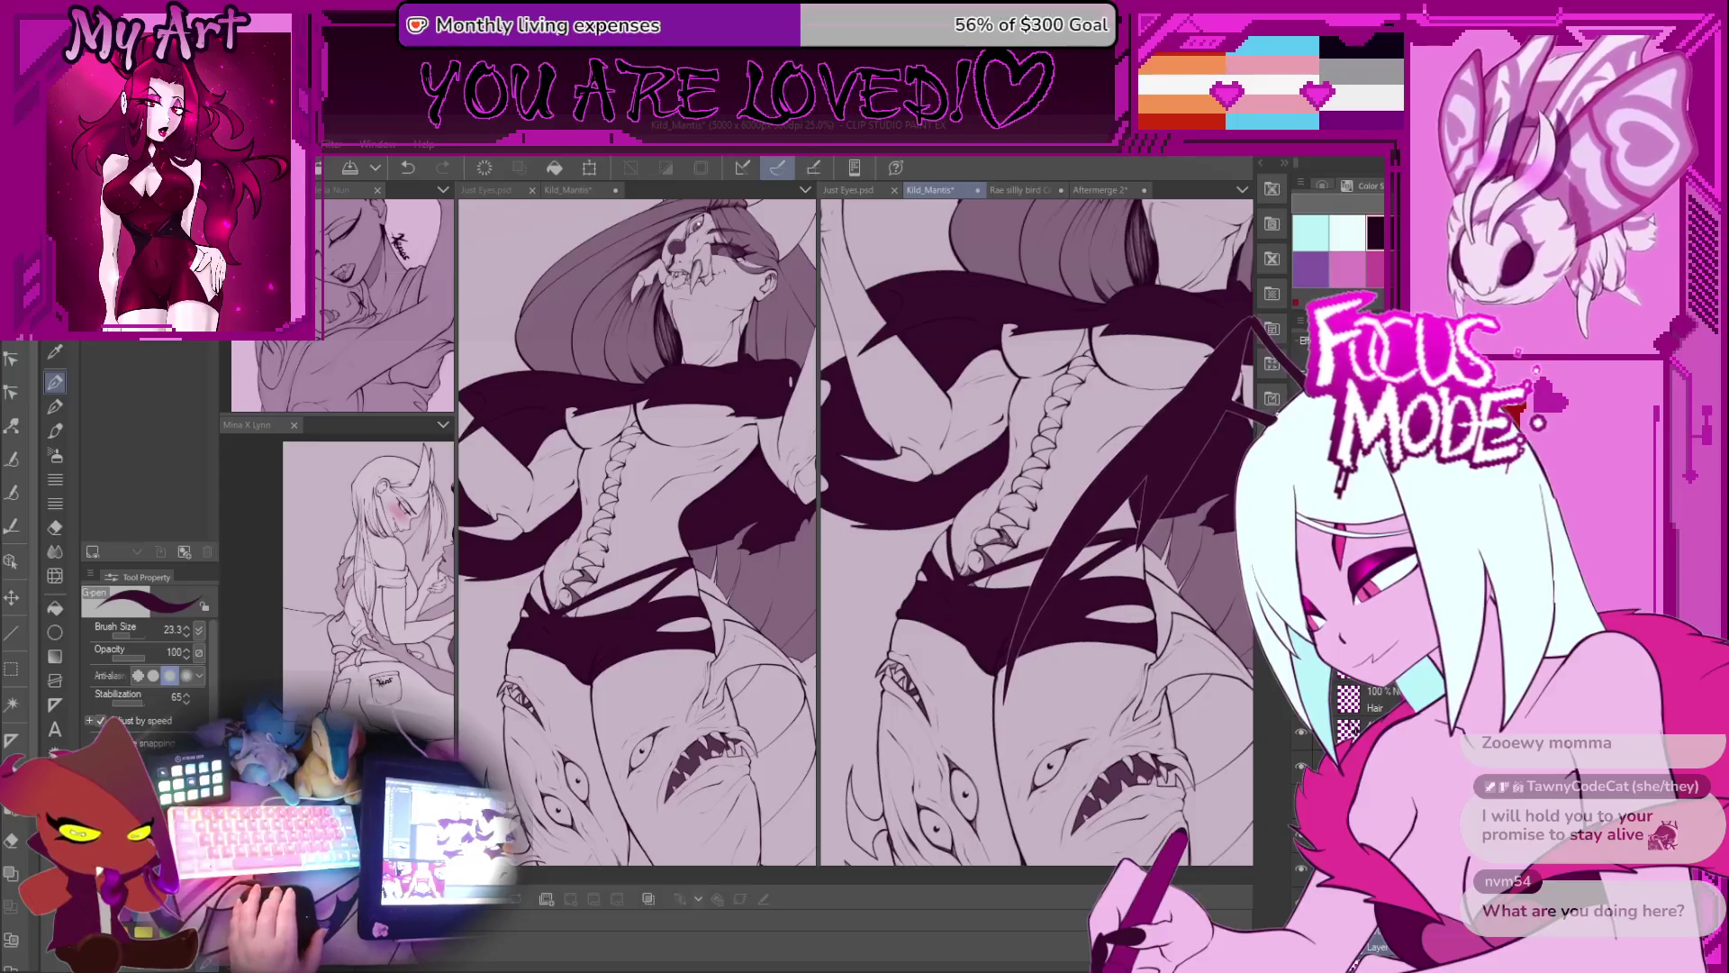
{"action": "scroll", "coordinate": [1005, 552], "scroll_direction": "down", "scroll_amount": 1}
{"action": "key", "text": "m"}
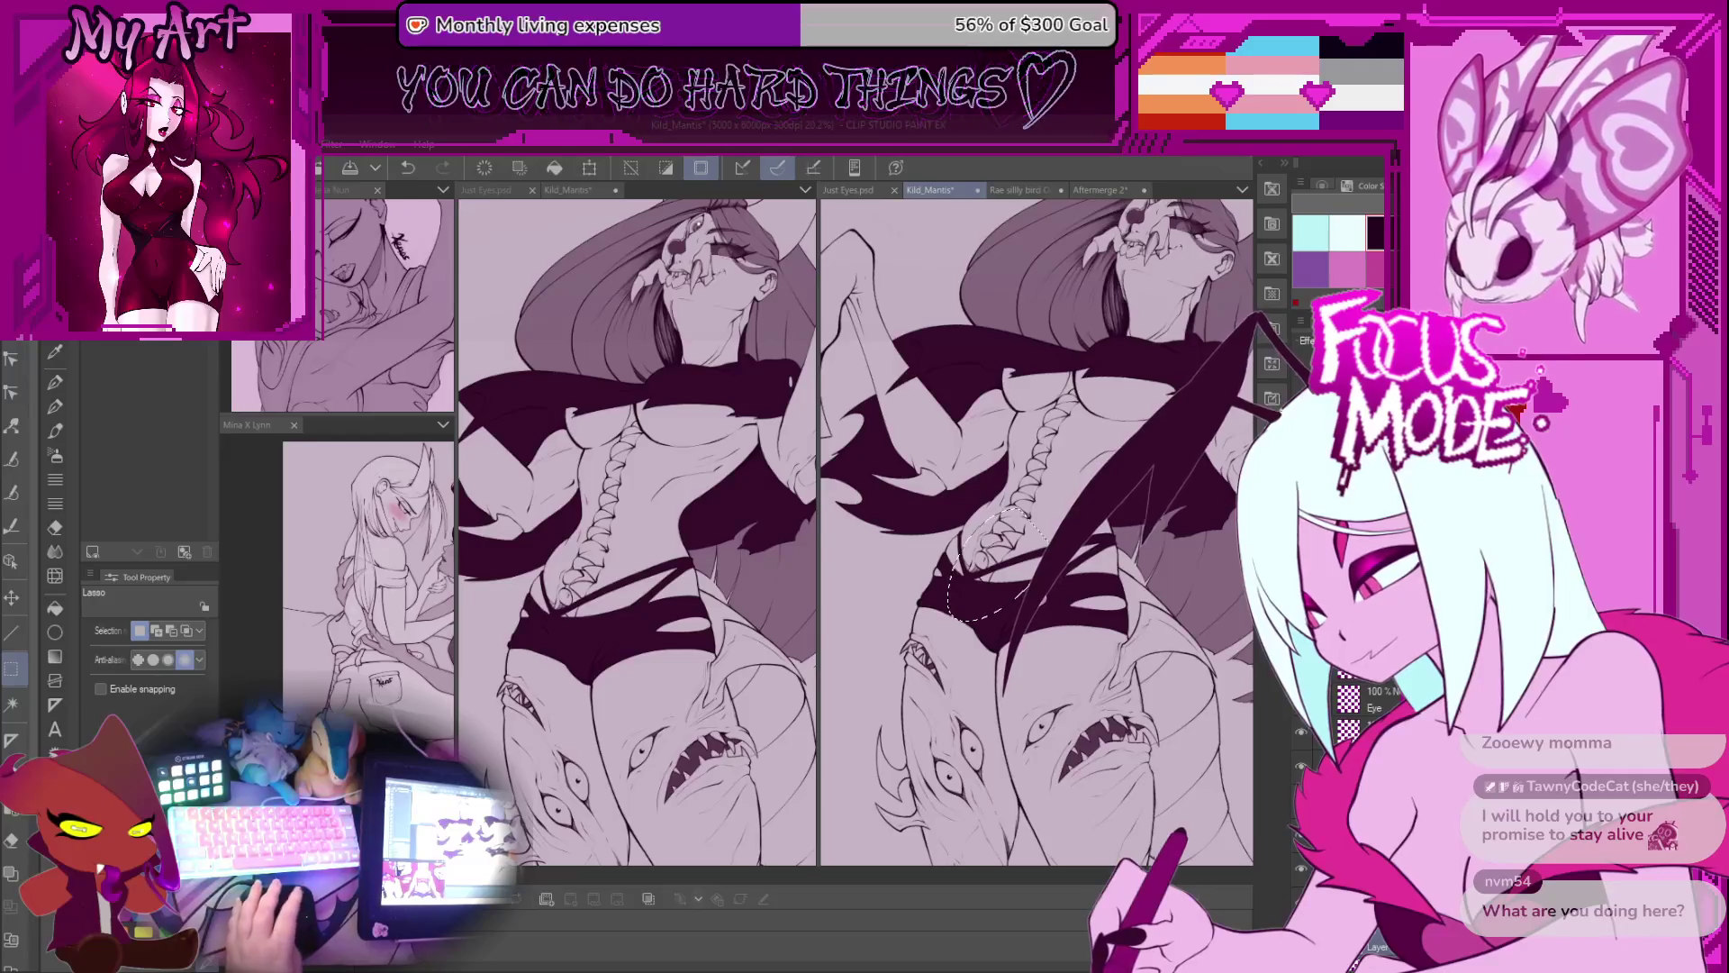
{"action": "left_click_drag", "start_coordinate": [1114, 648], "coordinate": [1105, 599]}
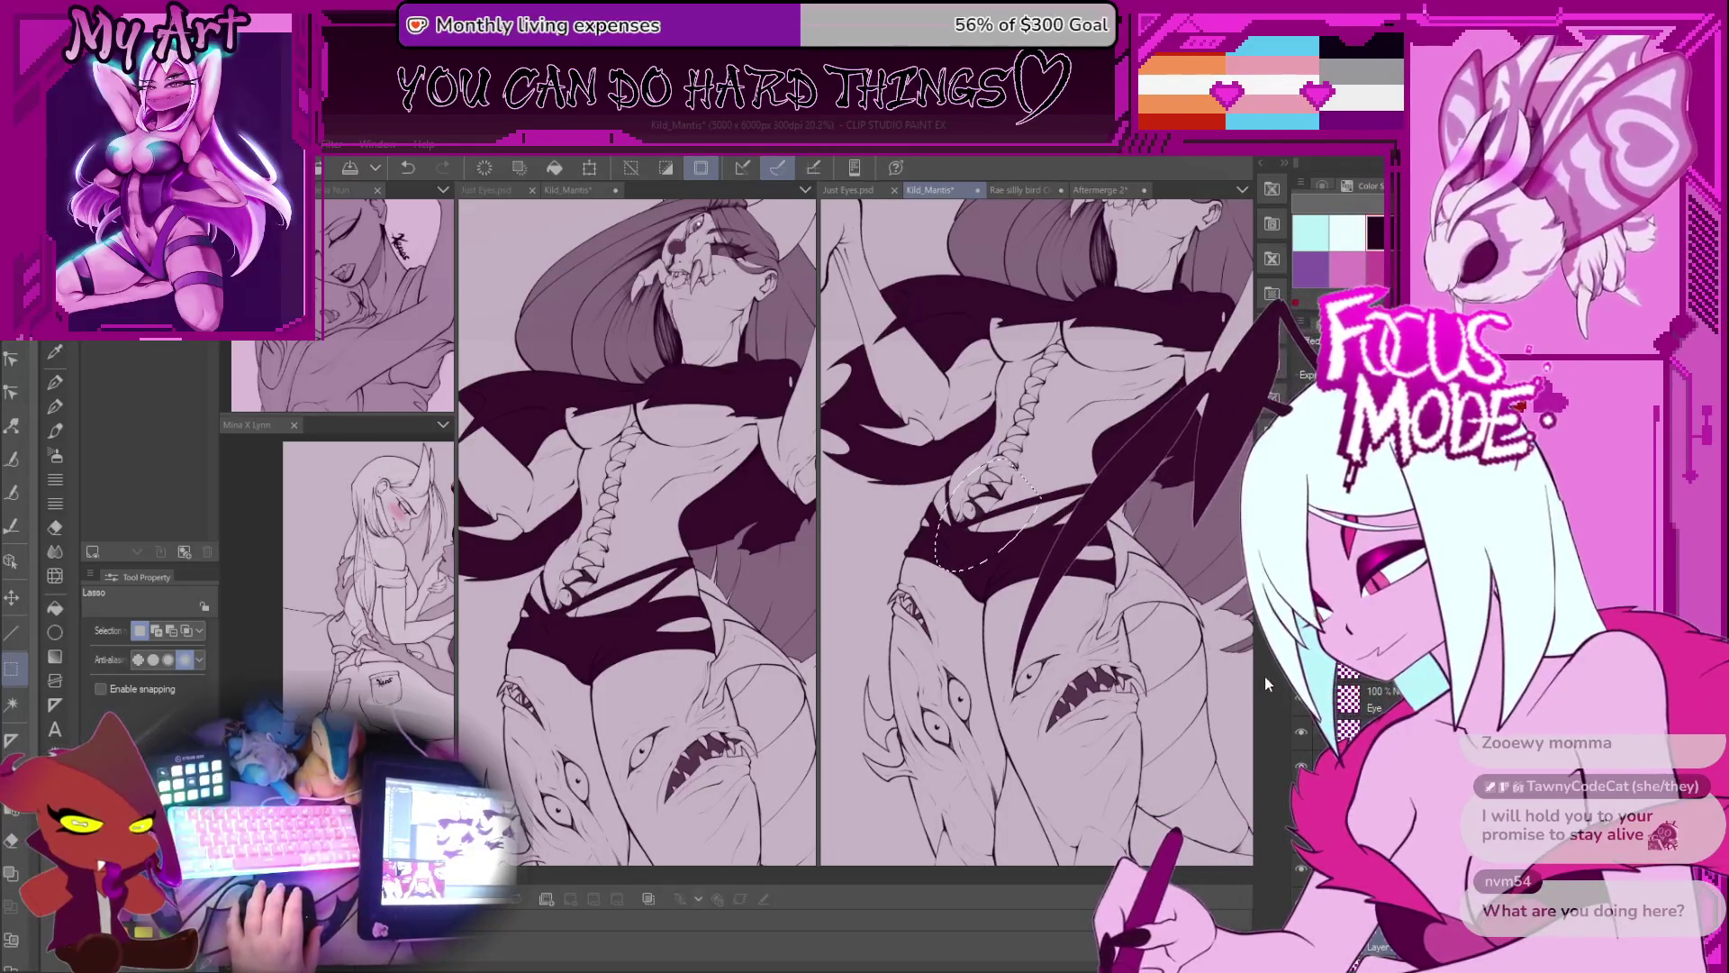
{"action": "key", "text": "ctrl+minus"}
{"action": "key", "text": "ctrl+minus"}
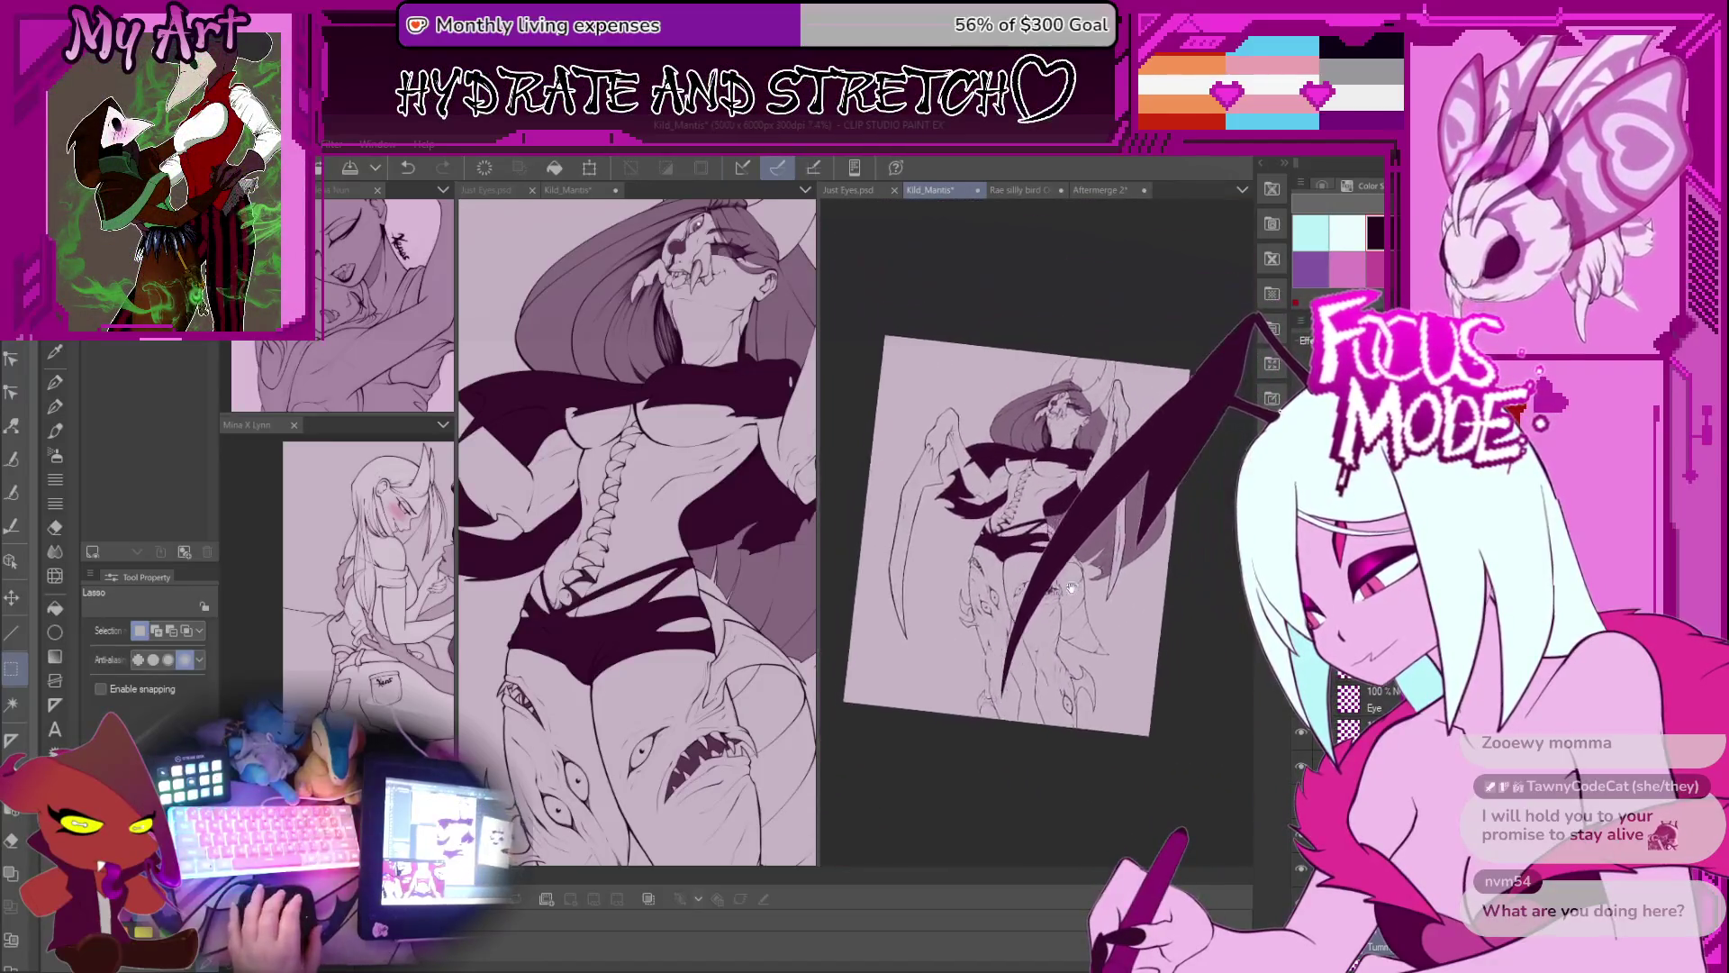
{"action": "key", "text": "ctrl+d"}
{"action": "key", "text": "ctrl+plus"}
{"action": "key", "text": "ctrl+plus"}
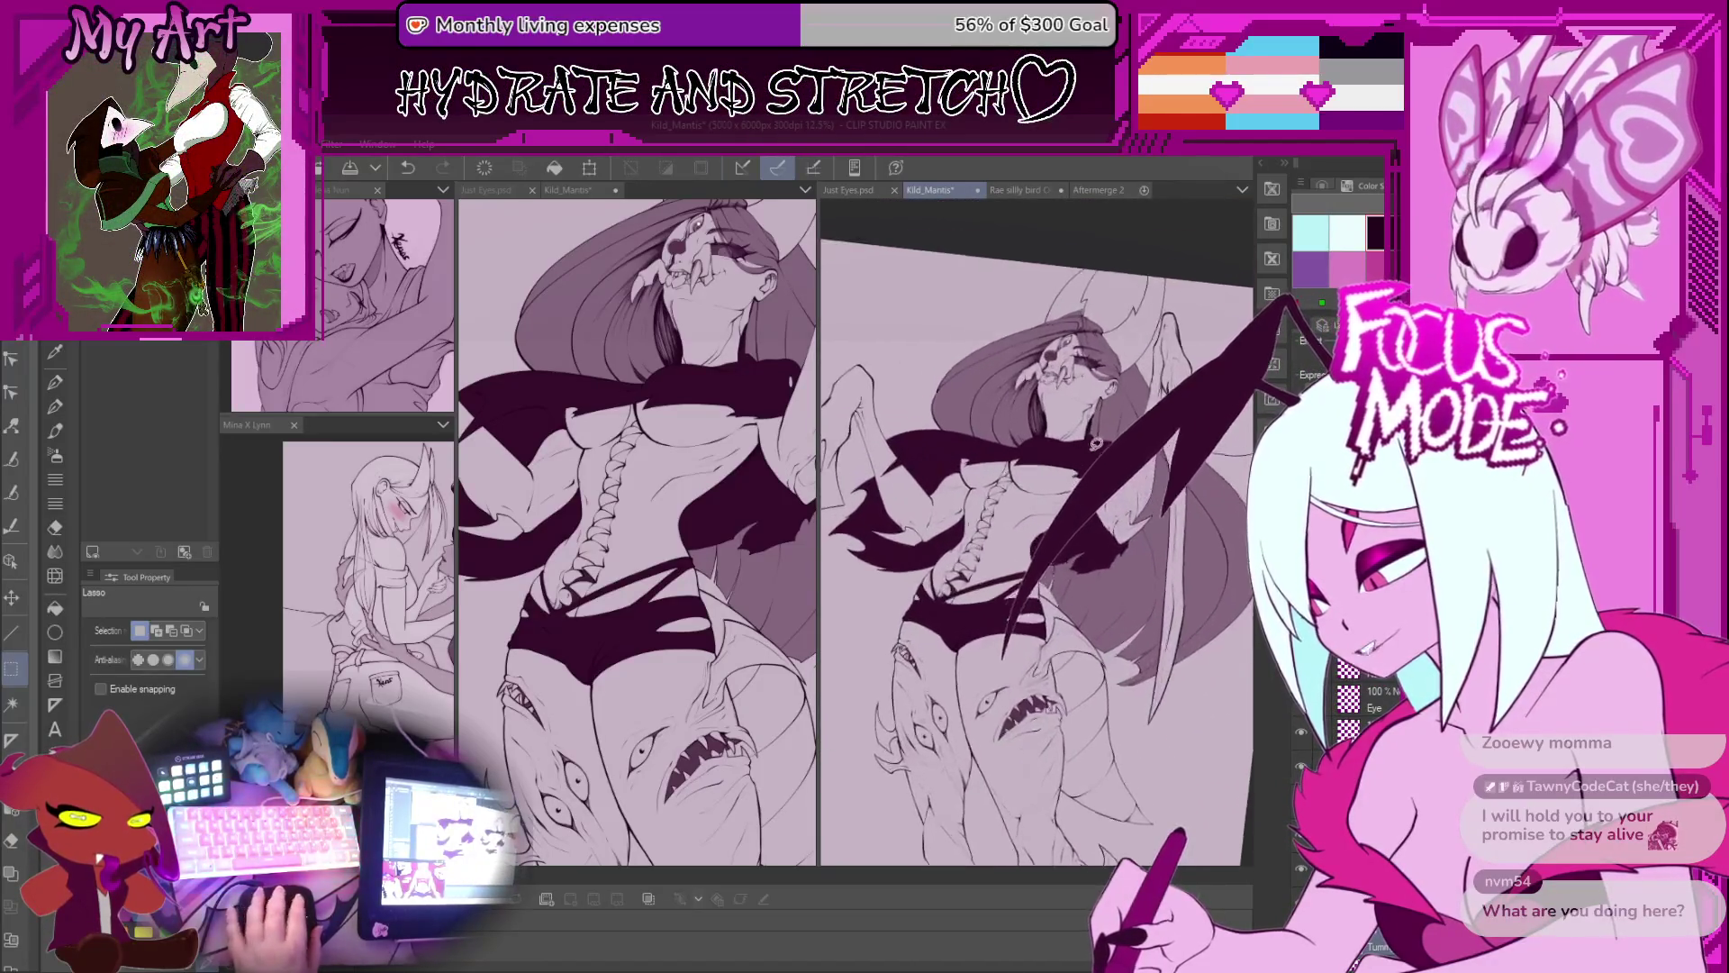
{"action": "key", "text": "ctrl+minus"}
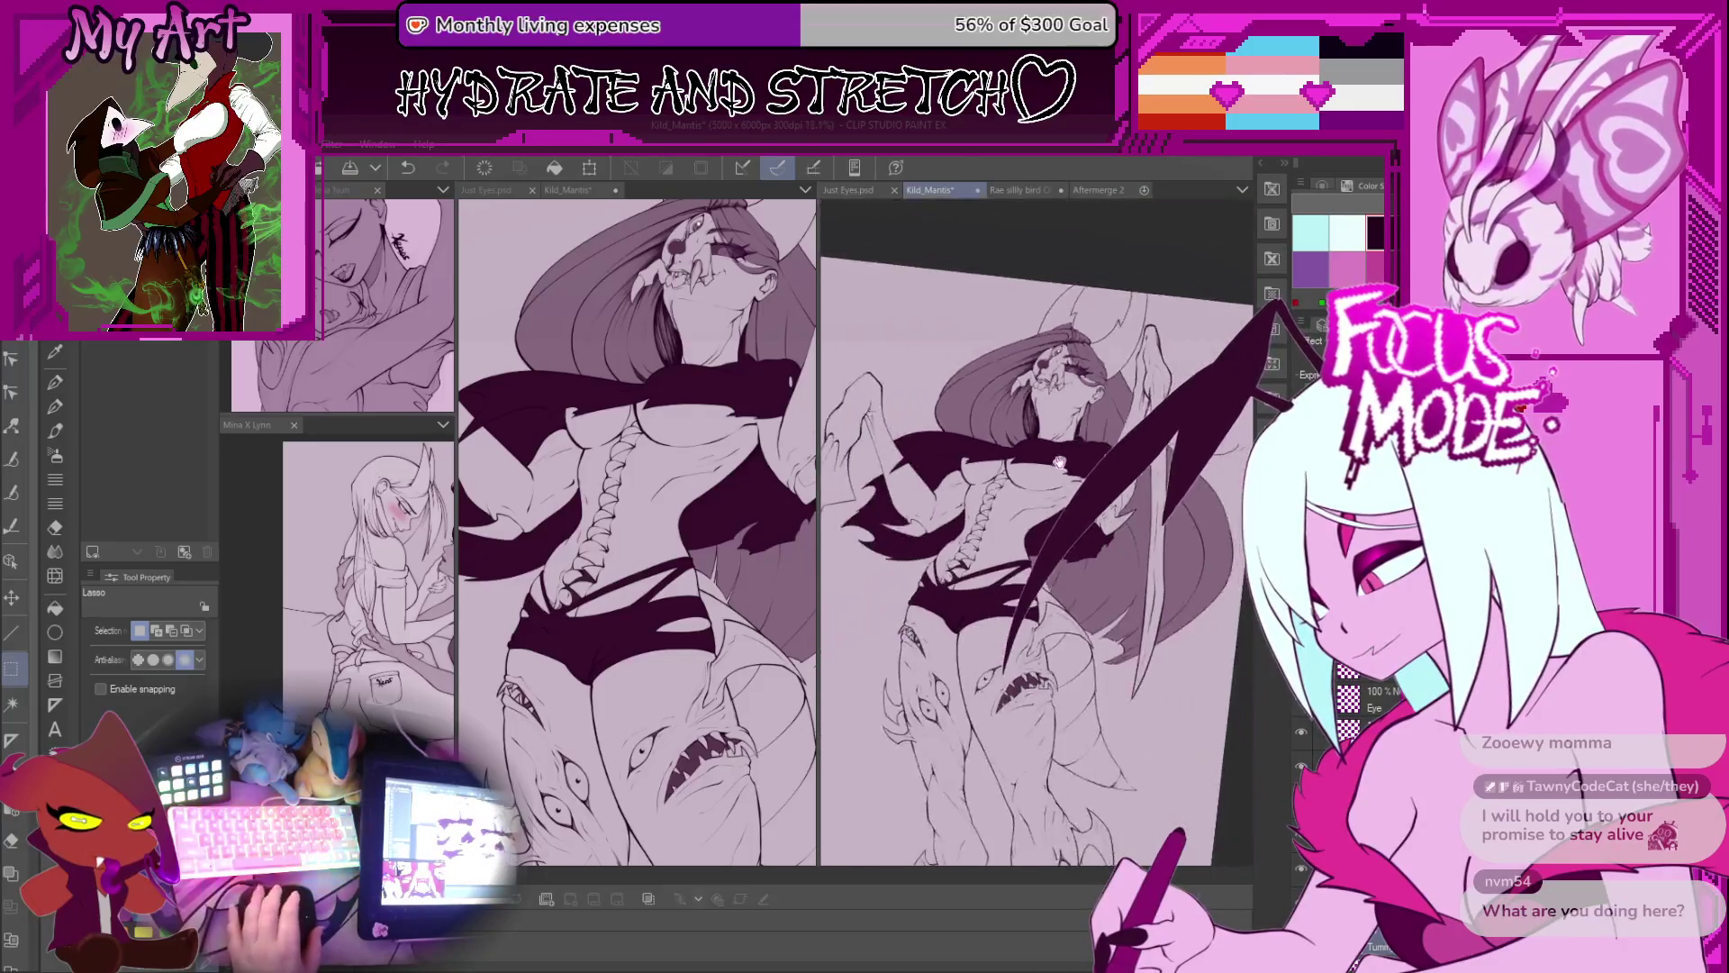
{"action": "left_click_drag", "start_coordinate": [1056, 487], "coordinate": [1075, 561]}
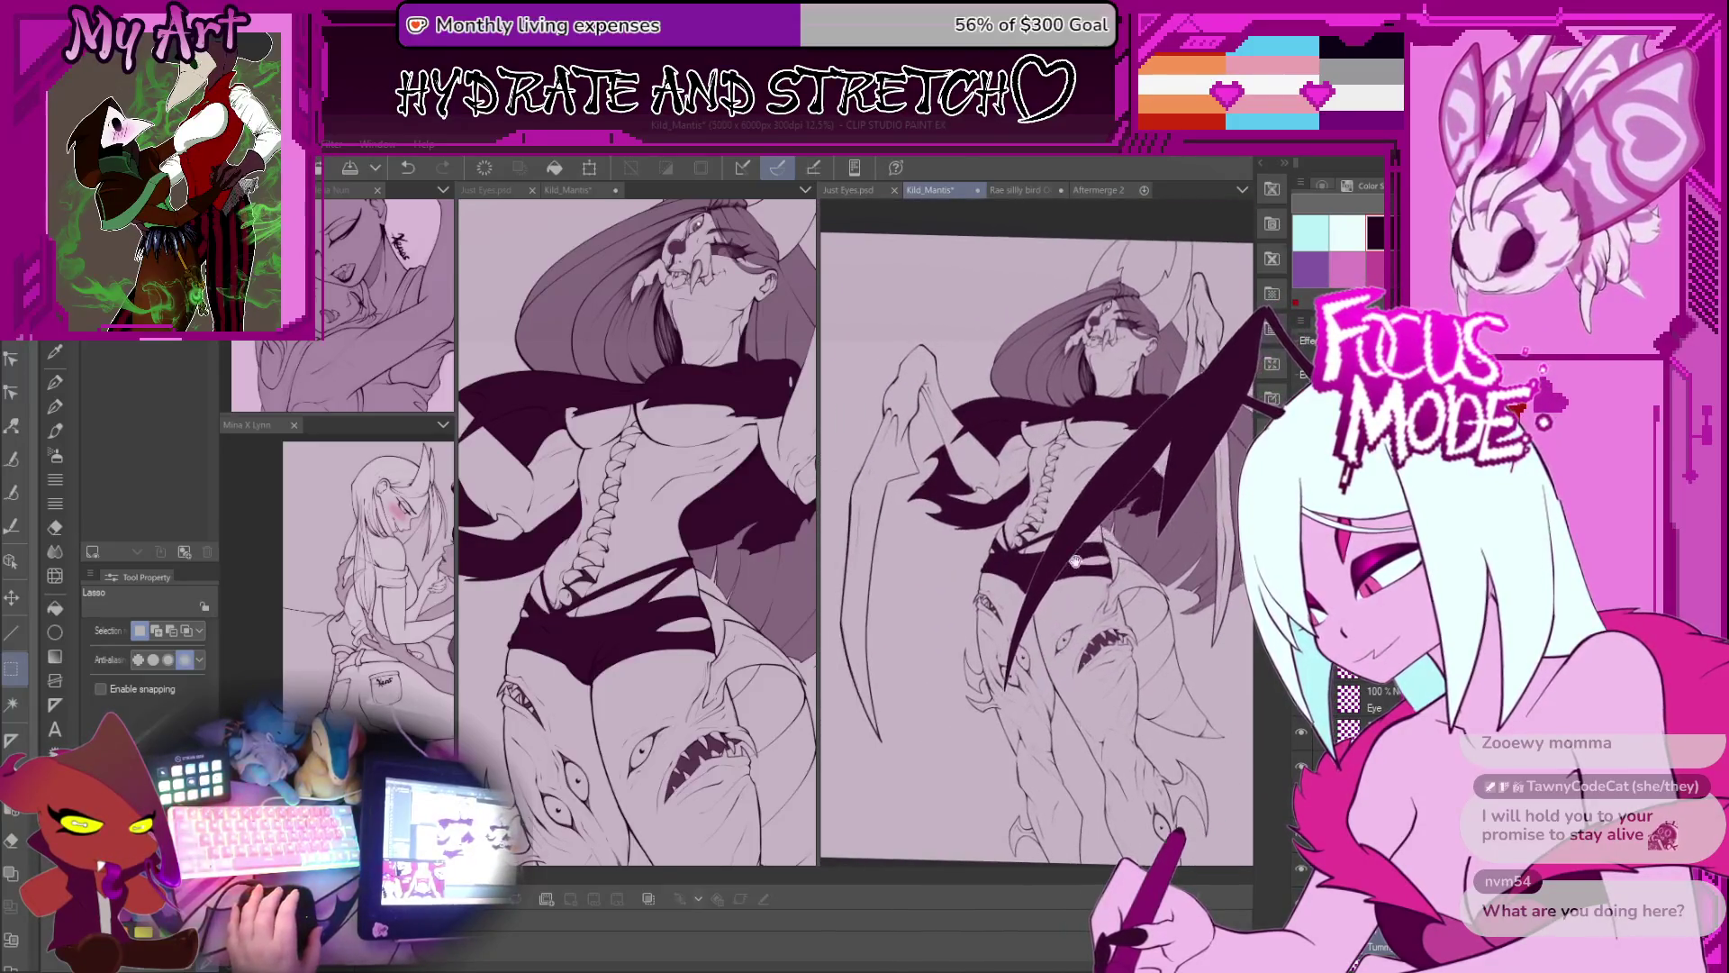
{"action": "left_click_drag", "start_coordinate": [925, 643], "coordinate": [1035, 500]}
{"action": "key", "text": "w"}
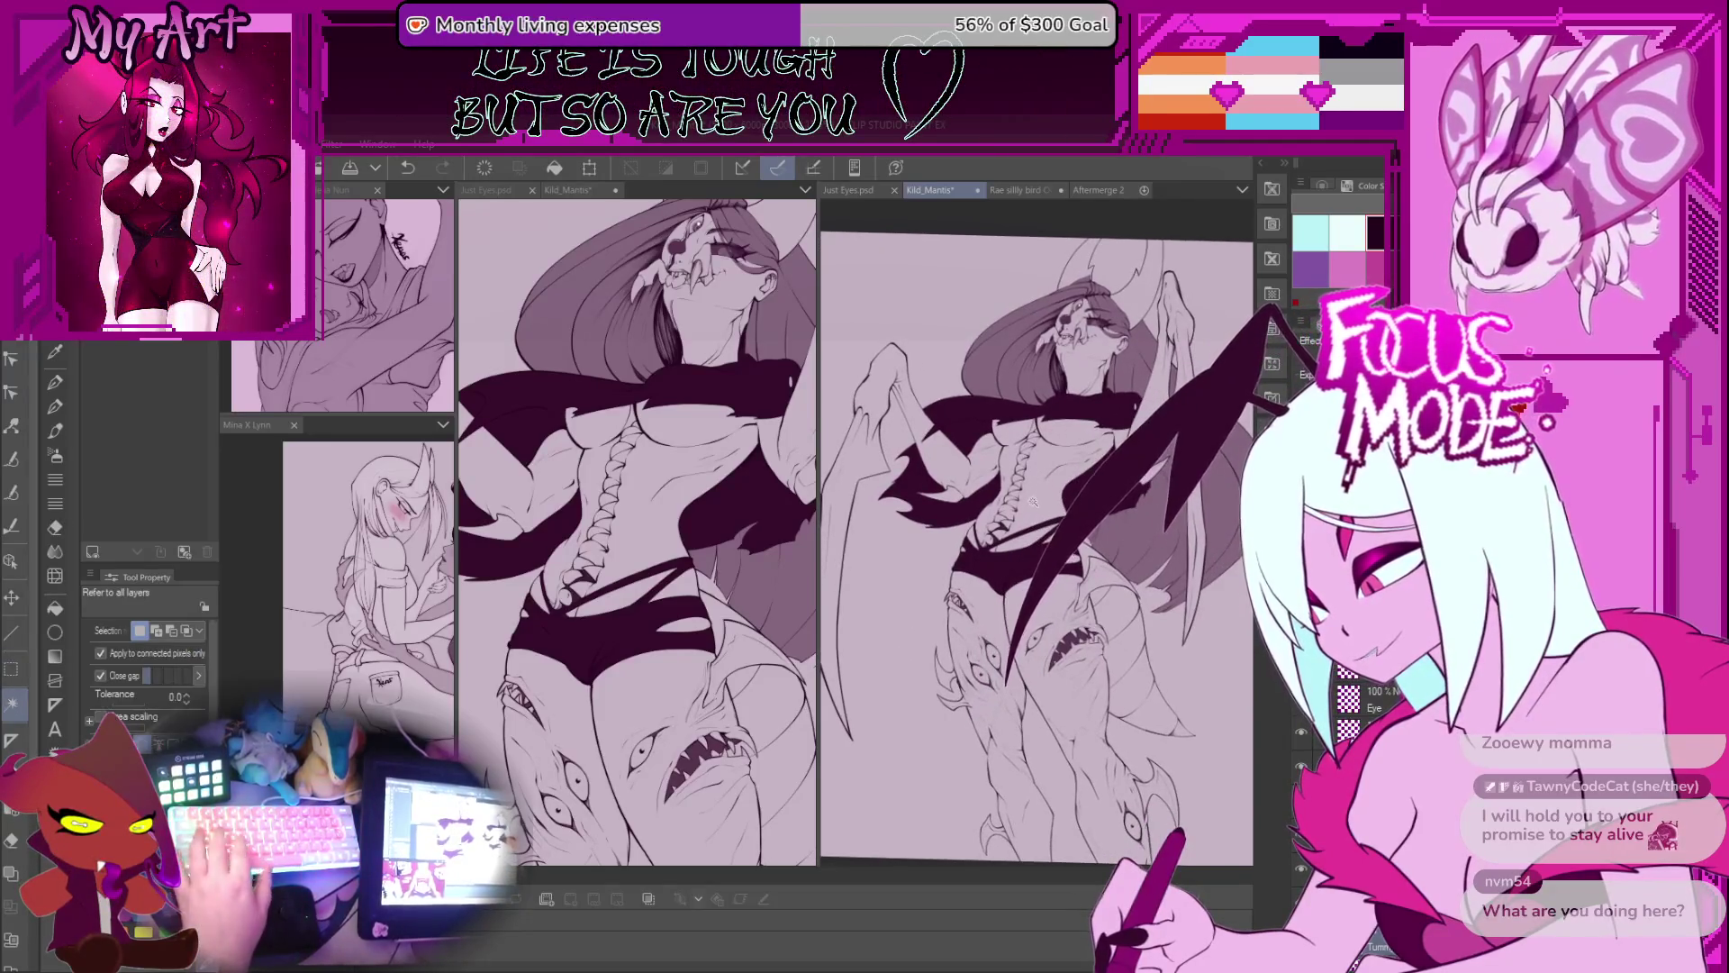
Step: Auto-select the raised arm and cape instead of the torso, then clear the selection
{"action": "left_click", "coordinate": [1040, 519]}
{"action": "scroll", "coordinate": [1037, 520], "scroll_direction": "up", "scroll_amount": 3}
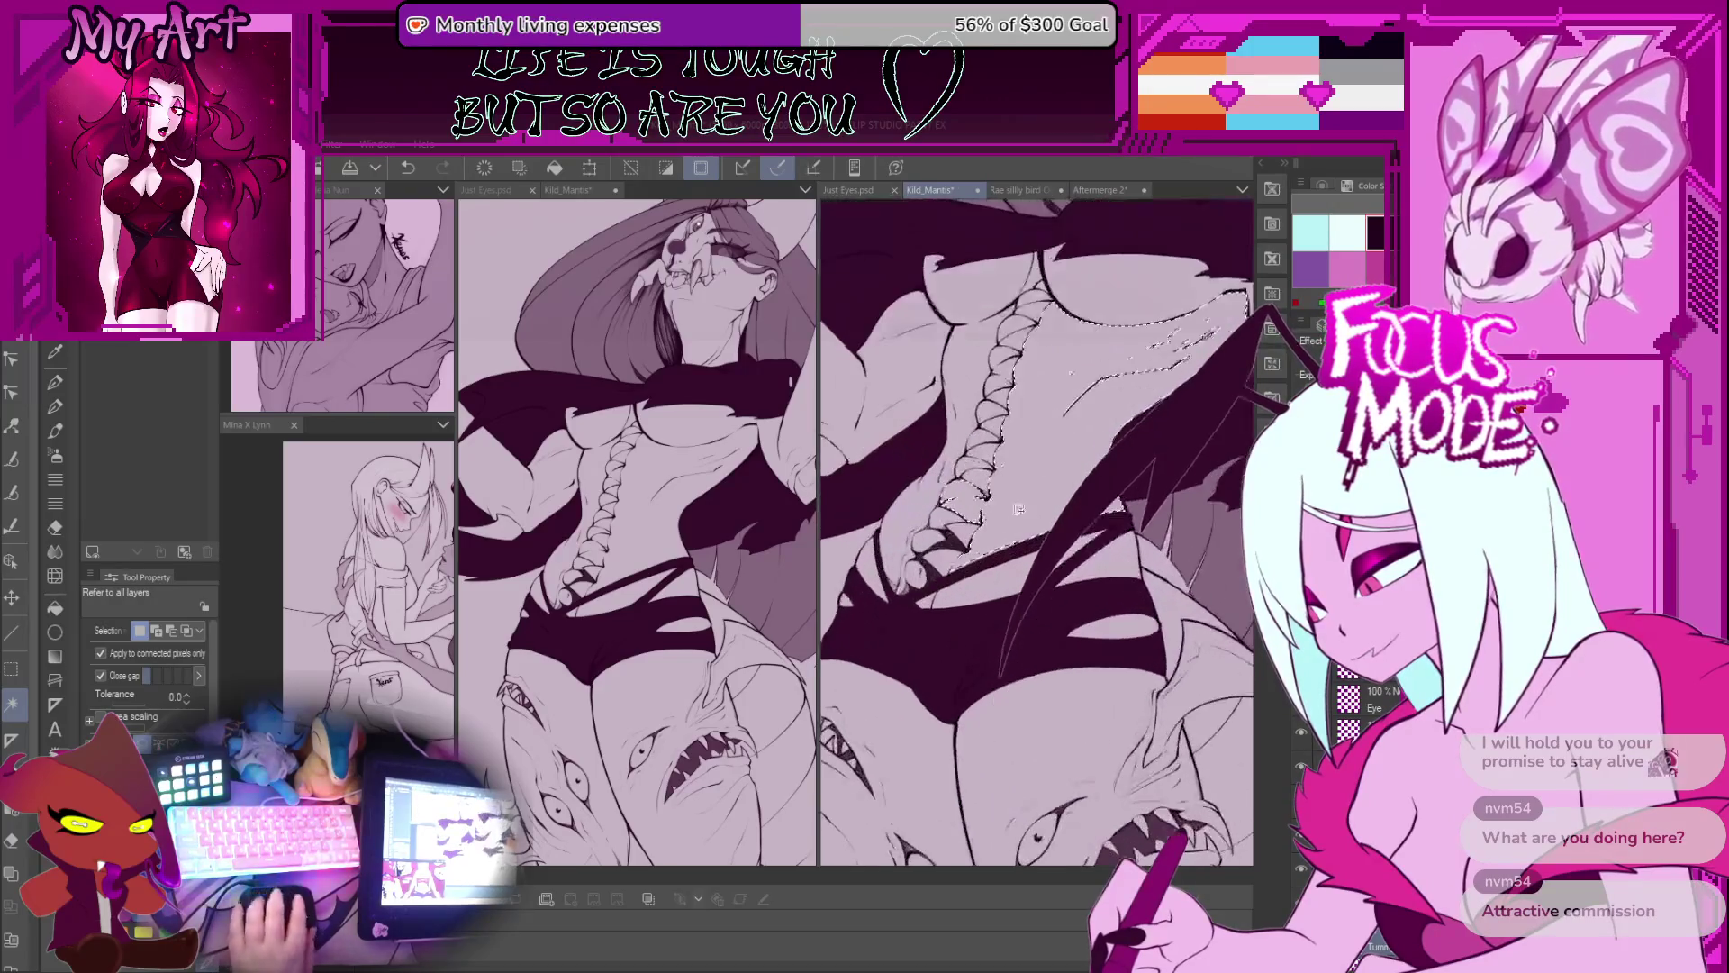
{"action": "scroll", "coordinate": [1012, 425], "scroll_direction": "down", "scroll_amount": 2}
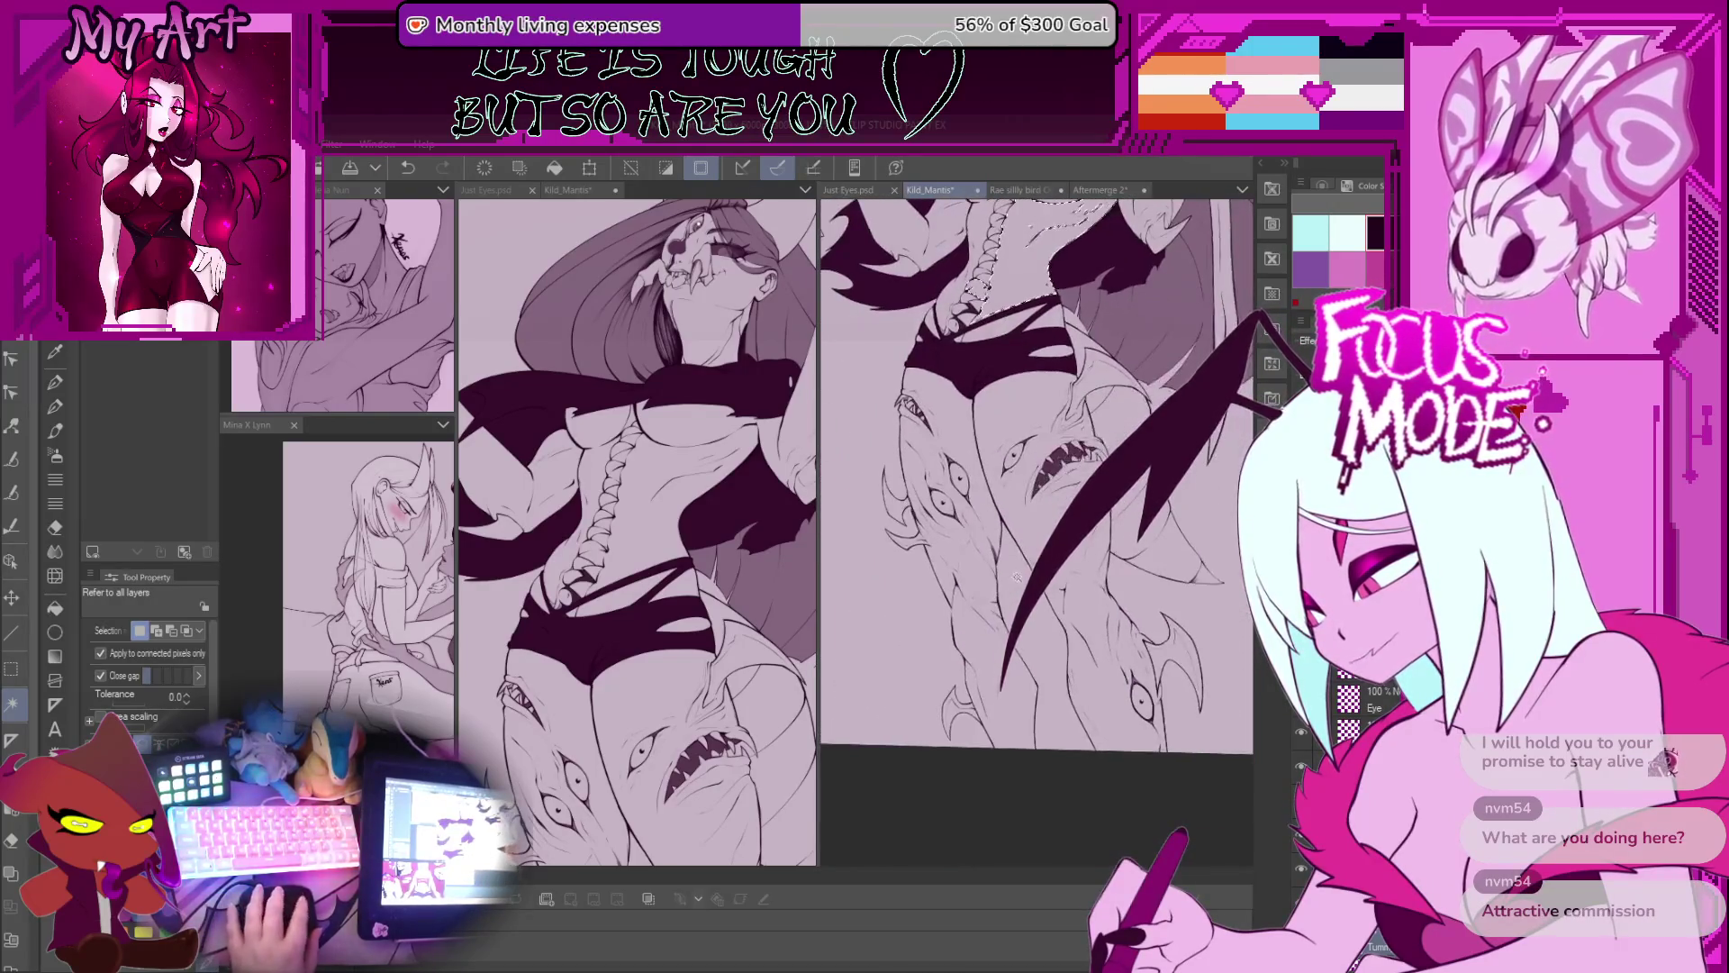
{"action": "key", "text": "ctrl+z"}
{"action": "scroll", "coordinate": [955, 610], "scroll_direction": "down", "scroll_amount": 3}
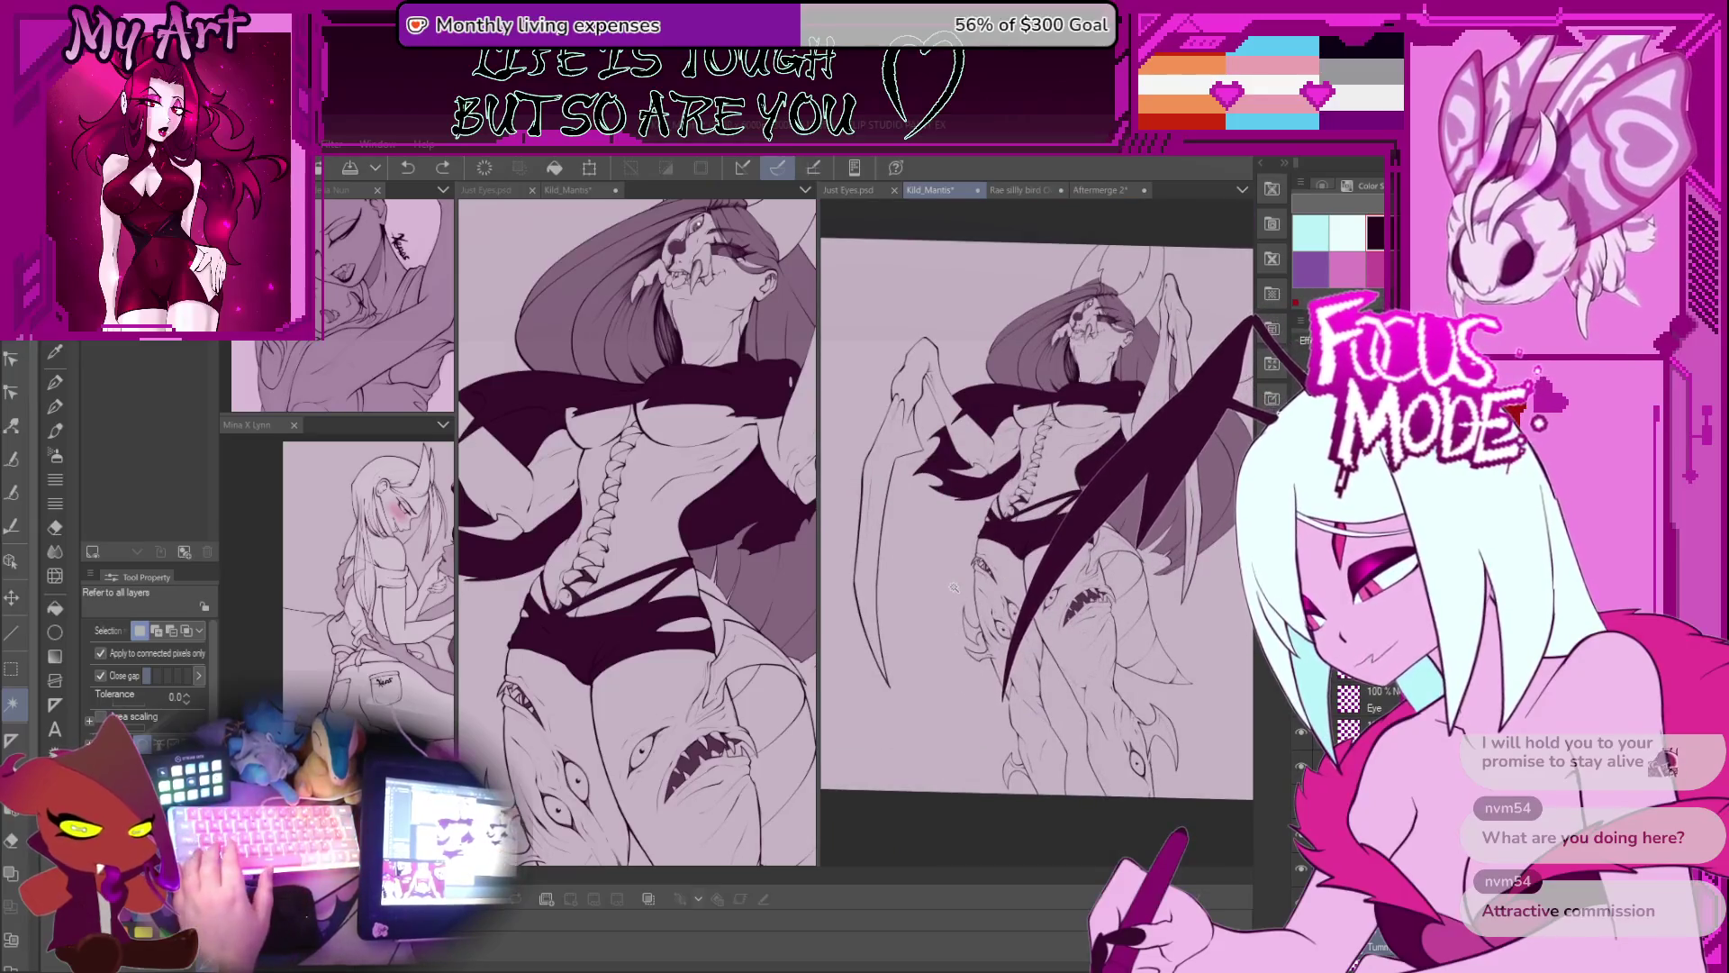
{"action": "left_click", "coordinate": [944, 378]}
{"action": "scroll", "coordinate": [1000, 379], "scroll_direction": "up", "scroll_amount": 3}
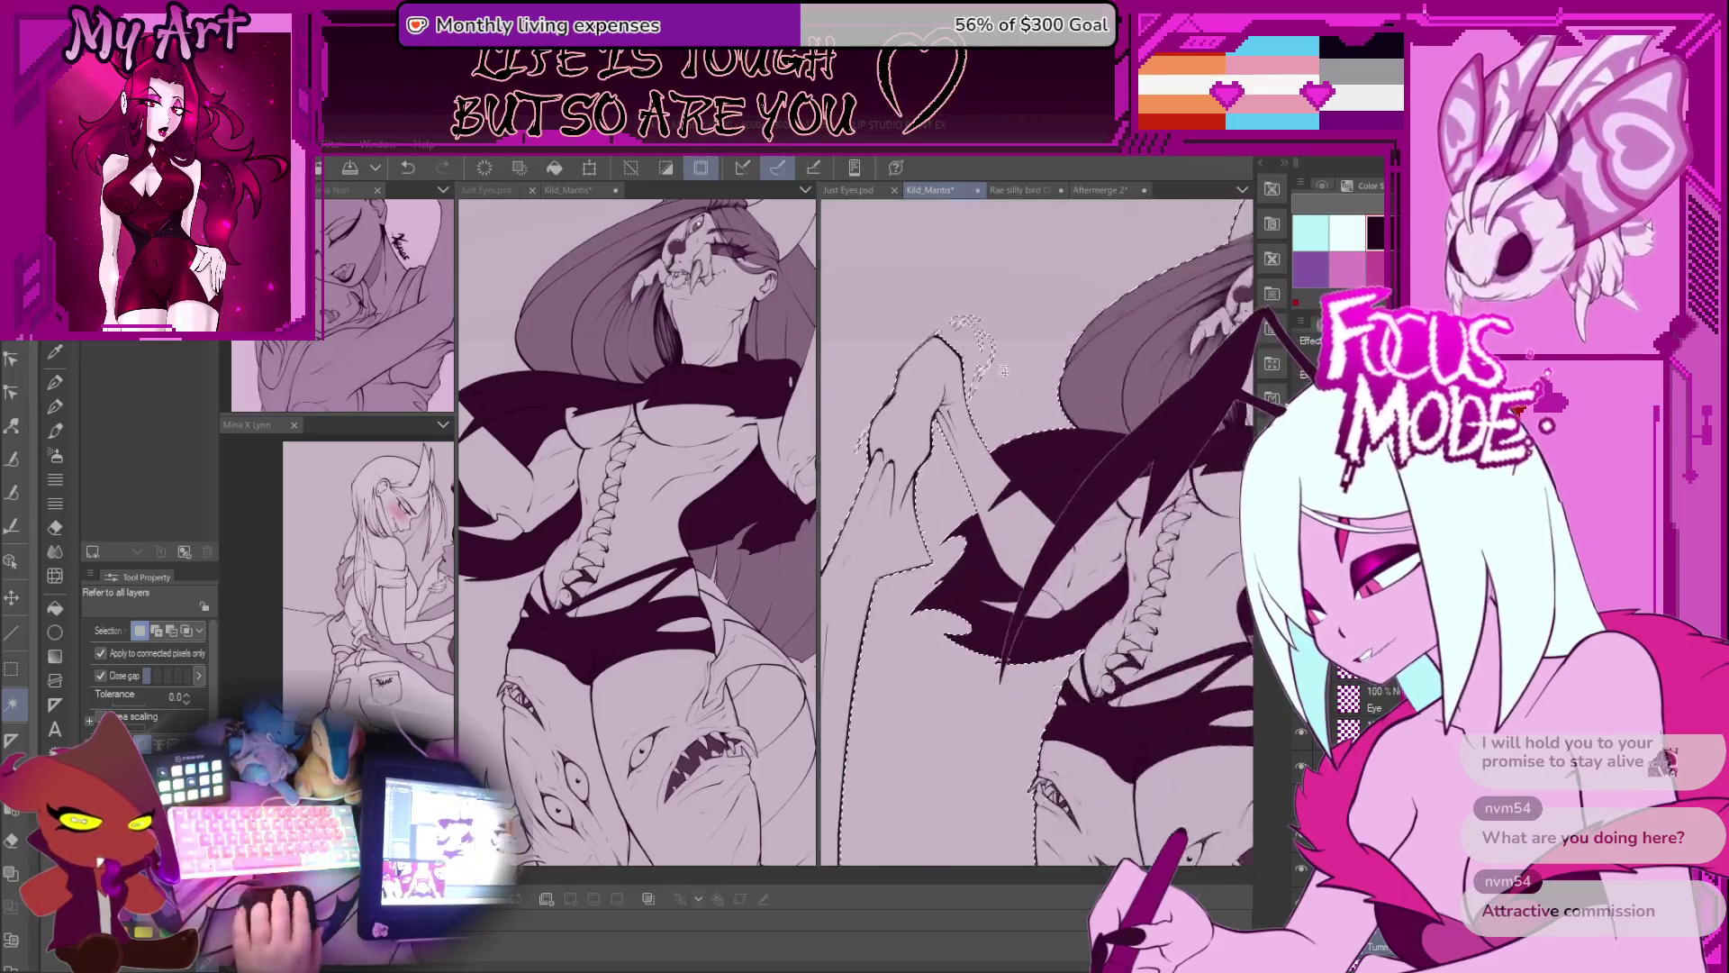
{"action": "scroll", "coordinate": [1004, 379], "scroll_direction": "up", "scroll_amount": 2}
{"action": "key", "text": "m"}
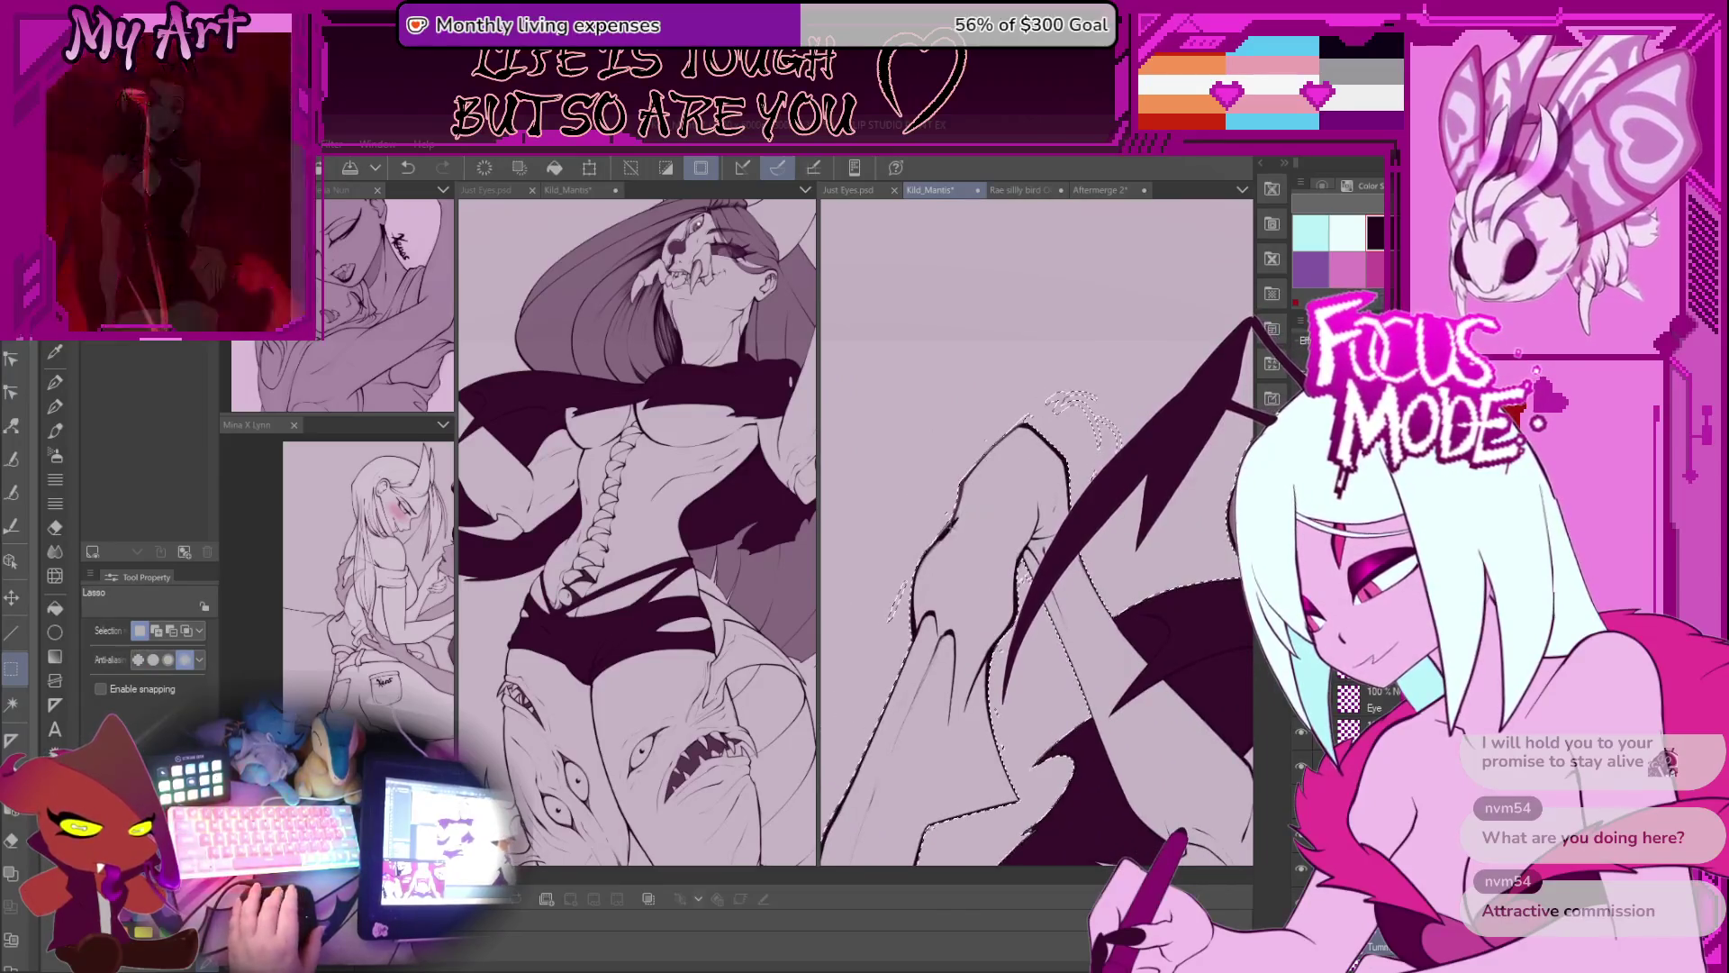
{"action": "left_click", "coordinate": [900, 523]}
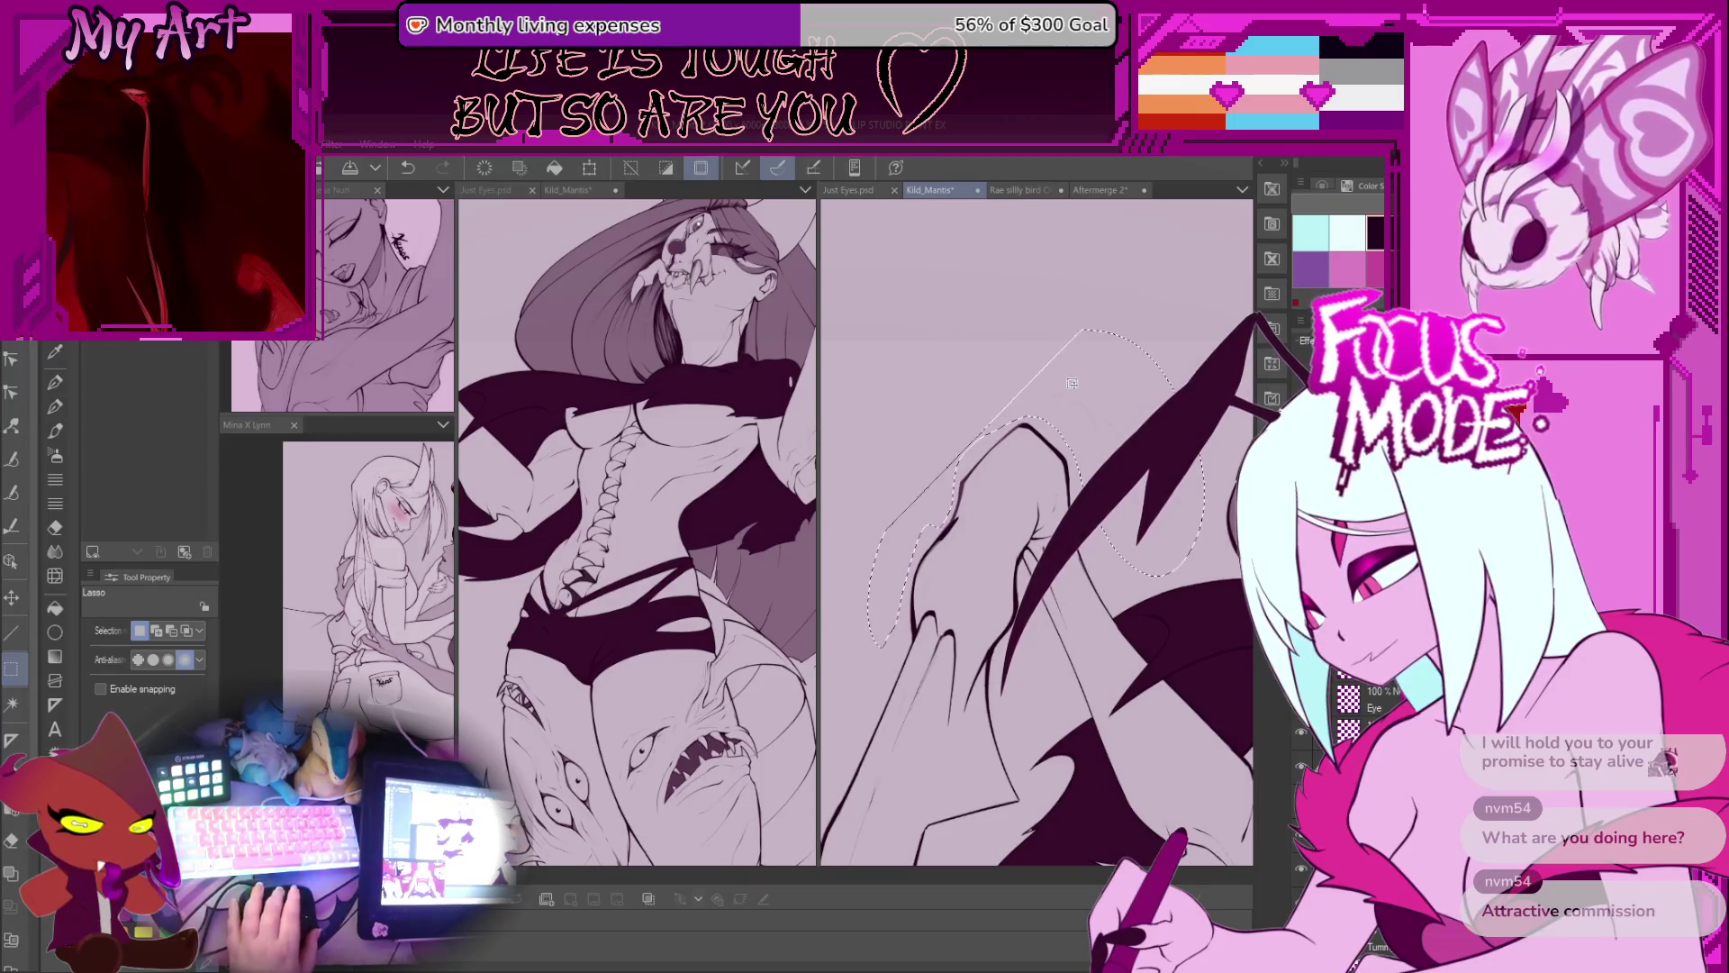
Step: Trace the raised arm's outer edge with the Lasso to build its selection
{"action": "scroll", "coordinate": [1075, 429], "scroll_direction": "down", "scroll_amount": 2}
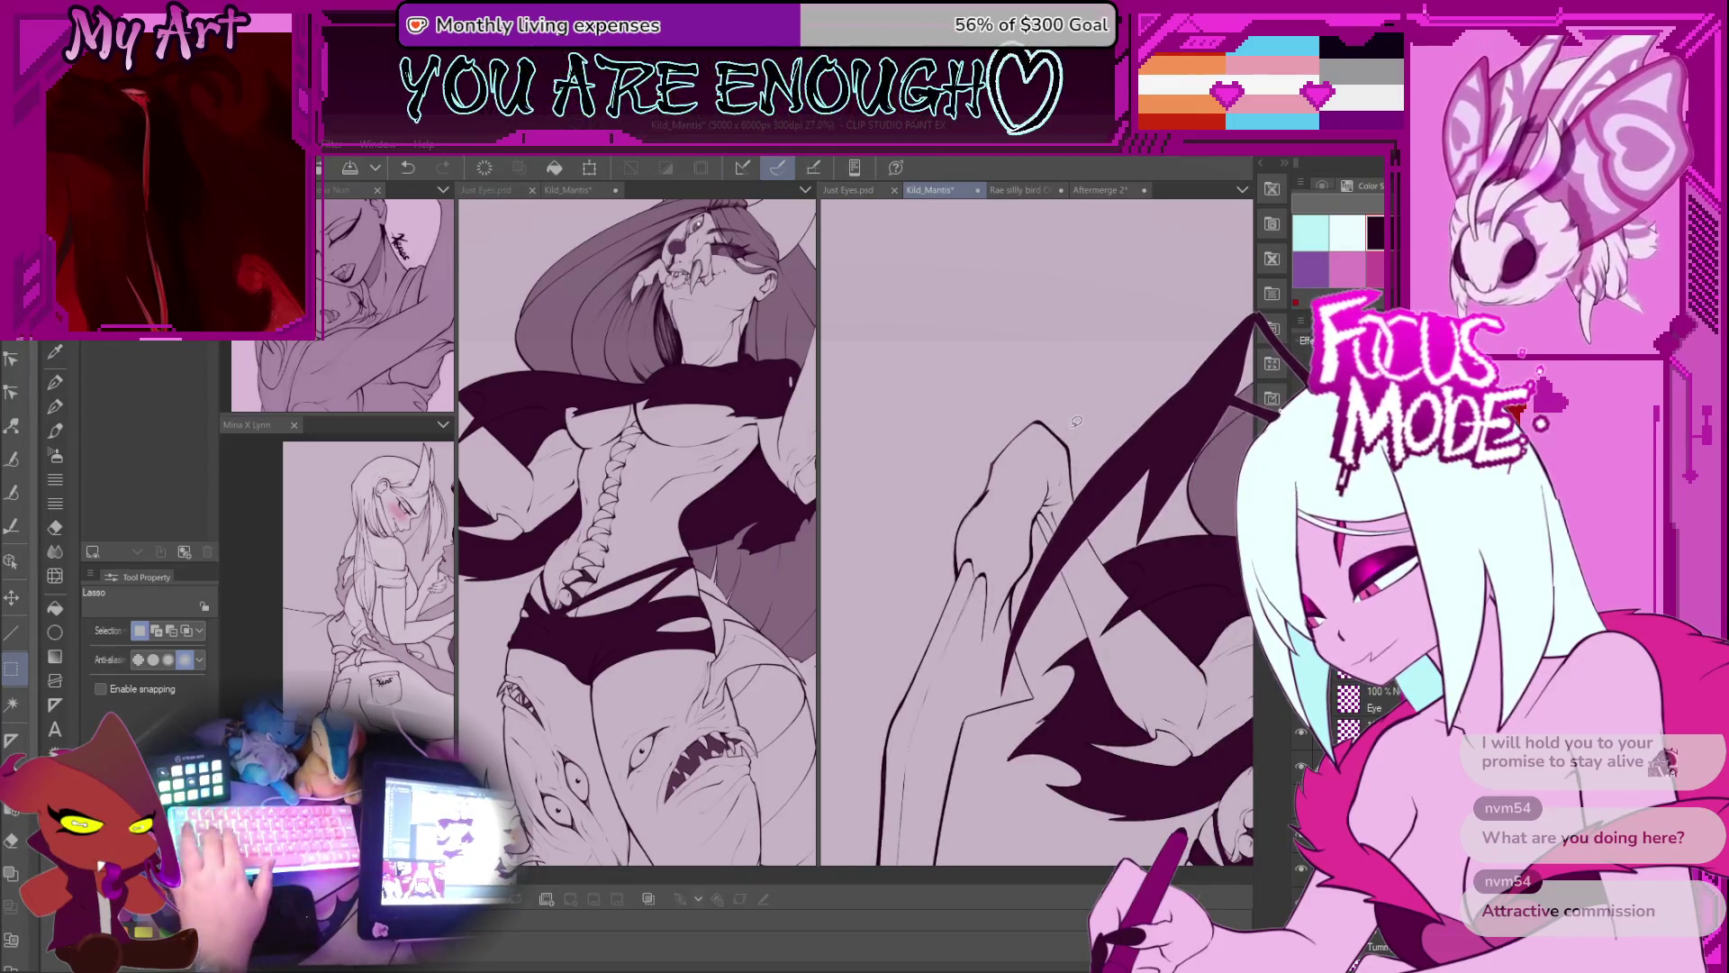
{"action": "key", "text": "w"}
{"action": "scroll", "coordinate": [1072, 392], "scroll_direction": "up", "scroll_amount": 2}
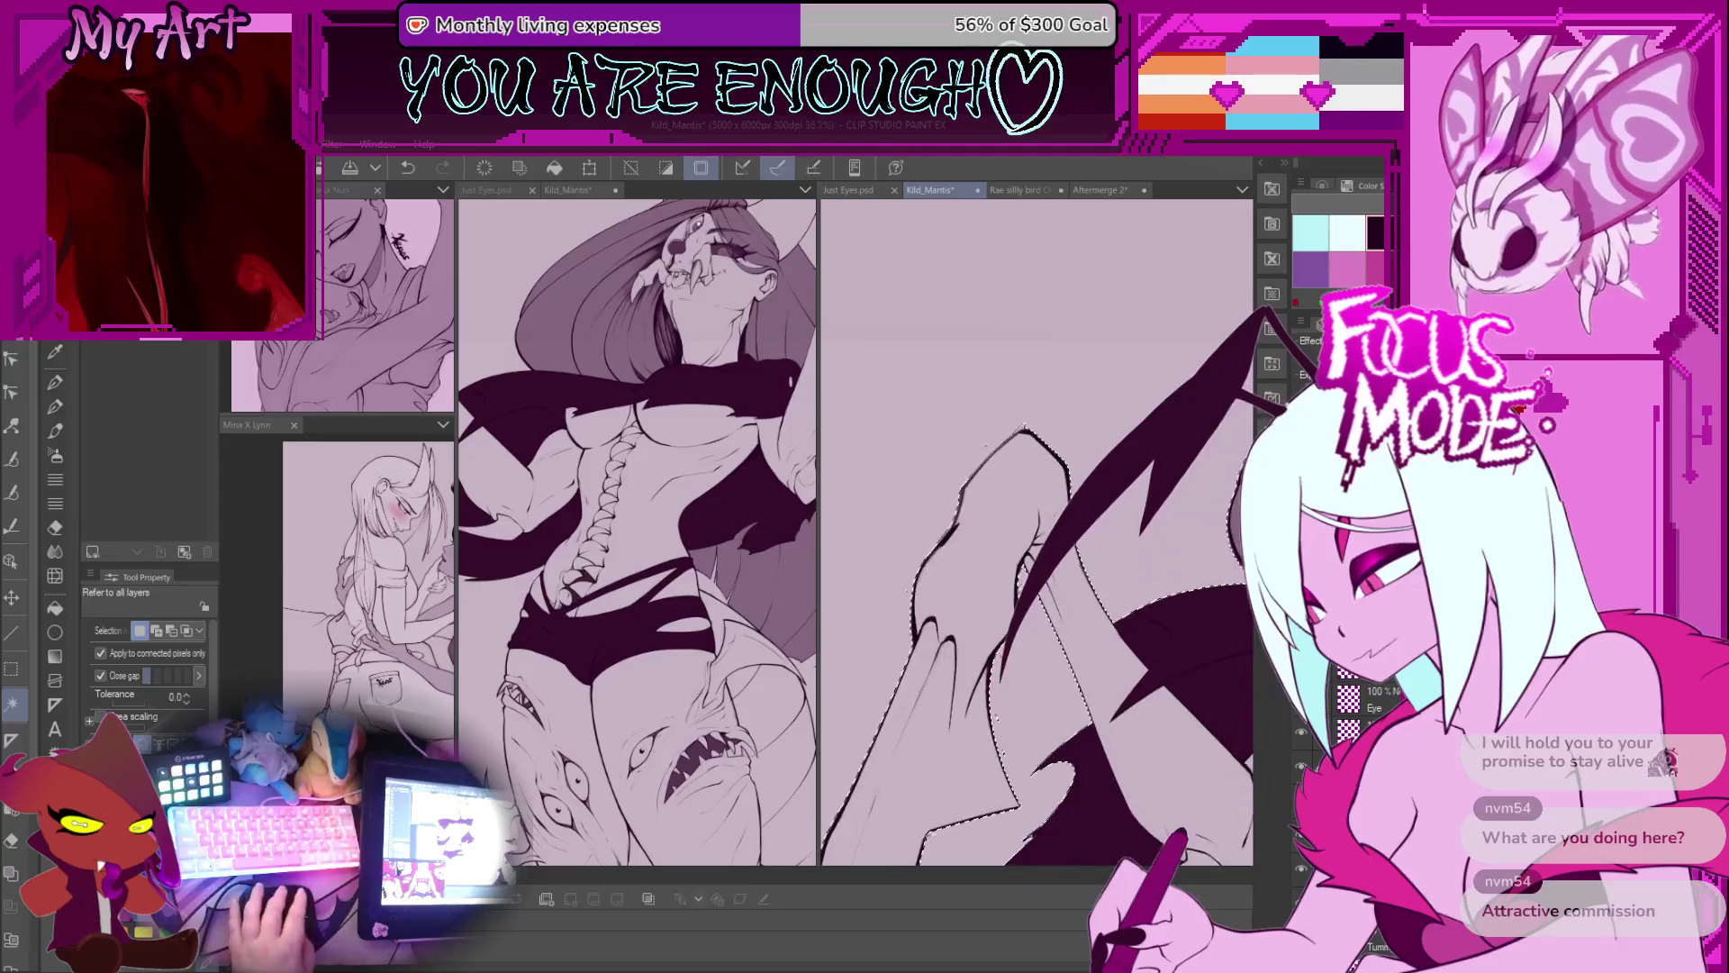
{"action": "key", "text": "l"}
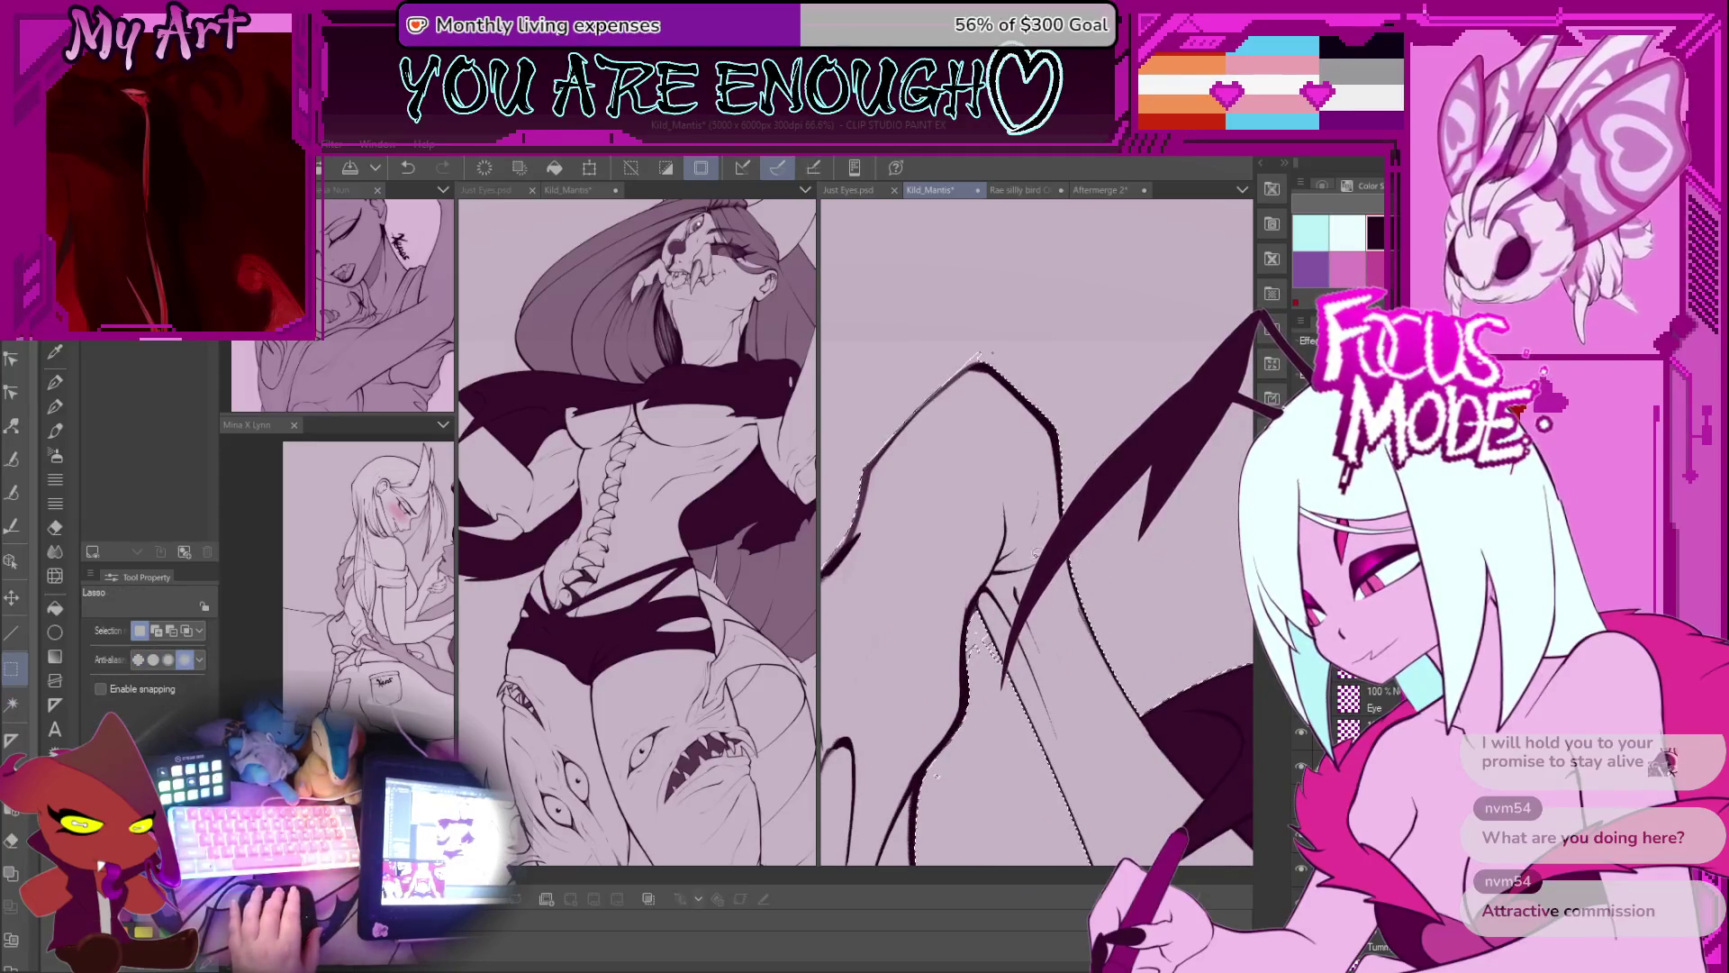
{"action": "scroll", "coordinate": [1035, 532], "scroll_direction": "up", "scroll_amount": 2}
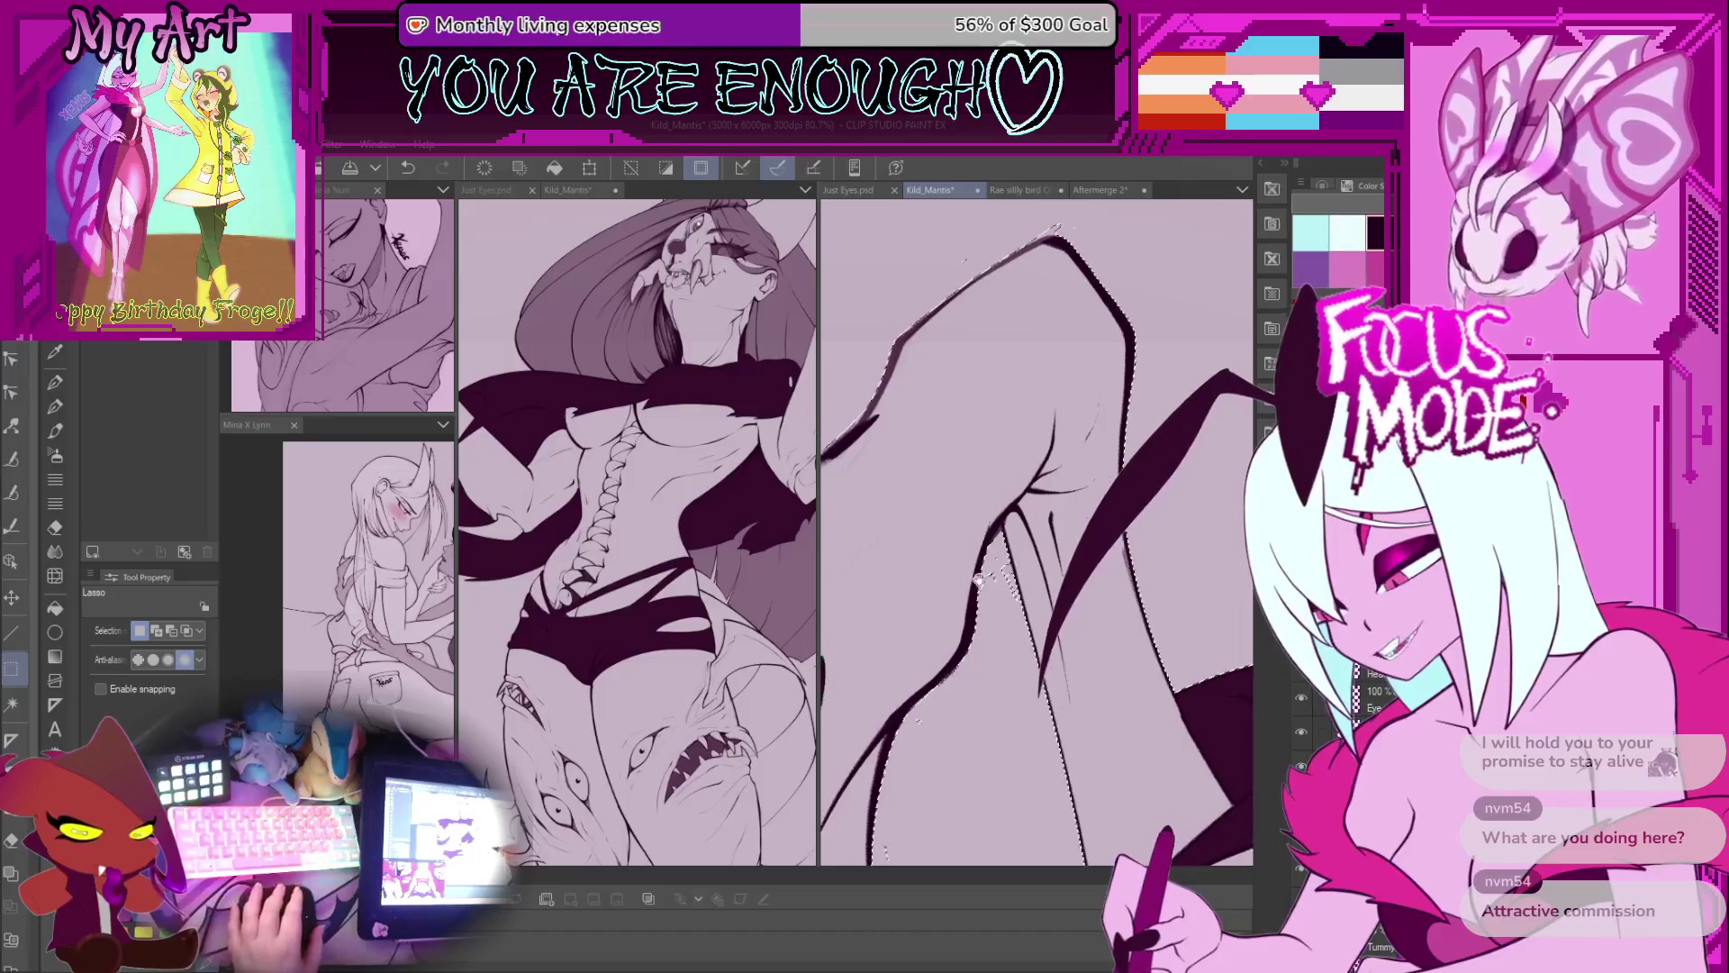
{"action": "scroll", "coordinate": [977, 579], "scroll_direction": "up", "scroll_amount": 3}
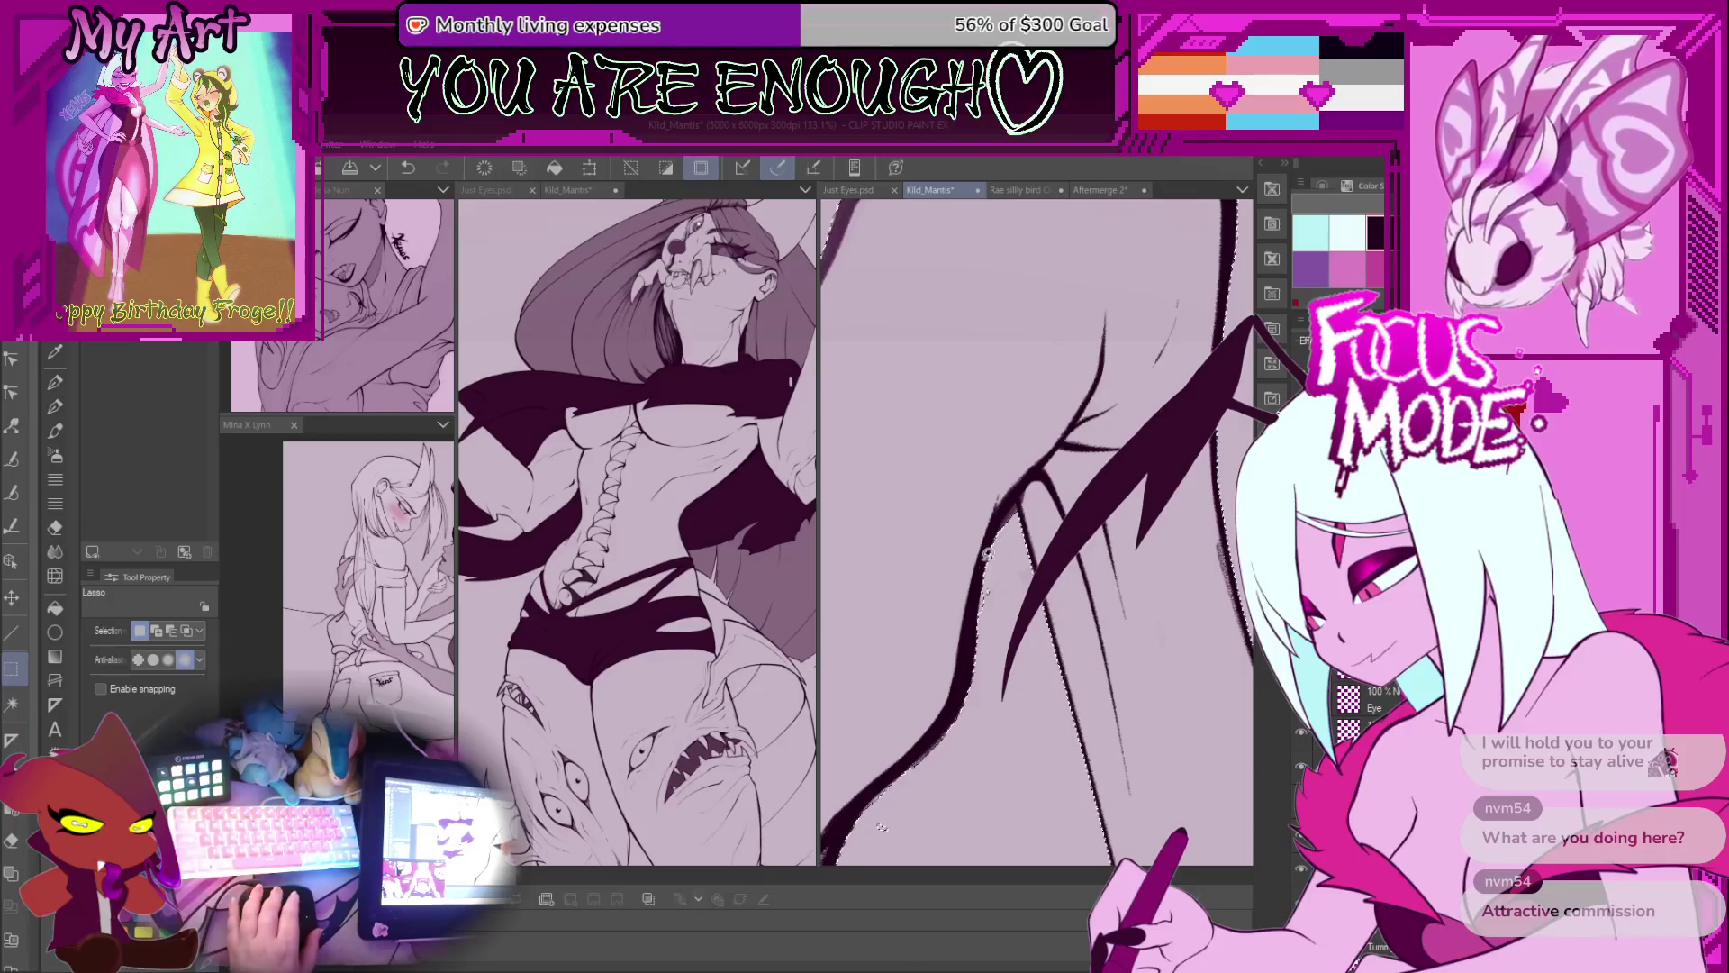
{"action": "left_click_drag", "start_coordinate": [972, 638], "coordinate": [975, 607]}
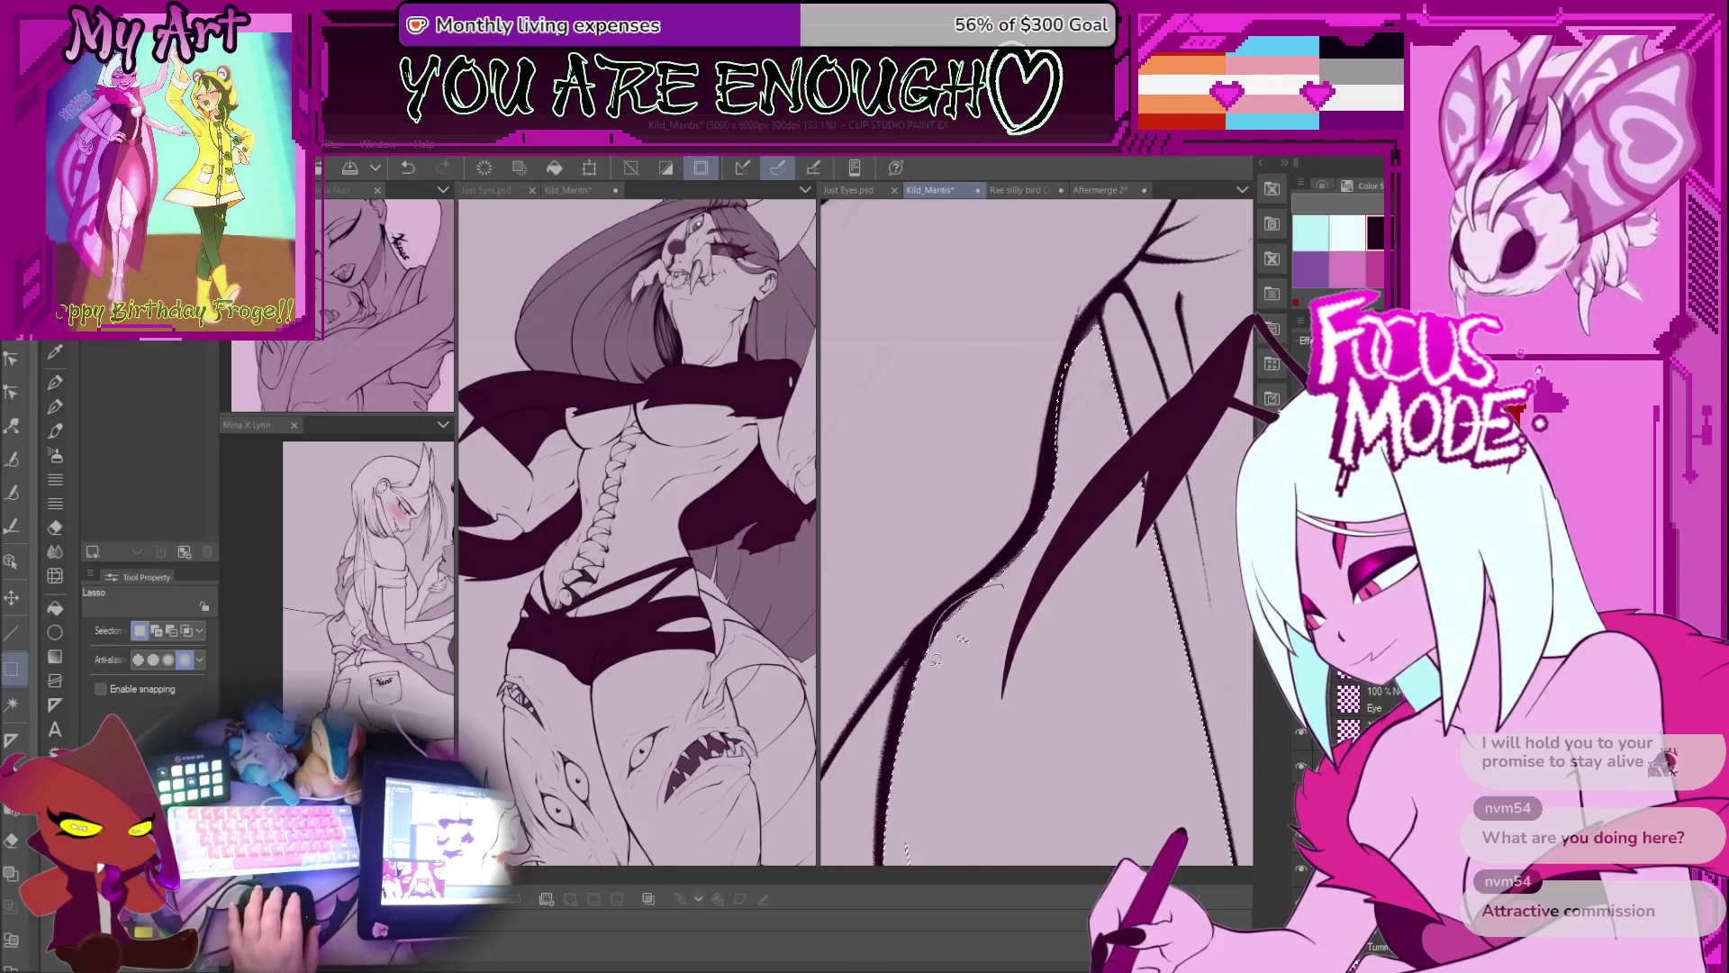
{"action": "mouse_move", "coordinate": [966, 729]}
{"action": "left_mouse_down"}
{"action": "mouse_move", "coordinate": [969, 634]}
{"action": "mouse_move", "coordinate": [937, 468]}
{"action": "mouse_move", "coordinate": [994, 413]}
{"action": "mouse_move", "coordinate": [1091, 388]}
{"action": "left_mouse_up"}
{"action": "scroll", "coordinate": [957, 436], "scroll_direction": "down", "scroll_amount": 5}
{"action": "key", "text": "w"}
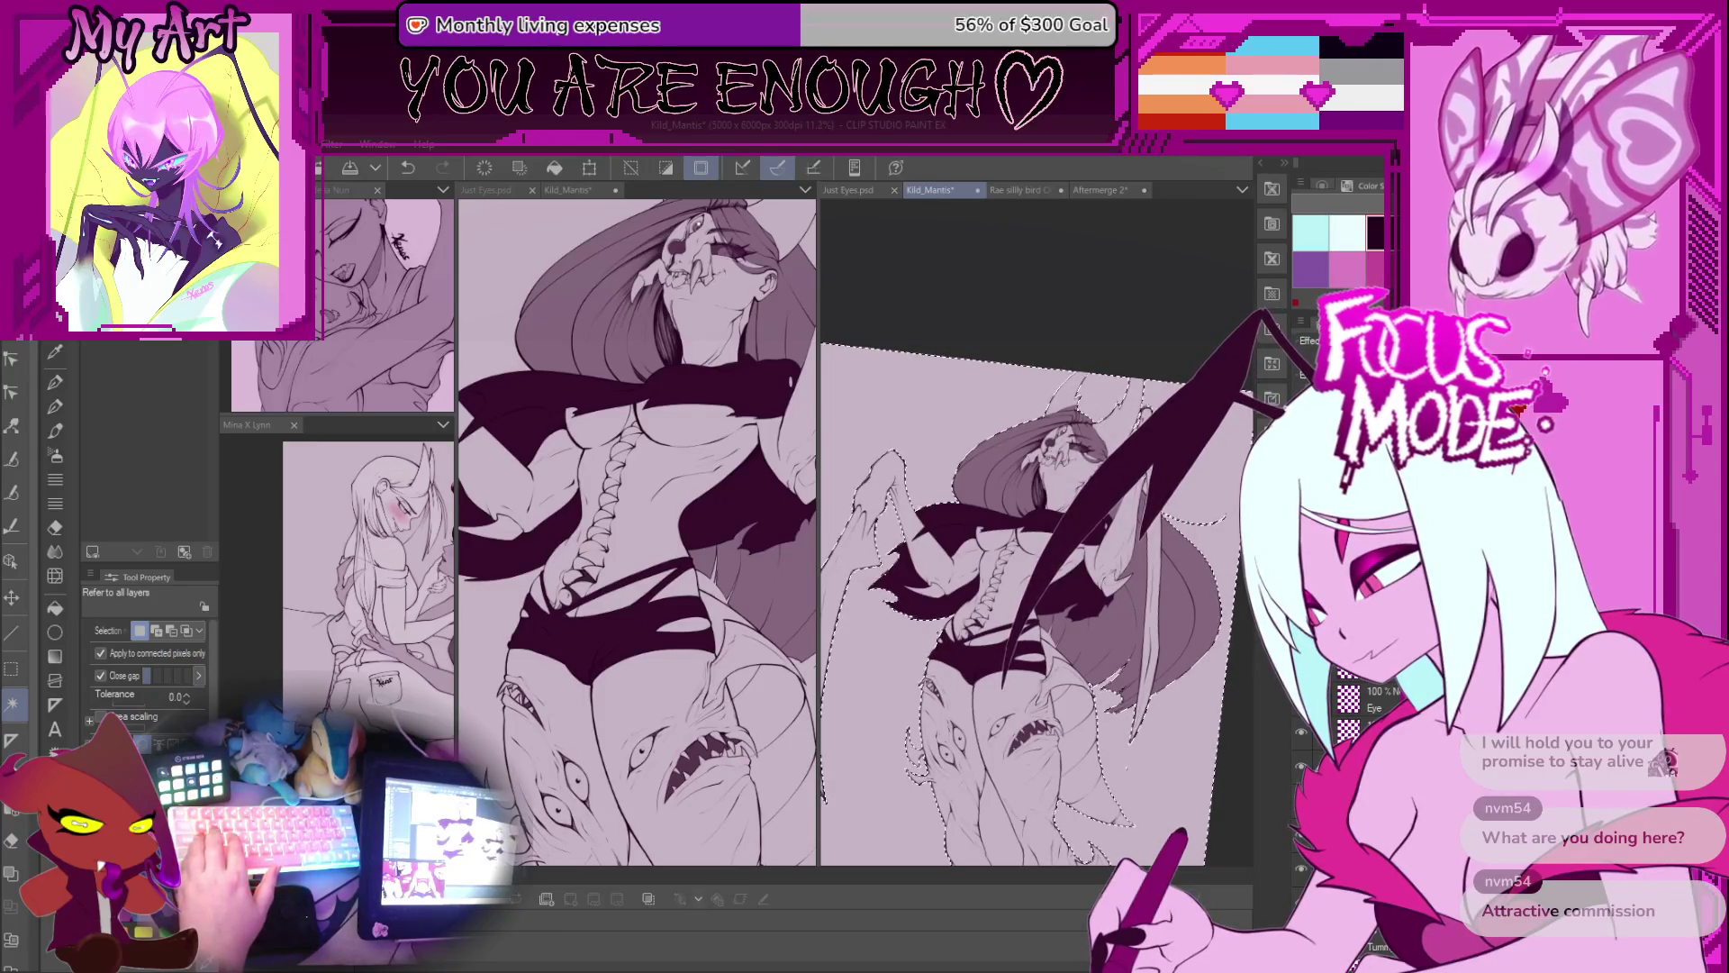
Step: Pan over the selected torso, legs and leg creatures, then rotate the canvas back to 0°
{"action": "scroll", "coordinate": [1096, 702], "scroll_direction": "up", "scroll_amount": 1}
{"action": "left_click_drag", "start_coordinate": [1096, 703], "coordinate": [1103, 569]}
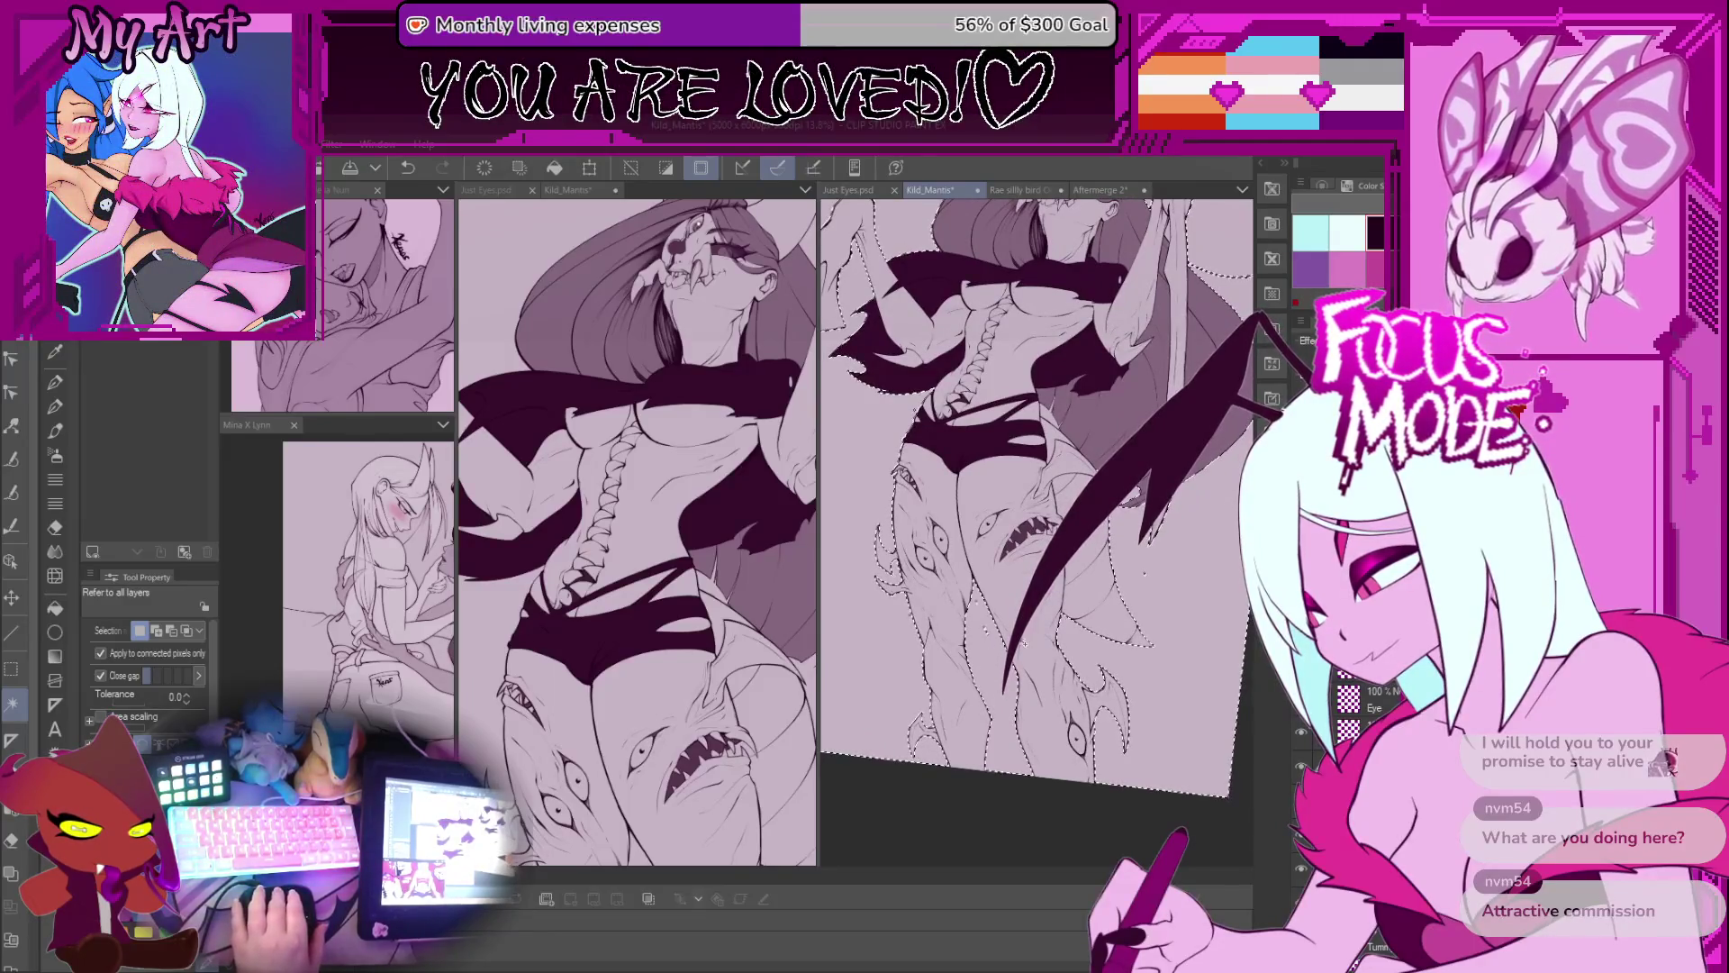
{"action": "scroll", "coordinate": [1036, 522], "scroll_direction": "up", "scroll_amount": 2}
{"action": "key", "text": "m"}
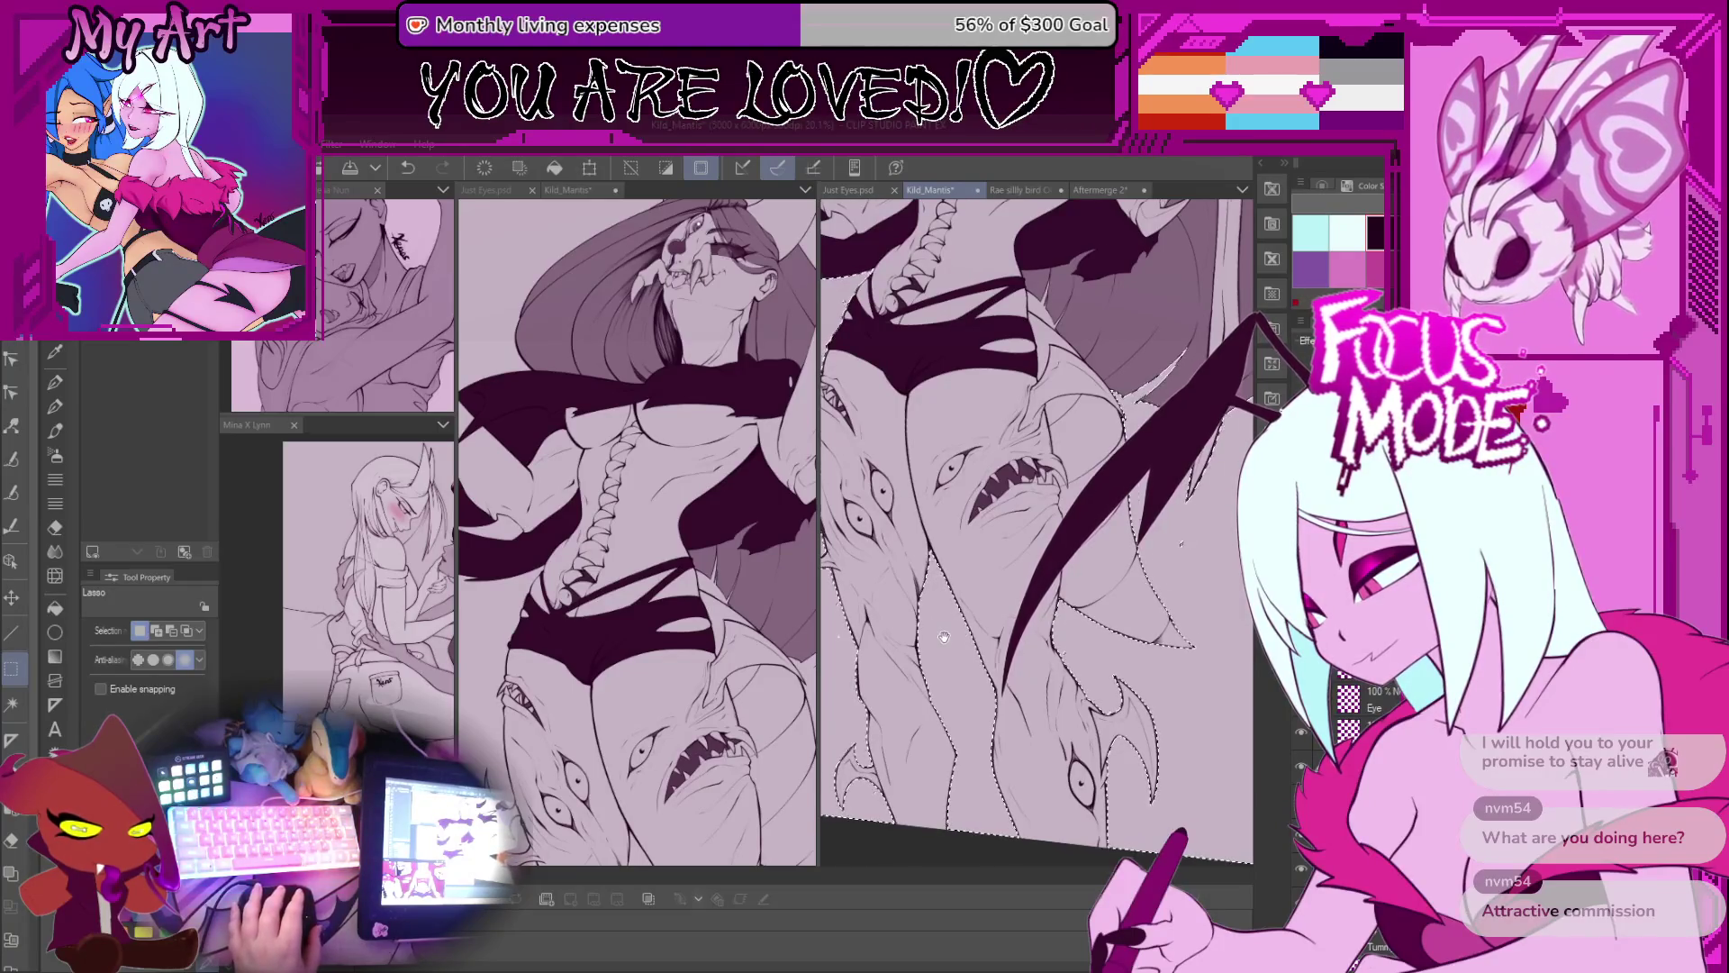
{"action": "left_click_drag", "start_coordinate": [944, 637], "coordinate": [993, 619]}
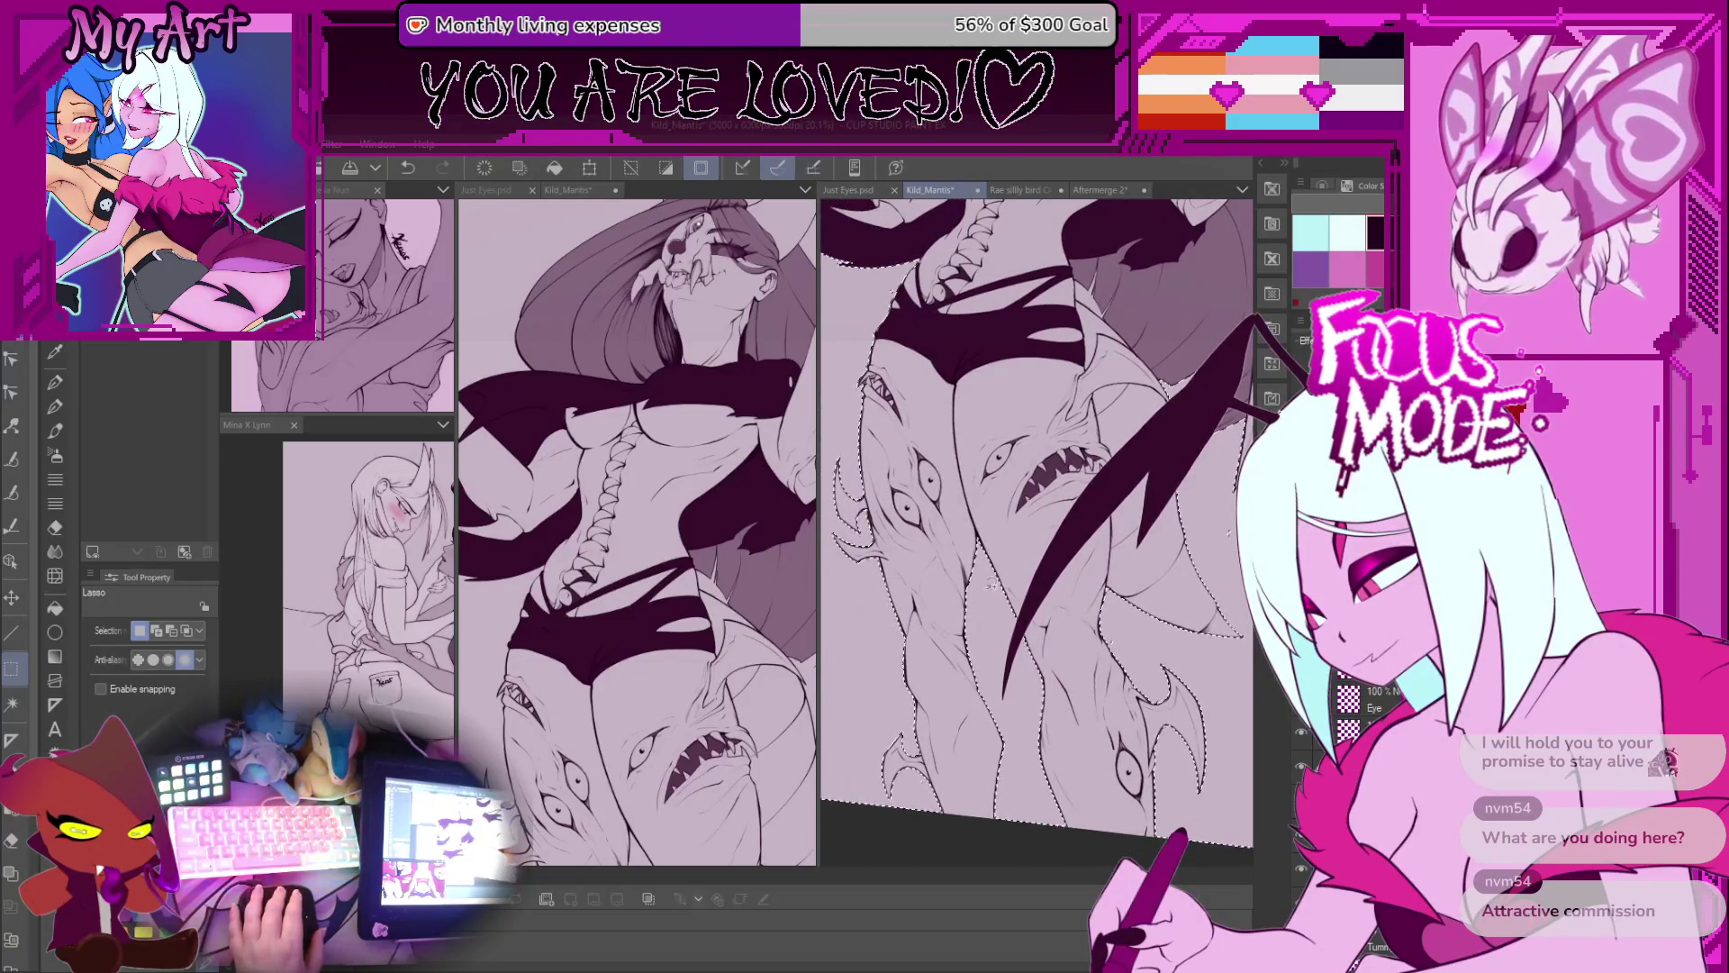
{"action": "scroll", "coordinate": [1183, 608], "scroll_direction": "down", "scroll_amount": 3}
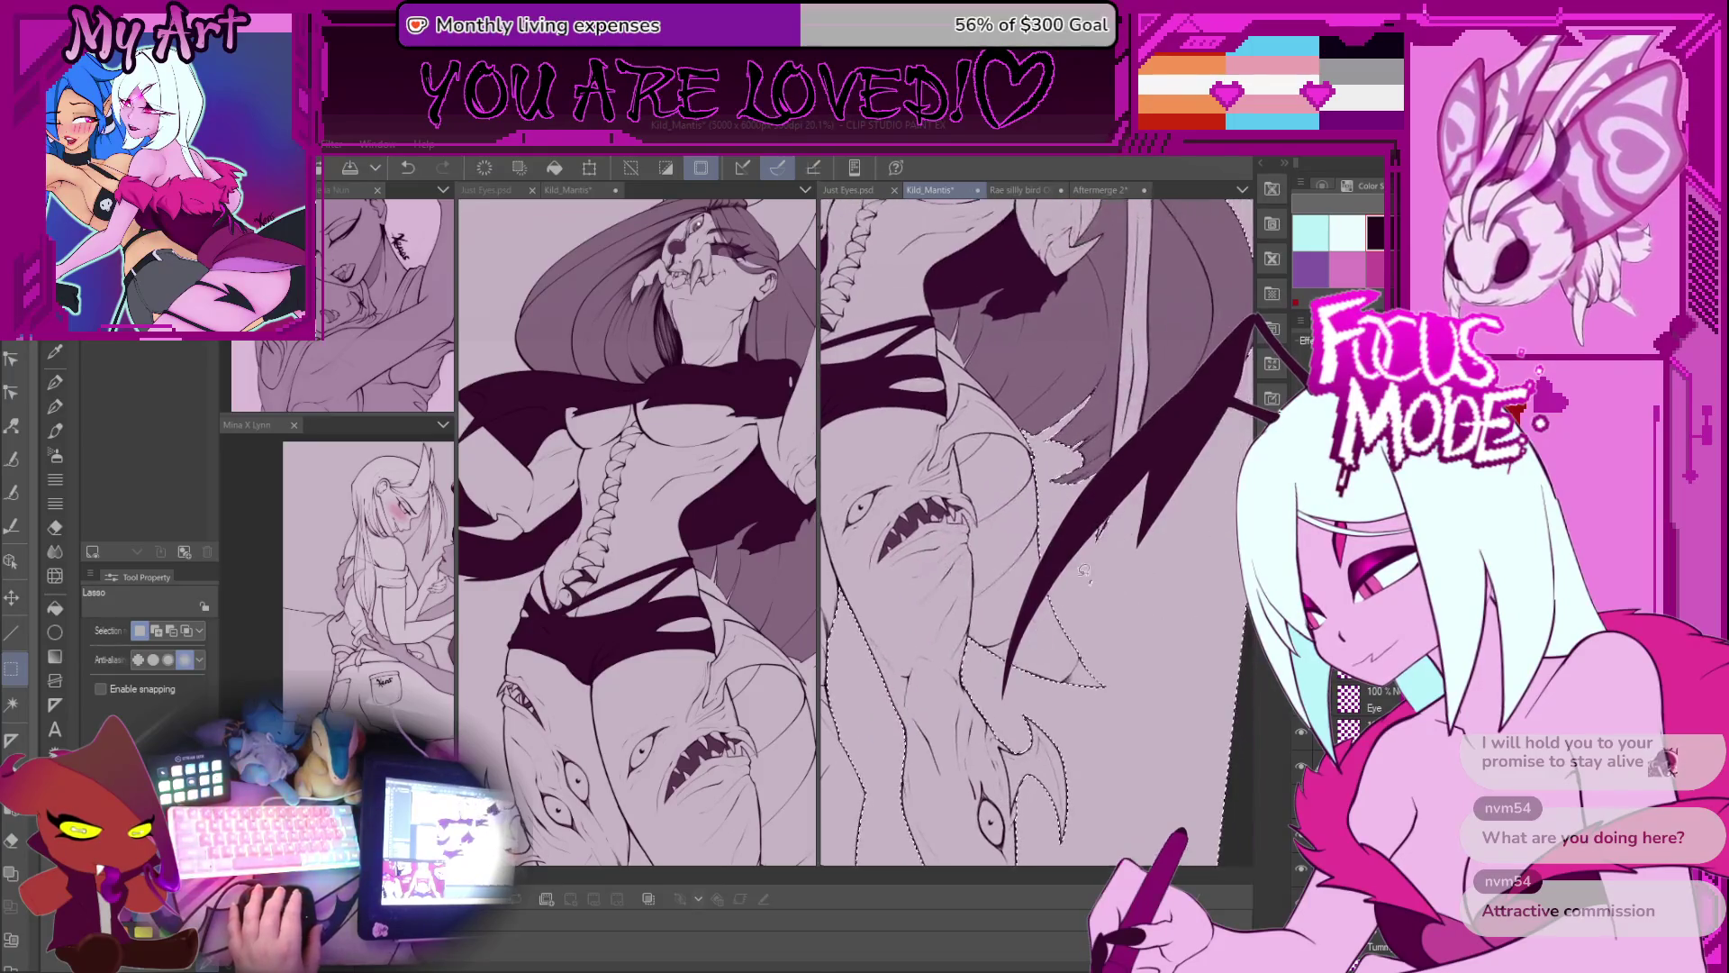
{"action": "left_click_drag", "start_coordinate": [1000, 540], "coordinate": [999, 652]}
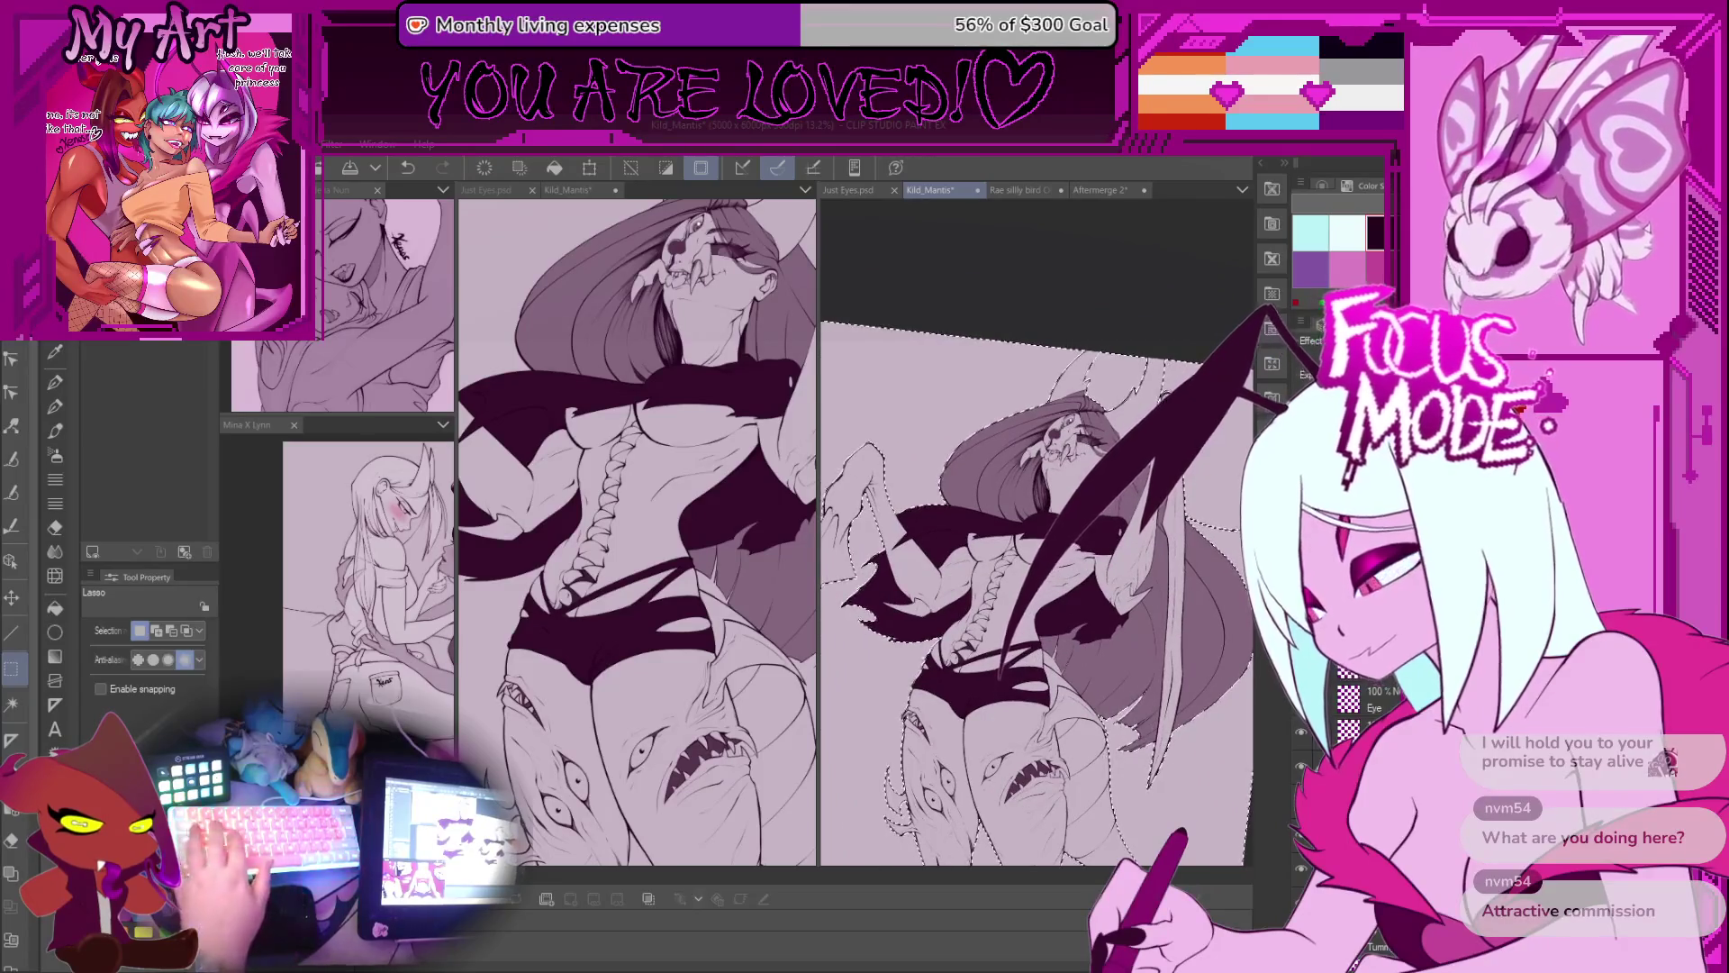
{"action": "key", "text": "w"}
{"action": "mouse_move", "coordinate": [1036, 586]}
{"action": "left_mouse_down"}
{"action": "mouse_move", "coordinate": [1040, 541]}
{"action": "mouse_move", "coordinate": [1053, 562]}
{"action": "left_mouse_up"}
{"action": "left_click_drag", "start_coordinate": [1050, 480], "coordinate": [1067, 491]}
{"action": "scroll", "coordinate": [1081, 585], "scroll_direction": "up", "scroll_amount": 1}
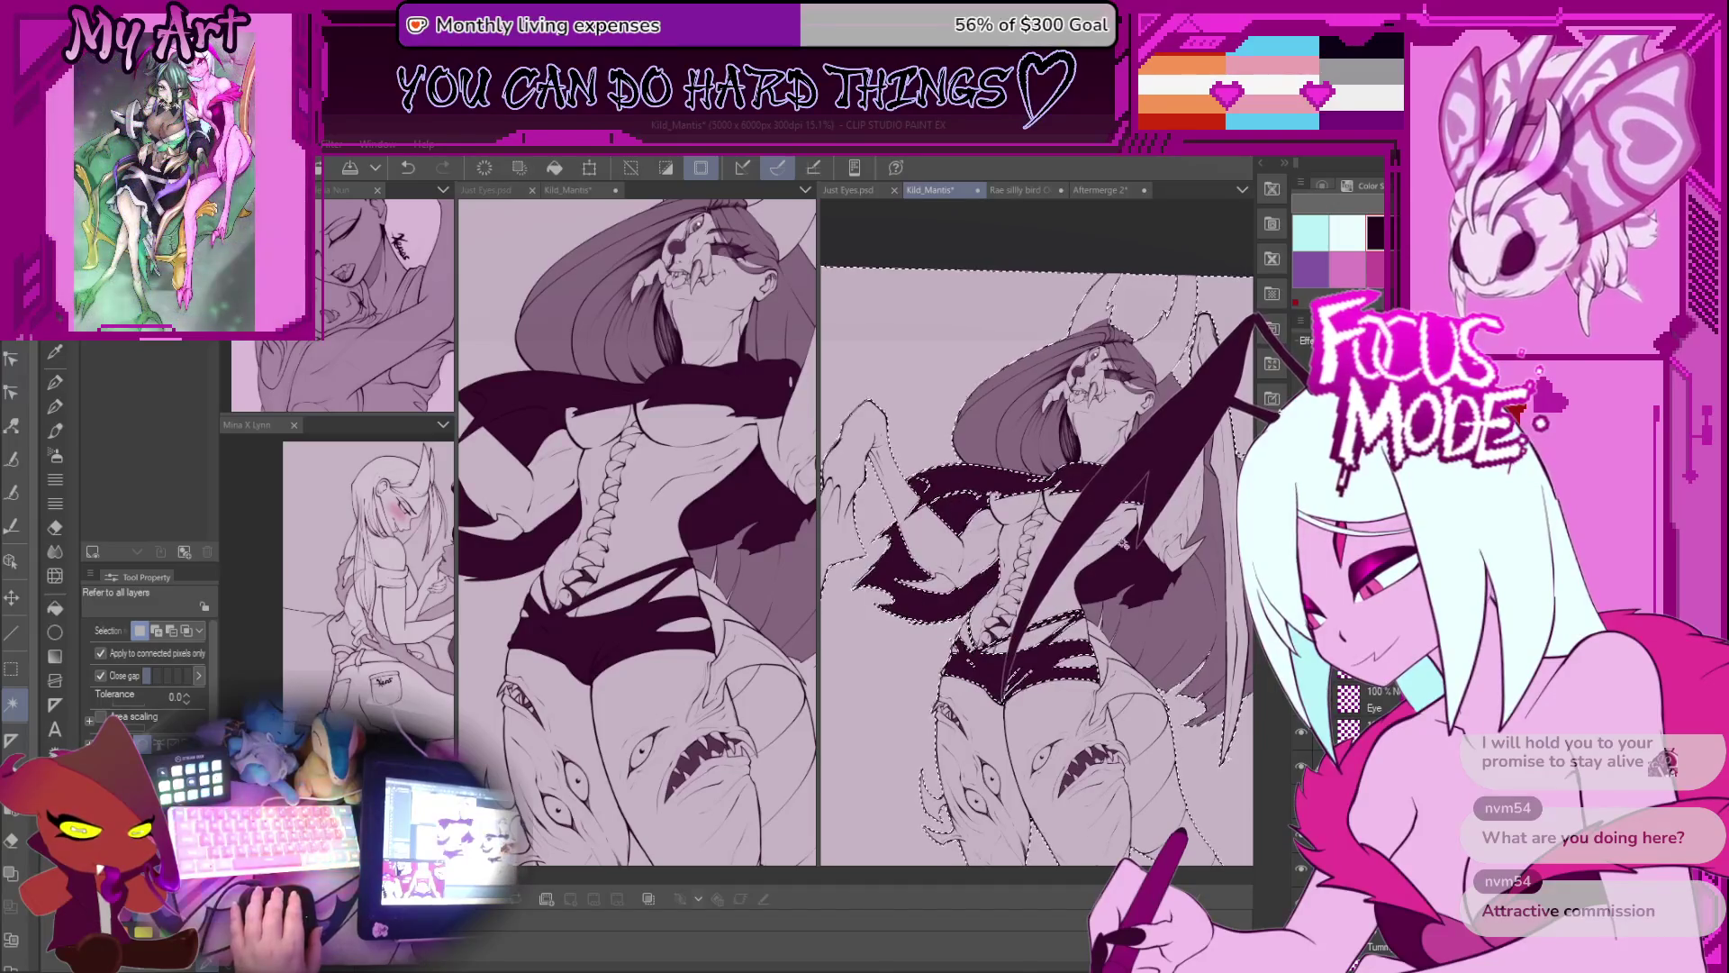
Step: Add the long upper hair strand with Auto Select, then pan over the raised arm and torso
{"action": "scroll", "coordinate": [1077, 391], "scroll_direction": "up", "scroll_amount": 3}
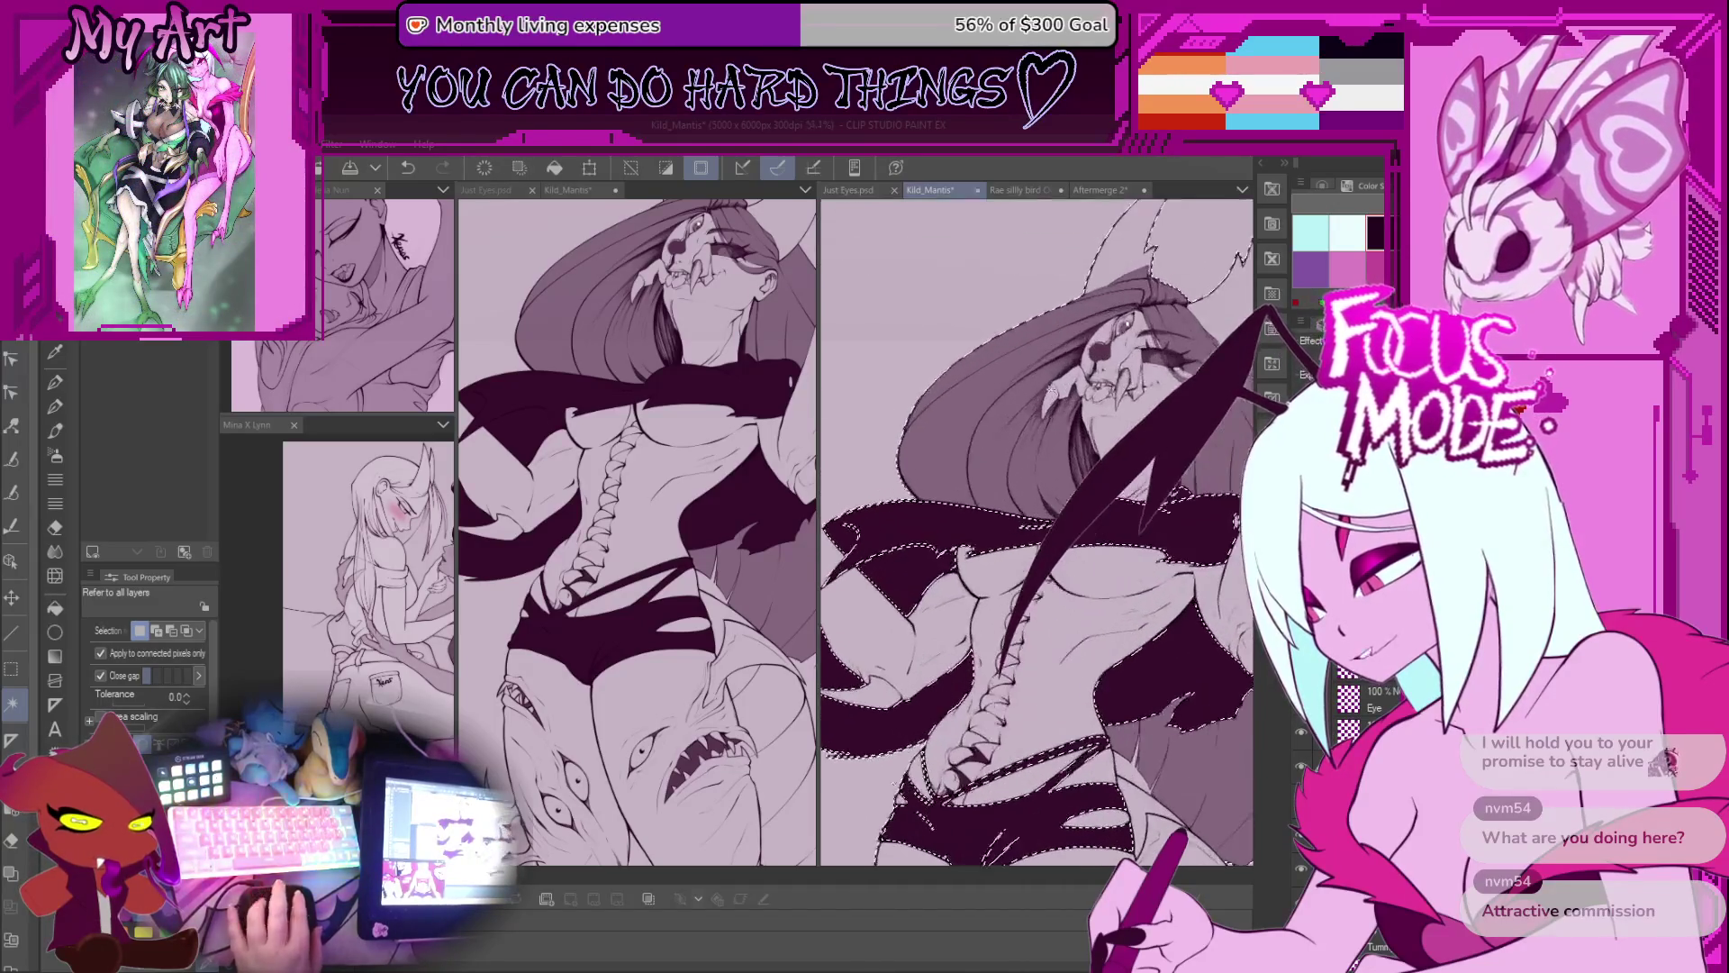
{"action": "left_click", "coordinate": [1142, 289]}
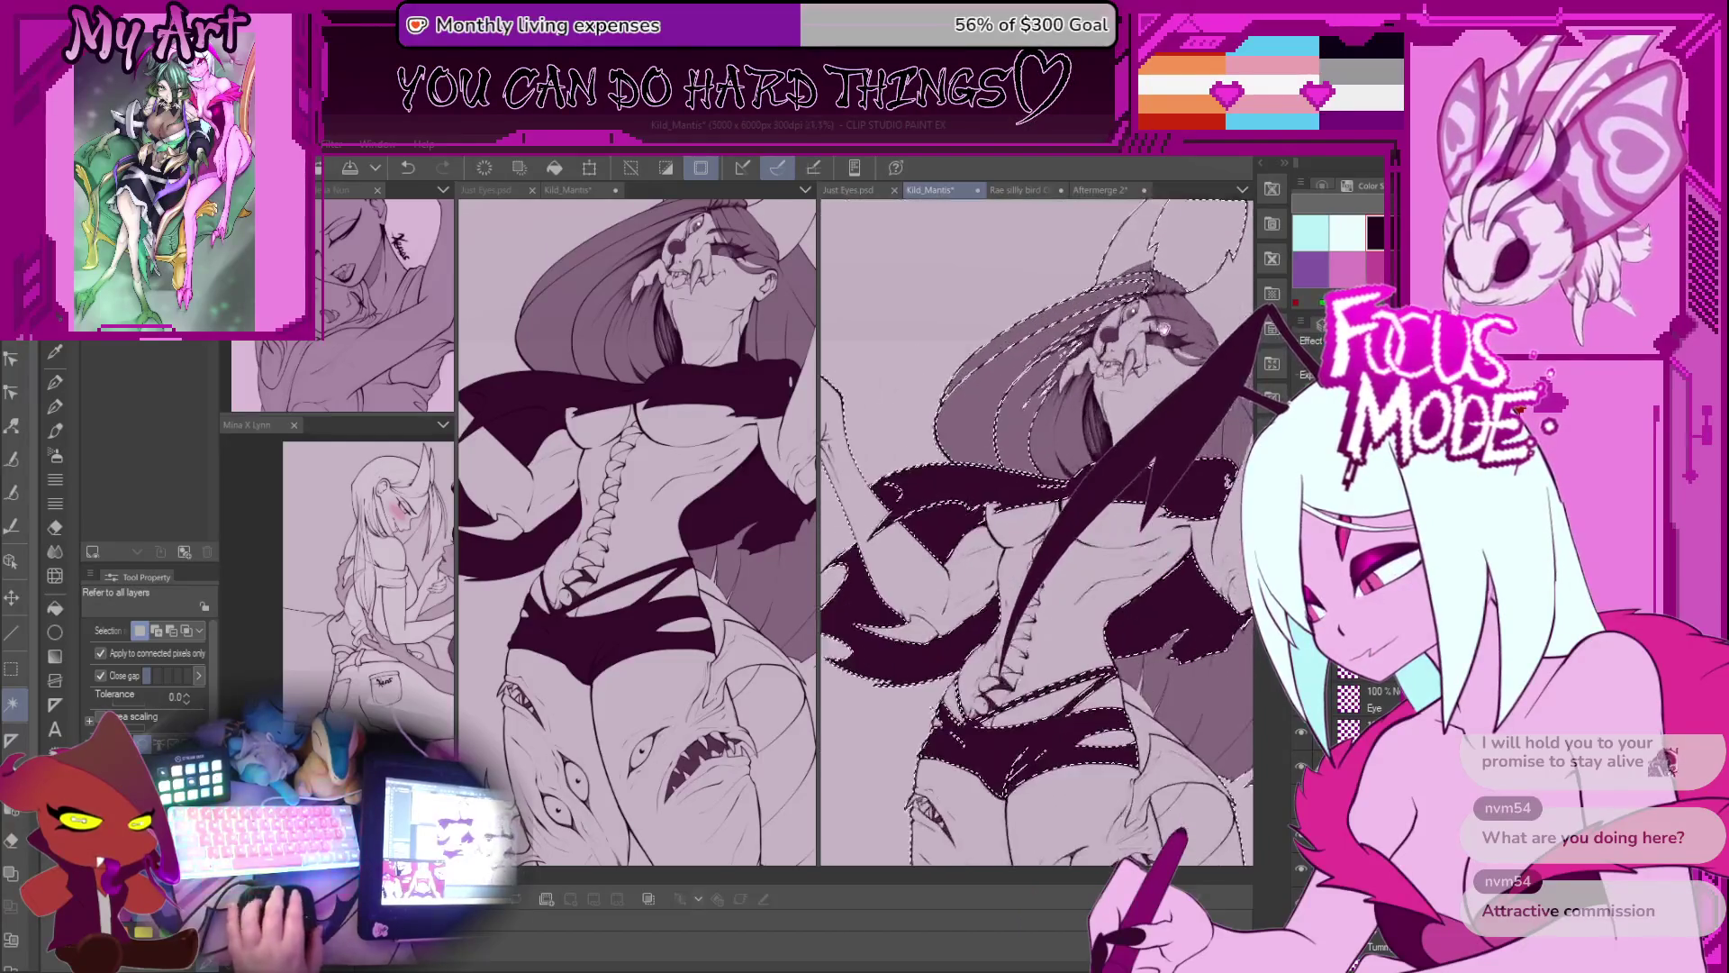
{"action": "scroll", "coordinate": [982, 495], "scroll_direction": "up", "scroll_amount": 1}
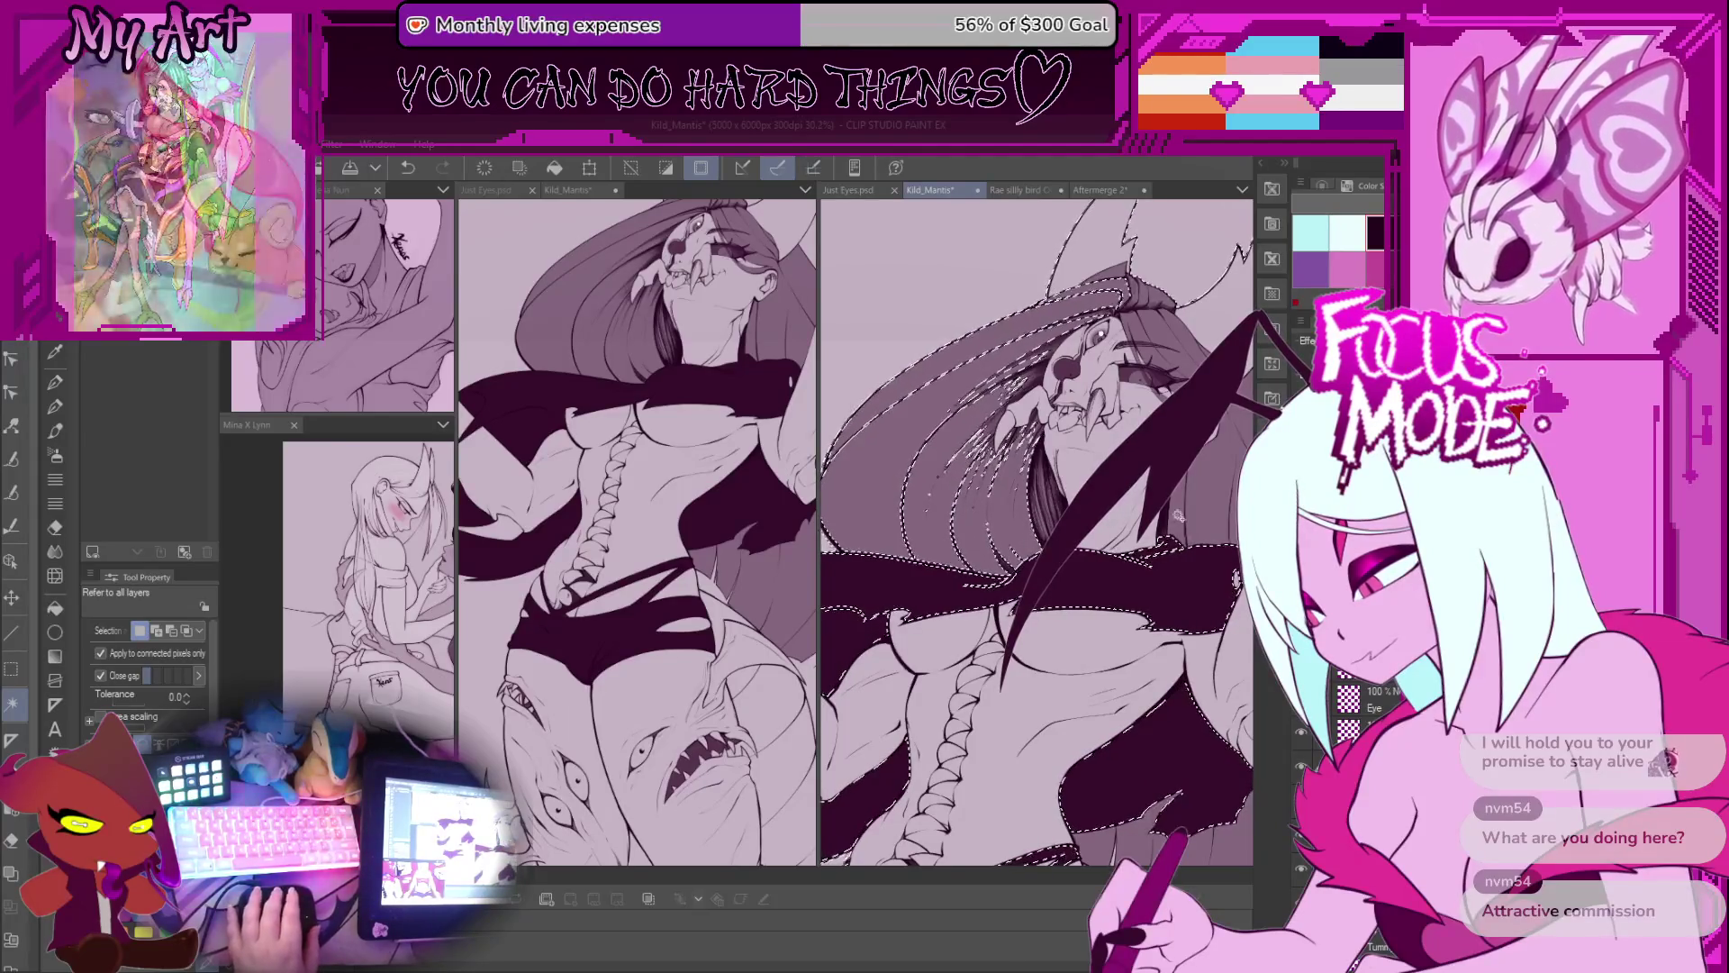
{"action": "left_click_drag", "start_coordinate": [1214, 475], "coordinate": [1053, 475]}
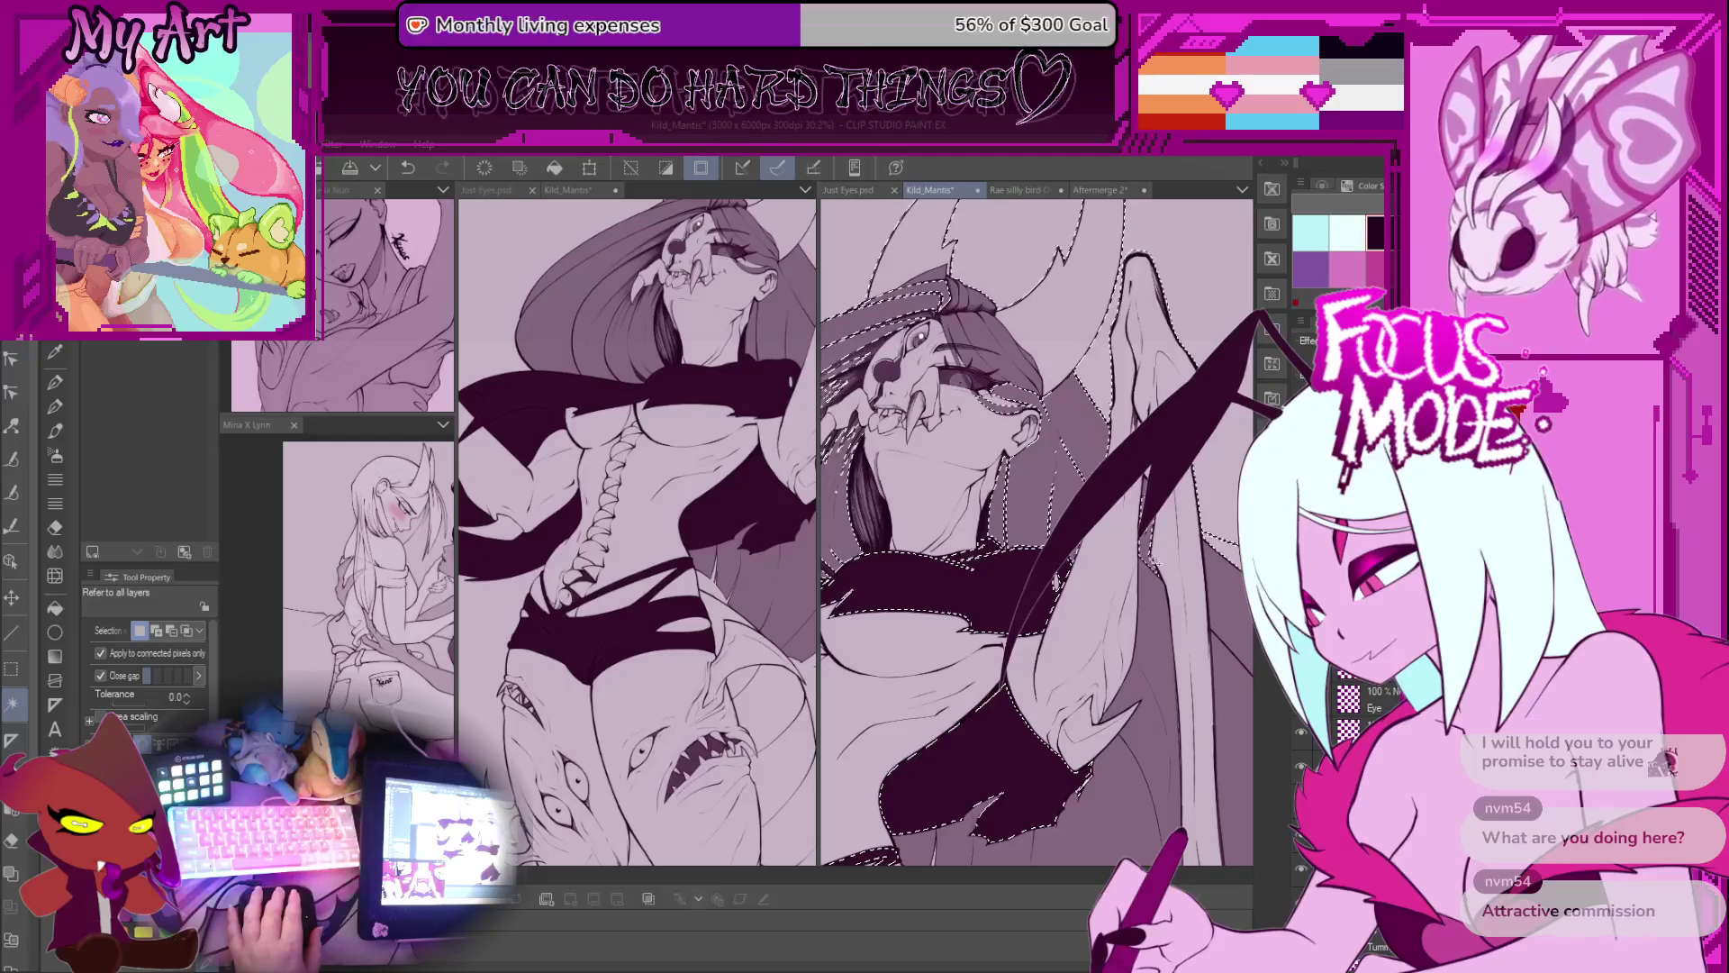
{"action": "left_click_drag", "start_coordinate": [1055, 580], "coordinate": [1029, 536]}
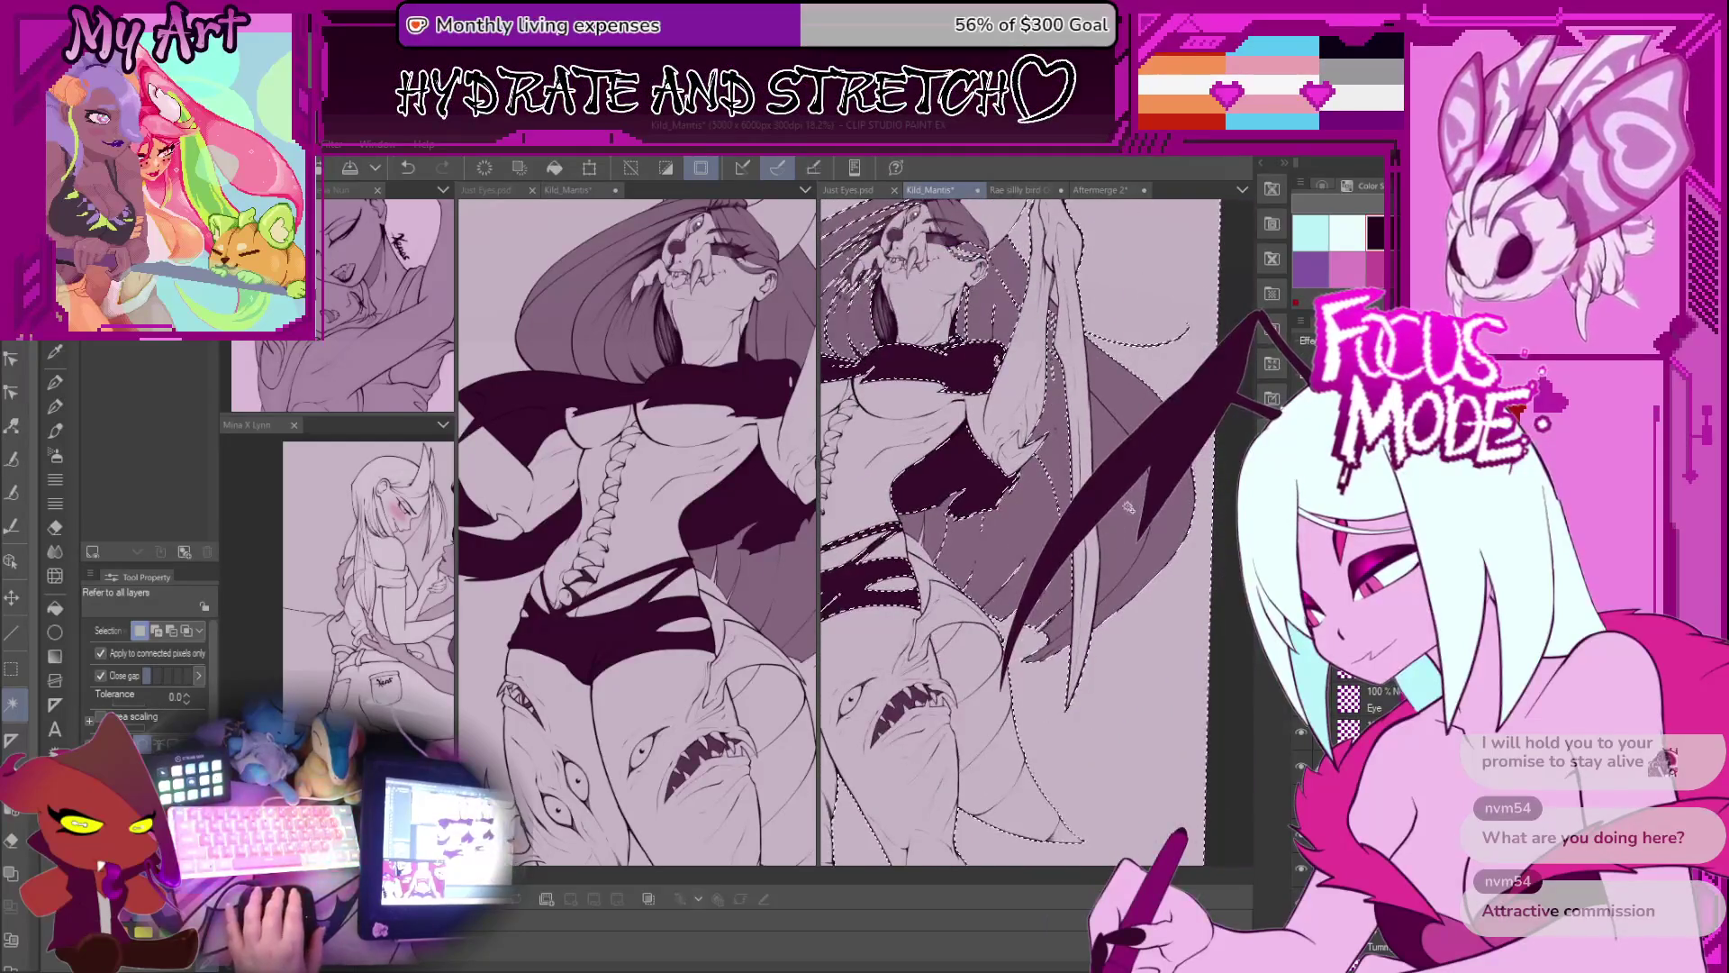
{"action": "left_click_drag", "start_coordinate": [900, 207], "coordinate": [994, 401]}
Step: Zoom in around the head and switch to the Lasso selection tool
{"action": "scroll", "coordinate": [994, 404], "scroll_direction": "up", "scroll_amount": 1}
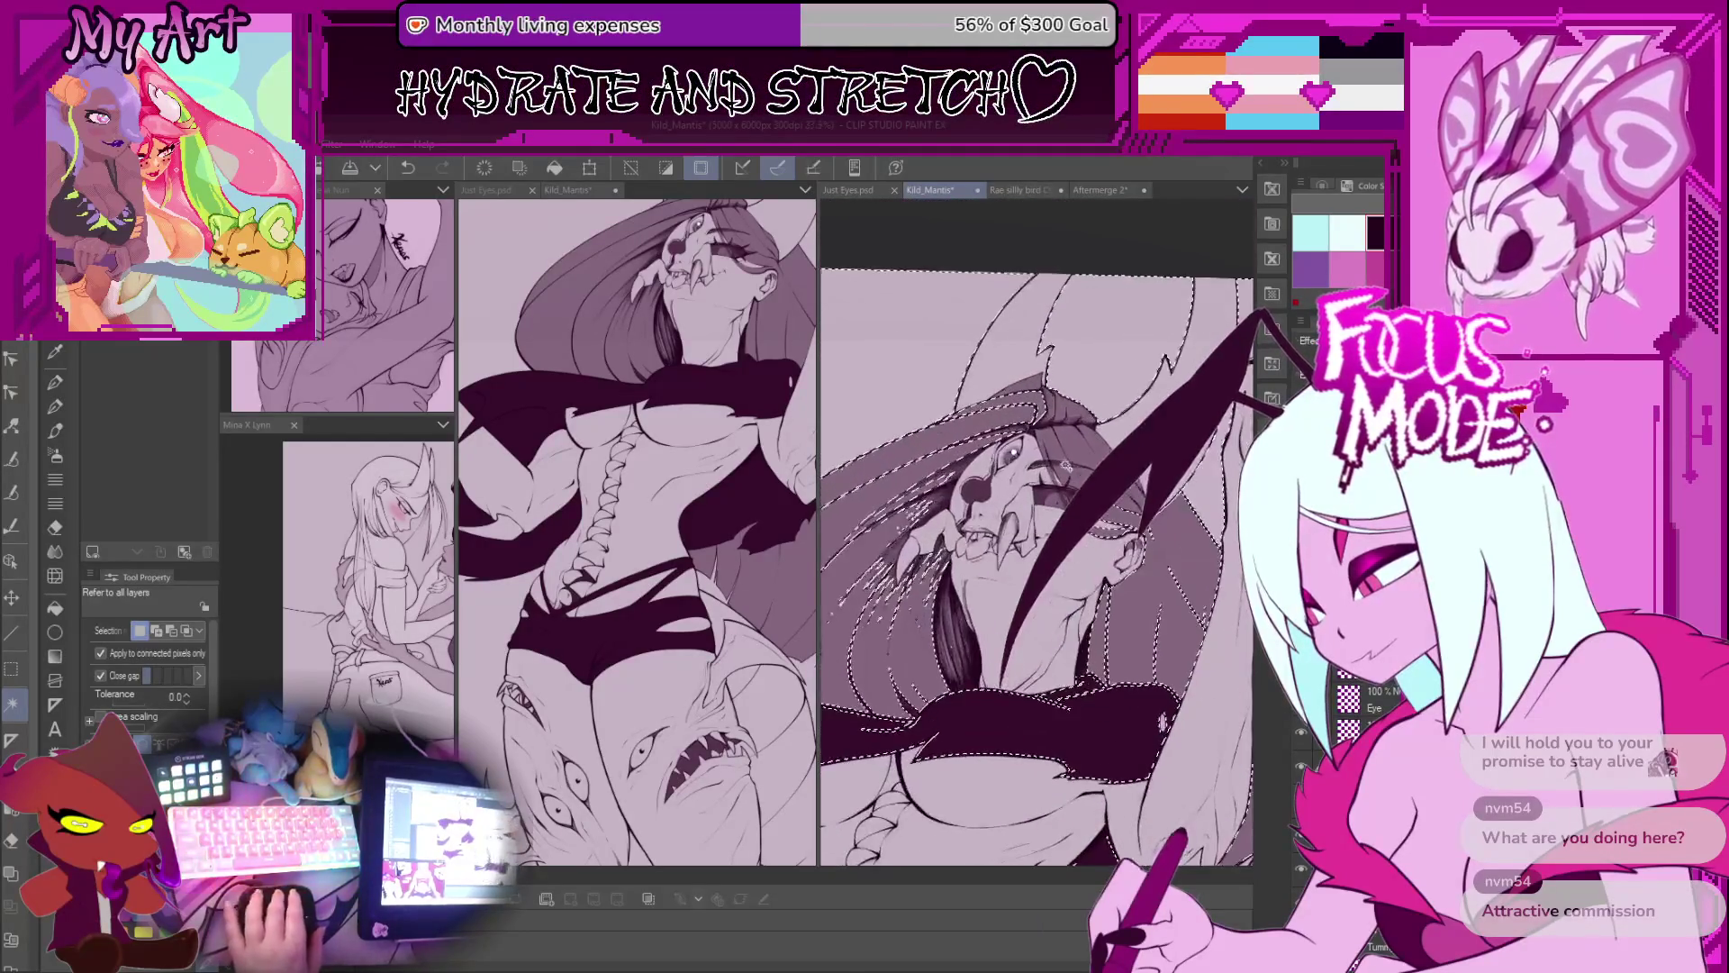
{"action": "scroll", "coordinate": [1068, 478], "scroll_direction": "up", "scroll_amount": 2}
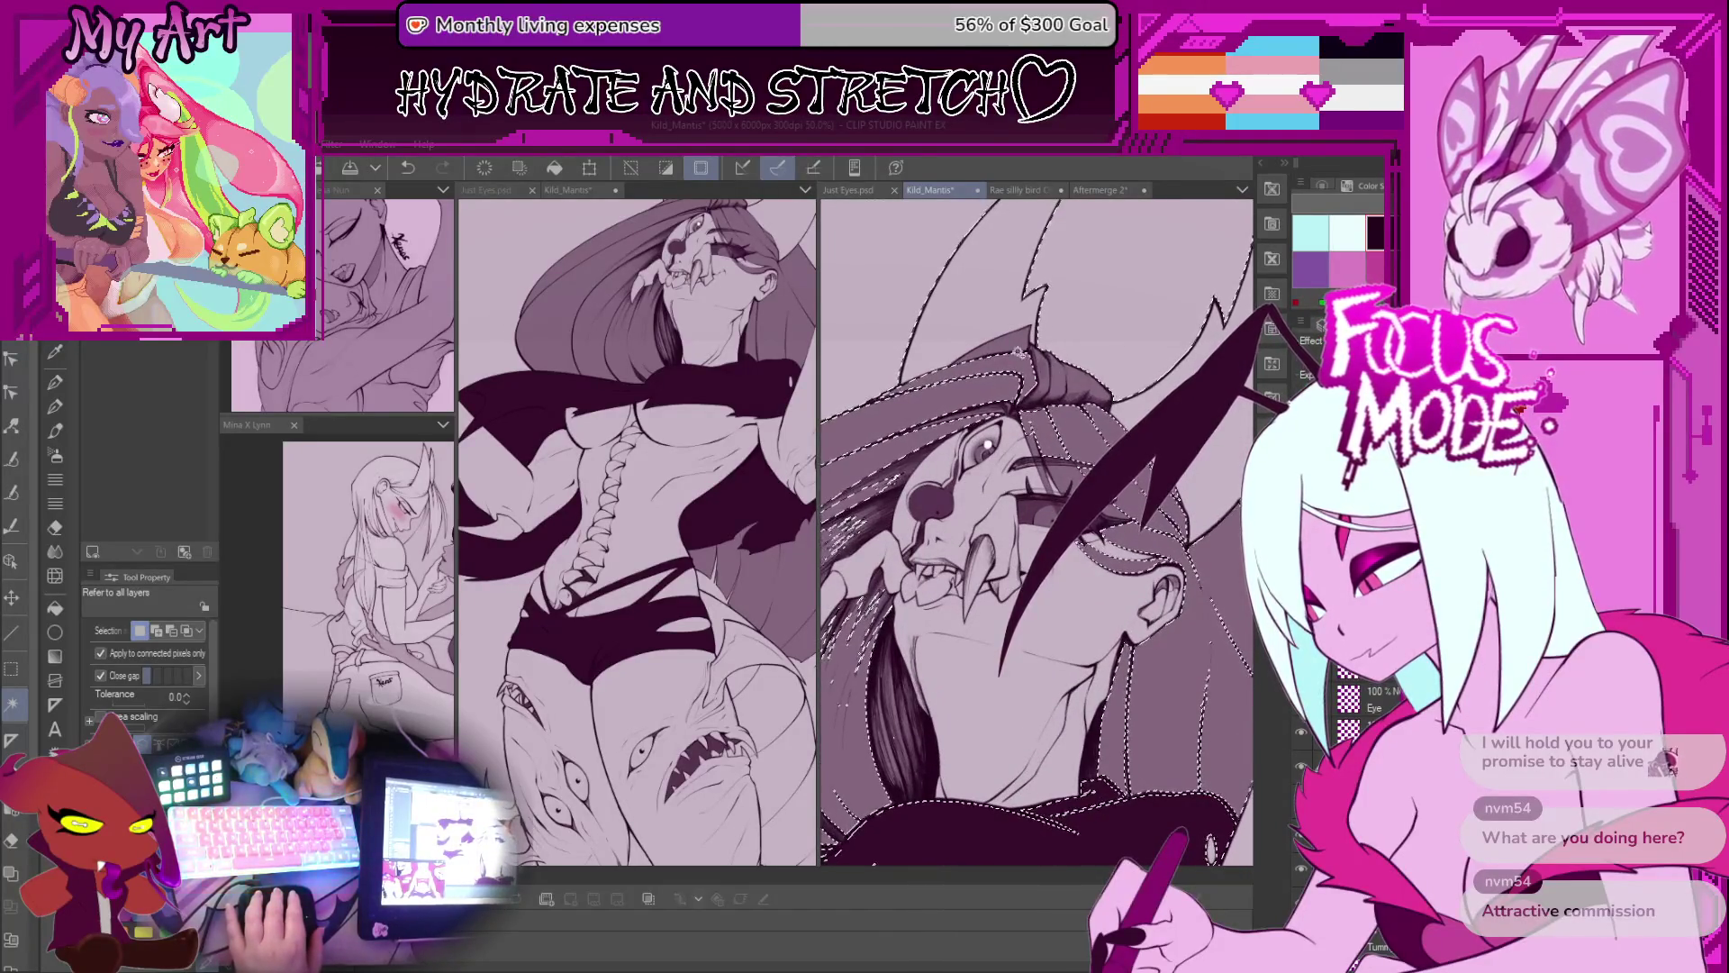
{"action": "scroll", "coordinate": [988, 445], "scroll_direction": "down", "scroll_amount": 3}
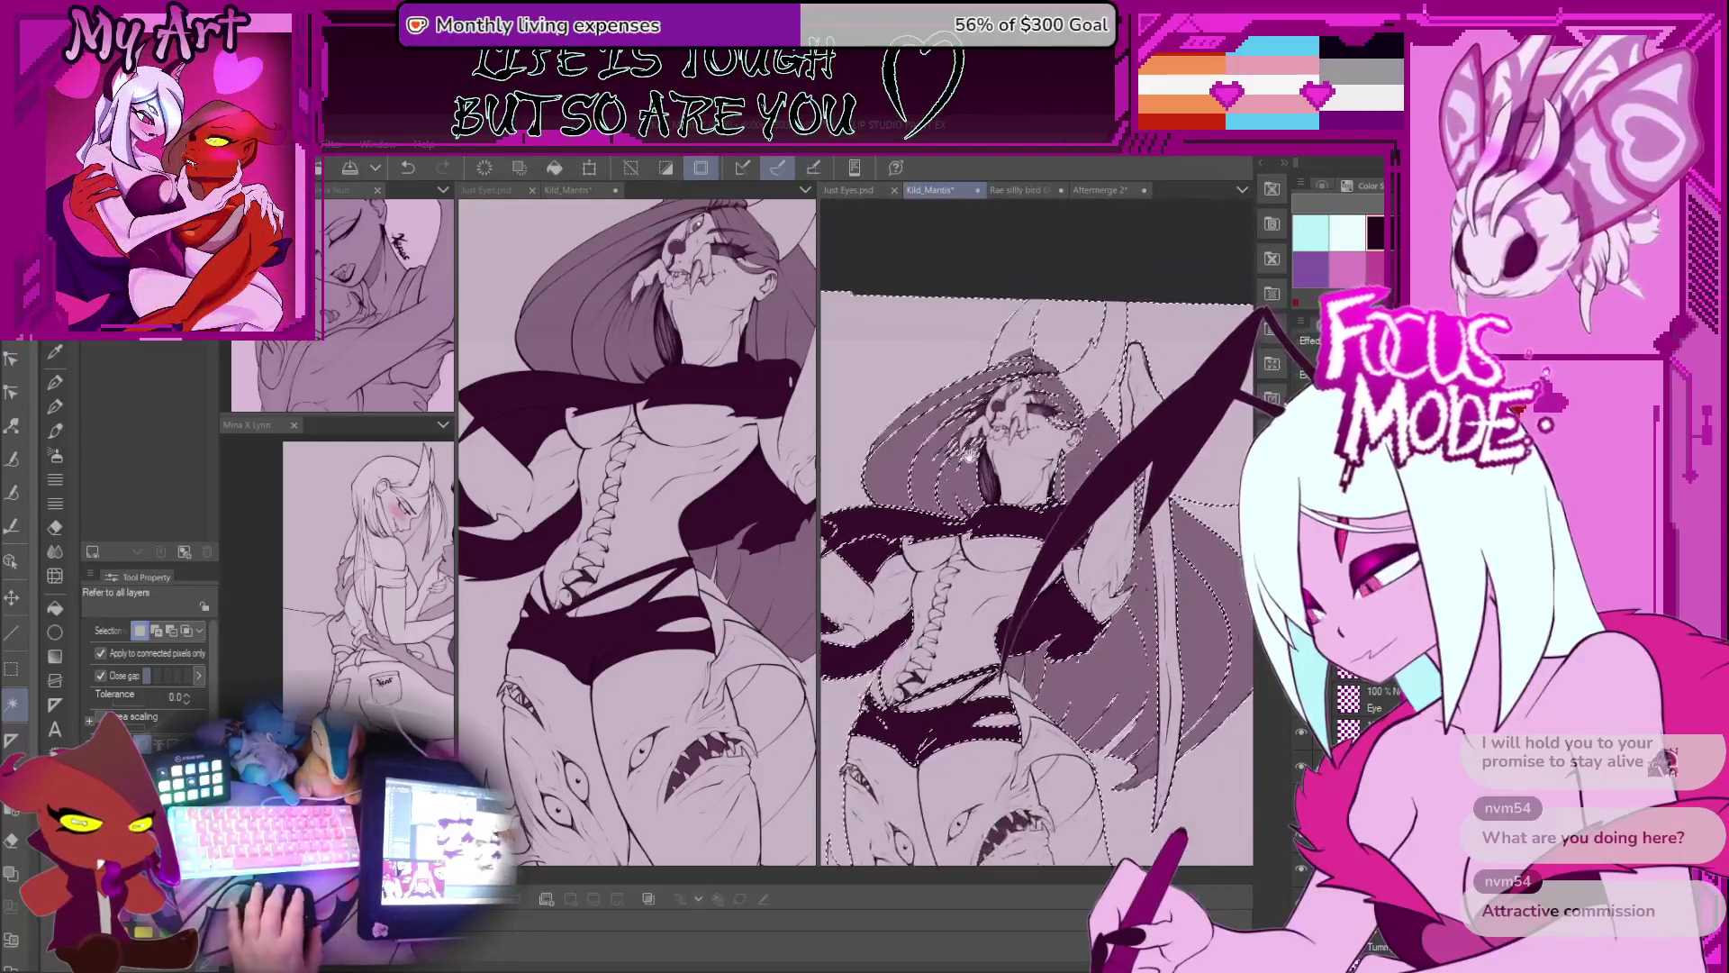
{"action": "scroll", "coordinate": [966, 455], "scroll_direction": "up", "scroll_amount": 2}
{"action": "key", "text": "m"}
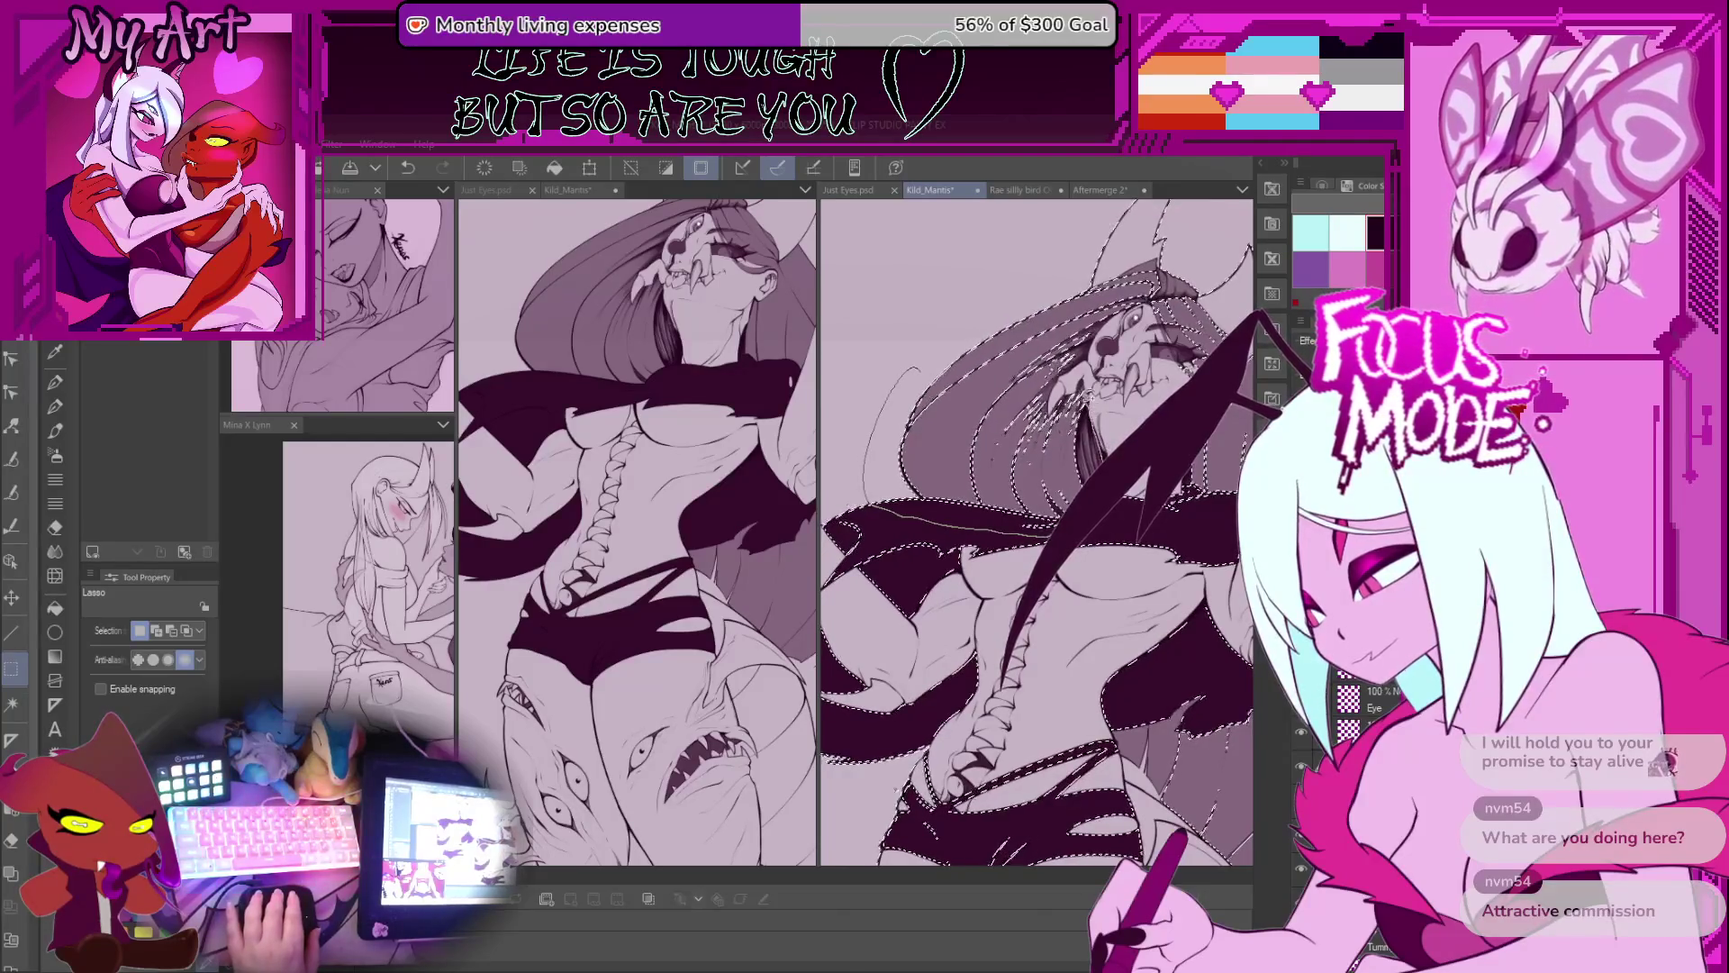
{"action": "left_click_drag", "start_coordinate": [1045, 264], "coordinate": [1029, 318]}
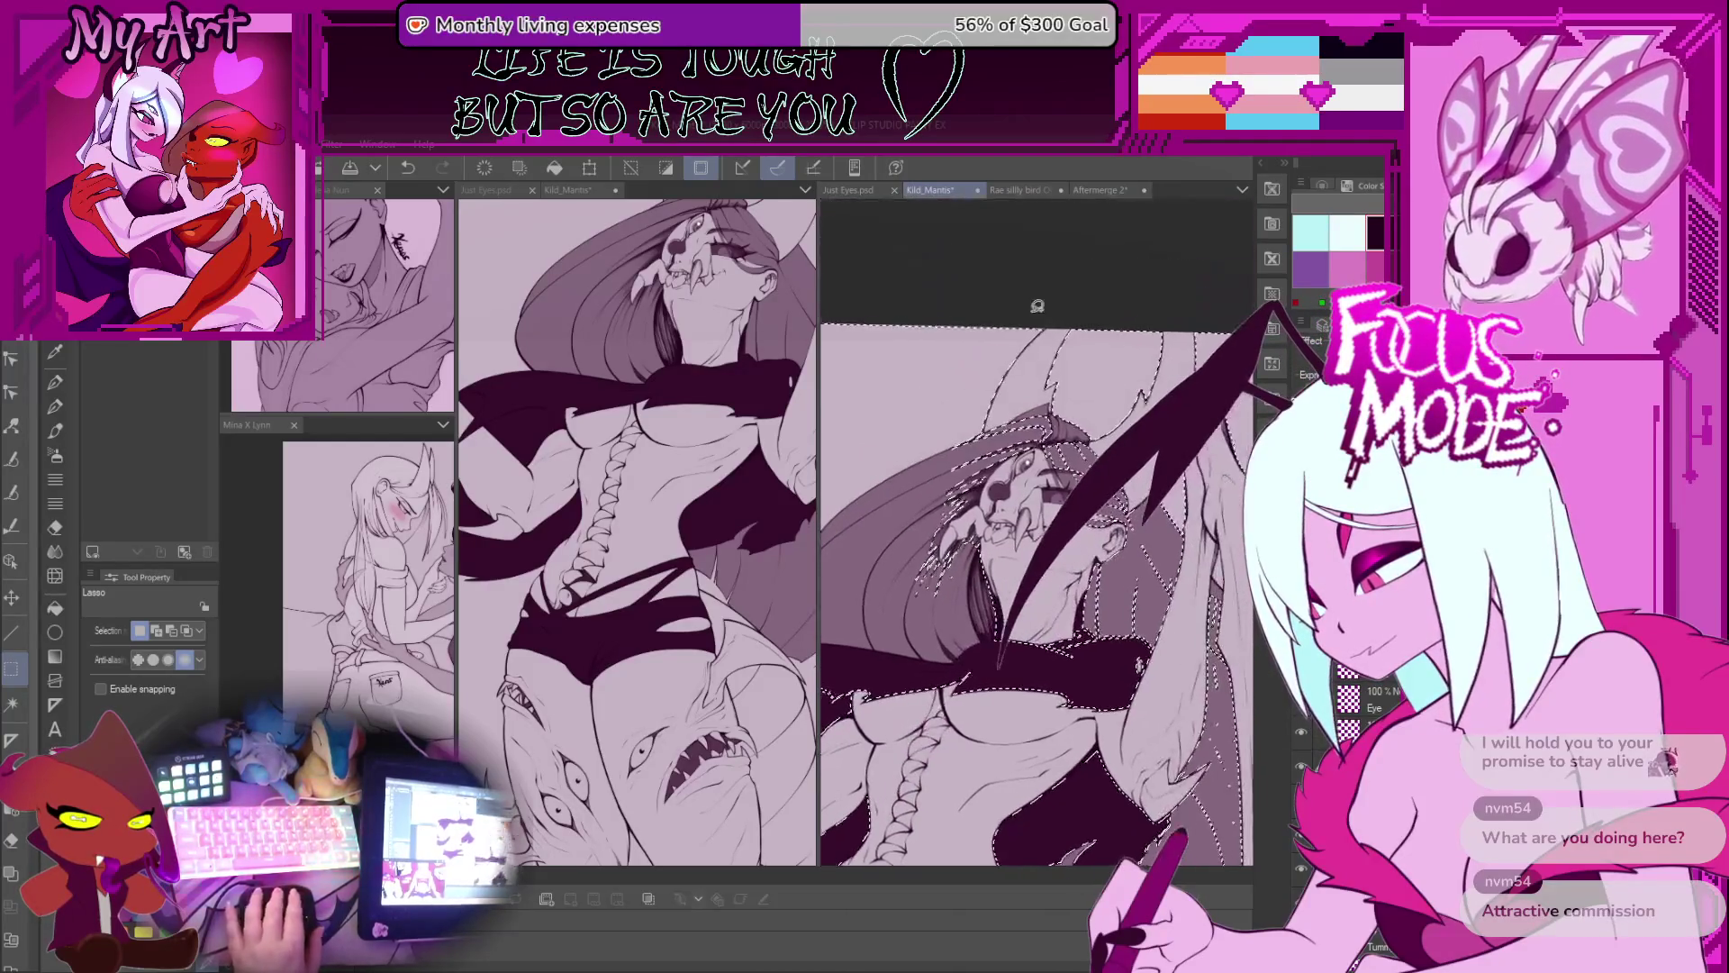
Step: Lasso the hair edge and the left side of her face into the selection
{"action": "mouse_move", "coordinate": [928, 497]}
{"action": "left_mouse_down"}
{"action": "mouse_move", "coordinate": [941, 507]}
{"action": "mouse_move", "coordinate": [966, 378]}
{"action": "left_mouse_up"}
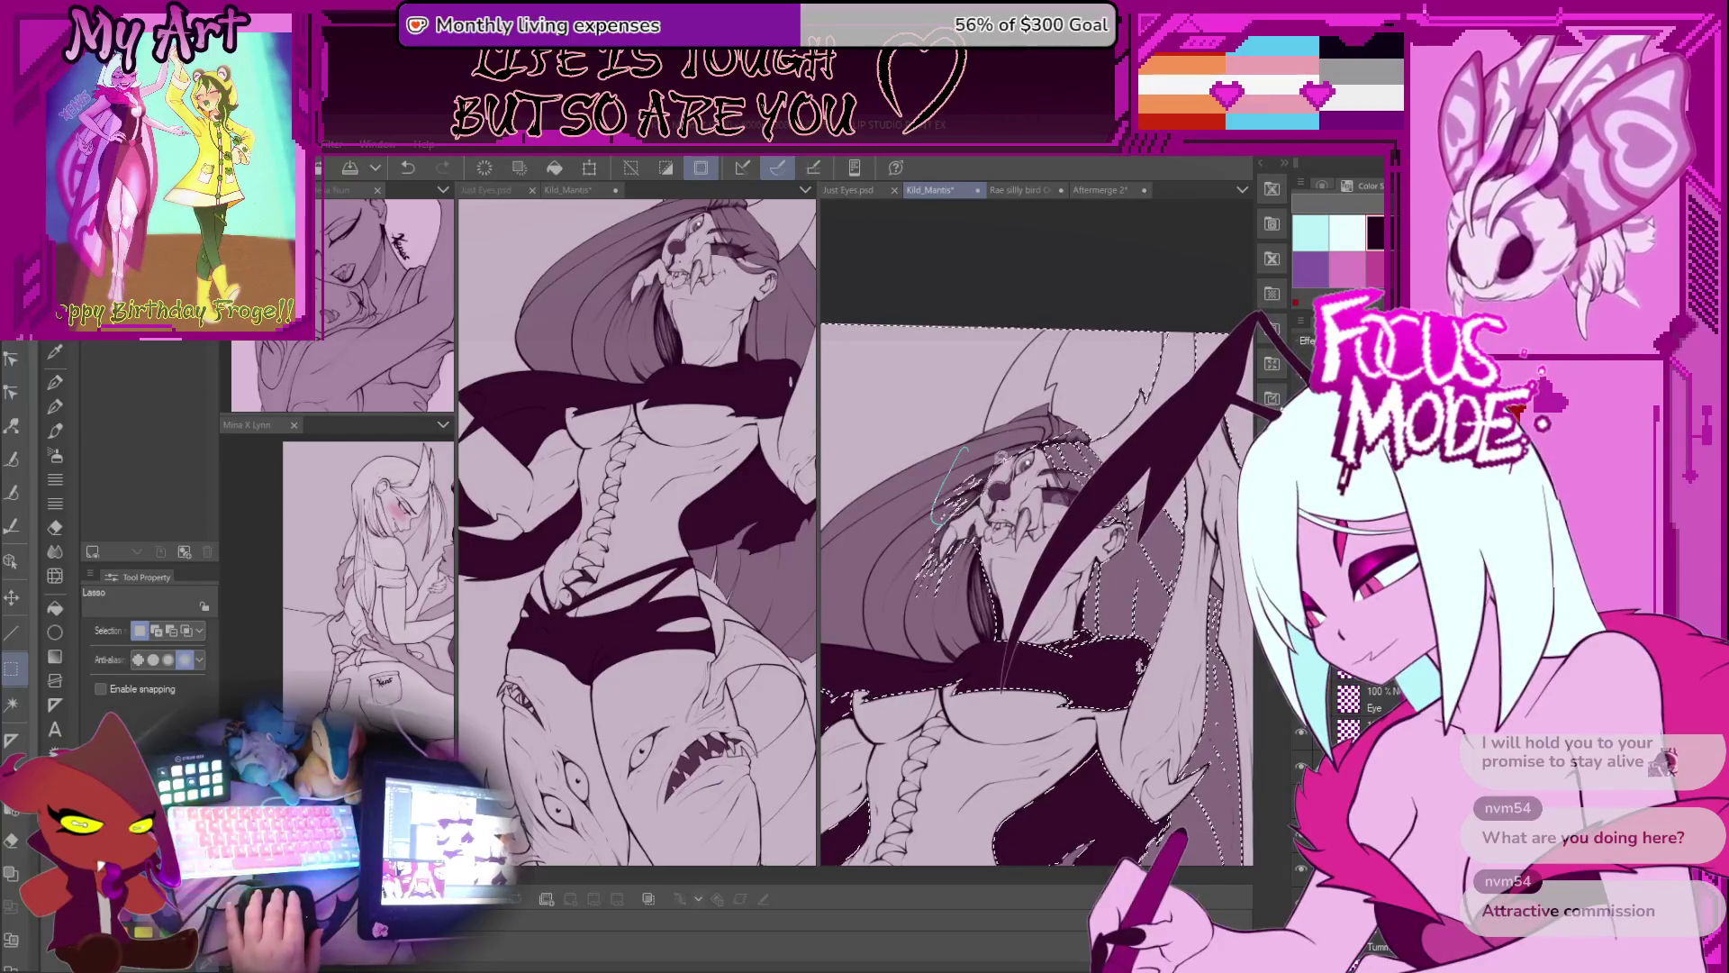
{"action": "scroll", "coordinate": [923, 484], "scroll_direction": "up", "scroll_amount": 2}
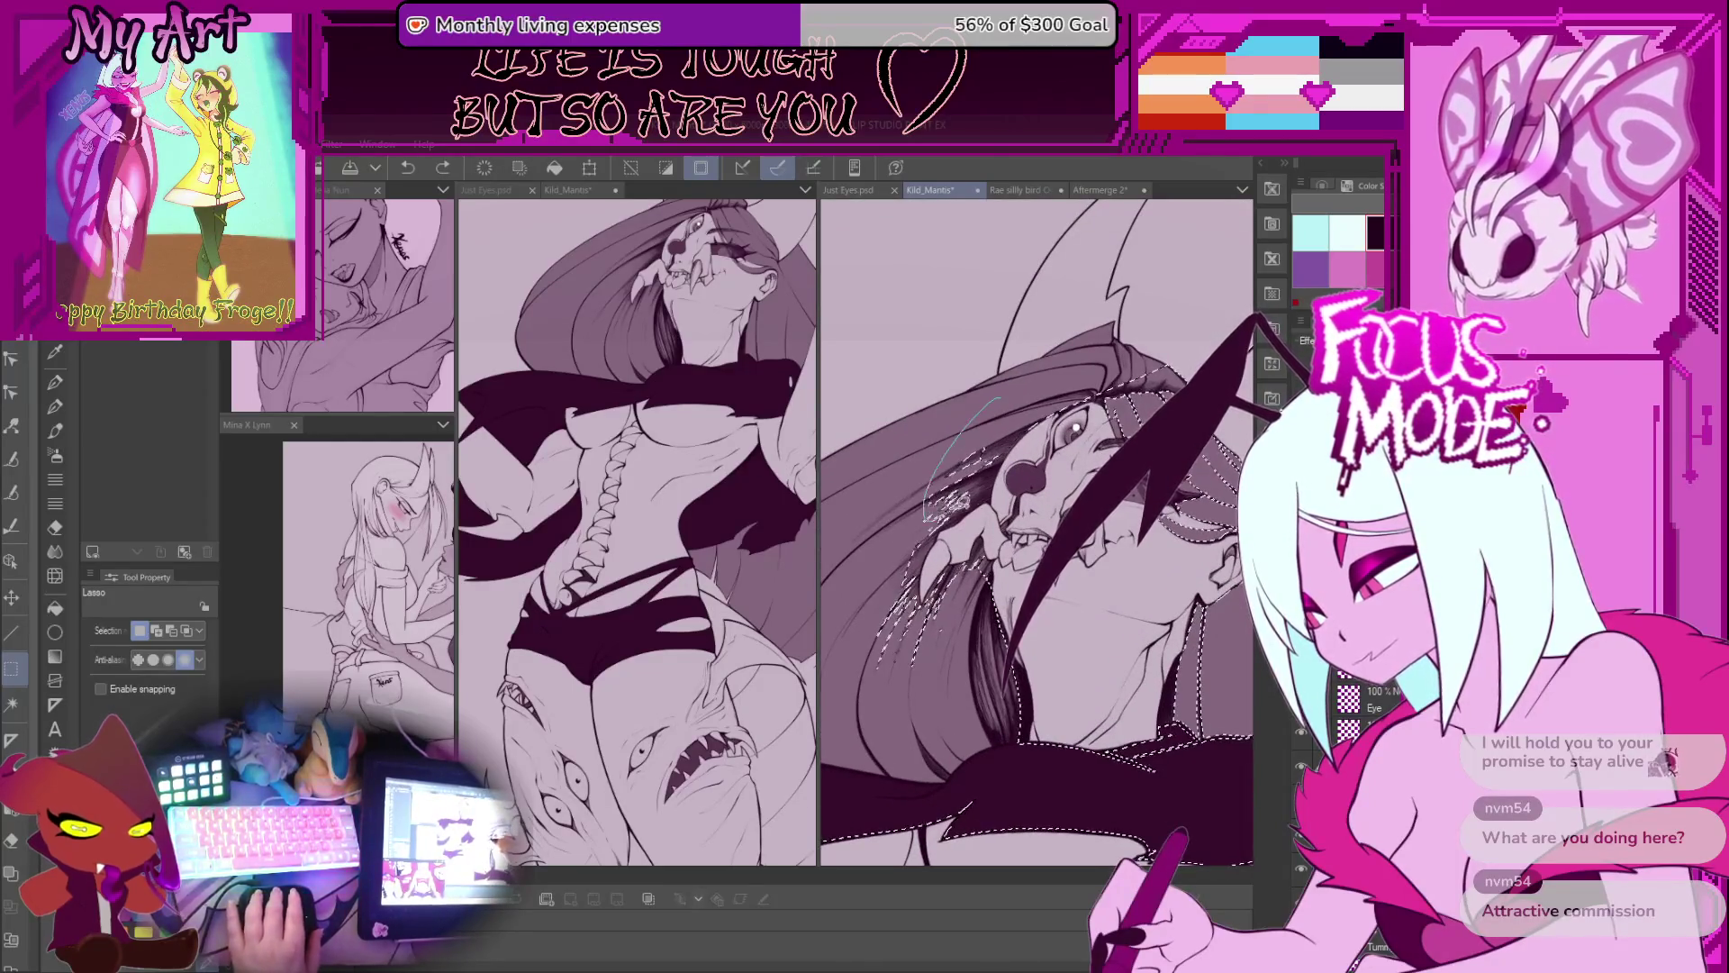
{"action": "mouse_move", "coordinate": [917, 453]}
{"action": "left_mouse_down"}
{"action": "mouse_move", "coordinate": [910, 594]}
{"action": "mouse_move", "coordinate": [991, 536]}
{"action": "left_mouse_up"}
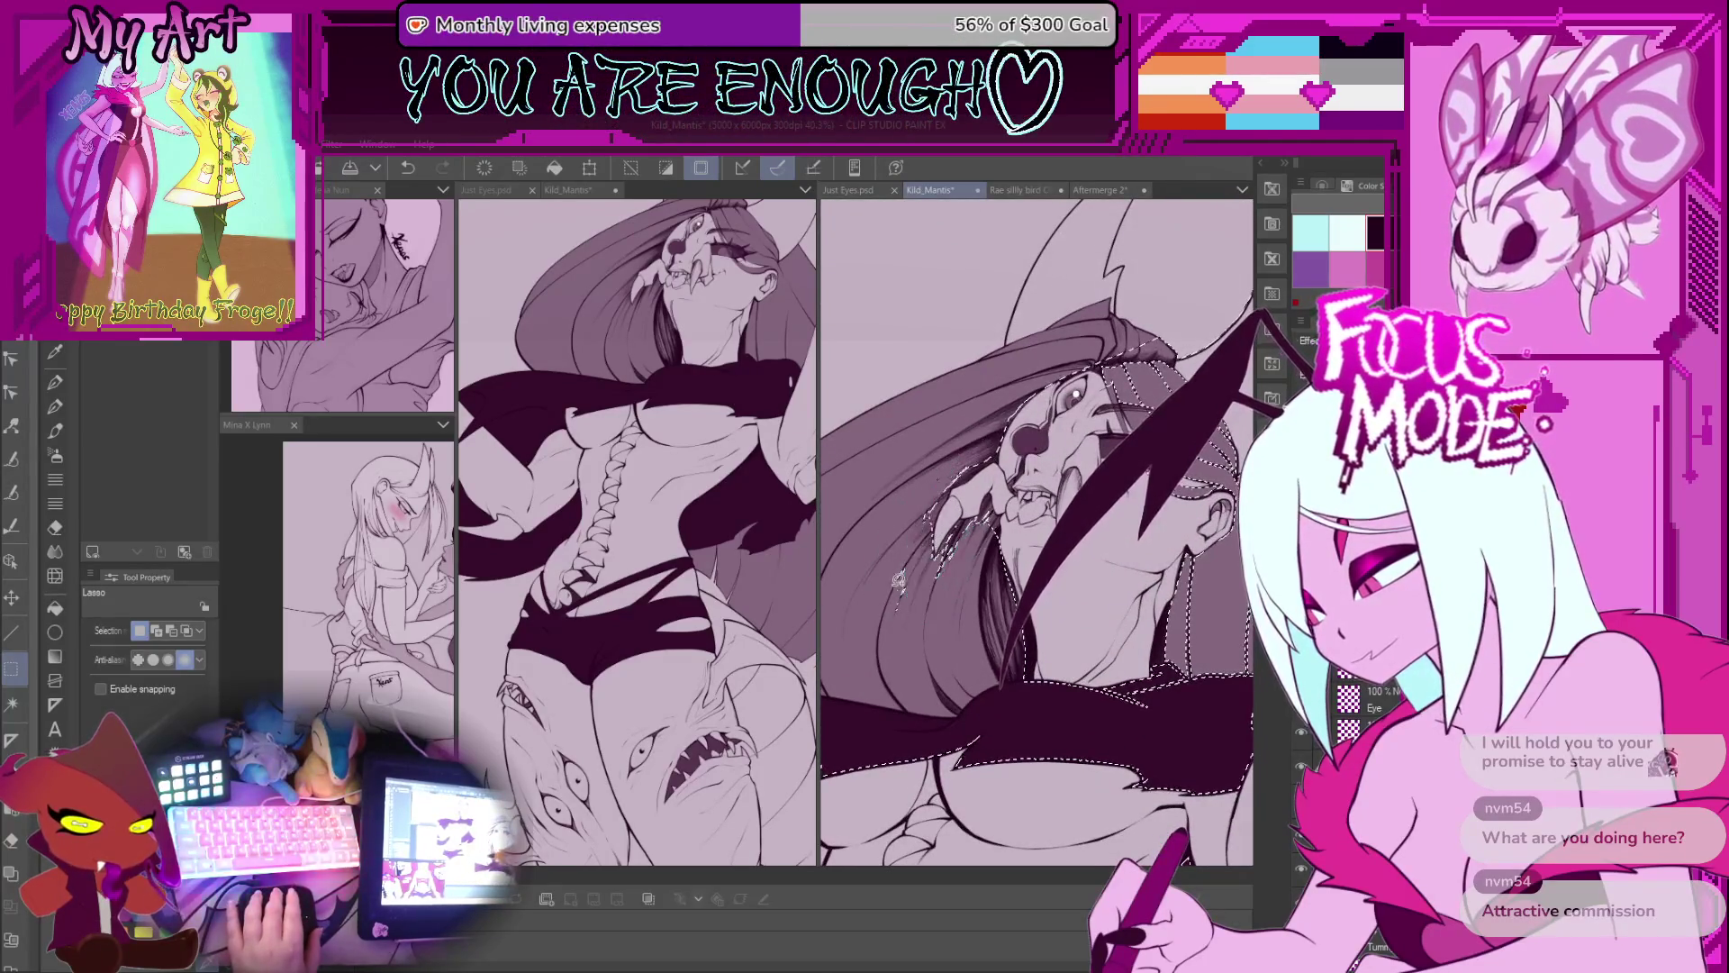
{"action": "scroll", "coordinate": [917, 486], "scroll_direction": "up", "scroll_amount": 2}
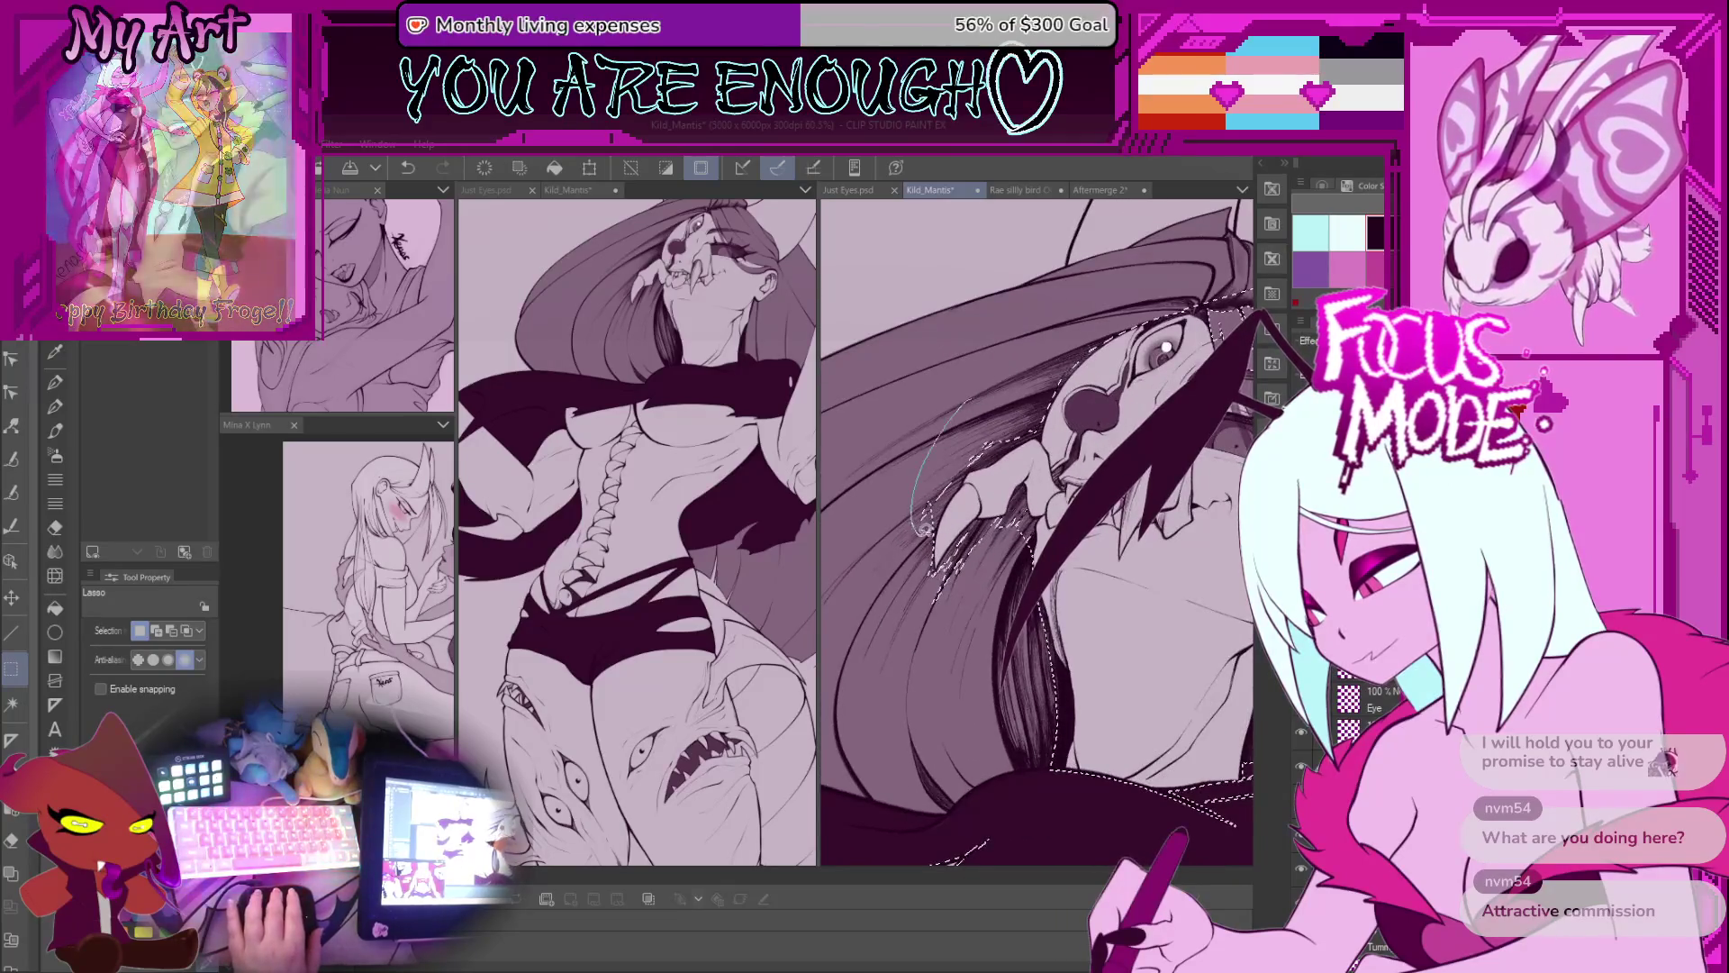
{"action": "left_click_drag", "start_coordinate": [969, 401], "coordinate": [958, 491]}
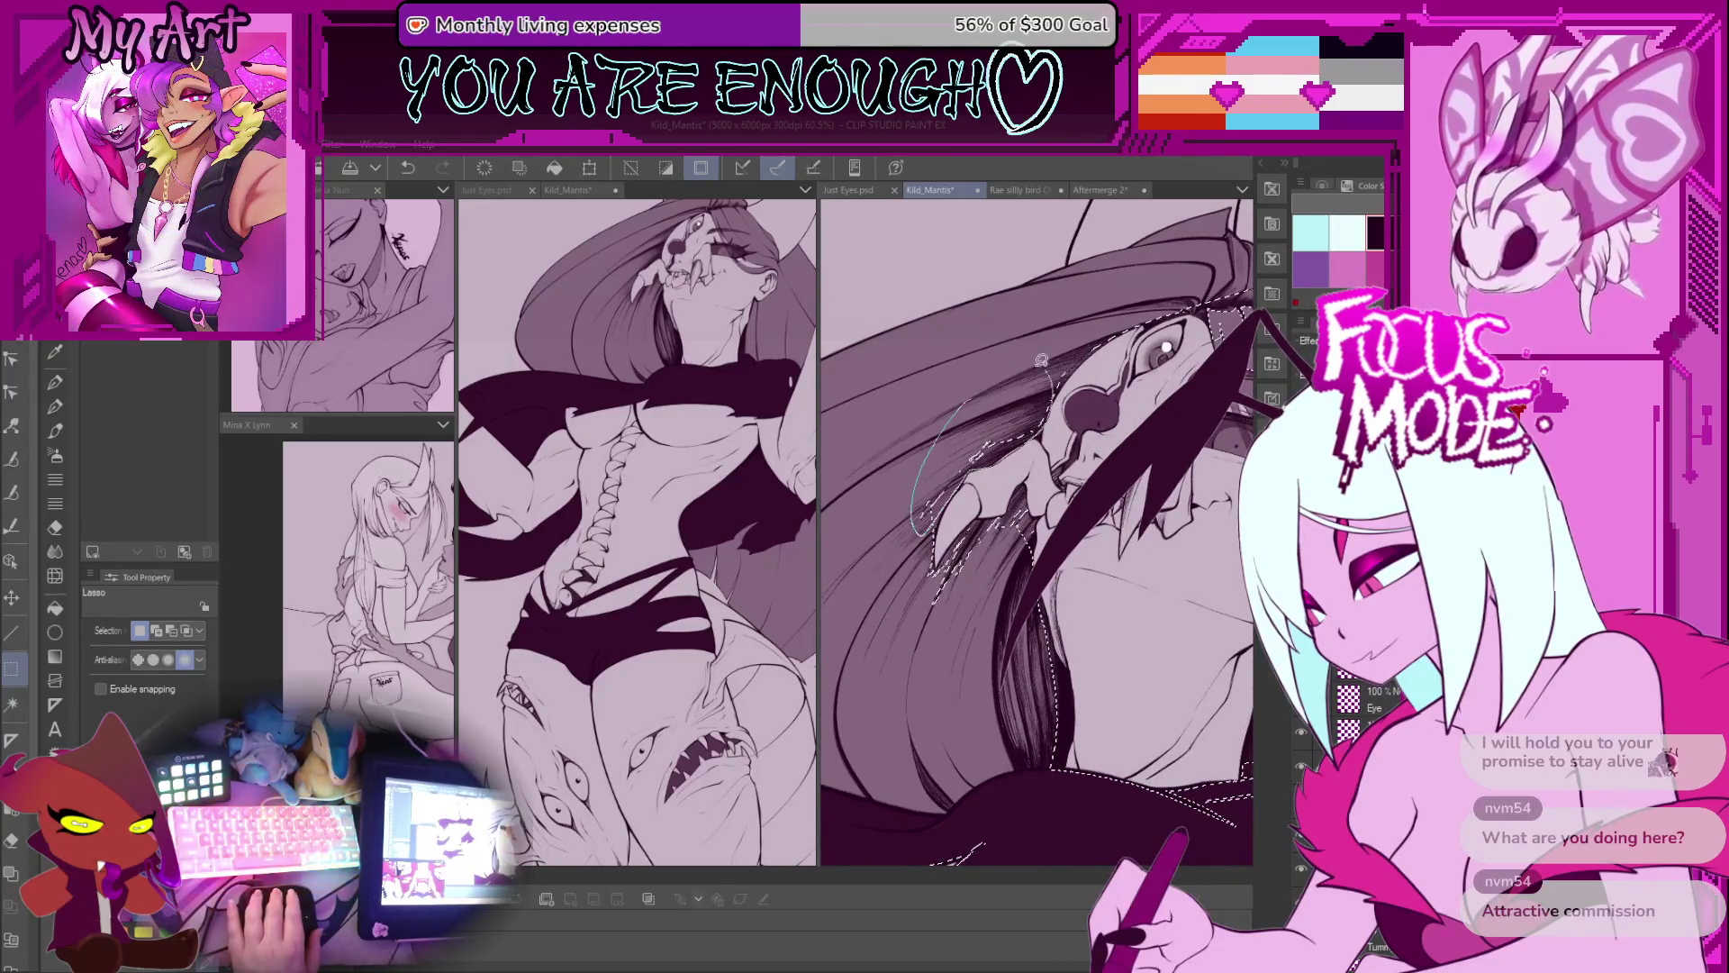
{"action": "scroll", "coordinate": [1082, 375], "scroll_direction": "up", "scroll_amount": 2}
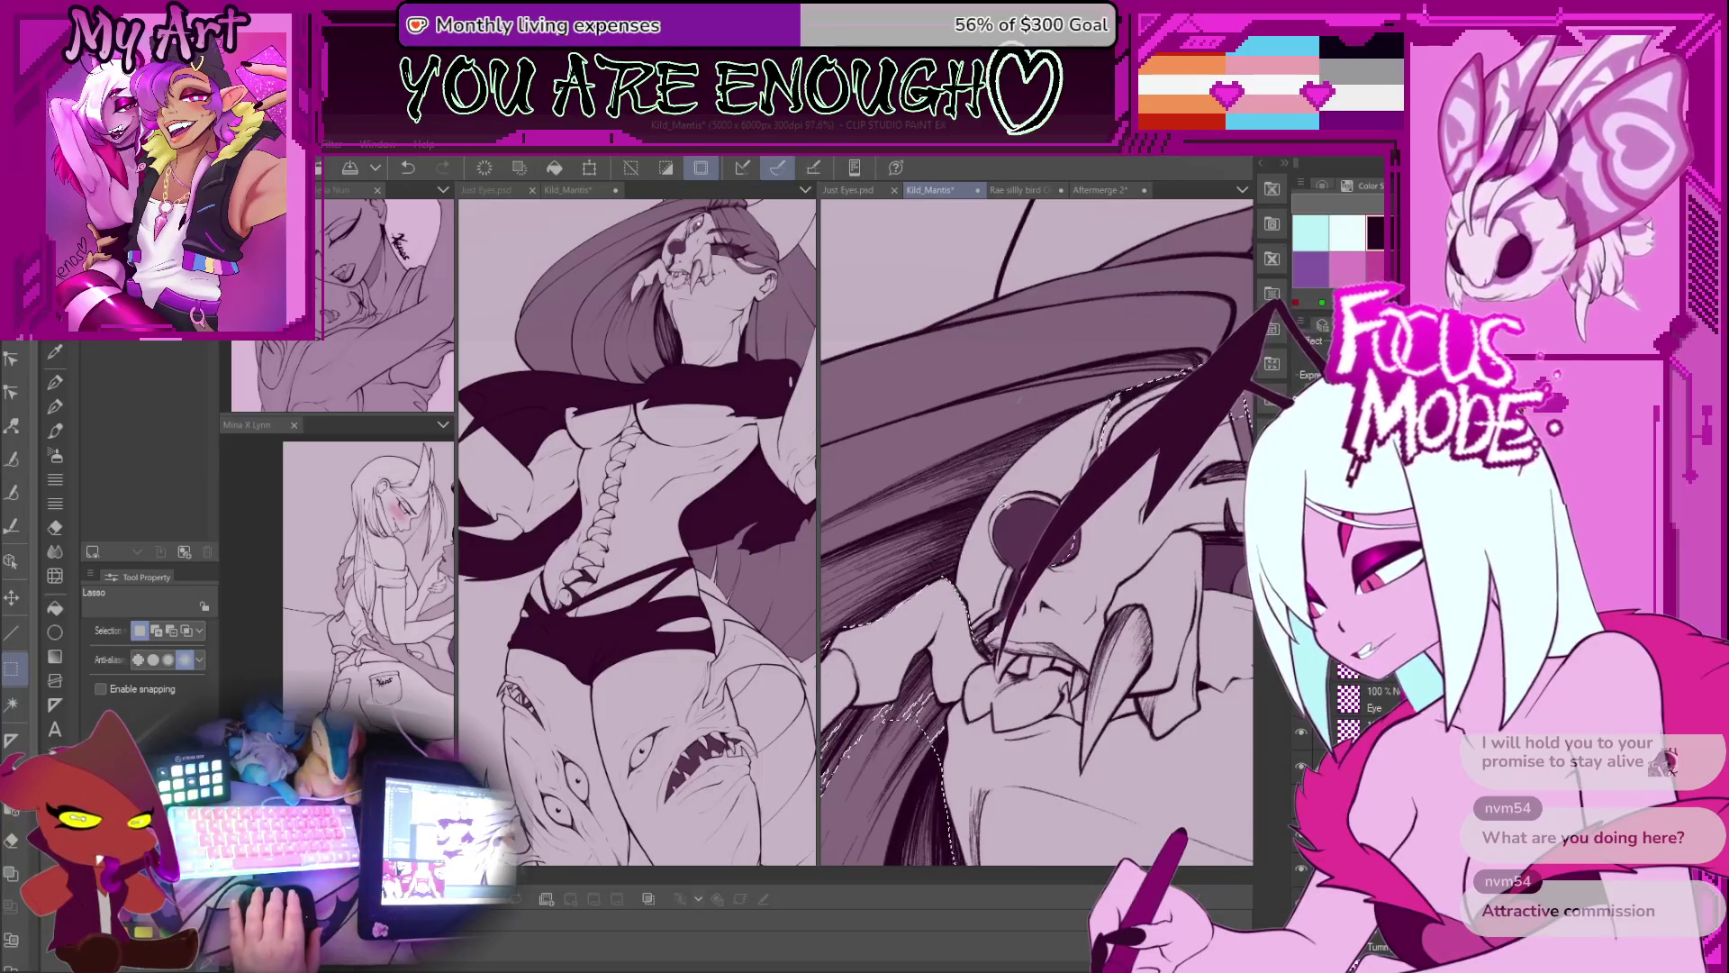
{"action": "scroll", "coordinate": [1023, 563], "scroll_direction": "up", "scroll_amount": 2}
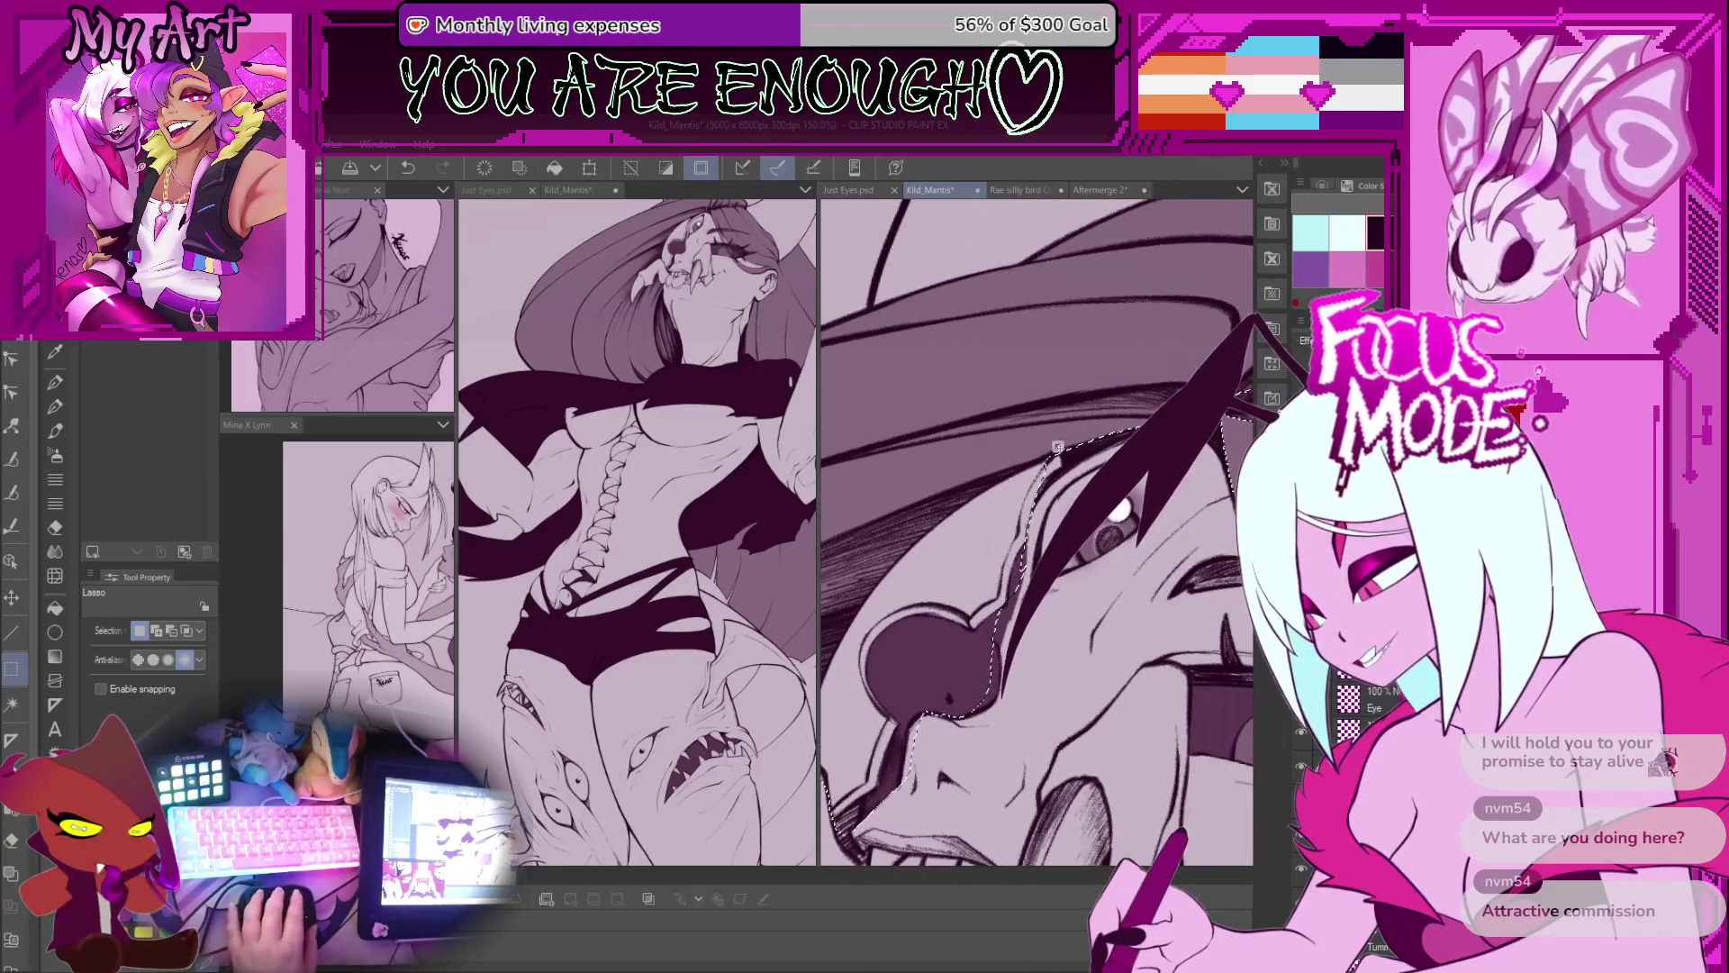
{"action": "scroll", "coordinate": [1036, 423], "scroll_direction": "down", "scroll_amount": 3}
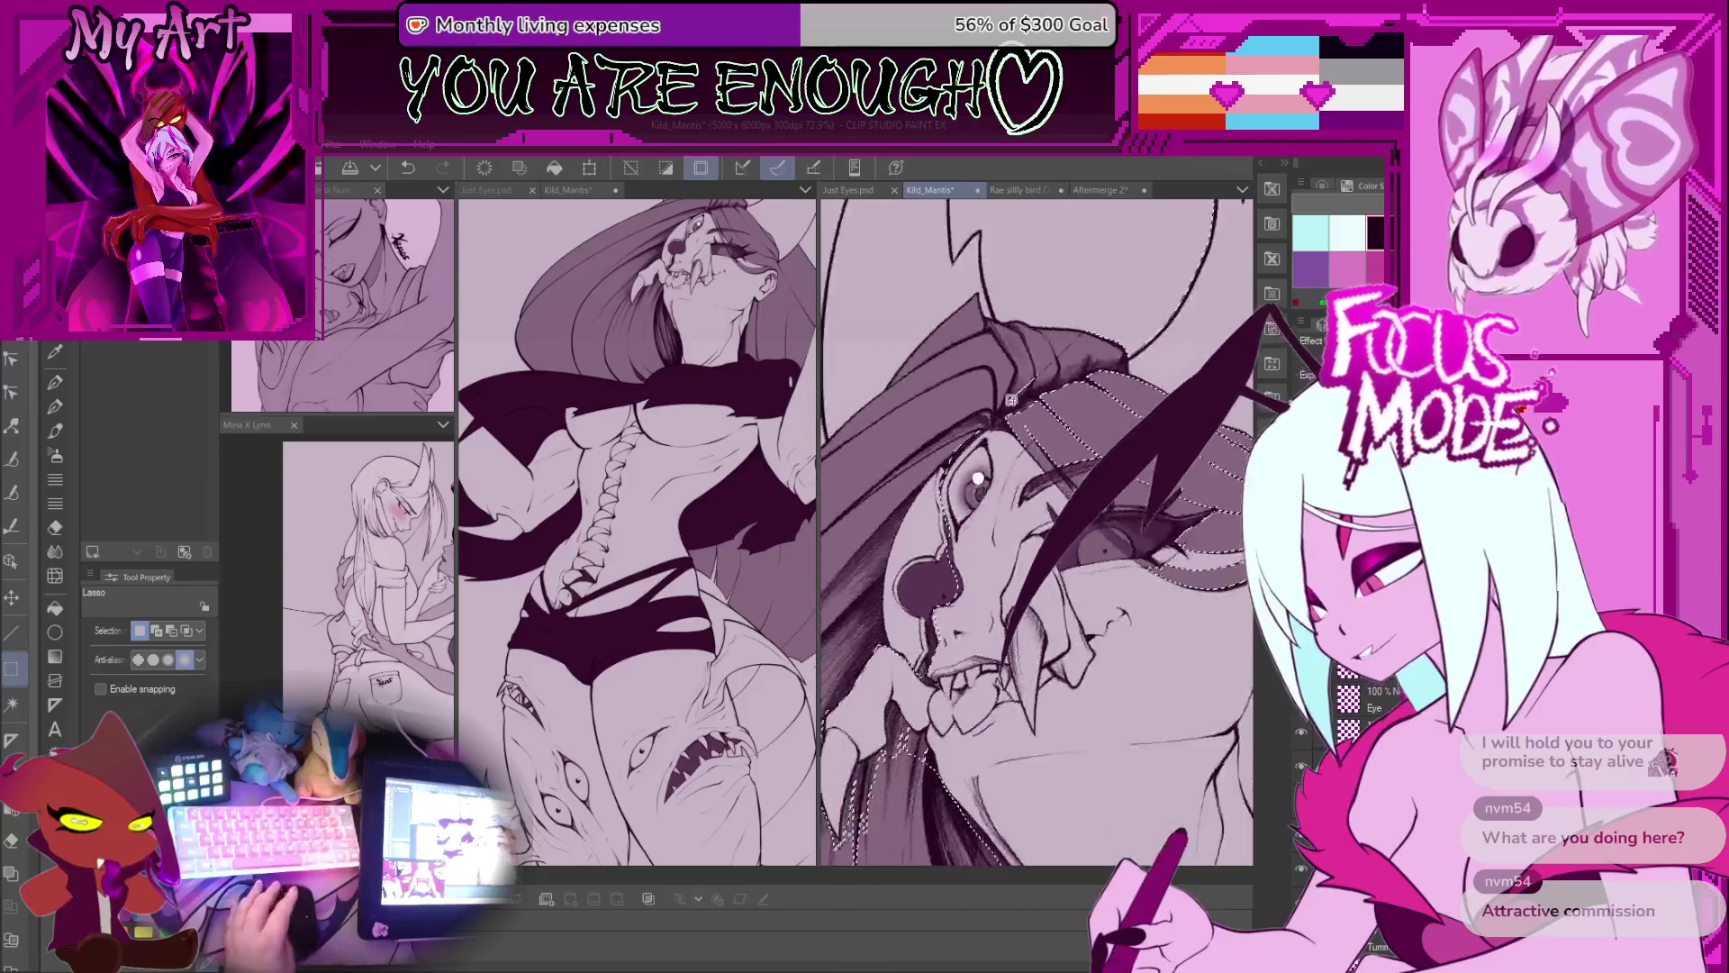
{"action": "scroll", "coordinate": [964, 414], "scroll_direction": "up", "scroll_amount": 2}
{"action": "left_click_drag", "start_coordinate": [1026, 343], "coordinate": [1051, 485]}
{"action": "scroll", "coordinate": [1051, 485], "scroll_direction": "down", "scroll_amount": 3}
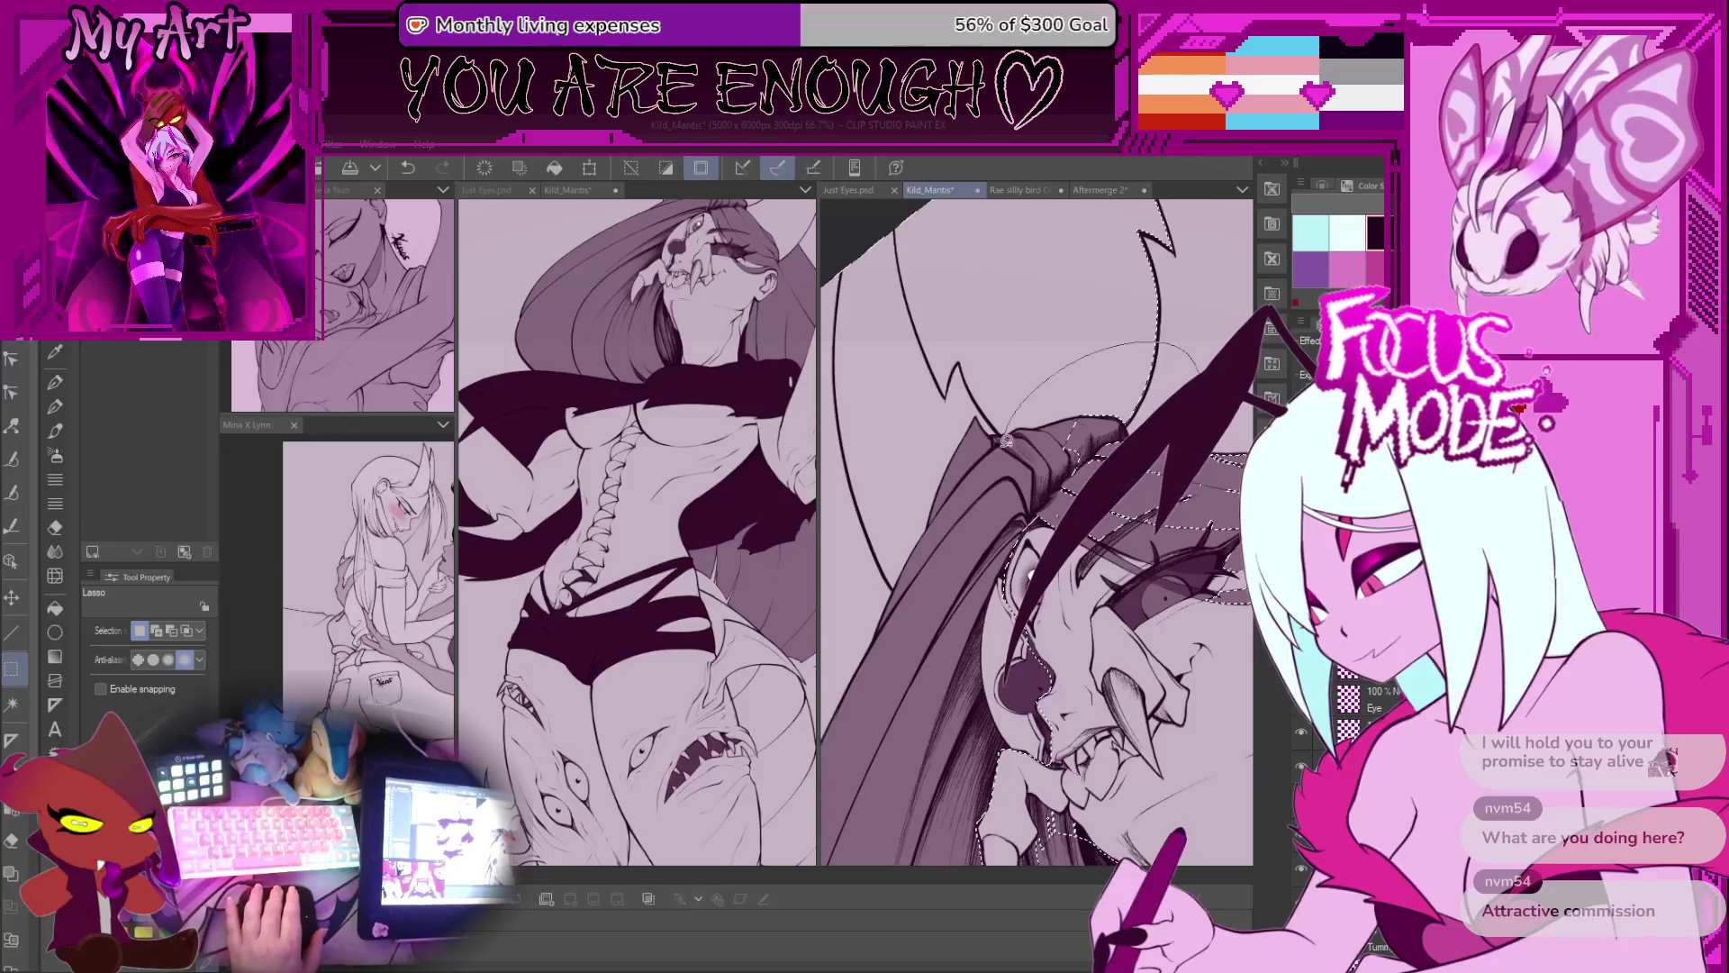
{"action": "mouse_move", "coordinate": [1055, 438]}
{"action": "left_mouse_down"}
{"action": "mouse_move", "coordinate": [1127, 622]}
{"action": "mouse_move", "coordinate": [1074, 523]}
{"action": "left_mouse_up"}
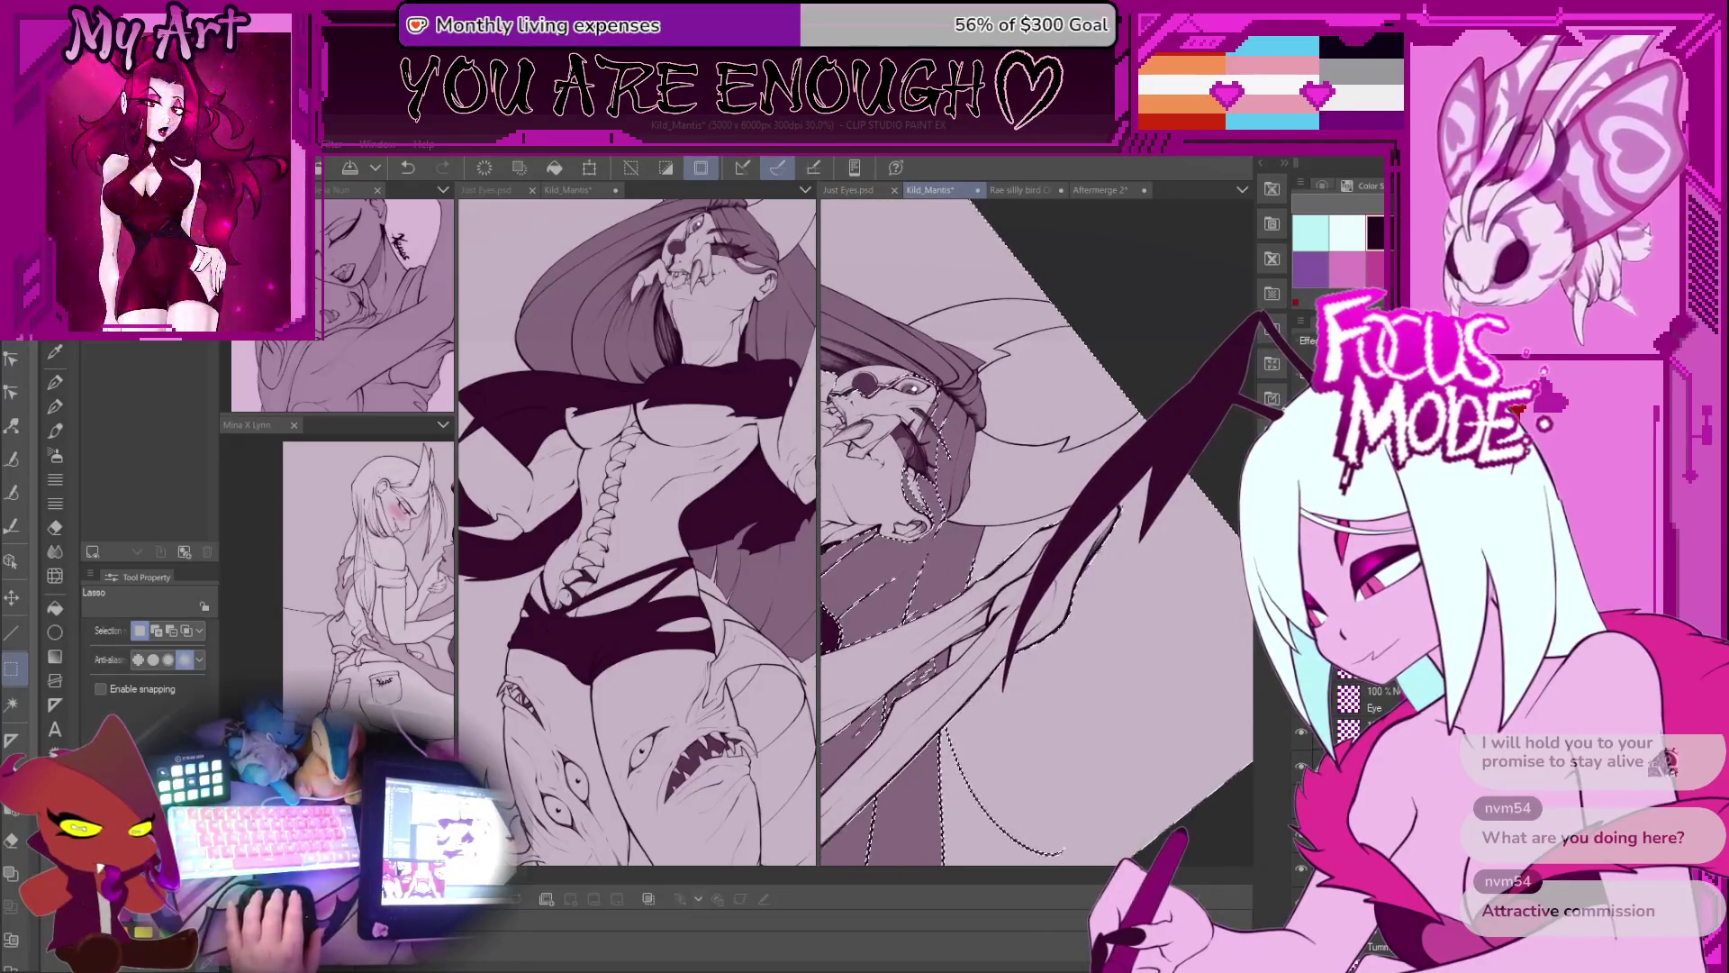
Step: Pan and zoom across the figure to inspect her legs, shark faces and torso
{"action": "scroll", "coordinate": [1035, 532], "scroll_direction": "up", "scroll_amount": 3}
{"action": "scroll", "coordinate": [1145, 530], "scroll_direction": "down", "scroll_amount": 3}
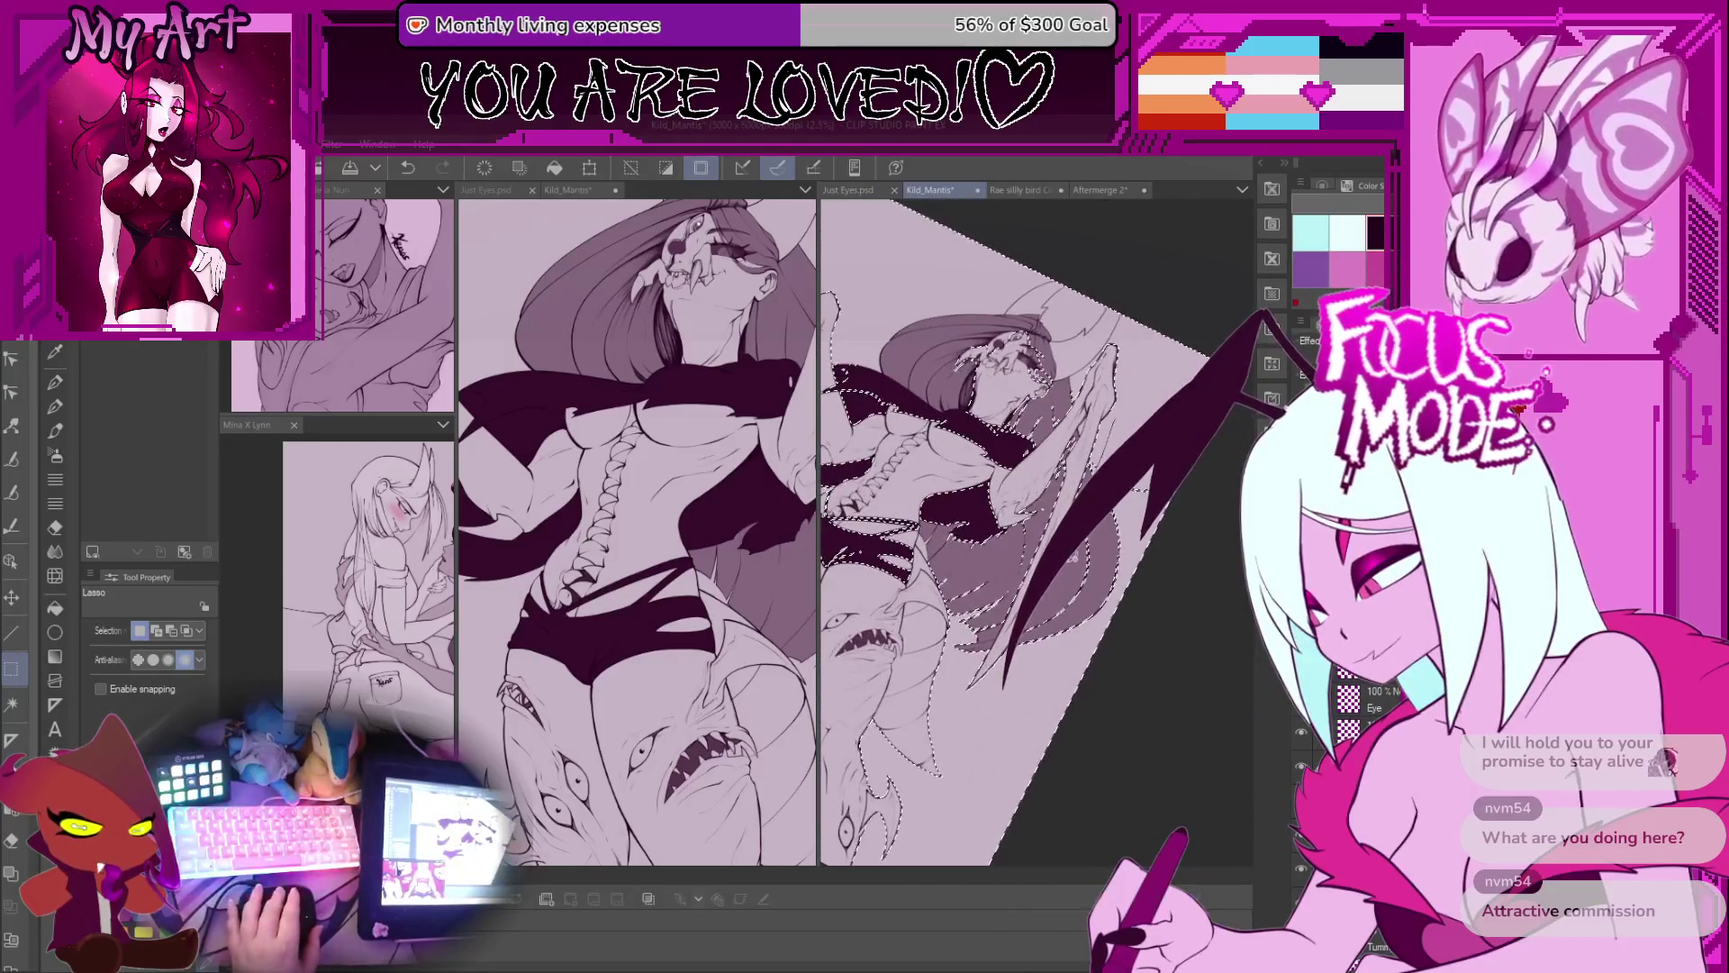
{"action": "left_click_drag", "start_coordinate": [993, 741], "coordinate": [984, 678]}
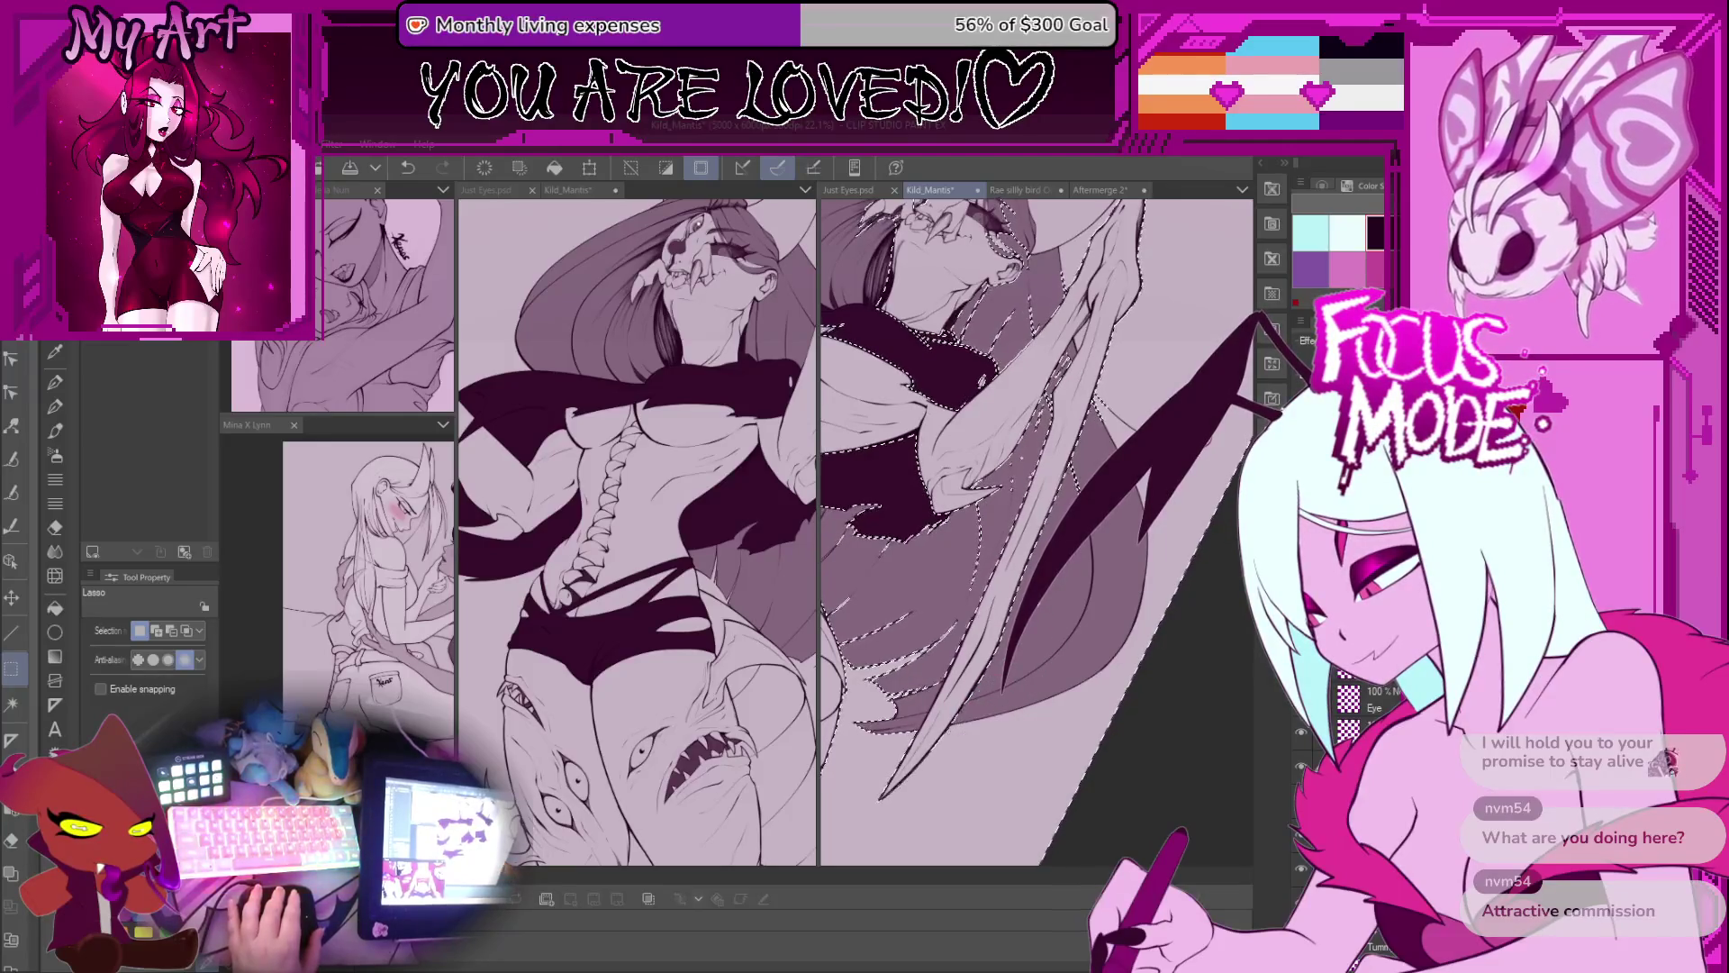
{"action": "left_click_drag", "start_coordinate": [1036, 630], "coordinate": [1035, 315]}
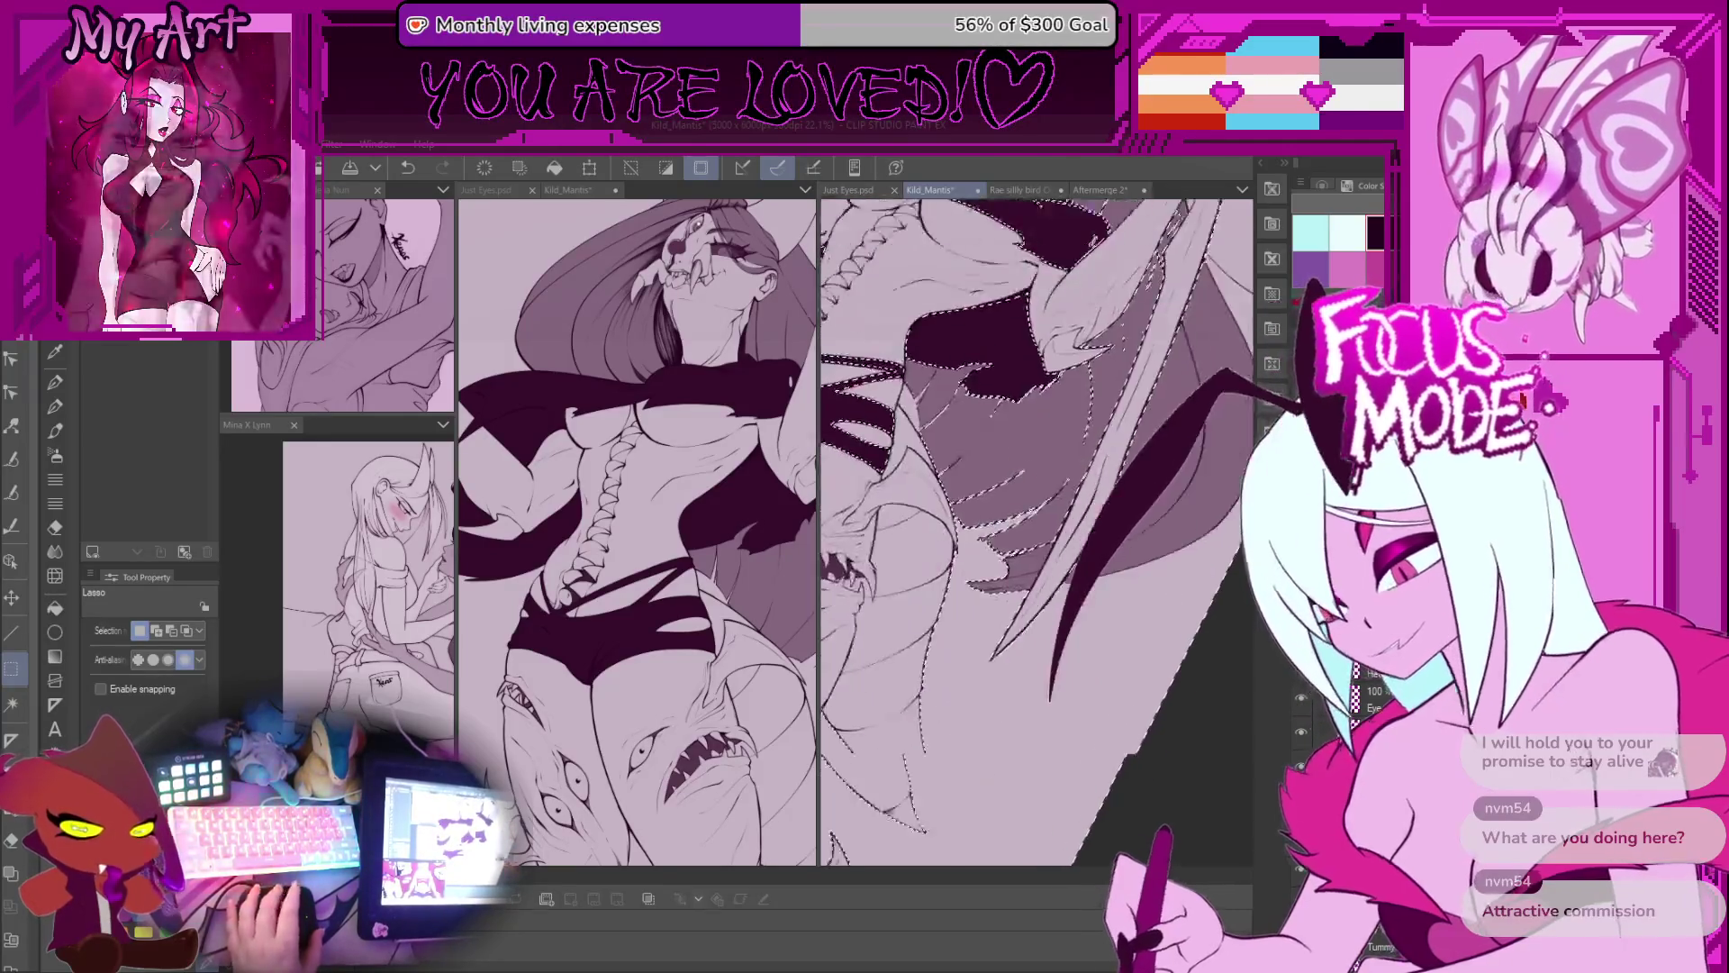
{"action": "scroll", "coordinate": [1035, 532], "scroll_direction": "up", "scroll_amount": 2}
{"action": "left_click_drag", "start_coordinate": [1035, 531], "coordinate": [1012, 585]}
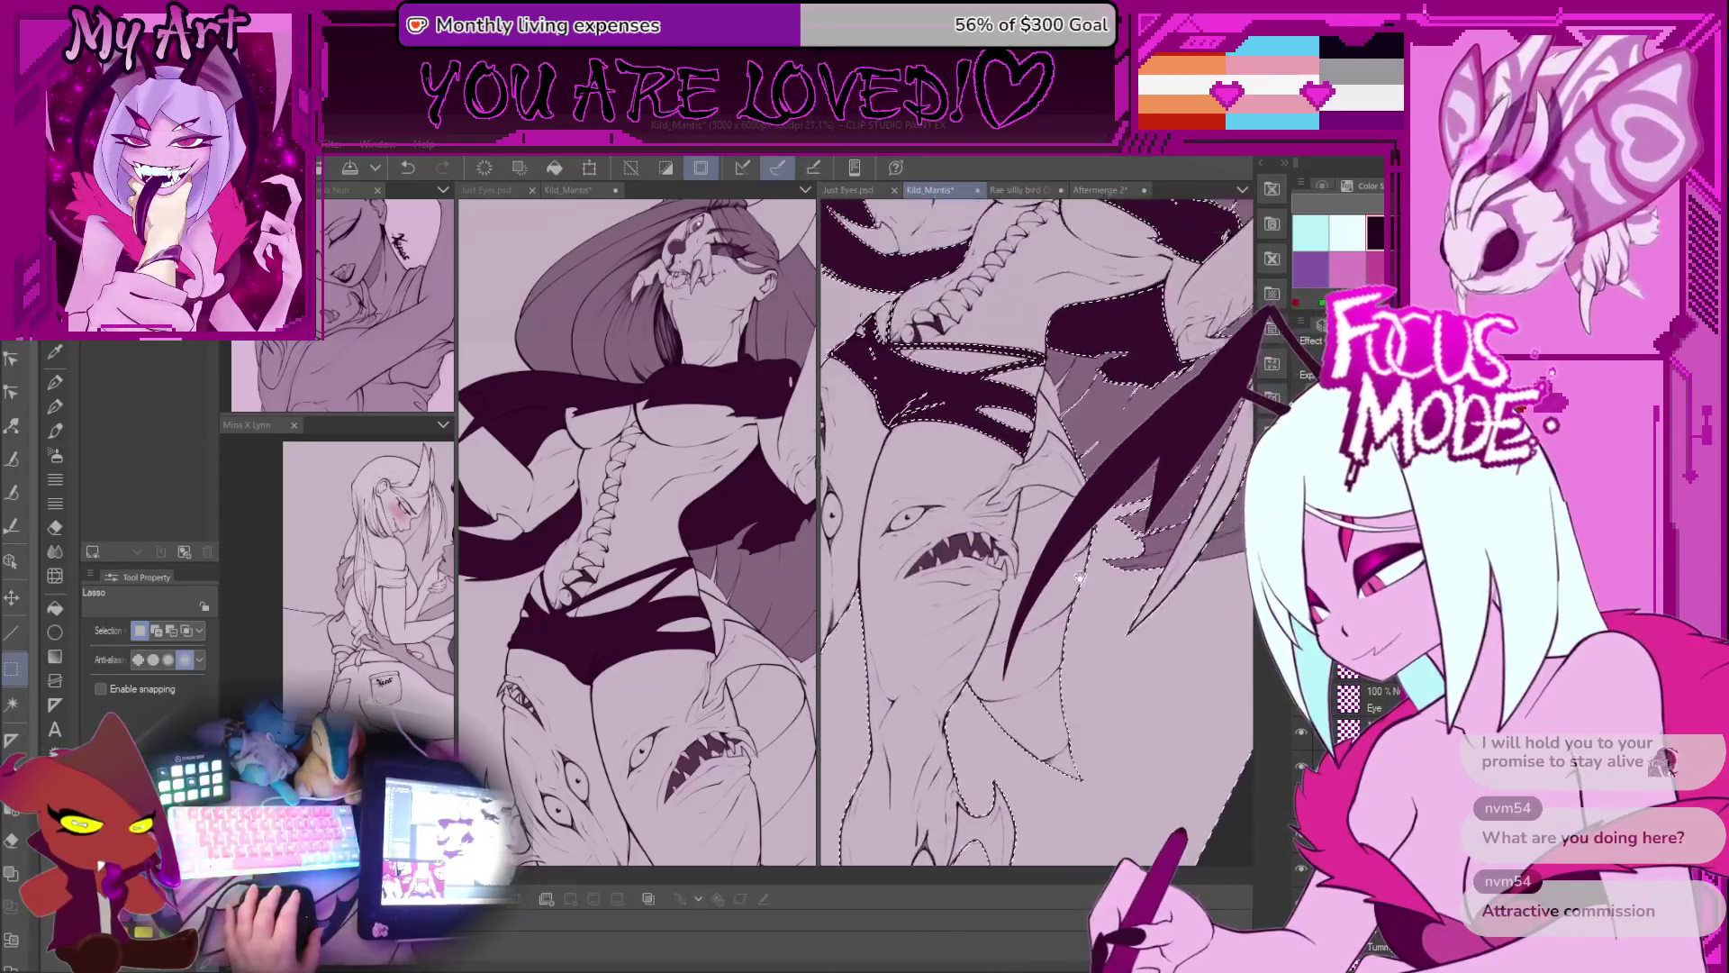
{"action": "mouse_move", "coordinate": [1106, 463]}
{"action": "left_mouse_down"}
{"action": "mouse_move", "coordinate": [1099, 662]}
{"action": "mouse_move", "coordinate": [1109, 541]}
{"action": "mouse_move", "coordinate": [1155, 611]}
{"action": "mouse_move", "coordinate": [1143, 650]}
{"action": "mouse_move", "coordinate": [1061, 729]}
{"action": "left_mouse_up"}
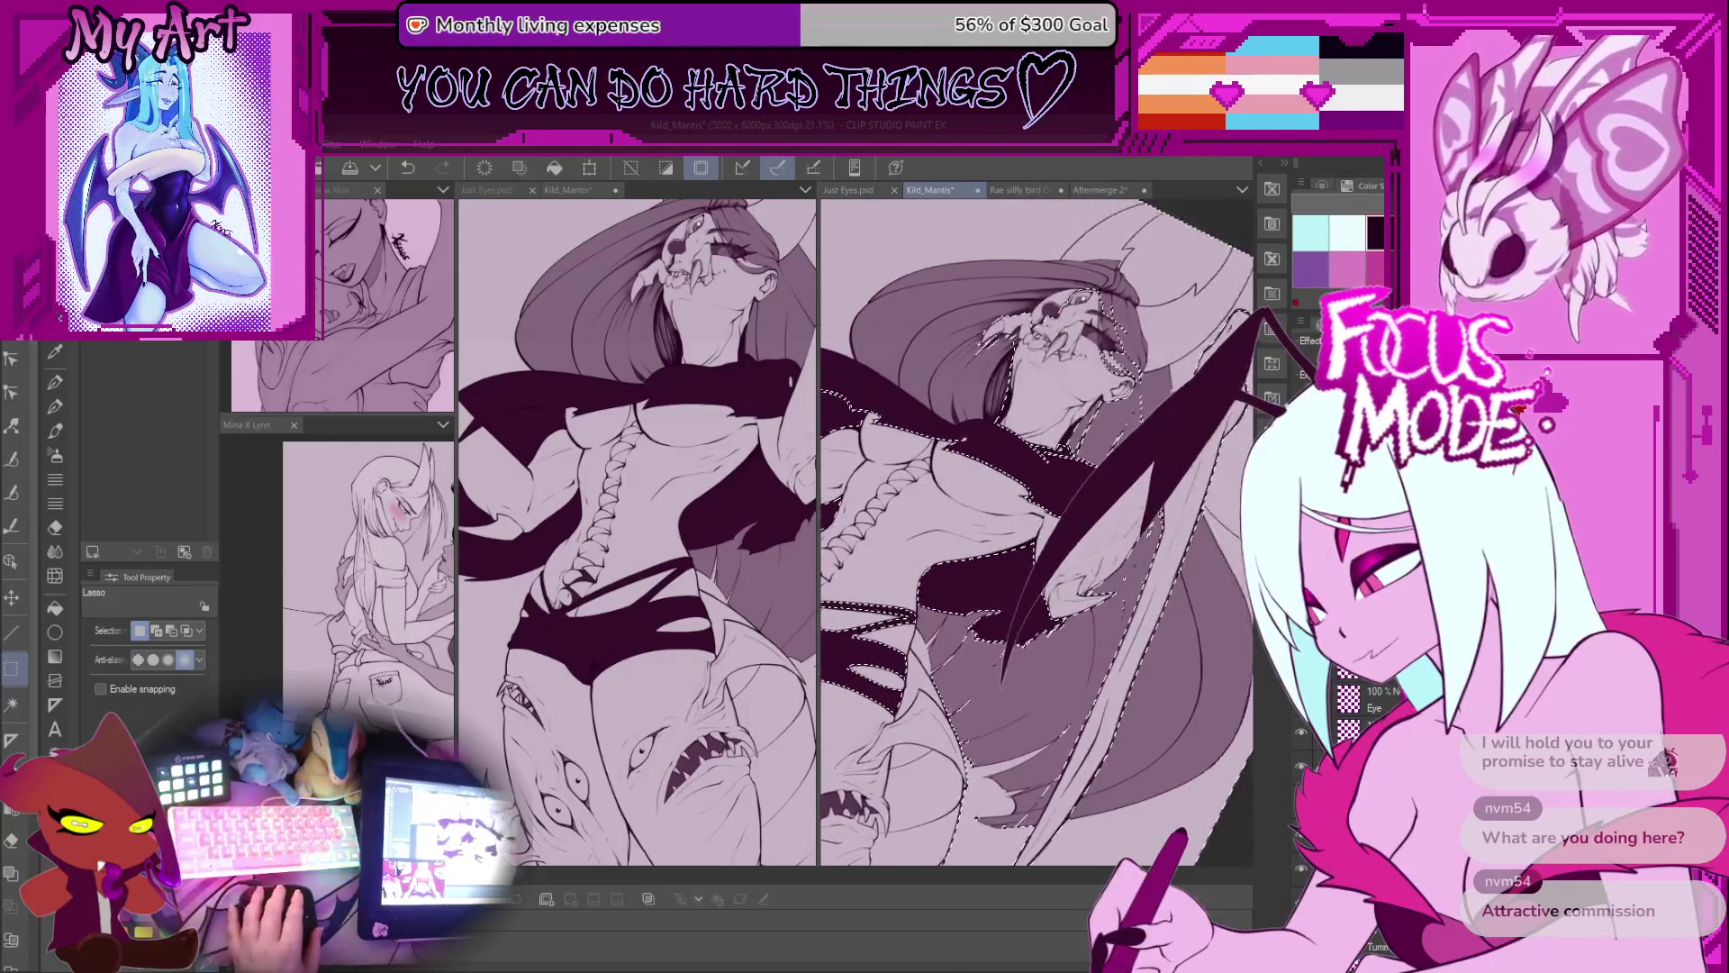
Step: Zoom in and redraw the middle of the lasso outline along the wing edge
{"action": "scroll", "coordinate": [1182, 551], "scroll_direction": "up", "scroll_amount": 2}
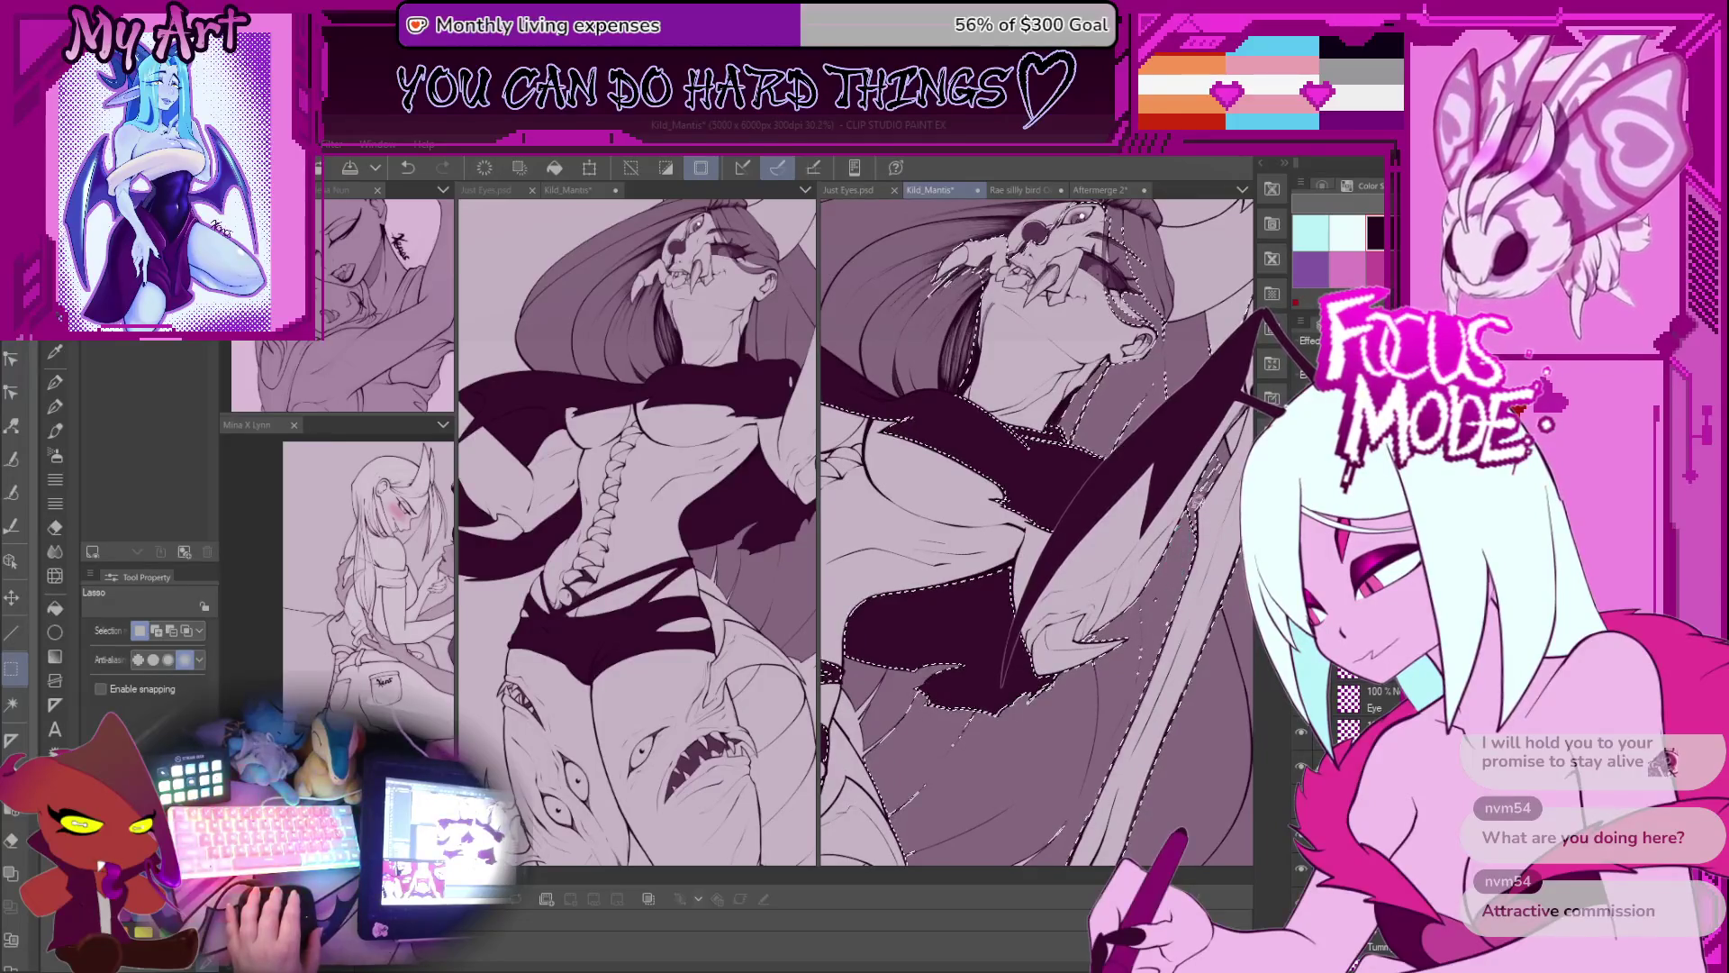
{"action": "scroll", "coordinate": [1232, 427], "scroll_direction": "up", "scroll_amount": 5}
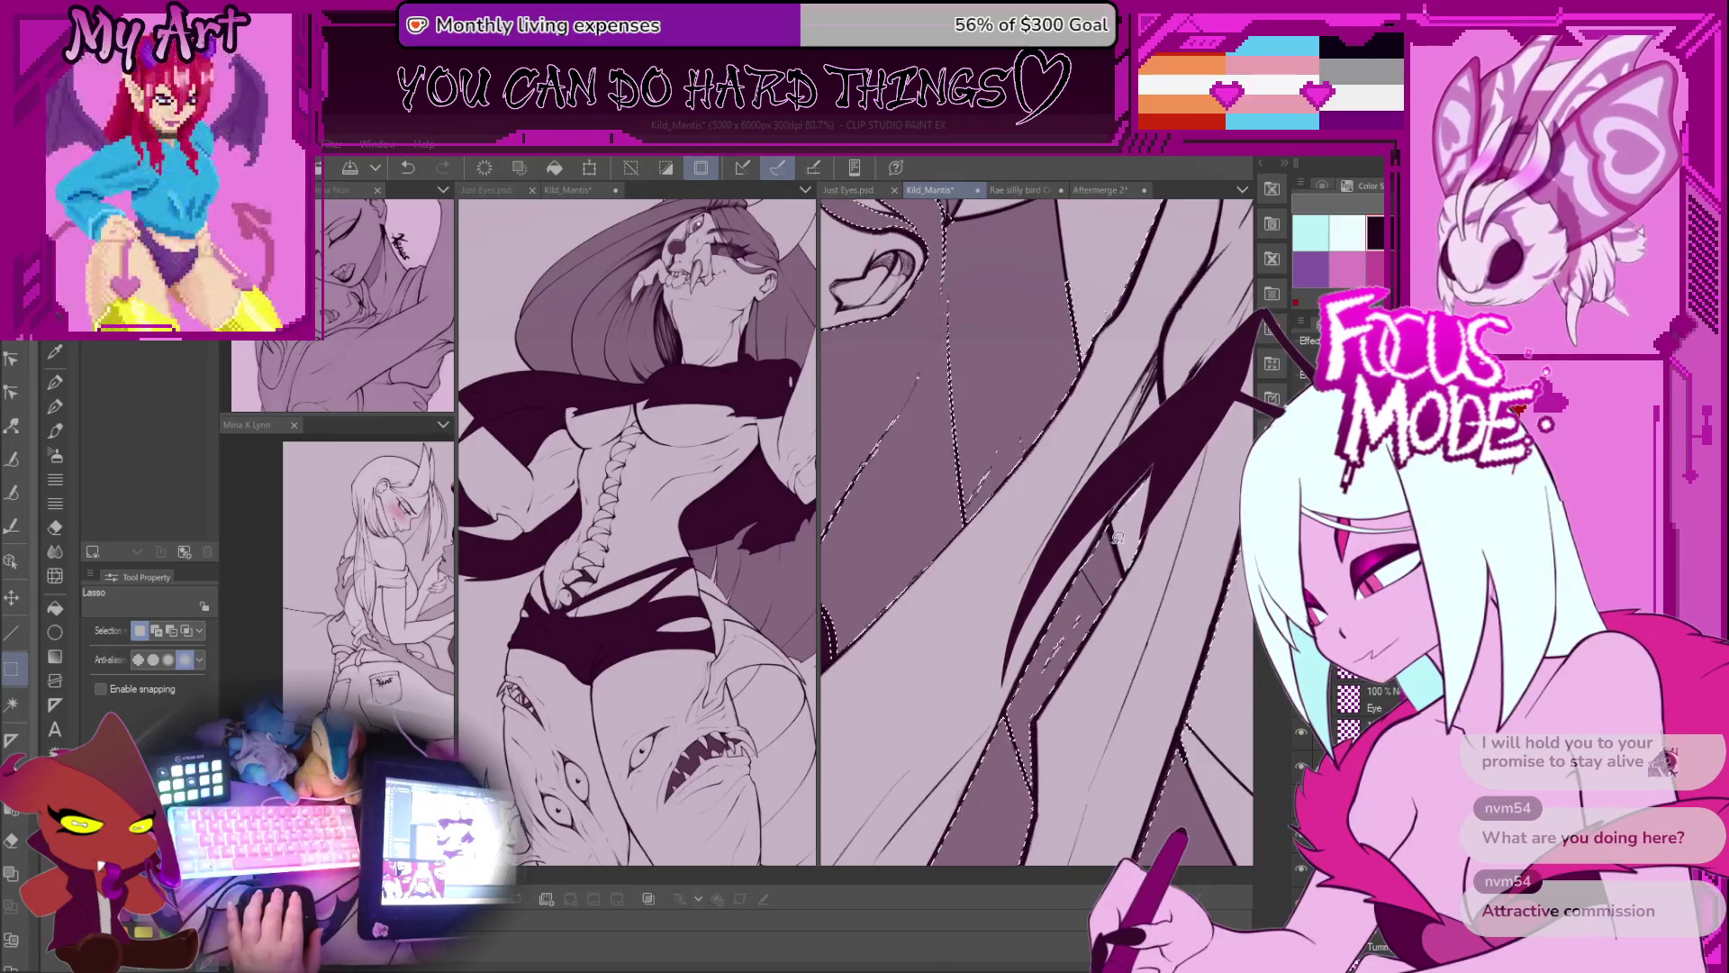
{"action": "scroll", "coordinate": [1101, 566], "scroll_direction": "down", "scroll_amount": 6}
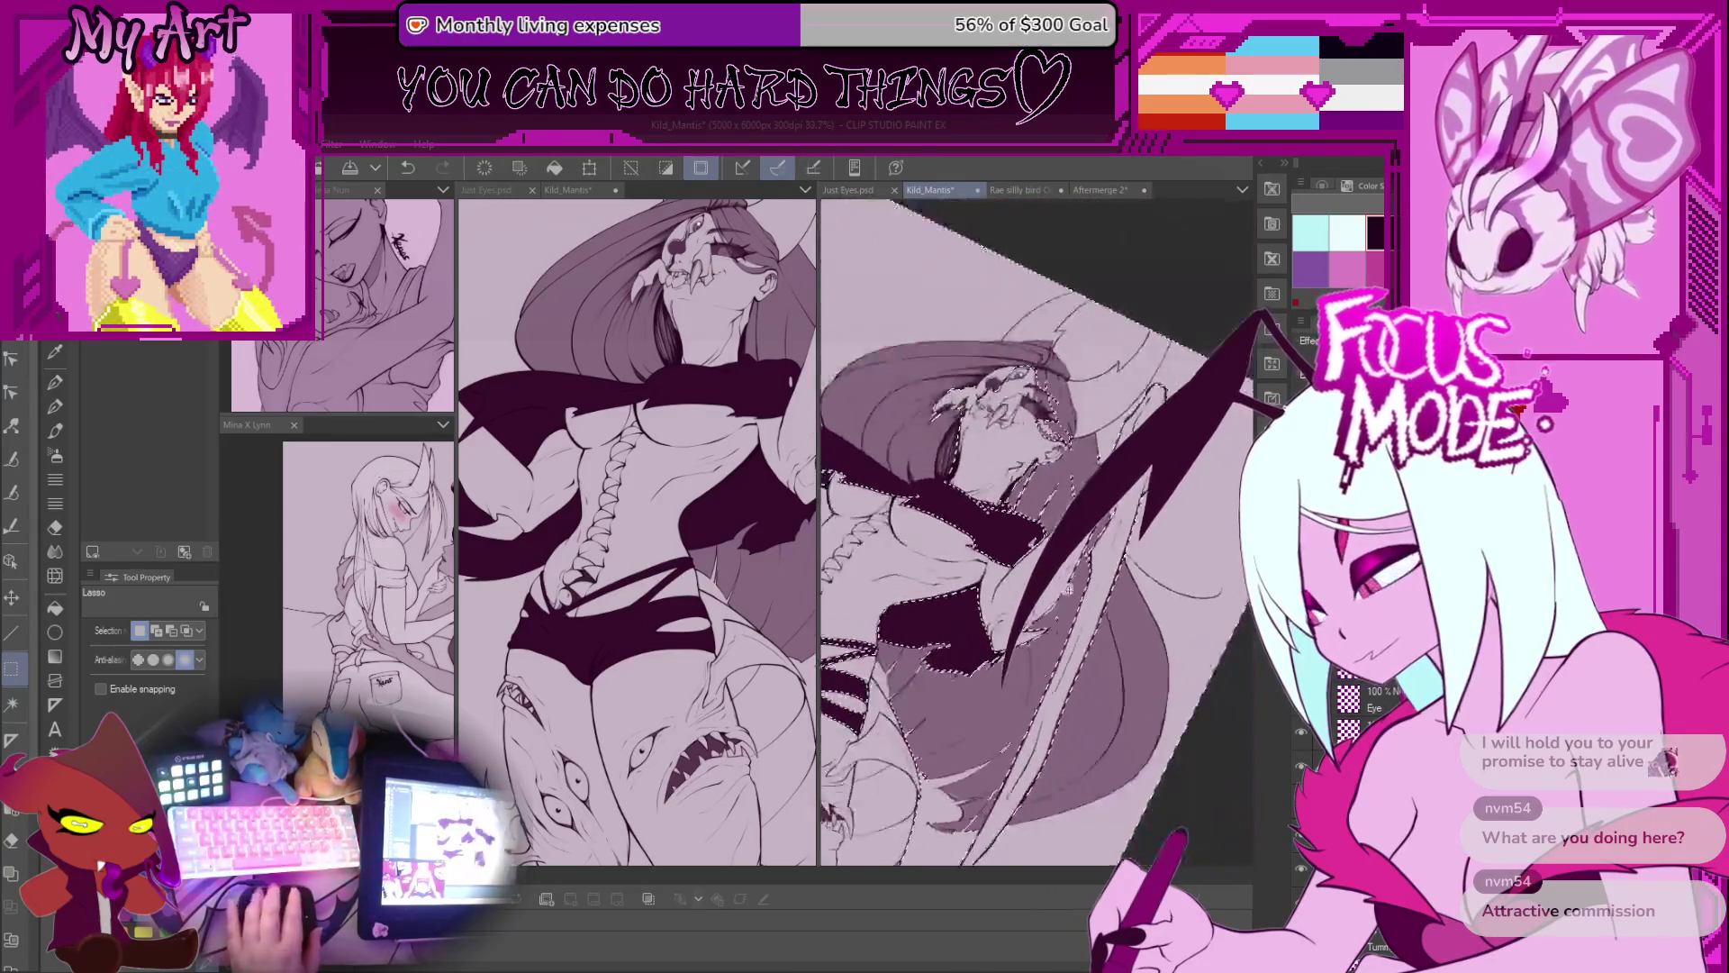
{"action": "scroll", "coordinate": [1095, 618], "scroll_direction": "up", "scroll_amount": 4}
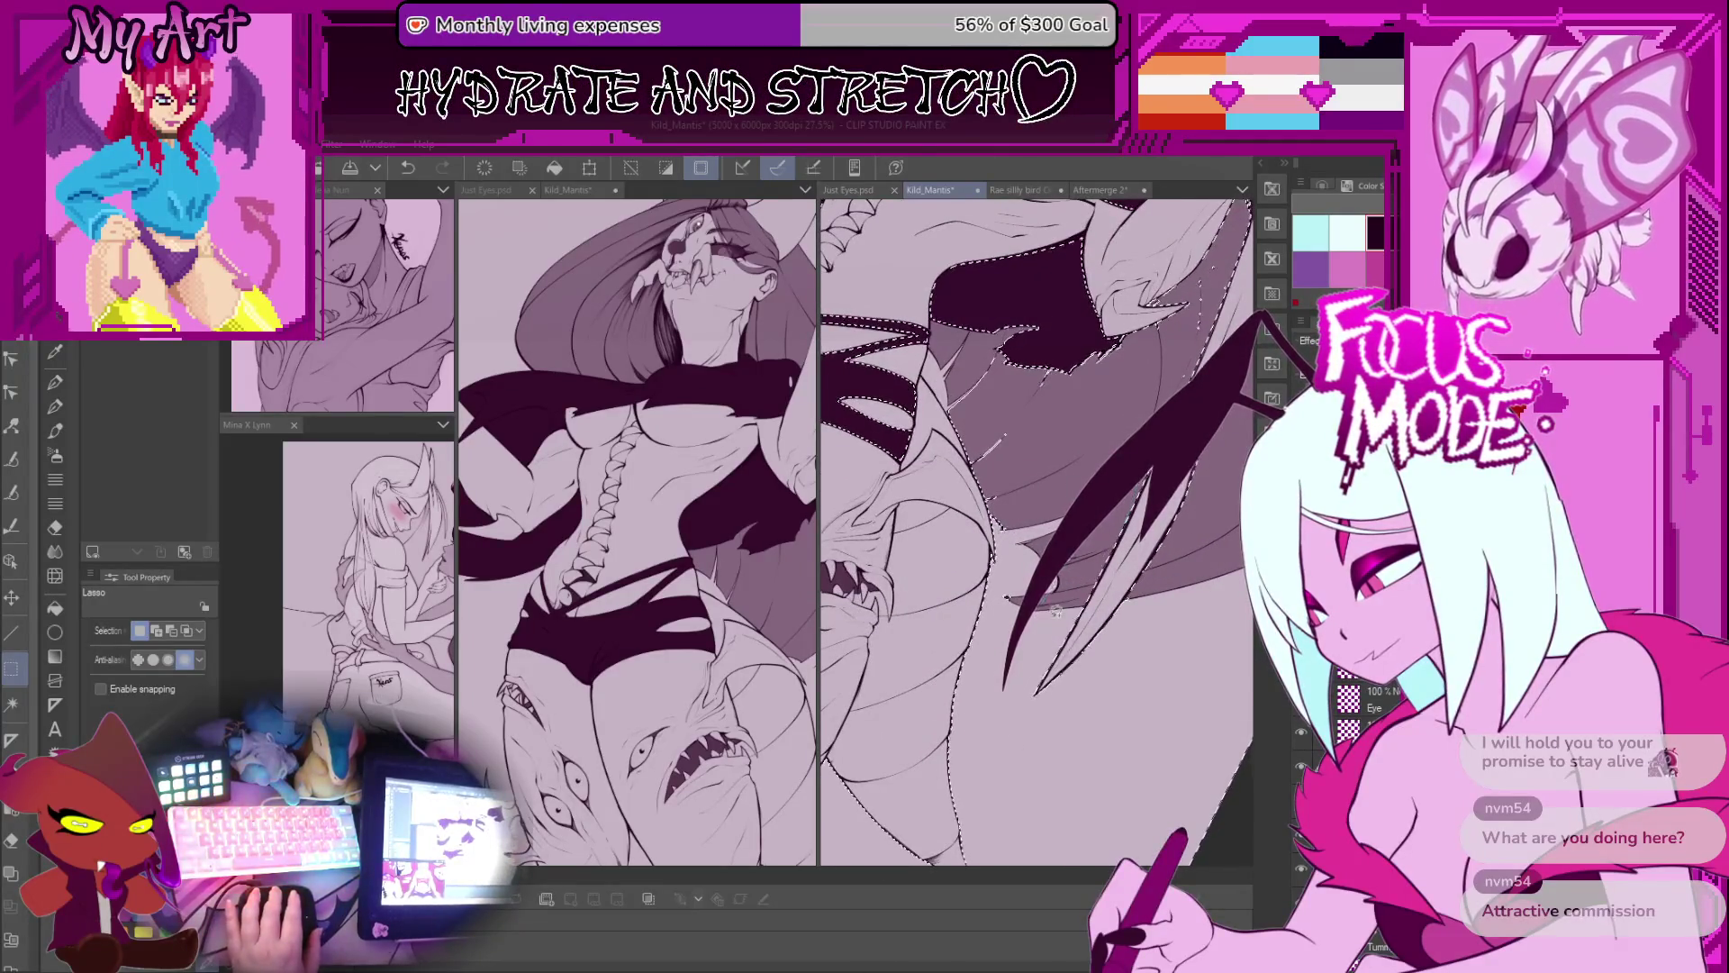
{"action": "scroll", "coordinate": [1088, 606], "scroll_direction": "down", "scroll_amount": 3}
{"action": "scroll", "coordinate": [995, 504], "scroll_direction": "up", "scroll_amount": 4}
{"action": "scroll", "coordinate": [991, 482], "scroll_direction": "up", "scroll_amount": 2}
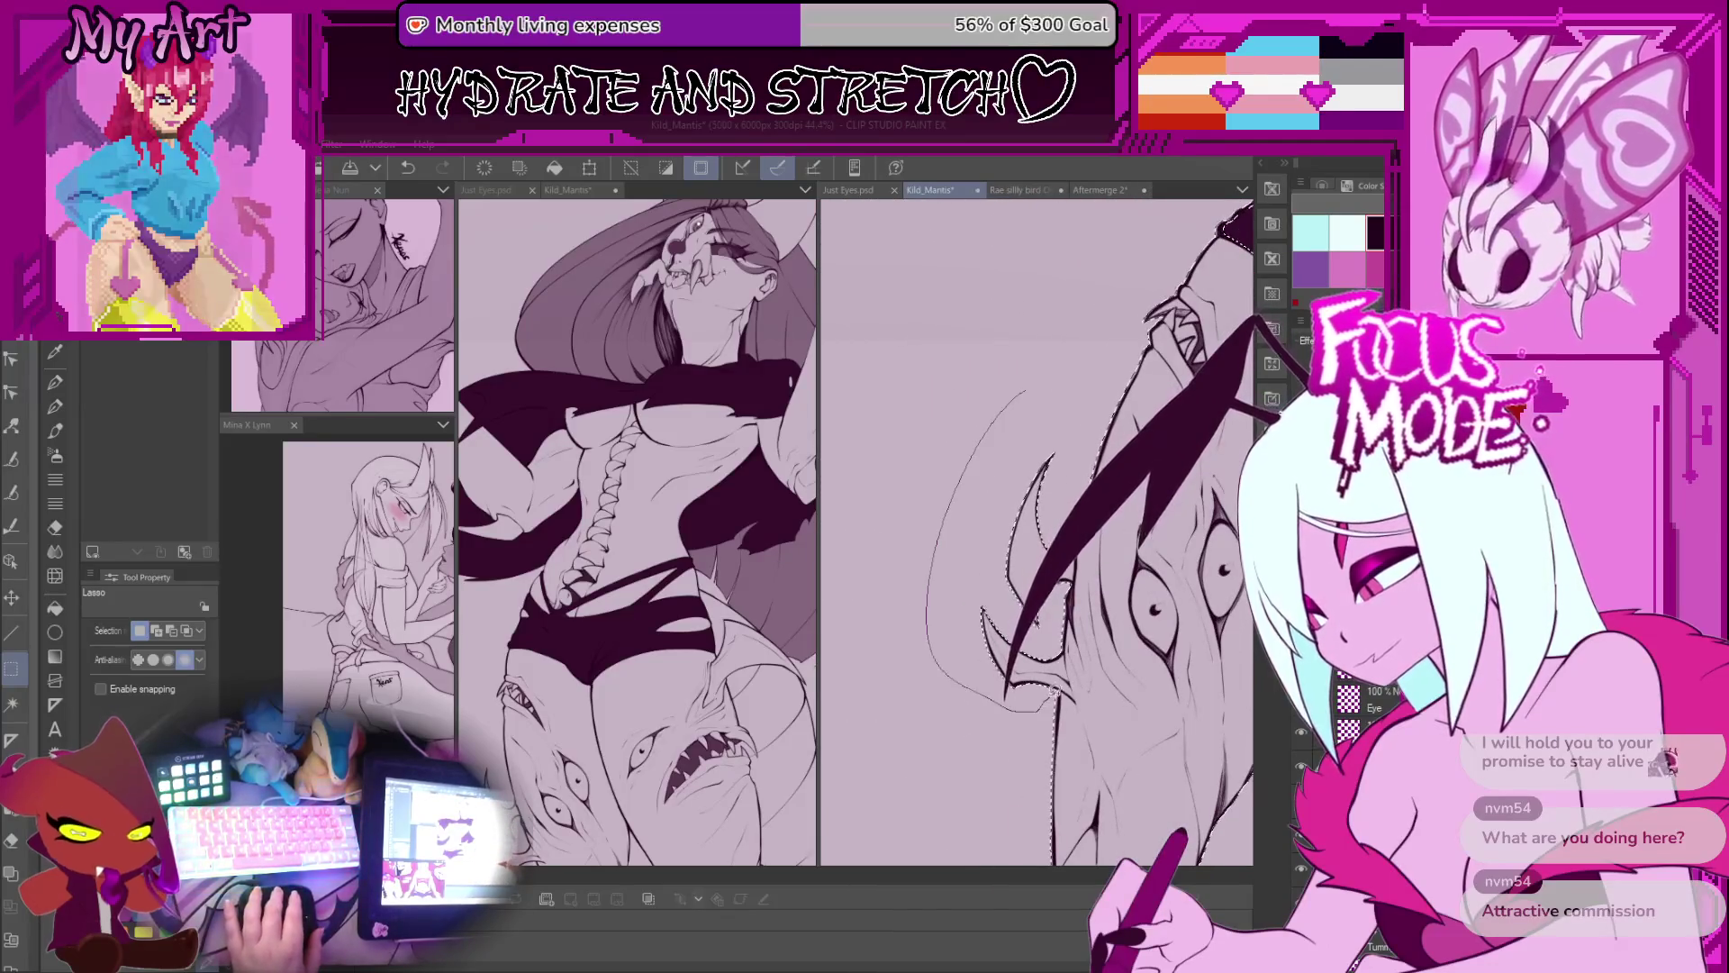
{"action": "scroll", "coordinate": [1028, 514], "scroll_direction": "up", "scroll_amount": 1}
{"action": "scroll", "coordinate": [1028, 514], "scroll_direction": "up", "scroll_amount": 1}
{"action": "mouse_move", "coordinate": [1058, 473]}
{"action": "left_mouse_down"}
{"action": "mouse_move", "coordinate": [1013, 667]}
{"action": "mouse_move", "coordinate": [1000, 691]}
{"action": "mouse_move", "coordinate": [969, 665]}
{"action": "mouse_move", "coordinate": [960, 549]}
{"action": "mouse_move", "coordinate": [1058, 450]}
{"action": "mouse_move", "coordinate": [1157, 540]}
{"action": "mouse_move", "coordinate": [1144, 703]}
{"action": "mouse_move", "coordinate": [1067, 703]}
{"action": "mouse_move", "coordinate": [1074, 594]}
{"action": "left_mouse_up"}
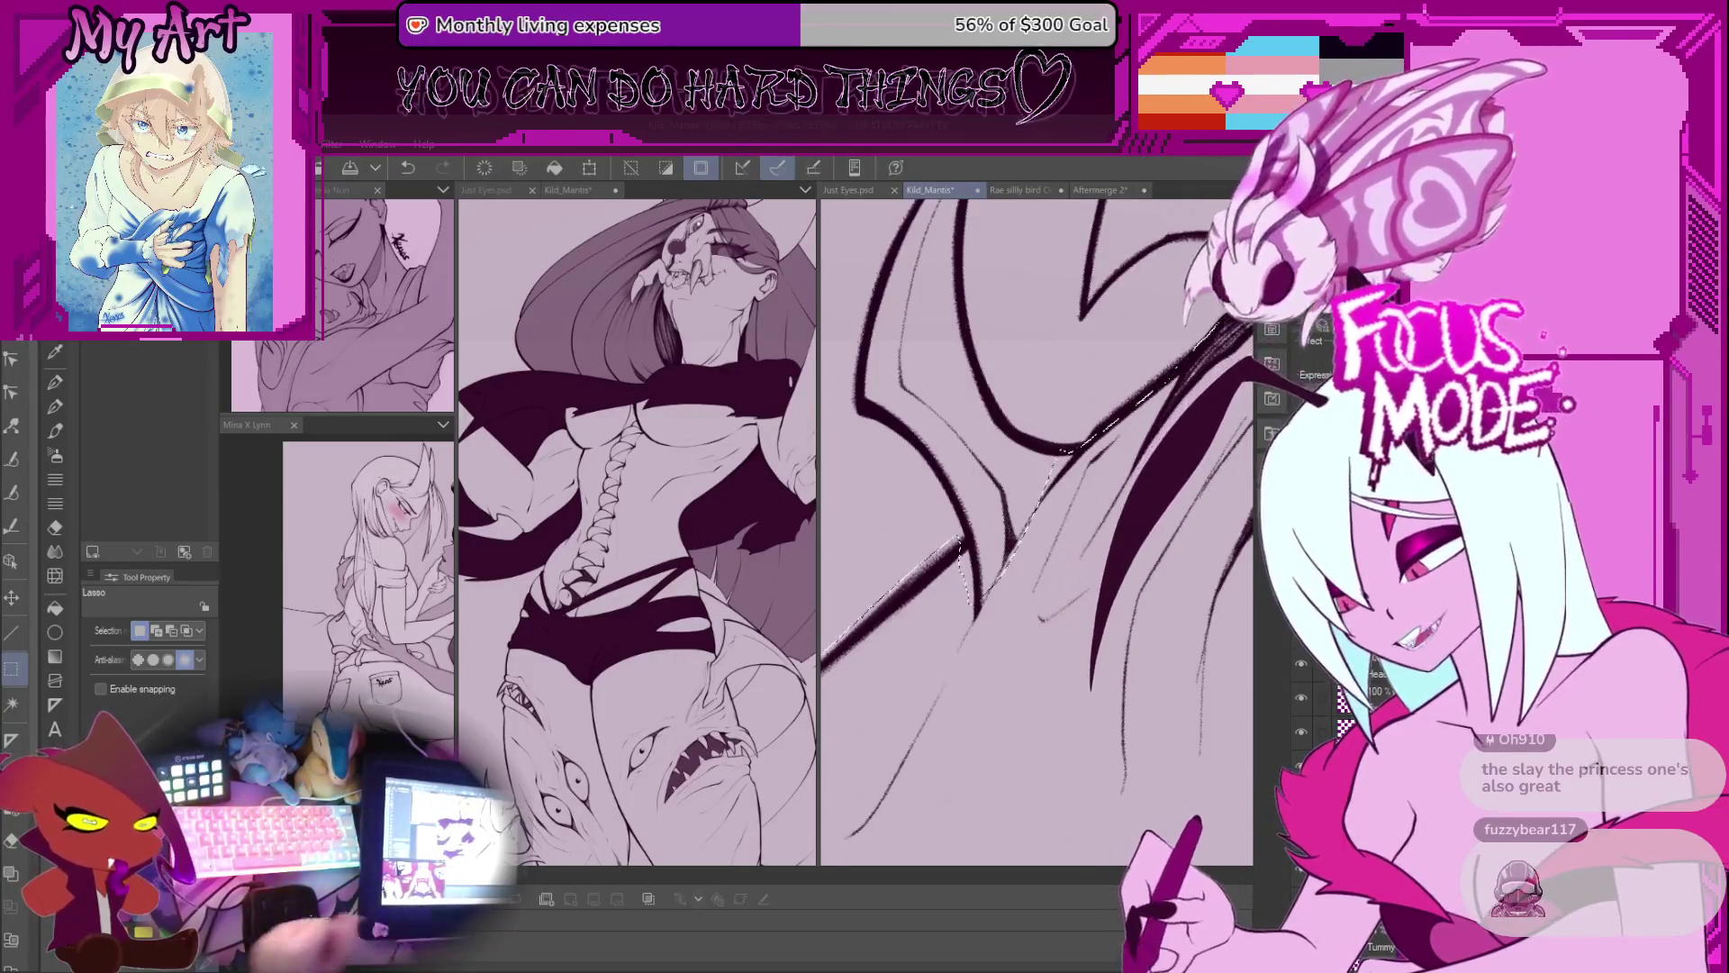
Step: Rotate the canvas around the wing and sketch a faint pencil line along it
{"action": "mouse_move", "coordinate": [911, 544]}
{"action": "left_mouse_down"}
{"action": "mouse_move", "coordinate": [1002, 567]}
{"action": "mouse_move", "coordinate": [1039, 545]}
{"action": "left_mouse_up"}
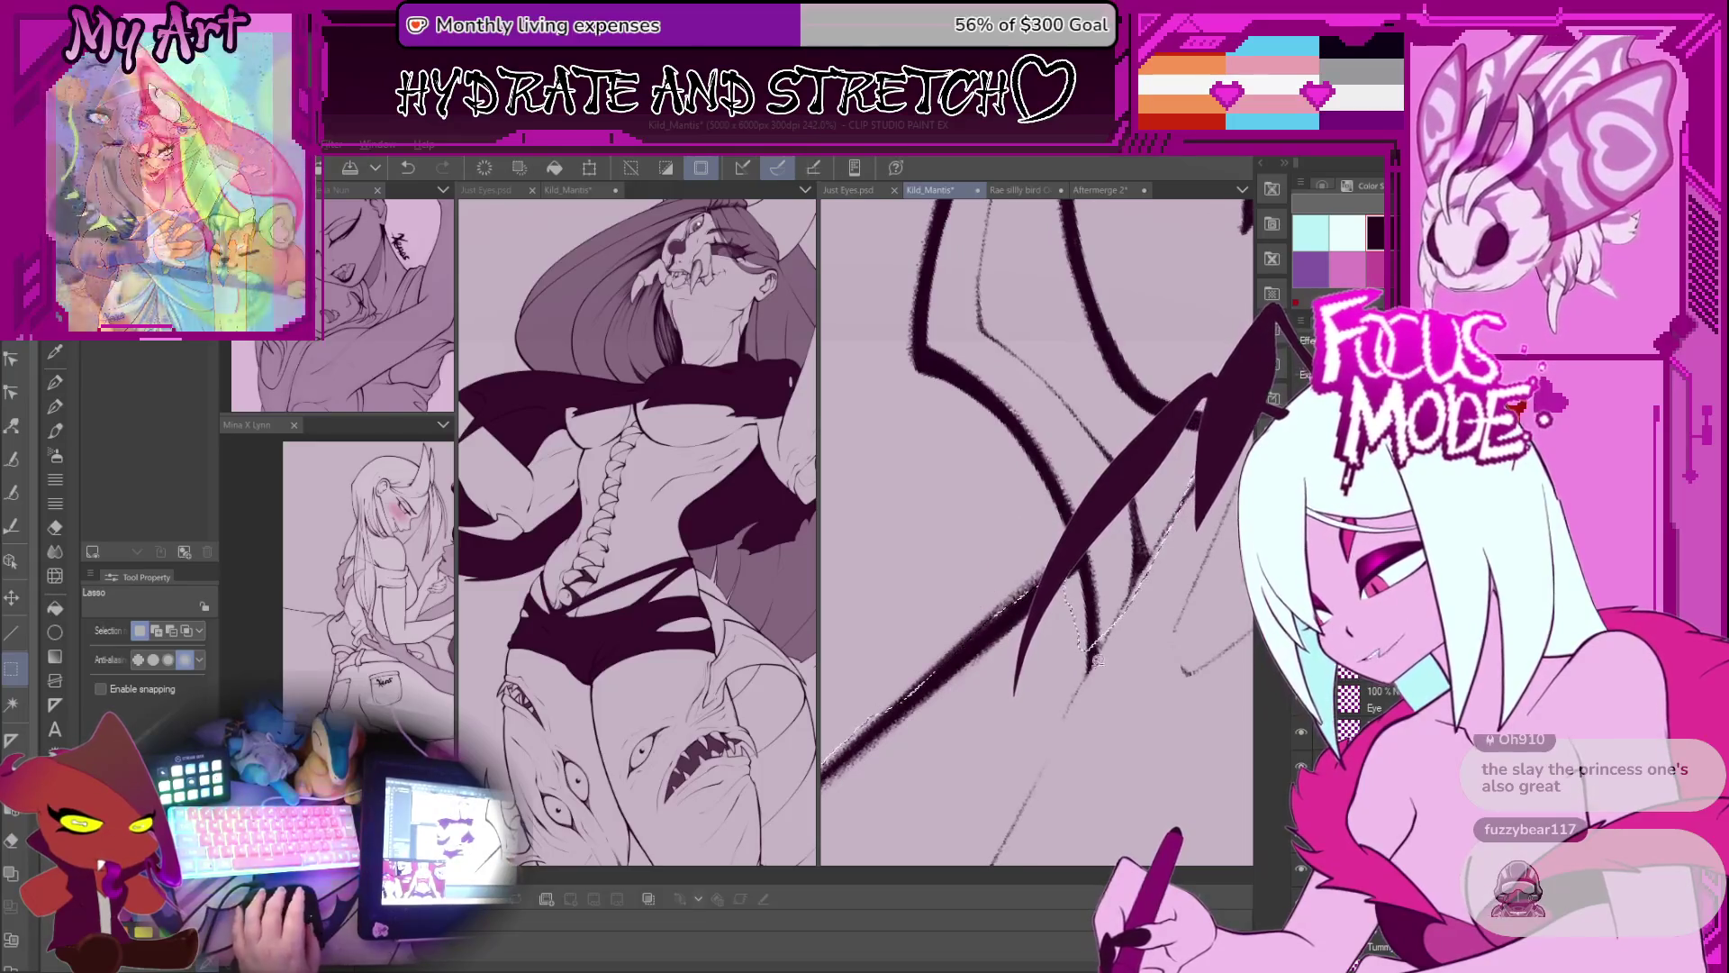
{"action": "left_click_drag", "start_coordinate": [1123, 625], "coordinate": [1054, 558]}
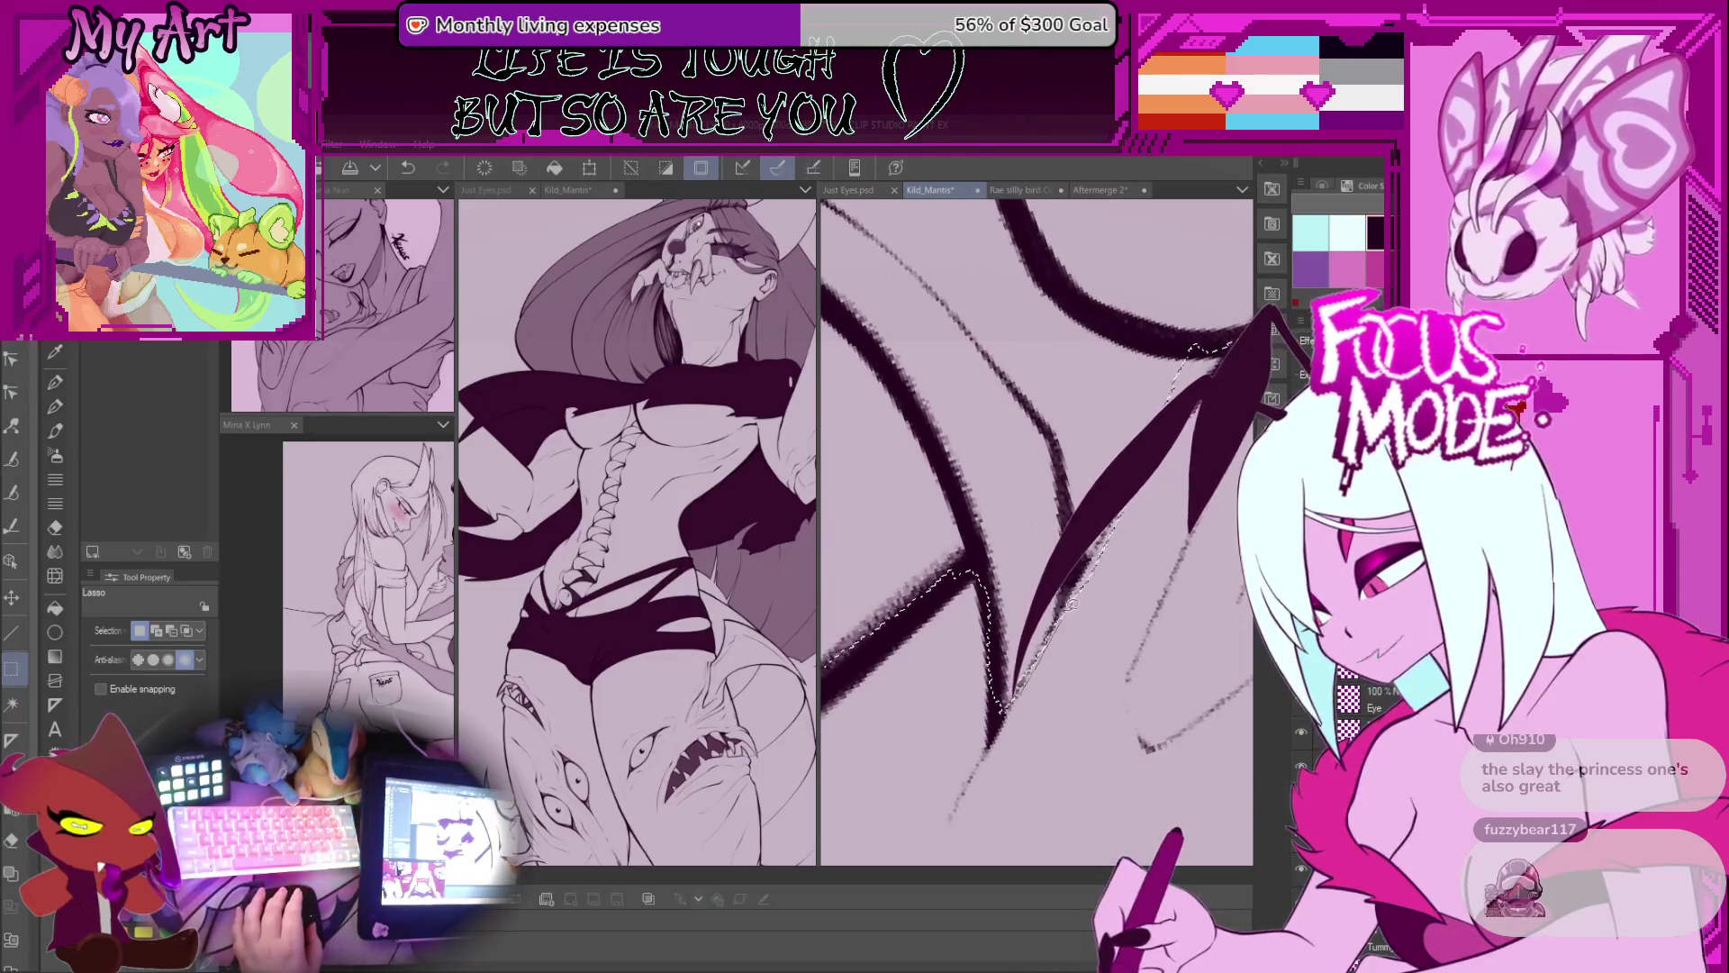
{"action": "mouse_move", "coordinate": [1123, 560]}
{"action": "left_mouse_down"}
{"action": "mouse_move", "coordinate": [1007, 618]}
{"action": "mouse_move", "coordinate": [1049, 613]}
{"action": "left_mouse_up"}
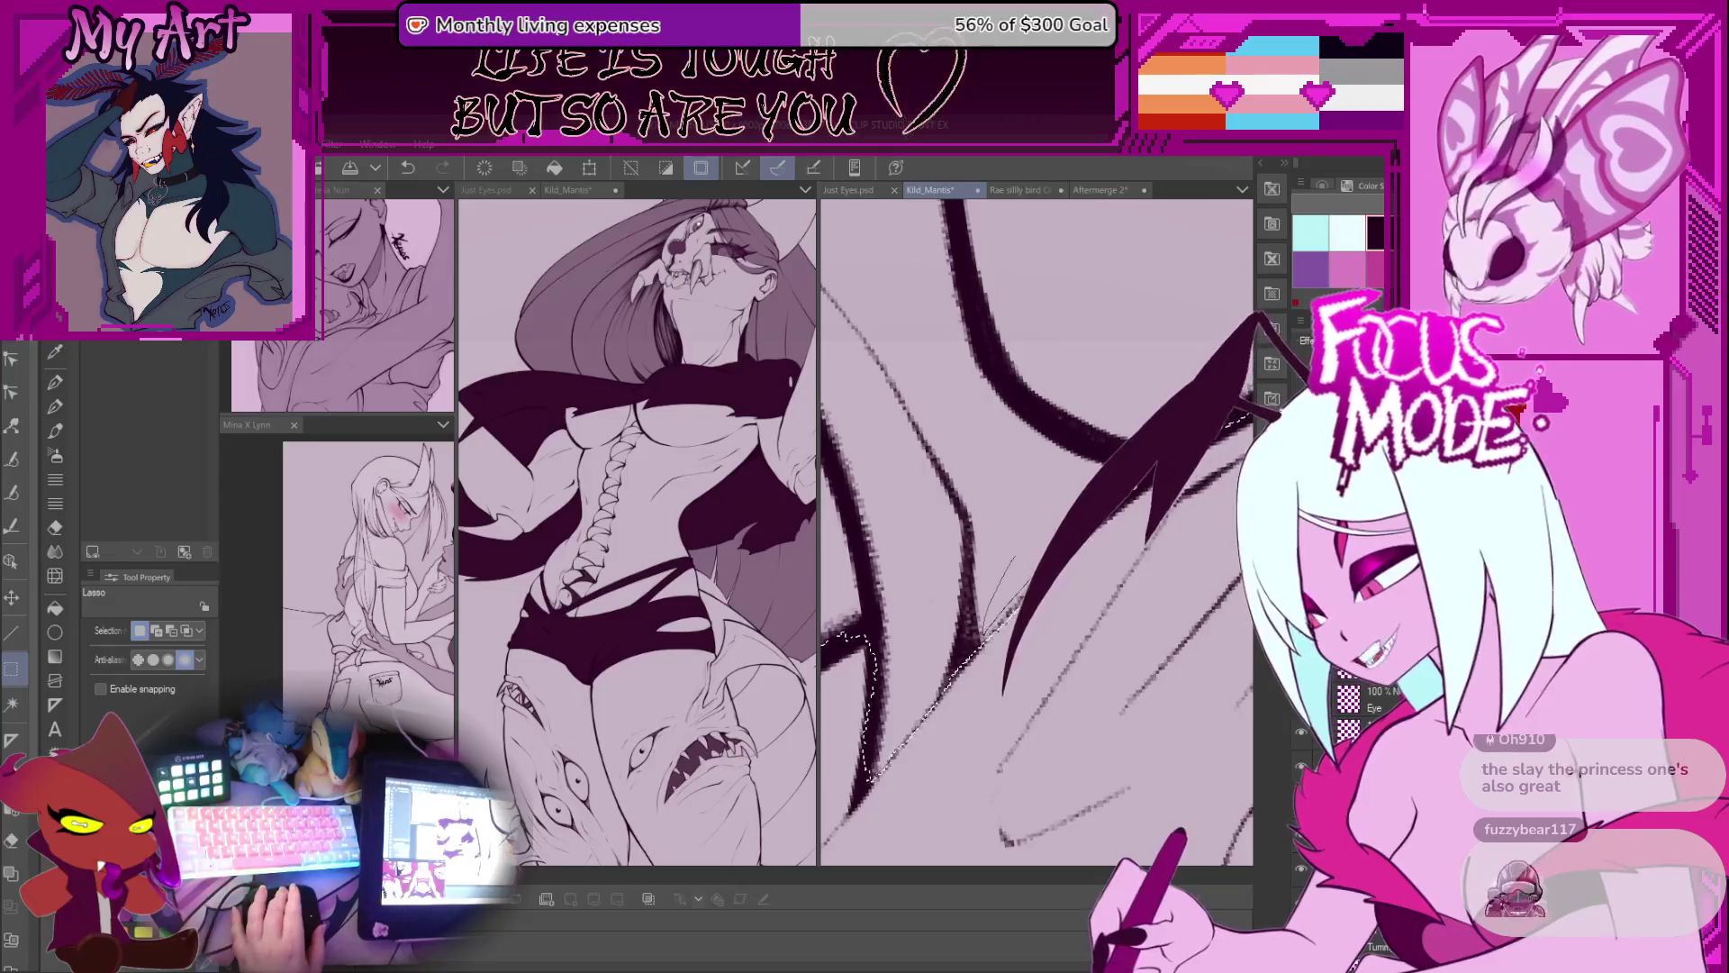
{"action": "mouse_move", "coordinate": [1071, 464]}
{"action": "left_mouse_down"}
{"action": "mouse_move", "coordinate": [914, 657]}
{"action": "mouse_move", "coordinate": [1096, 567]}
{"action": "mouse_move", "coordinate": [990, 635]}
{"action": "left_mouse_up"}
{"action": "left_click_drag", "start_coordinate": [927, 477], "coordinate": [872, 590]}
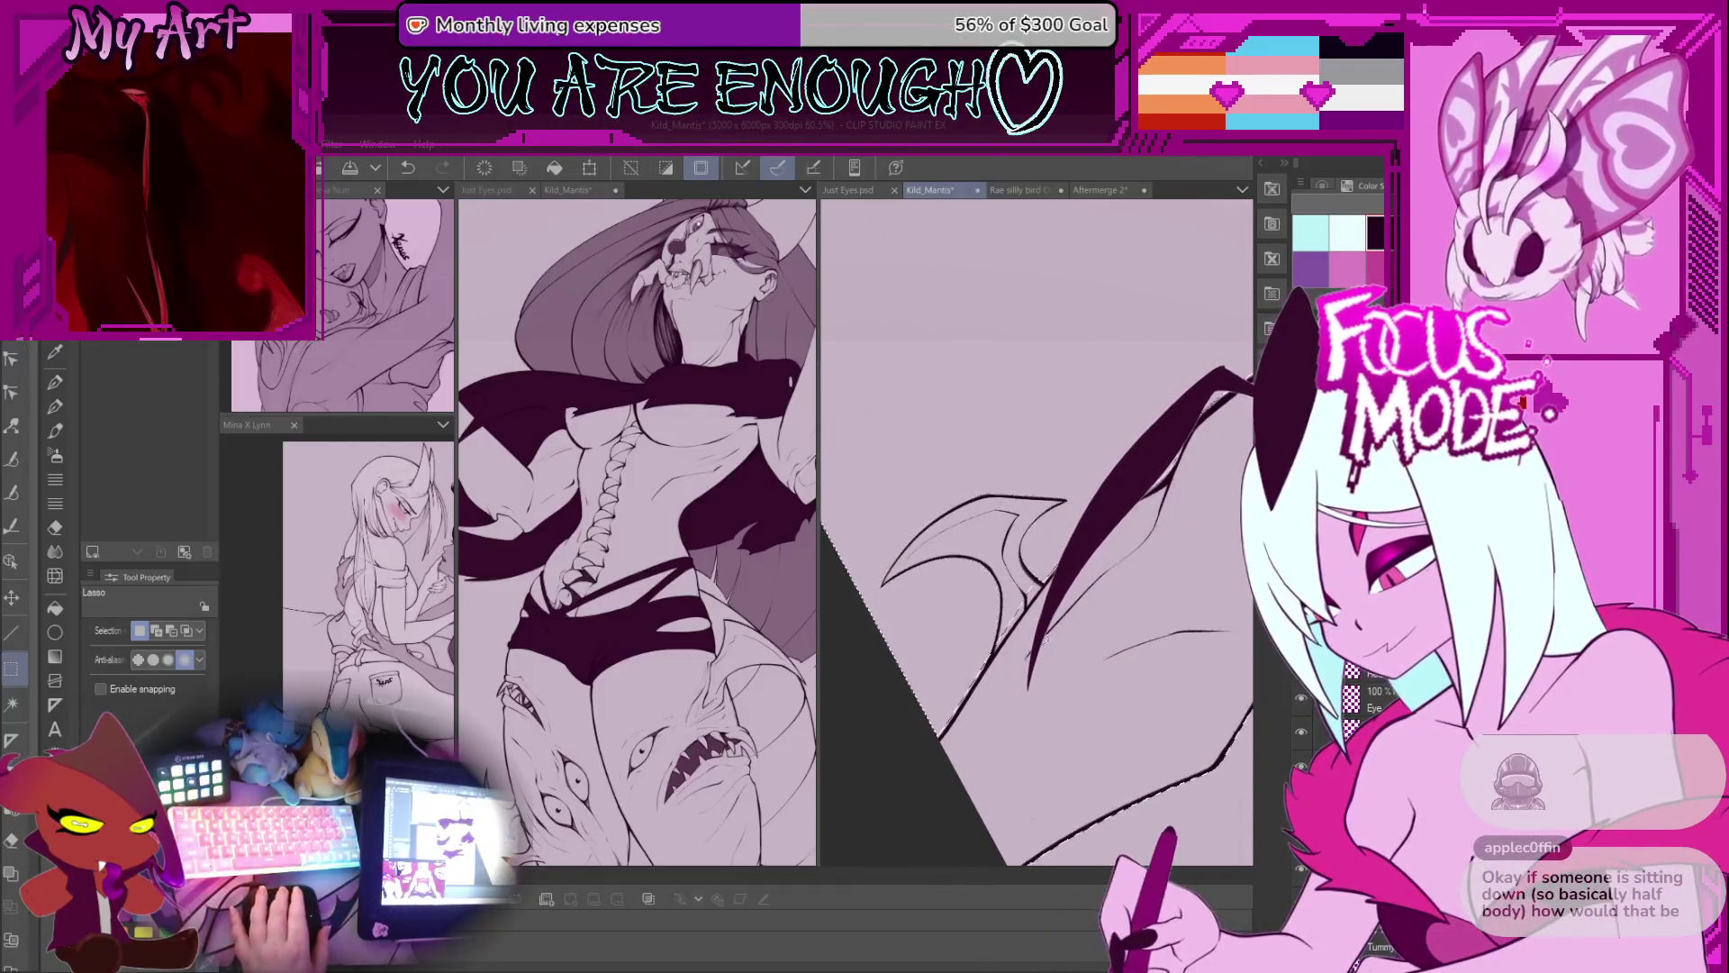
Step: Undo the faint wing sketch lines and trace along the wing stroke at a new angle
{"action": "key", "text": "ctrl+z"}
{"action": "left_click_drag", "start_coordinate": [1018, 407], "coordinate": [1023, 674]}
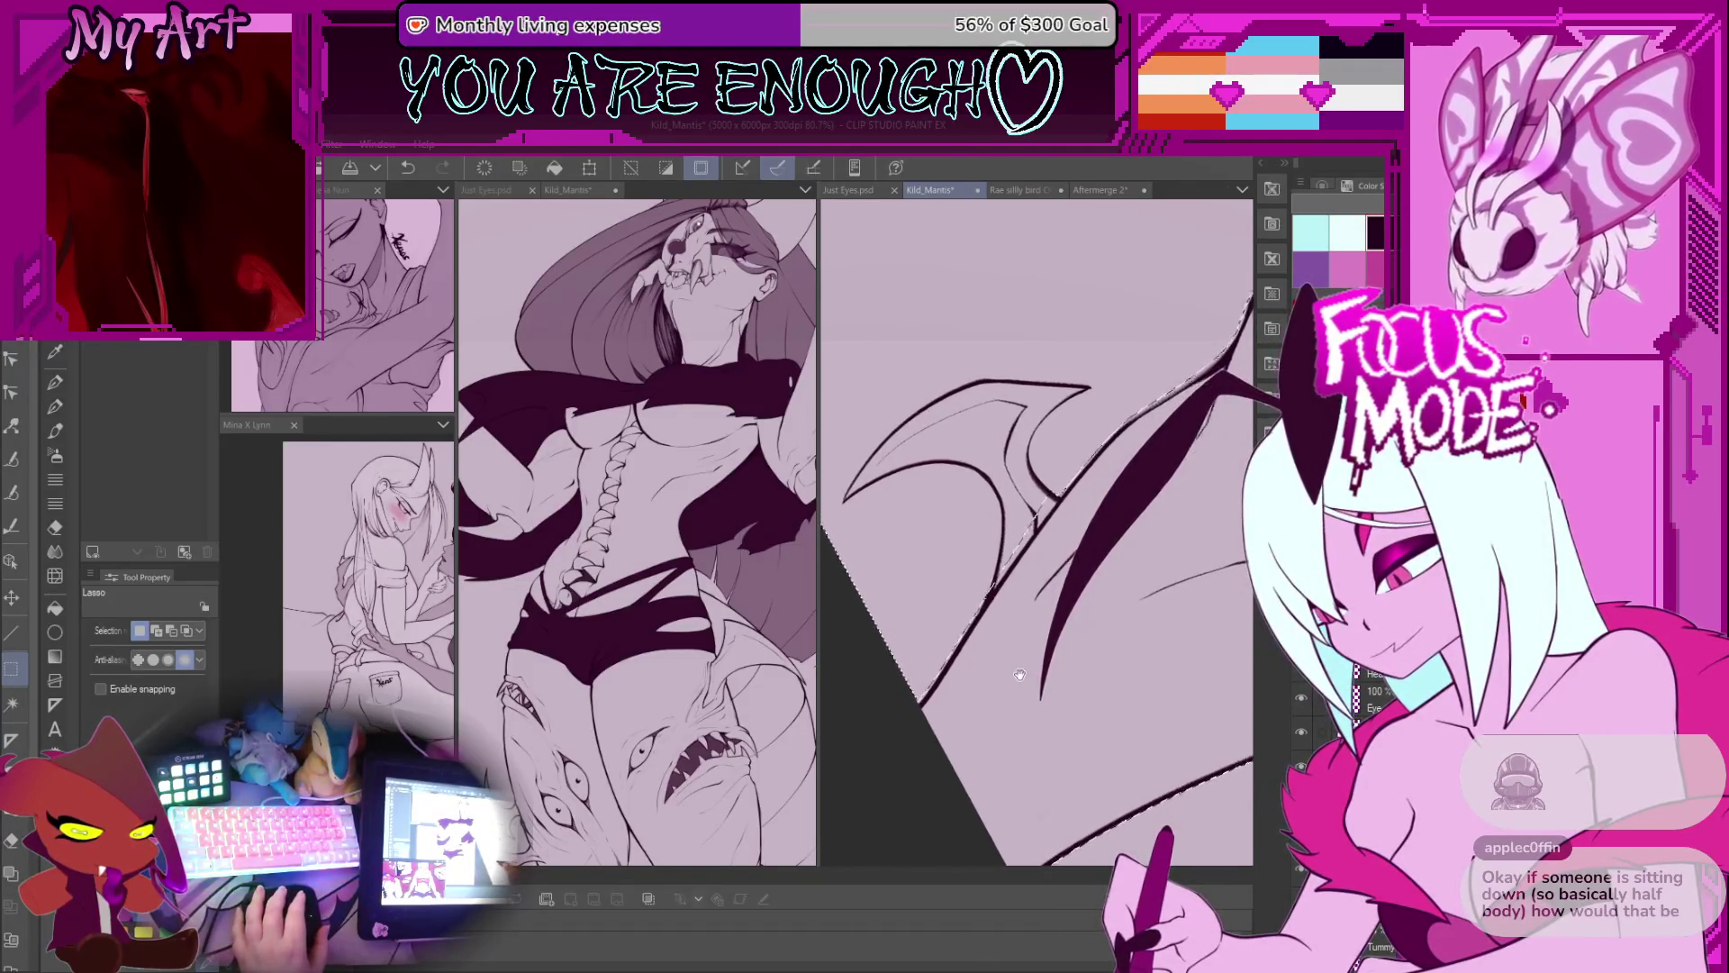
{"action": "scroll", "coordinate": [1012, 556], "scroll_direction": "up", "scroll_amount": 5}
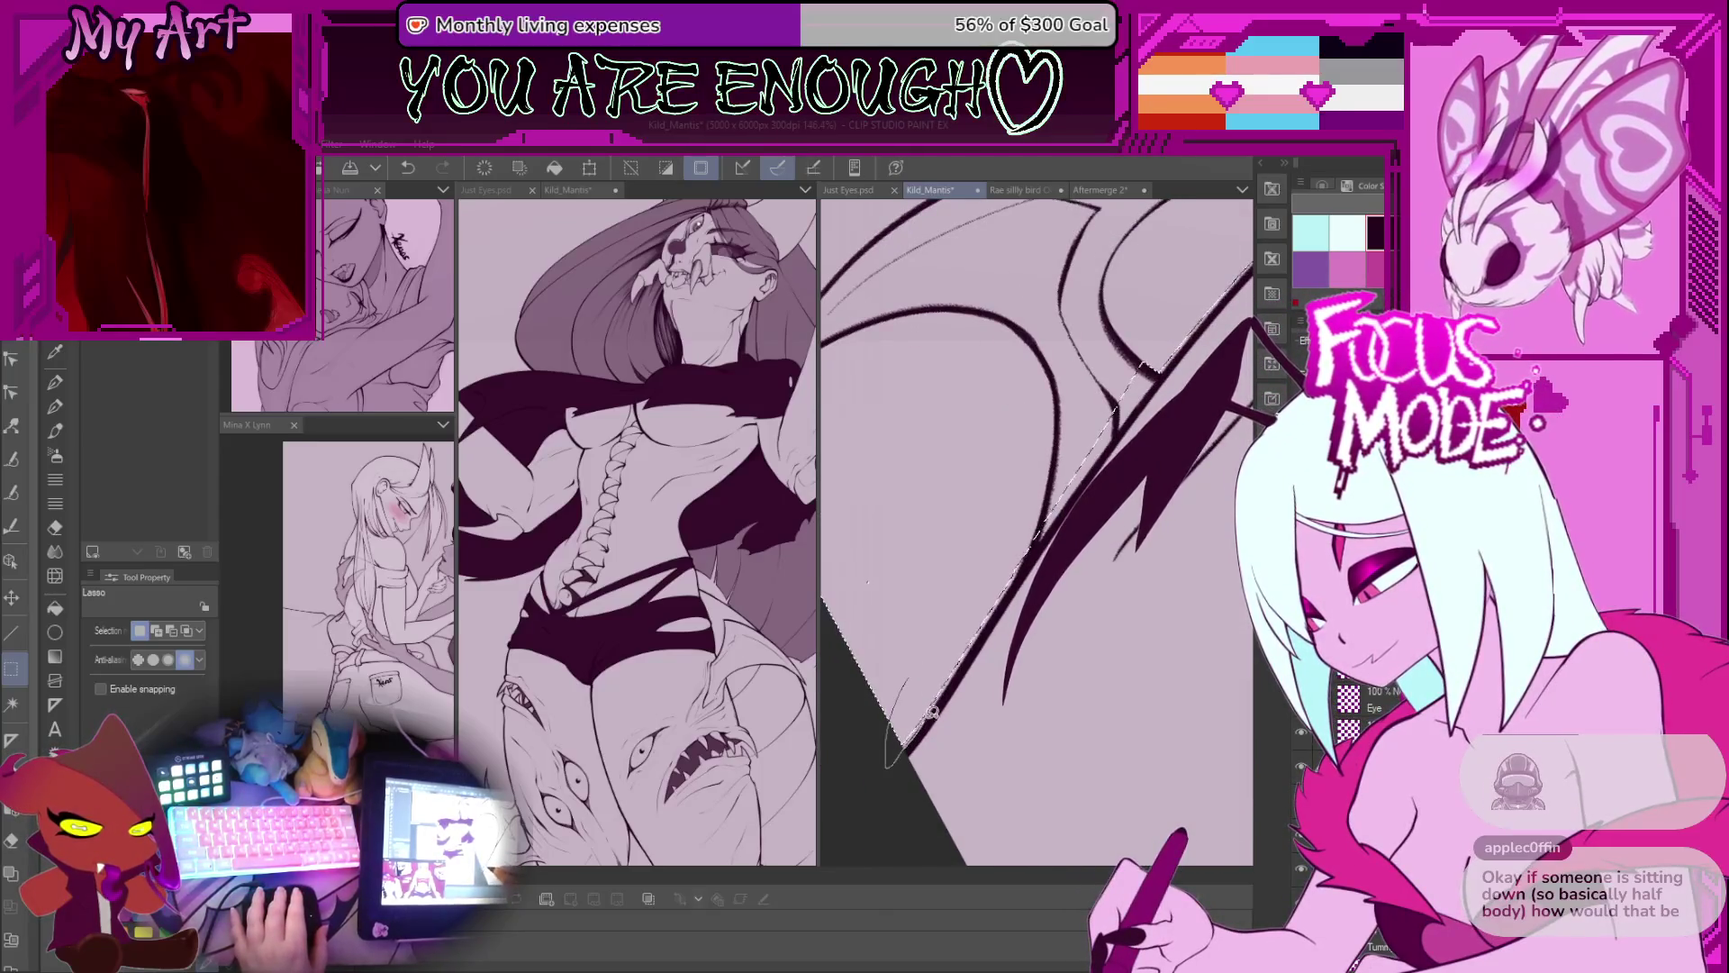
{"action": "mouse_move", "coordinate": [852, 590]}
{"action": "left_mouse_down"}
{"action": "mouse_move", "coordinate": [952, 684]}
{"action": "mouse_move", "coordinate": [911, 718]}
{"action": "left_mouse_up"}
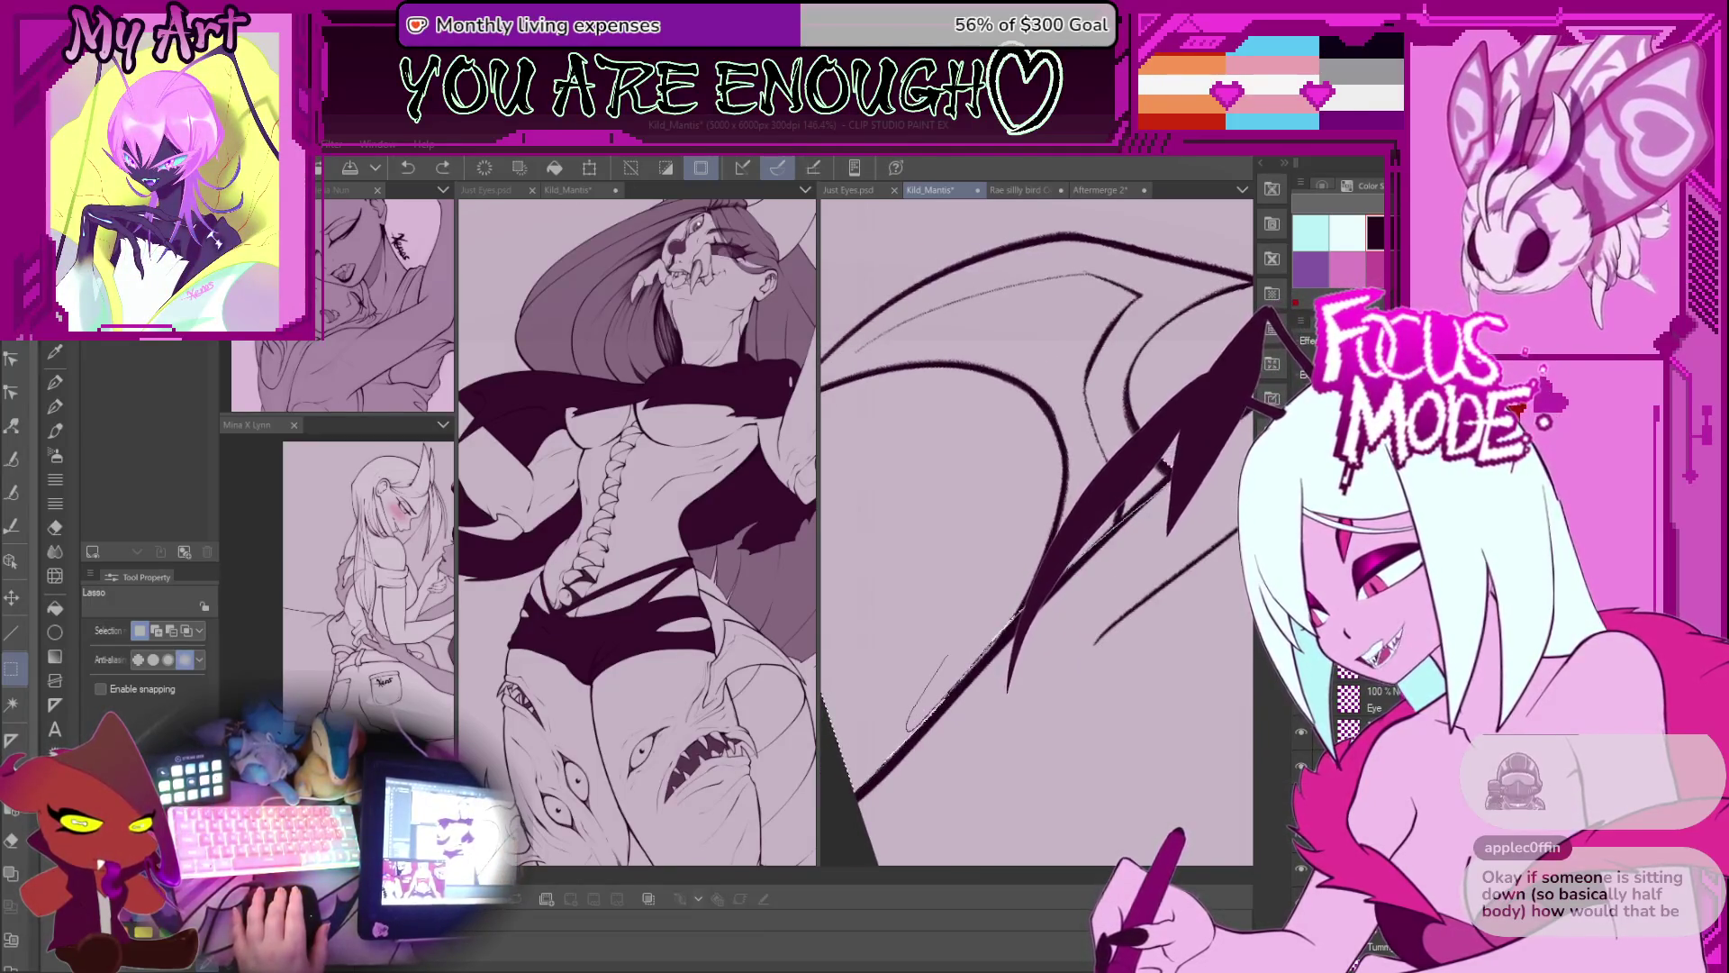
{"action": "left_click_drag", "start_coordinate": [956, 662], "coordinate": [1170, 468]}
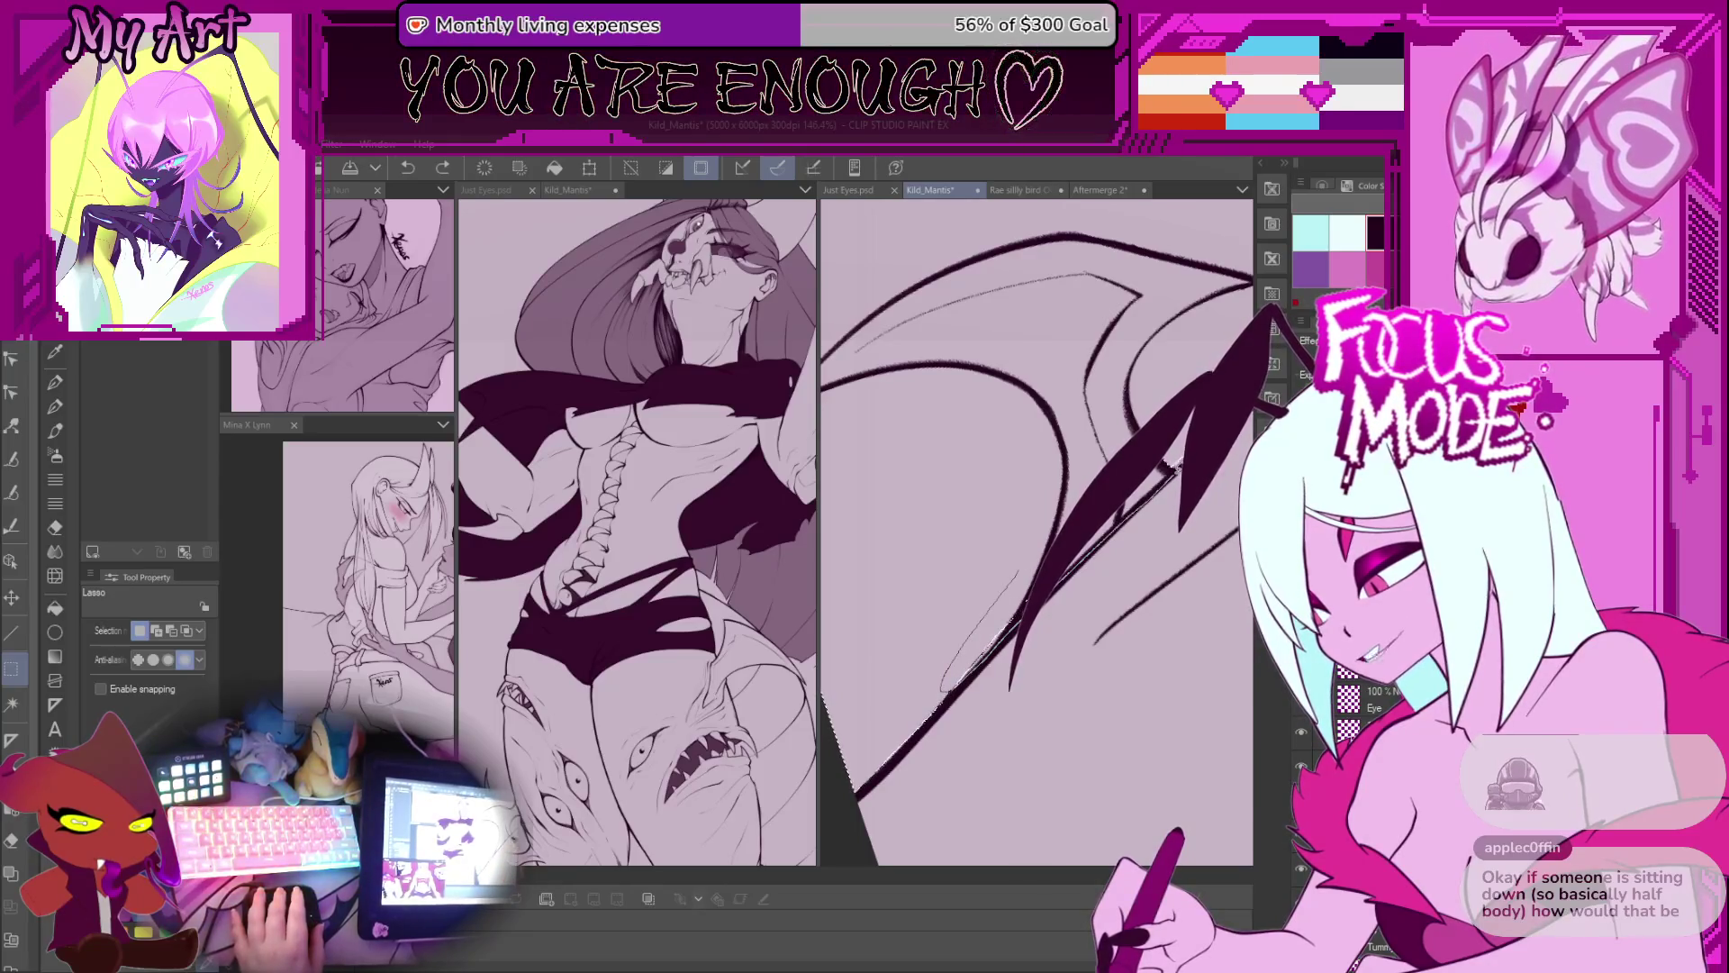
{"action": "left_click_drag", "start_coordinate": [1009, 585], "coordinate": [962, 620]}
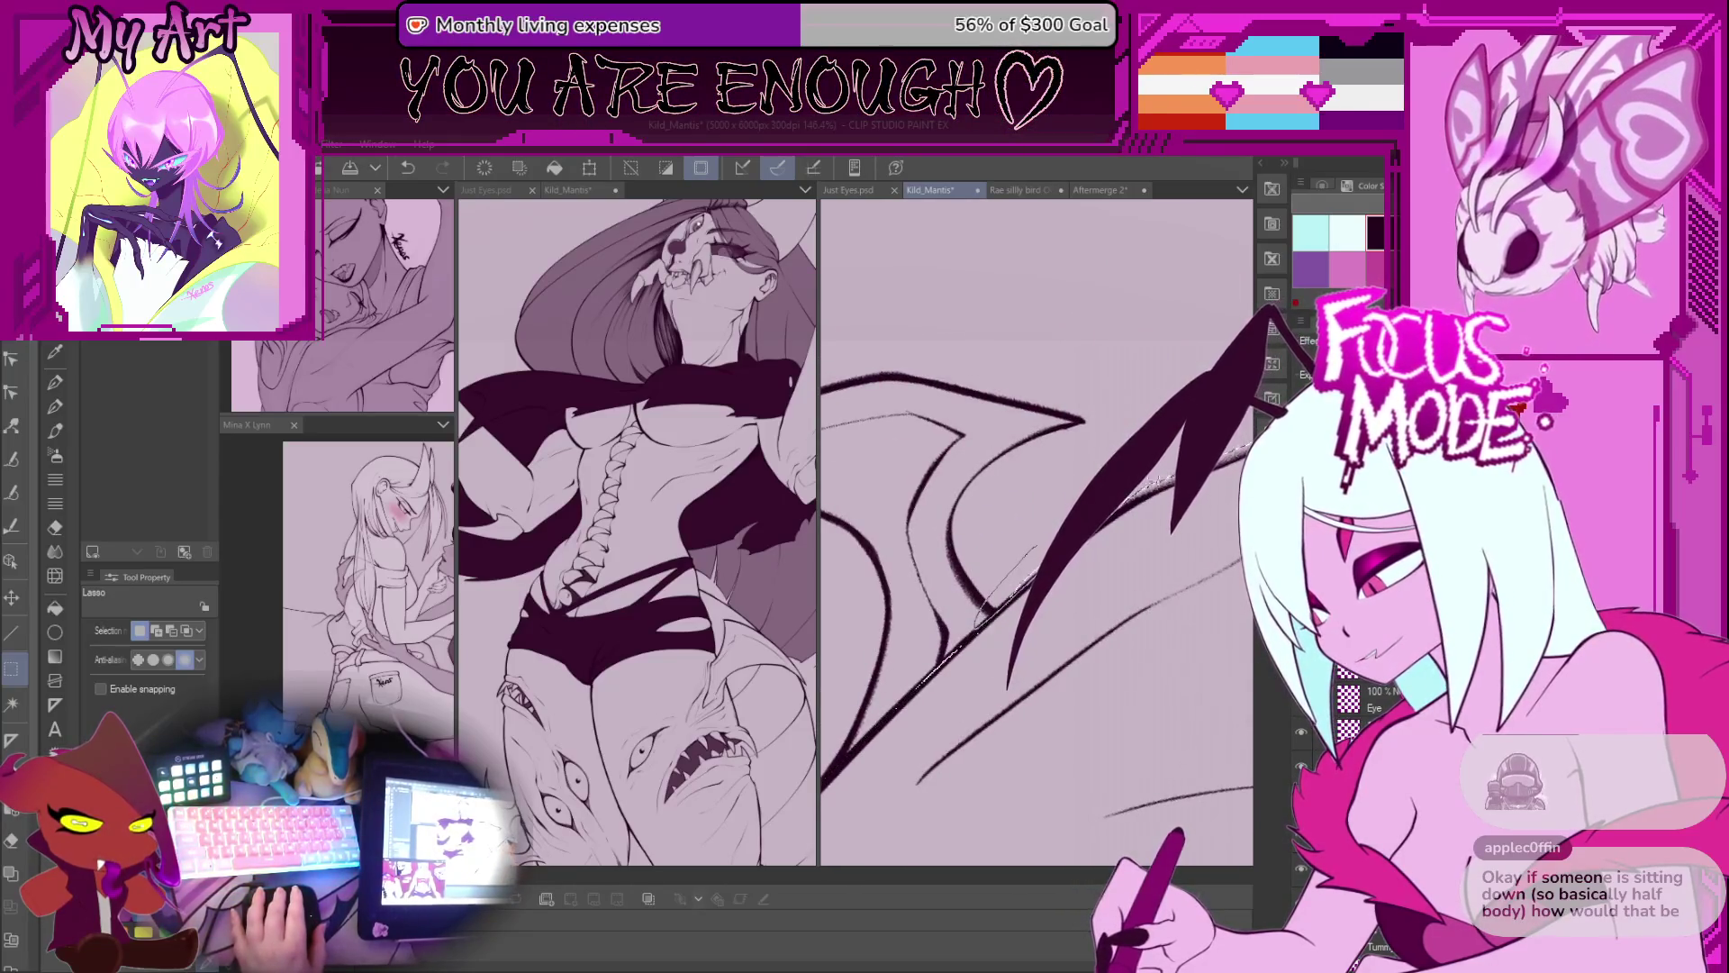
Step: Undo the faint stroke and ink a dark spiky line along the wing edge
{"action": "scroll", "coordinate": [990, 540], "scroll_direction": "down", "scroll_amount": 5}
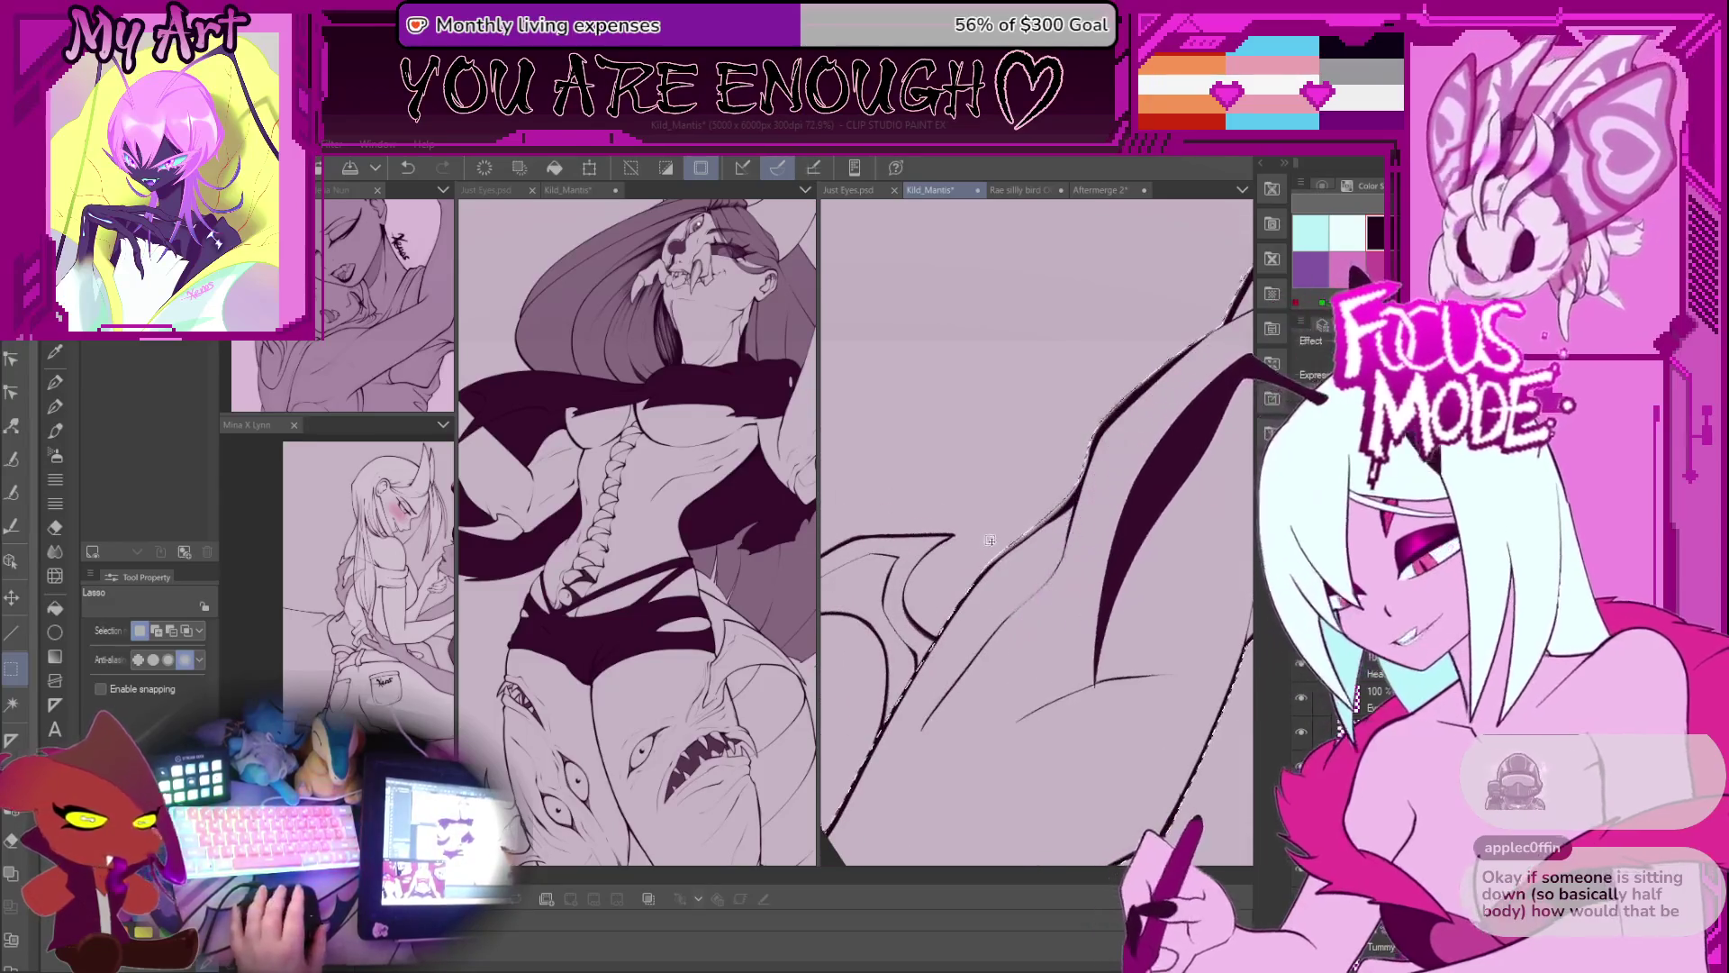
{"action": "left_click_drag", "start_coordinate": [989, 540], "coordinate": [980, 560]}
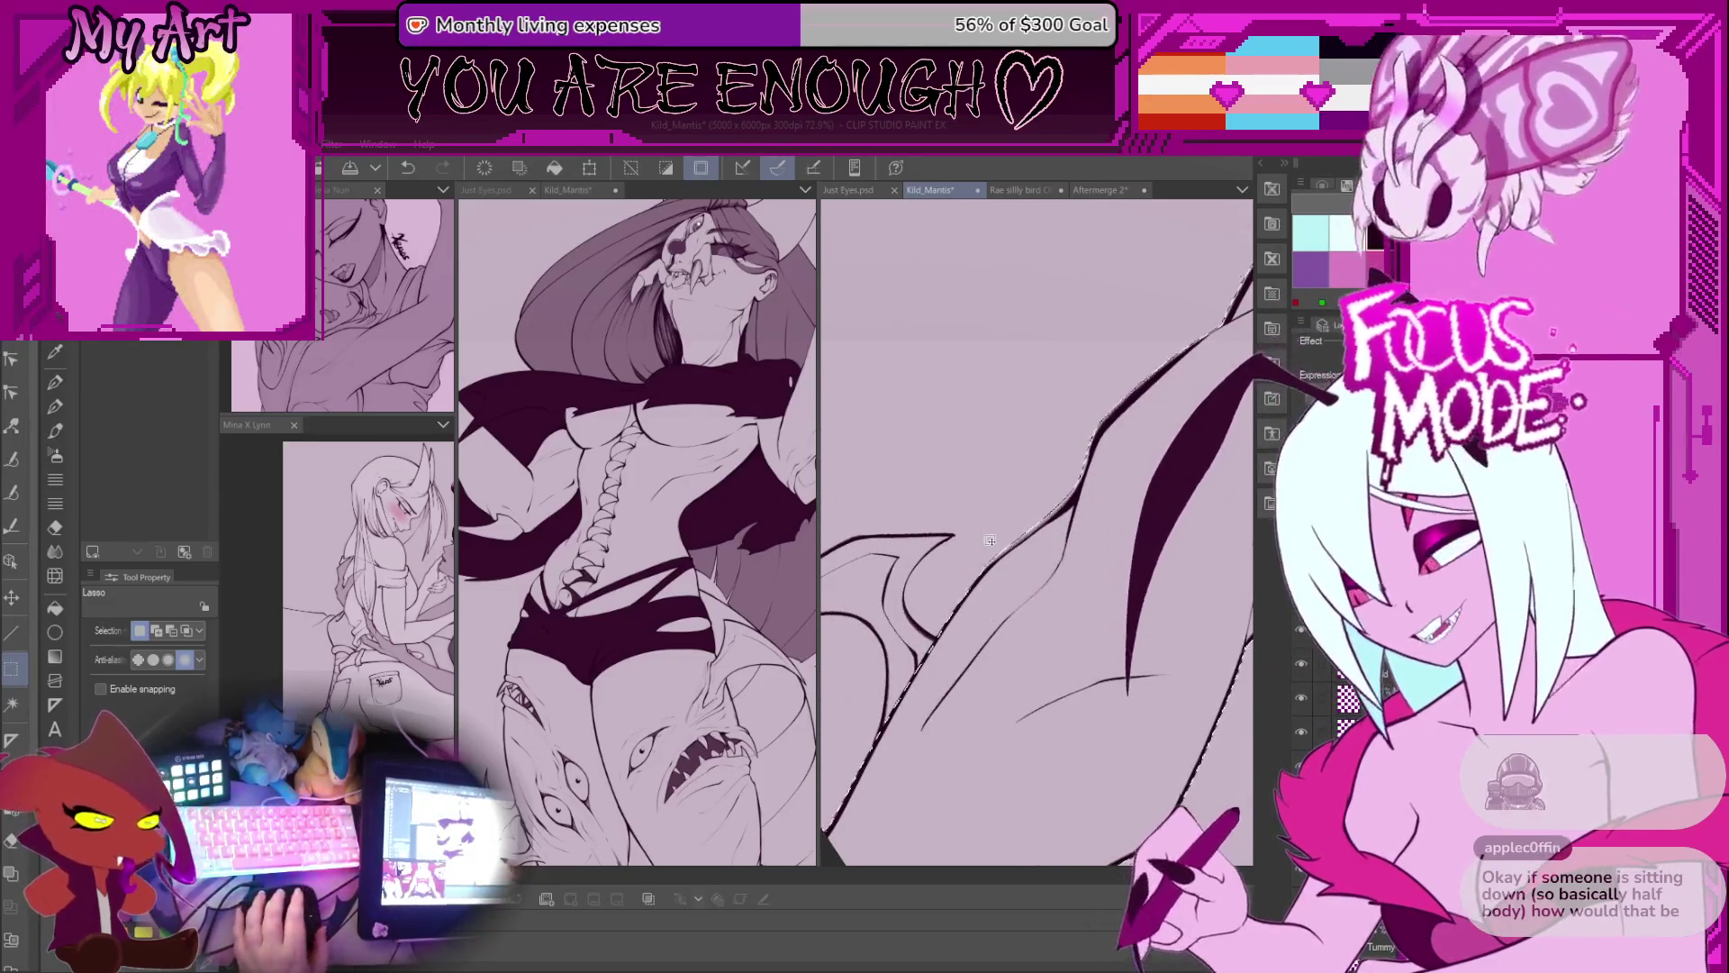
{"action": "scroll", "coordinate": [980, 561], "scroll_direction": "up", "scroll_amount": 5}
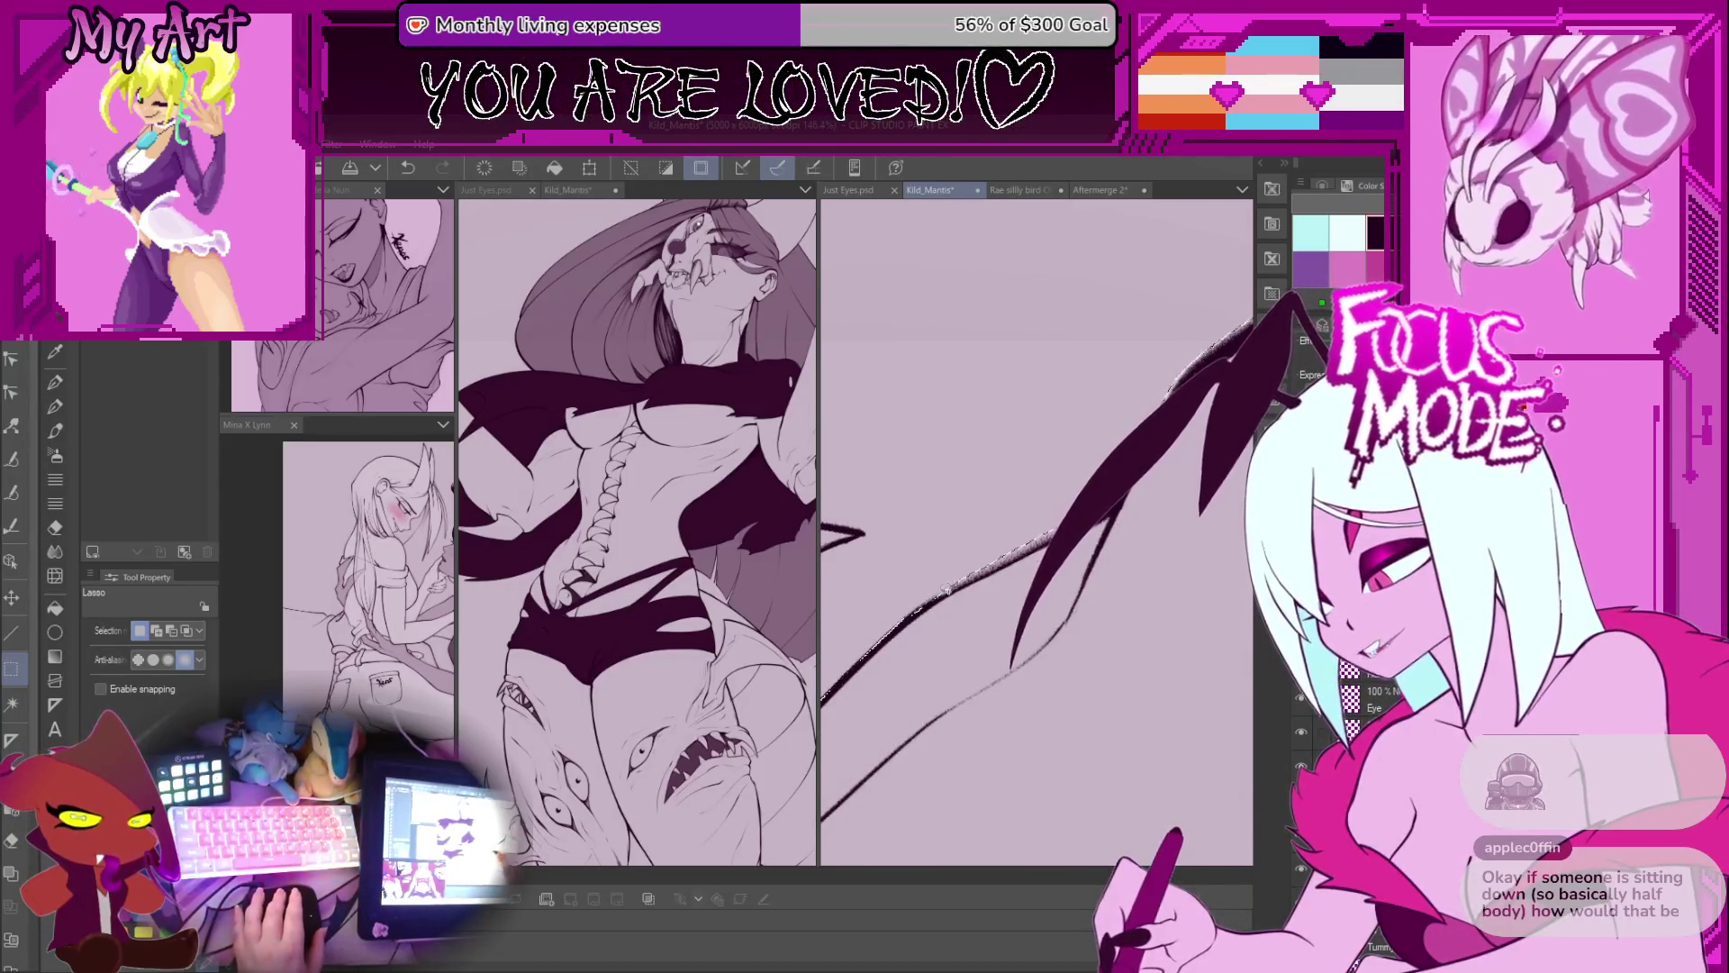
{"action": "mouse_move", "coordinate": [1069, 471]}
{"action": "left_mouse_down"}
{"action": "mouse_move", "coordinate": [999, 548]}
{"action": "mouse_move", "coordinate": [985, 527]}
{"action": "left_mouse_up"}
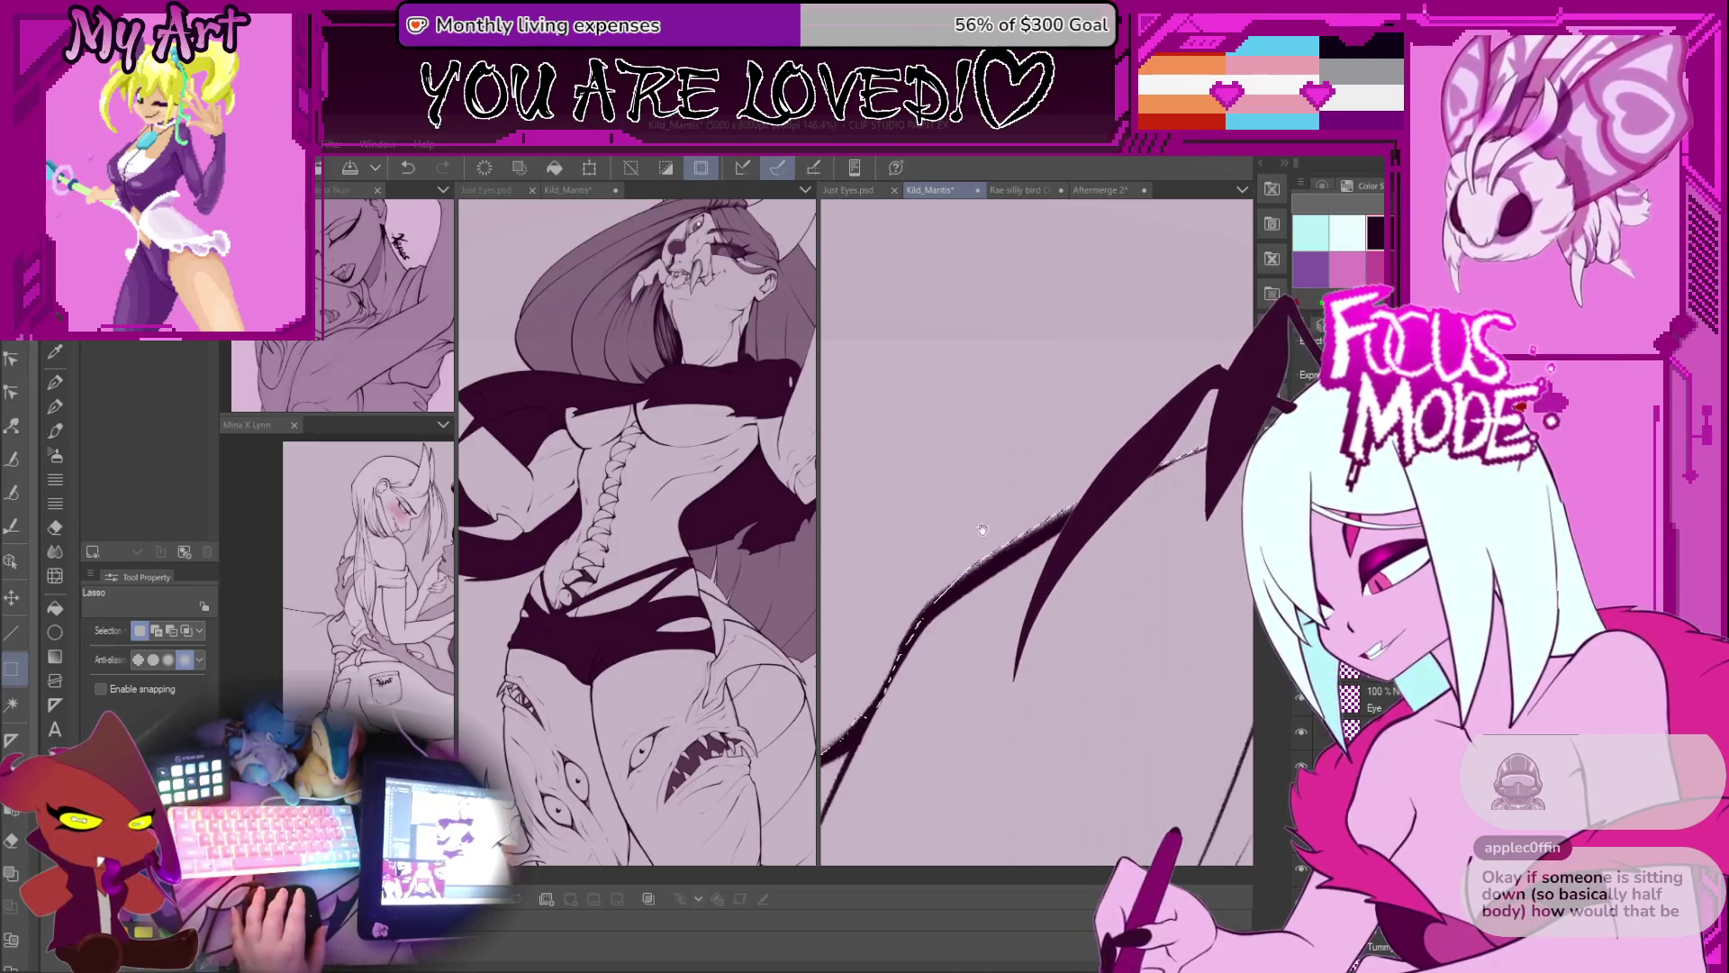
{"action": "key", "text": "ctrl+z"}
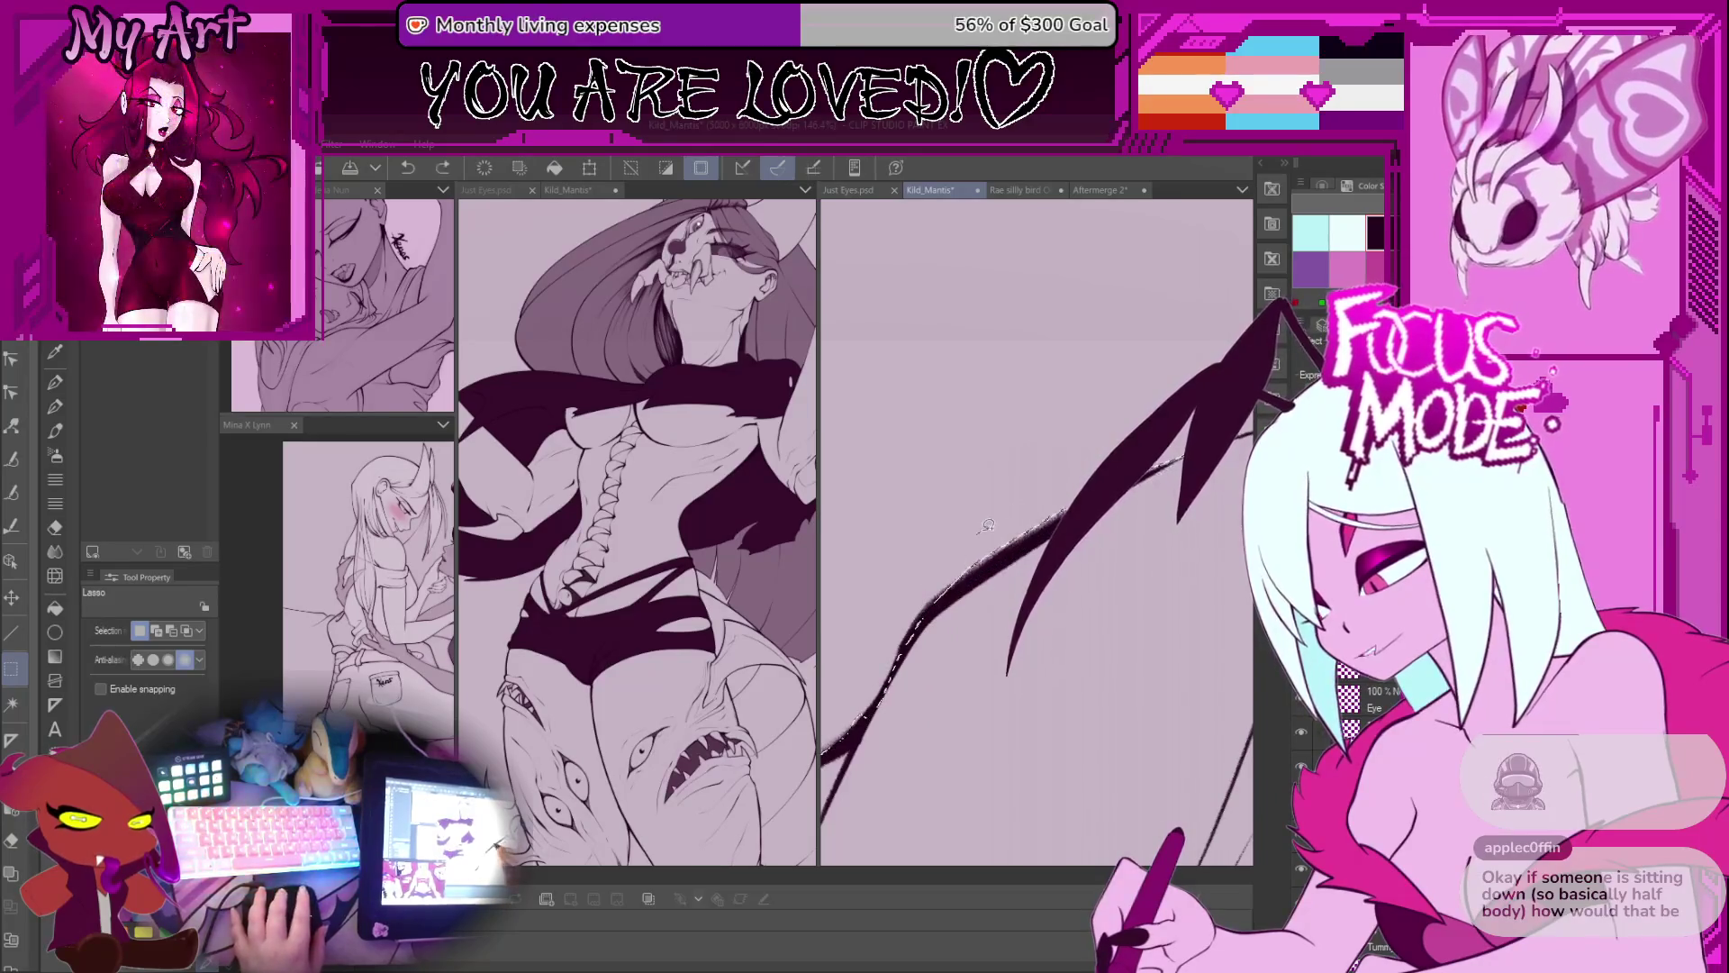
{"action": "mouse_move", "coordinate": [901, 650]}
{"action": "left_mouse_down"}
{"action": "mouse_move", "coordinate": [1062, 511]}
{"action": "mouse_move", "coordinate": [1026, 494]}
{"action": "mouse_move", "coordinate": [1029, 574]}
{"action": "mouse_move", "coordinate": [1094, 506]}
{"action": "mouse_move", "coordinate": [1076, 470]}
{"action": "mouse_move", "coordinate": [974, 597]}
{"action": "mouse_move", "coordinate": [1055, 528]}
{"action": "mouse_move", "coordinate": [956, 621]}
{"action": "left_mouse_up"}
{"action": "mouse_move", "coordinate": [1047, 524]}
{"action": "left_mouse_down"}
{"action": "mouse_move", "coordinate": [1007, 563]}
{"action": "mouse_move", "coordinate": [942, 580]}
{"action": "left_mouse_up"}
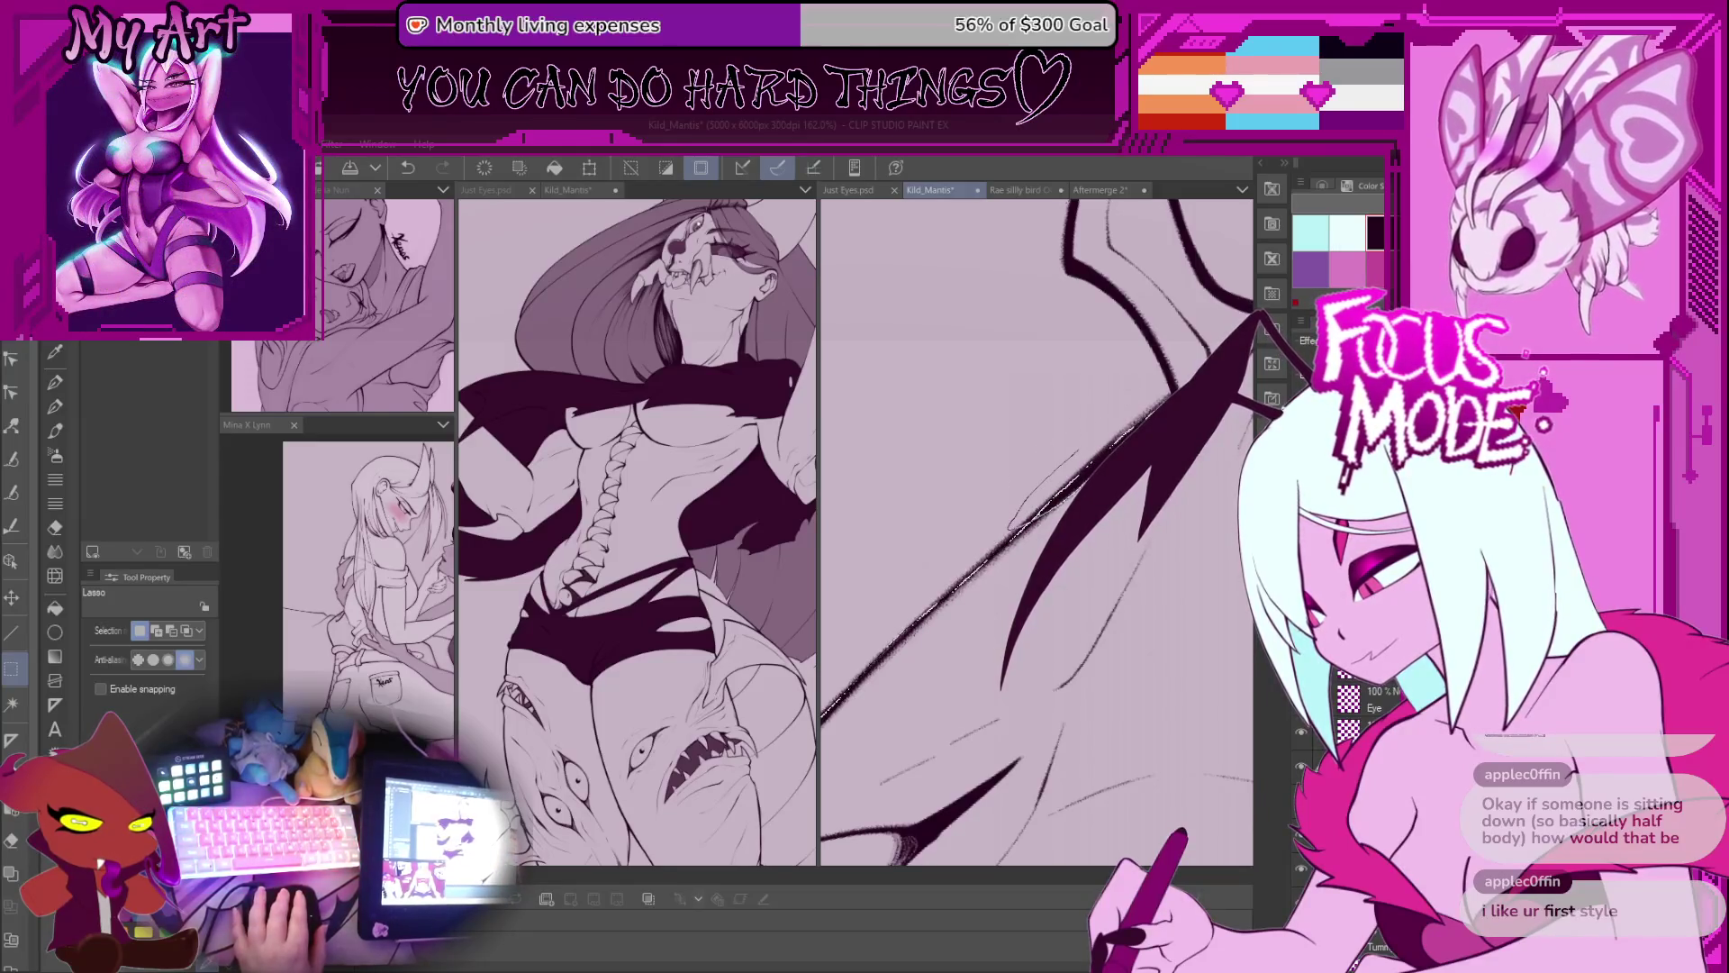
Step: Zoom in and lasso a closed narrow selection along the wing edge
{"action": "scroll", "coordinate": [1074, 424], "scroll_direction": "down", "scroll_amount": 5}
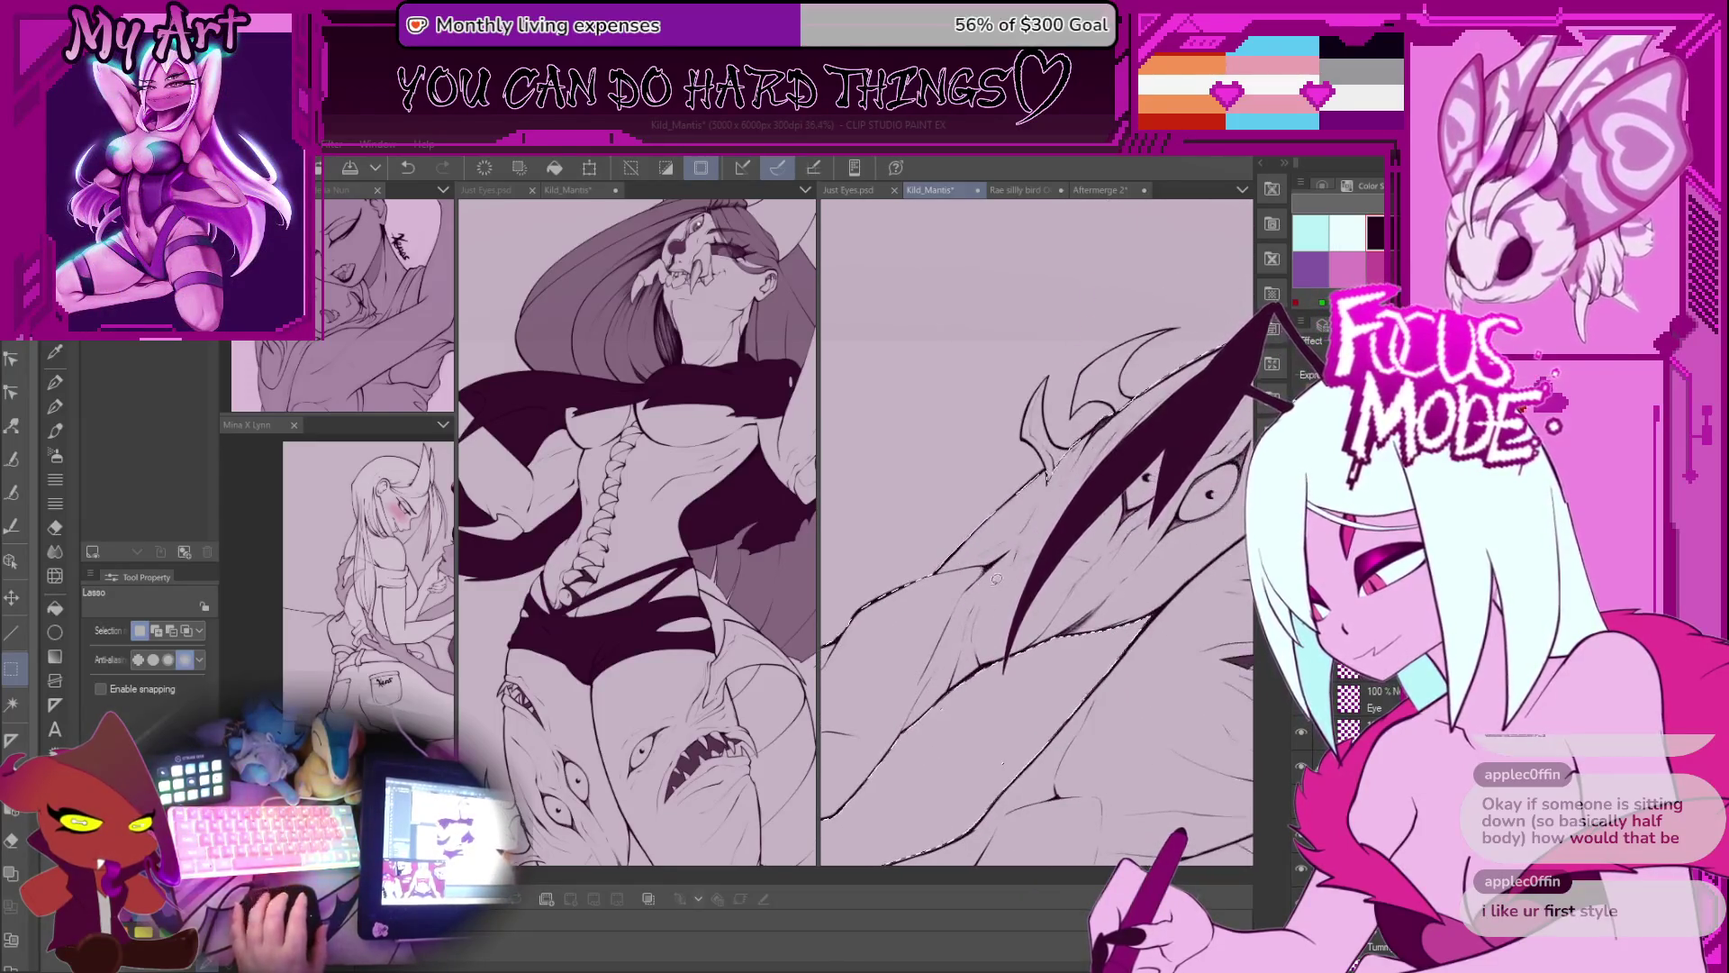
{"action": "scroll", "coordinate": [1118, 432], "scroll_direction": "up", "scroll_amount": 5}
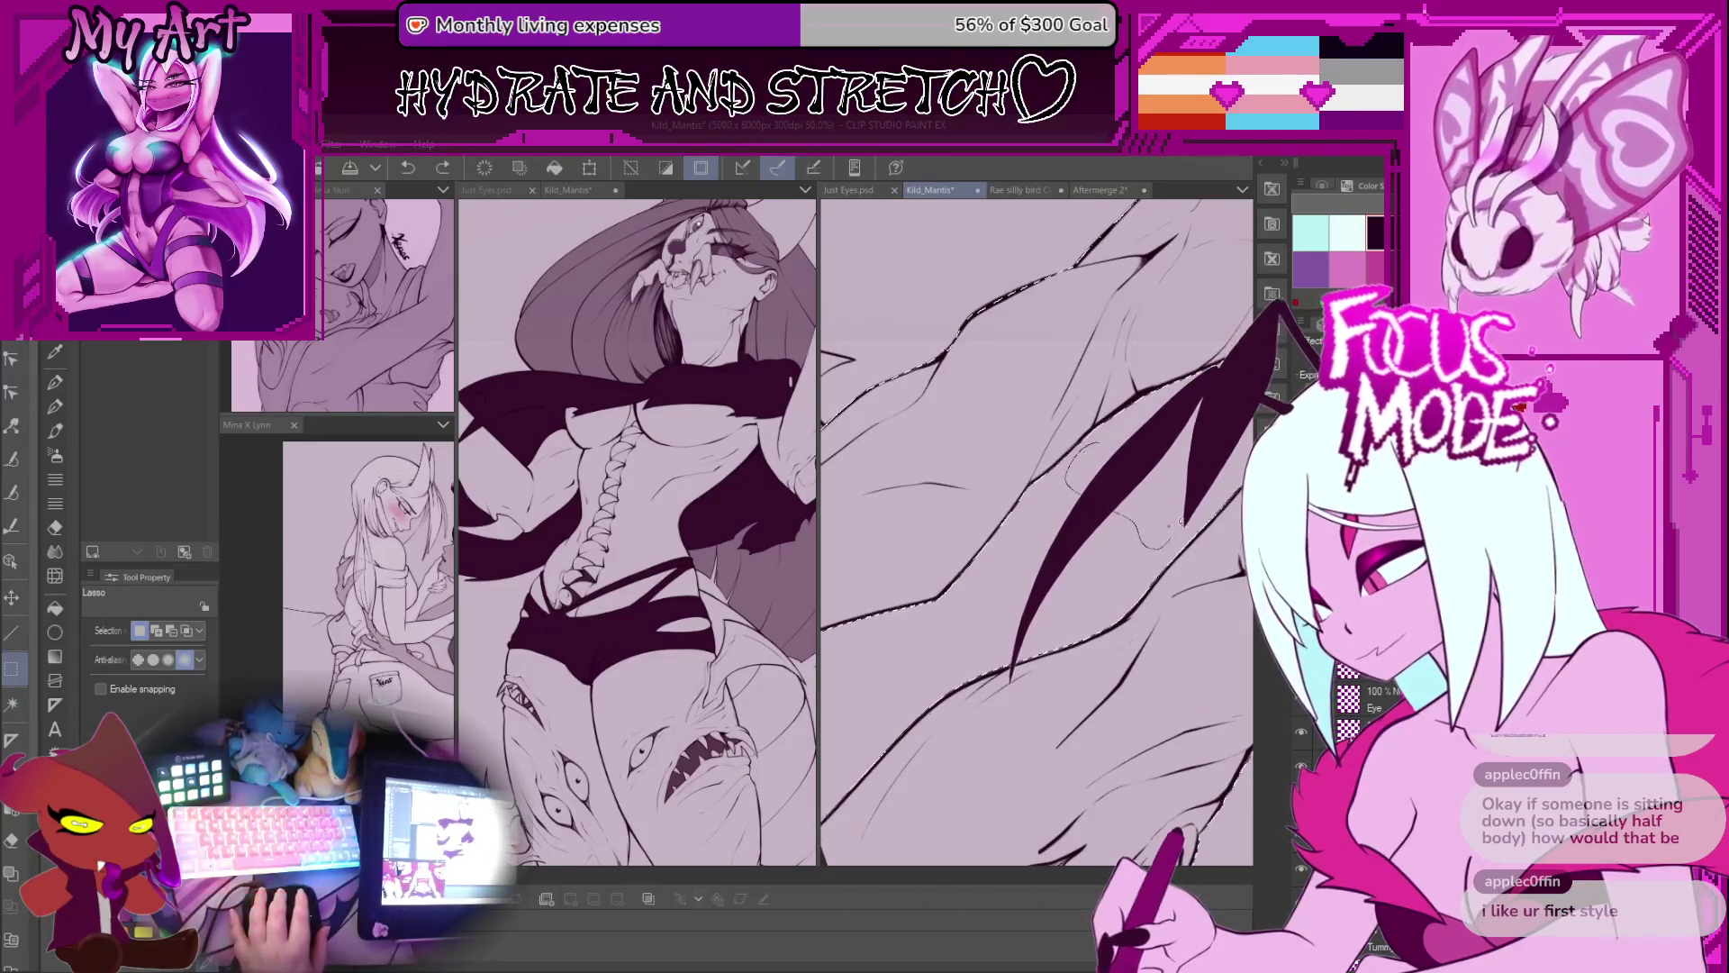
{"action": "scroll", "coordinate": [1160, 482], "scroll_direction": "down", "scroll_amount": 5}
{"action": "scroll", "coordinate": [1160, 482], "scroll_direction": "up", "scroll_amount": 4}
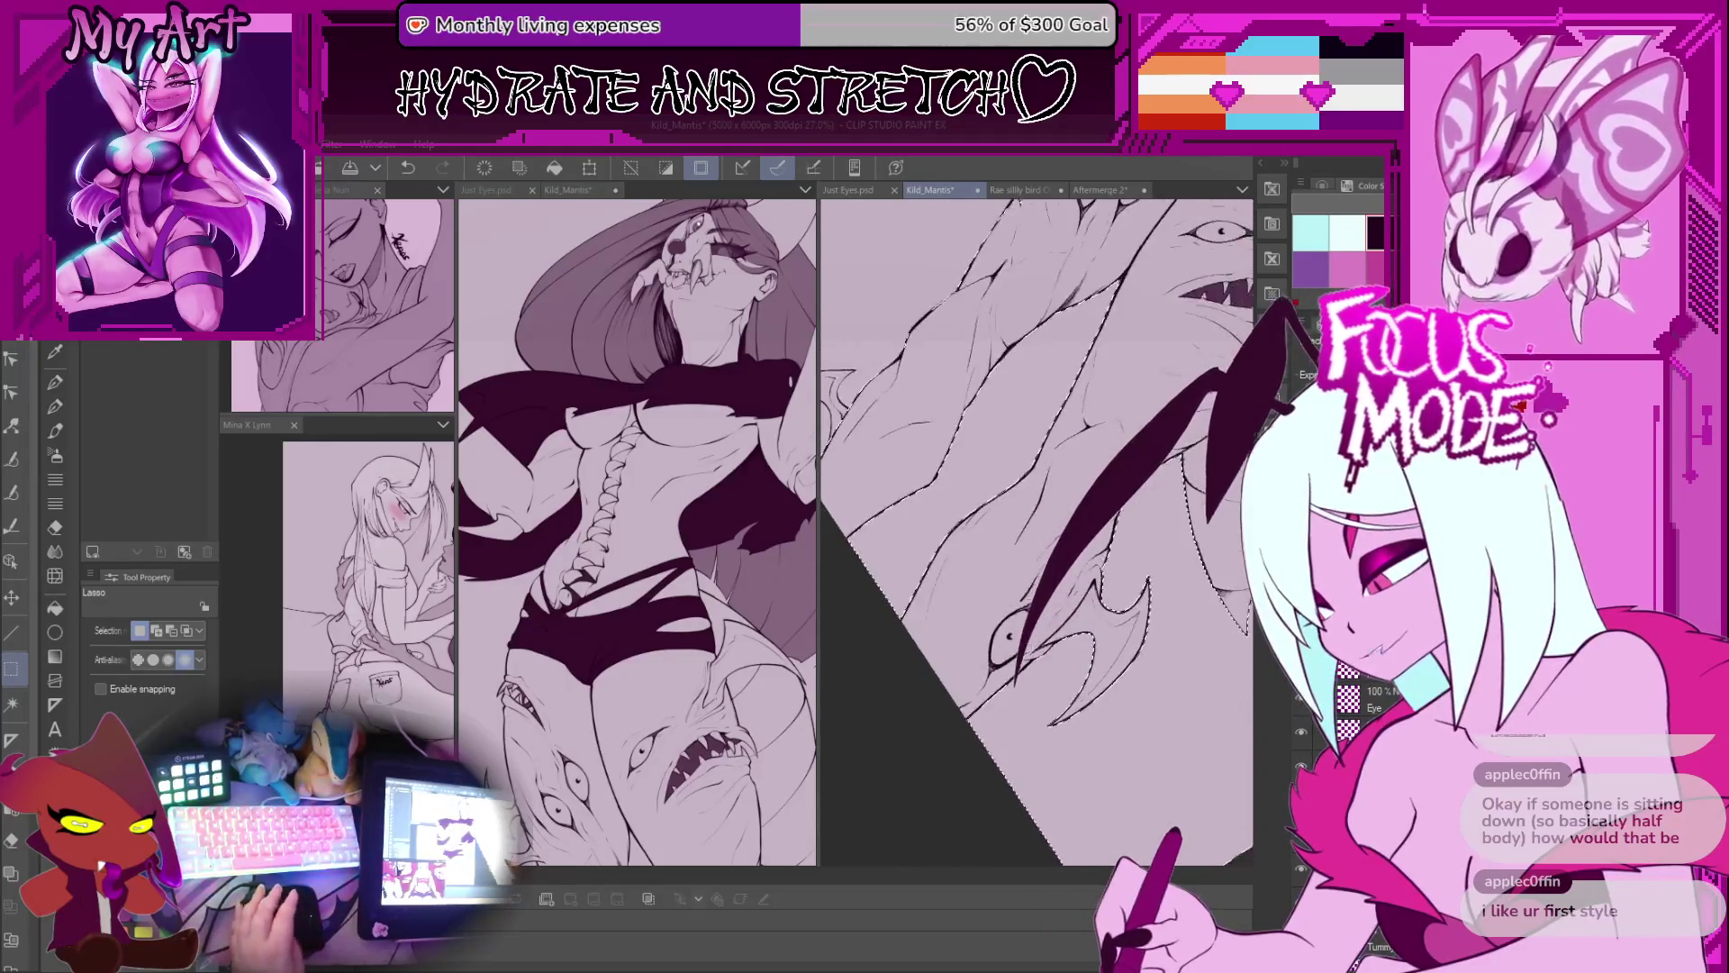
{"action": "scroll", "coordinate": [1059, 731], "scroll_direction": "up", "scroll_amount": 2}
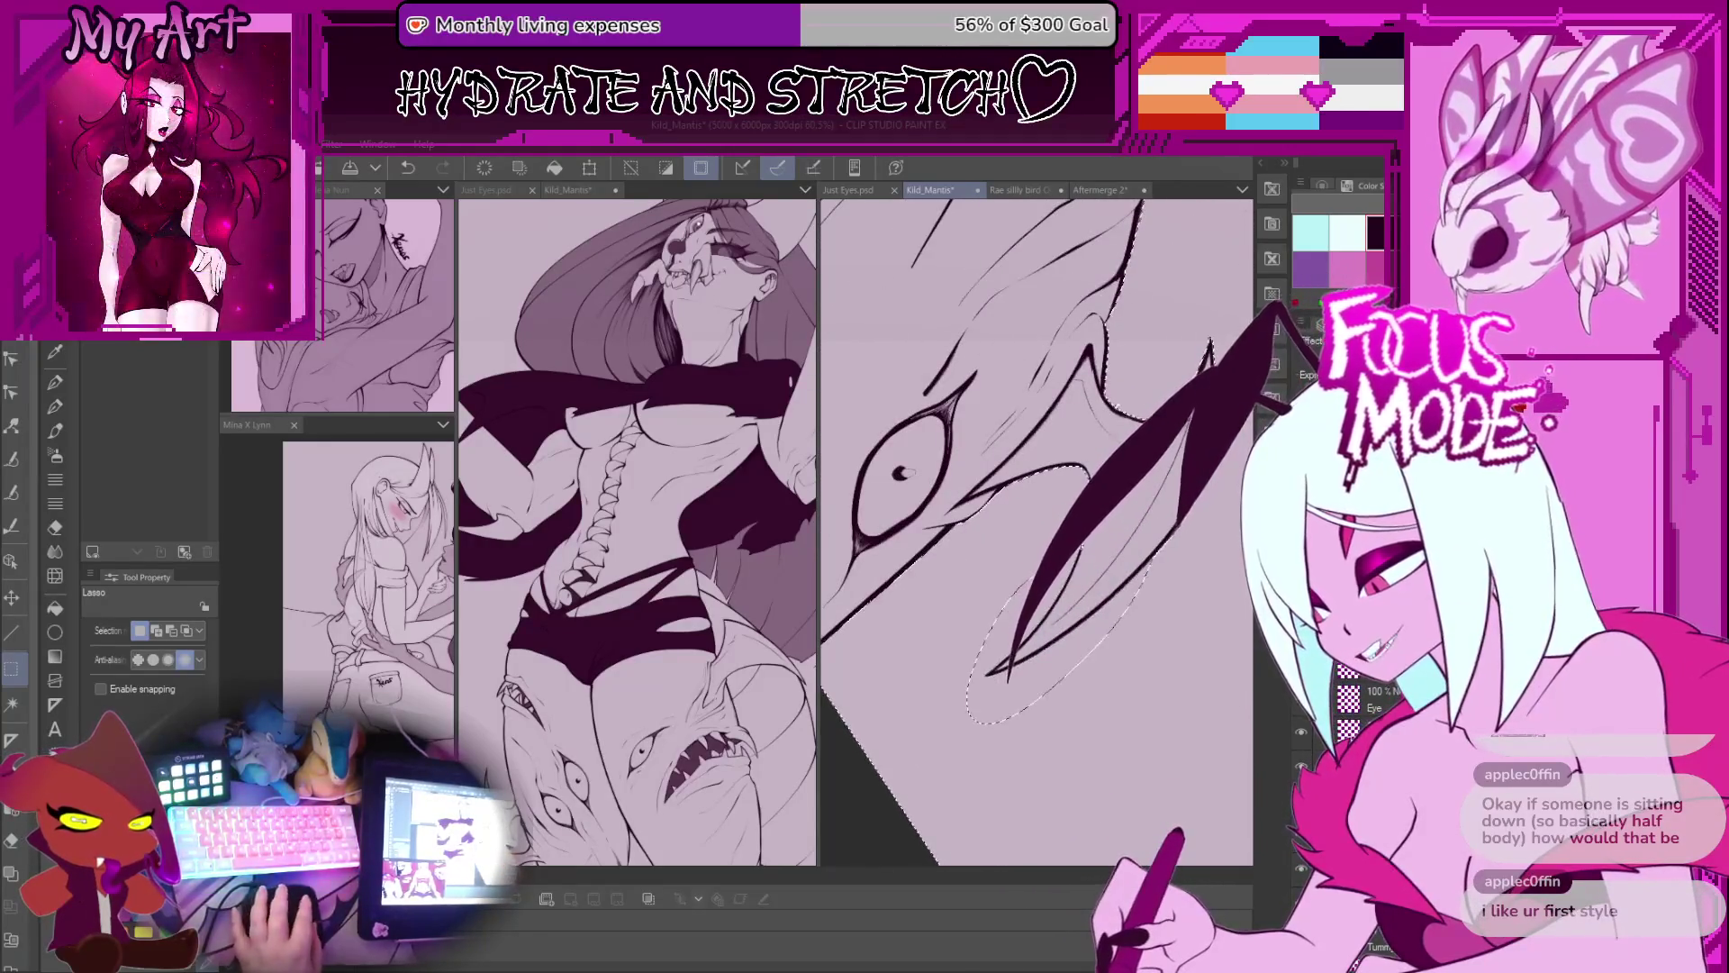
{"action": "scroll", "coordinate": [986, 630], "scroll_direction": "up", "scroll_amount": 5}
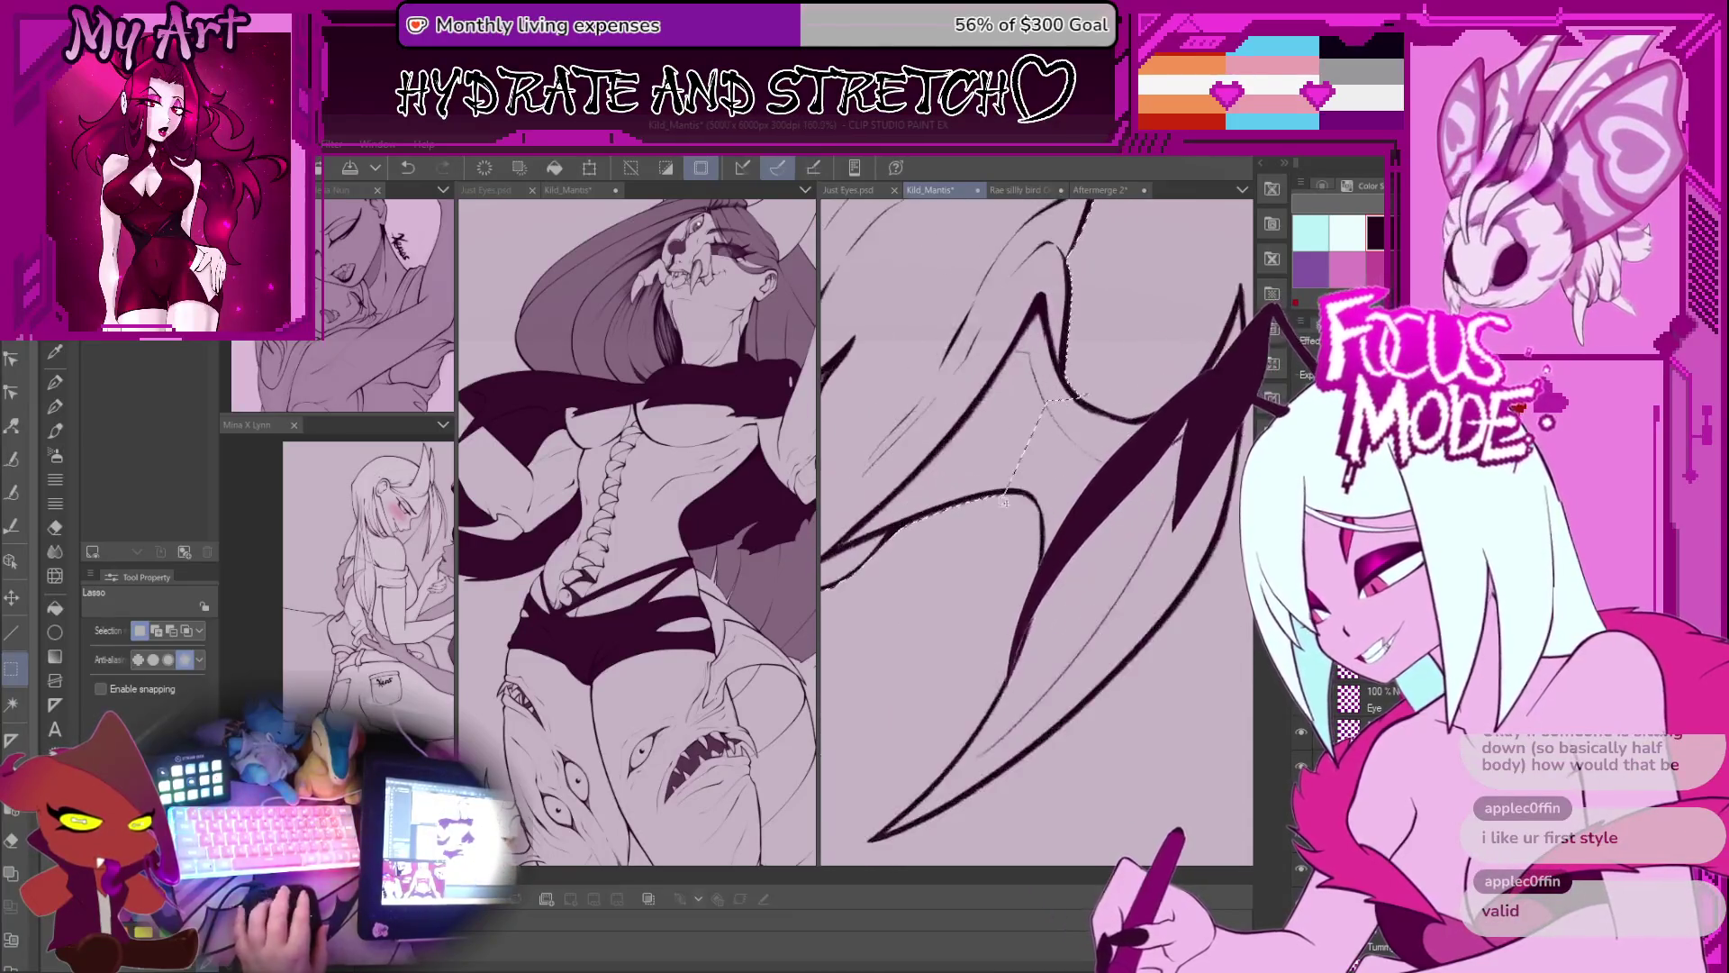
{"action": "scroll", "coordinate": [1097, 555], "scroll_direction": "up", "scroll_amount": 2}
{"action": "left_click_drag", "start_coordinate": [1182, 595], "coordinate": [968, 658]}
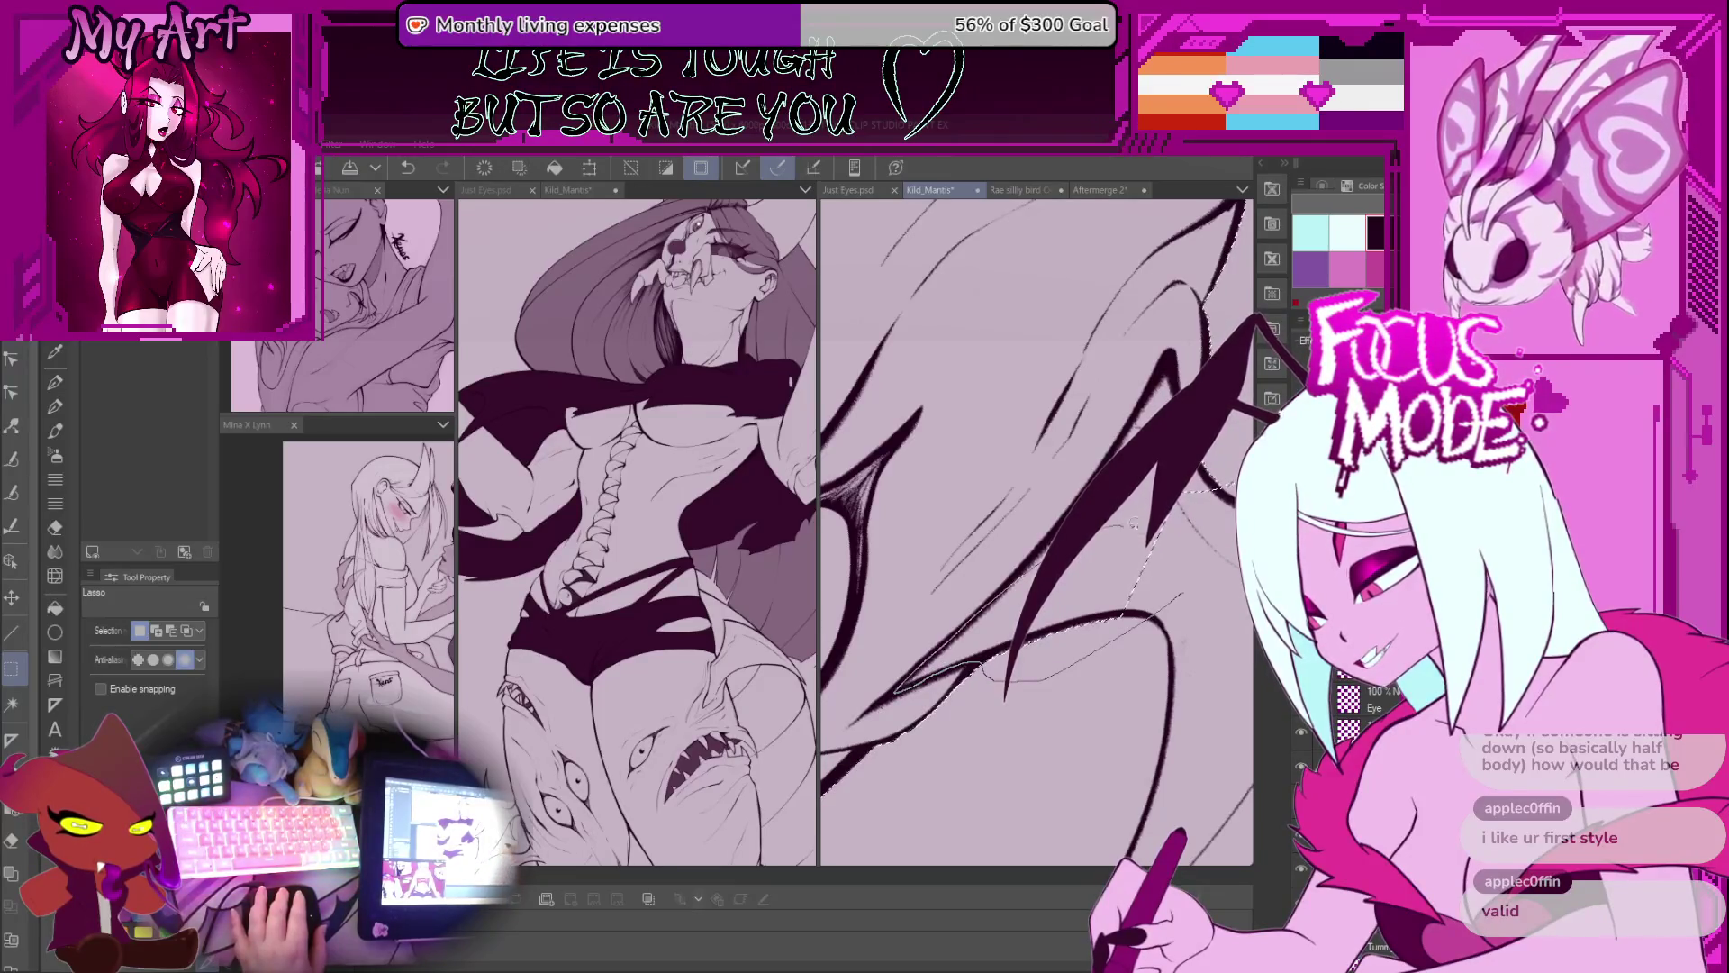
{"action": "mouse_move", "coordinate": [1099, 553]}
{"action": "left_mouse_down"}
{"action": "mouse_move", "coordinate": [896, 716]}
{"action": "mouse_move", "coordinate": [927, 684]}
{"action": "mouse_move", "coordinate": [838, 837]}
{"action": "left_mouse_up"}
{"action": "left_click_drag", "start_coordinate": [924, 723], "coordinate": [1016, 567]}
{"action": "mouse_move", "coordinate": [1188, 587]}
{"action": "left_mouse_down"}
{"action": "mouse_move", "coordinate": [1081, 576]}
{"action": "mouse_move", "coordinate": [1044, 612]}
{"action": "left_mouse_up"}
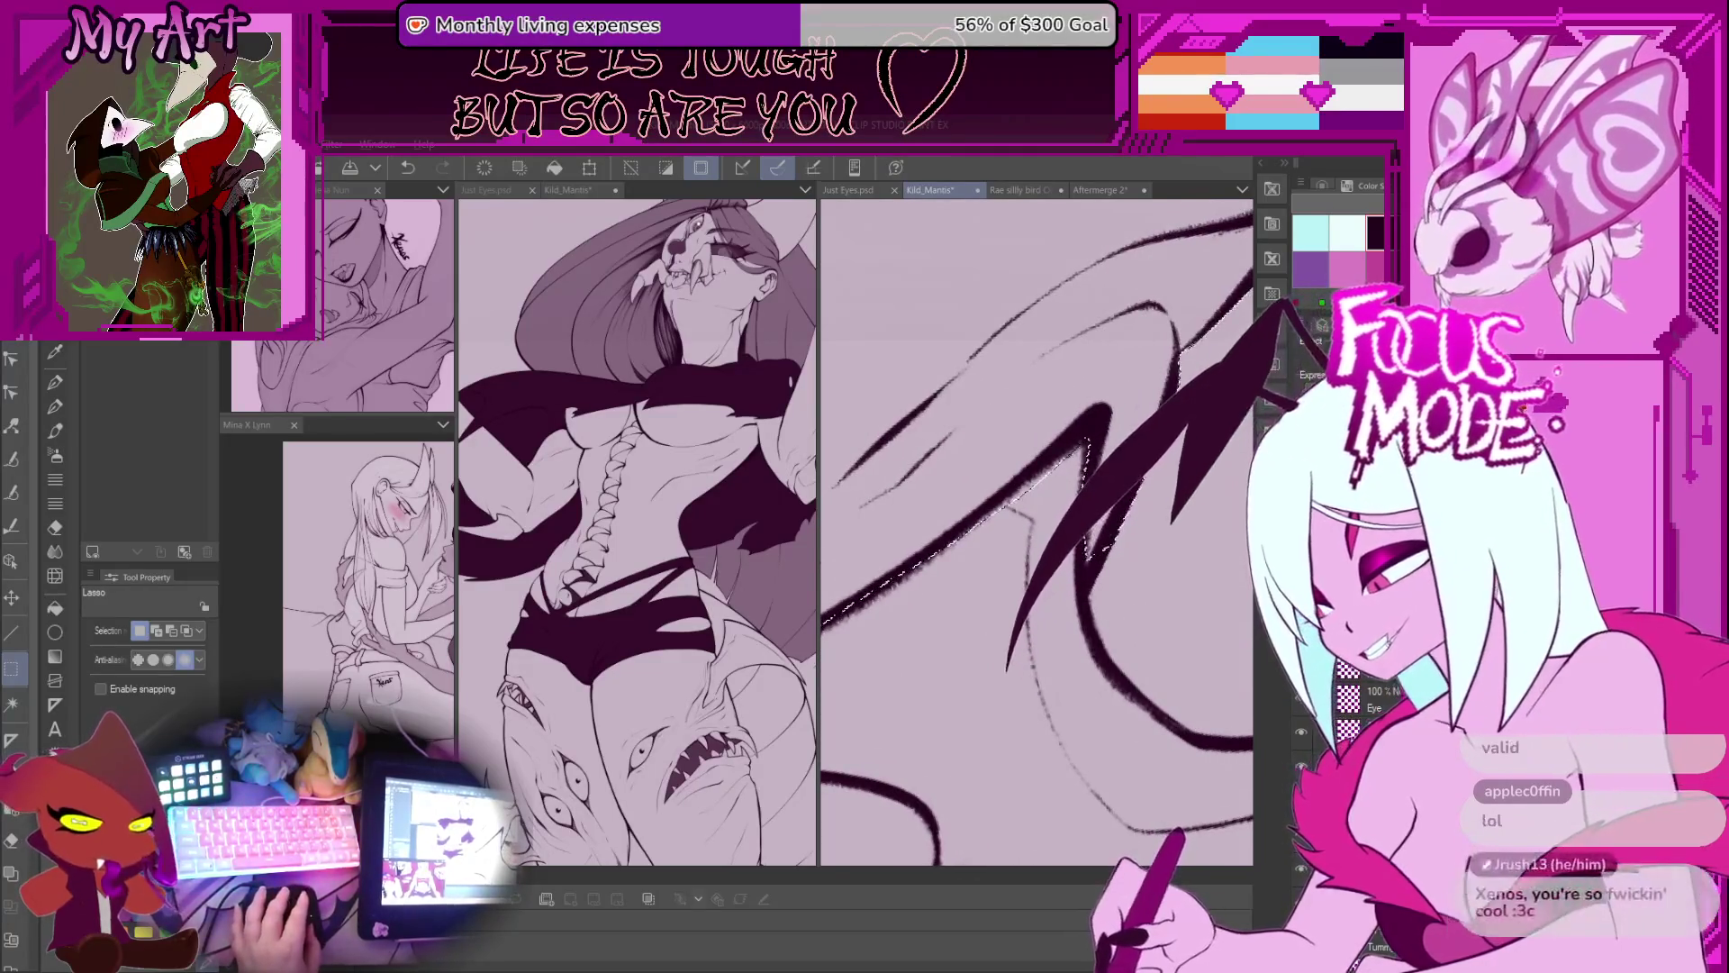
Step: Rotate and re-zoom the view to check the new wing-edge selection
{"action": "left_click_drag", "start_coordinate": [1117, 434], "coordinate": [1067, 495]}
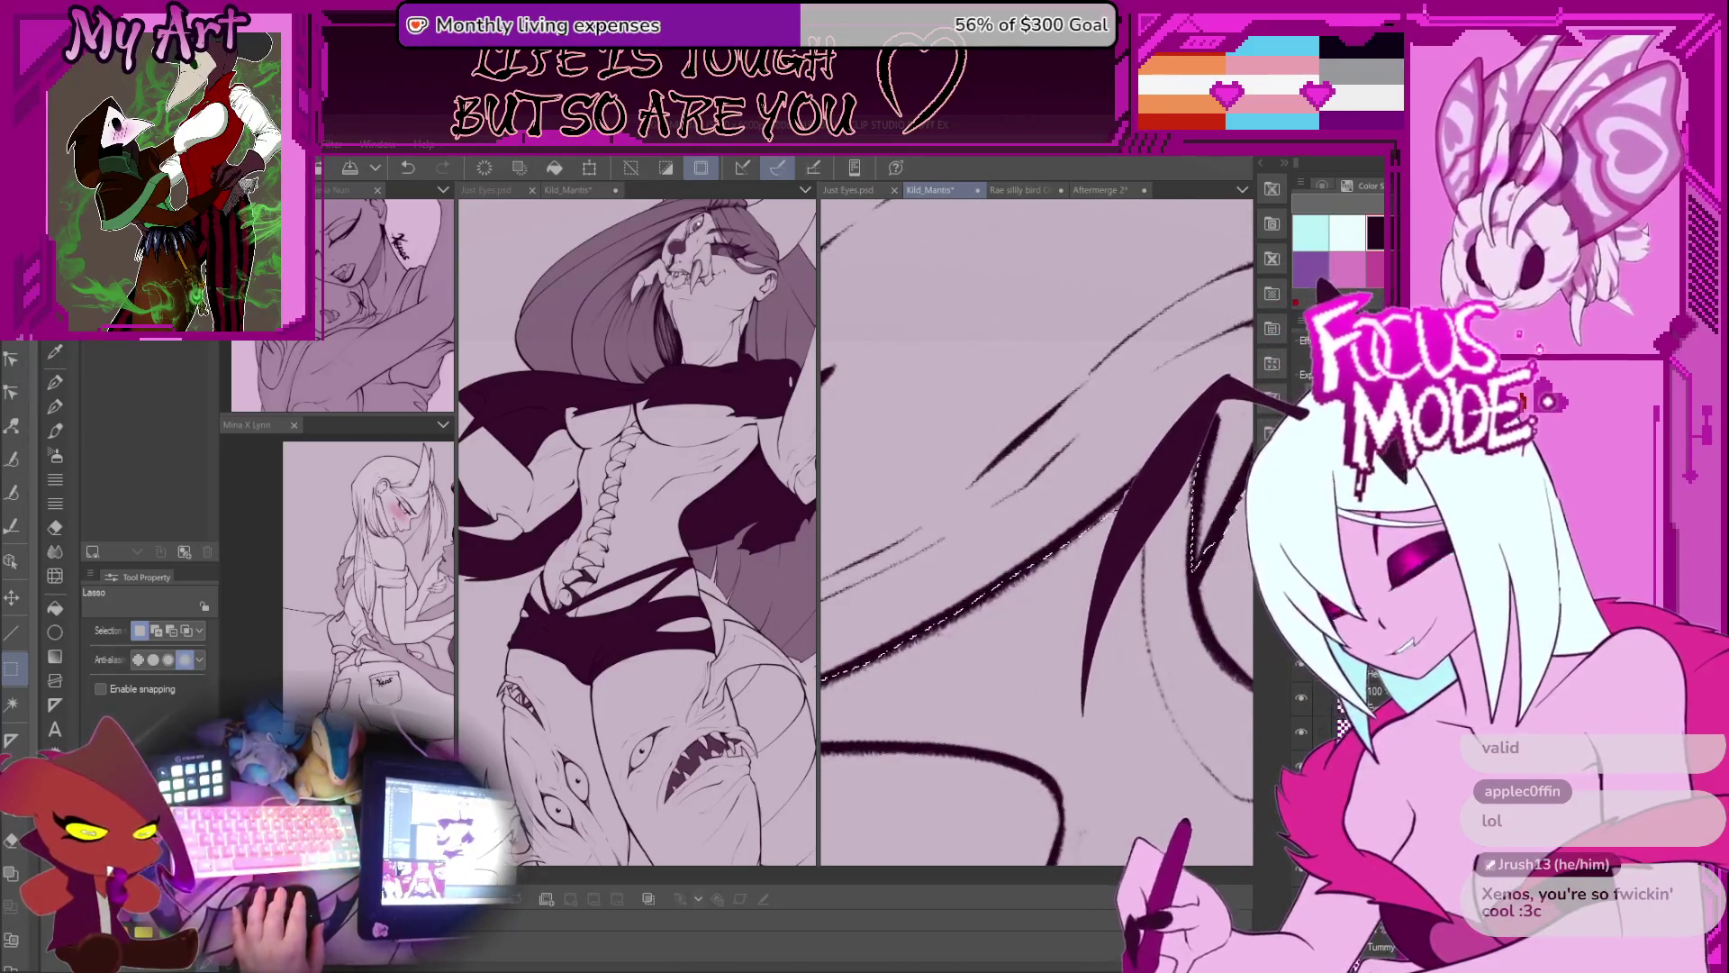
{"action": "left_click_drag", "start_coordinate": [1086, 707], "coordinate": [1078, 610]}
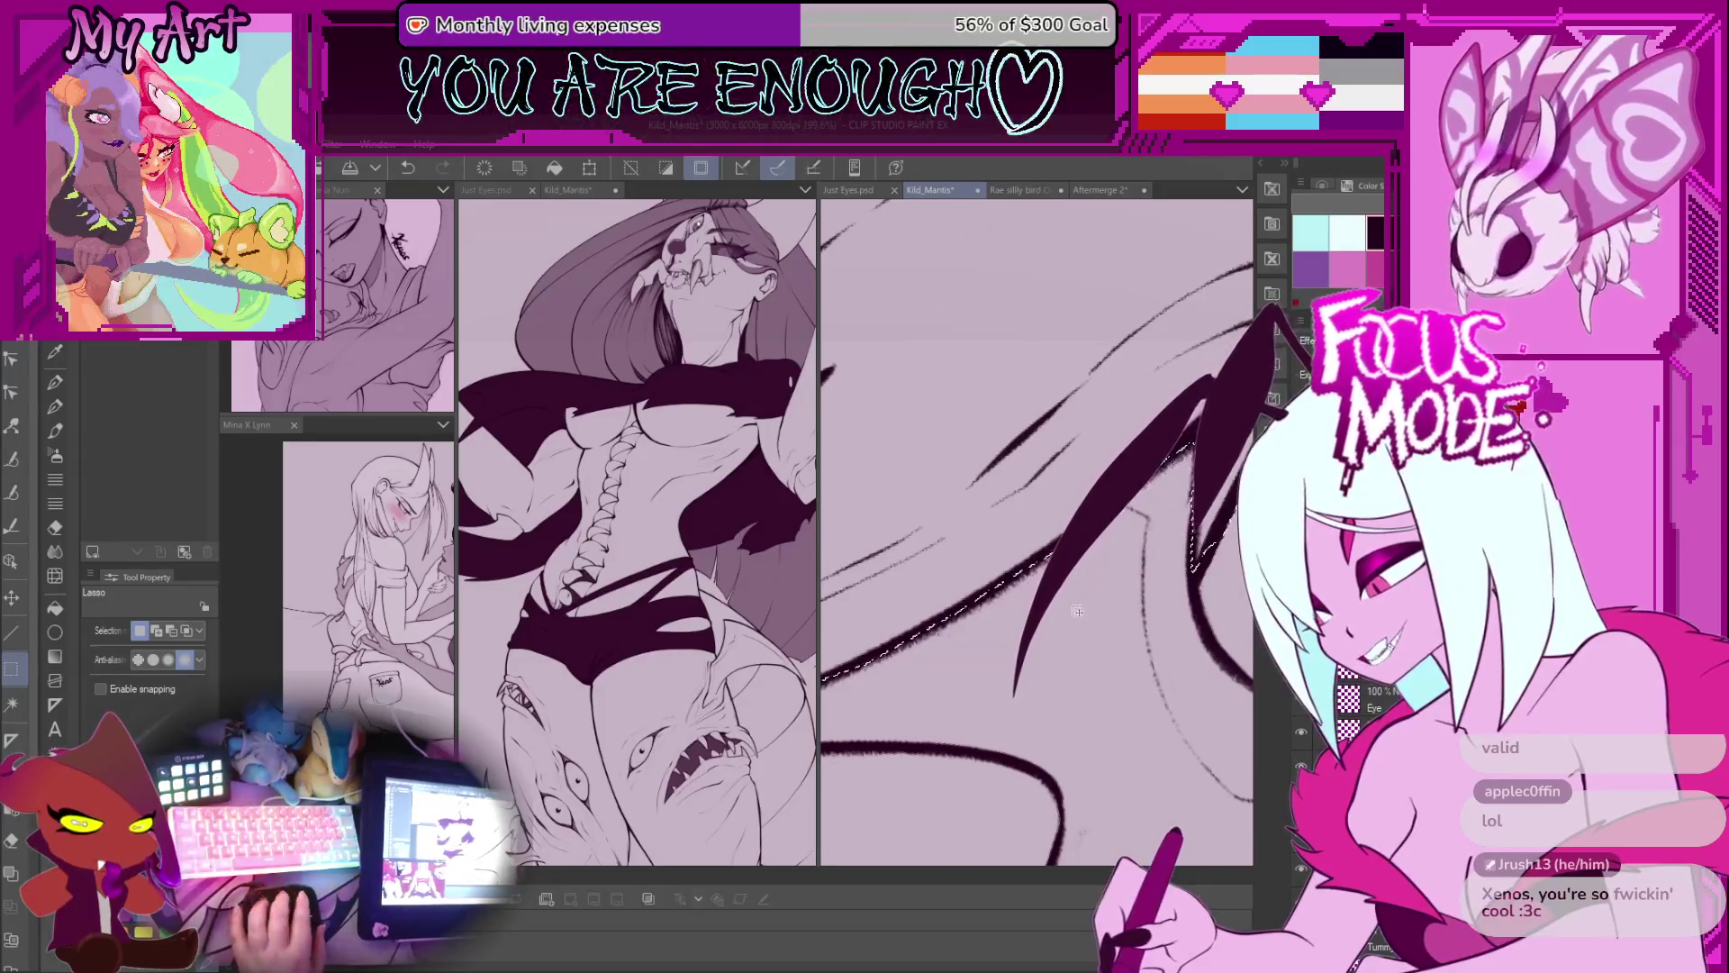
{"action": "scroll", "coordinate": [1078, 609], "scroll_direction": "down", "scroll_amount": 6}
{"action": "scroll", "coordinate": [1168, 620], "scroll_direction": "down", "scroll_amount": 4}
{"action": "scroll", "coordinate": [955, 586], "scroll_direction": "up", "scroll_amount": 7}
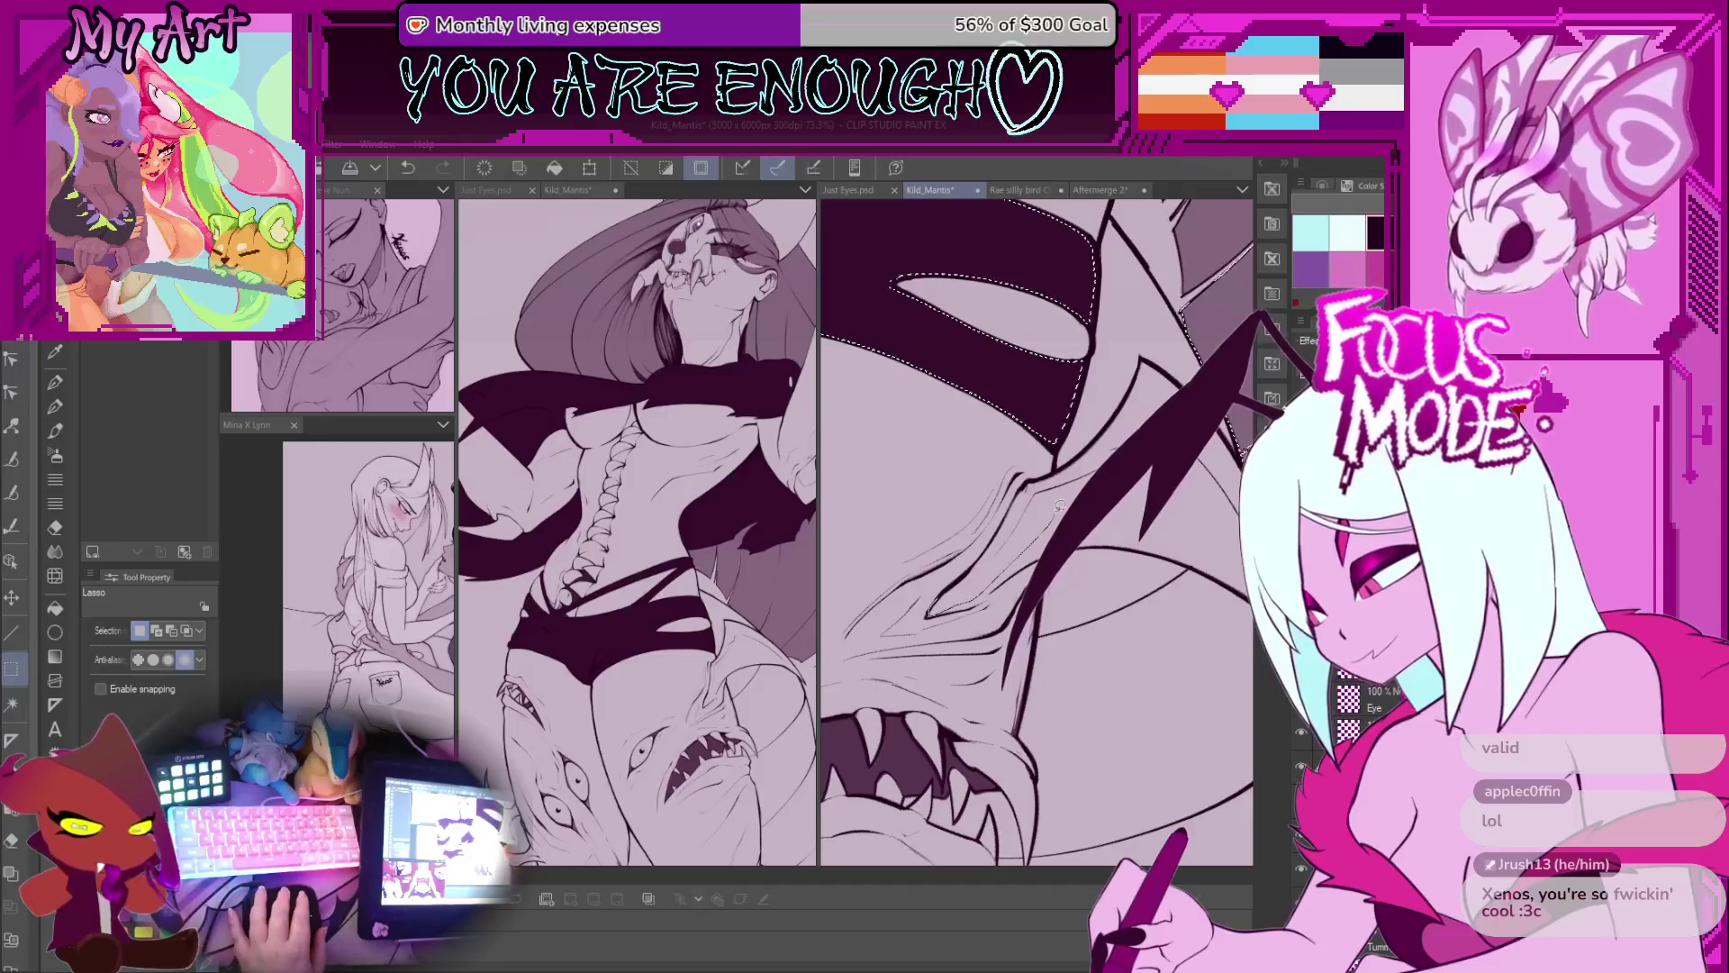
Step: Add the area beside the wing and a strip up along its inner edge to the selection
{"action": "scroll", "coordinate": [1013, 515], "scroll_direction": "up", "scroll_amount": 4}
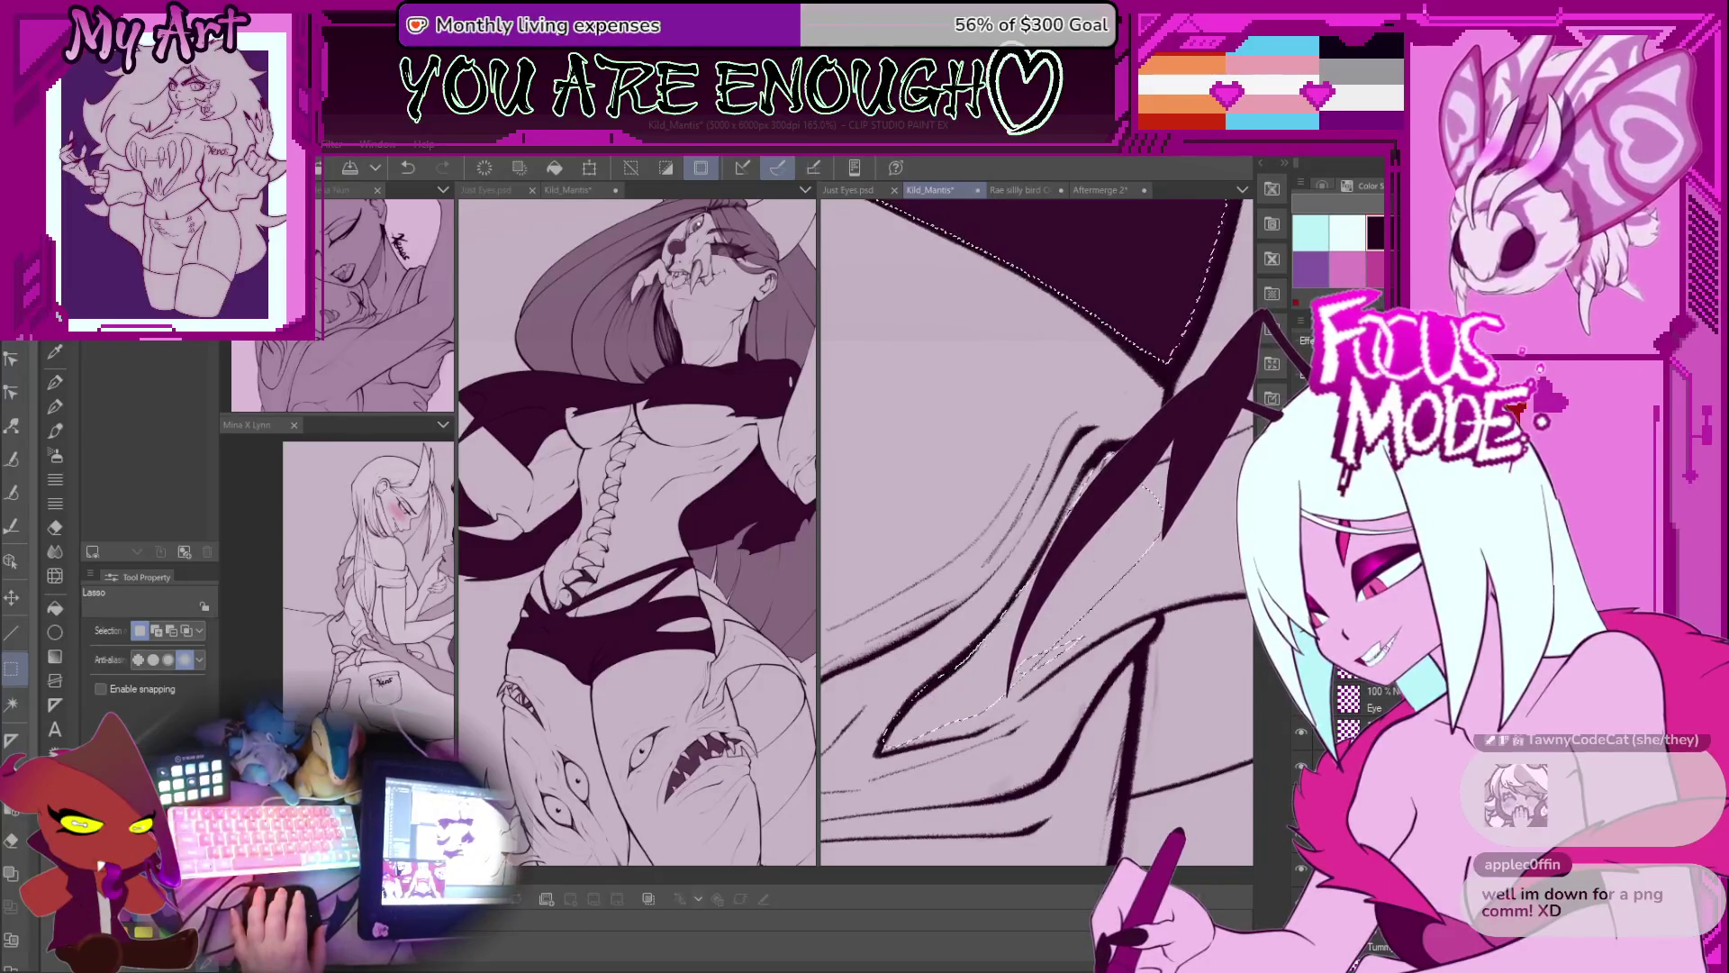
{"action": "mouse_move", "coordinate": [1016, 675]}
{"action": "left_mouse_down"}
{"action": "mouse_move", "coordinate": [1022, 629]}
{"action": "mouse_move", "coordinate": [959, 571]}
{"action": "mouse_move", "coordinate": [962, 666]}
{"action": "left_mouse_up"}
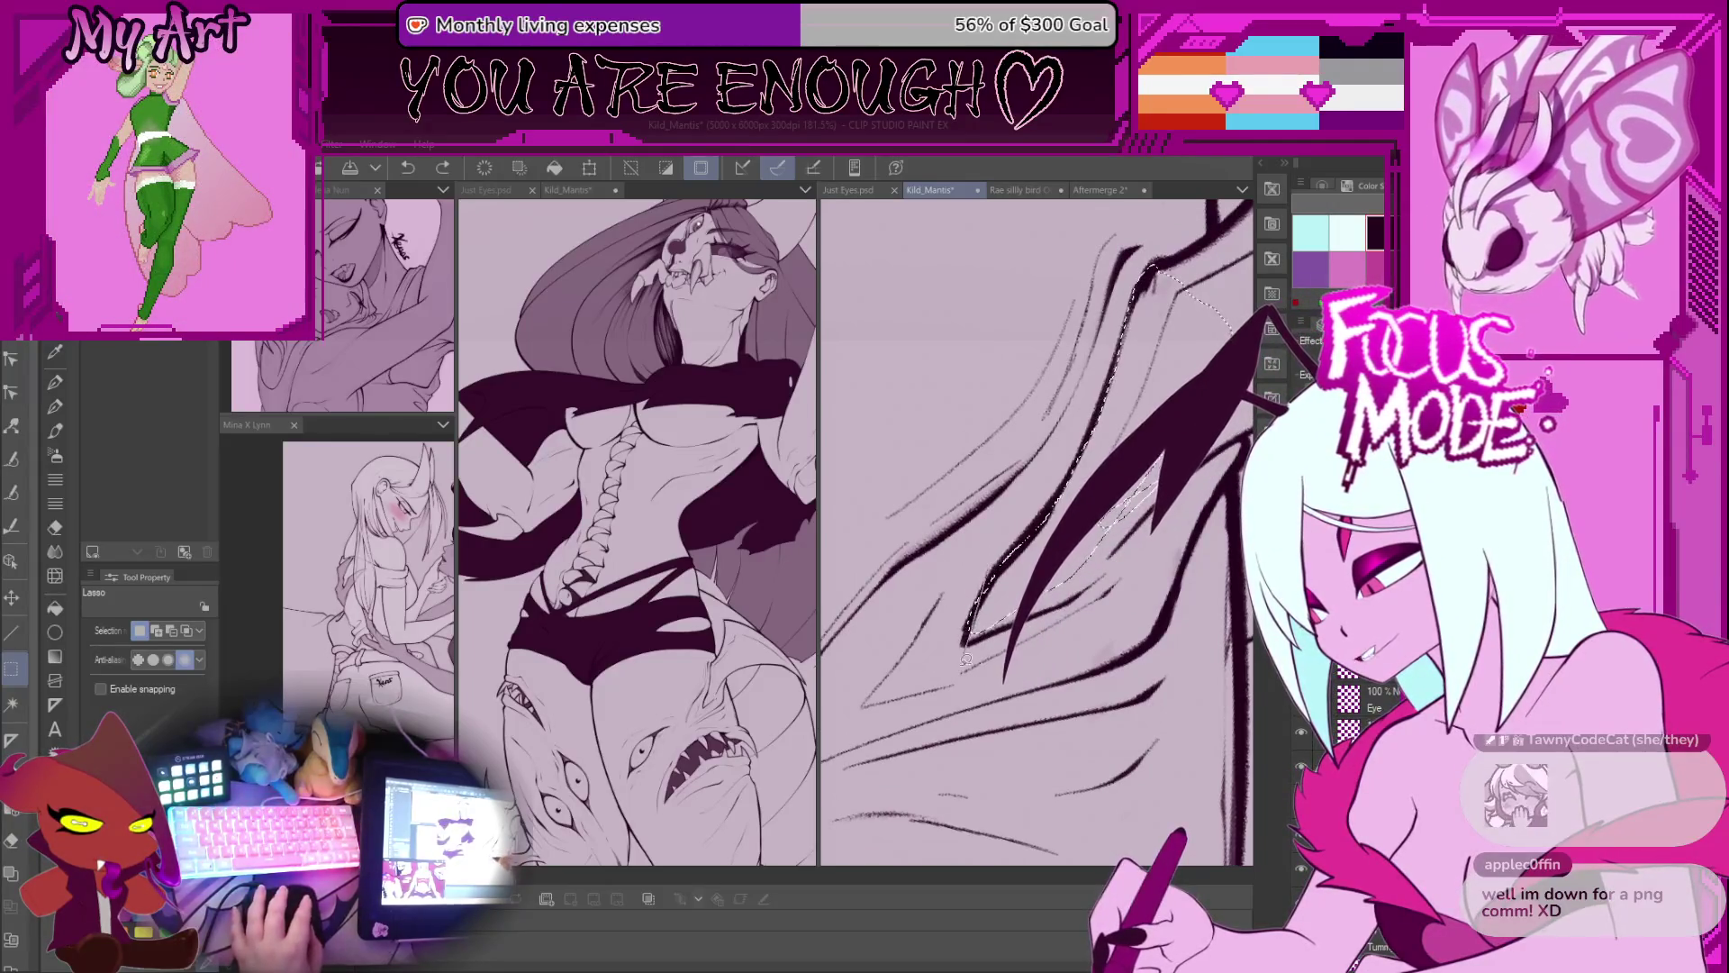
{"action": "left_click_drag", "start_coordinate": [990, 610], "coordinate": [963, 545]}
{"action": "left_click_drag", "start_coordinate": [1117, 432], "coordinate": [1004, 563]}
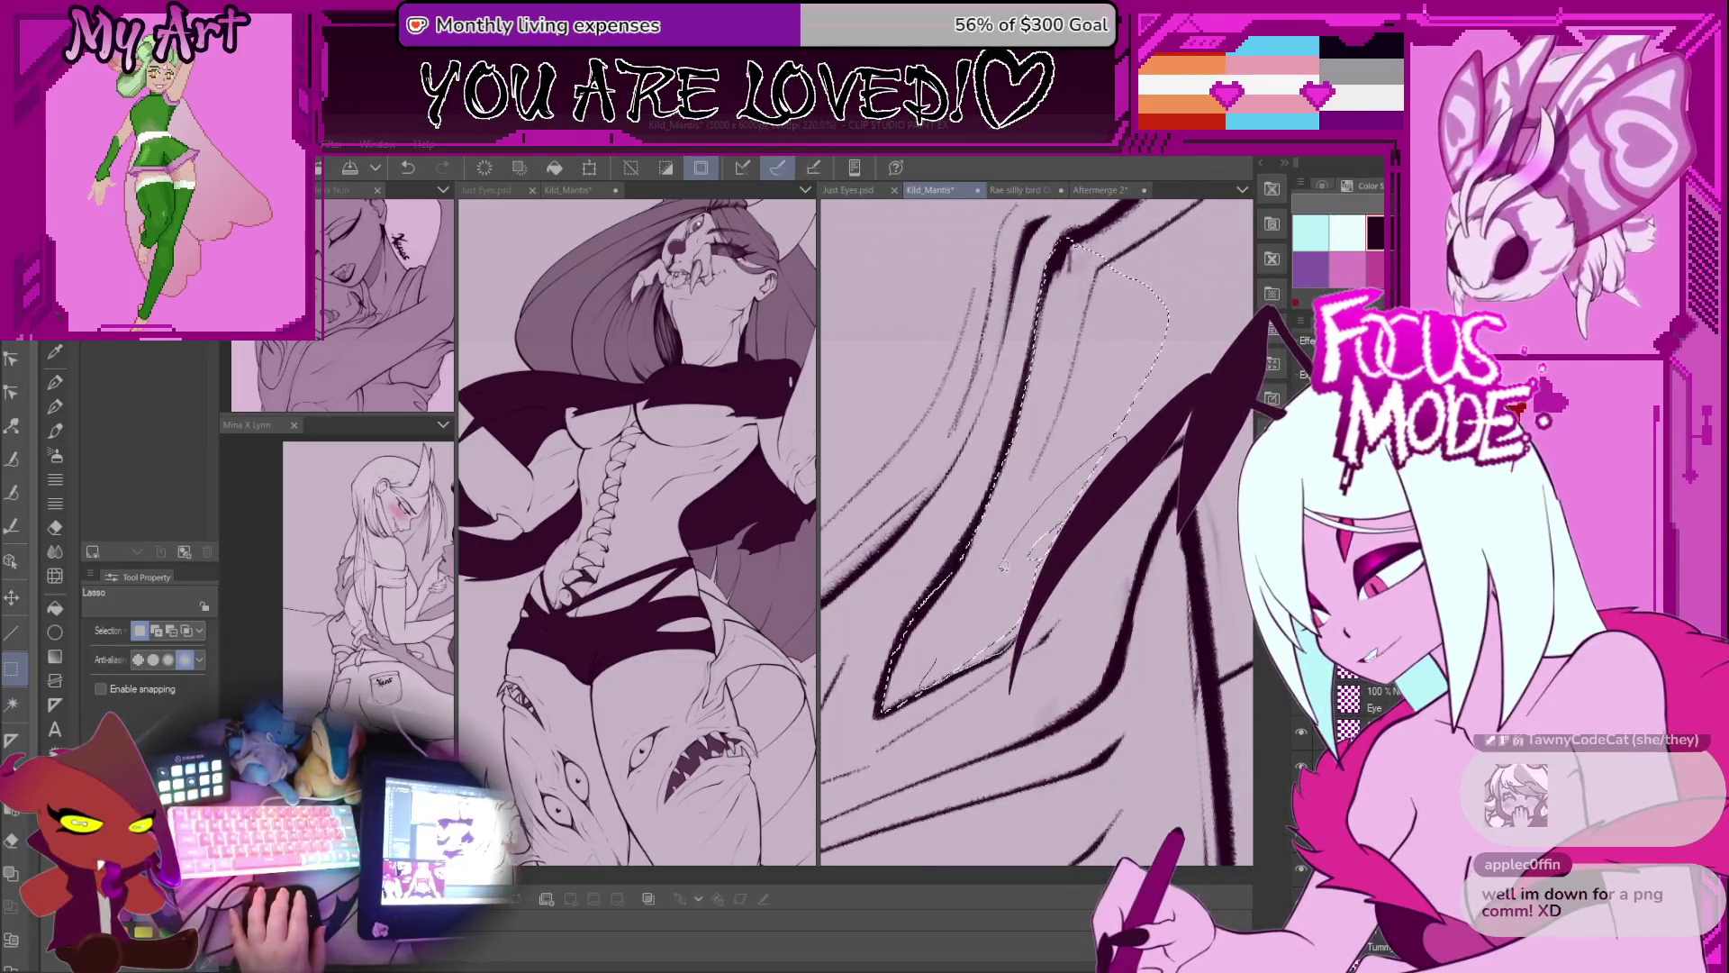
{"action": "left_click_drag", "start_coordinate": [1117, 437], "coordinate": [1004, 505]}
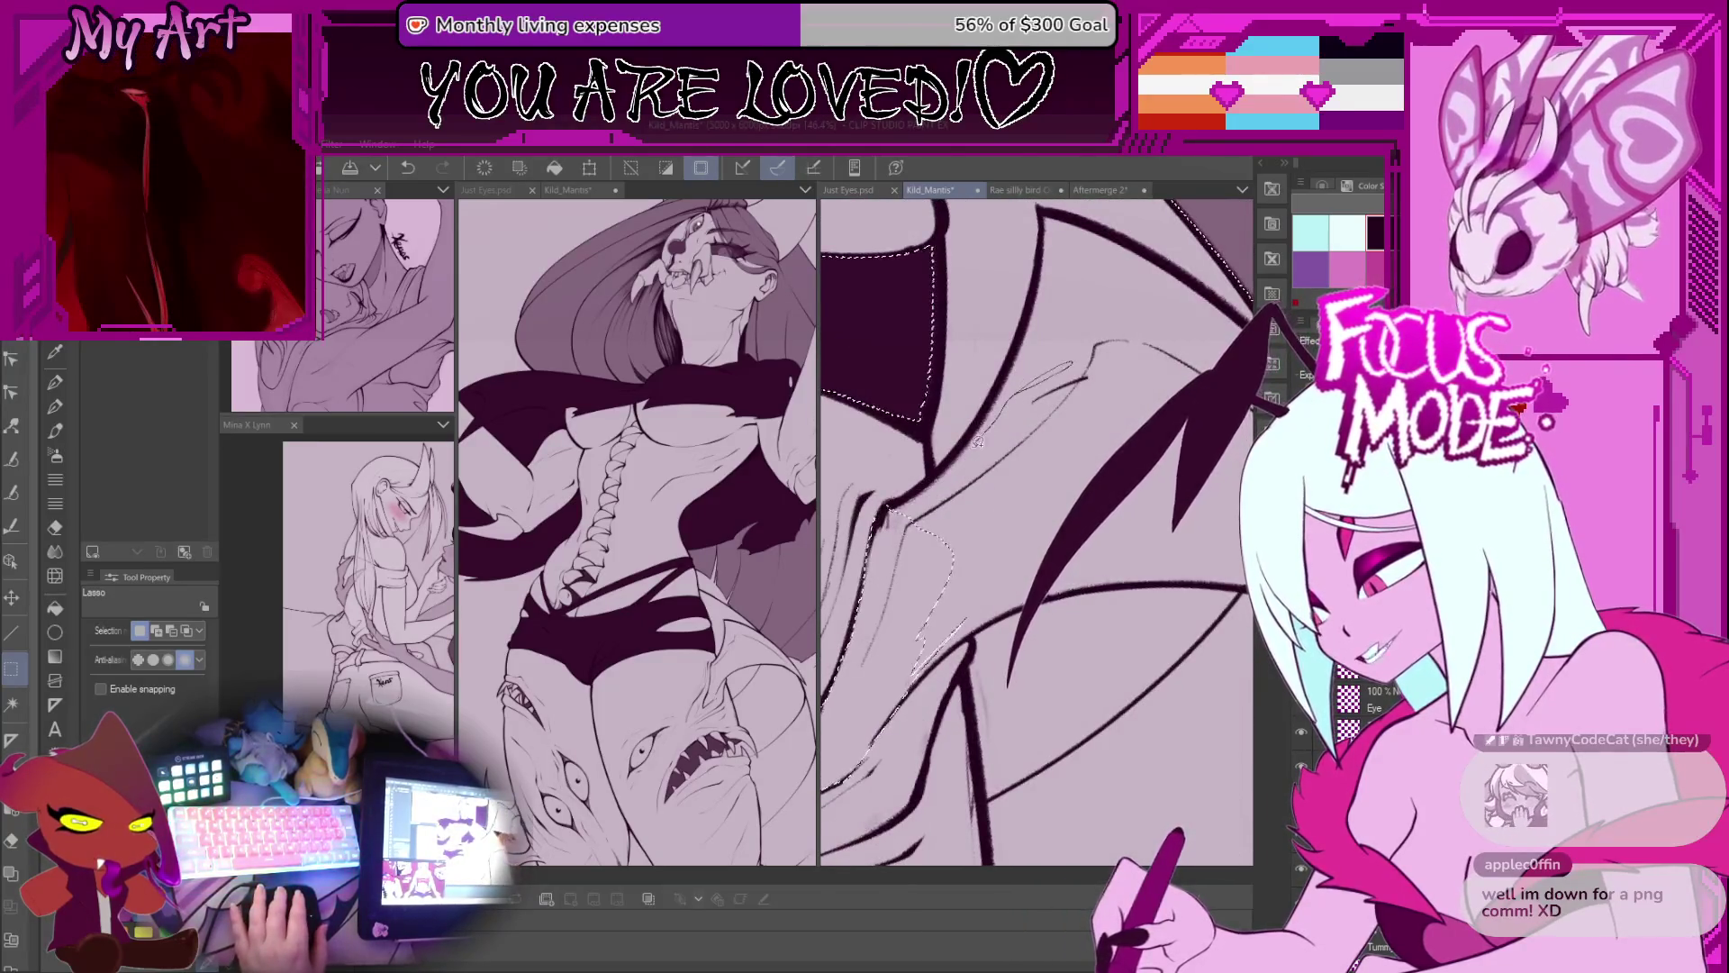
{"action": "mouse_move", "coordinate": [981, 446]}
{"action": "left_mouse_down"}
{"action": "mouse_move", "coordinate": [999, 667]}
{"action": "mouse_move", "coordinate": [996, 607]}
{"action": "mouse_move", "coordinate": [965, 682]}
{"action": "mouse_move", "coordinate": [991, 639]}
{"action": "mouse_move", "coordinate": [993, 569]}
{"action": "left_mouse_up"}
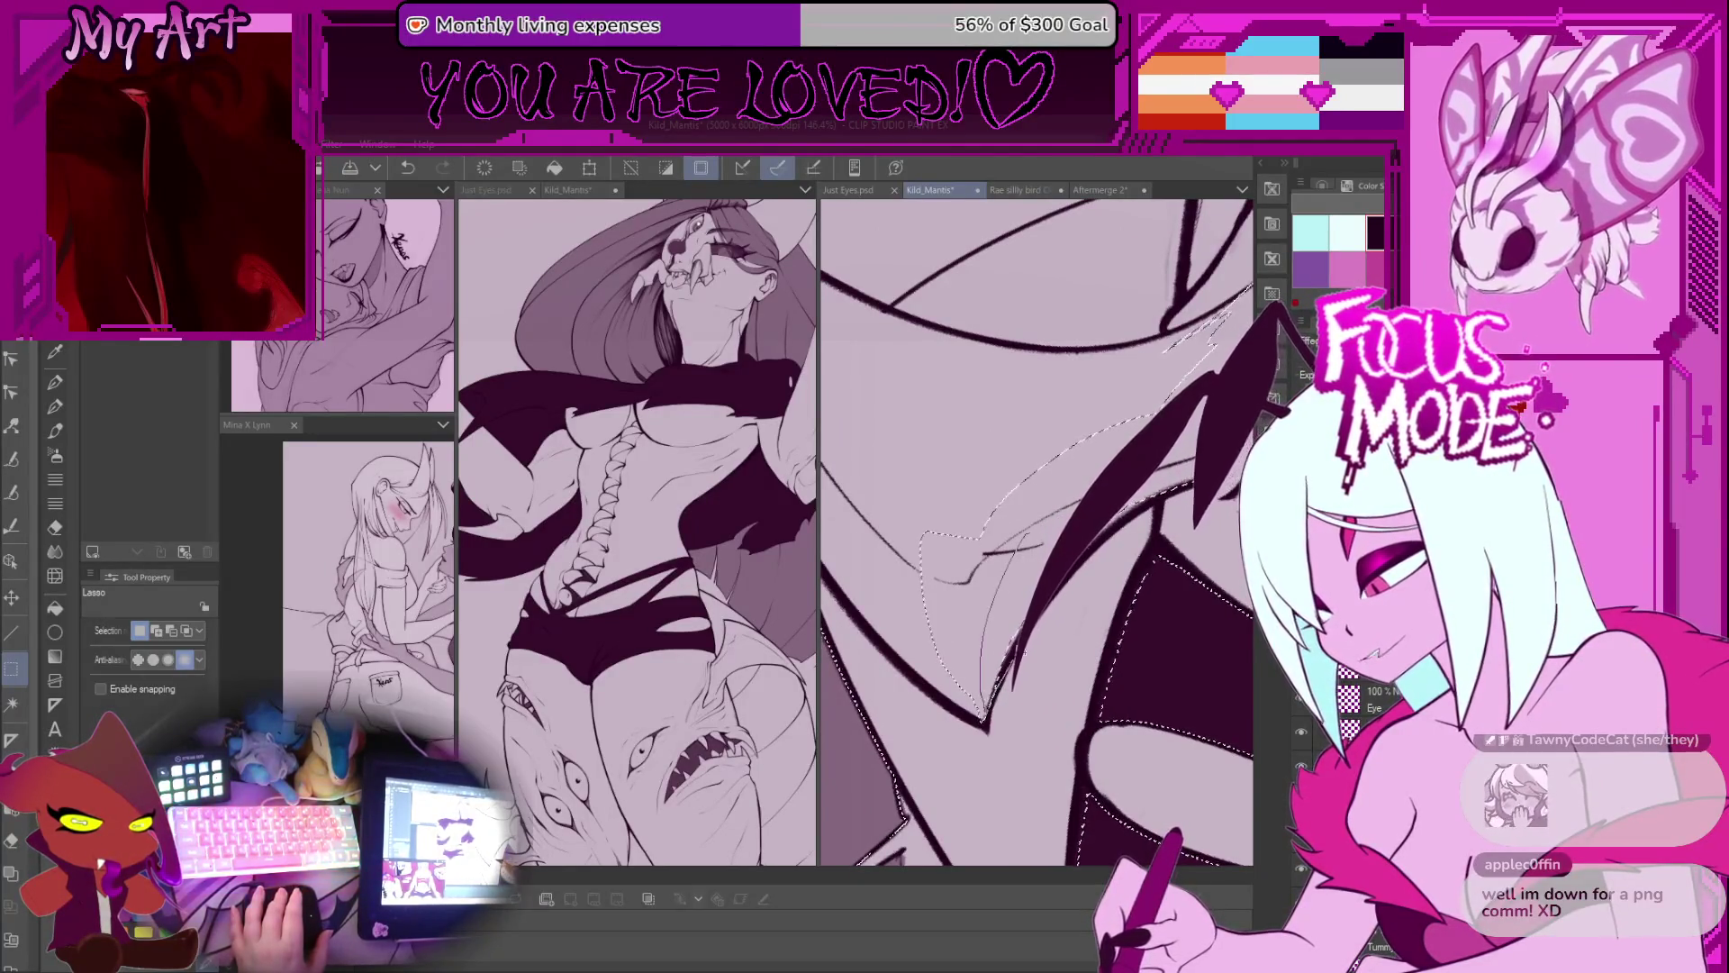
Step: Zoom and rotate the canvas step by step to inspect the selected wing lines
{"action": "key", "text": "ctrl+minus"}
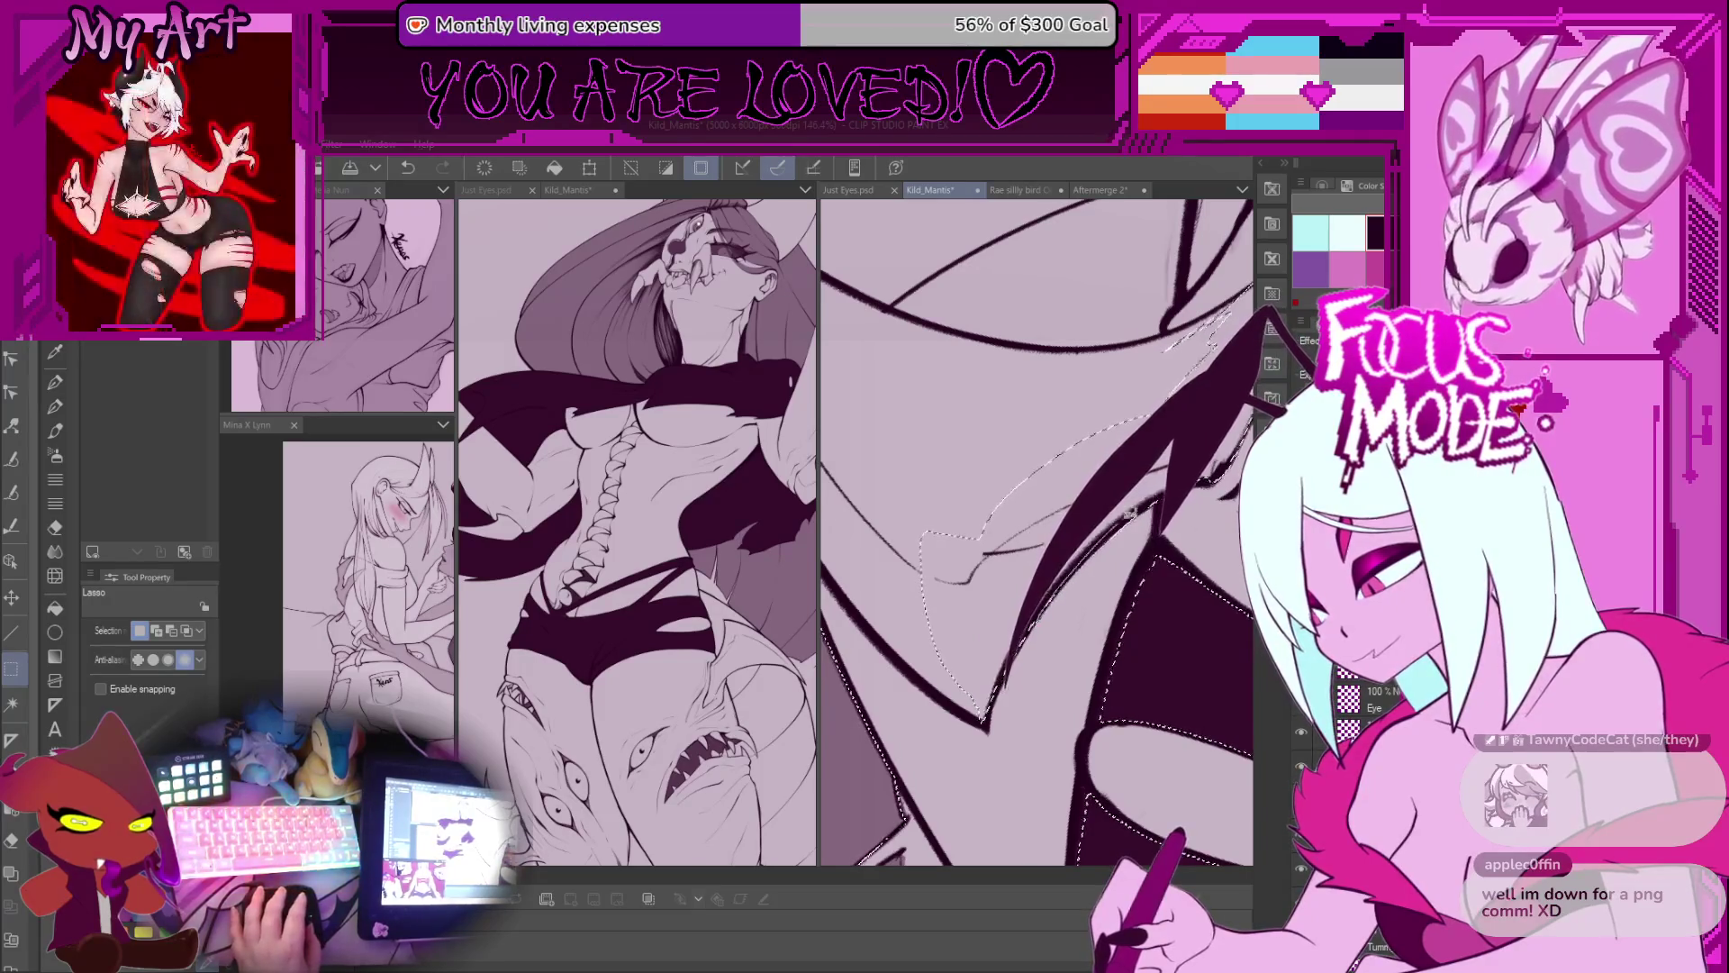
{"action": "key", "text": "ctrl+plus"}
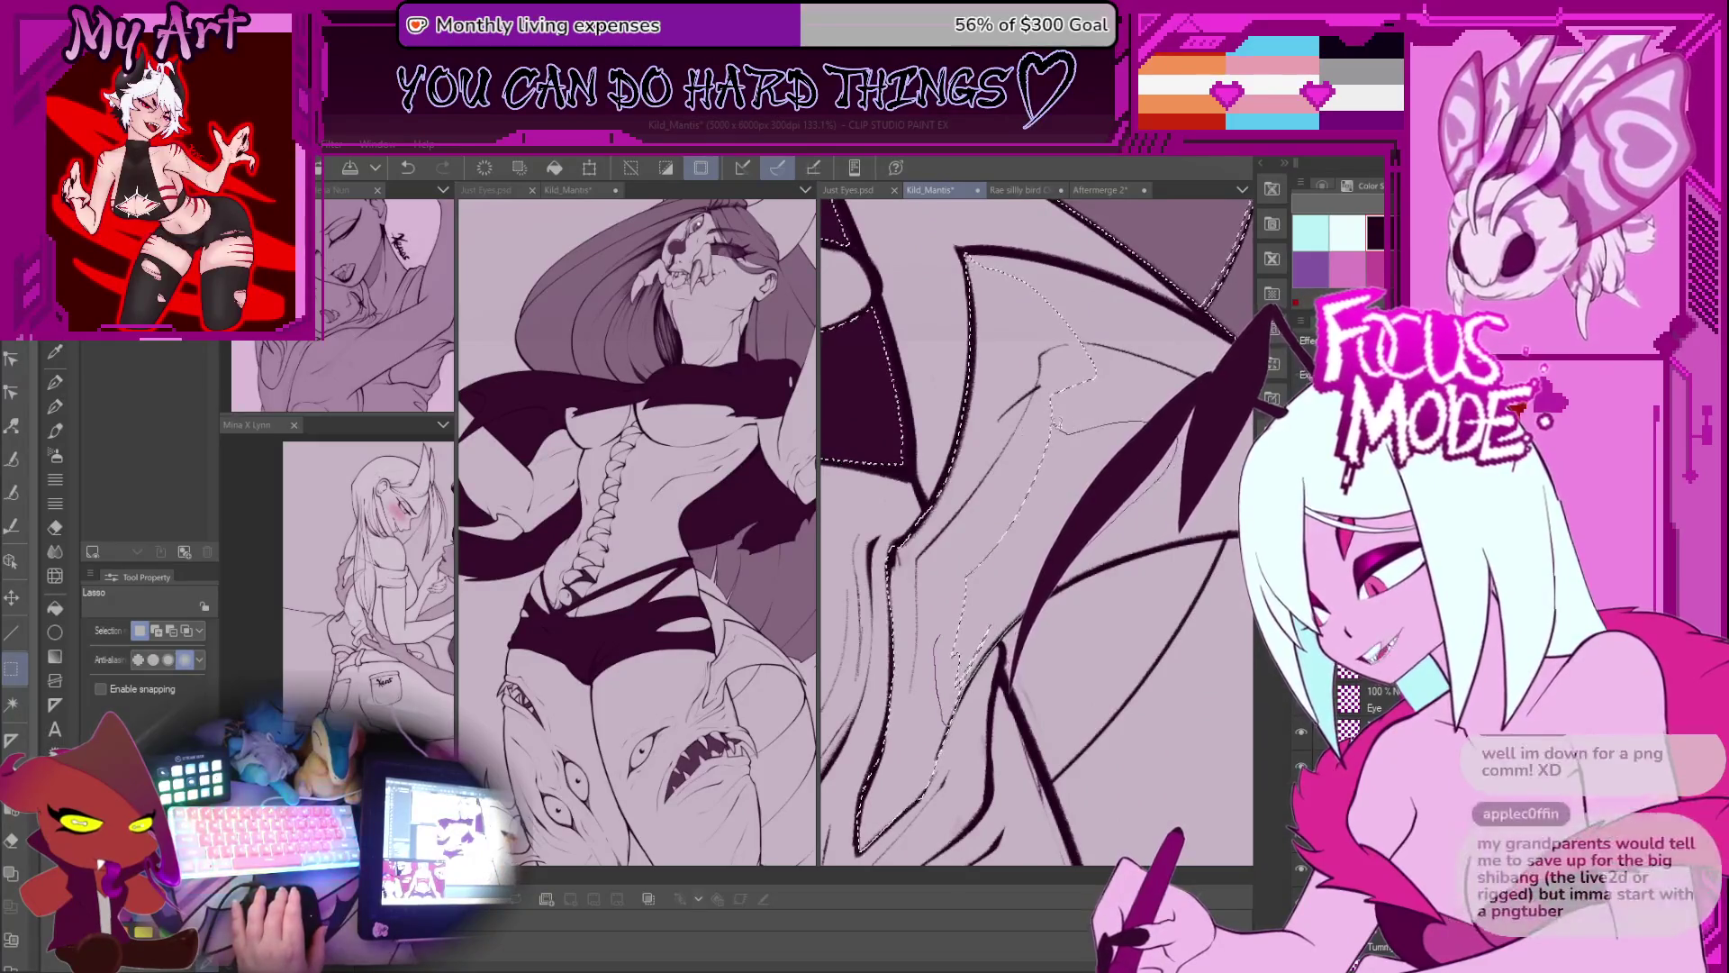
{"action": "key", "text": "minus"}
{"action": "key", "text": "ctrl+plus"}
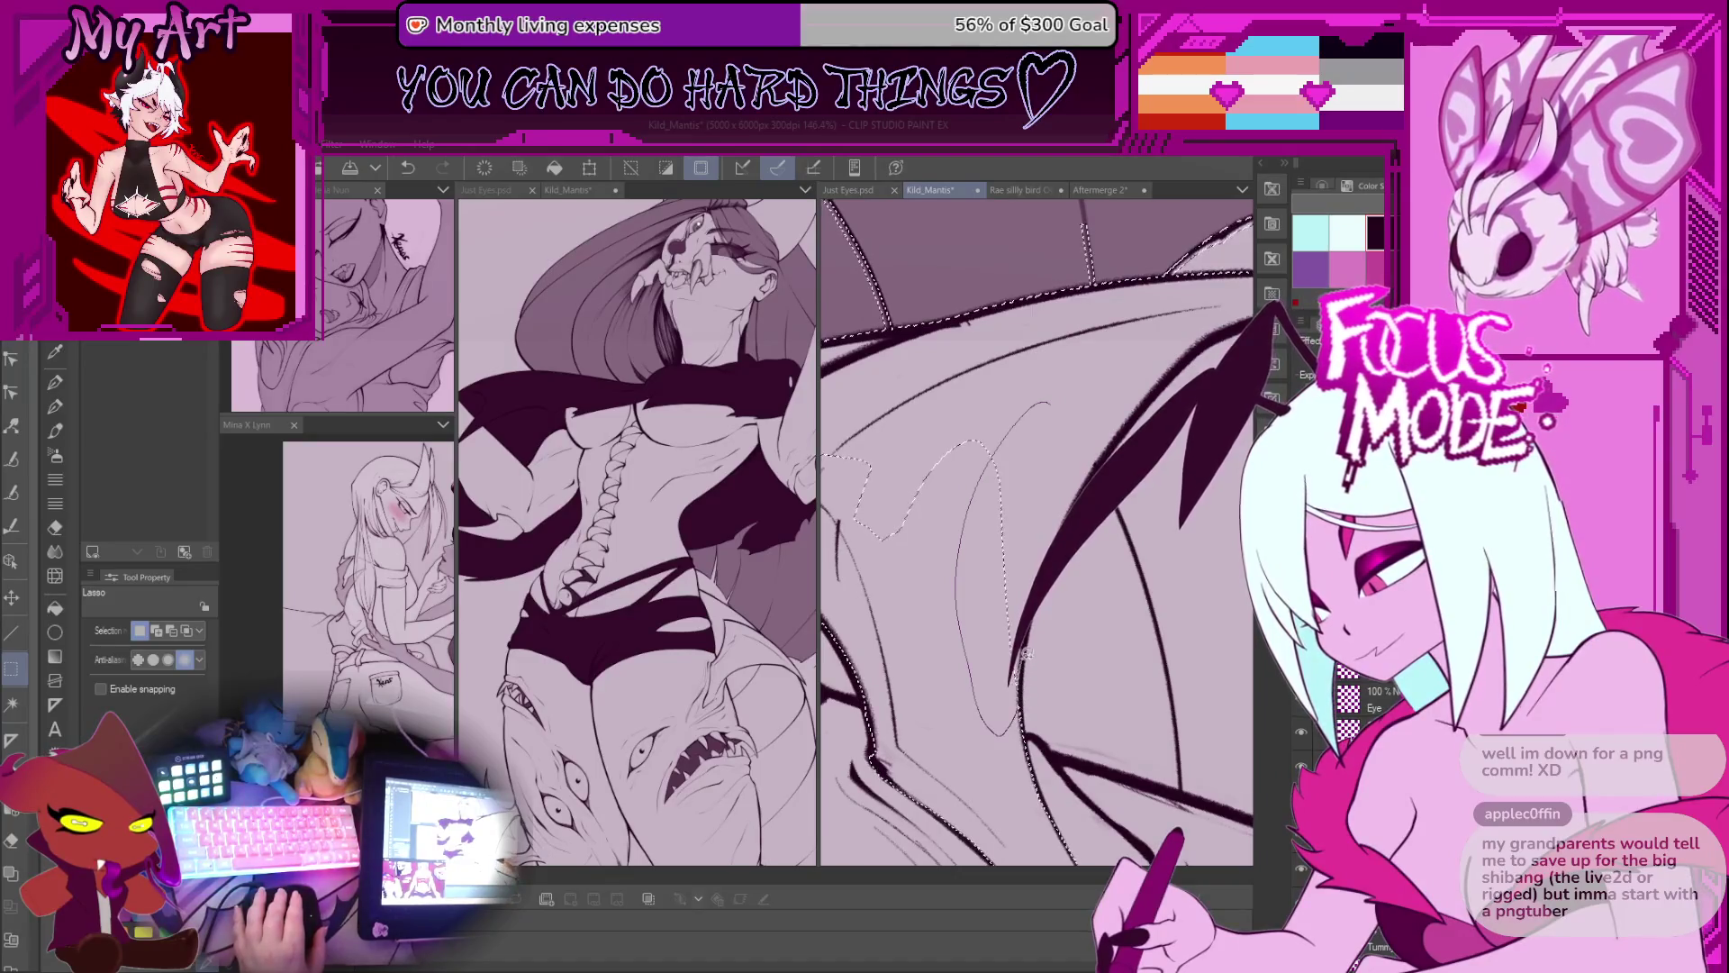
{"action": "key", "text": "minus"}
{"action": "key", "text": "ctrl+minus"}
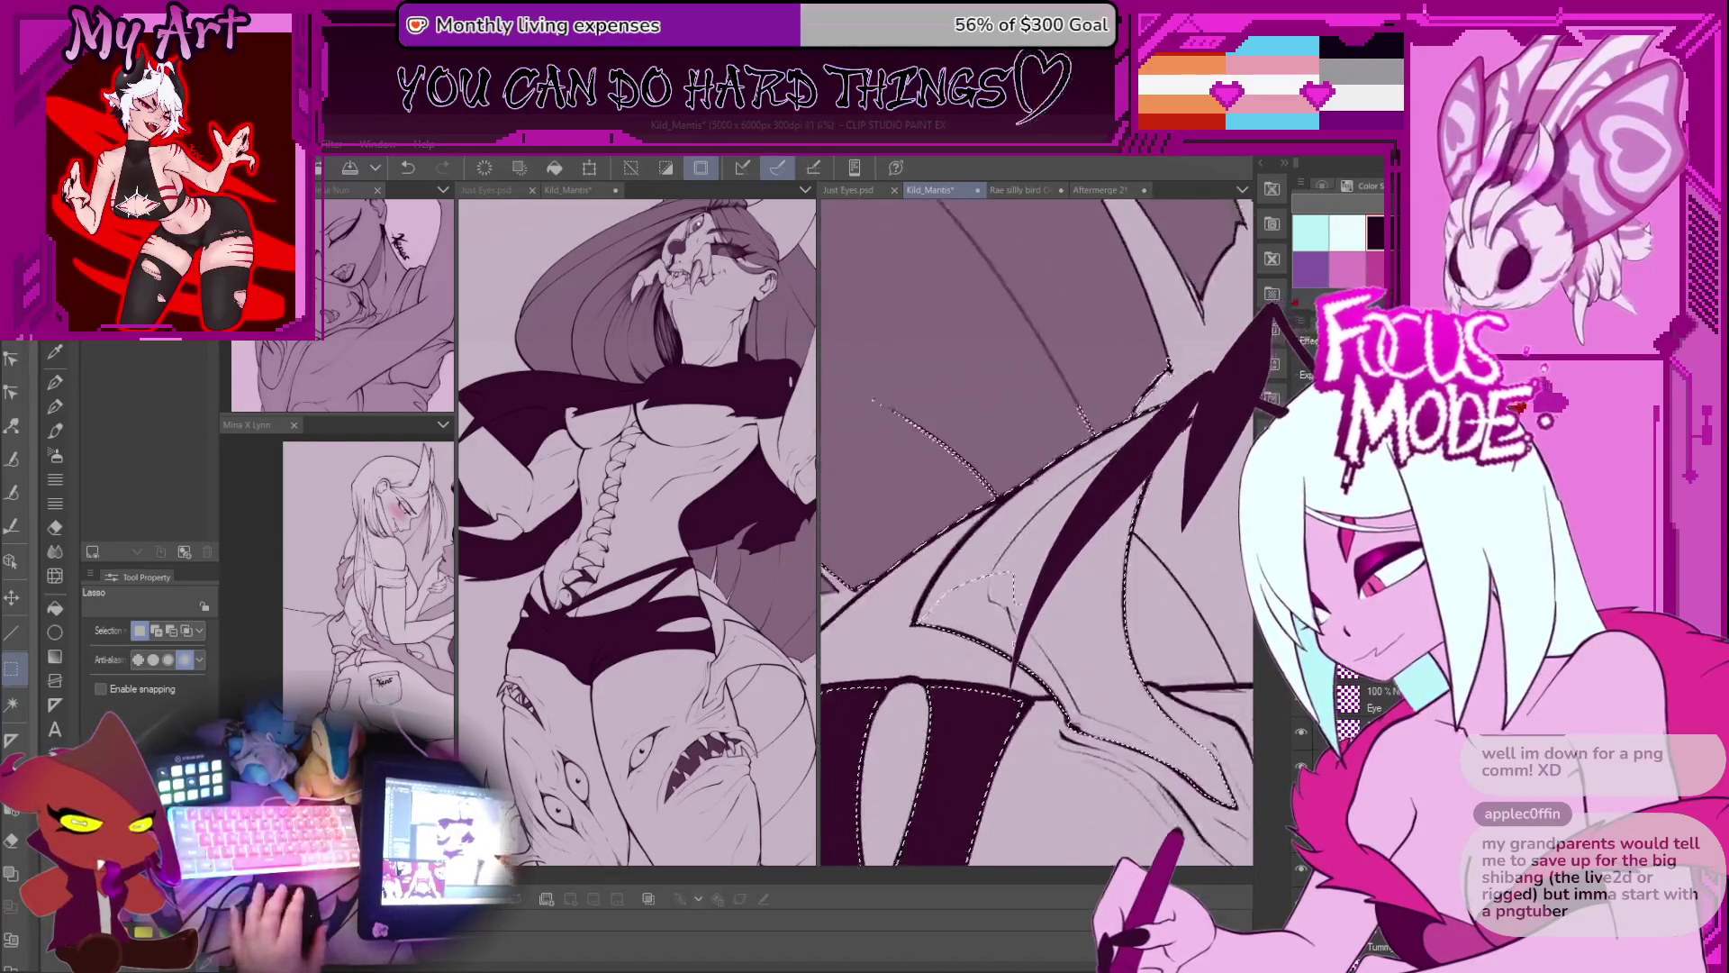
{"action": "key", "text": "minus"}
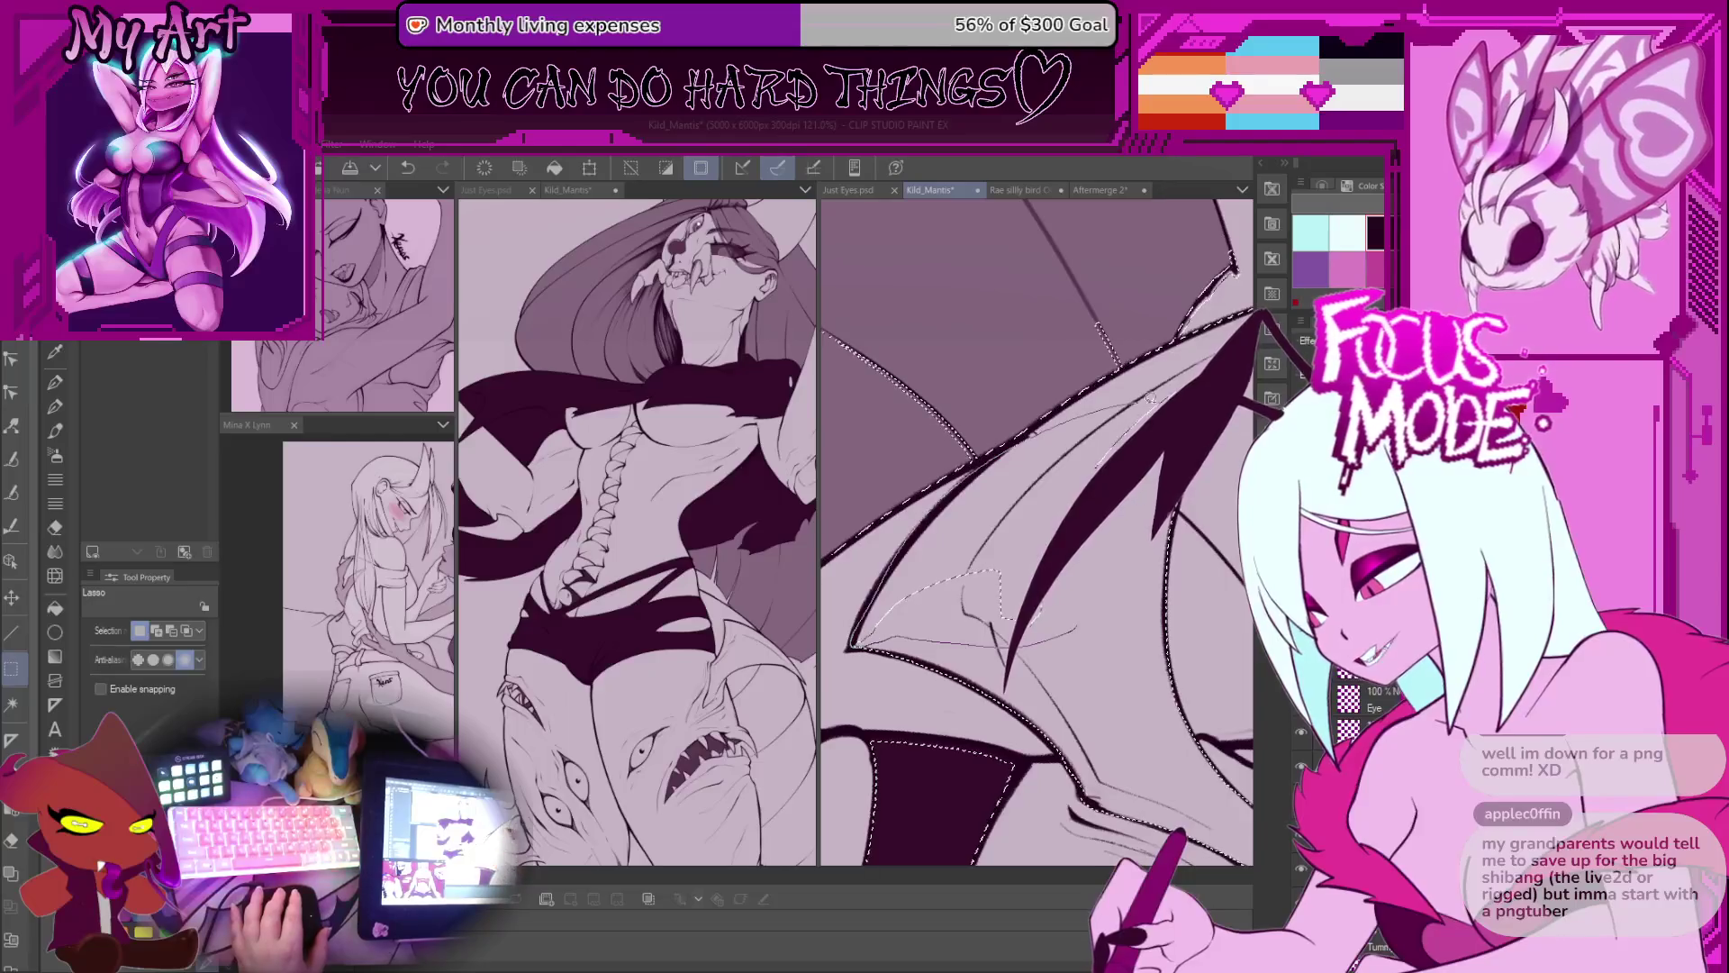
{"action": "key", "text": "ctrl+plus"}
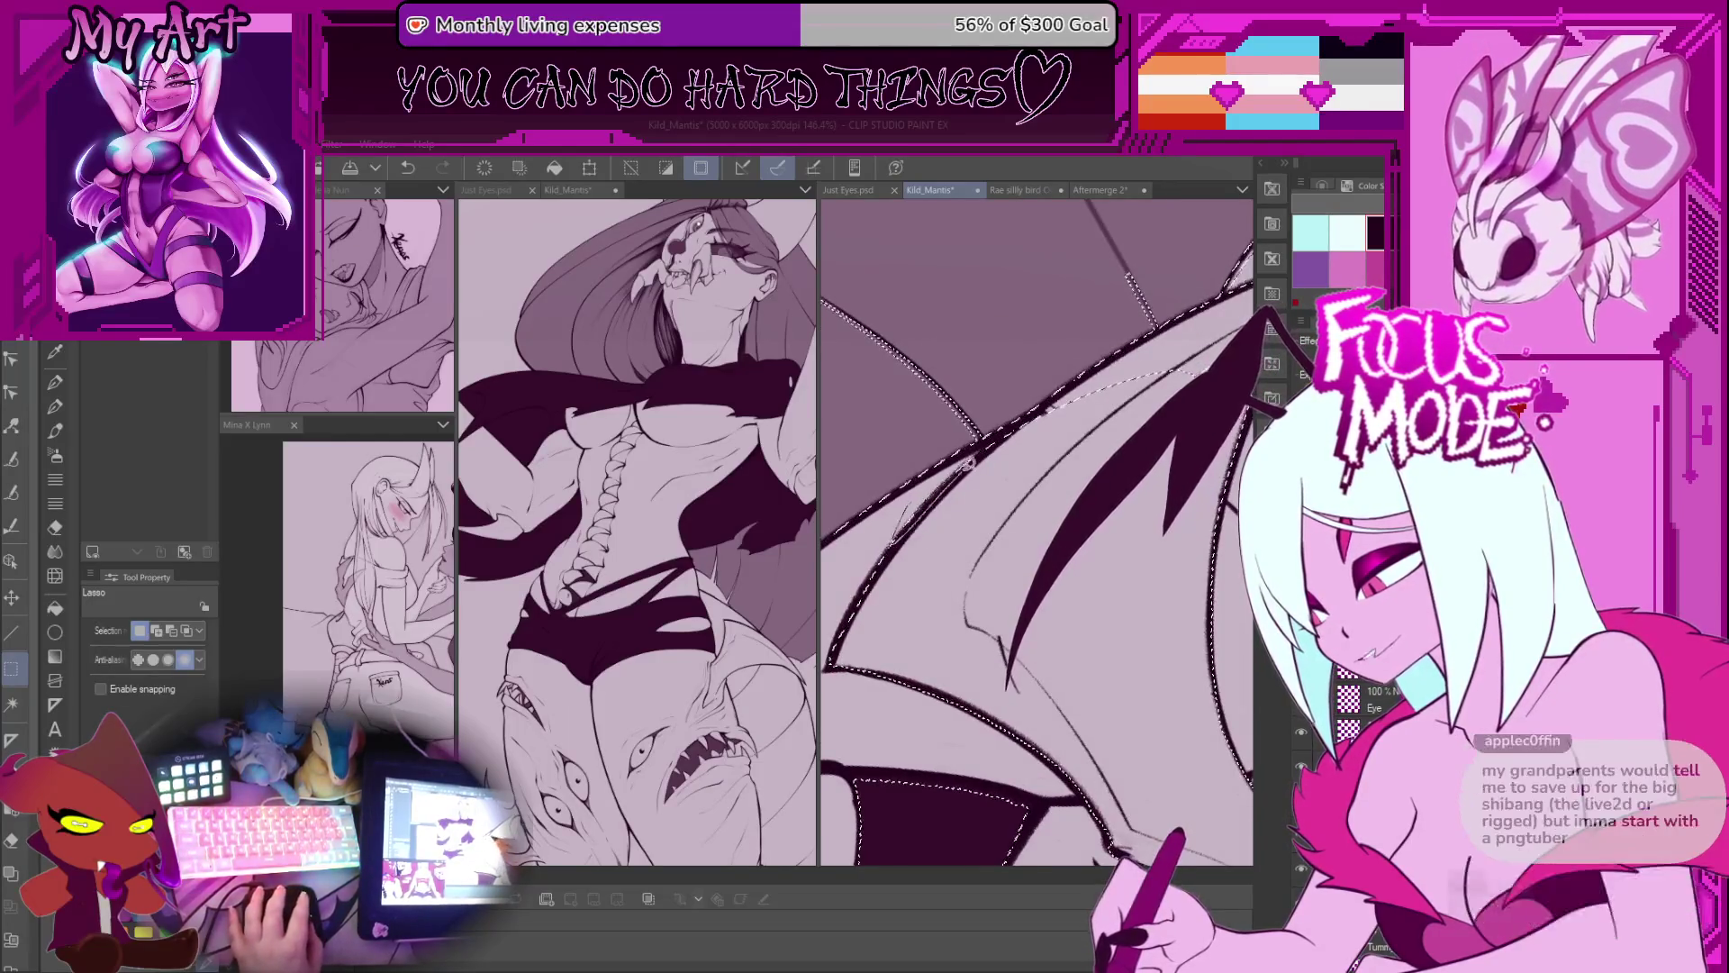
{"action": "key", "text": "minus"}
{"action": "key", "text": "minus"}
{"action": "key", "text": "minus"}
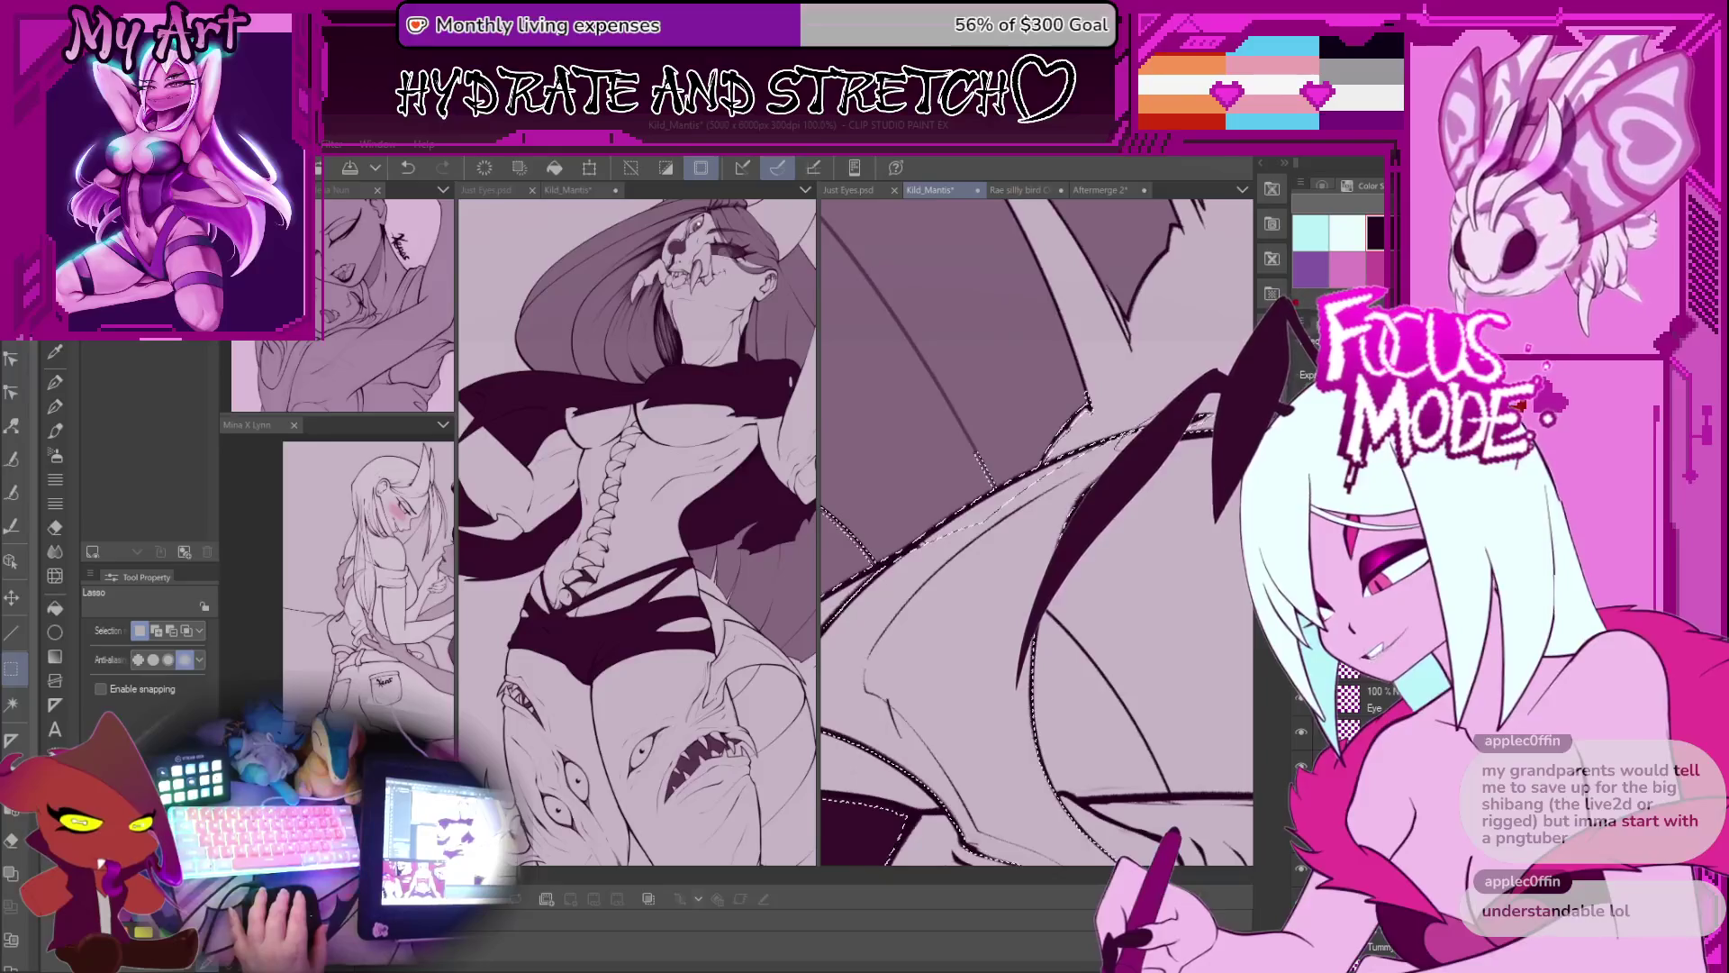
{"action": "key", "text": "minus"}
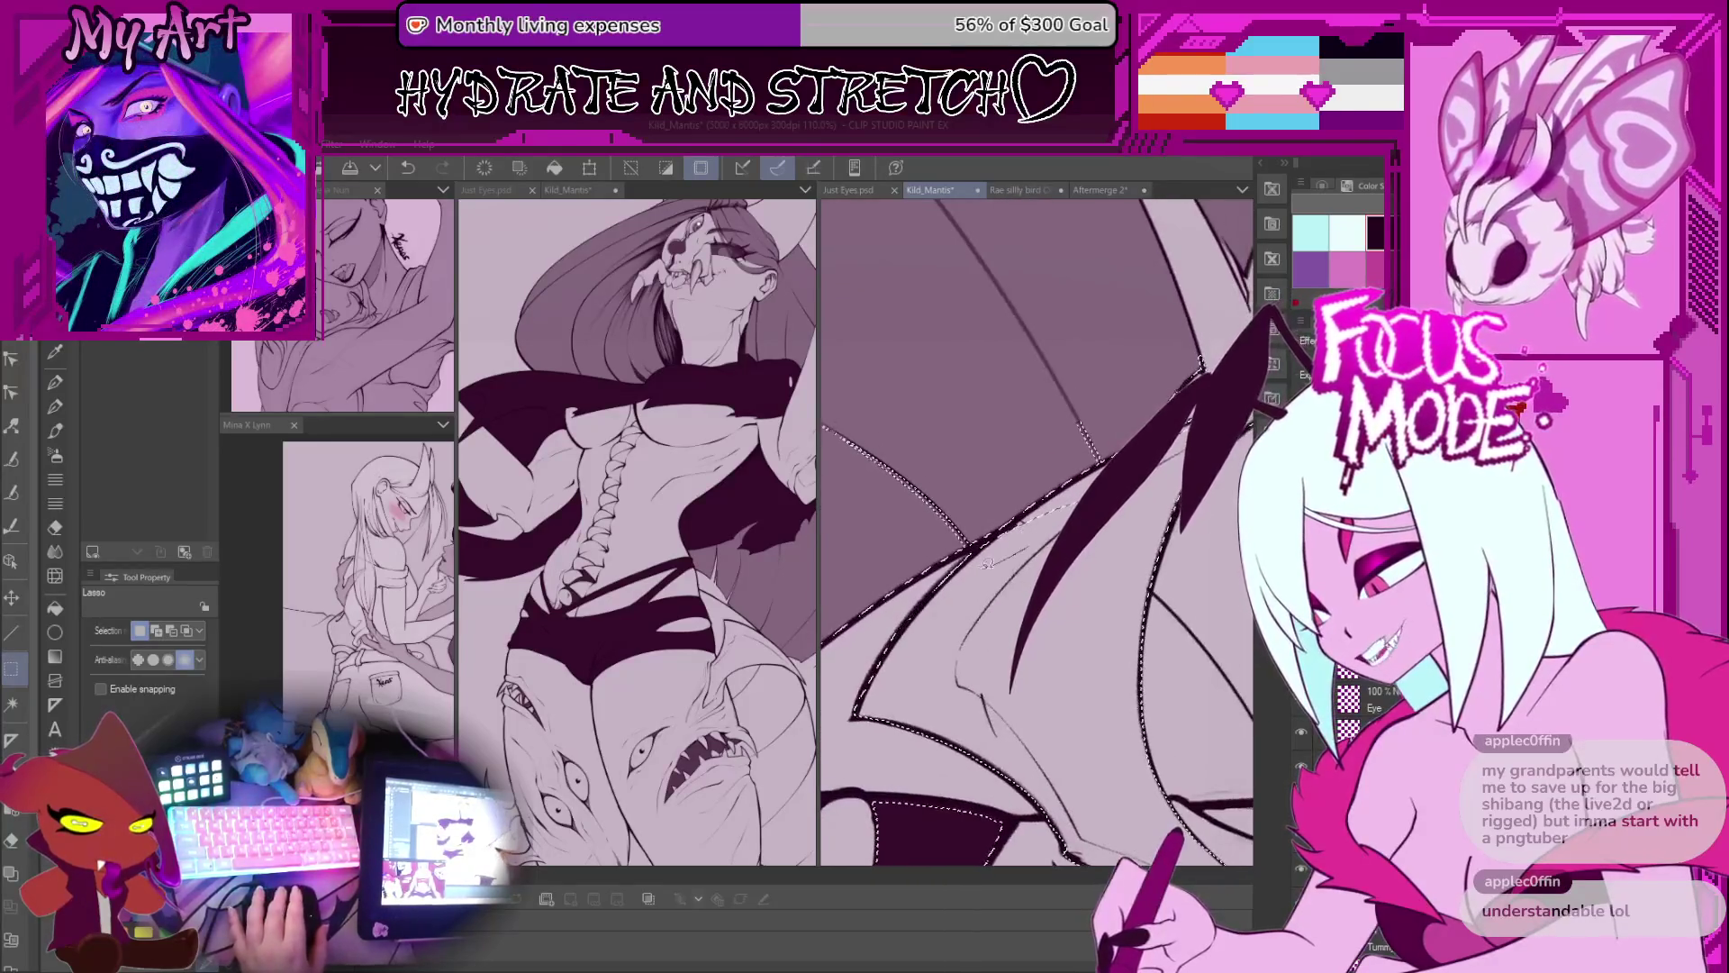
{"action": "key", "text": "minus"}
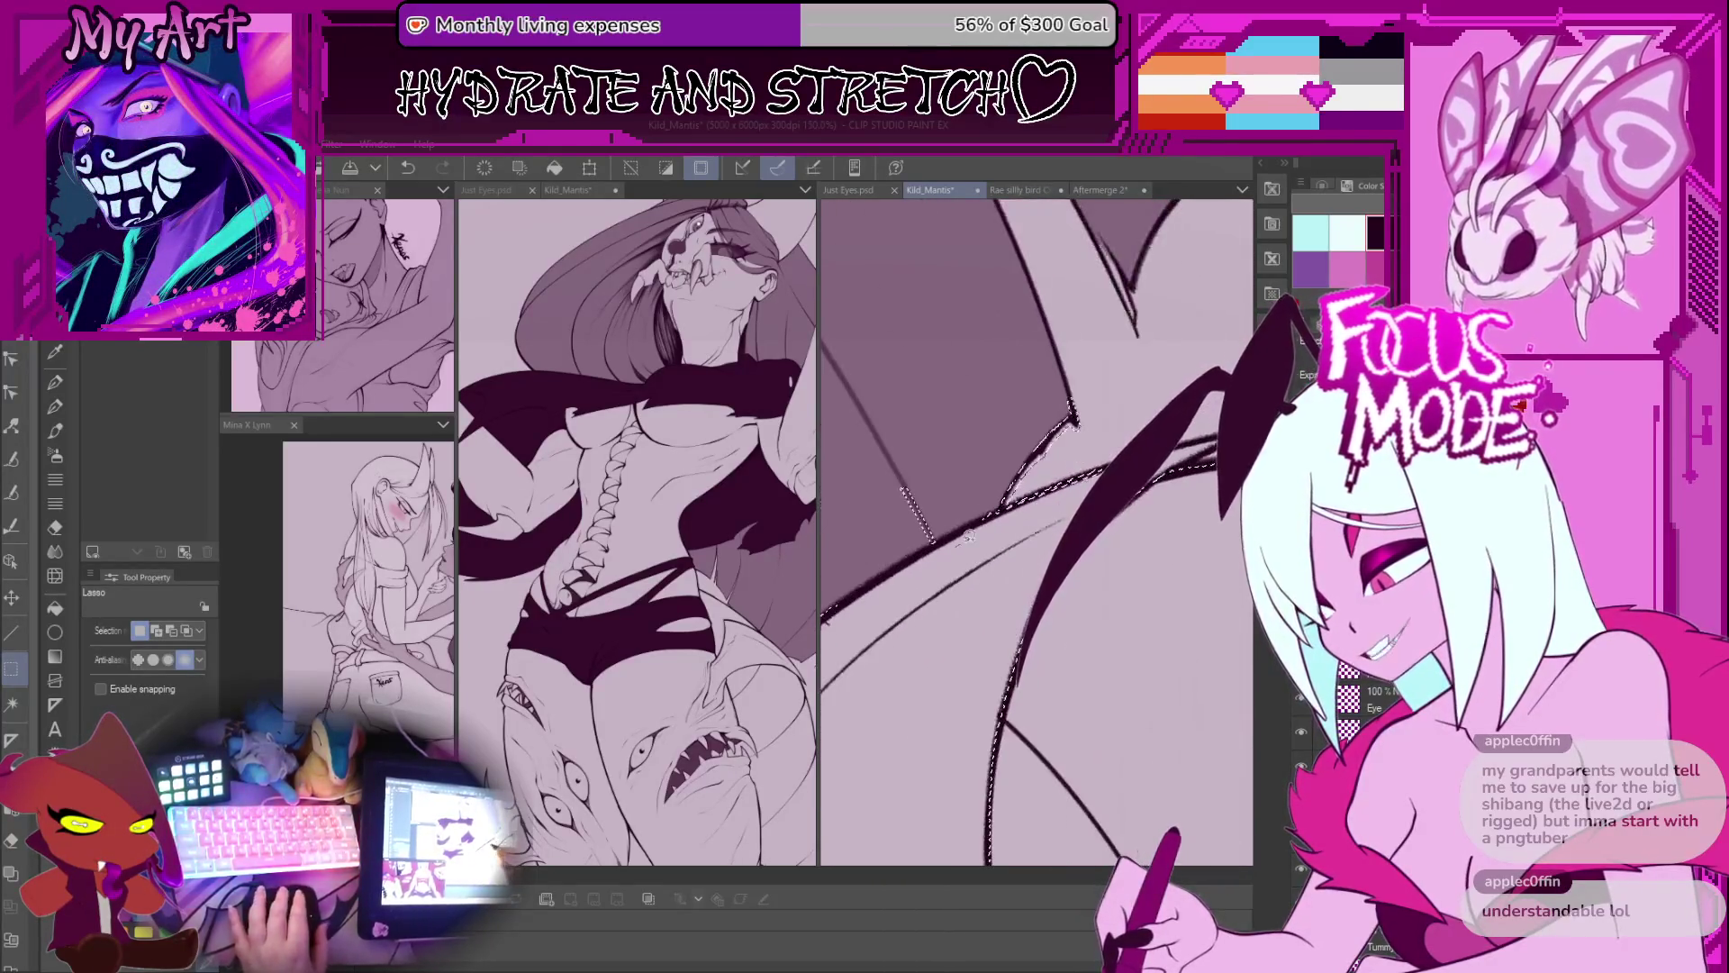
{"action": "scroll", "coordinate": [964, 559], "scroll_direction": "down", "scroll_amount": 8}
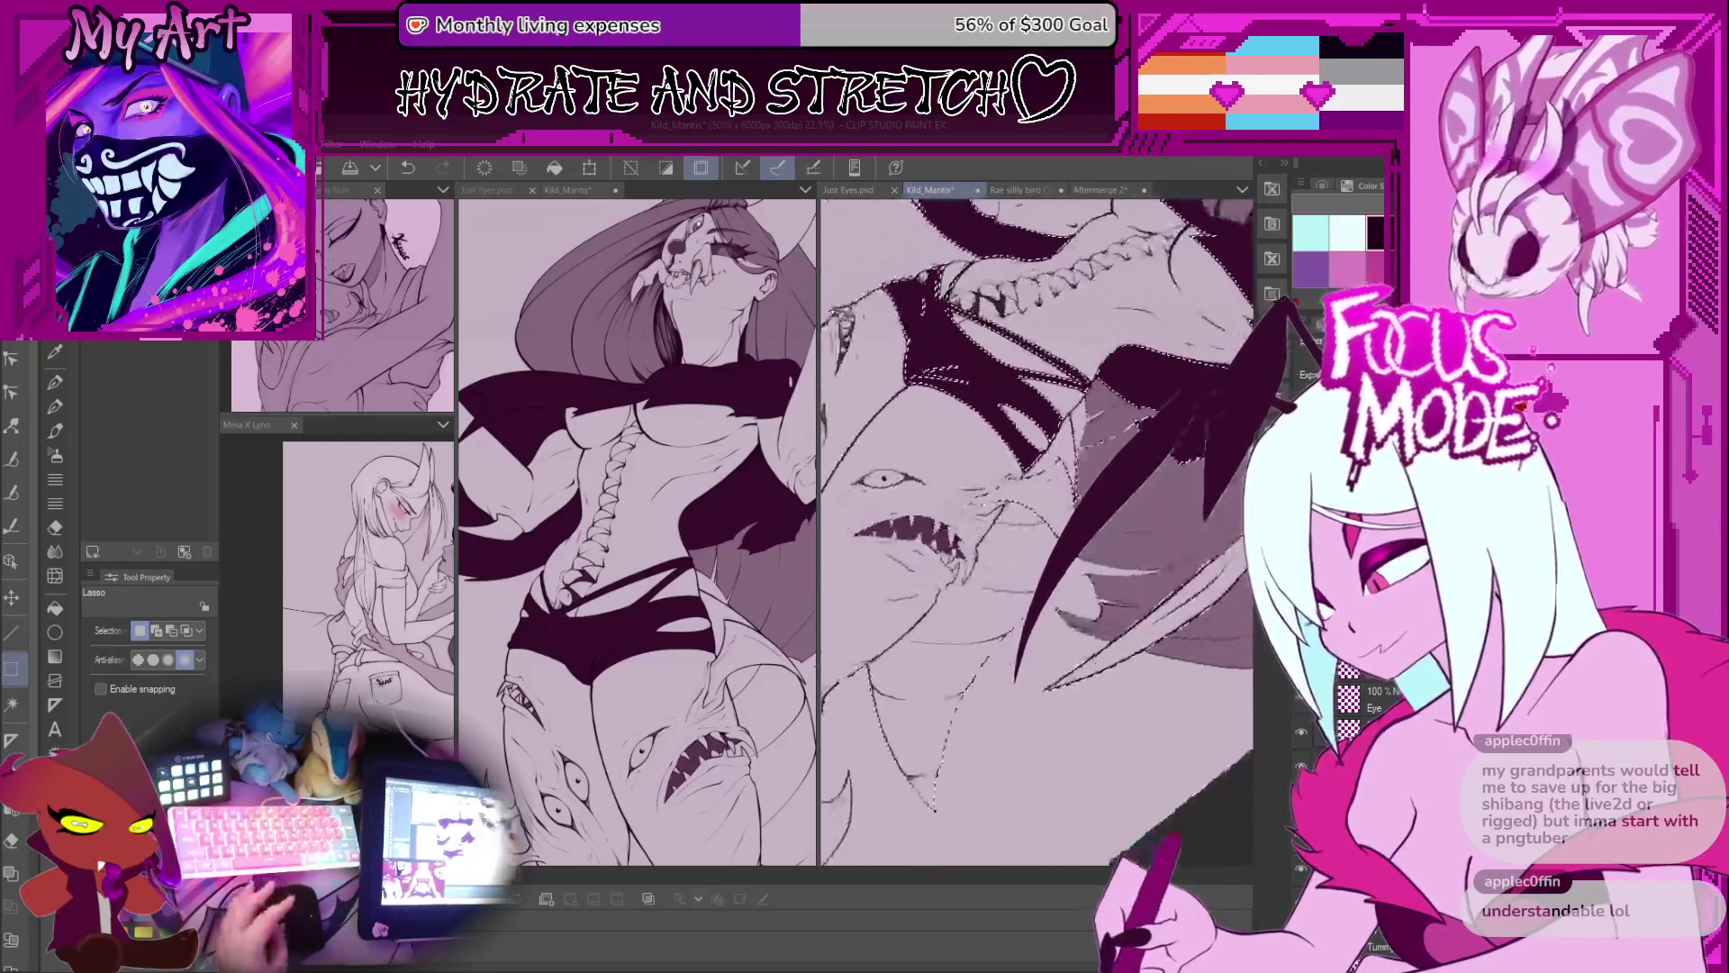
Step: Lasso a strip up along the scythe blade edge, then rotate the blades horizontal
{"action": "scroll", "coordinate": [1036, 531], "scroll_direction": "up", "scroll_amount": 8}
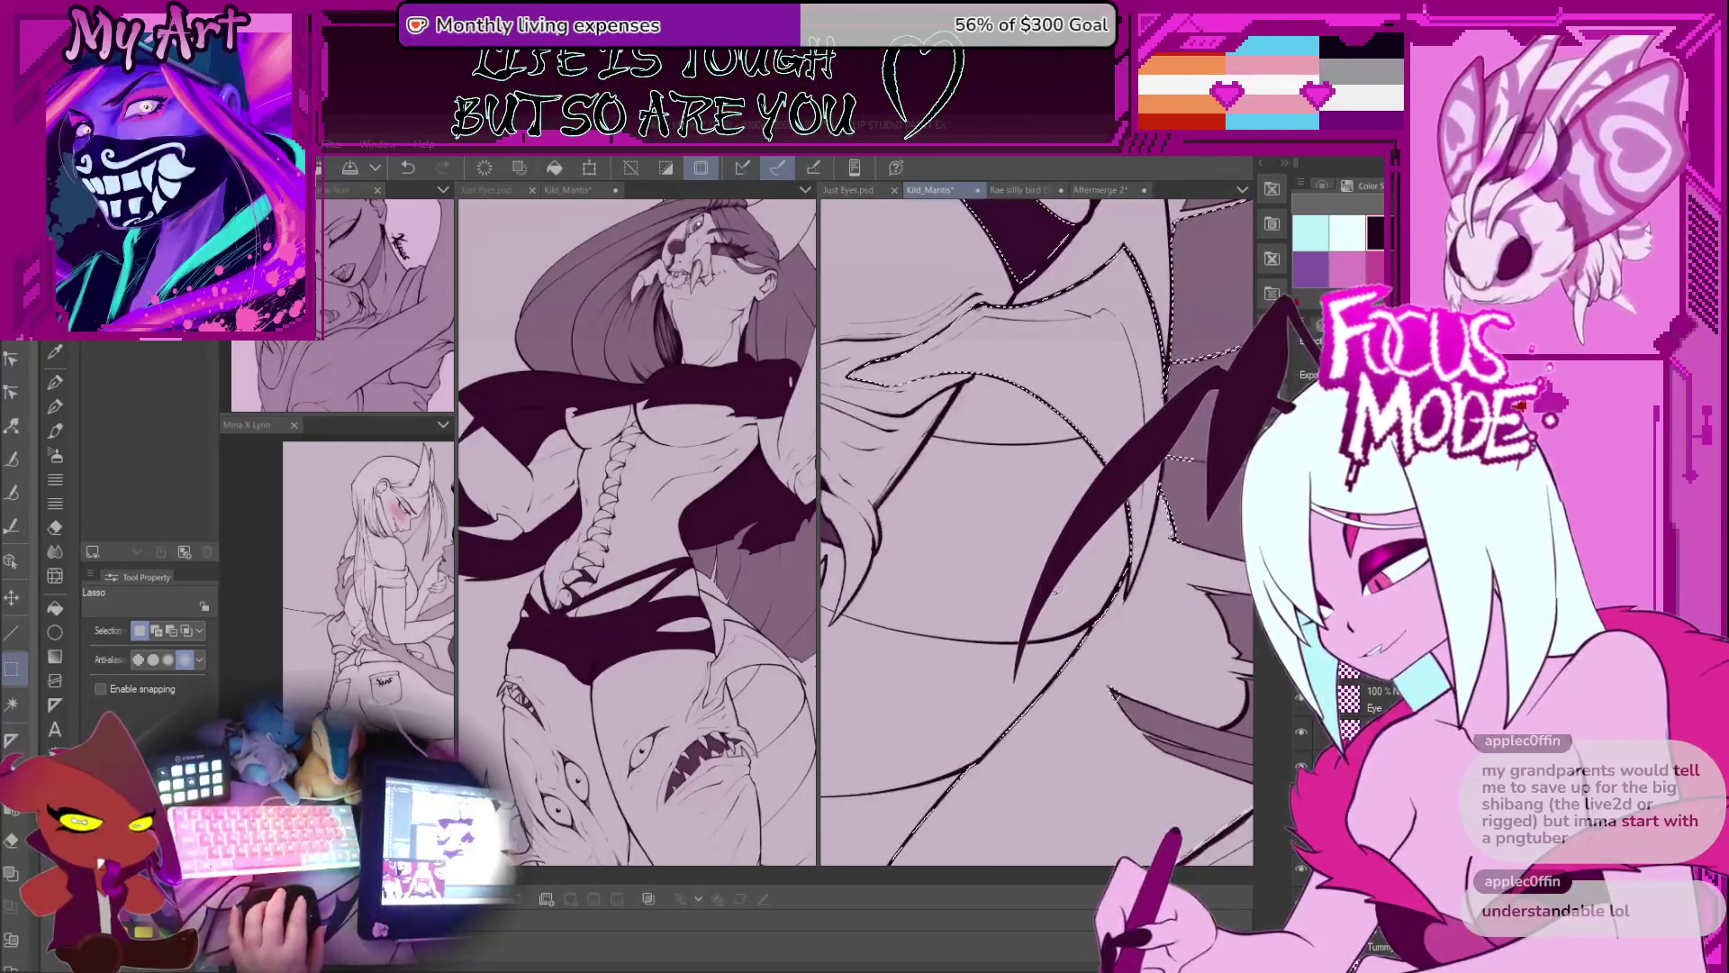
{"action": "left_click_drag", "start_coordinate": [1103, 547], "coordinate": [1098, 613]}
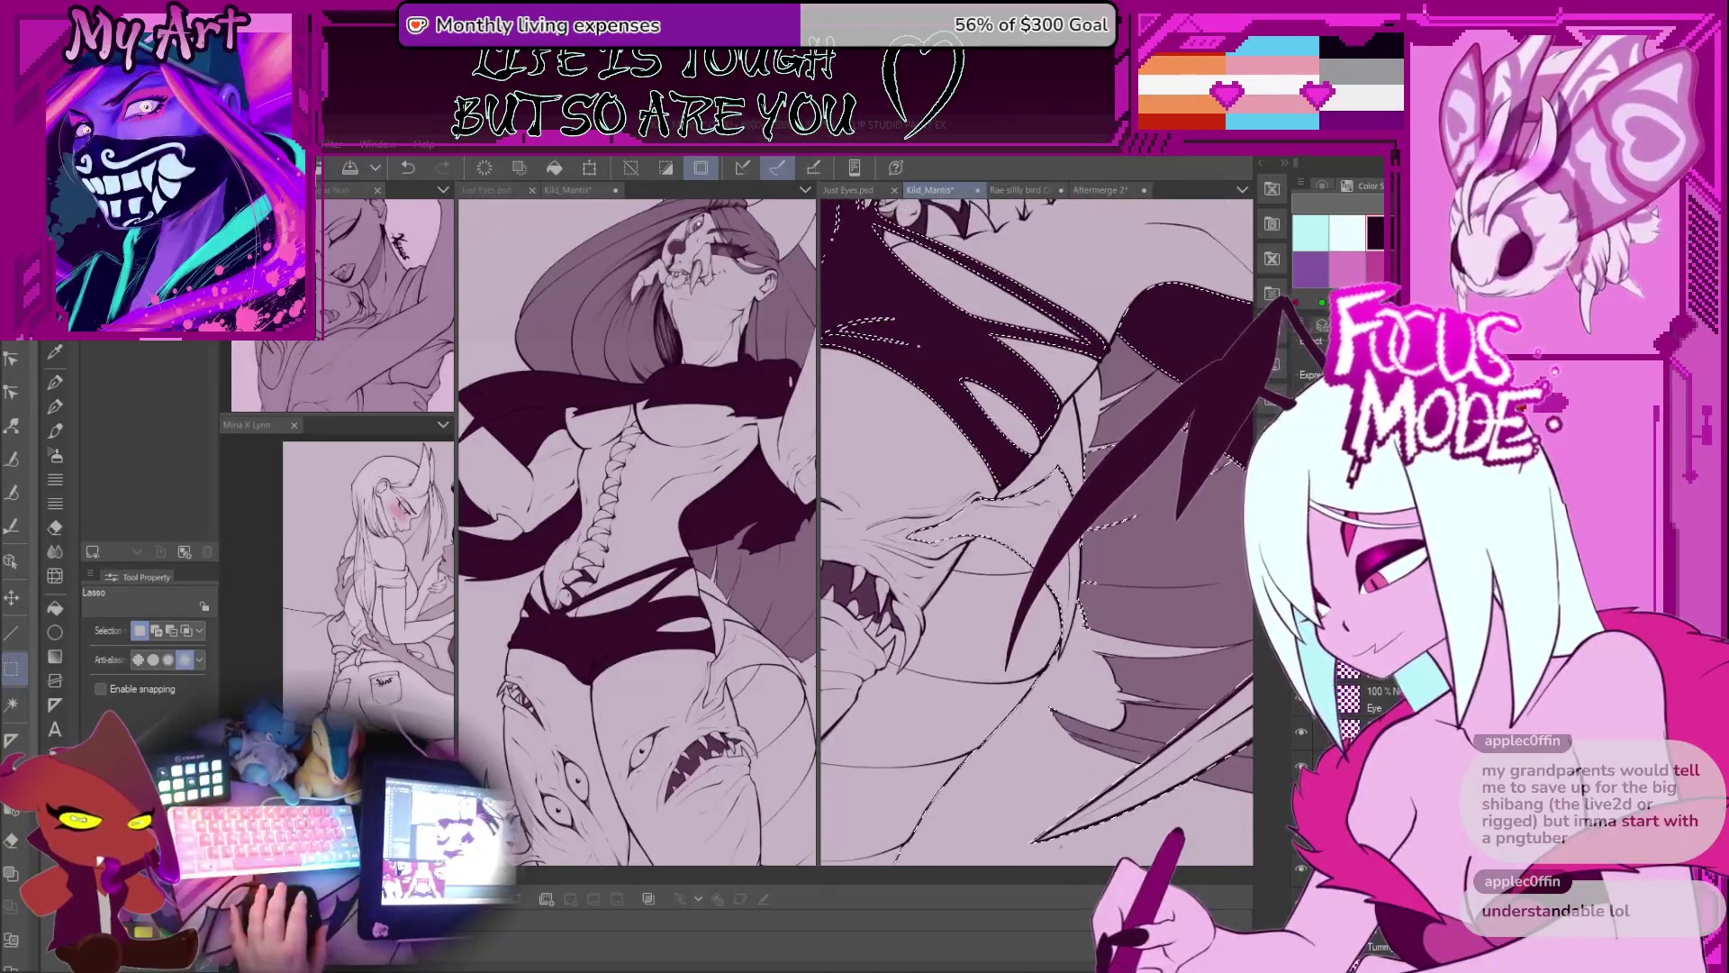
{"action": "scroll", "coordinate": [1122, 435], "scroll_direction": "up", "scroll_amount": 3}
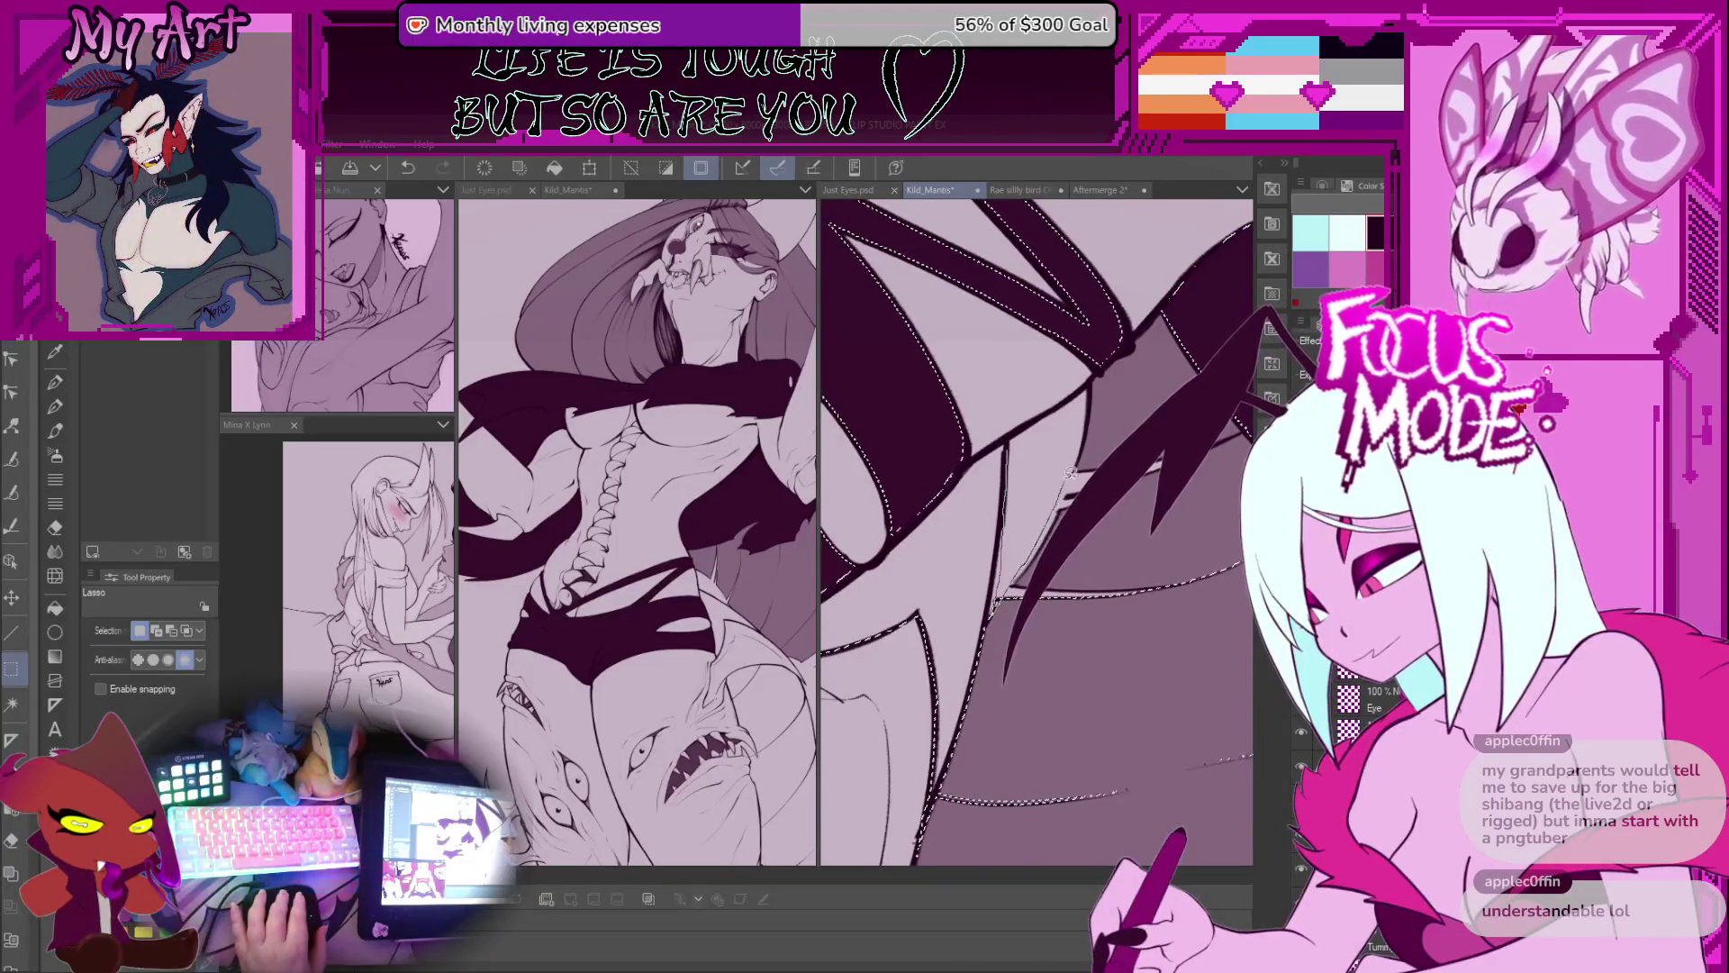
{"action": "left_click_drag", "start_coordinate": [1022, 447], "coordinate": [1080, 392]}
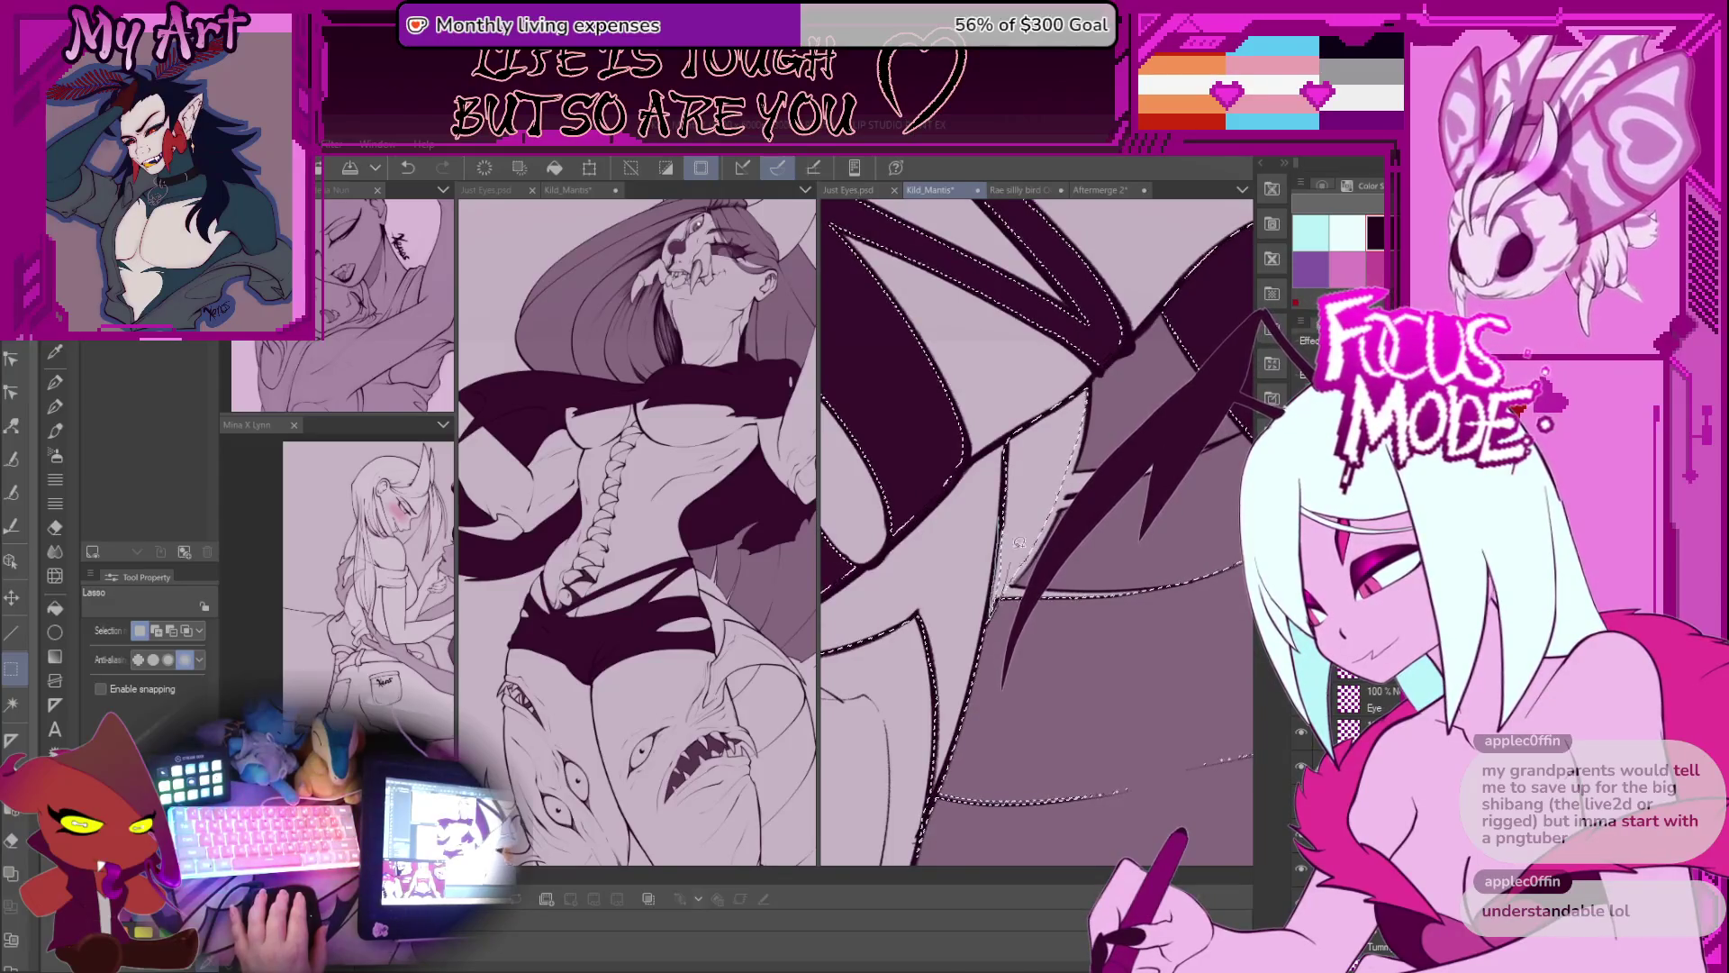
{"action": "left_click_drag", "start_coordinate": [1029, 463], "coordinate": [997, 618]}
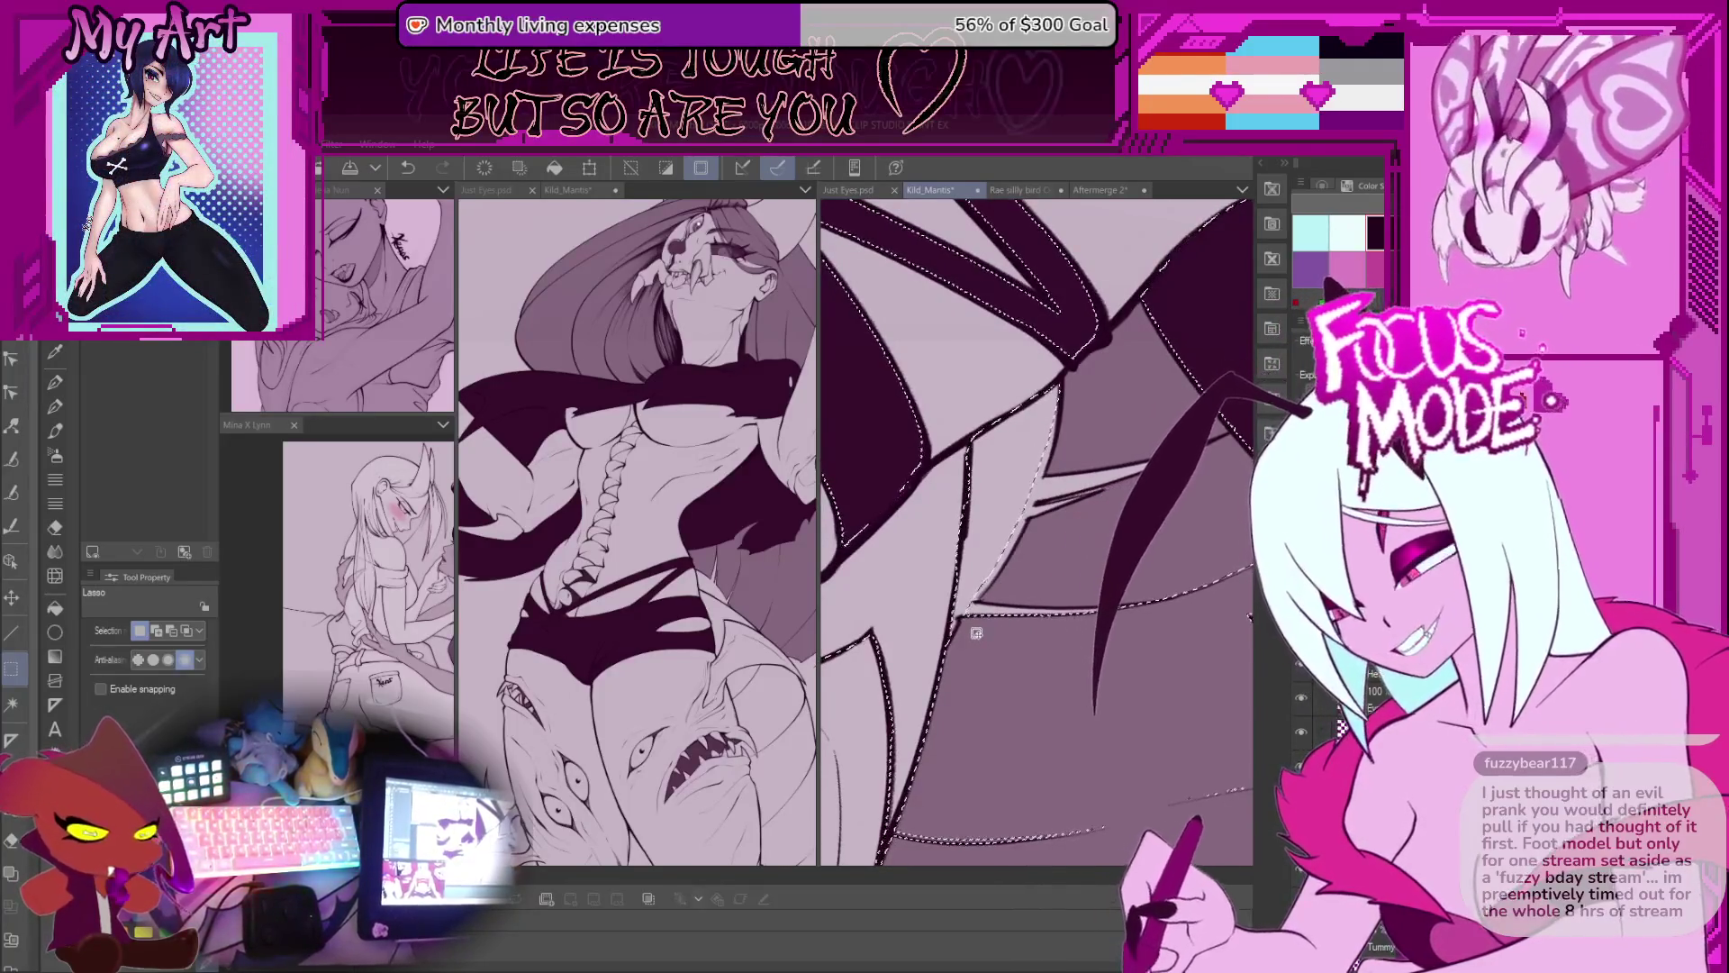
{"action": "left_click_drag", "start_coordinate": [976, 633], "coordinate": [1042, 520]}
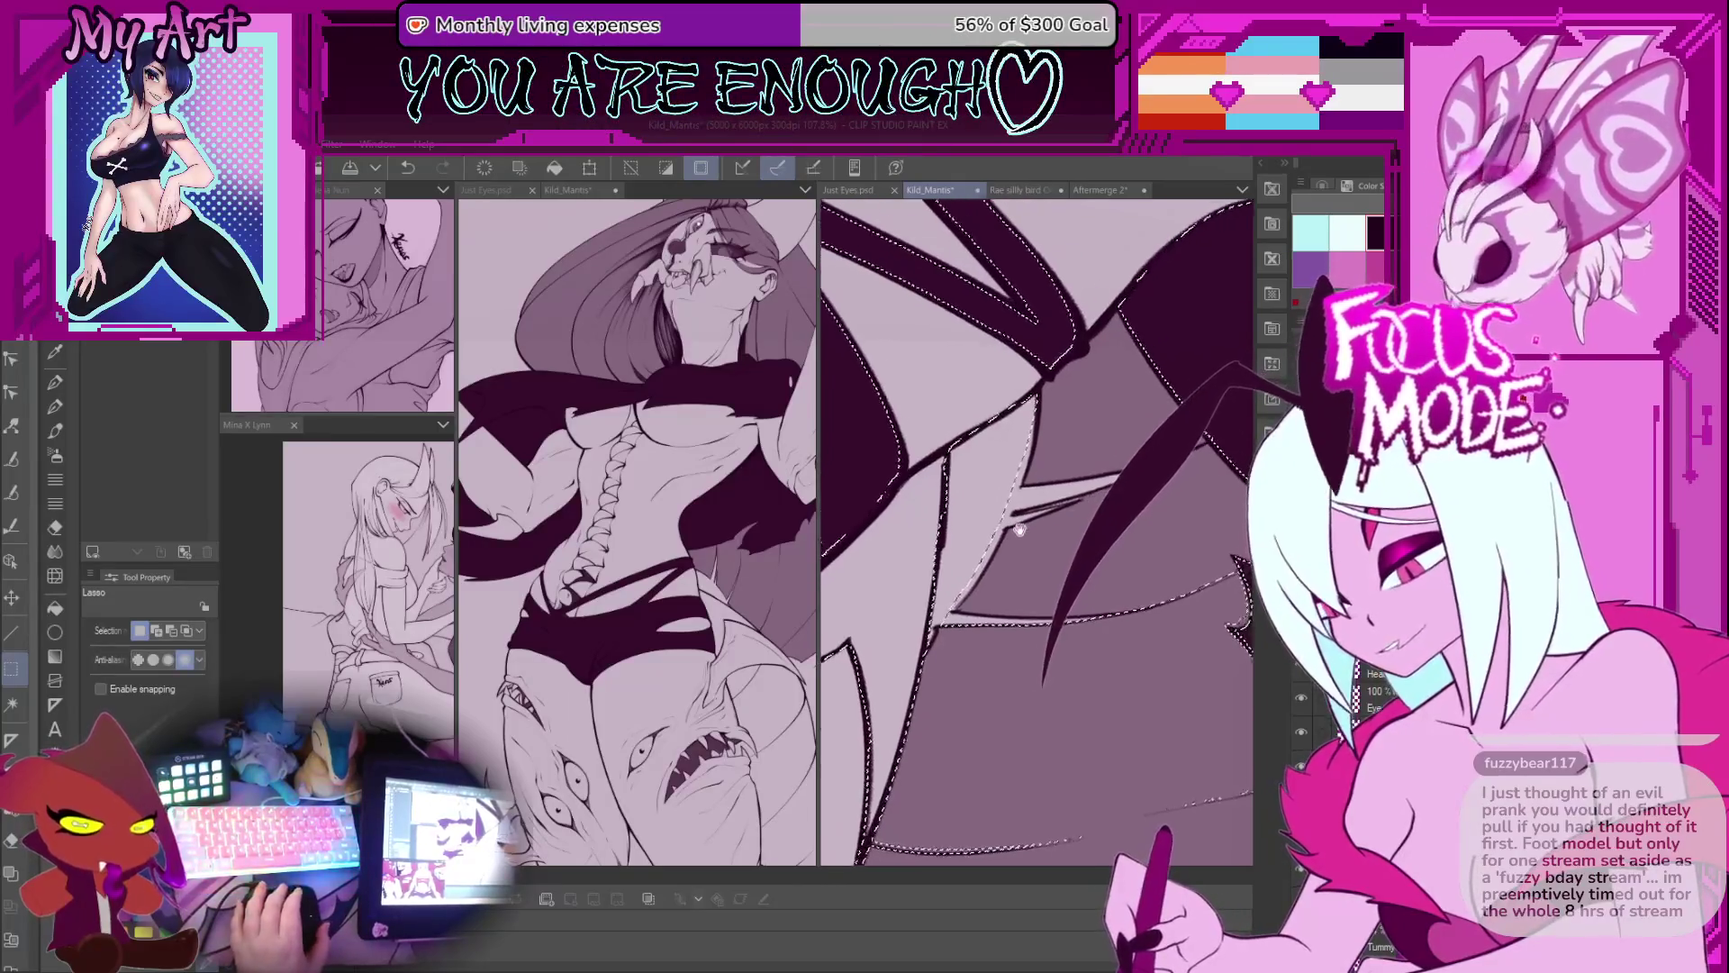
{"action": "scroll", "coordinate": [990, 558], "scroll_direction": "up", "scroll_amount": 2}
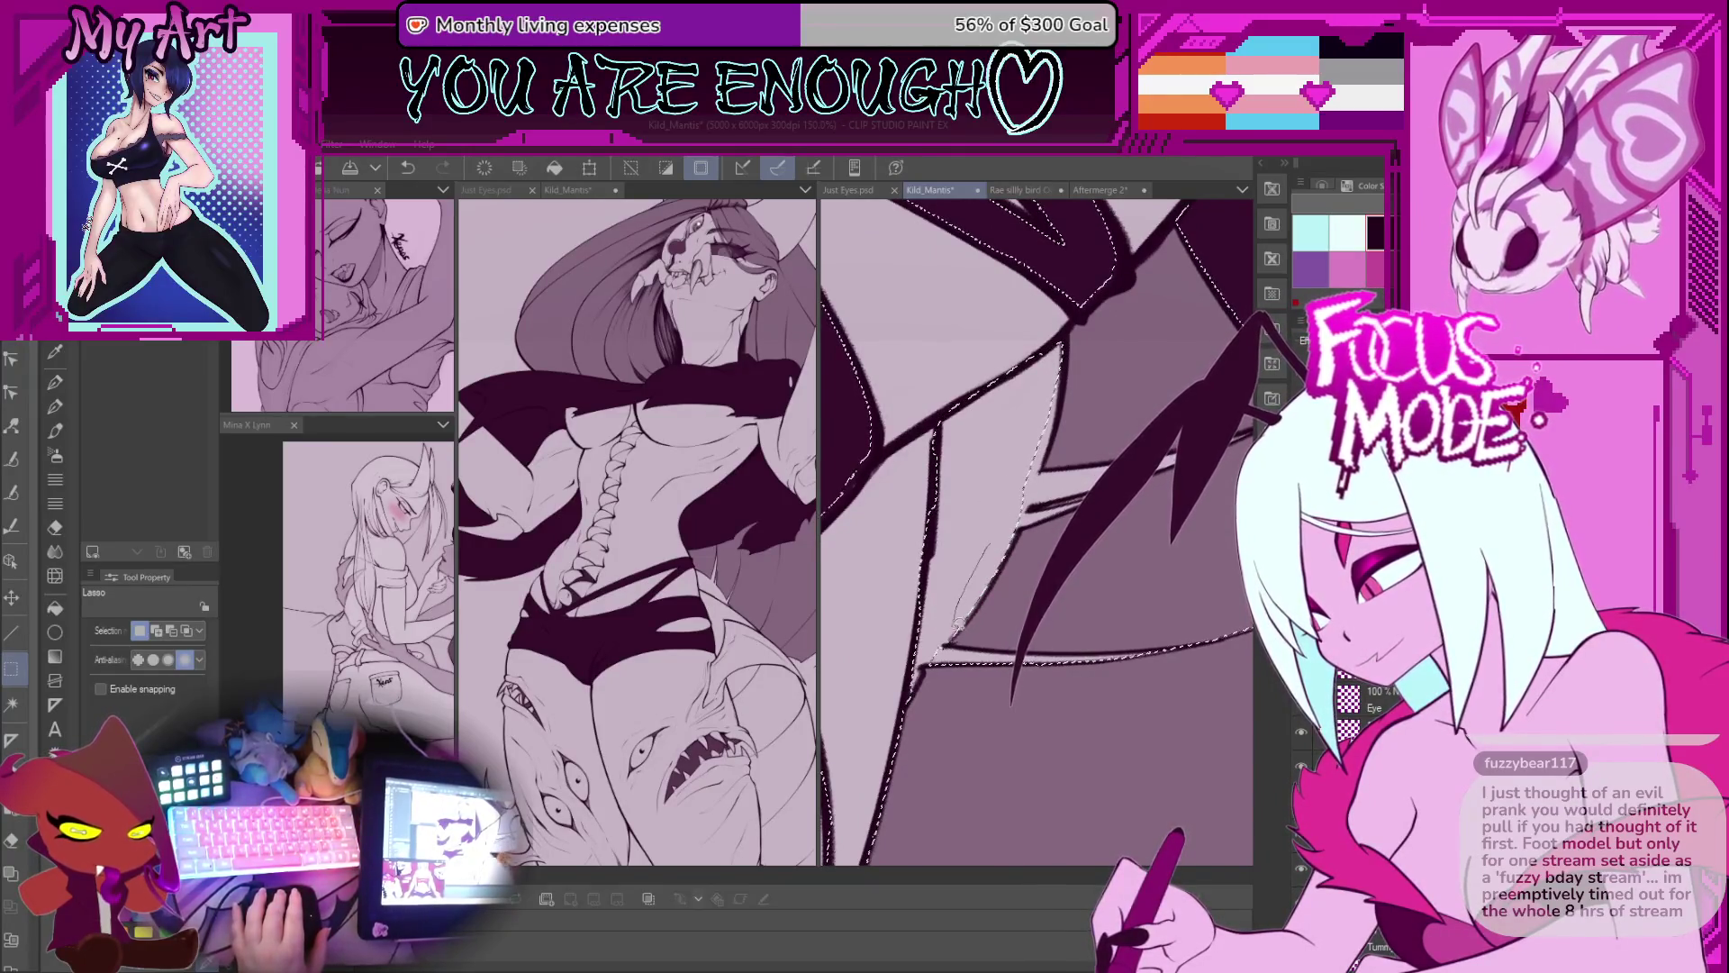
{"action": "mouse_move", "coordinate": [1006, 423]}
{"action": "left_mouse_down"}
{"action": "mouse_move", "coordinate": [1100, 376]}
{"action": "mouse_move", "coordinate": [1083, 495]}
{"action": "mouse_move", "coordinate": [985, 577]}
{"action": "mouse_move", "coordinate": [1120, 388]}
{"action": "left_mouse_up"}
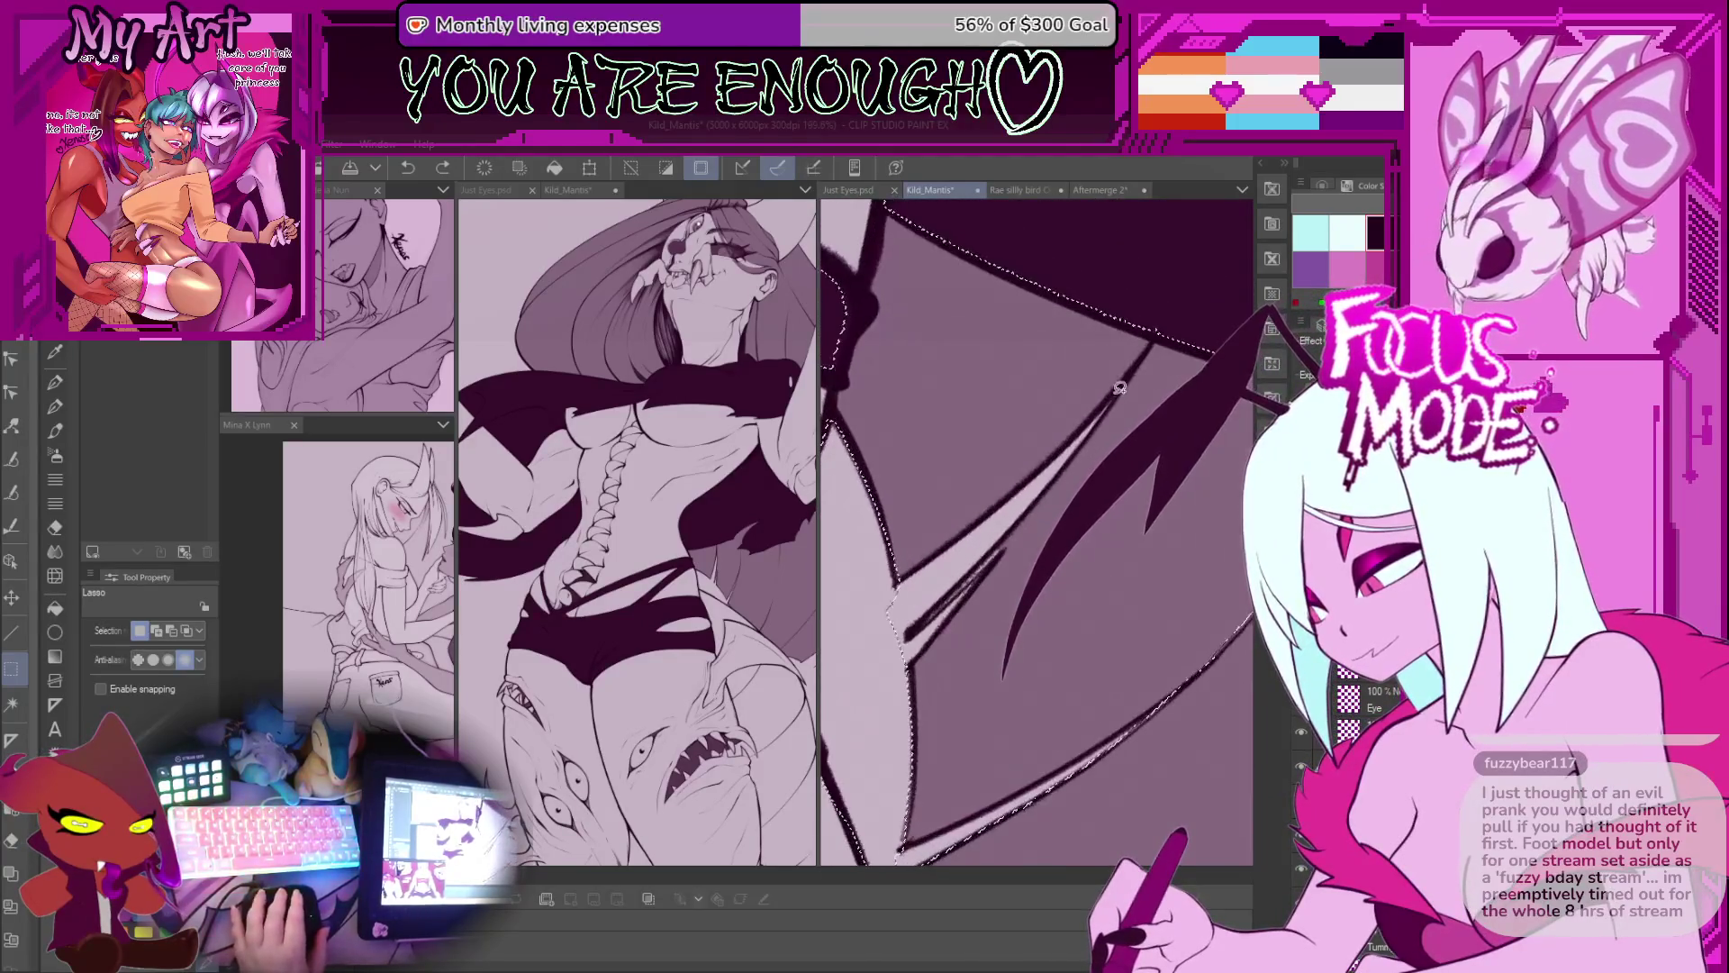
Step: Lasso more of the blade edge into the selection while rotating and zooming closer
{"action": "mouse_move", "coordinate": [896, 596]}
{"action": "left_mouse_down"}
{"action": "mouse_move", "coordinate": [1113, 401]}
{"action": "mouse_move", "coordinate": [935, 553]}
{"action": "left_mouse_up"}
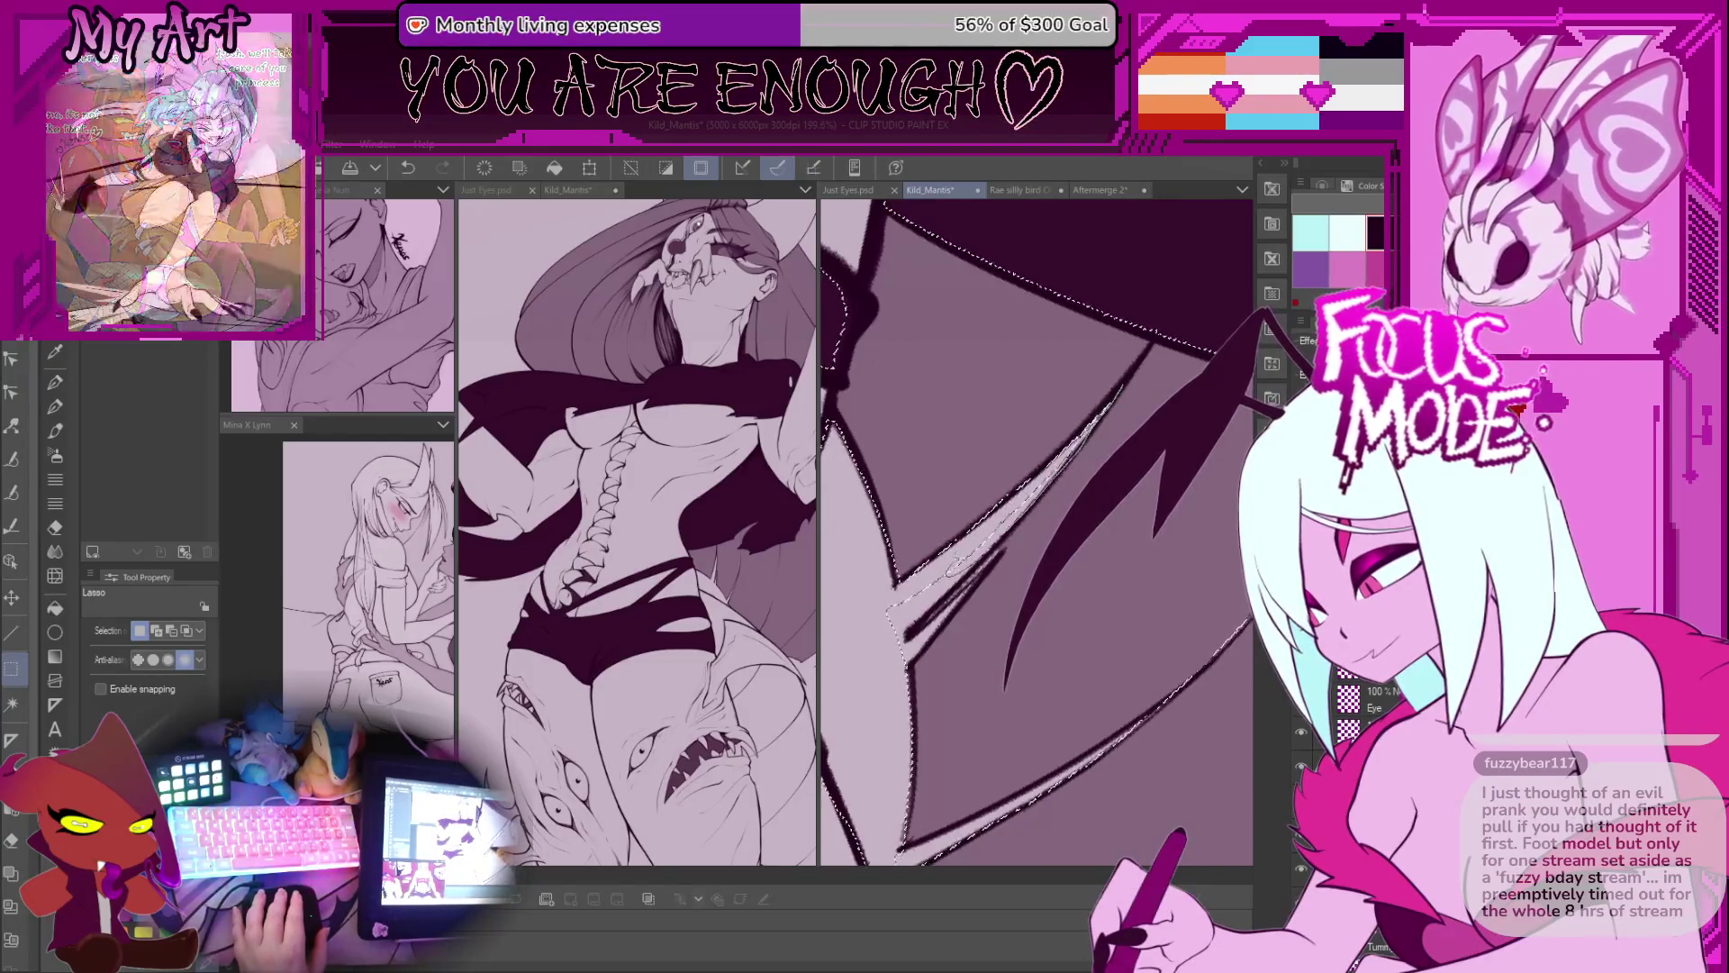
{"action": "mouse_move", "coordinate": [1092, 430]}
{"action": "left_mouse_down"}
{"action": "mouse_move", "coordinate": [965, 559]}
{"action": "mouse_move", "coordinate": [1030, 543]}
{"action": "mouse_move", "coordinate": [938, 632]}
{"action": "left_mouse_up"}
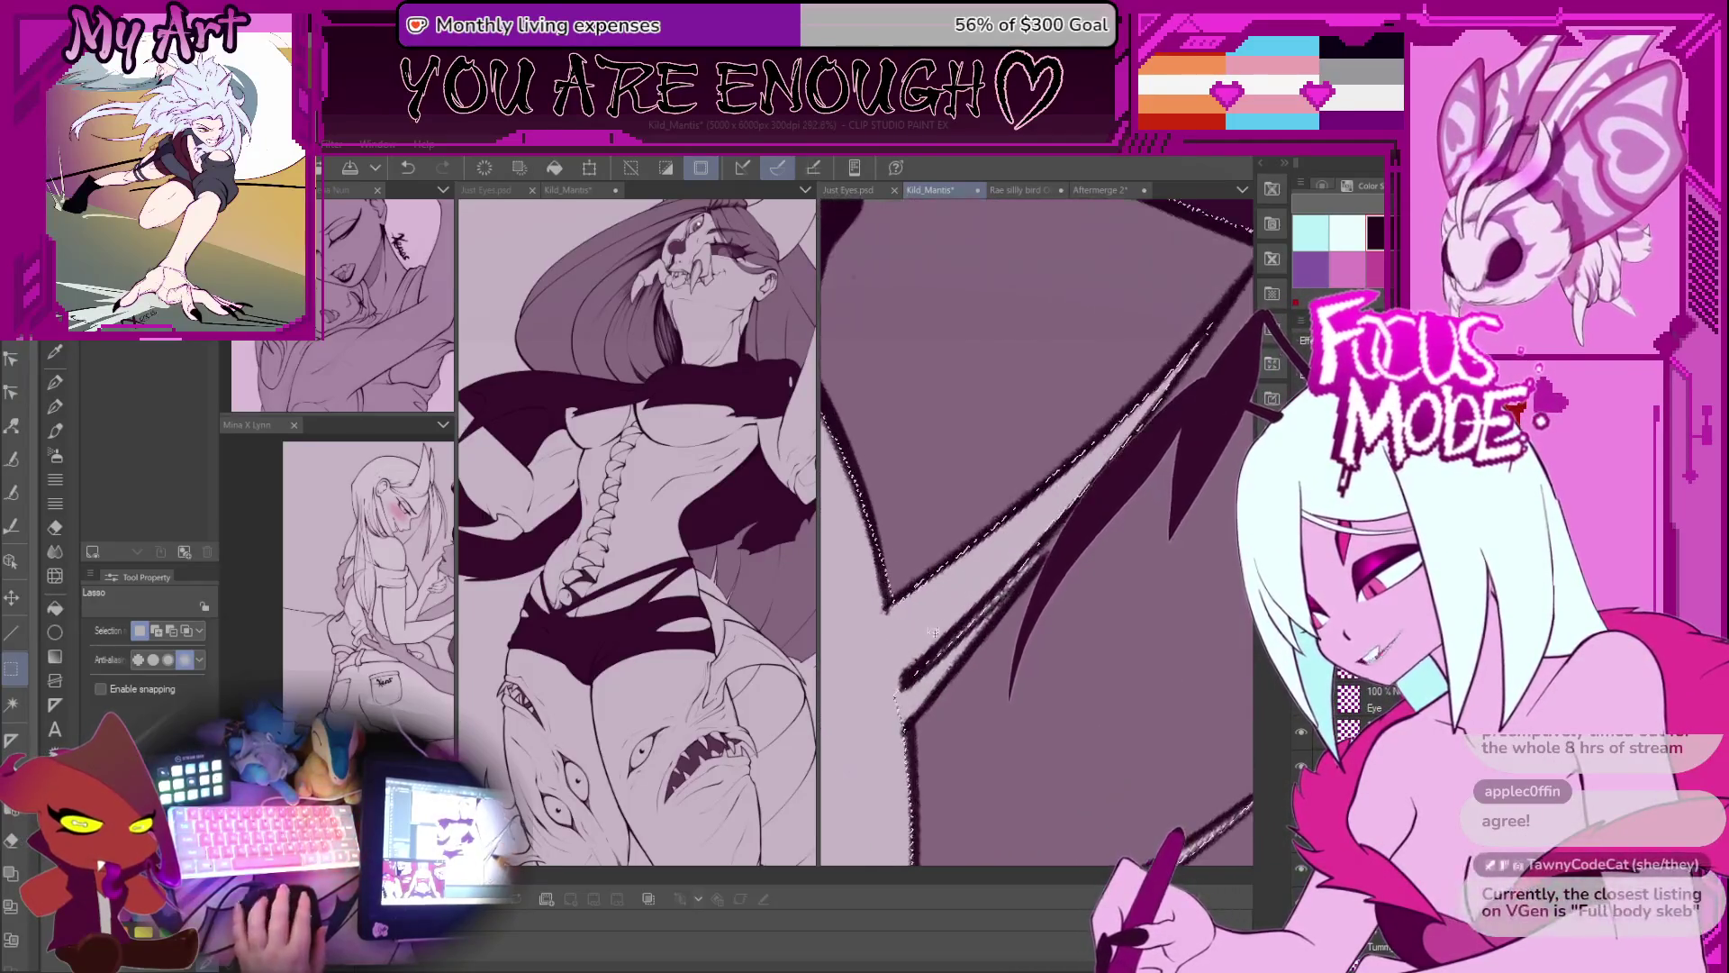
{"action": "left_click_drag", "start_coordinate": [1099, 463], "coordinate": [961, 569]}
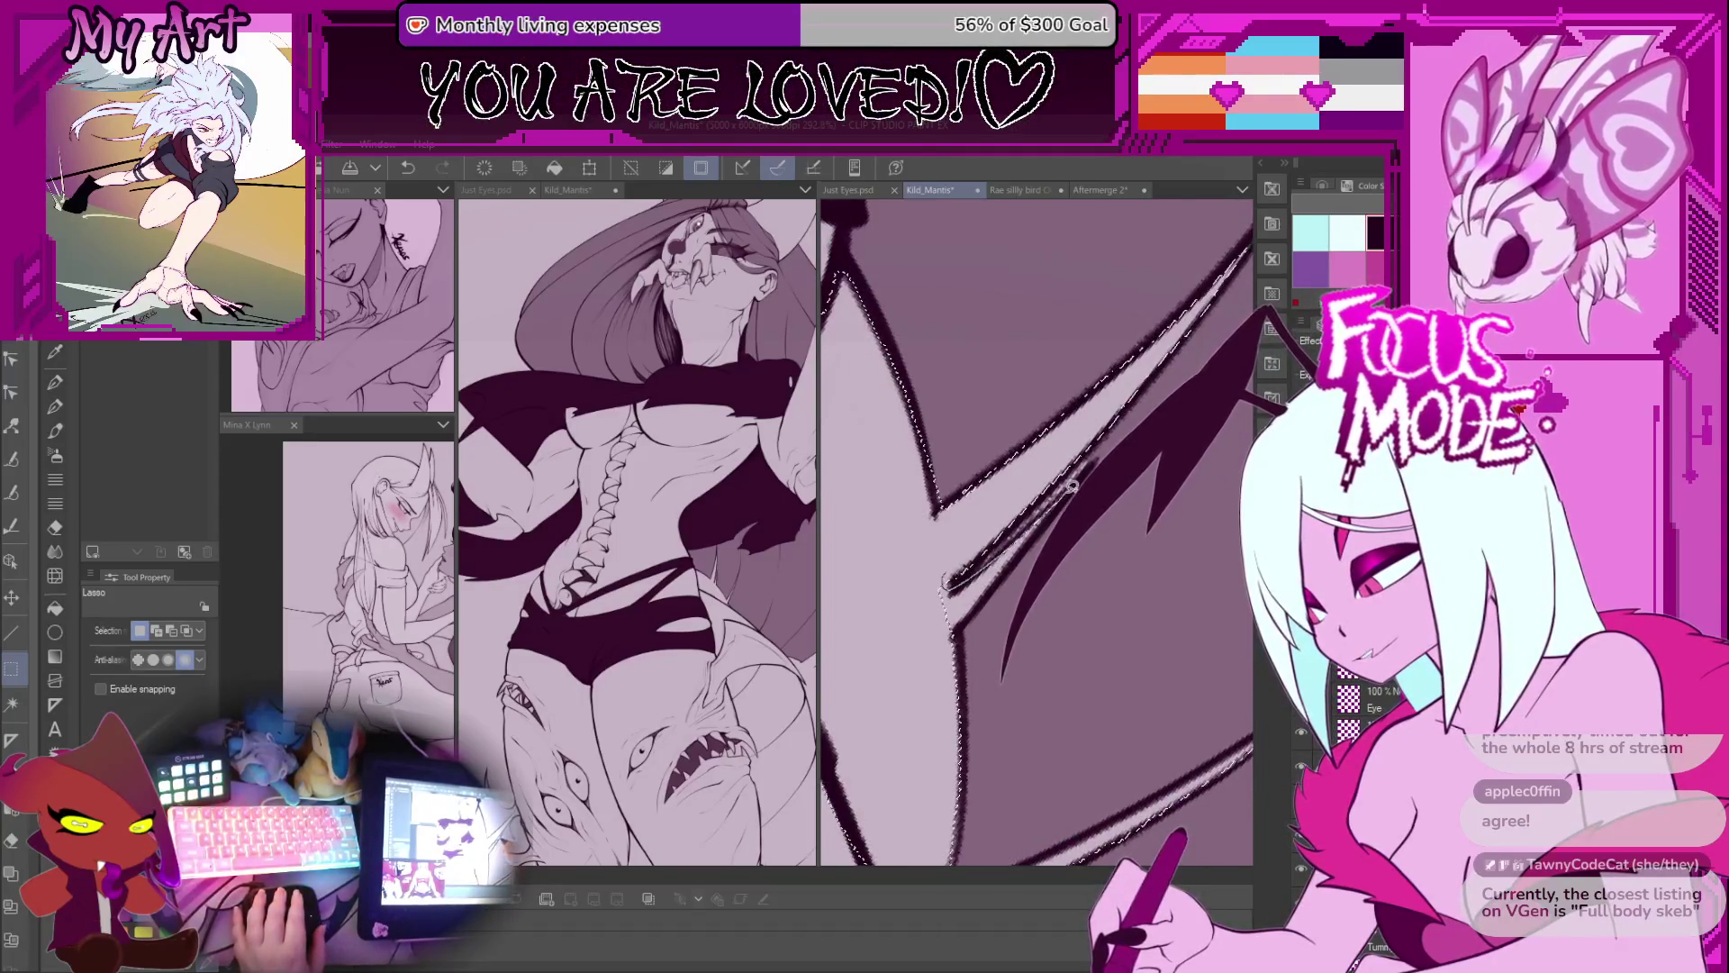
{"action": "left_click_drag", "start_coordinate": [966, 626], "coordinate": [1004, 404]}
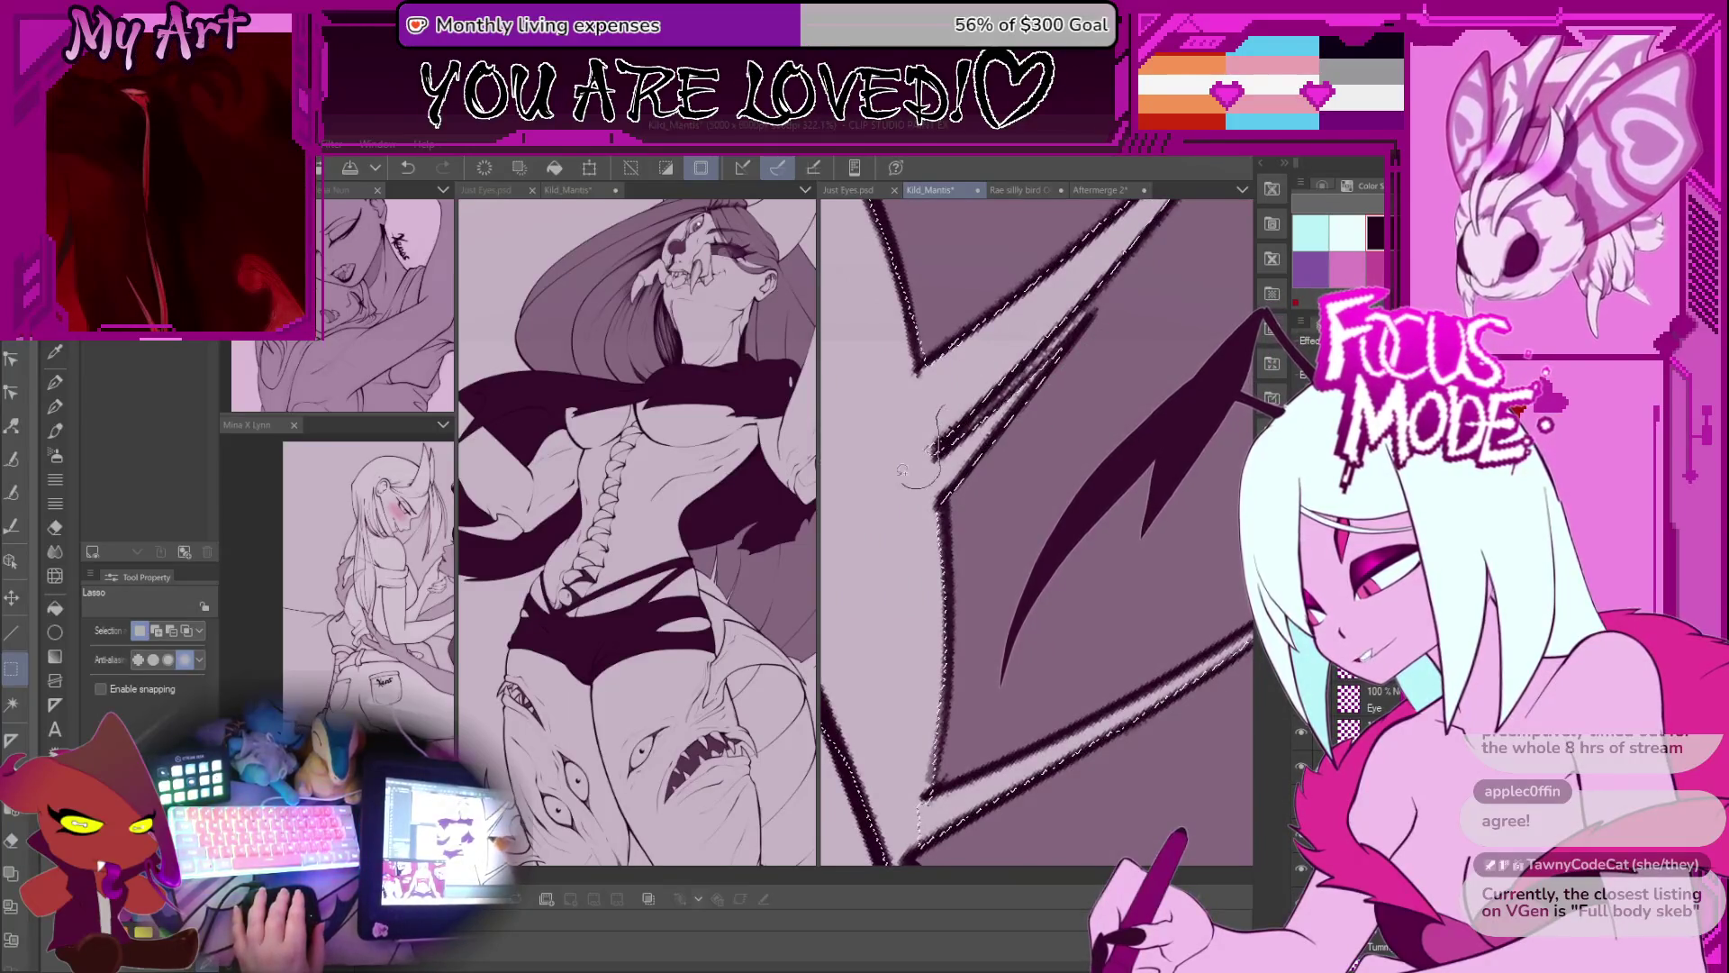
{"action": "mouse_move", "coordinate": [951, 398]}
{"action": "left_mouse_down"}
{"action": "mouse_move", "coordinate": [890, 635]}
{"action": "mouse_move", "coordinate": [900, 671]}
{"action": "mouse_move", "coordinate": [932, 682]}
{"action": "left_mouse_up"}
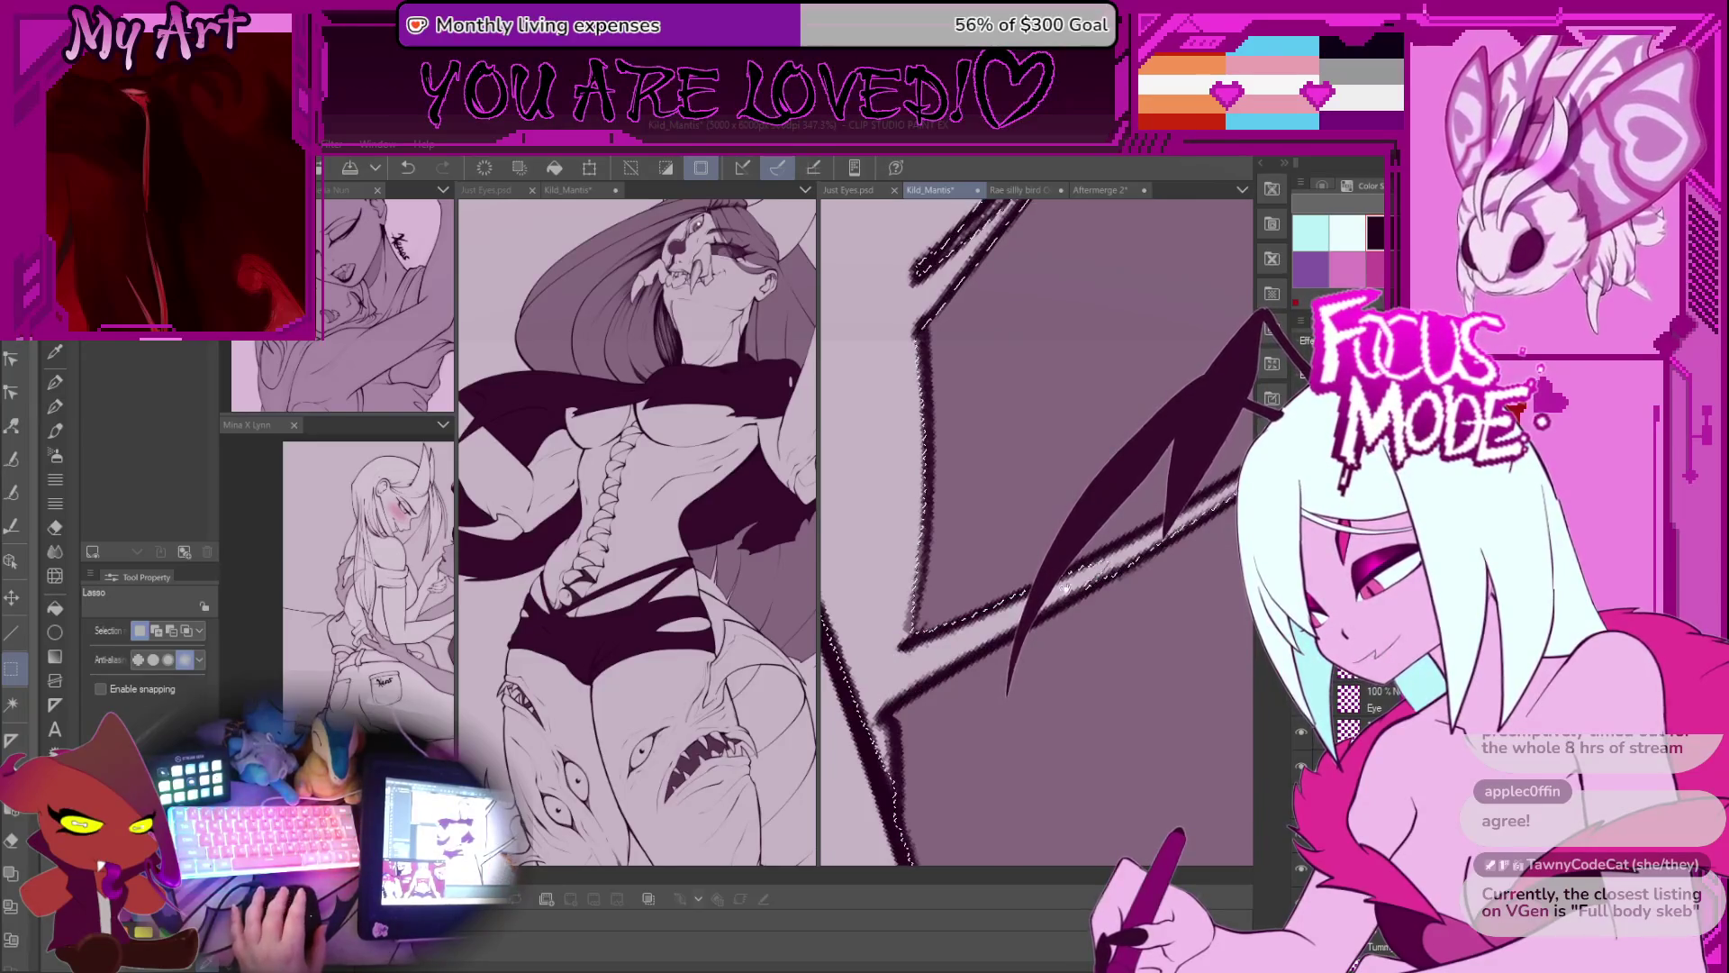
{"action": "key", "text": "ctrl+minus"}
{"action": "key", "text": "ctrl+minus"}
{"action": "key", "text": "ctrl+minus"}
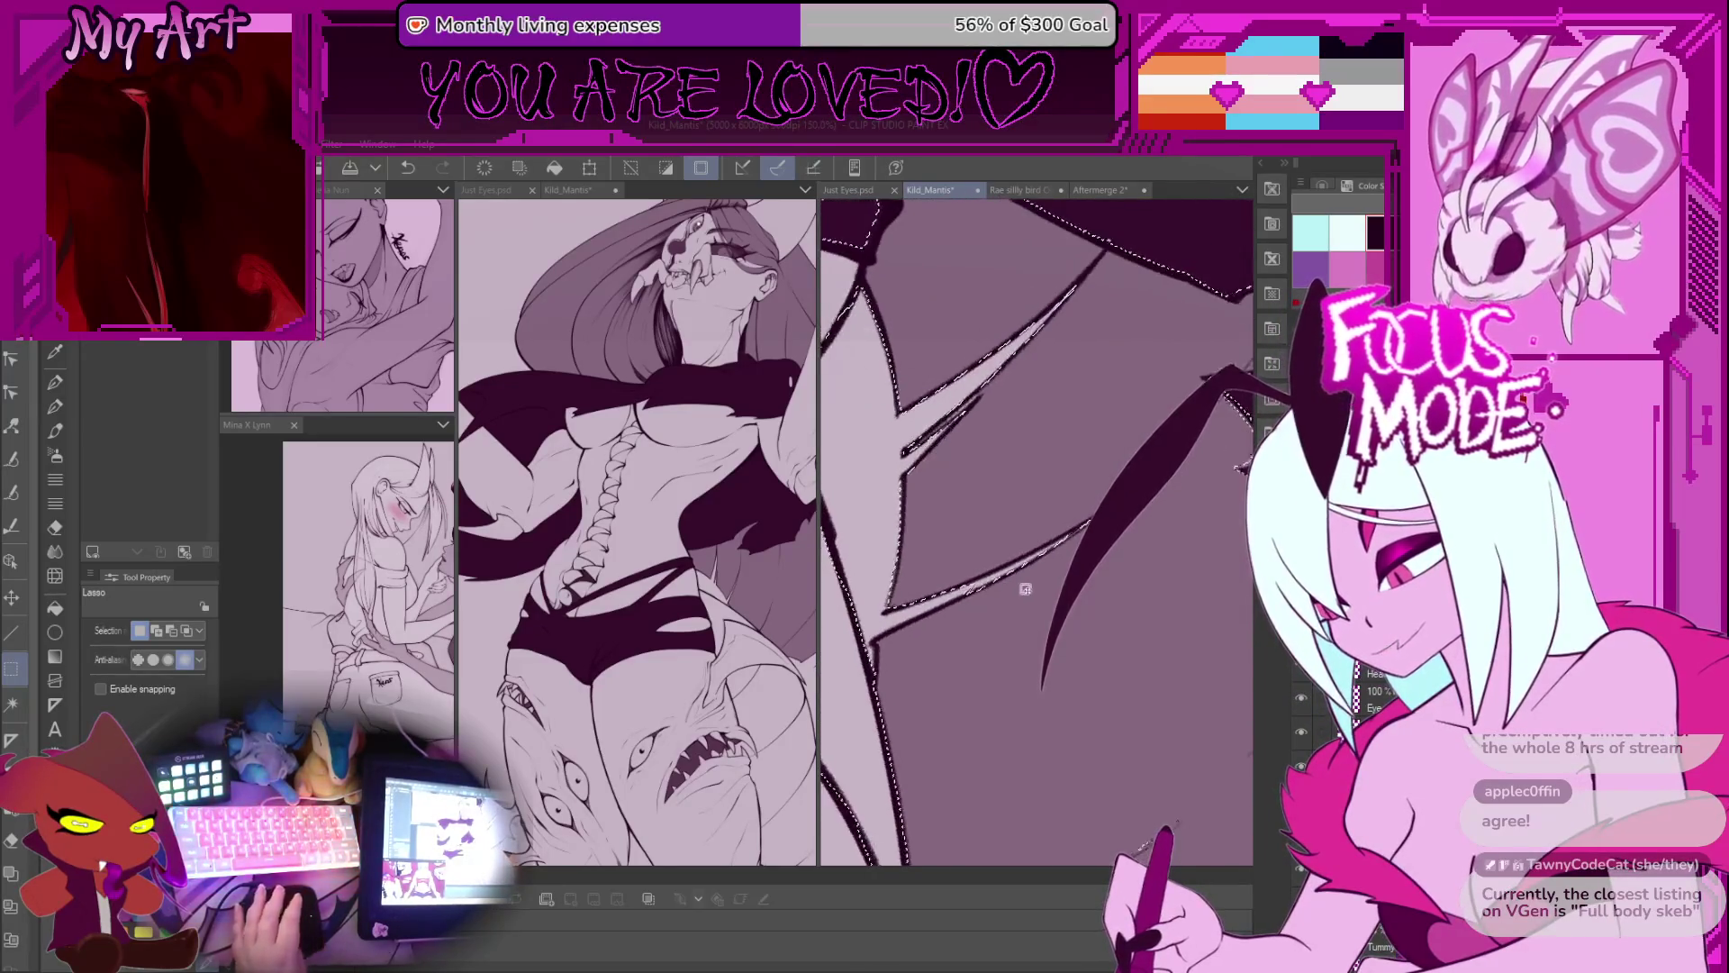
{"action": "key", "text": "ctrl+plus"}
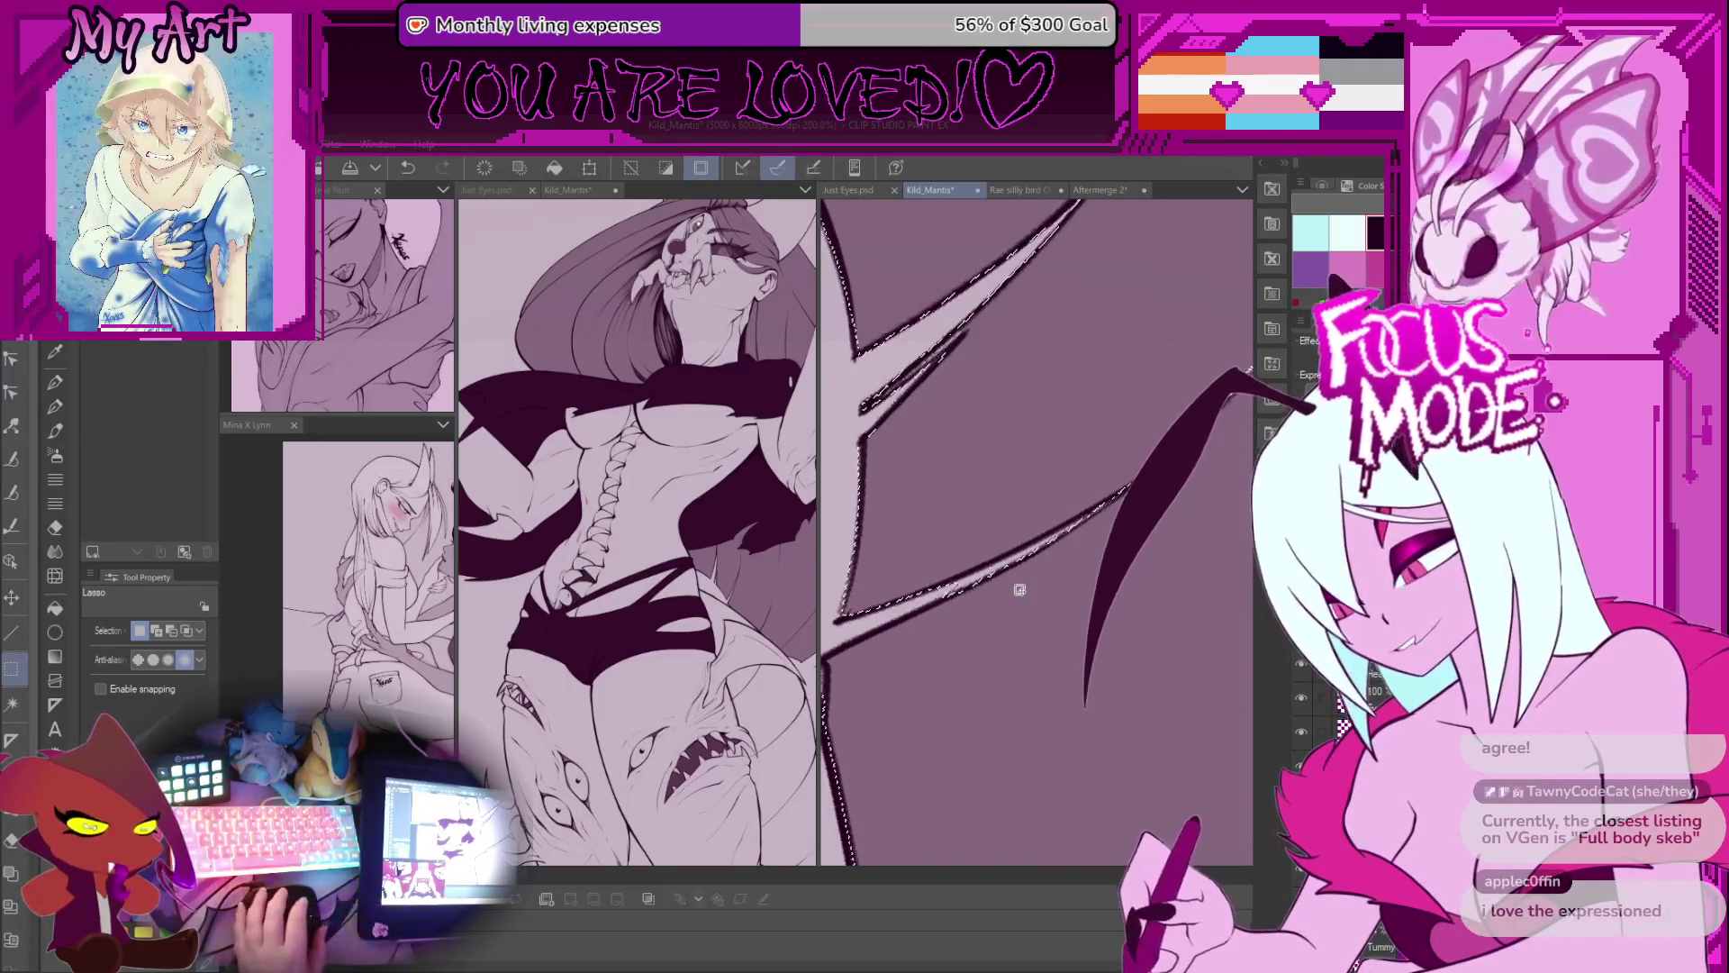
Step: Undo a stray small selection loop and zoom out toward the whole figure
{"action": "scroll", "coordinate": [1020, 590], "scroll_direction": "up", "scroll_amount": 2}
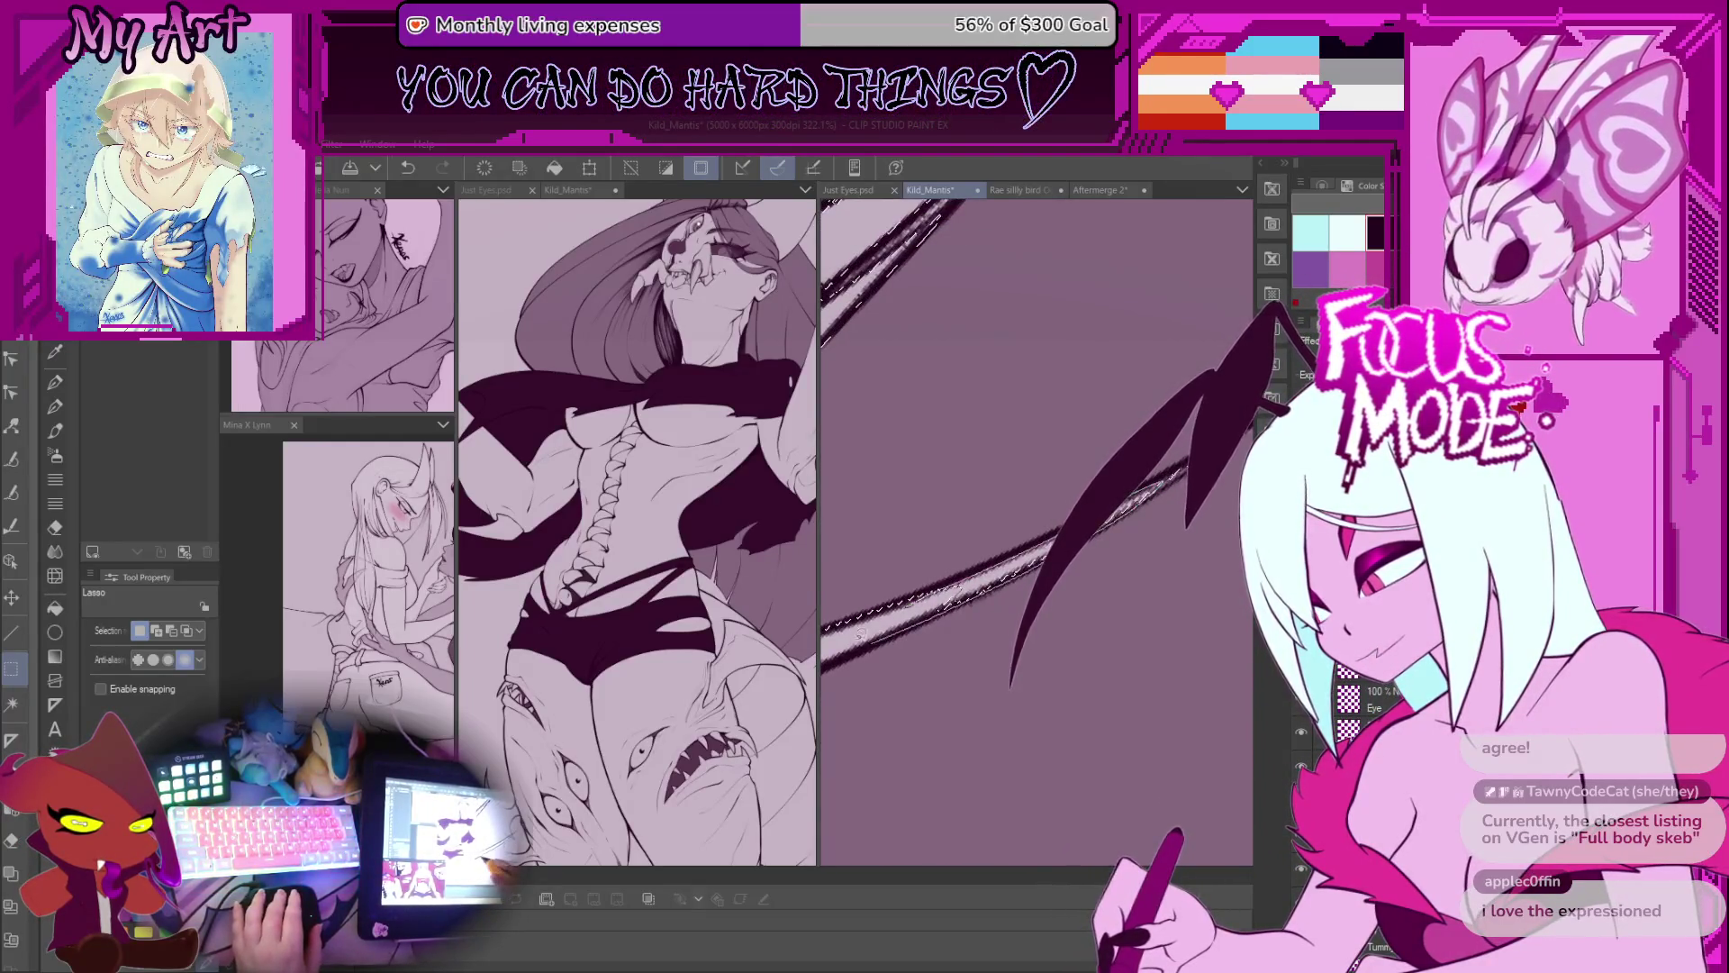
{"action": "scroll", "coordinate": [998, 559], "scroll_direction": "down", "scroll_amount": 5}
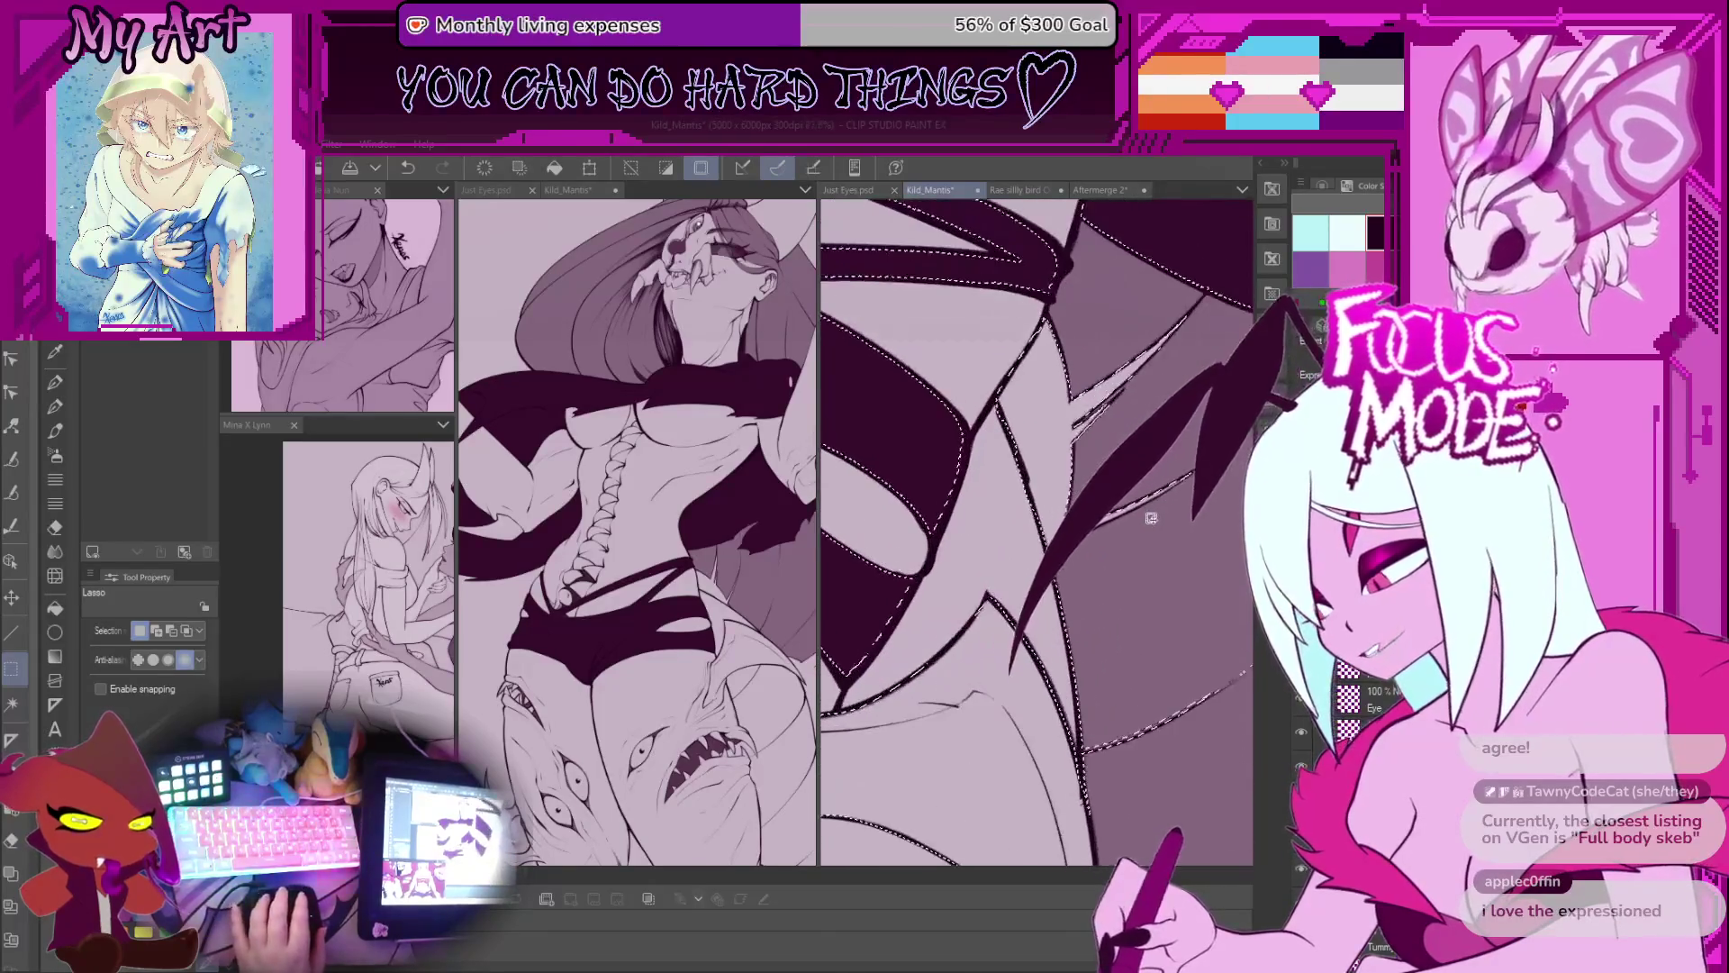
{"action": "mouse_move", "coordinate": [1116, 712]}
{"action": "left_mouse_down"}
{"action": "mouse_move", "coordinate": [1090, 734]}
{"action": "mouse_move", "coordinate": [1116, 702]}
{"action": "left_mouse_up"}
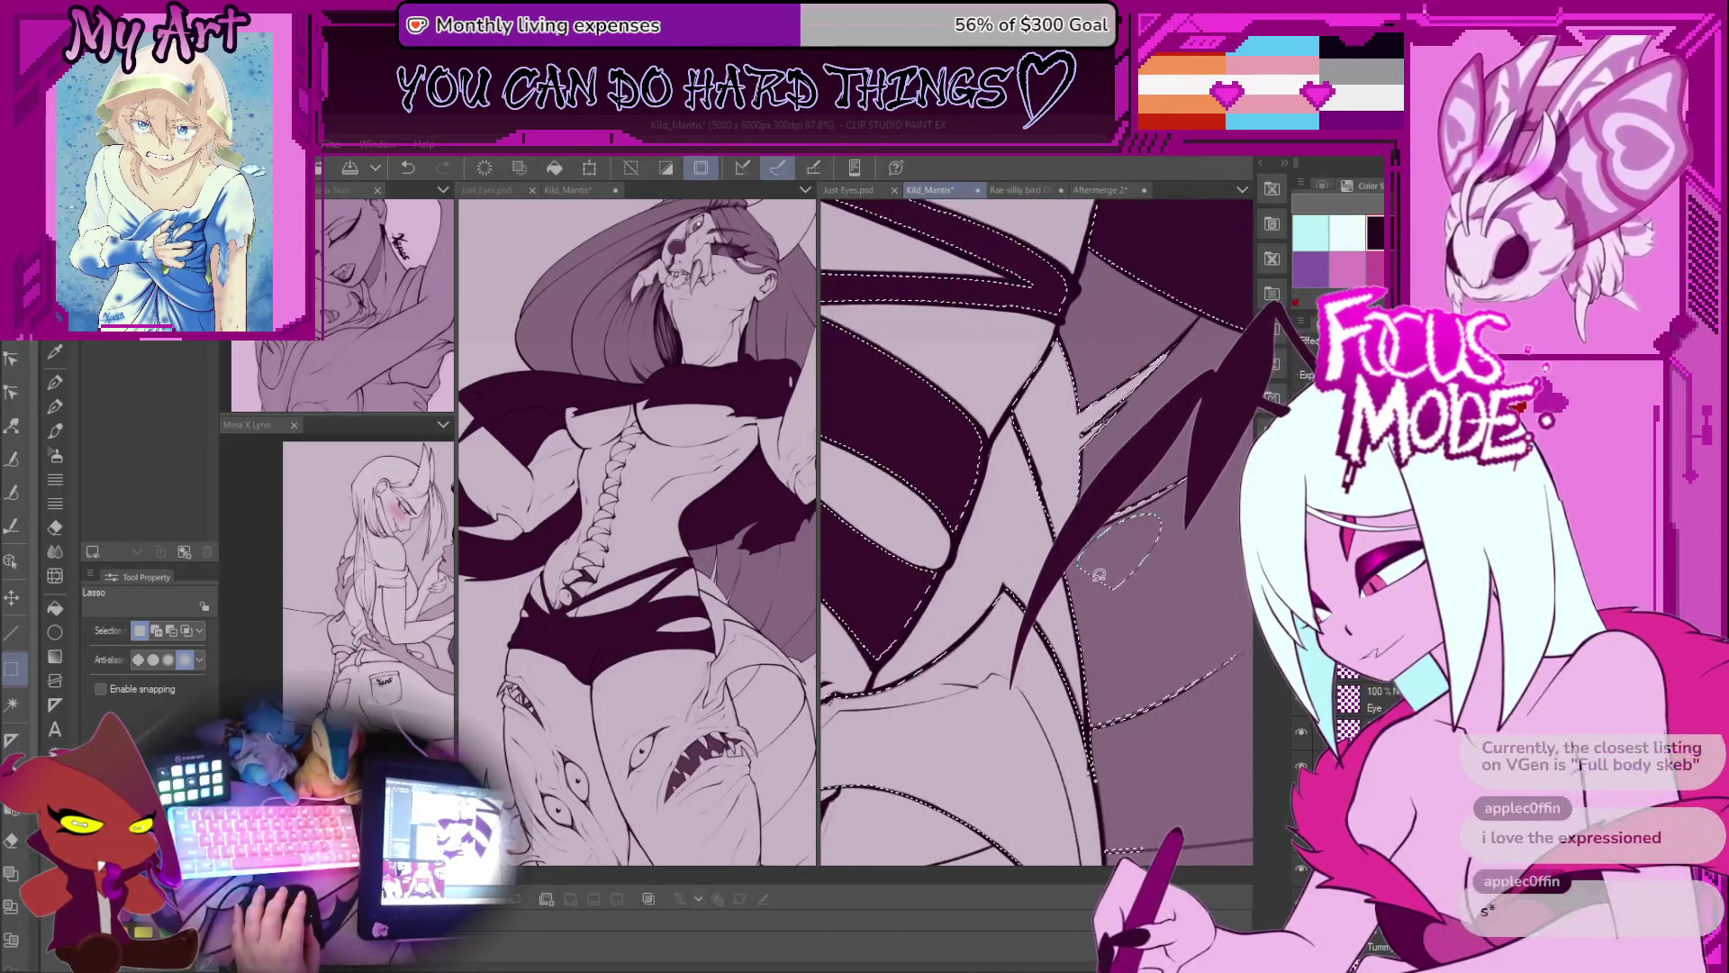
{"action": "scroll", "coordinate": [1087, 547], "scroll_direction": "down", "scroll_amount": 3}
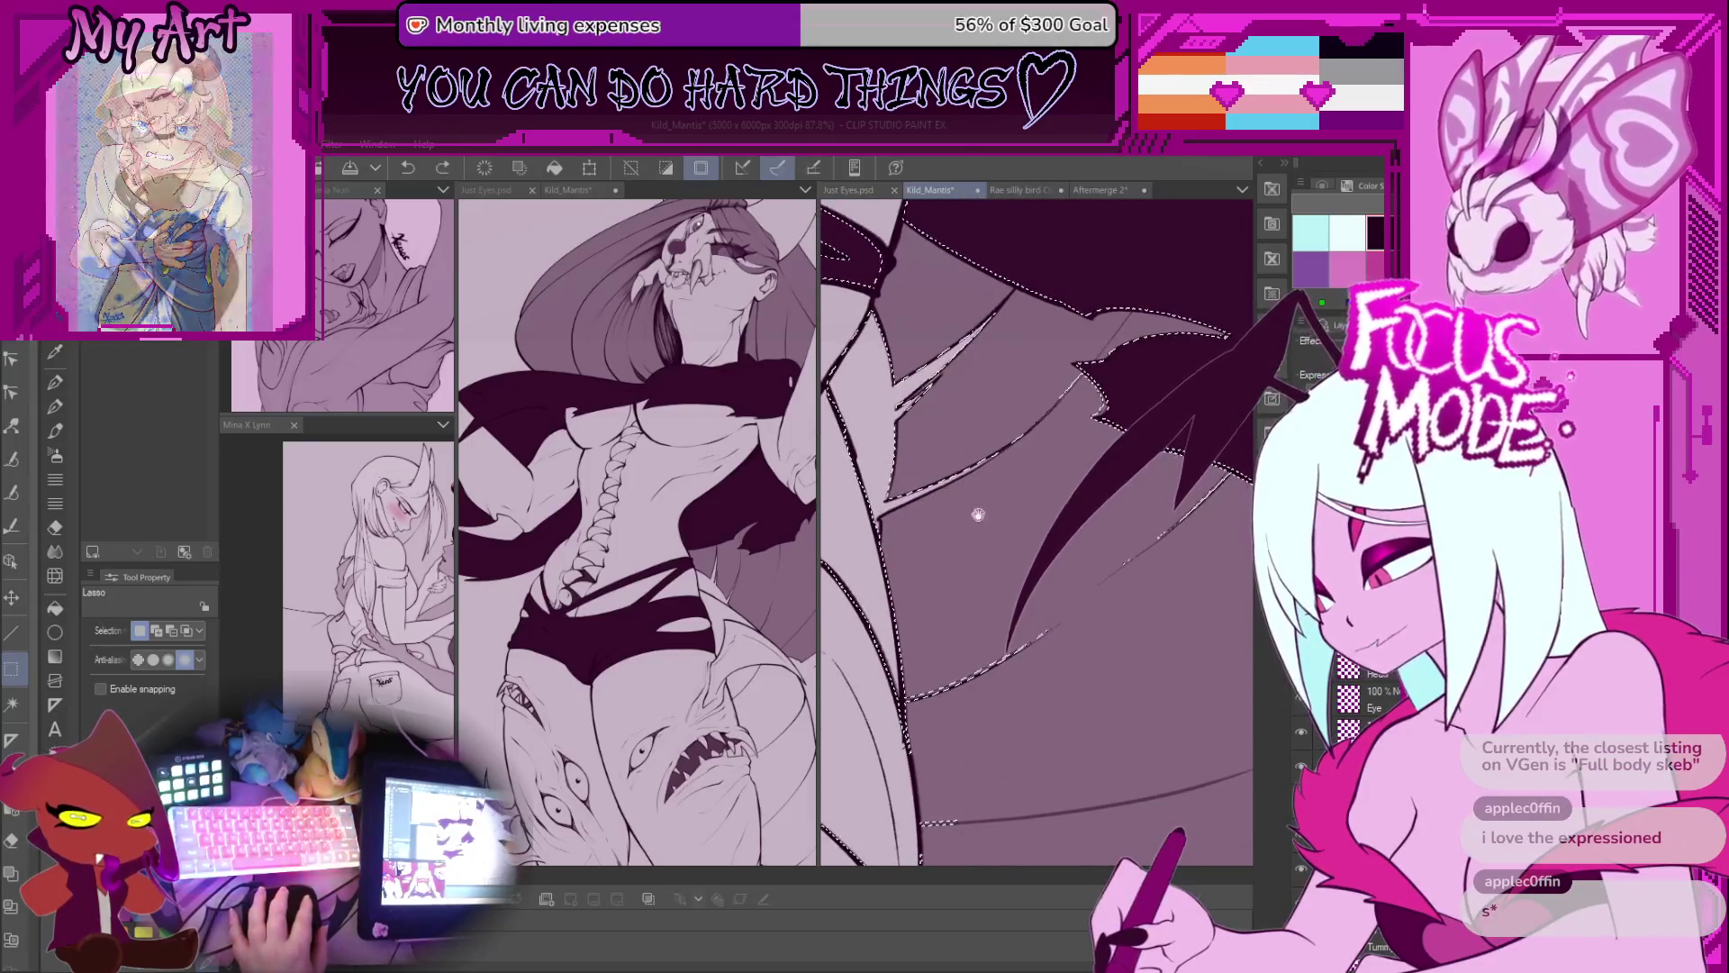
{"action": "key", "text": "ctrl+z"}
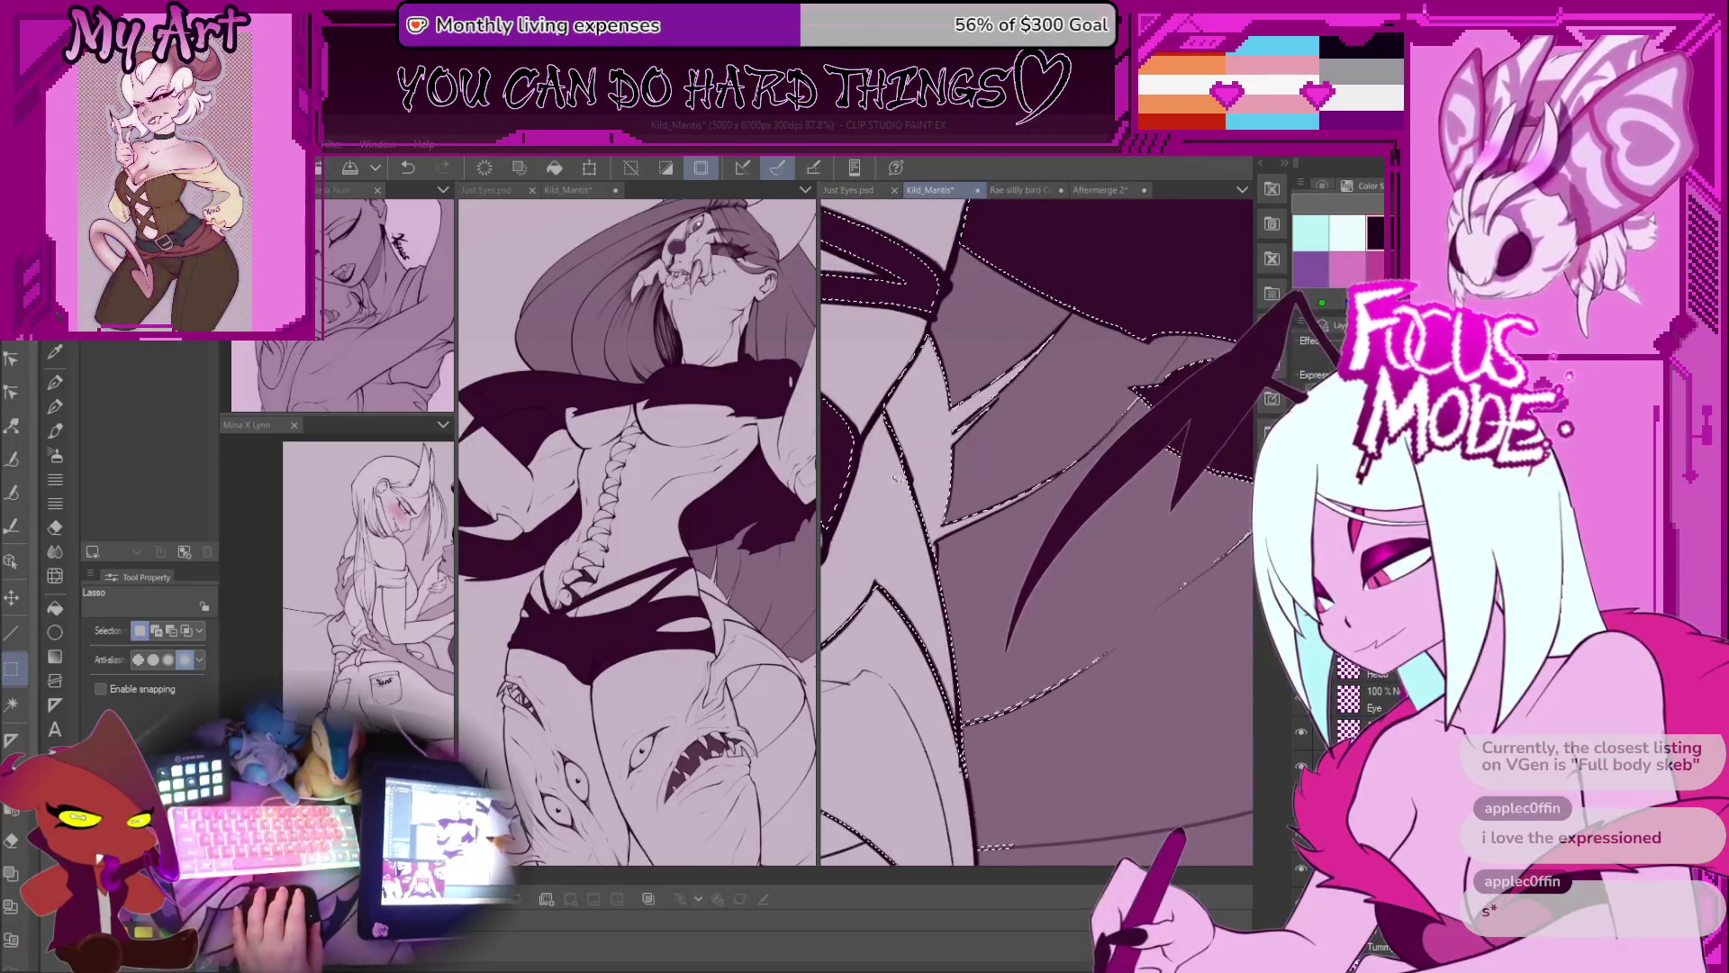
{"action": "scroll", "coordinate": [963, 572], "scroll_direction": "down", "scroll_amount": 5}
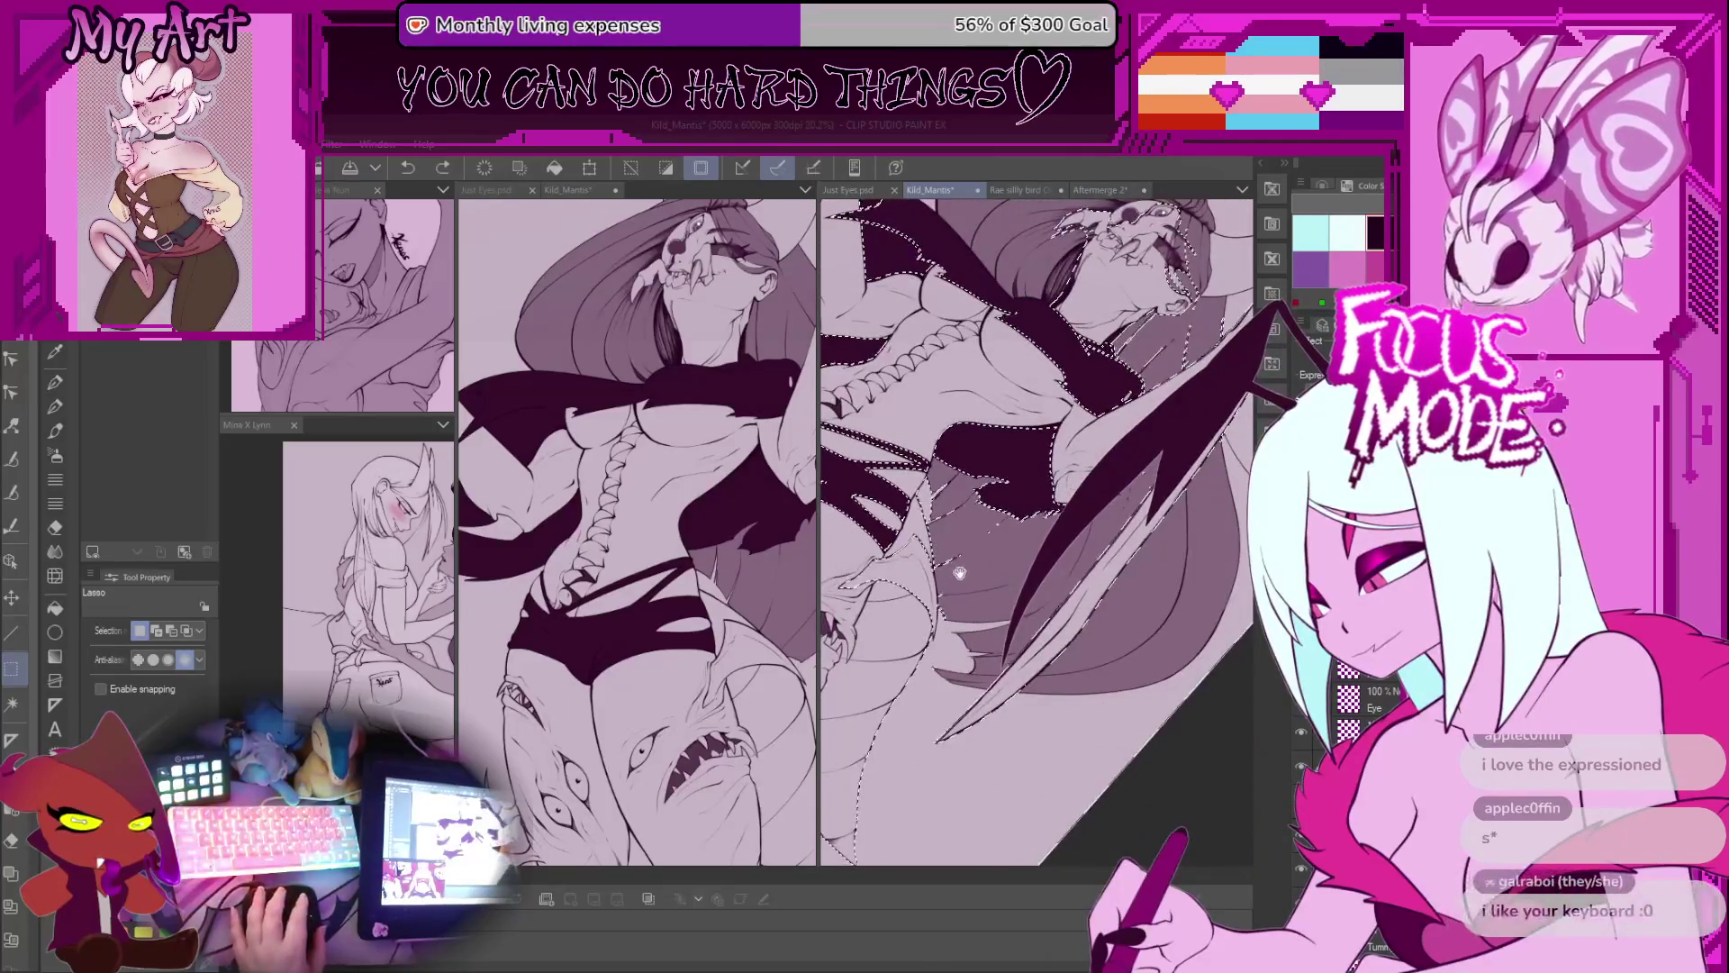
Step: Lasso the wing area beside the ribcage into the selection, then zoom out to the full page
{"action": "scroll", "coordinate": [963, 572], "scroll_direction": "up", "scroll_amount": 3}
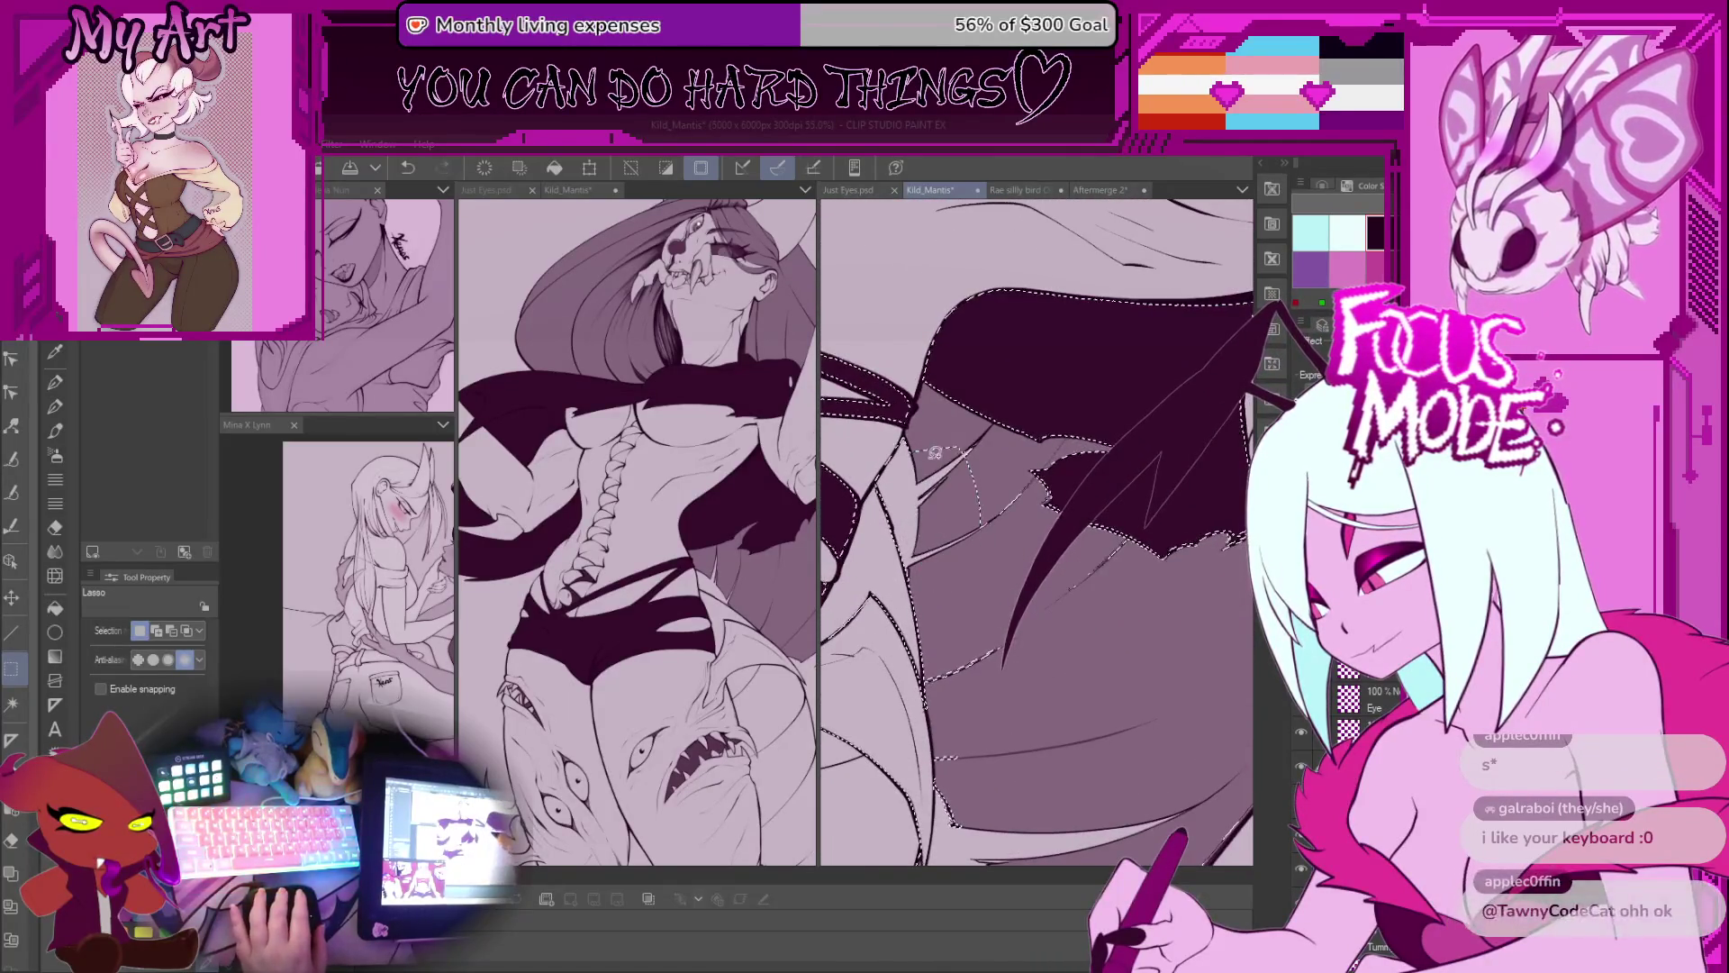
{"action": "left_click_drag", "start_coordinate": [930, 451], "coordinate": [910, 435]}
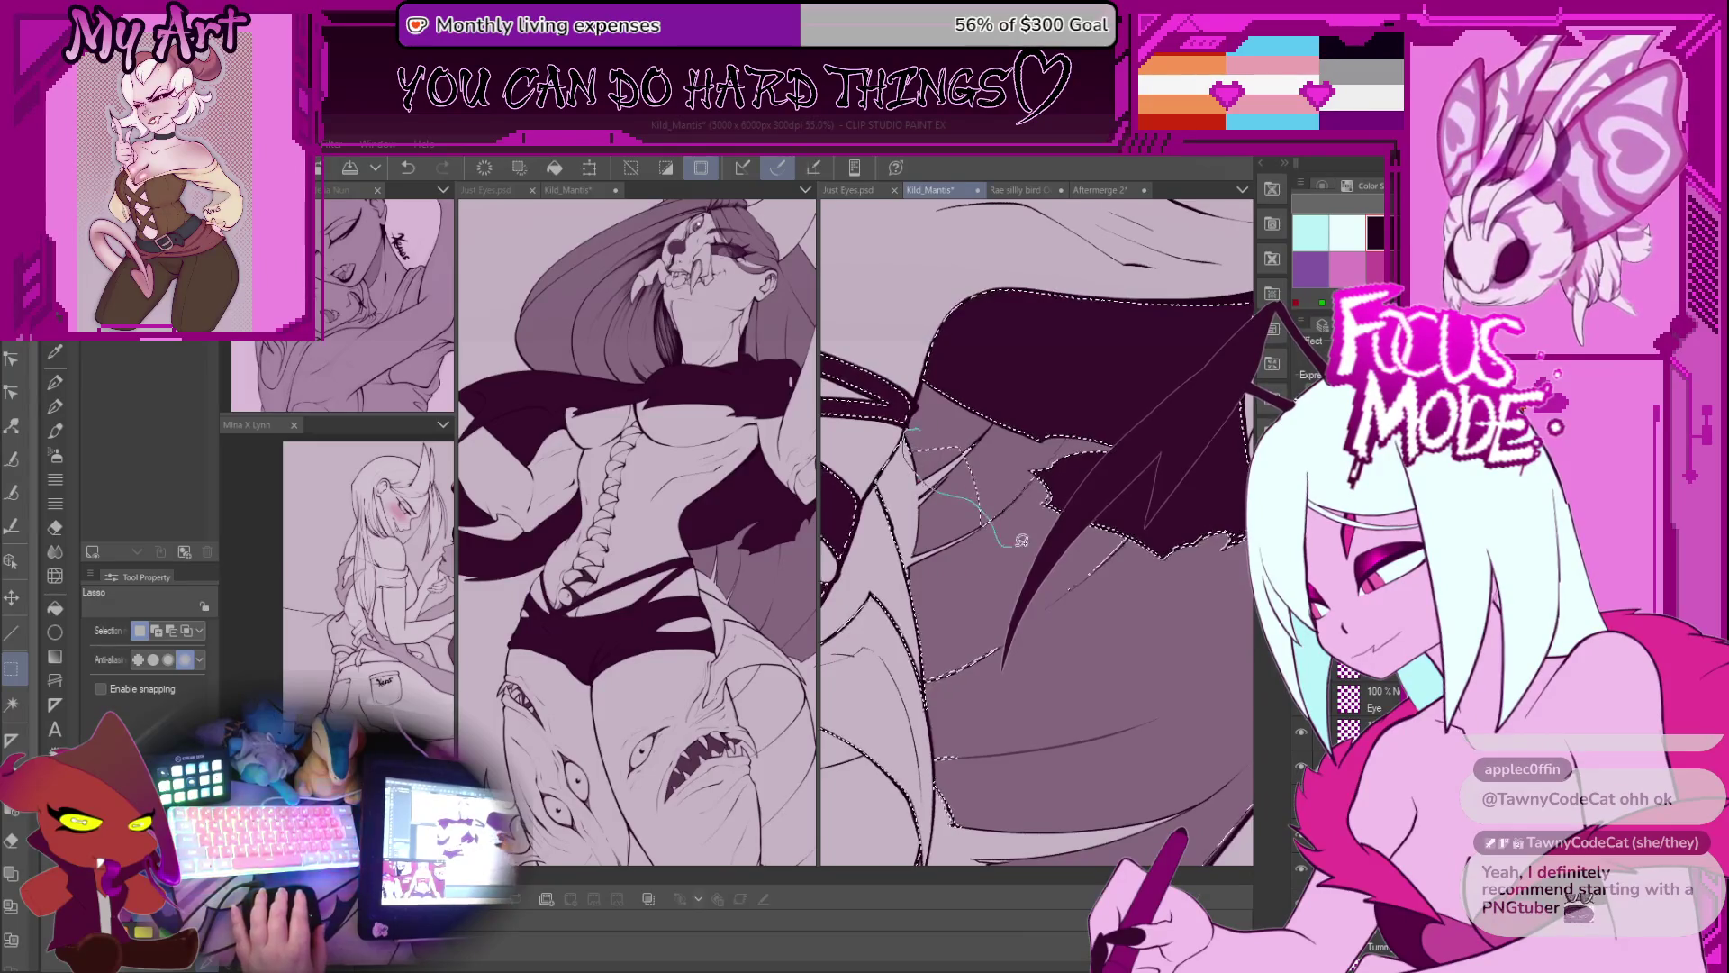
{"action": "left_click_drag", "start_coordinate": [1042, 475], "coordinate": [914, 433]}
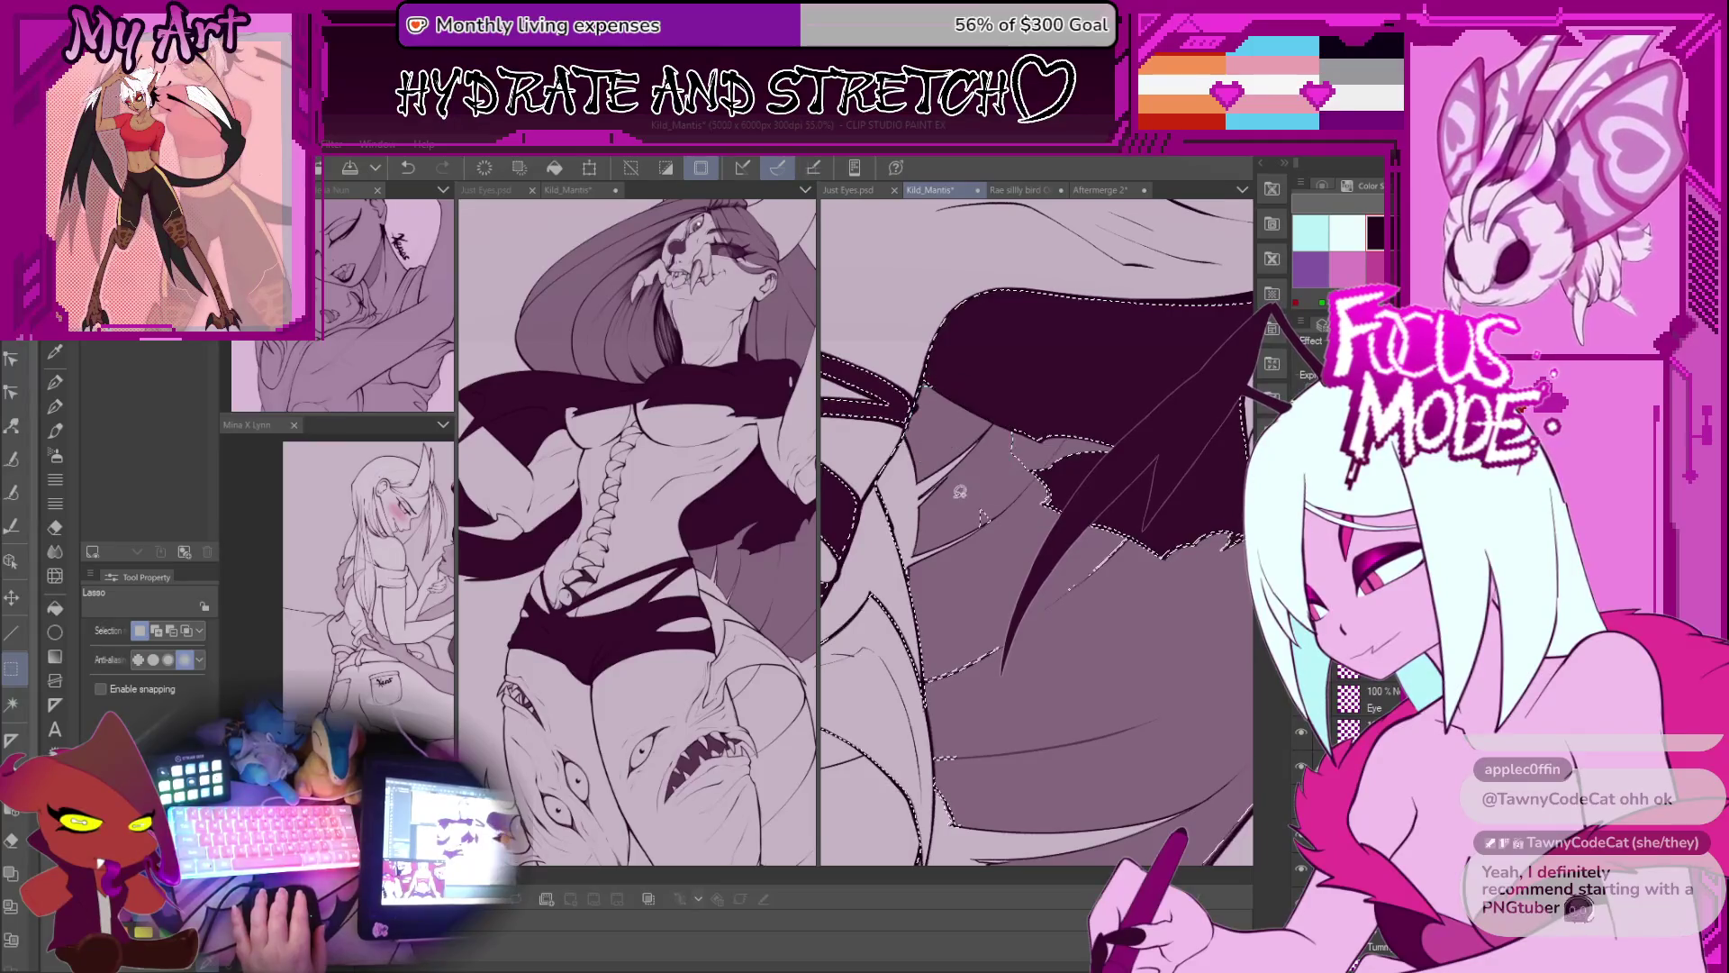
{"action": "scroll", "coordinate": [1095, 572], "scroll_direction": "up", "scroll_amount": 3}
{"action": "mouse_move", "coordinate": [970, 470]}
{"action": "left_mouse_down"}
{"action": "mouse_move", "coordinate": [959, 541]}
{"action": "mouse_move", "coordinate": [1000, 631]}
{"action": "mouse_move", "coordinate": [1171, 512]}
{"action": "mouse_move", "coordinate": [952, 387]}
{"action": "mouse_move", "coordinate": [901, 494]}
{"action": "left_mouse_up"}
{"action": "scroll", "coordinate": [1036, 523], "scroll_direction": "down", "scroll_amount": 3}
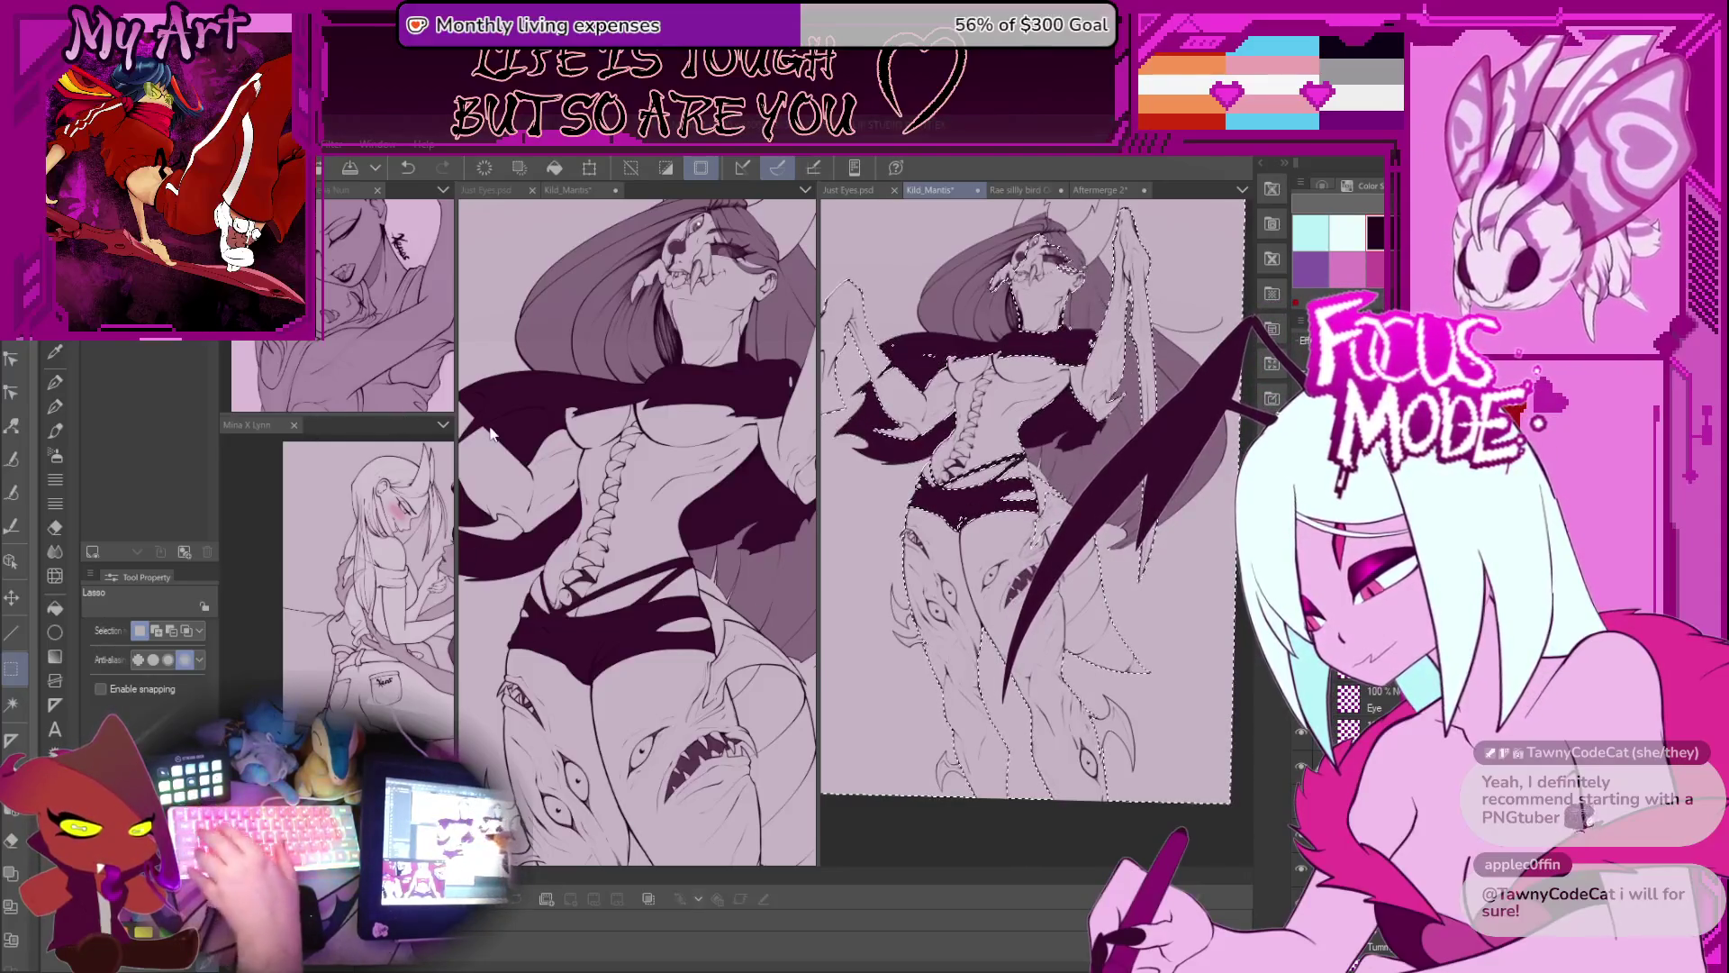
Step: Switch to the fill tool and briefly hide, then show, the dark flat fills
{"action": "key", "text": "g"}
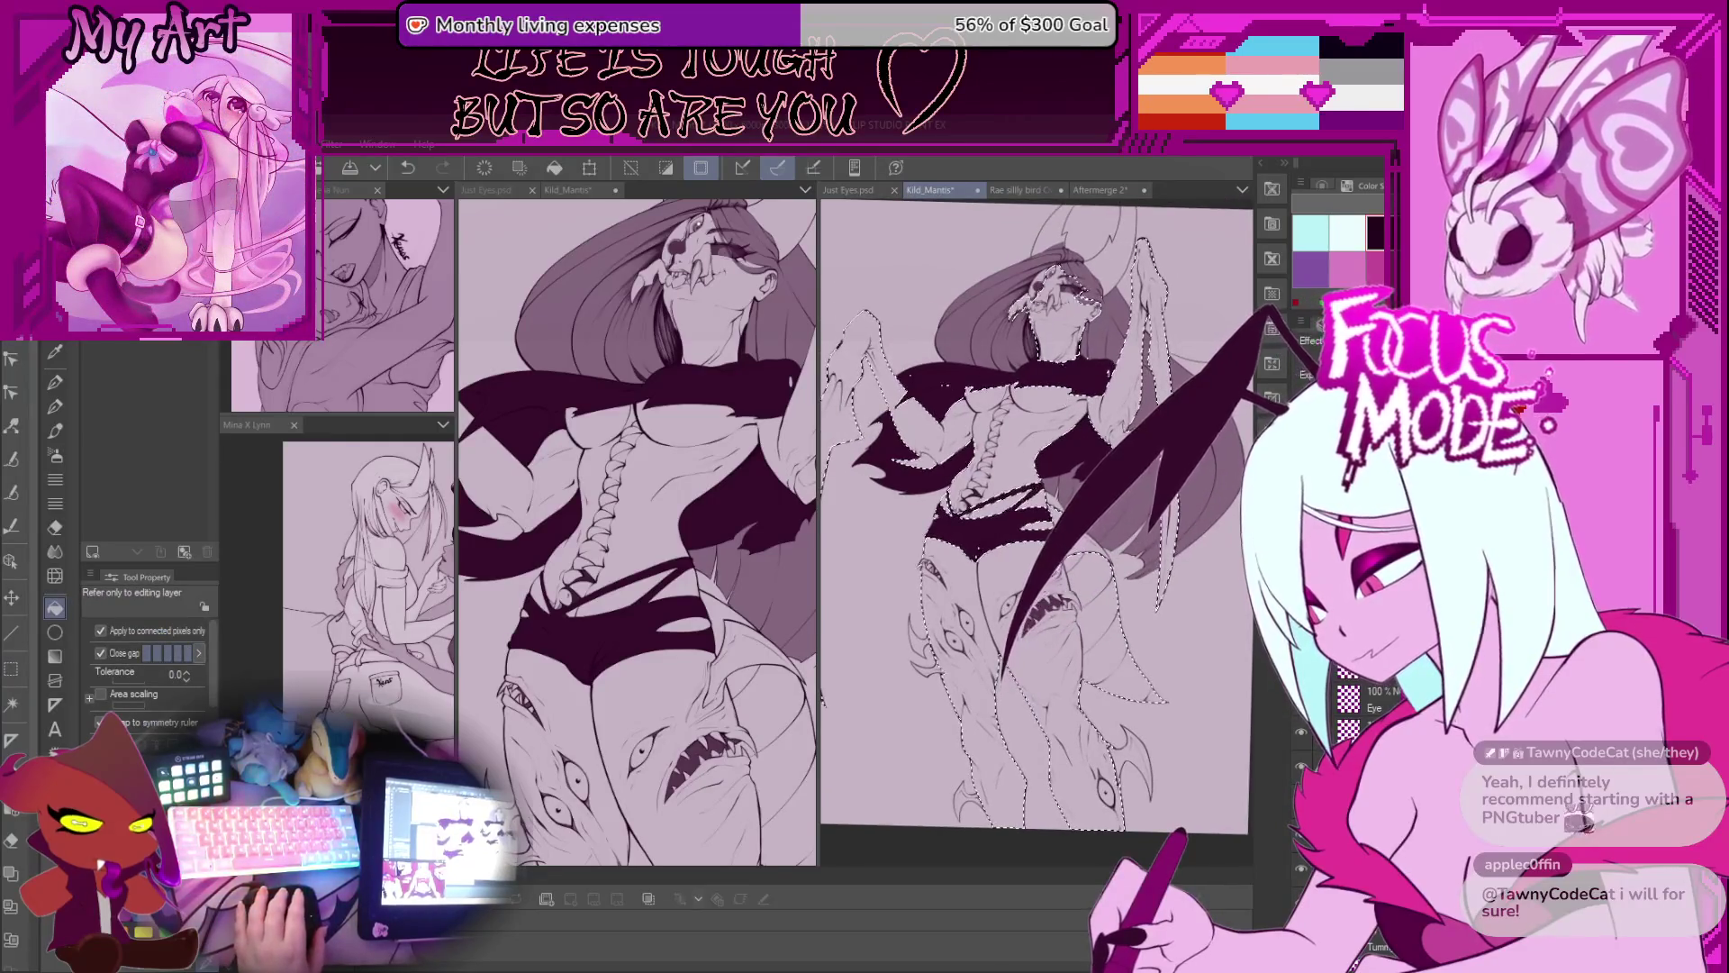
{"action": "left_click_drag", "start_coordinate": [1175, 633], "coordinate": [1171, 610]}
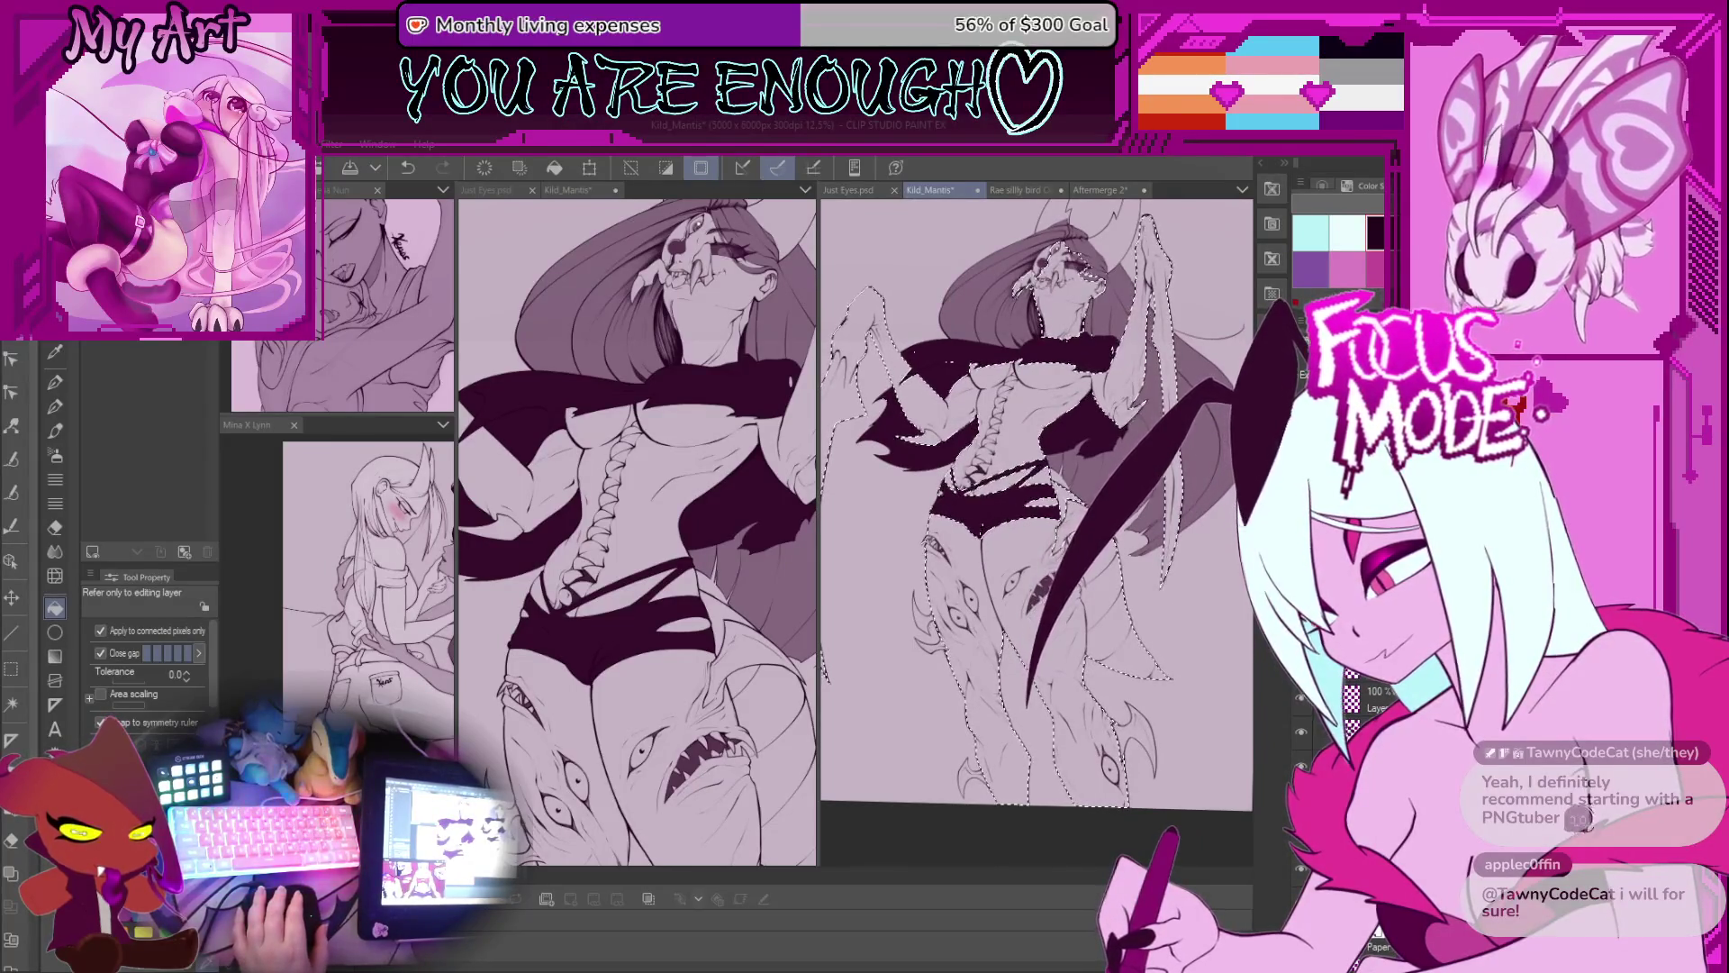
{"action": "left_click", "coordinate": [1307, 734]}
{"action": "left_click", "coordinate": [1308, 734]}
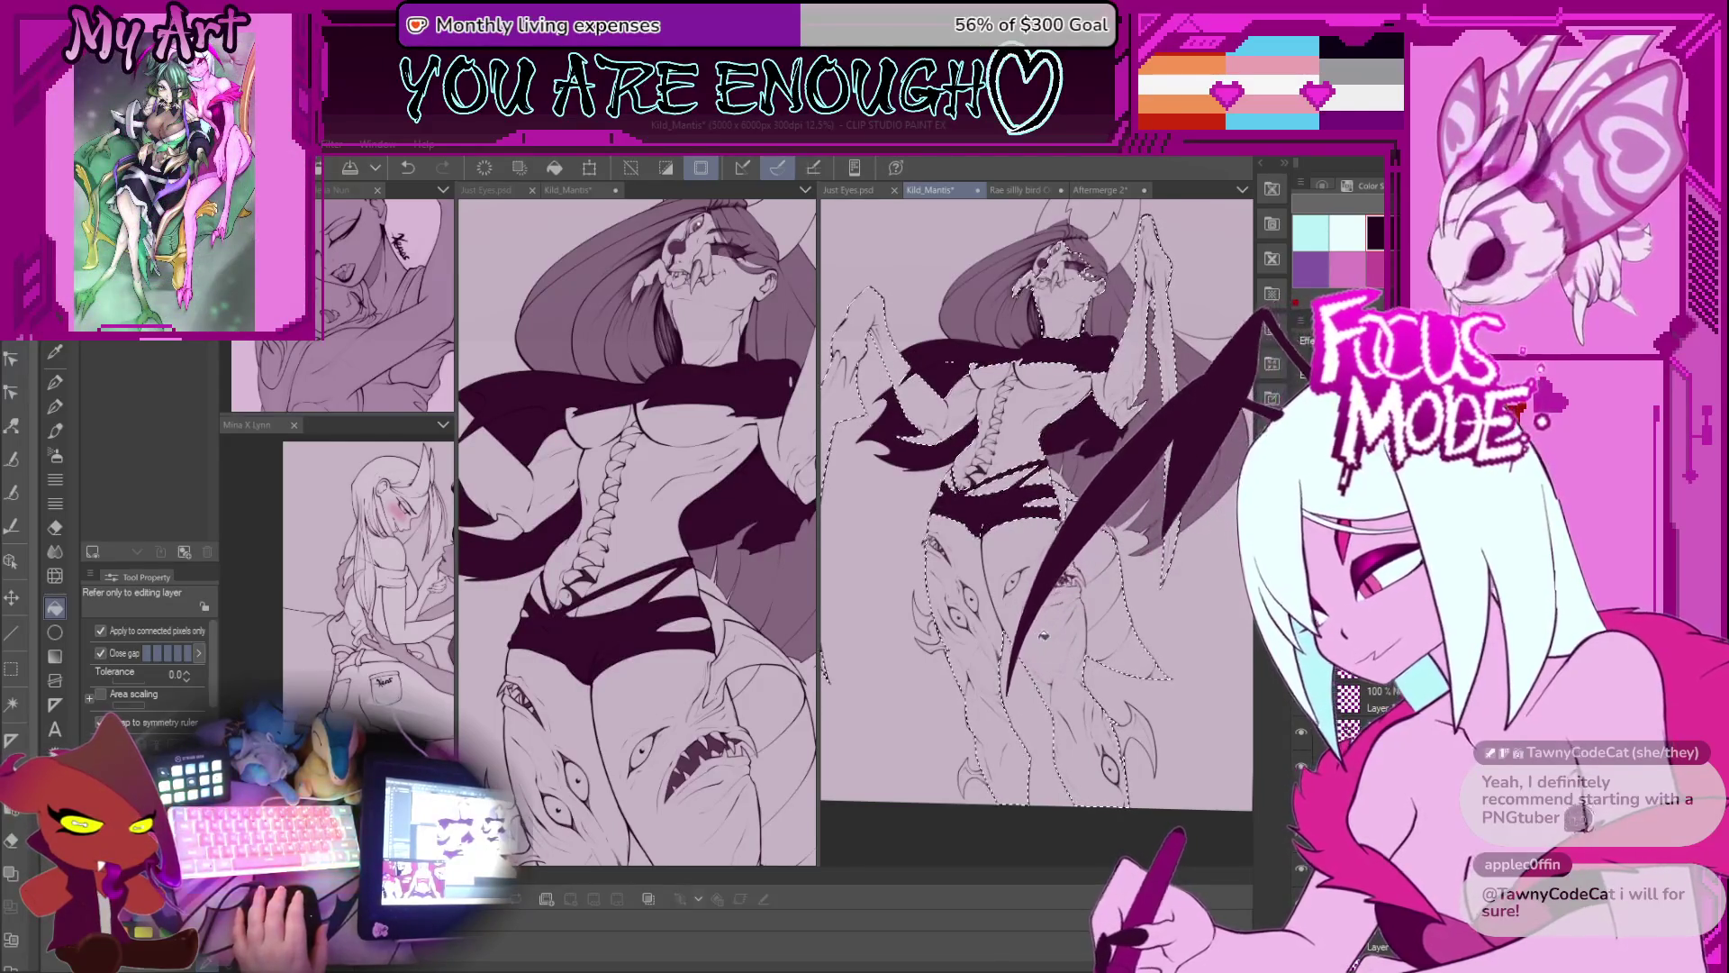
Step: Fill the legs and torso with dark plum, then undo that fill
{"action": "left_click", "coordinate": [1034, 659]}
{"action": "left_click_drag", "start_coordinate": [1034, 658], "coordinate": [1034, 490]}
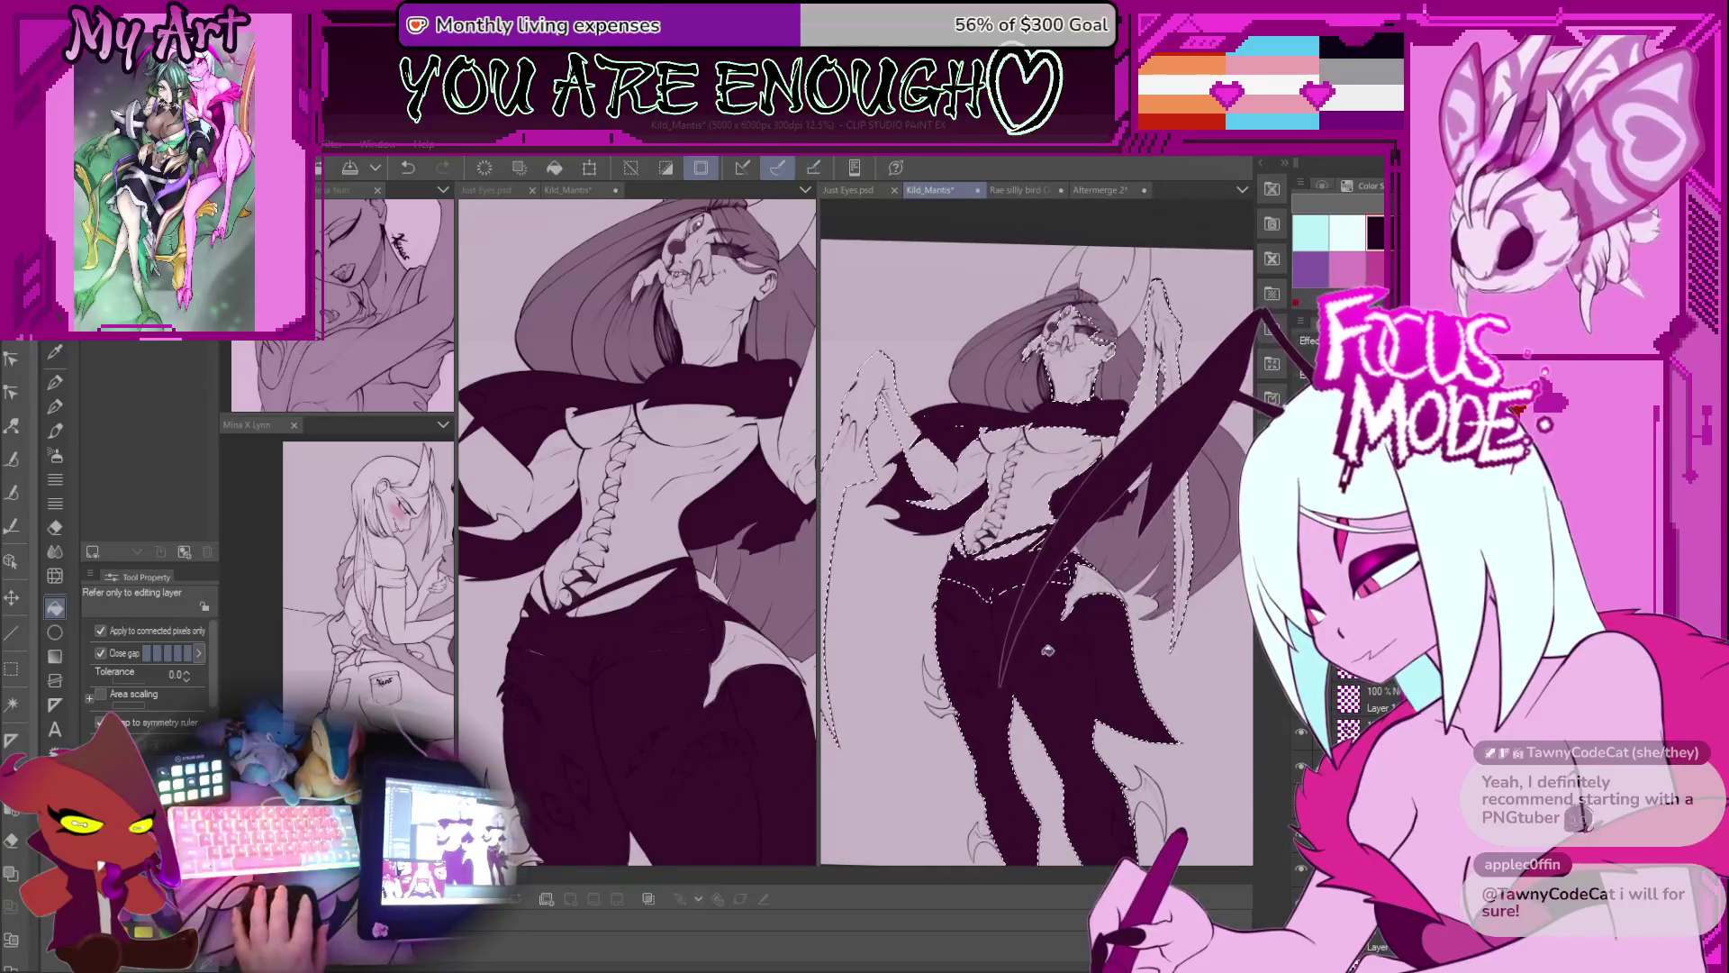
{"action": "left_click", "coordinate": [1033, 491]}
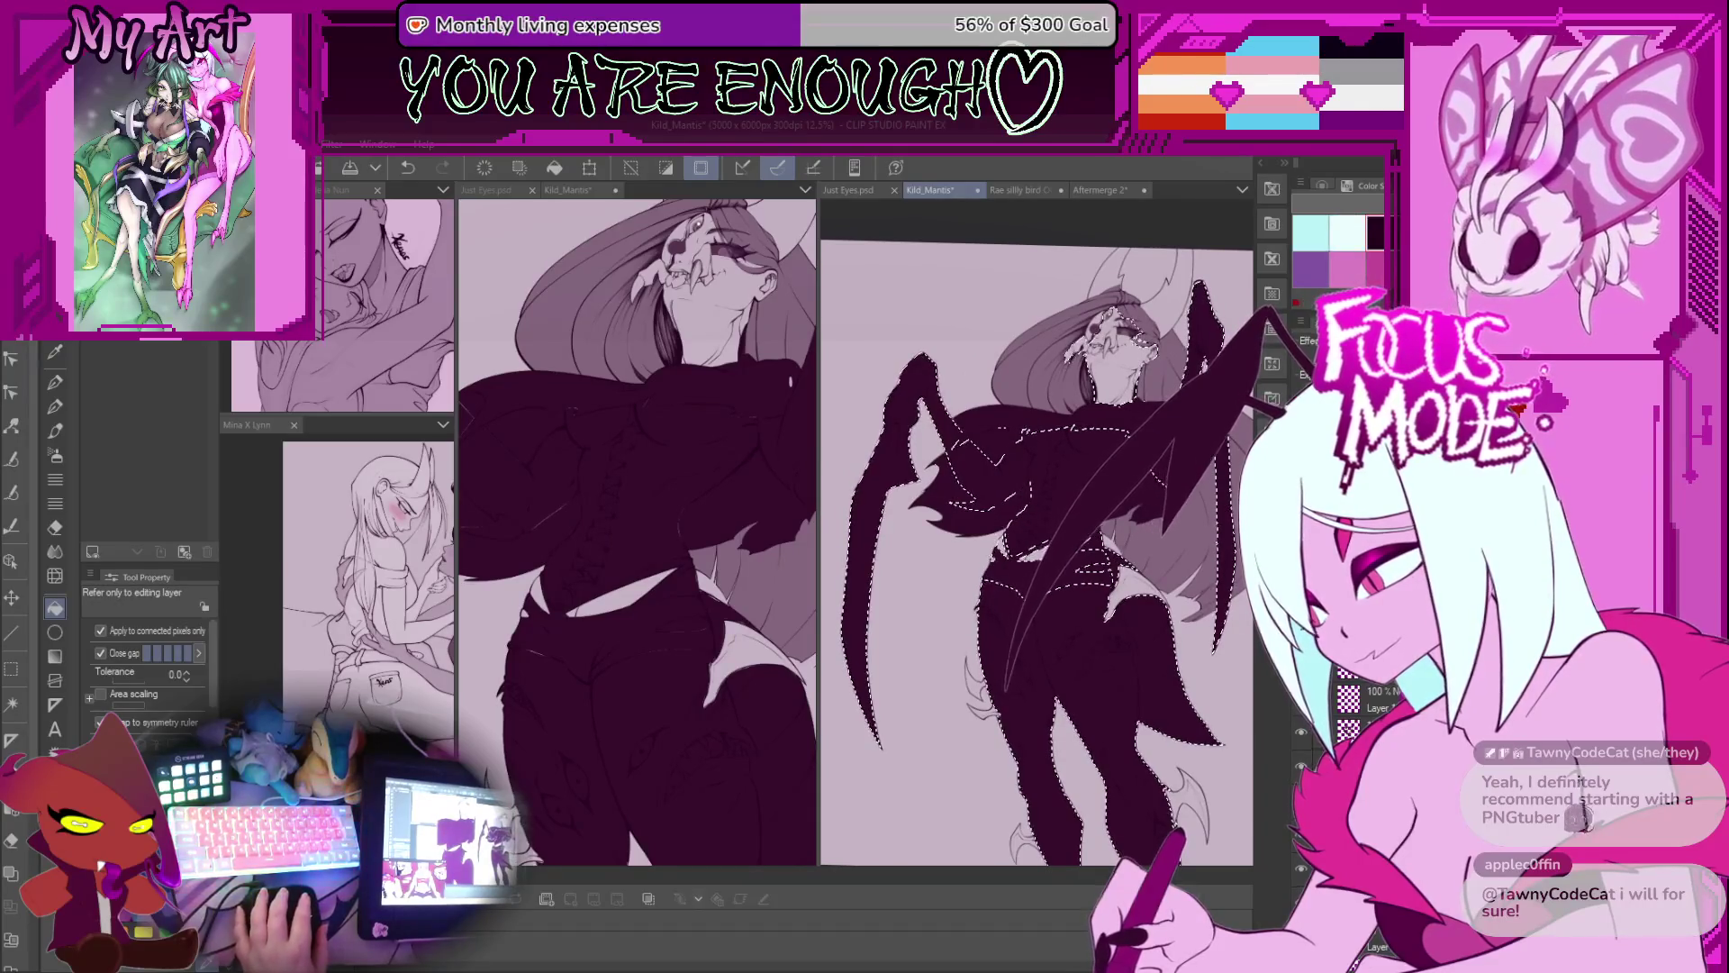
{"action": "key", "text": "ctrl+z"}
{"action": "key", "text": "ctrl+z"}
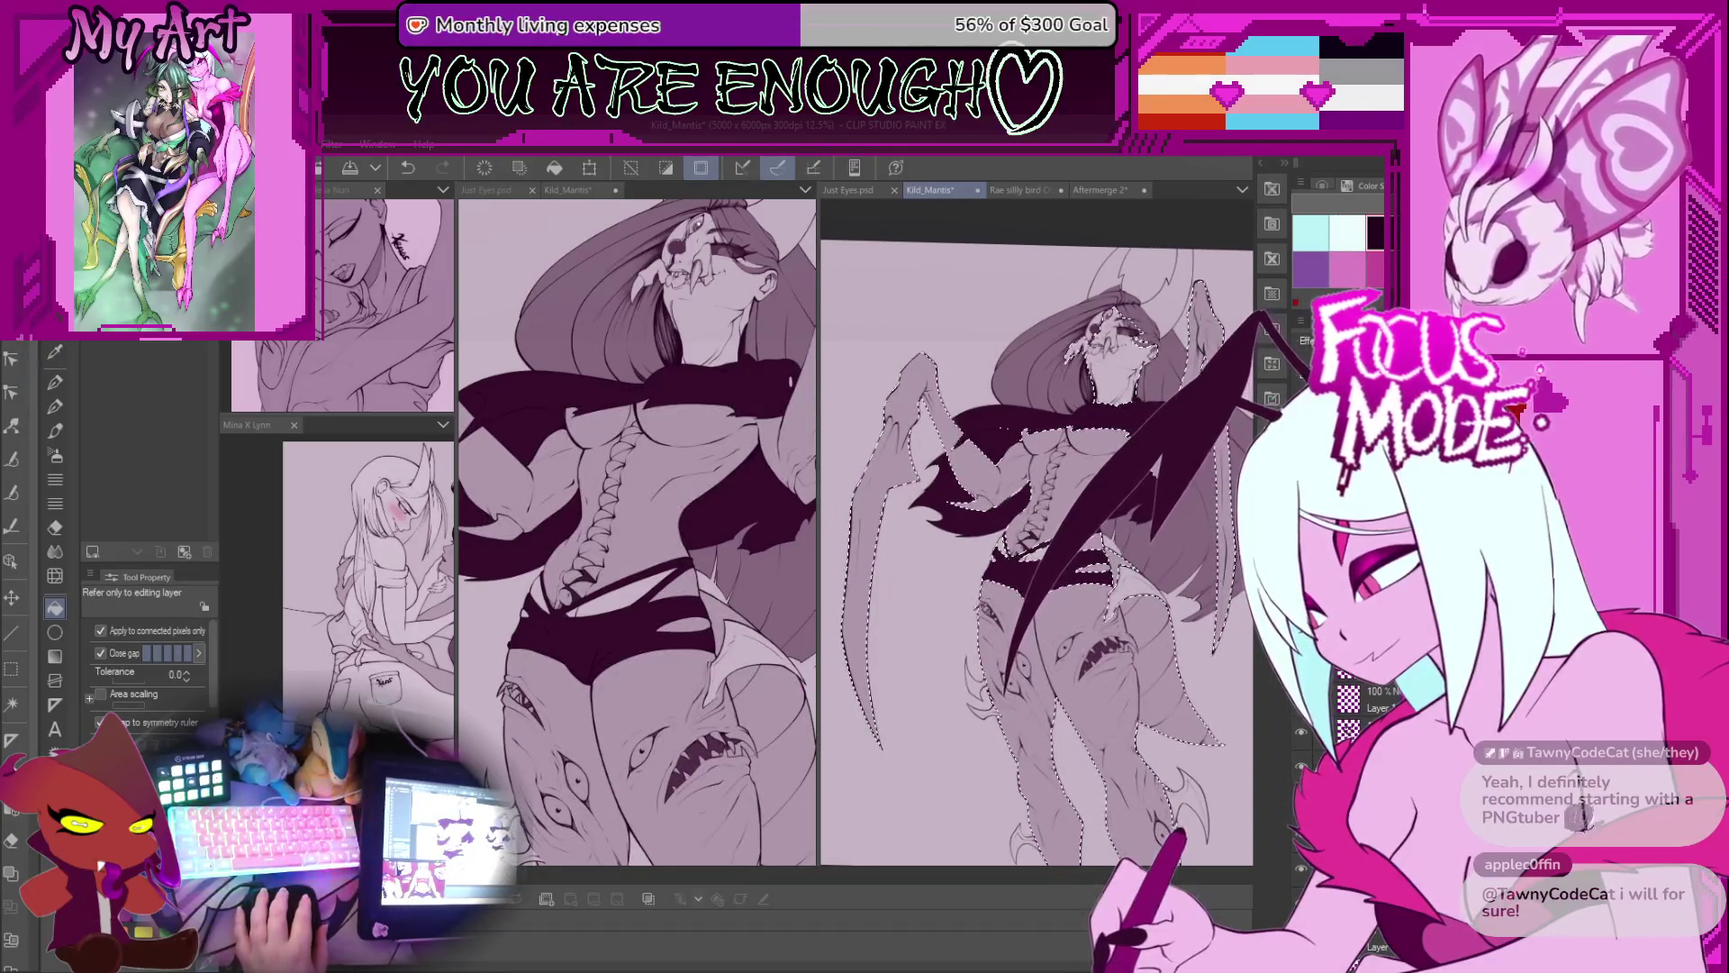
Step: Return to the G-pen and frame the view over the torso and belt
{"action": "key", "text": "p"}
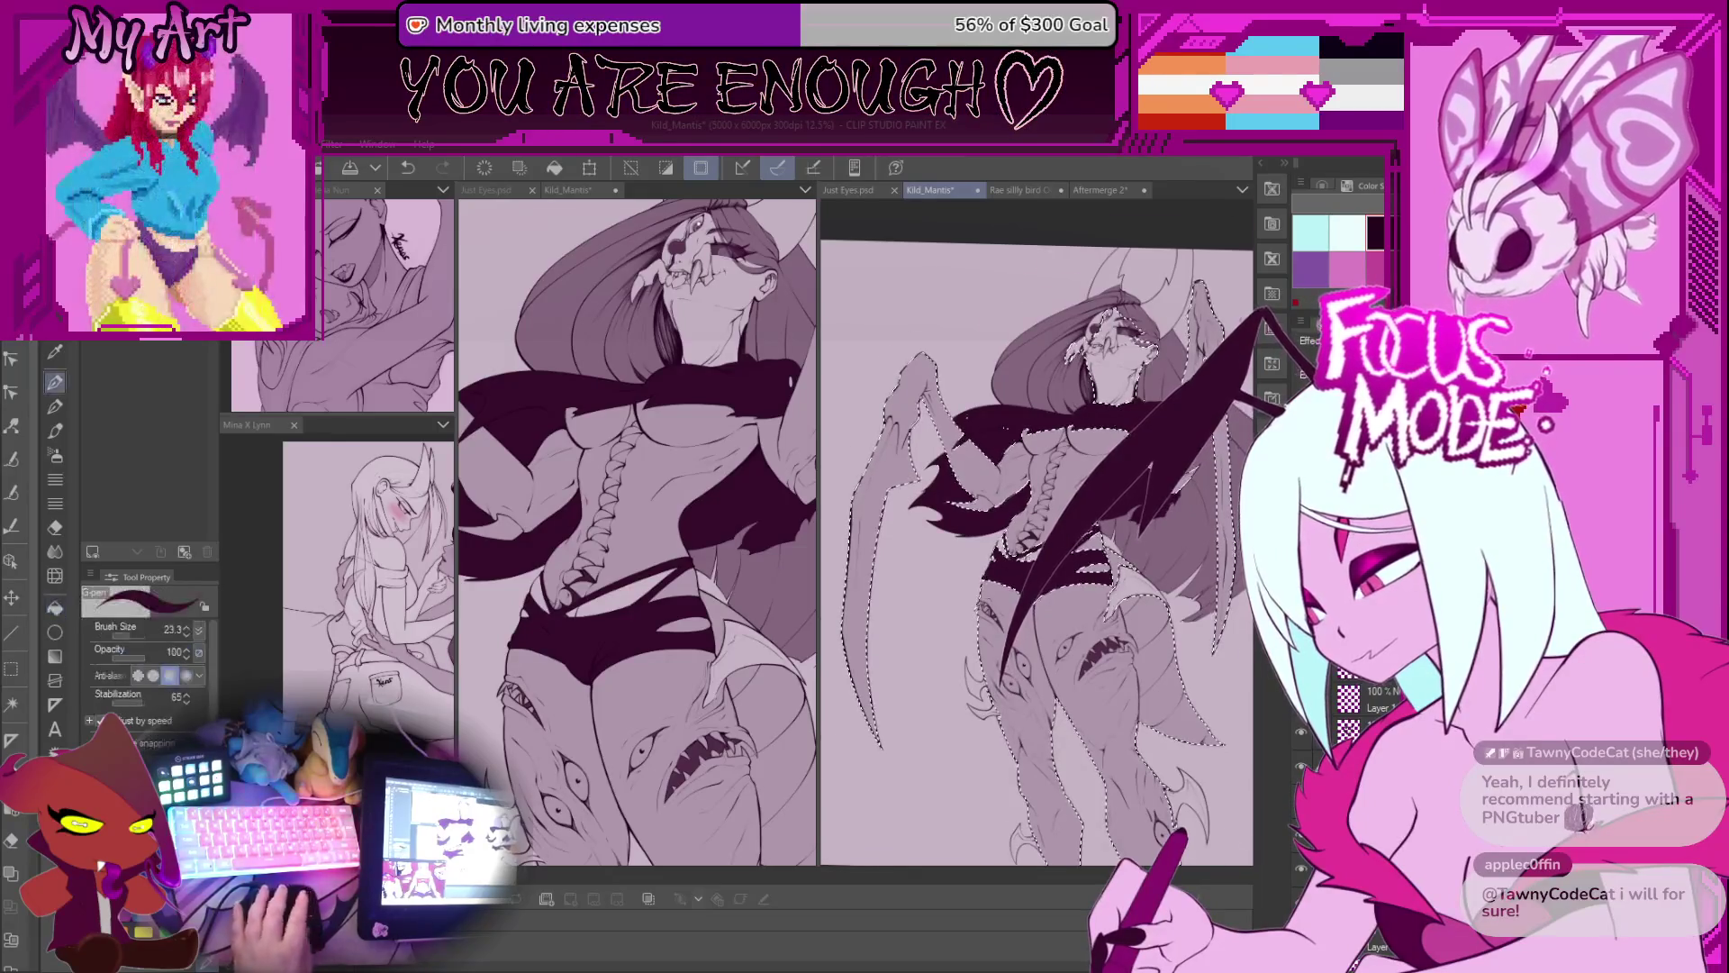
{"action": "scroll", "coordinate": [1061, 591], "scroll_direction": "up", "scroll_amount": 3}
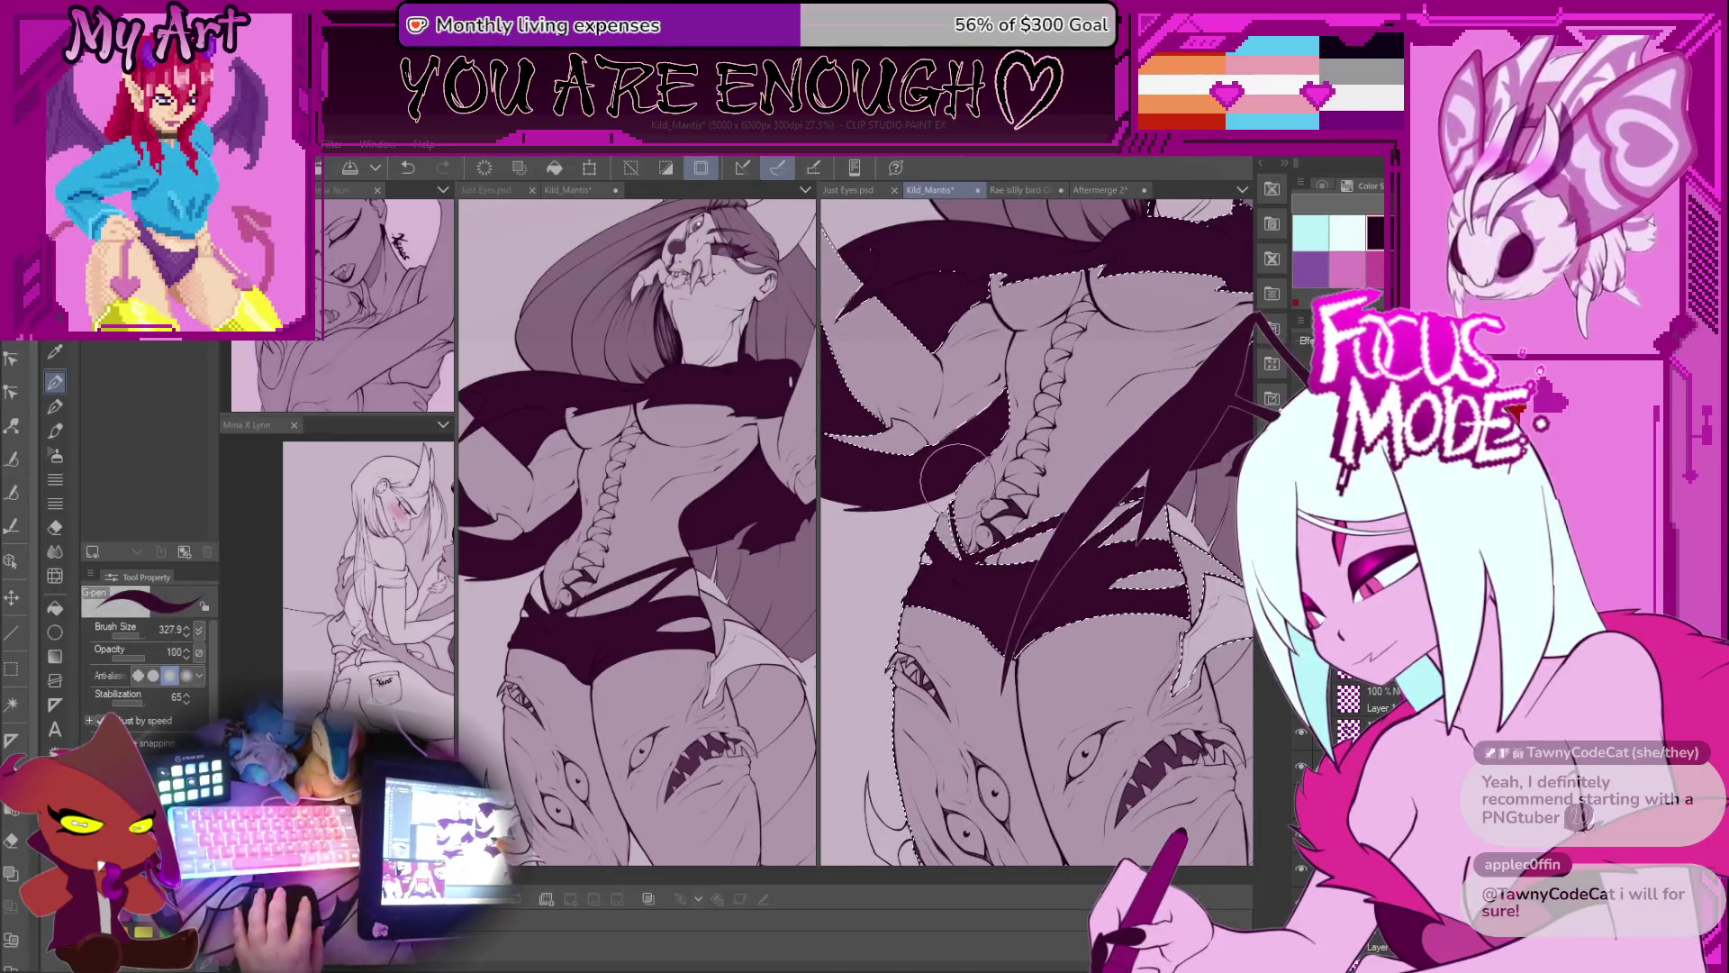
{"action": "scroll", "coordinate": [929, 595], "scroll_direction": "down", "scroll_amount": 4}
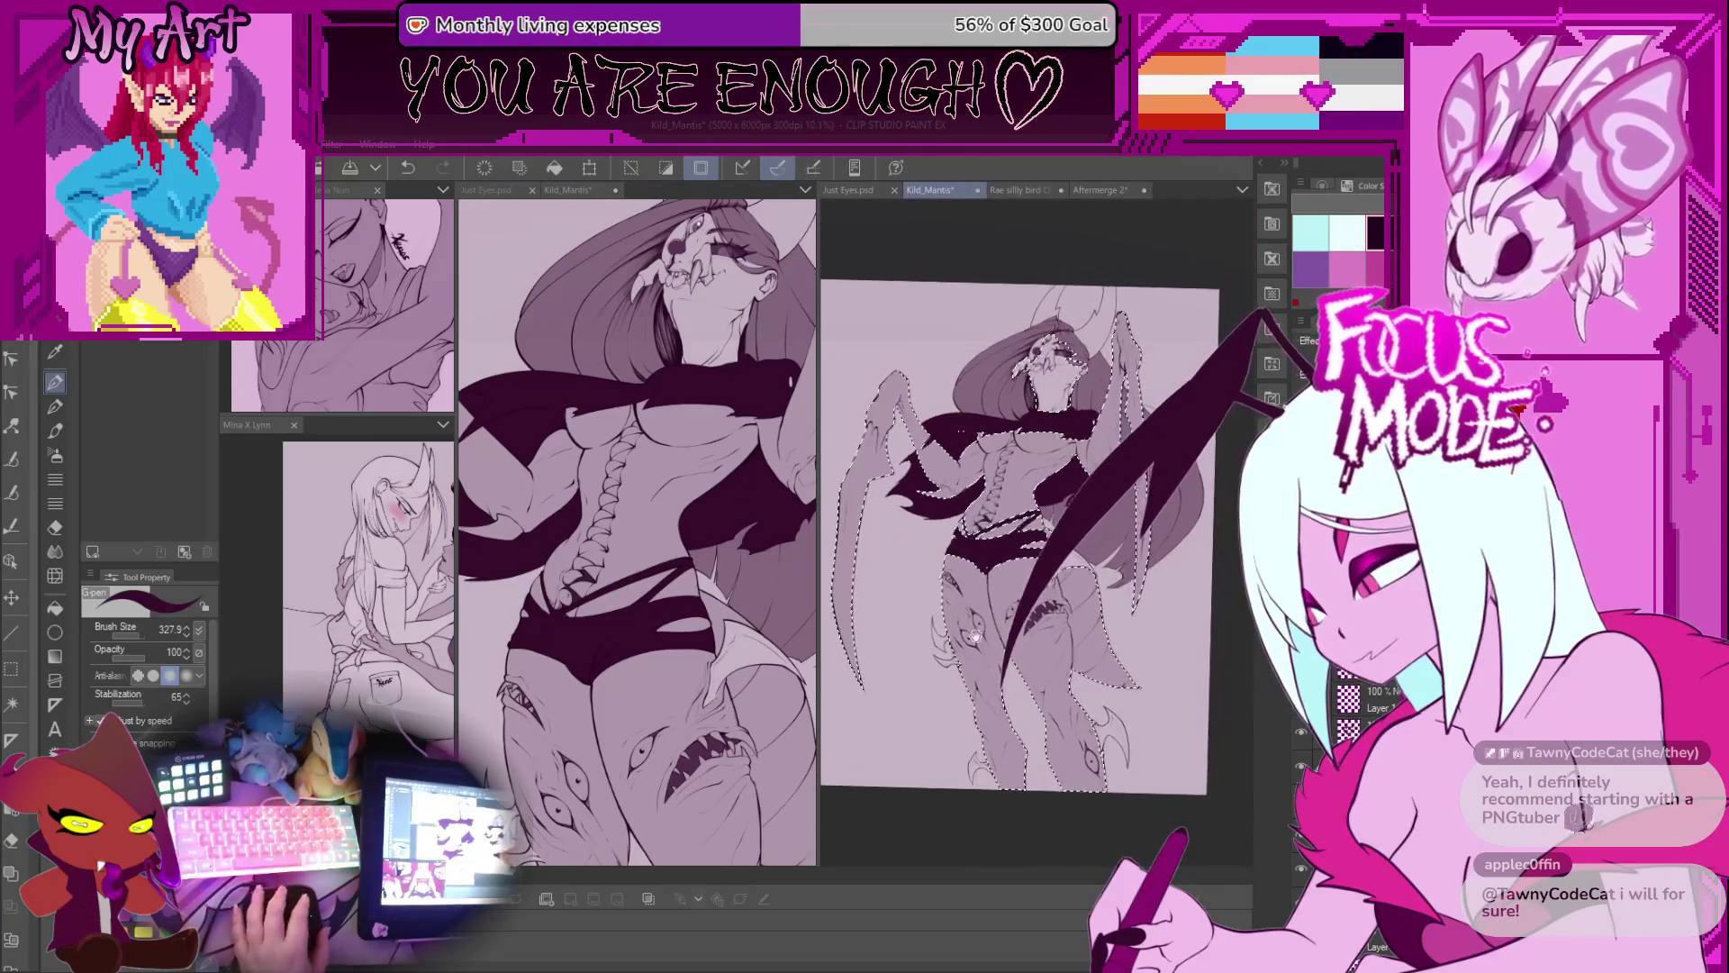
{"action": "scroll", "coordinate": [1036, 531], "scroll_direction": "up", "scroll_amount": 2}
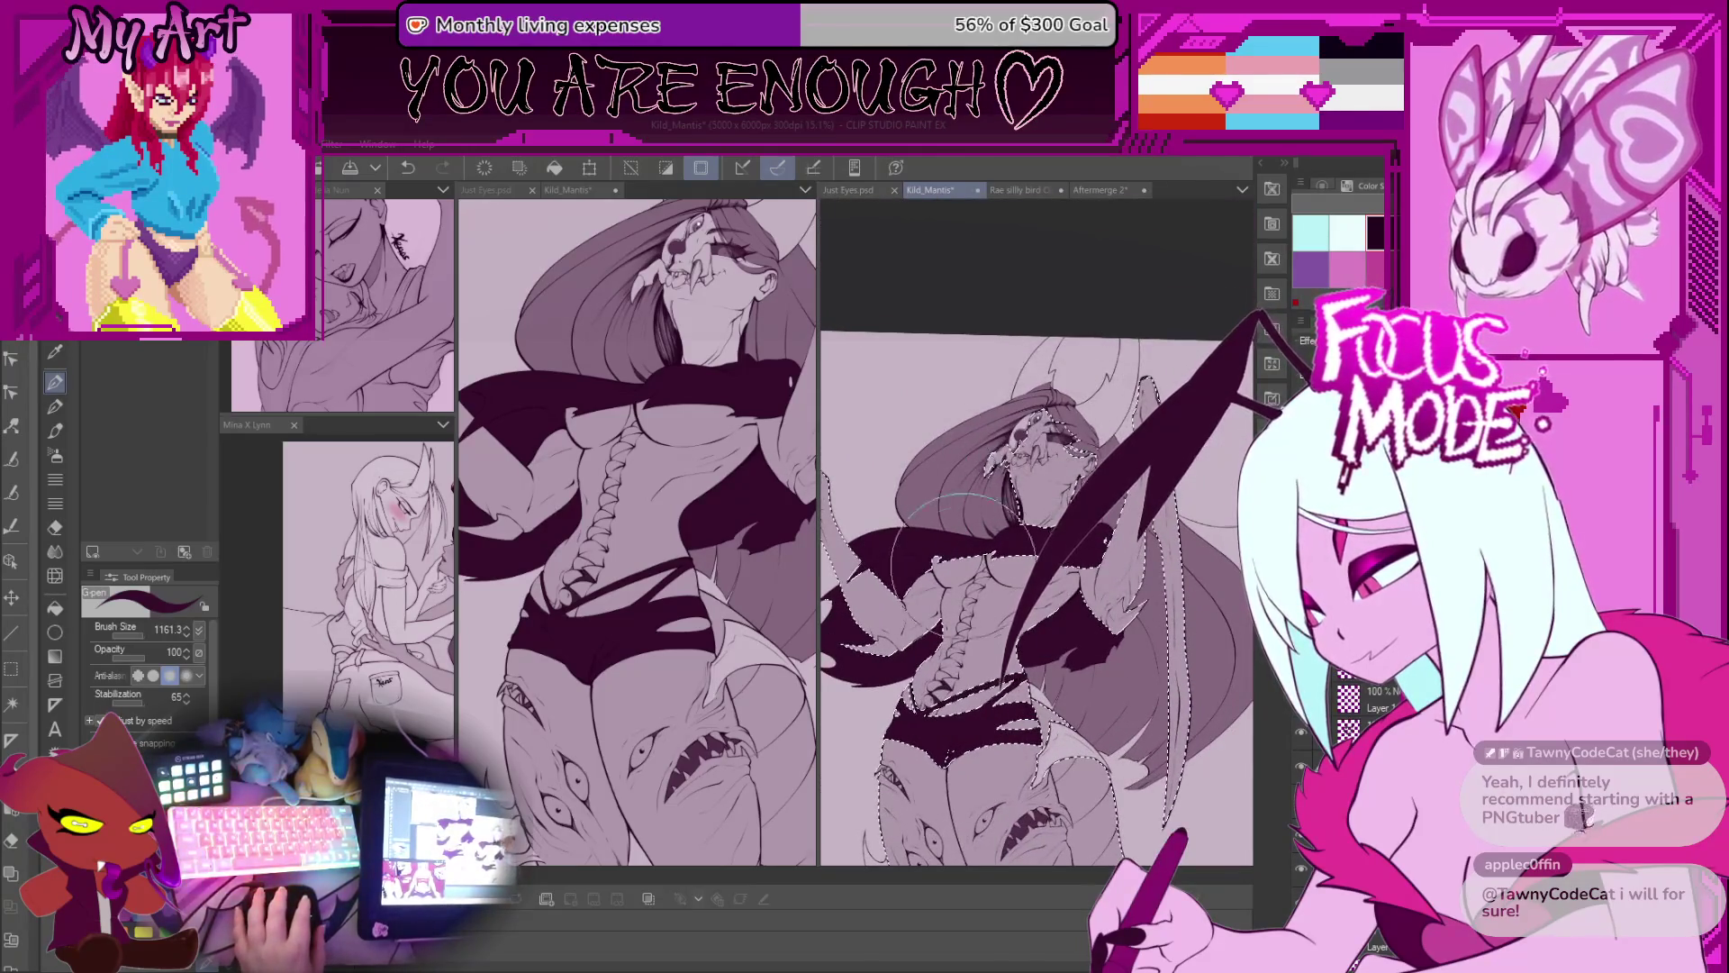
{"action": "scroll", "coordinate": [987, 599], "scroll_direction": "down", "scroll_amount": 2}
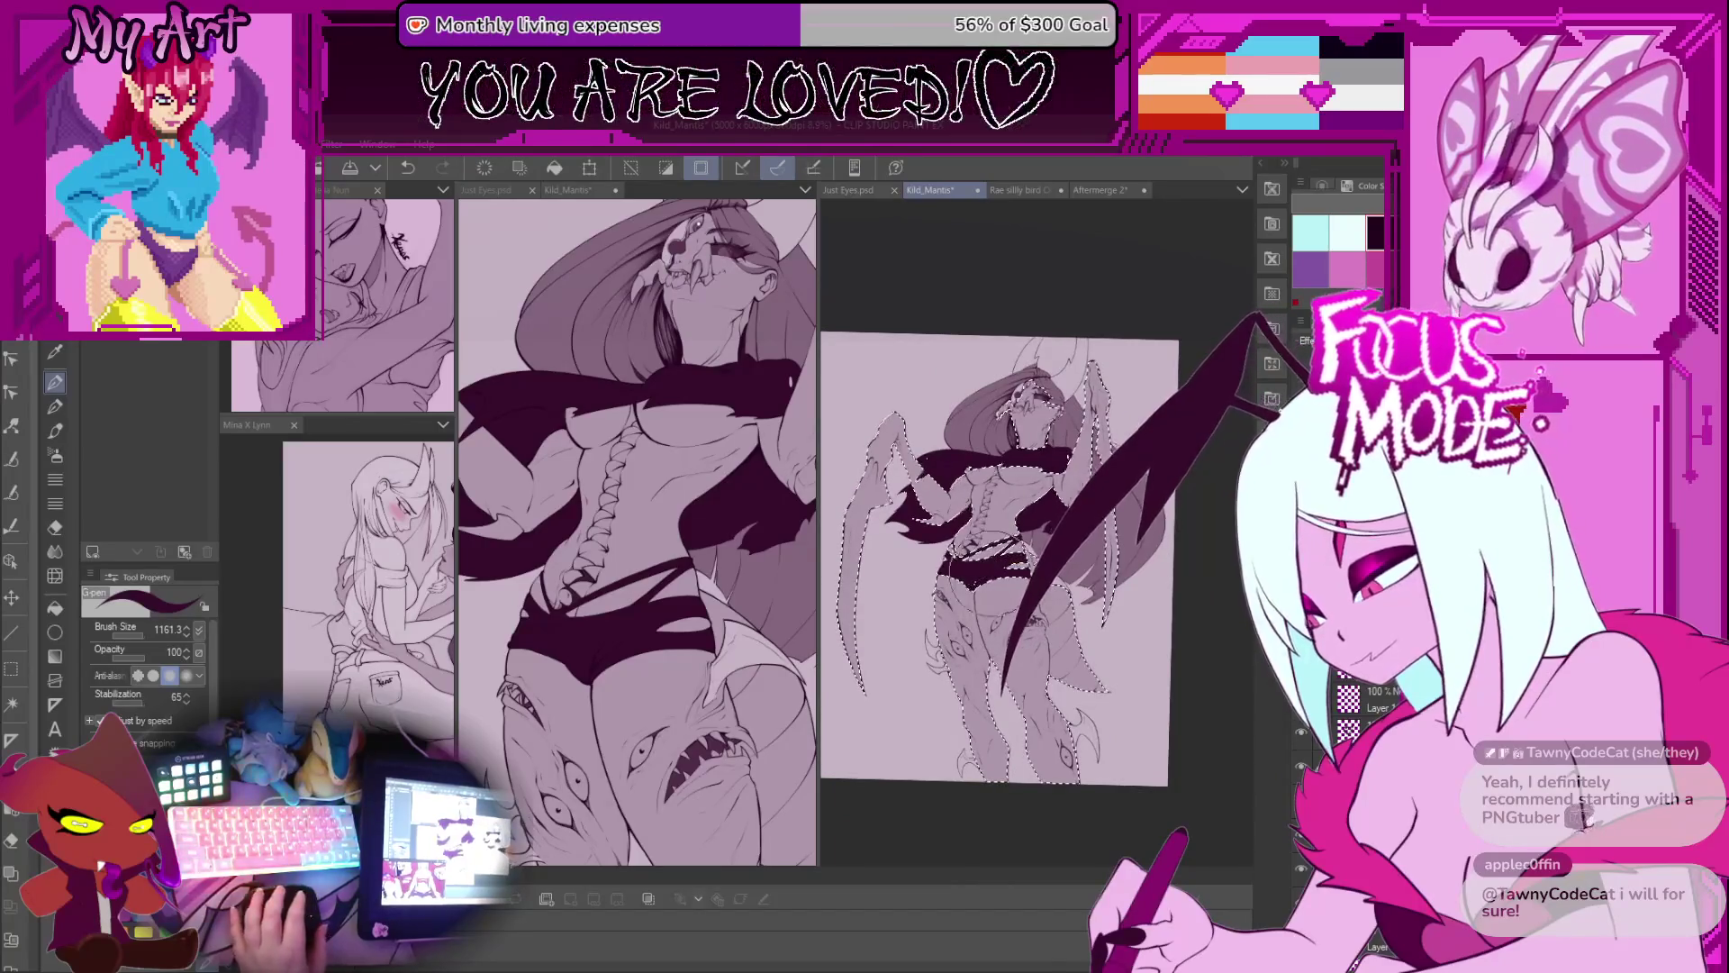
{"action": "scroll", "coordinate": [987, 599], "scroll_direction": "up", "scroll_amount": 3}
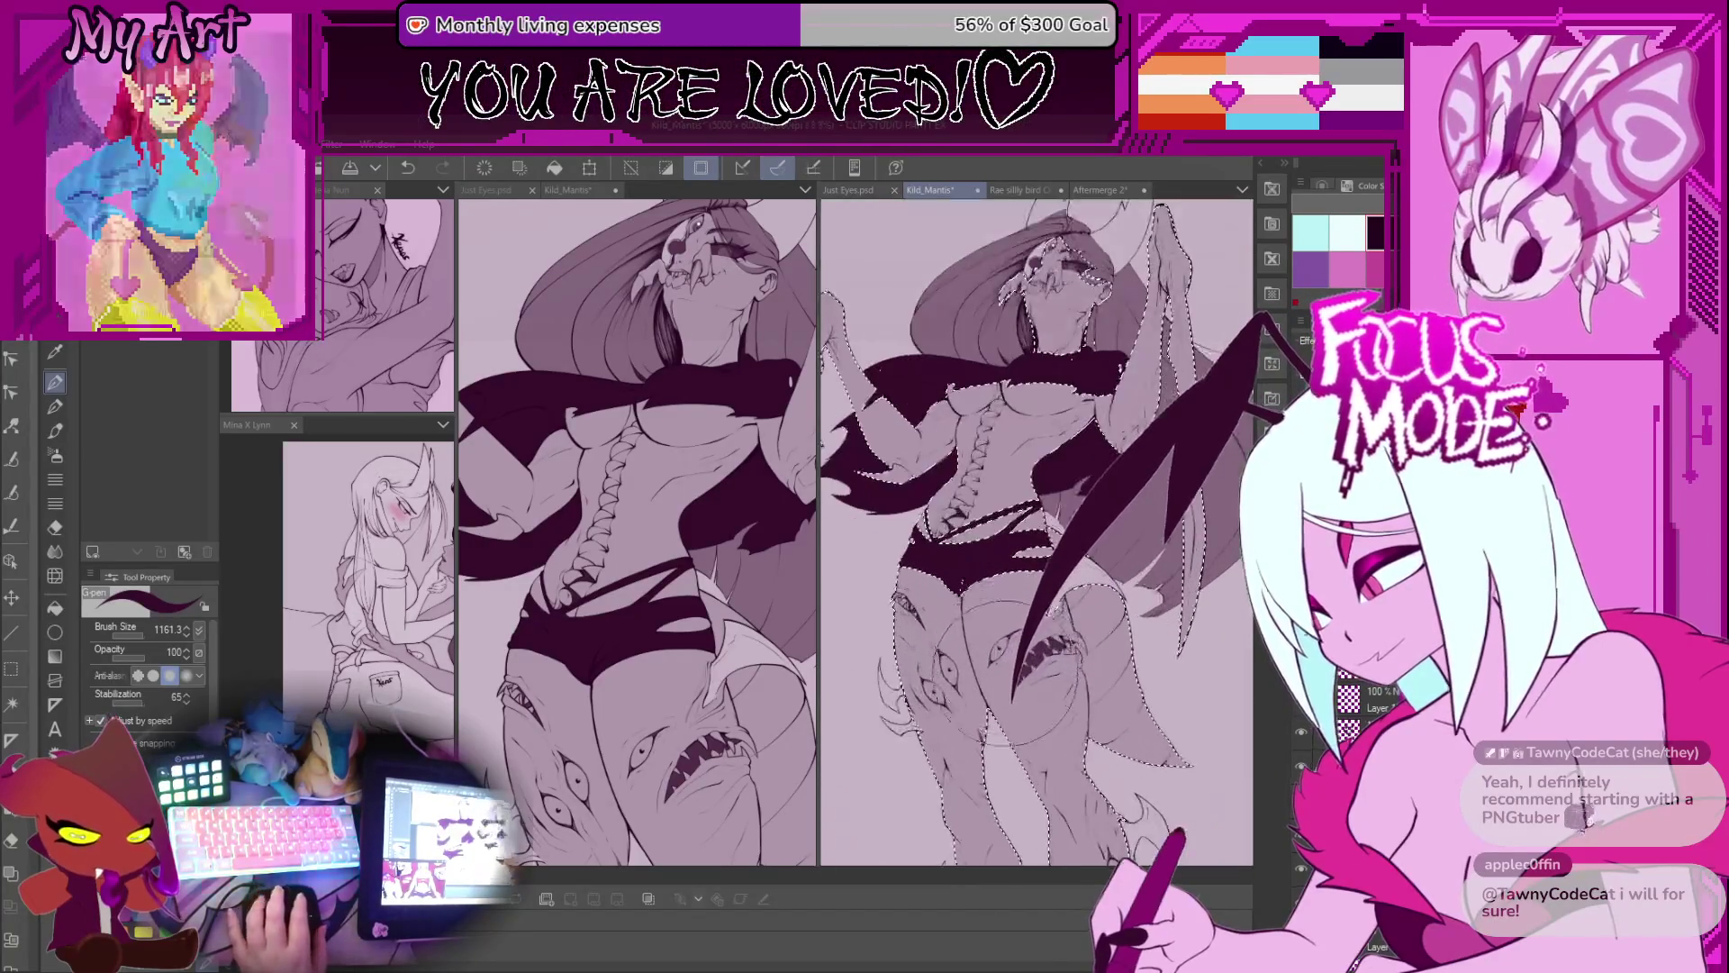
{"action": "mouse_move", "coordinate": [1036, 540]}
{"action": "left_mouse_down"}
{"action": "mouse_move", "coordinate": [999, 586]}
{"action": "mouse_move", "coordinate": [964, 553]}
{"action": "left_mouse_up"}
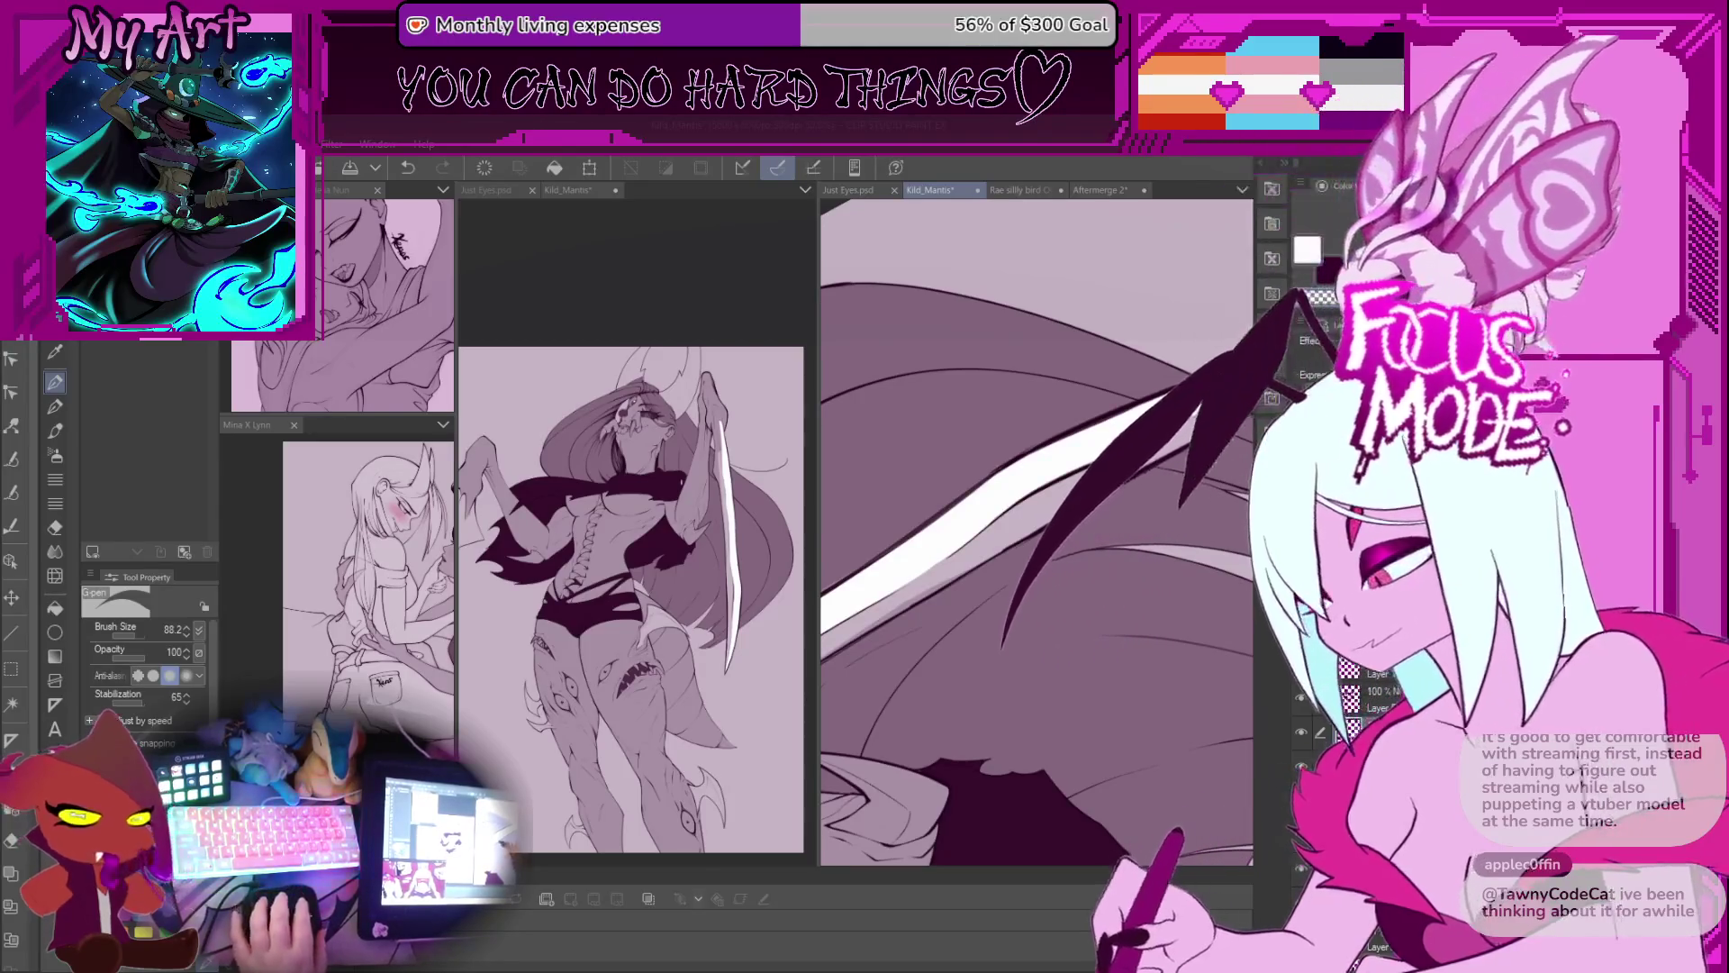
Step: Extend the white highlight up the blade with a larger brush, then undo those strokes
{"action": "mouse_move", "coordinate": [901, 612]}
{"action": "left_mouse_down"}
{"action": "mouse_move", "coordinate": [870, 637]}
{"action": "mouse_move", "coordinate": [996, 554]}
{"action": "left_mouse_up"}
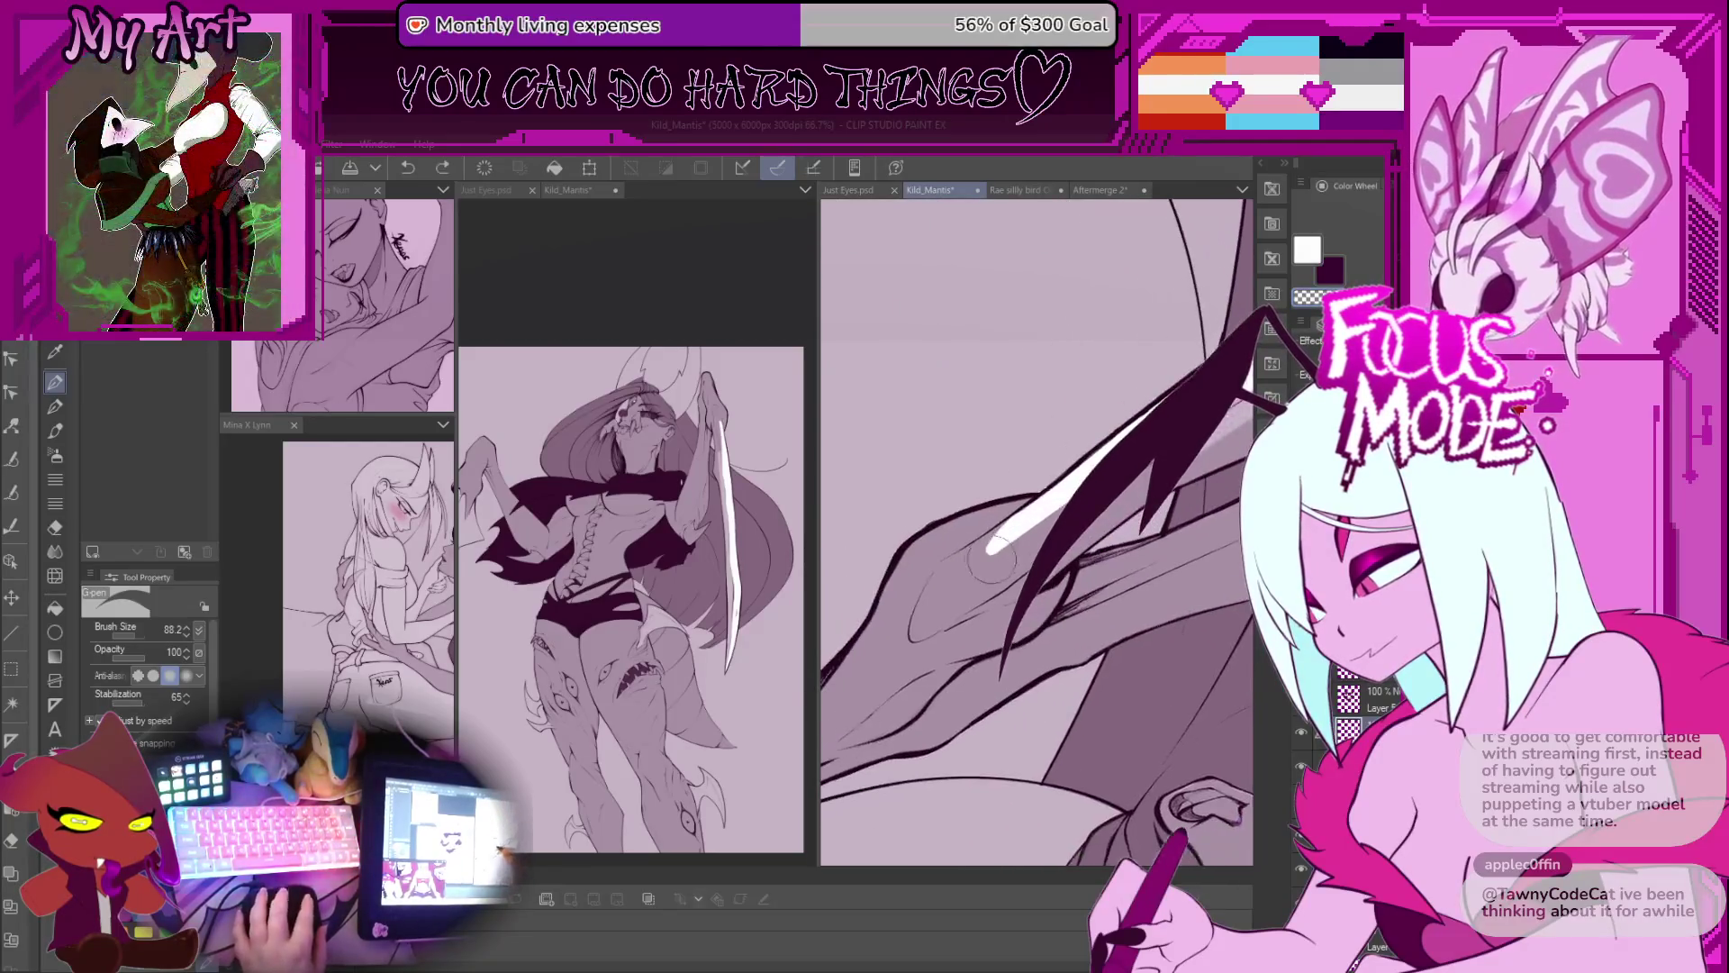
{"action": "left_click_drag", "start_coordinate": [1072, 491], "coordinate": [927, 617]}
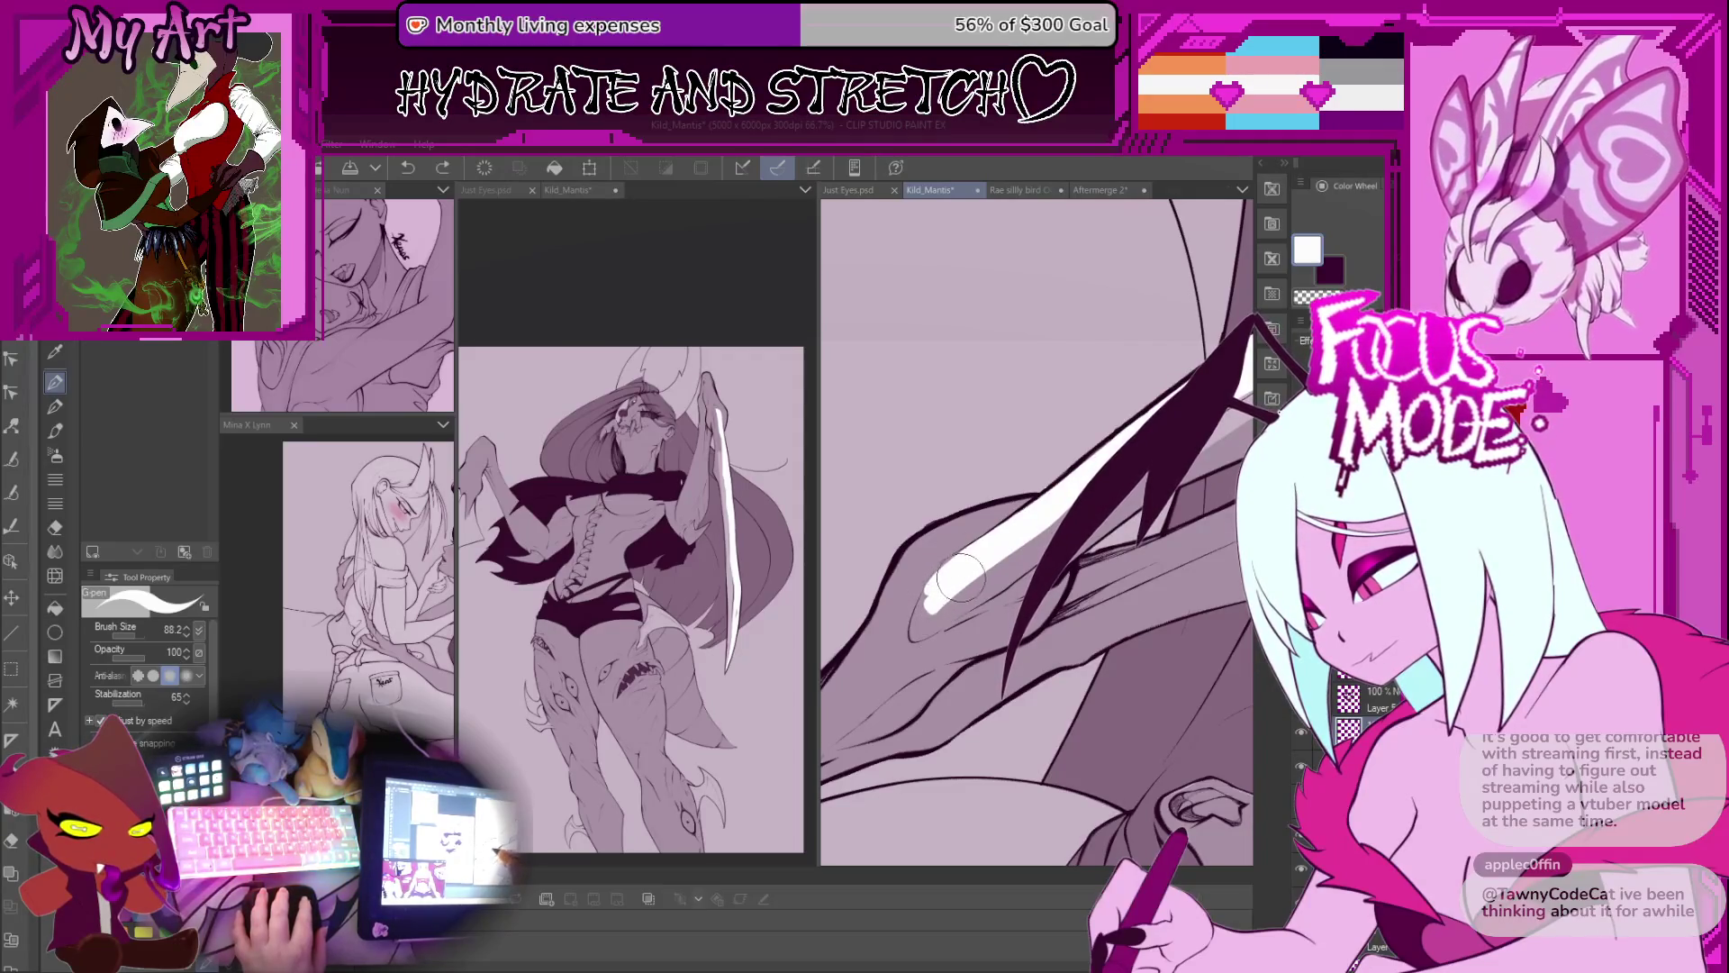
{"action": "left_click_drag", "start_coordinate": [946, 594], "coordinate": [950, 602]}
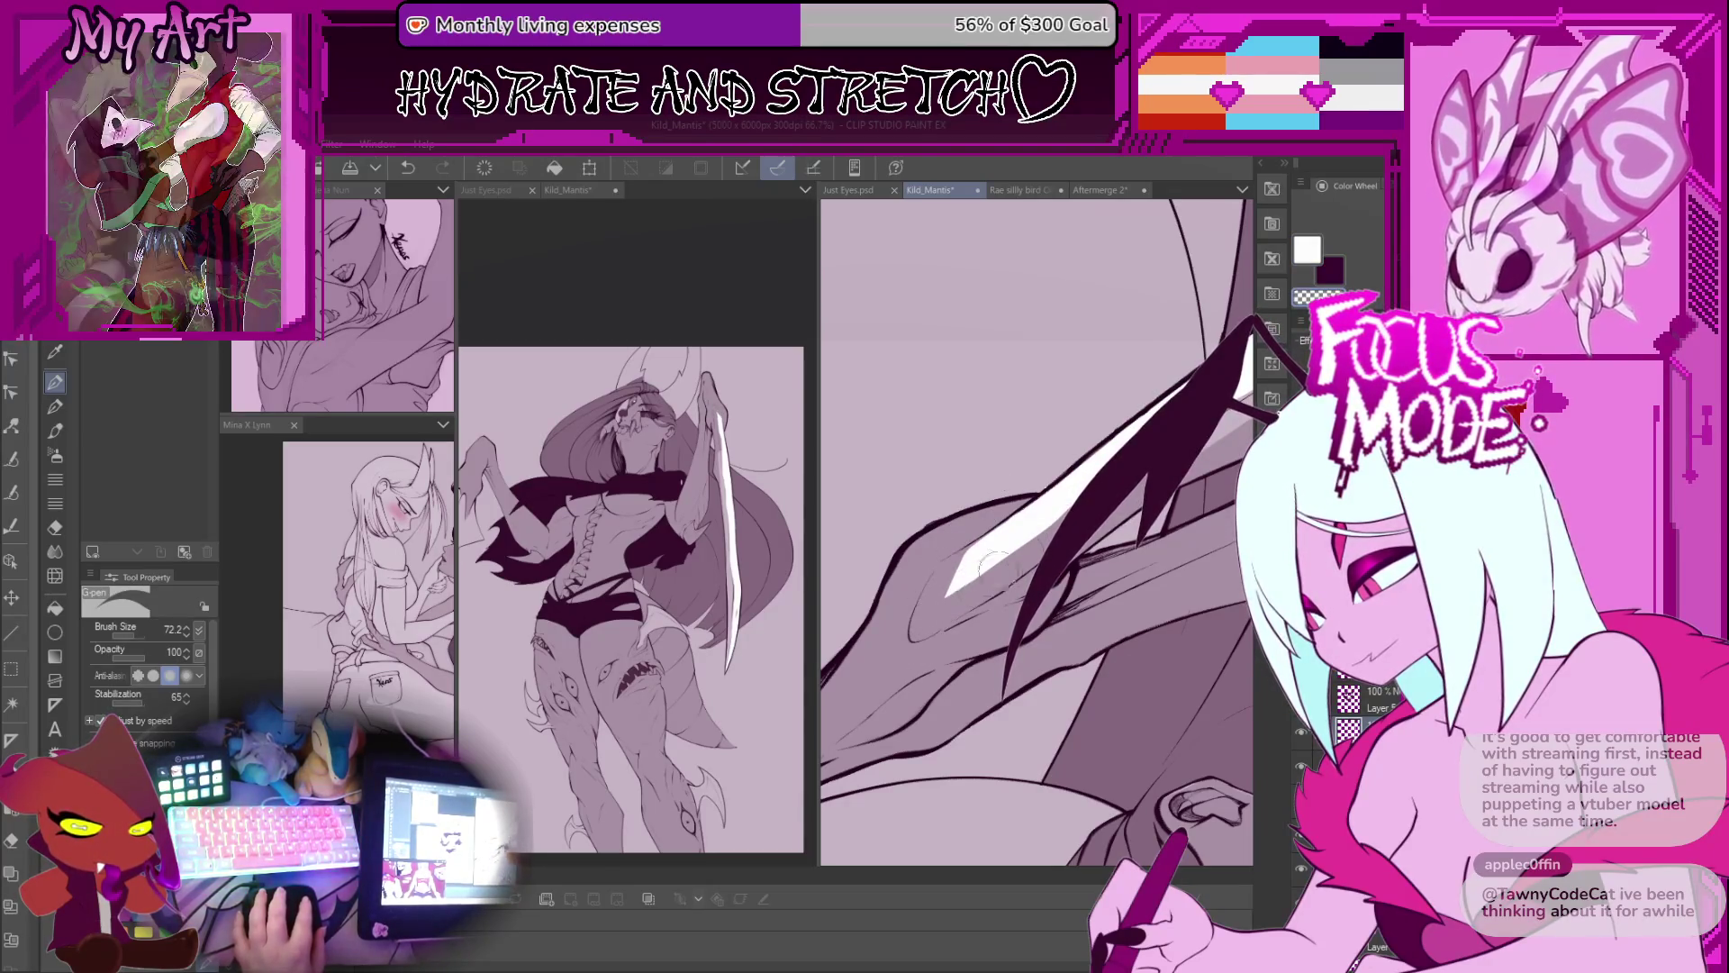
{"action": "key", "text": "ctrl+z"}
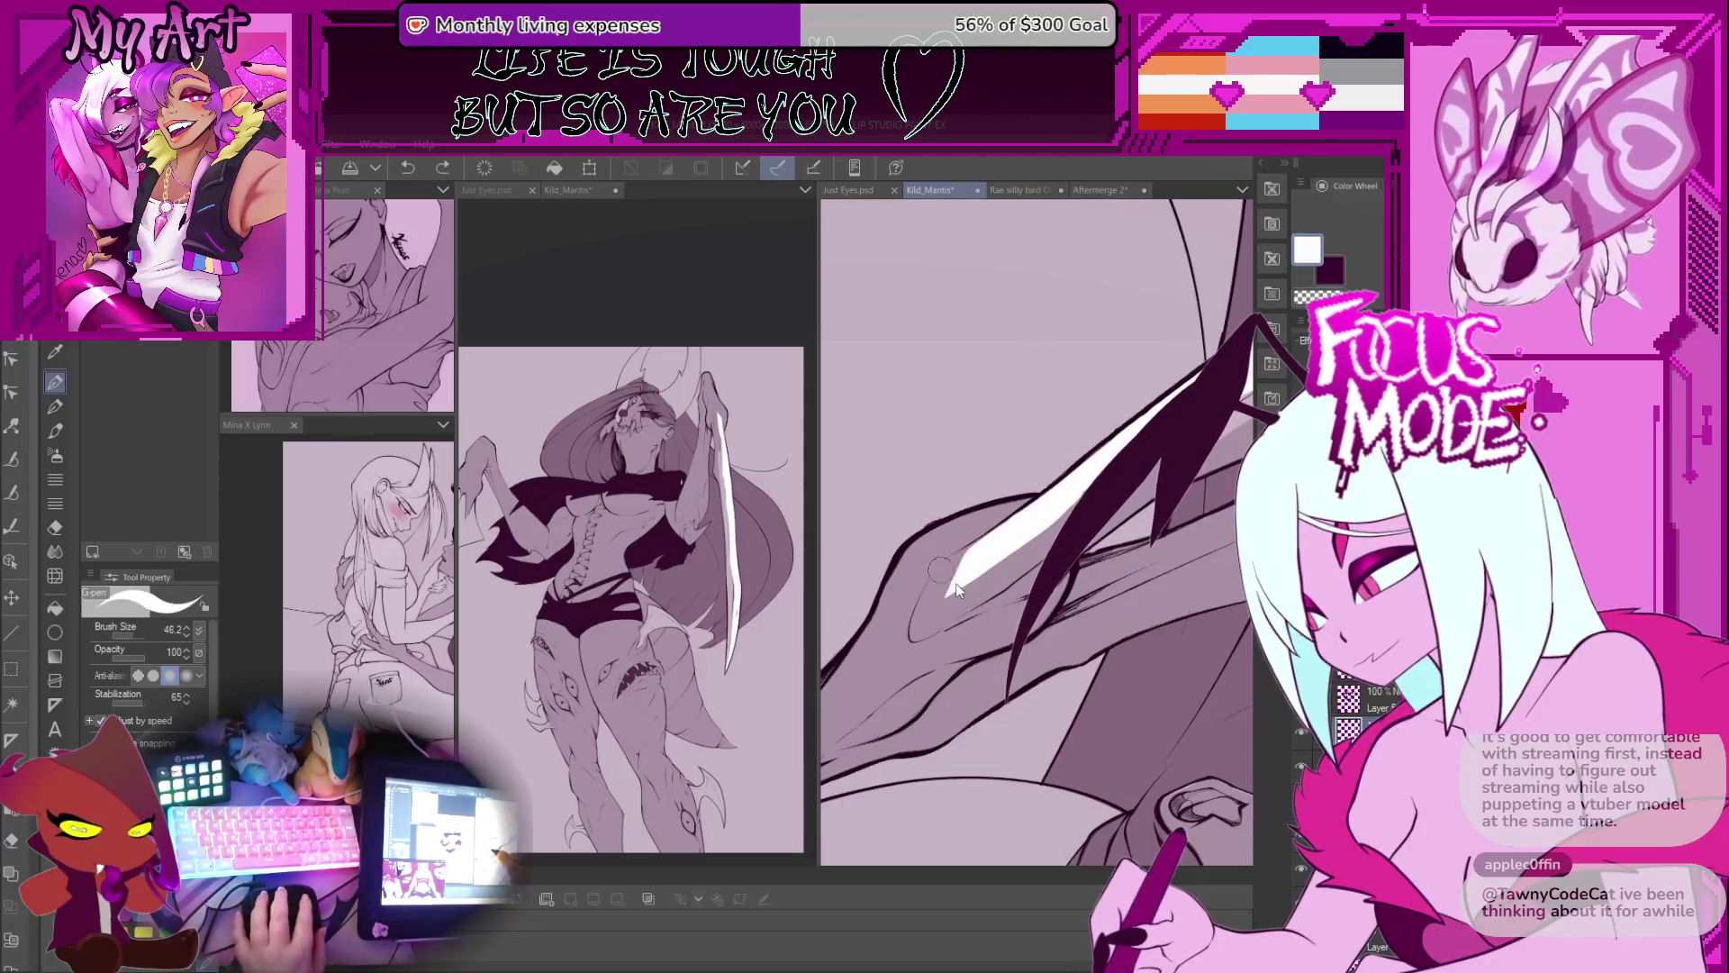
{"action": "scroll", "coordinate": [957, 589], "scroll_direction": "up", "scroll_amount": 3}
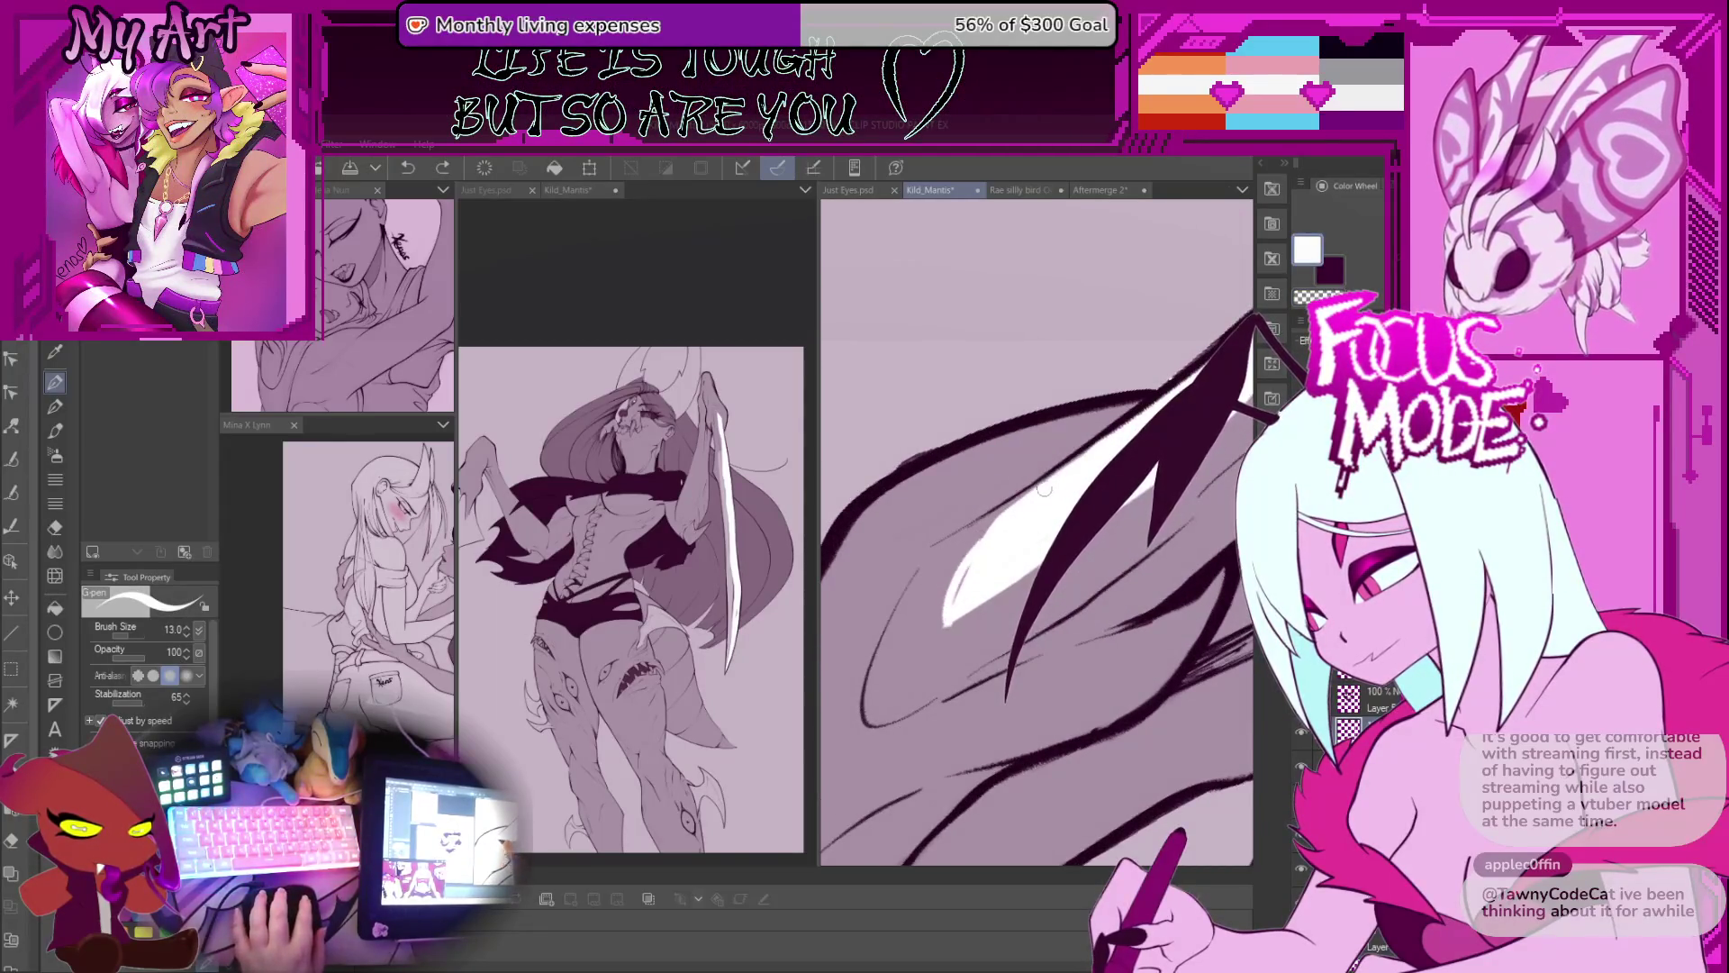
{"action": "key", "text": "ctrl+z"}
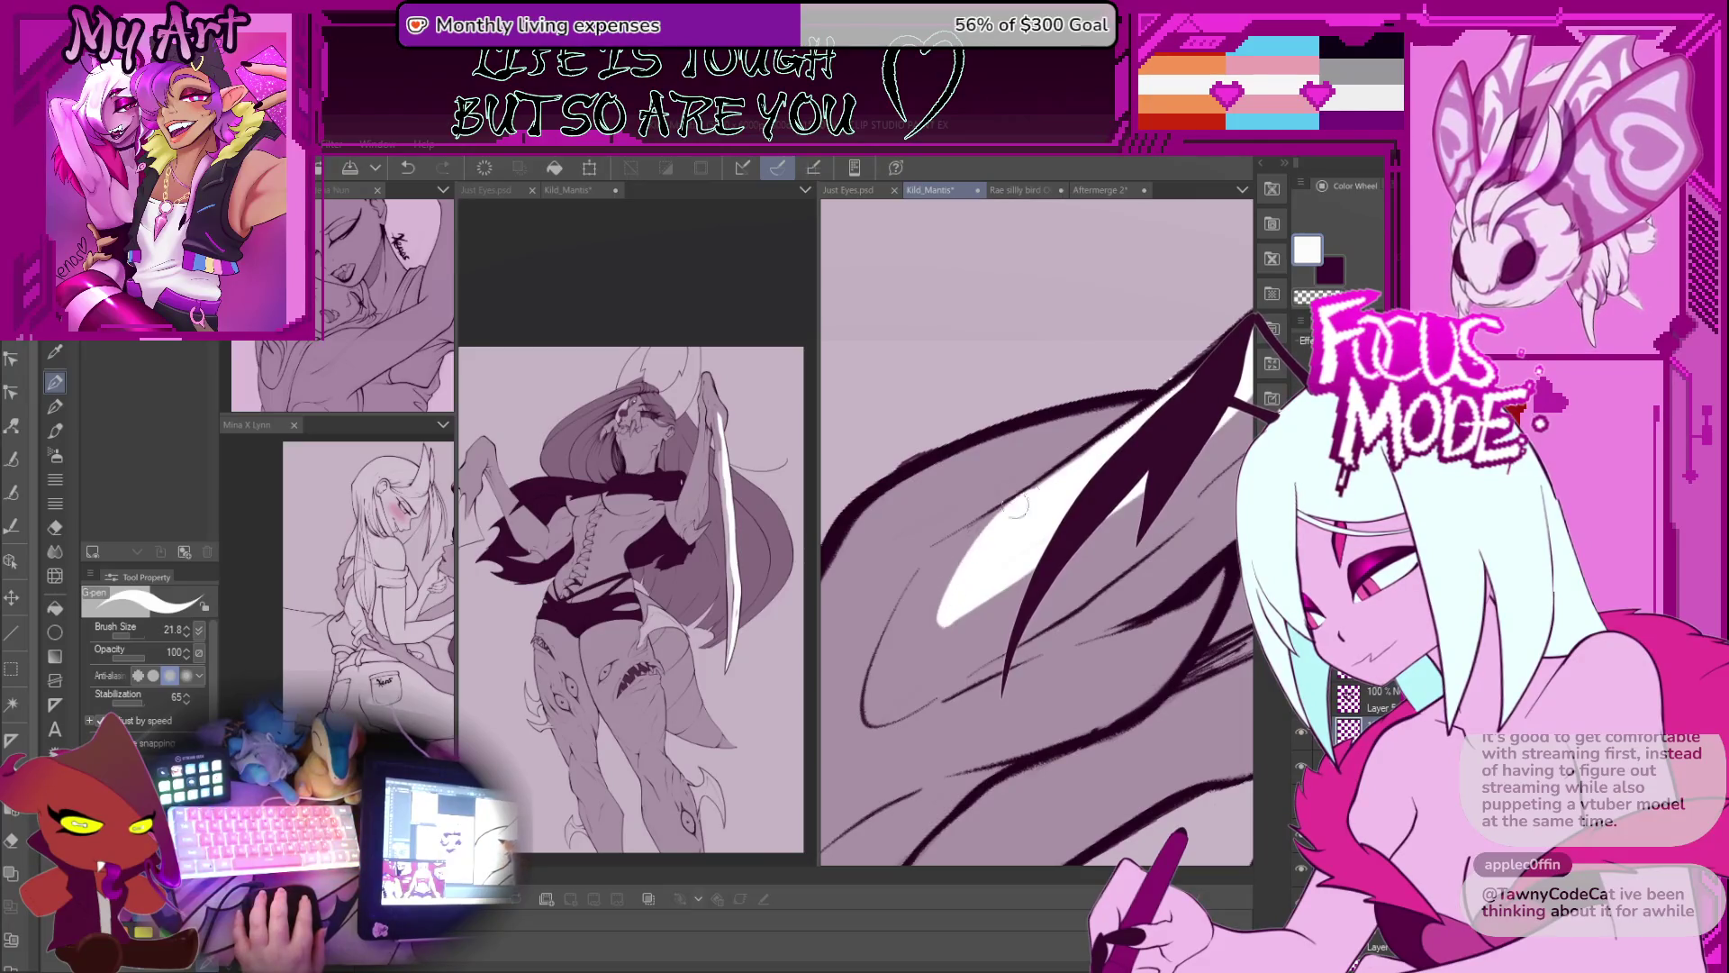
Step: Repaint a longer white highlight along the blade and follow it toward the tip
{"action": "mouse_move", "coordinate": [959, 612]}
{"action": "left_mouse_down"}
{"action": "mouse_move", "coordinate": [1171, 450]}
{"action": "mouse_move", "coordinate": [1018, 694]}
{"action": "left_mouse_up"}
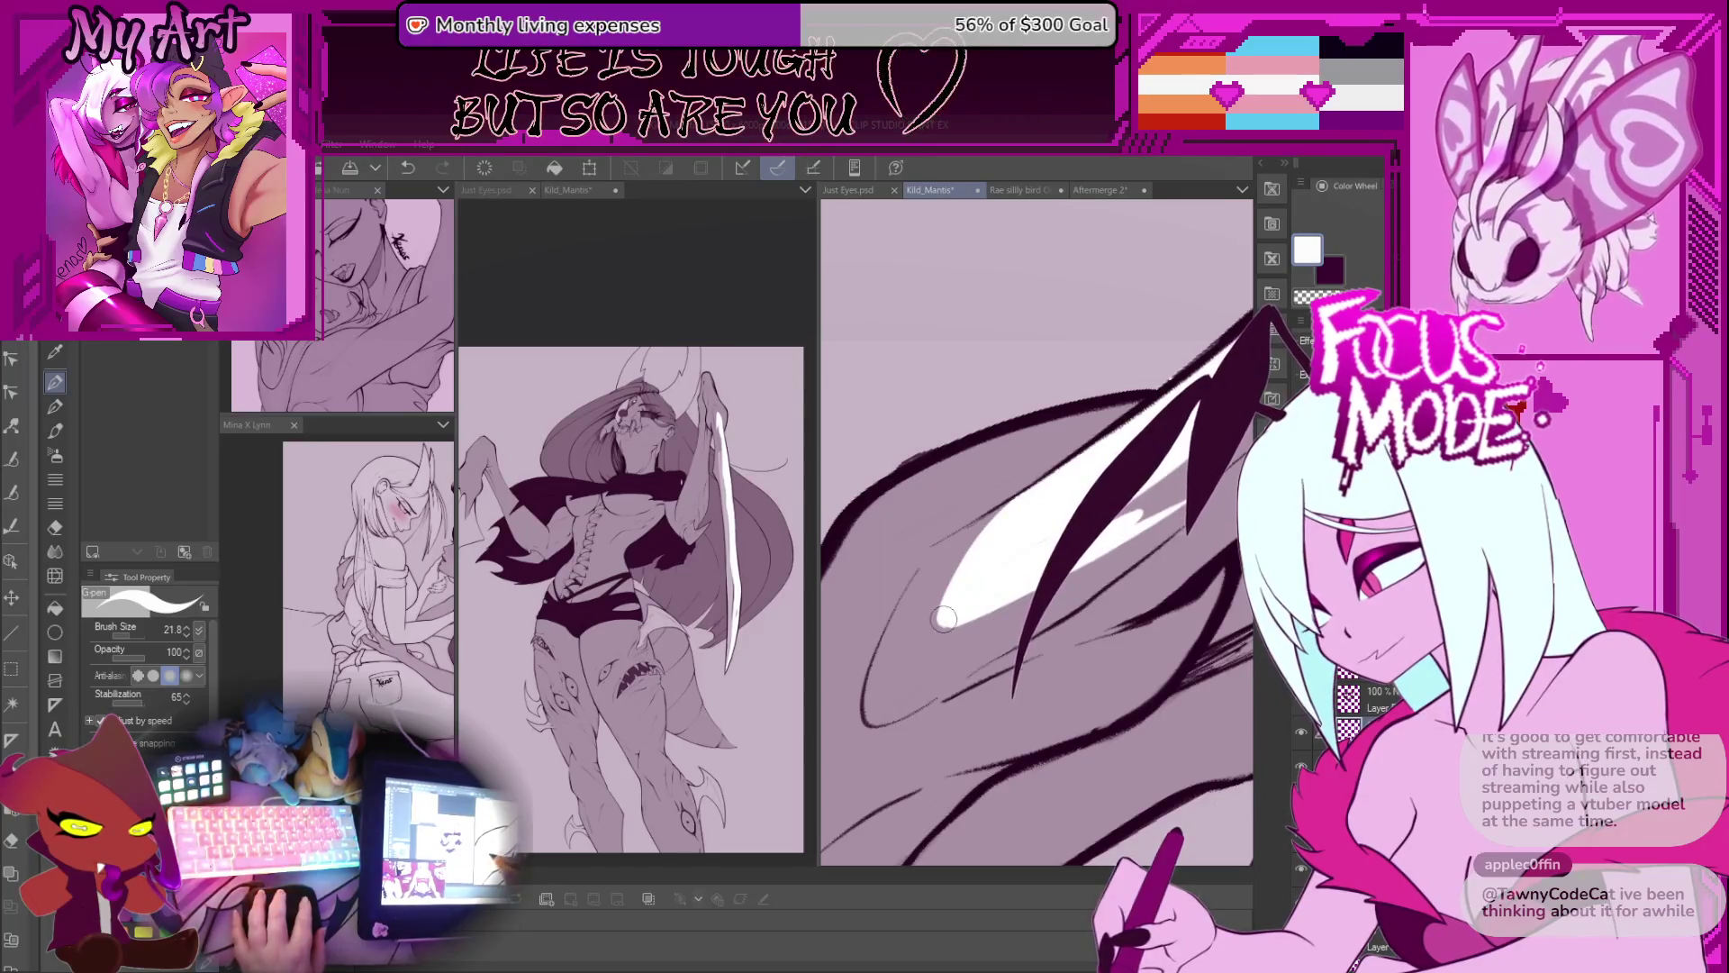
{"action": "left_click_drag", "start_coordinate": [1138, 531], "coordinate": [1002, 595]}
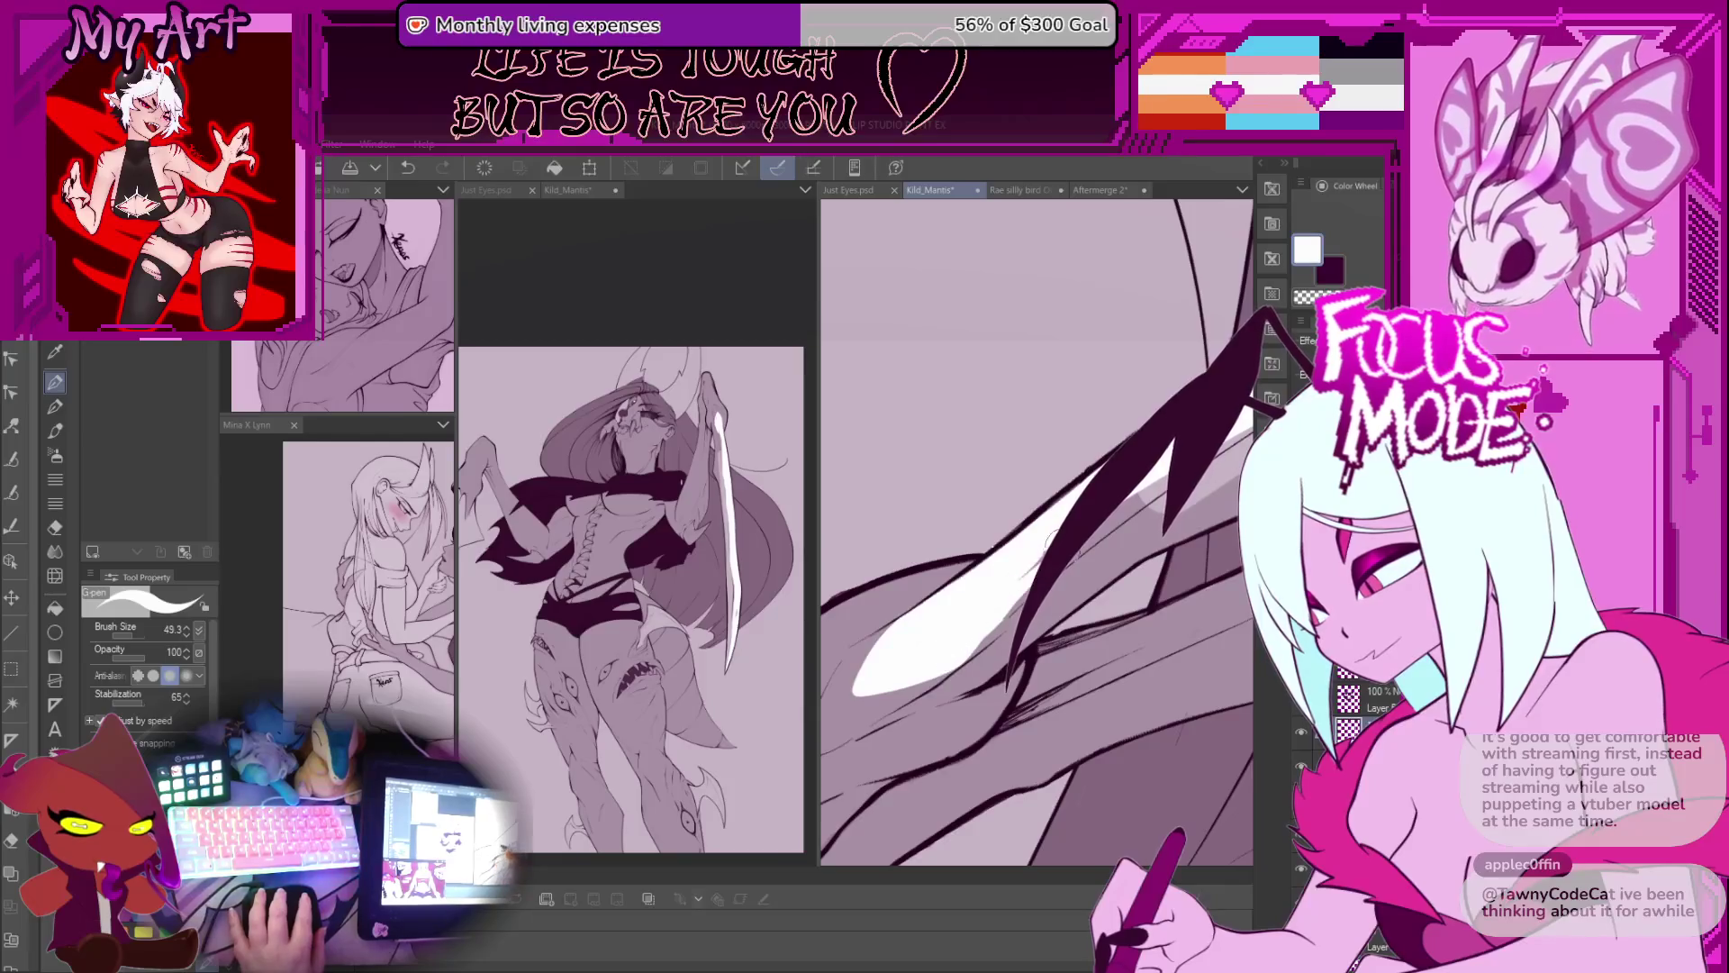
{"action": "left_click_drag", "start_coordinate": [1008, 675], "coordinate": [1247, 405]}
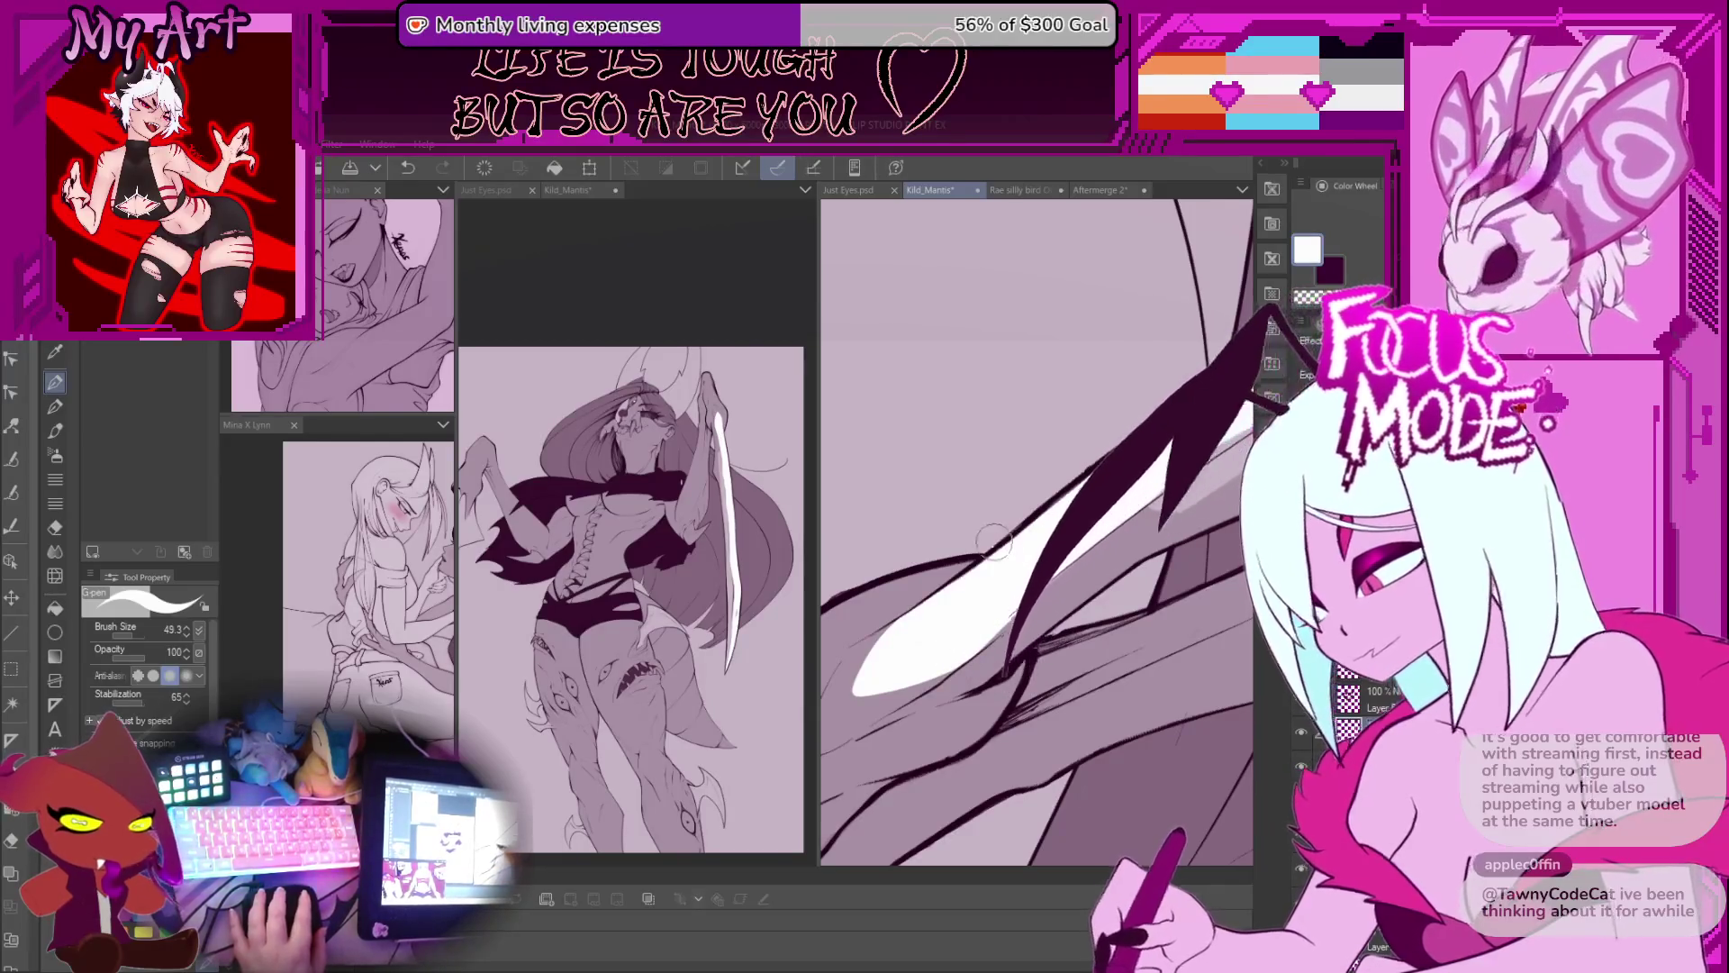
{"action": "left_click_drag", "start_coordinate": [1049, 487], "coordinate": [880, 617]}
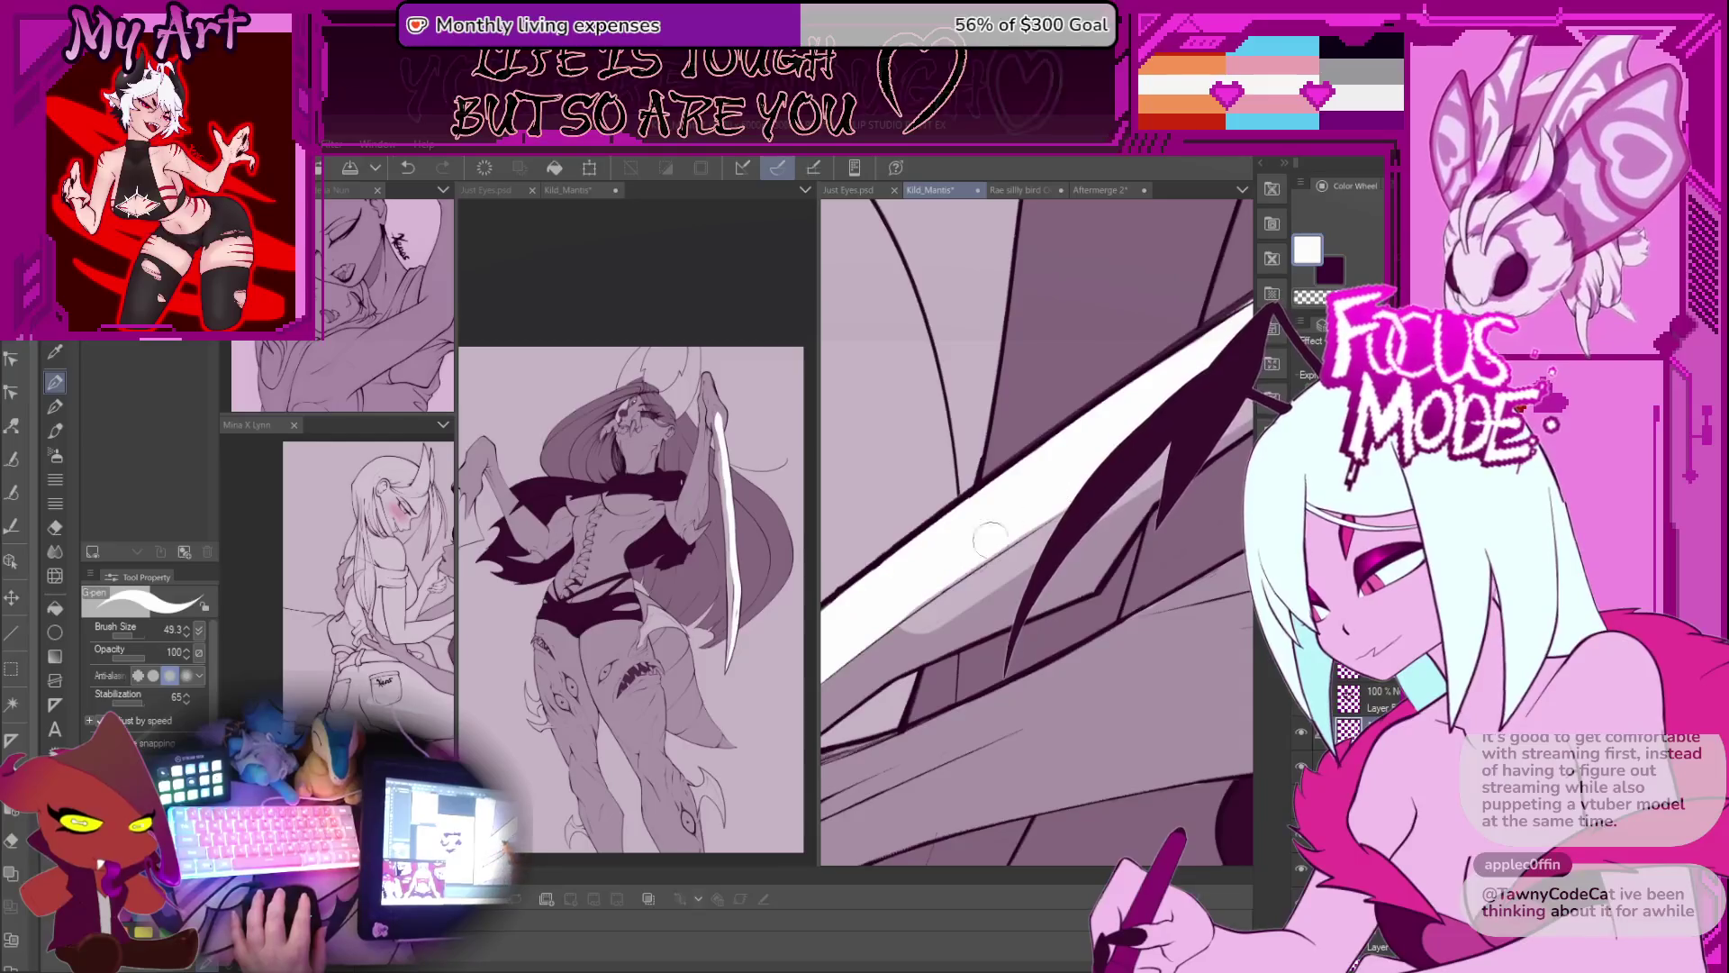
{"action": "key", "text": "ctrl+z"}
{"action": "left_click_drag", "start_coordinate": [1042, 502], "coordinate": [940, 570]}
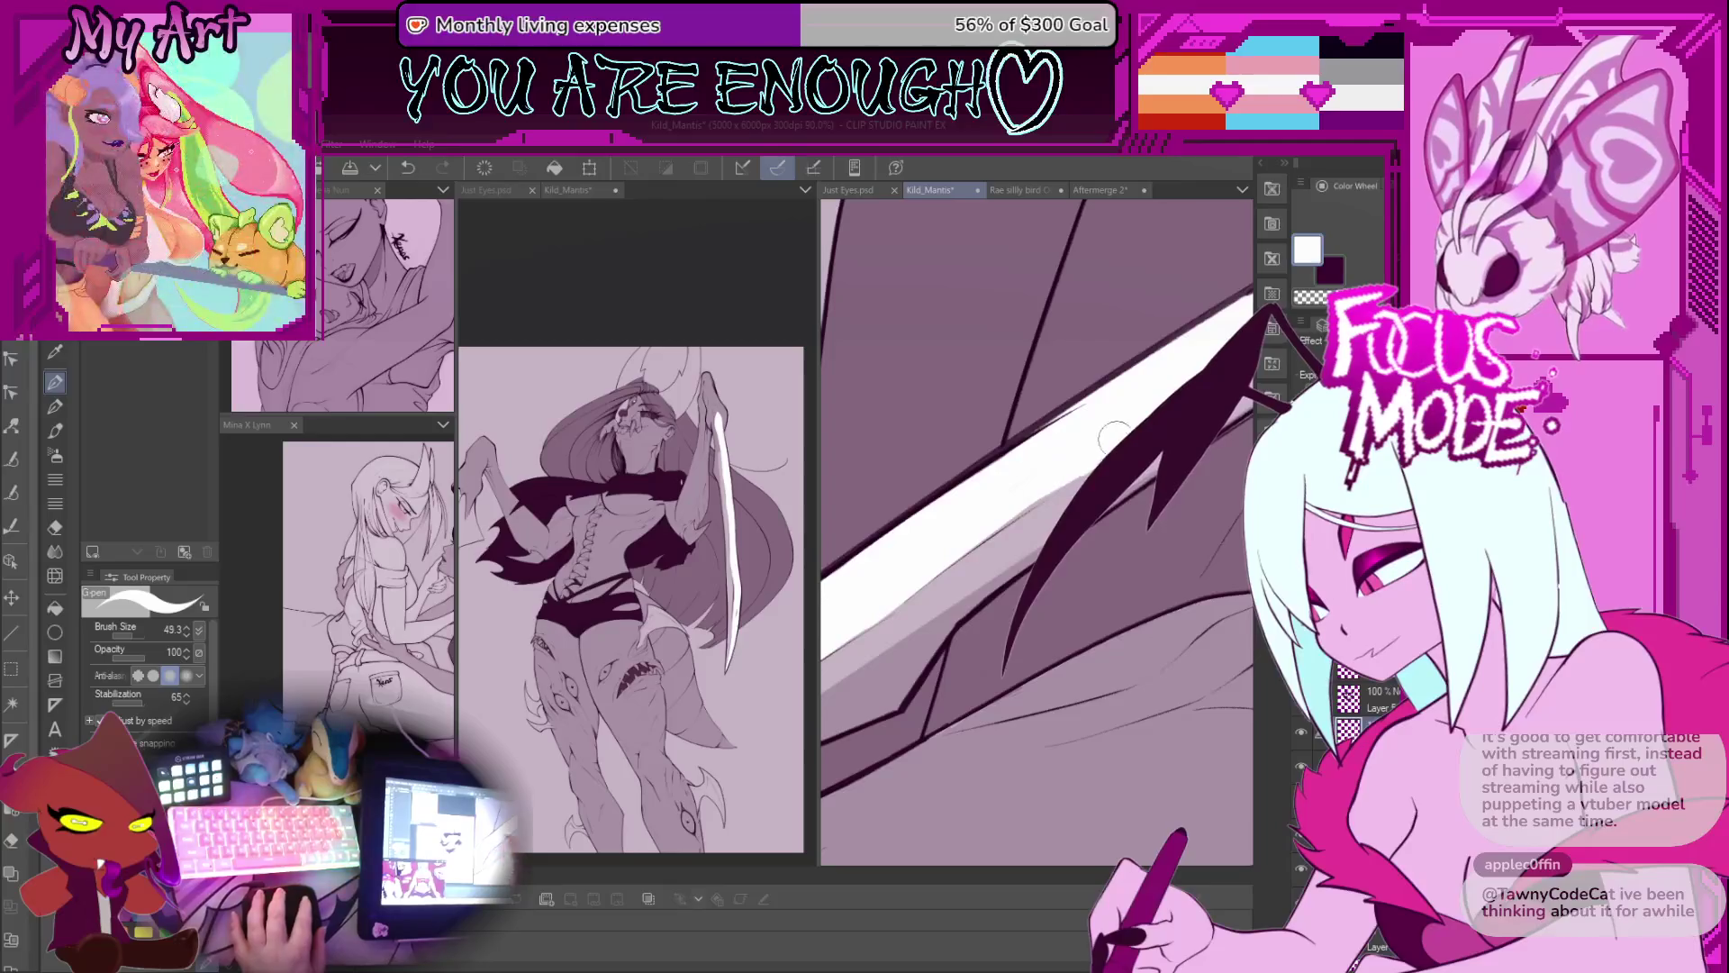
{"action": "left_click_drag", "start_coordinate": [1069, 457], "coordinate": [960, 543]}
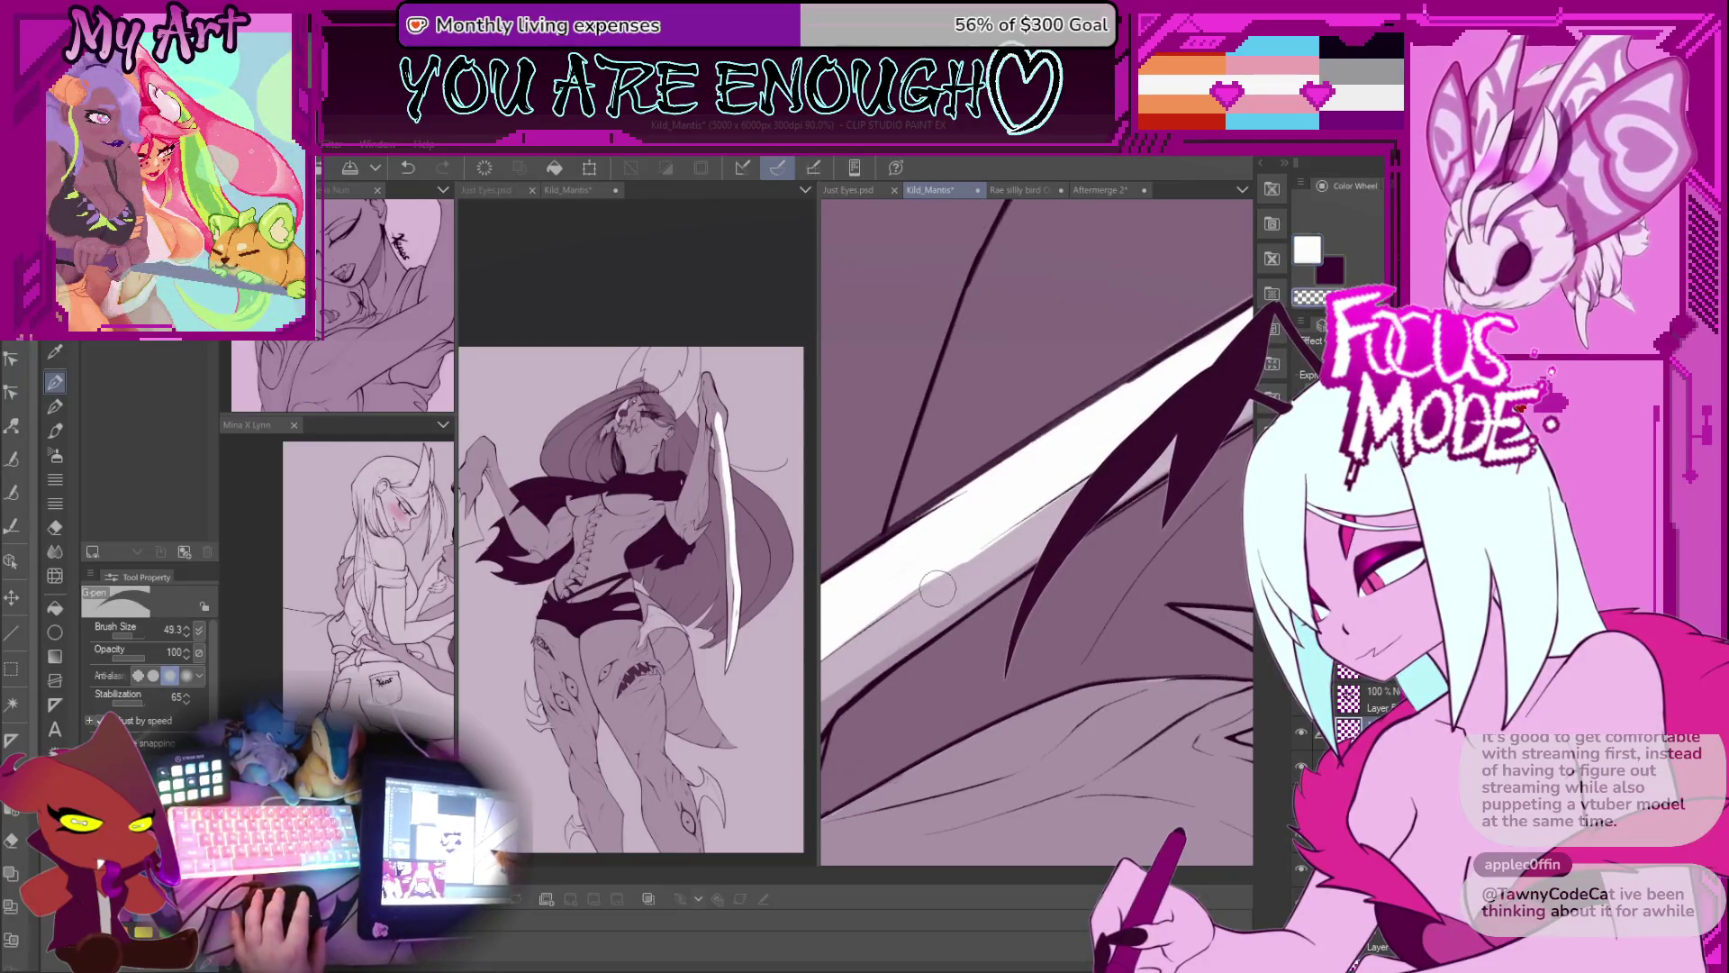
{"action": "scroll", "coordinate": [1036, 531], "scroll_direction": "down", "scroll_amount": 5}
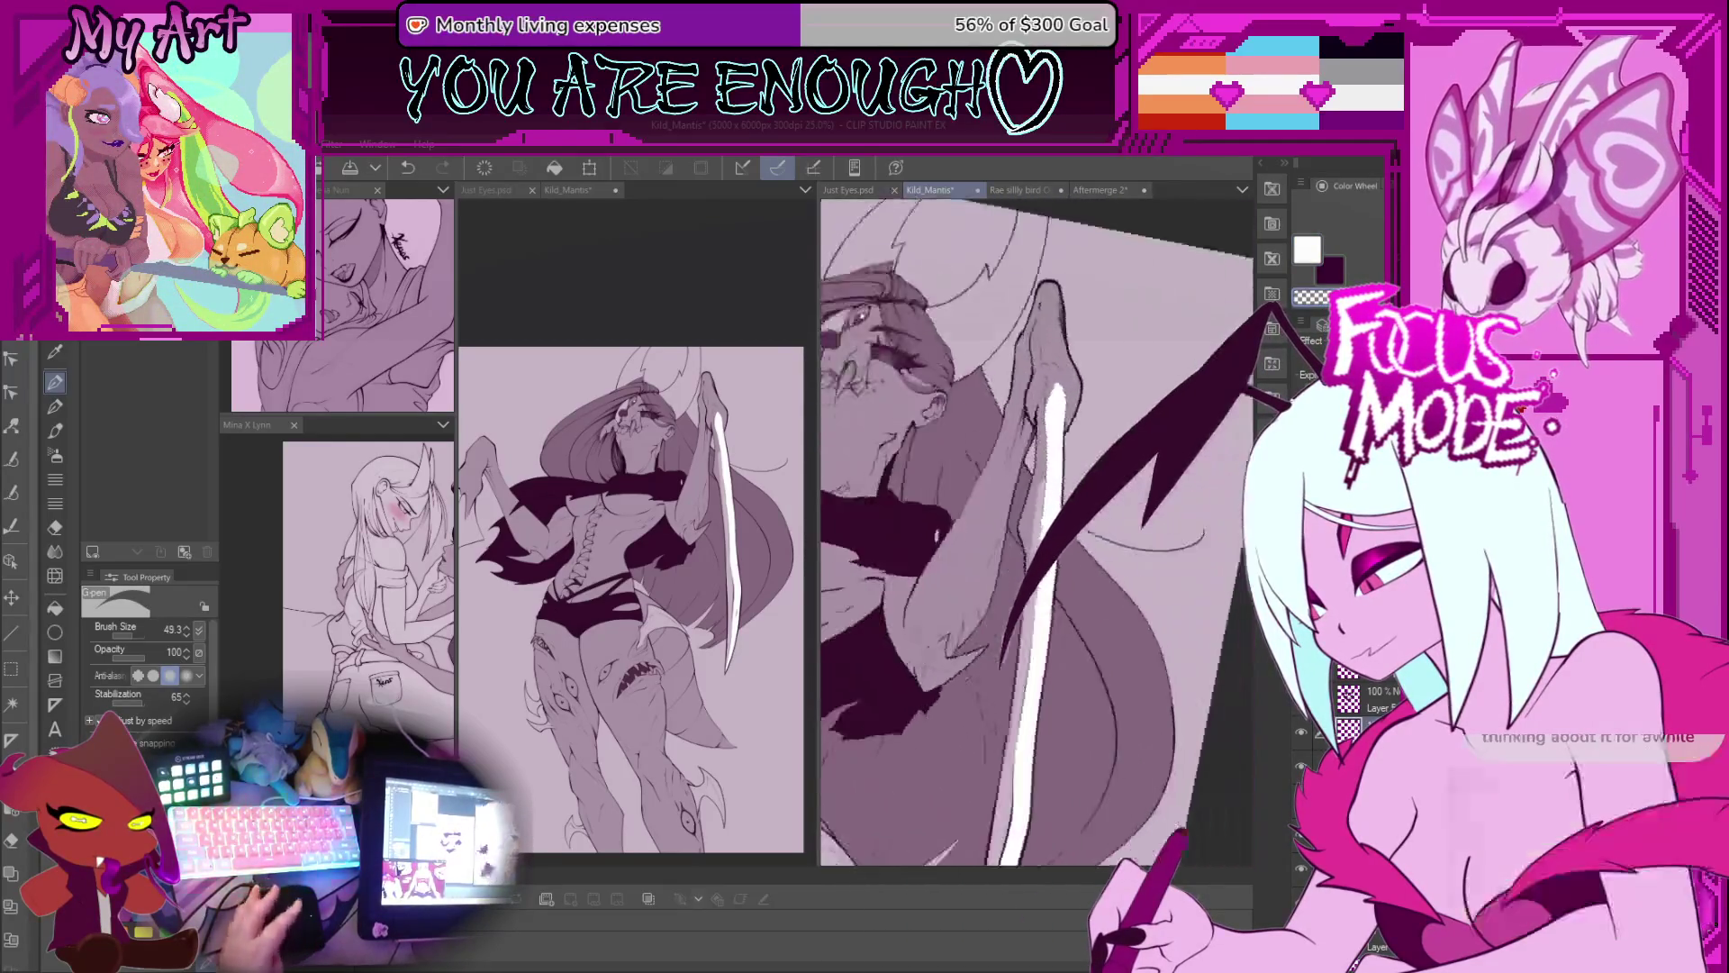
{"action": "scroll", "coordinate": [1071, 494], "scroll_direction": "up", "scroll_amount": 2}
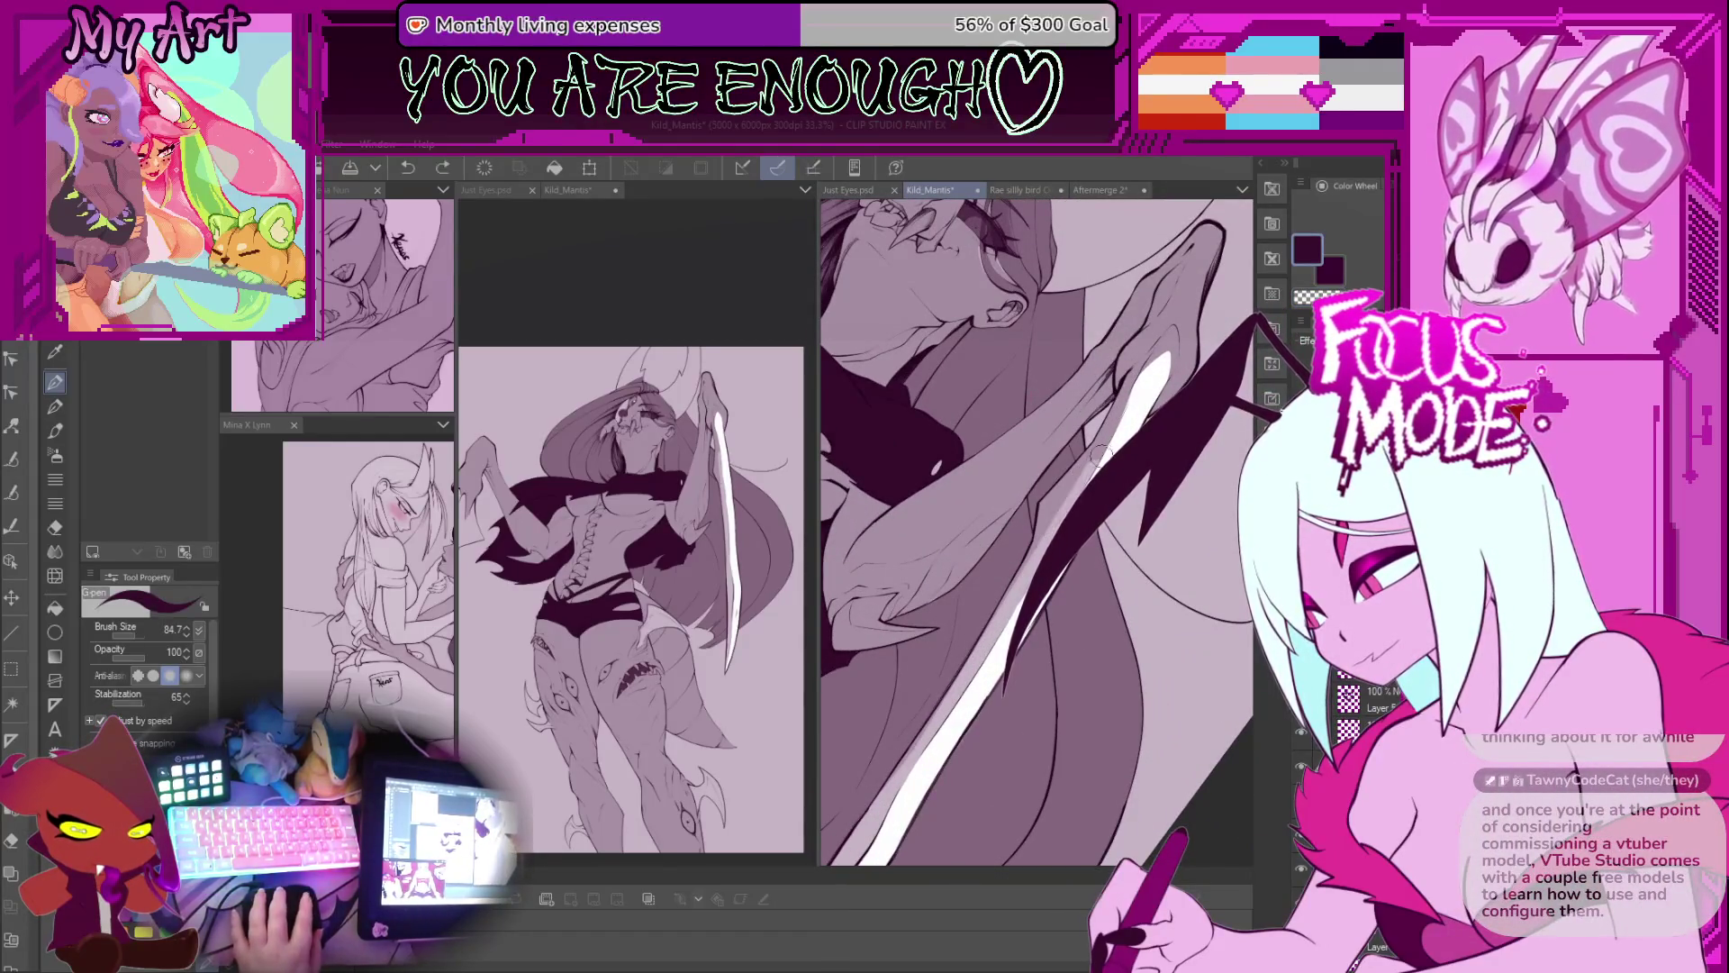
{"action": "mouse_move", "coordinate": [1026, 572]}
{"action": "left_mouse_down"}
{"action": "mouse_move", "coordinate": [1120, 423]}
{"action": "mouse_move", "coordinate": [921, 629]}
{"action": "mouse_move", "coordinate": [1014, 553]}
{"action": "left_mouse_up"}
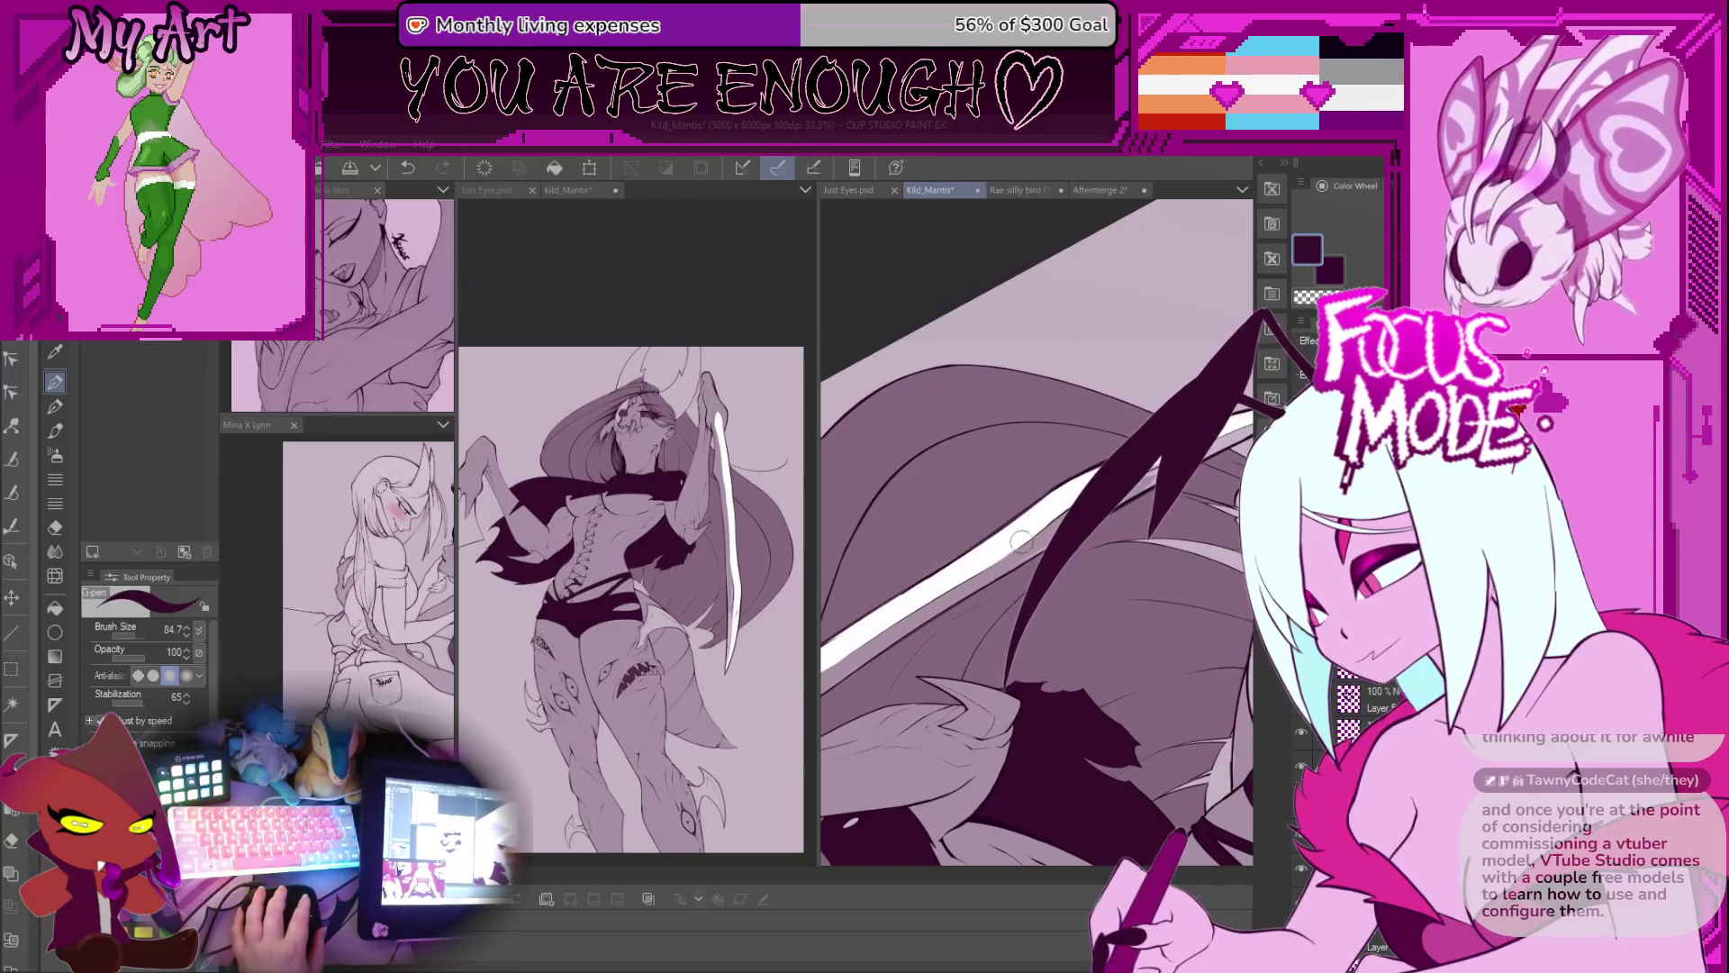
{"action": "left_click_drag", "start_coordinate": [1156, 477], "coordinate": [969, 563]}
{"action": "left_click_drag", "start_coordinate": [1070, 498], "coordinate": [967, 538]}
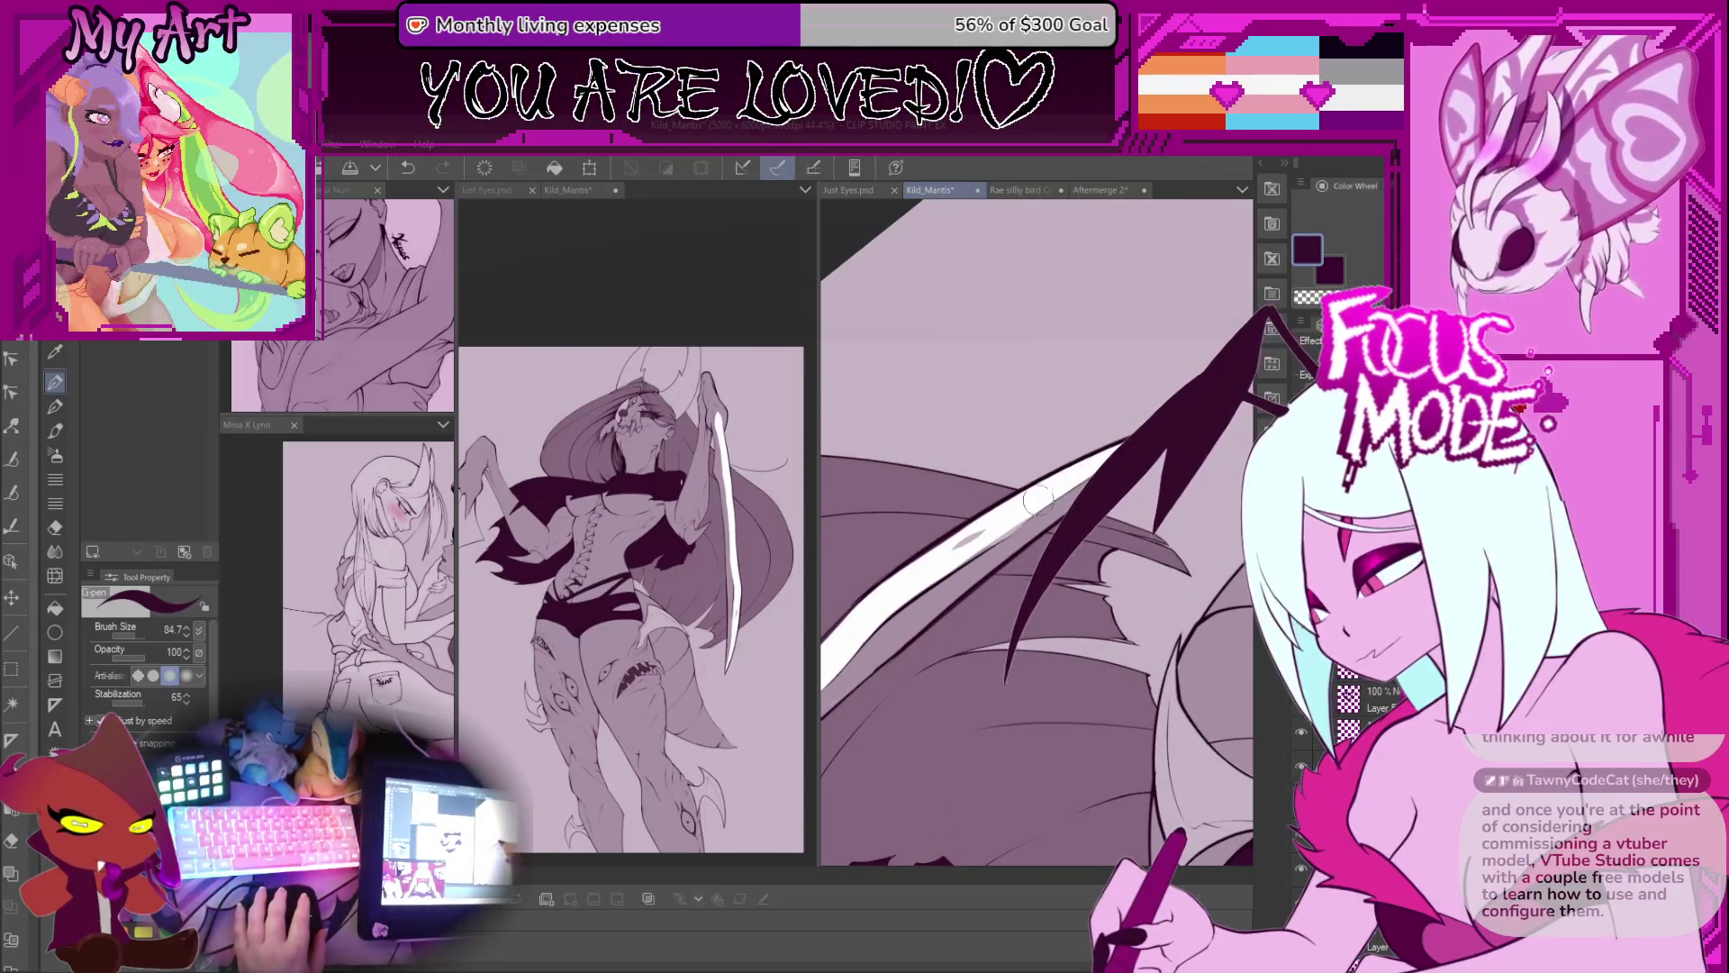
{"action": "left_click", "coordinate": [984, 529], "text": "alt"}
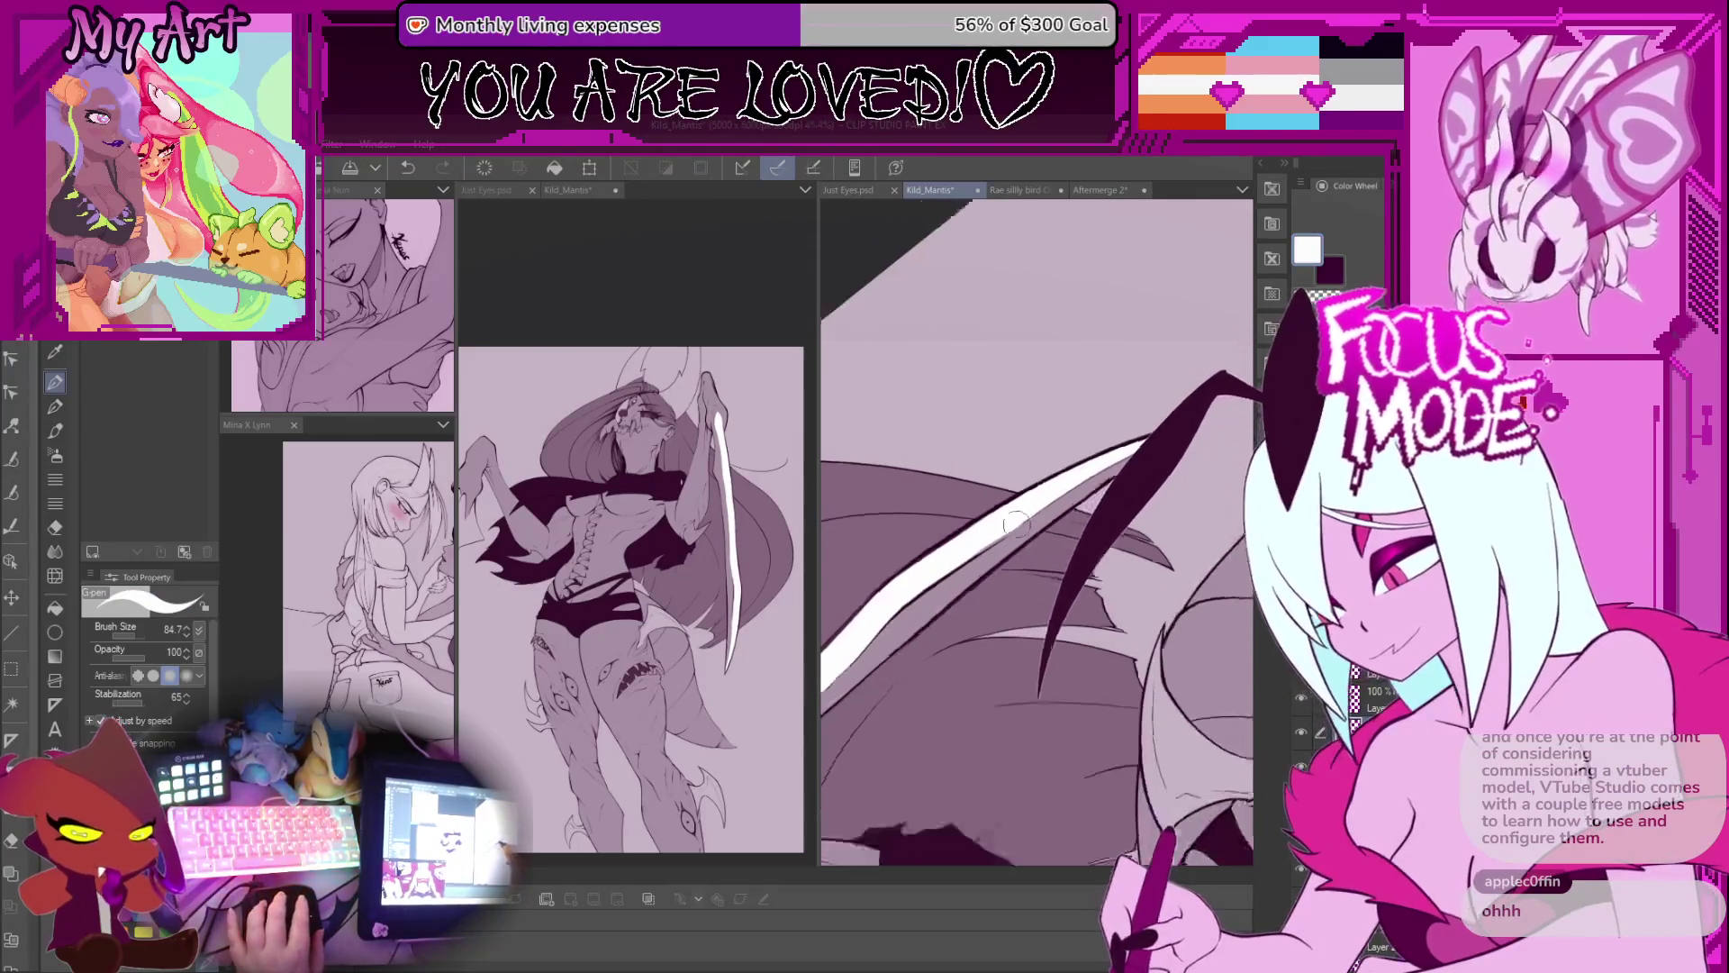
{"action": "scroll", "coordinate": [1022, 501], "scroll_direction": "down", "scroll_amount": 5}
{"action": "left_click_drag", "start_coordinate": [1016, 497], "coordinate": [1164, 524]}
{"action": "scroll", "coordinate": [1164, 524], "scroll_direction": "up", "scroll_amount": 3}
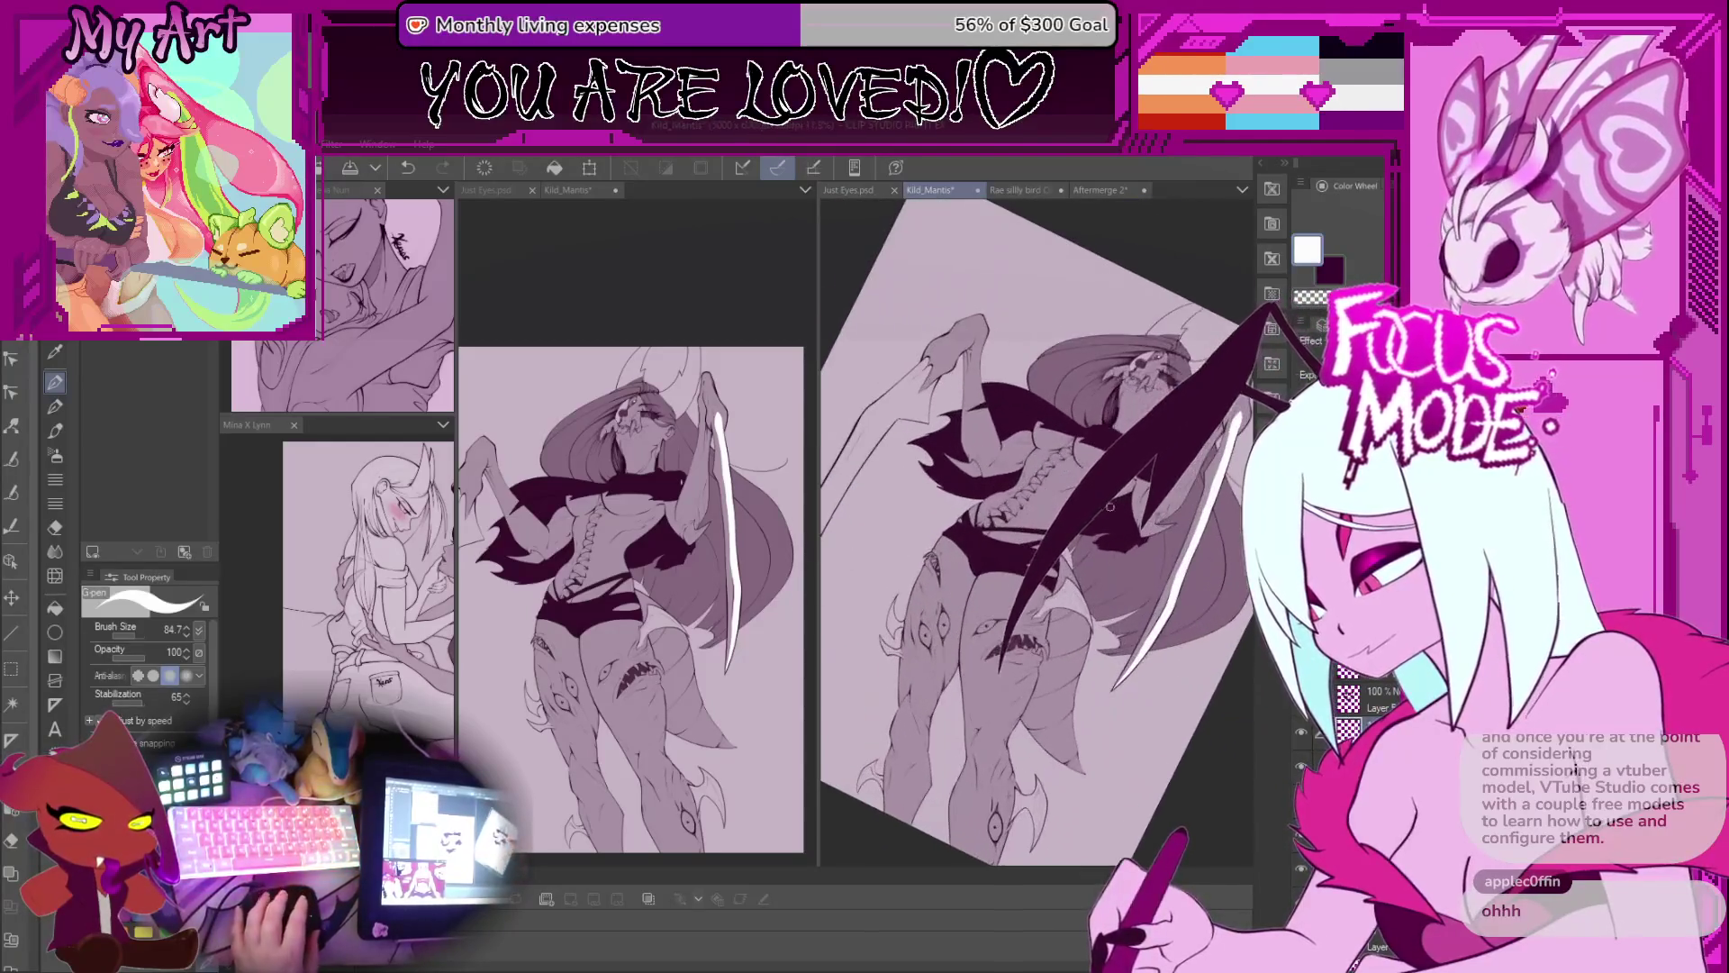
{"action": "left_click", "coordinate": [1219, 464], "text": "alt"}
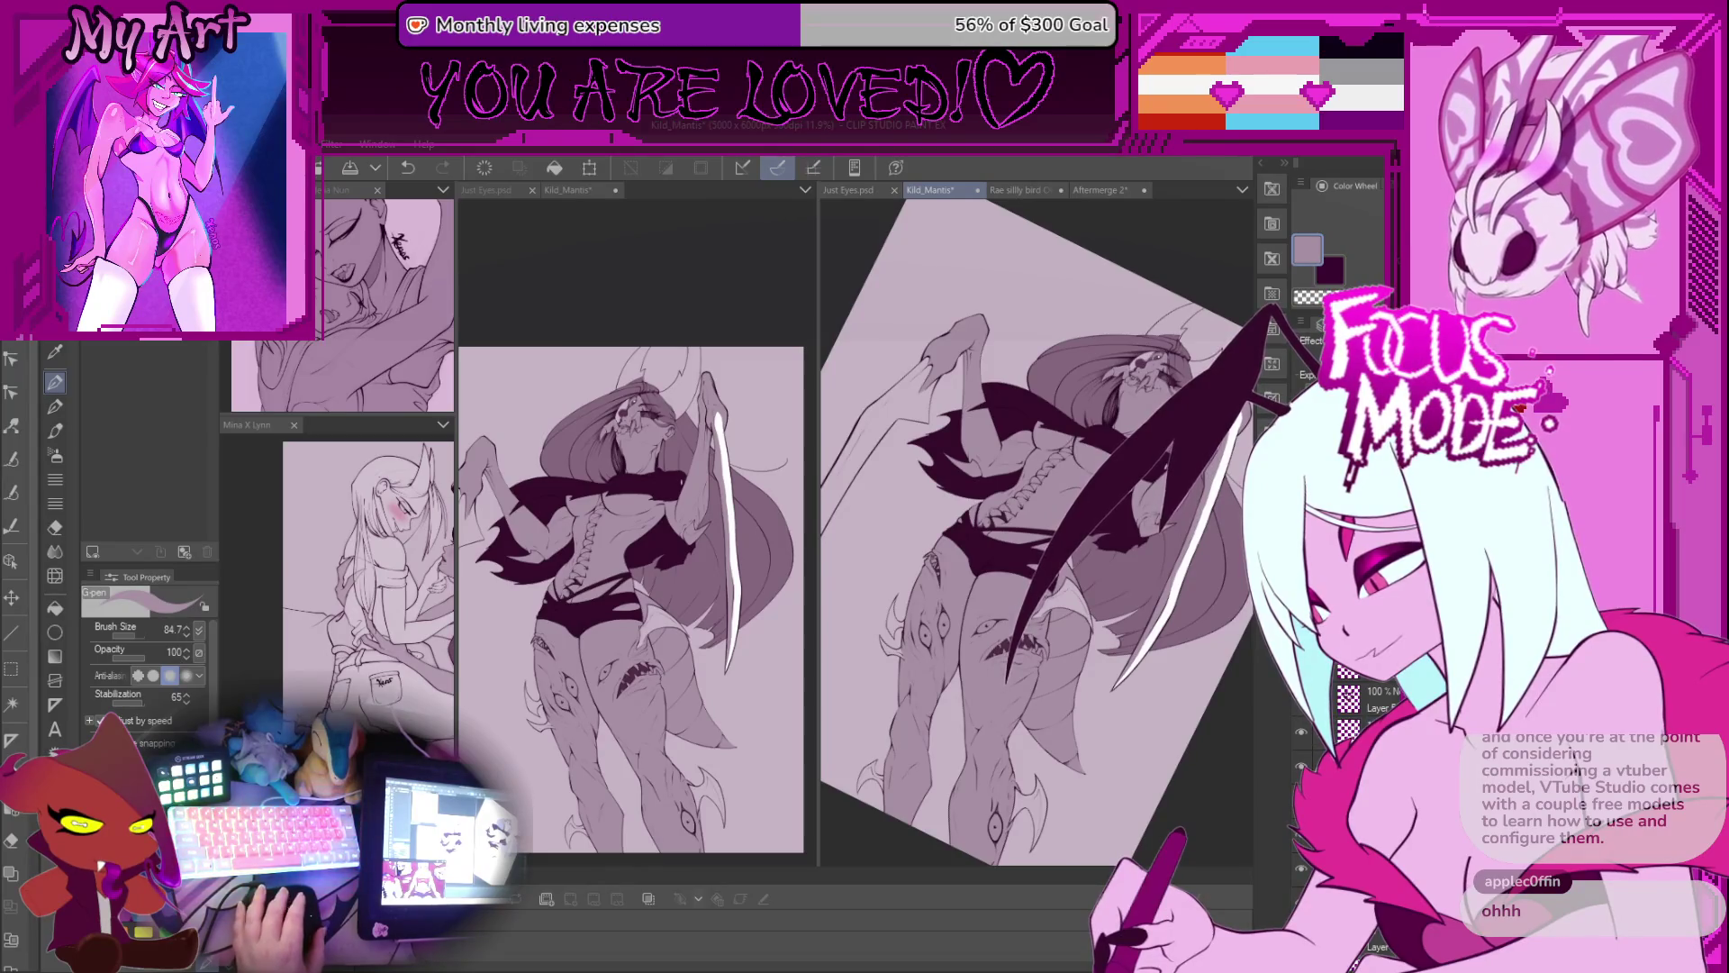
{"action": "left_click", "coordinate": [1126, 450], "text": "alt"}
{"action": "scroll", "coordinate": [954, 553], "scroll_direction": "up", "scroll_amount": 2}
{"action": "mouse_move", "coordinate": [824, 531]}
{"action": "left_mouse_down"}
{"action": "mouse_move", "coordinate": [954, 554]}
{"action": "mouse_move", "coordinate": [920, 553]}
{"action": "left_mouse_up"}
{"action": "scroll", "coordinate": [907, 623], "scroll_direction": "up", "scroll_amount": 1}
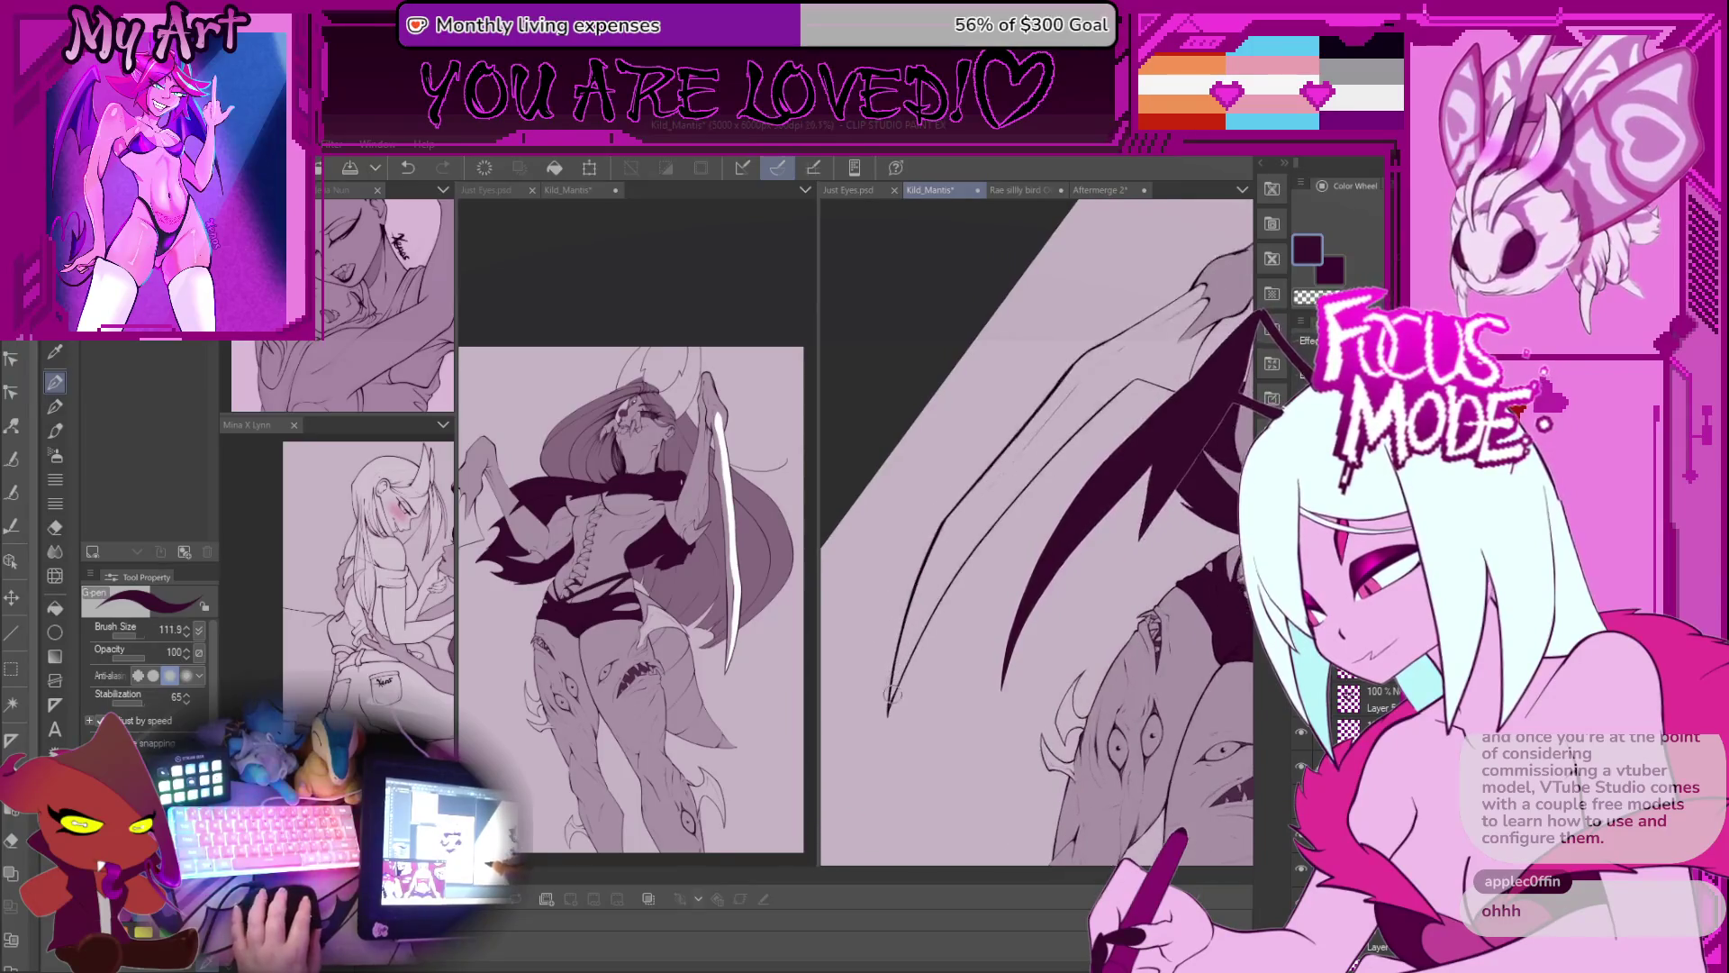
{"action": "key", "text": "w"}
{"action": "left_click", "coordinate": [971, 509]}
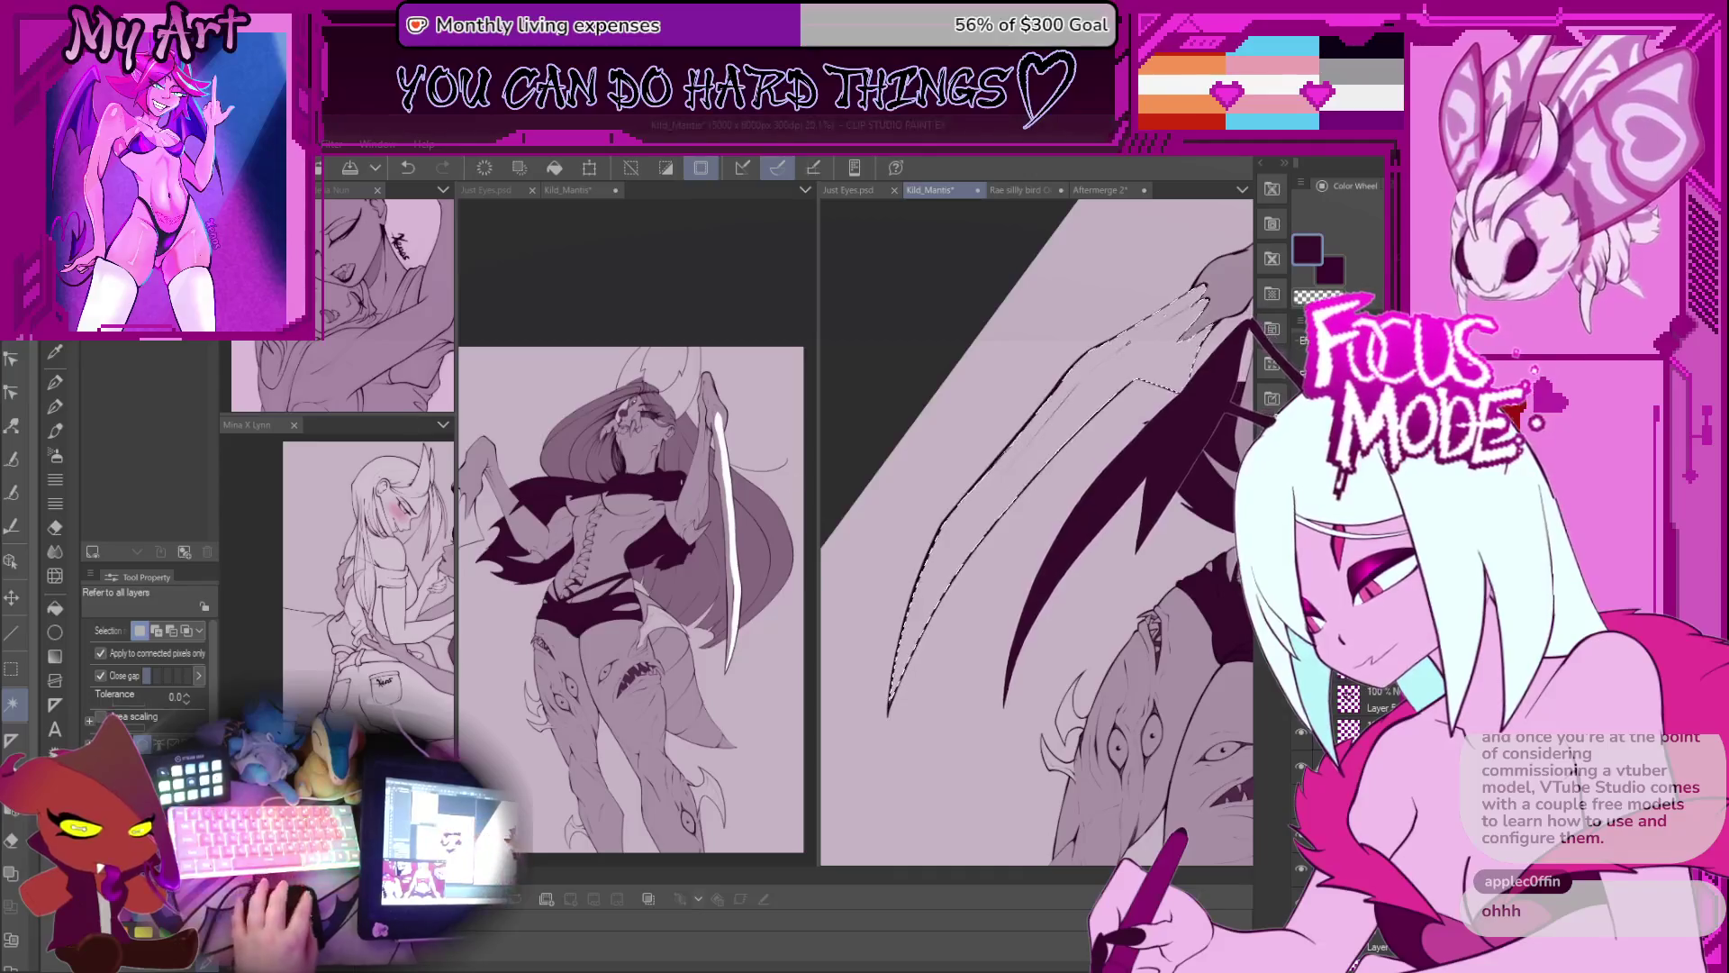
Step: Clear the blade selection and pick white as the pen colour
{"action": "key", "text": "g"}
{"action": "left_click_drag", "start_coordinate": [1082, 410], "coordinate": [992, 500]}
{"action": "key", "text": "p"}
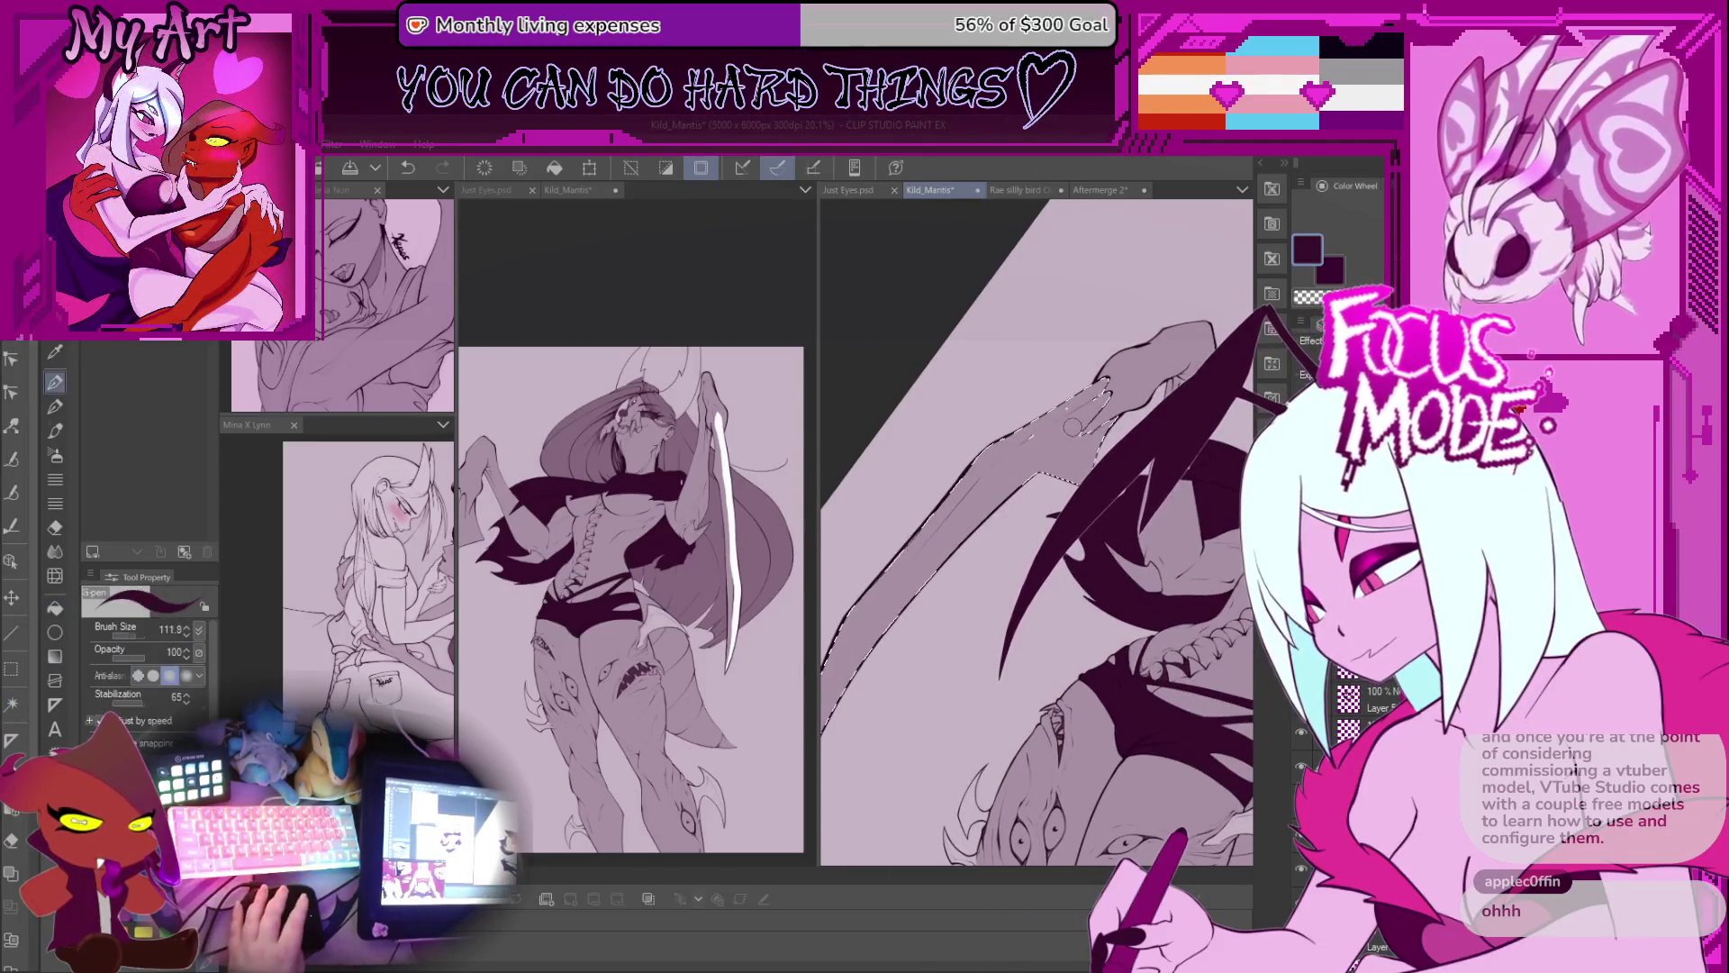
{"action": "key", "text": "ctrl+d"}
{"action": "scroll", "coordinate": [1054, 429], "scroll_direction": "up", "scroll_amount": 2}
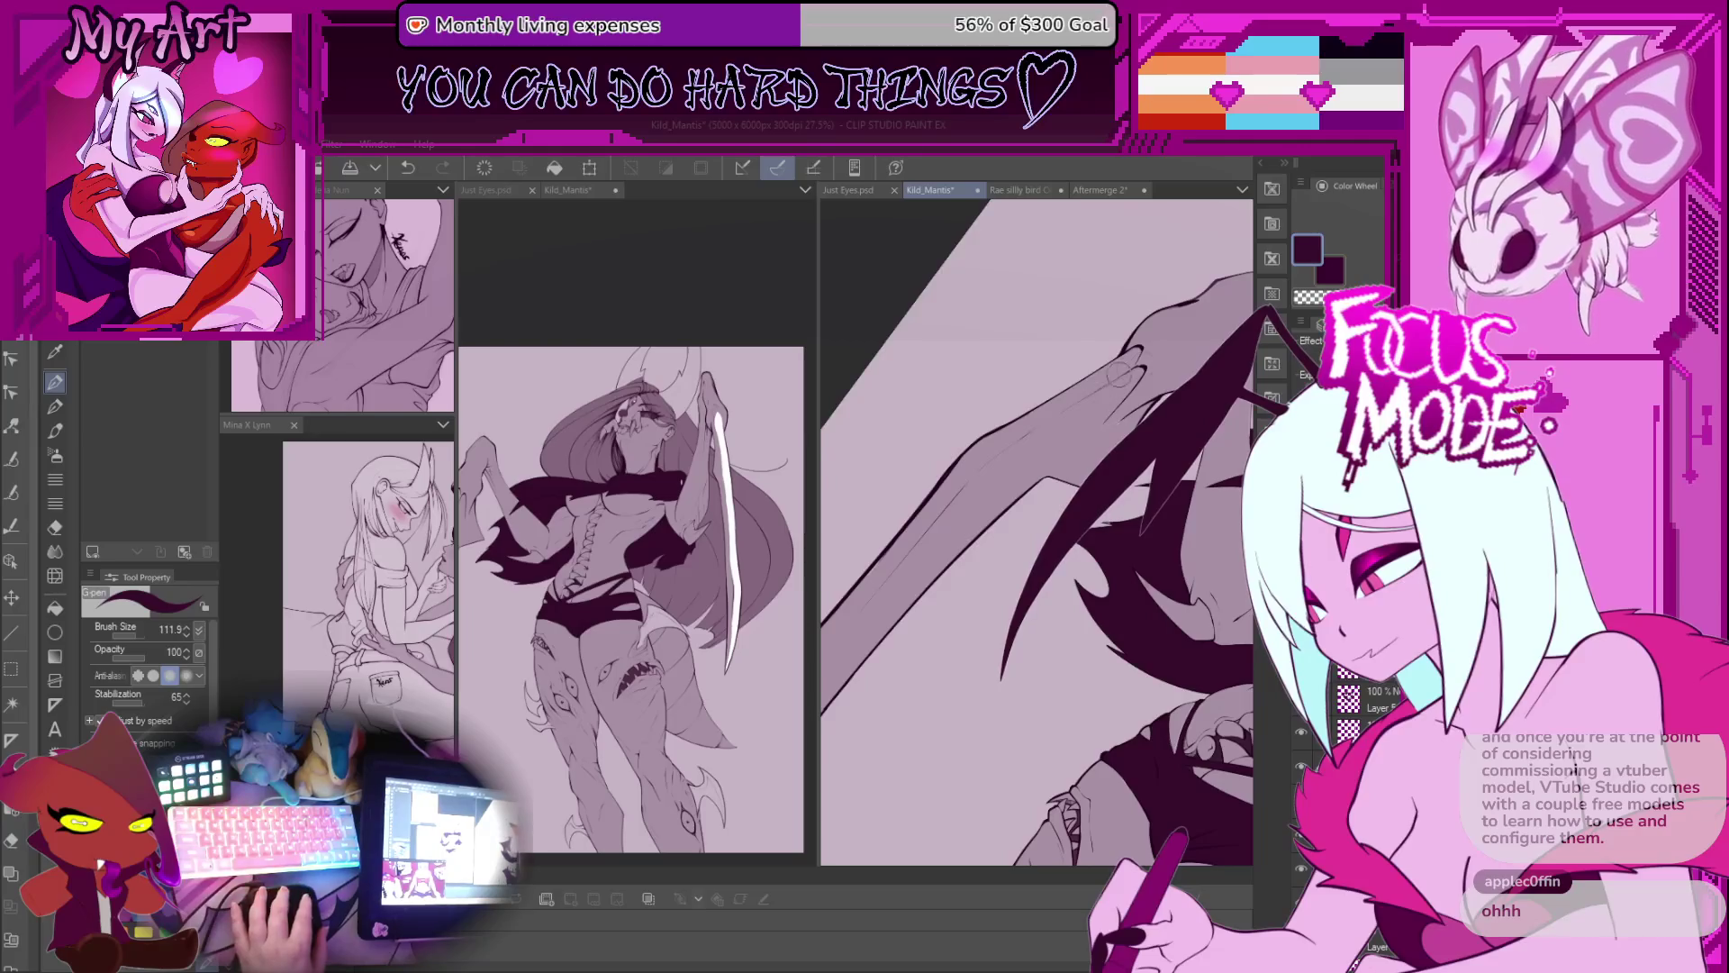
{"action": "scroll", "coordinate": [1065, 448], "scroll_direction": "down", "scroll_amount": 6}
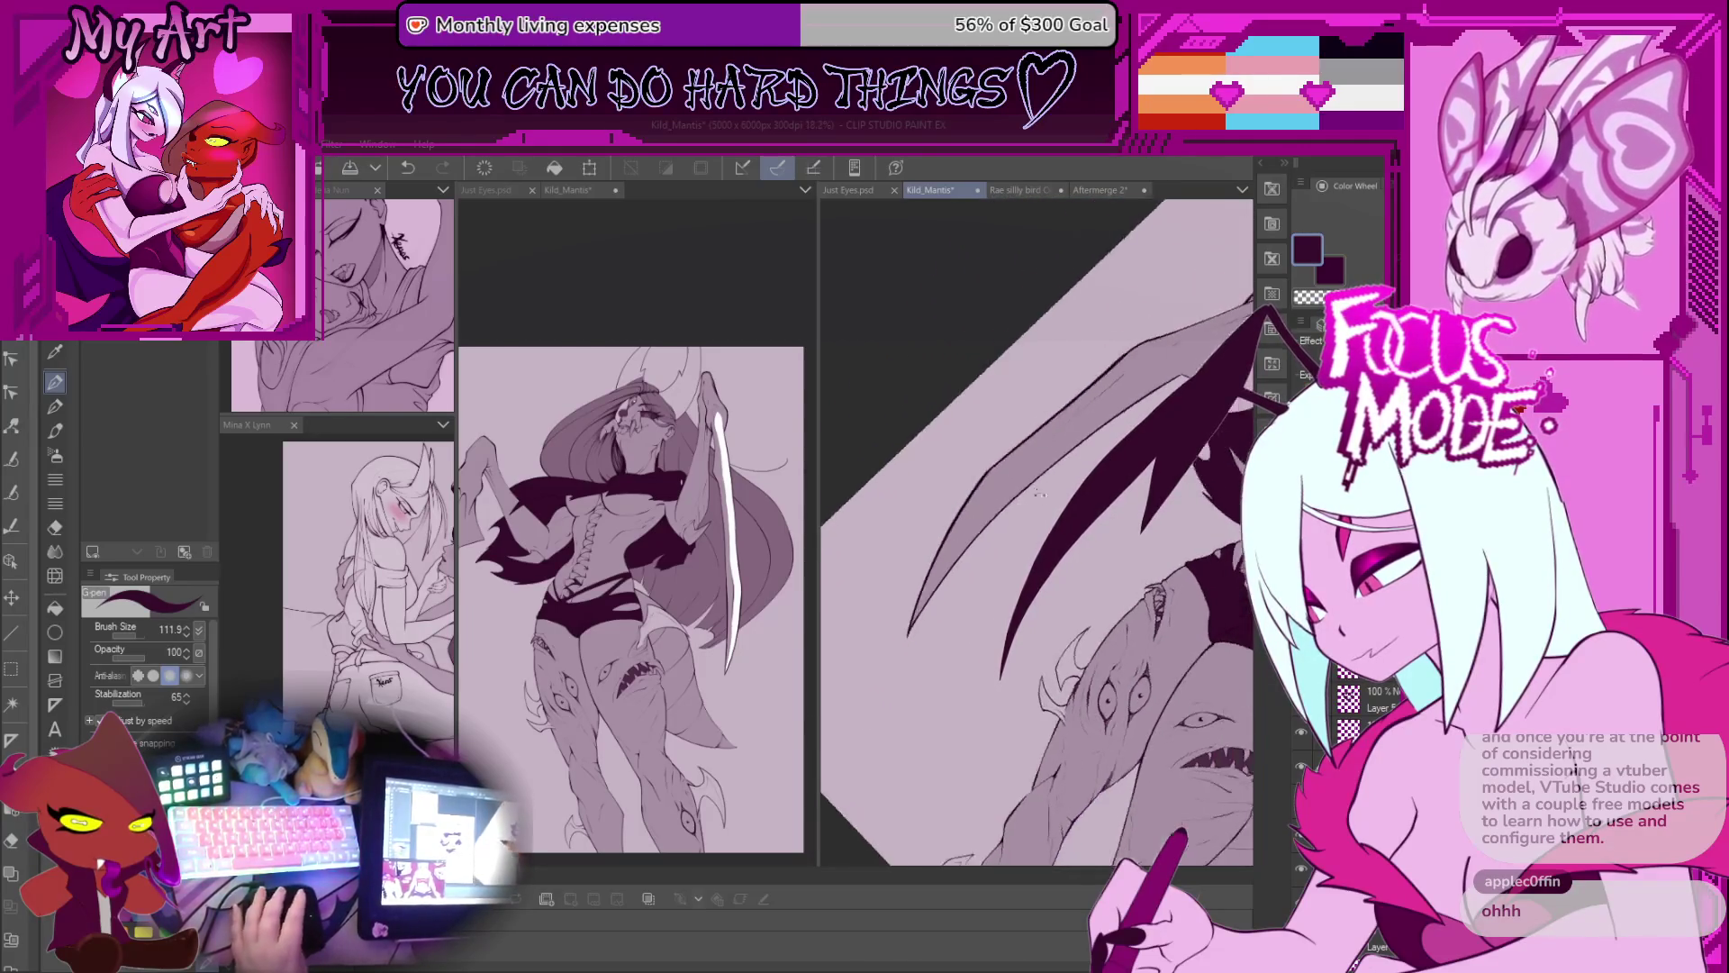
{"action": "left_click", "coordinate": [1189, 537], "text": "alt"}
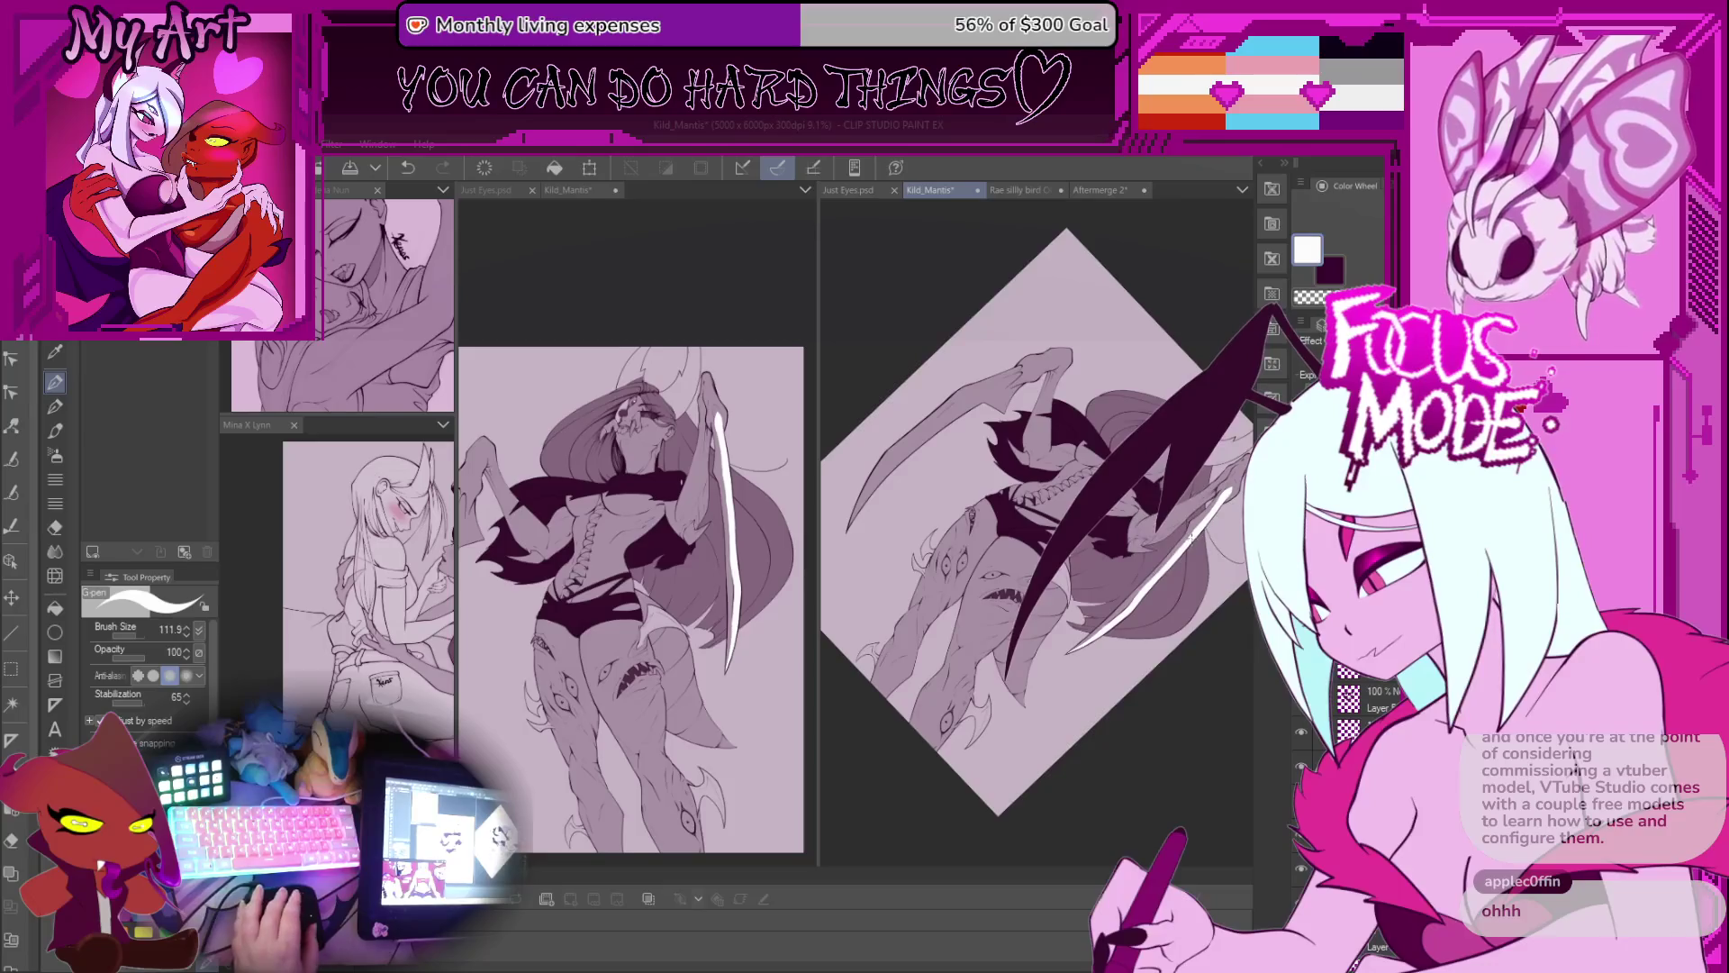
{"action": "scroll", "coordinate": [984, 509], "scroll_direction": "up", "scroll_amount": 4}
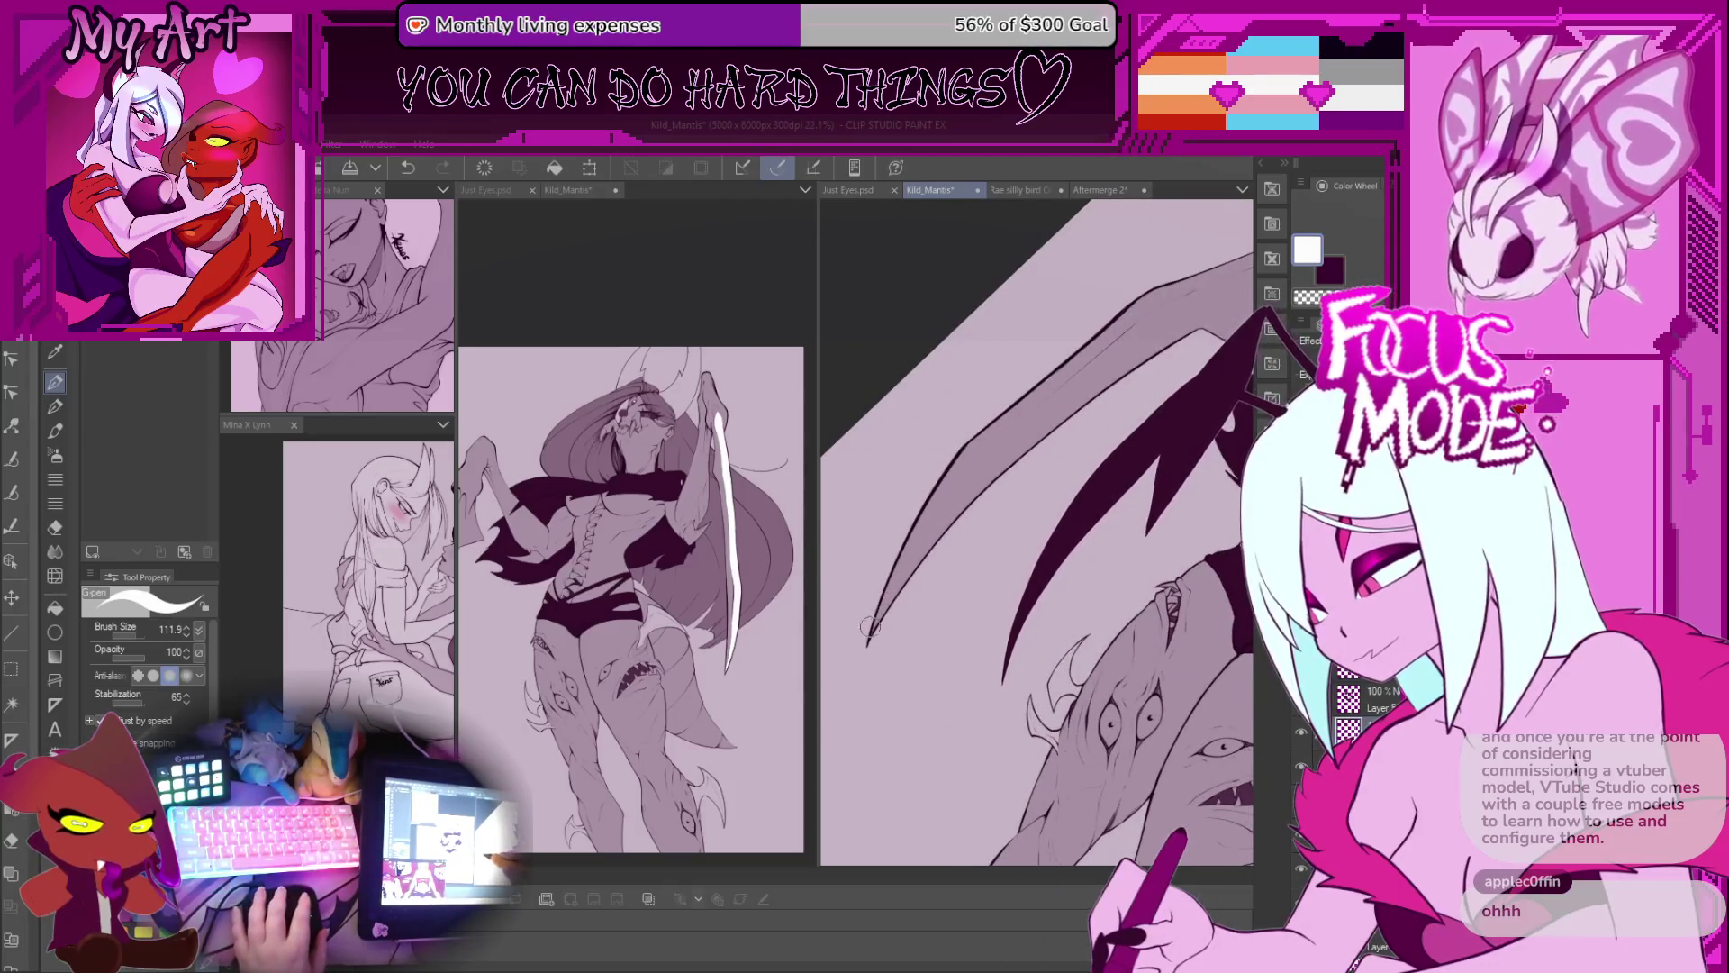
Step: Undo the stray white stroke and Auto Select the lower blade shape
{"action": "key", "text": "ctrl+z"}
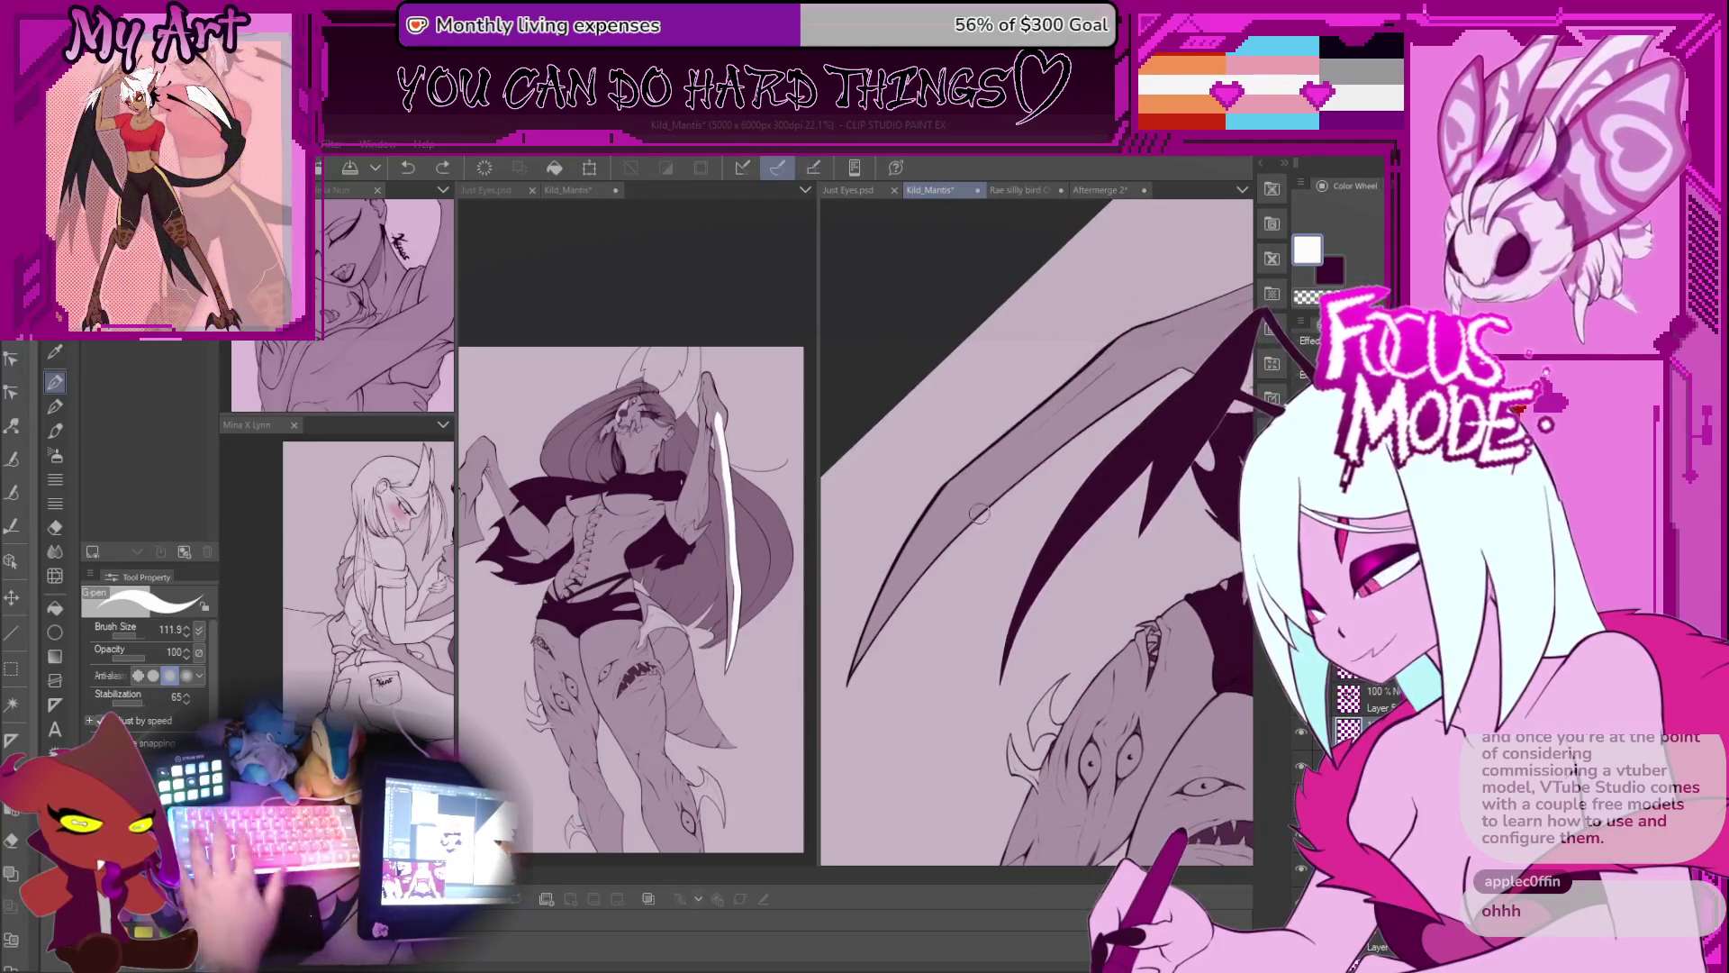
{"action": "key", "text": "g"}
{"action": "left_click", "coordinate": [1023, 461]}
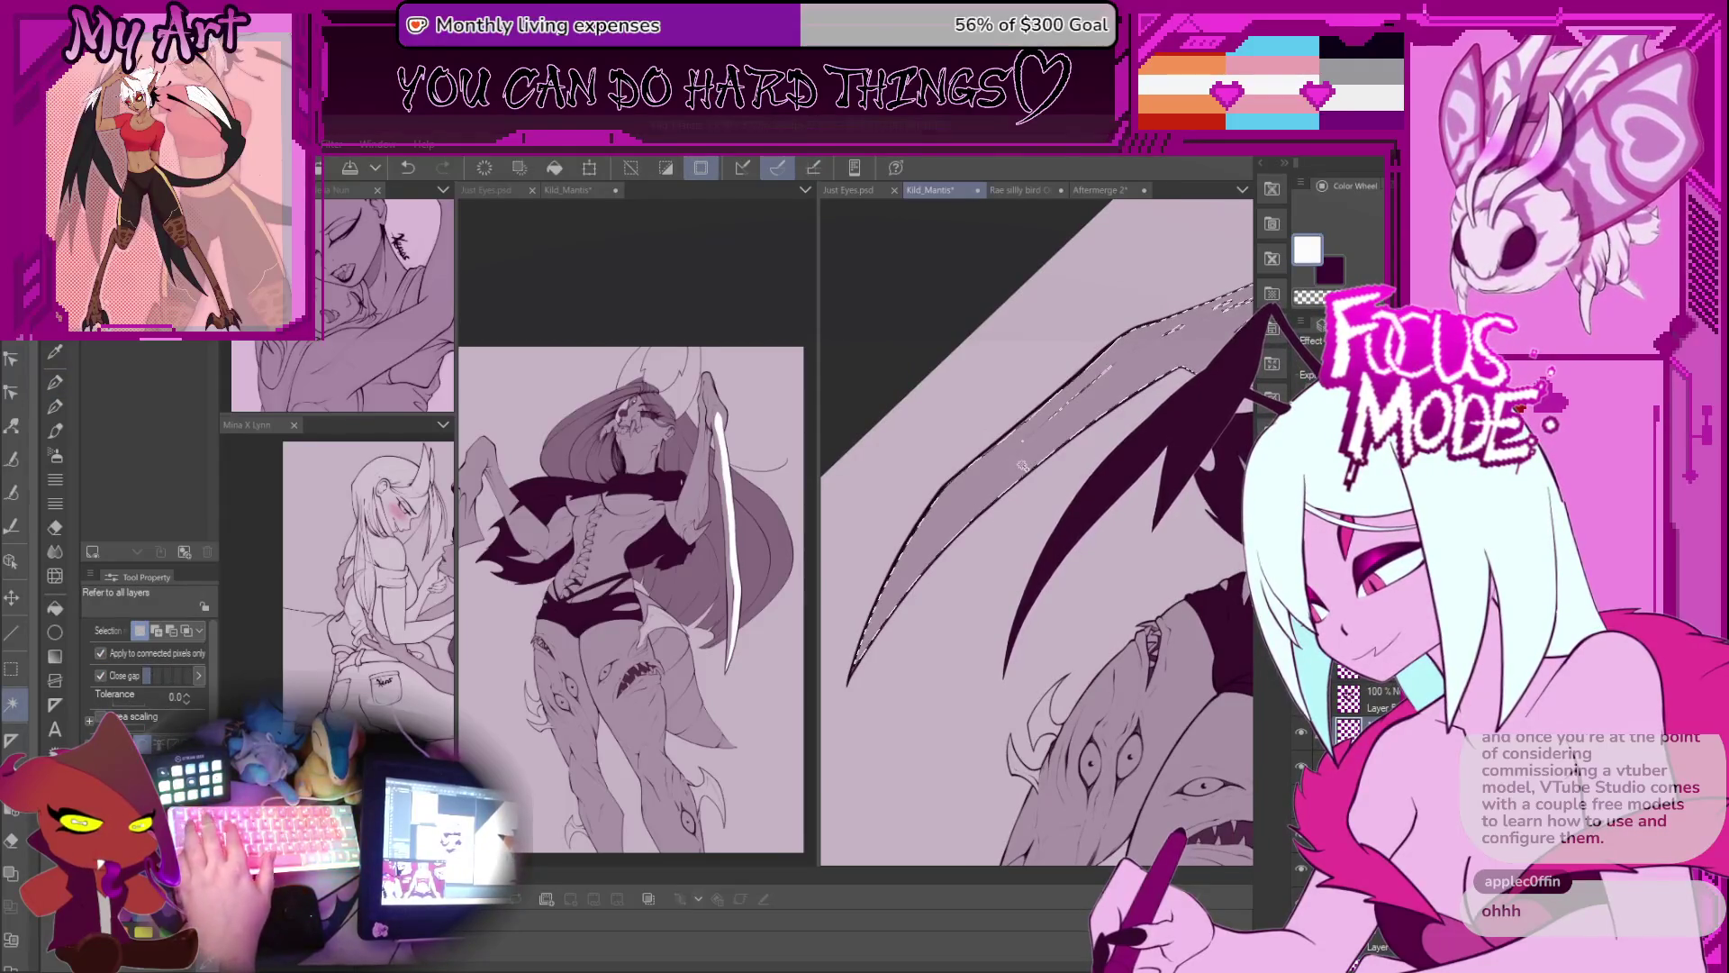
{"action": "key", "text": "p"}
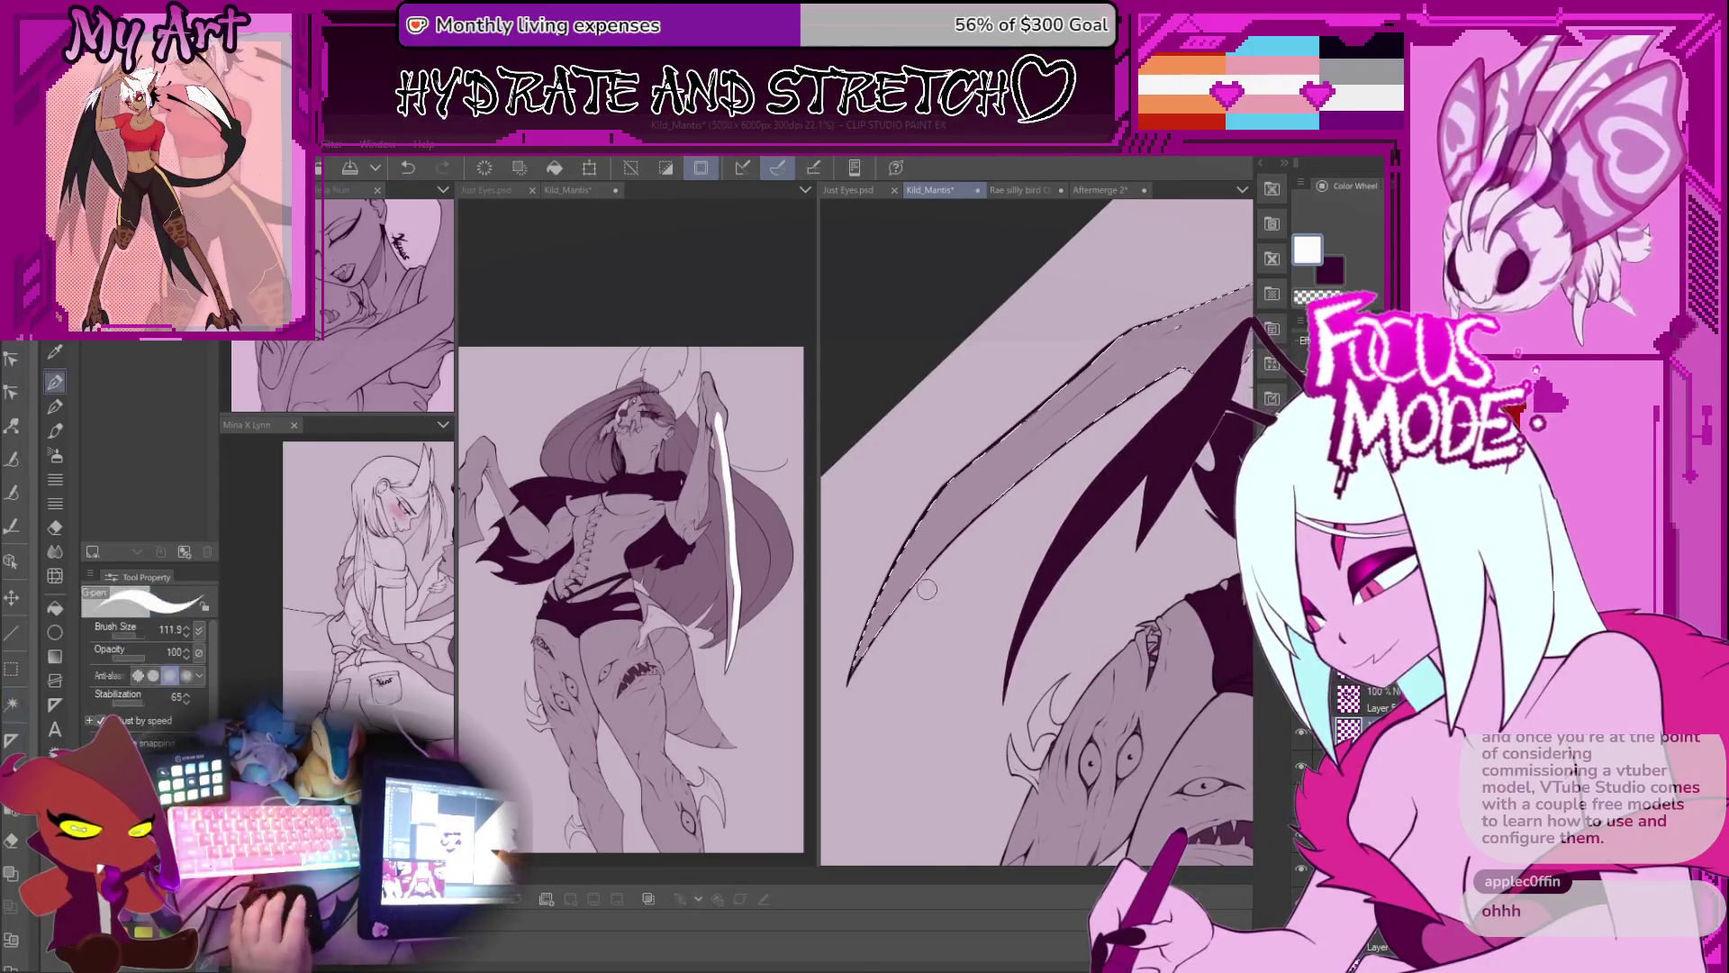
{"action": "scroll", "coordinate": [946, 577], "scroll_direction": "down", "scroll_amount": 1}
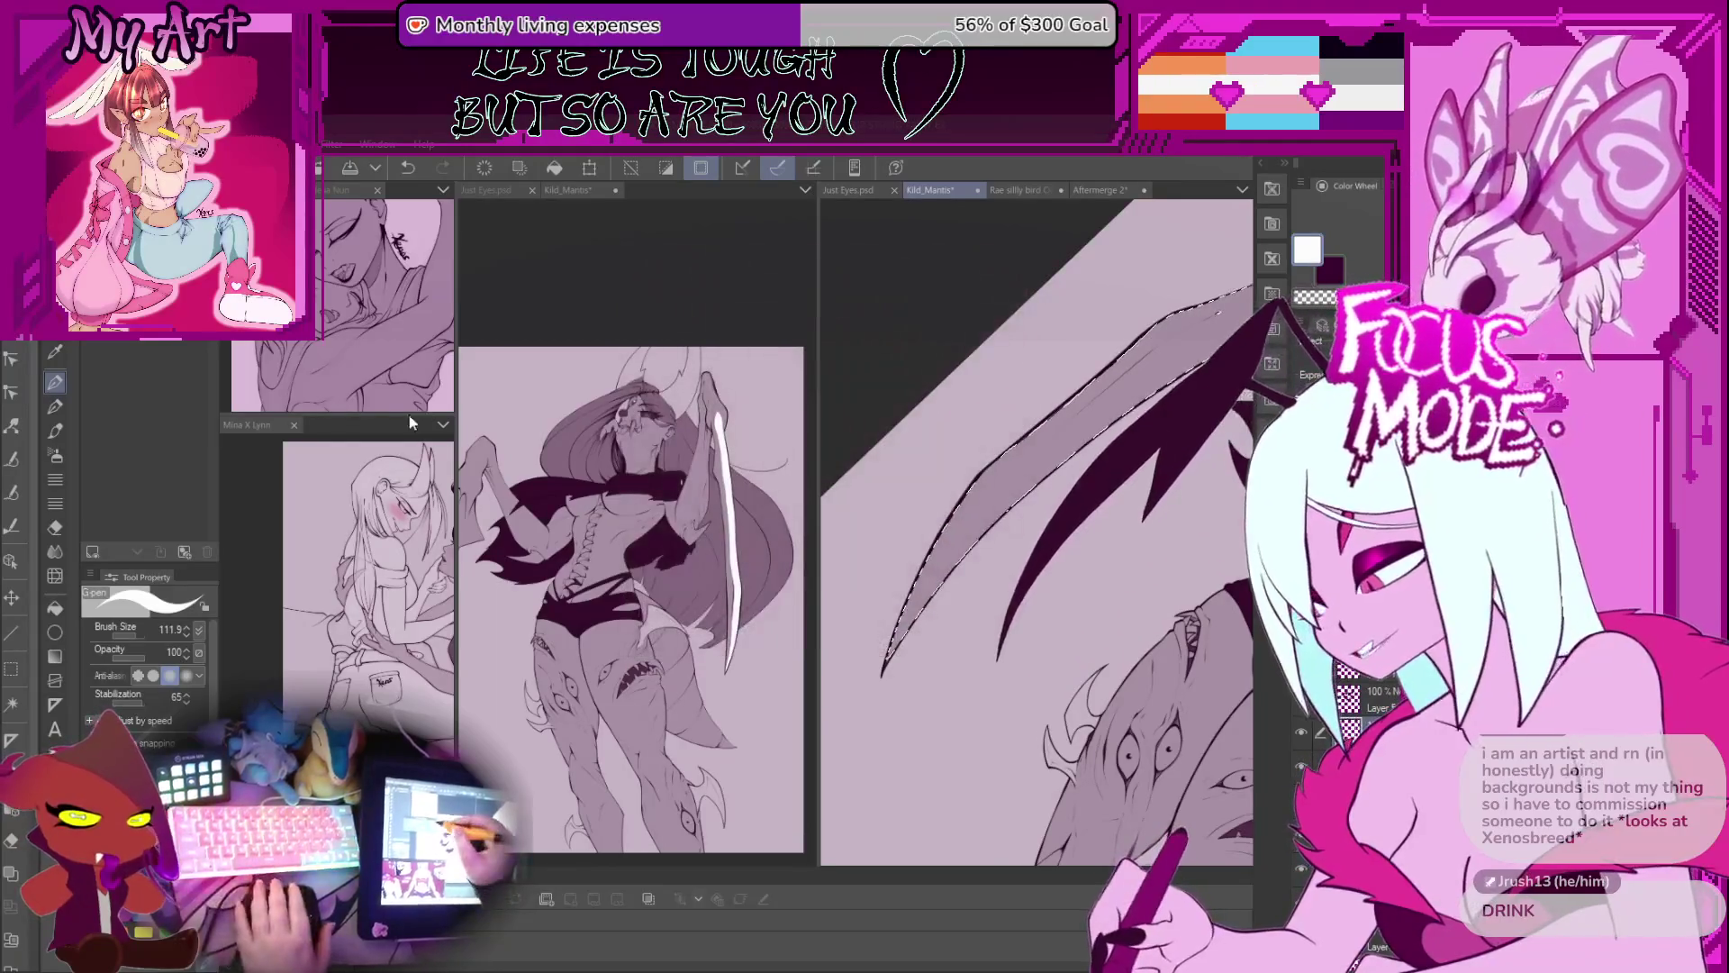
Step: Undo the bad stroke and rotate the view along the lower blade's inner edge
{"action": "left_click_drag", "start_coordinate": [982, 534], "coordinate": [1018, 592]}
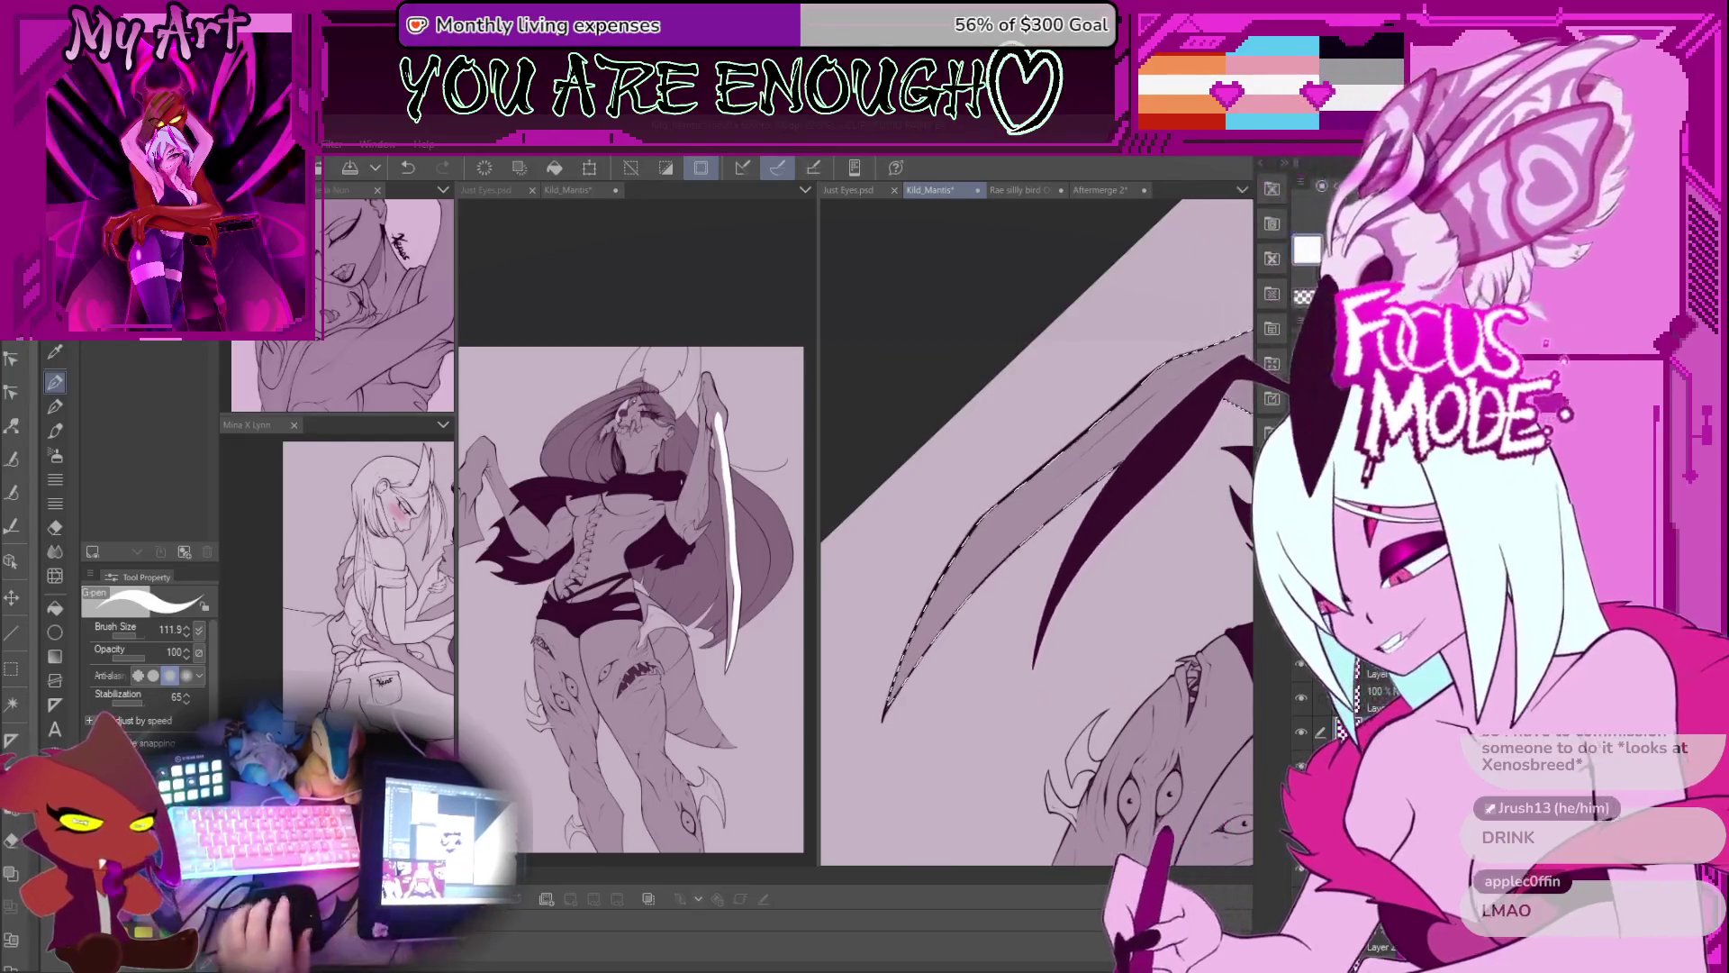
{"action": "key", "text": "ctrl+z"}
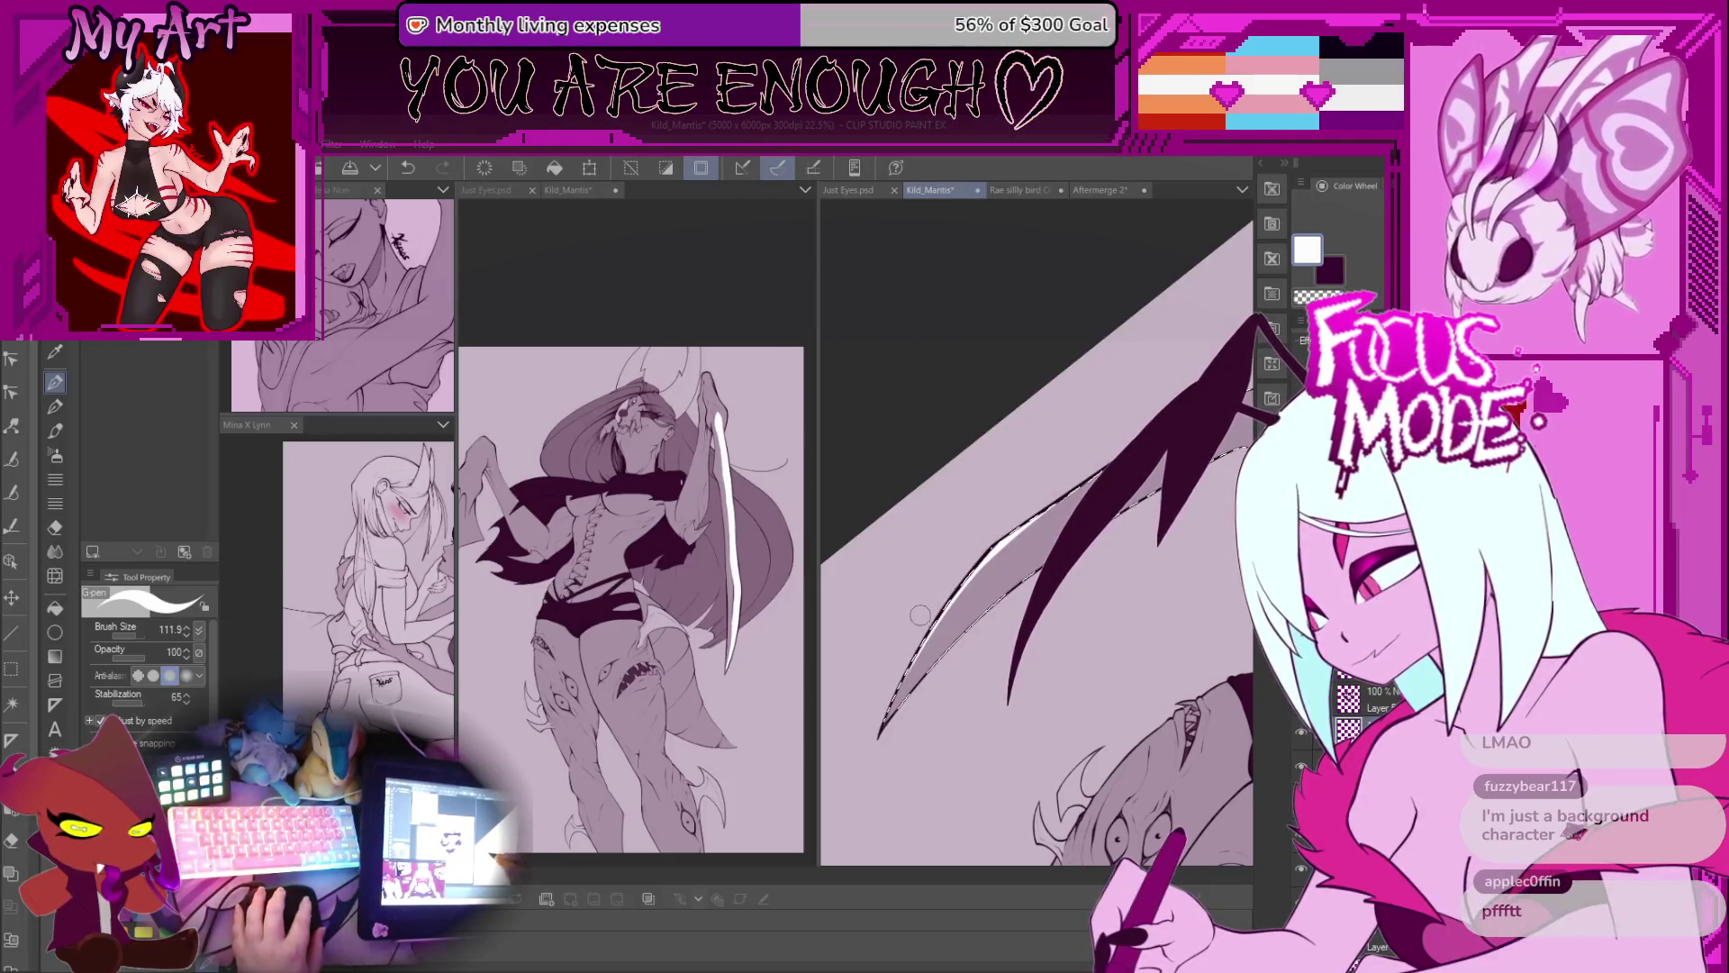
{"action": "left_click_drag", "start_coordinate": [921, 613], "coordinate": [1063, 449]}
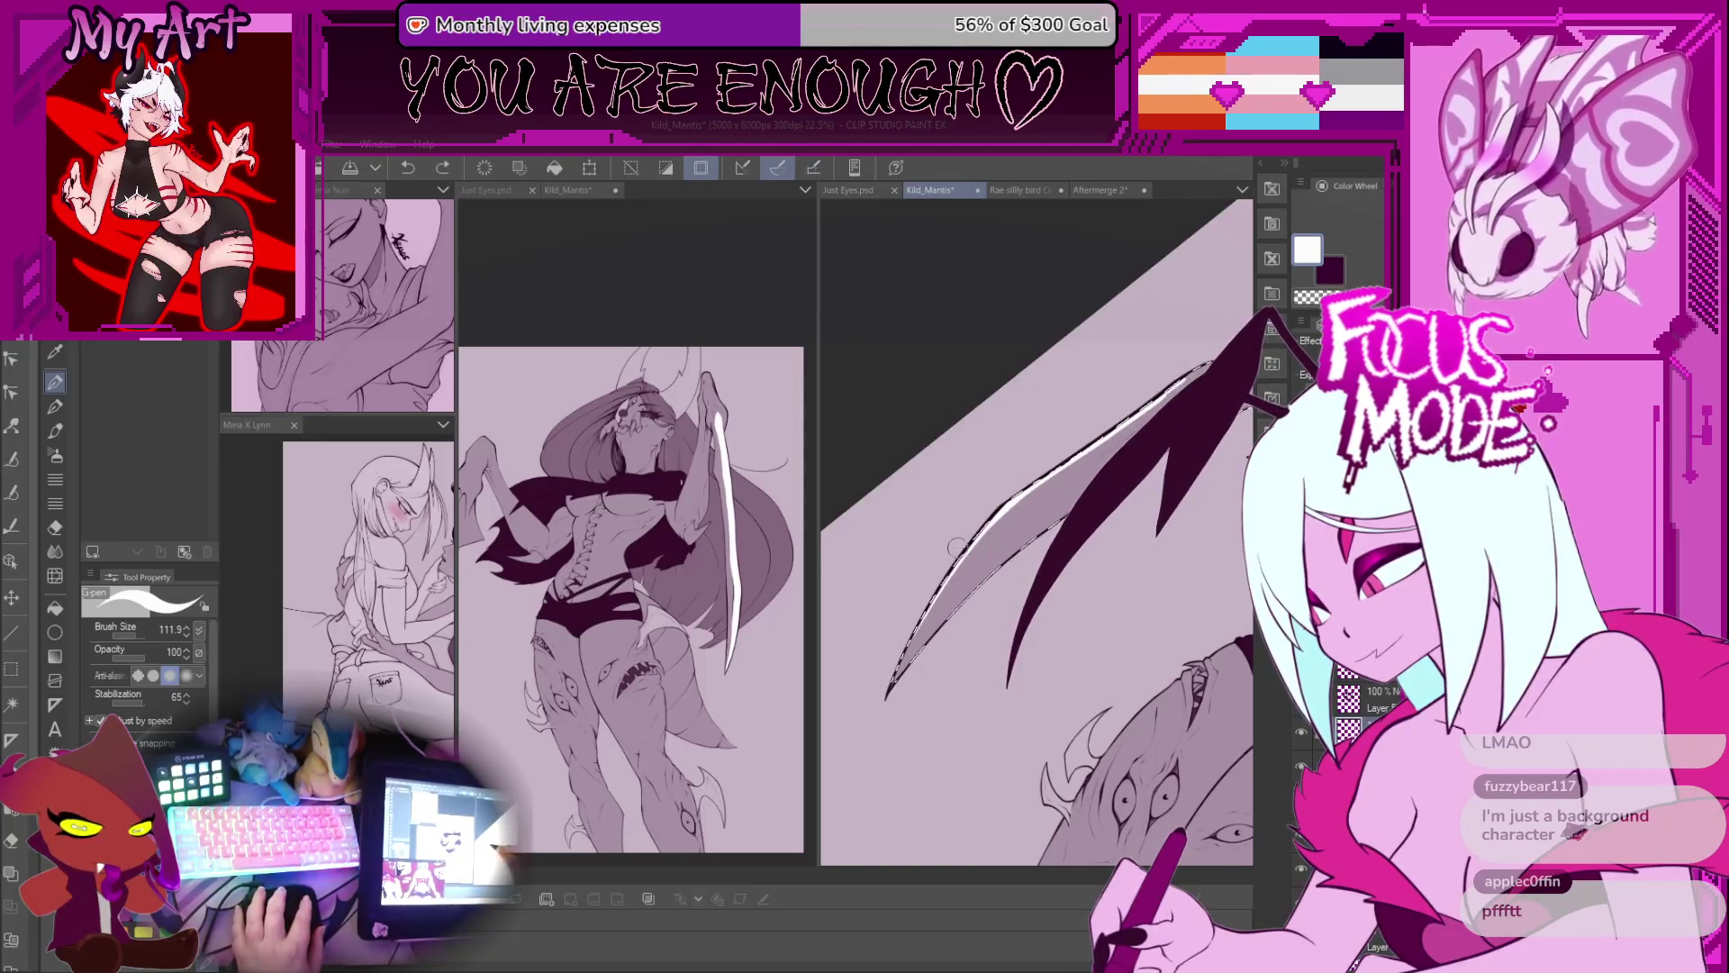
{"action": "mouse_move", "coordinate": [954, 547]}
{"action": "left_mouse_down"}
{"action": "mouse_move", "coordinate": [995, 511]}
{"action": "mouse_move", "coordinate": [928, 515]}
{"action": "left_mouse_up"}
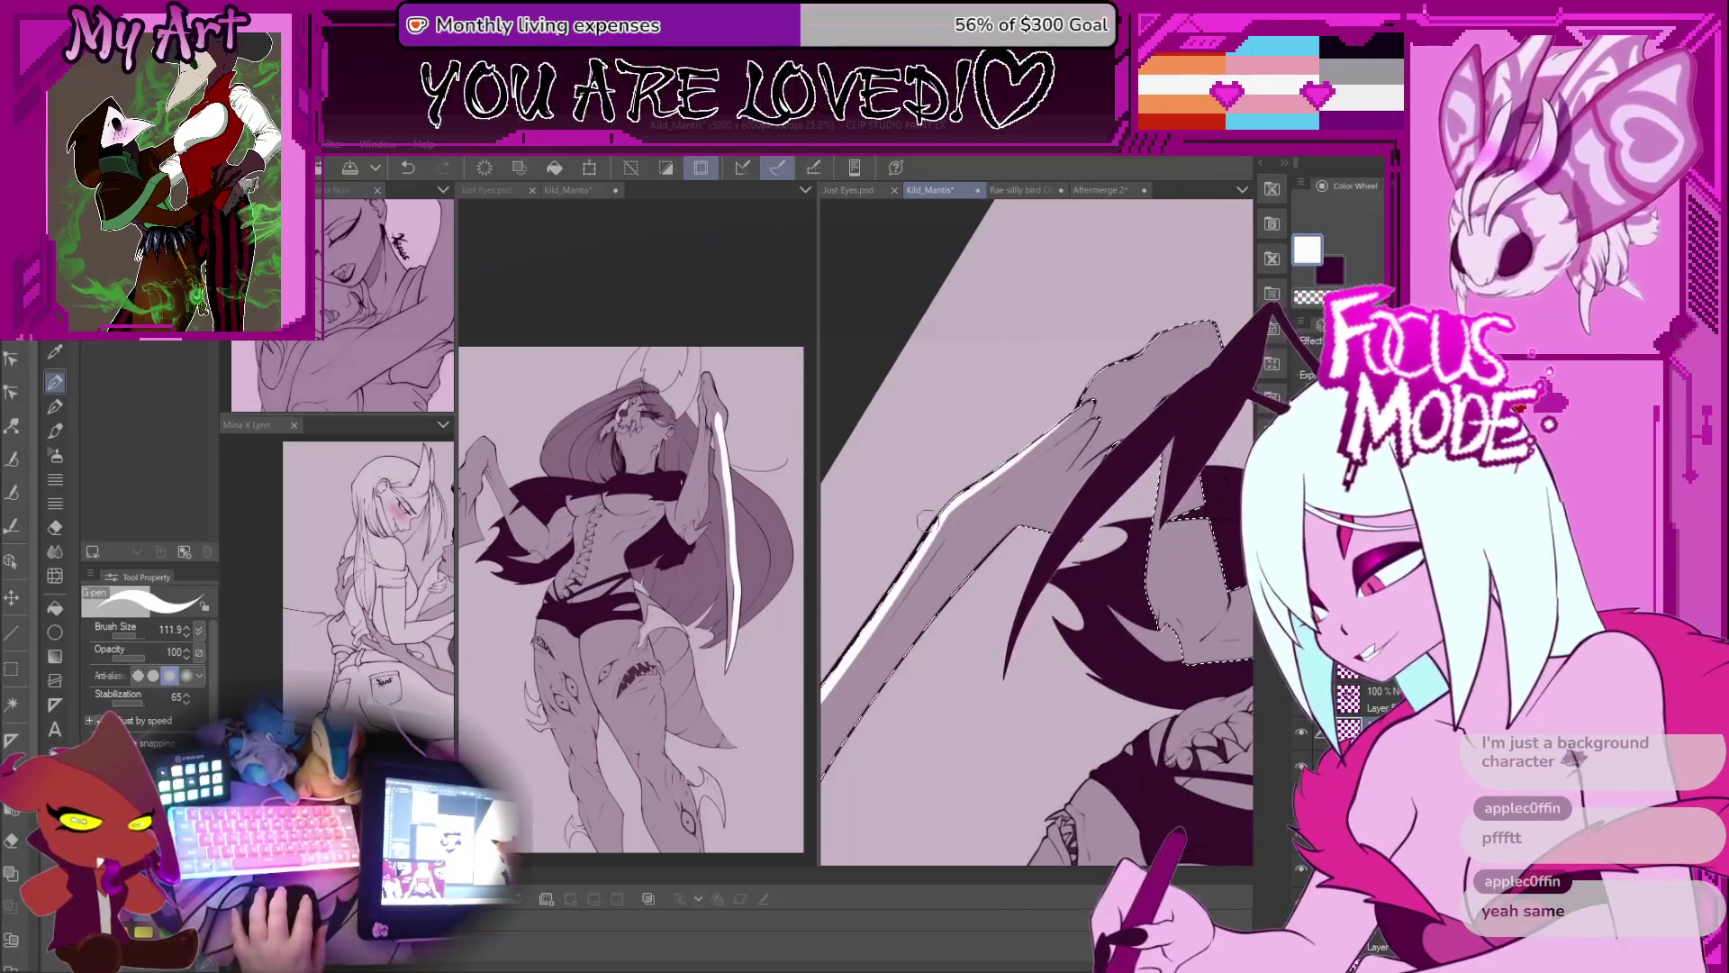
Step: Replace the thick white wing stroke with a finer highlight along the blade edge
{"action": "left_click_drag", "start_coordinate": [1083, 413], "coordinate": [1080, 378]}
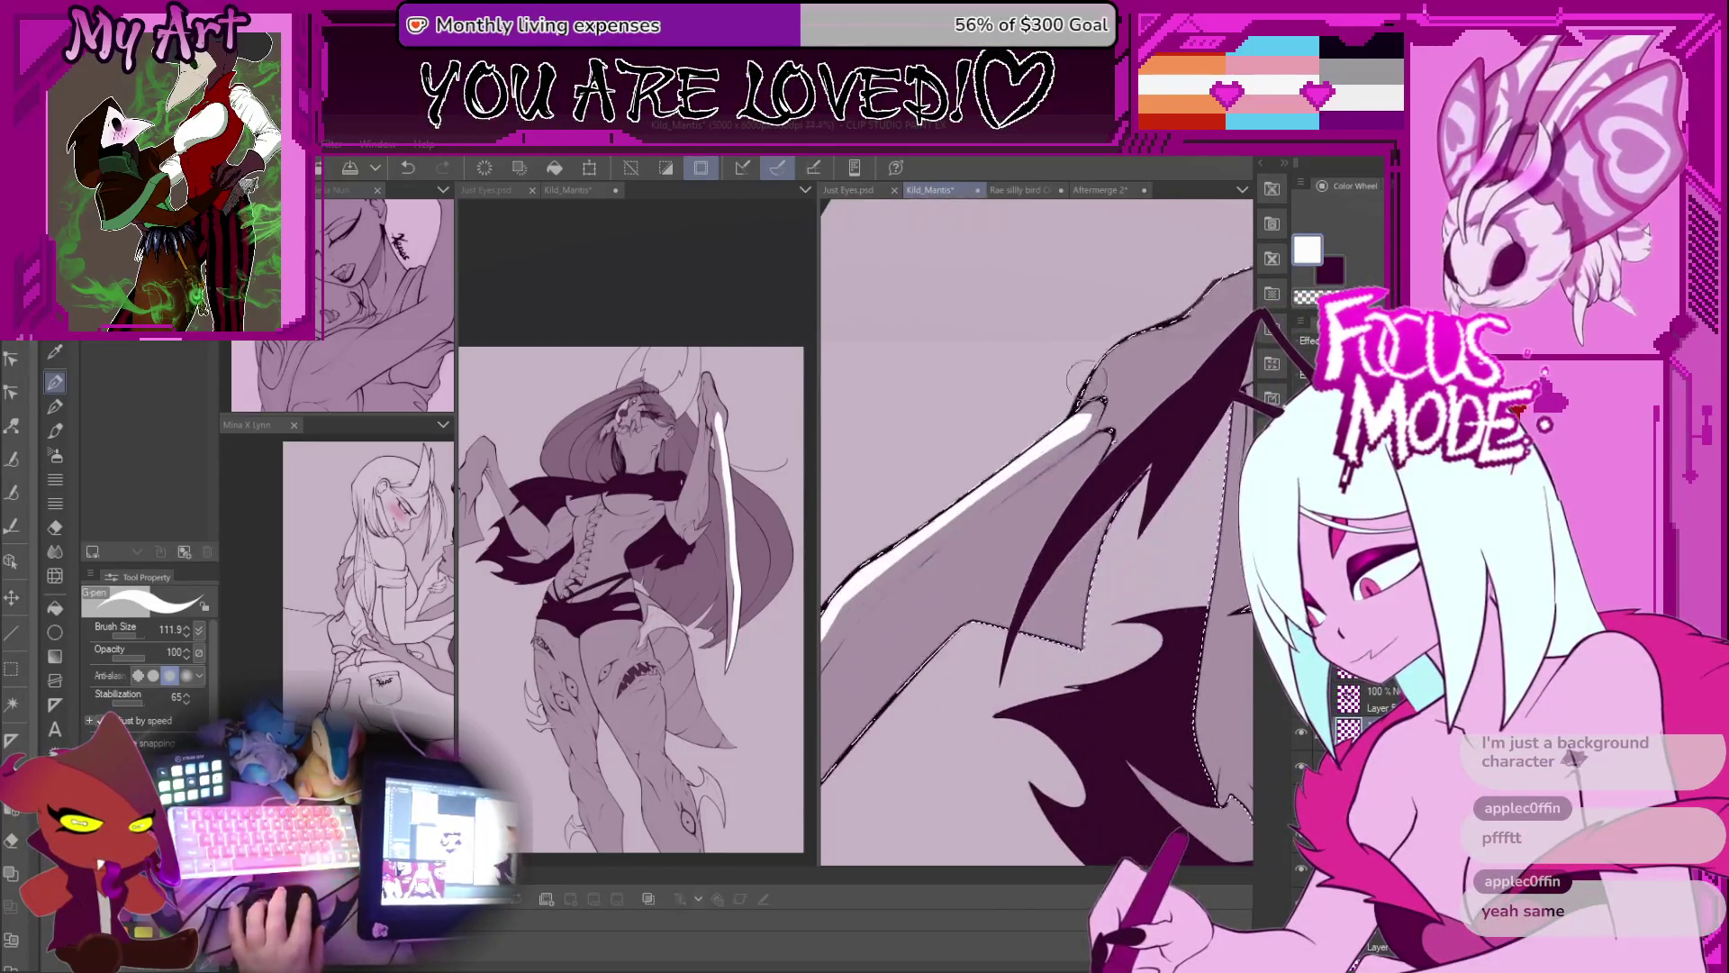
{"action": "key", "text": "ctrl+z"}
{"action": "mouse_move", "coordinate": [982, 504]}
{"action": "left_mouse_down"}
{"action": "mouse_move", "coordinate": [873, 576]}
{"action": "mouse_move", "coordinate": [946, 576]}
{"action": "mouse_move", "coordinate": [873, 666]}
{"action": "left_mouse_up"}
{"action": "left_click_drag", "start_coordinate": [1066, 487], "coordinate": [1031, 534]}
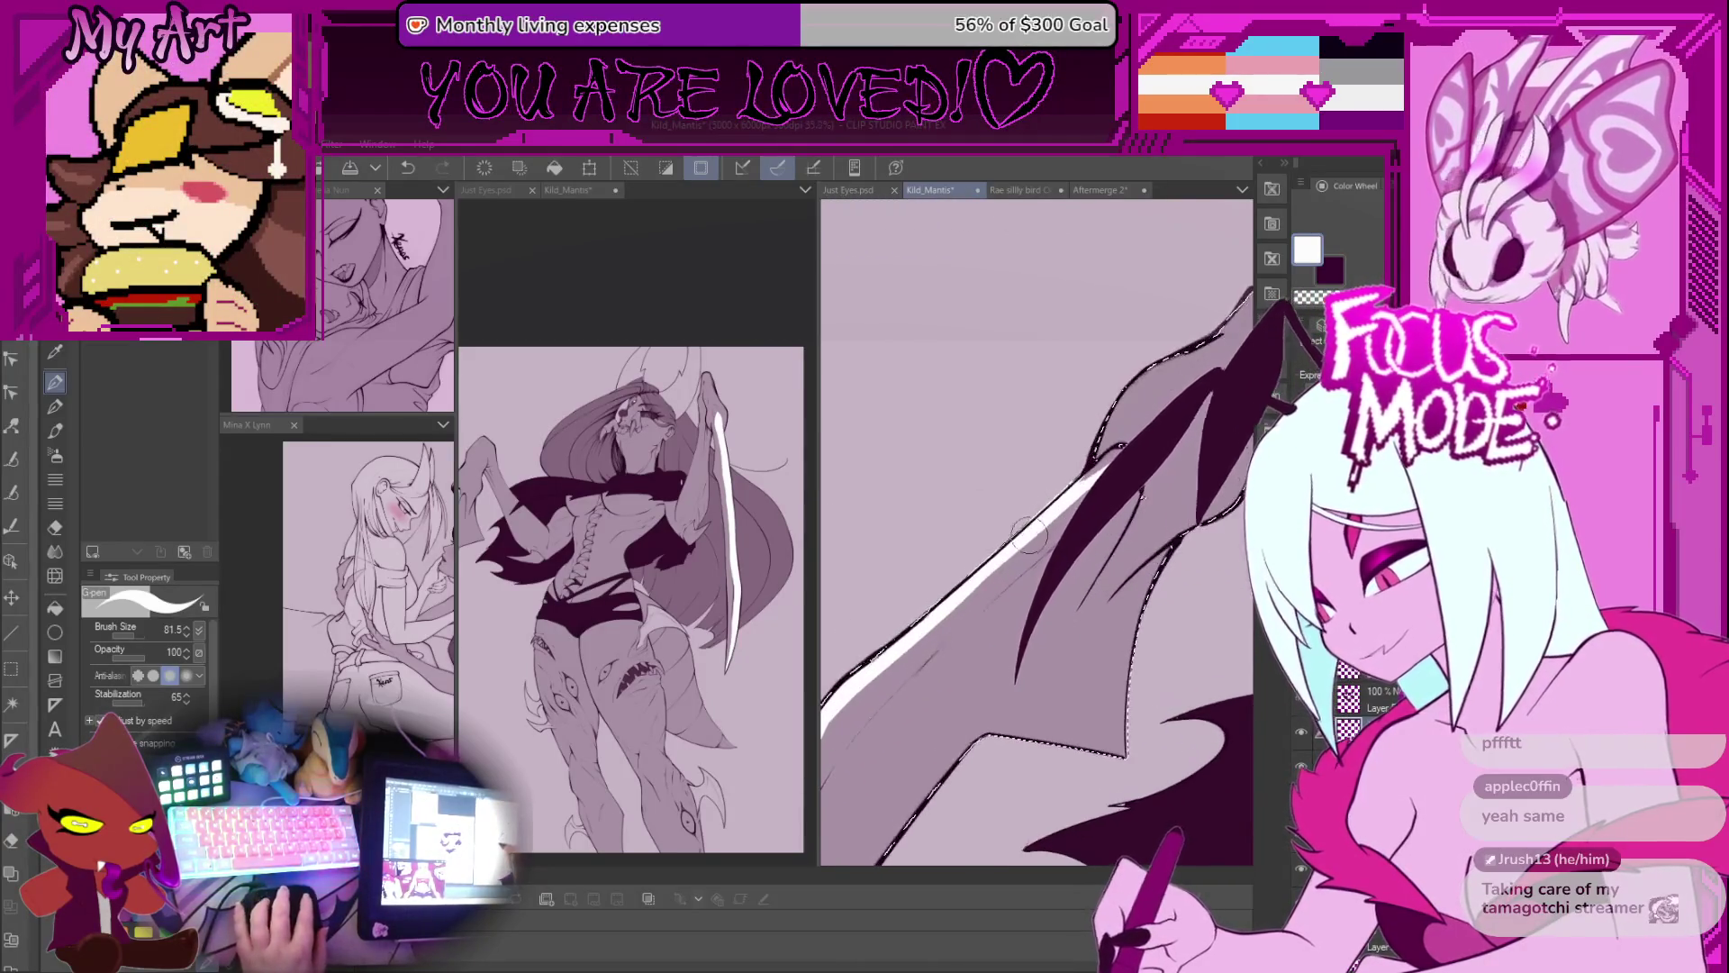
{"action": "left_click_drag", "start_coordinate": [1087, 468], "coordinate": [1104, 474]}
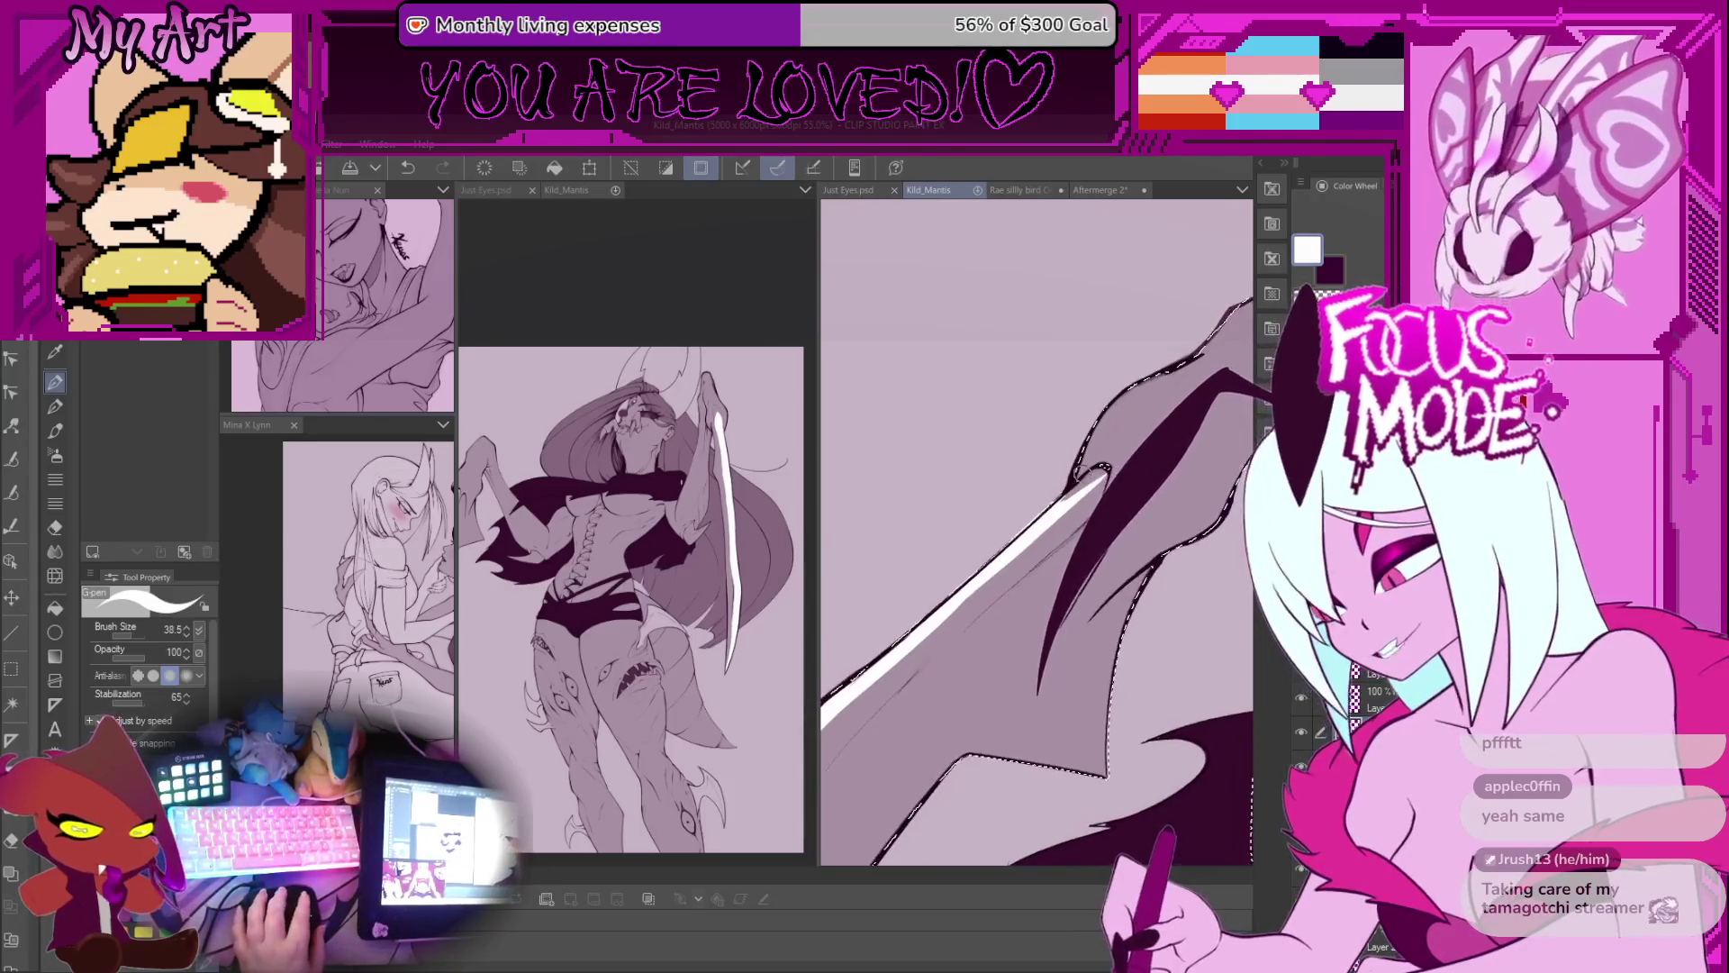
{"action": "left_click_drag", "start_coordinate": [1248, 347], "coordinate": [1123, 515]}
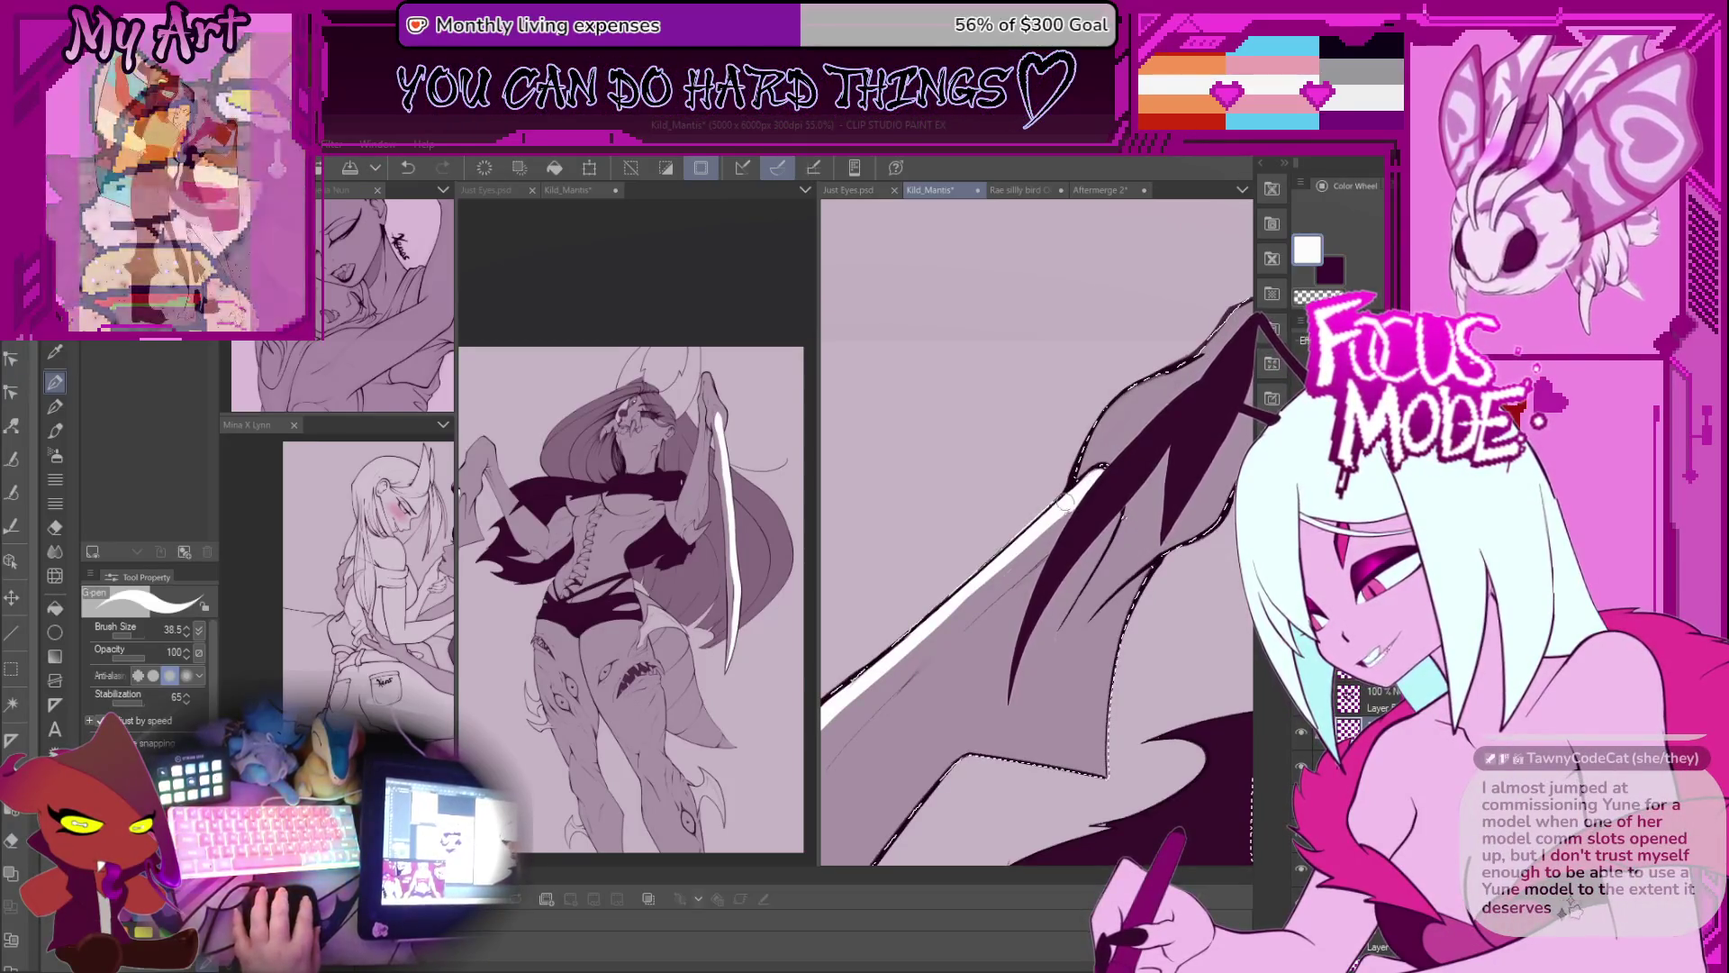
Step: Re-angle the view along the blade, clear the selection and thin the brush
{"action": "left_click_drag", "start_coordinate": [1068, 509], "coordinate": [1026, 540]}
{"action": "left_click_drag", "start_coordinate": [1081, 483], "coordinate": [1068, 484]}
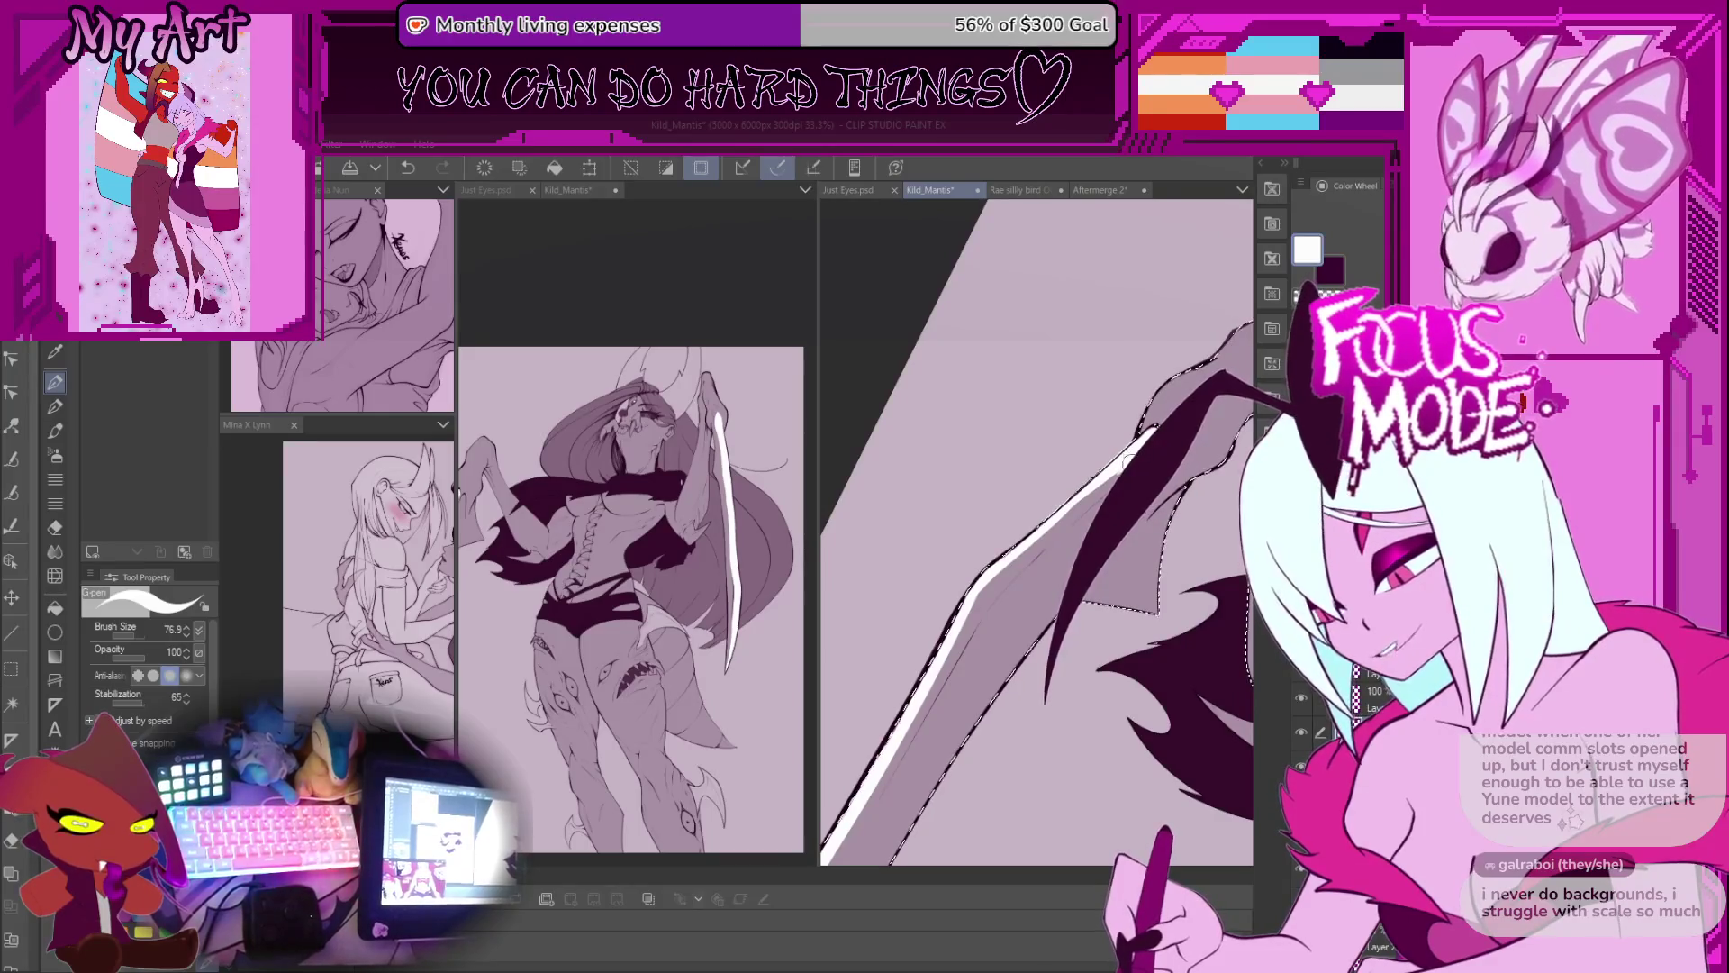
{"action": "left_click_drag", "start_coordinate": [1062, 505], "coordinate": [1036, 527]}
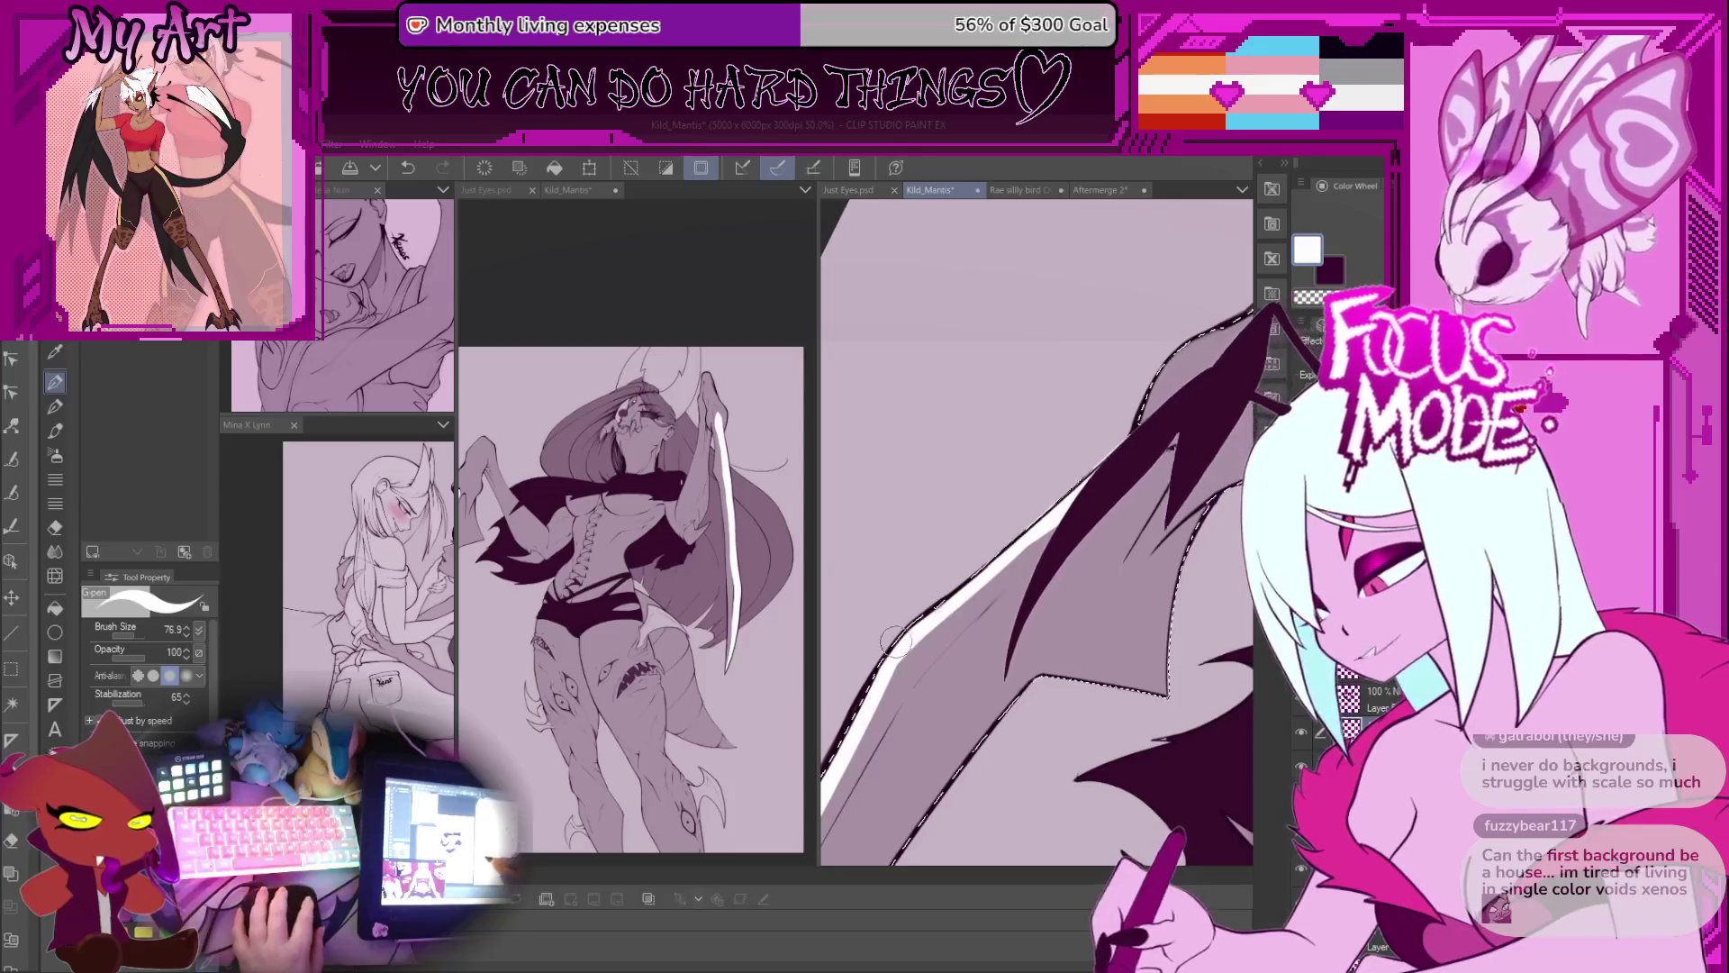
{"action": "left_click_drag", "start_coordinate": [1036, 527], "coordinate": [1016, 544]}
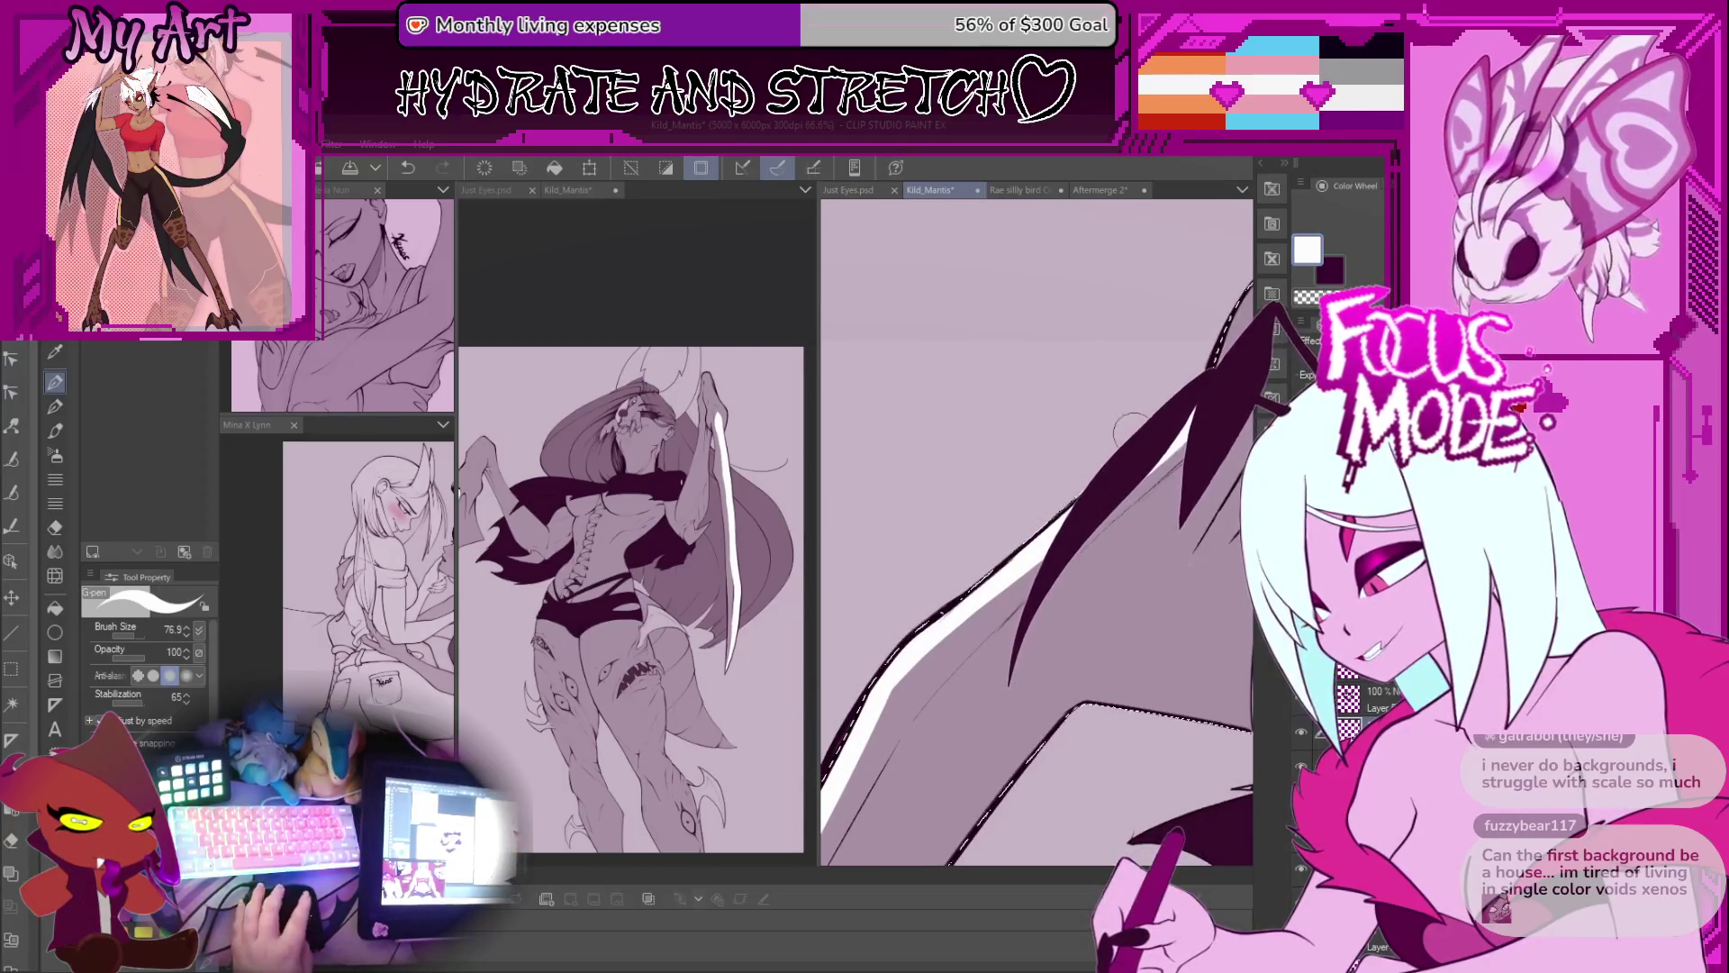
{"action": "key", "text": "ctrl+d"}
{"action": "key", "text": "bracketleft"}
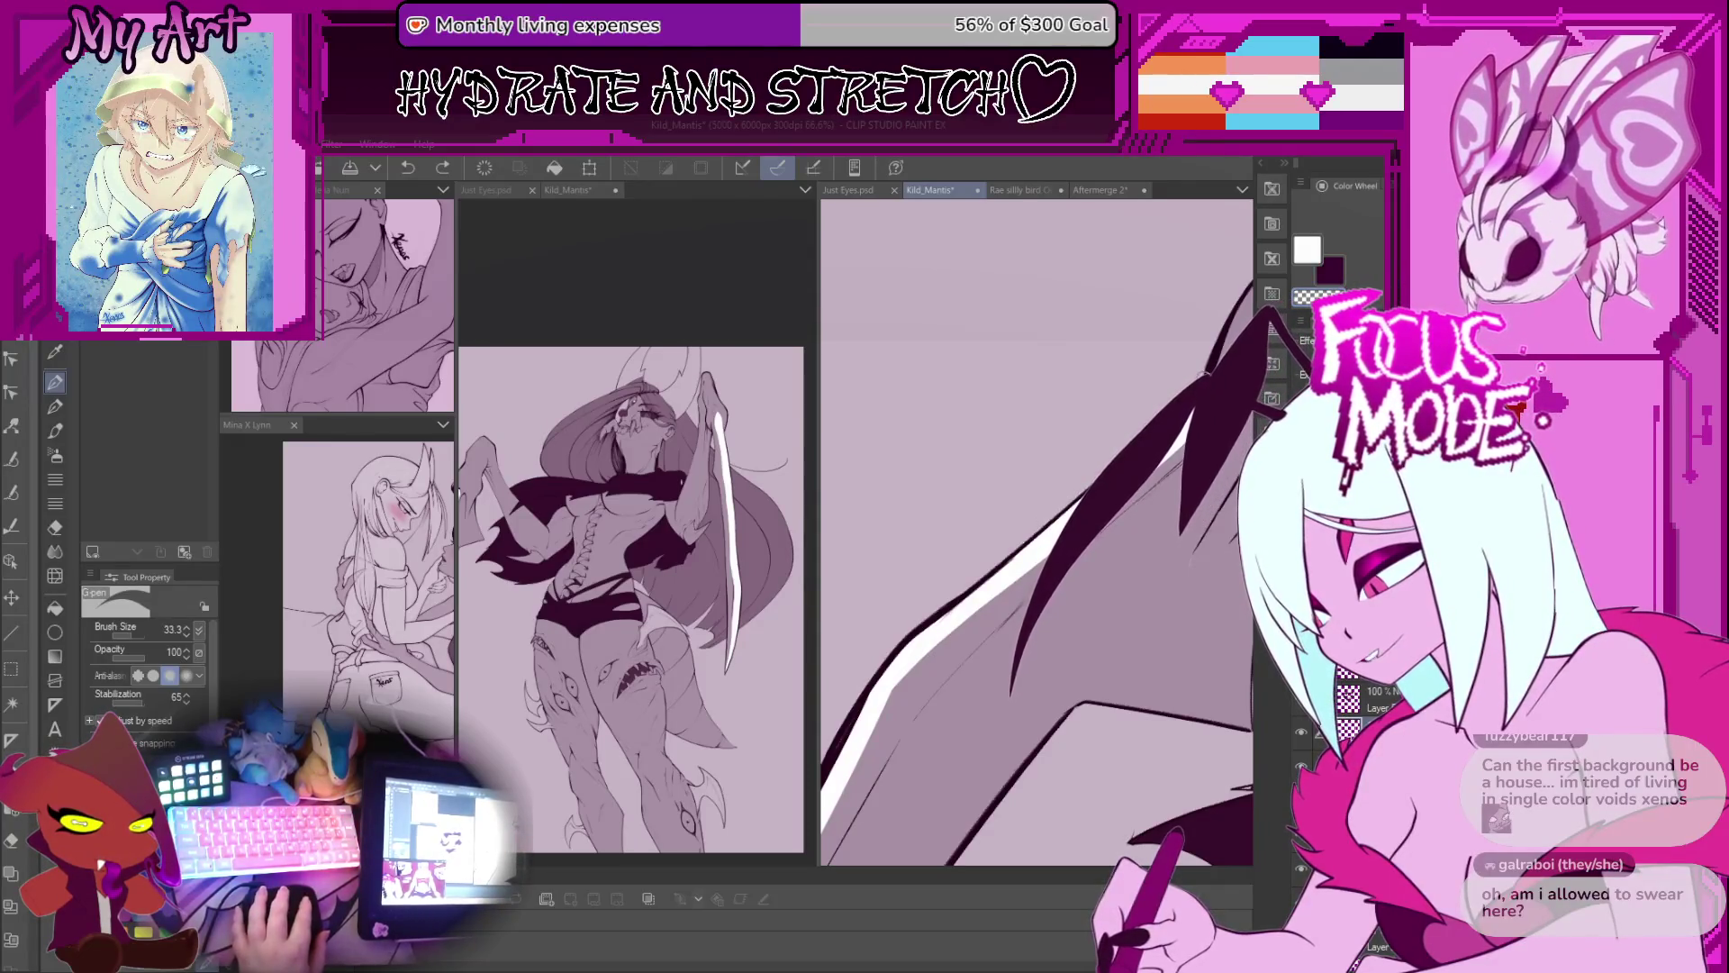
Step: Zoom out and rotate the canvas back upright to review the torso and legs
{"action": "key", "text": "ctrl+minus"}
{"action": "key", "text": "ctrl+minus"}
{"action": "key", "text": "ctrl+minus"}
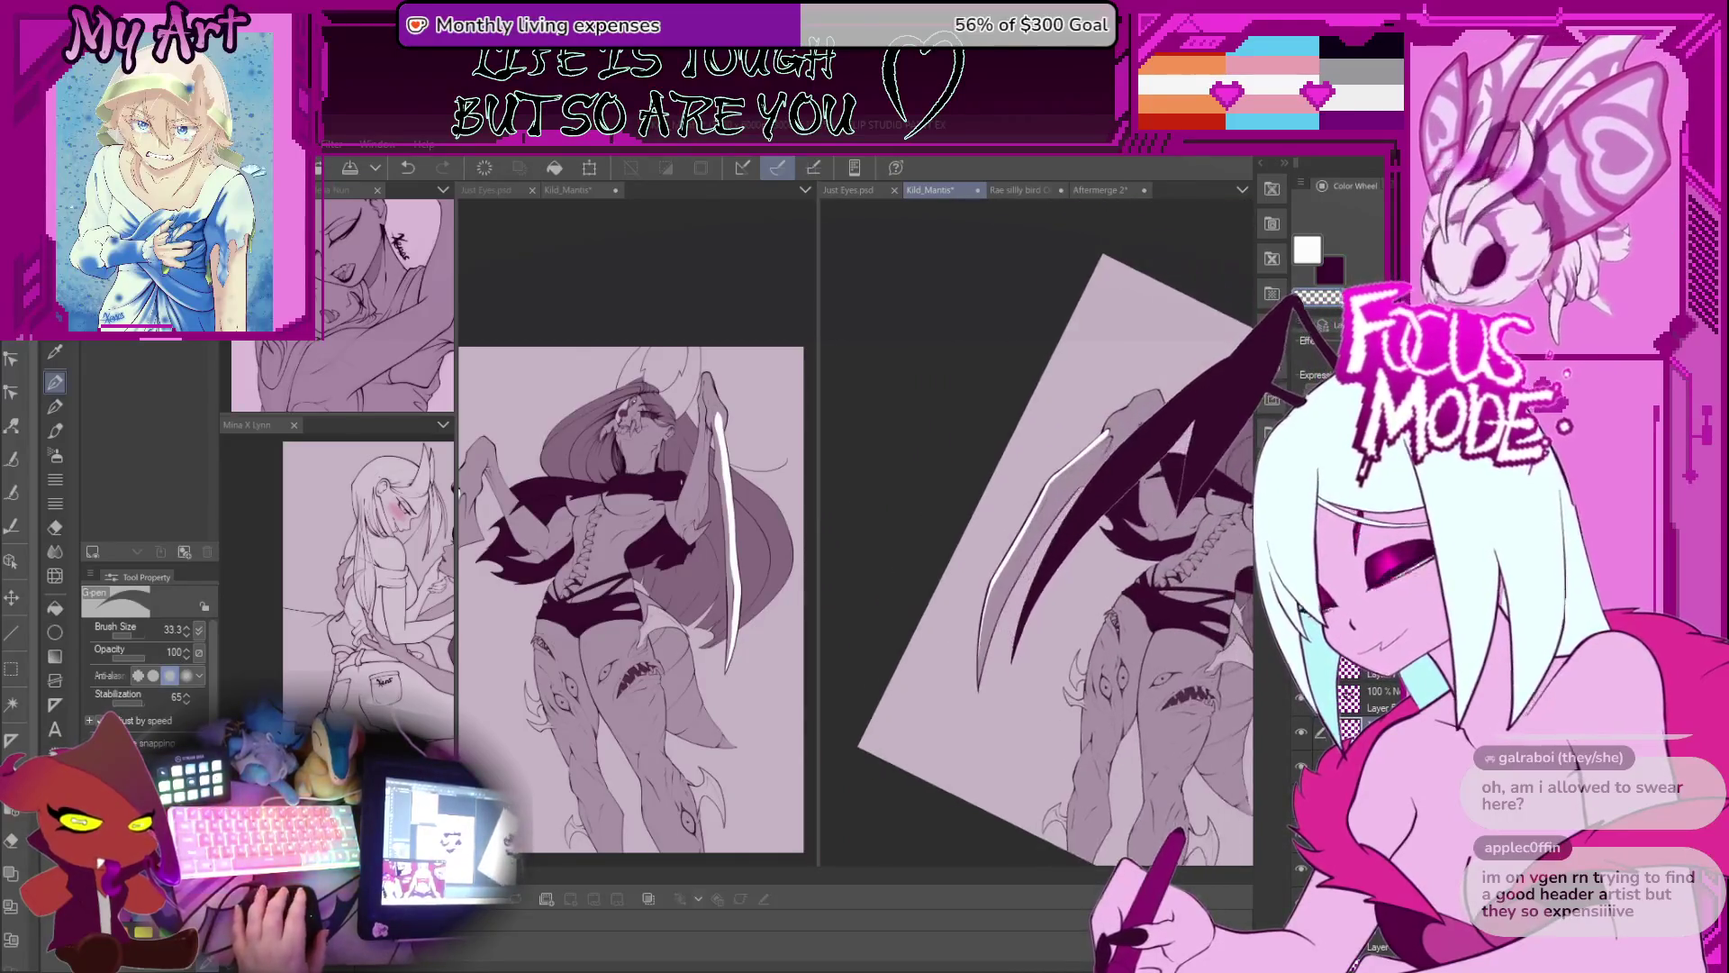
{"action": "key", "text": "ctrl+plus"}
{"action": "key", "text": "ctrl+plus"}
{"action": "key", "text": "minus"}
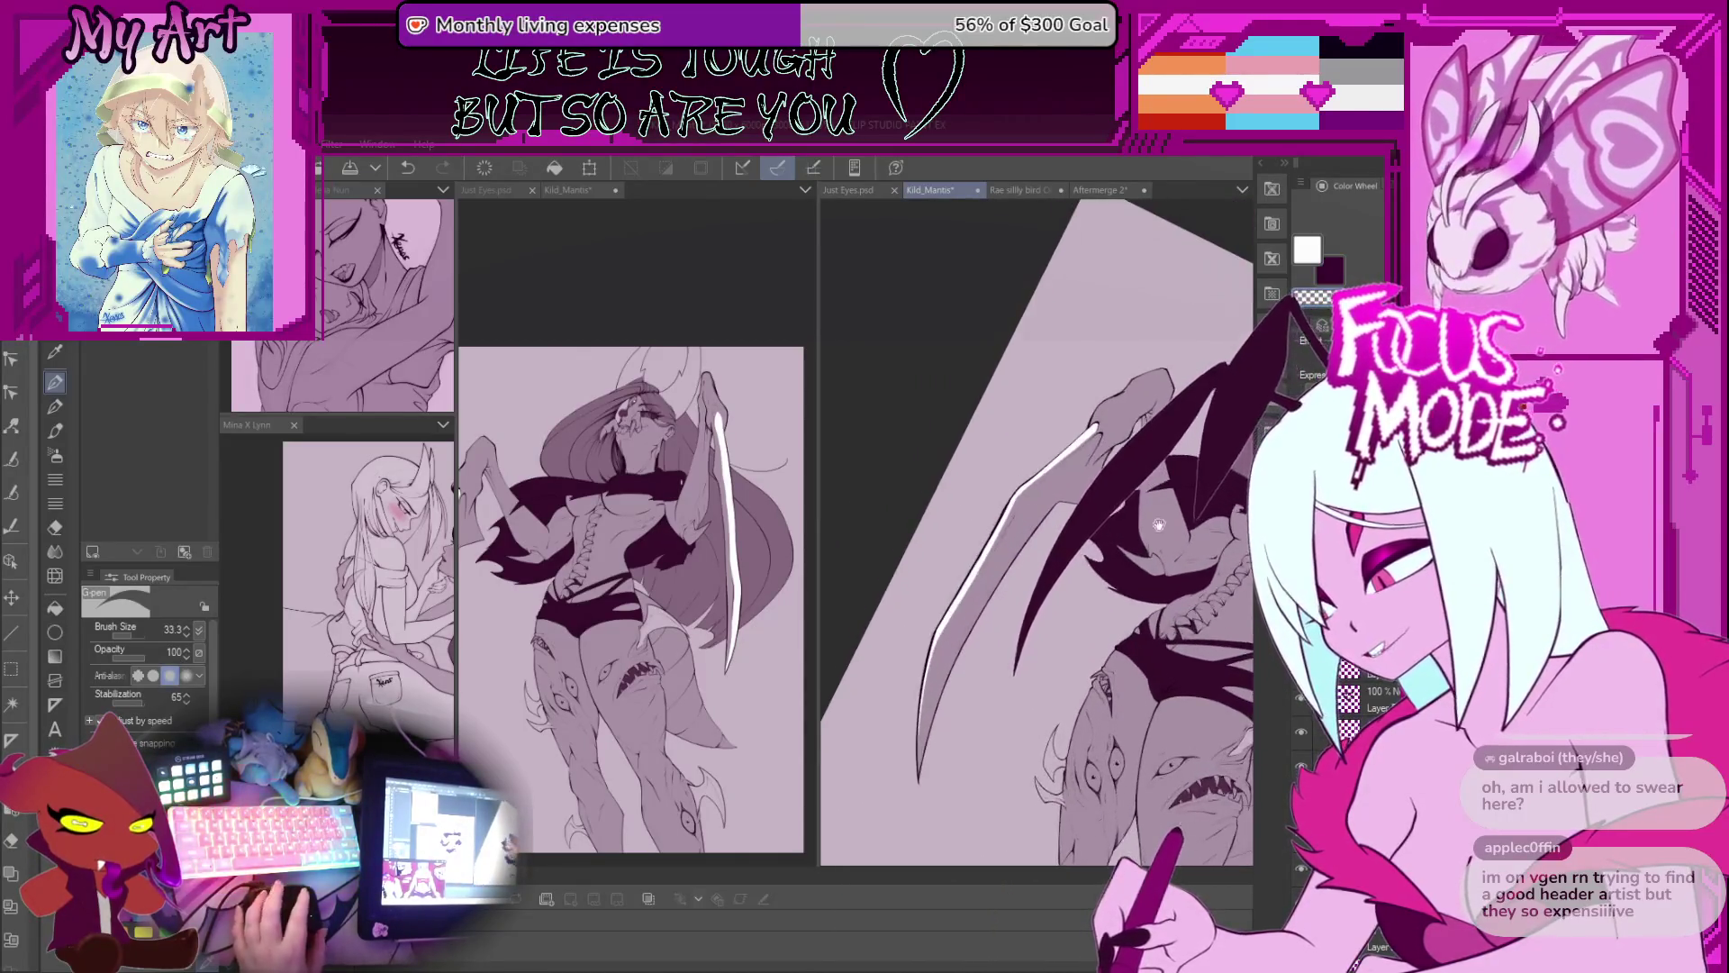
{"action": "key", "text": "ctrl+minus"}
{"action": "key", "text": "minus"}
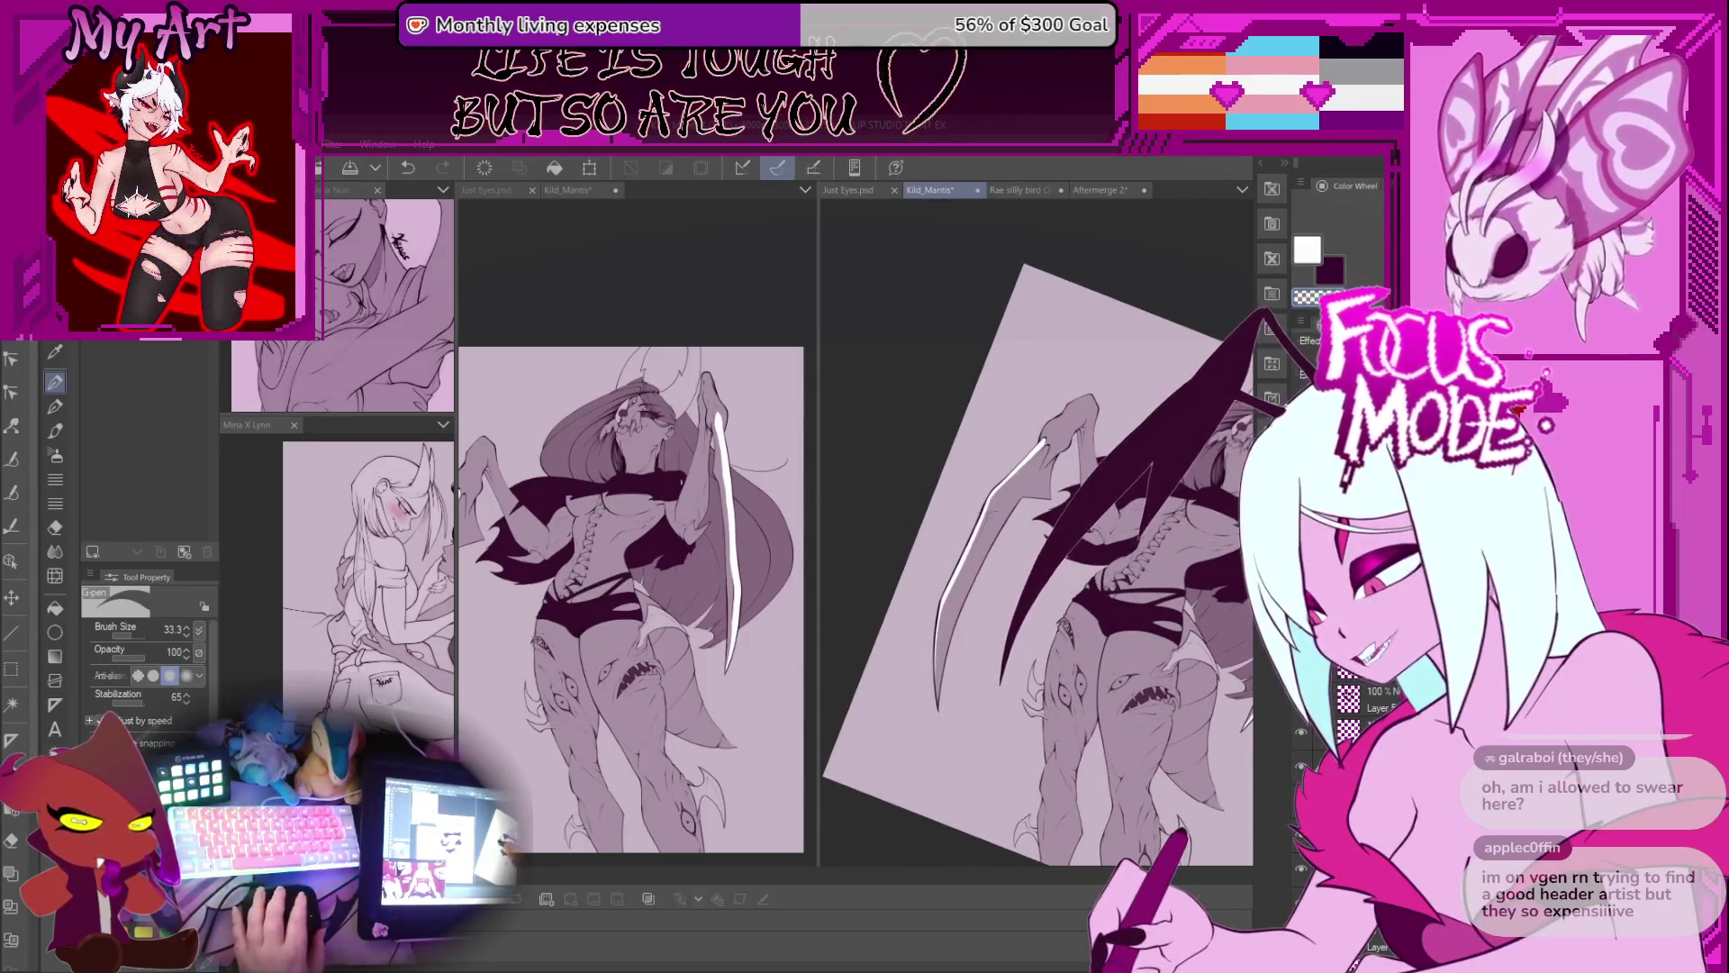
{"action": "key", "text": "ctrl+minus"}
{"action": "key", "text": "minus"}
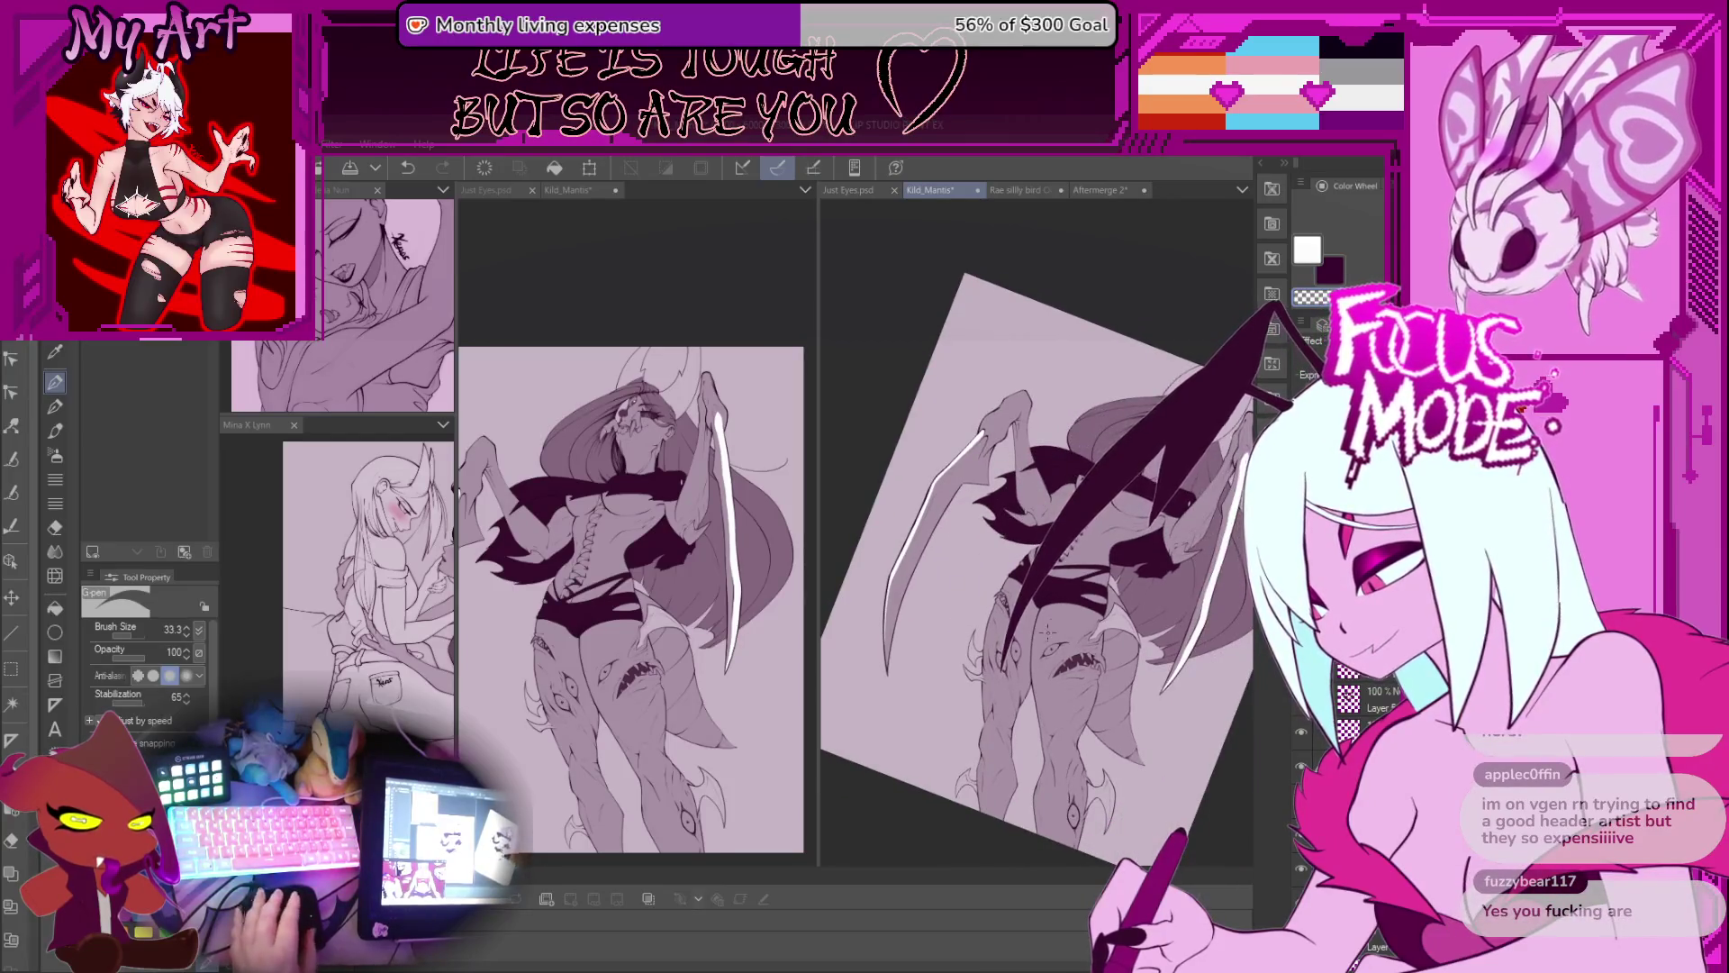
{"action": "key", "text": "ctrl+plus"}
{"action": "key", "text": "minus"}
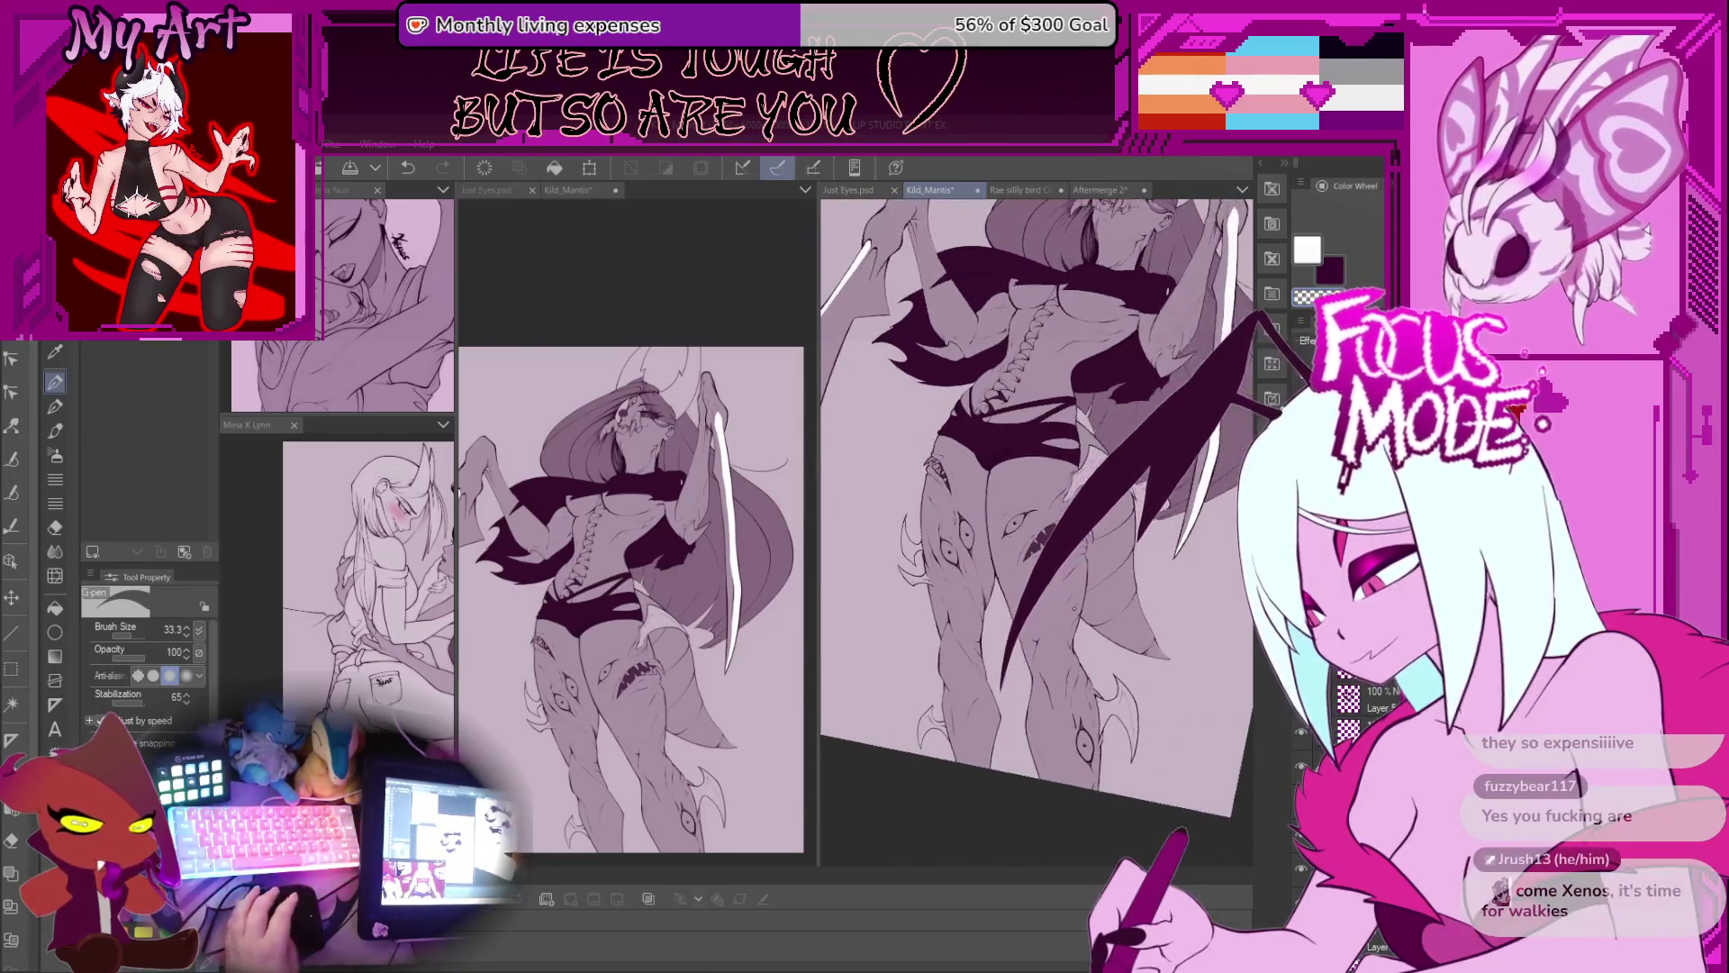
{"action": "key", "text": "minus"}
{"action": "key", "text": "ctrl+plus"}
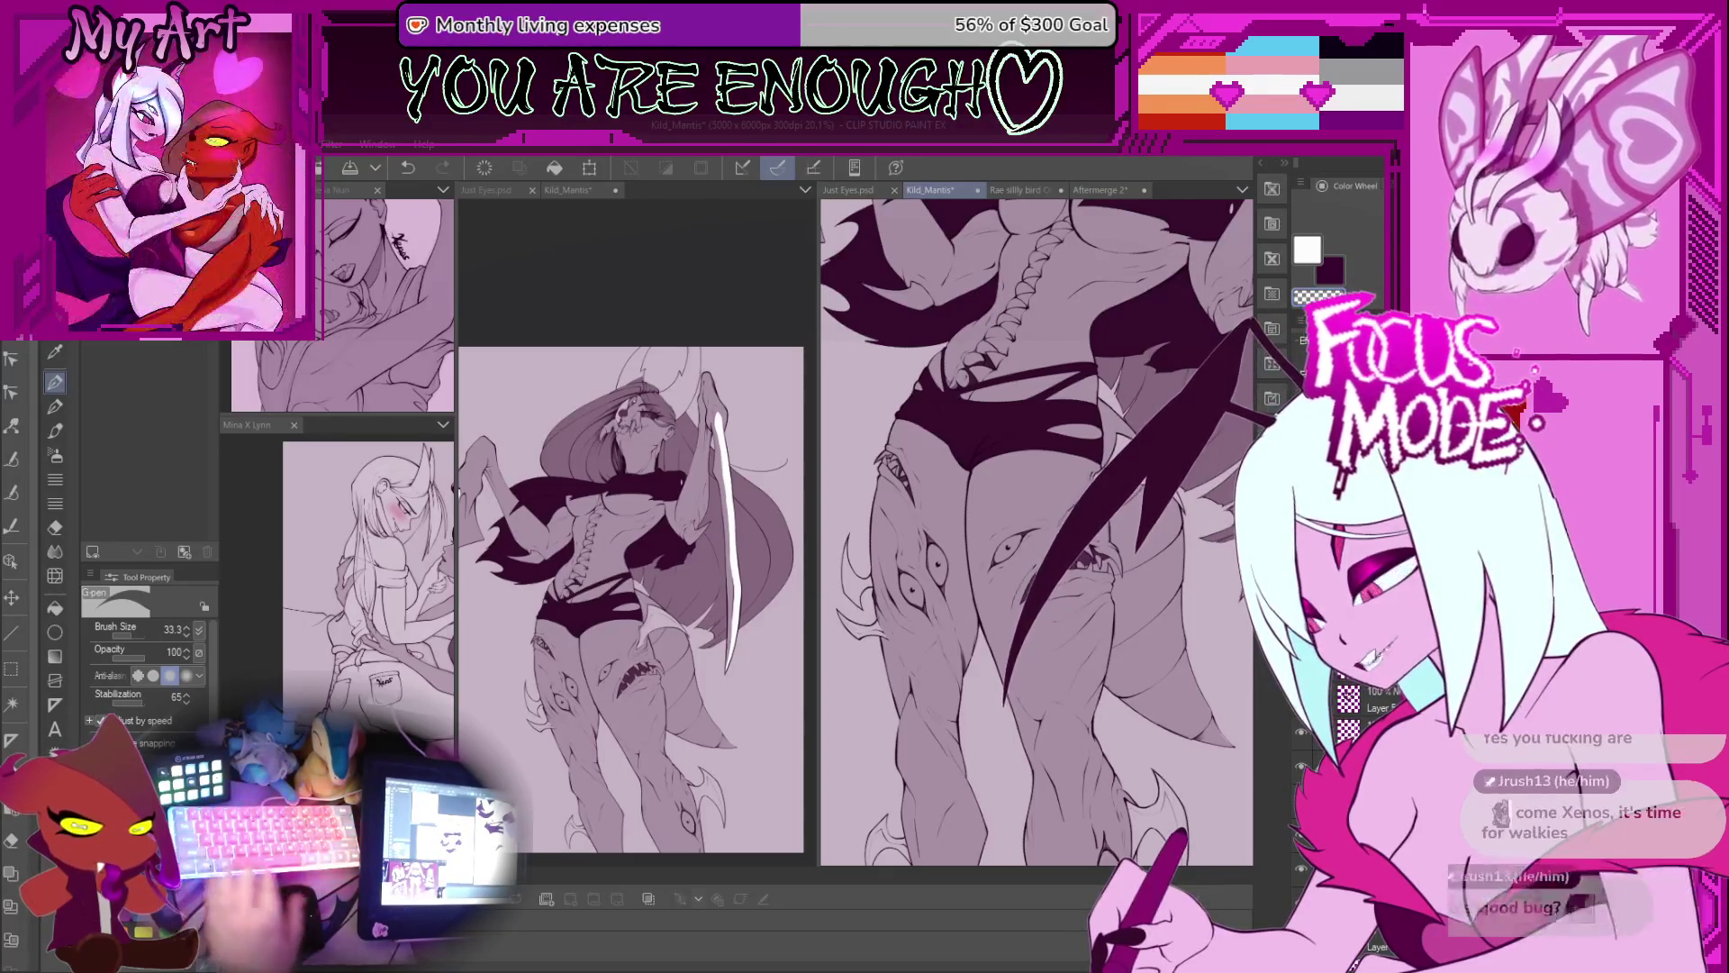
Step: Pan up to the arms, paint a stroke, and pick a pale grey pen colour
{"action": "scroll", "coordinate": [899, 628], "scroll_direction": "up", "scroll_amount": 2}
{"action": "left_click_drag", "start_coordinate": [898, 627], "coordinate": [1149, 636]}
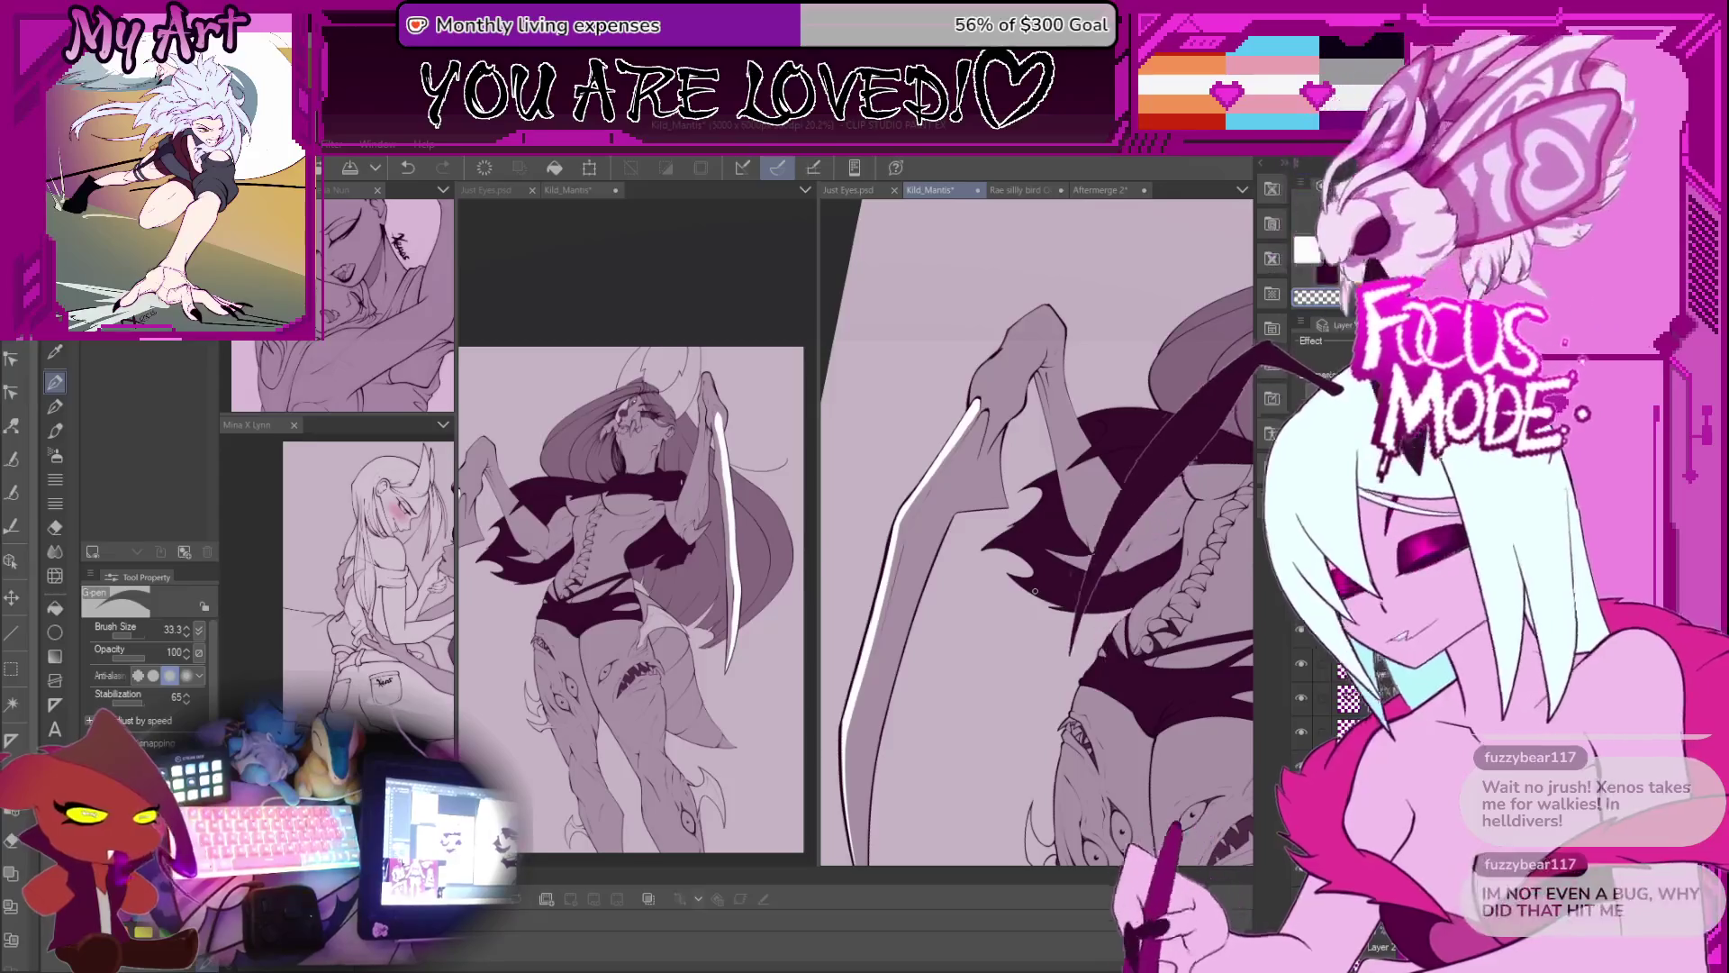
{"action": "scroll", "coordinate": [962, 548], "scroll_direction": "down", "scroll_amount": 1}
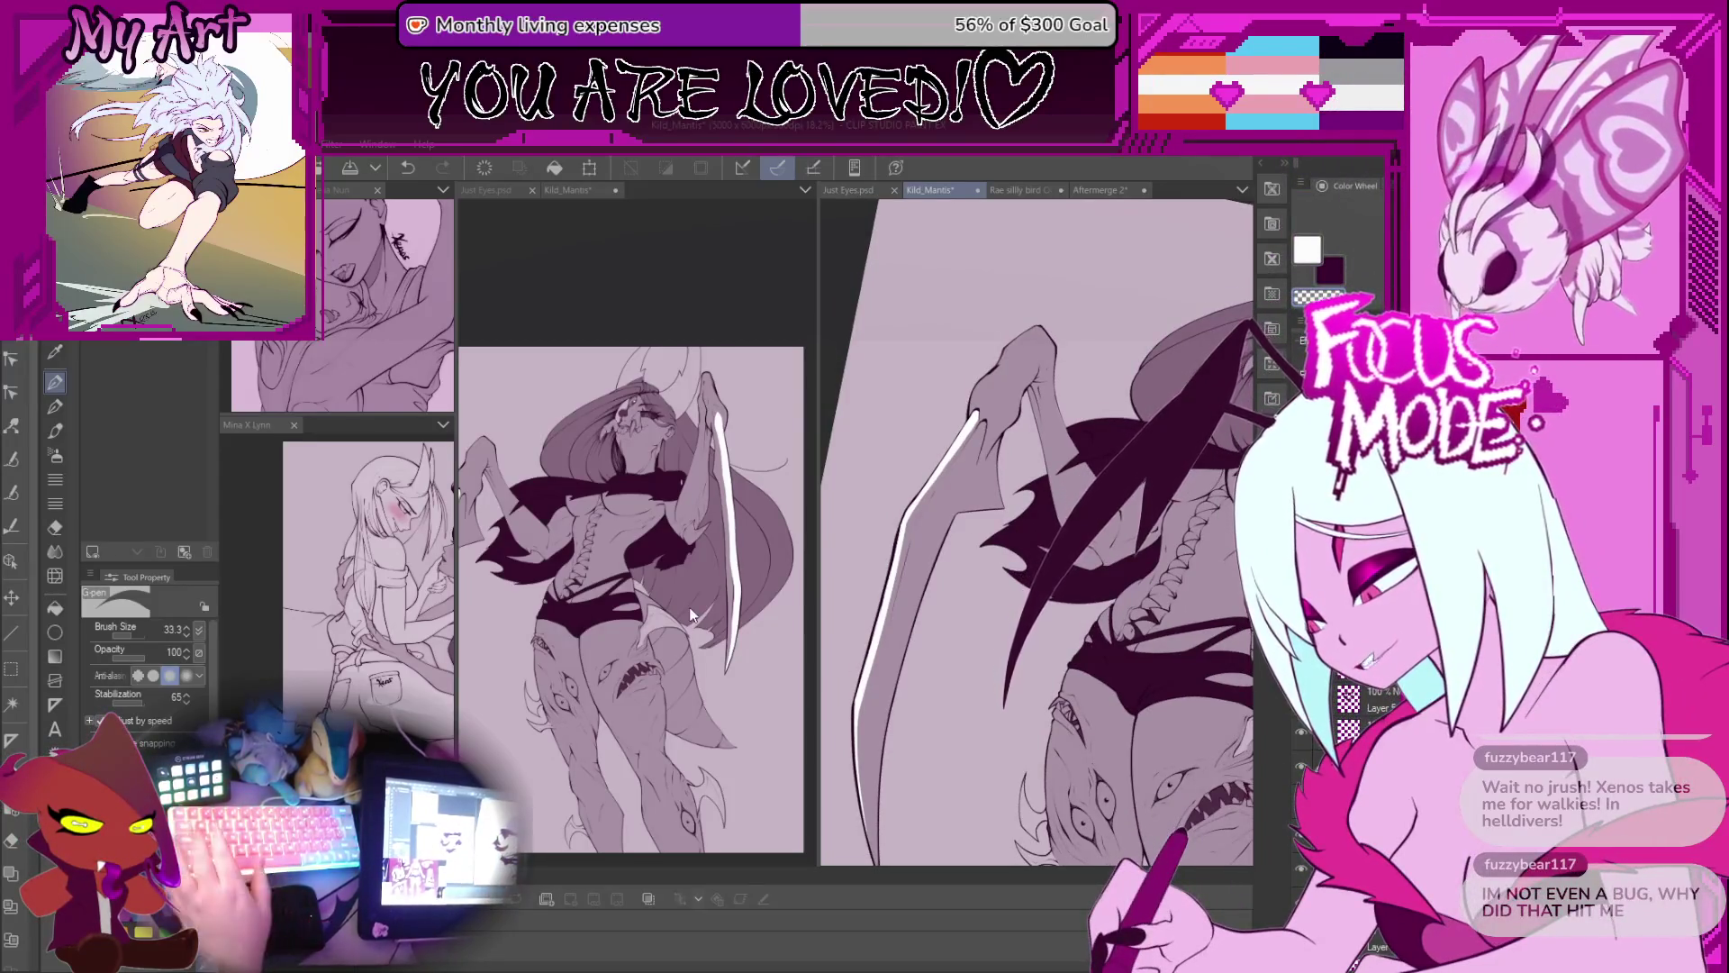
{"action": "left_click_drag", "start_coordinate": [950, 542], "coordinate": [994, 474]}
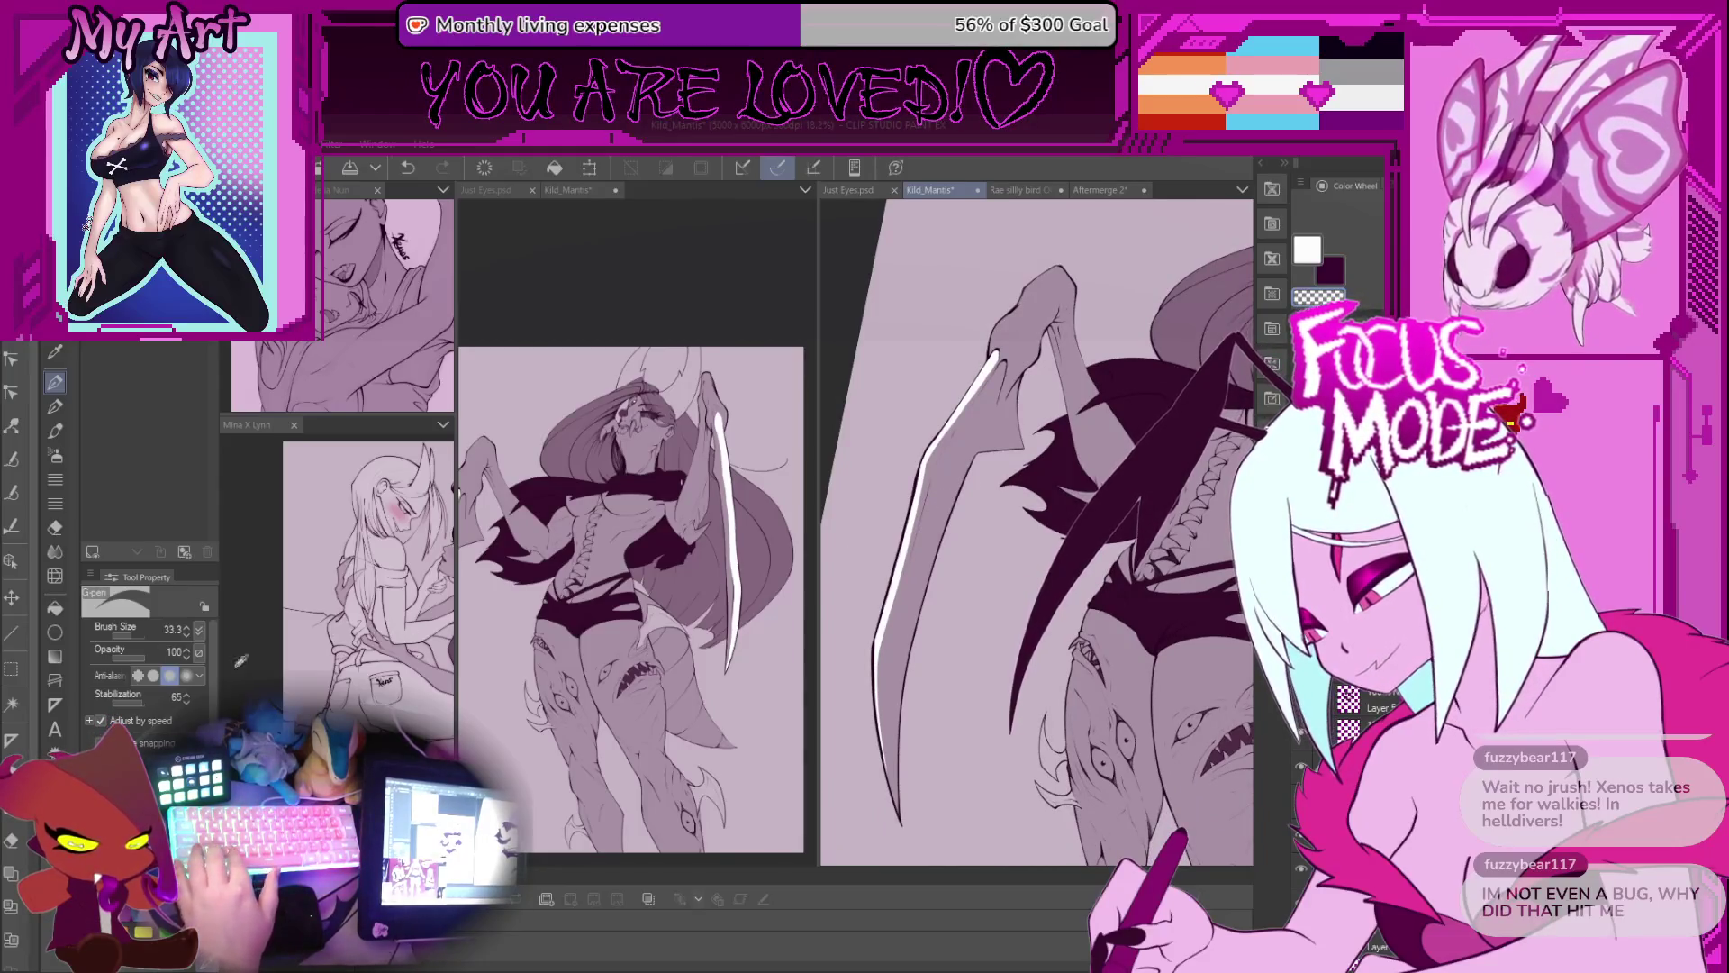
{"action": "left_click_drag", "start_coordinate": [1014, 699], "coordinate": [1015, 733]}
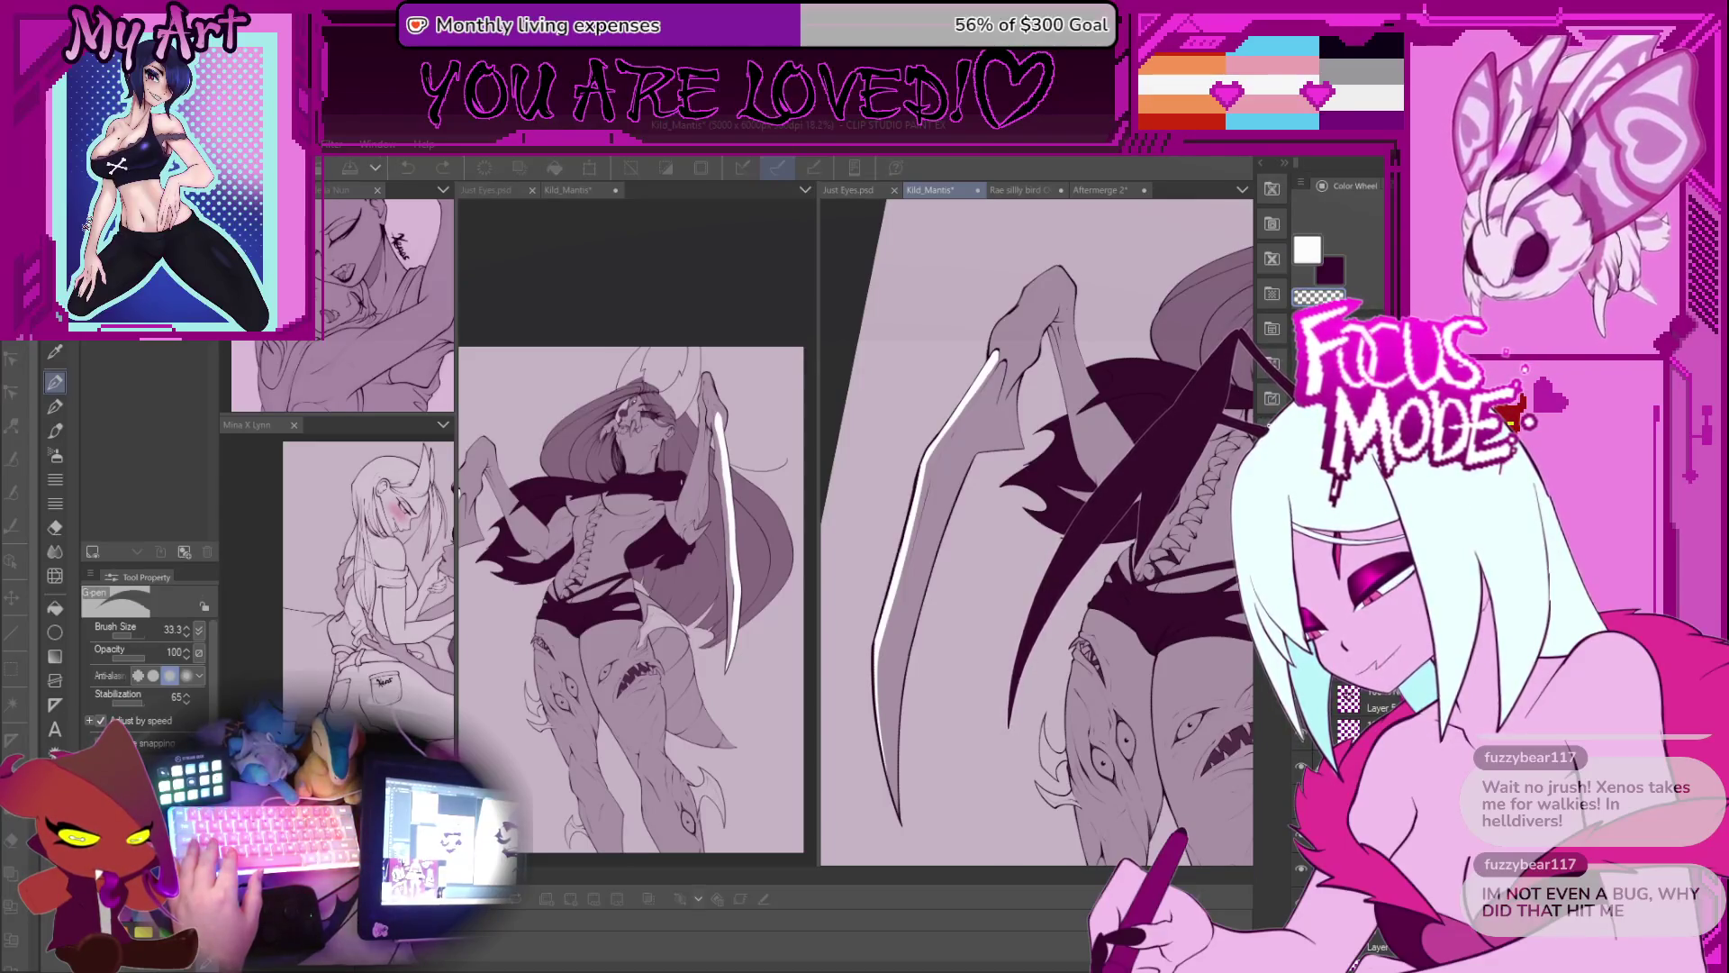
{"action": "left_click", "coordinate": [870, 556], "text": "alt"}
{"action": "scroll", "coordinate": [870, 556], "scroll_direction": "up", "scroll_amount": 1}
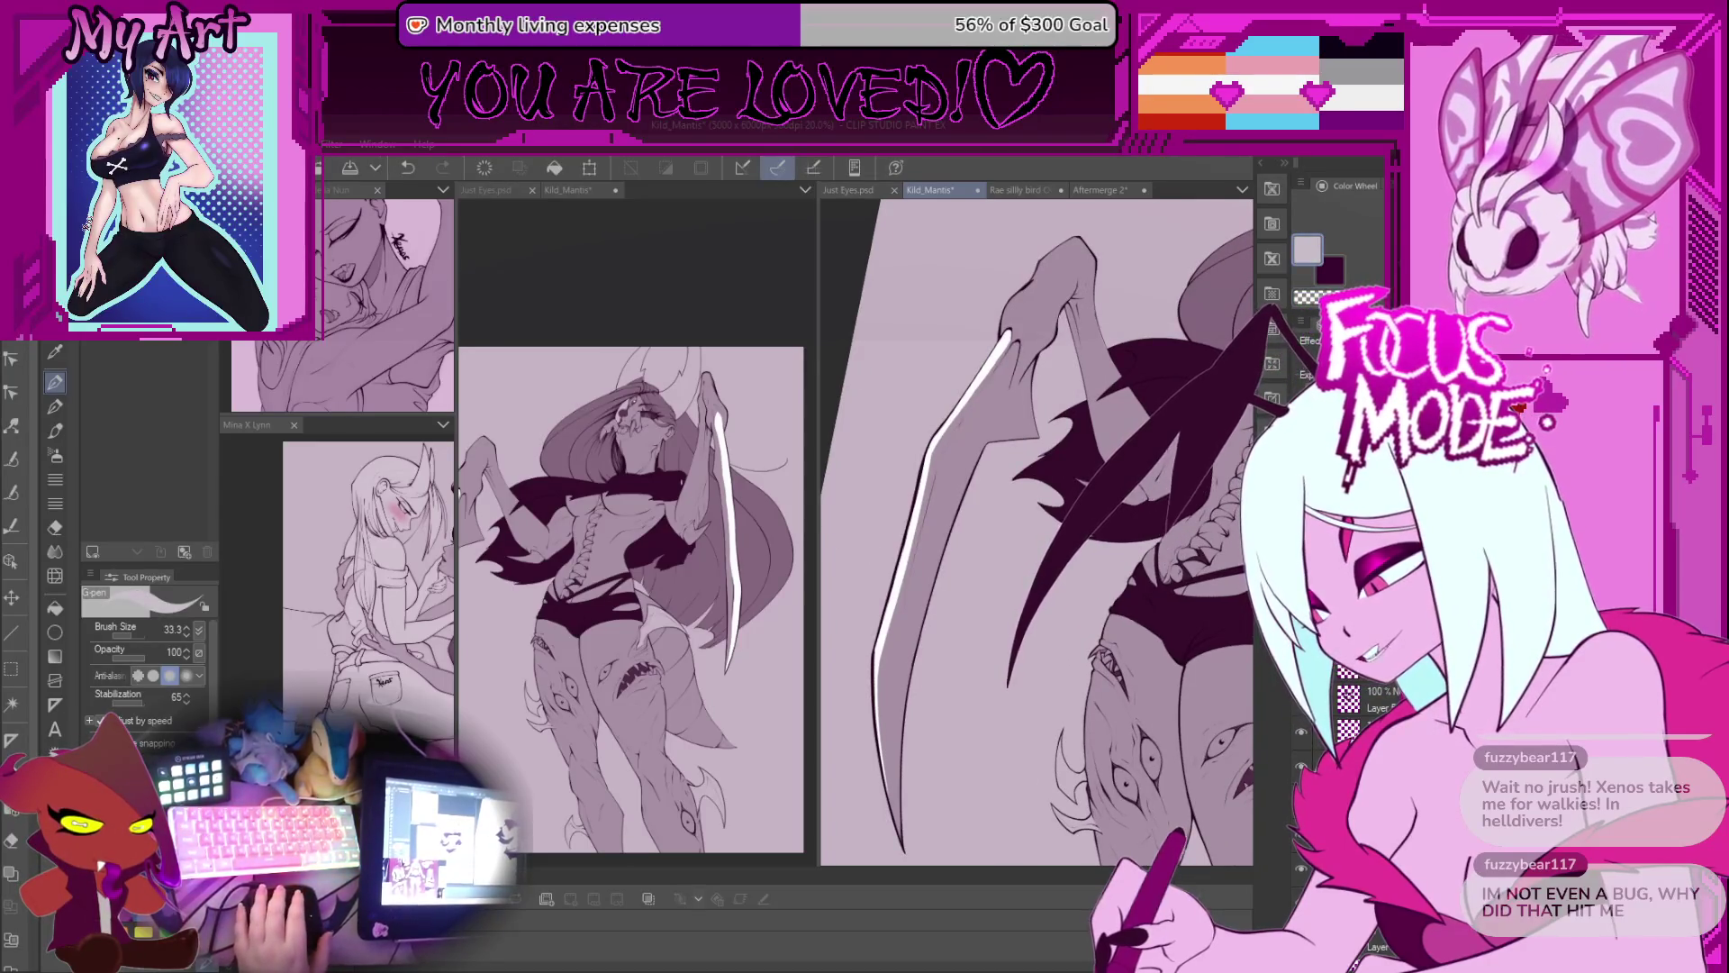
{"action": "scroll", "coordinate": [1019, 510], "scroll_direction": "down", "scroll_amount": 2}
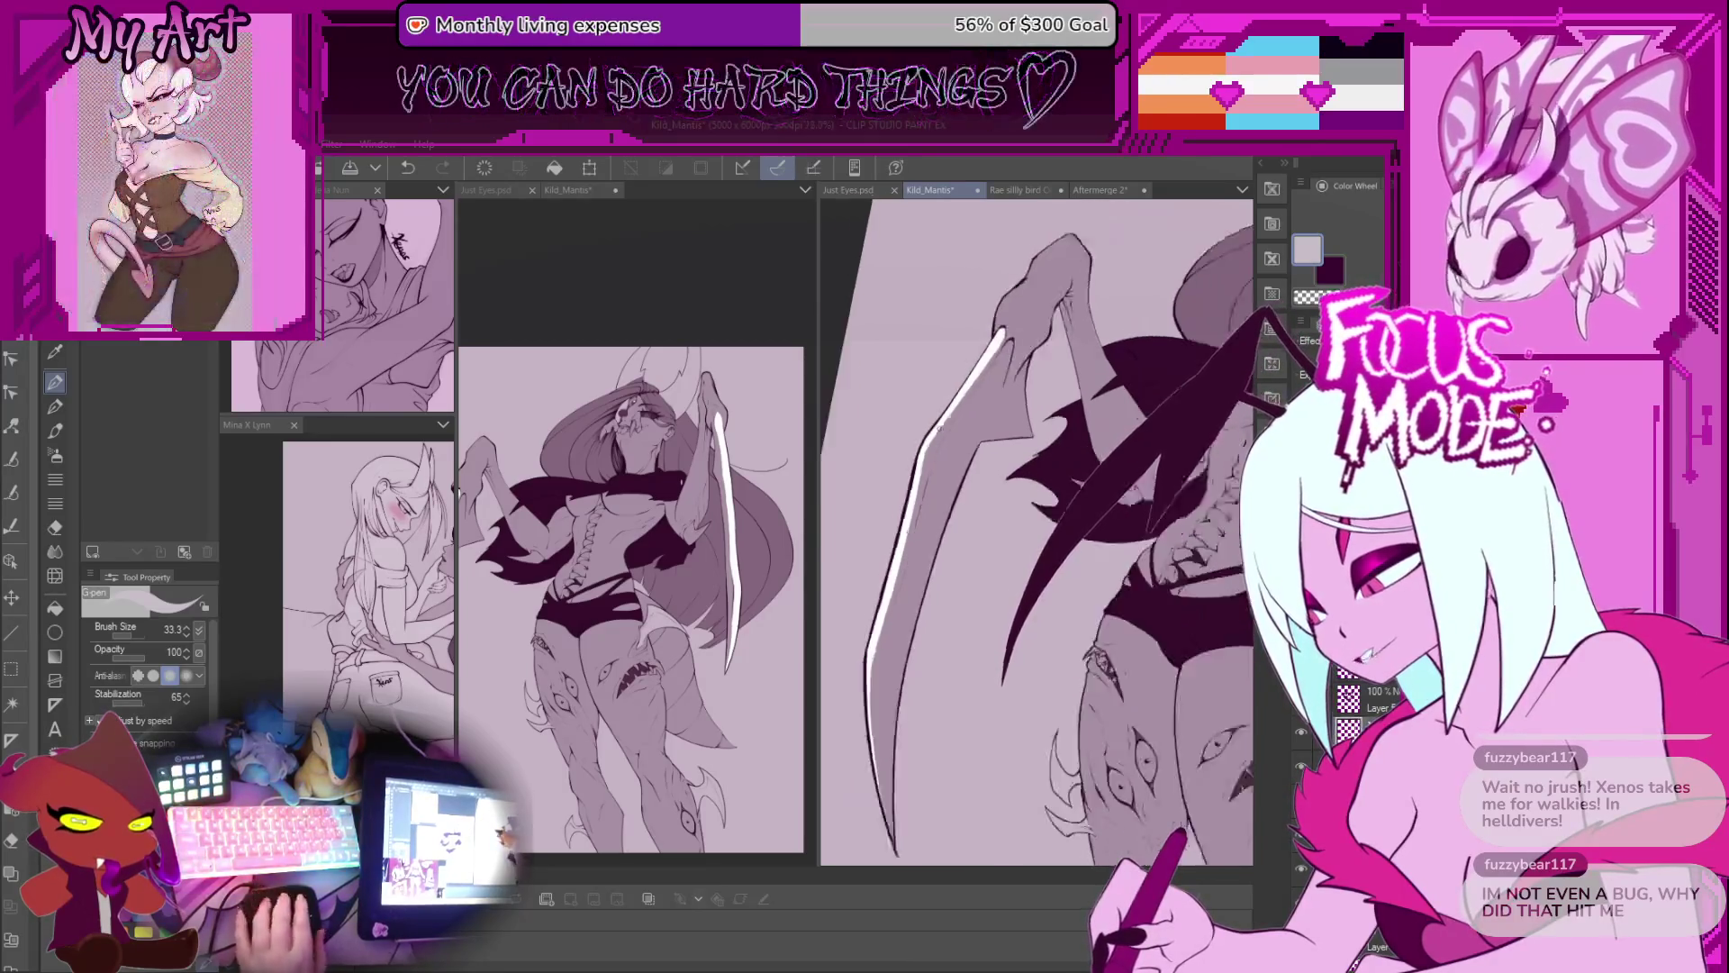
{"action": "key", "text": "b"}
{"action": "key", "text": "p"}
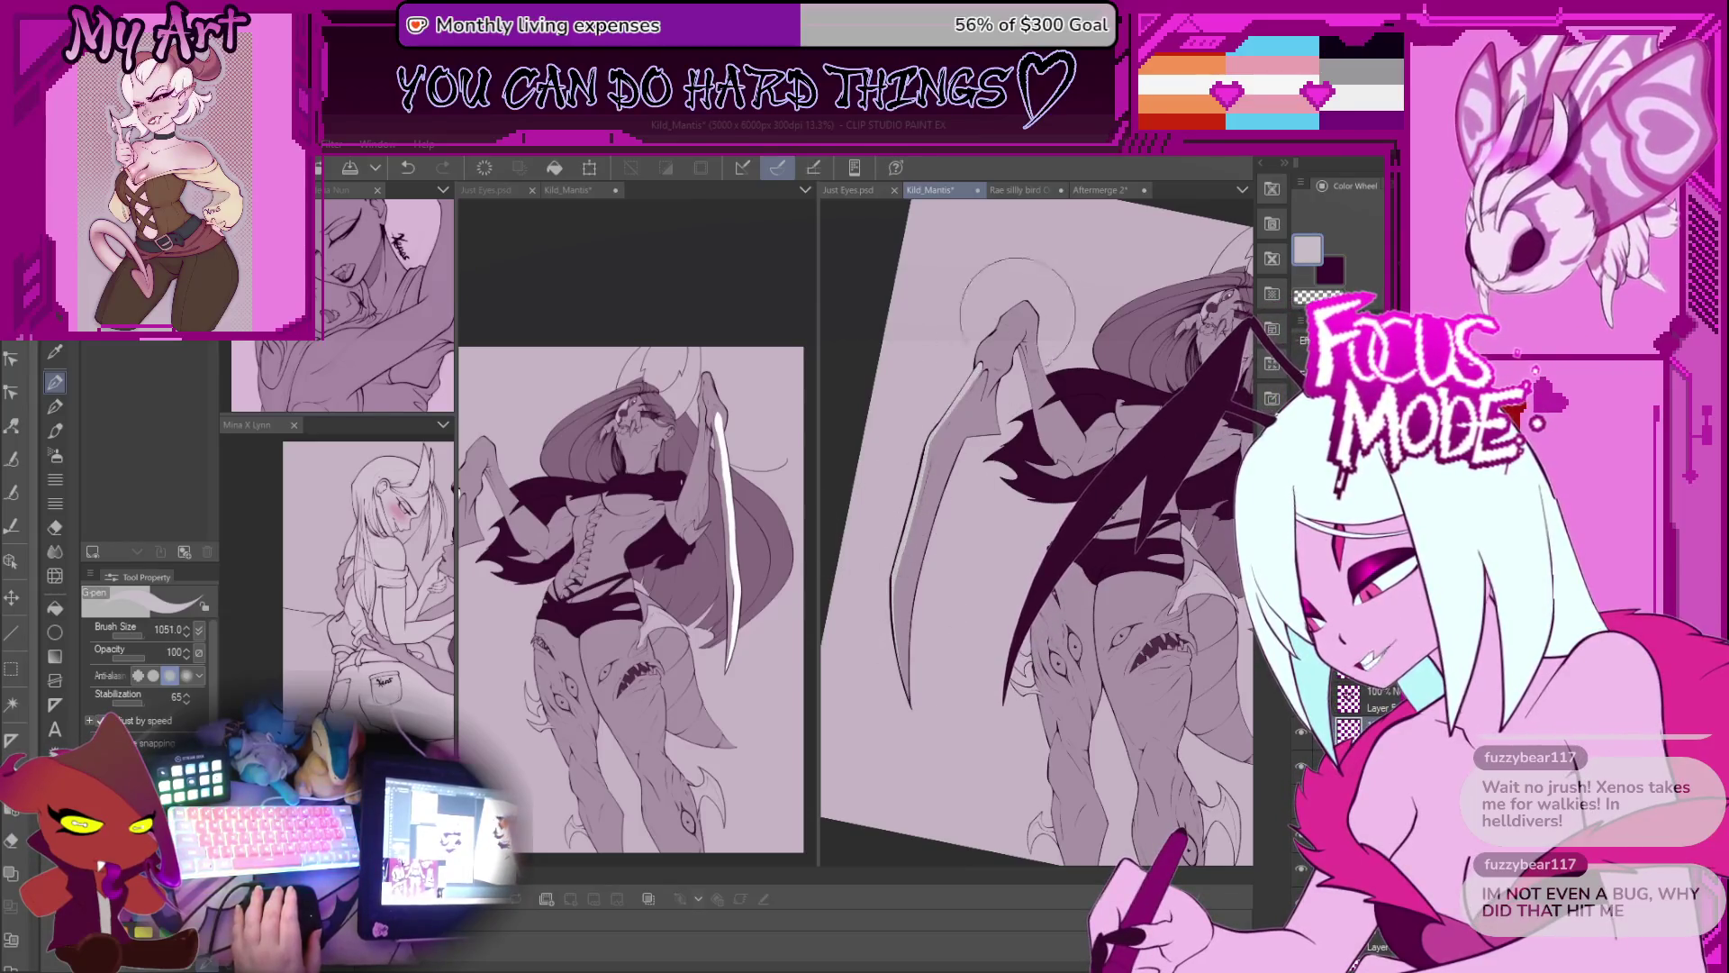
Step: Paint a long white highlight along the right blade, then reduce brush size to 294.7
{"action": "scroll", "coordinate": [1035, 532], "scroll_direction": "down", "scroll_amount": 3}
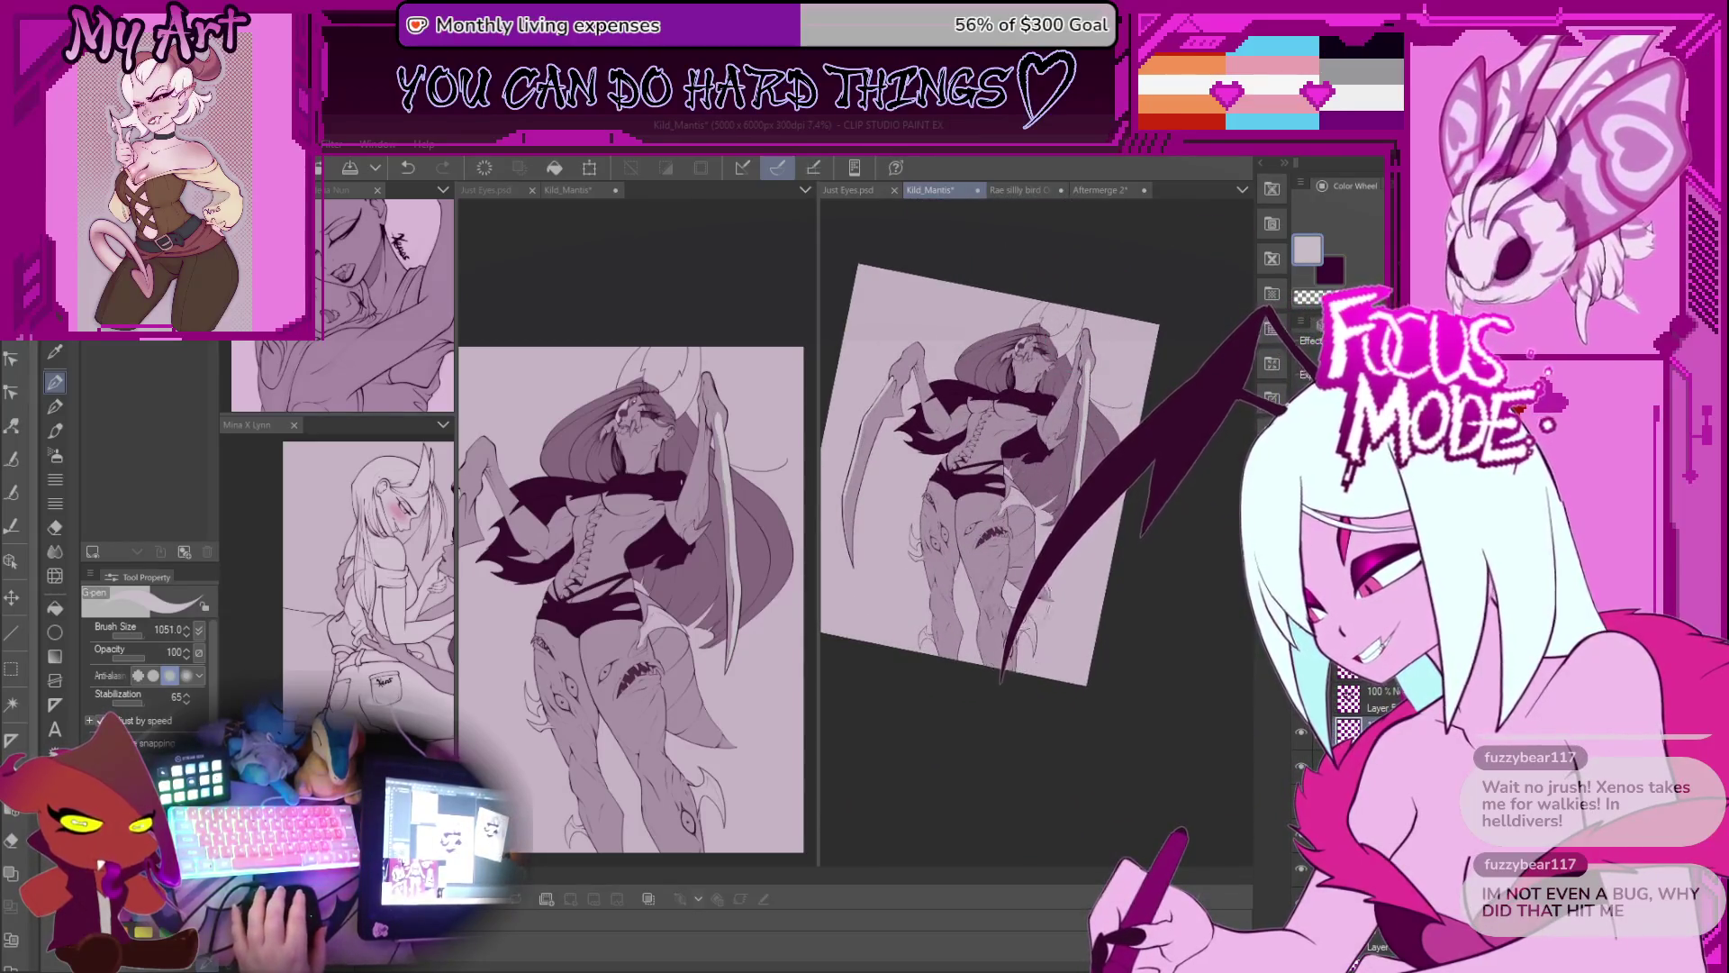
{"action": "scroll", "coordinate": [1006, 511], "scroll_direction": "up", "scroll_amount": 2}
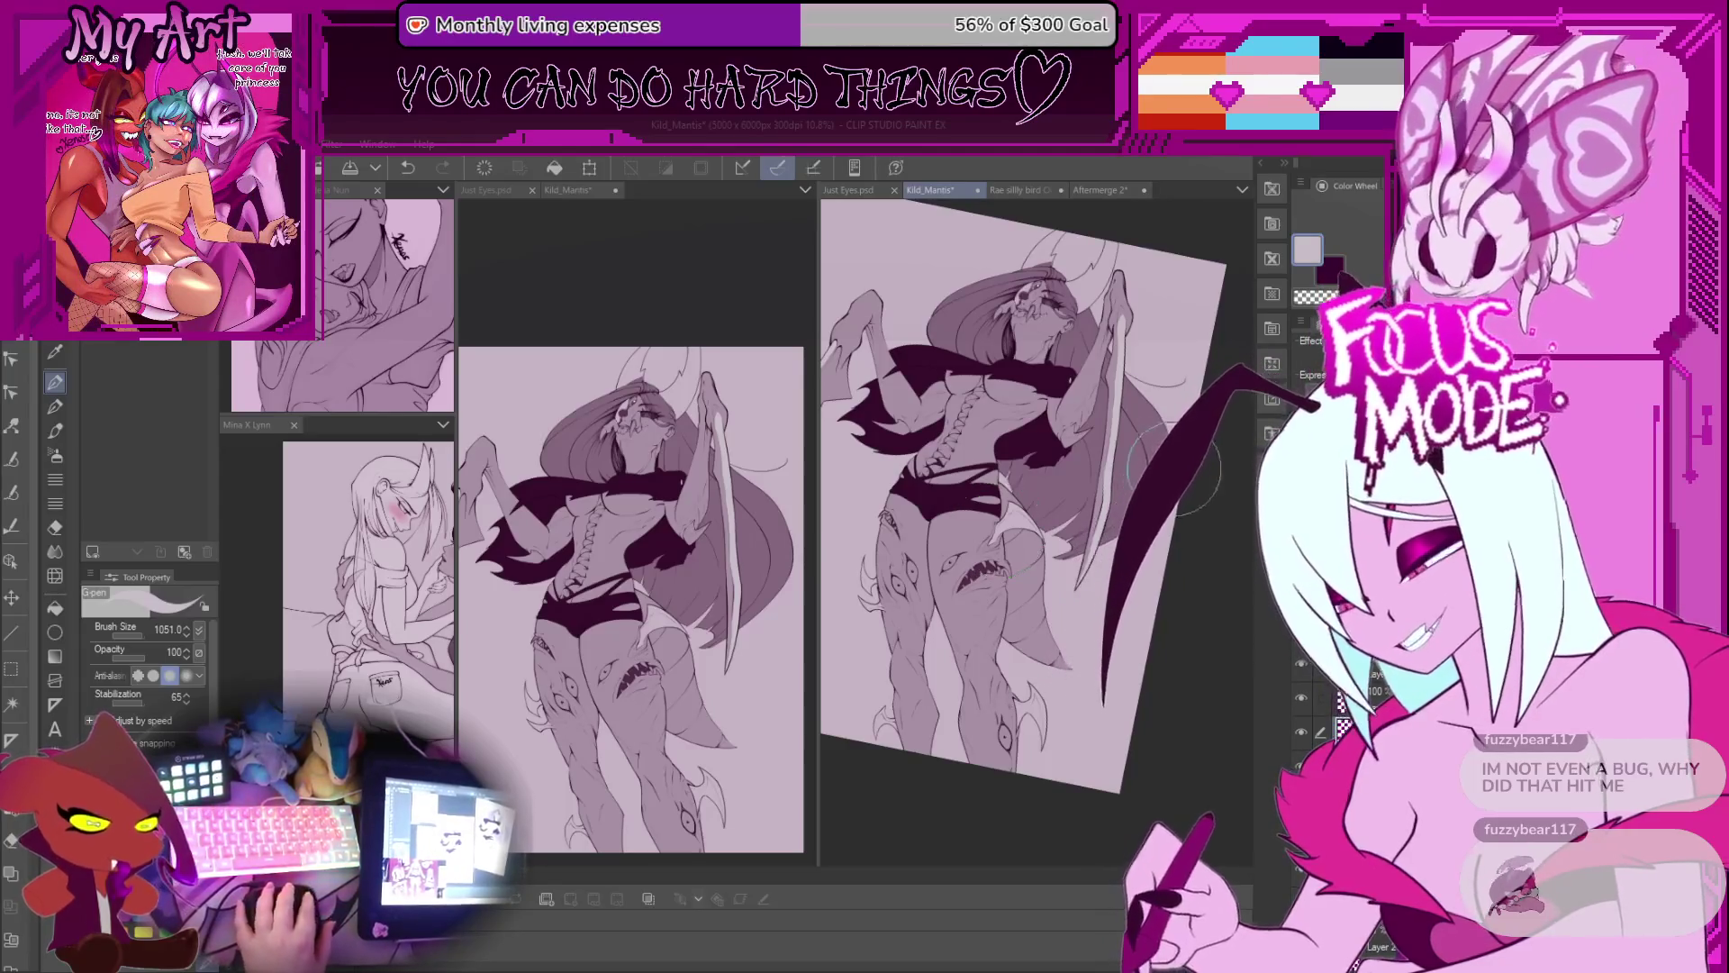
{"action": "left_click_drag", "start_coordinate": [1123, 317], "coordinate": [1079, 584]}
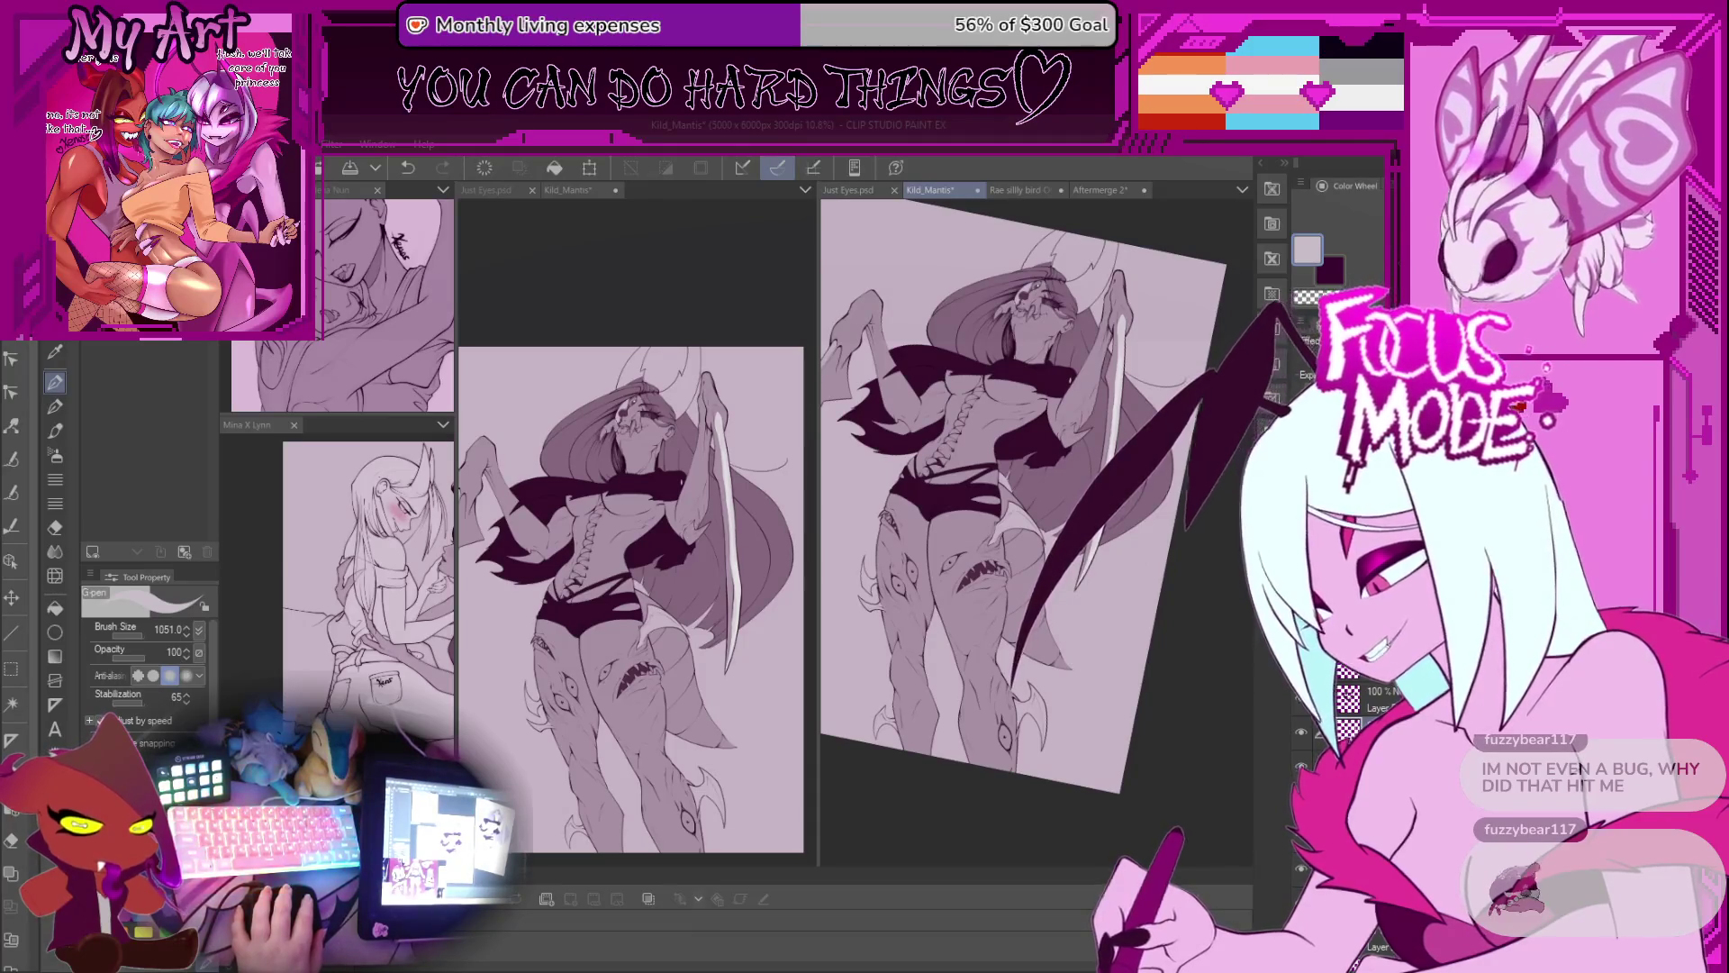
{"action": "scroll", "coordinate": [1036, 495], "scroll_direction": "up", "scroll_amount": 2}
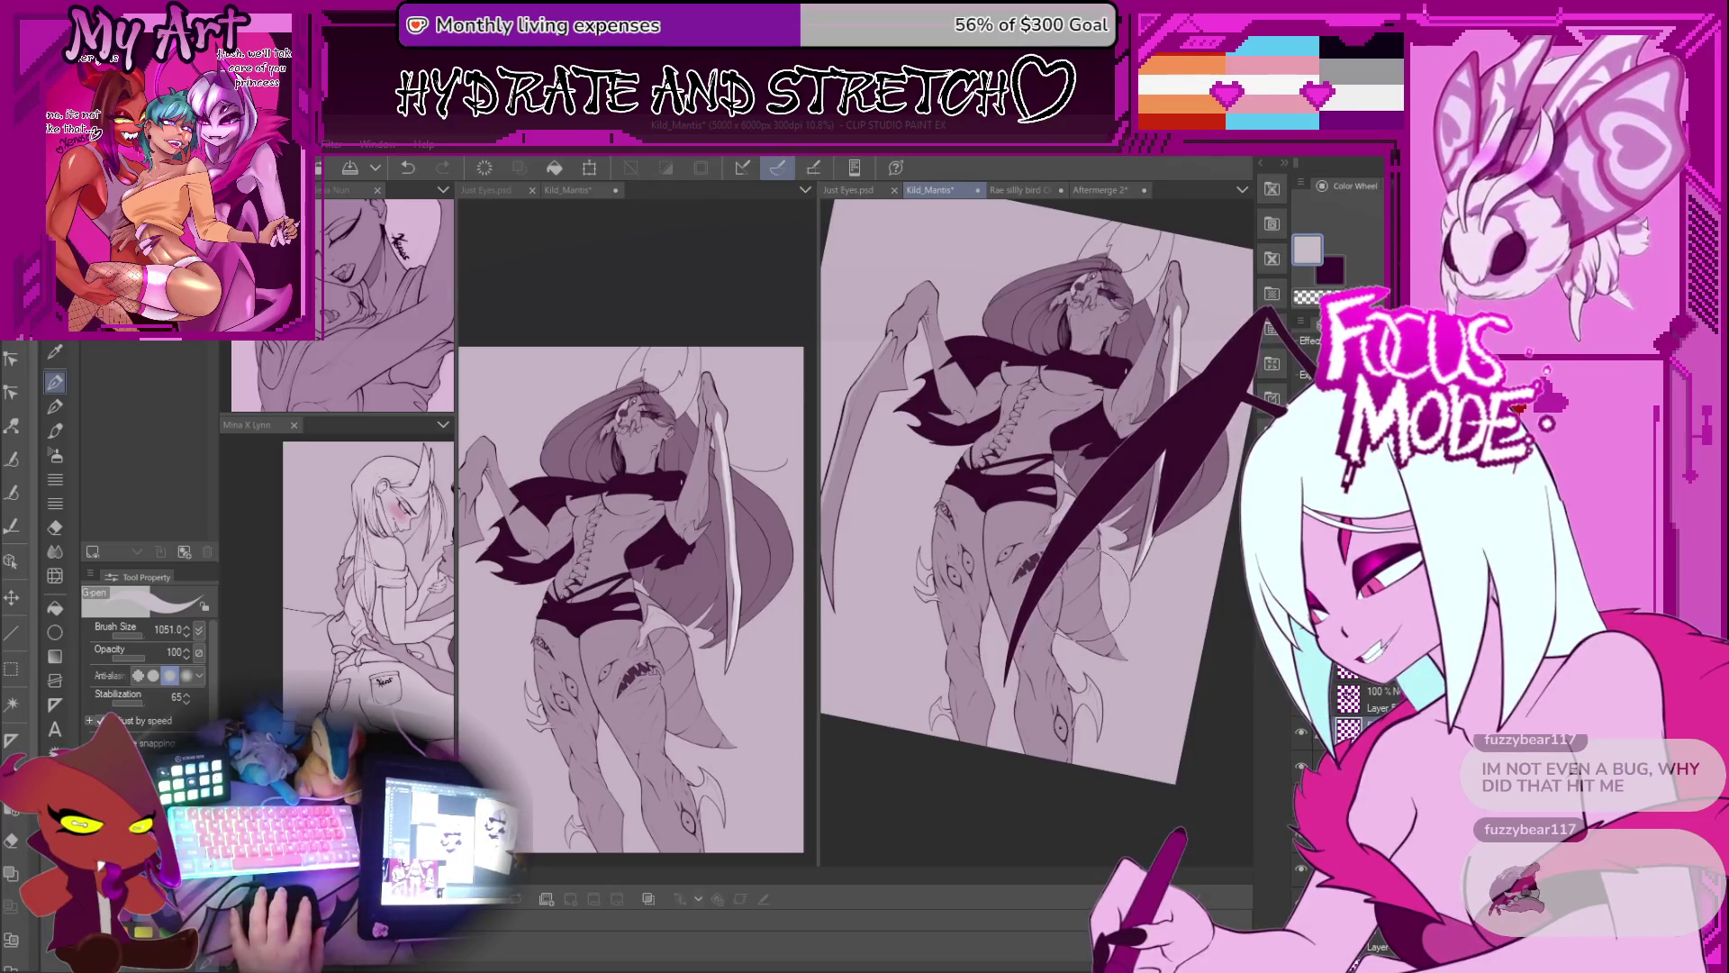
{"action": "left_click_drag", "start_coordinate": [878, 509], "coordinate": [918, 554]}
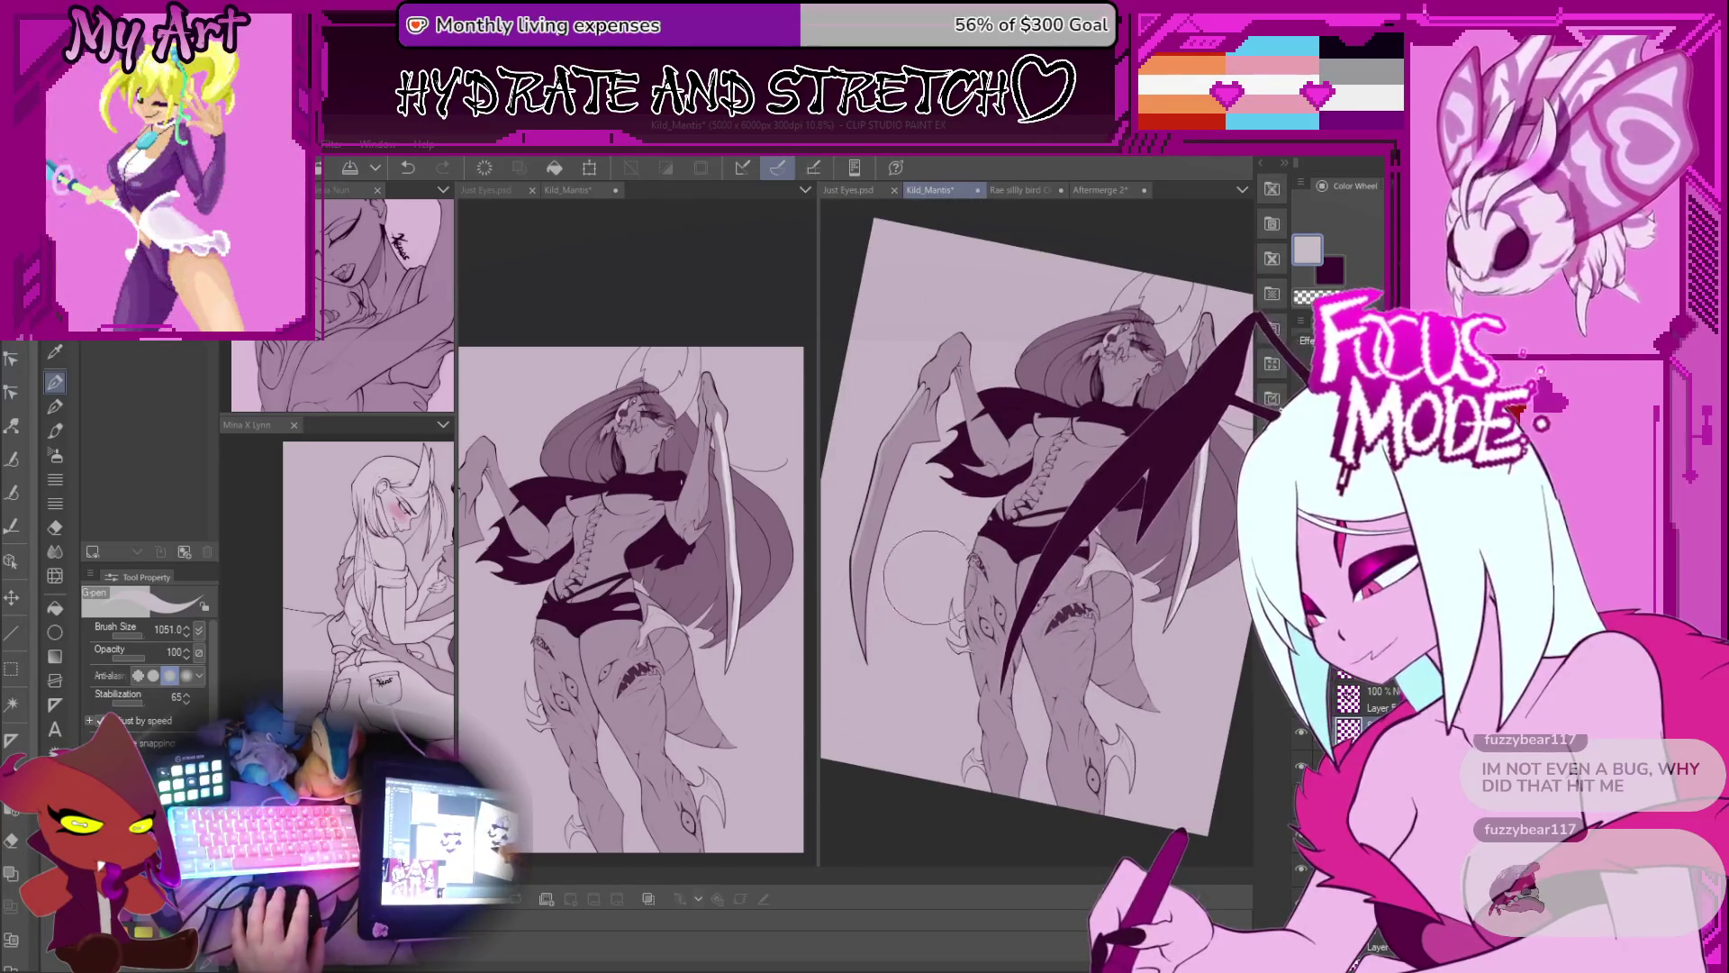
{"action": "left_click", "coordinate": [990, 412], "text": "alt"}
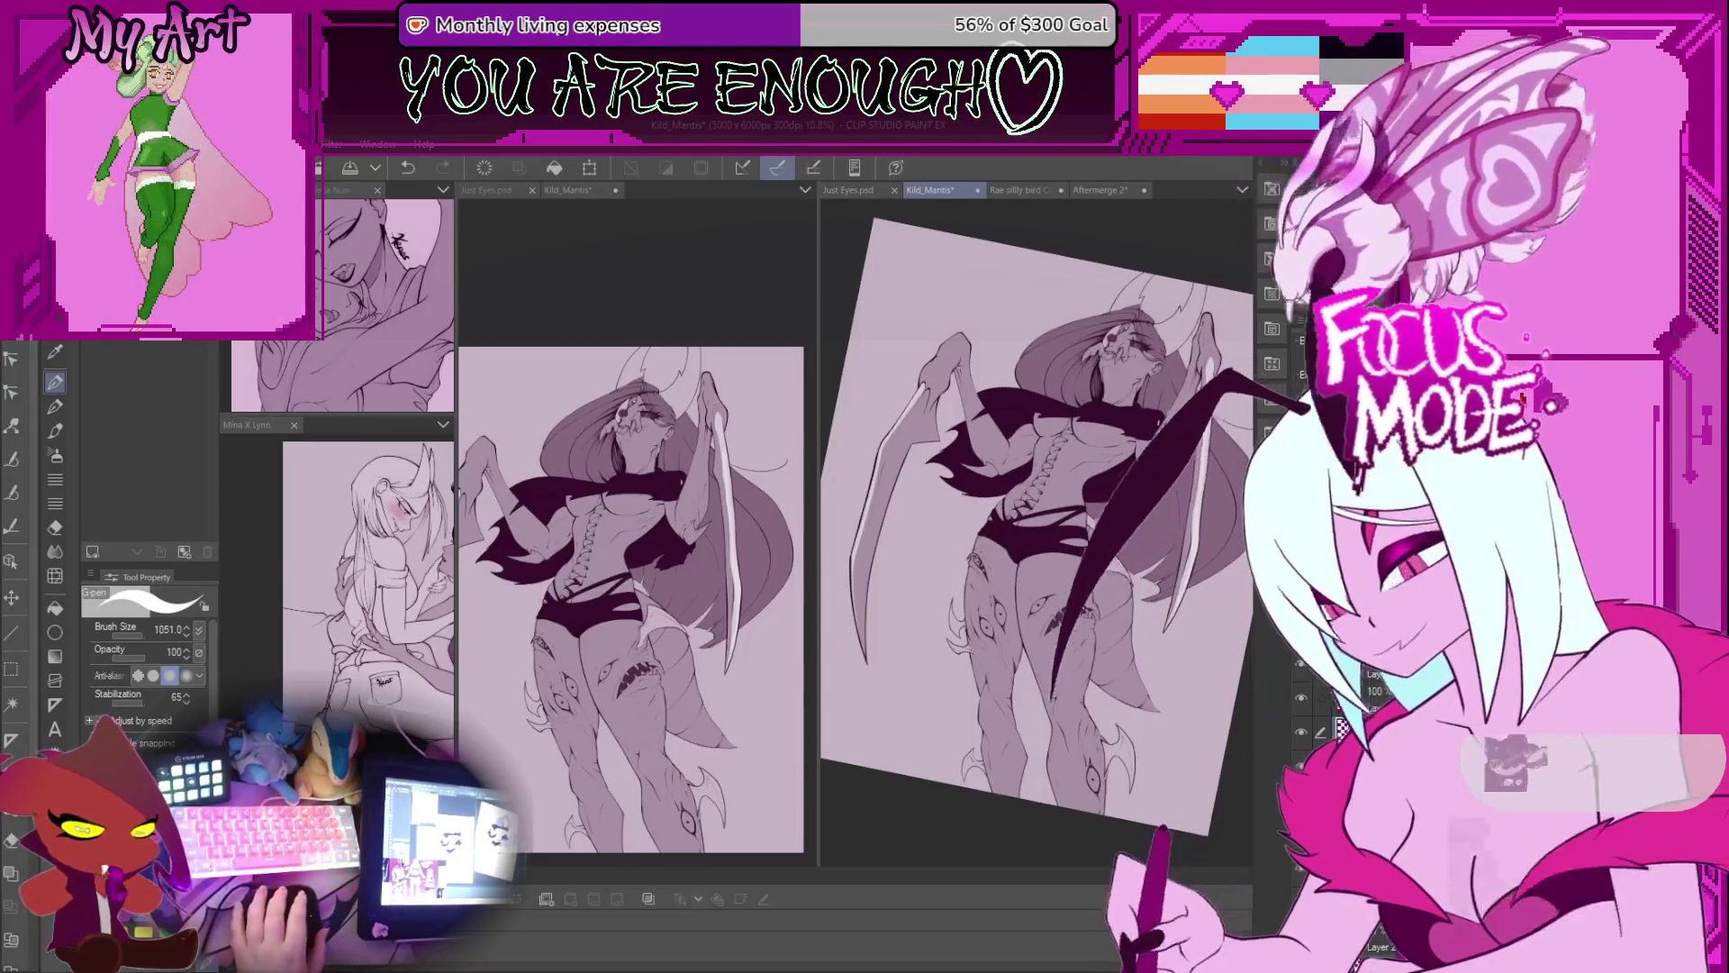
{"action": "left_click_drag", "start_coordinate": [1108, 423], "coordinate": [1068, 424]}
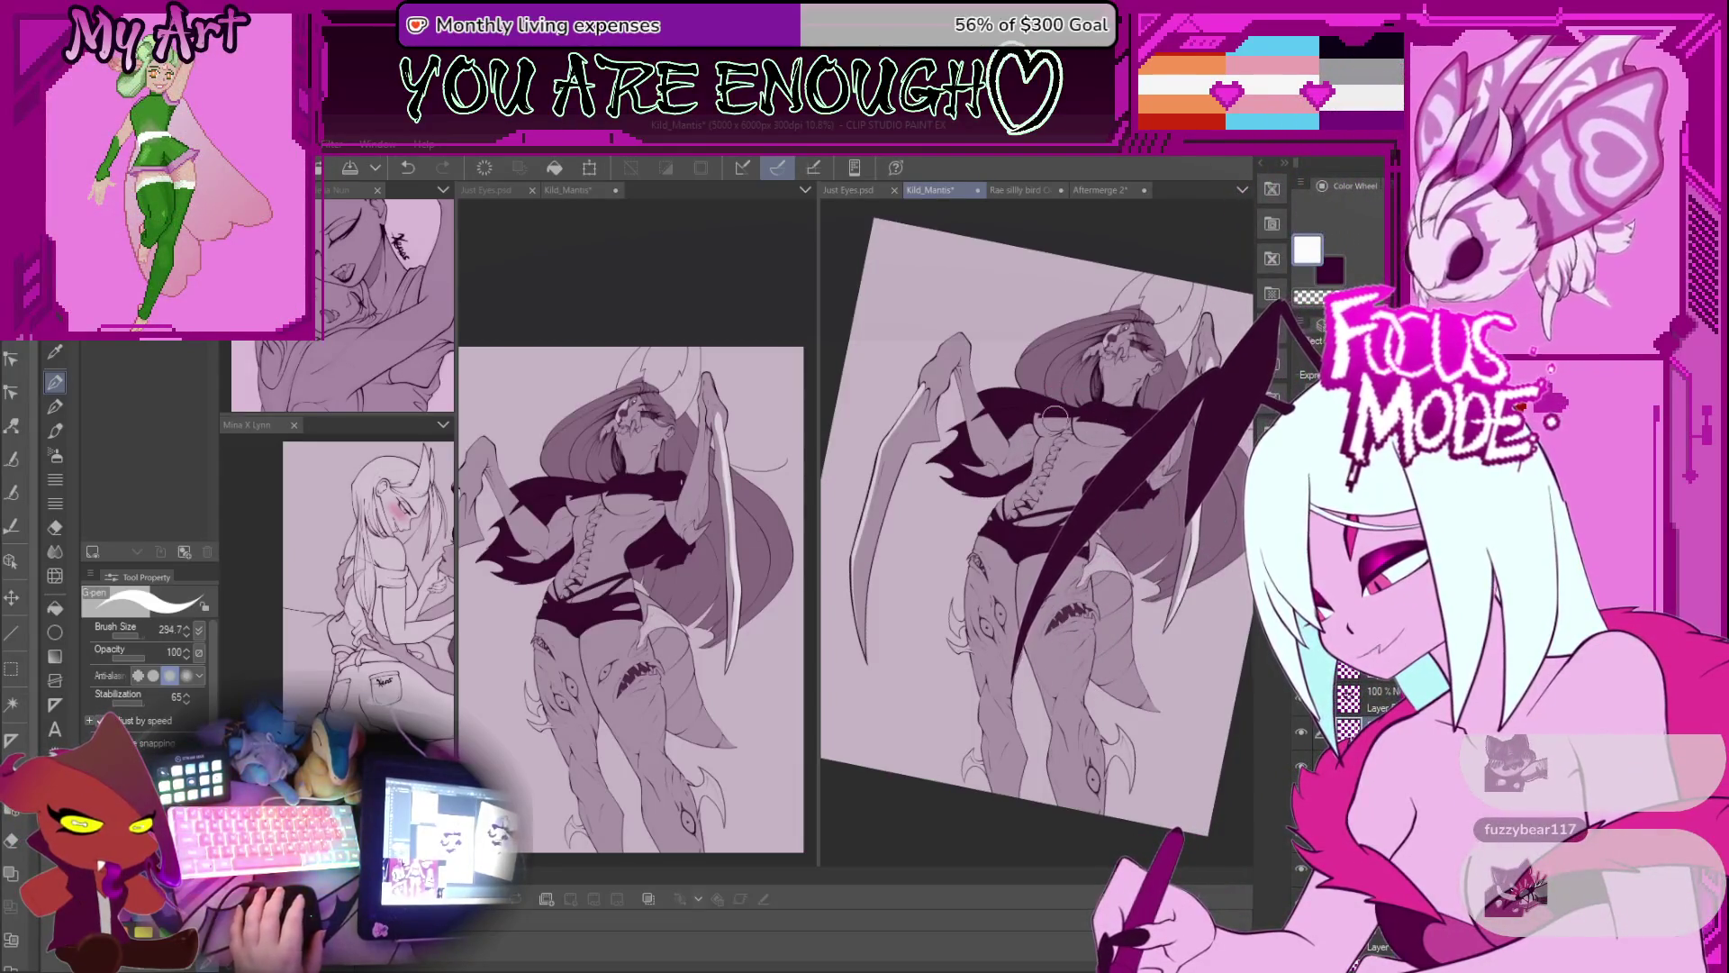
Step: Zoom in on the arm and lasso-fill a first light shading shape inside its outline
{"action": "scroll", "coordinate": [1053, 422], "scroll_direction": "up", "scroll_amount": 4}
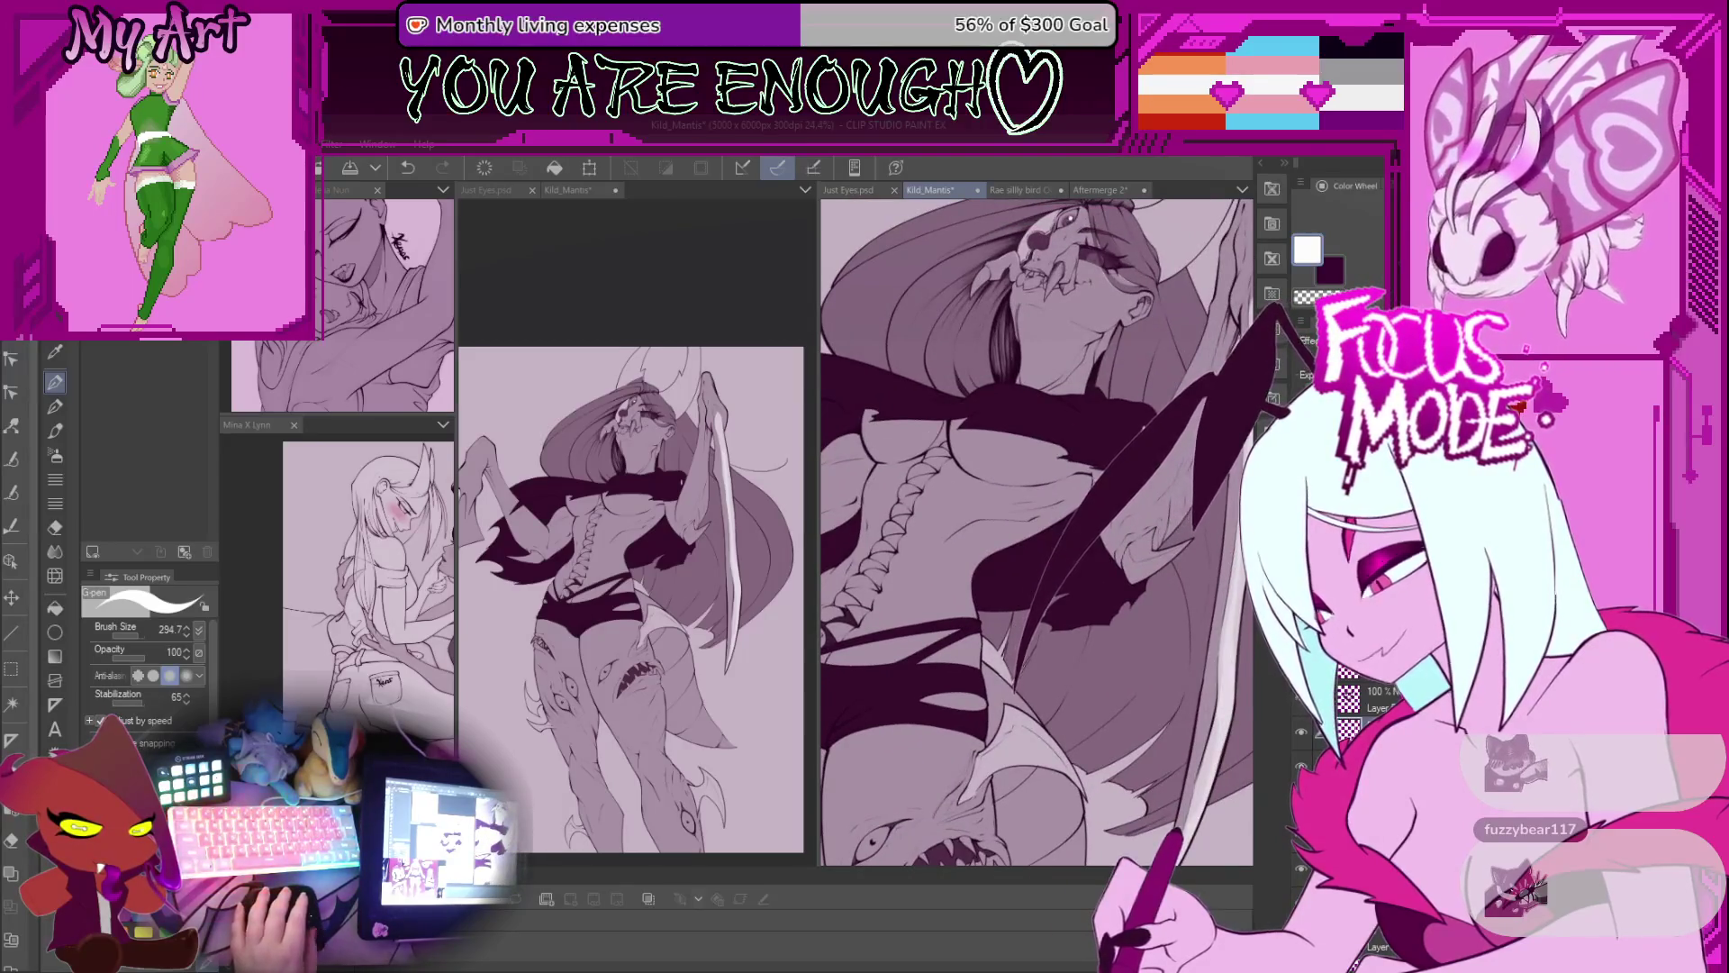
{"action": "scroll", "coordinate": [1117, 509], "scroll_direction": "up", "scroll_amount": 2}
{"action": "left_click_drag", "start_coordinate": [1081, 540], "coordinate": [1032, 486]}
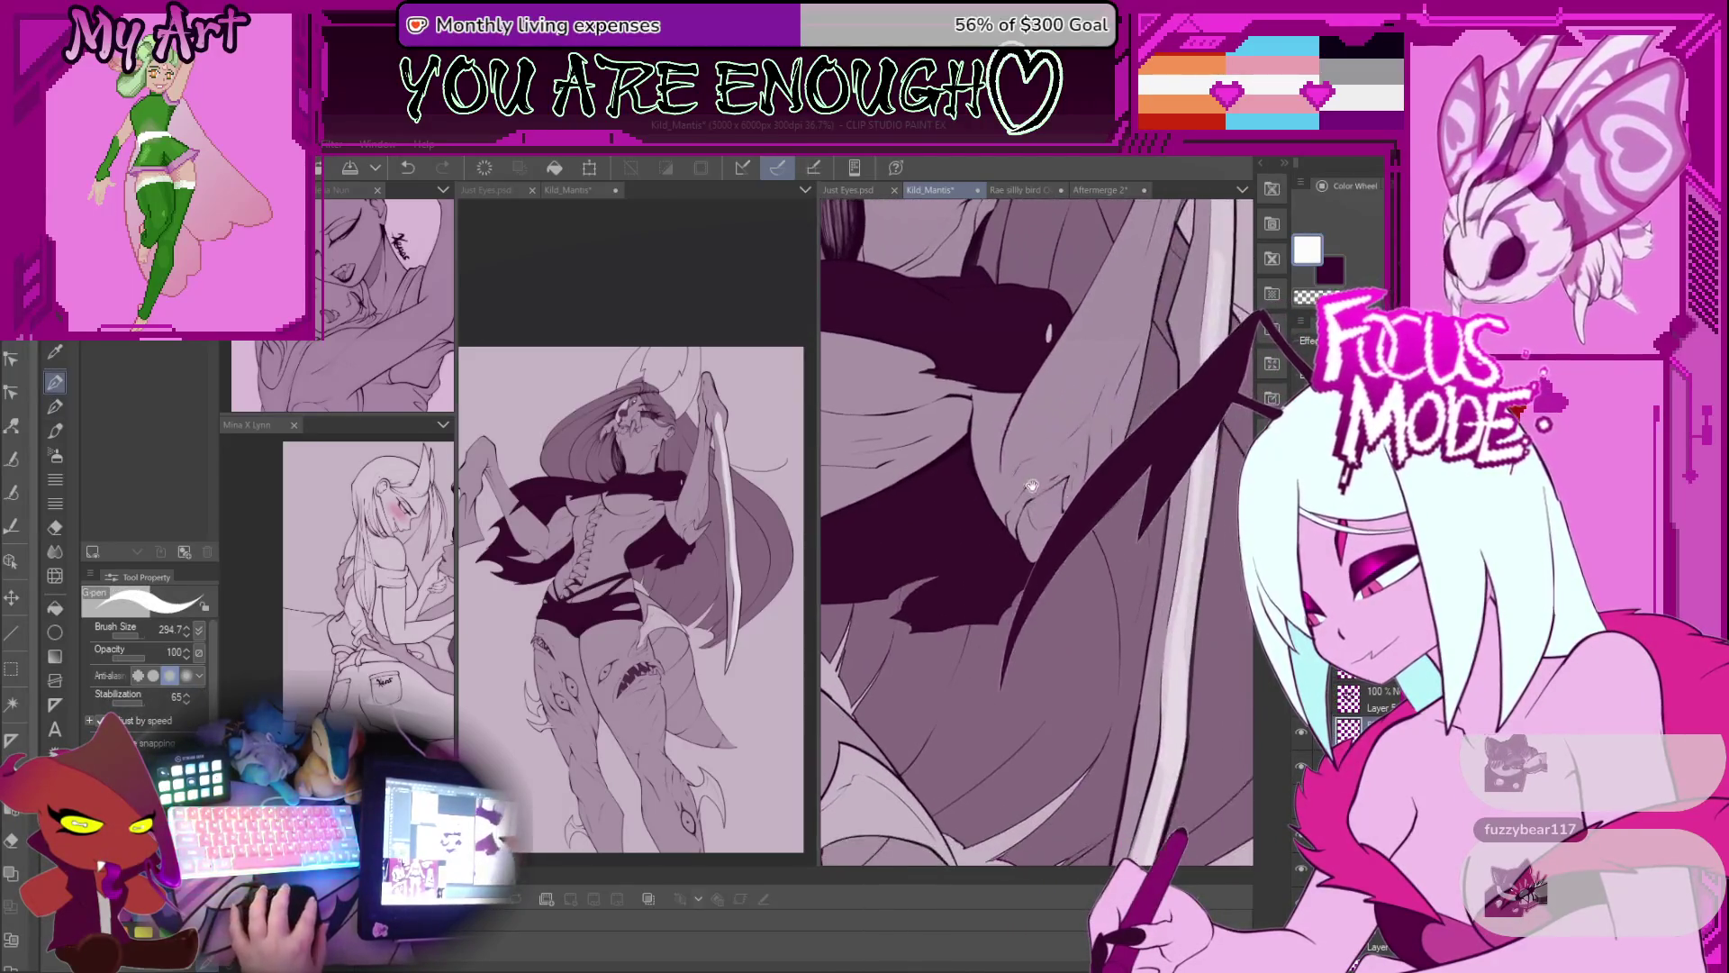
{"action": "scroll", "coordinate": [1032, 487], "scroll_direction": "up", "scroll_amount": 2}
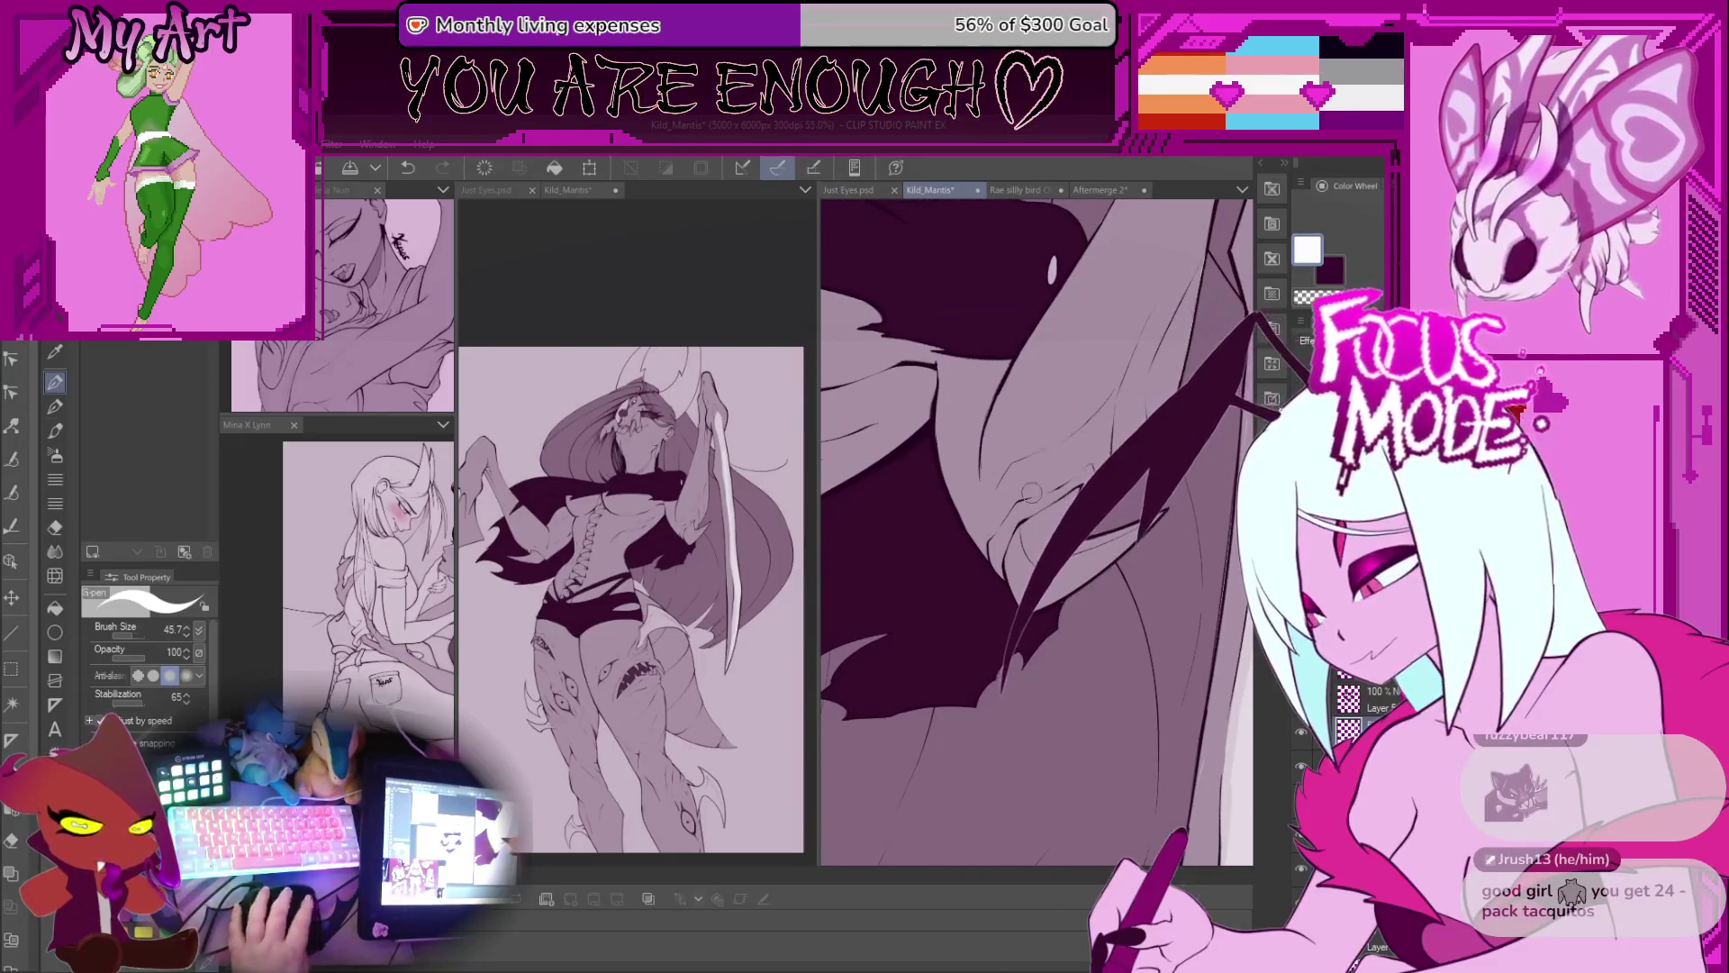
{"action": "key", "text": "b"}
{"action": "left_click_drag", "start_coordinate": [1031, 491], "coordinate": [1032, 533]}
{"action": "key", "text": "p"}
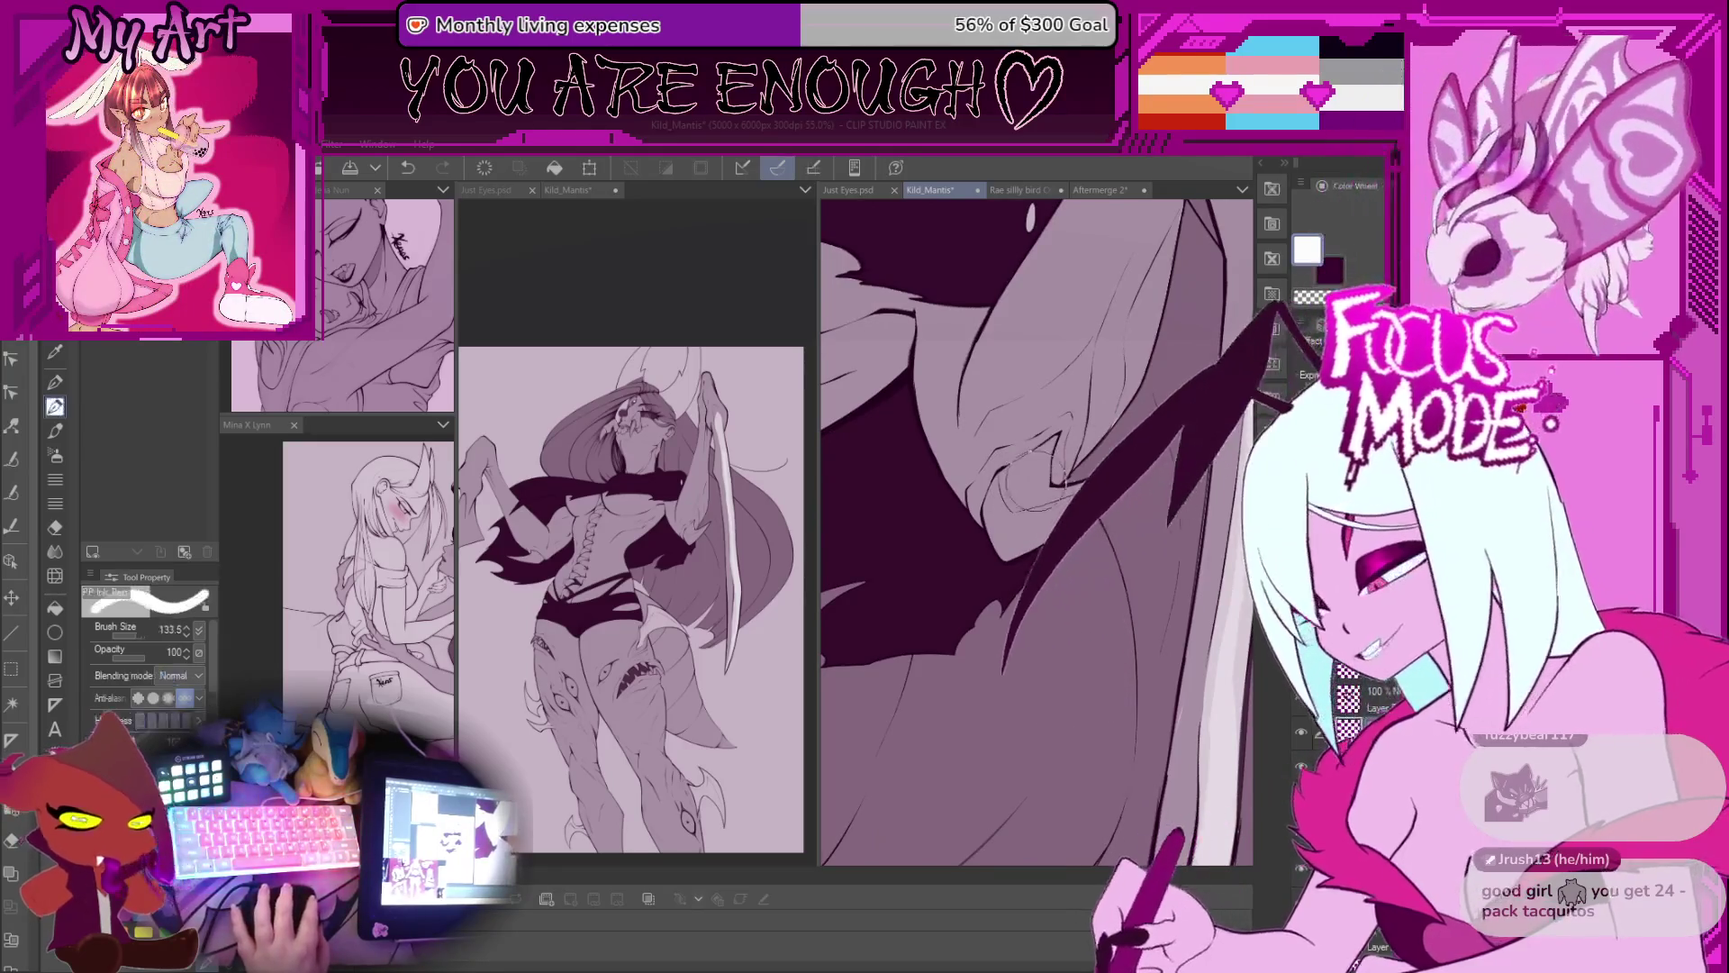
{"action": "key", "text": "g"}
{"action": "scroll", "coordinate": [982, 506], "scroll_direction": "up", "scroll_amount": 4}
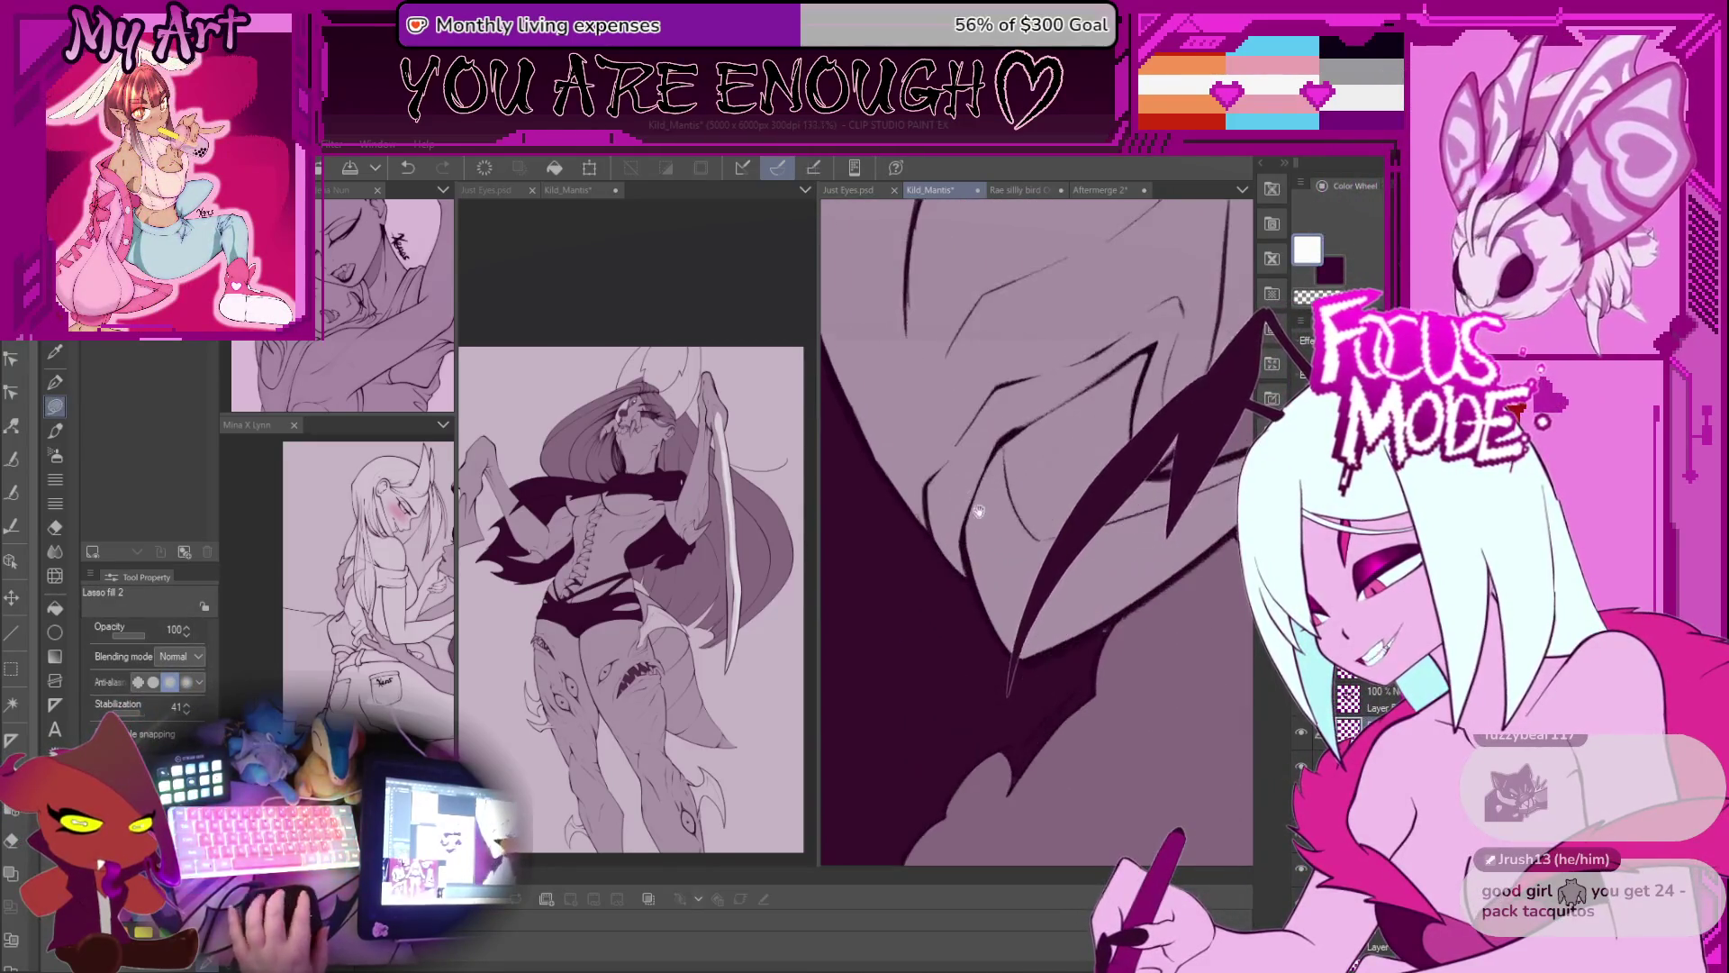
{"action": "left_click_drag", "start_coordinate": [982, 506], "coordinate": [892, 544]}
{"action": "mouse_move", "coordinate": [890, 632]}
{"action": "left_mouse_down"}
{"action": "mouse_move", "coordinate": [973, 491]}
{"action": "mouse_move", "coordinate": [887, 630]}
{"action": "left_mouse_up"}
Step: Lasso-fill light shading shapes along the arm's upper and lower edges and beside the wing
{"action": "scroll", "coordinate": [887, 541], "scroll_direction": "up", "scroll_amount": 2}
{"action": "mouse_move", "coordinate": [887, 517]}
{"action": "left_mouse_down"}
{"action": "mouse_move", "coordinate": [914, 470]}
{"action": "mouse_move", "coordinate": [1042, 385]}
{"action": "left_mouse_up"}
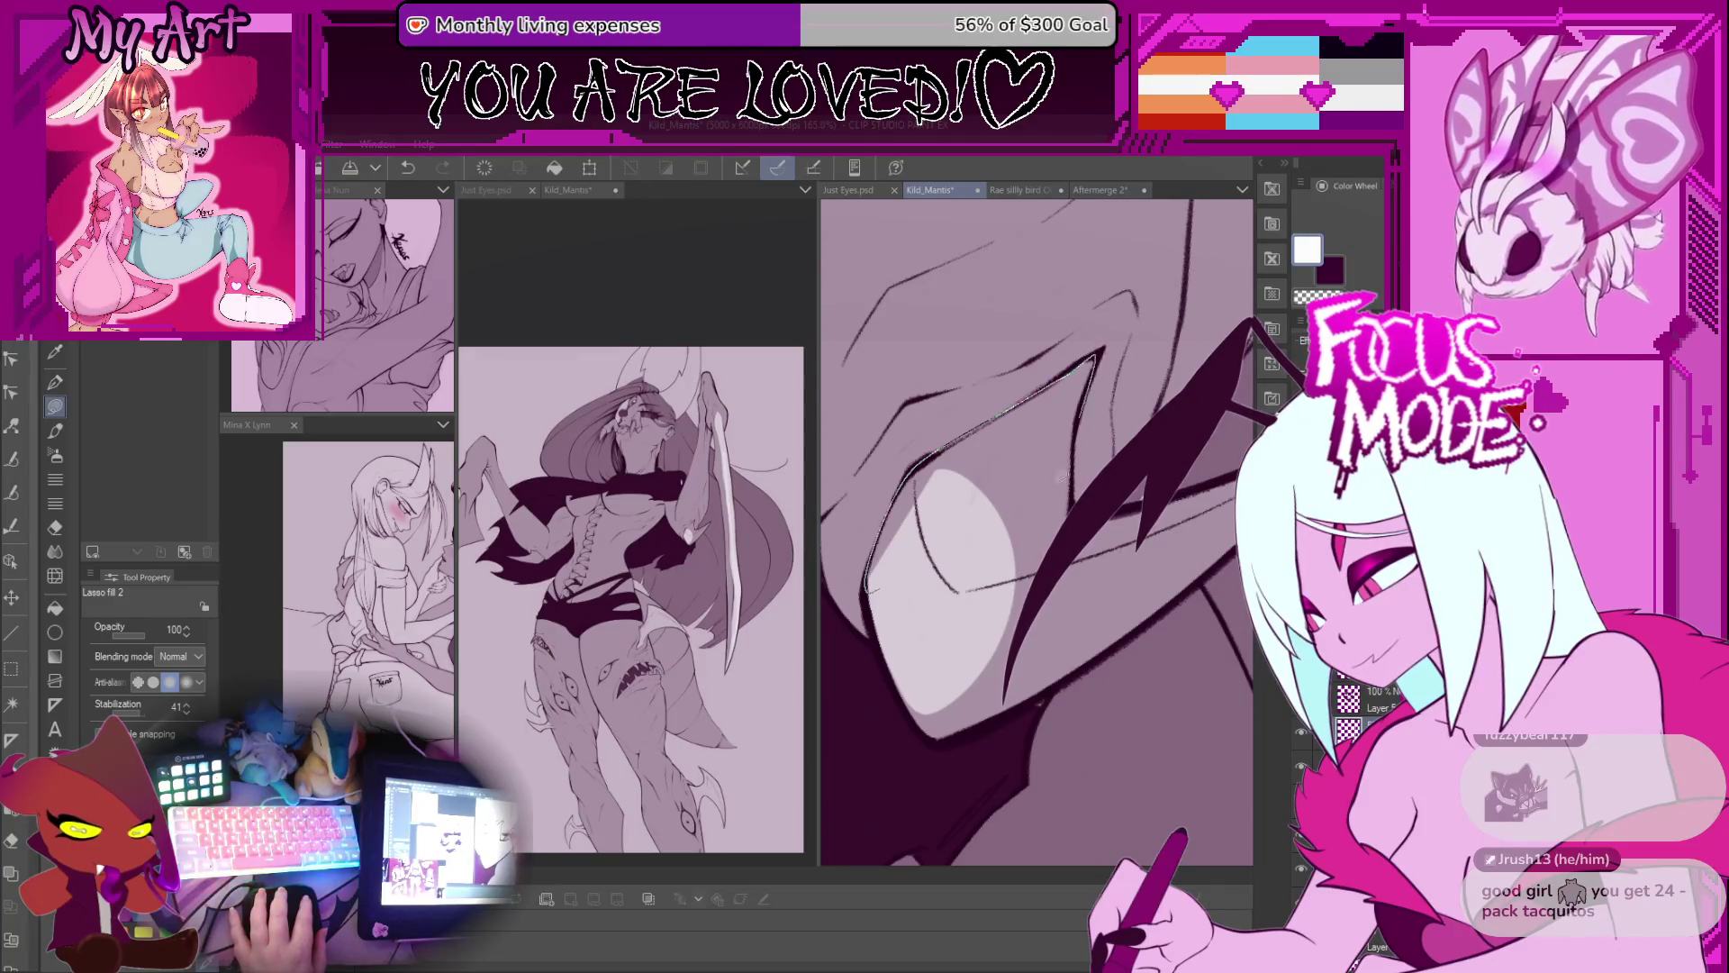
{"action": "left_click_drag", "start_coordinate": [1066, 464], "coordinate": [1066, 470]}
{"action": "left_click_drag", "start_coordinate": [928, 455], "coordinate": [1036, 394]}
{"action": "left_click_drag", "start_coordinate": [1072, 333], "coordinate": [1040, 274]}
{"action": "left_click_drag", "start_coordinate": [858, 599], "coordinate": [878, 650]}
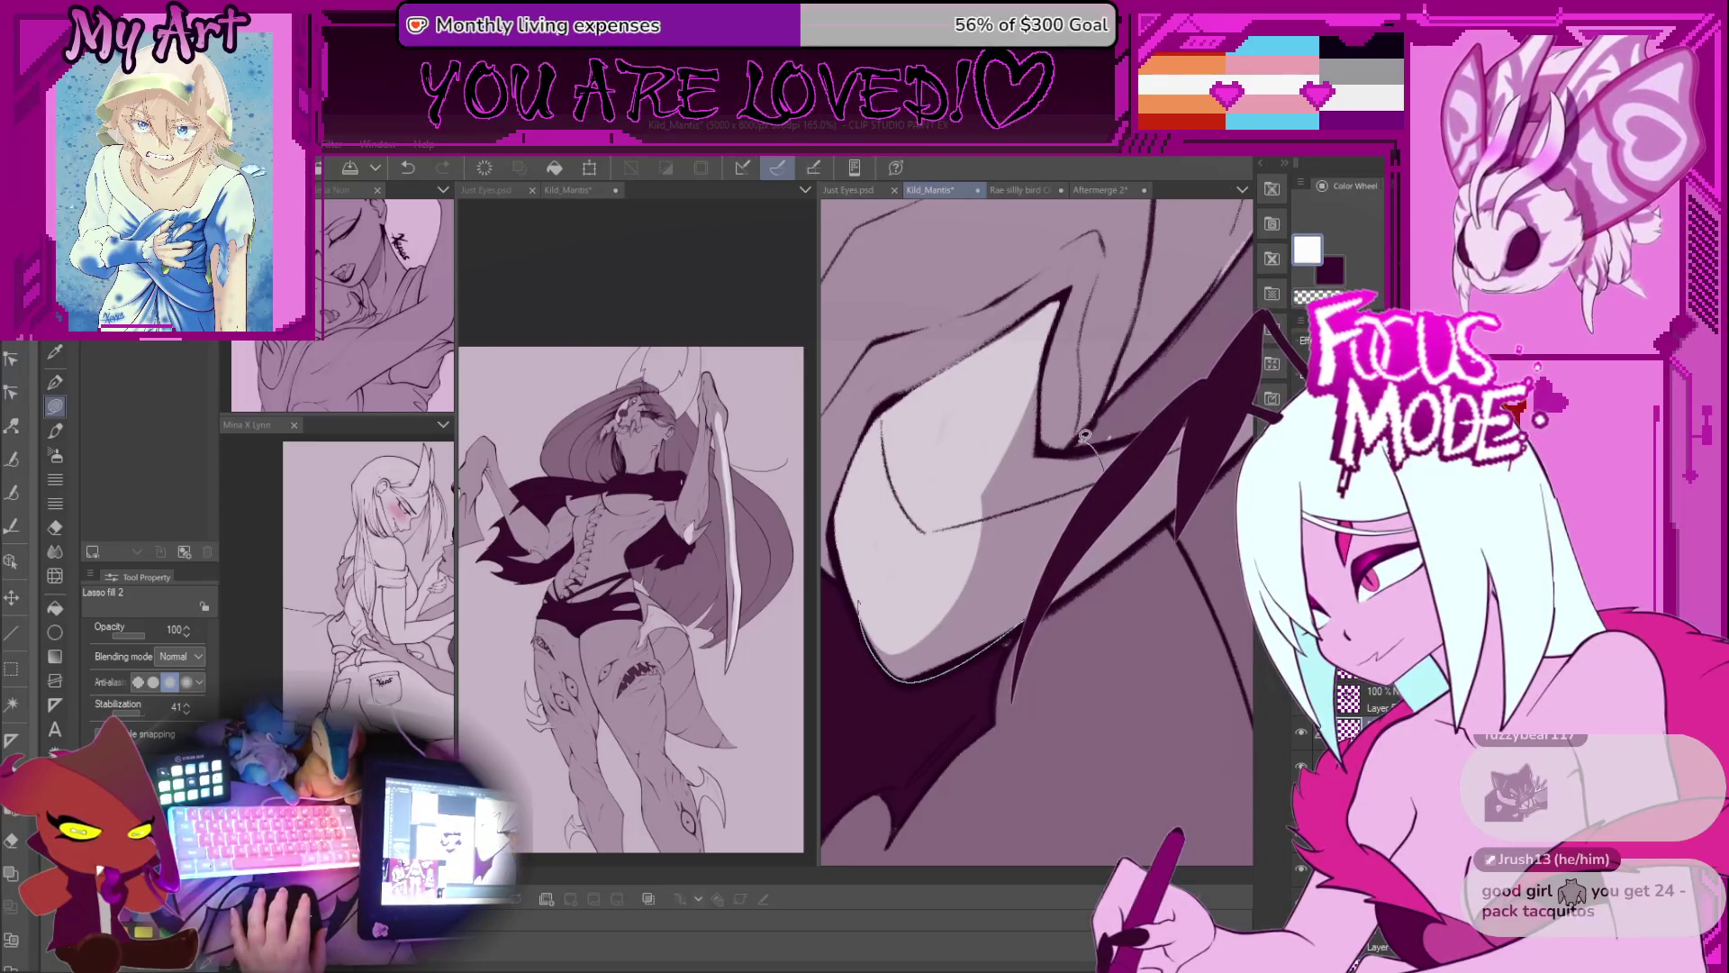
{"action": "left_click_drag", "start_coordinate": [1036, 411], "coordinate": [1035, 415]}
{"action": "scroll", "coordinate": [1023, 511], "scroll_direction": "up", "scroll_amount": 2}
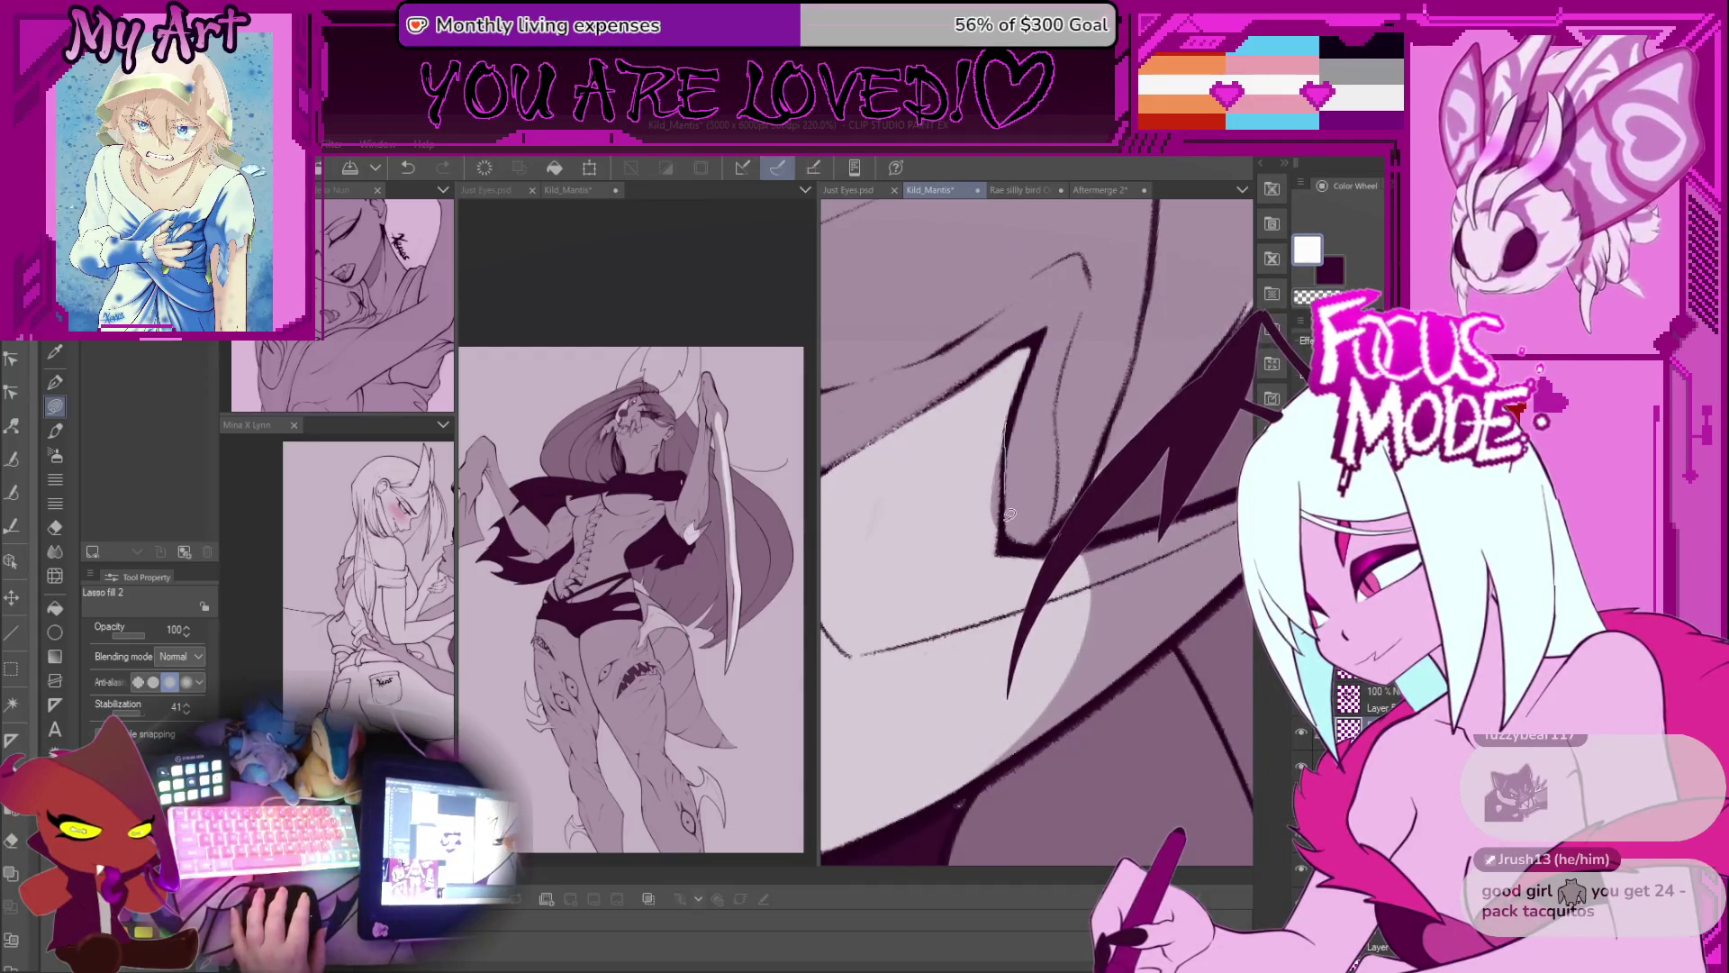
{"action": "scroll", "coordinate": [980, 430], "scroll_direction": "down", "scroll_amount": 3}
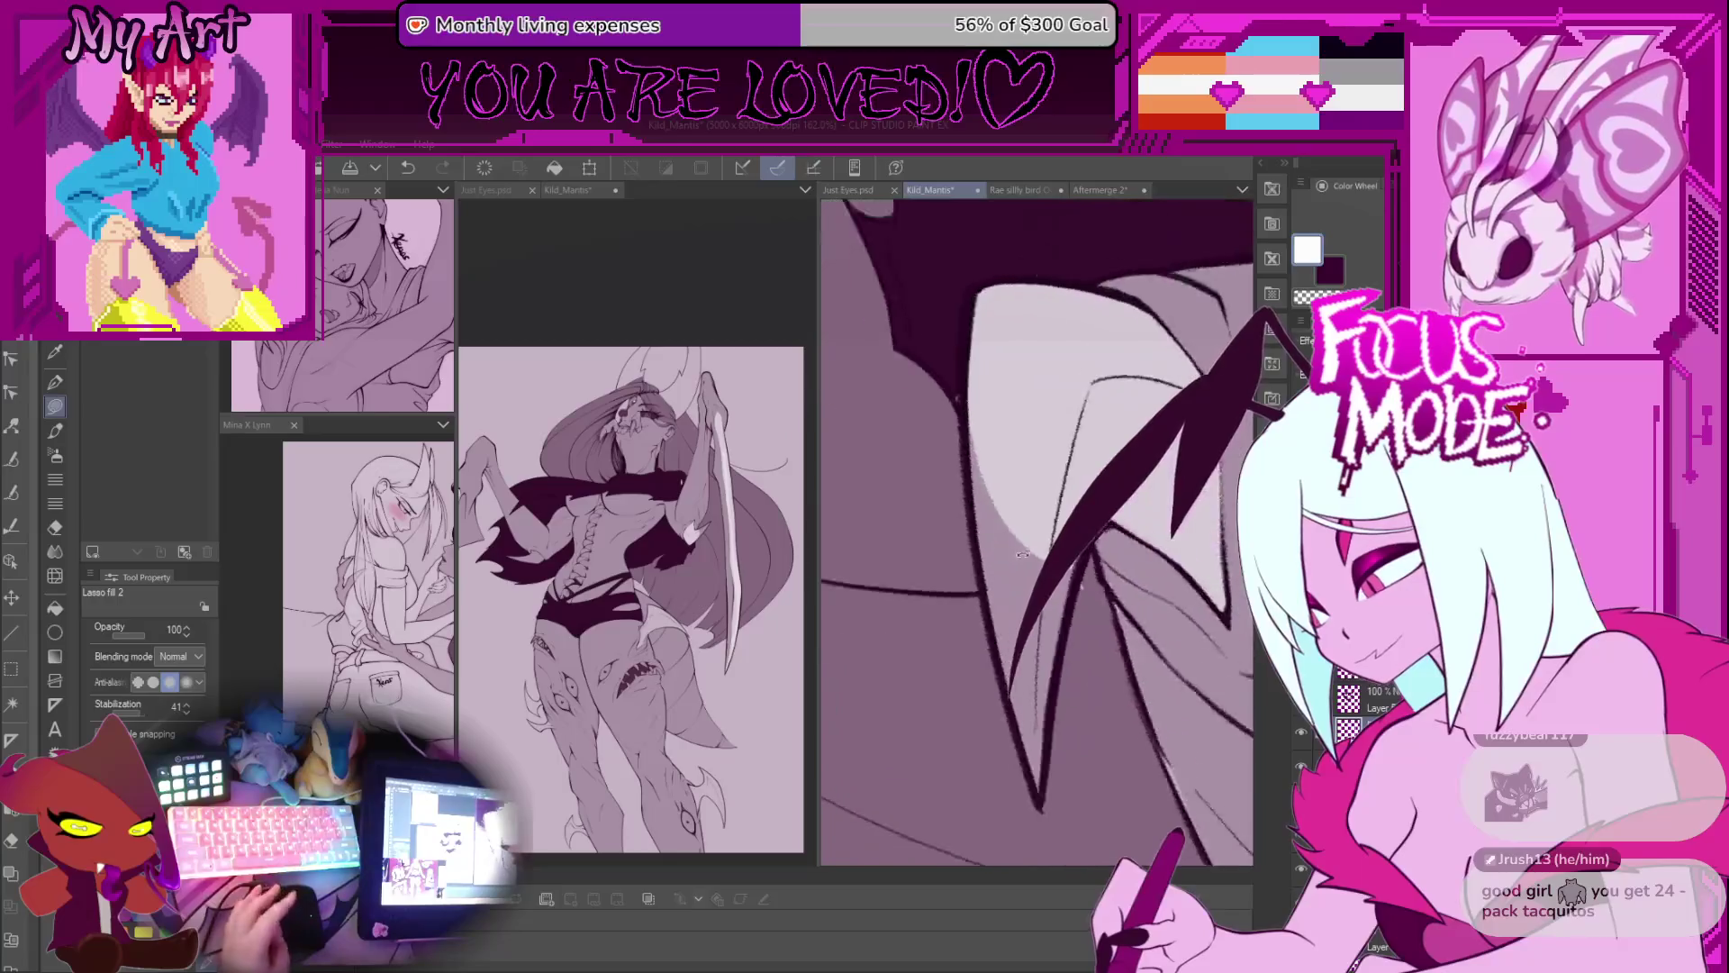
{"action": "mouse_move", "coordinate": [954, 665]}
{"action": "left_mouse_down"}
{"action": "mouse_move", "coordinate": [959, 743]}
{"action": "mouse_move", "coordinate": [1038, 482]}
{"action": "mouse_move", "coordinate": [977, 586]}
{"action": "mouse_move", "coordinate": [957, 685]}
{"action": "left_mouse_up"}
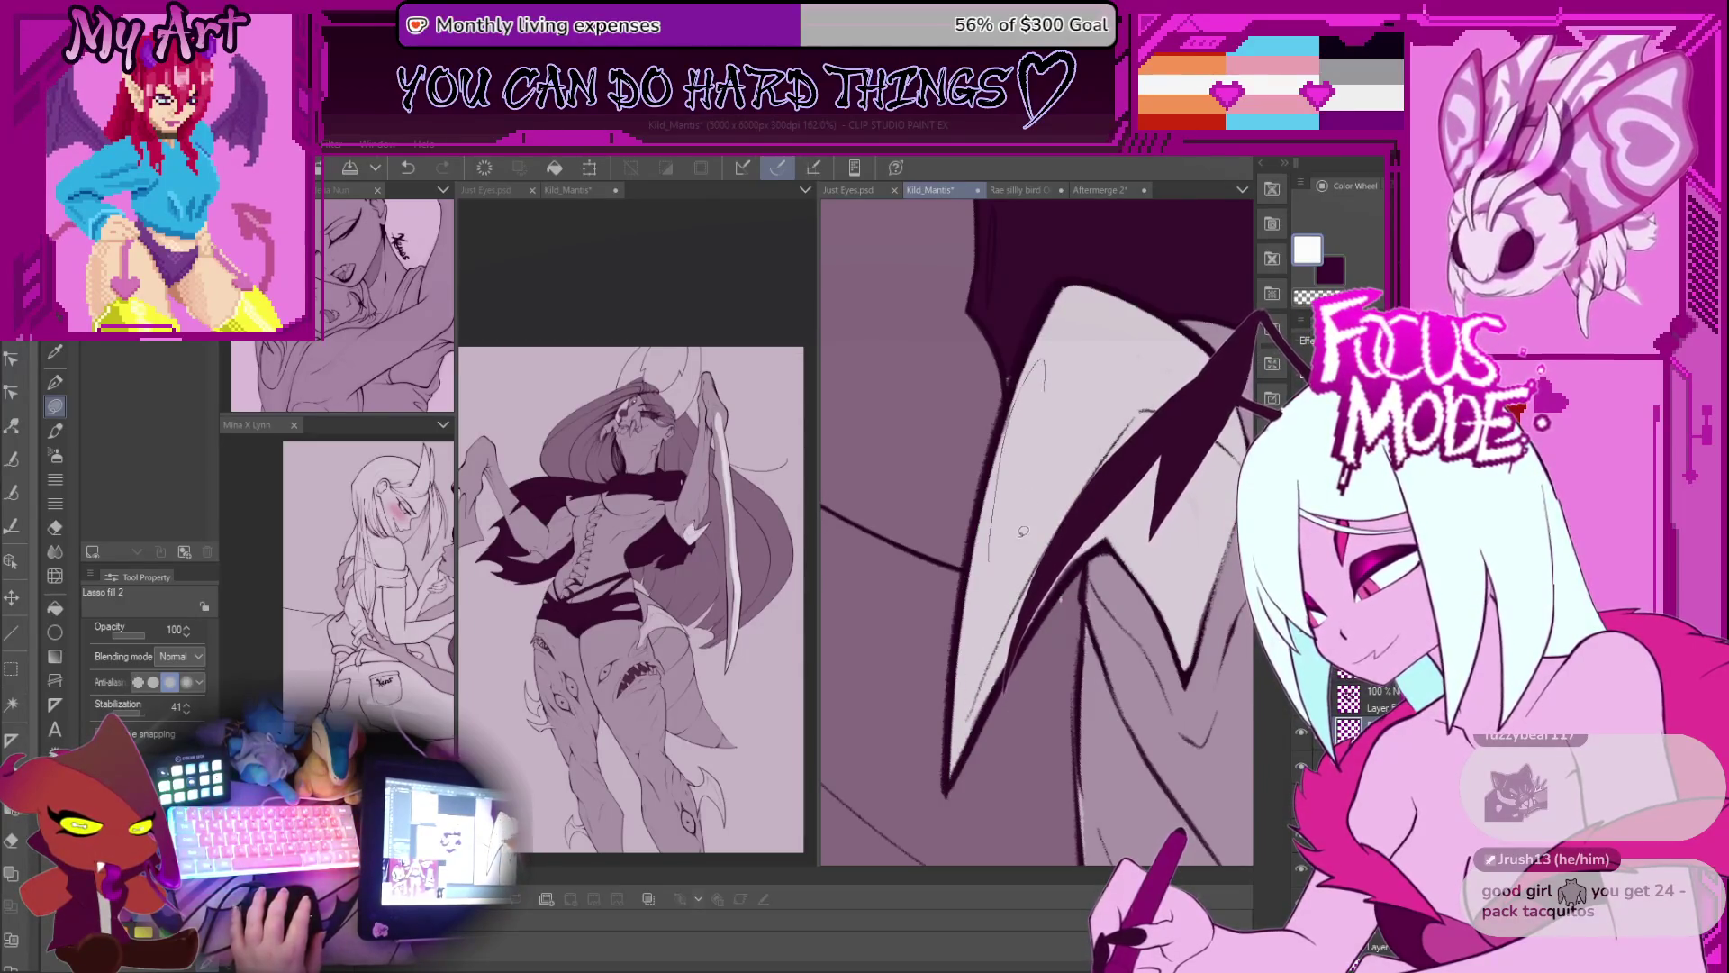
Step: Lasso-fill a light shape on the leg, undo it, and fill a corrected shape
{"action": "scroll", "coordinate": [1033, 525], "scroll_direction": "down", "scroll_amount": 3}
{"action": "scroll", "coordinate": [1033, 525], "scroll_direction": "down", "scroll_amount": 5}
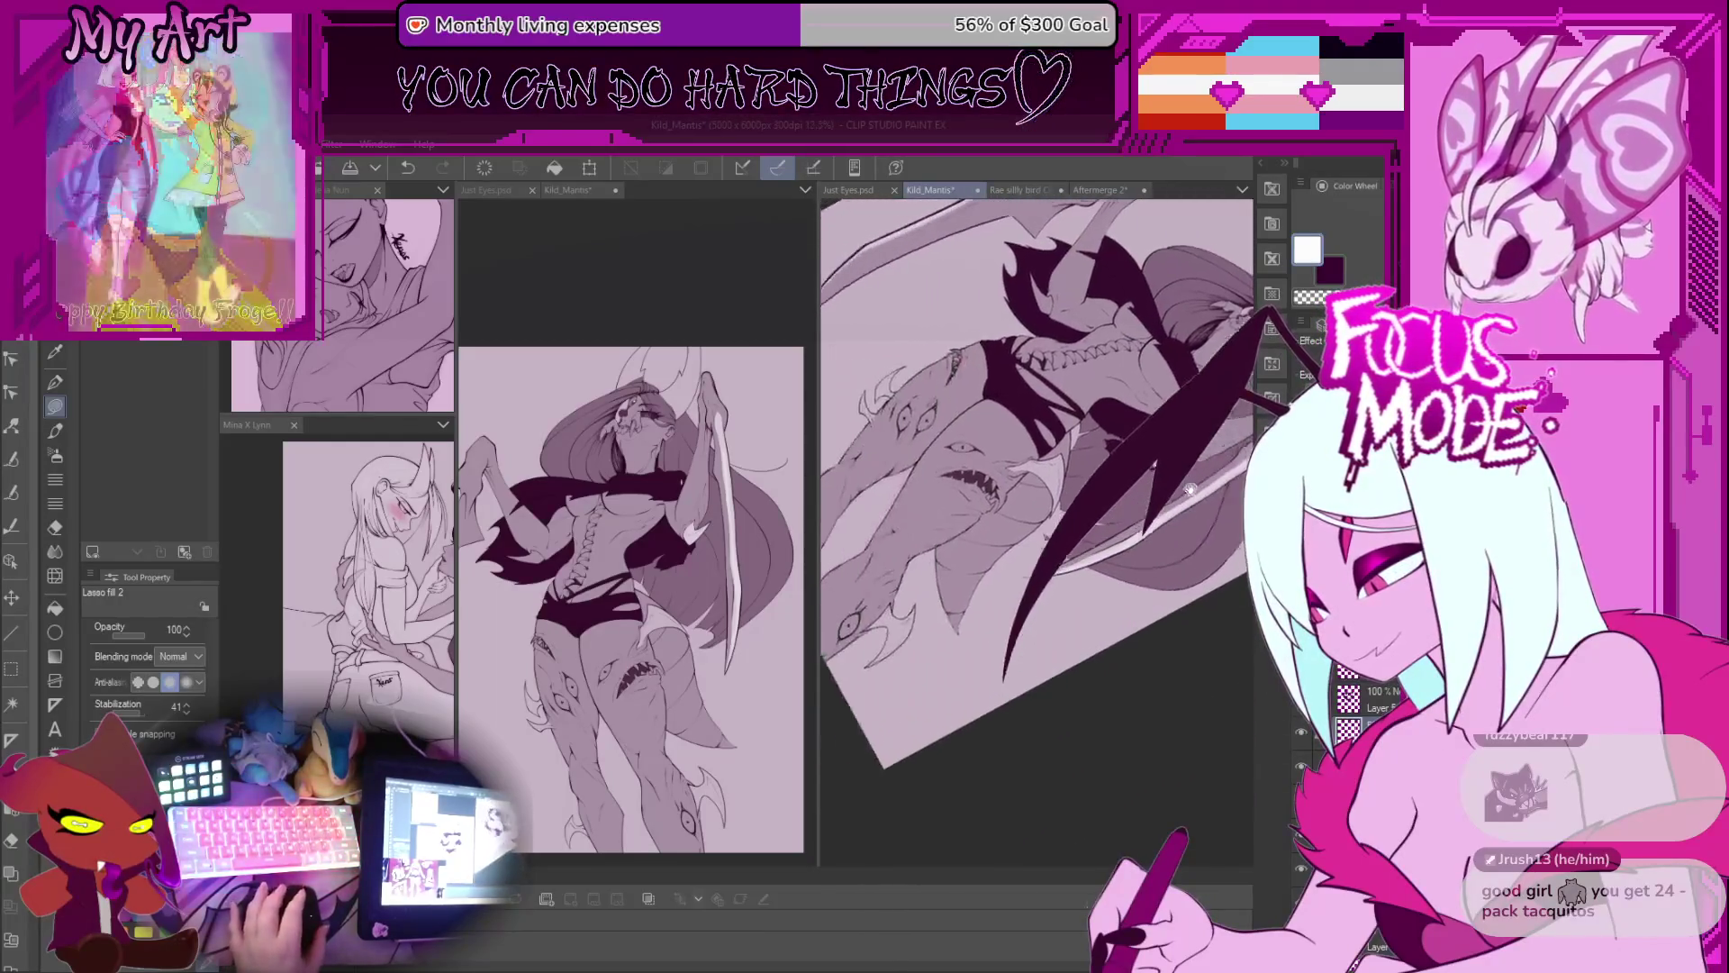
{"action": "scroll", "coordinate": [1022, 484], "scroll_direction": "up", "scroll_amount": 5}
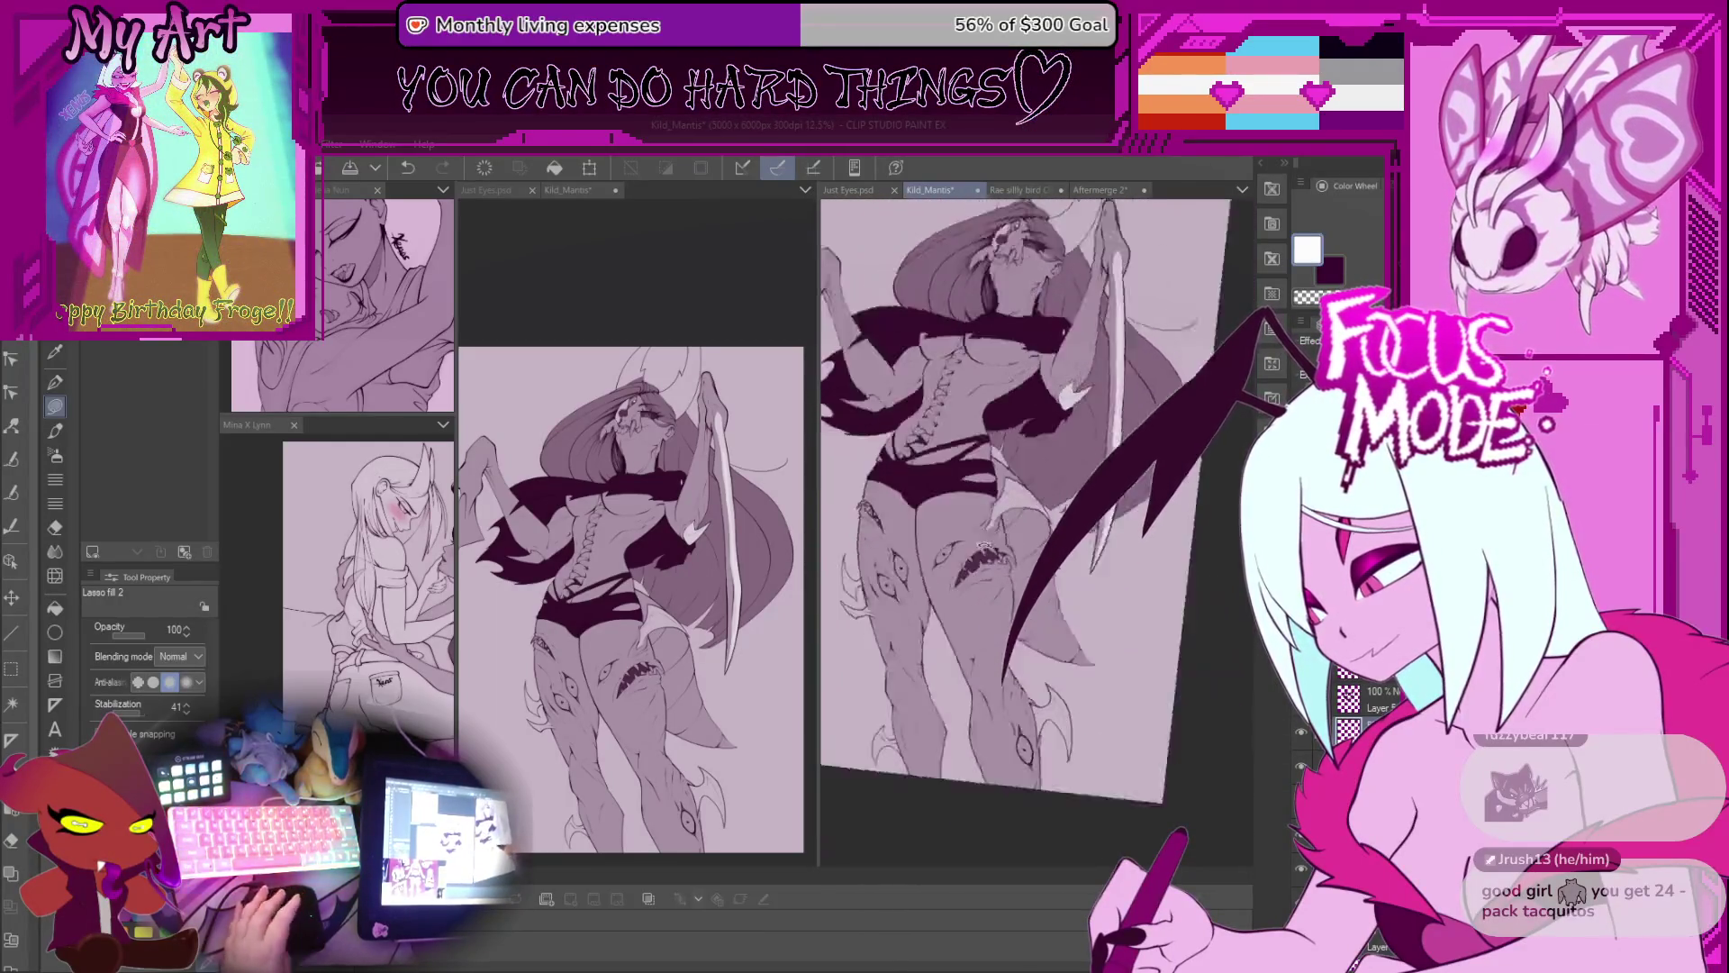
{"action": "scroll", "coordinate": [1022, 483], "scroll_direction": "up", "scroll_amount": 8}
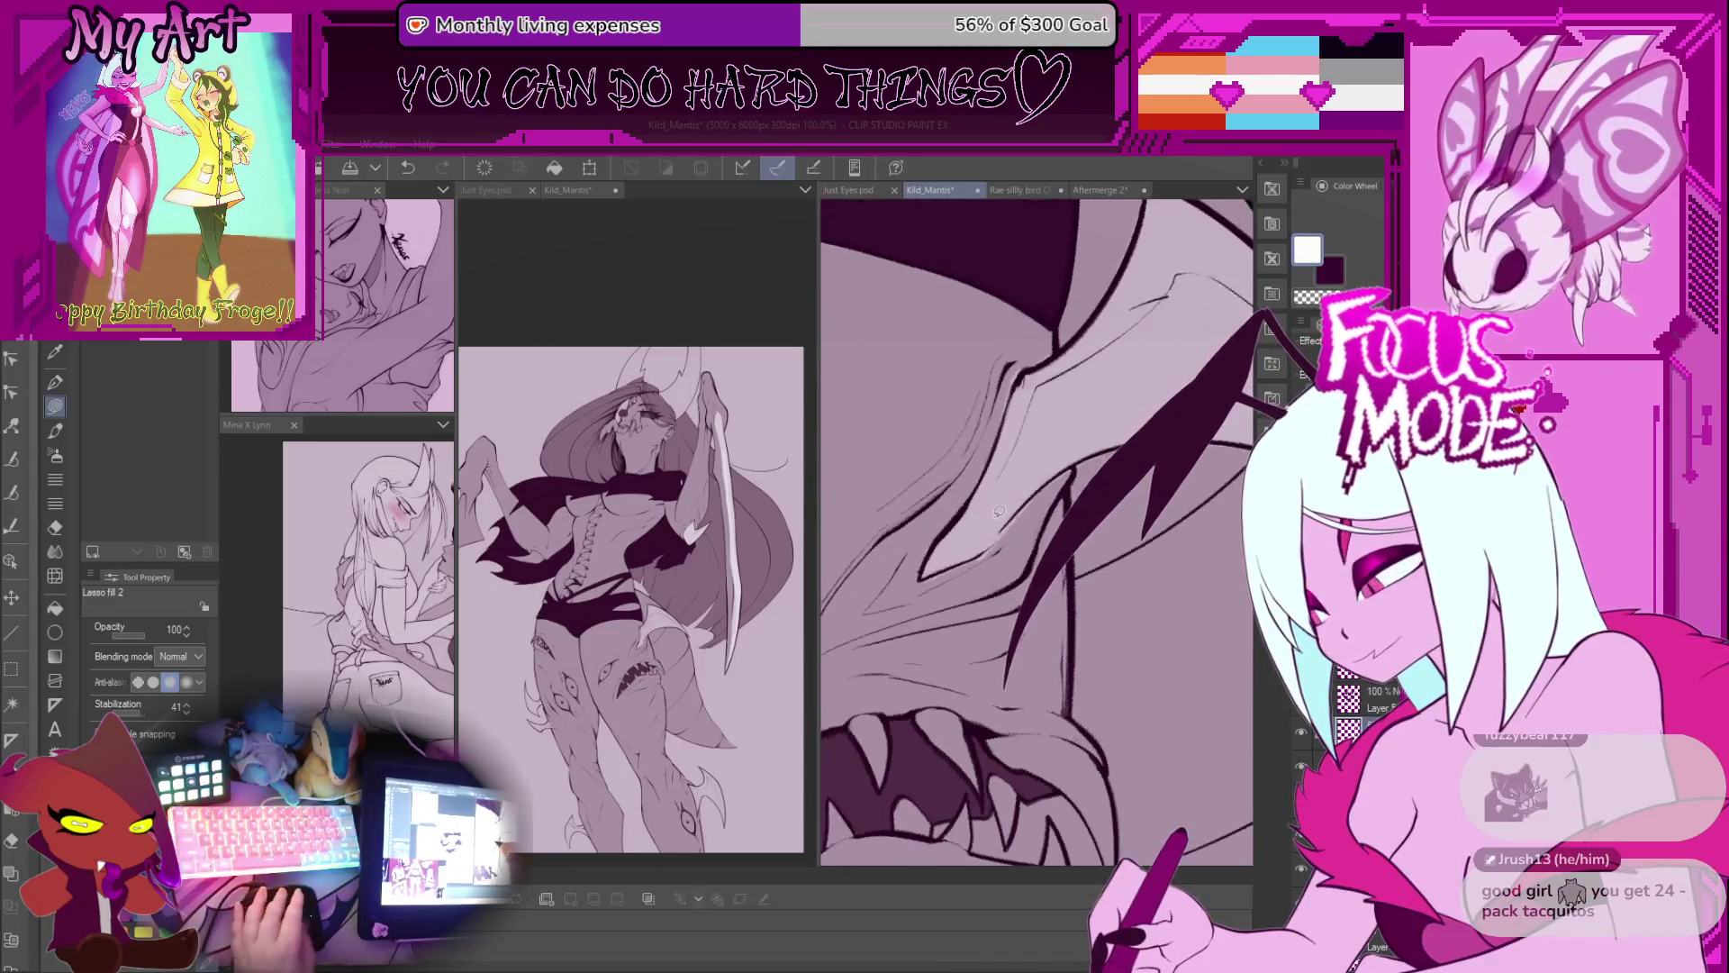
{"action": "left_click_drag", "start_coordinate": [894, 646], "coordinate": [887, 682]}
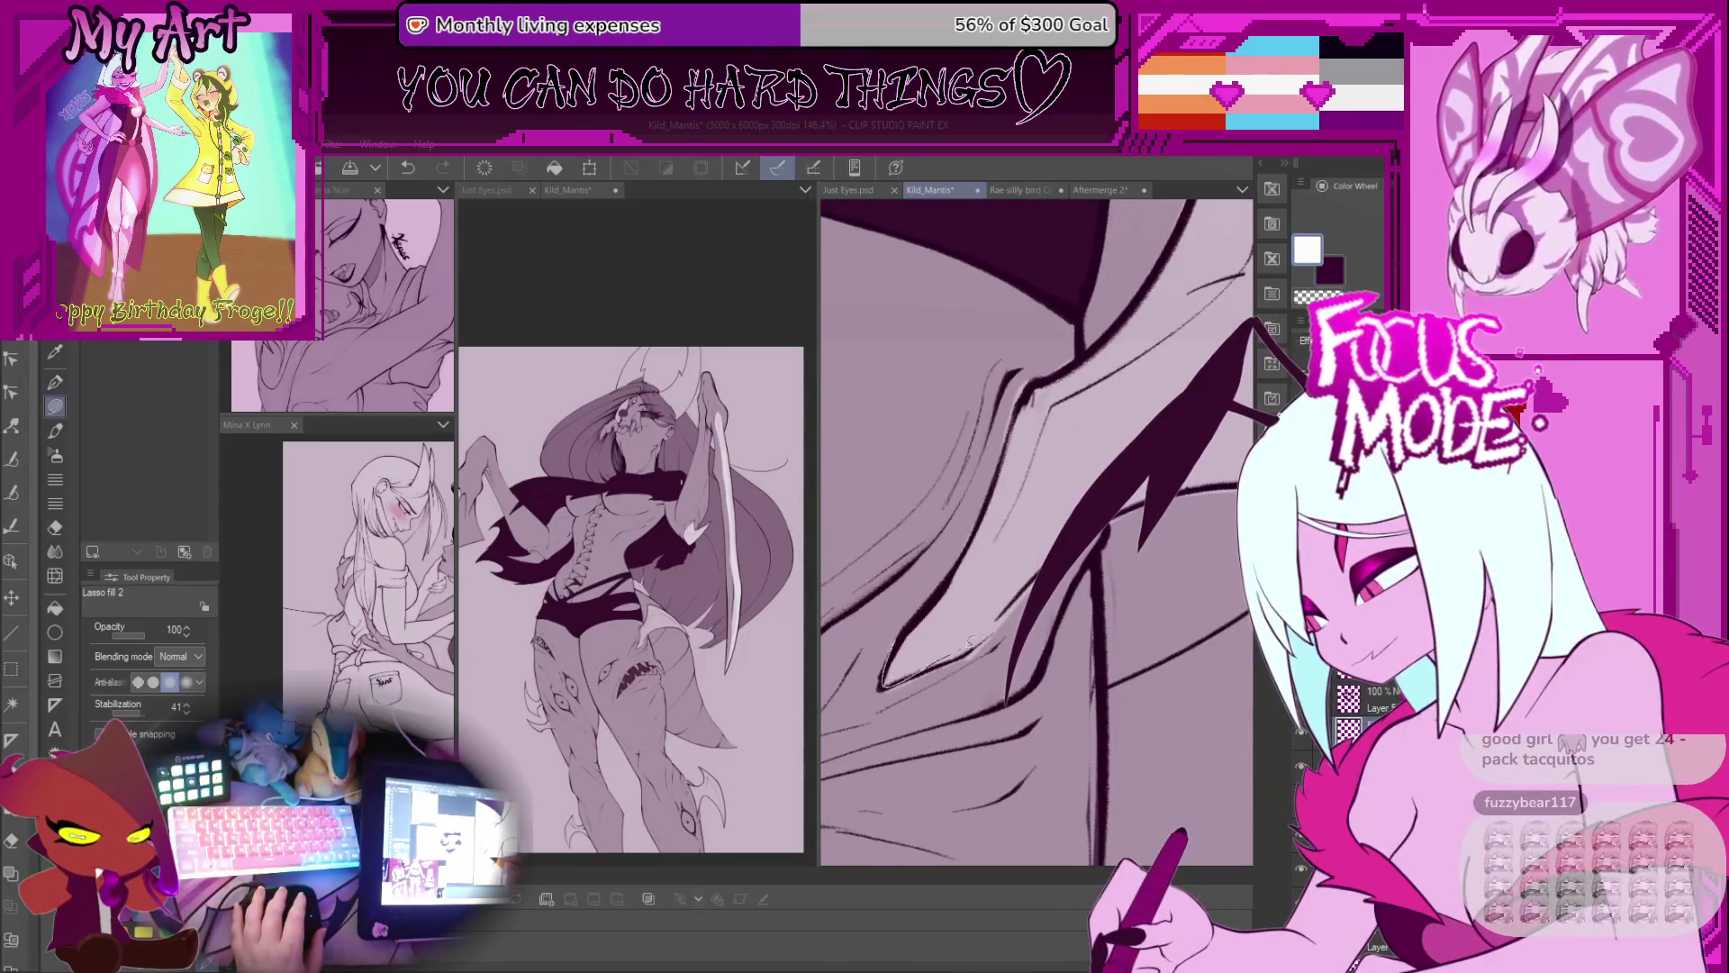
{"action": "left_click_drag", "start_coordinate": [1033, 444], "coordinate": [1001, 508]}
{"action": "key", "text": "ctrl+z"}
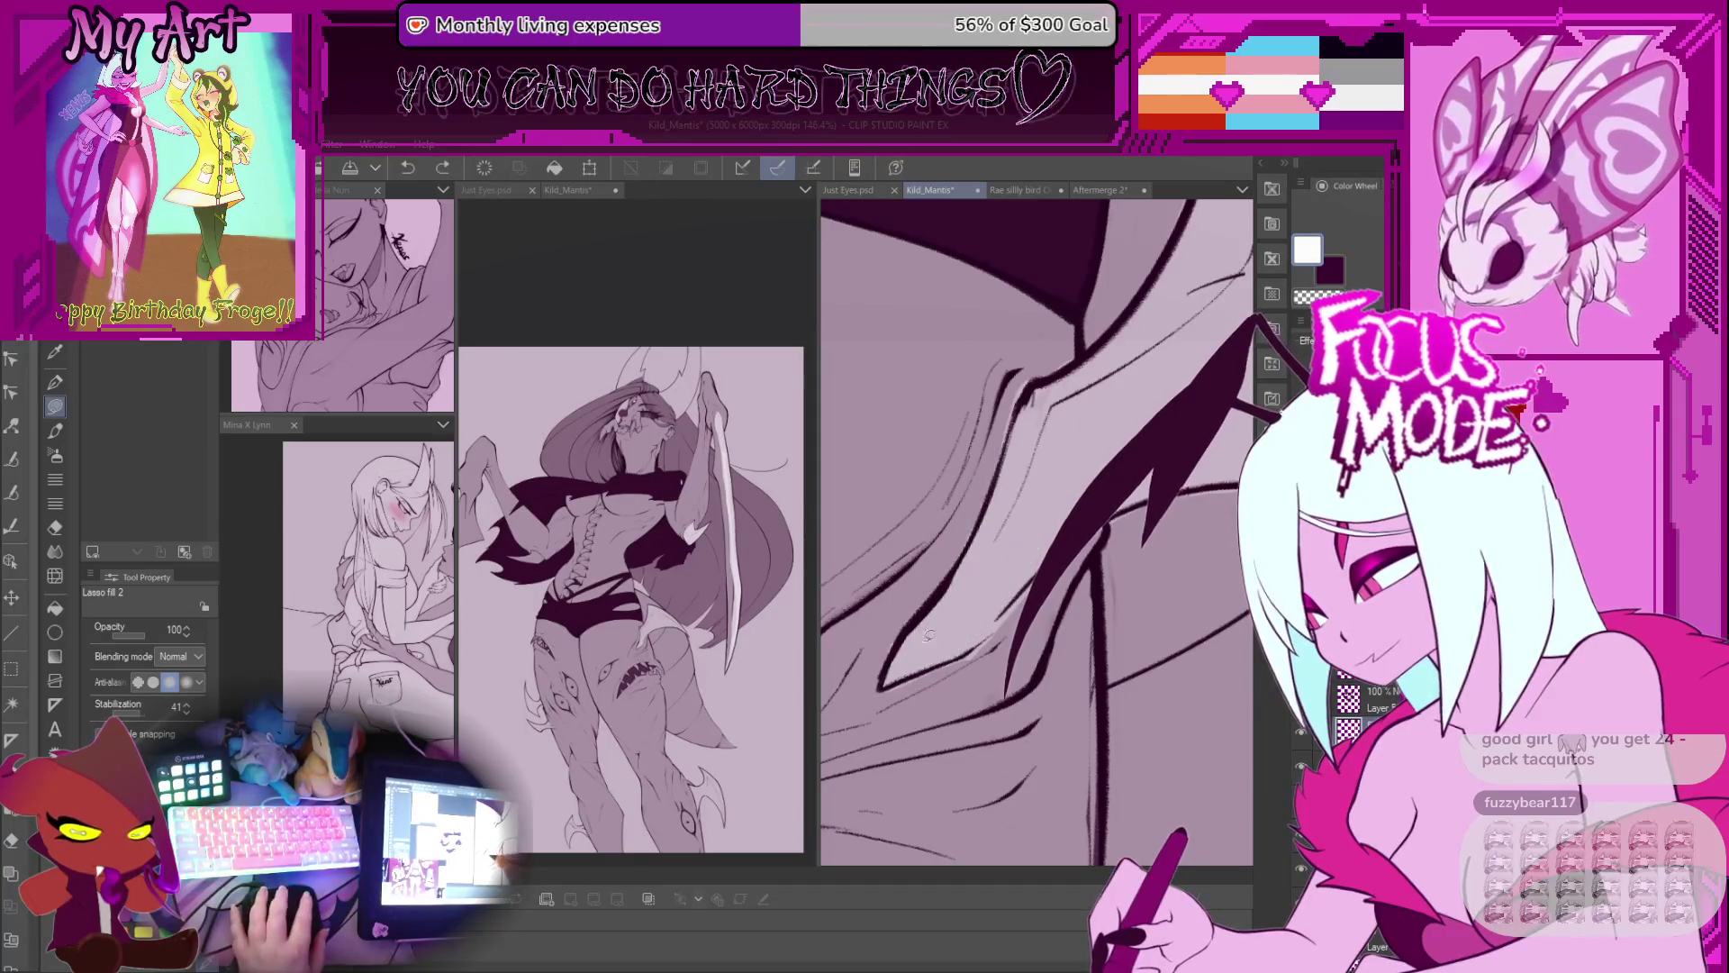
{"action": "left_click_drag", "start_coordinate": [918, 622], "coordinate": [887, 680]}
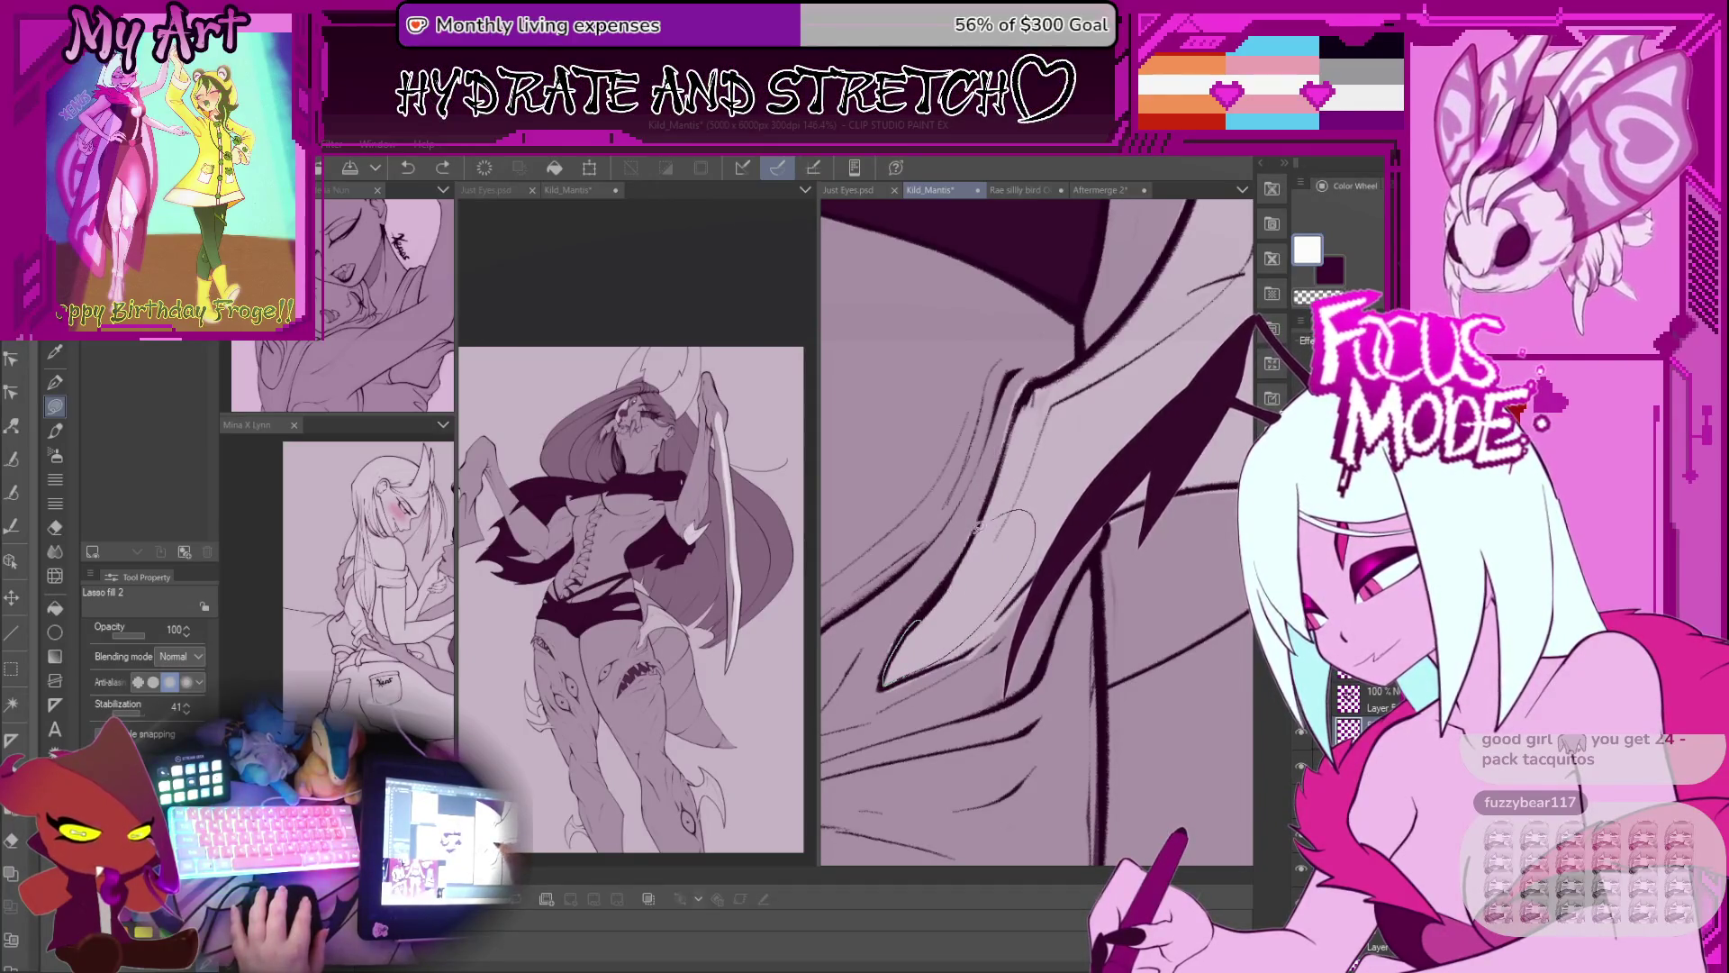
{"action": "left_click_drag", "start_coordinate": [980, 527], "coordinate": [971, 540]}
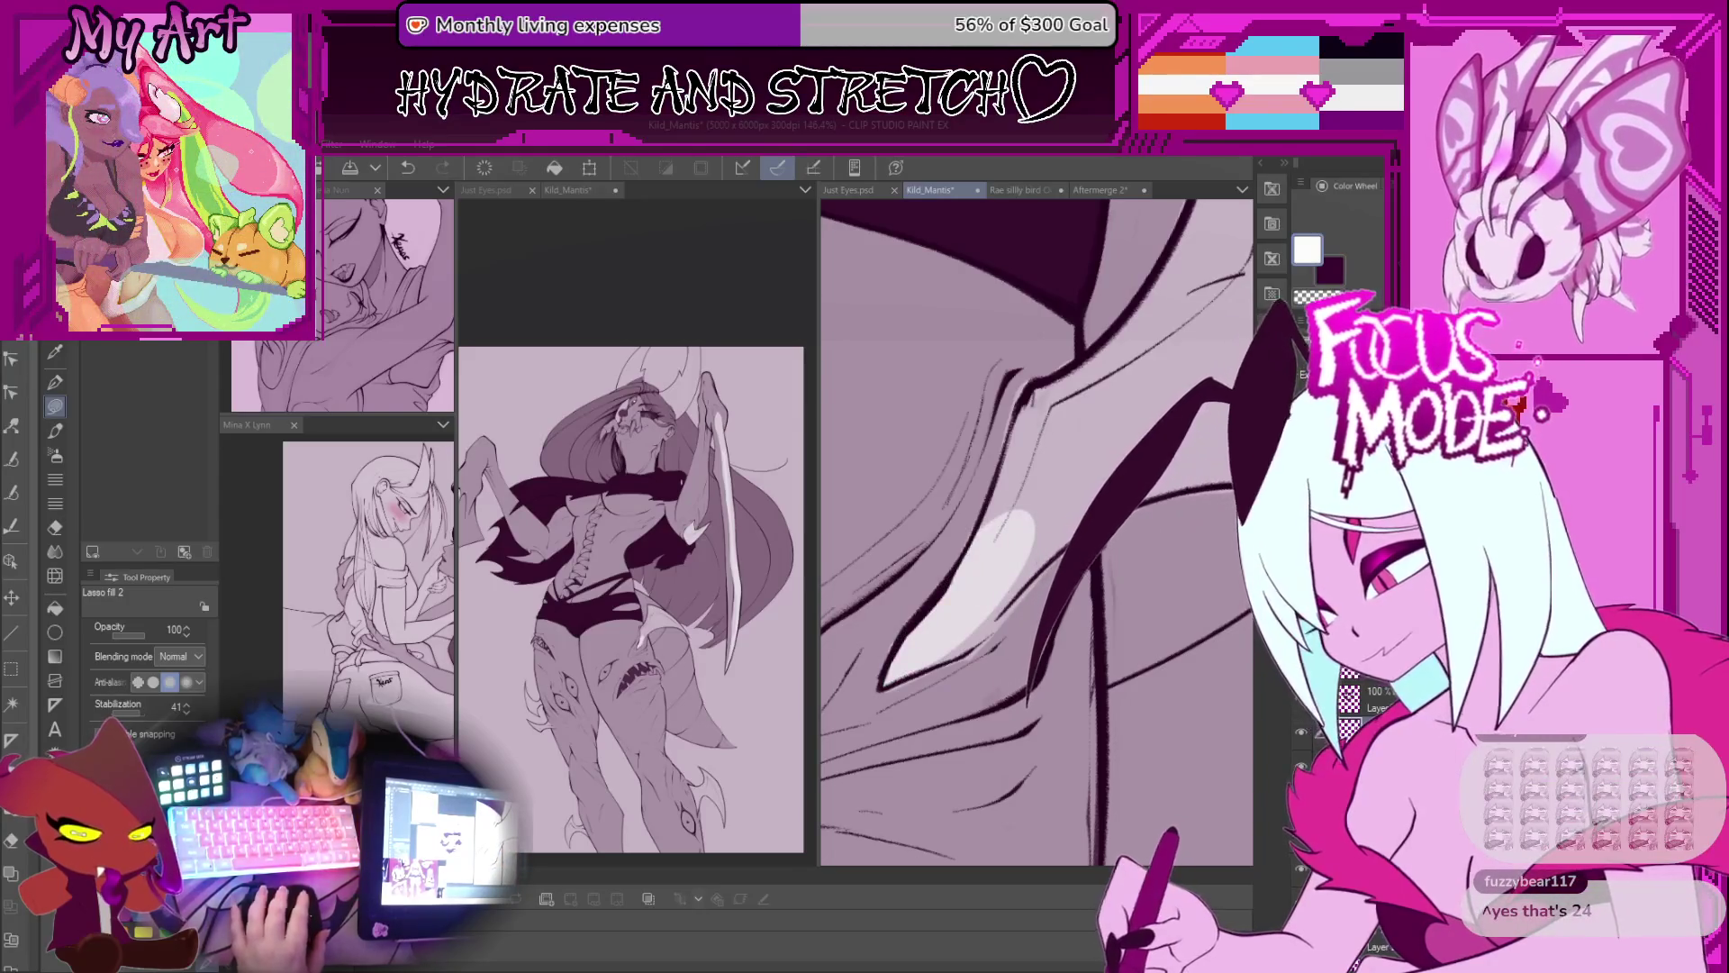
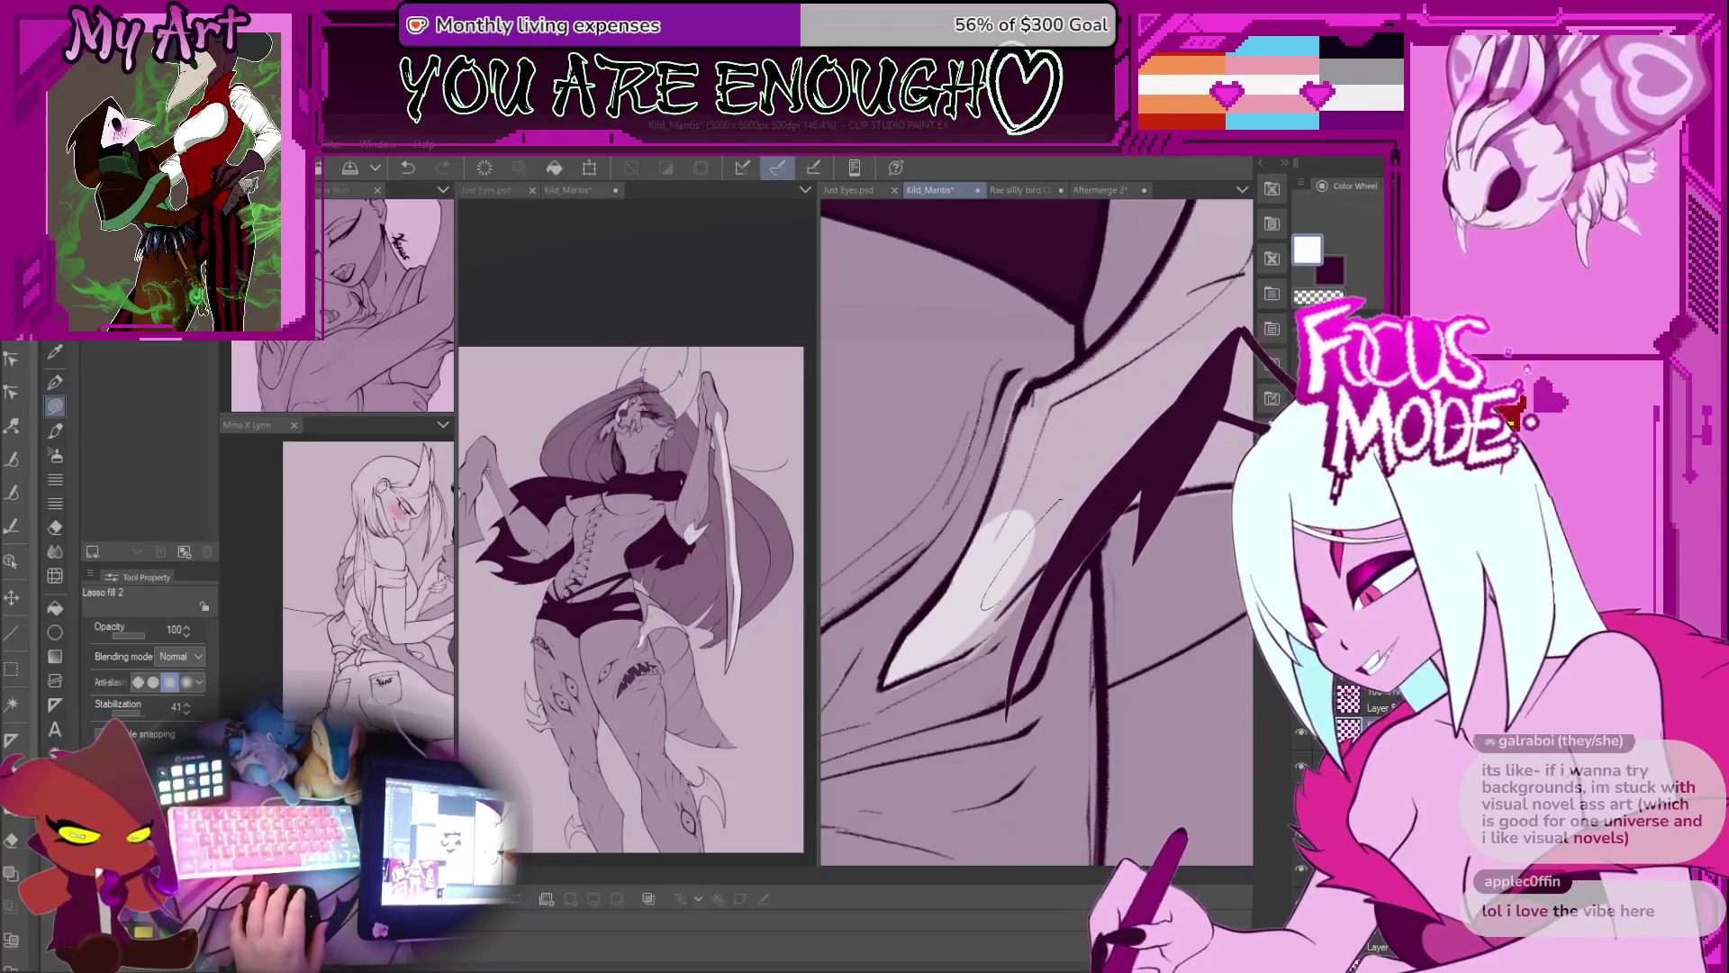
Step: Zoom, pan and rotate the close-up so the dark curved strand runs vertically
{"action": "scroll", "coordinate": [966, 596], "scroll_direction": "up", "scroll_amount": 2}
{"action": "mouse_move", "coordinate": [1010, 636]}
{"action": "left_mouse_down"}
{"action": "mouse_move", "coordinate": [1036, 581]}
{"action": "mouse_move", "coordinate": [1085, 589]}
{"action": "left_mouse_up"}
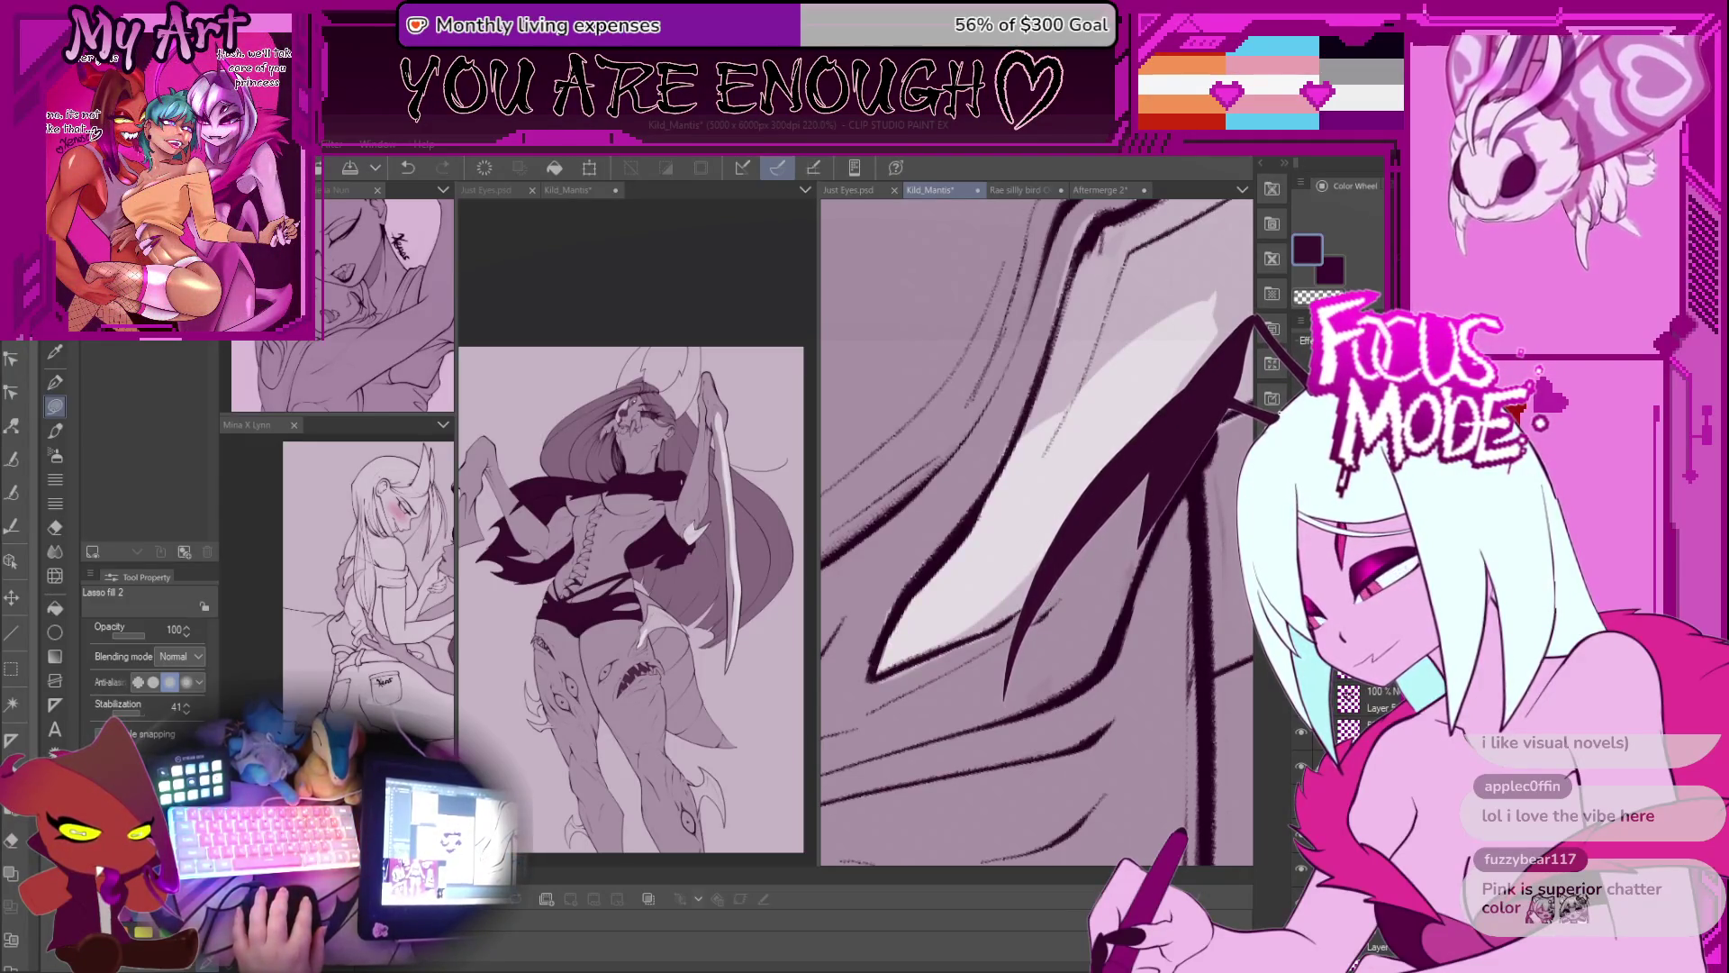
{"action": "mouse_move", "coordinate": [1043, 684]}
{"action": "left_mouse_down"}
{"action": "mouse_move", "coordinate": [1002, 578]}
{"action": "mouse_move", "coordinate": [924, 604]}
{"action": "mouse_move", "coordinate": [932, 620]}
{"action": "mouse_move", "coordinate": [1004, 578]}
{"action": "mouse_move", "coordinate": [1129, 463]}
{"action": "left_mouse_up"}
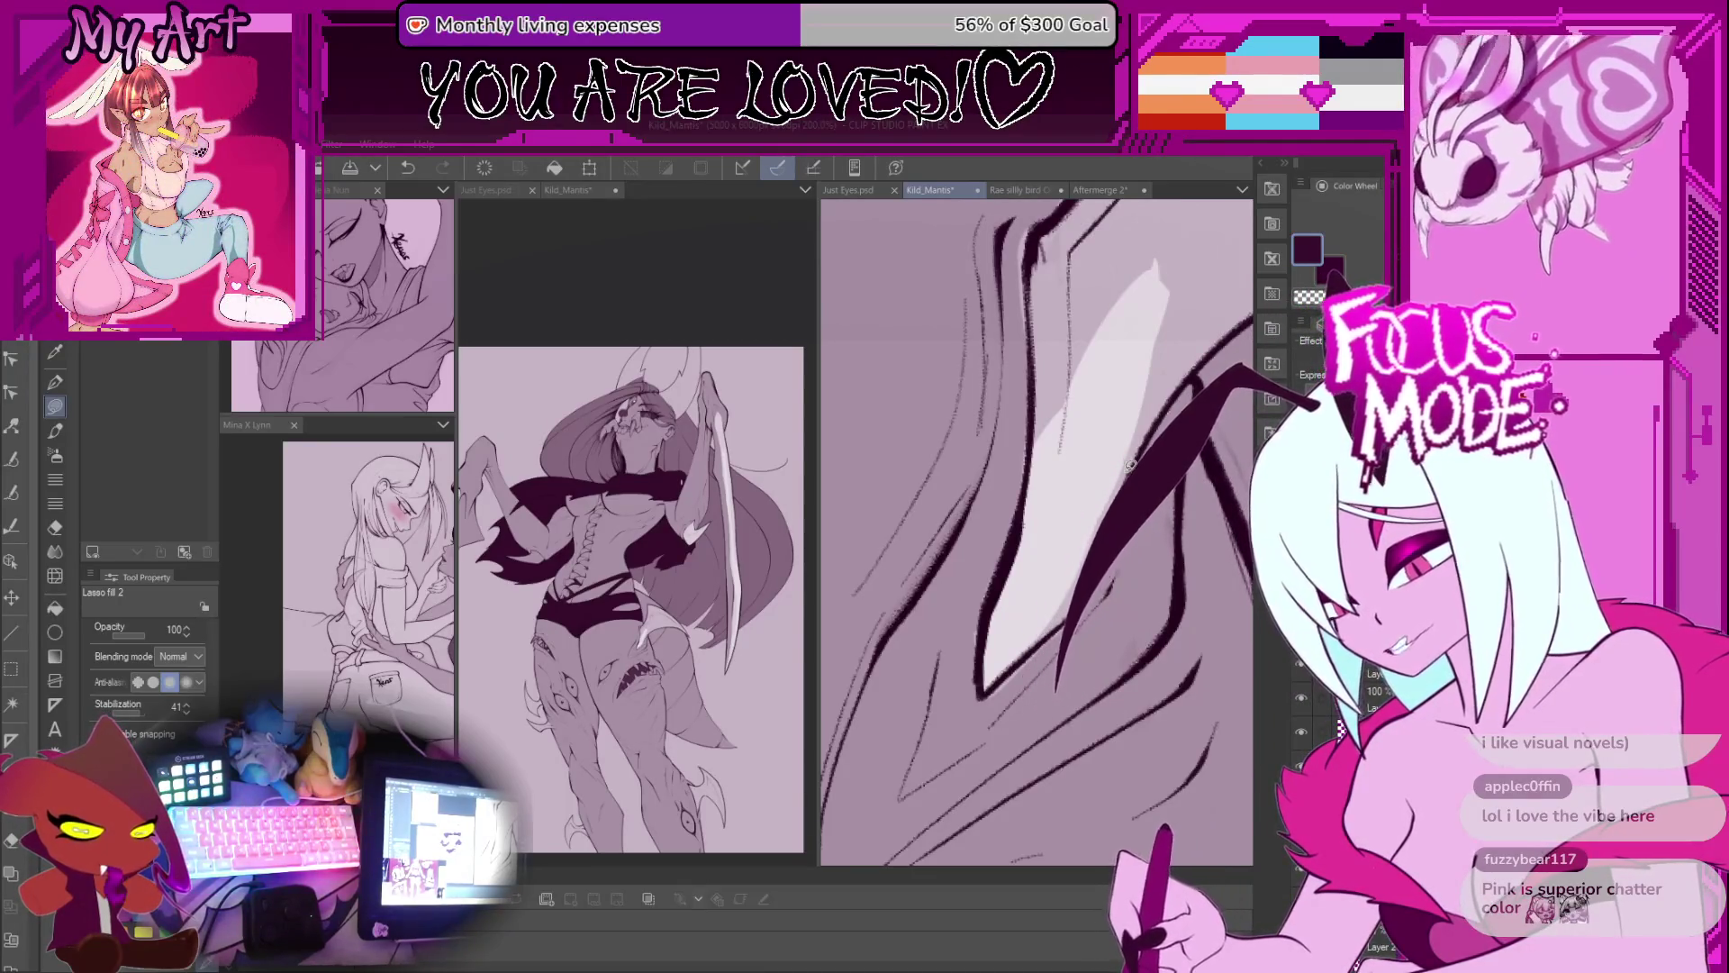
{"action": "mouse_move", "coordinate": [1131, 464]}
{"action": "left_mouse_down"}
{"action": "mouse_move", "coordinate": [1028, 632]}
{"action": "mouse_move", "coordinate": [943, 561]}
{"action": "mouse_move", "coordinate": [1055, 667]}
{"action": "left_mouse_up"}
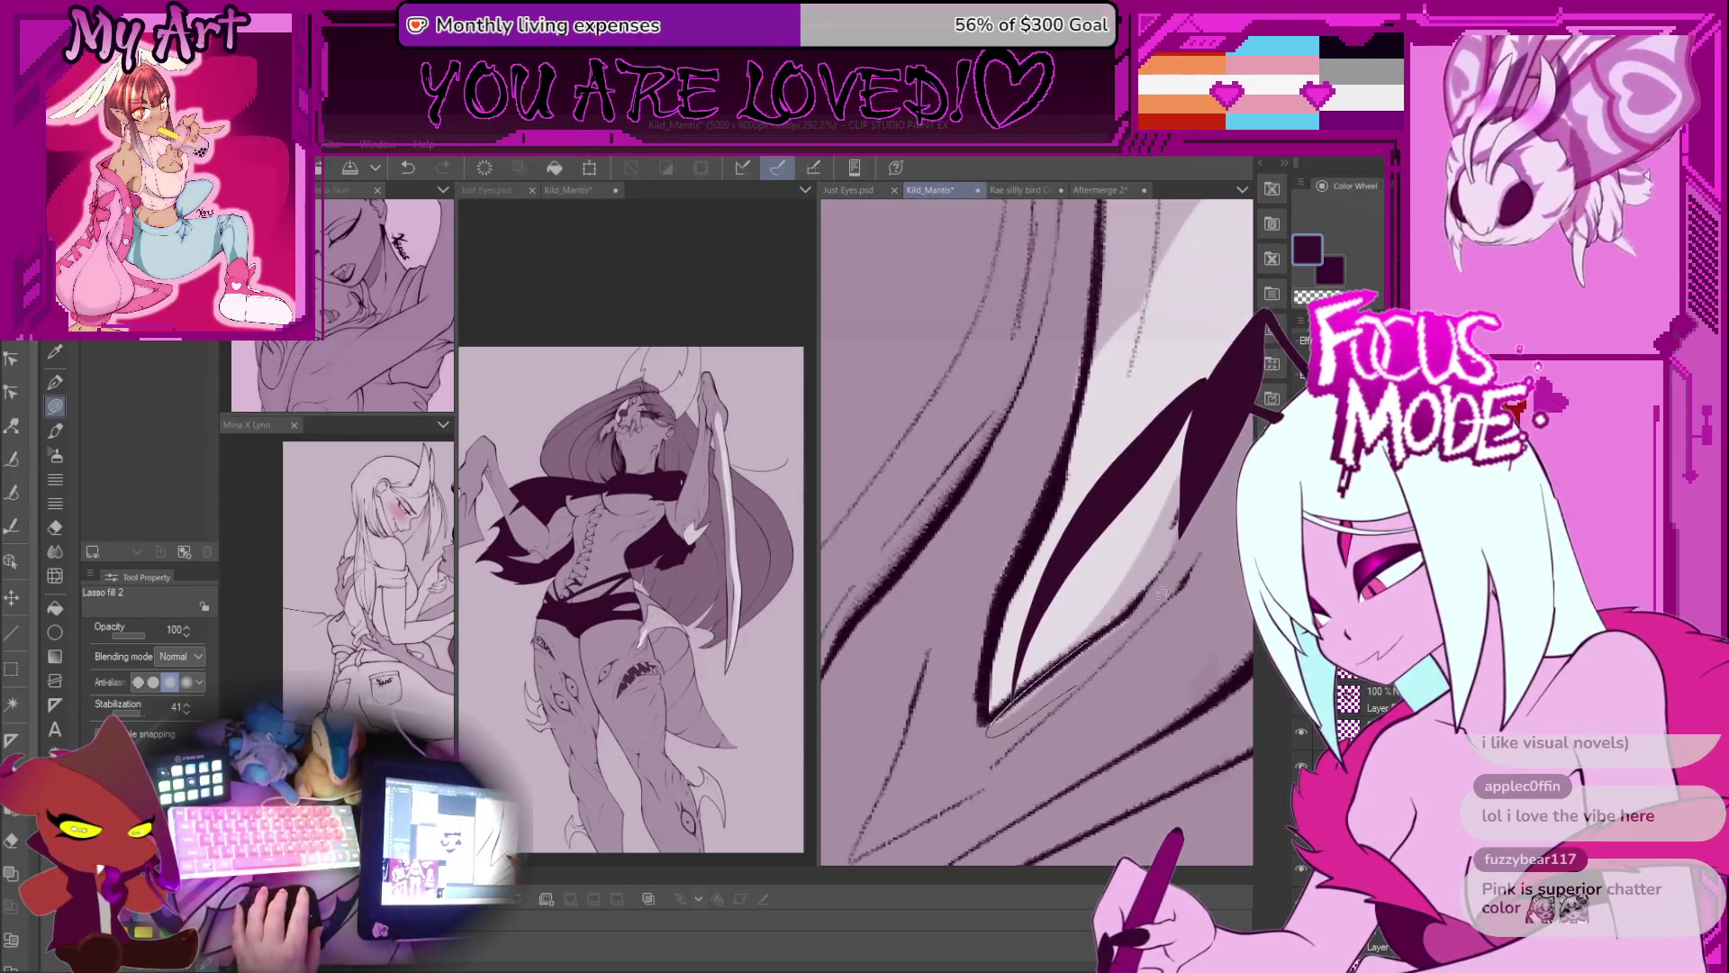
{"action": "left_click_drag", "start_coordinate": [1129, 613], "coordinate": [1156, 721]}
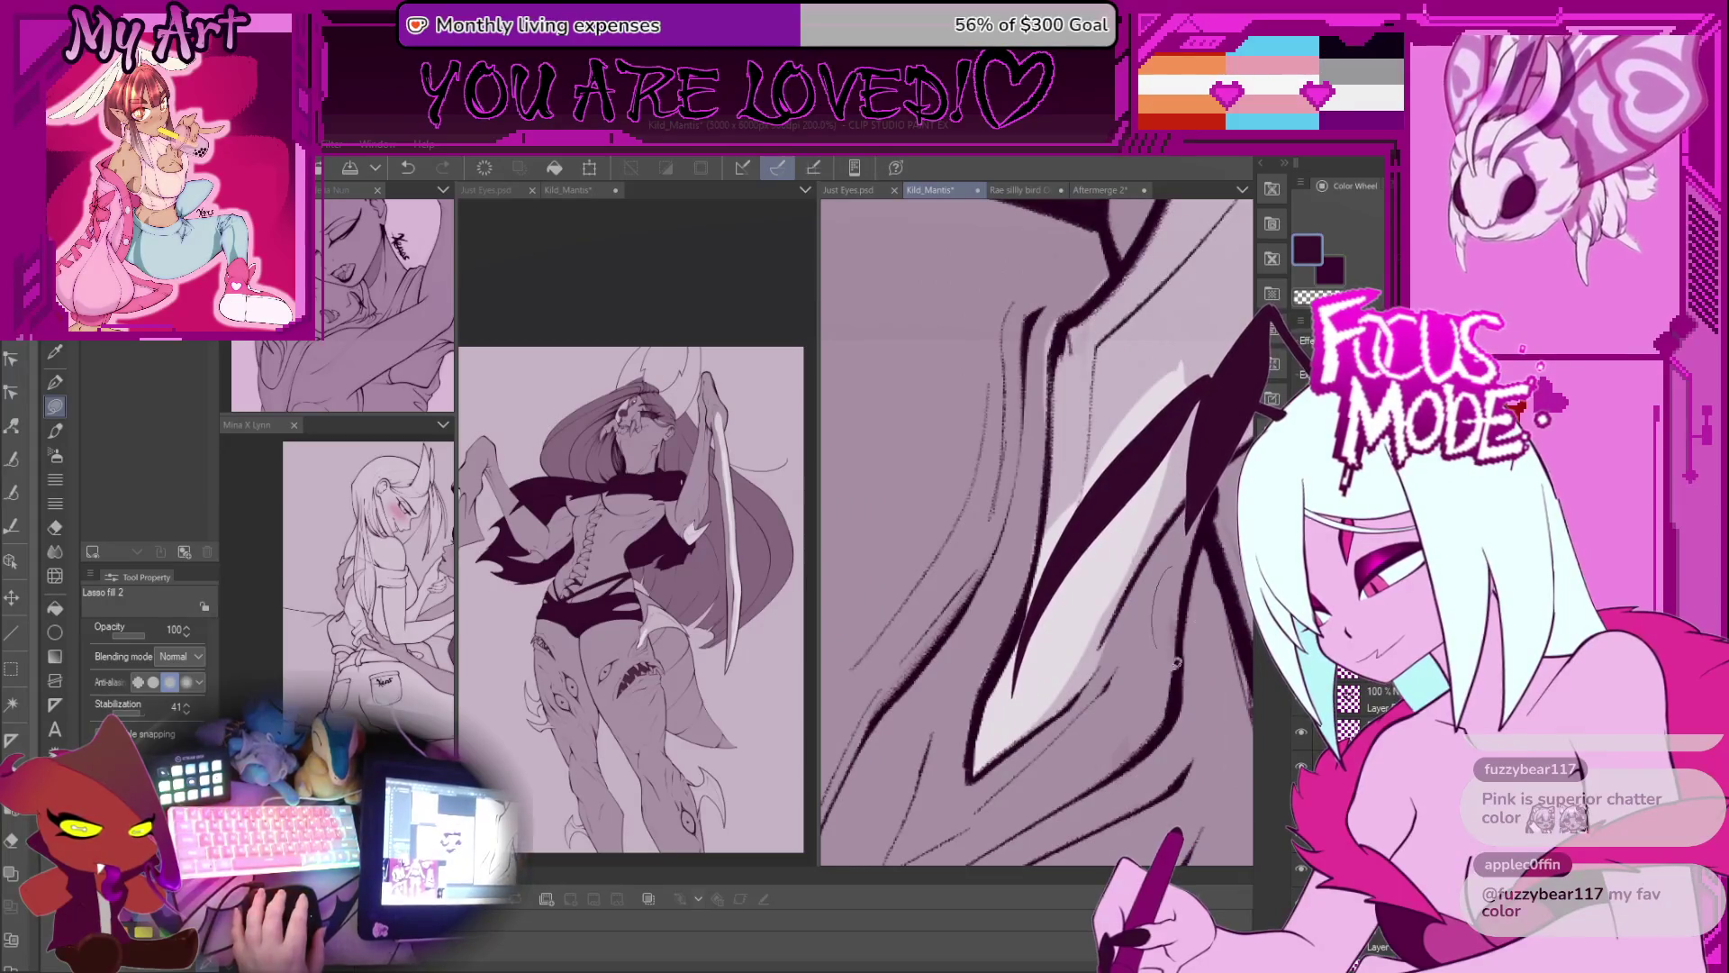
{"action": "scroll", "coordinate": [1164, 660], "scroll_direction": "up", "scroll_amount": 3}
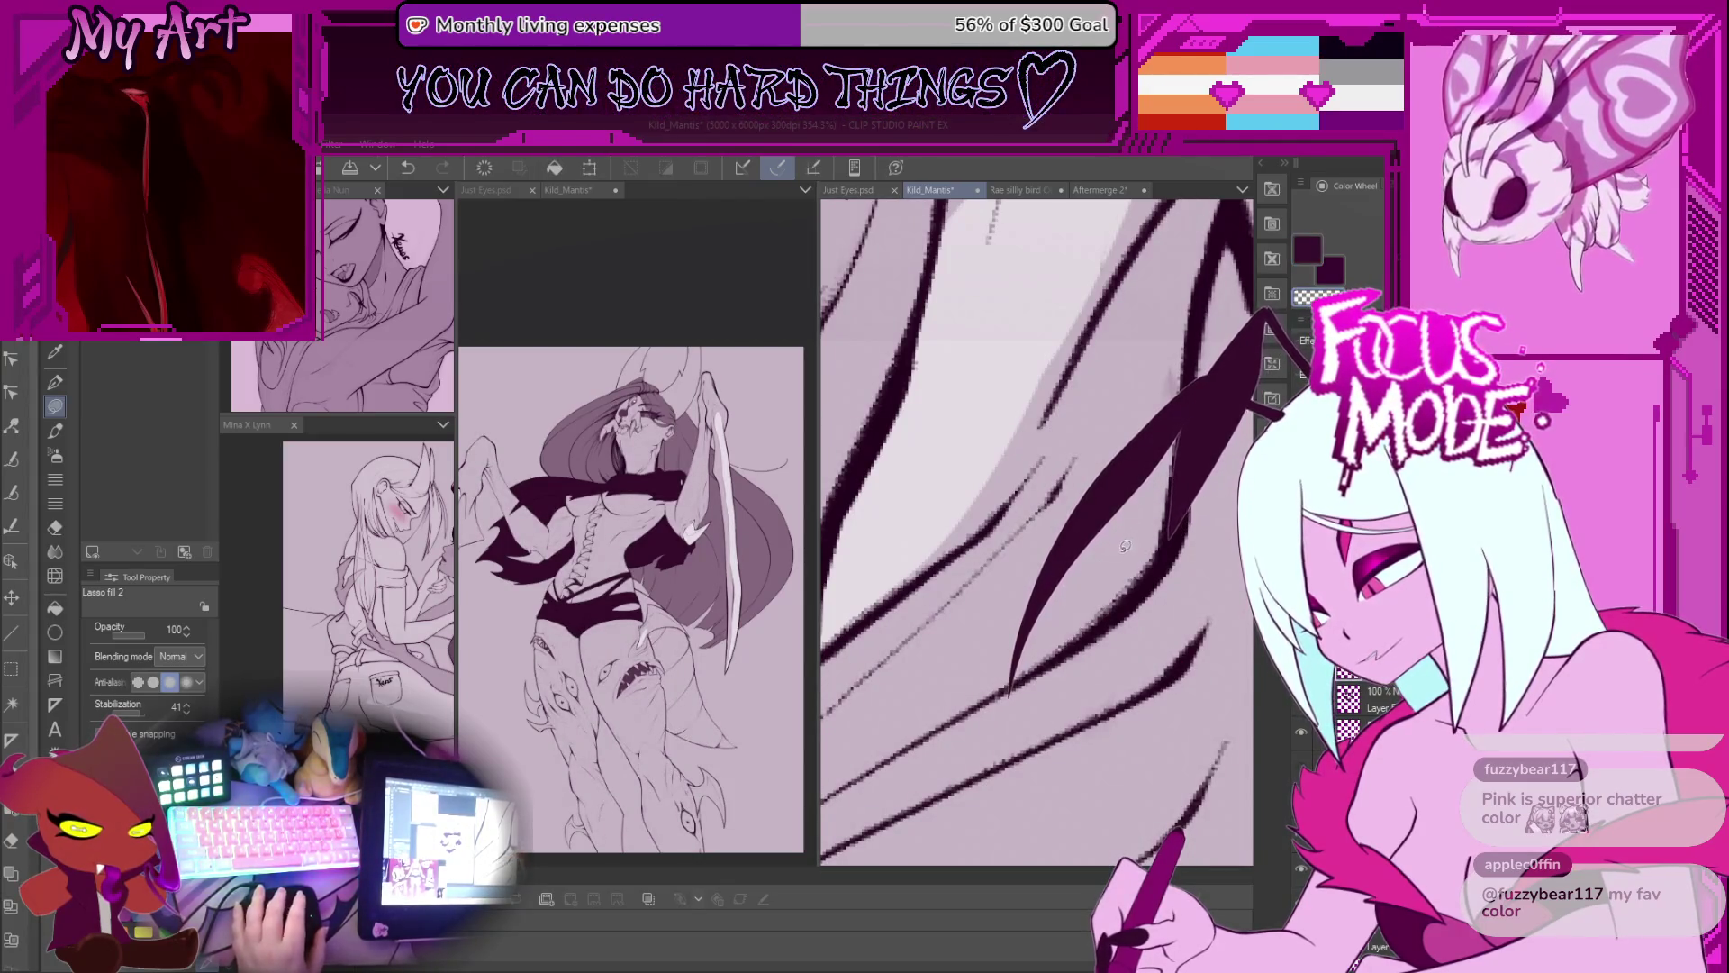
{"action": "scroll", "coordinate": [992, 429], "scroll_direction": "down", "scroll_amount": 2}
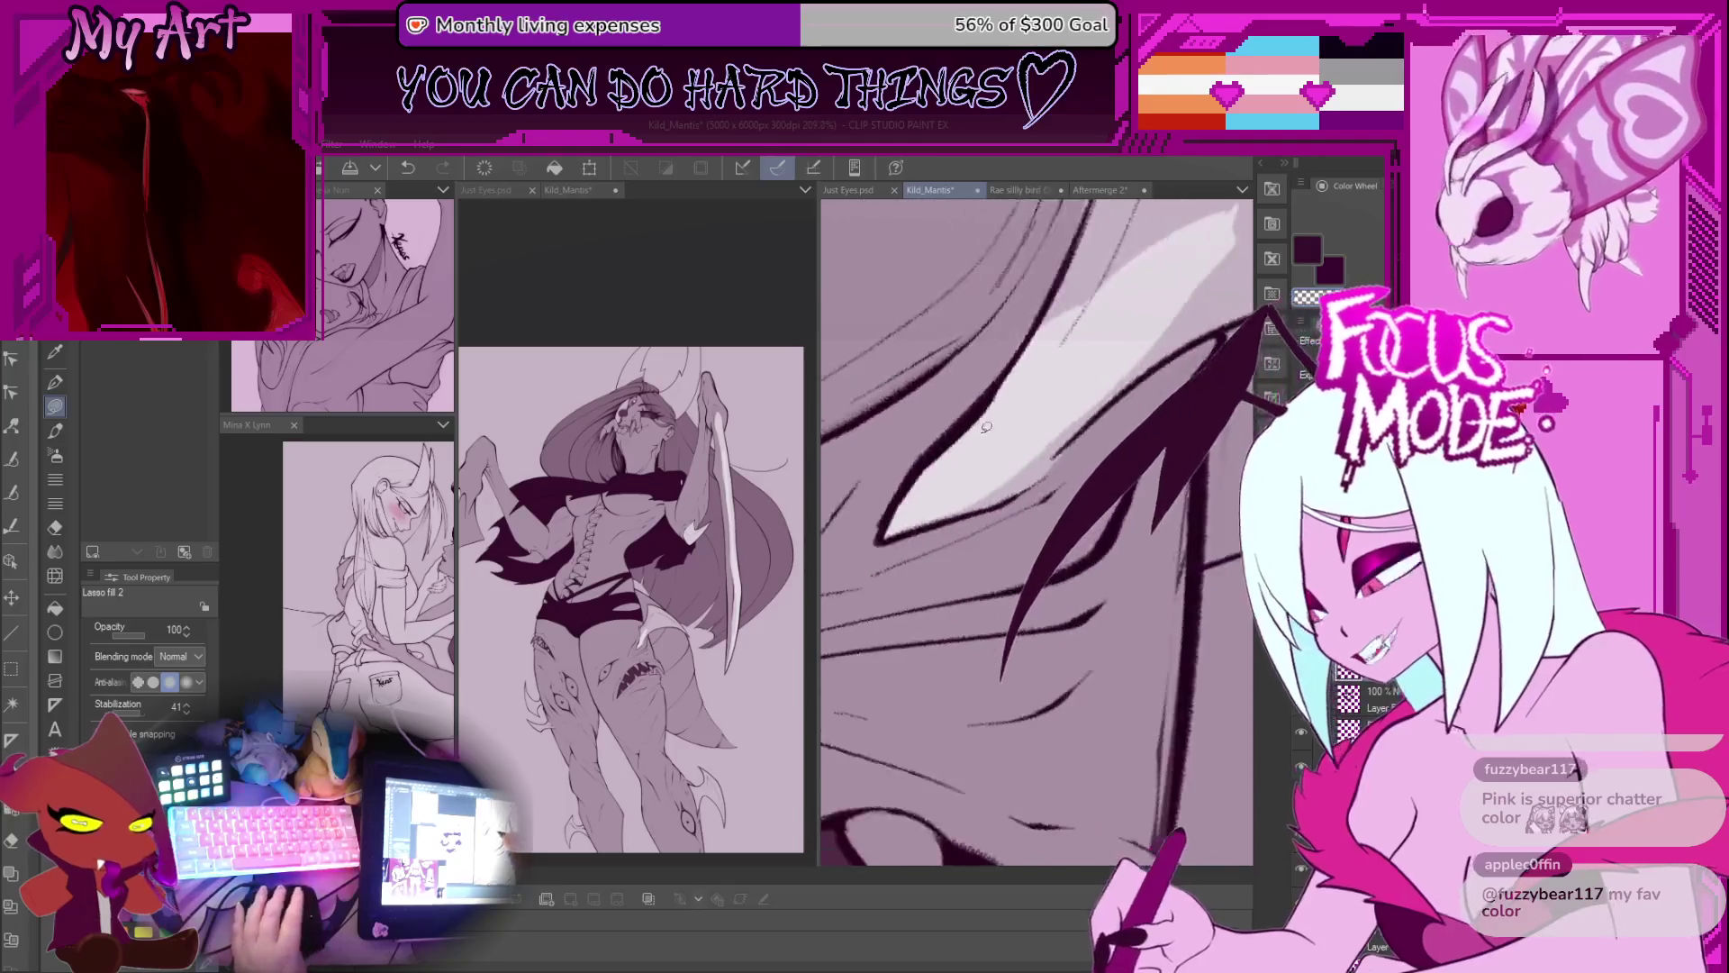
Step: Pick the pale pink-white colour and lasso-fill a highlight shape along the strand
{"action": "left_click", "coordinate": [998, 427], "text": "alt"}
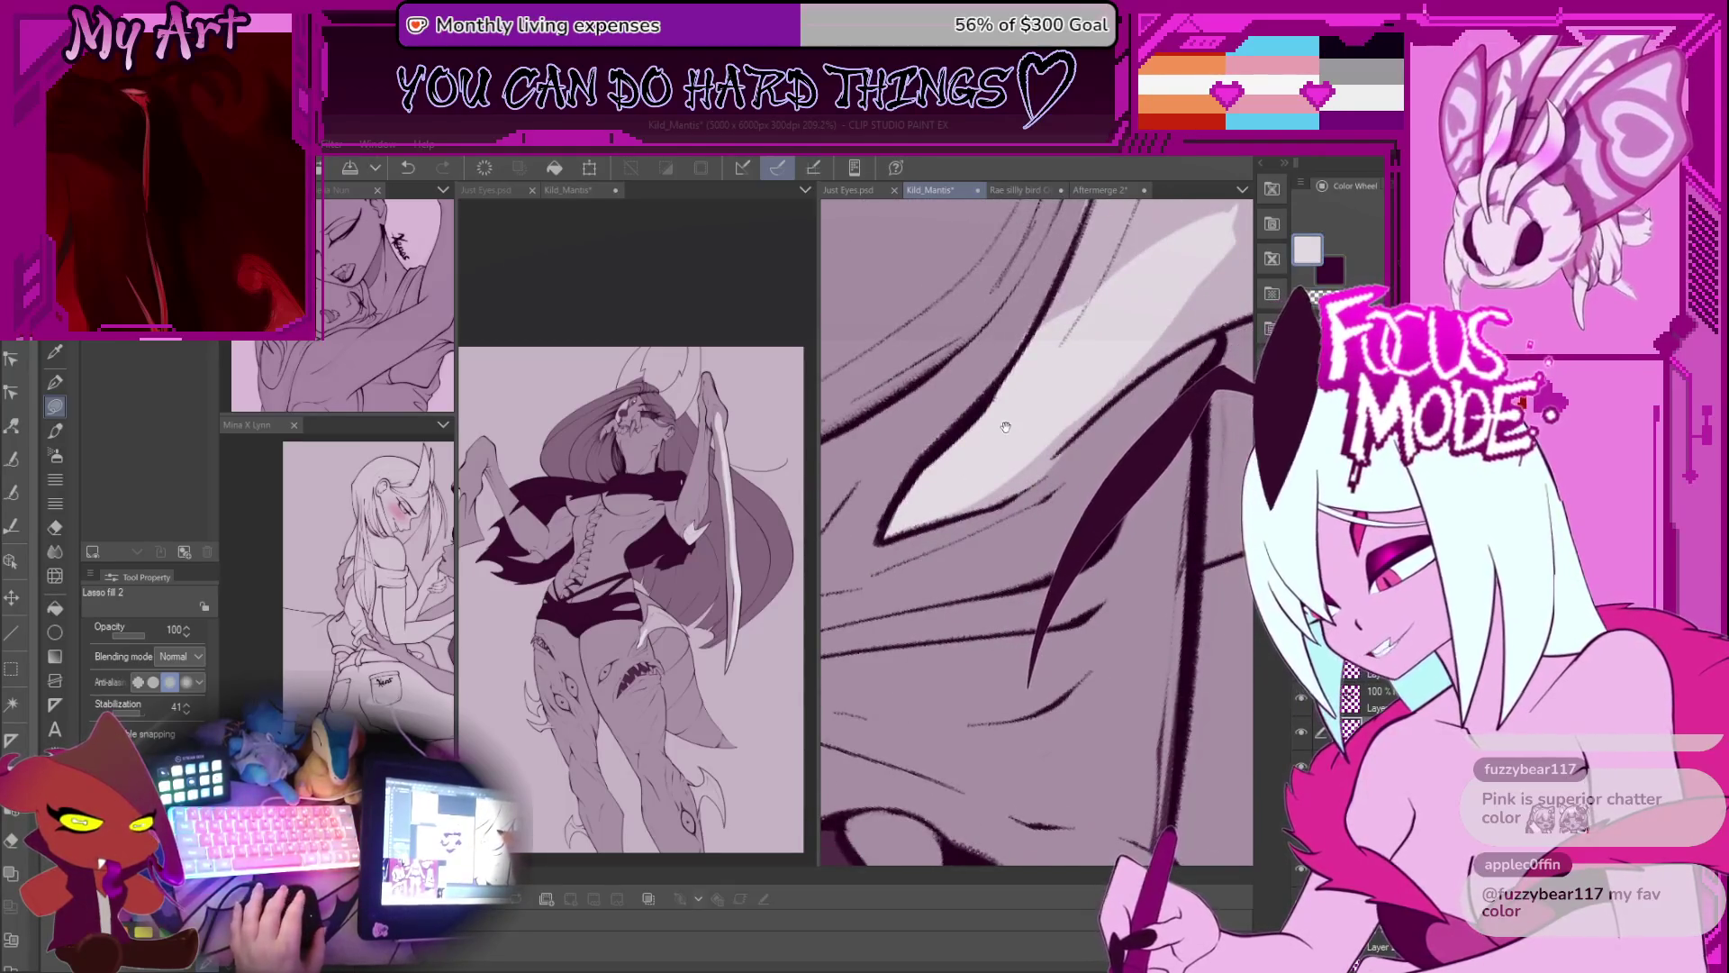
{"action": "scroll", "coordinate": [1028, 451], "scroll_direction": "up", "scroll_amount": 1}
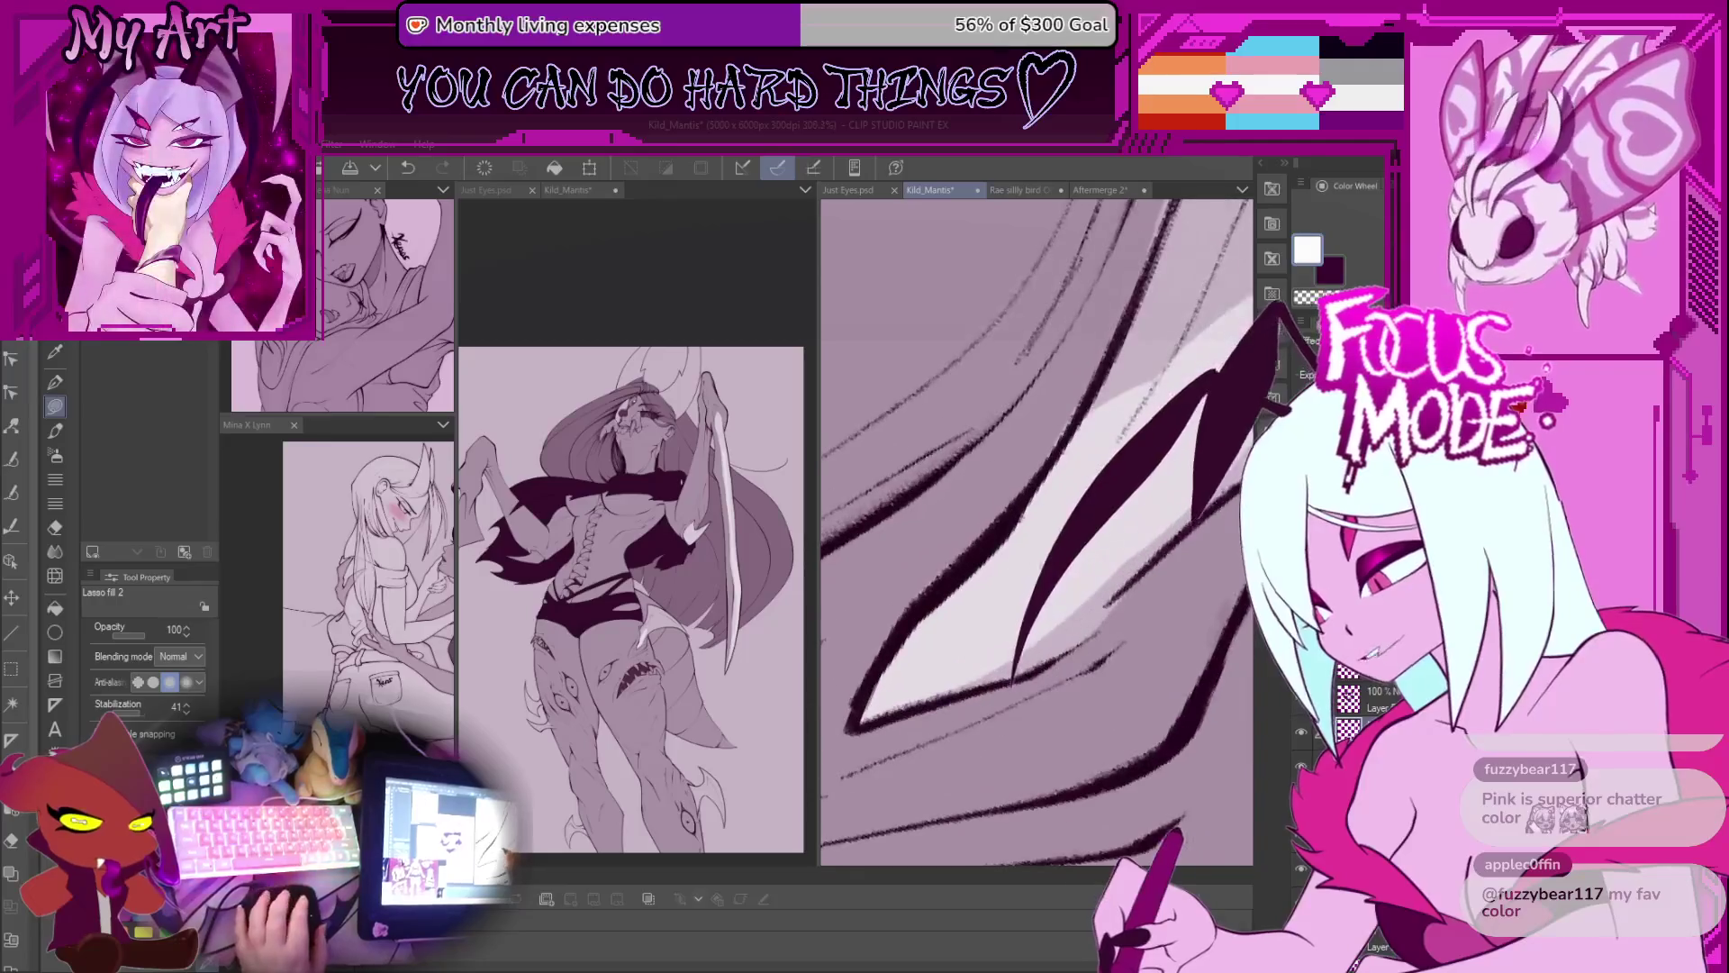
{"action": "left_click_drag", "start_coordinate": [988, 634], "coordinate": [933, 675]}
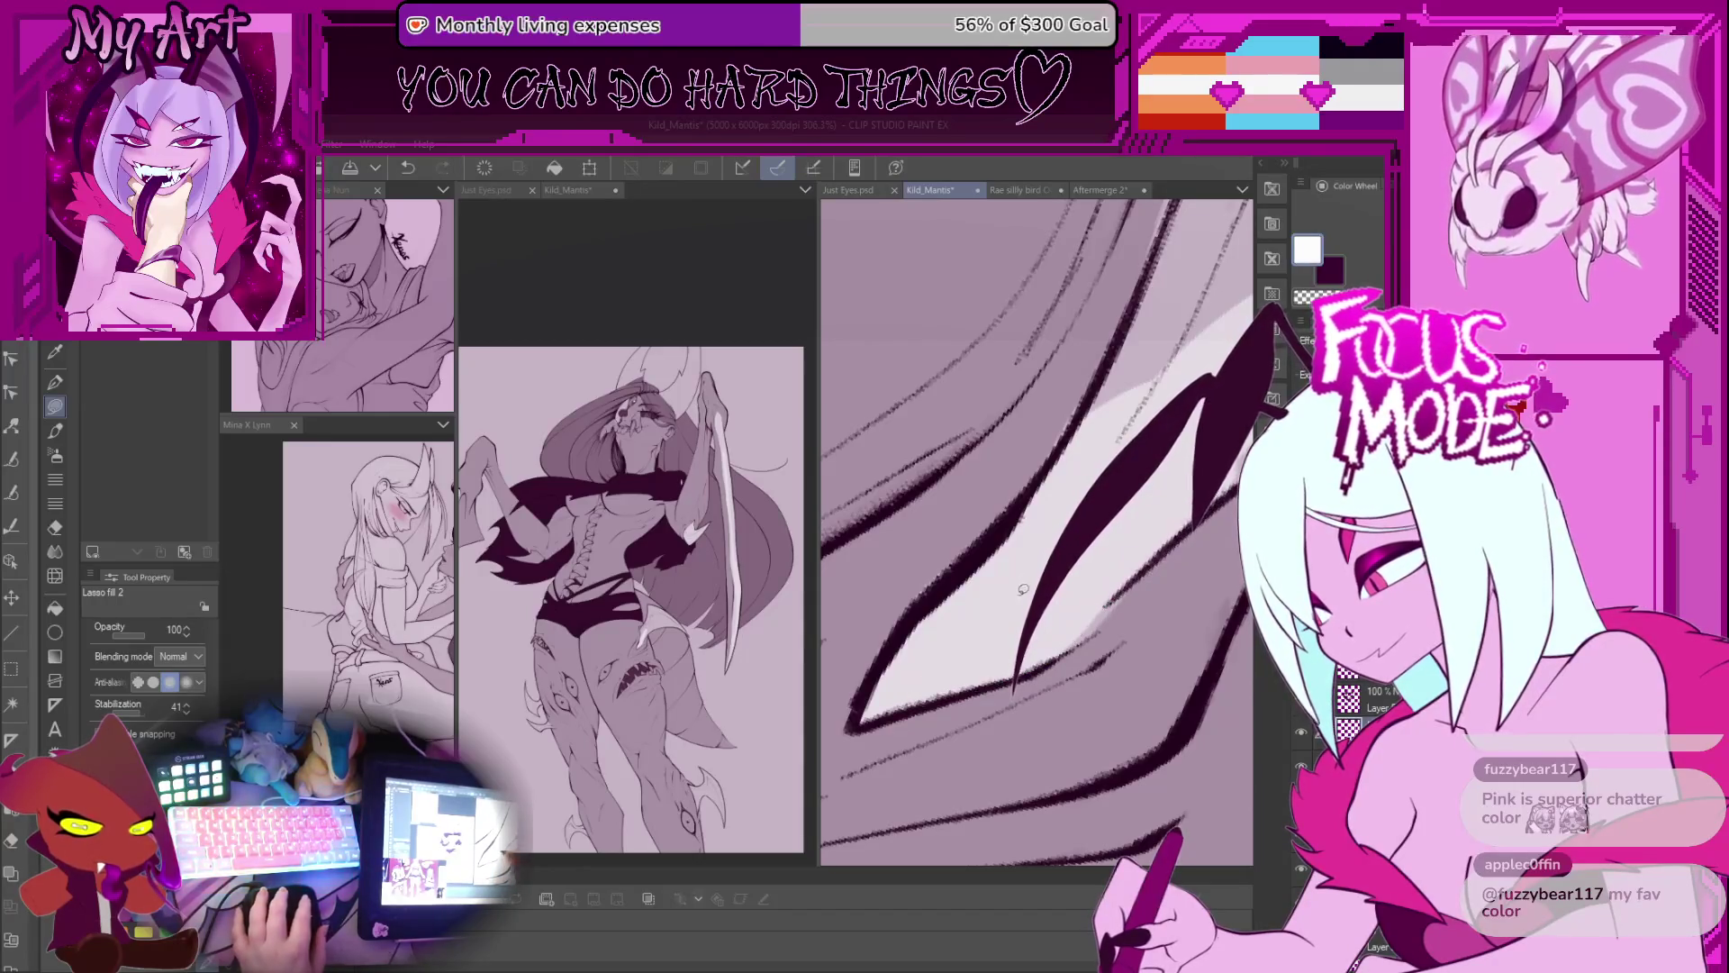
{"action": "key", "text": "minus"}
{"action": "key", "text": "minus"}
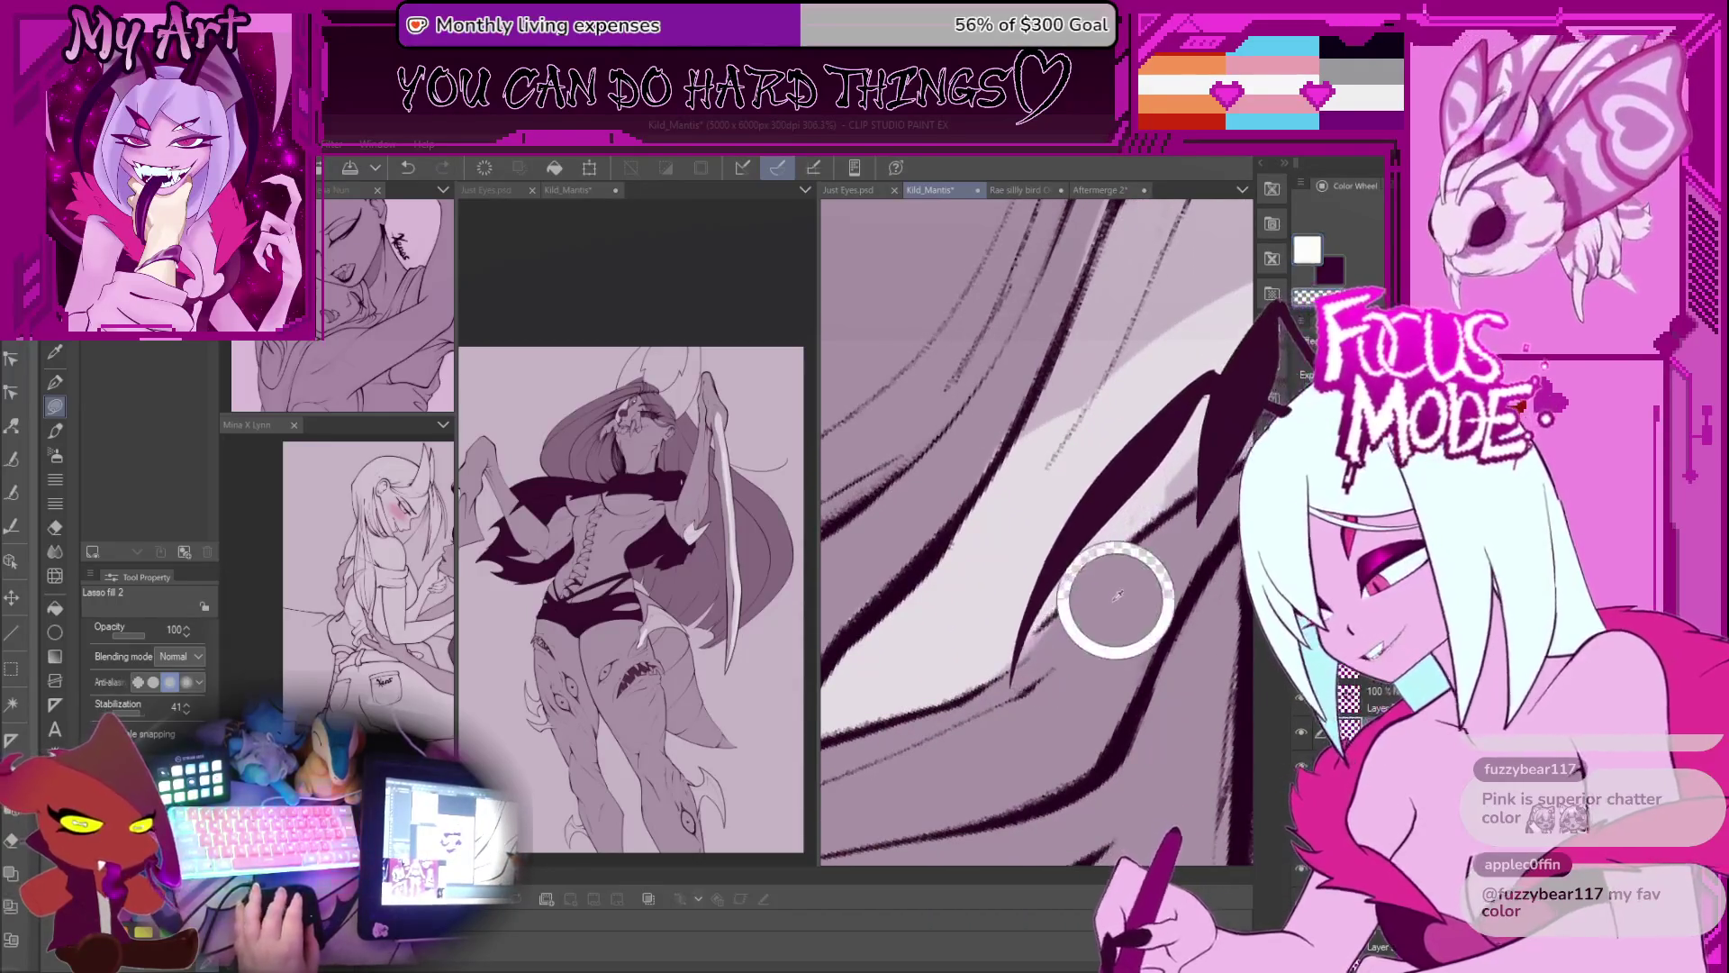
{"action": "key", "text": "x"}
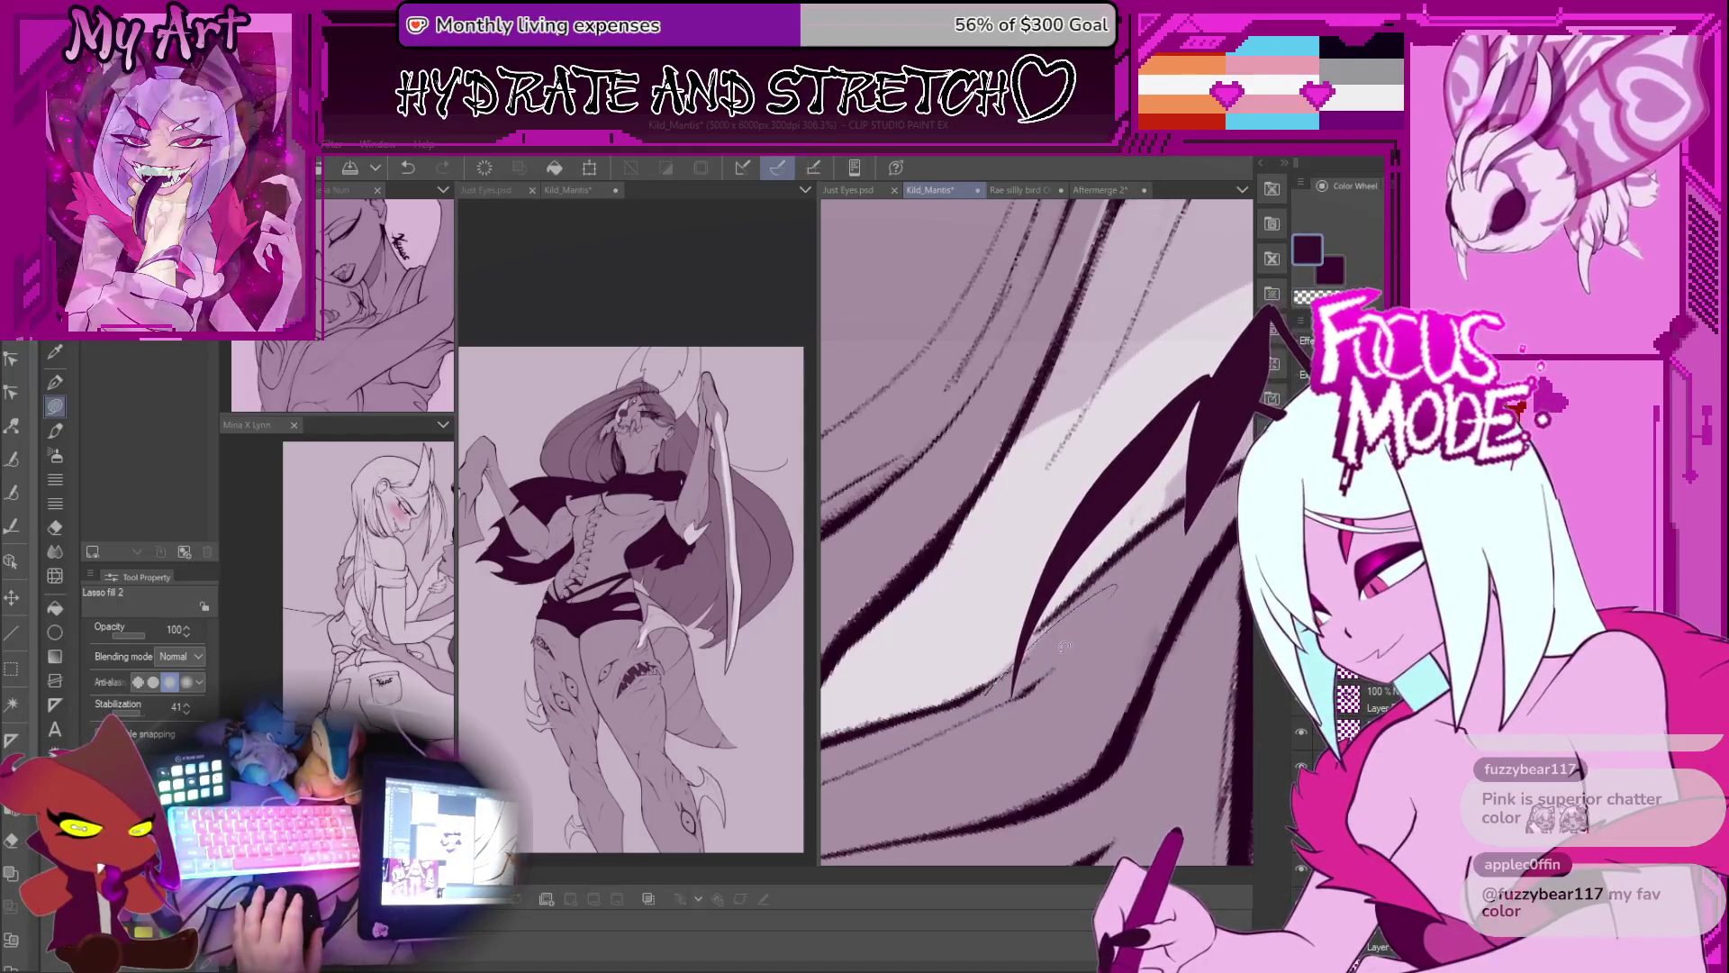
{"action": "mouse_move", "coordinate": [1036, 496]}
{"action": "left_mouse_down"}
{"action": "mouse_move", "coordinate": [973, 704]}
{"action": "mouse_move", "coordinate": [1117, 451]}
{"action": "mouse_move", "coordinate": [1019, 599]}
{"action": "mouse_move", "coordinate": [978, 612]}
{"action": "left_mouse_up"}
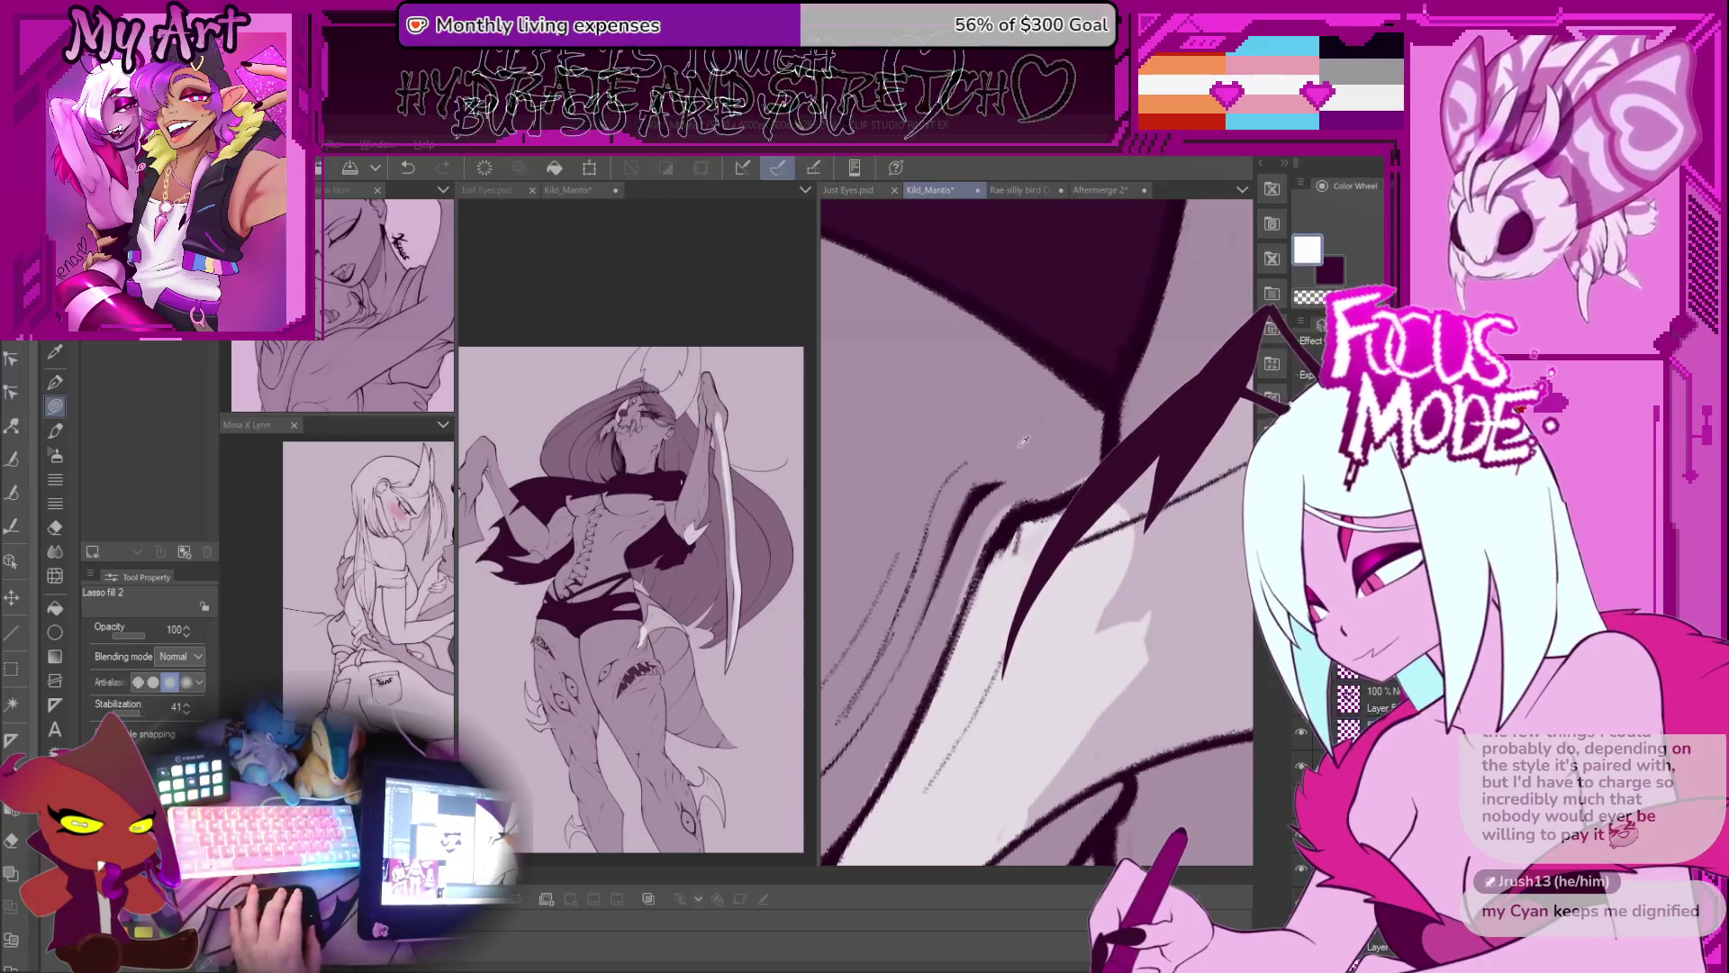
Step: Sample the pale highlight colour and undo an accidental edit to the dark curved stroke
{"action": "left_click", "coordinate": [994, 493], "text": "alt"}
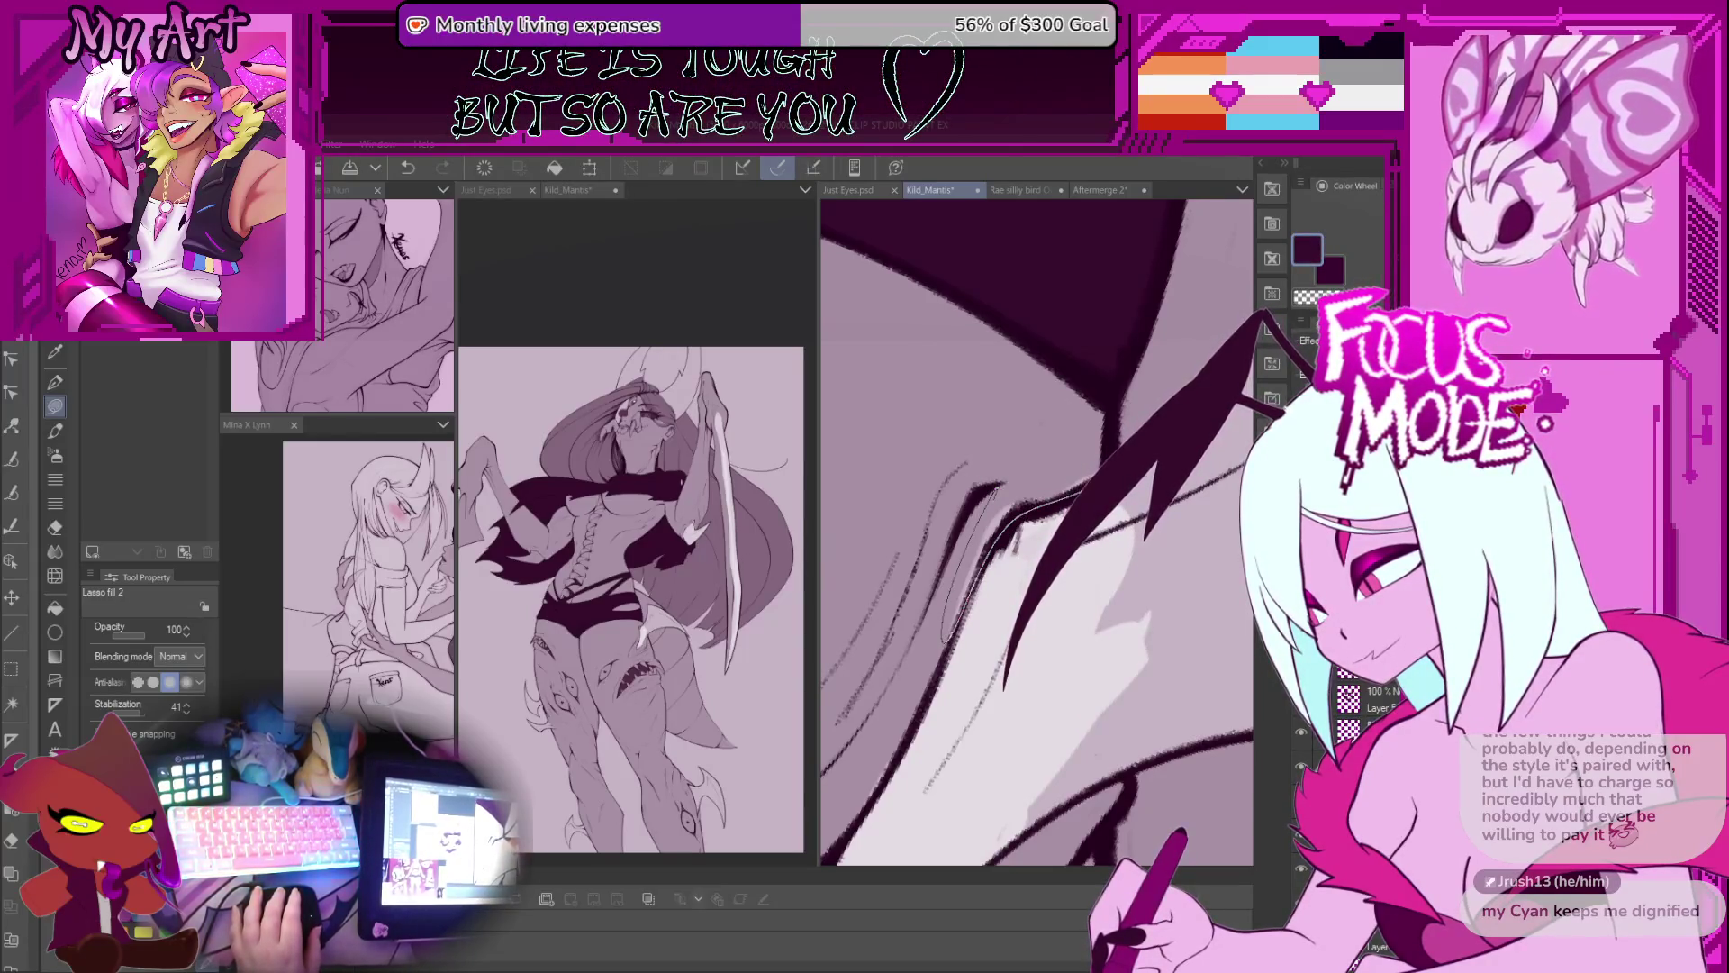
{"action": "mouse_move", "coordinate": [1035, 445]}
{"action": "left_mouse_down"}
{"action": "mouse_move", "coordinate": [954, 540]}
{"action": "mouse_move", "coordinate": [918, 539]}
{"action": "left_mouse_up"}
{"action": "left_click", "coordinate": [964, 535], "text": "alt"}
{"action": "left_click_drag", "start_coordinate": [1055, 462], "coordinate": [936, 621]}
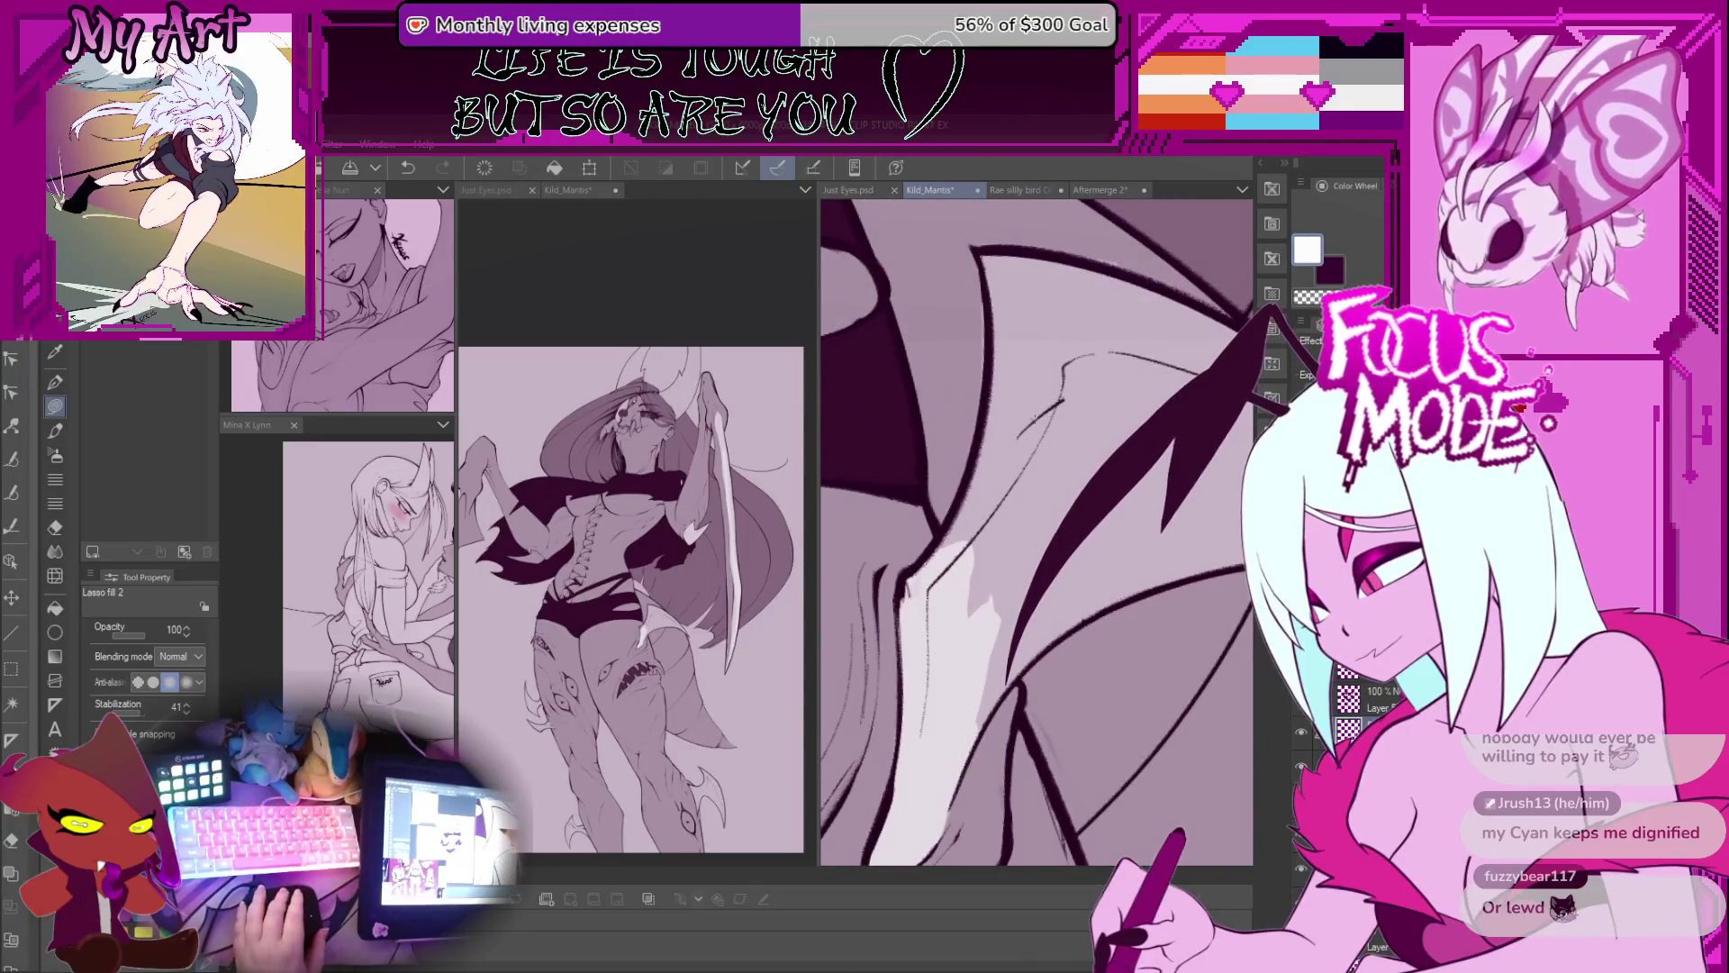
{"action": "mouse_move", "coordinate": [1099, 392]}
{"action": "left_mouse_down"}
{"action": "mouse_move", "coordinate": [1003, 622]}
{"action": "mouse_move", "coordinate": [986, 563]}
{"action": "left_mouse_up"}
{"action": "left_click_drag", "start_coordinate": [1117, 478], "coordinate": [1059, 603]}
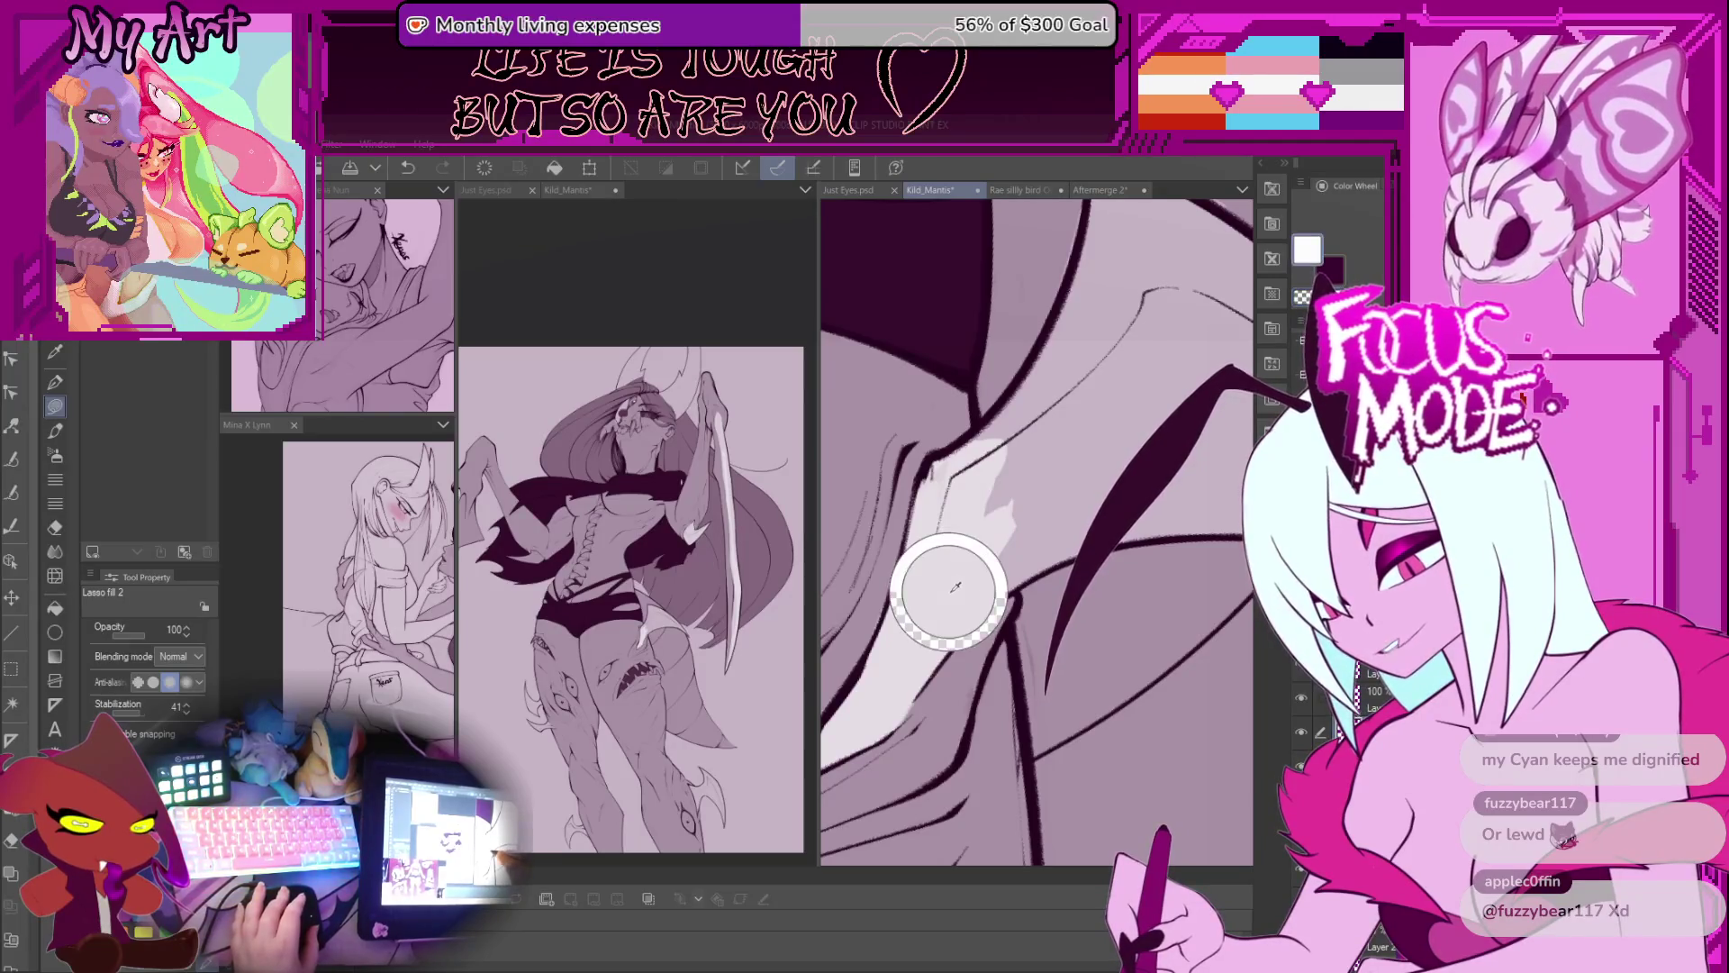
{"action": "key", "text": "ctrl+z"}
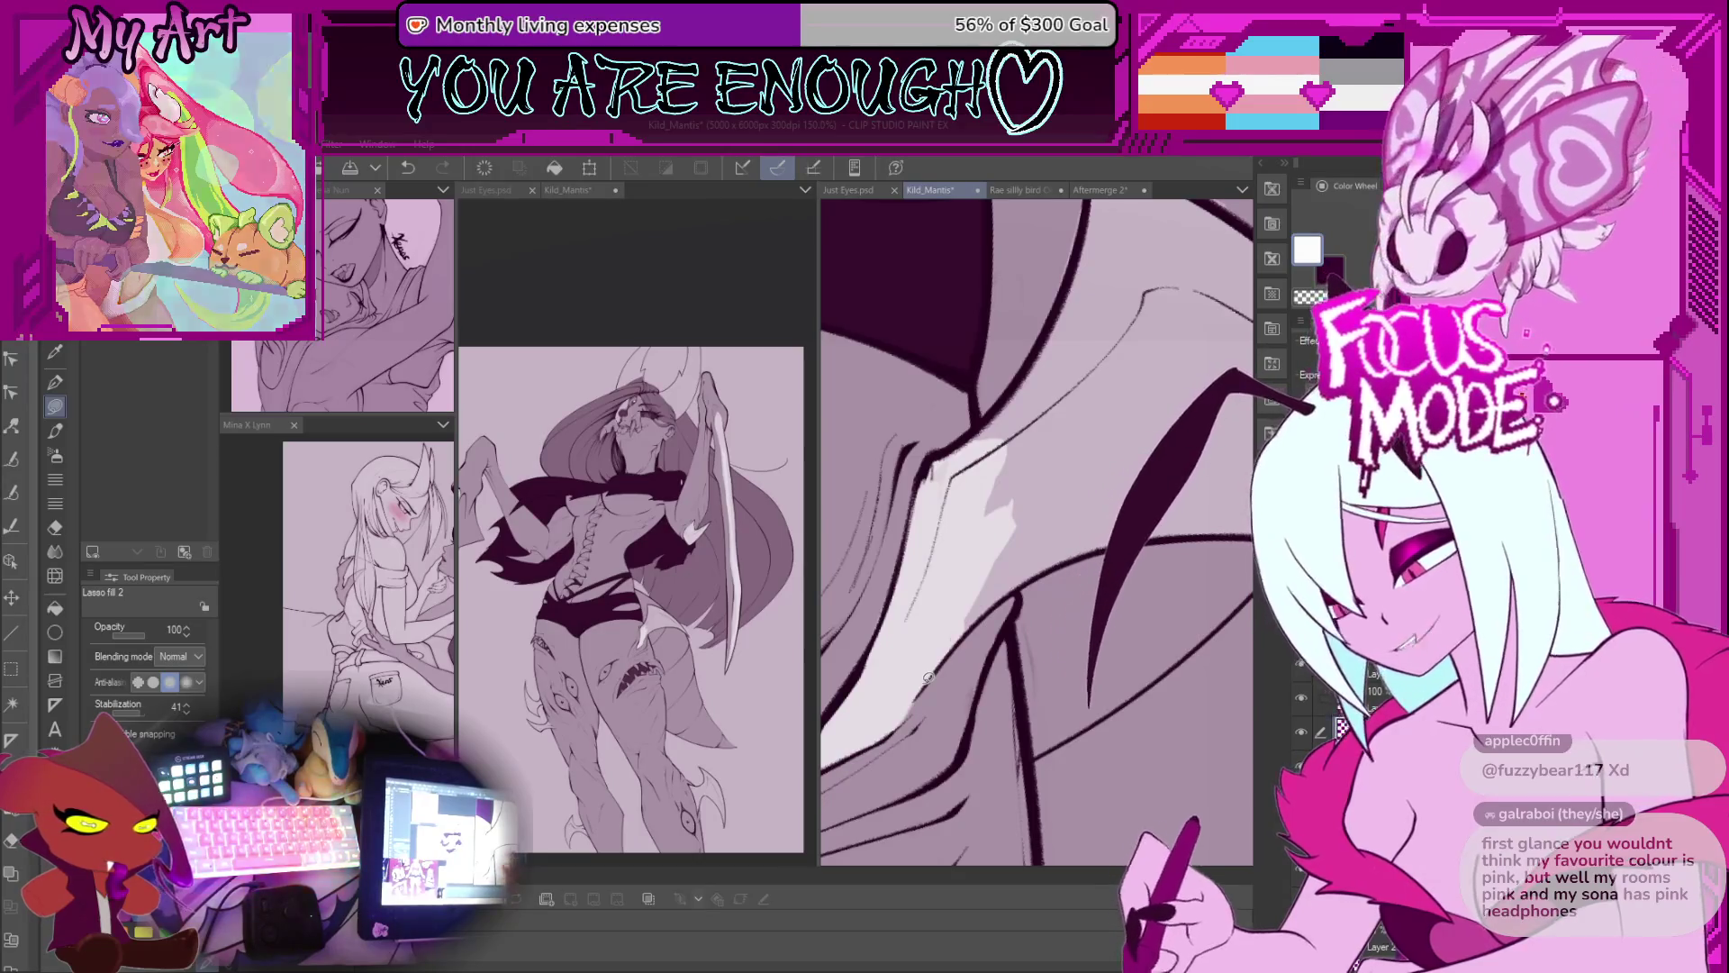
Step: Frame the wing panel and lasso-fill a large pale highlight shape across it
{"action": "scroll", "coordinate": [928, 677], "scroll_direction": "up", "scroll_amount": 3}
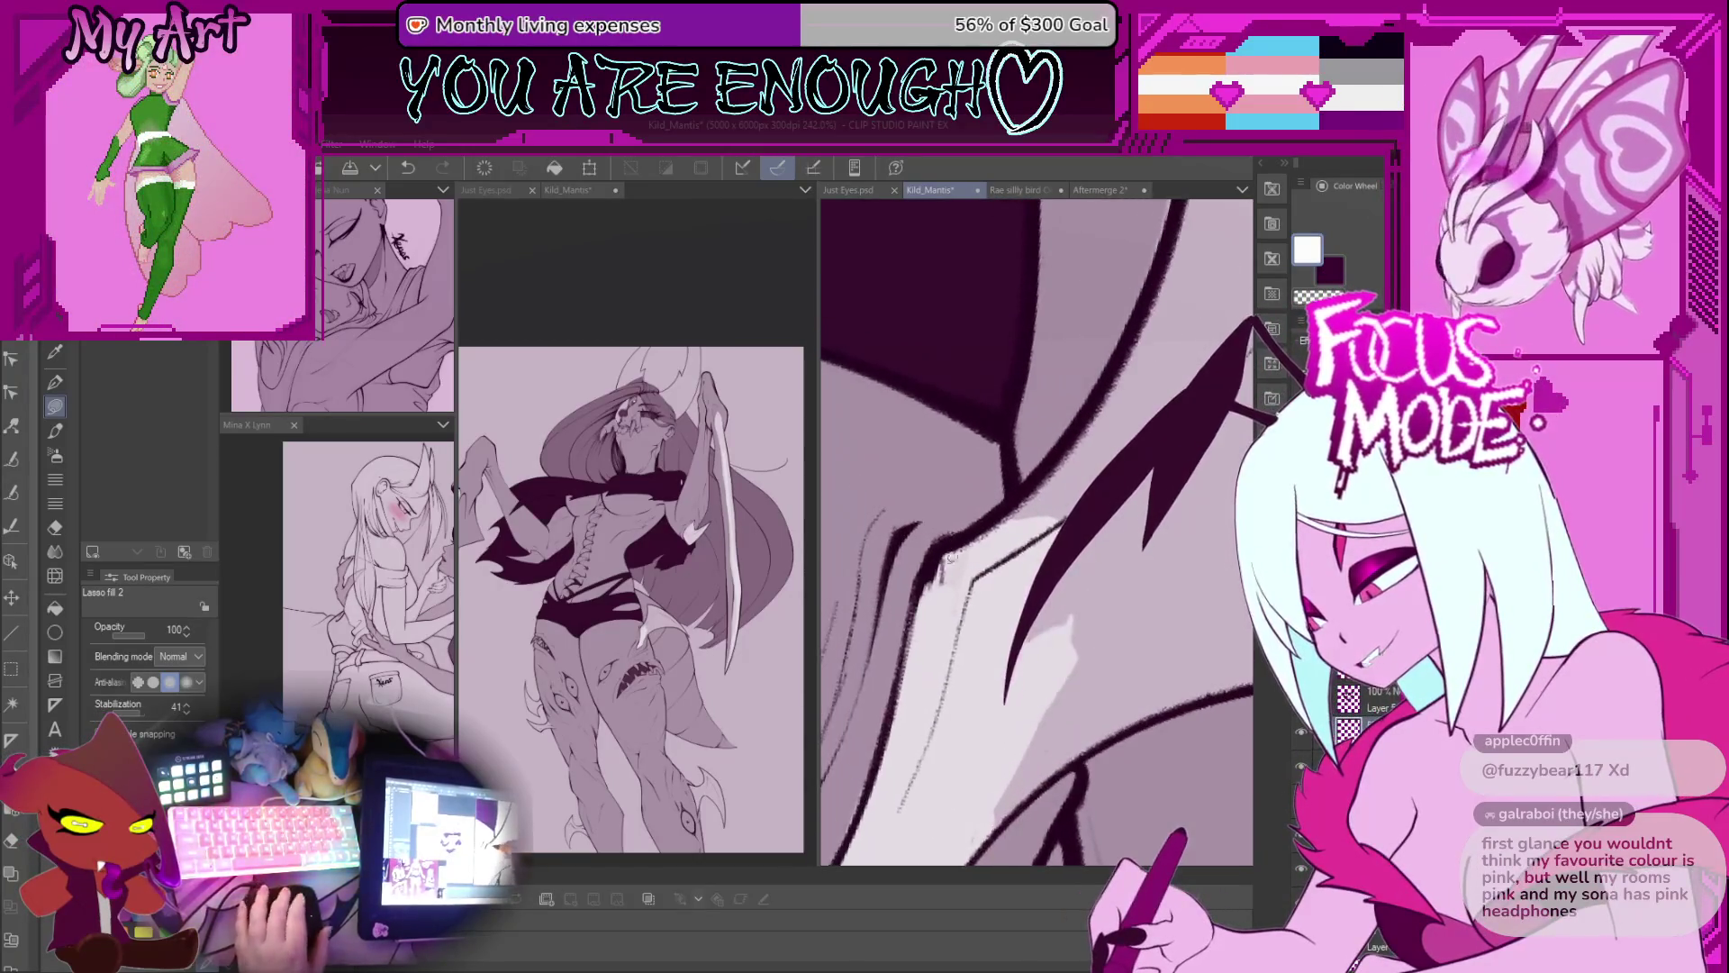
{"action": "scroll", "coordinate": [945, 556], "scroll_direction": "up", "scroll_amount": 2}
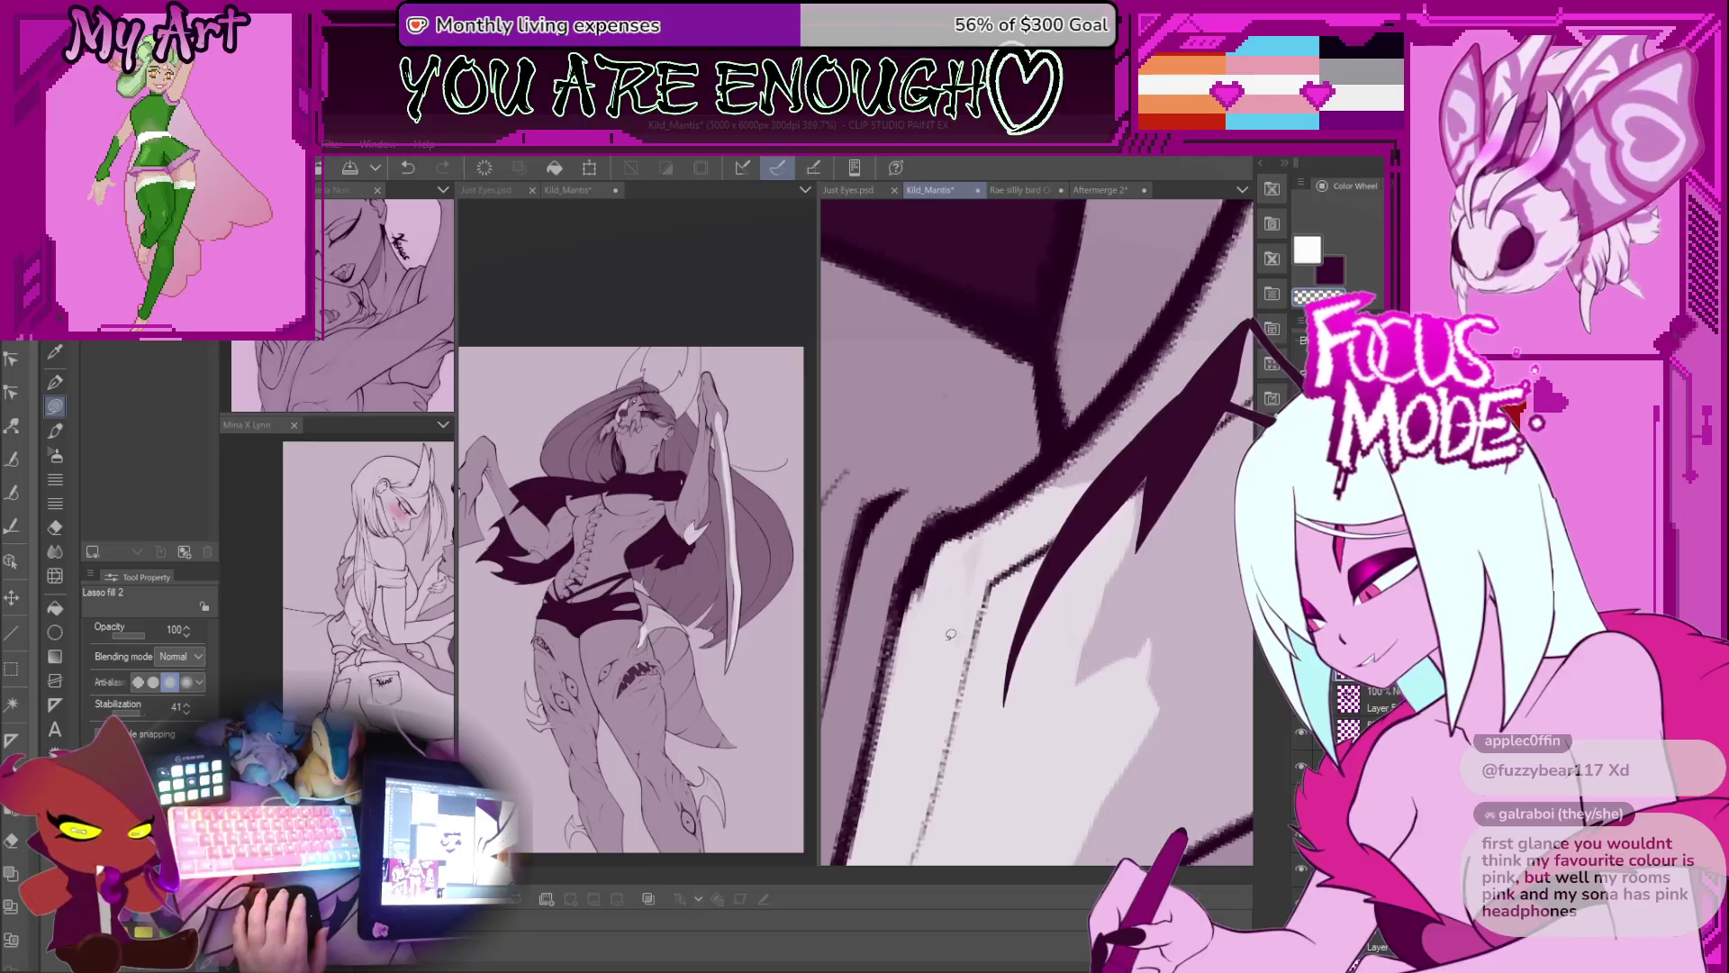
{"action": "scroll", "coordinate": [1011, 547], "scroll_direction": "down", "scroll_amount": 3}
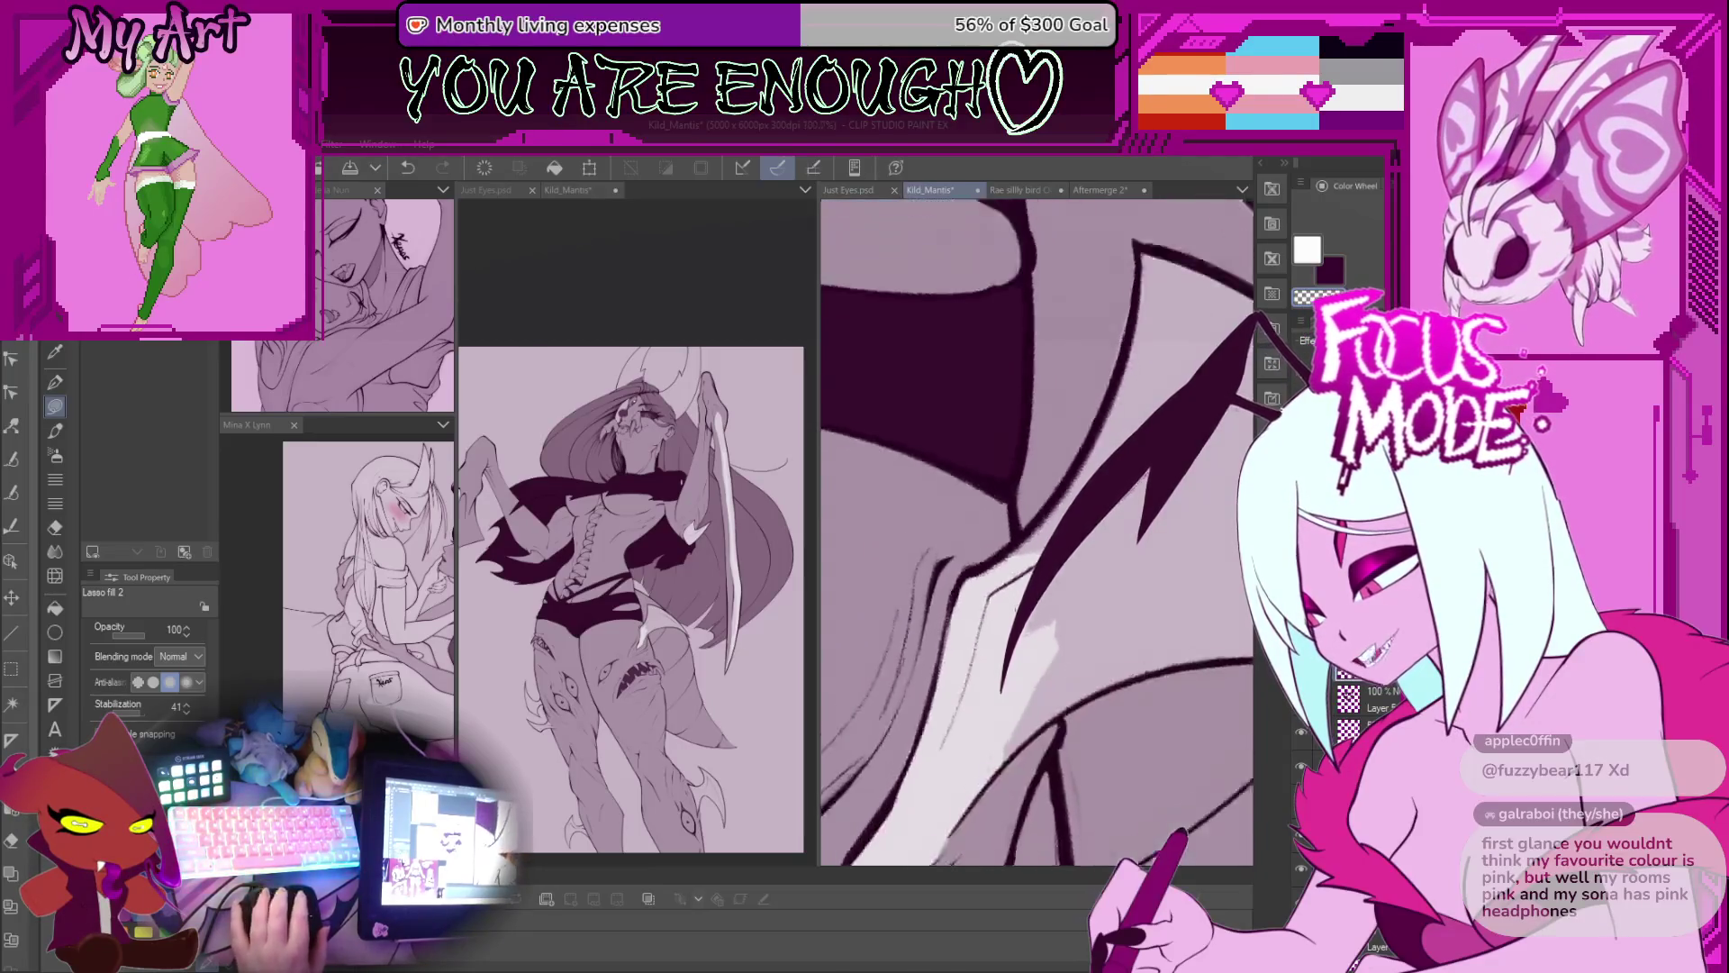
{"action": "scroll", "coordinate": [1000, 622], "scroll_direction": "down", "scroll_amount": 2}
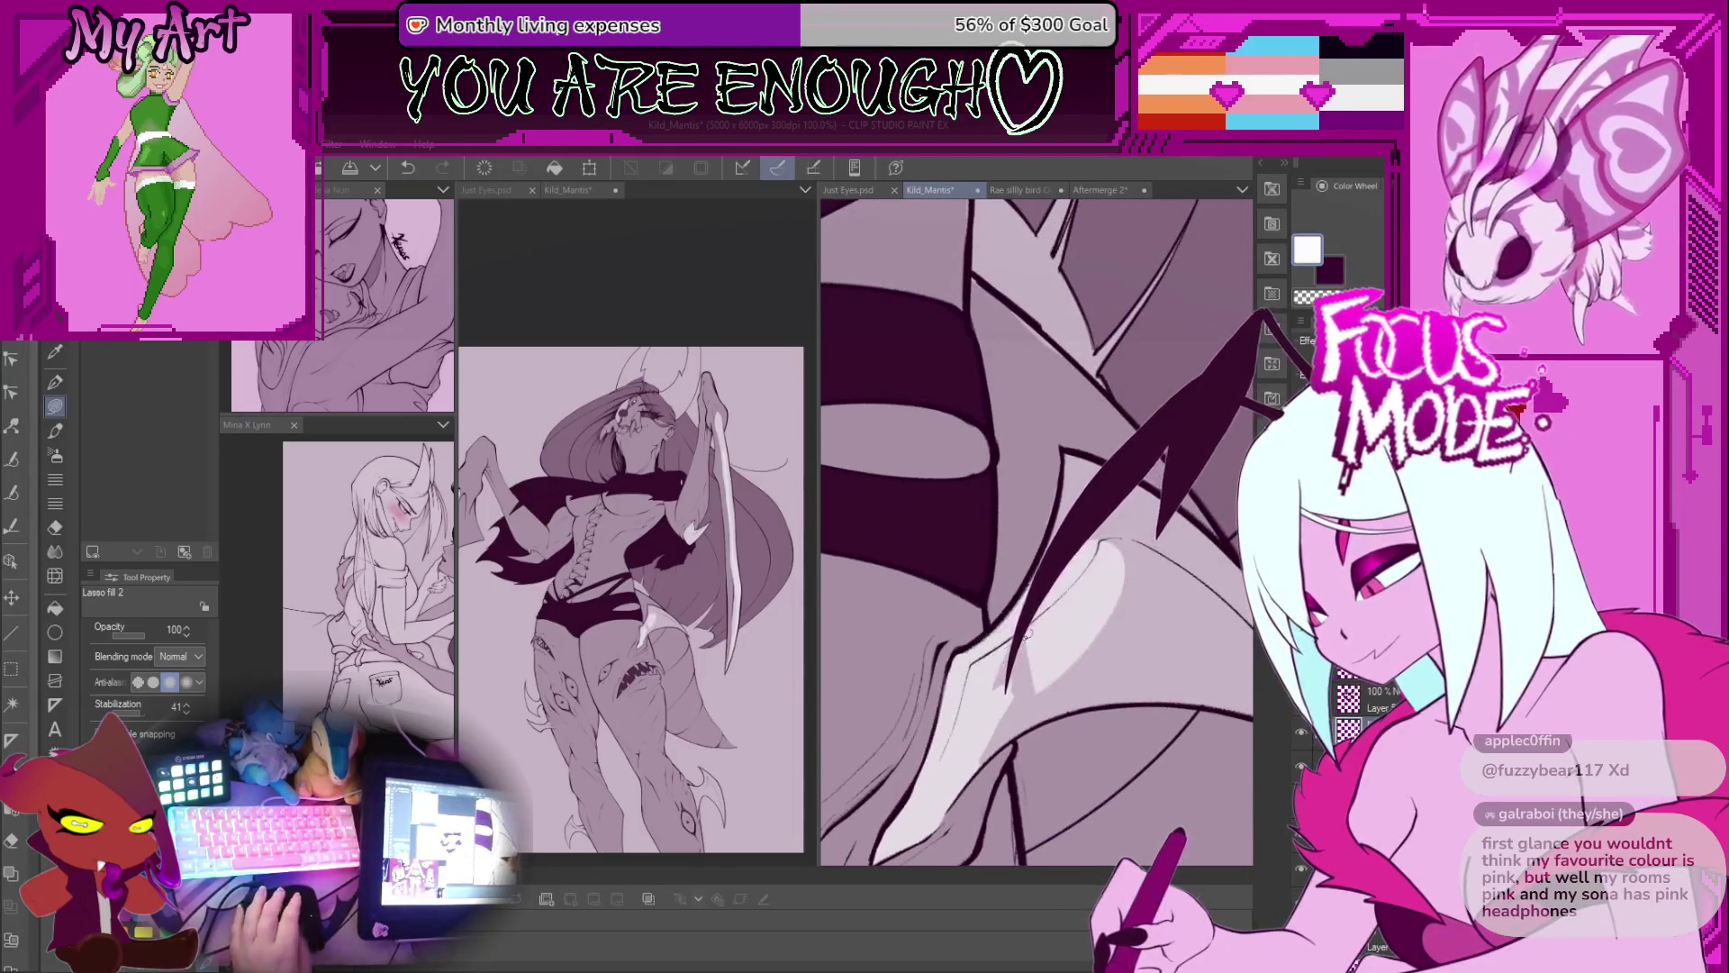
{"action": "scroll", "coordinate": [971, 646], "scroll_direction": "up", "scroll_amount": 3}
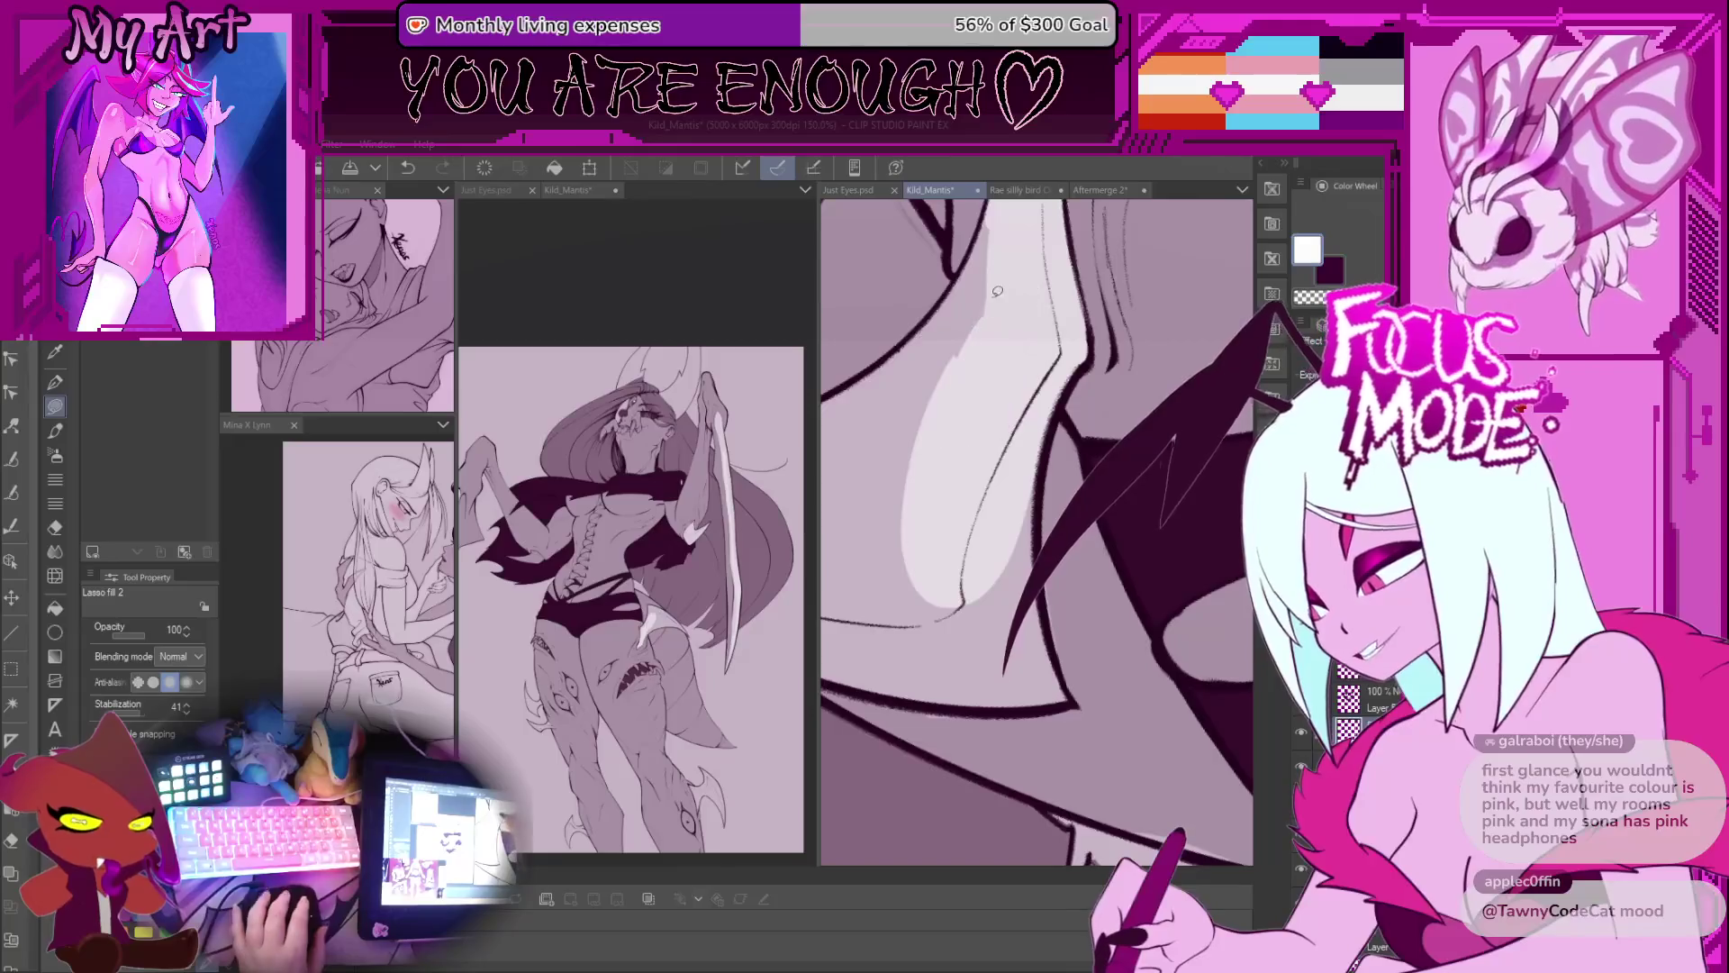
{"action": "scroll", "coordinate": [1036, 450], "scroll_direction": "up", "scroll_amount": 2}
{"action": "mouse_move", "coordinate": [1045, 559]}
{"action": "left_mouse_down"}
{"action": "mouse_move", "coordinate": [1054, 599]}
{"action": "mouse_move", "coordinate": [1002, 602]}
{"action": "left_mouse_up"}
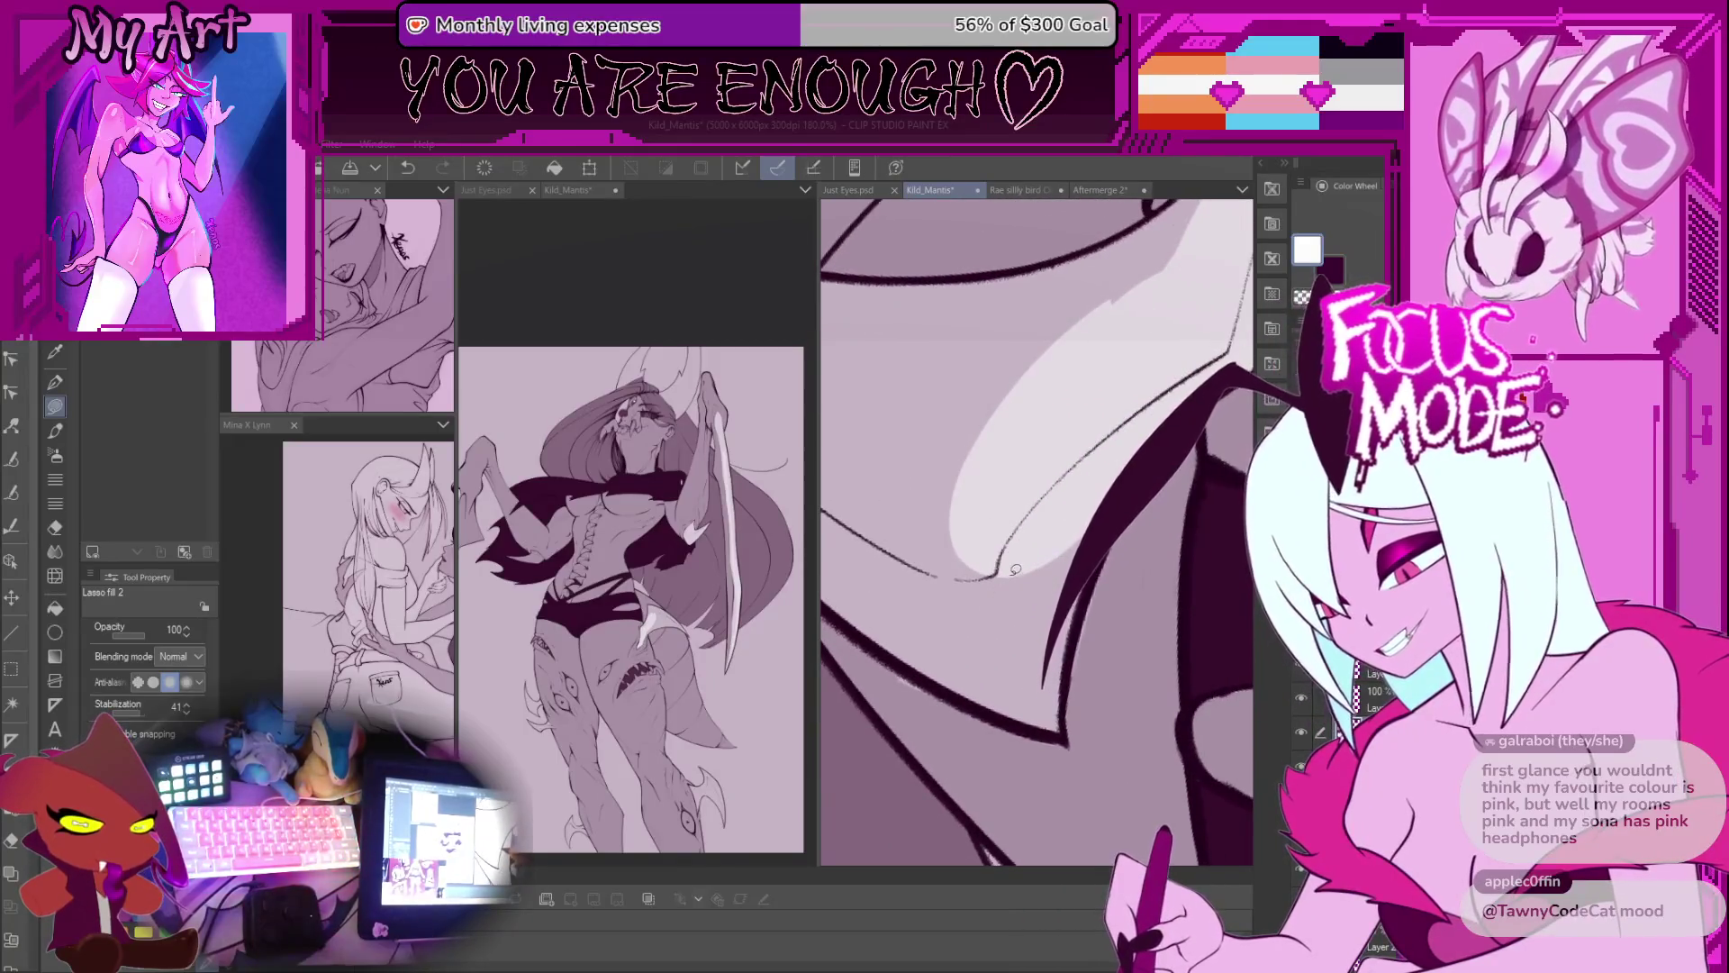
{"action": "mouse_move", "coordinate": [1053, 546]}
{"action": "left_mouse_down"}
{"action": "mouse_move", "coordinate": [1061, 572]}
{"action": "mouse_move", "coordinate": [1045, 551]}
{"action": "left_mouse_up"}
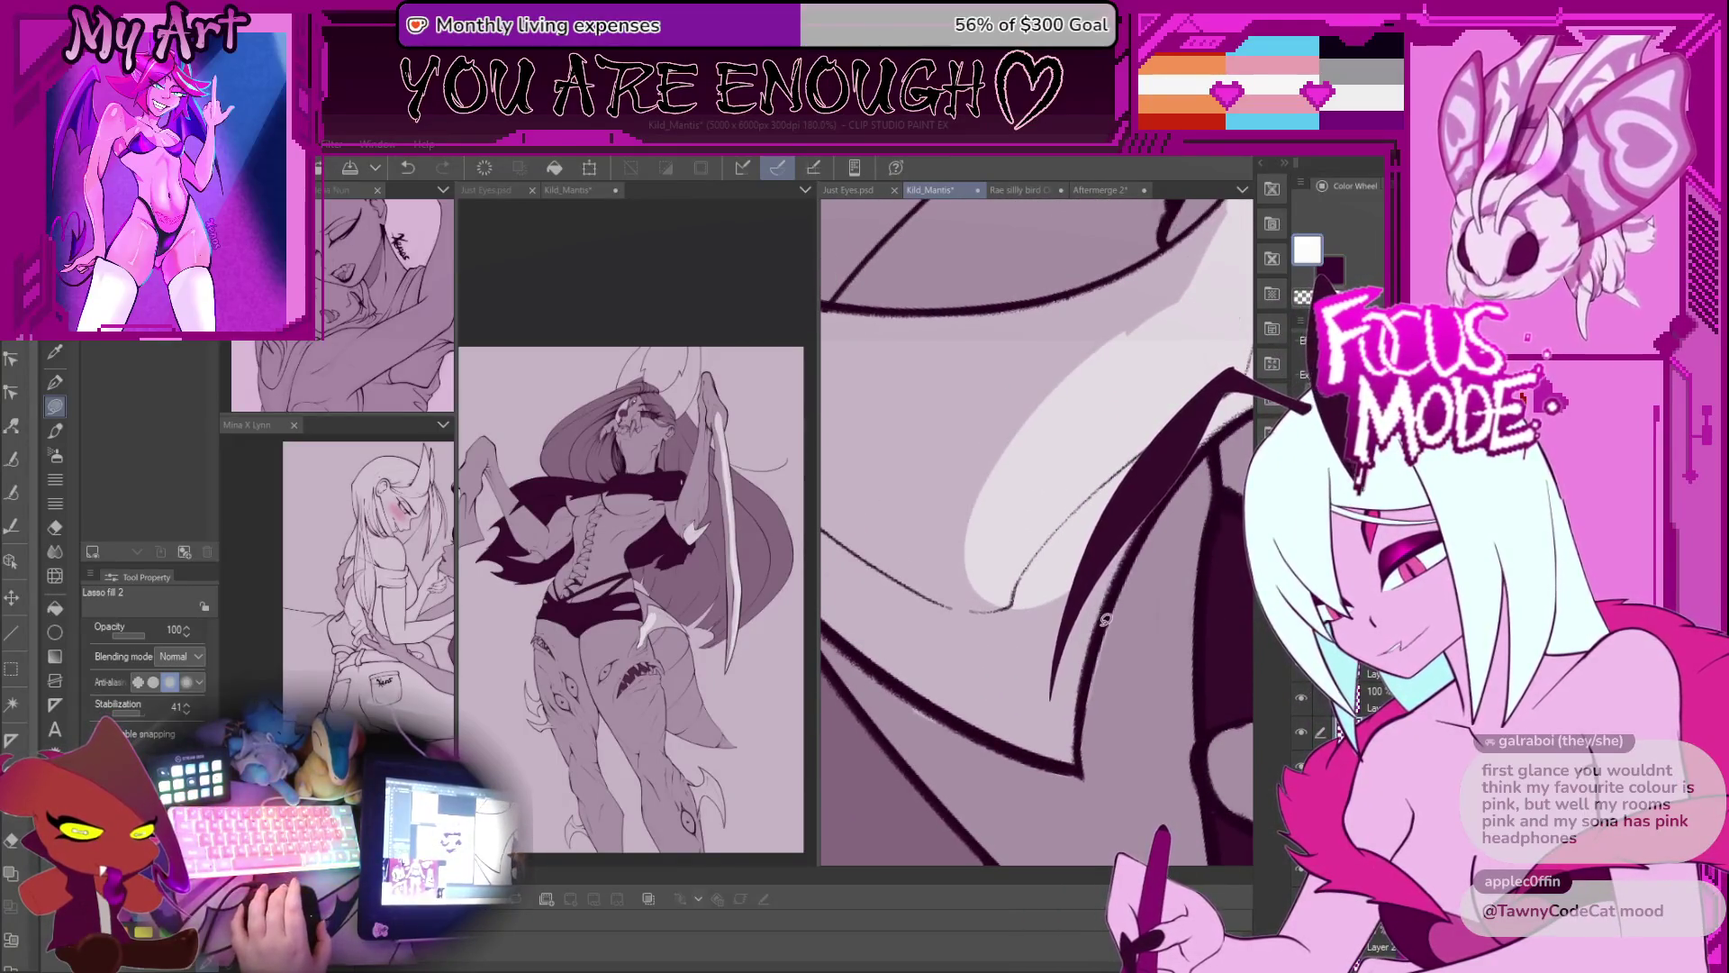
{"action": "mouse_move", "coordinate": [1054, 621]}
{"action": "left_mouse_down"}
{"action": "mouse_move", "coordinate": [1036, 608]}
{"action": "mouse_move", "coordinate": [1025, 638]}
{"action": "mouse_move", "coordinate": [977, 649]}
{"action": "left_mouse_up"}
{"action": "mouse_move", "coordinate": [941, 721]}
{"action": "left_mouse_down"}
{"action": "mouse_move", "coordinate": [955, 540]}
{"action": "mouse_move", "coordinate": [1009, 432]}
{"action": "mouse_move", "coordinate": [1144, 406]}
{"action": "mouse_move", "coordinate": [1136, 588]}
{"action": "left_mouse_up"}
{"action": "left_click_drag", "start_coordinate": [977, 701], "coordinate": [966, 710]}
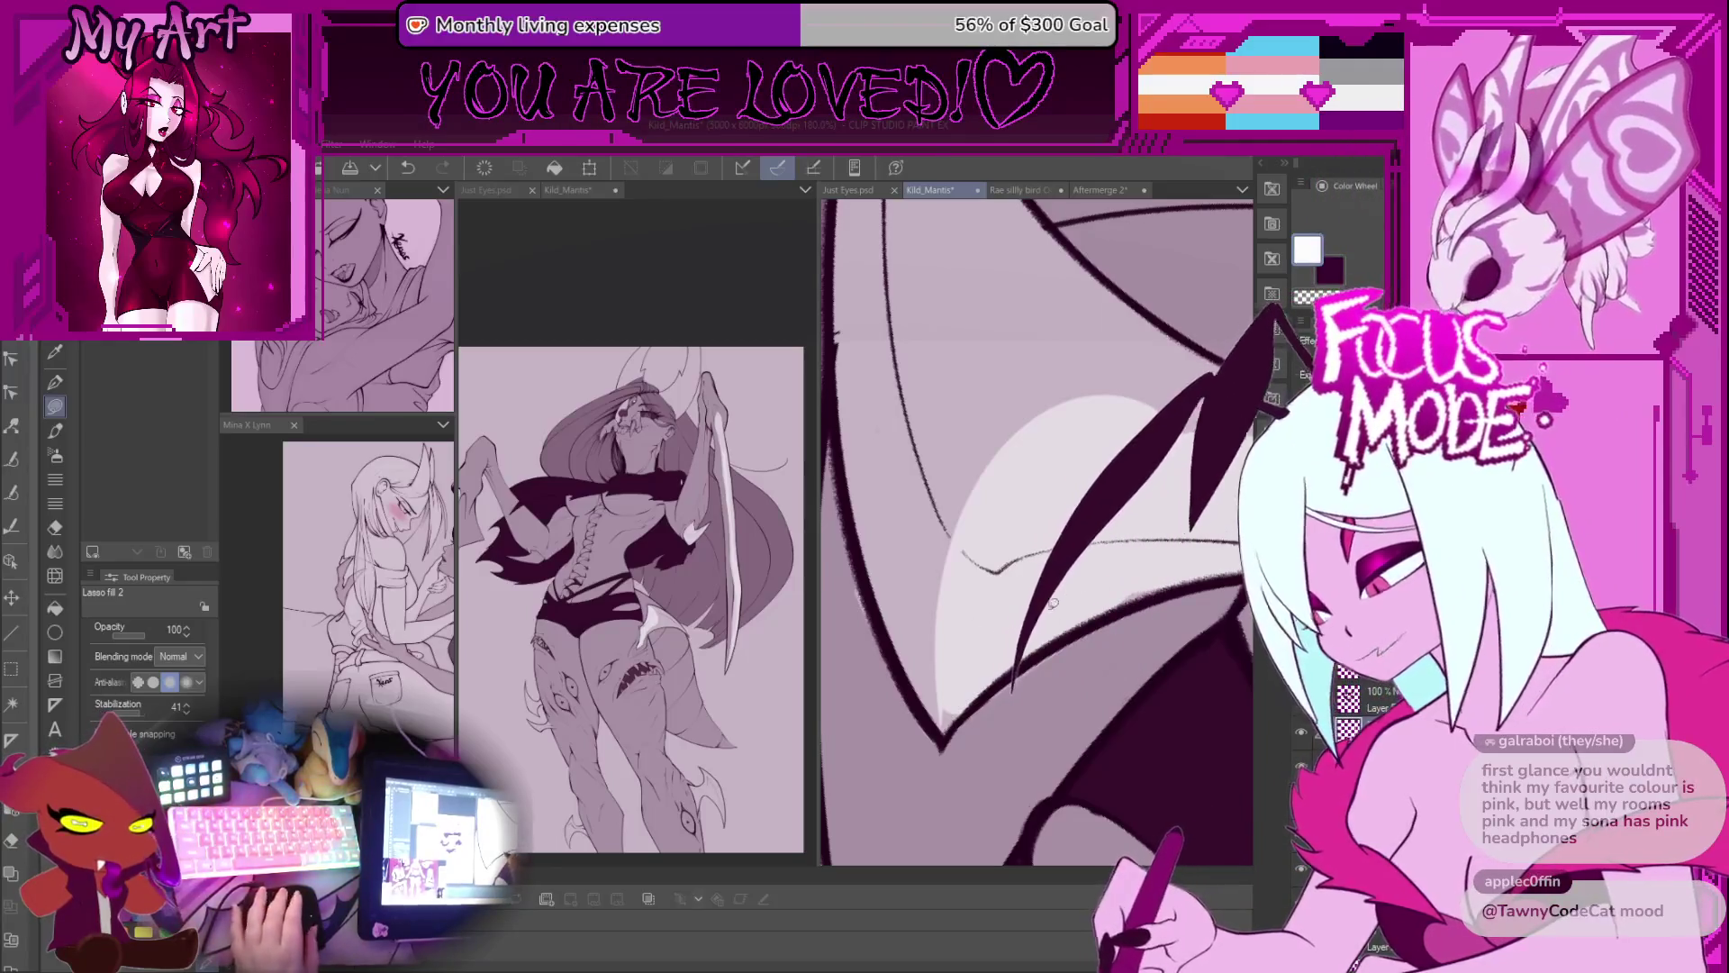
Step: Zoom, rotate and pan the close-up along the wing edge
{"action": "scroll", "coordinate": [1057, 599], "scroll_direction": "up", "scroll_amount": 3}
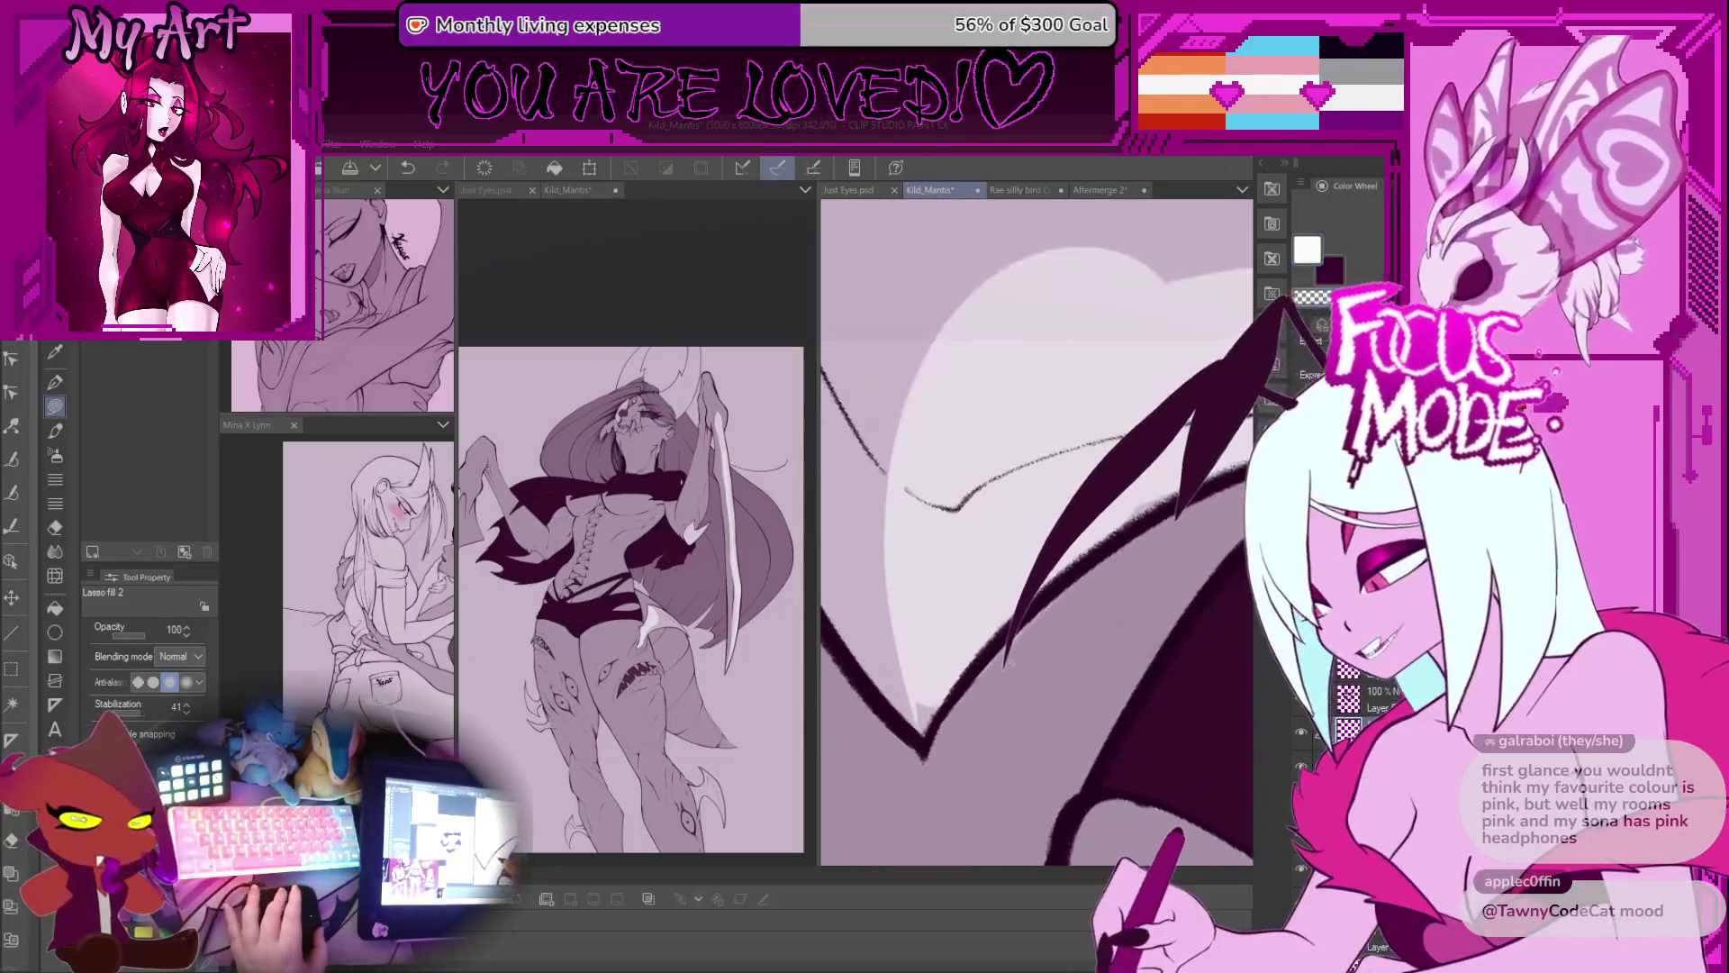
{"action": "mouse_move", "coordinate": [900, 577]}
{"action": "left_mouse_down"}
{"action": "mouse_move", "coordinate": [1013, 592]}
{"action": "mouse_move", "coordinate": [1022, 552]}
{"action": "left_mouse_up"}
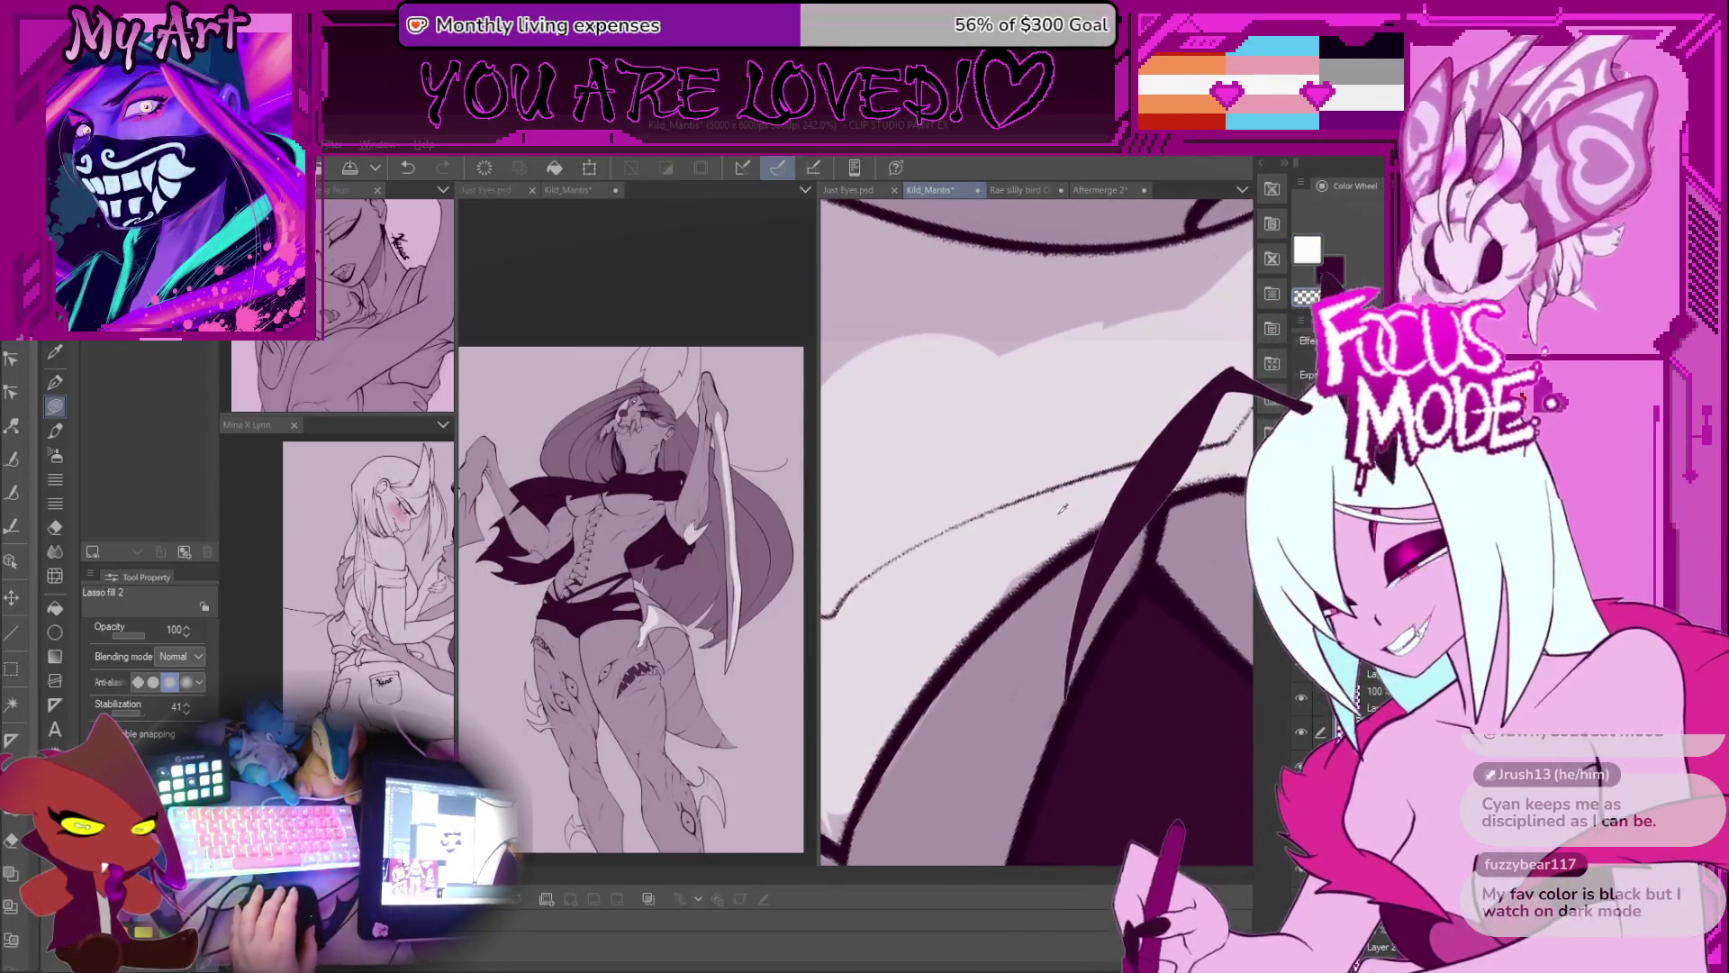
{"action": "scroll", "coordinate": [1055, 507], "scroll_direction": "up", "scroll_amount": 1}
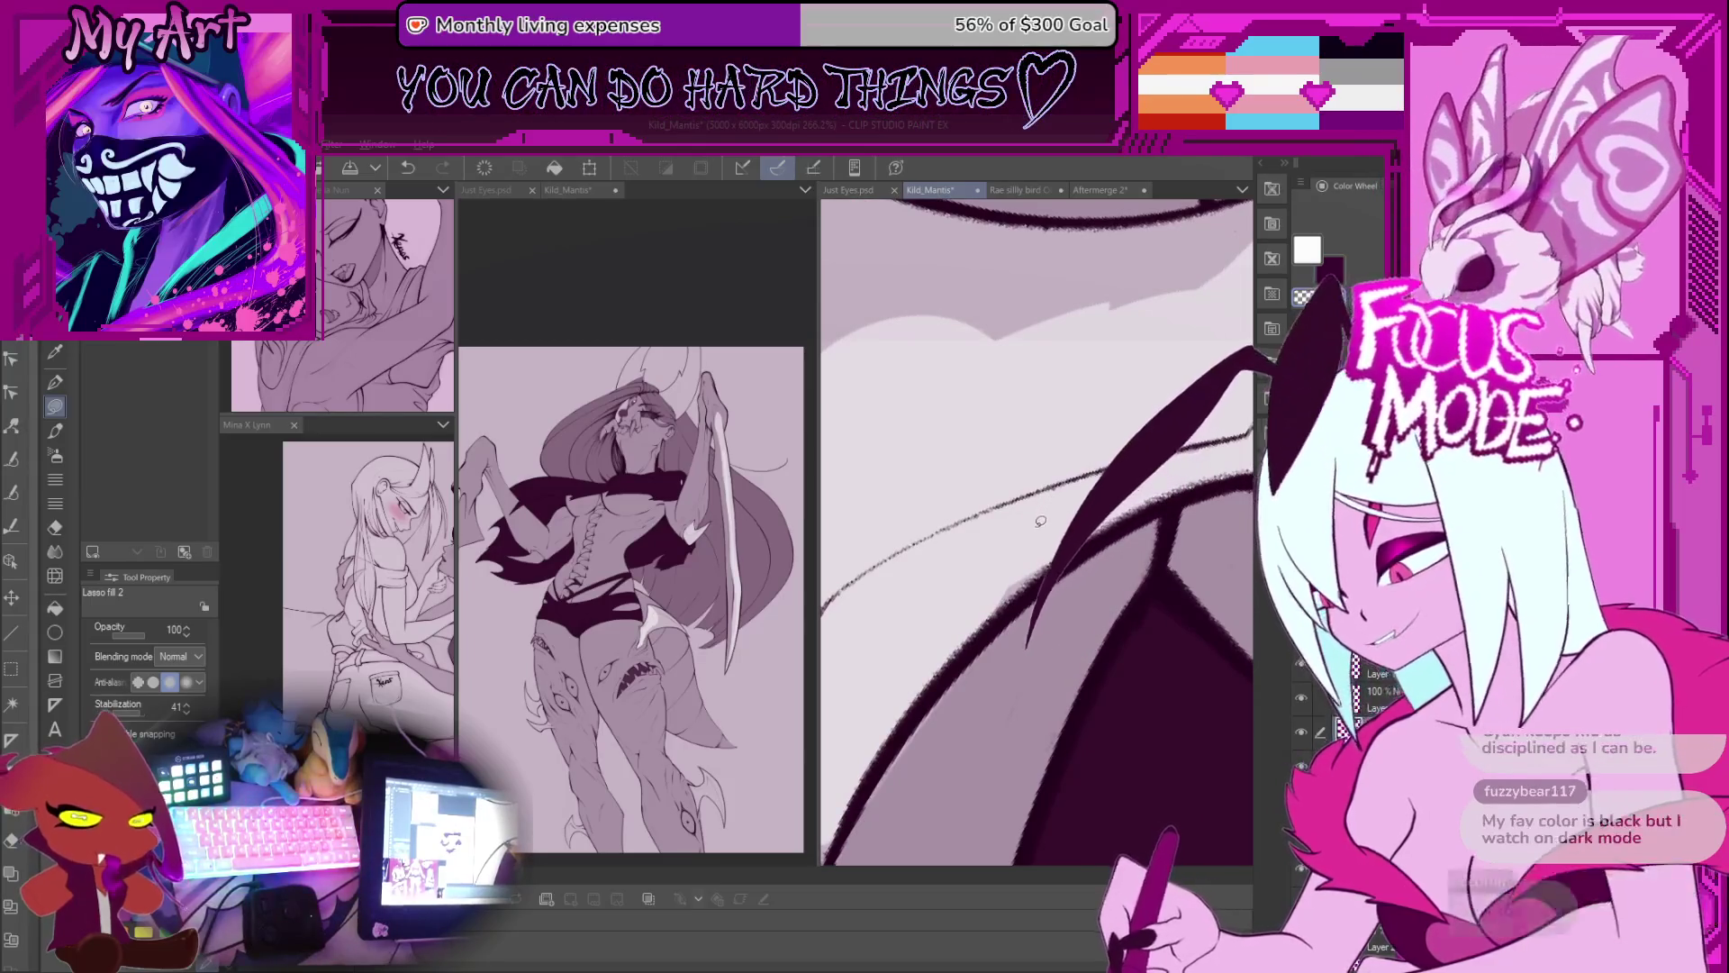
{"action": "left_click_drag", "start_coordinate": [1035, 514], "coordinate": [1012, 518]}
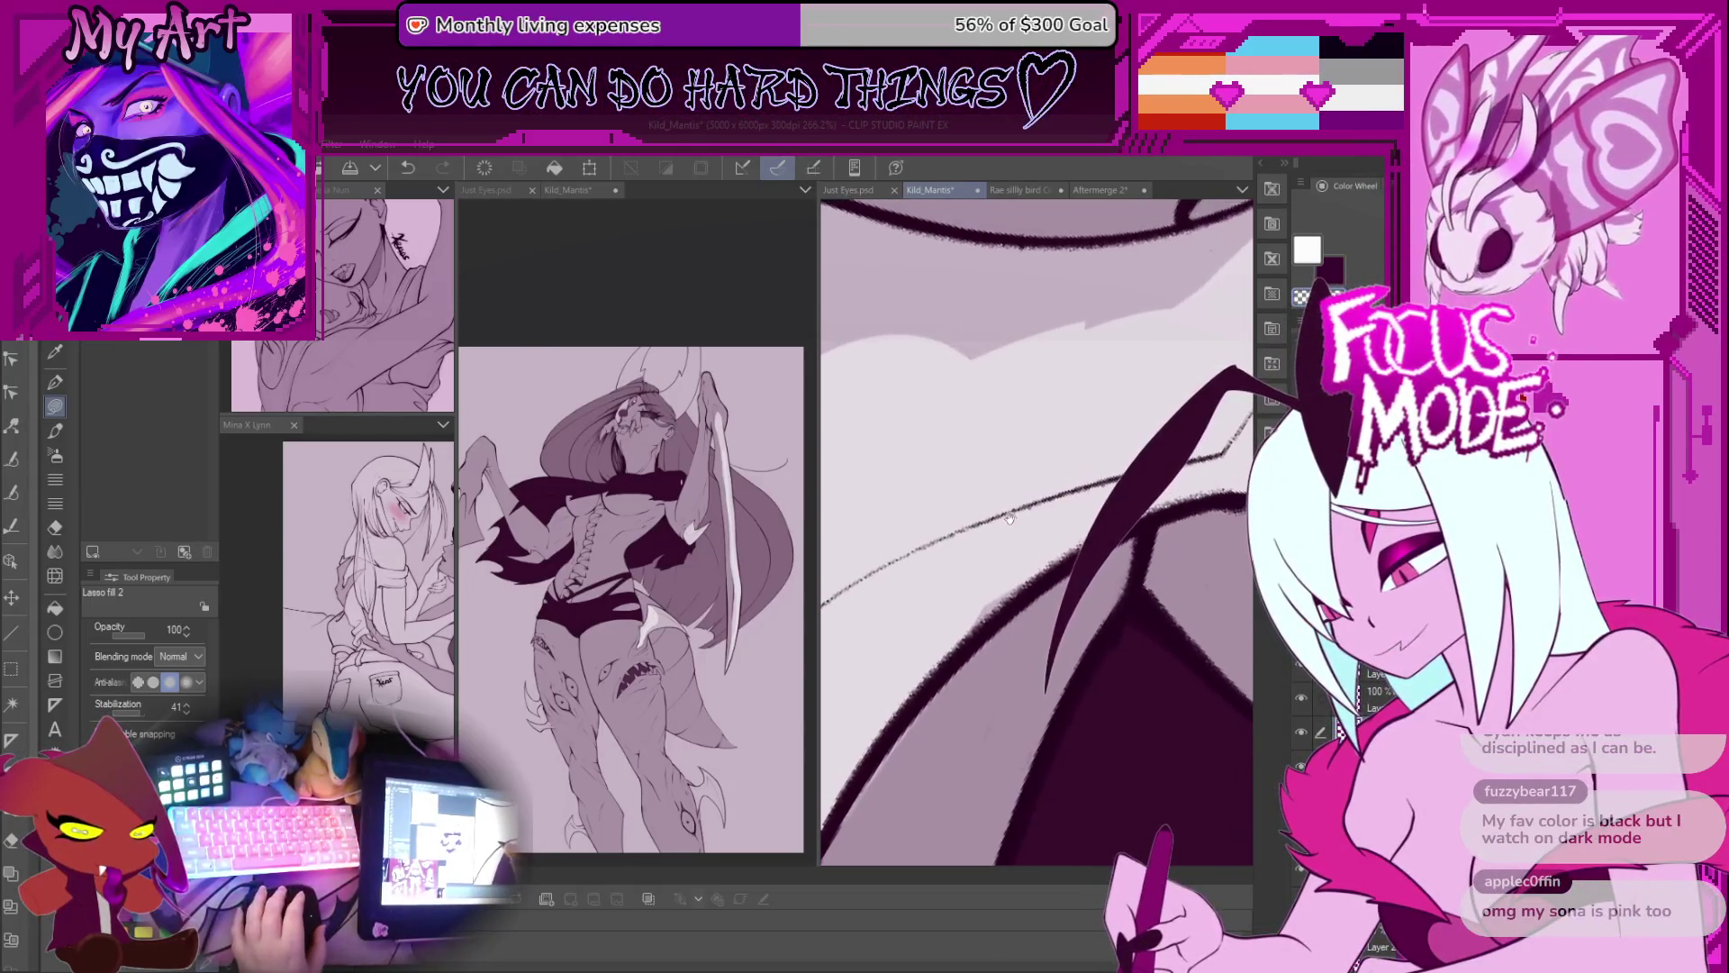
{"action": "left_click_drag", "start_coordinate": [1022, 581], "coordinate": [1055, 507]}
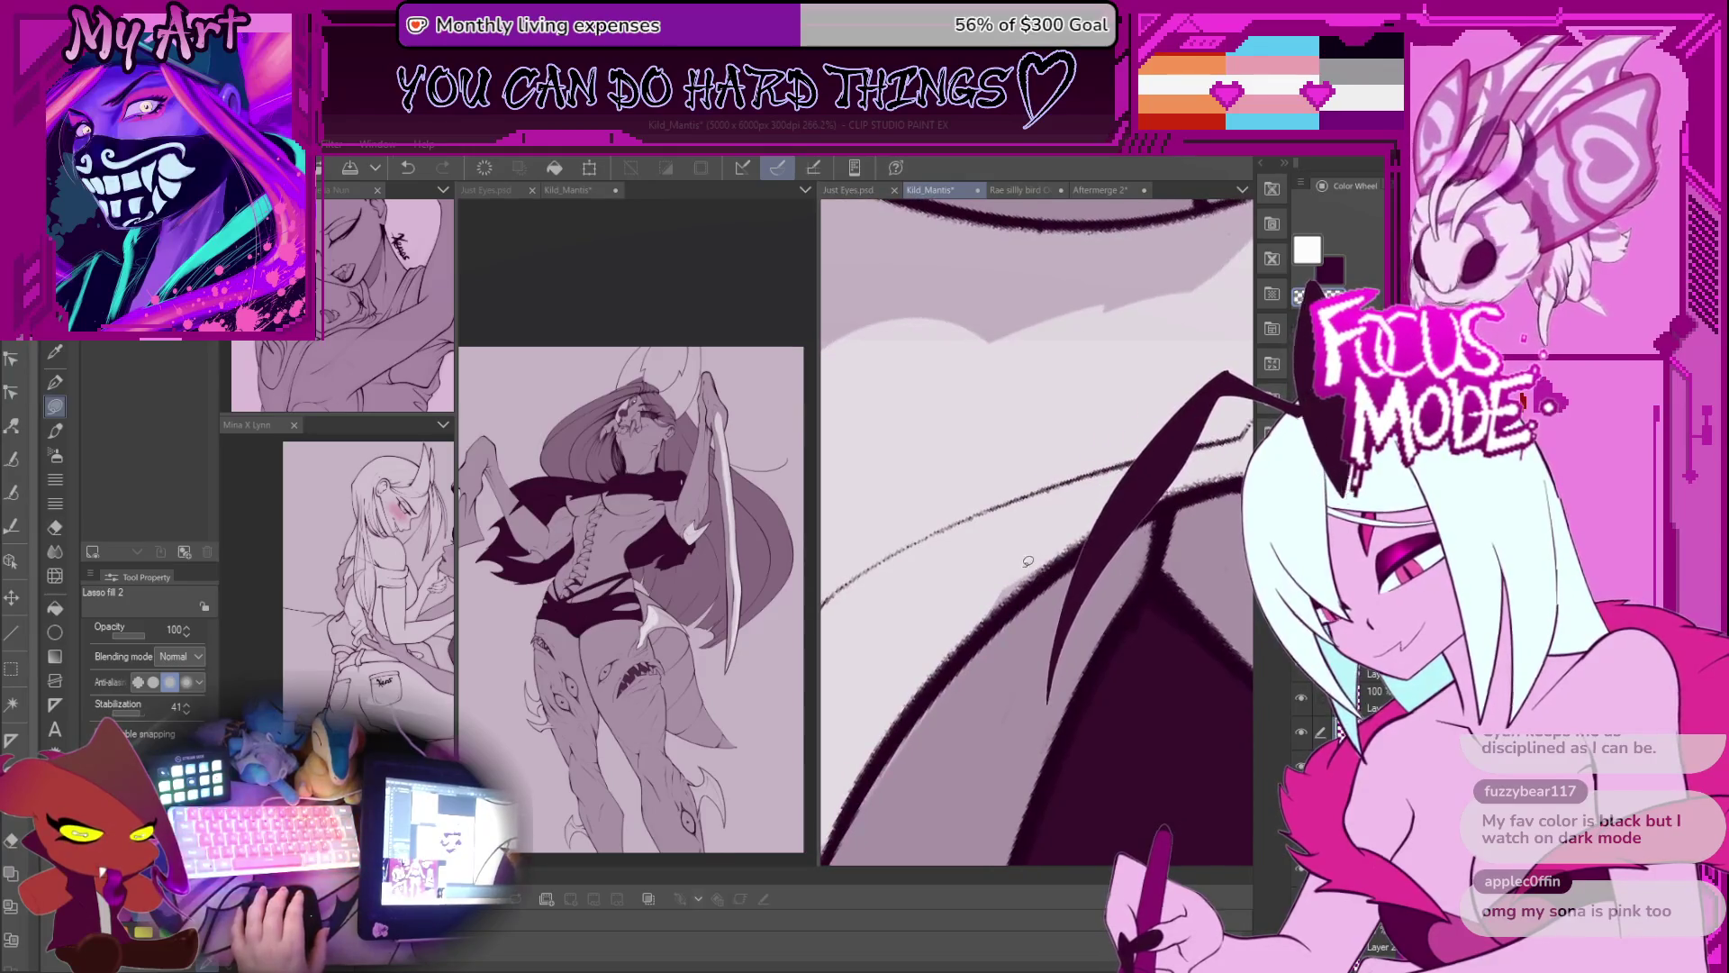
{"action": "scroll", "coordinate": [987, 569], "scroll_direction": "down", "scroll_amount": 2}
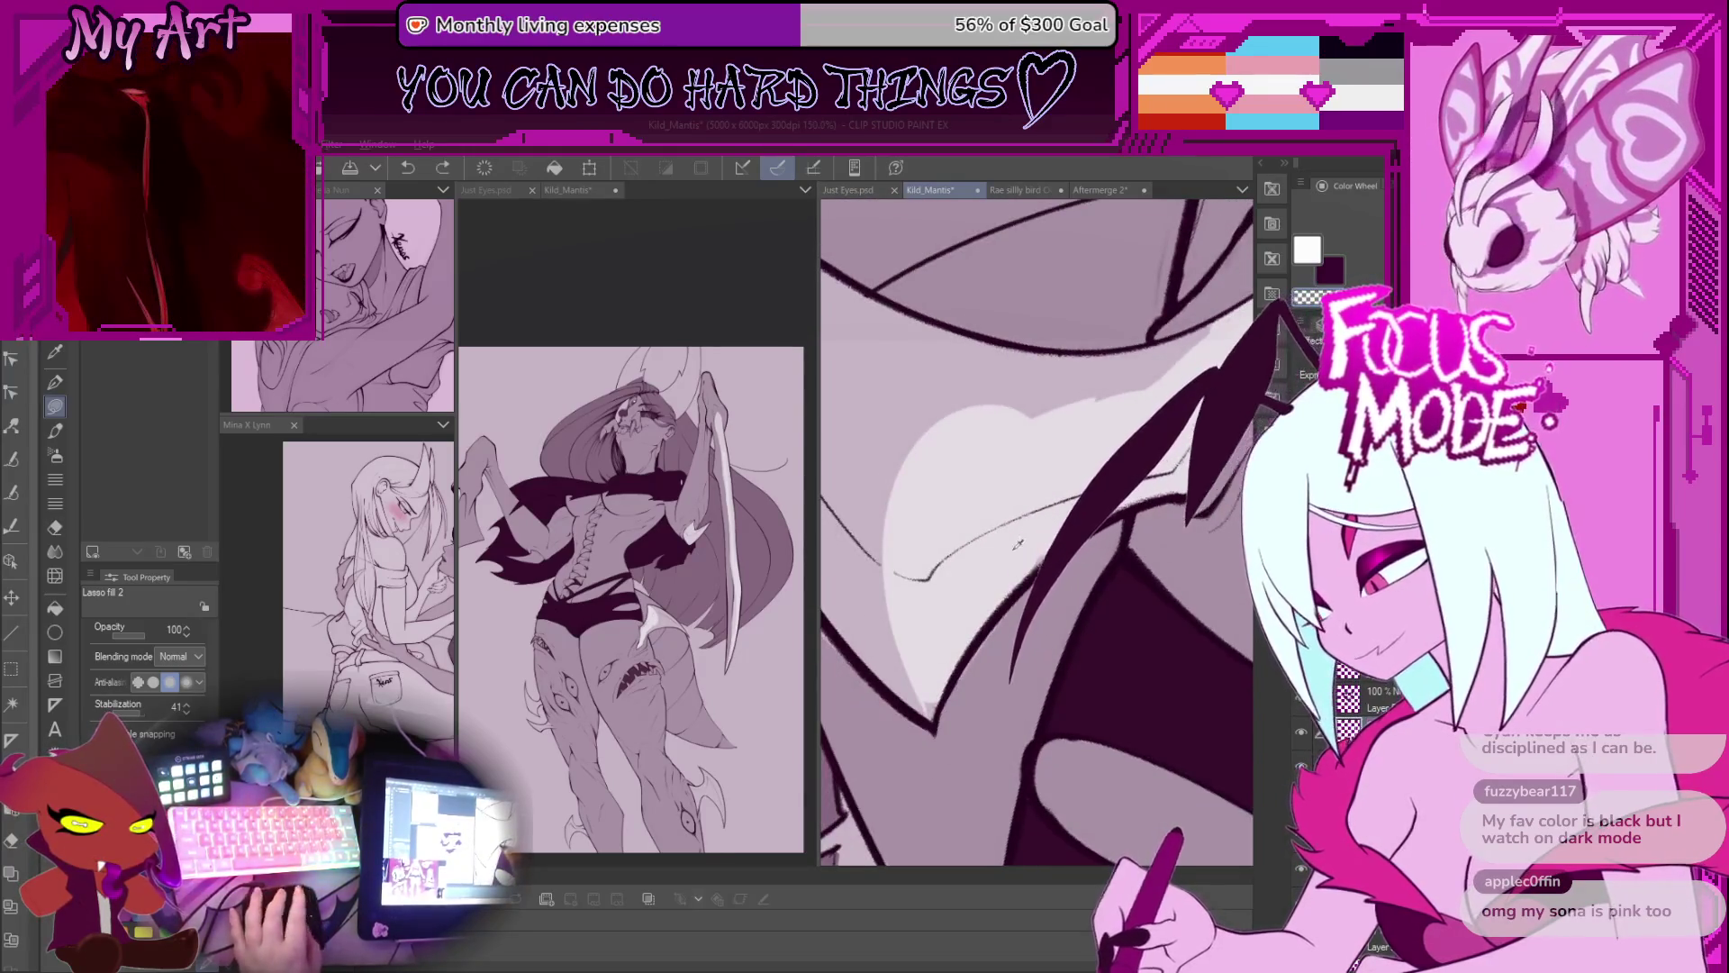
{"action": "scroll", "coordinate": [1021, 540], "scroll_direction": "up", "scroll_amount": 1}
{"action": "scroll", "coordinate": [1150, 478], "scroll_direction": "down", "scroll_amount": 1}
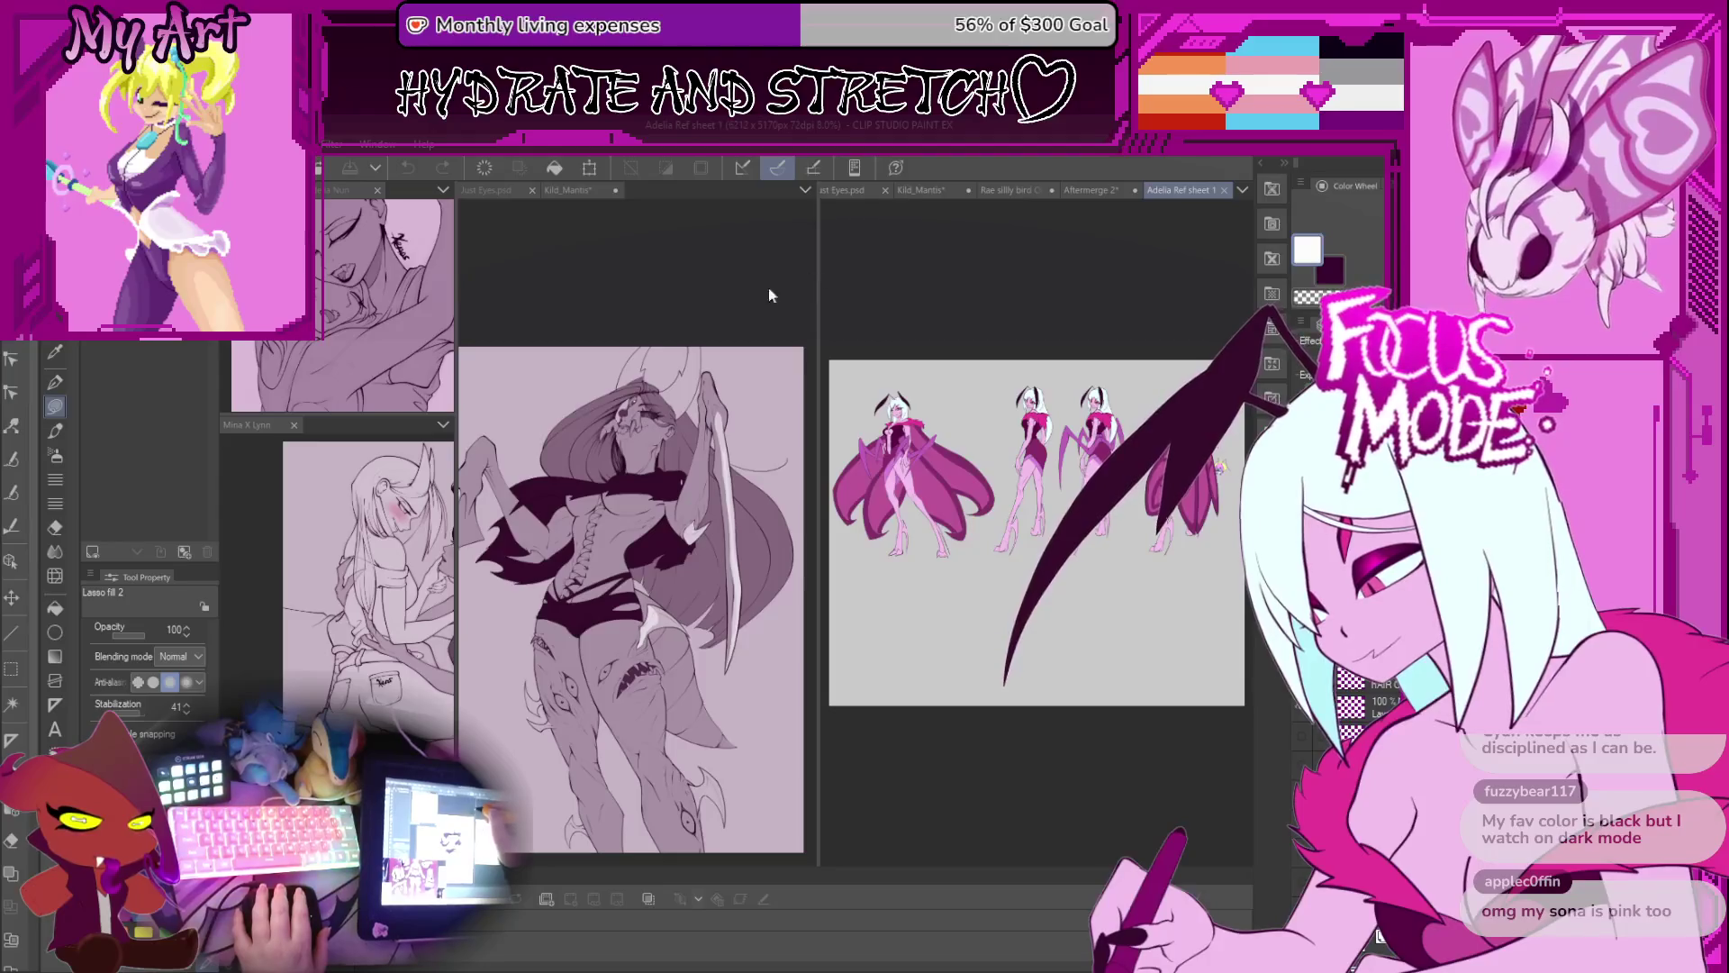
Step: Widen the reference pane and zoom to the bat-winged figure on the Adelia sheet
{"action": "left_click", "coordinate": [817, 271]}
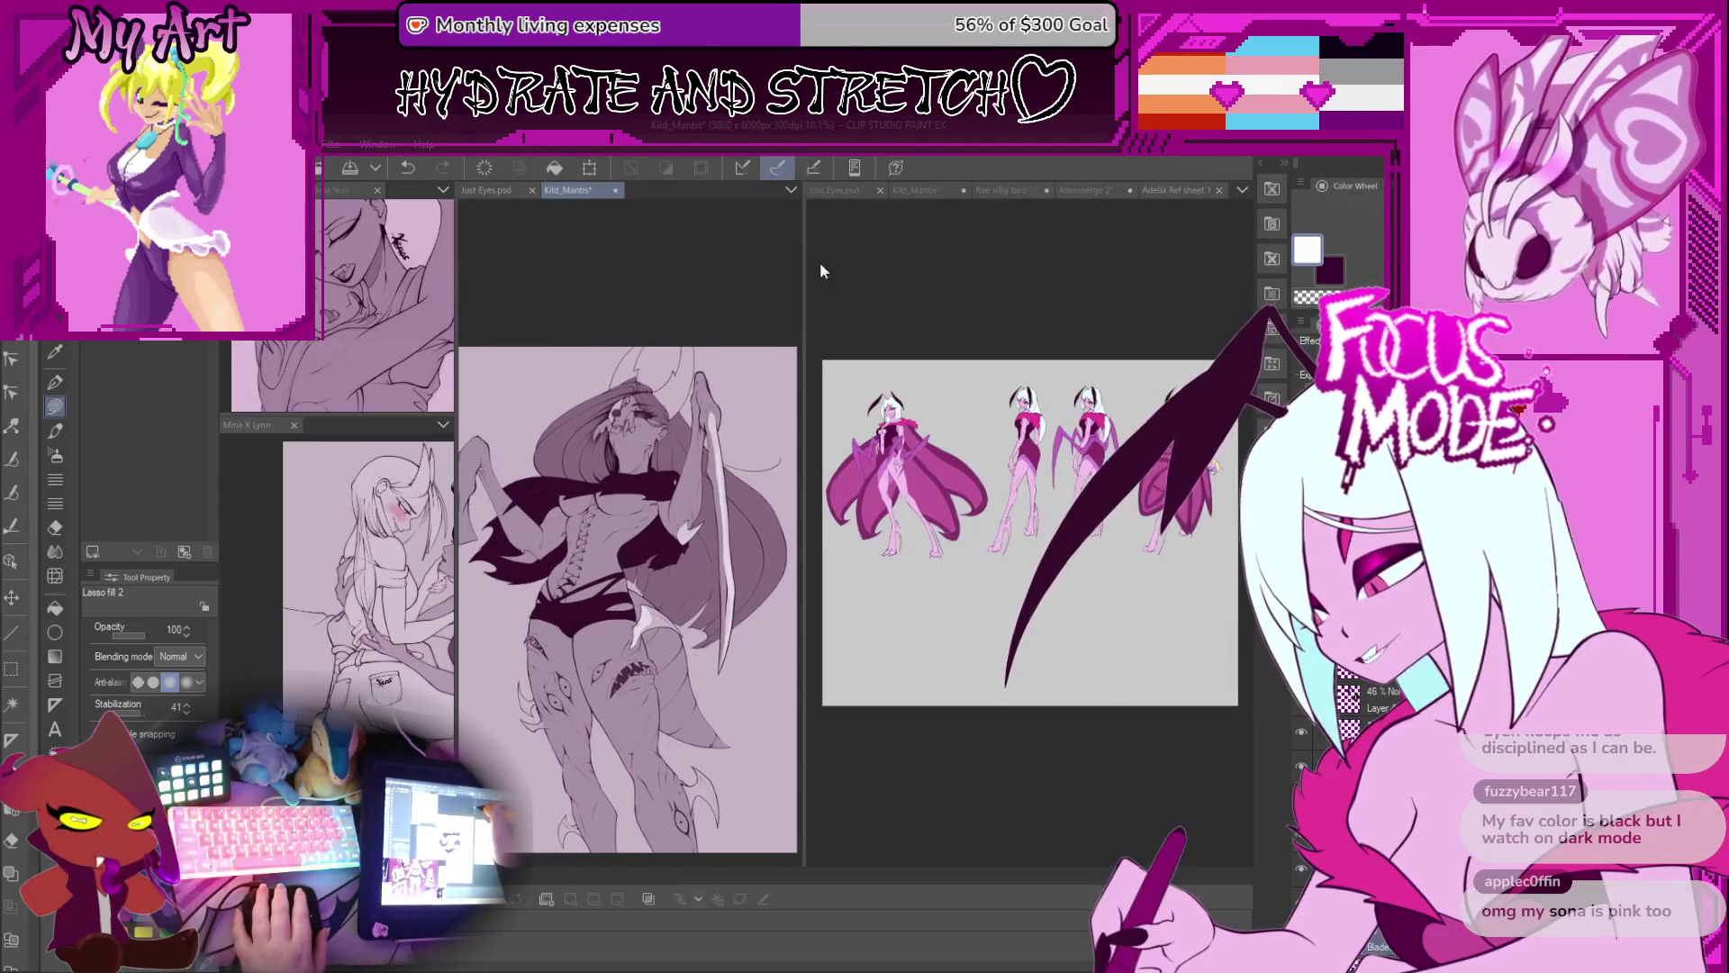
{"action": "left_click_drag", "start_coordinate": [804, 269], "coordinate": [543, 270]}
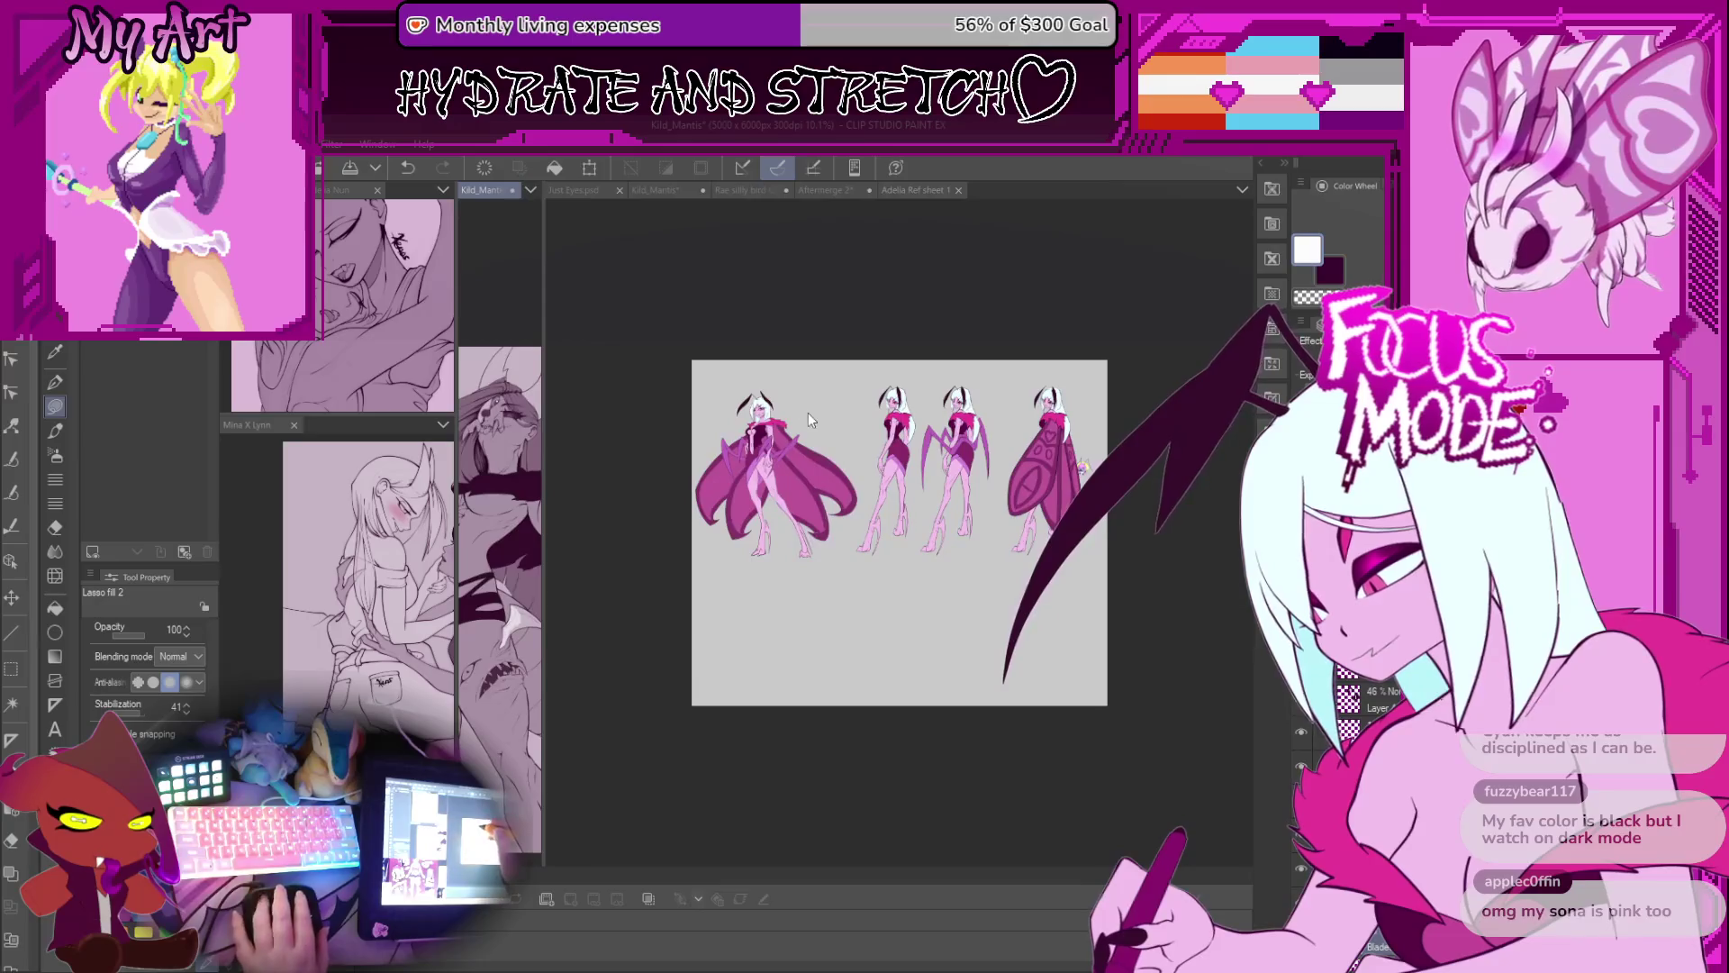
{"action": "scroll", "coordinate": [855, 501], "scroll_direction": "up", "scroll_amount": 3}
{"action": "scroll", "coordinate": [855, 501], "scroll_direction": "up", "scroll_amount": 5}
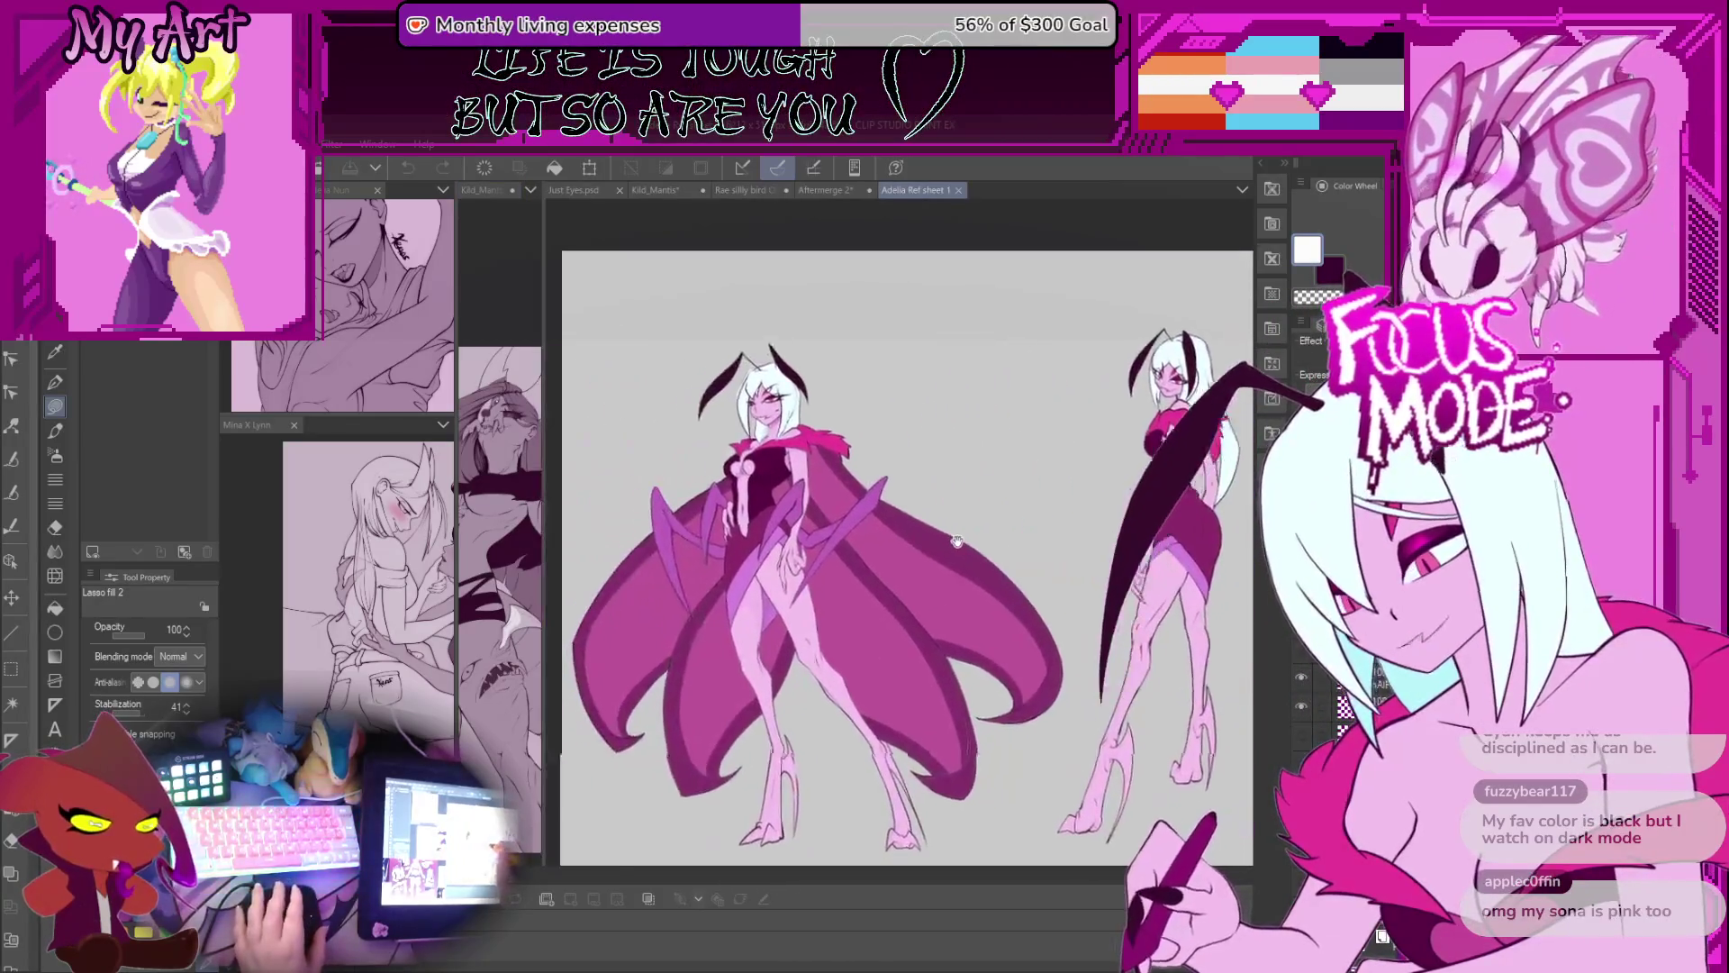
{"action": "scroll", "coordinate": [858, 560], "scroll_direction": "down", "scroll_amount": 5}
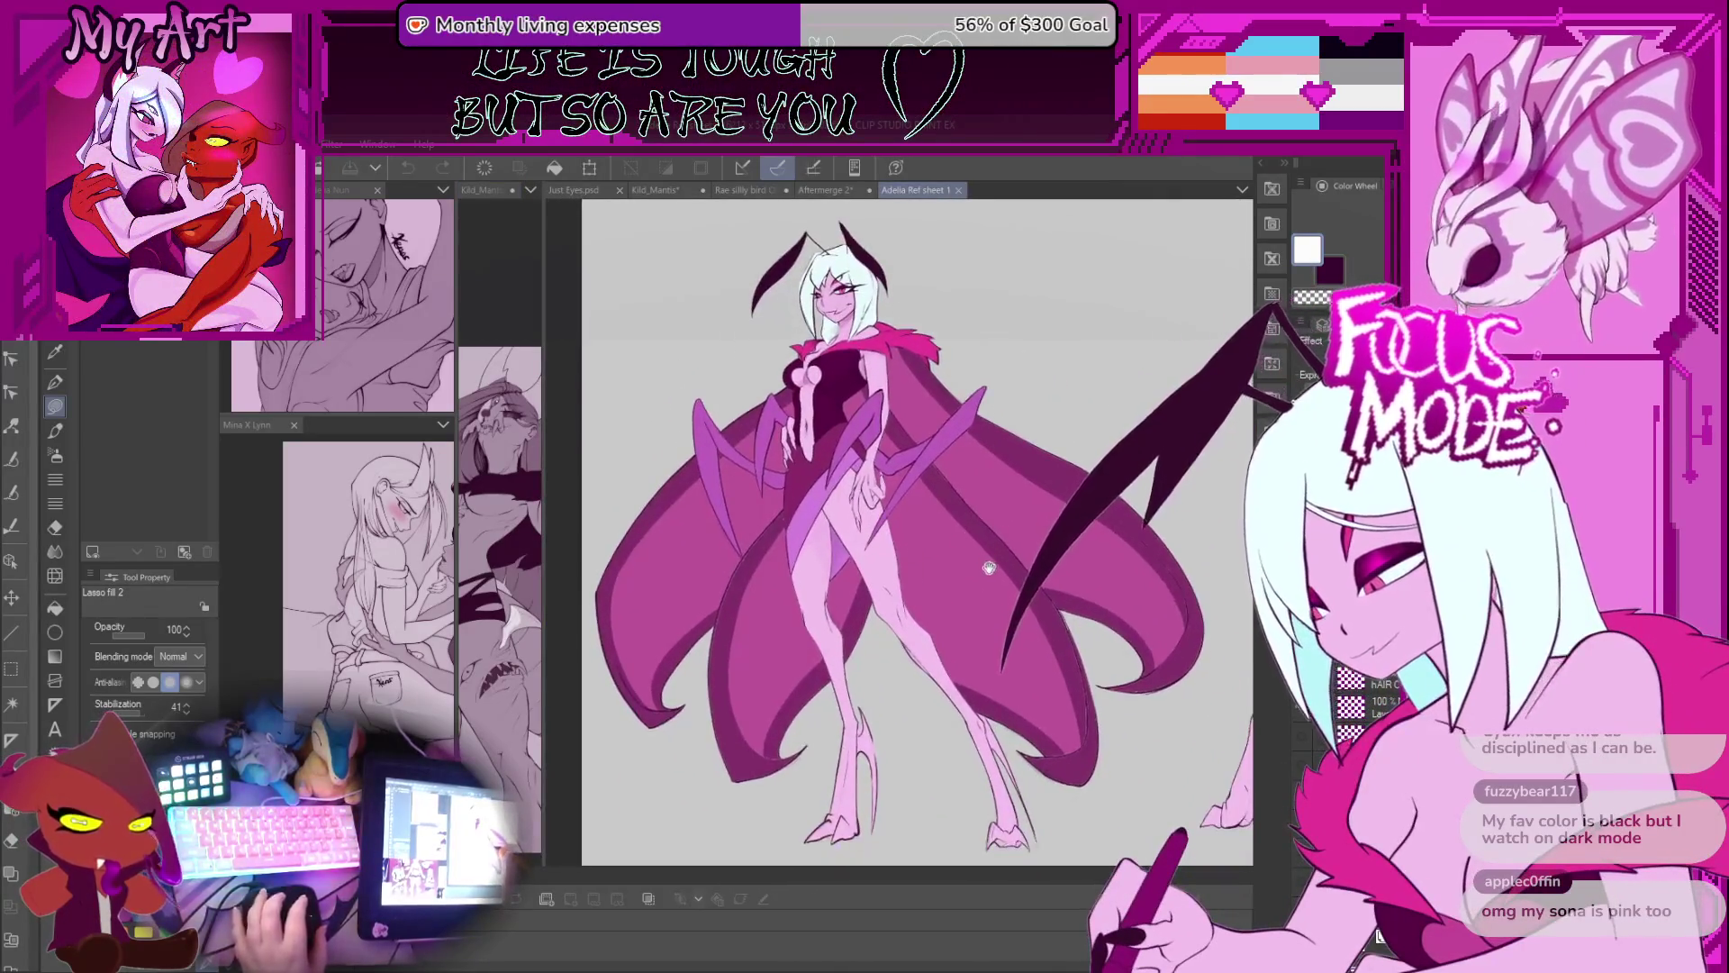
{"action": "scroll", "coordinate": [851, 585], "scroll_direction": "up", "scroll_amount": 3}
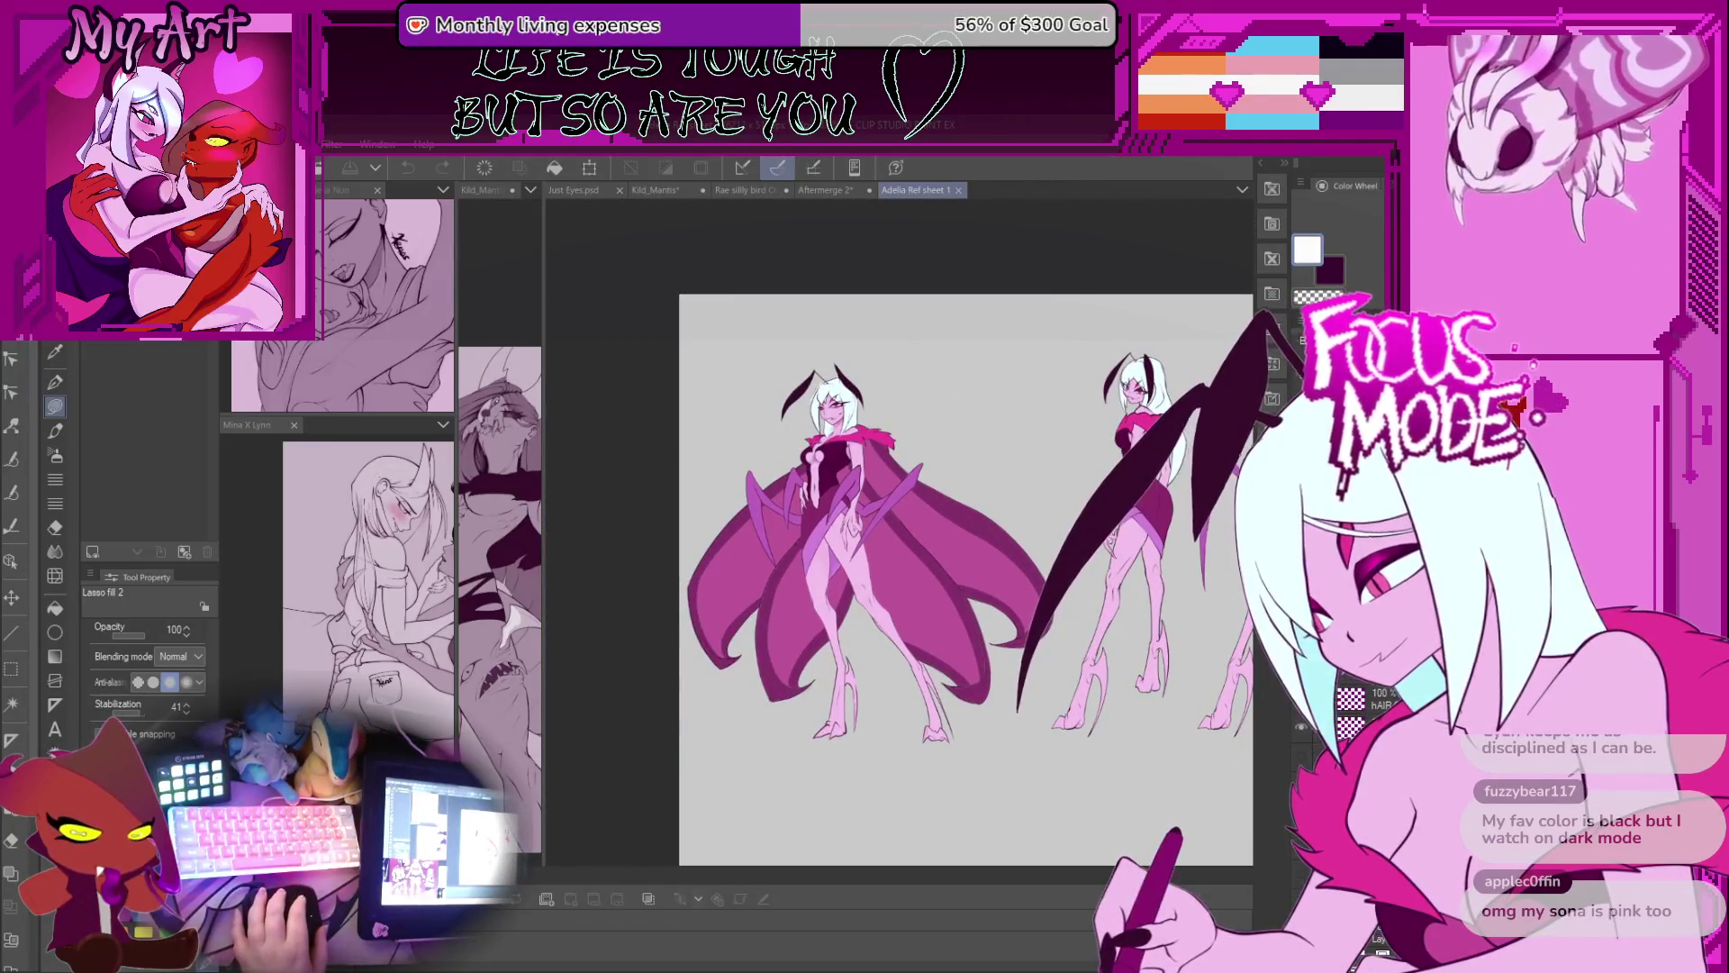
{"action": "scroll", "coordinate": [892, 517], "scroll_direction": "down", "scroll_amount": 2}
{"action": "scroll", "coordinate": [891, 516], "scroll_direction": "up", "scroll_amount": 2}
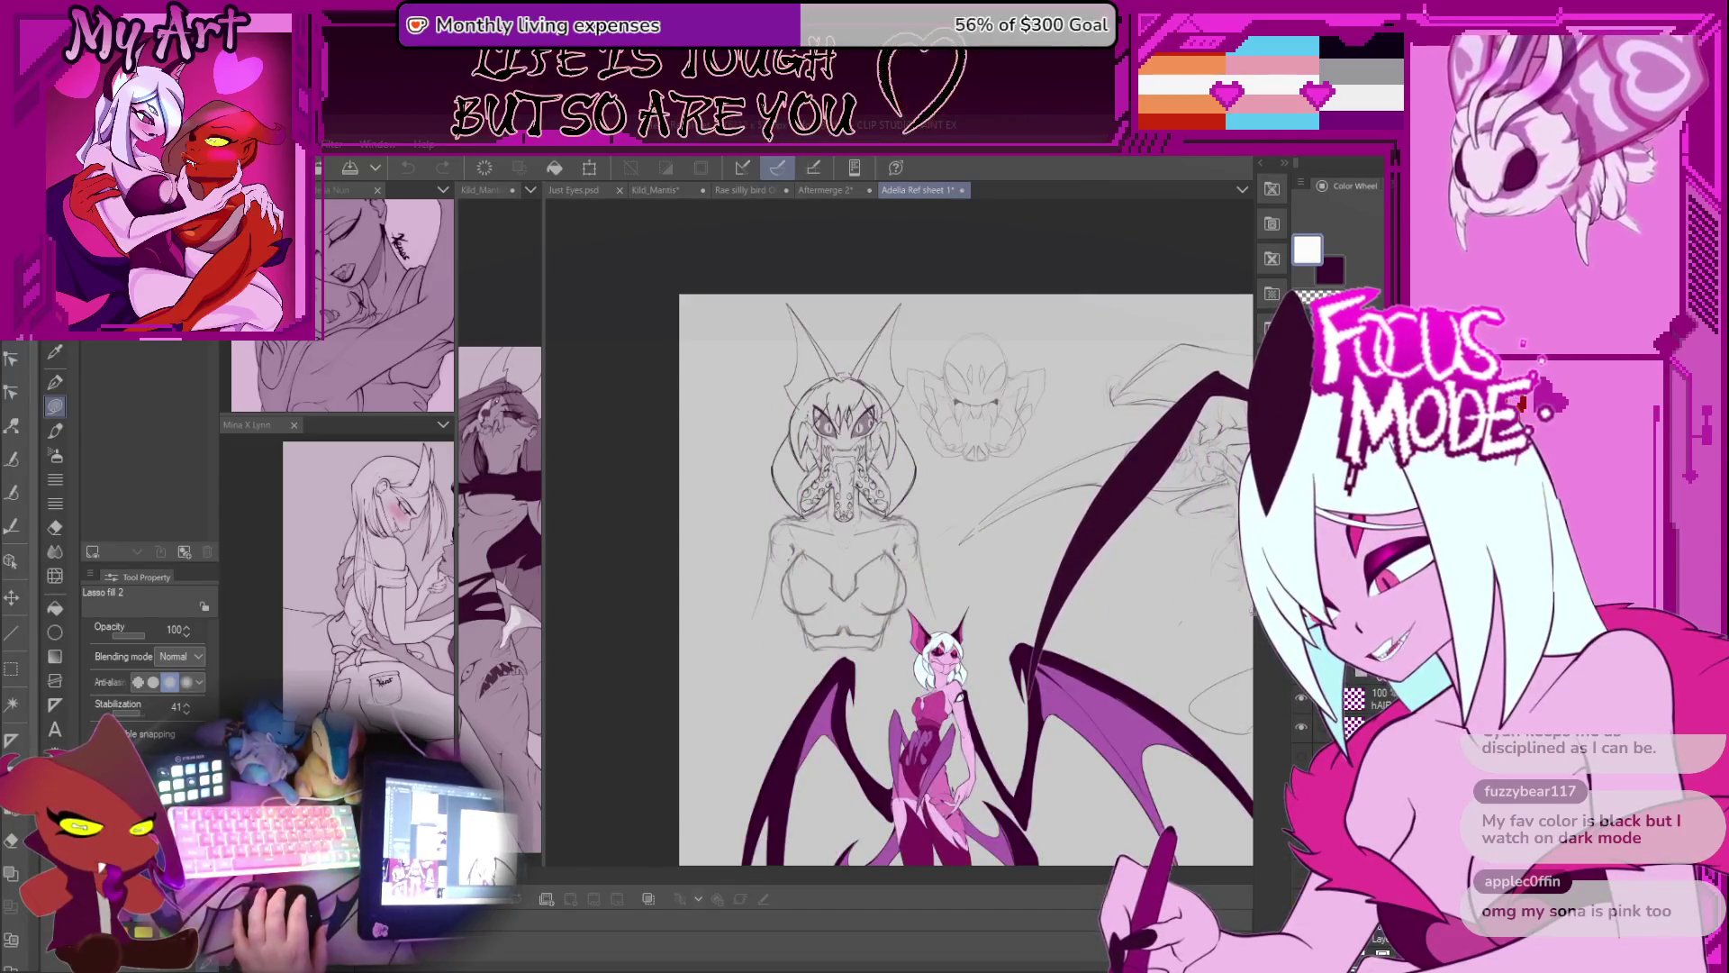
{"action": "left_click_drag", "start_coordinate": [919, 614], "coordinate": [892, 516]}
Step: Switch back to the Kild_Mantis drawing and resize the panes to show the full figure
{"action": "scroll", "coordinate": [891, 540], "scroll_direction": "up", "scroll_amount": 2}
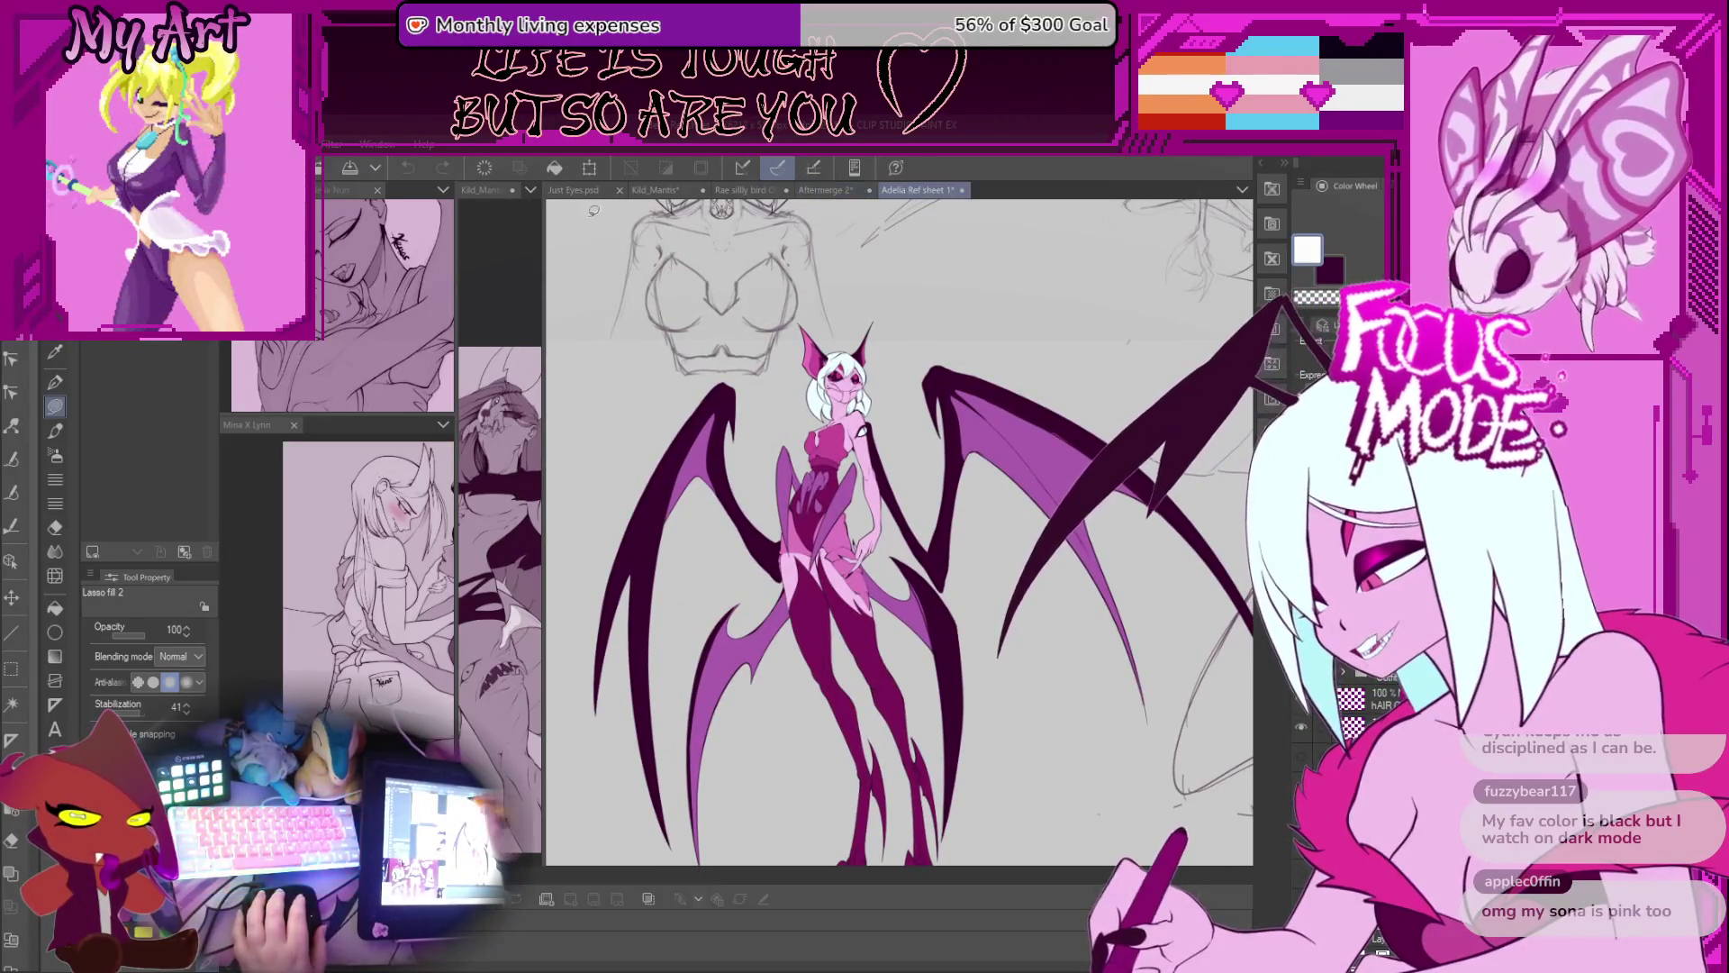
{"action": "left_click", "coordinate": [666, 191]}
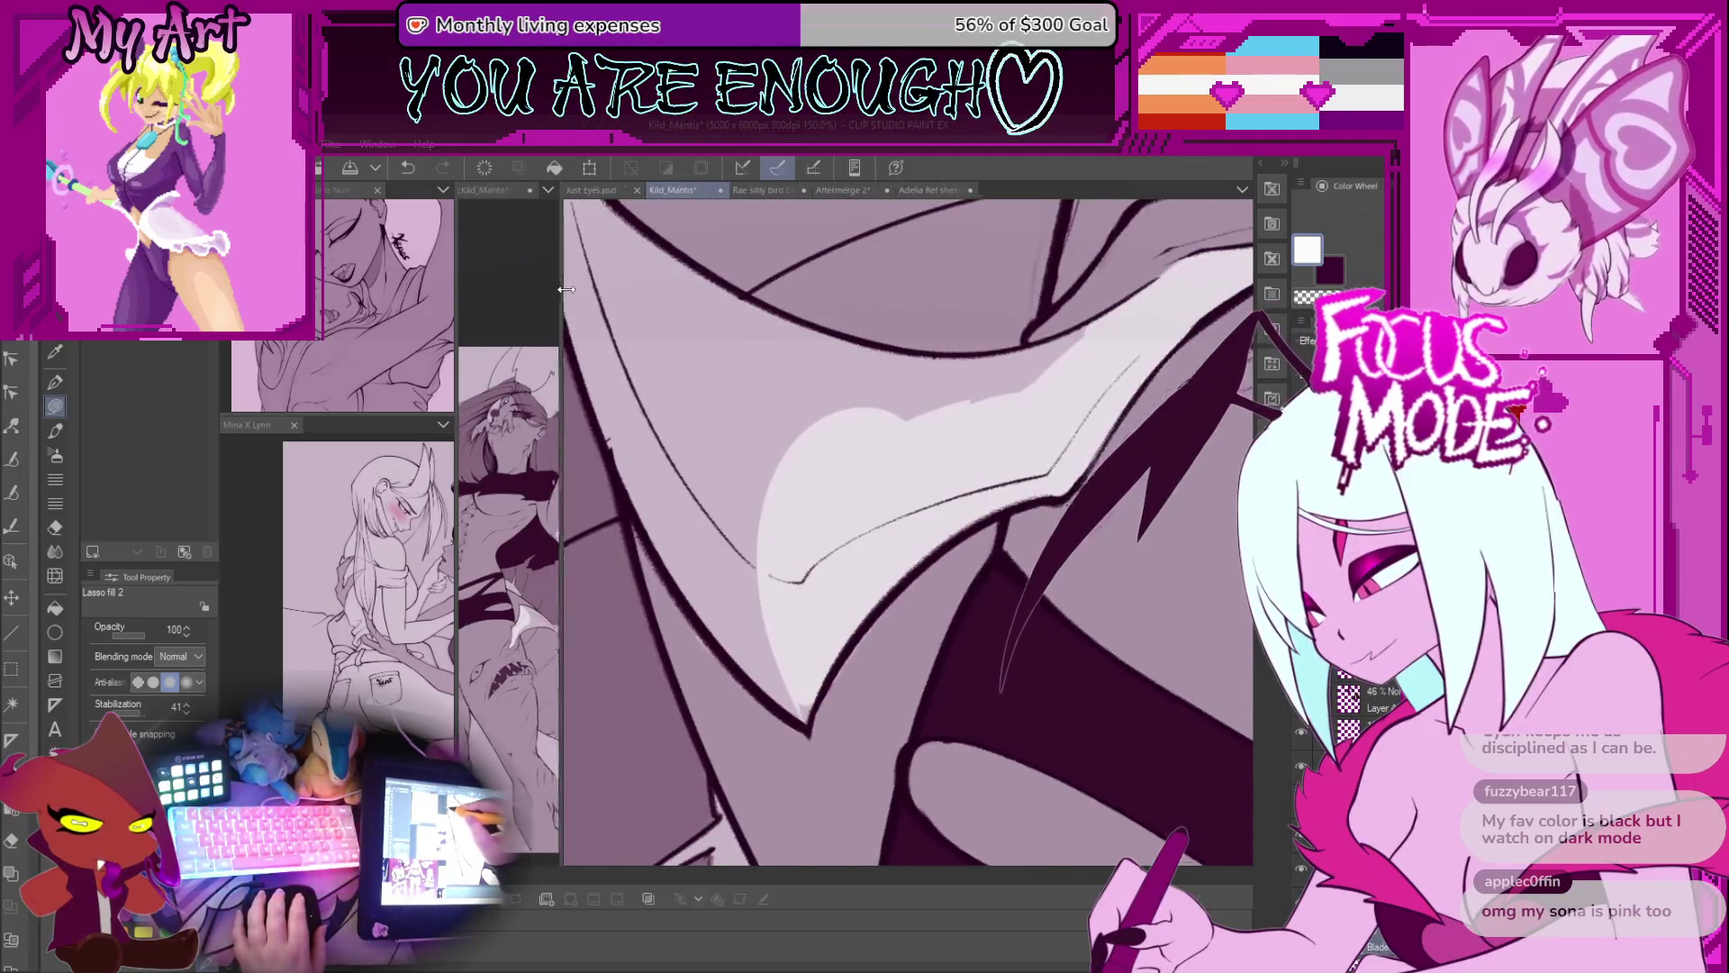
{"action": "left_click_drag", "start_coordinate": [544, 289], "coordinate": [874, 408]}
Step: Reposition the full mantis figure, turn the close-up toward the face, and open the Titania Ref Sheet
{"action": "left_click_drag", "start_coordinate": [689, 612], "coordinate": [729, 514]}
{"action": "left_click", "coordinate": [1058, 565]}
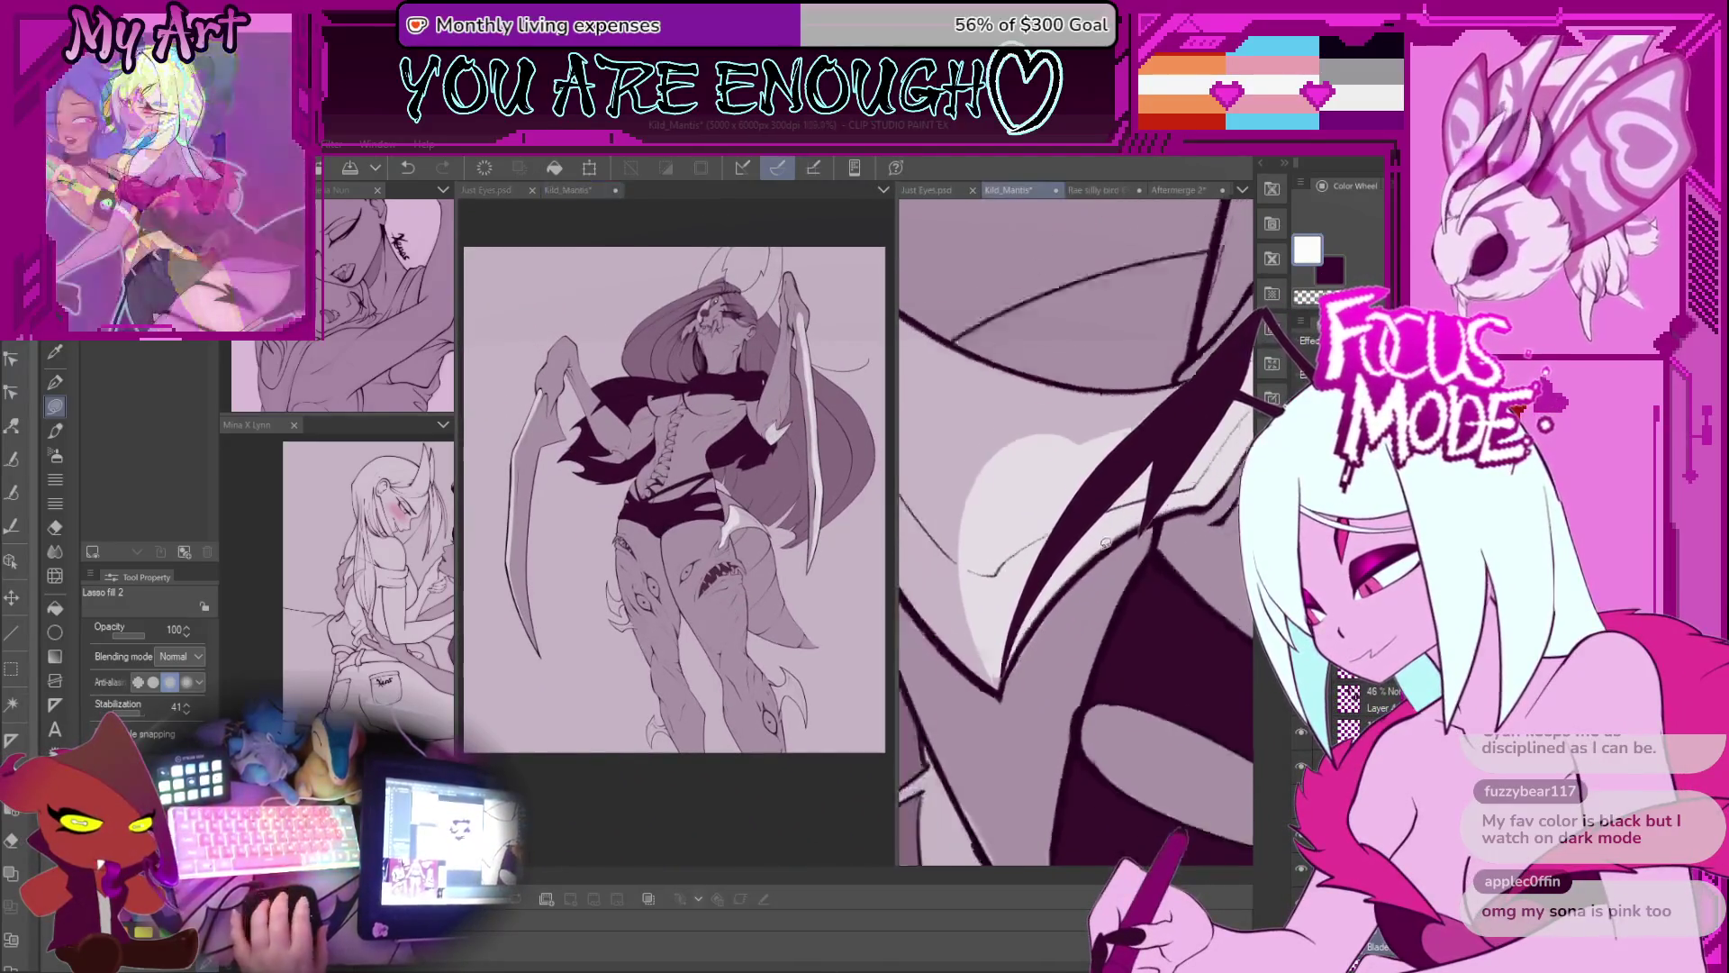
{"action": "left_click_drag", "start_coordinate": [1074, 594], "coordinate": [1184, 556]}
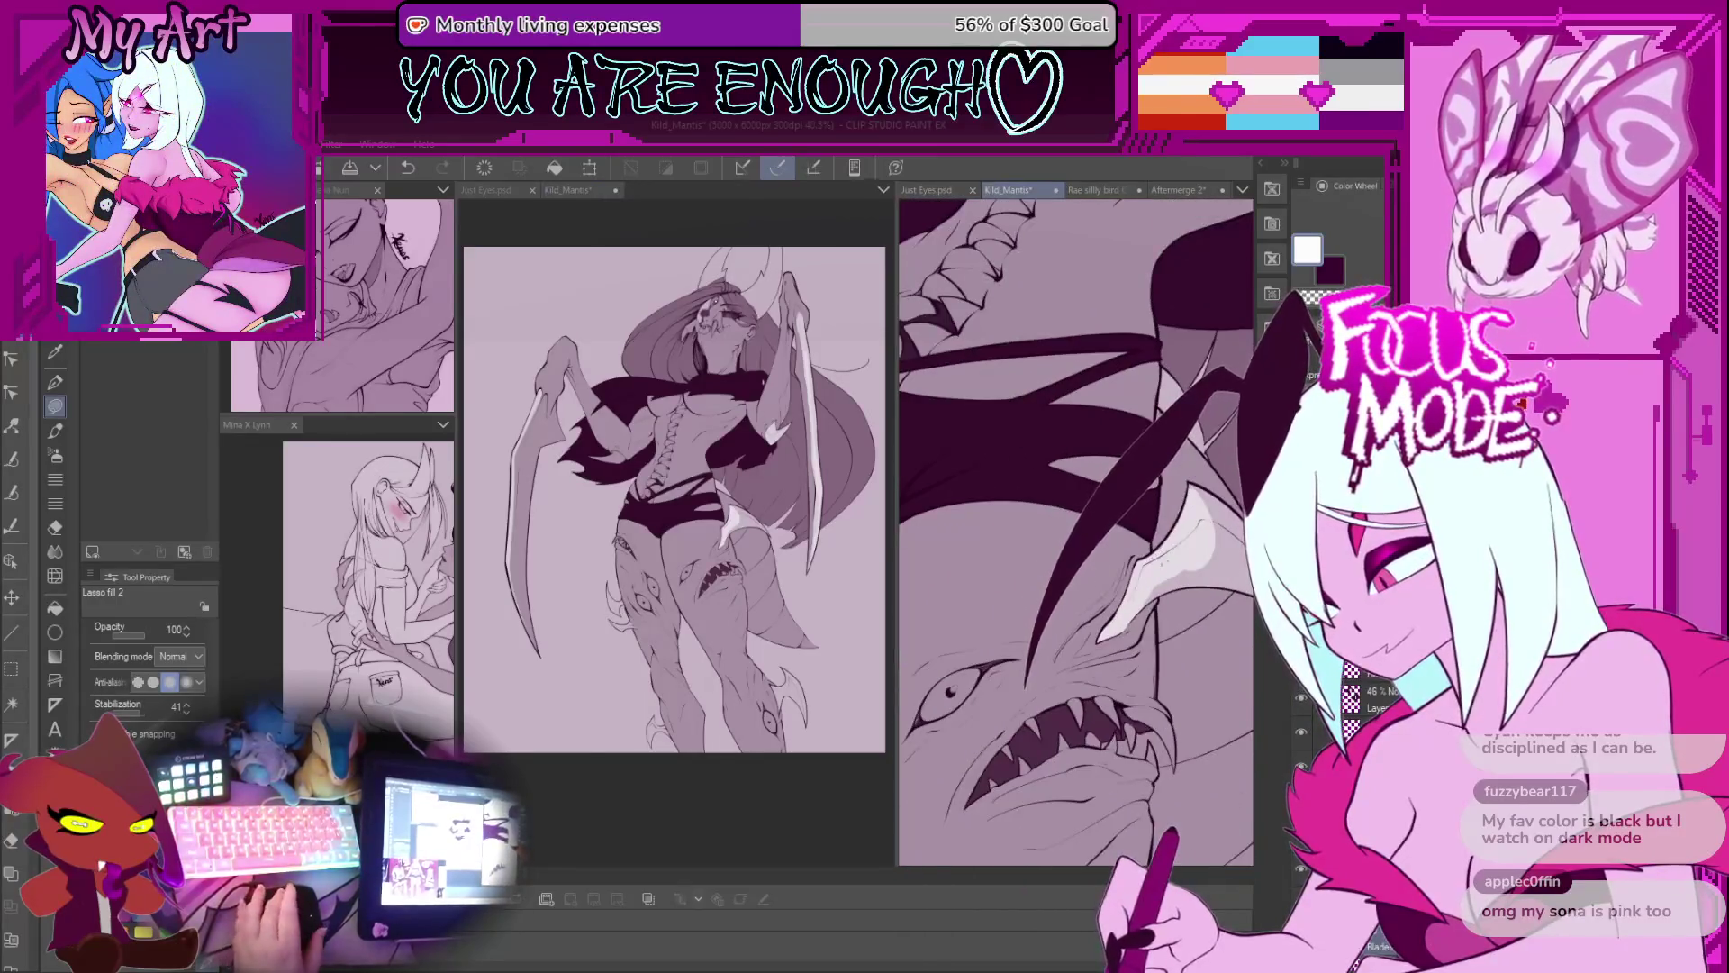
{"action": "scroll", "coordinate": [1158, 553], "scroll_direction": "up", "scroll_amount": 4}
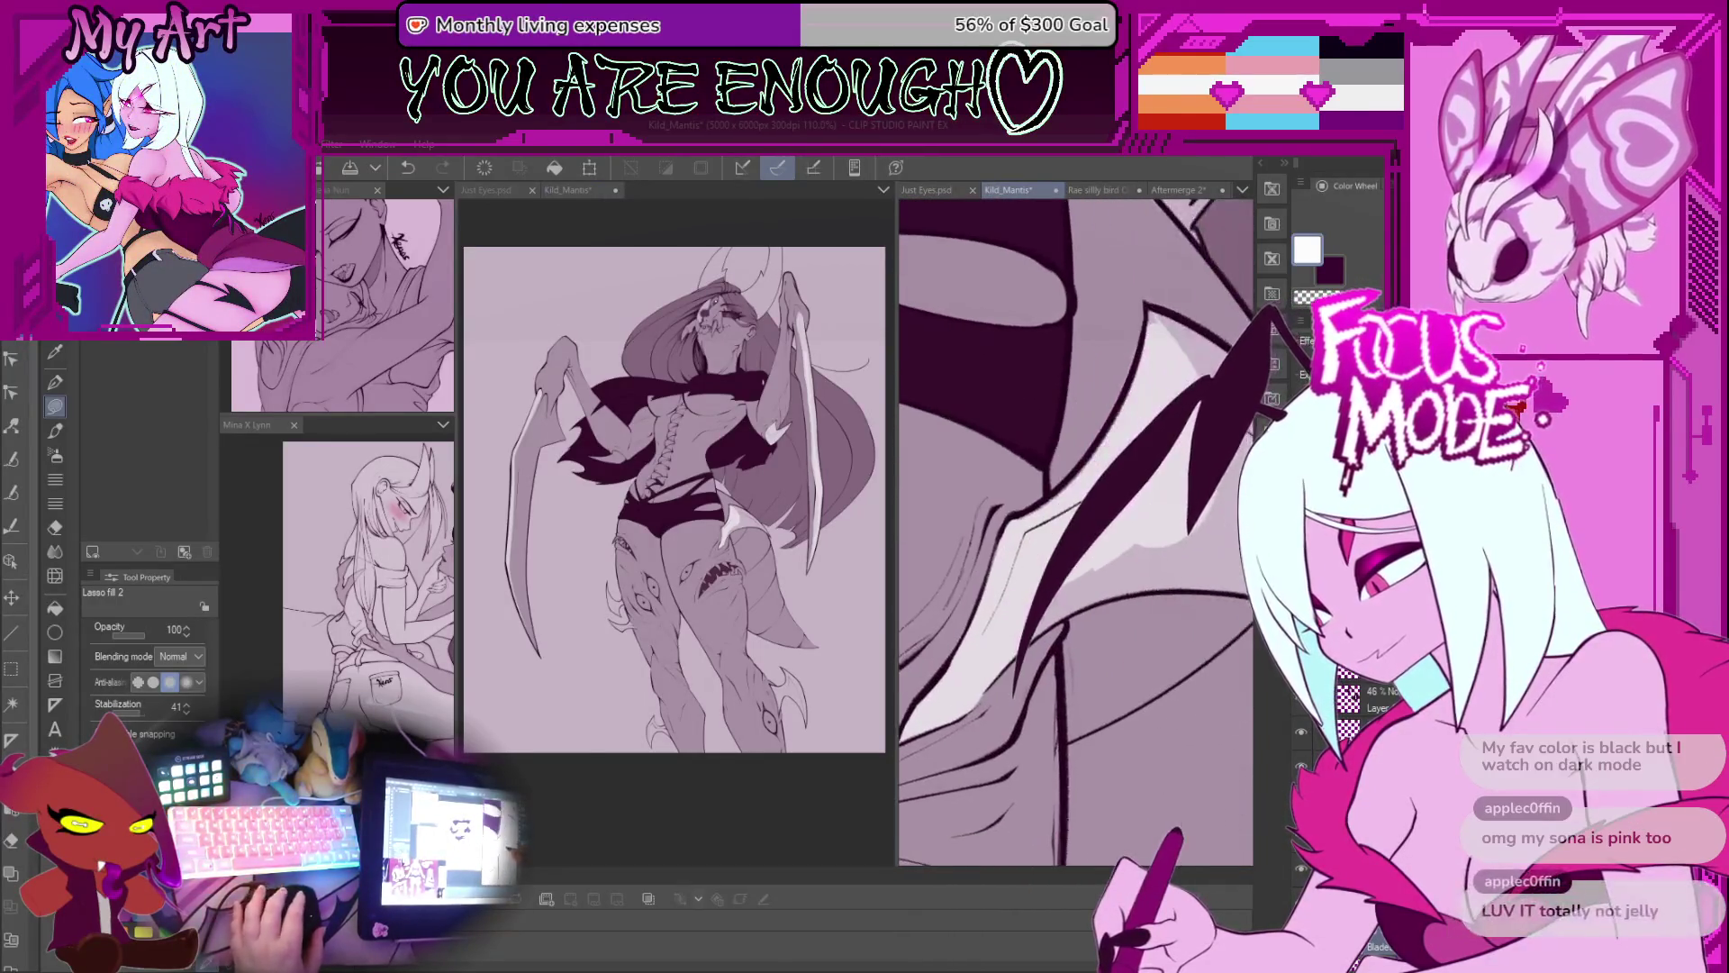
{"action": "scroll", "coordinate": [1096, 556], "scroll_direction": "up", "scroll_amount": 2}
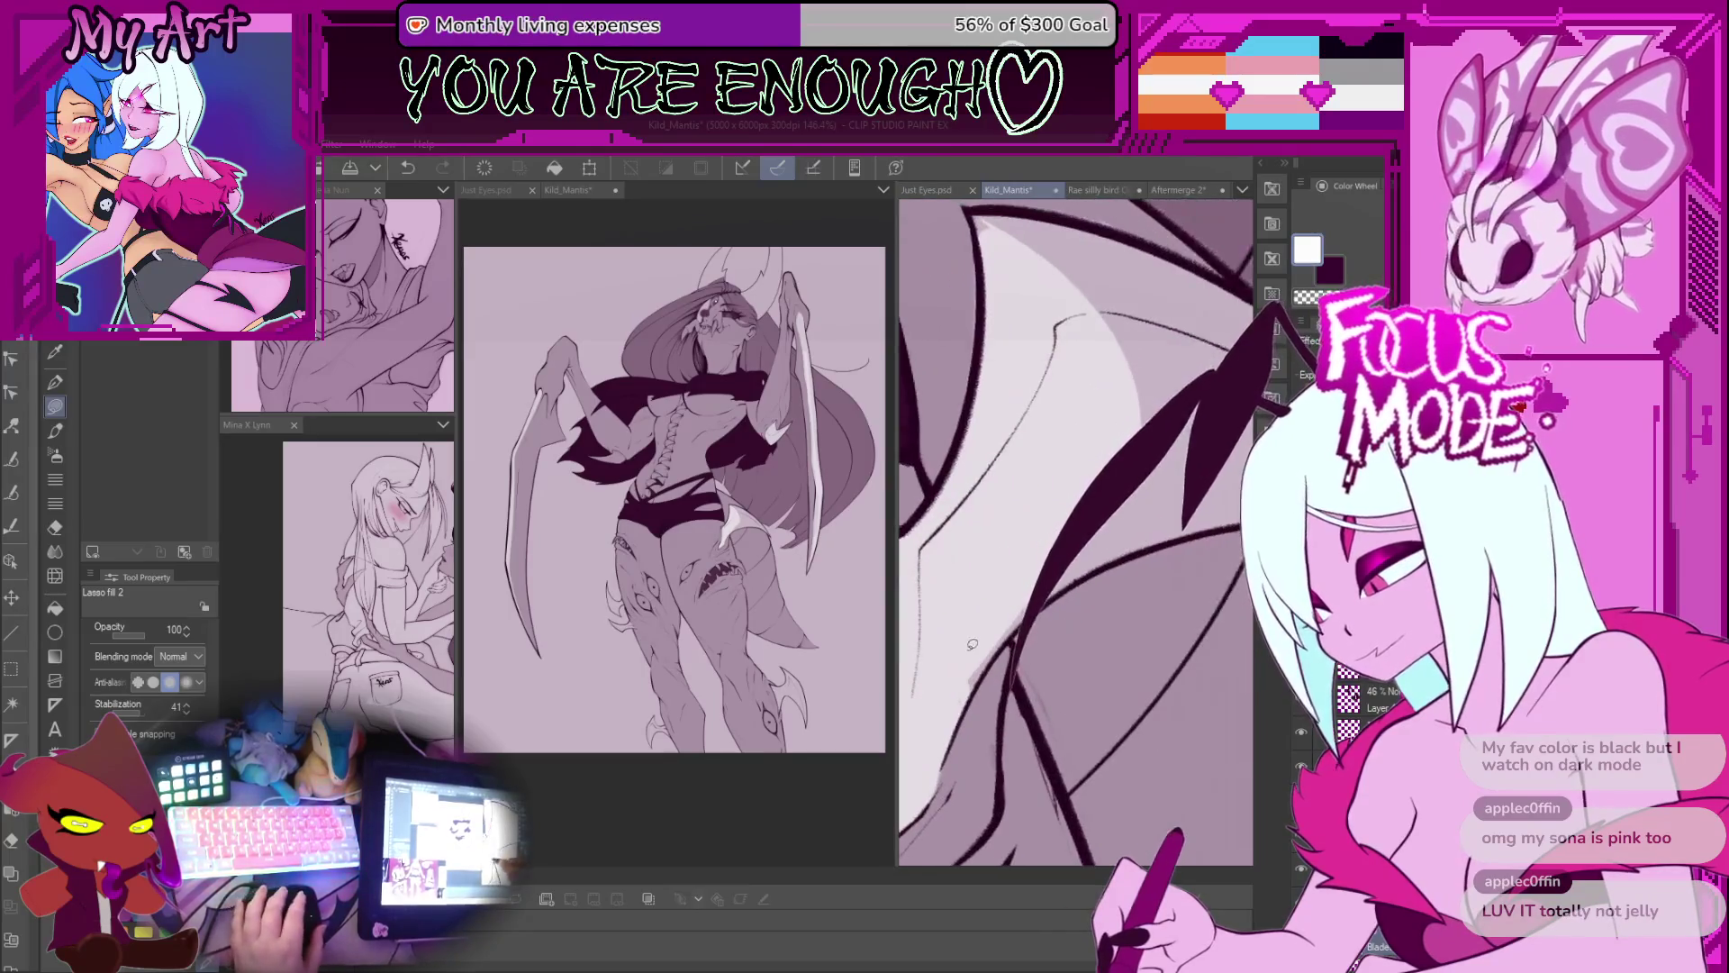
{"action": "scroll", "coordinate": [990, 594], "scroll_direction": "down", "scroll_amount": 3}
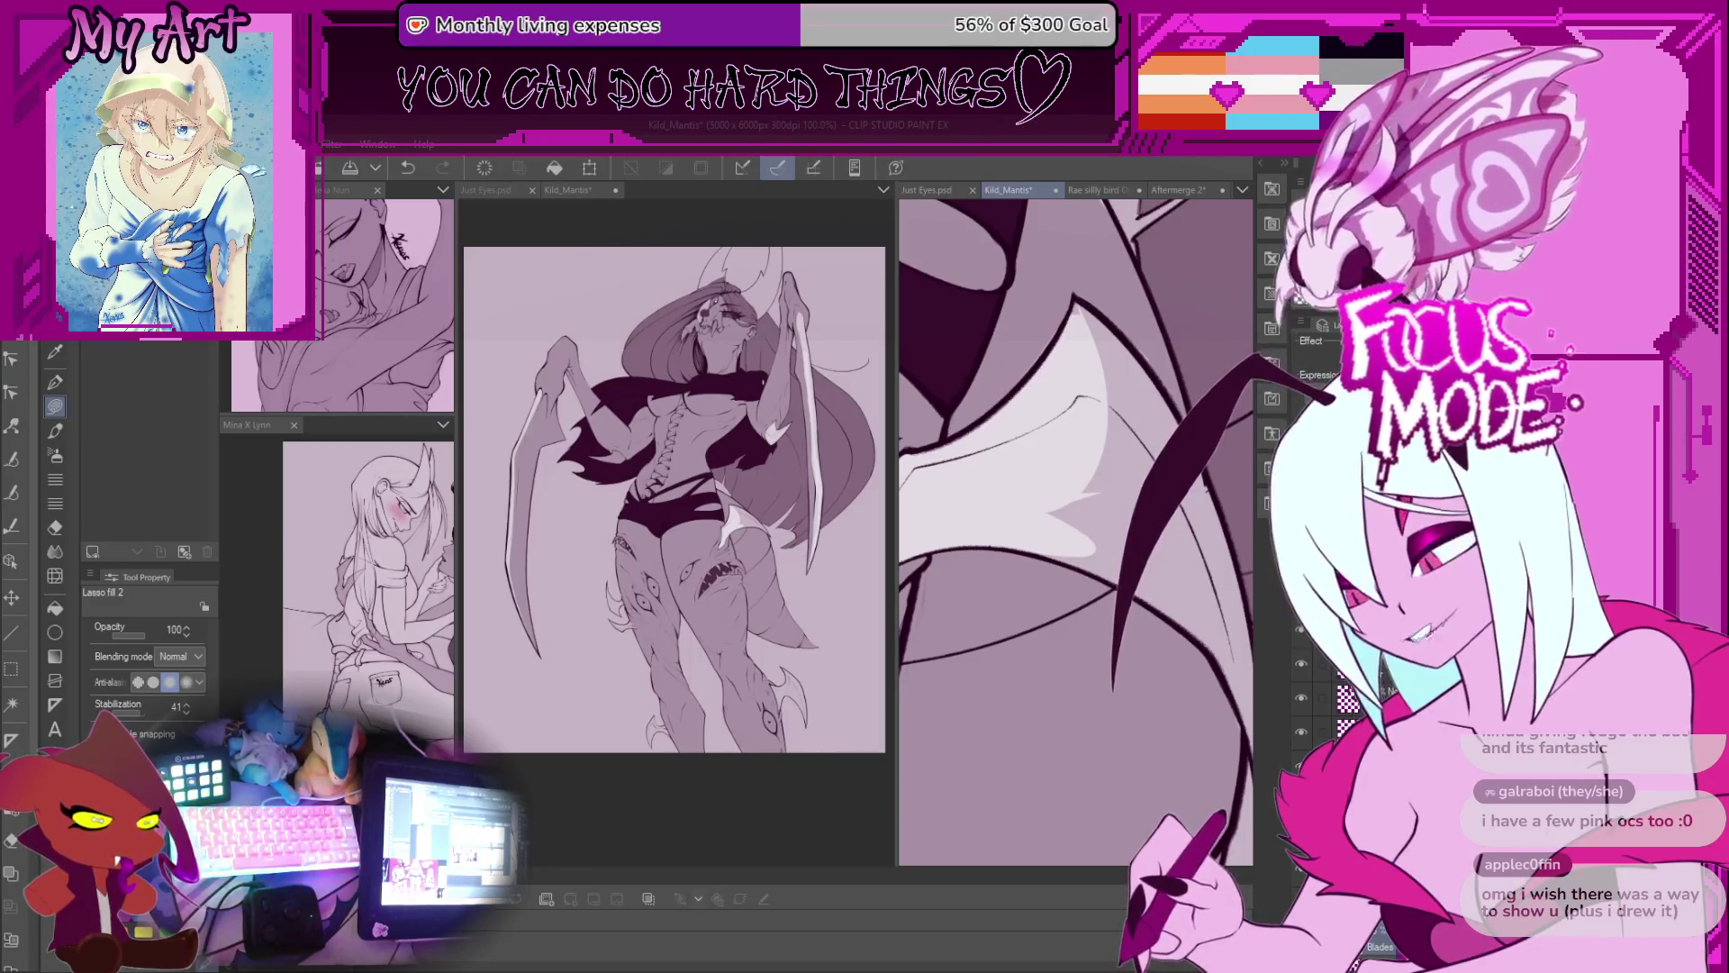
{"action": "left_click", "coordinate": [1184, 190]}
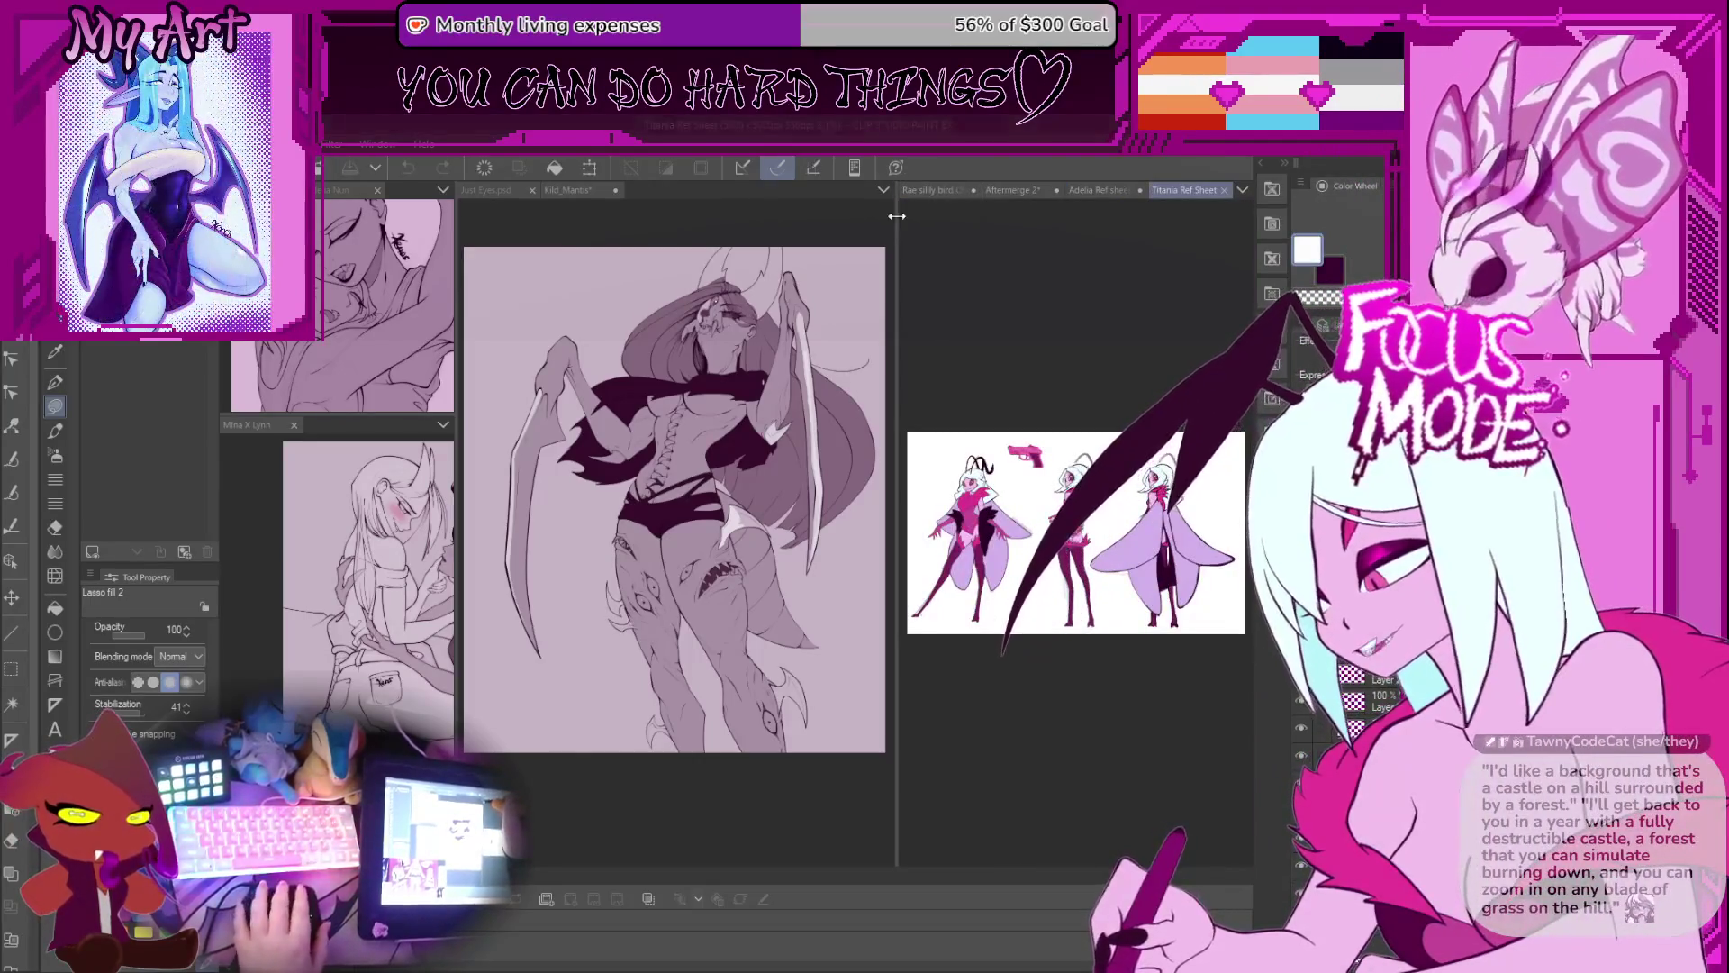
Step: Widen the Titania Ref Sheet pane and pan across its moth-winged poses
{"action": "left_click_drag", "start_coordinate": [897, 217], "coordinate": [652, 221]}
{"action": "scroll", "coordinate": [866, 548], "scroll_direction": "up", "scroll_amount": 5}
{"action": "scroll", "coordinate": [866, 548], "scroll_direction": "down", "scroll_amount": 3}
{"action": "mouse_move", "coordinate": [884, 643]}
{"action": "left_mouse_down"}
{"action": "mouse_move", "coordinate": [950, 639]}
{"action": "mouse_move", "coordinate": [933, 602]}
{"action": "mouse_move", "coordinate": [863, 629]}
{"action": "mouse_move", "coordinate": [892, 601]}
{"action": "left_mouse_up"}
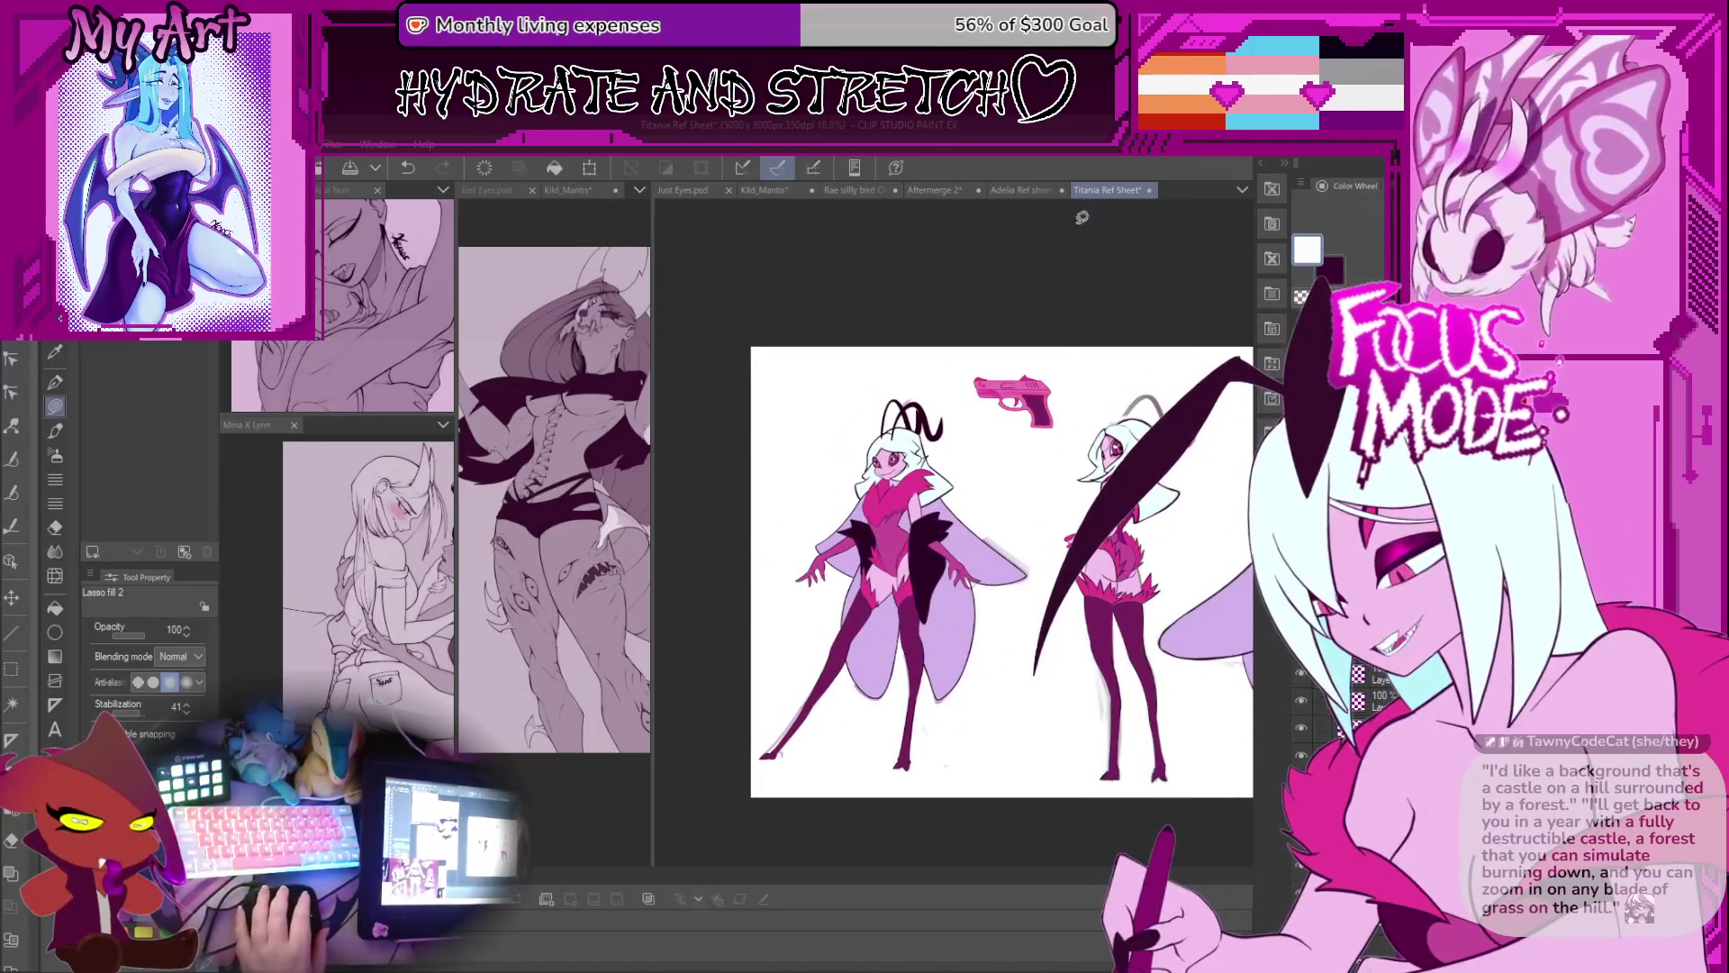
Step: Alternate between the Adelia and Titania sheets, nudging each, then return to Kild_Mantis
{"action": "left_click", "coordinate": [1015, 192]}
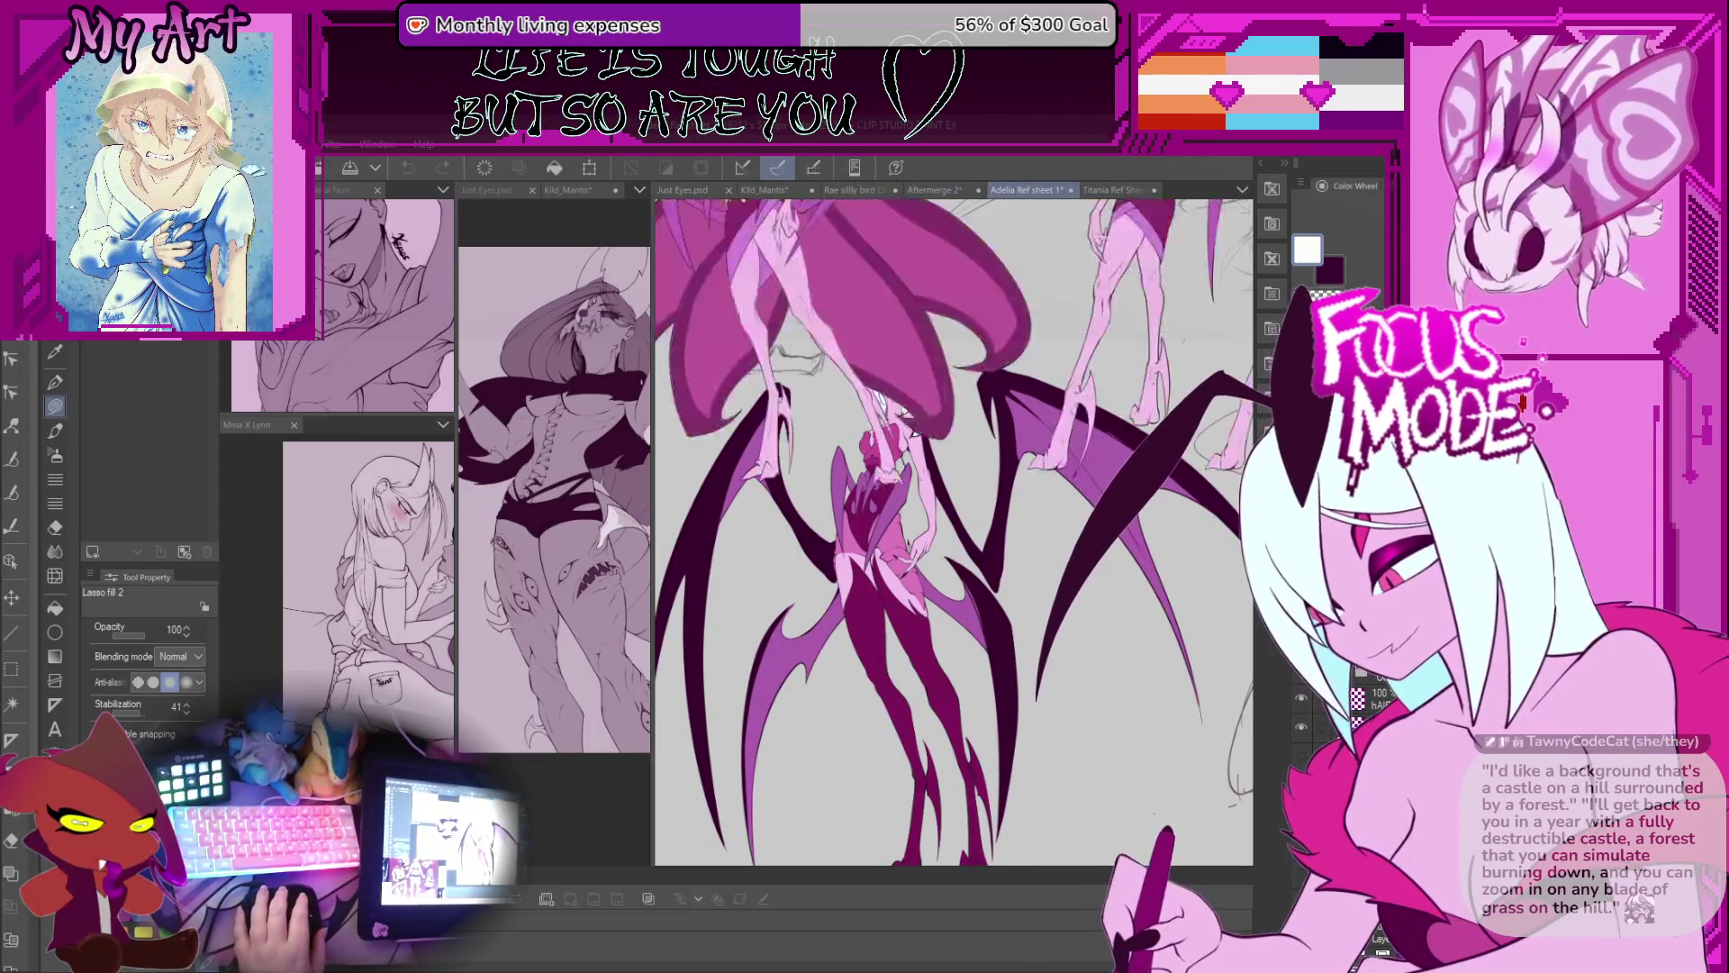
{"action": "left_click", "coordinate": [1110, 190]}
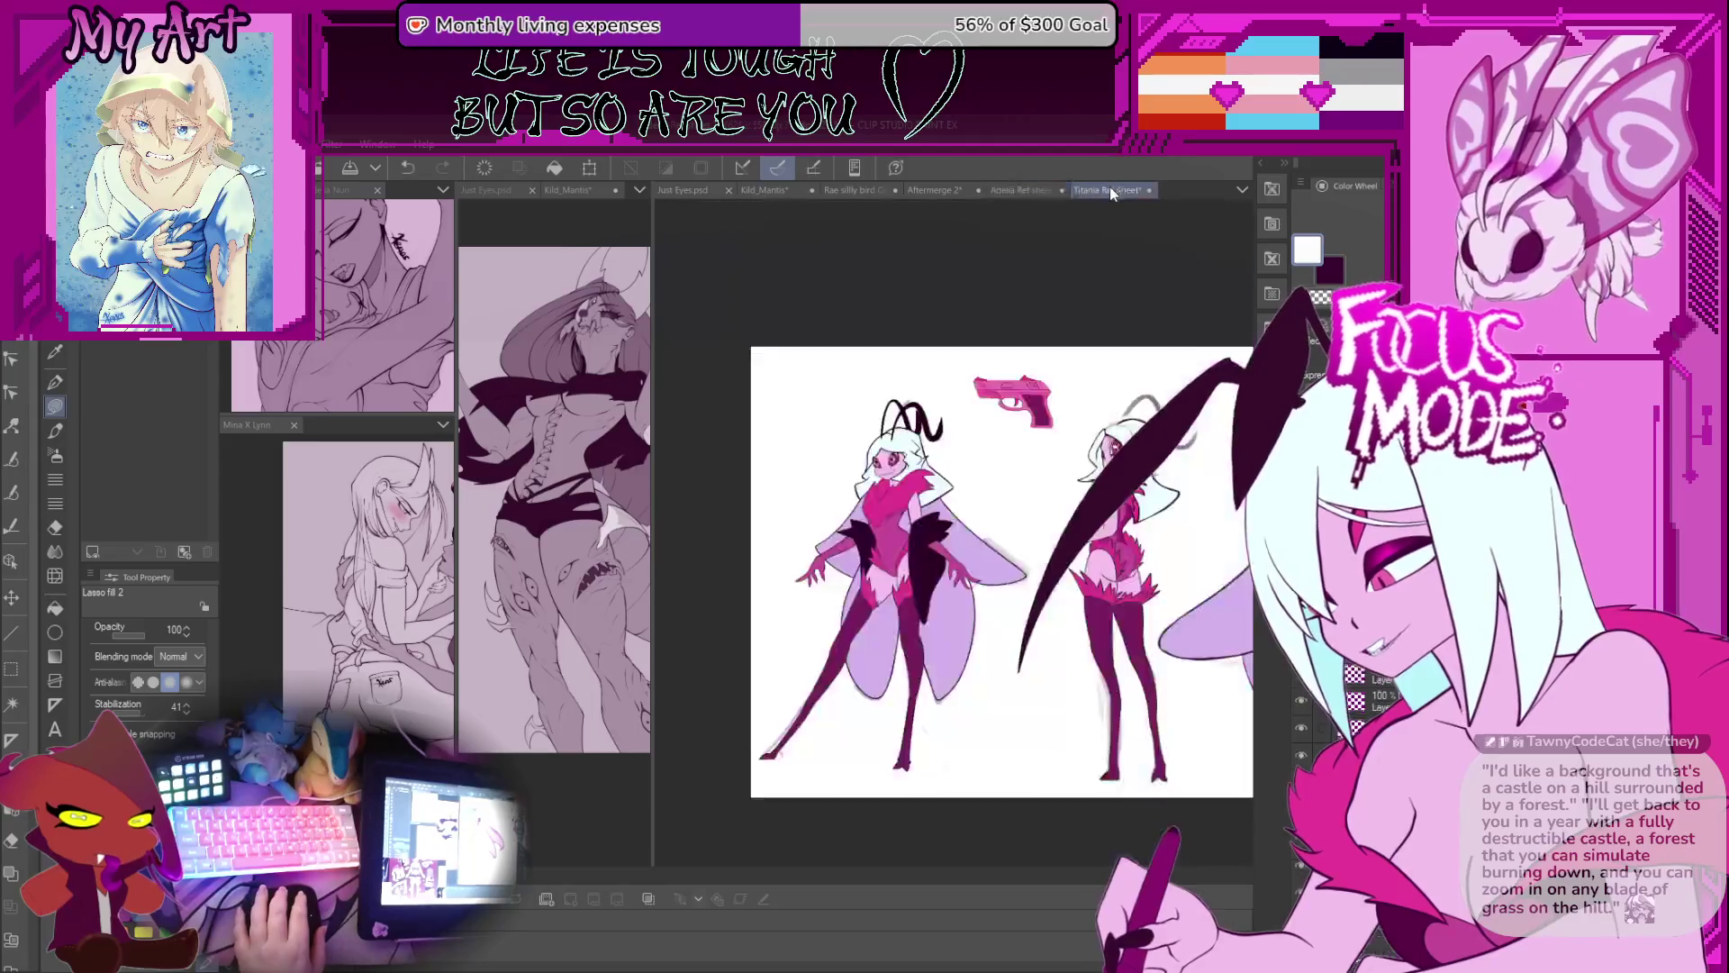
{"action": "left_click_drag", "start_coordinate": [1052, 259], "coordinate": [1030, 216]}
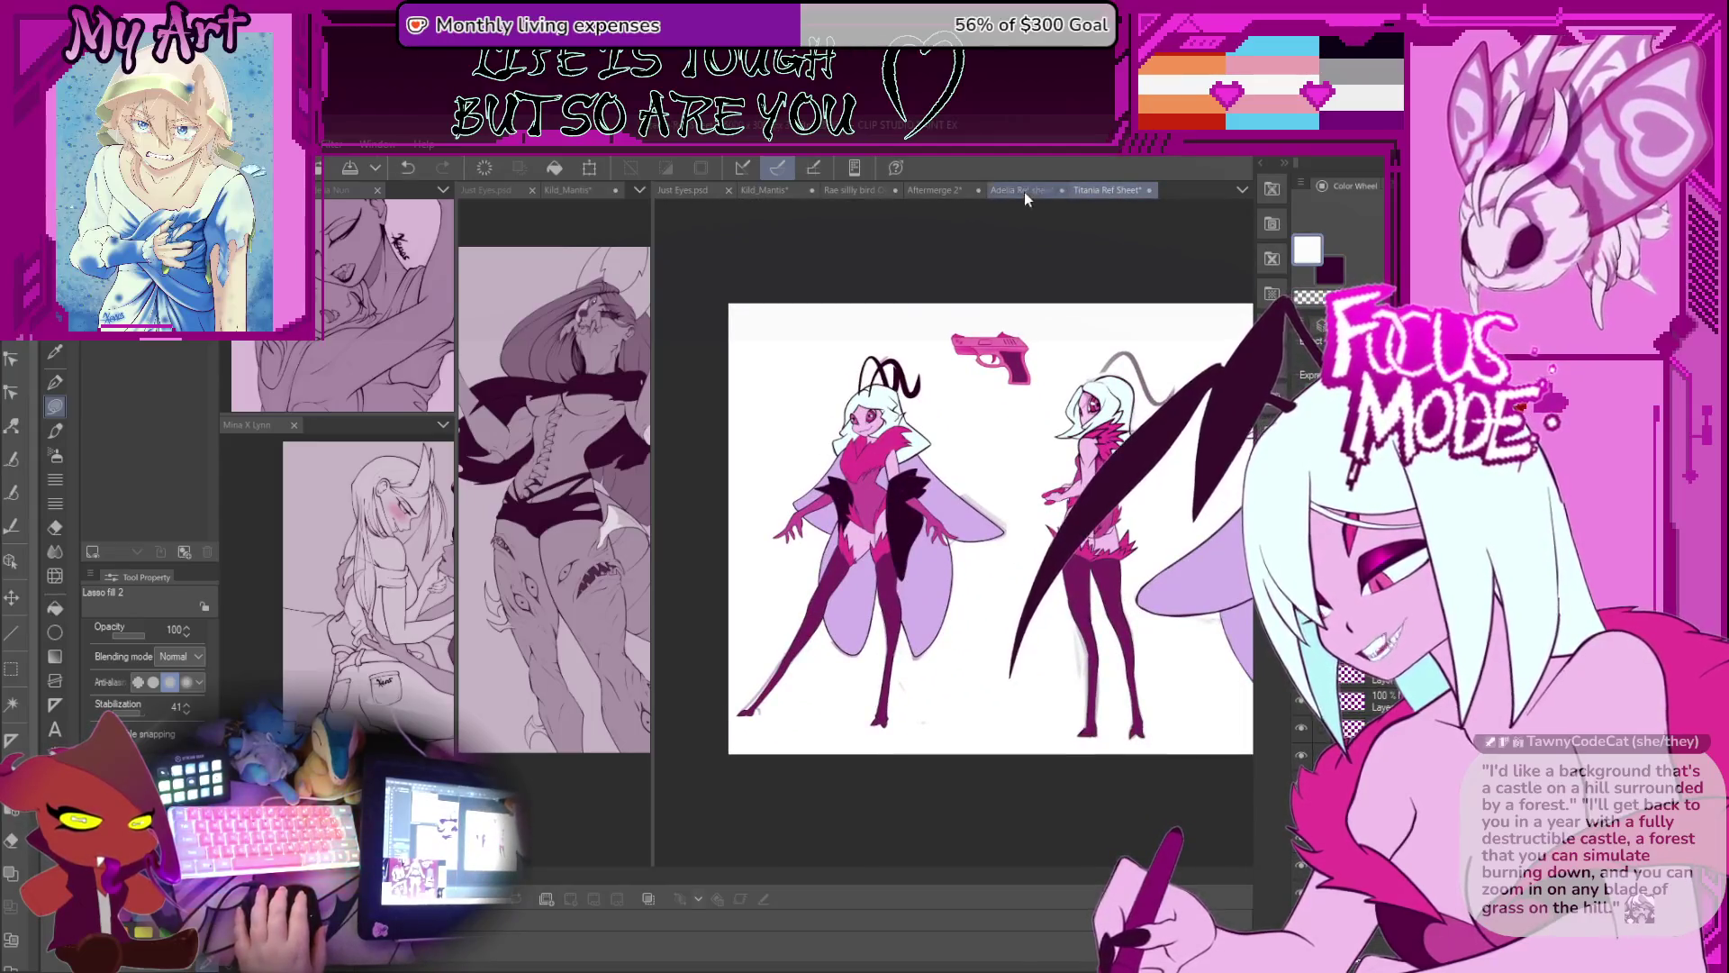
{"action": "left_click", "coordinate": [1024, 191]}
{"action": "left_click_drag", "start_coordinate": [928, 398], "coordinate": [943, 417]}
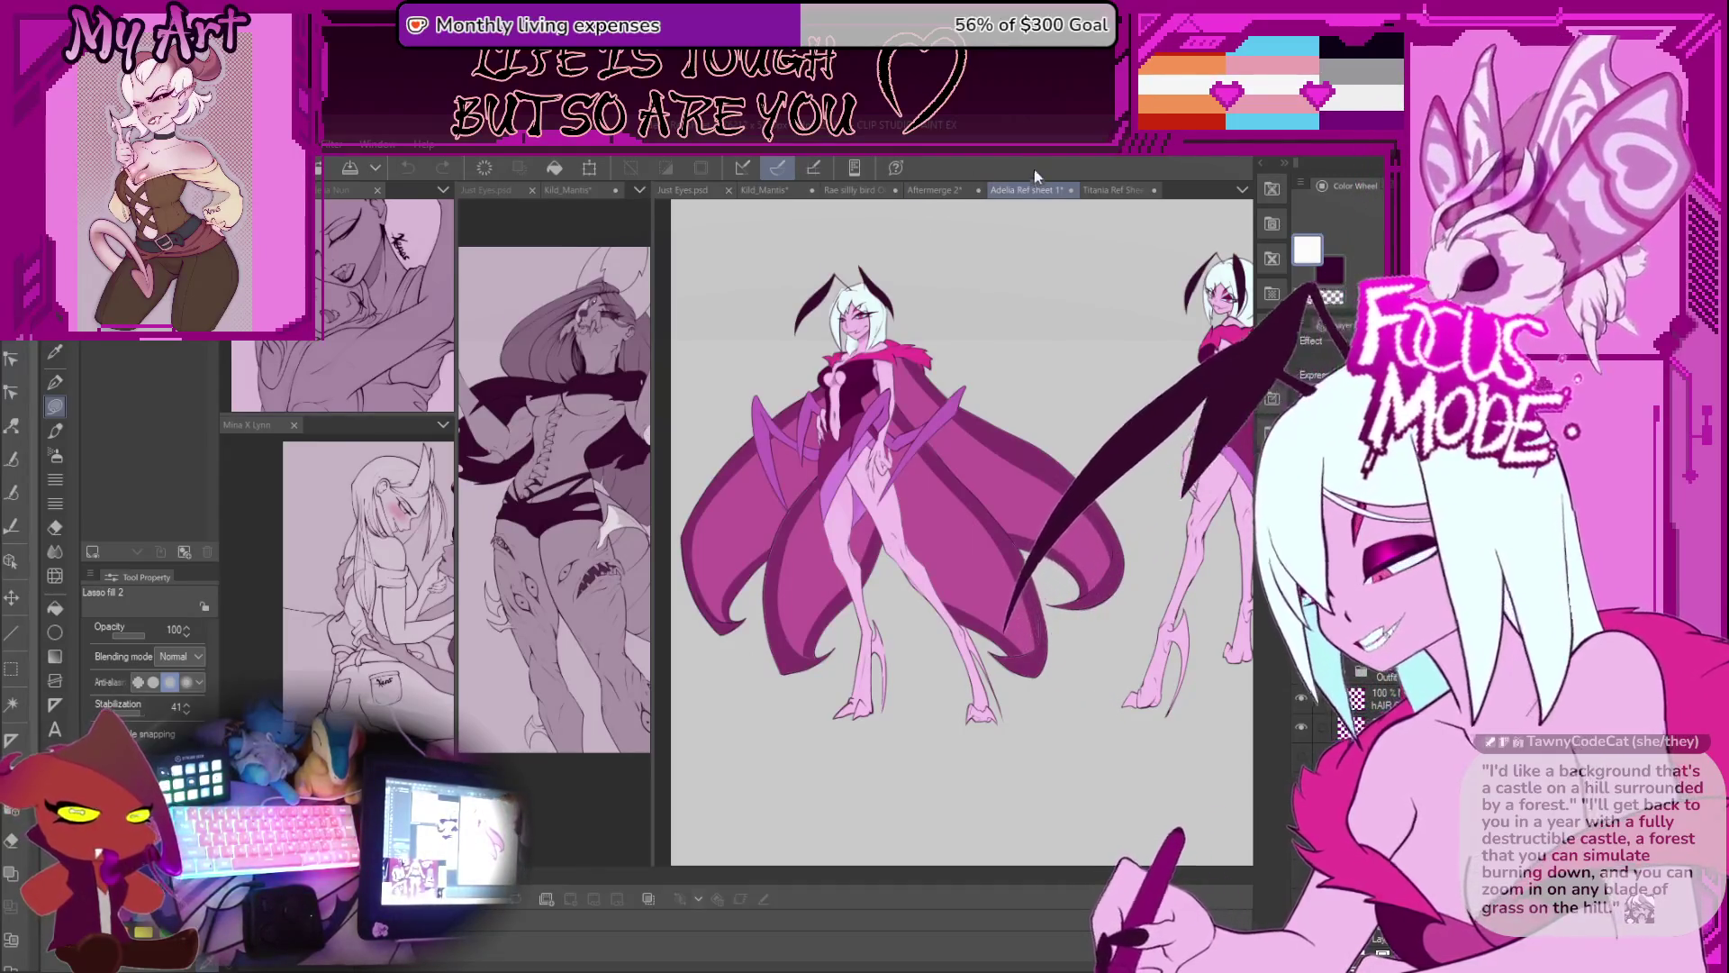
{"action": "left_click", "coordinate": [756, 190]}
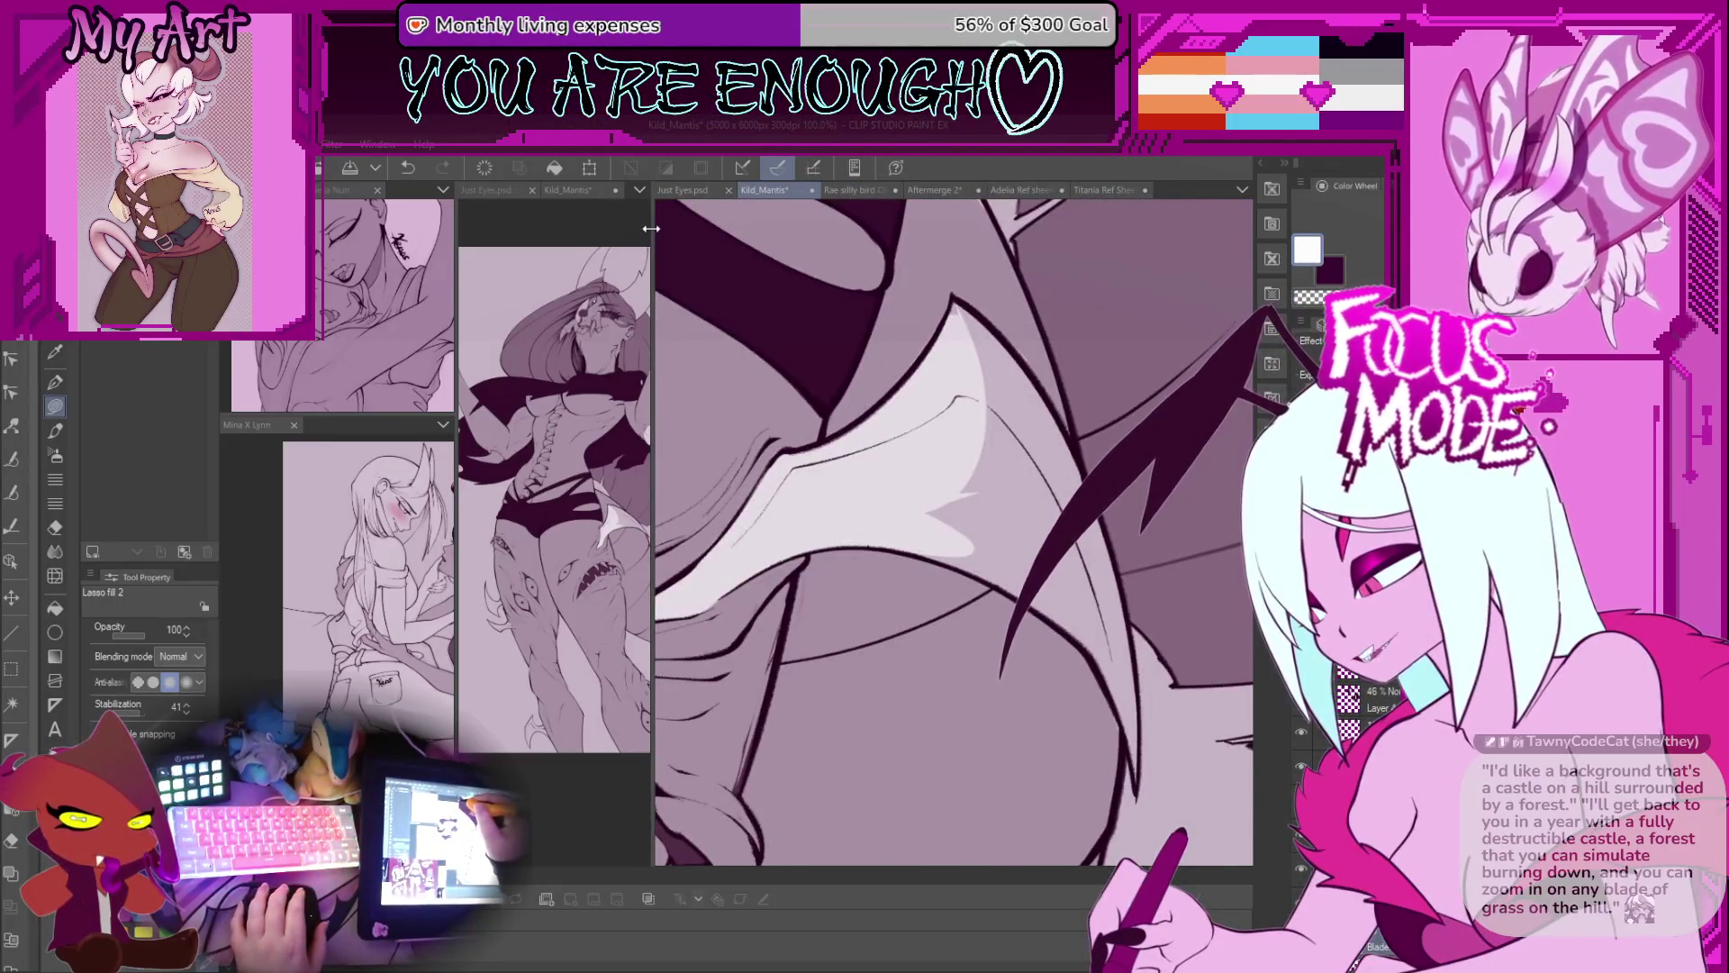
Step: Resize the panes and zoom the right Kild_Mantis close-up onto the wing line art
{"action": "left_click_drag", "start_coordinate": [650, 232], "coordinate": [896, 234]}
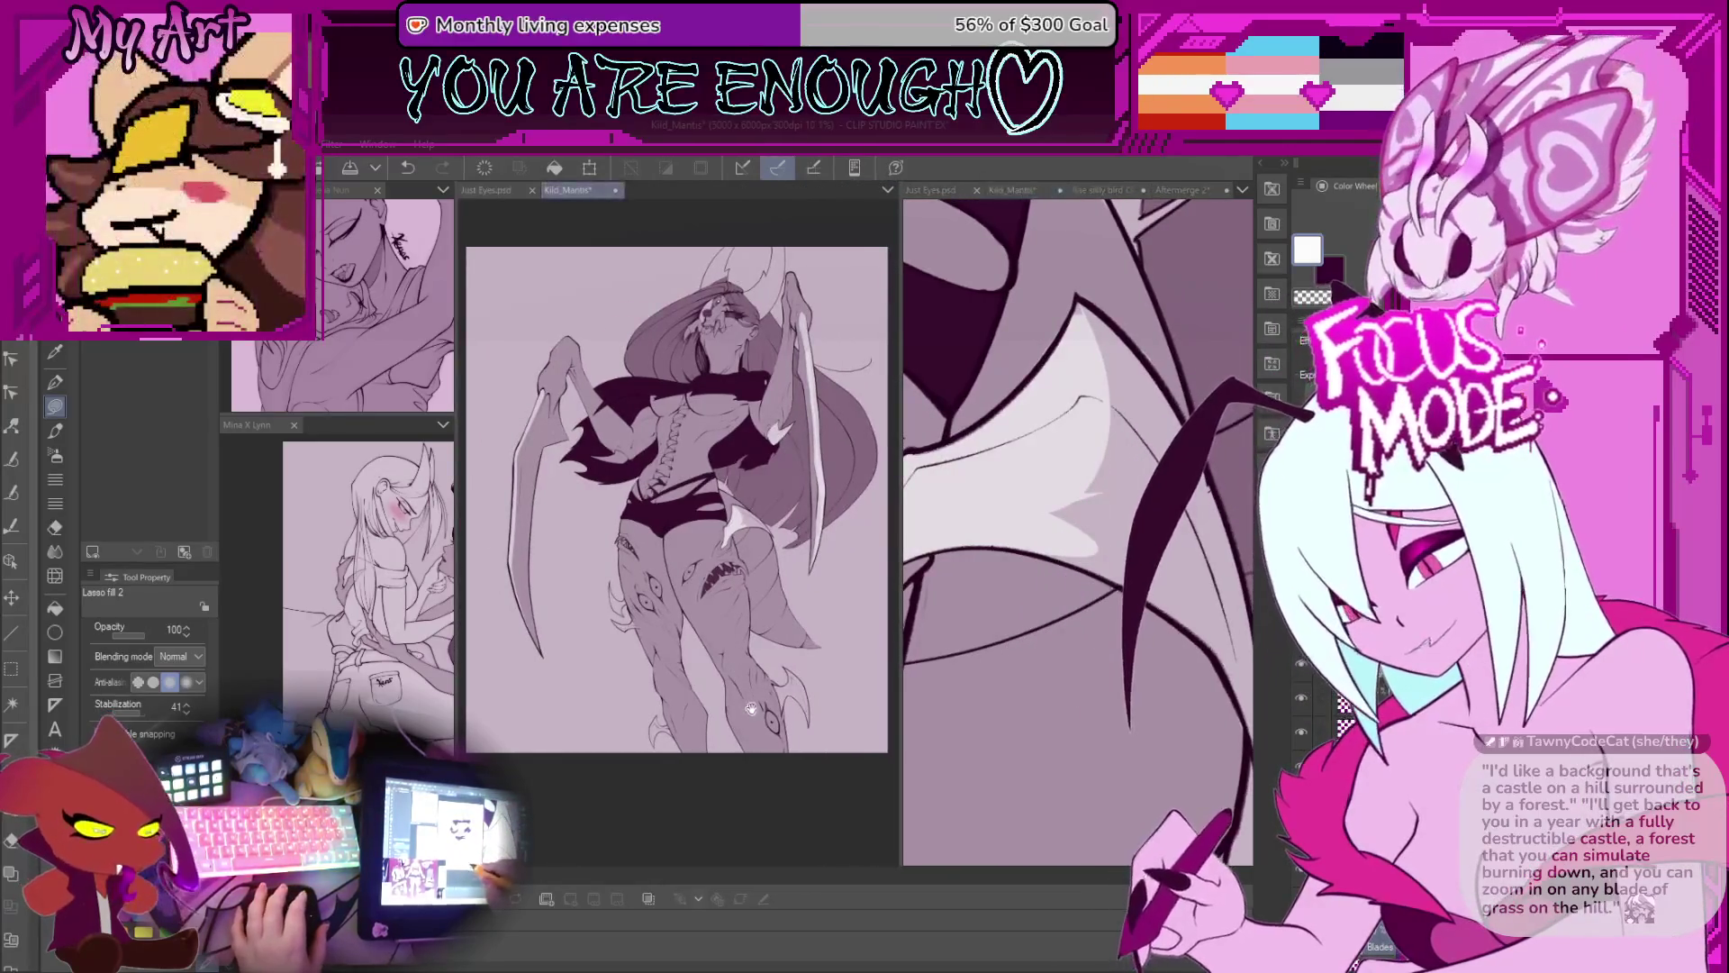
{"action": "scroll", "coordinate": [766, 675], "scroll_direction": "up", "scroll_amount": 2}
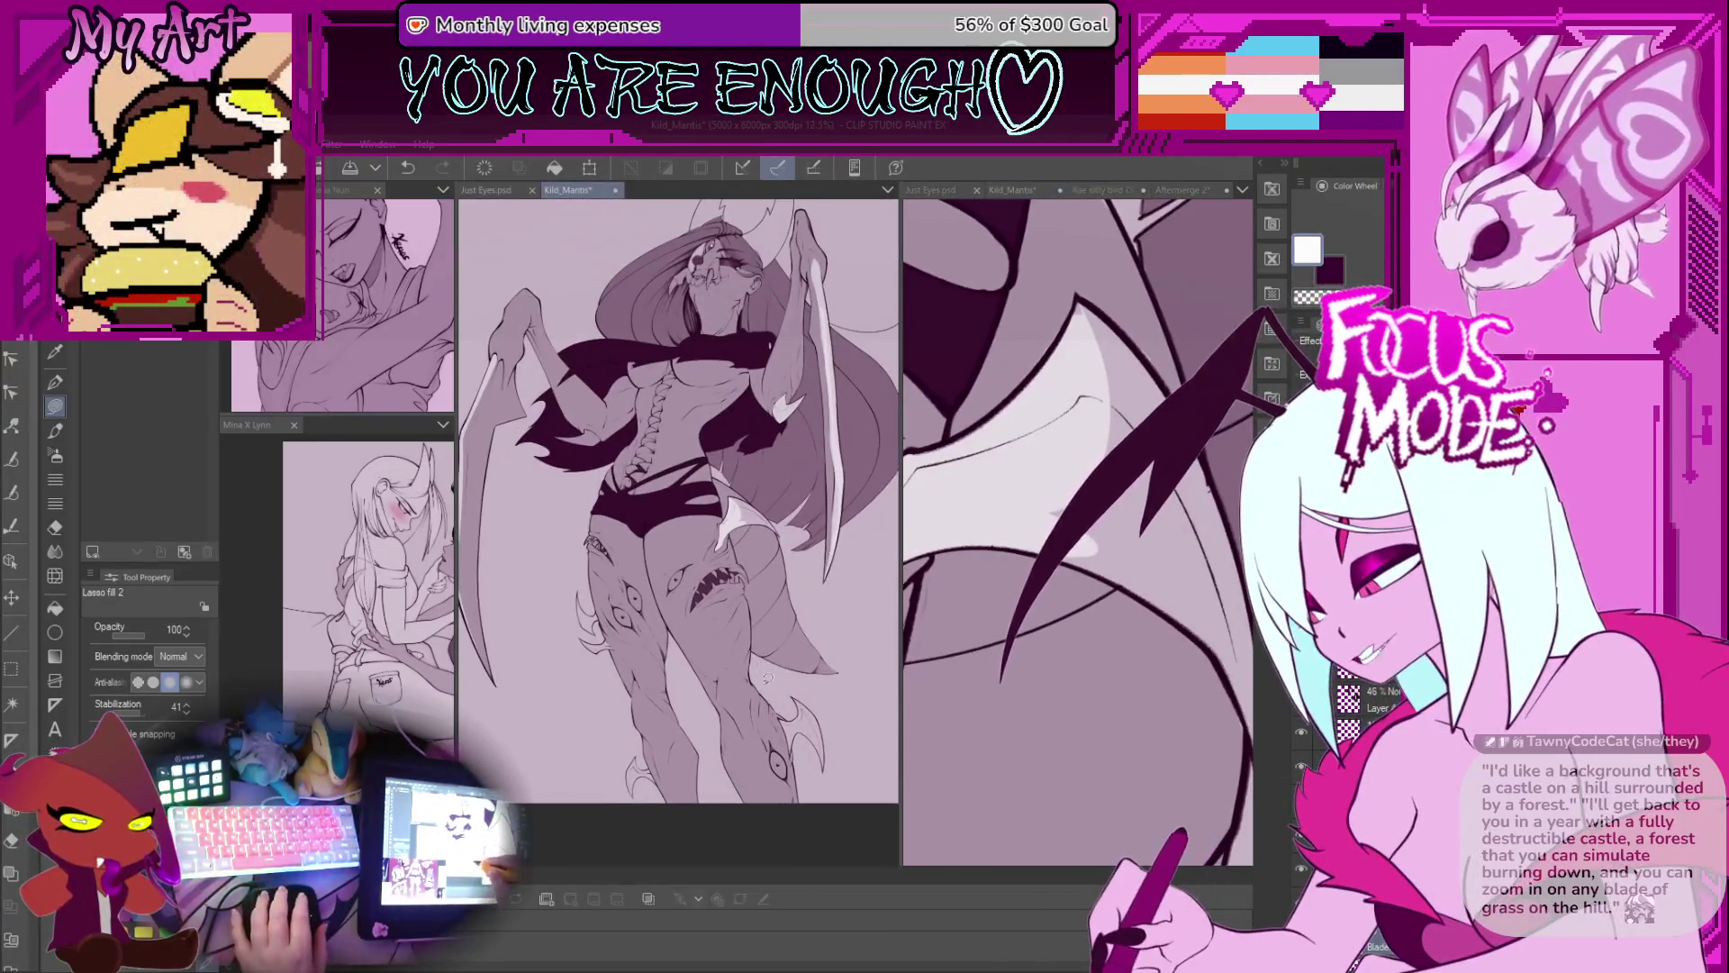
{"action": "left_click", "coordinate": [1142, 483]}
{"action": "scroll", "coordinate": [1094, 464], "scroll_direction": "up", "scroll_amount": 1}
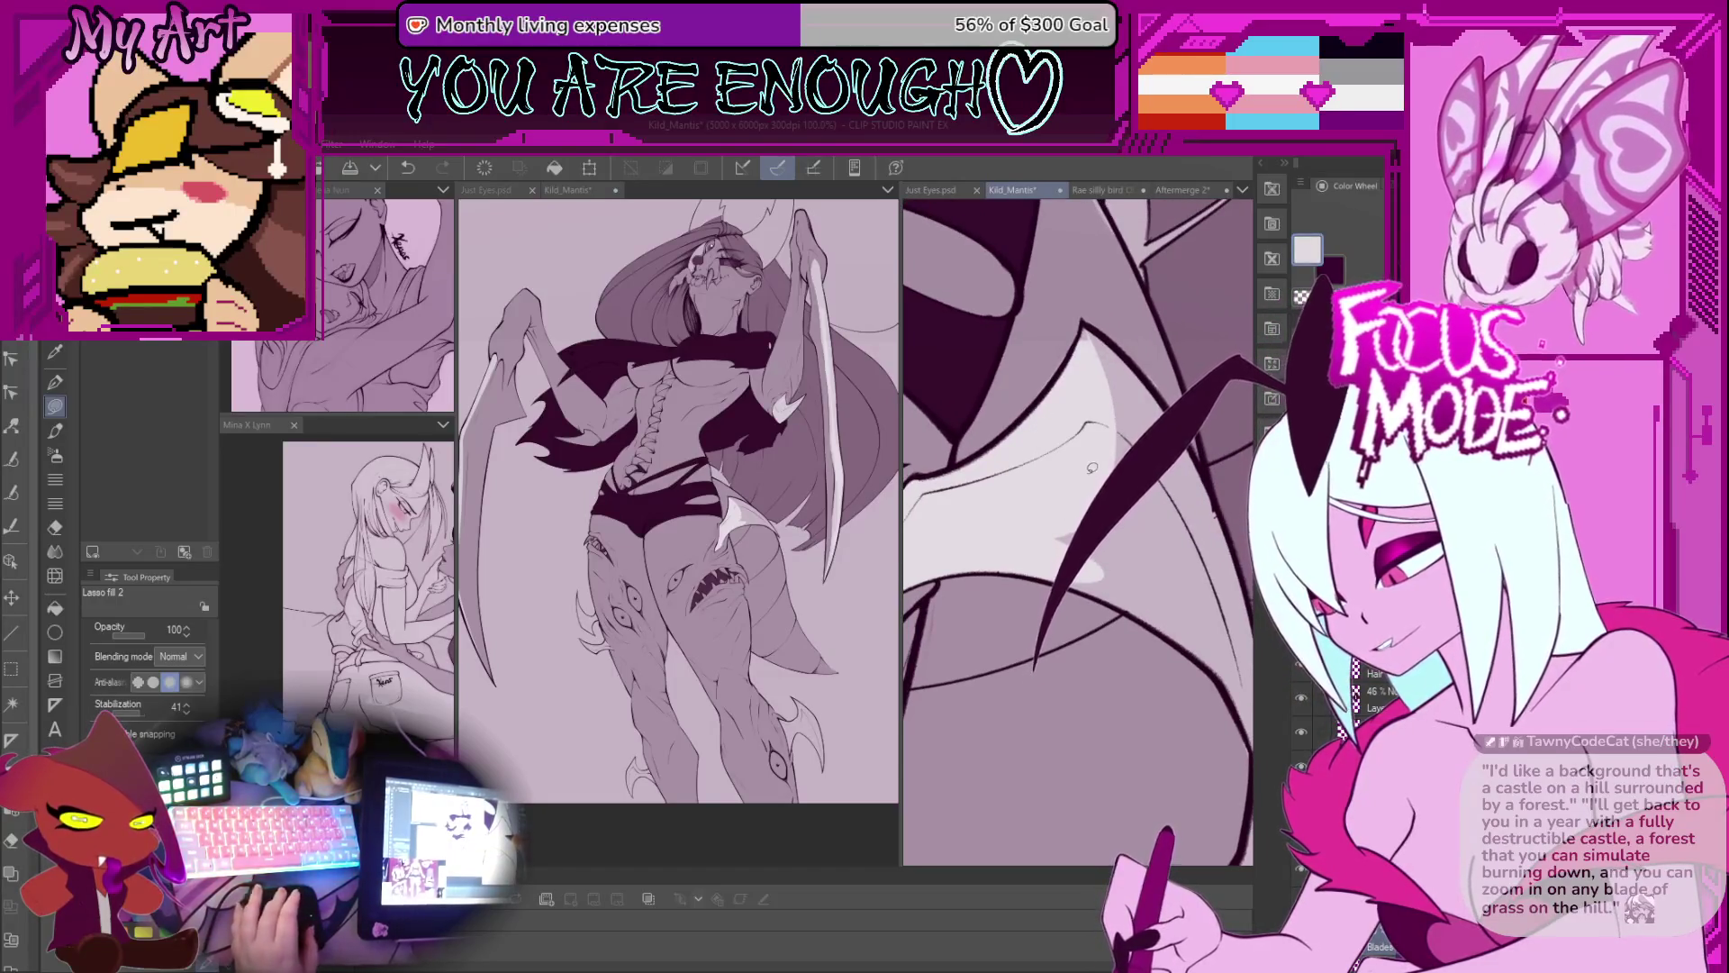
{"action": "scroll", "coordinate": [1086, 463], "scroll_direction": "down", "scroll_amount": 1}
{"action": "scroll", "coordinate": [1082, 463], "scroll_direction": "down", "scroll_amount": 3}
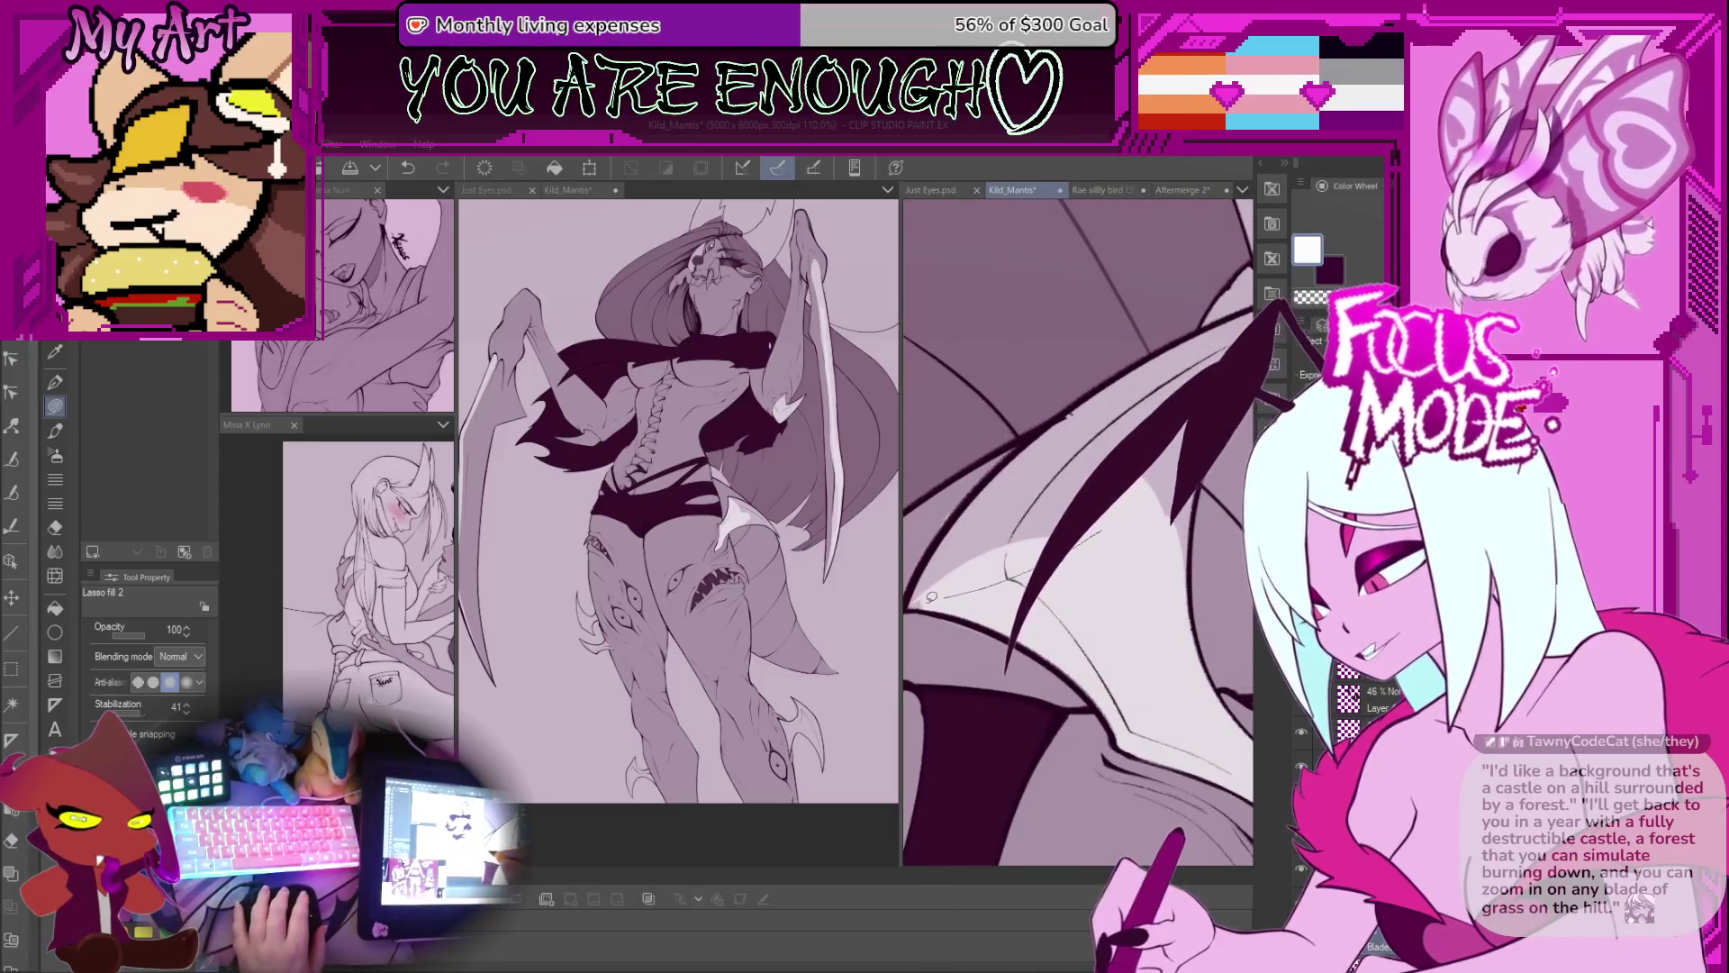
{"action": "scroll", "coordinate": [990, 567], "scroll_direction": "down", "scroll_amount": 2}
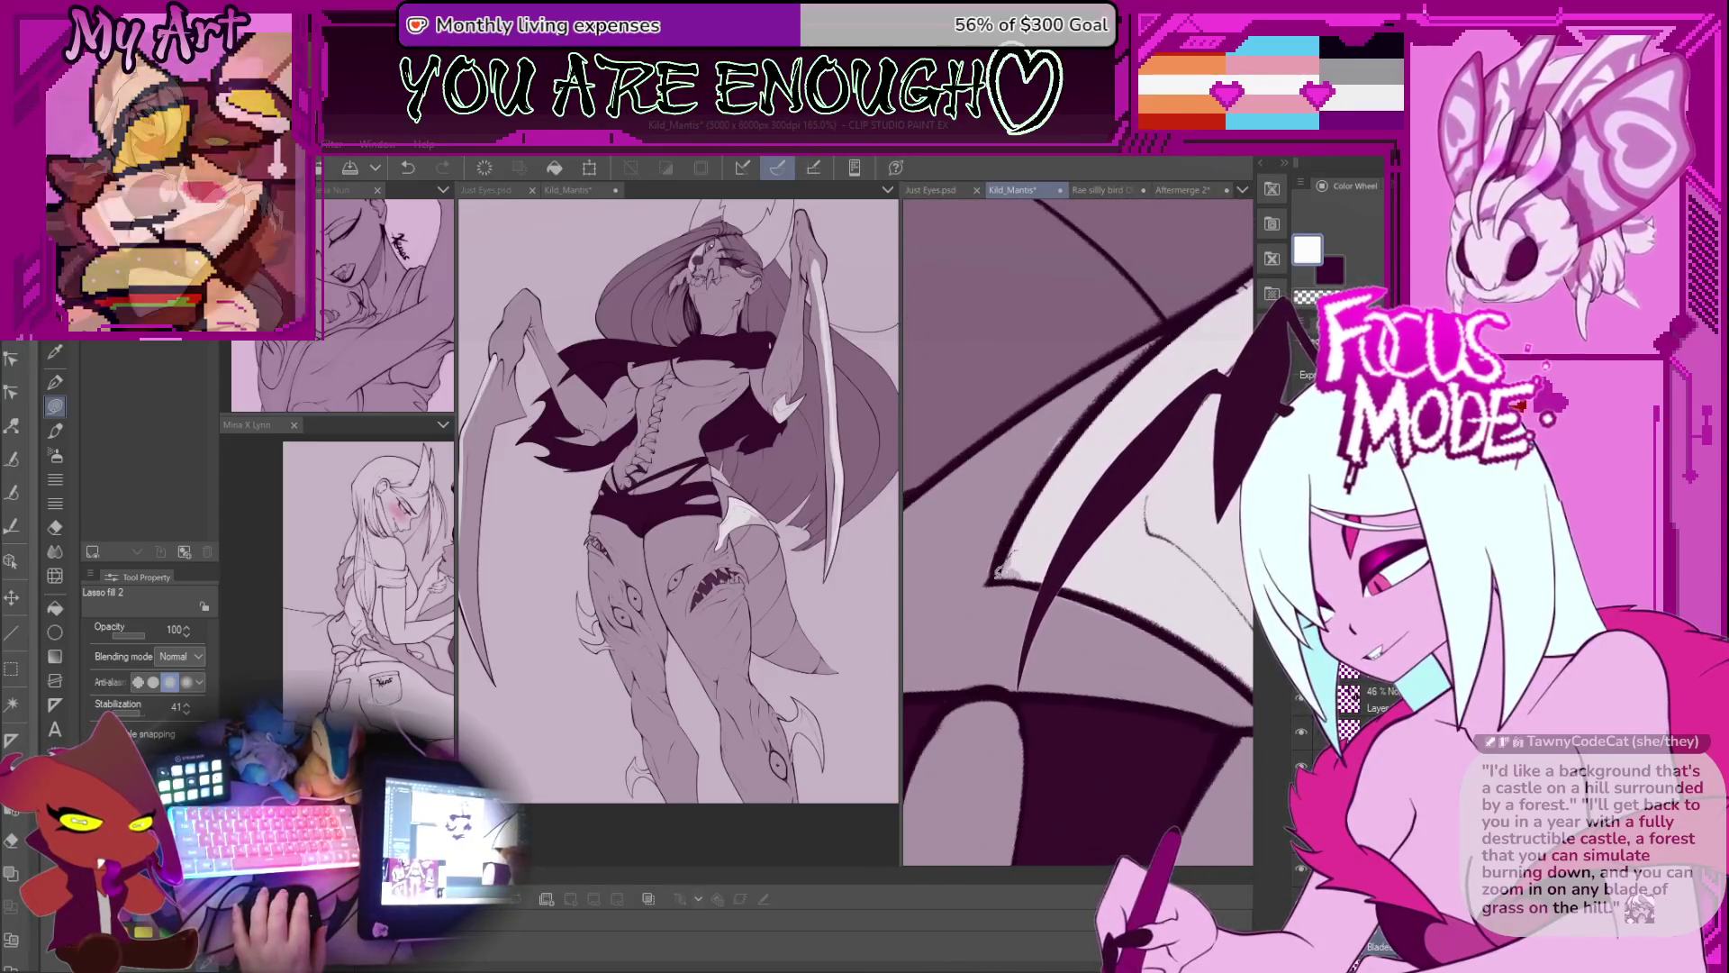
{"action": "scroll", "coordinate": [991, 567], "scroll_direction": "down", "scroll_amount": 2}
{"action": "scroll", "coordinate": [1028, 453], "scroll_direction": "down", "scroll_amount": 2}
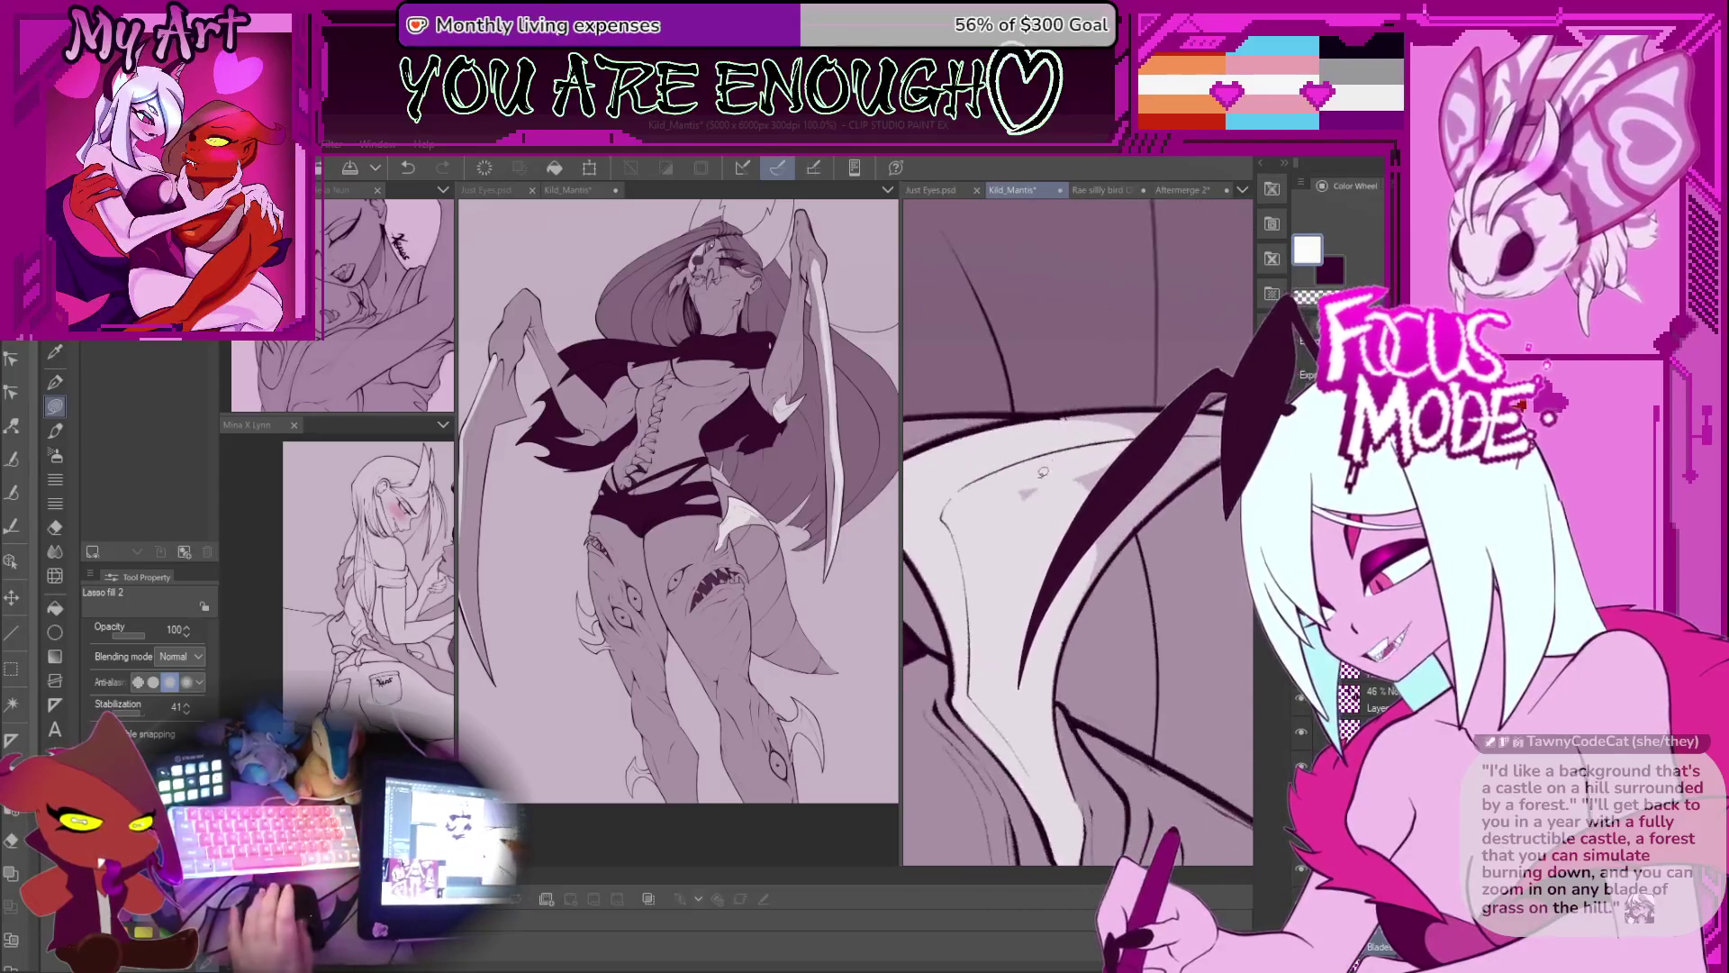
{"action": "scroll", "coordinate": [947, 585], "scroll_direction": "up", "scroll_amount": 3}
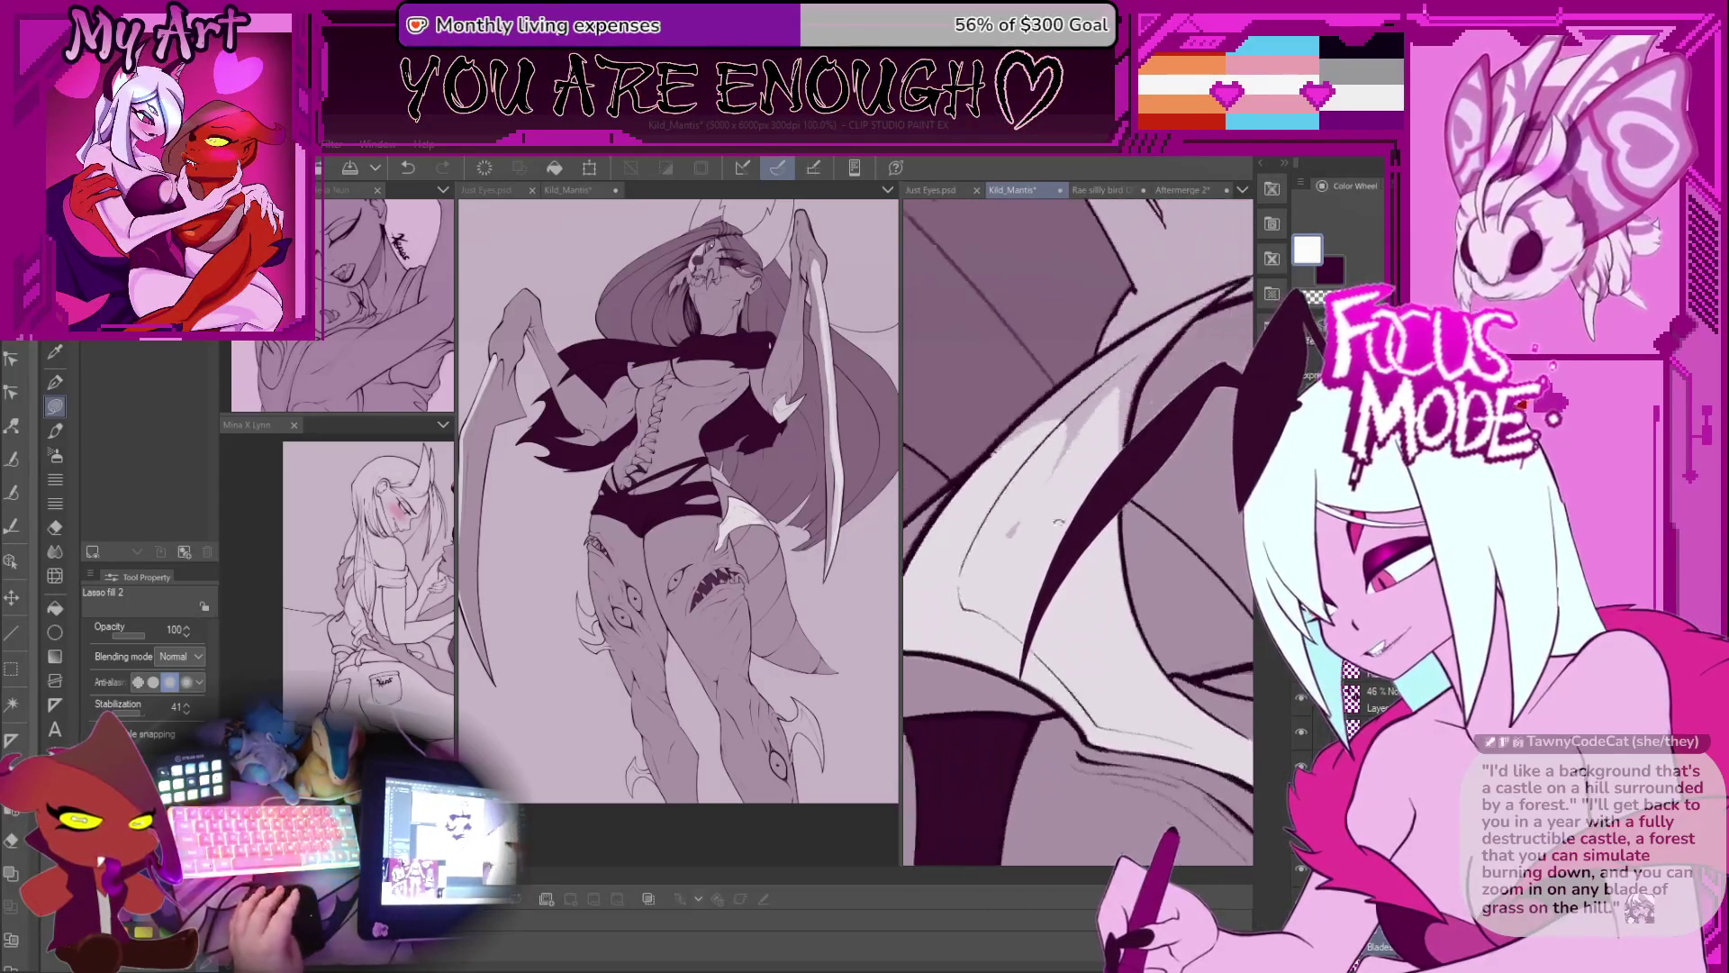
{"action": "left_click_drag", "start_coordinate": [947, 585], "coordinate": [994, 600]}
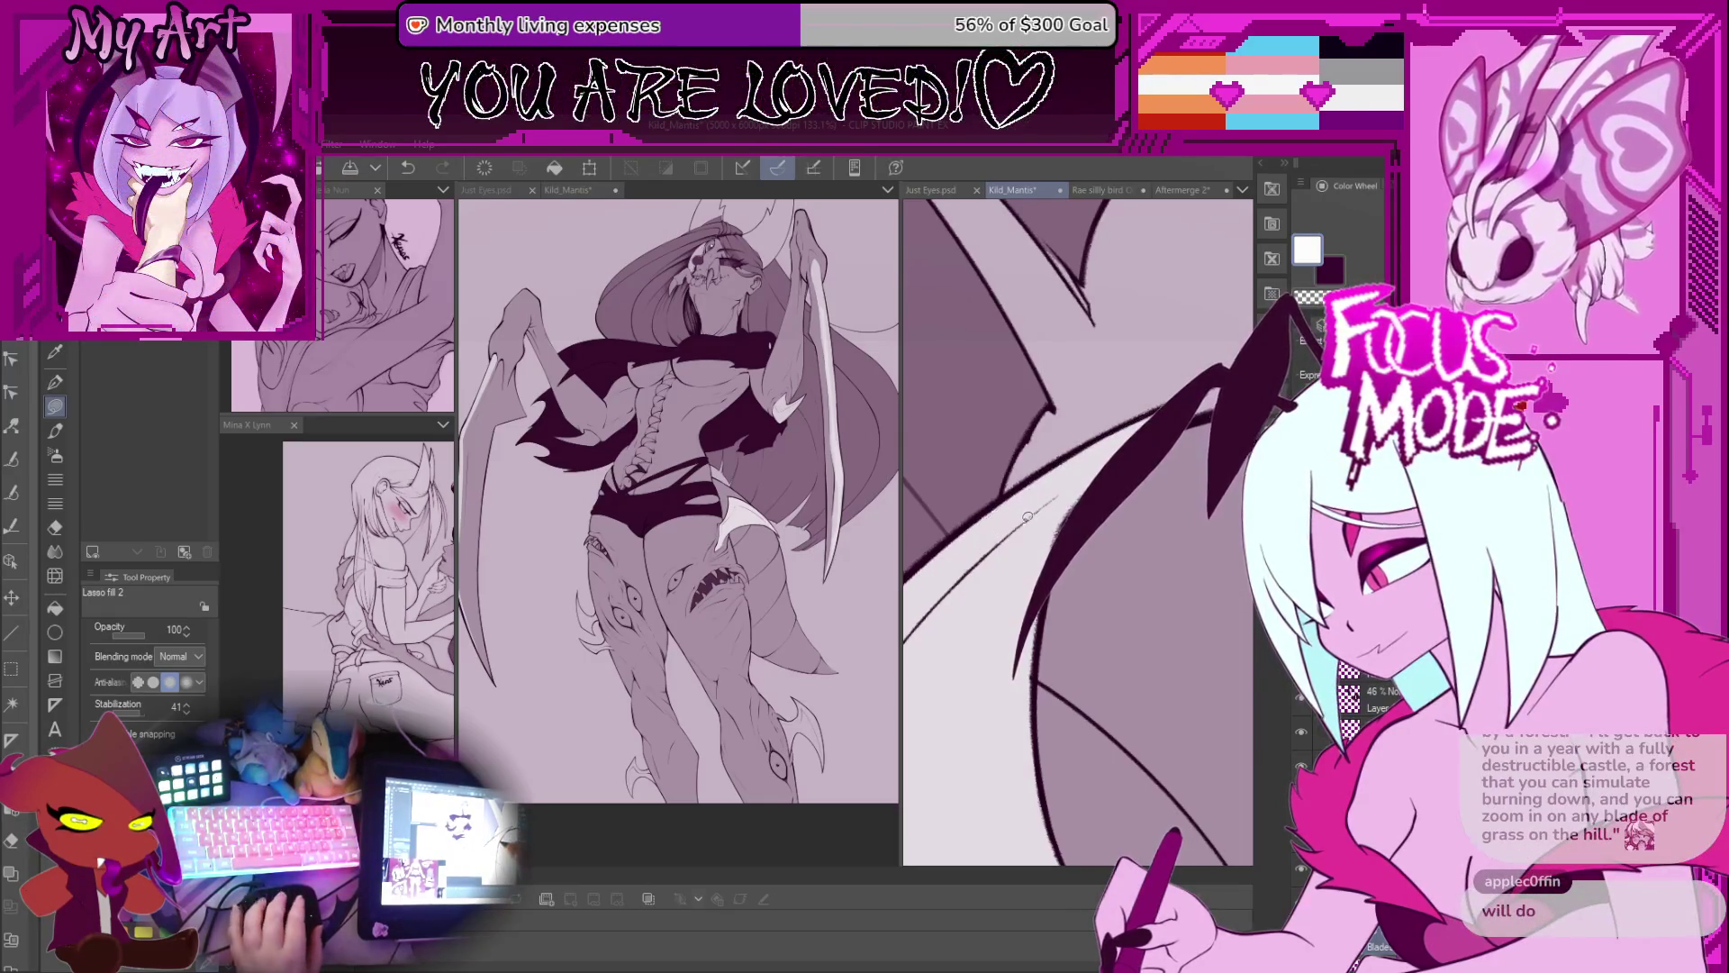
{"action": "scroll", "coordinate": [1034, 548], "scroll_direction": "down", "scroll_amount": 3}
Step: Rotate and pan the close-up along the wing strokes to a new working angle
{"action": "mouse_move", "coordinate": [1034, 548]}
{"action": "left_mouse_down"}
{"action": "mouse_move", "coordinate": [1217, 476]}
{"action": "mouse_move", "coordinate": [1075, 417]}
{"action": "left_mouse_up"}
{"action": "scroll", "coordinate": [1067, 599], "scroll_direction": "up", "scroll_amount": 5}
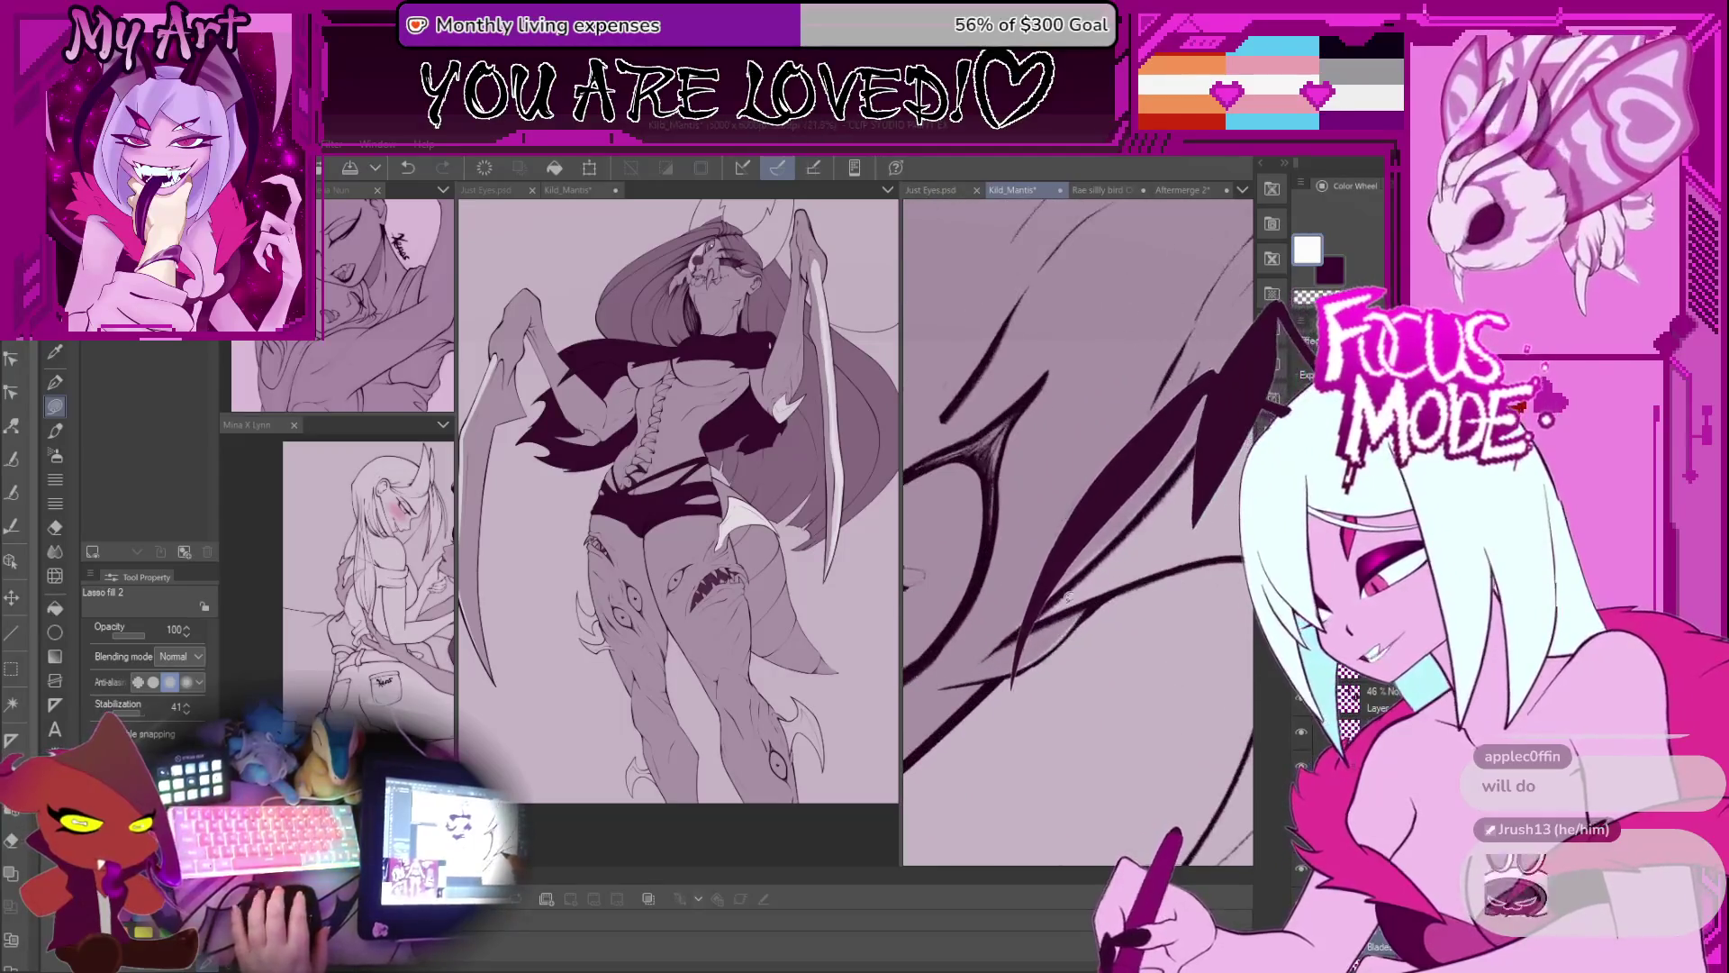
{"action": "left_click_drag", "start_coordinate": [1108, 591], "coordinate": [967, 665]}
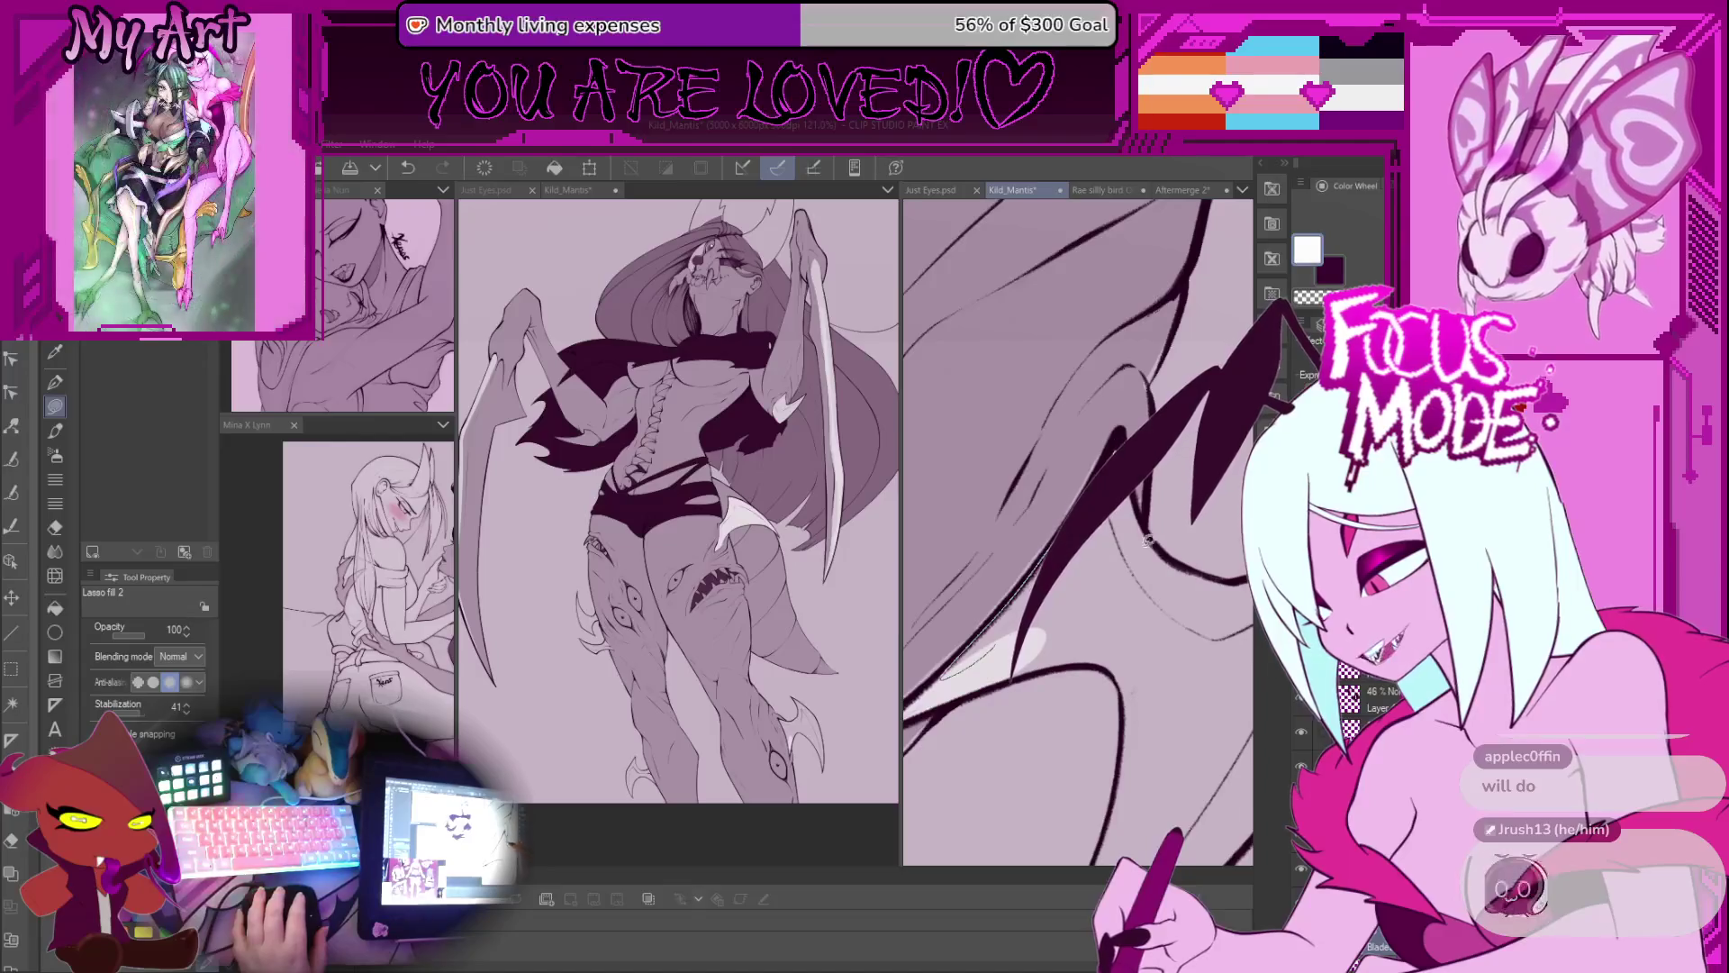
{"action": "mouse_move", "coordinate": [1000, 627]}
{"action": "left_mouse_down"}
{"action": "mouse_move", "coordinate": [1087, 442]}
{"action": "mouse_move", "coordinate": [1070, 454]}
{"action": "left_mouse_up"}
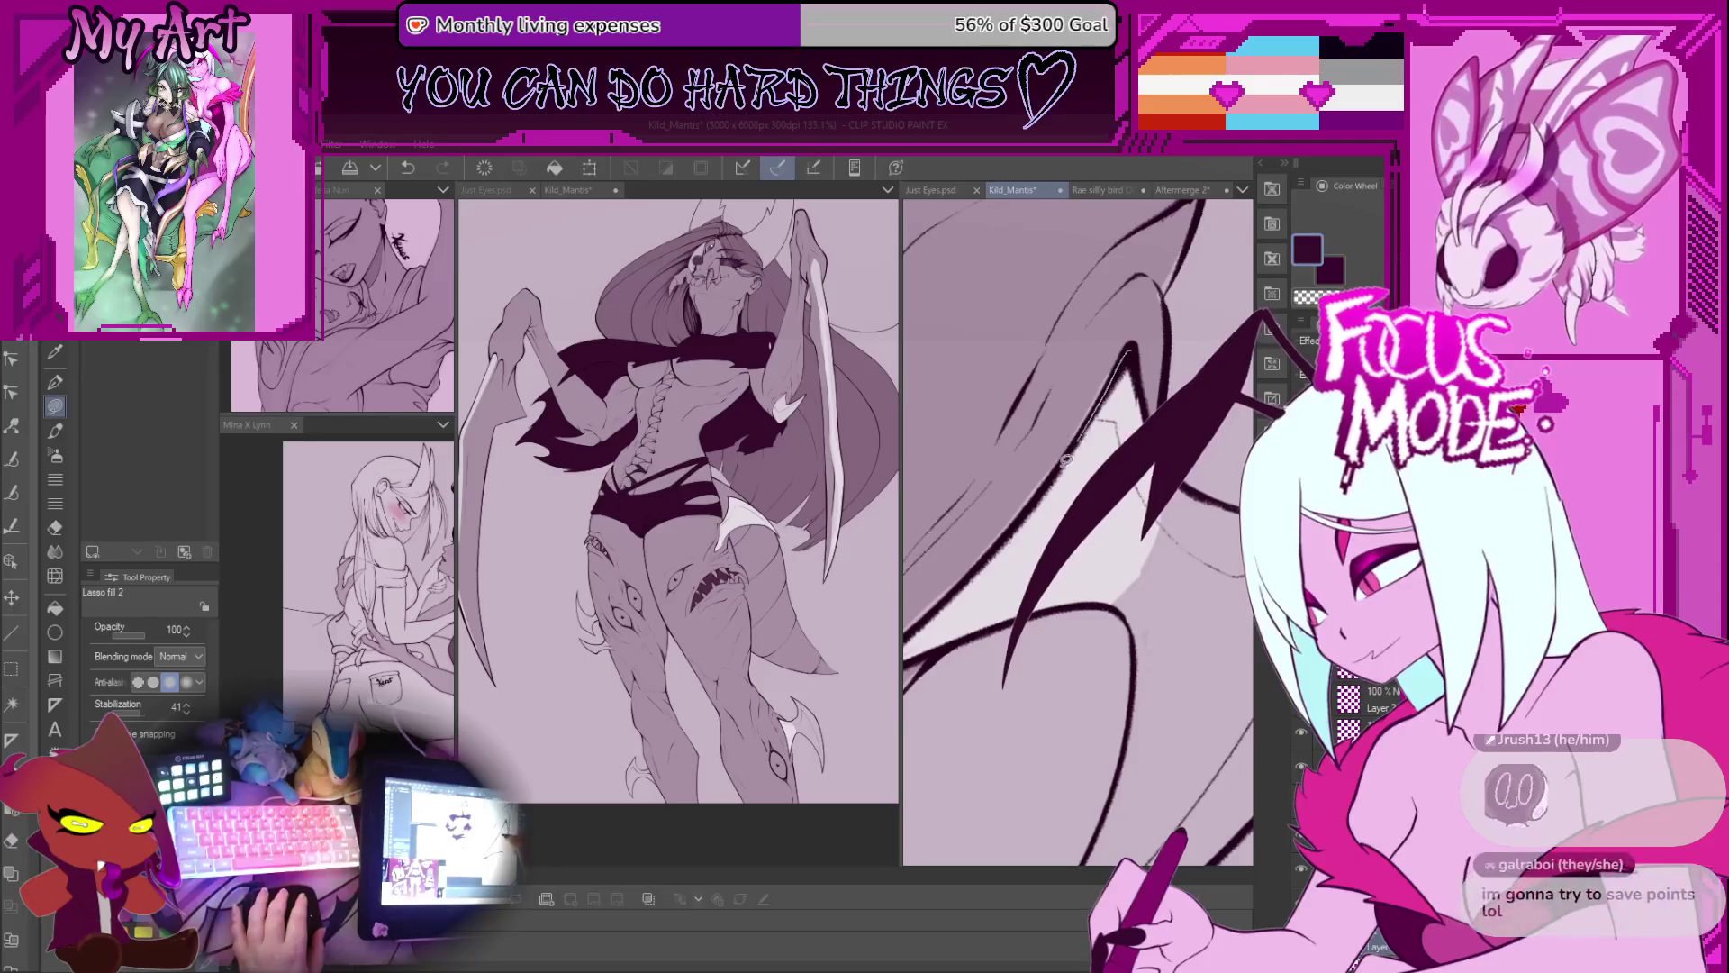
{"action": "mouse_move", "coordinate": [1115, 371]}
{"action": "left_mouse_down"}
{"action": "mouse_move", "coordinate": [1111, 398]}
{"action": "mouse_move", "coordinate": [1047, 441]}
{"action": "mouse_move", "coordinate": [1022, 515]}
{"action": "mouse_move", "coordinate": [1067, 540]}
{"action": "mouse_move", "coordinate": [1109, 523]}
{"action": "mouse_move", "coordinate": [1036, 477]}
{"action": "mouse_move", "coordinate": [1031, 446]}
{"action": "left_mouse_up"}
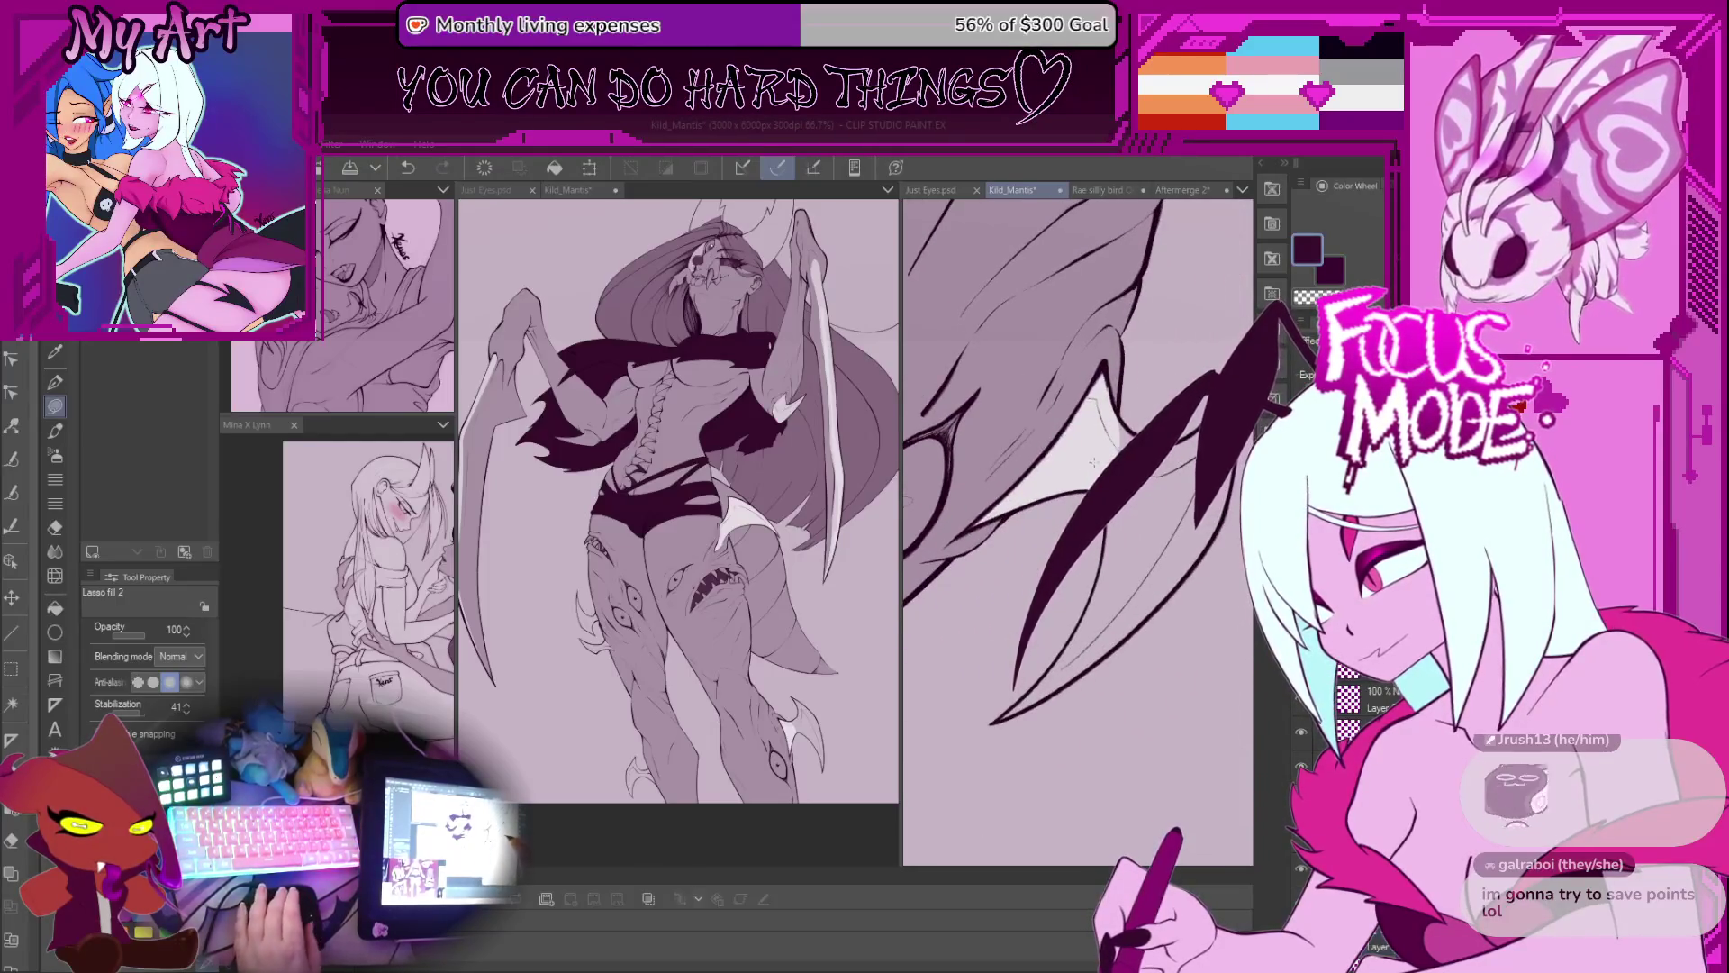
Step: Auto-select the wing membrane areas and fill them with white
{"action": "key", "text": "x"}
{"action": "left_click_drag", "start_coordinate": [1035, 505], "coordinate": [1018, 396]}
{"action": "key", "text": "w"}
{"action": "left_click", "coordinate": [1117, 509]}
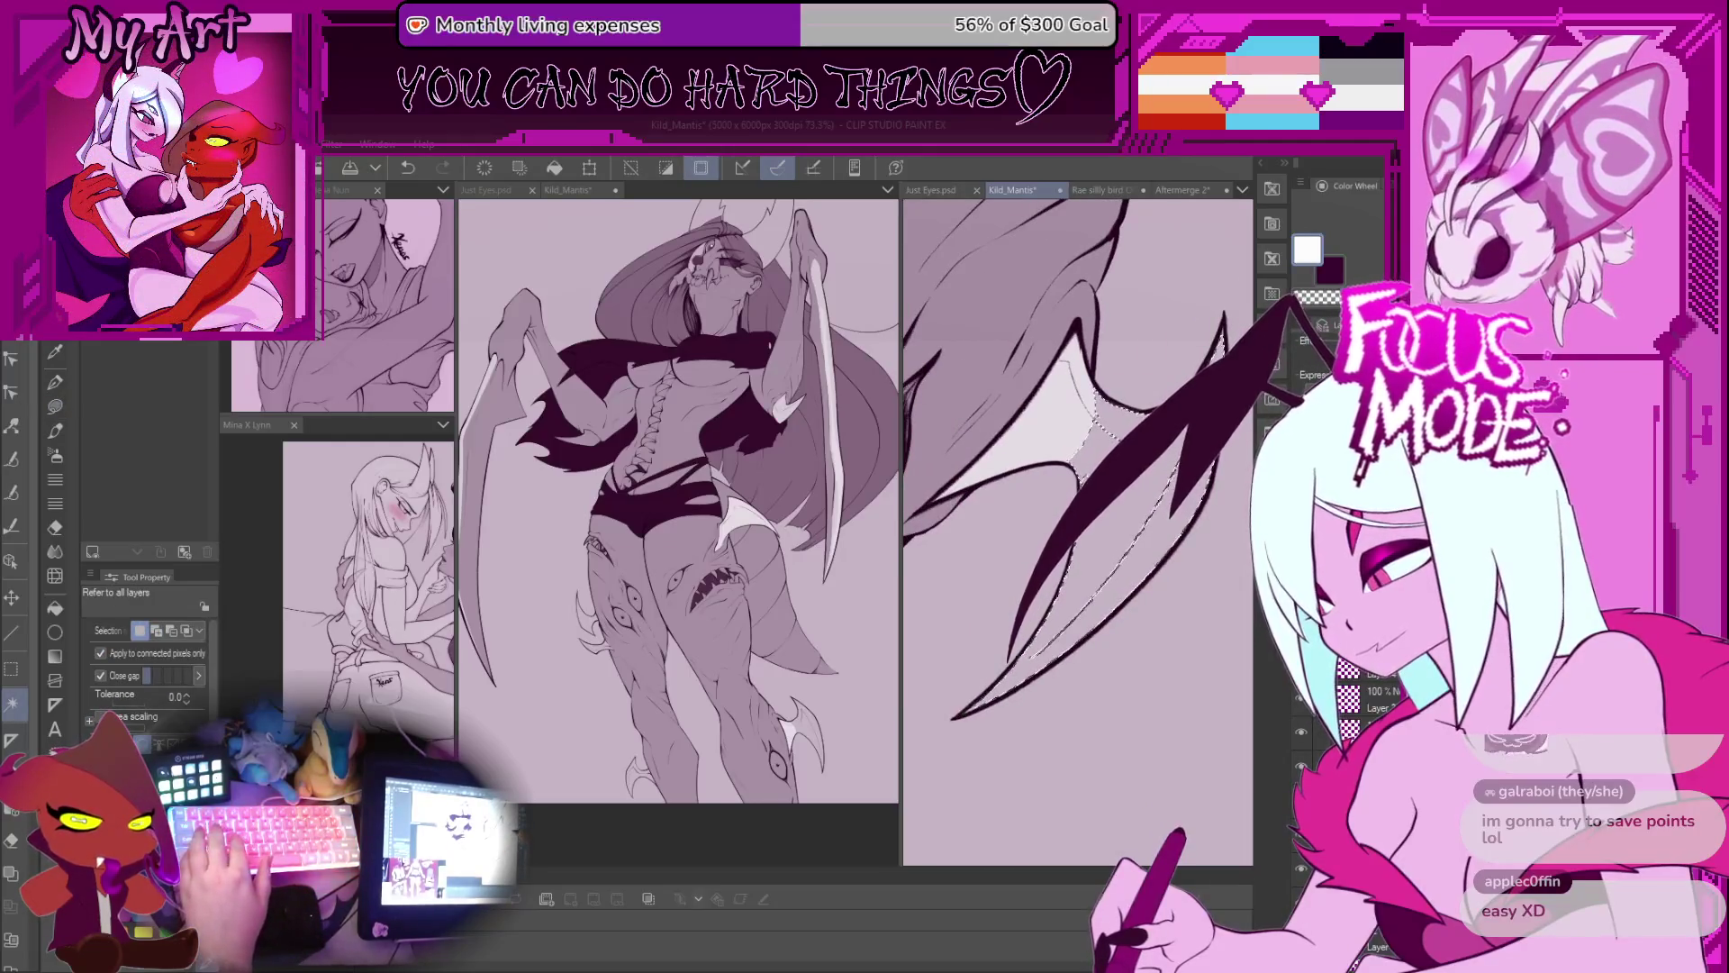
{"action": "left_click", "coordinate": [1146, 486], "text": "shift"}
{"action": "key", "text": "g"}
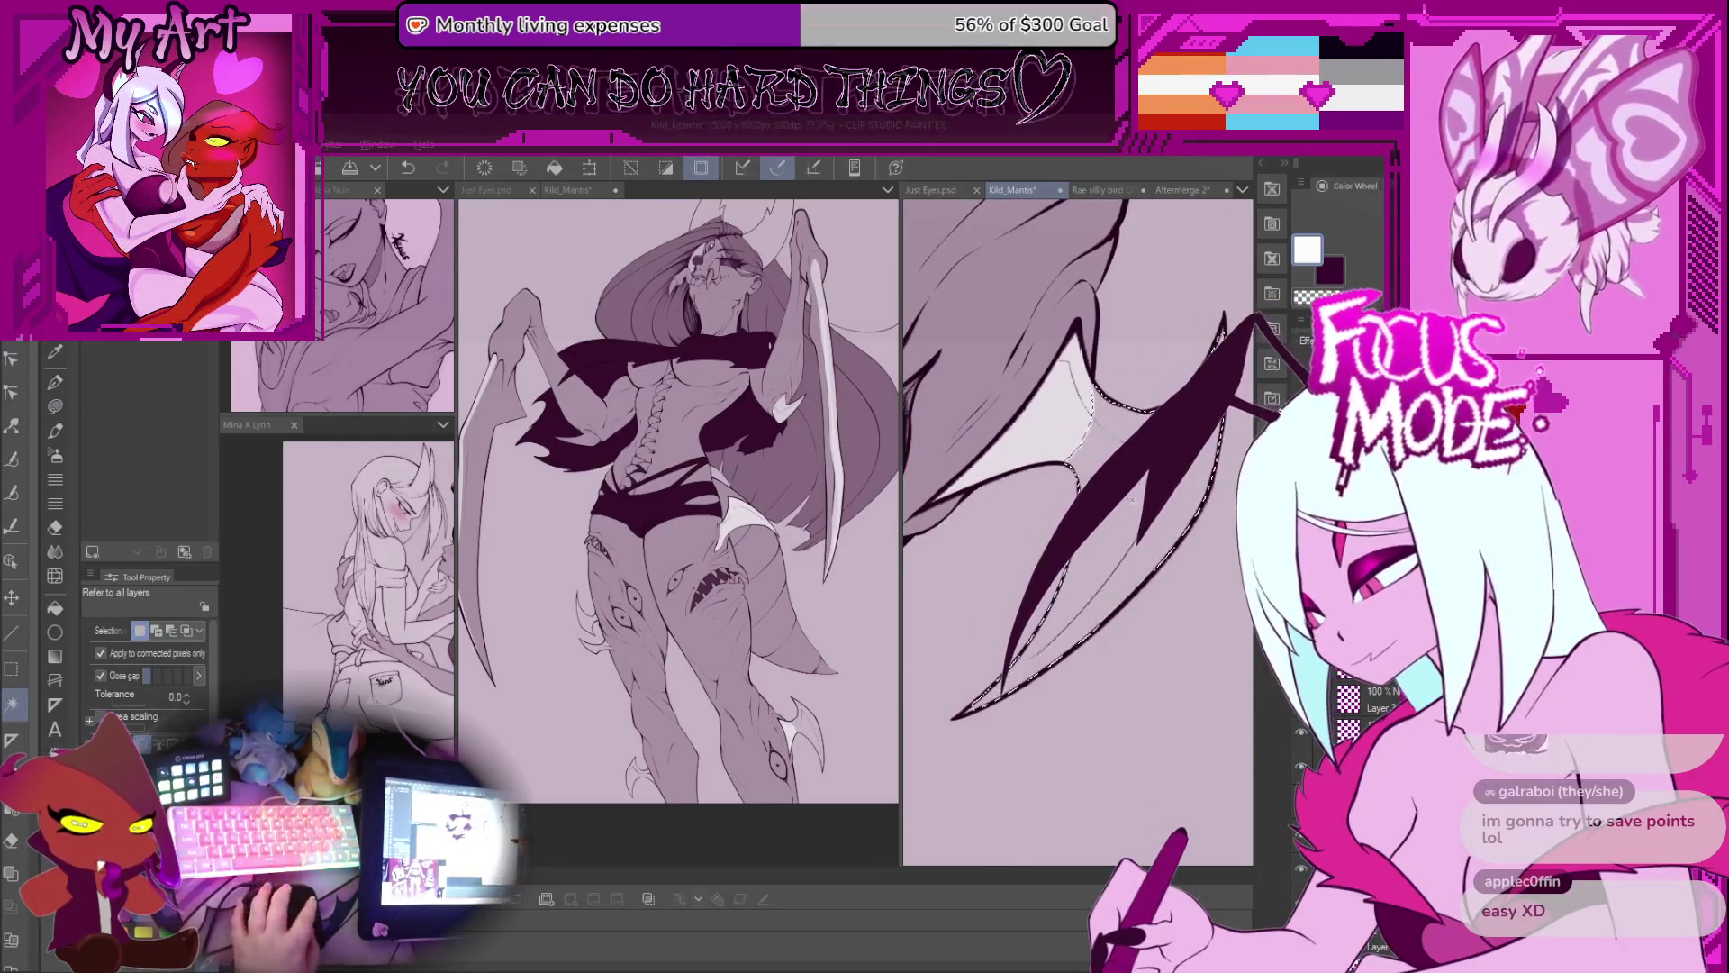
{"action": "left_click", "coordinate": [1142, 490]}
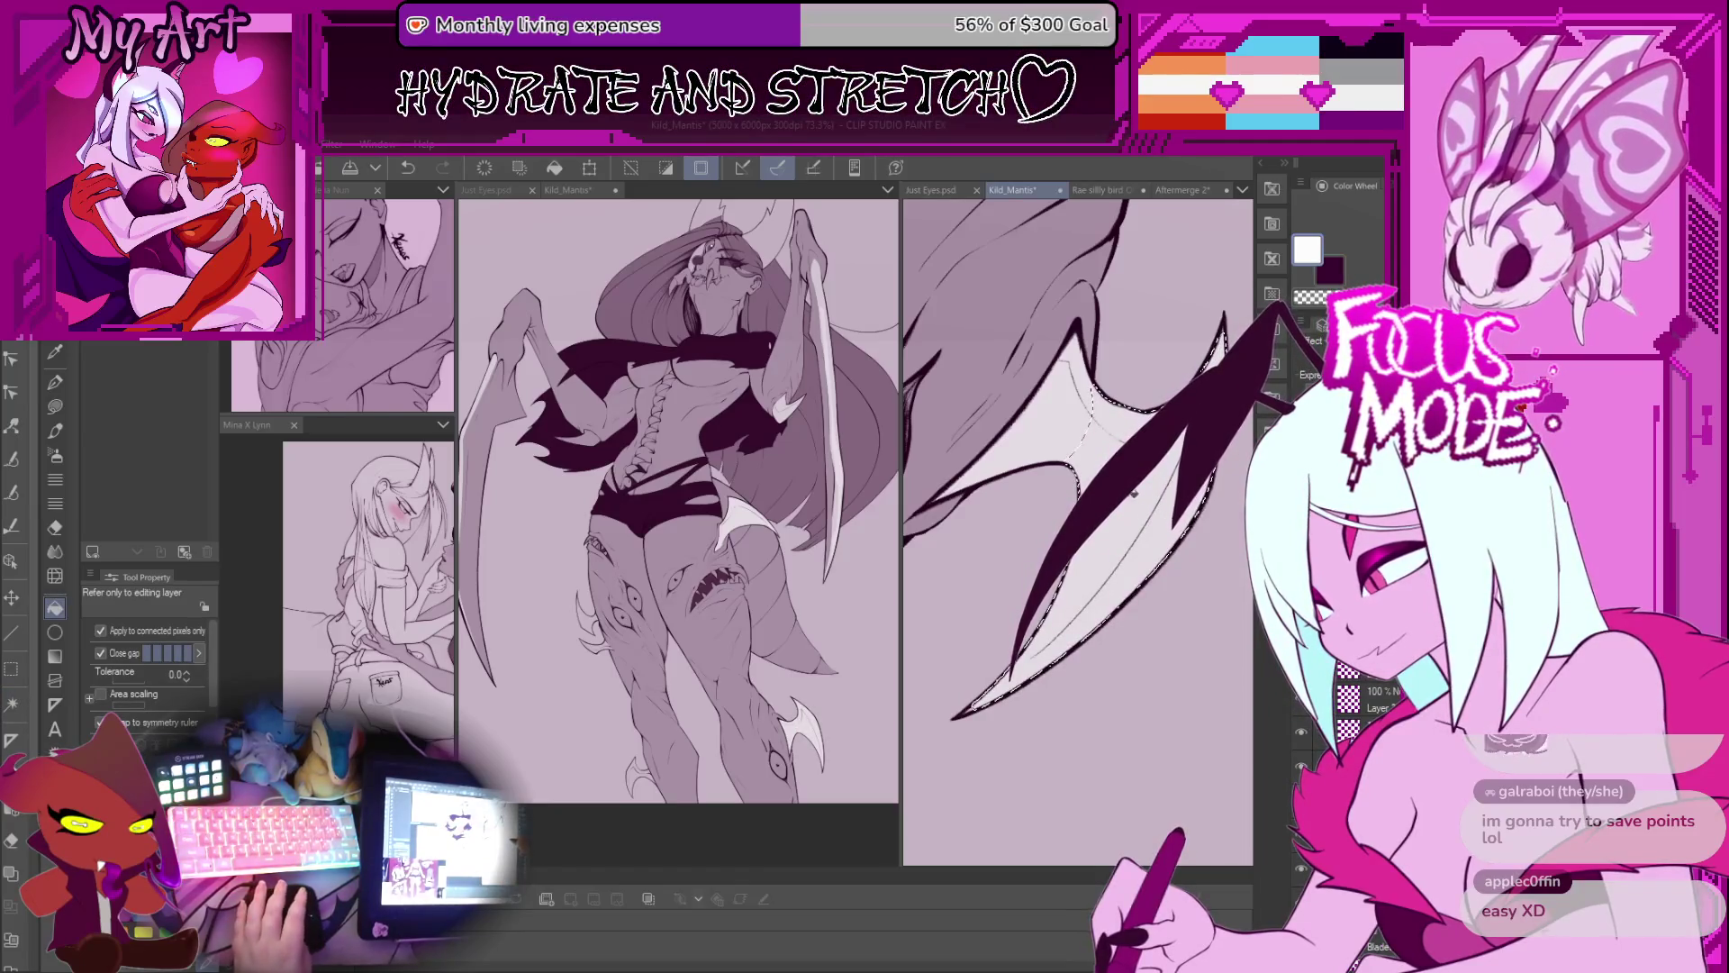
Step: Reselect the wing membrane, fill it with the light colour, and deselect
{"action": "key", "text": "p"}
{"action": "scroll", "coordinate": [1087, 375], "scroll_direction": "up", "scroll_amount": 2}
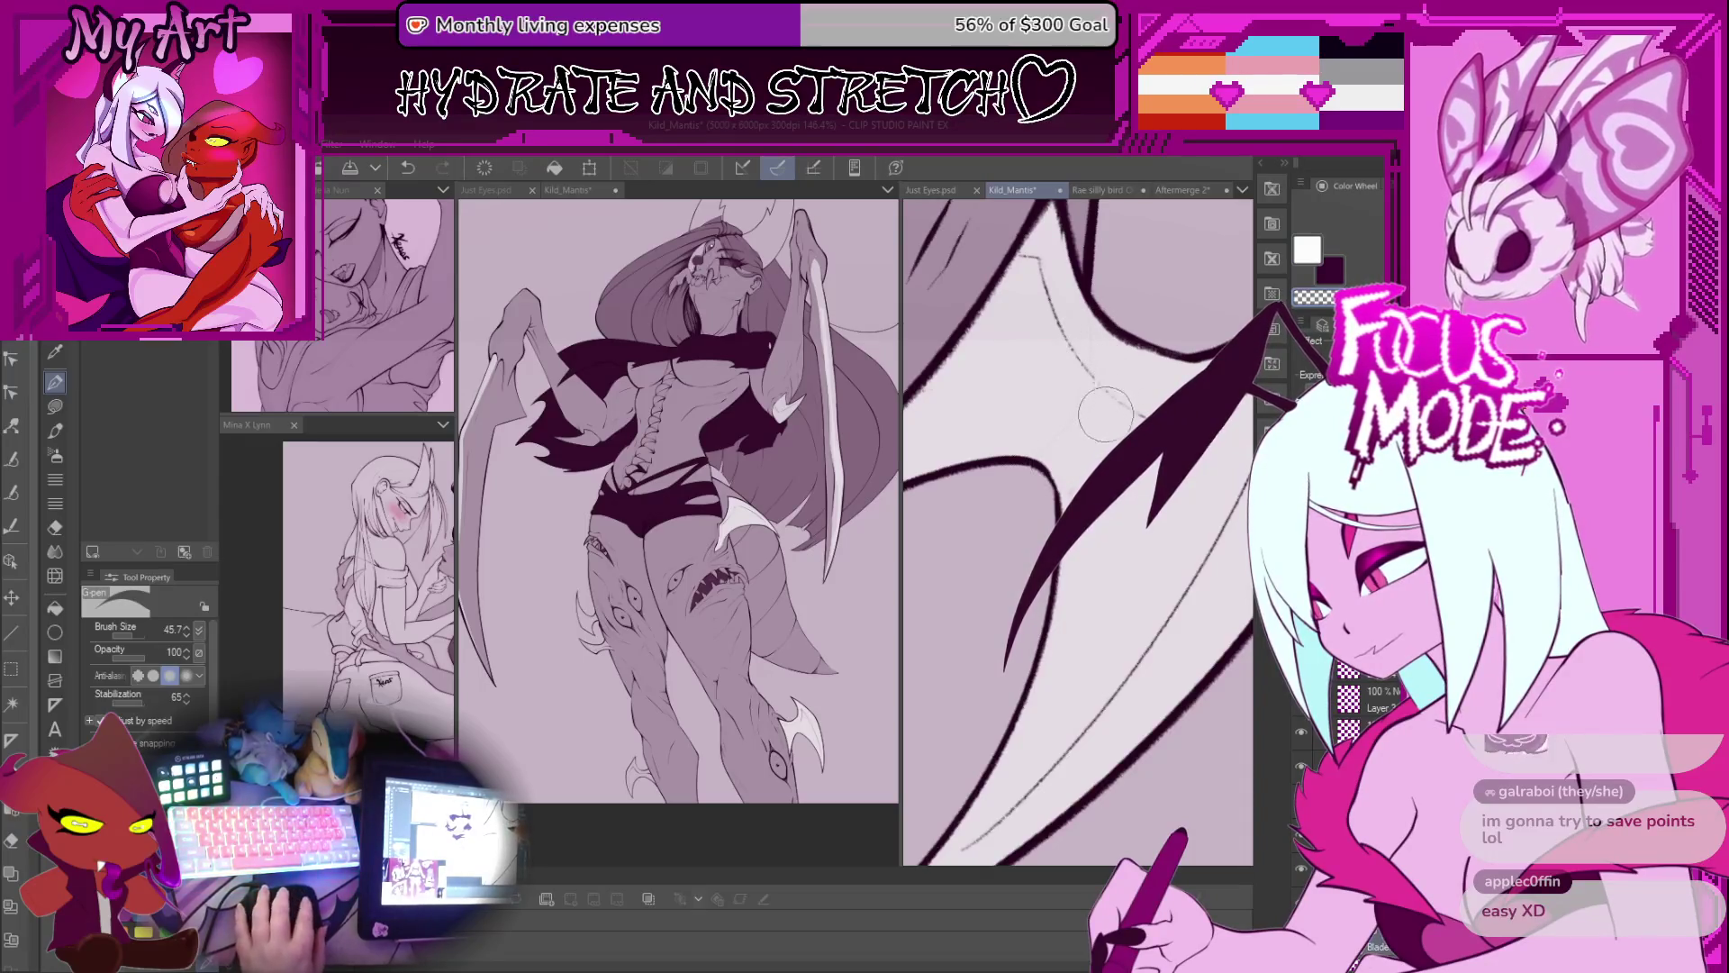
{"action": "scroll", "coordinate": [1101, 438], "scroll_direction": "down", "scroll_amount": 1}
{"action": "scroll", "coordinate": [1100, 439], "scroll_direction": "down", "scroll_amount": 1}
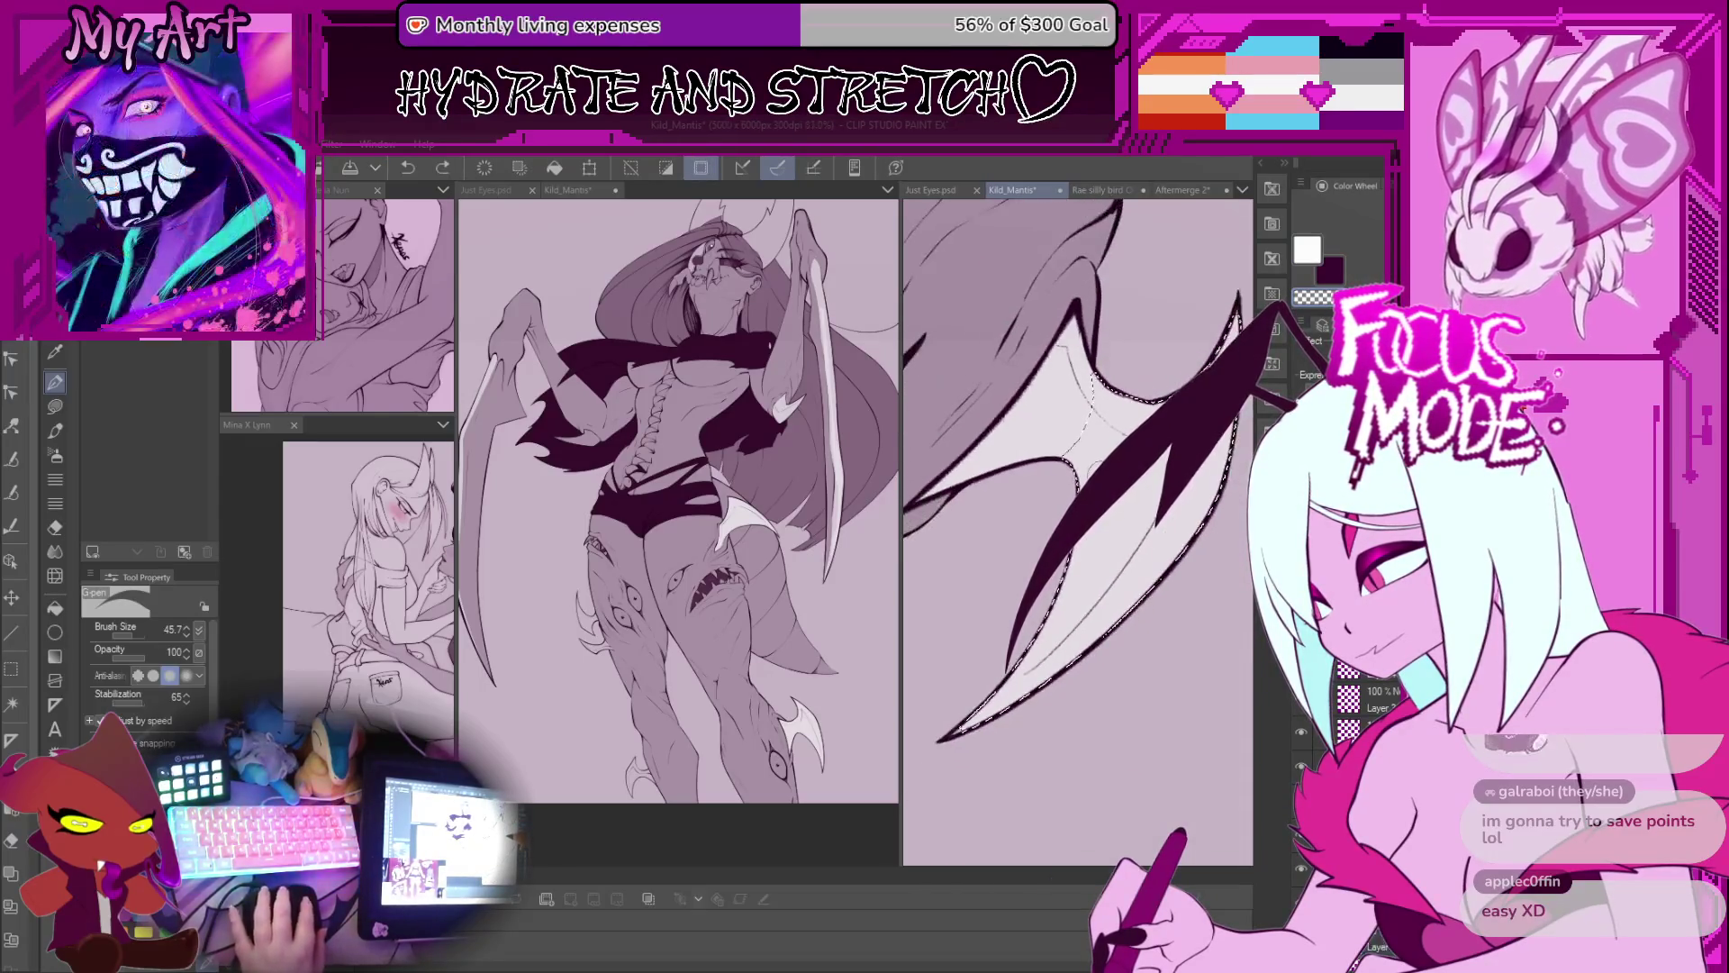
{"action": "key", "text": "ctrl+shift+d"}
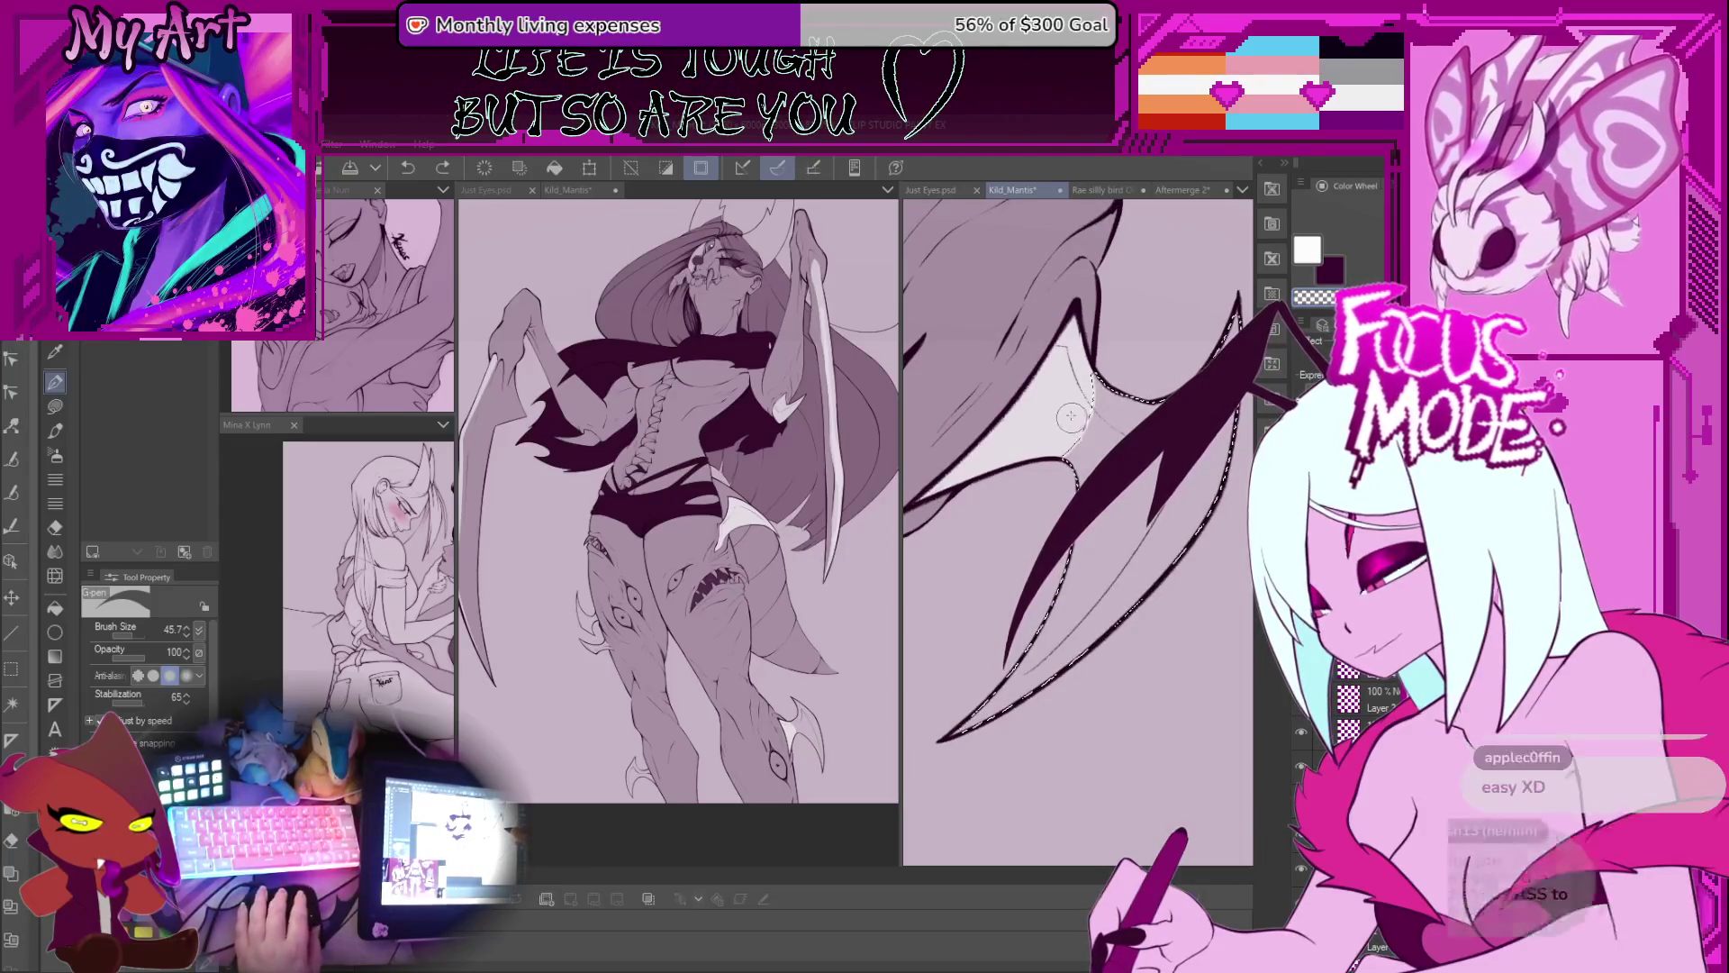
{"action": "key", "text": "alt+BackSpace"}
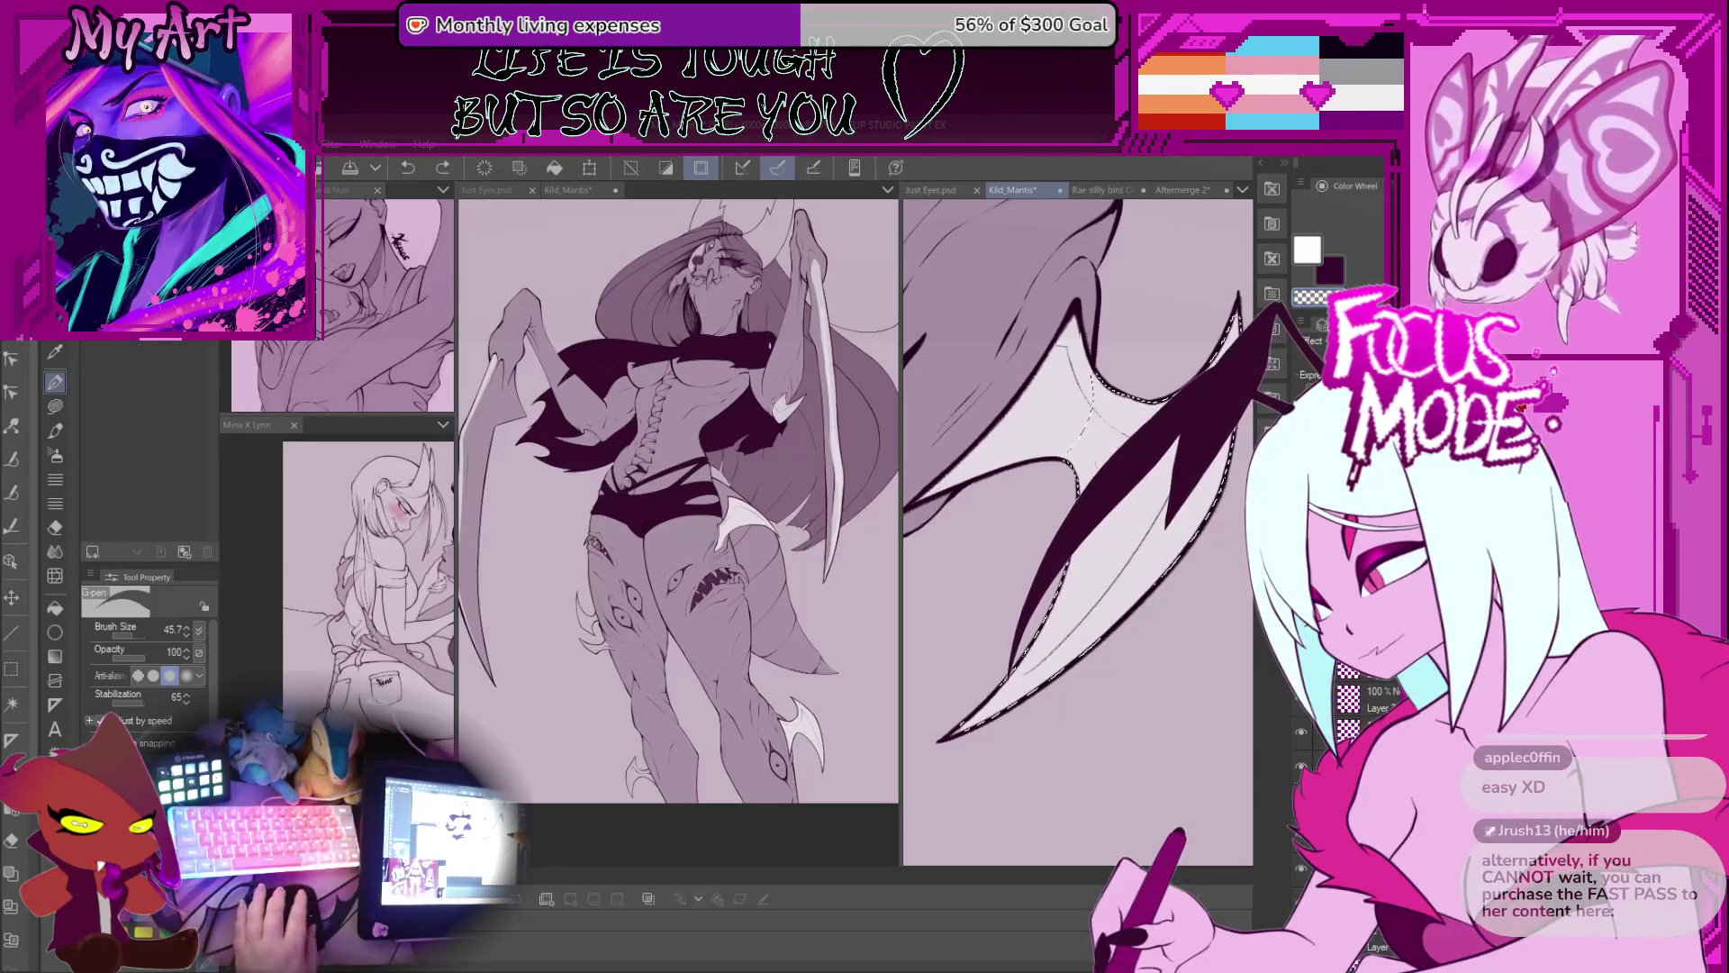
{"action": "scroll", "coordinate": [1094, 382], "scroll_direction": "up", "scroll_amount": 3}
{"action": "key", "text": "ctrl+d"}
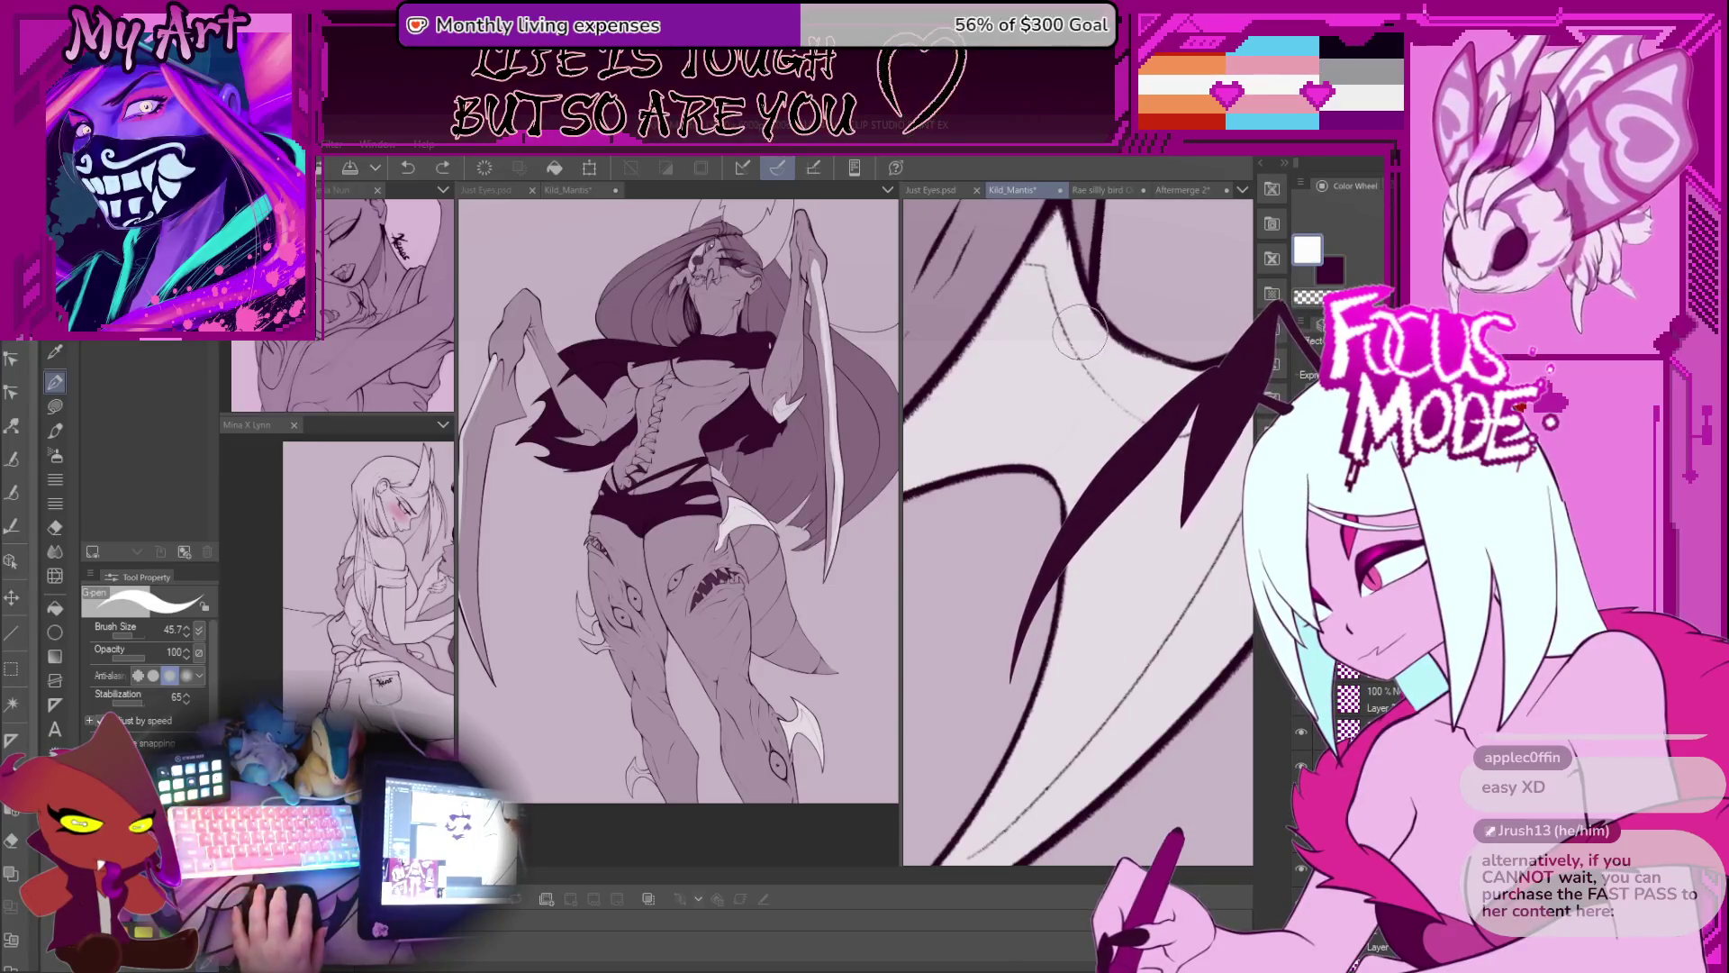
Step: Auto-select another wing membrane section and look between the face and wing
{"action": "mouse_move", "coordinate": [1024, 442]}
{"action": "left_mouse_down"}
{"action": "mouse_move", "coordinate": [988, 436]}
{"action": "mouse_move", "coordinate": [1016, 506]}
{"action": "left_mouse_up"}
{"action": "key", "text": "w"}
{"action": "left_click", "coordinate": [1017, 504]}
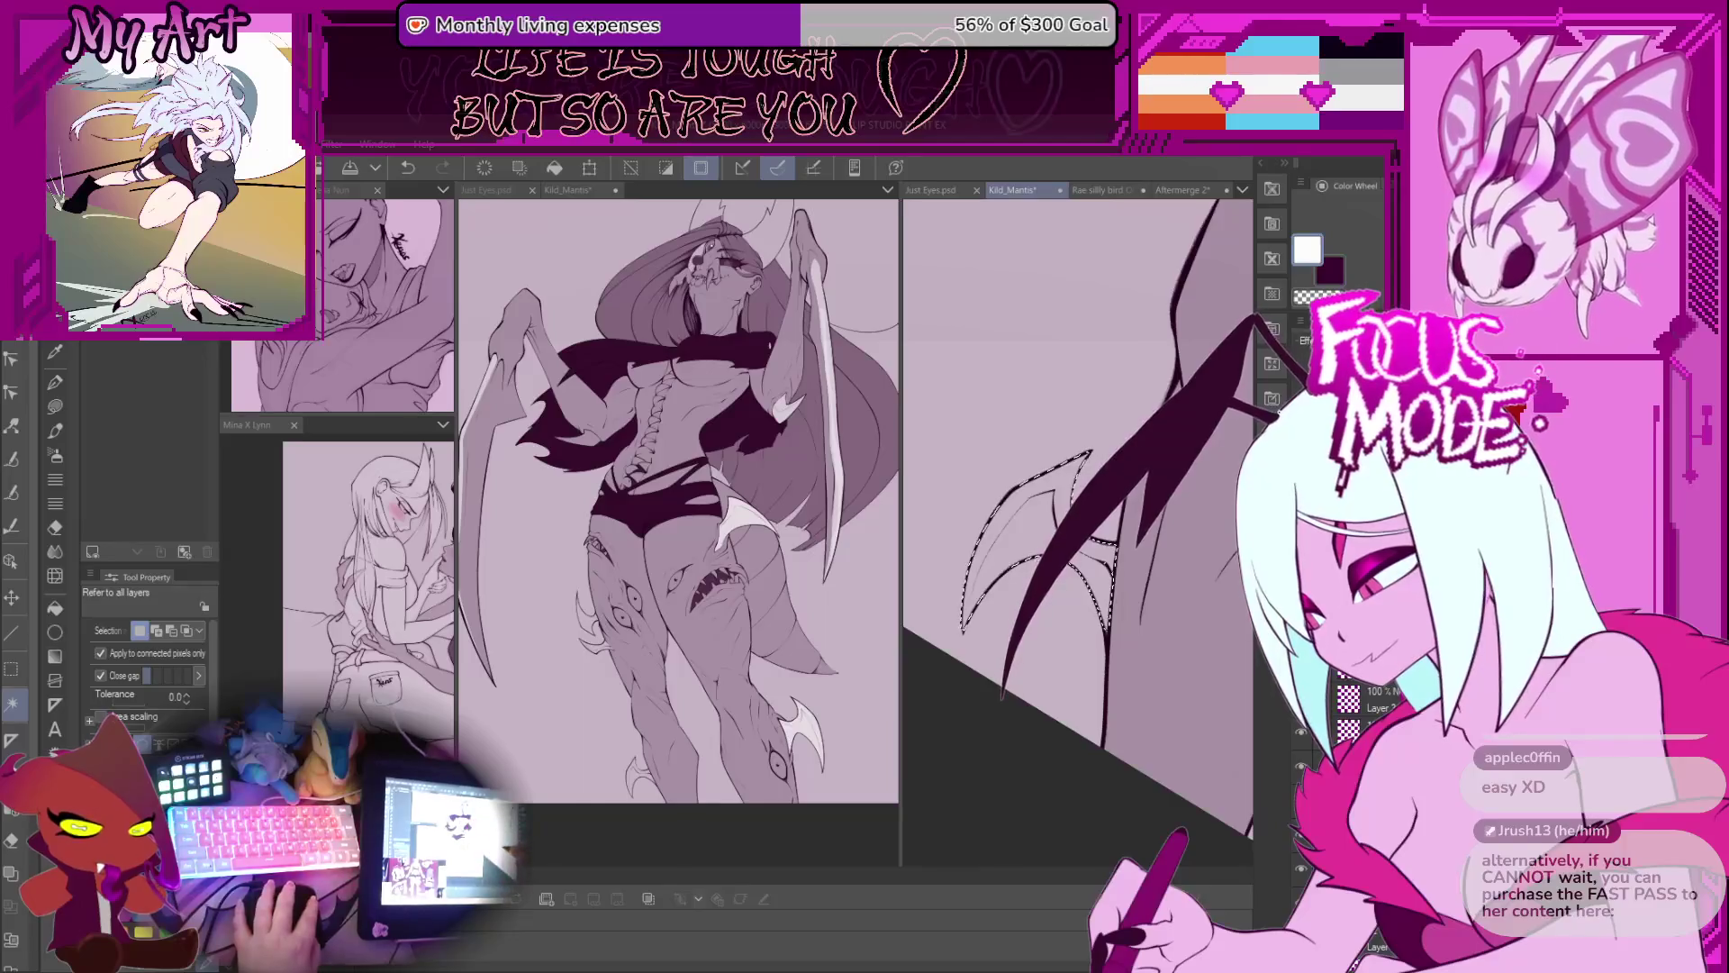
{"action": "key", "text": "g"}
{"action": "left_click_drag", "start_coordinate": [1064, 606], "coordinate": [1076, 622]}
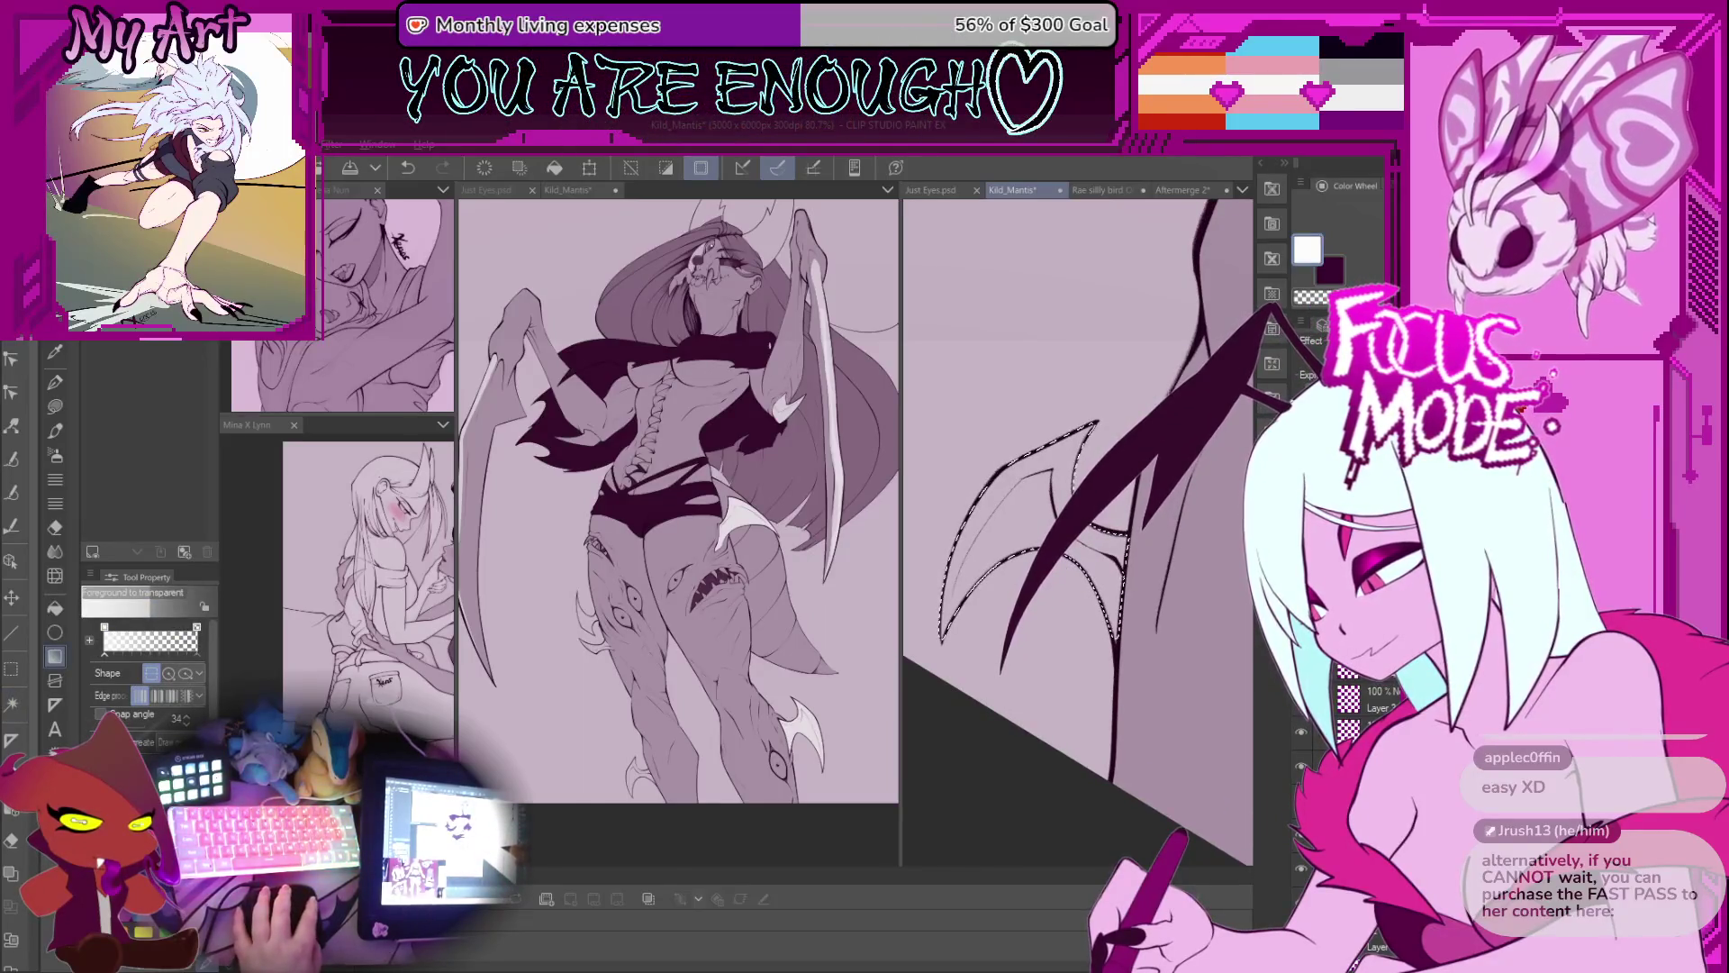
{"action": "key", "text": "p"}
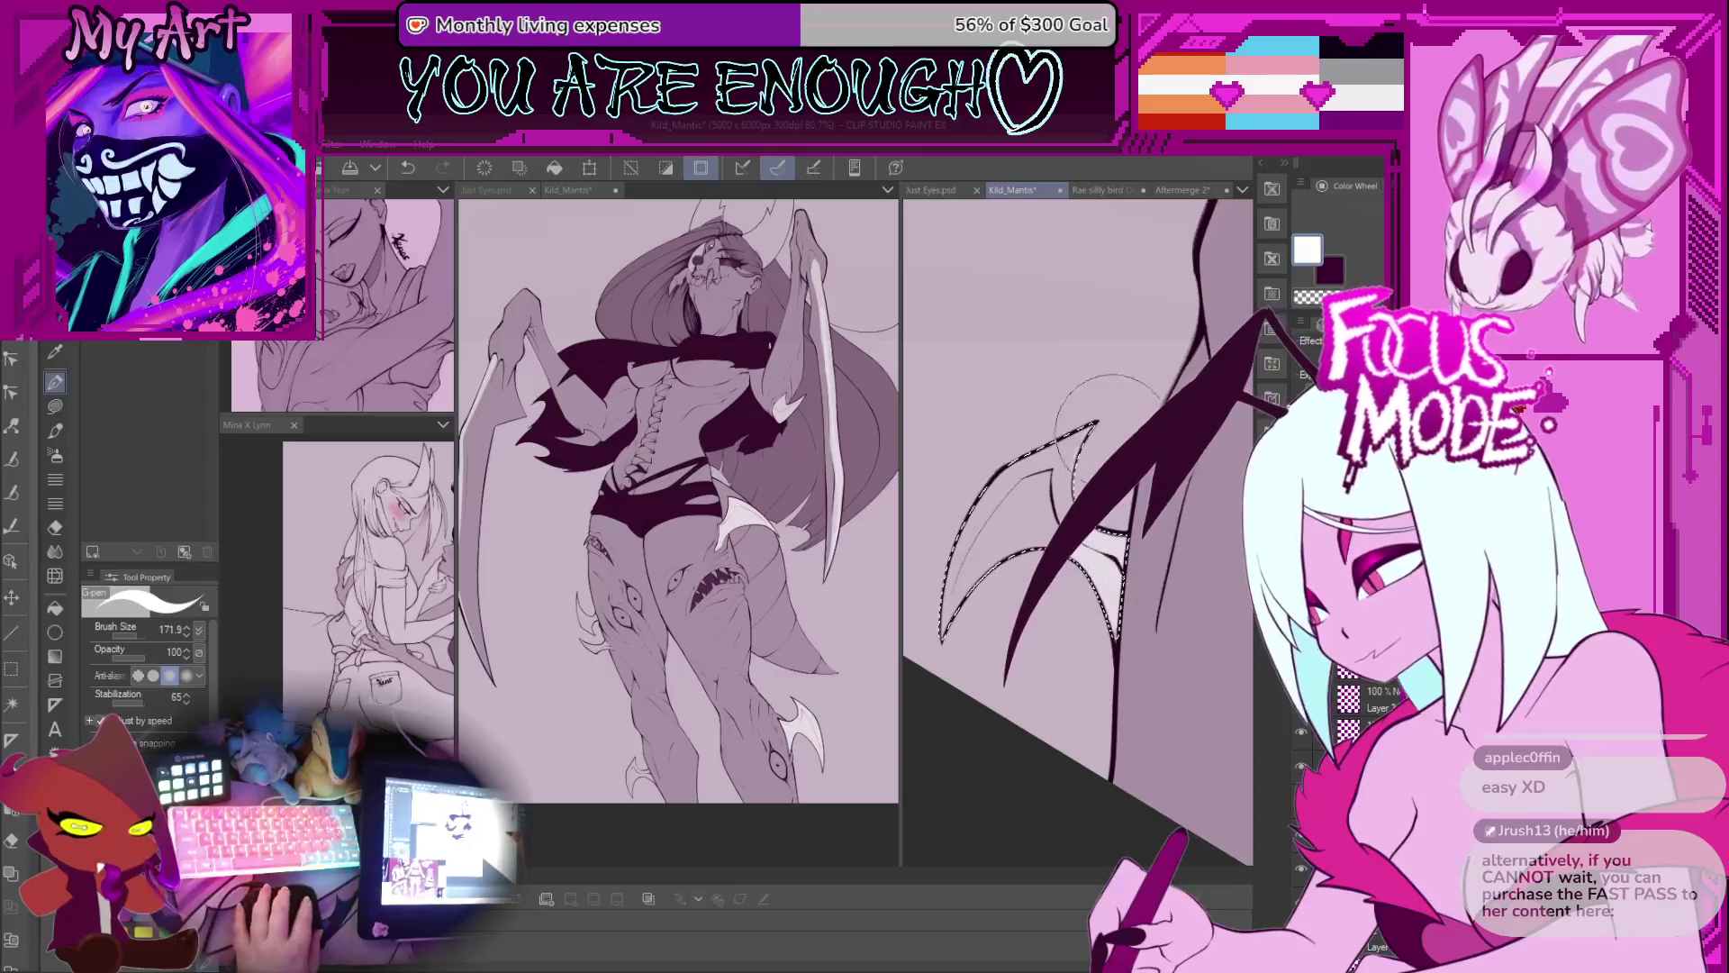
{"action": "left_click_drag", "start_coordinate": [1090, 442], "coordinate": [1007, 667]}
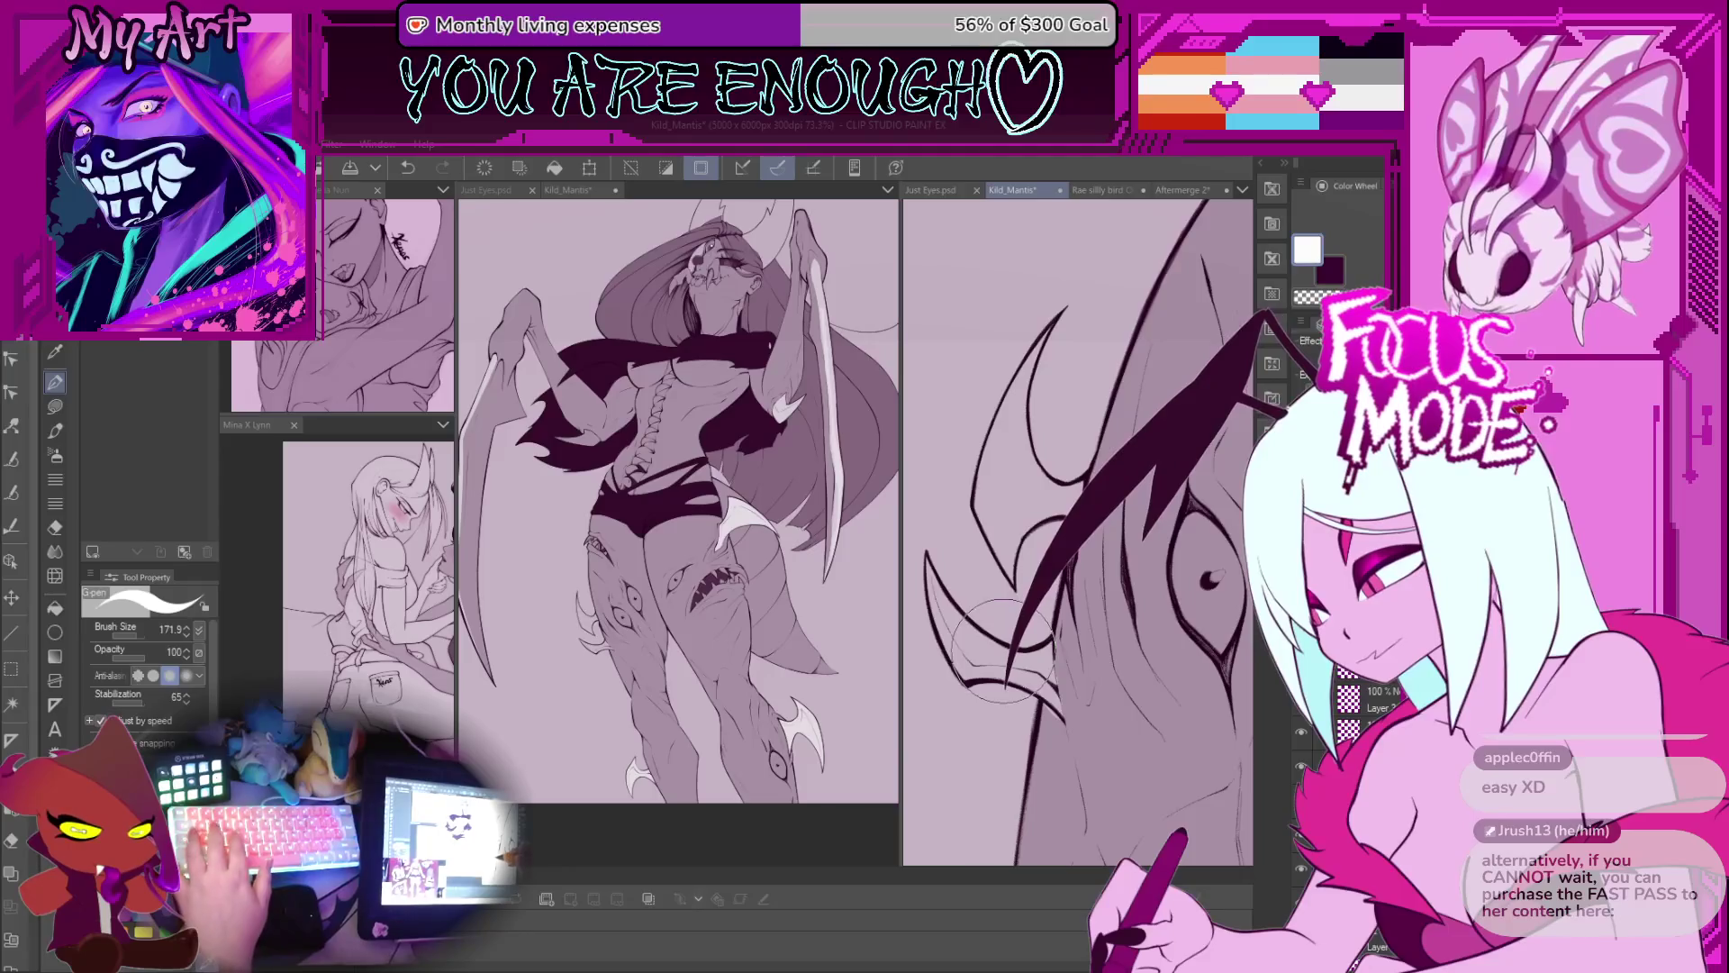
{"action": "key", "text": "g"}
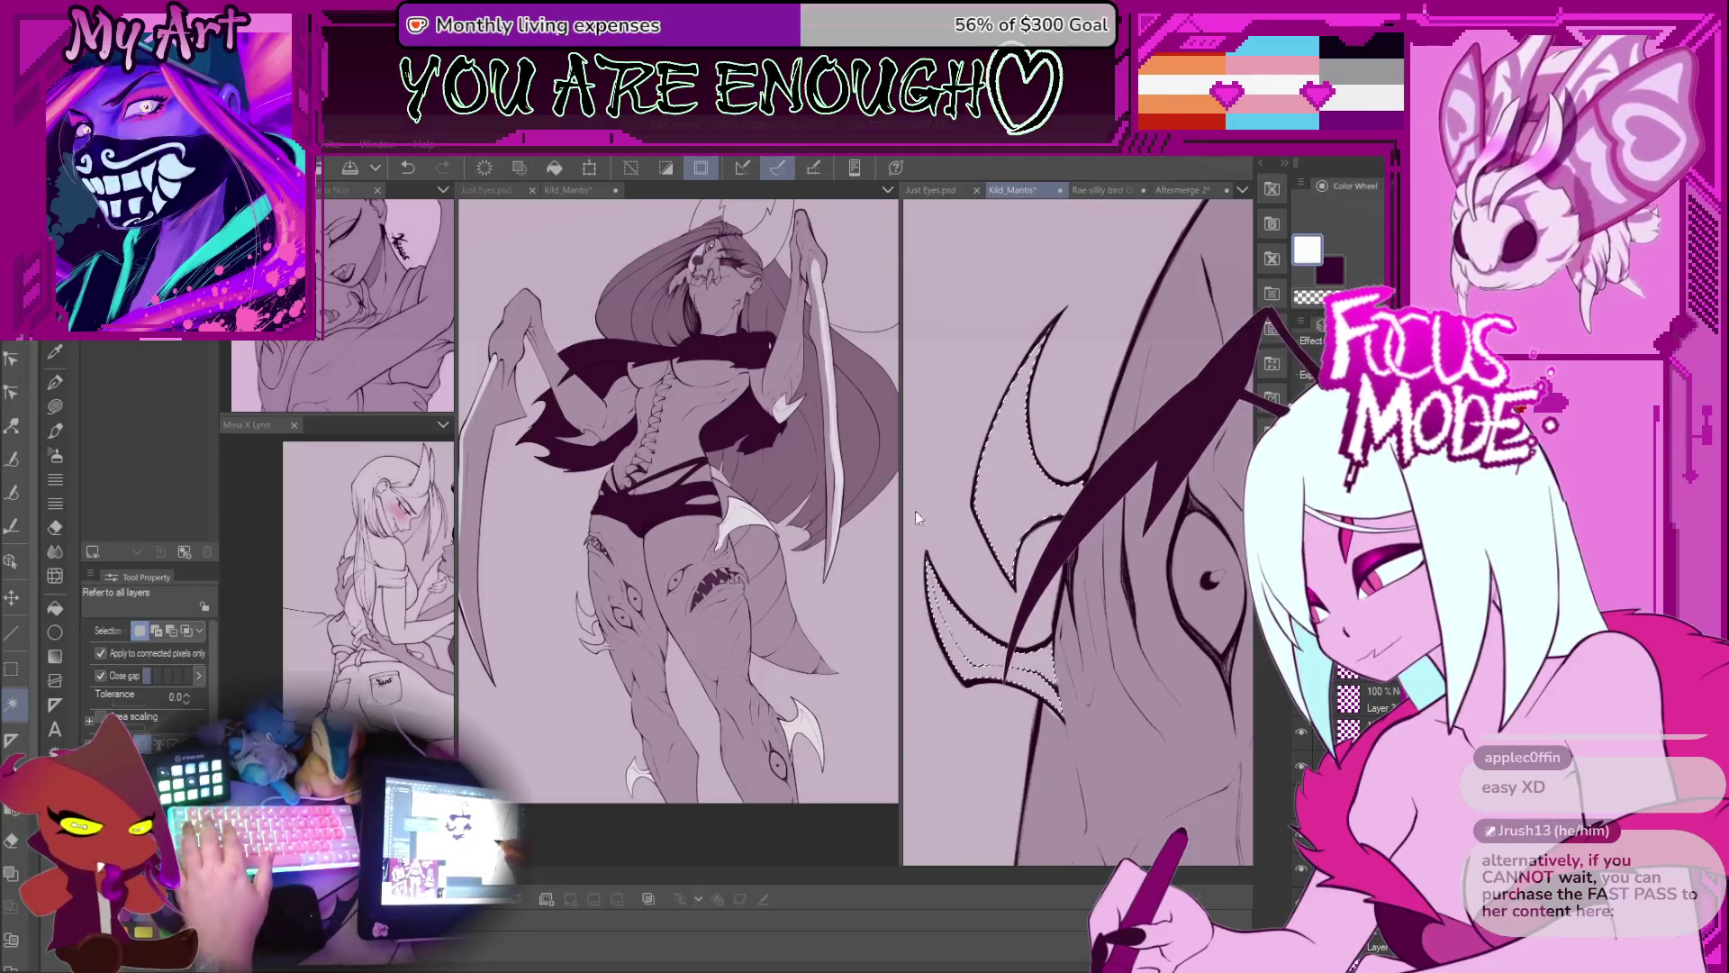
{"action": "left_click_drag", "start_coordinate": [1049, 673], "coordinate": [1068, 613]}
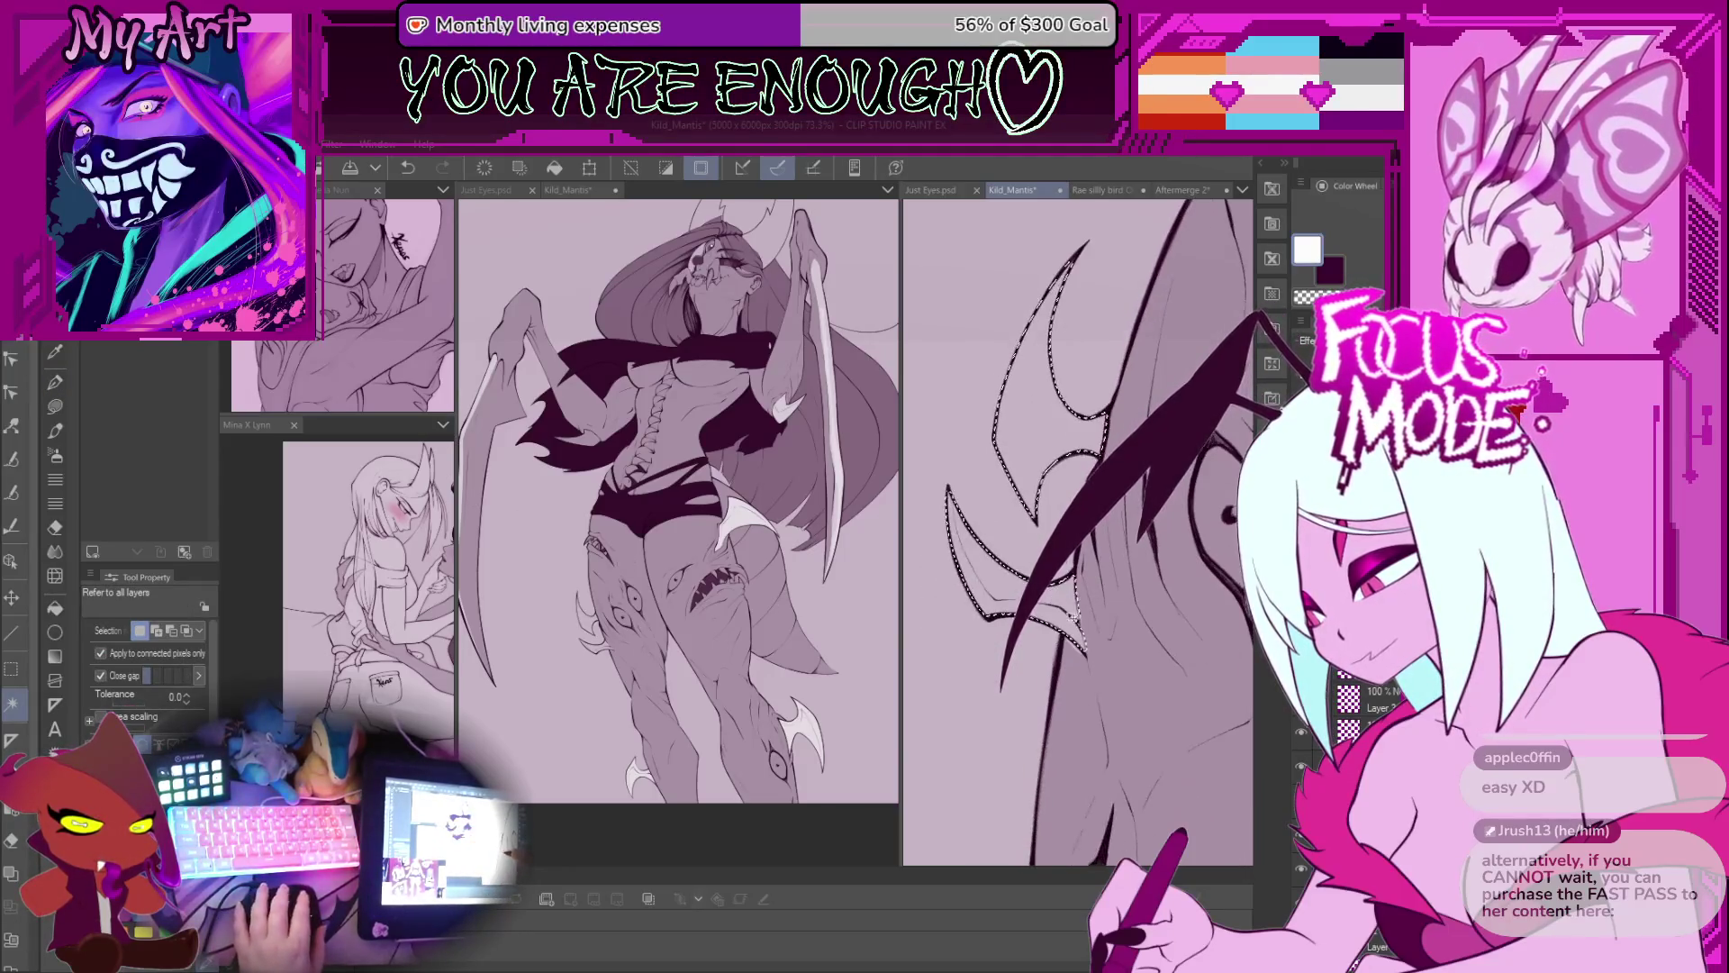
{"action": "key", "text": "p"}
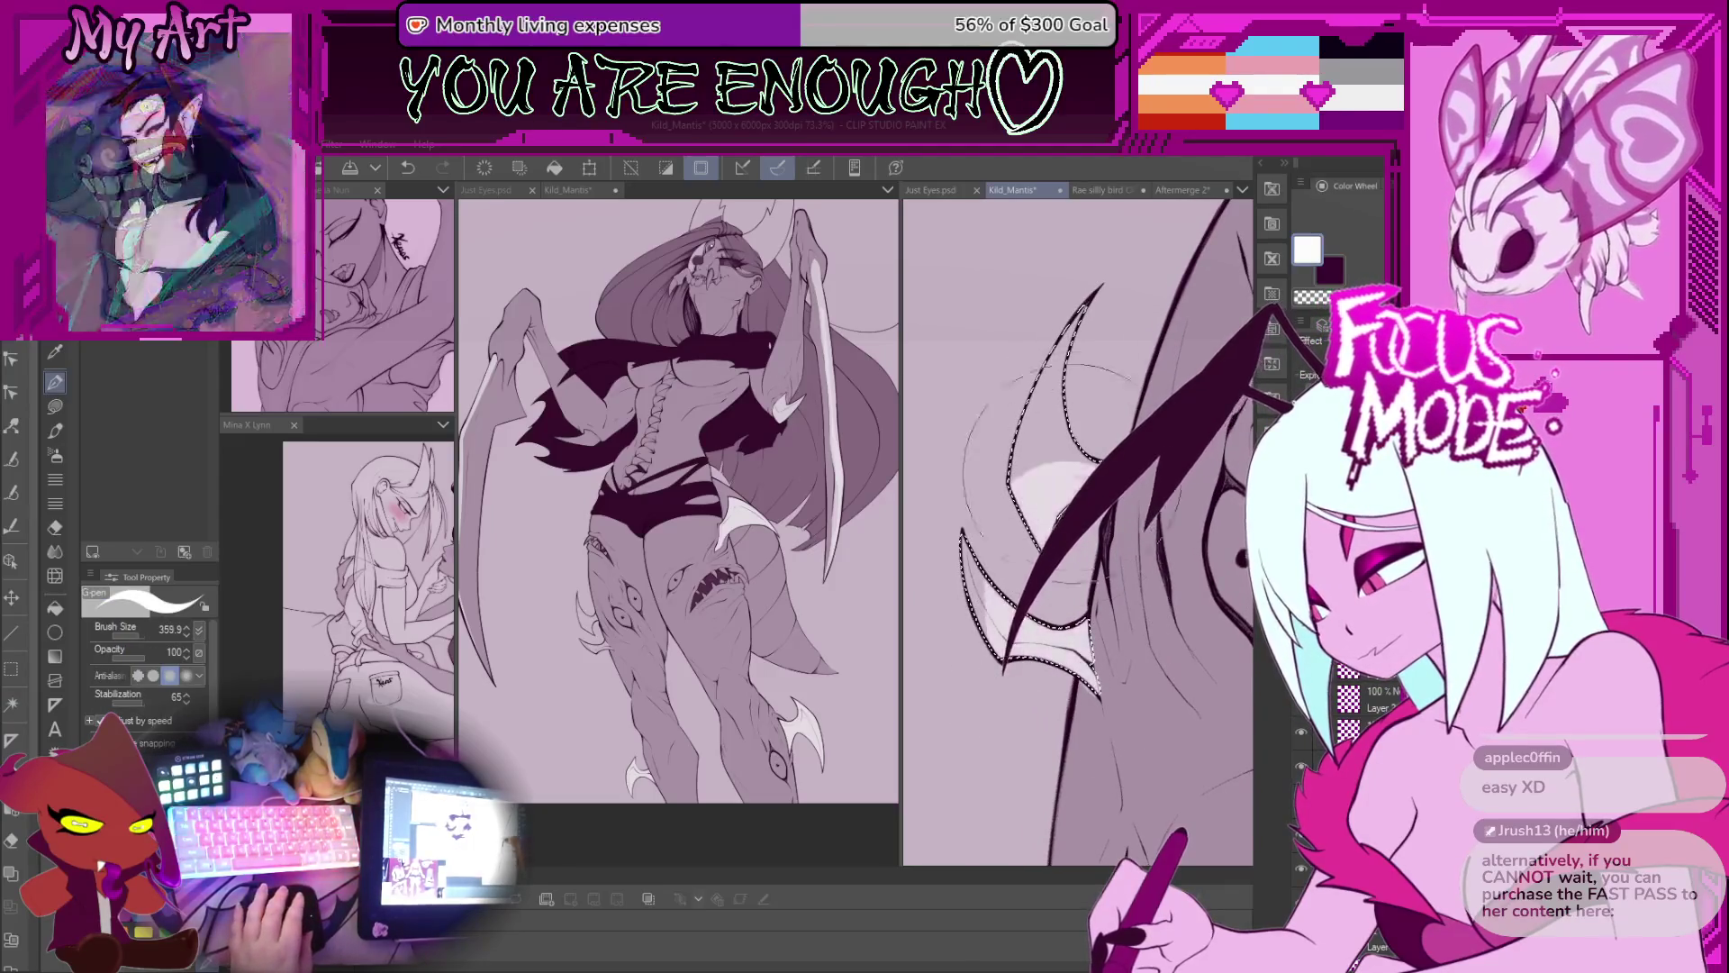
{"action": "scroll", "coordinate": [1003, 454], "scroll_direction": "up", "scroll_amount": 4}
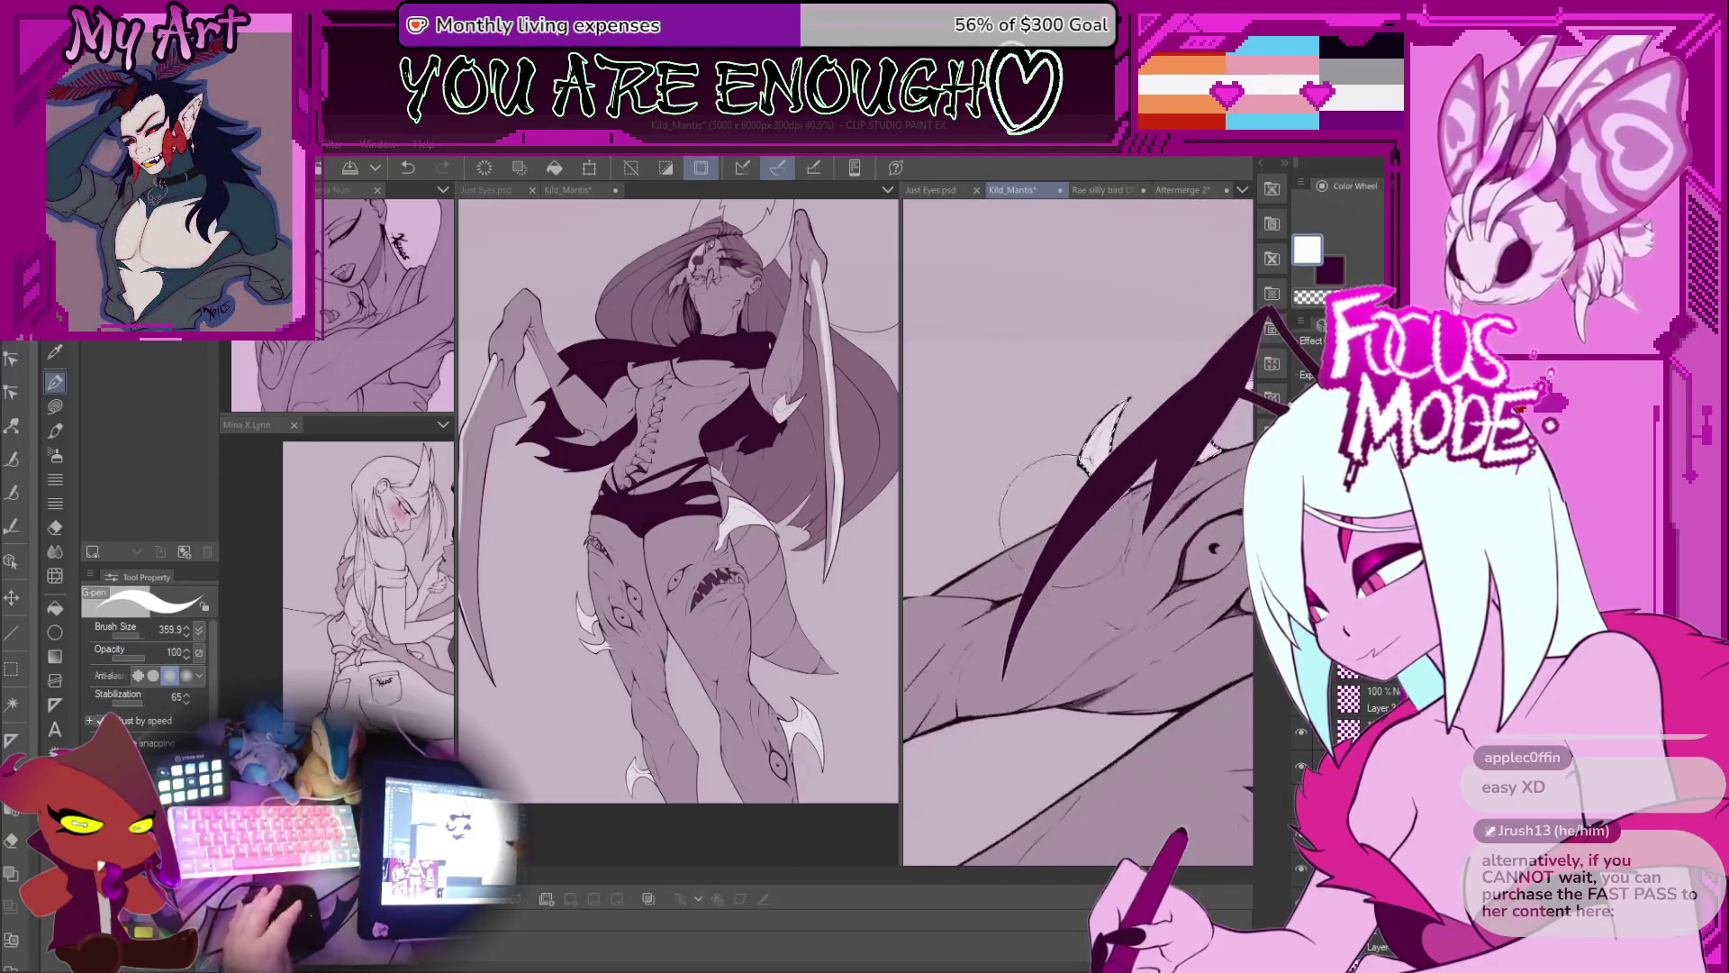
{"action": "scroll", "coordinate": [1110, 586], "scroll_direction": "up", "scroll_amount": 2}
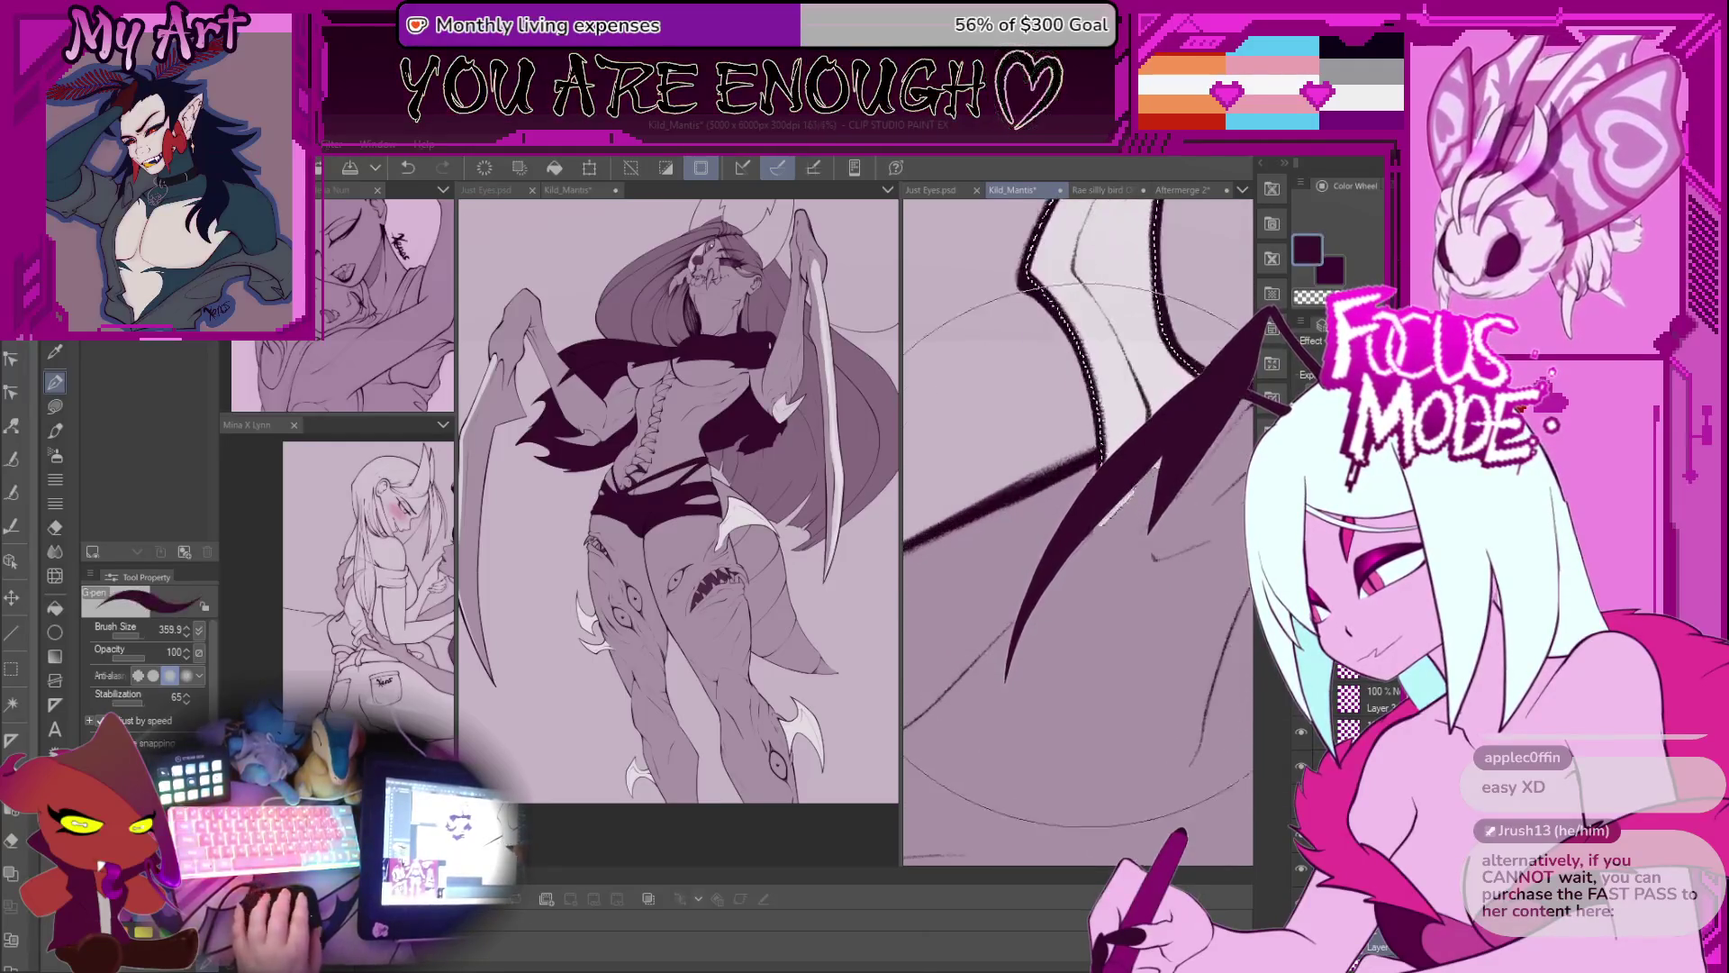
Step: Draw a thick dark tapering vein stroke across the wing, undoing and redrawing it once
{"action": "mouse_move", "coordinate": [1117, 594]}
{"action": "left_mouse_down"}
{"action": "mouse_move", "coordinate": [1086, 460]}
{"action": "mouse_move", "coordinate": [1071, 617]}
{"action": "mouse_move", "coordinate": [1013, 658]}
{"action": "left_mouse_up"}
{"action": "scroll", "coordinate": [1094, 595], "scroll_direction": "up", "scroll_amount": 2}
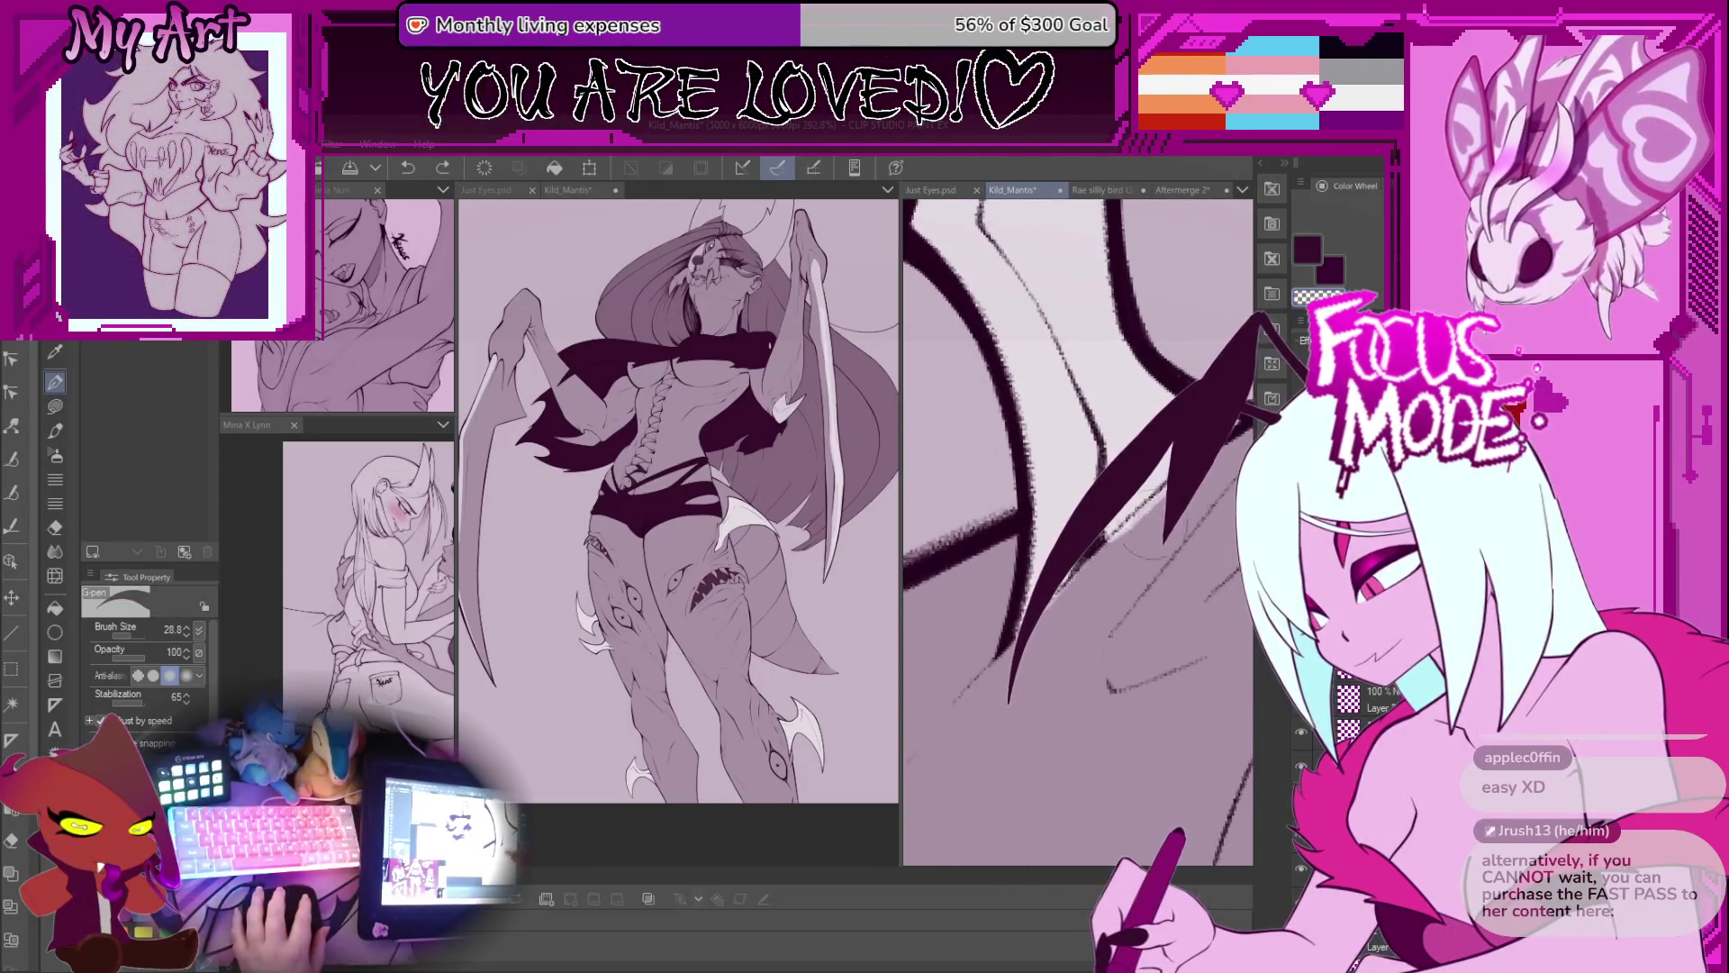
{"action": "scroll", "coordinate": [1080, 617], "scroll_direction": "down", "scroll_amount": 3}
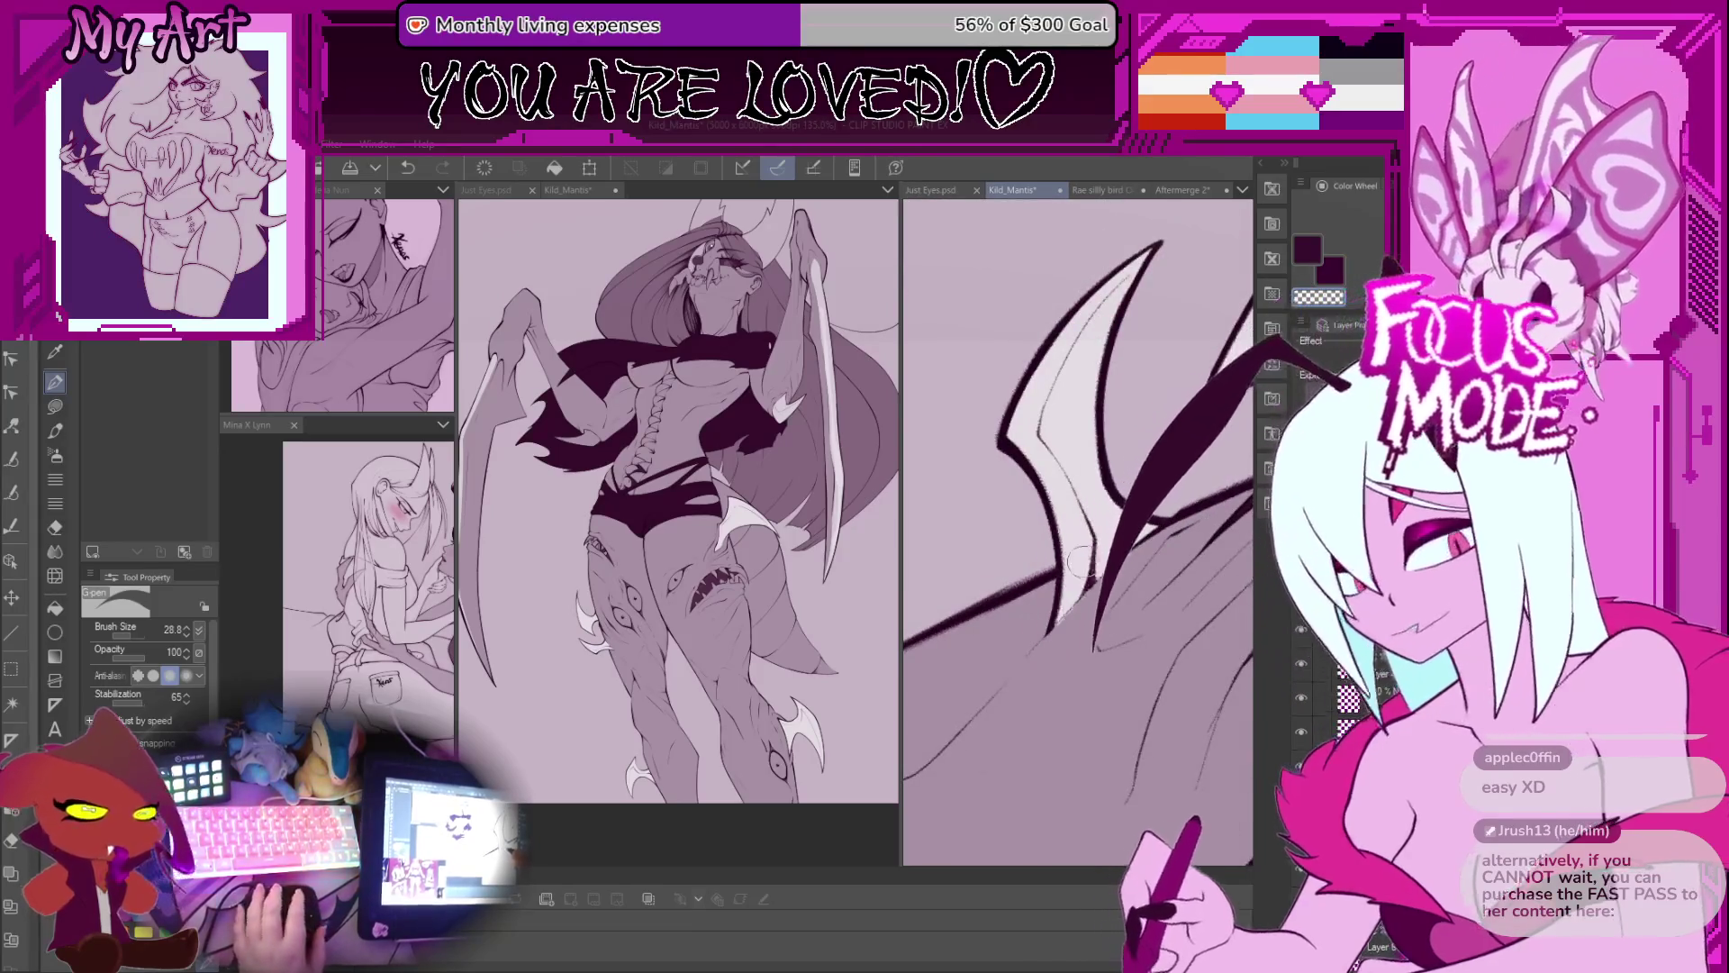
{"action": "scroll", "coordinate": [1146, 504], "scroll_direction": "up", "scroll_amount": 3}
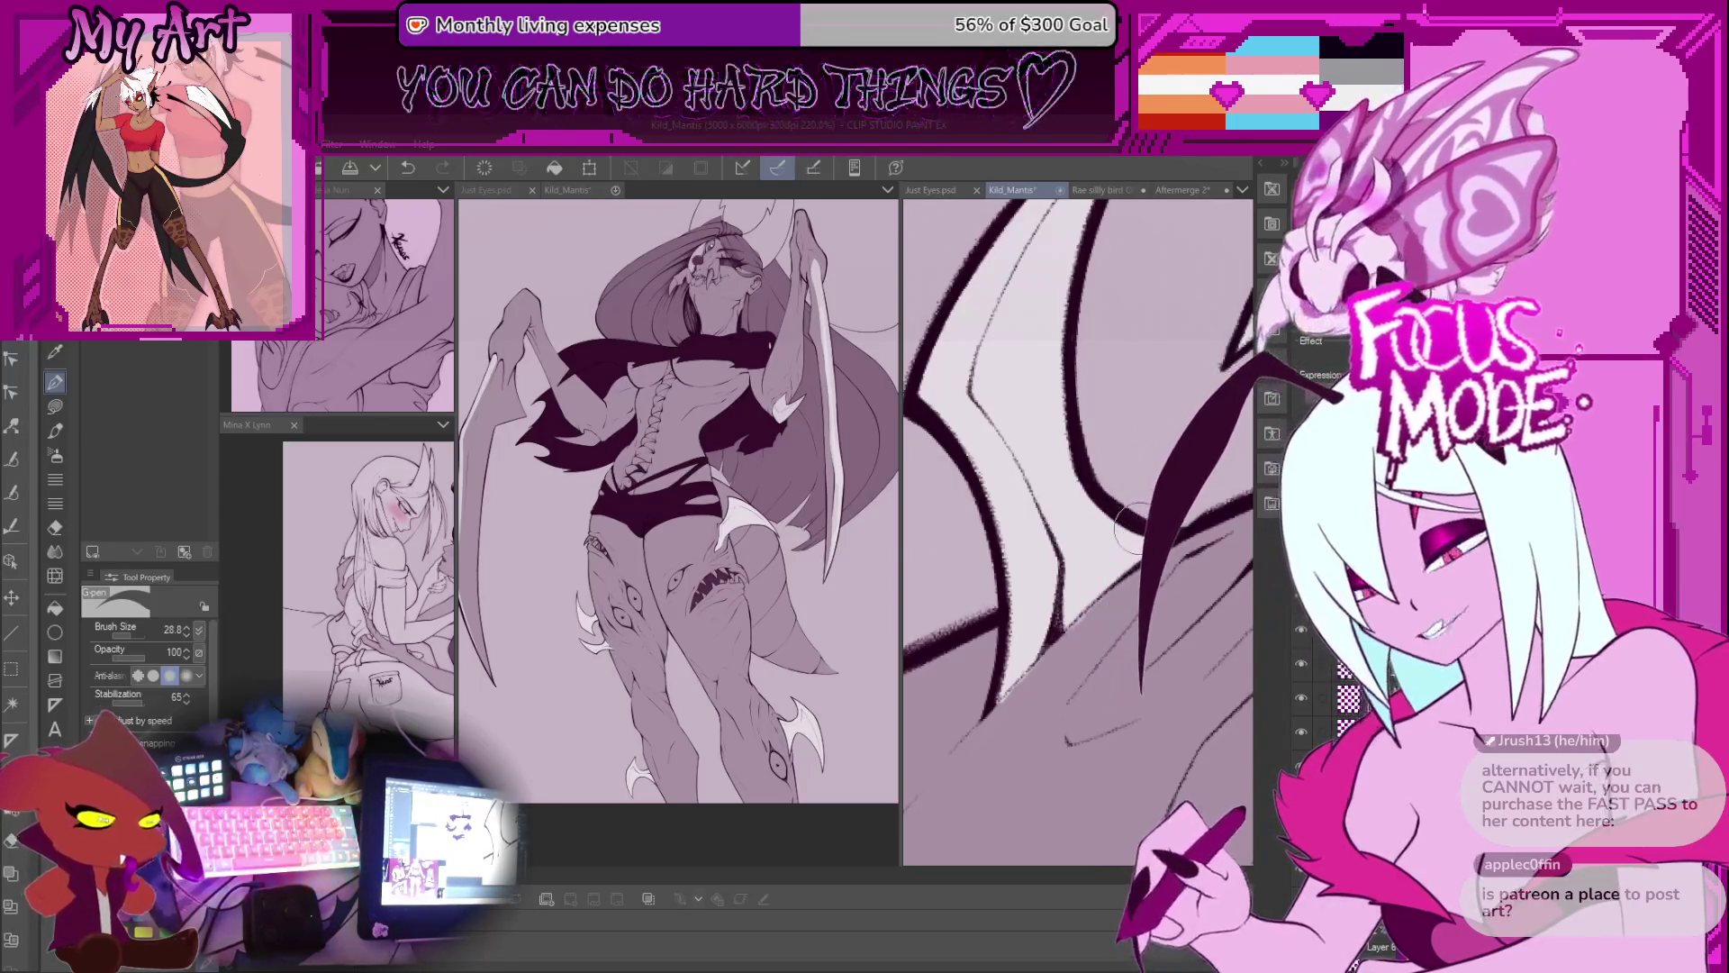
{"action": "left_click_drag", "start_coordinate": [1112, 504], "coordinate": [1128, 527]}
{"action": "left_click_drag", "start_coordinate": [1062, 648], "coordinate": [1148, 531]}
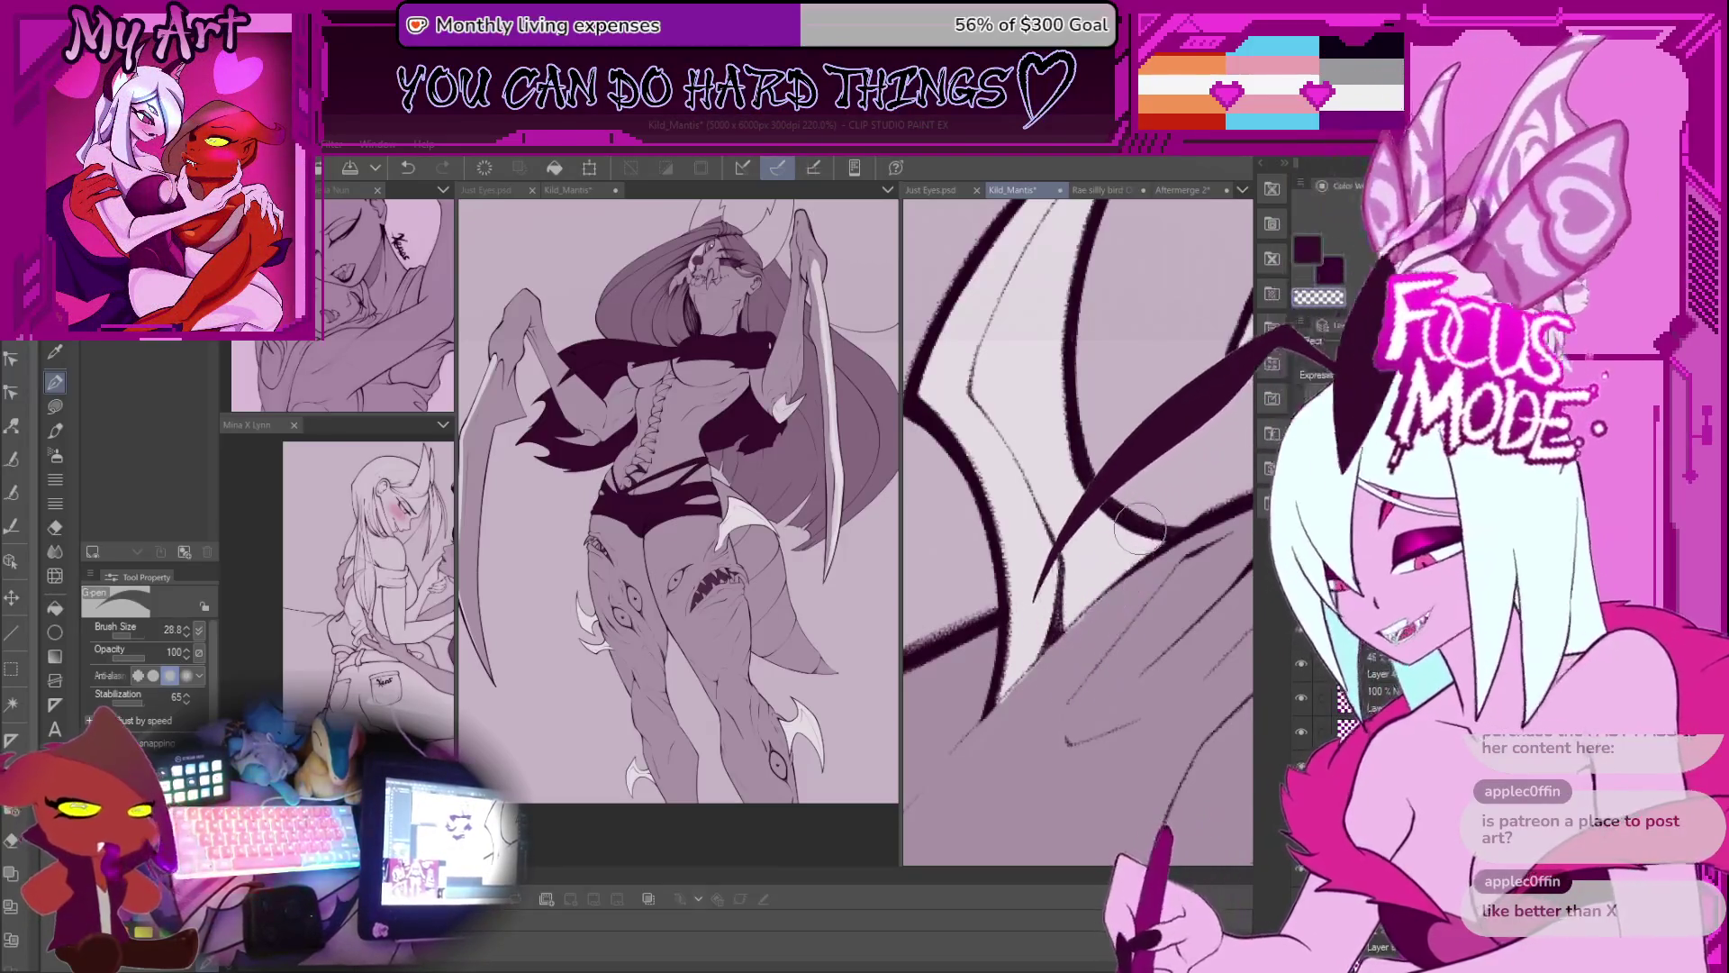
{"action": "left_click_drag", "start_coordinate": [1140, 685], "coordinate": [1131, 527]}
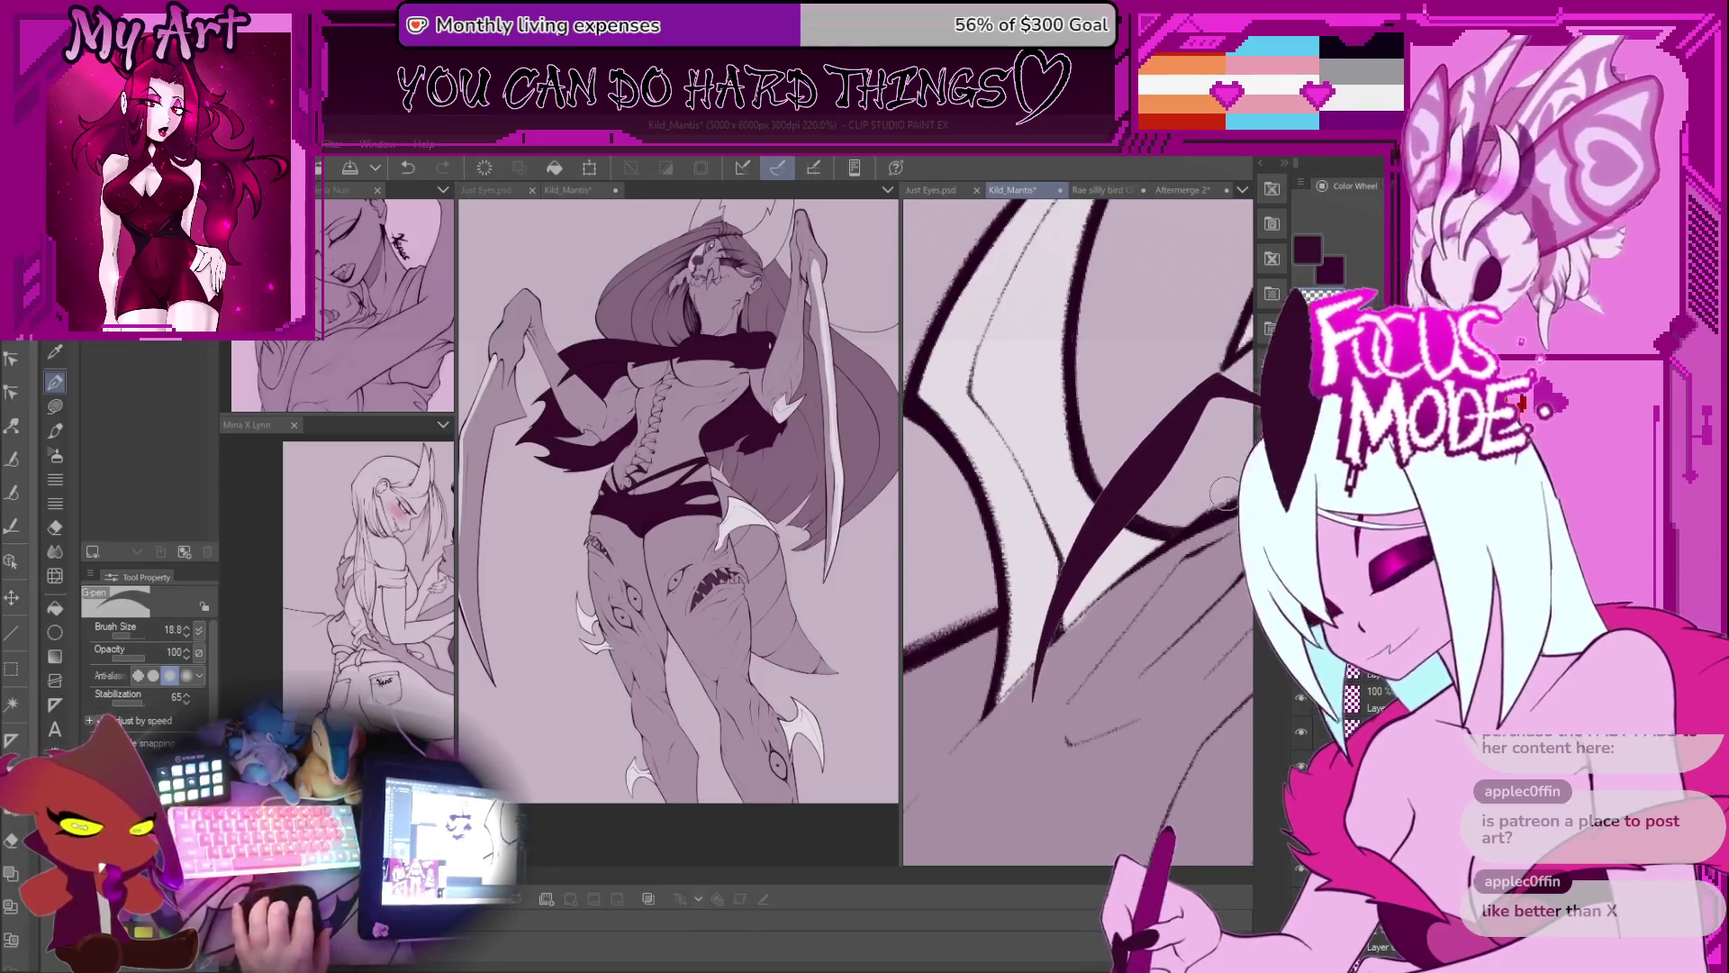
{"action": "scroll", "coordinate": [1117, 551], "scroll_direction": "up", "scroll_amount": 5}
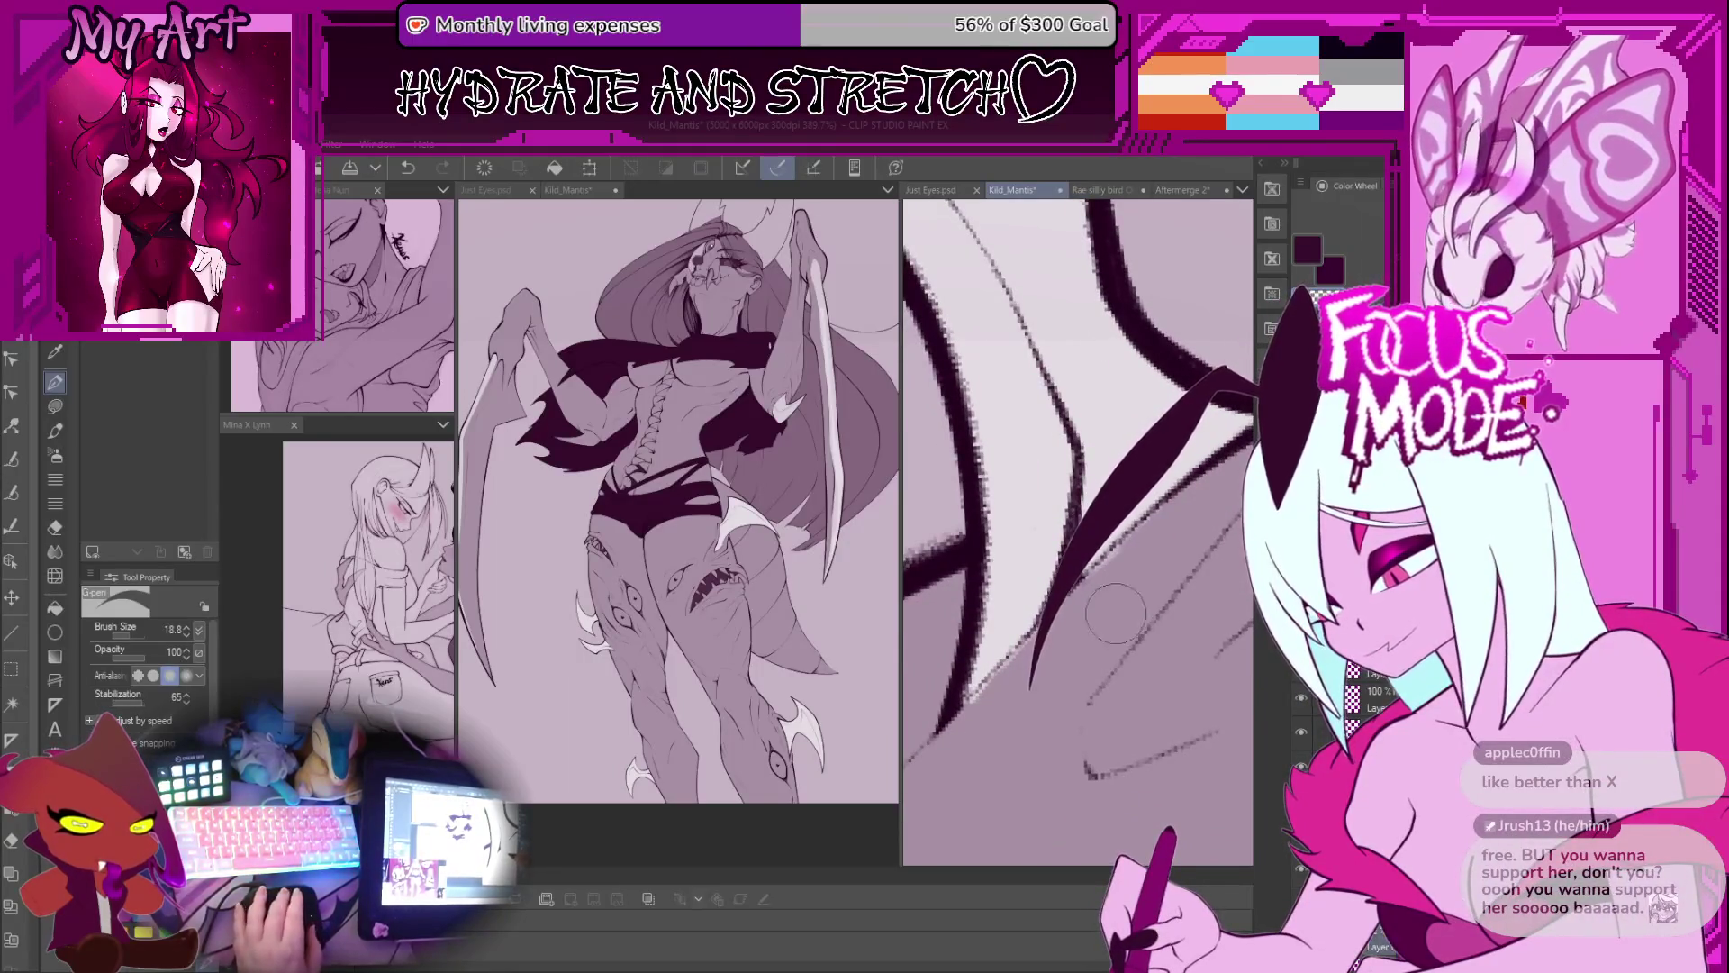
{"action": "mouse_move", "coordinate": [1025, 674]}
{"action": "left_mouse_down"}
{"action": "mouse_move", "coordinate": [990, 663]}
{"action": "mouse_move", "coordinate": [1053, 613]}
{"action": "left_mouse_up"}
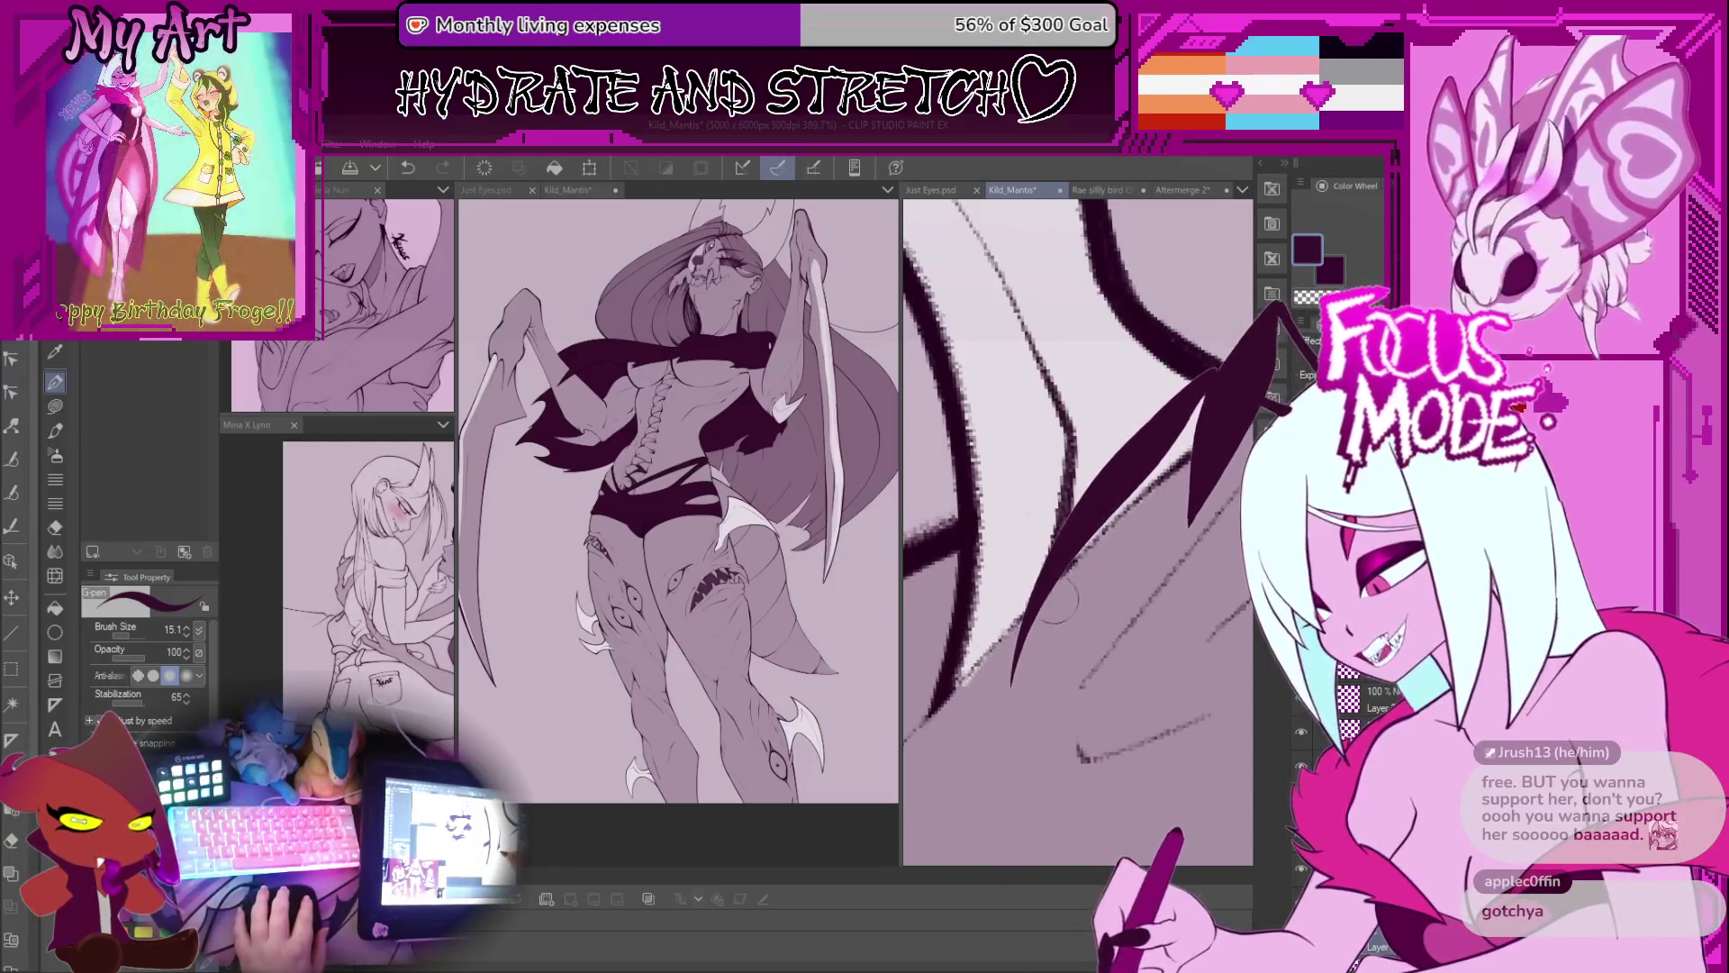
{"action": "key", "text": "ctrl+z"}
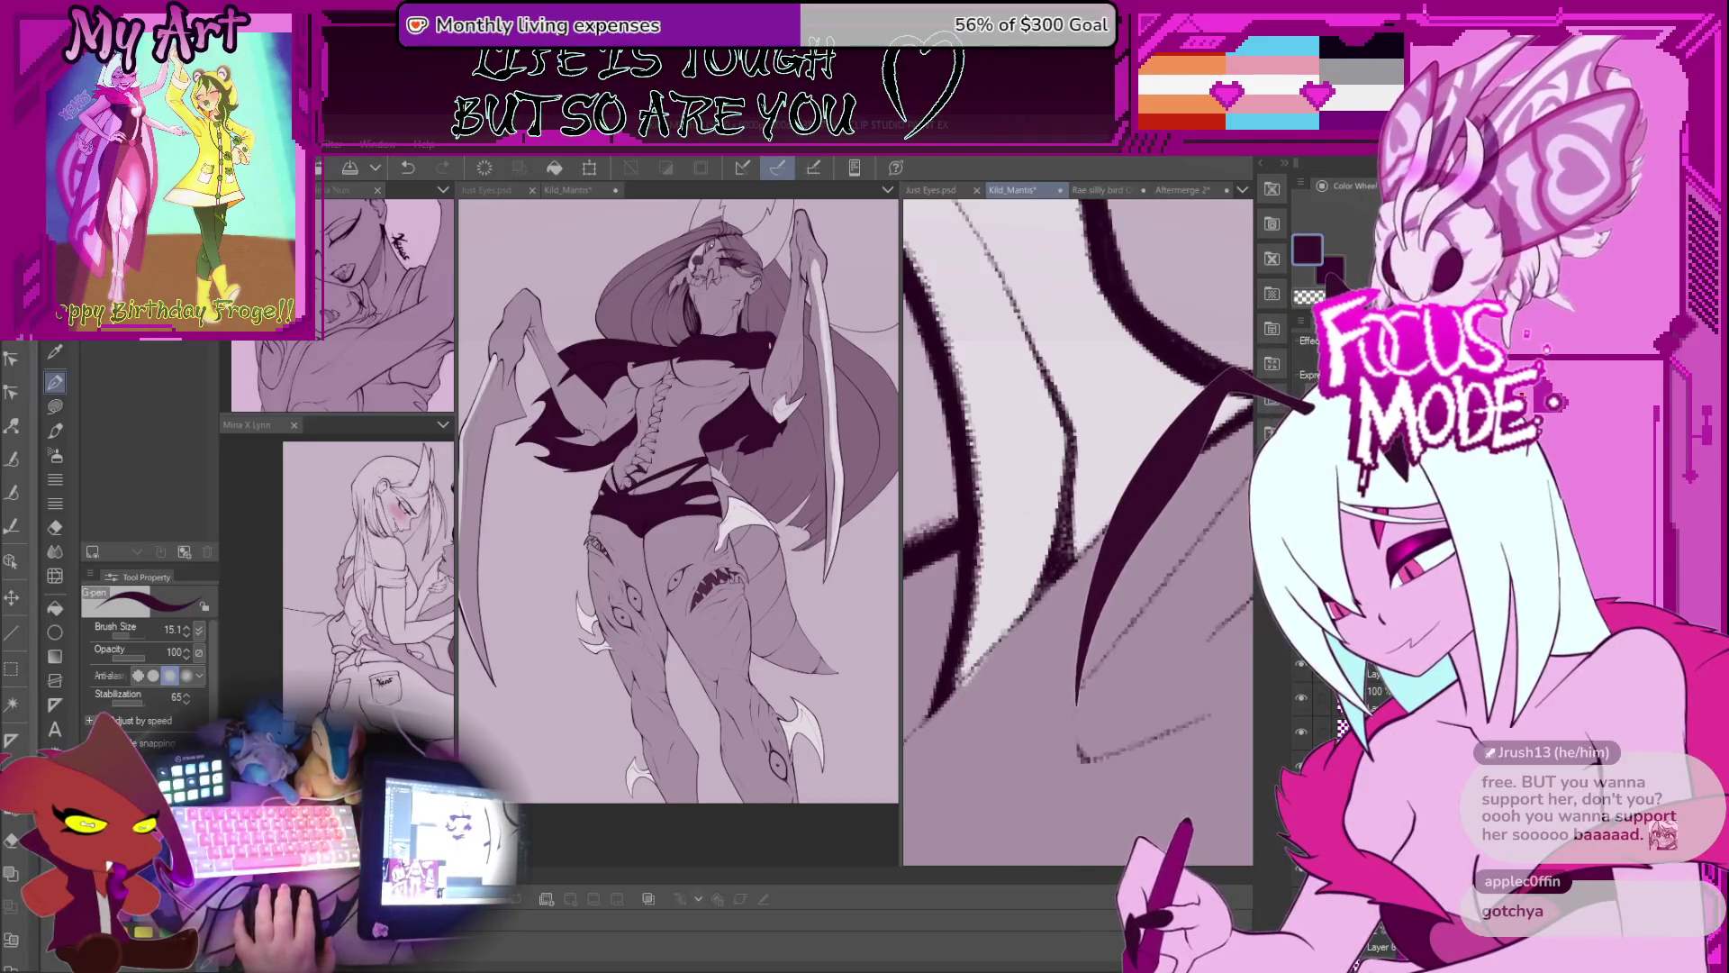
{"action": "mouse_move", "coordinate": [1247, 378]}
{"action": "left_mouse_down"}
{"action": "mouse_move", "coordinate": [1018, 657]}
{"action": "mouse_move", "coordinate": [1021, 627]}
{"action": "left_mouse_up"}
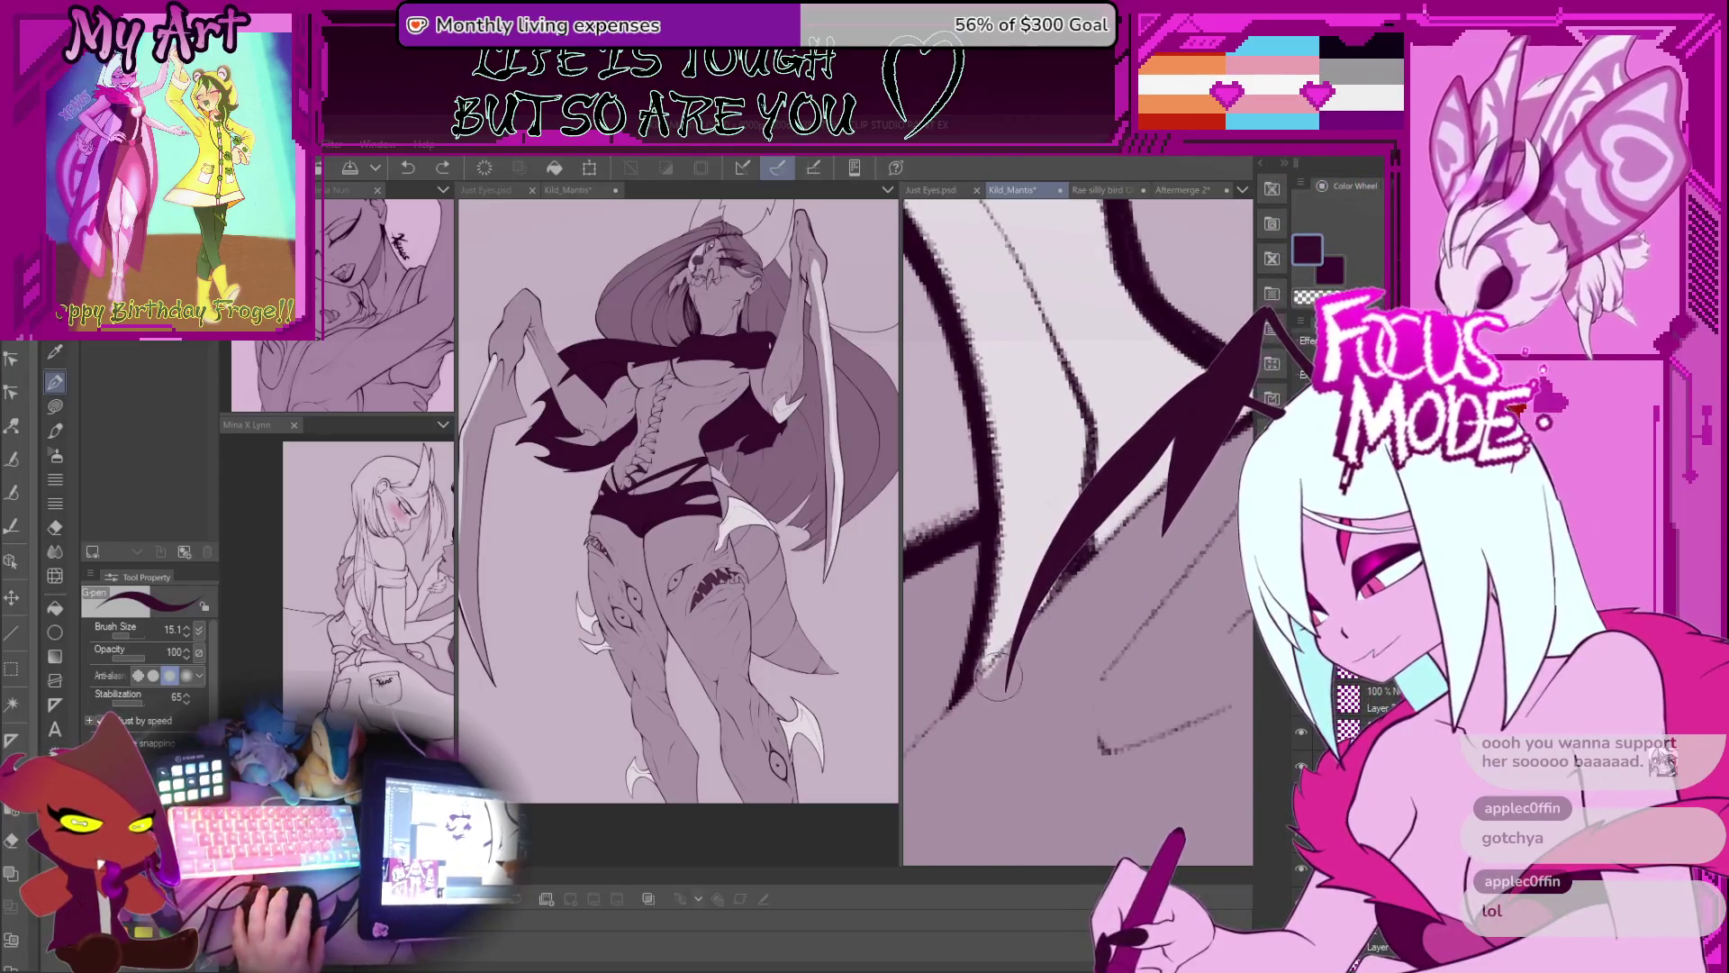
Step: Switch to the Xenos half texture brush and reduce its size
{"action": "scroll", "coordinate": [982, 630], "scroll_direction": "down", "scroll_amount": 3}
{"action": "key", "text": "g"}
{"action": "key", "text": "b"}
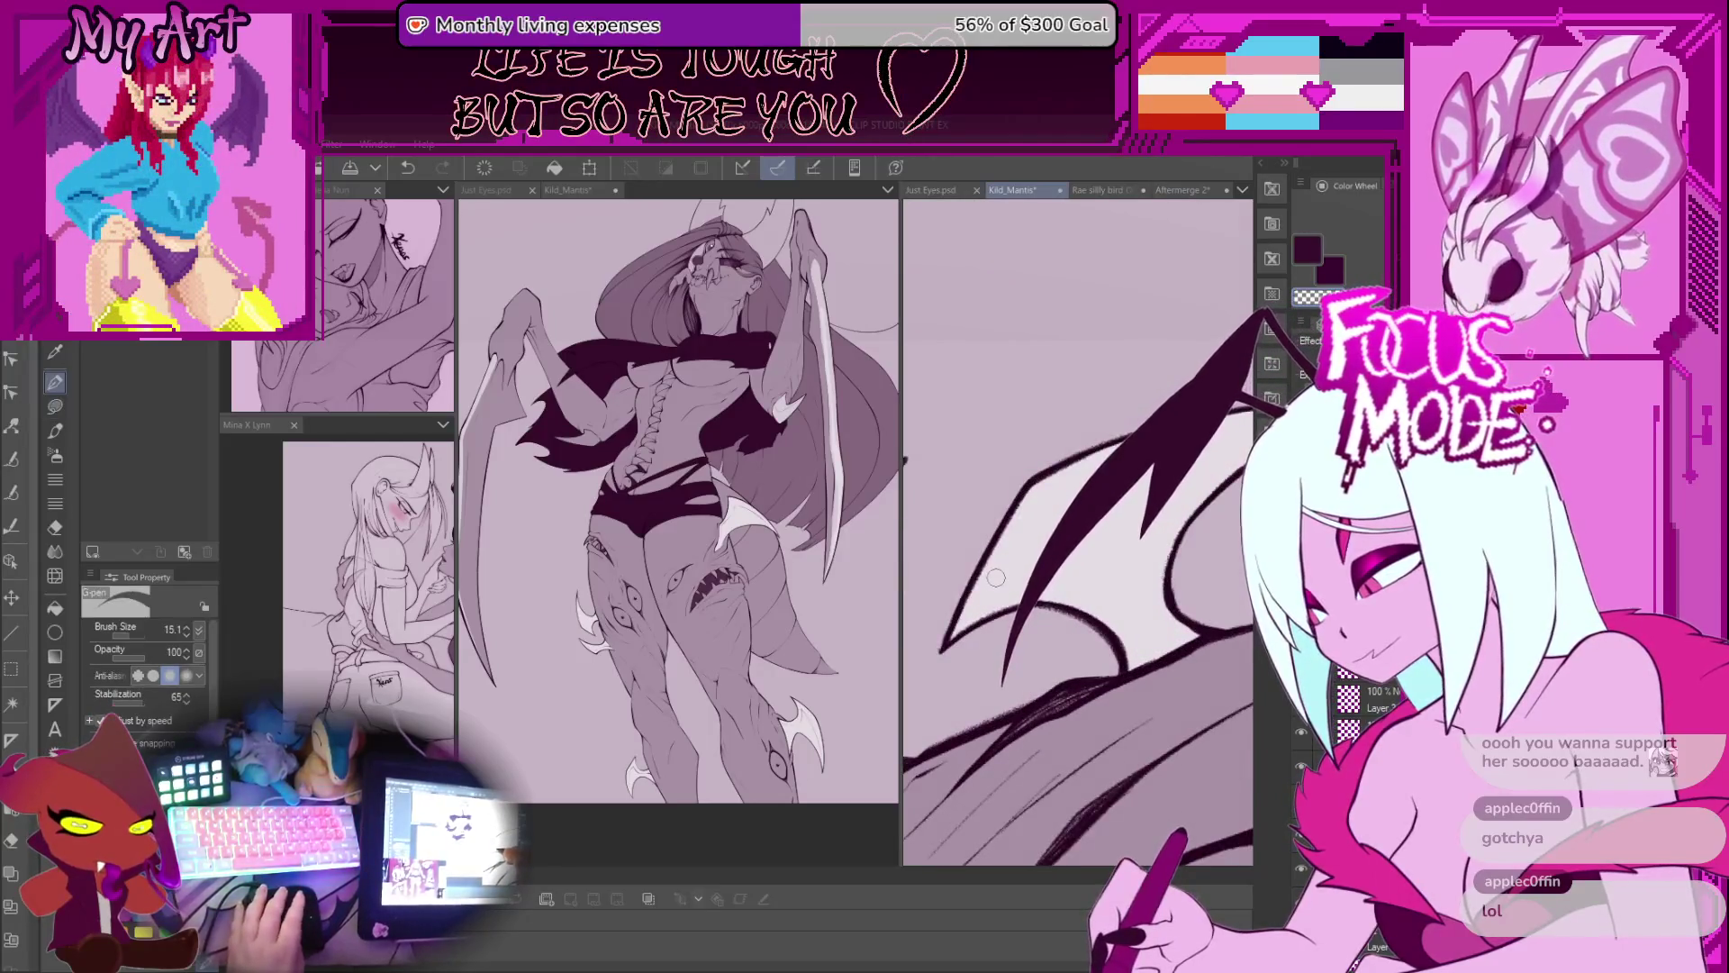
{"action": "mouse_move", "coordinate": [1062, 540]}
{"action": "left_mouse_down"}
{"action": "mouse_move", "coordinate": [1134, 578]}
{"action": "mouse_move", "coordinate": [1103, 545]}
{"action": "left_mouse_up"}
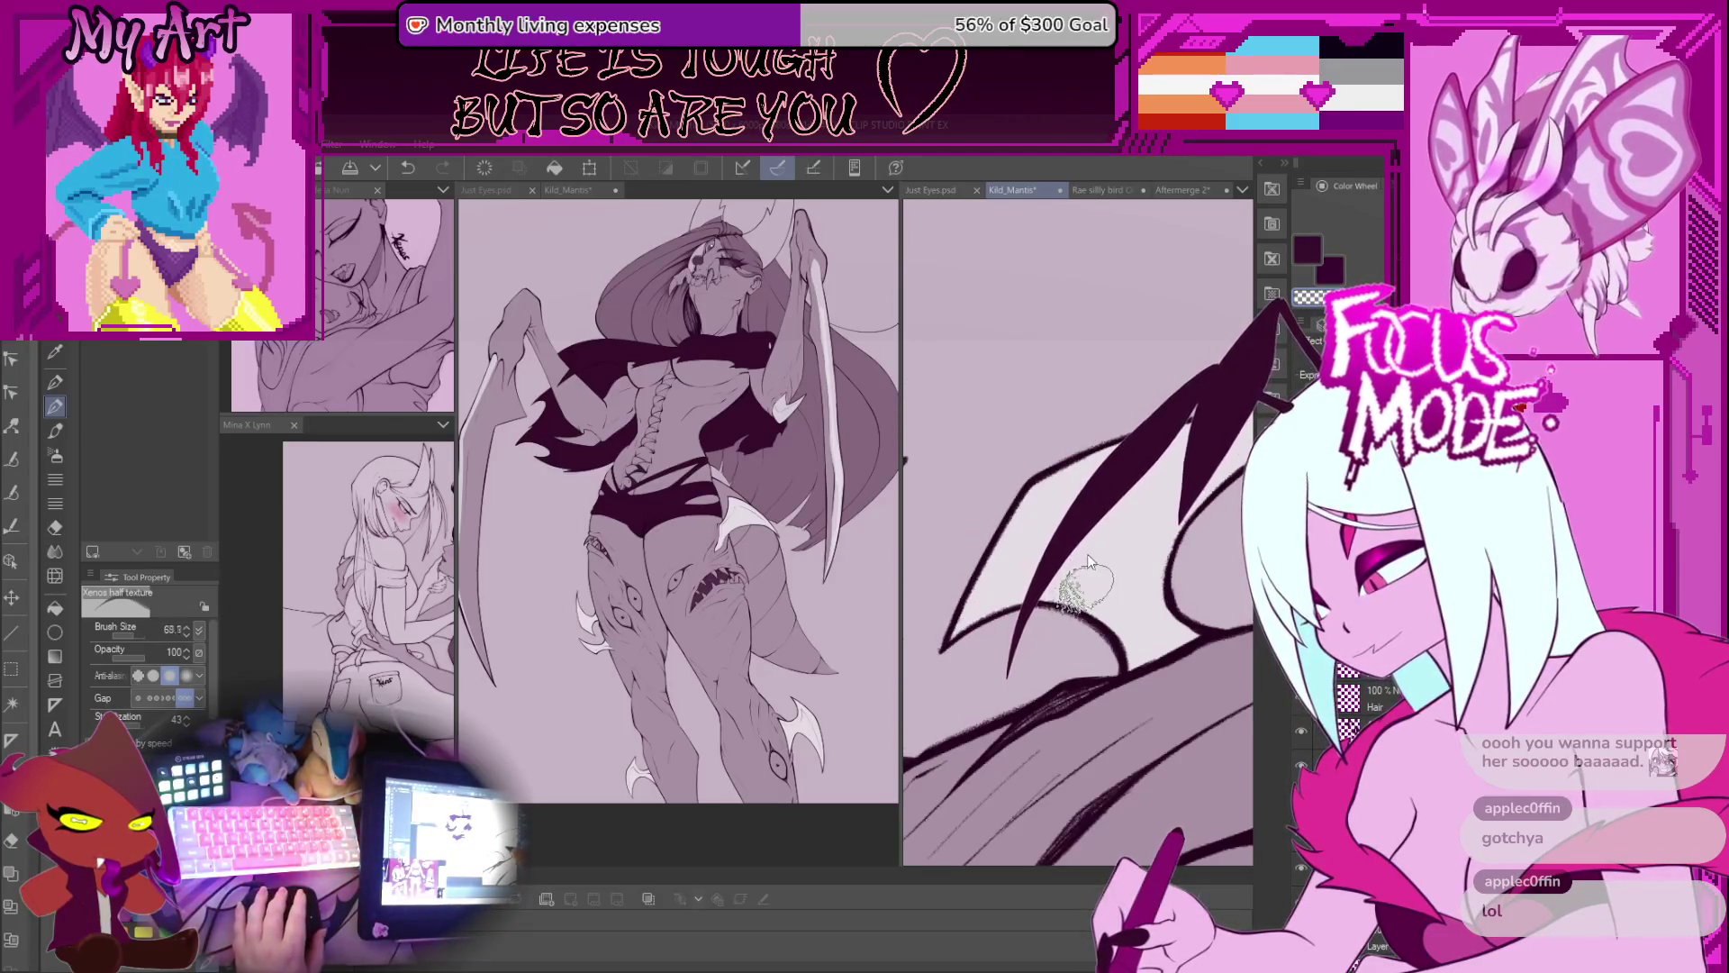
Step: Undo the last two textured strokes on the wing
{"action": "key", "text": "ctrl+z"}
{"action": "scroll", "coordinate": [1114, 560], "scroll_direction": "up", "scroll_amount": 2}
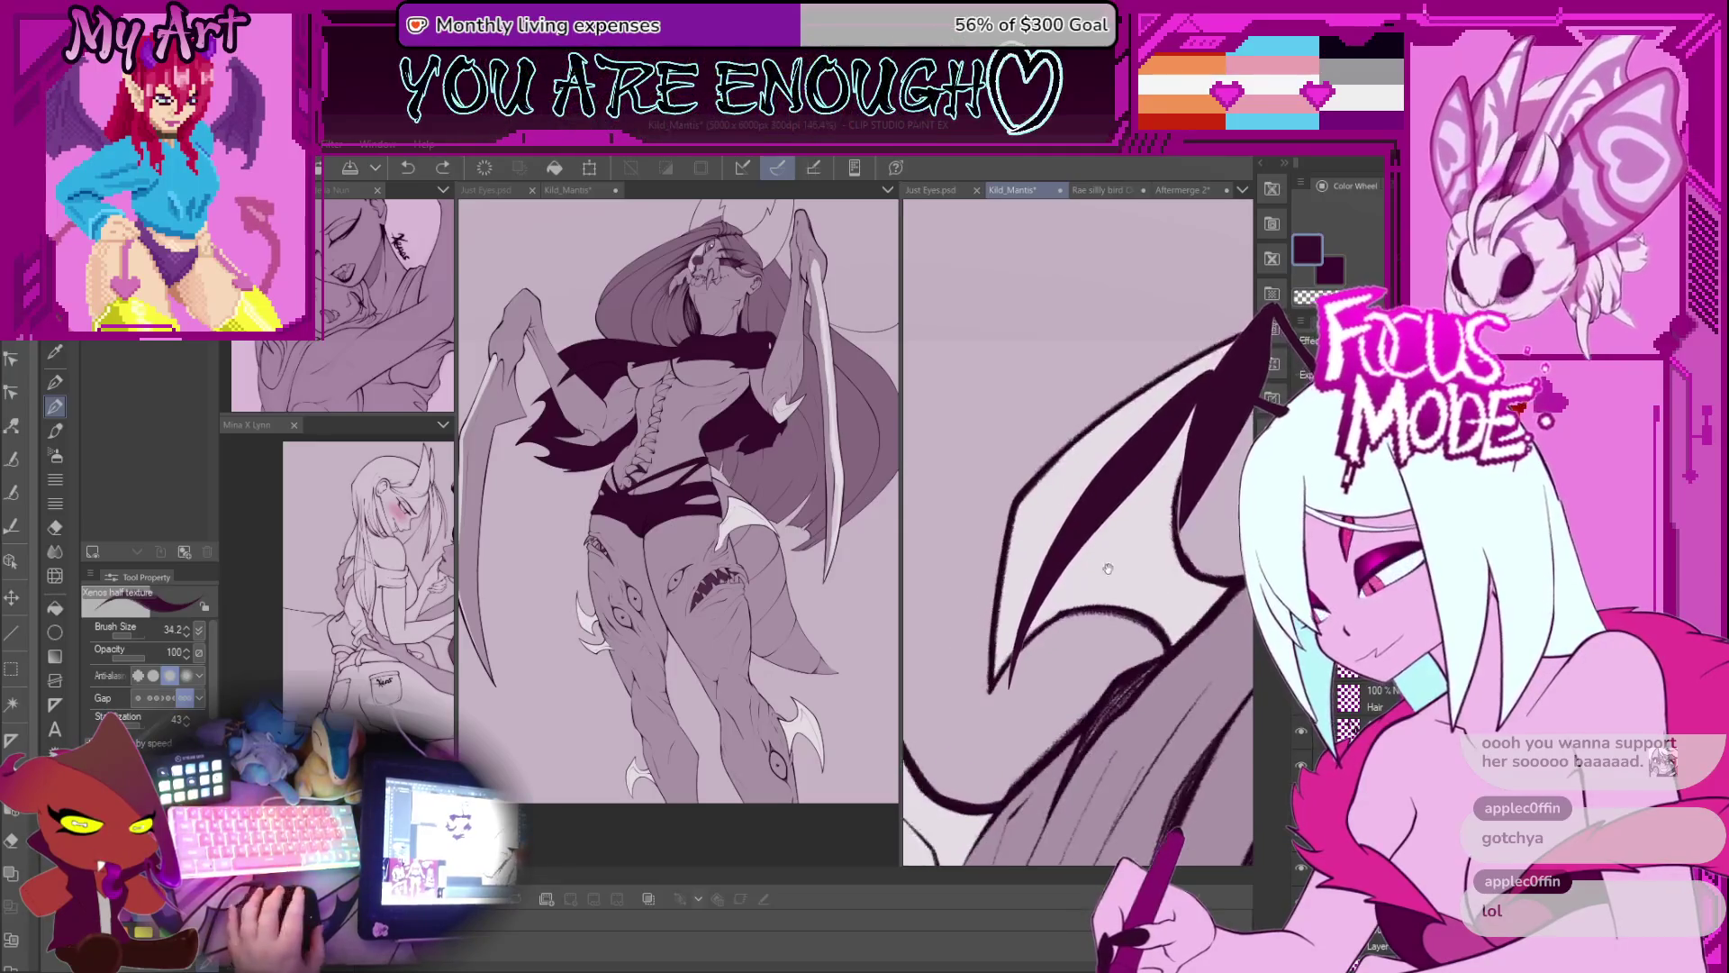
{"action": "scroll", "coordinate": [1116, 563], "scroll_direction": "up", "scroll_amount": 2}
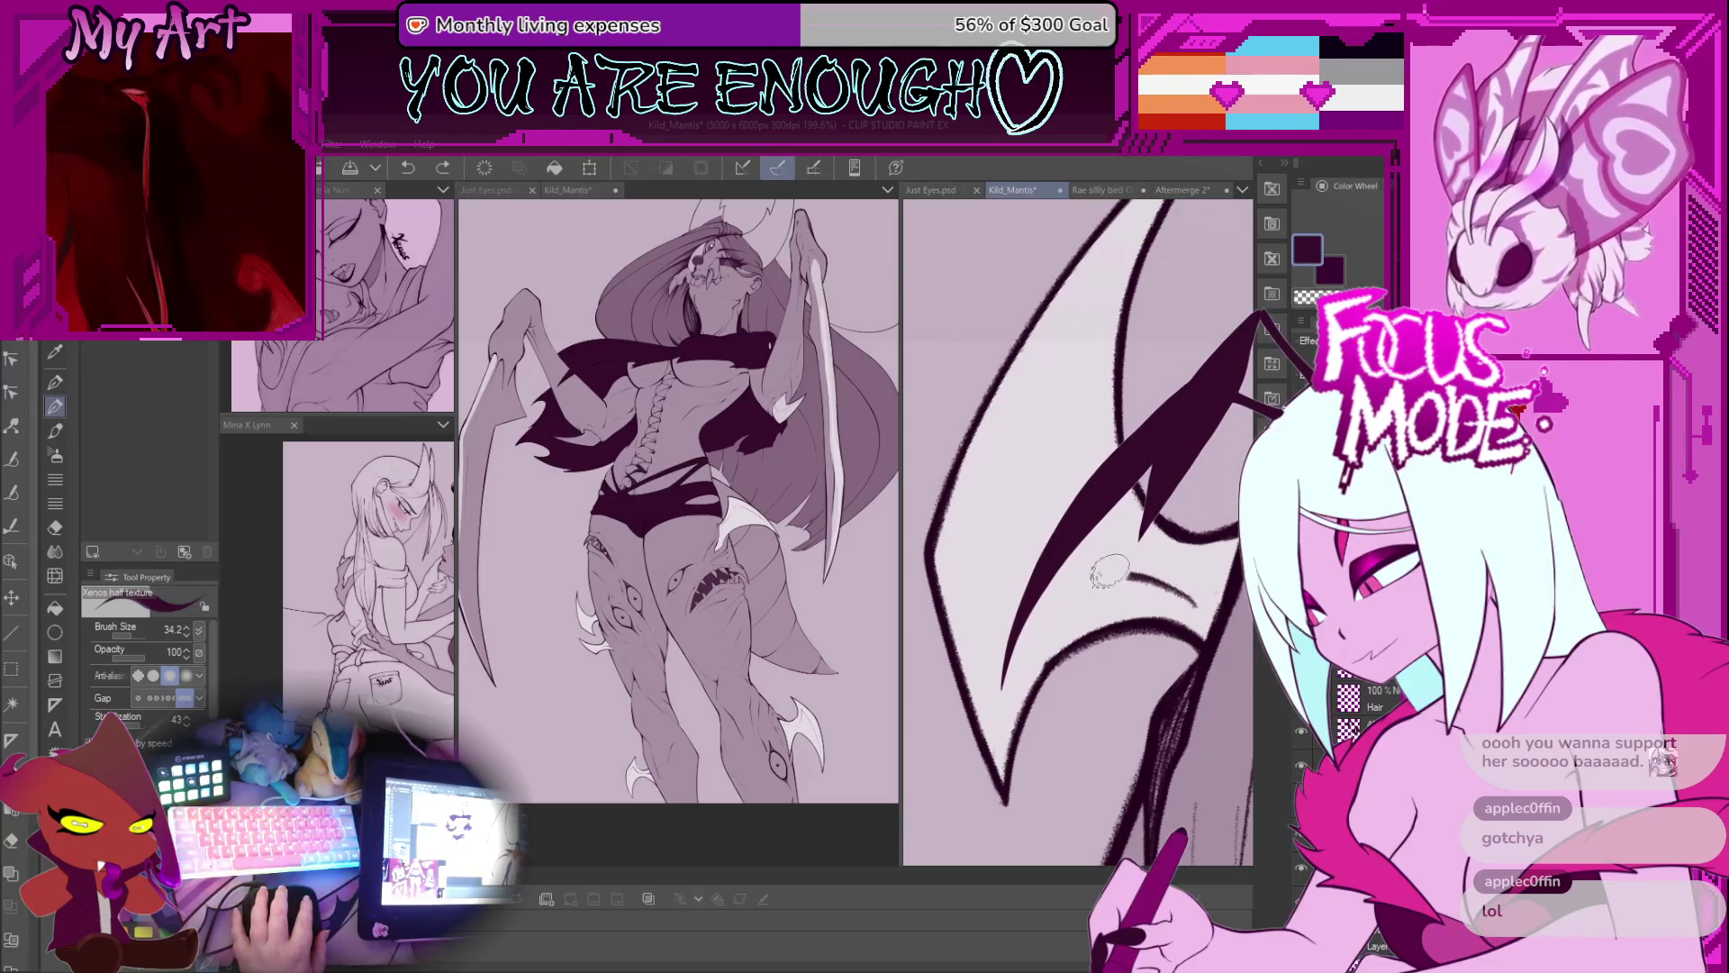
{"action": "scroll", "coordinate": [980, 679], "scroll_direction": "up", "scroll_amount": 3}
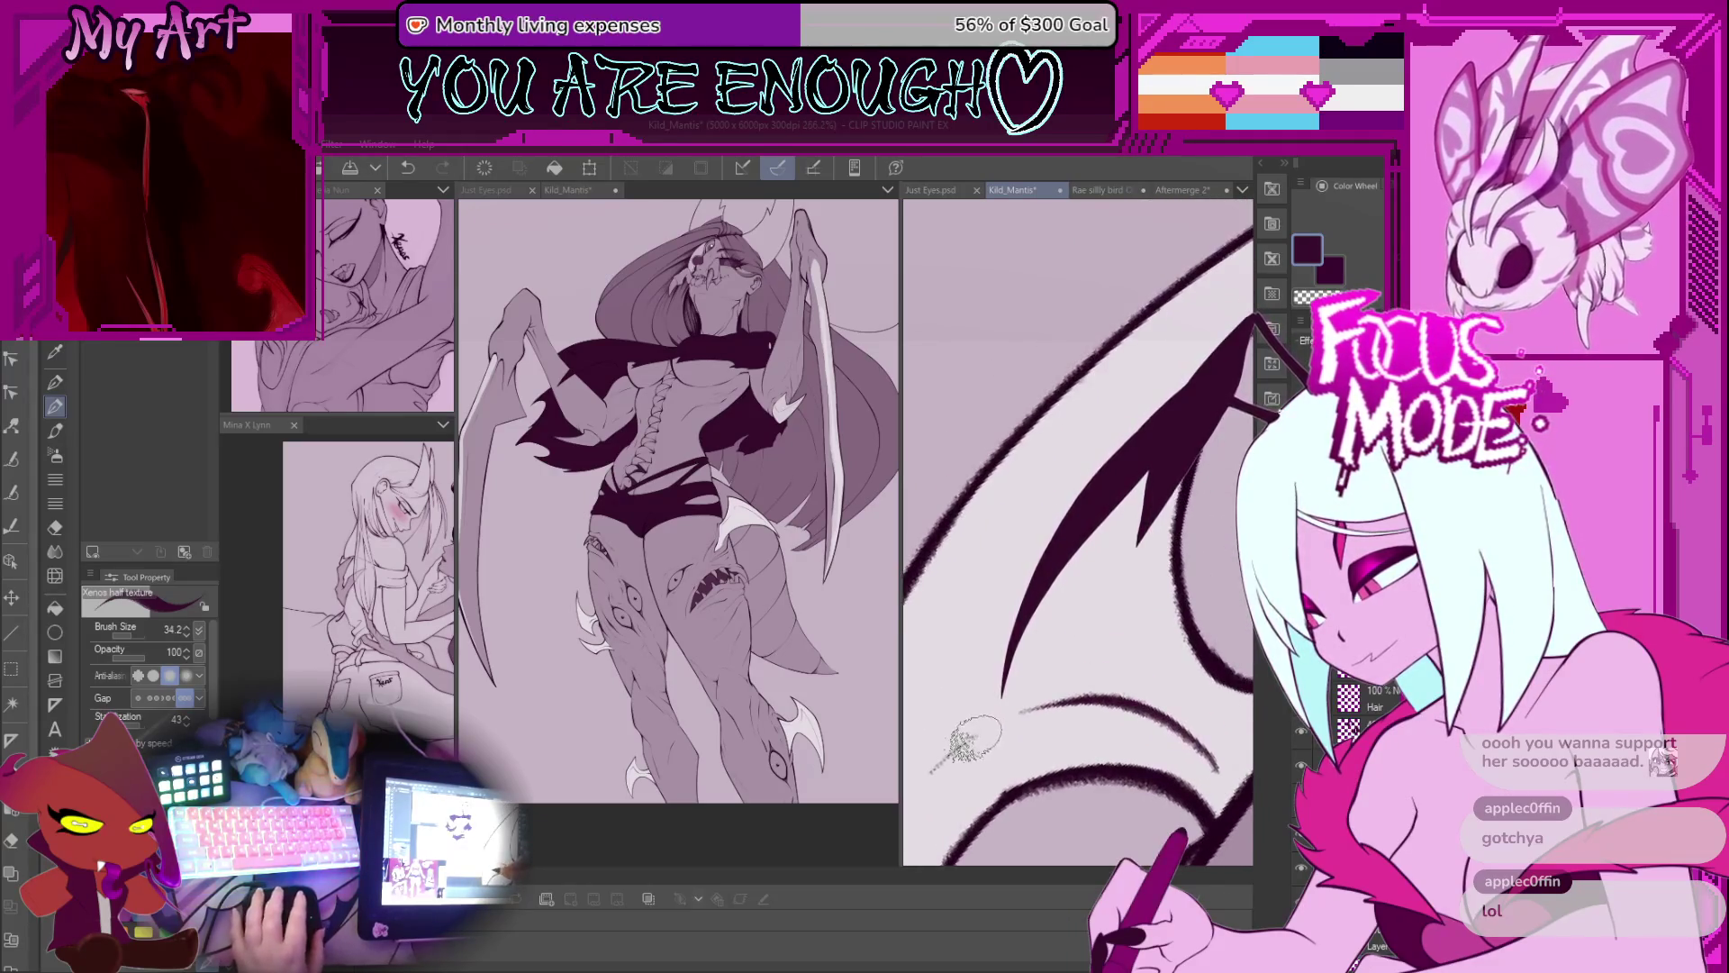
{"action": "scroll", "coordinate": [1027, 494], "scroll_direction": "down", "scroll_amount": 3}
{"action": "key", "text": "ctrl+z"}
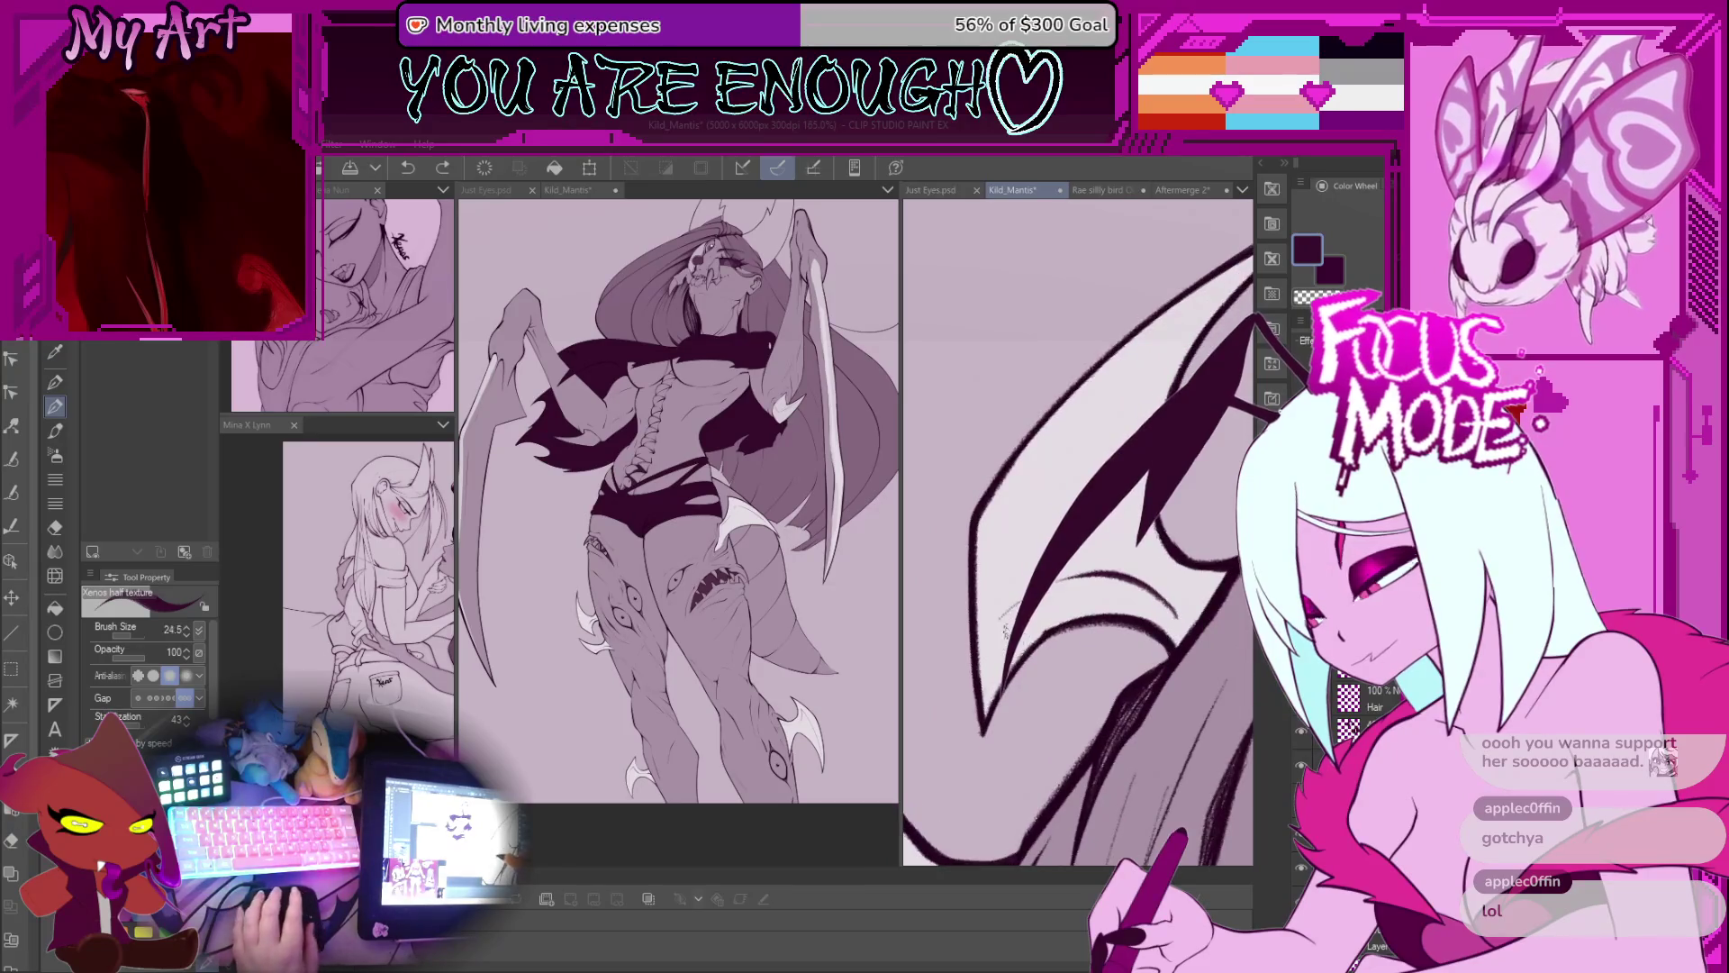
{"action": "scroll", "coordinate": [1004, 619], "scroll_direction": "up", "scroll_amount": 2}
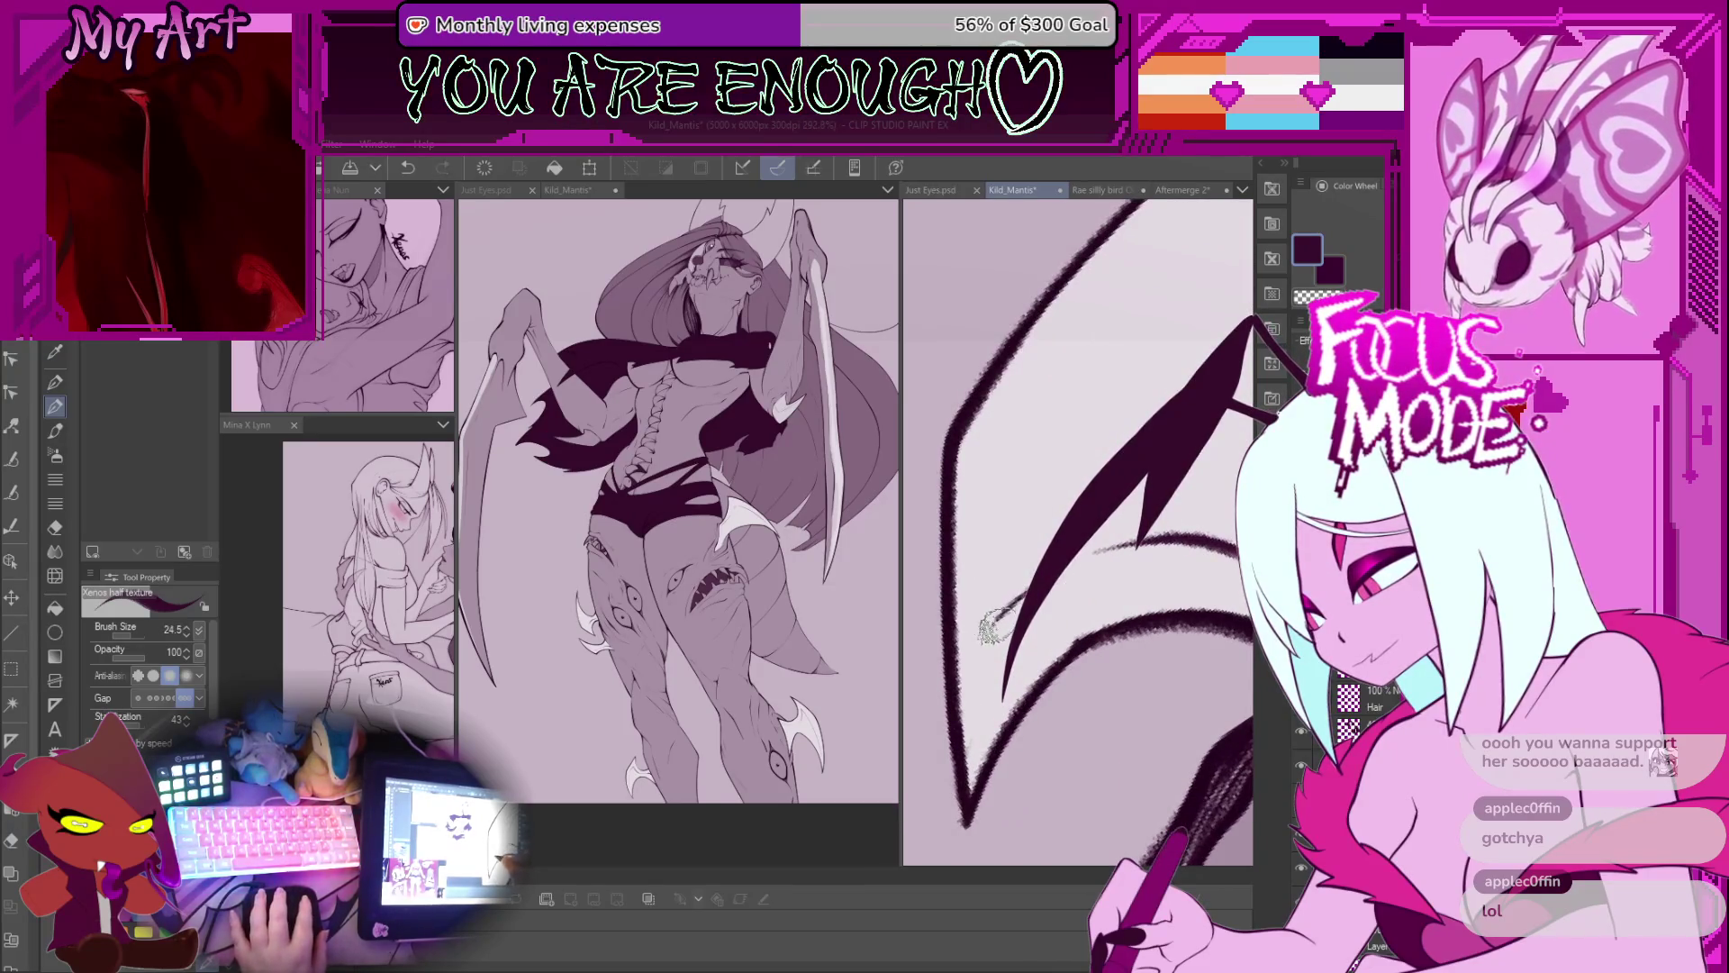
{"action": "scroll", "coordinate": [991, 626], "scroll_direction": "down", "scroll_amount": 1}
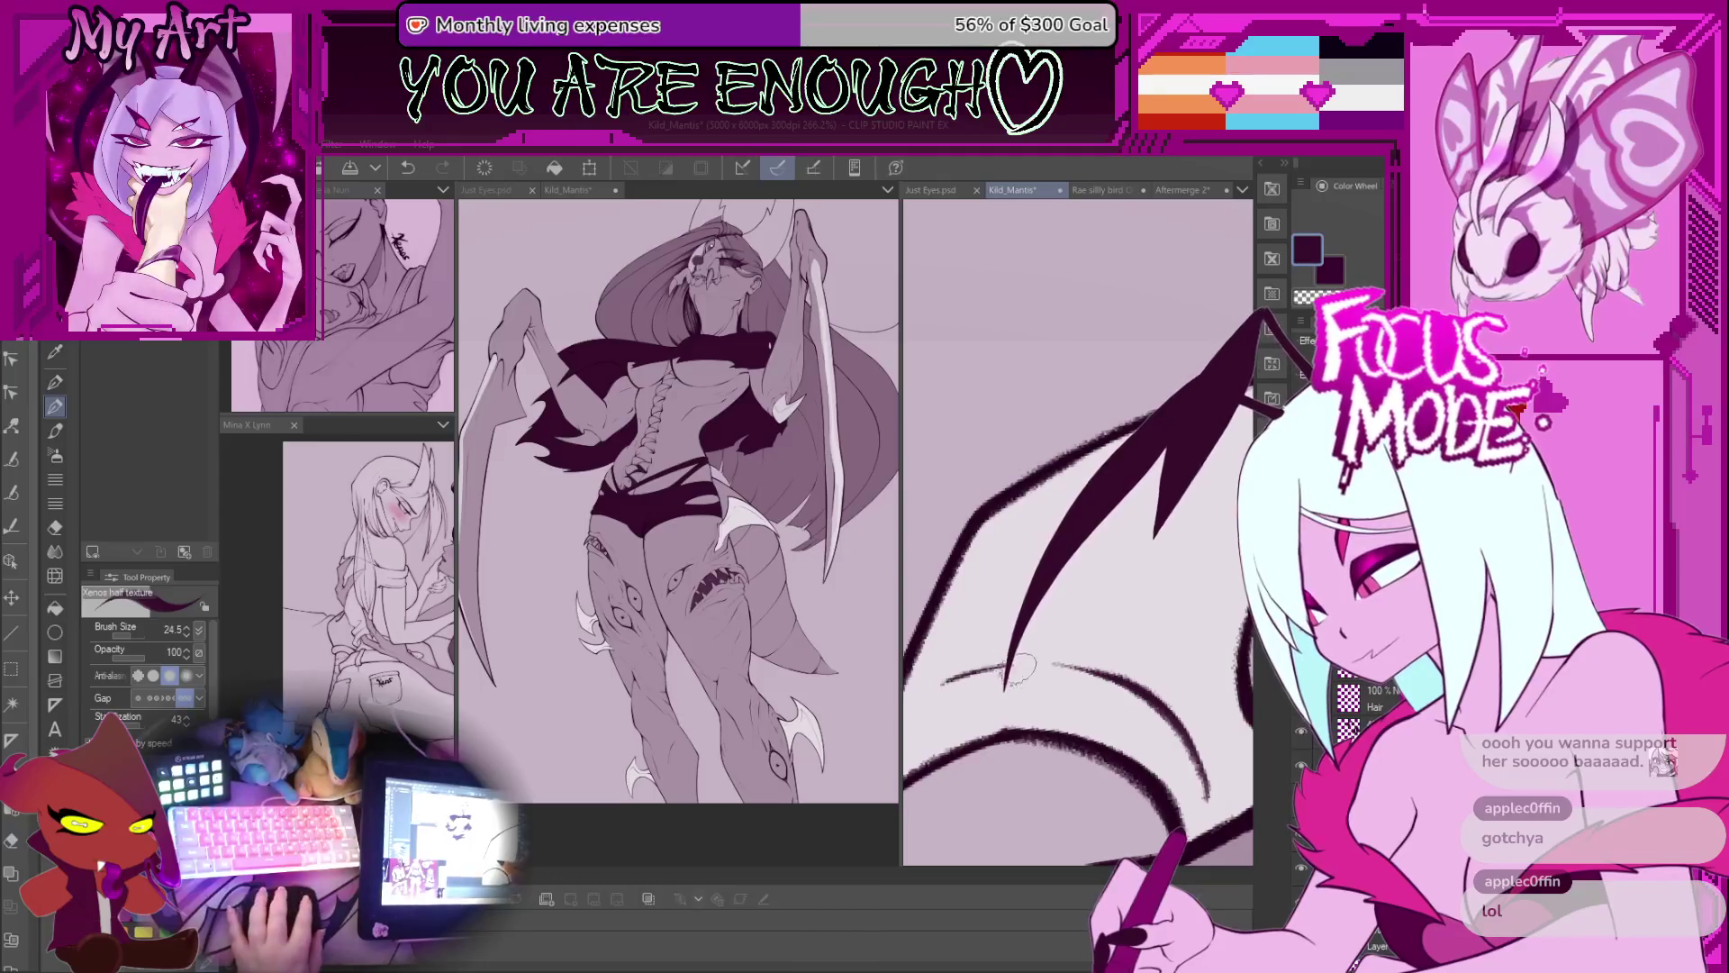
Step: Rotate the view and draw a stroke along the wing's edge
{"action": "key", "text": "minus"}
{"action": "key", "text": "minus"}
{"action": "scroll", "coordinate": [1063, 689], "scroll_direction": "up", "scroll_amount": 1}
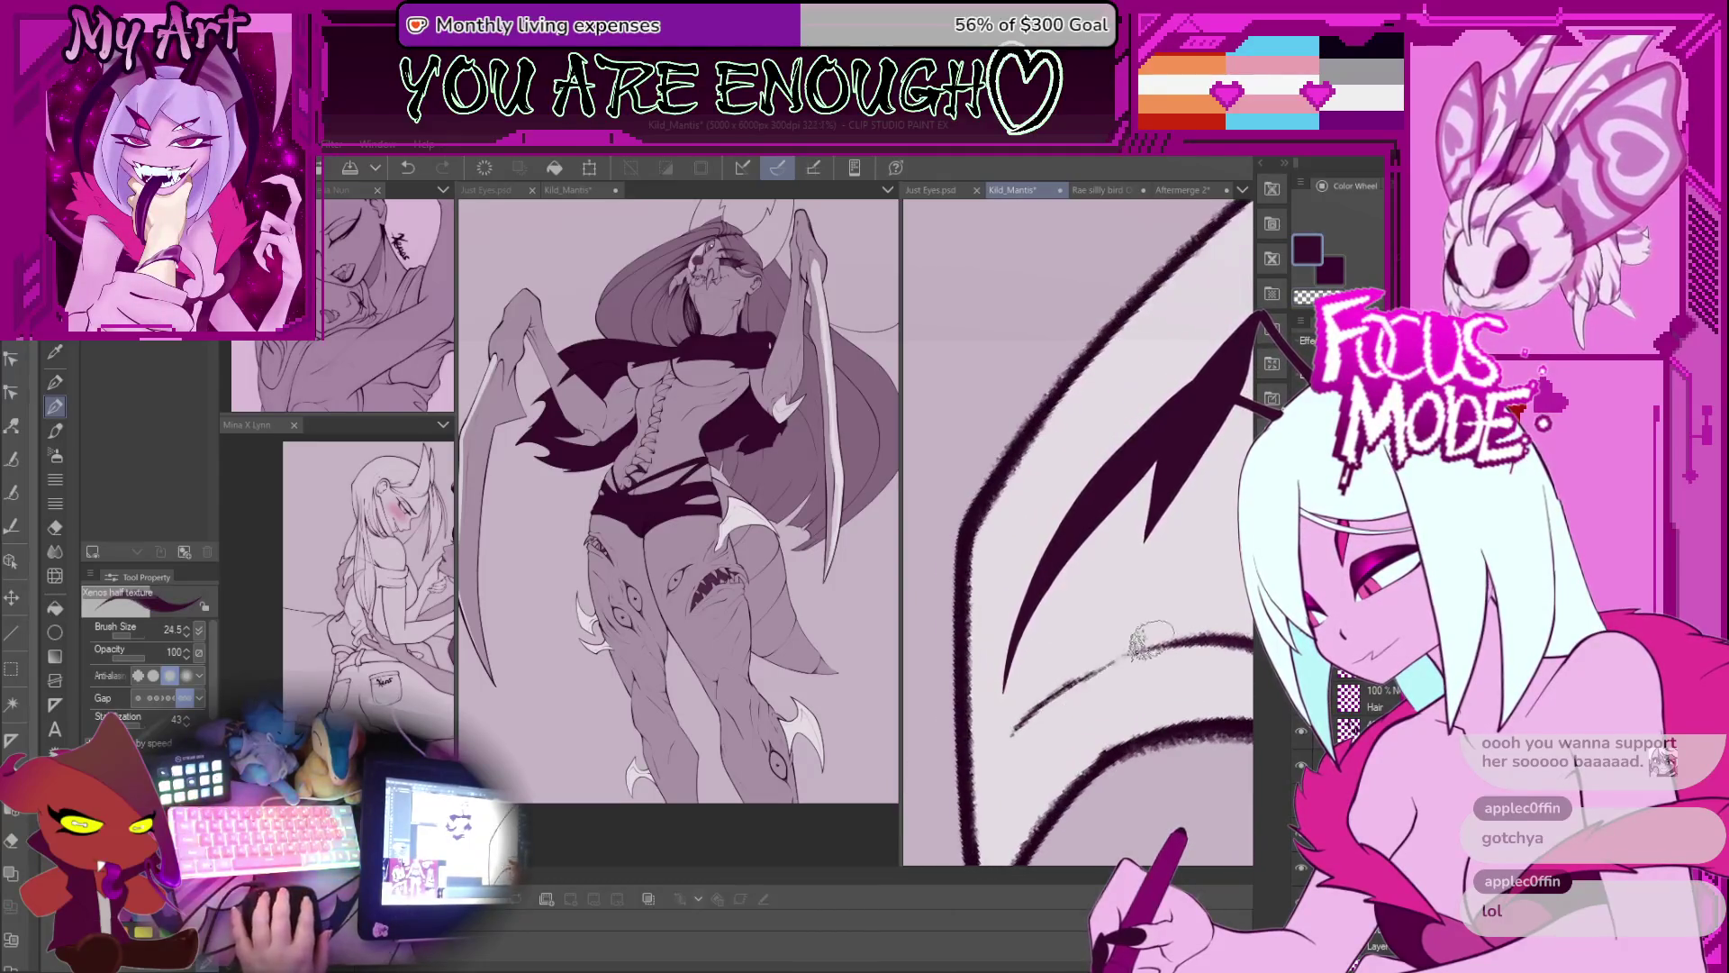
{"action": "left_click_drag", "start_coordinate": [1108, 662], "coordinate": [1081, 689]}
Step: Switch to transparent colour to erase stray marks on the wing
{"action": "key", "text": "c"}
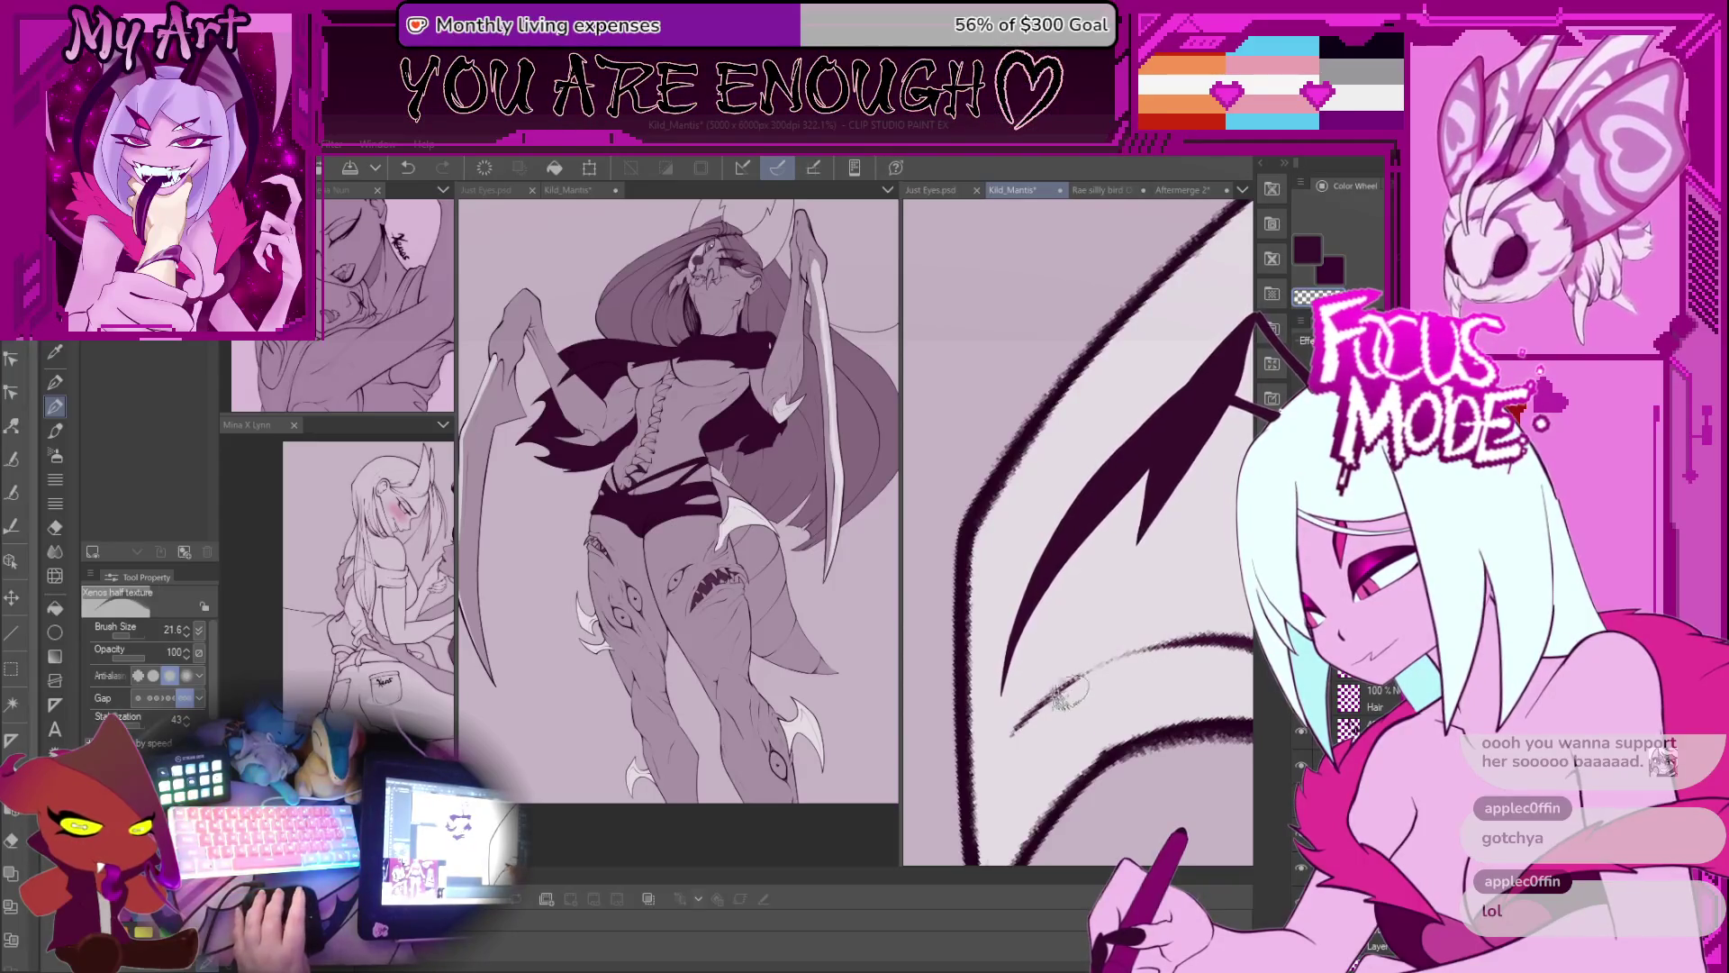
{"action": "scroll", "coordinate": [1092, 689], "scroll_direction": "down", "scroll_amount": 3}
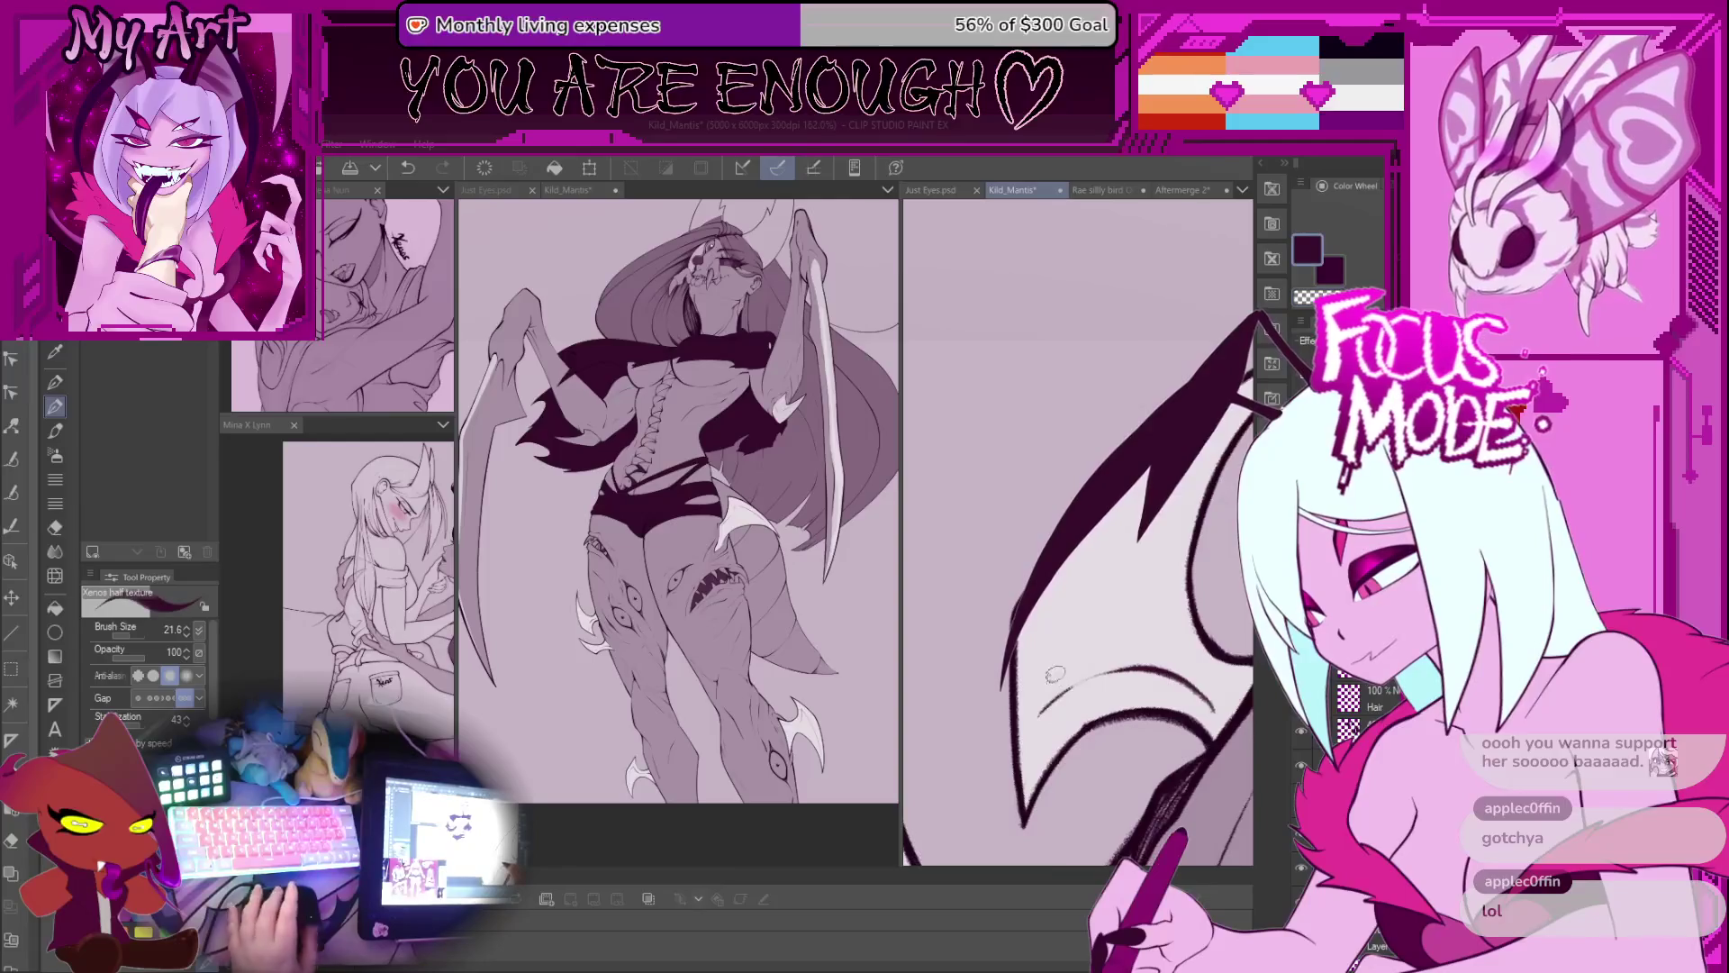
{"action": "scroll", "coordinate": [988, 657], "scroll_direction": "down", "scroll_amount": 2}
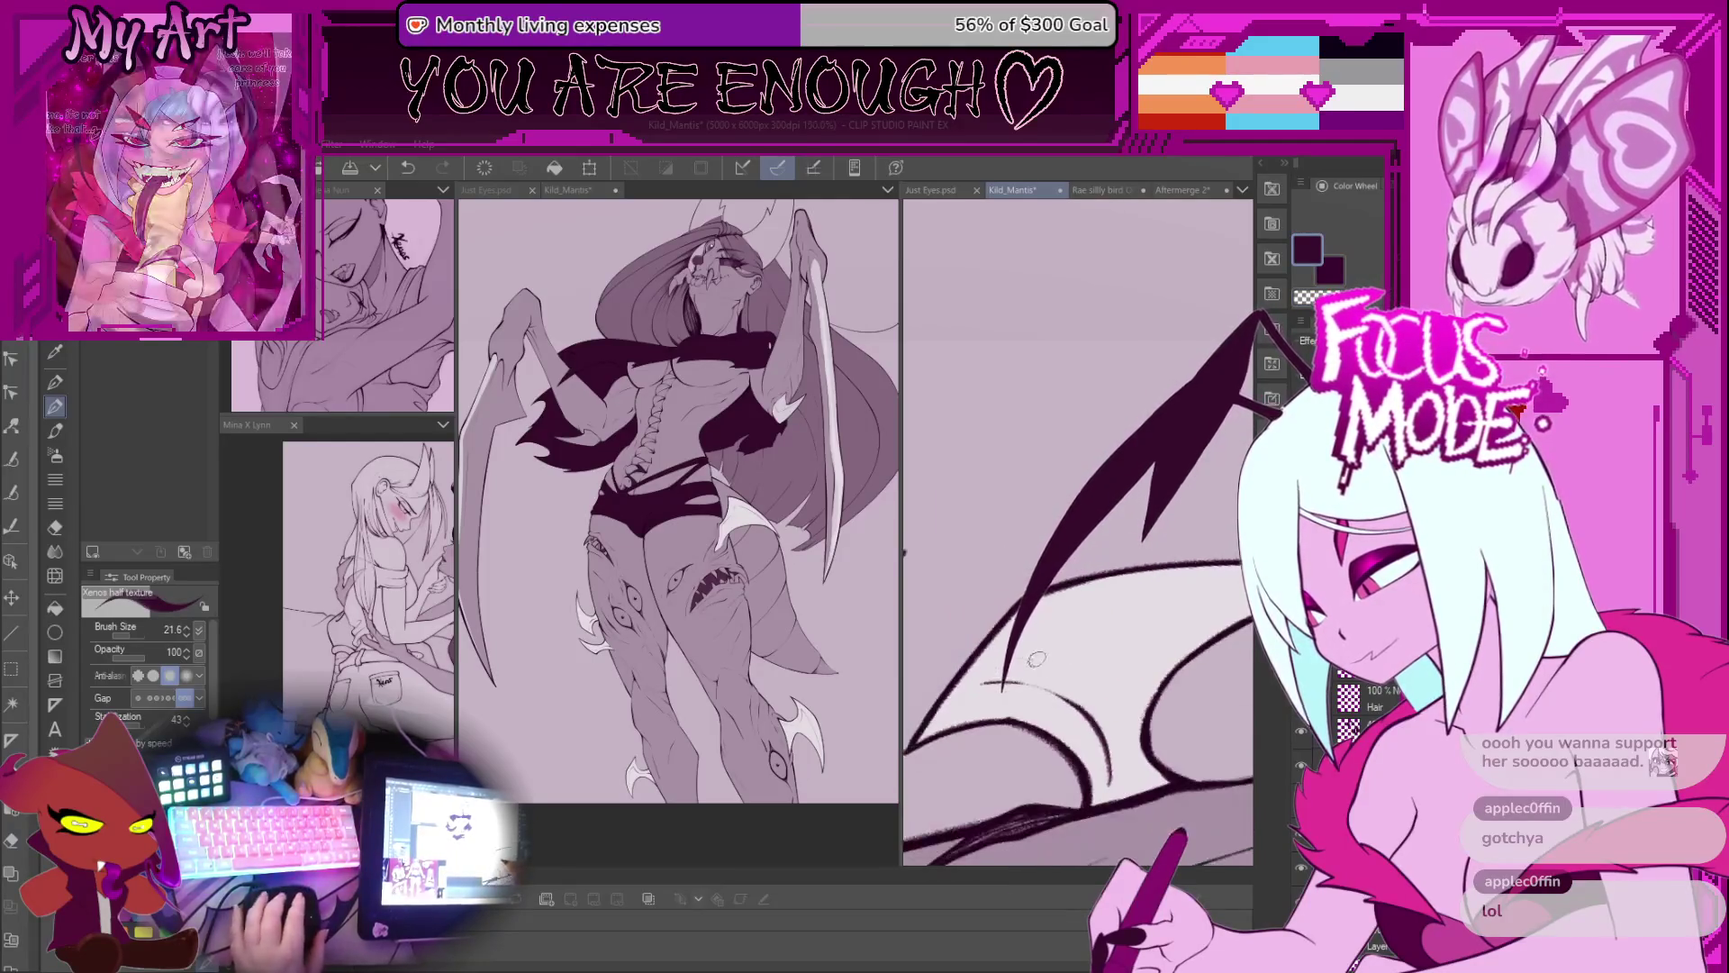
{"action": "scroll", "coordinate": [1205, 559], "scroll_direction": "up", "scroll_amount": 2}
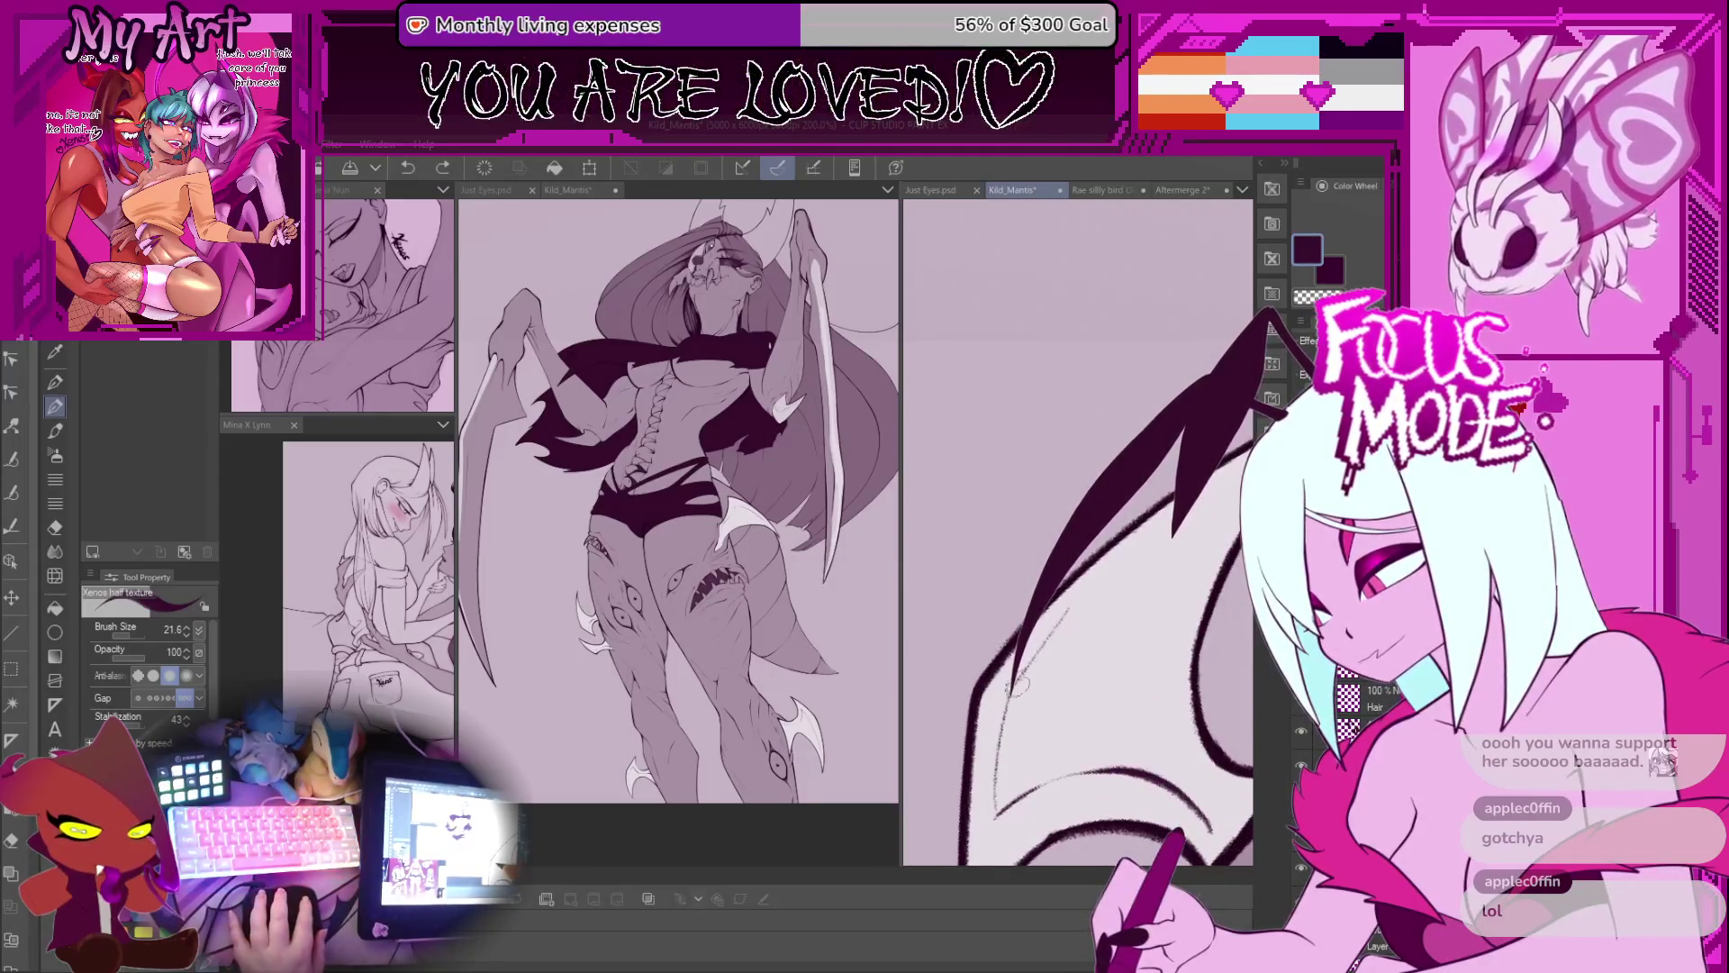
{"action": "scroll", "coordinate": [992, 633], "scroll_direction": "down", "scroll_amount": 3}
{"action": "scroll", "coordinate": [1078, 531], "scroll_direction": "down", "scroll_amount": 5}
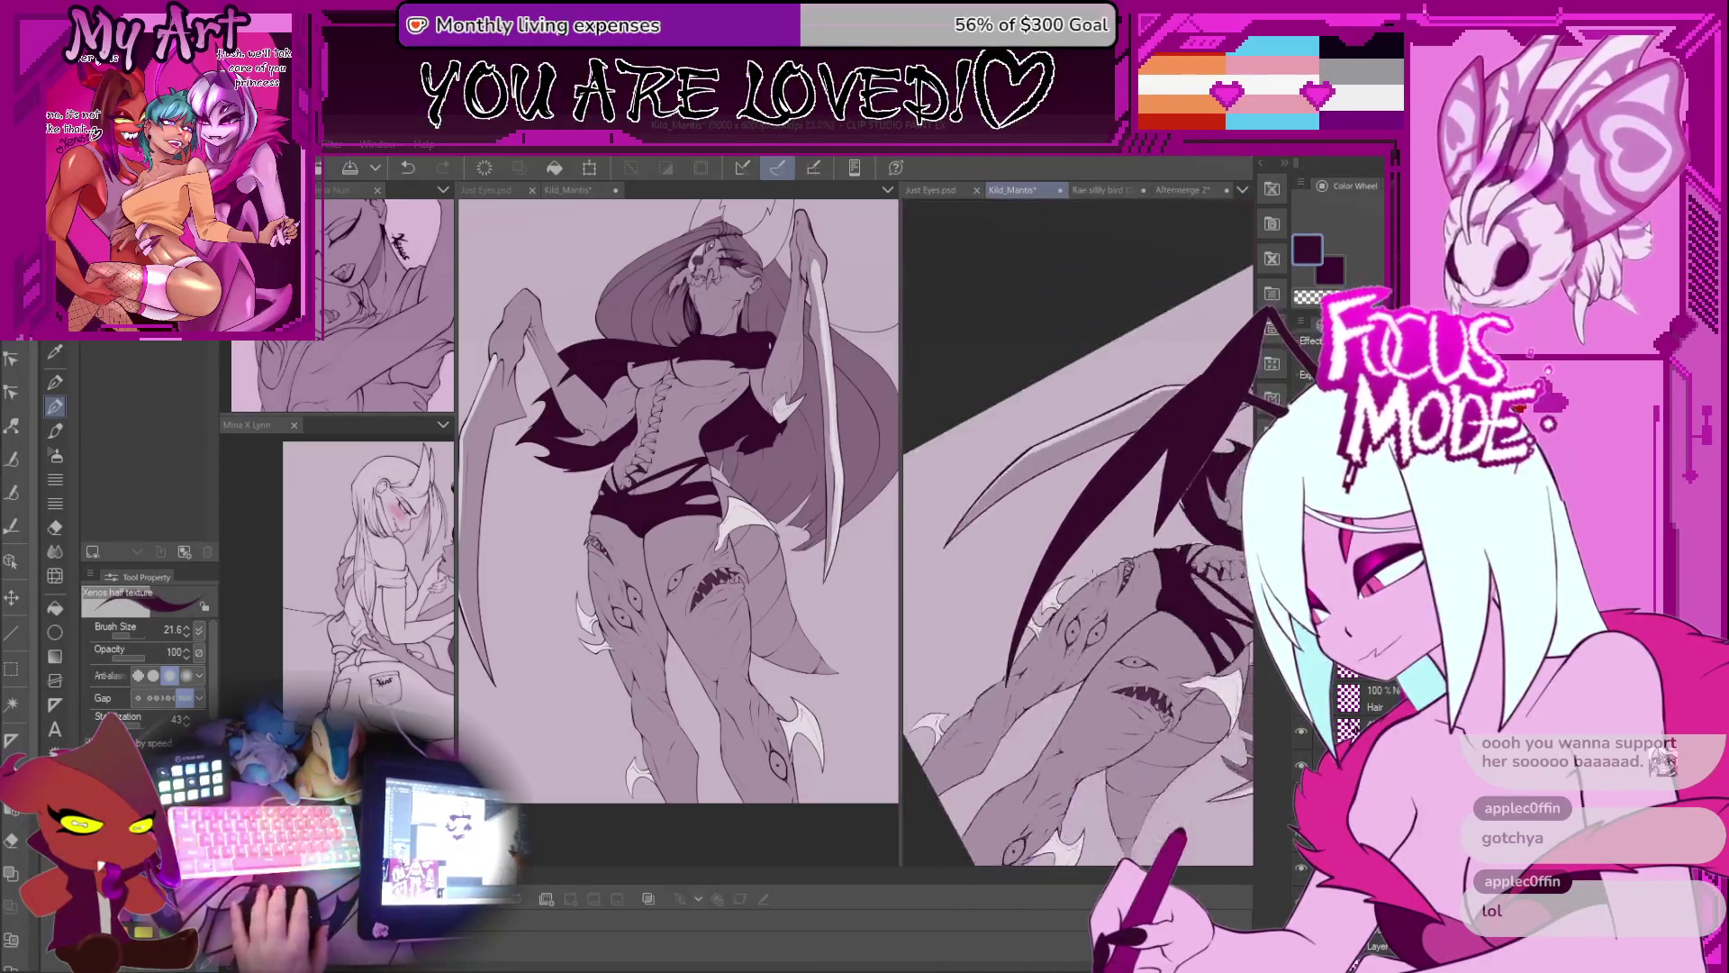
Step: Bring the shark face on the thigh into view
{"action": "scroll", "coordinate": [1129, 559], "scroll_direction": "down", "scroll_amount": 1}
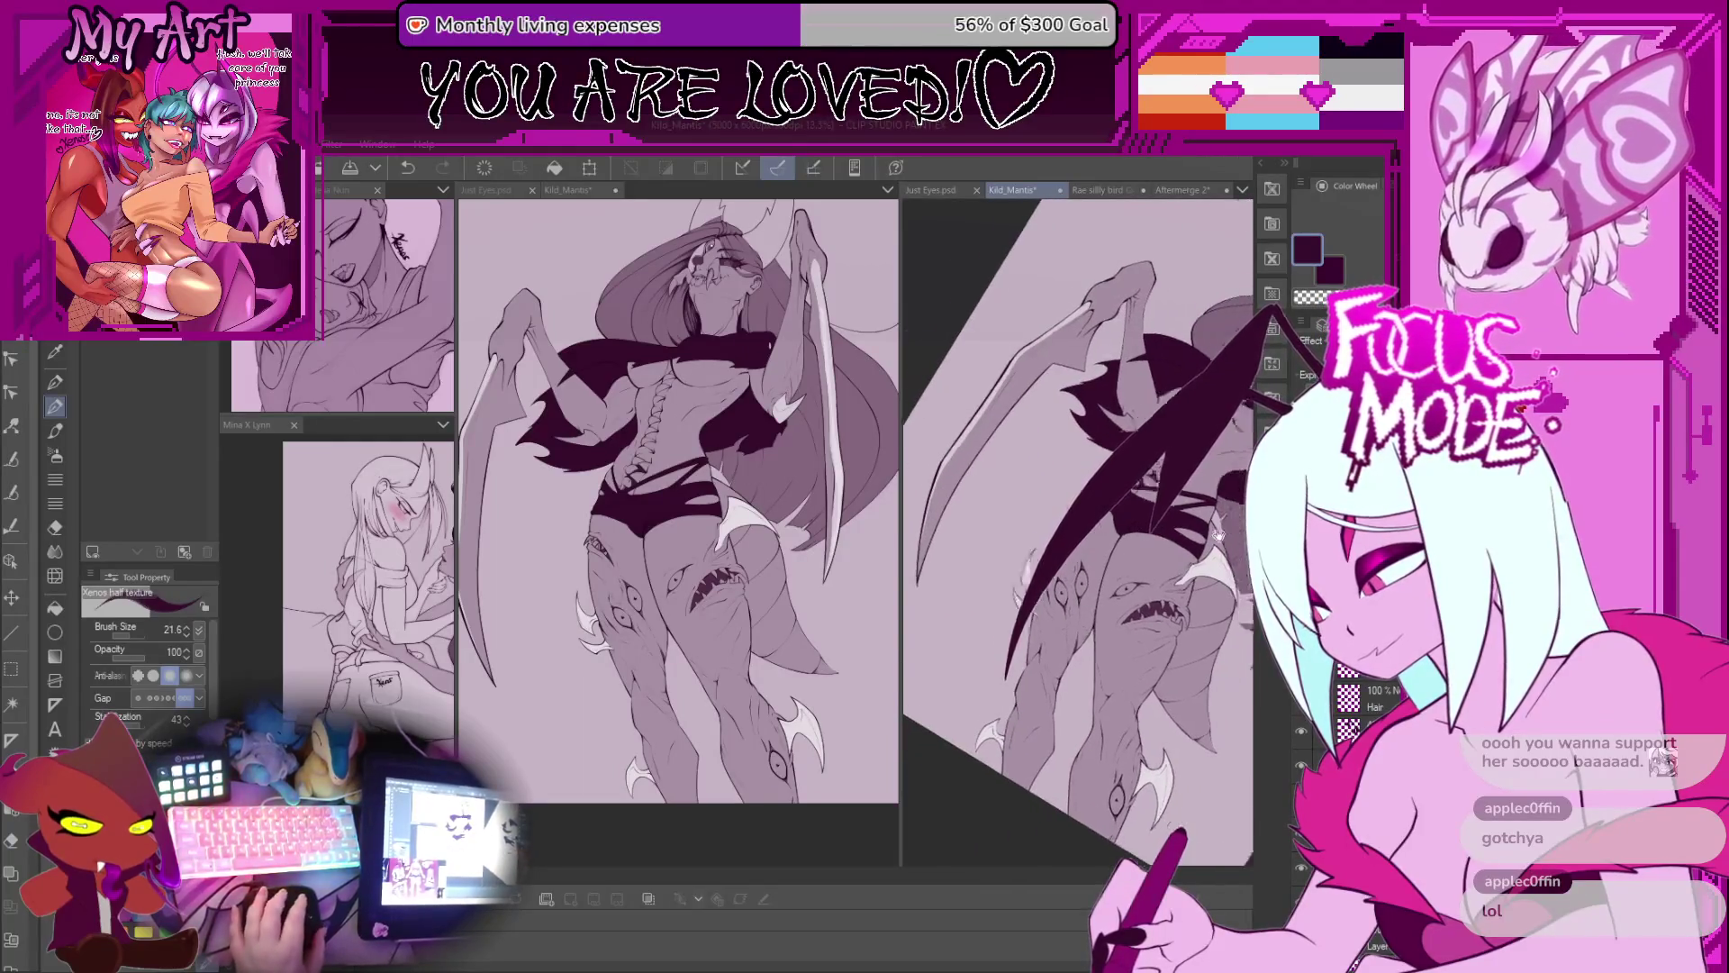
{"action": "left_click_drag", "start_coordinate": [1261, 496], "coordinate": [1129, 560]}
{"action": "scroll", "coordinate": [1117, 573], "scroll_direction": "up", "scroll_amount": 3}
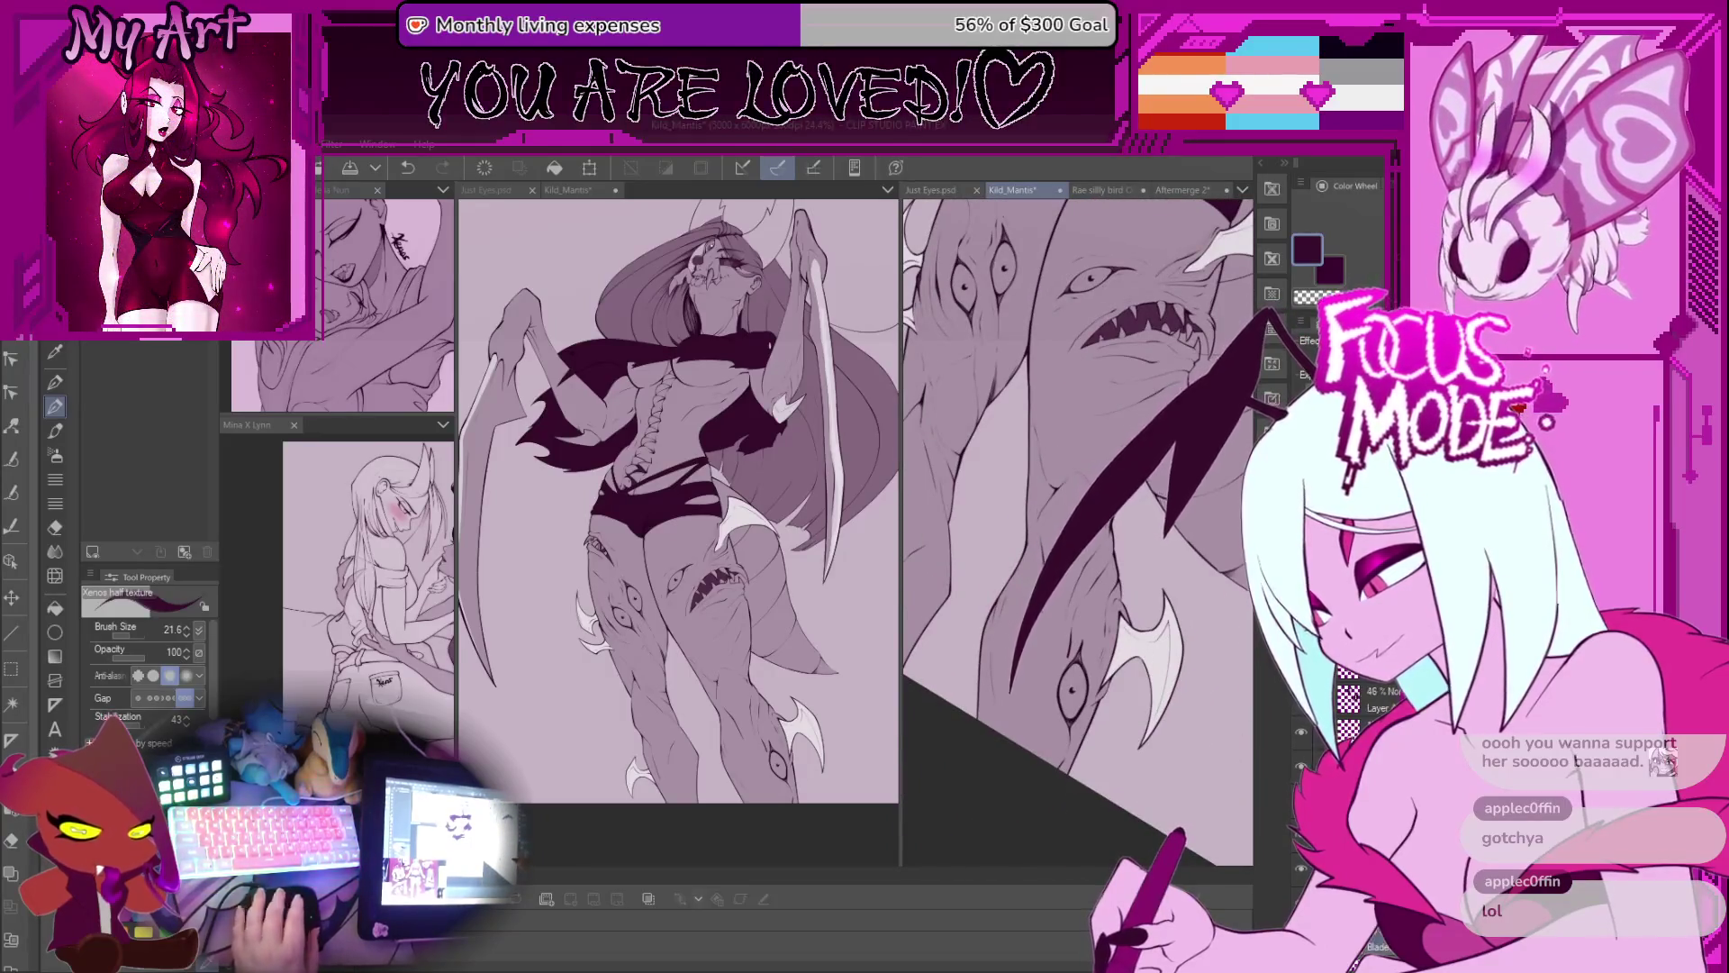
{"action": "scroll", "coordinate": [1122, 549], "scroll_direction": "up", "scroll_amount": 2}
{"action": "mouse_move", "coordinate": [1126, 534]}
{"action": "left_mouse_down"}
{"action": "mouse_move", "coordinate": [1136, 594]}
{"action": "mouse_move", "coordinate": [1157, 338]}
{"action": "left_mouse_up"}
Step: Switch to the G-pen and pick white as the drawing colour
{"action": "key", "text": "p"}
{"action": "key", "text": "p"}
{"action": "key", "text": "p"}
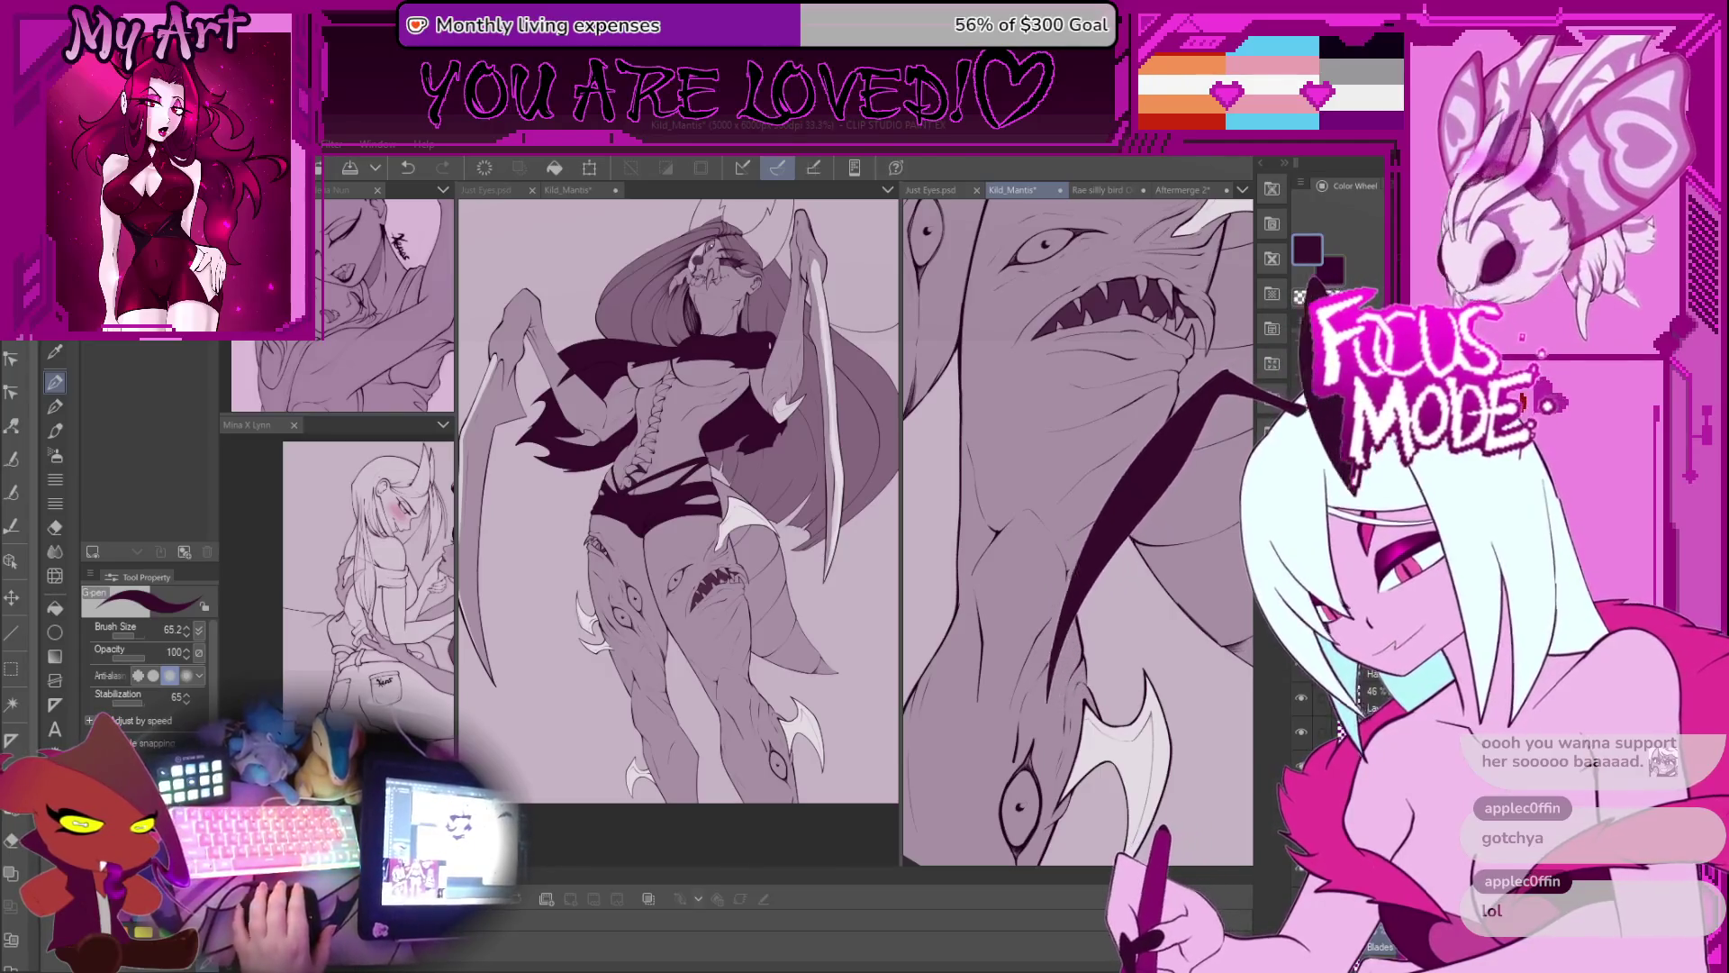
{"action": "left_click_drag", "start_coordinate": [1152, 540], "coordinate": [1177, 513]}
{"action": "left_click_drag", "start_coordinate": [1136, 414], "coordinate": [1169, 590]}
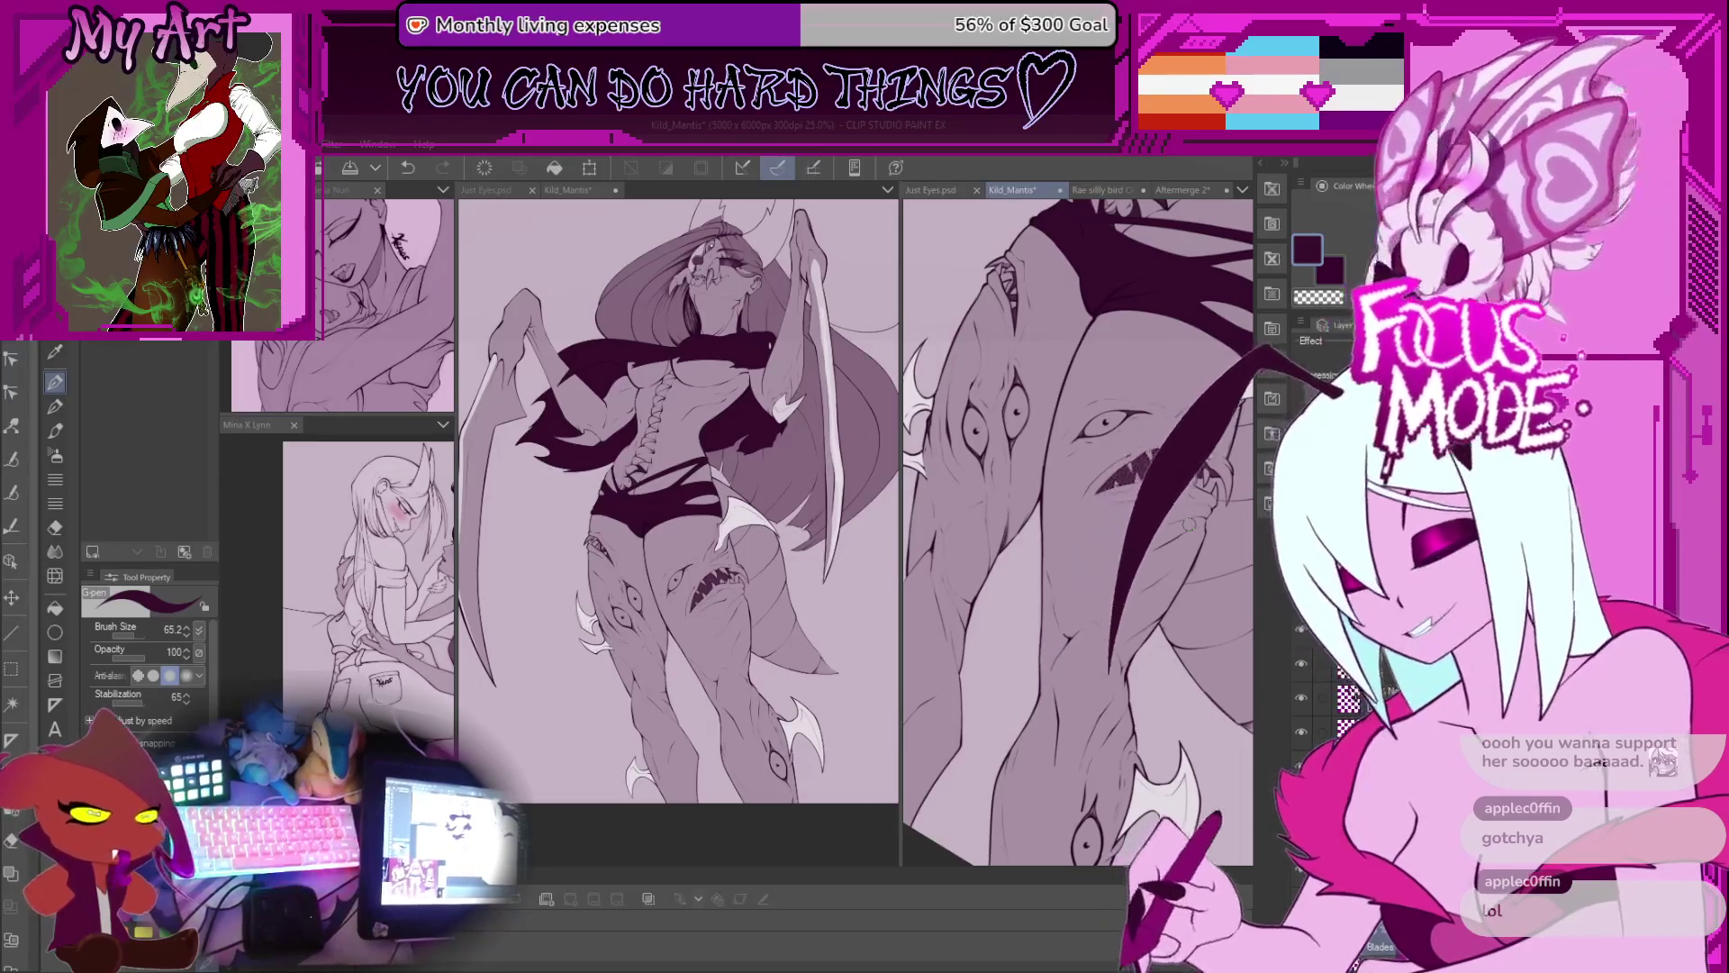
{"action": "scroll", "coordinate": [1077, 532], "scroll_direction": "up", "scroll_amount": 2}
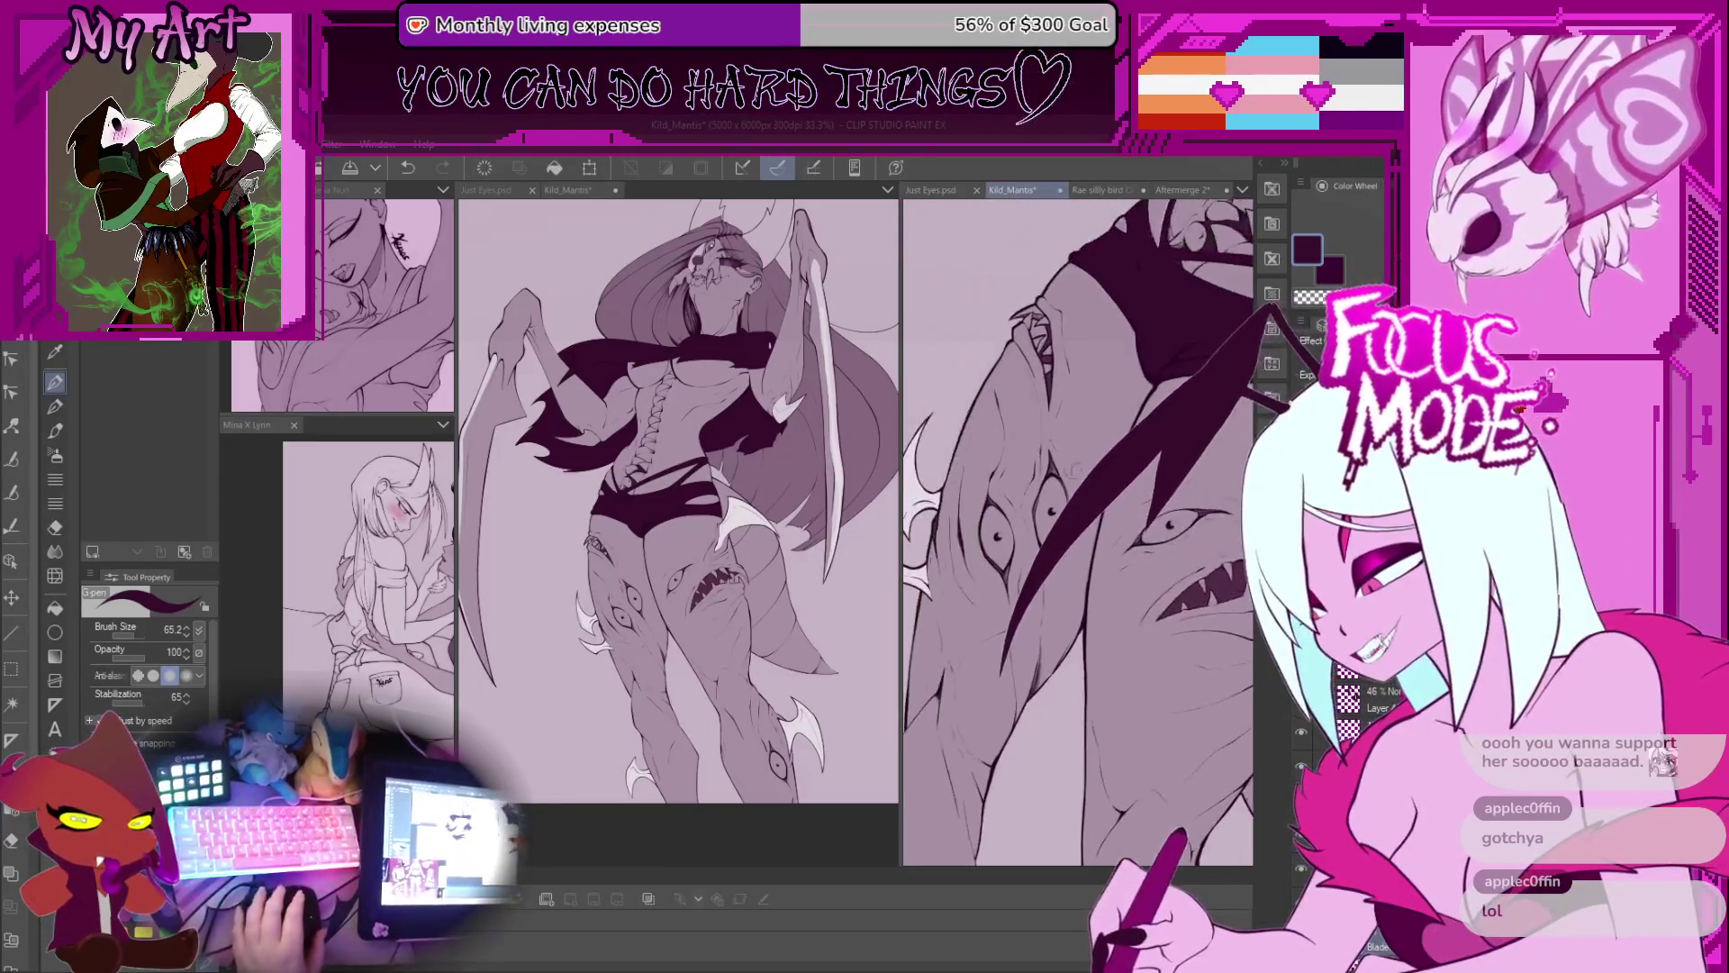
{"action": "scroll", "coordinate": [999, 553], "scroll_direction": "down", "scroll_amount": 2}
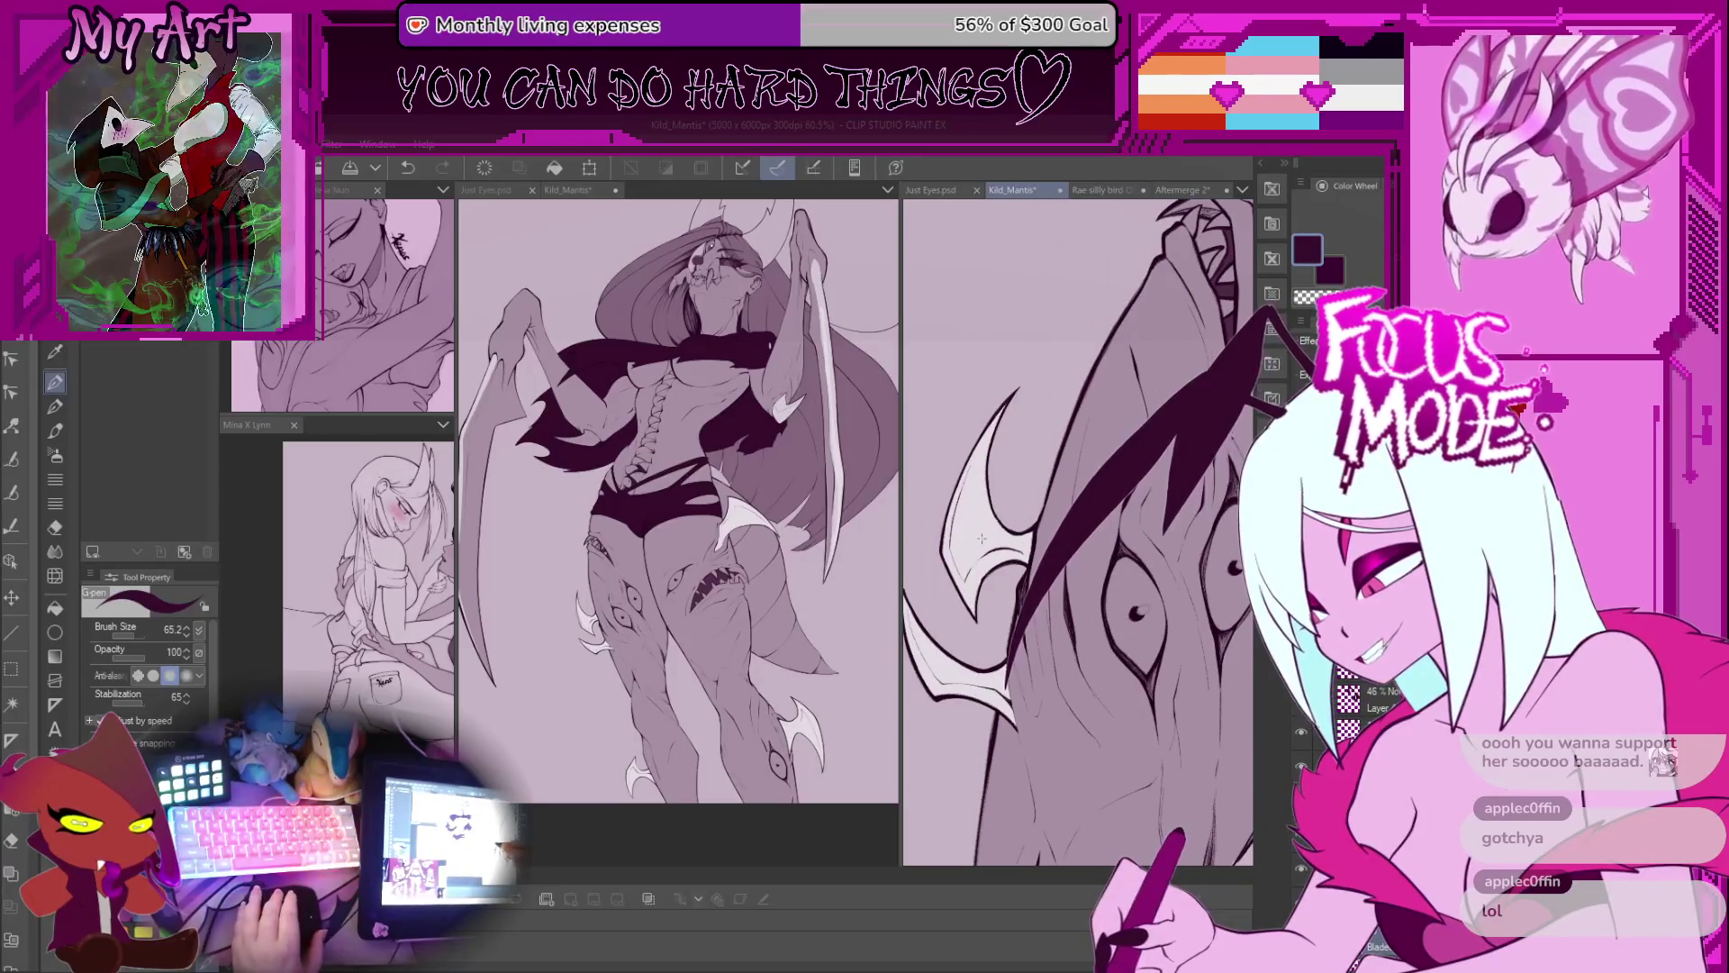
{"action": "left_click", "coordinate": [988, 525], "text": "alt"}
Step: Zoom in close on the thigh shark's eyes
{"action": "scroll", "coordinate": [1018, 558], "scroll_direction": "up", "scroll_amount": 5}
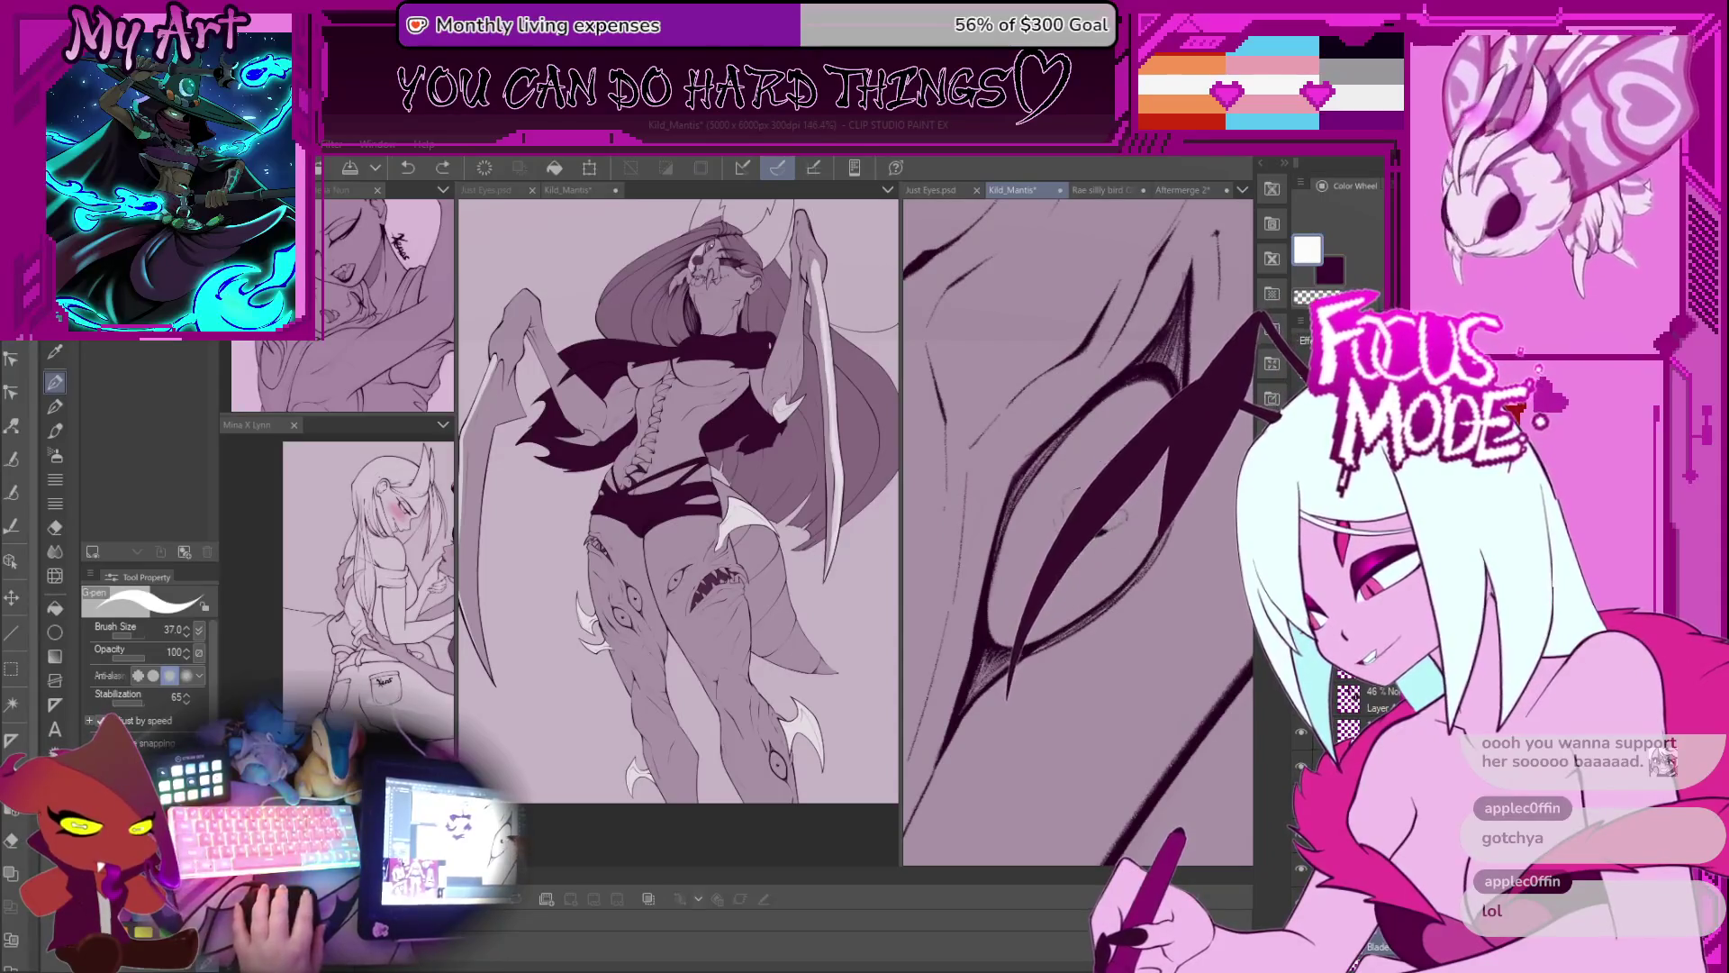
{"action": "scroll", "coordinate": [1077, 531], "scroll_direction": "down", "scroll_amount": 5}
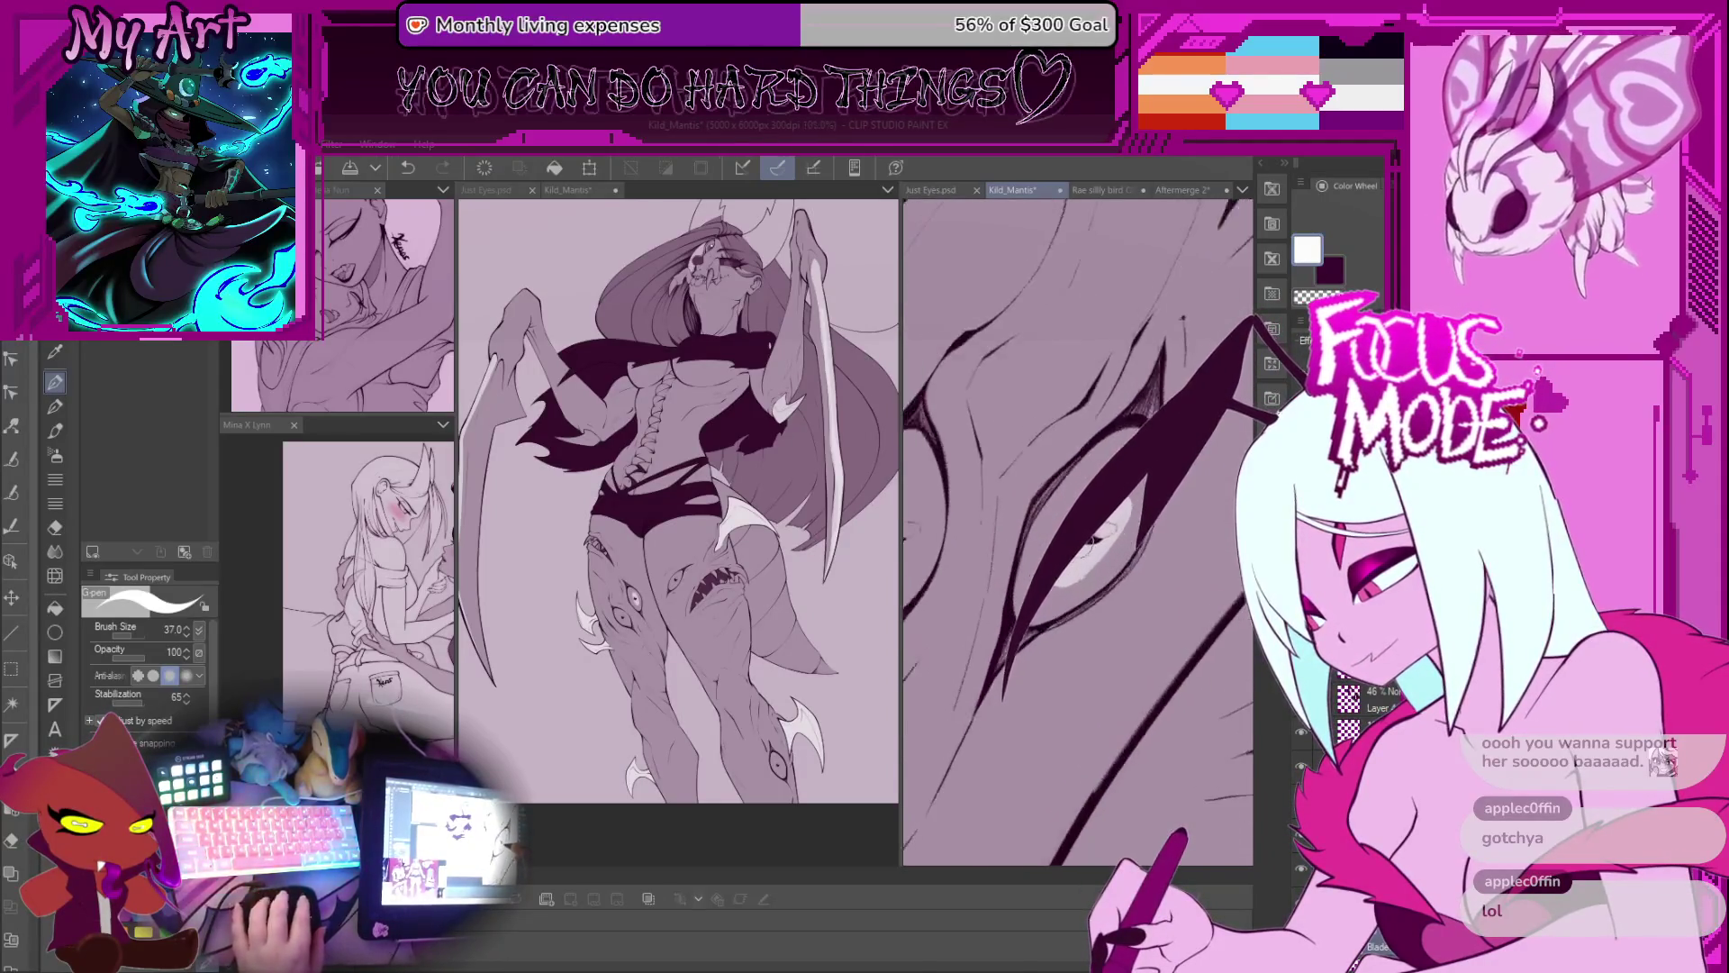
{"action": "scroll", "coordinate": [980, 439], "scroll_direction": "up", "scroll_amount": 3}
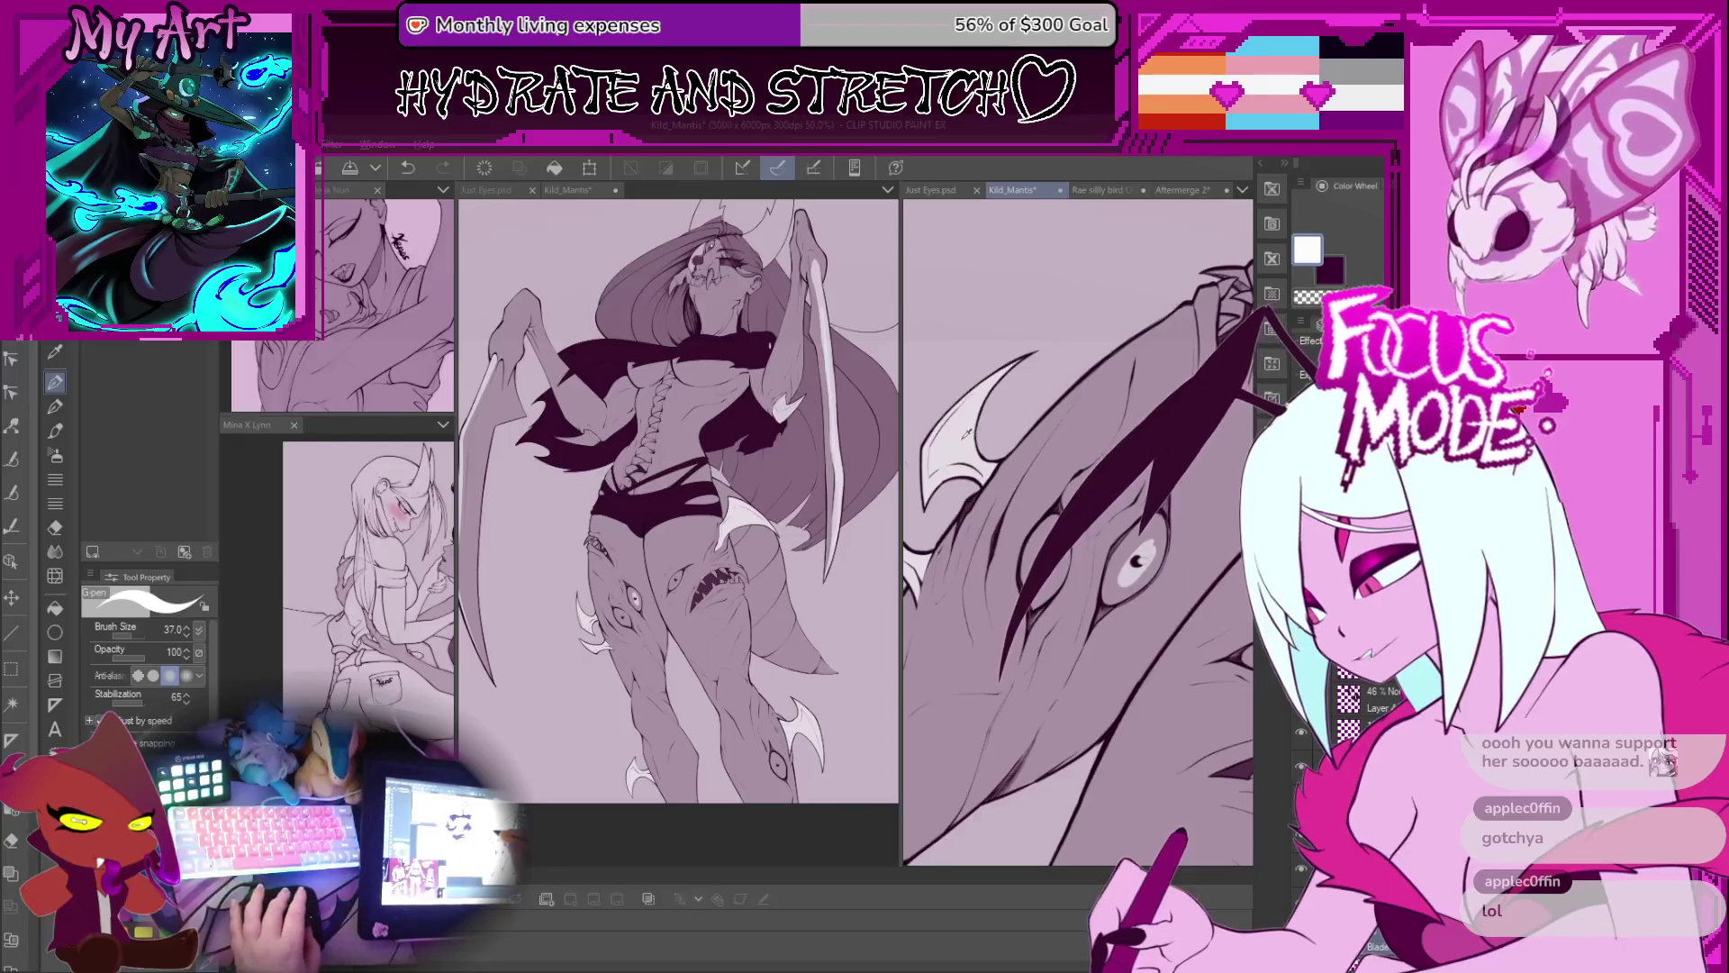
{"action": "scroll", "coordinate": [1124, 655], "scroll_direction": "up", "scroll_amount": 3}
{"action": "left_click_drag", "start_coordinate": [1077, 624], "coordinate": [1023, 615]}
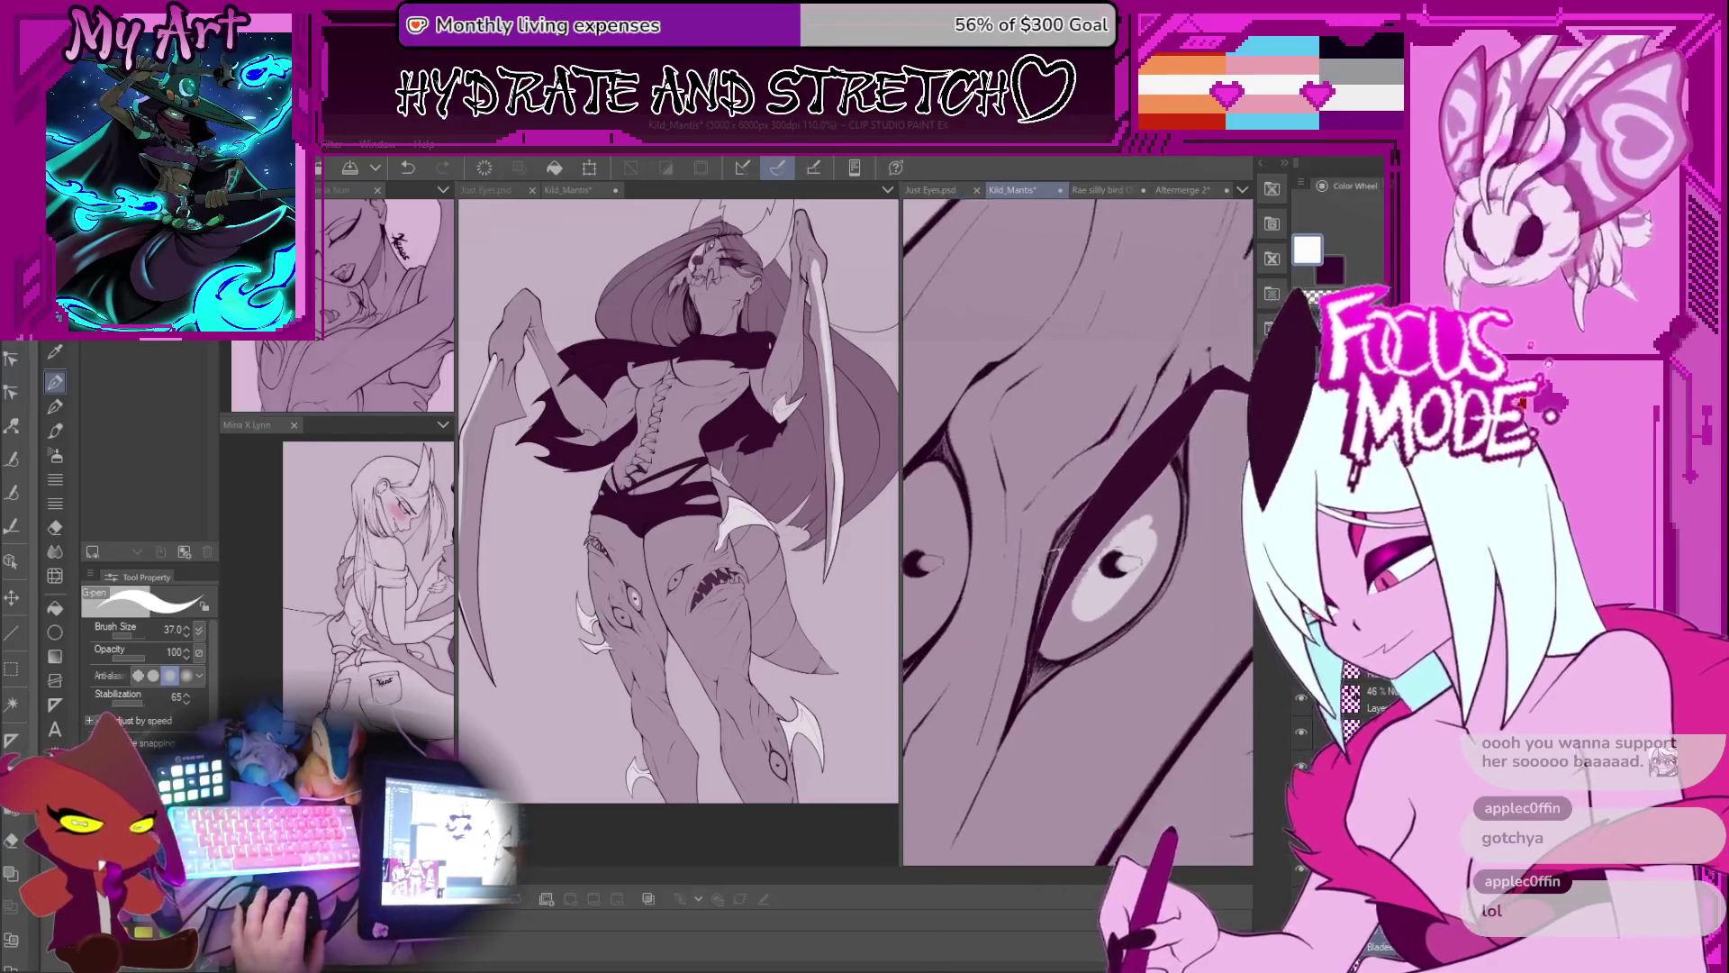
{"action": "scroll", "coordinate": [1142, 520], "scroll_direction": "up", "scroll_amount": 3}
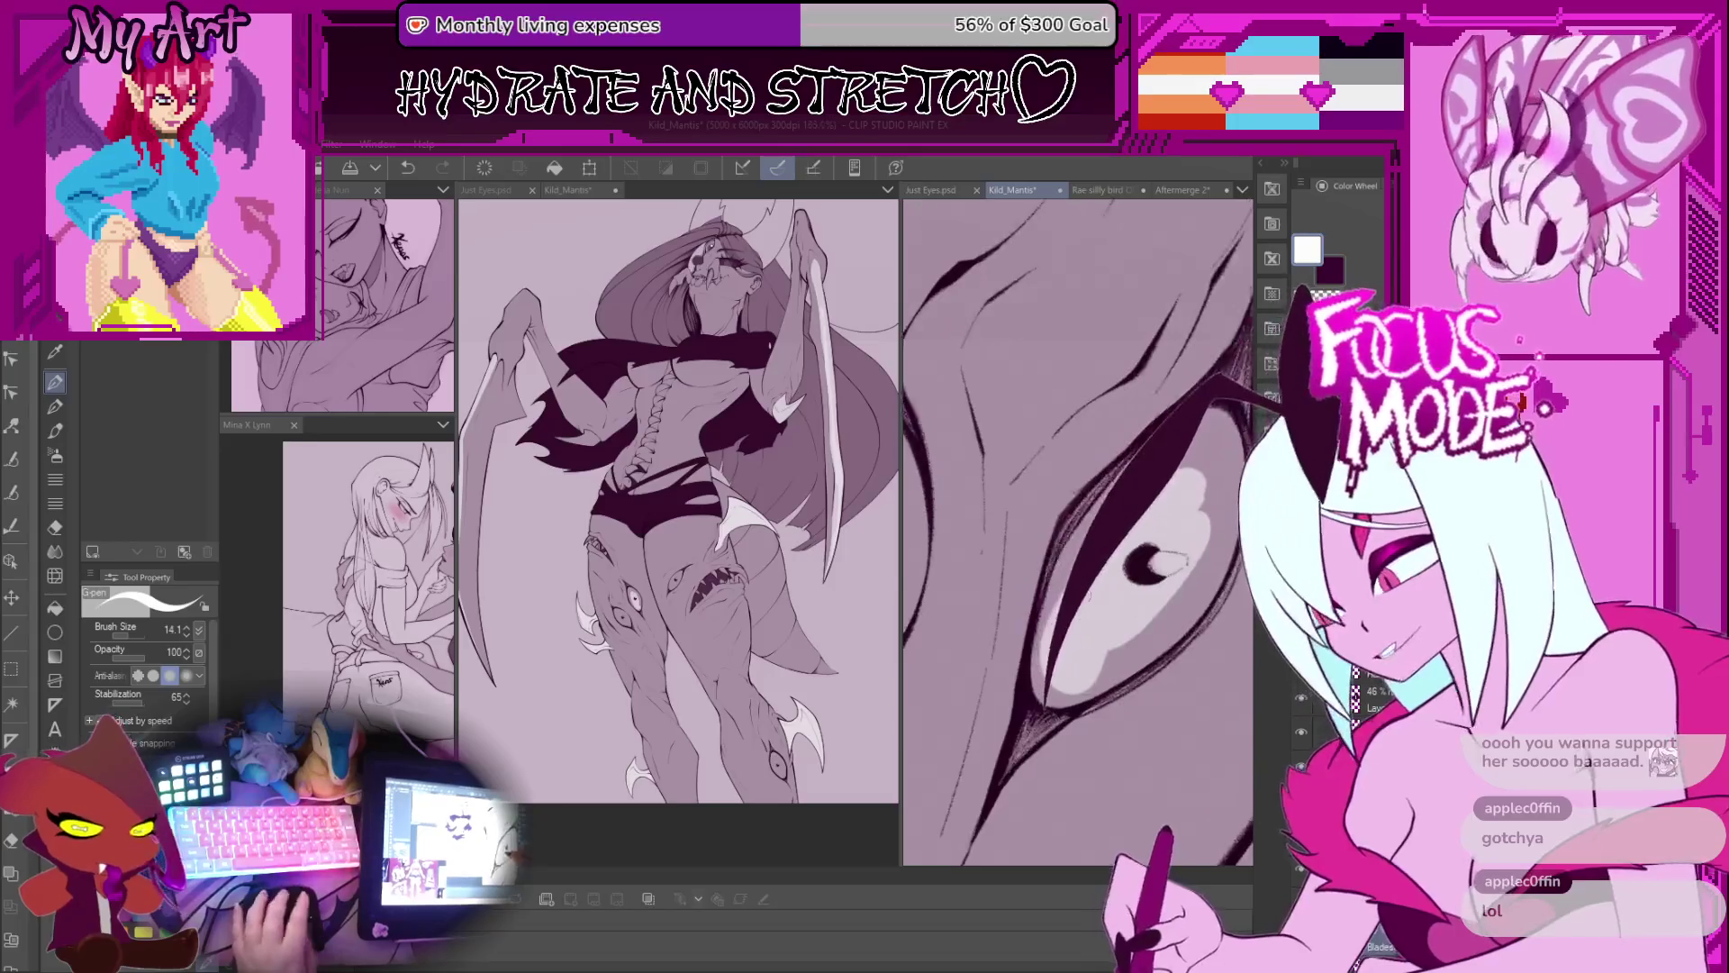
{"action": "scroll", "coordinate": [1144, 540], "scroll_direction": "up", "scroll_amount": 2}
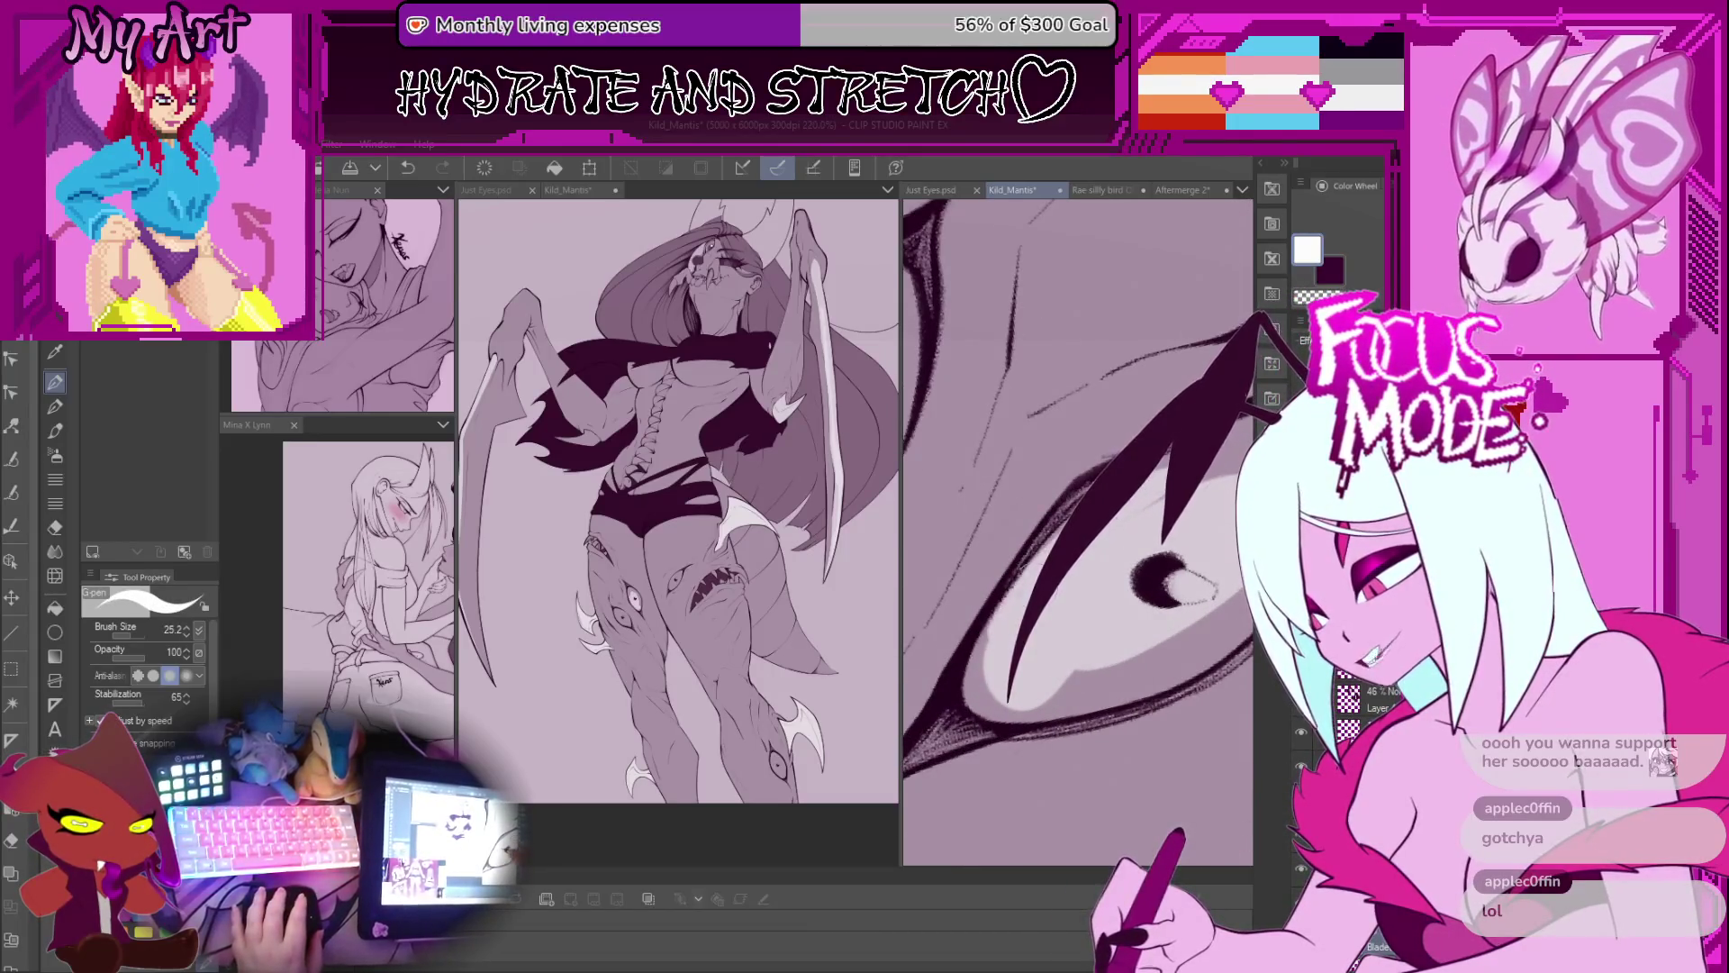
{"action": "left_click_drag", "start_coordinate": [1013, 599], "coordinate": [1045, 509]}
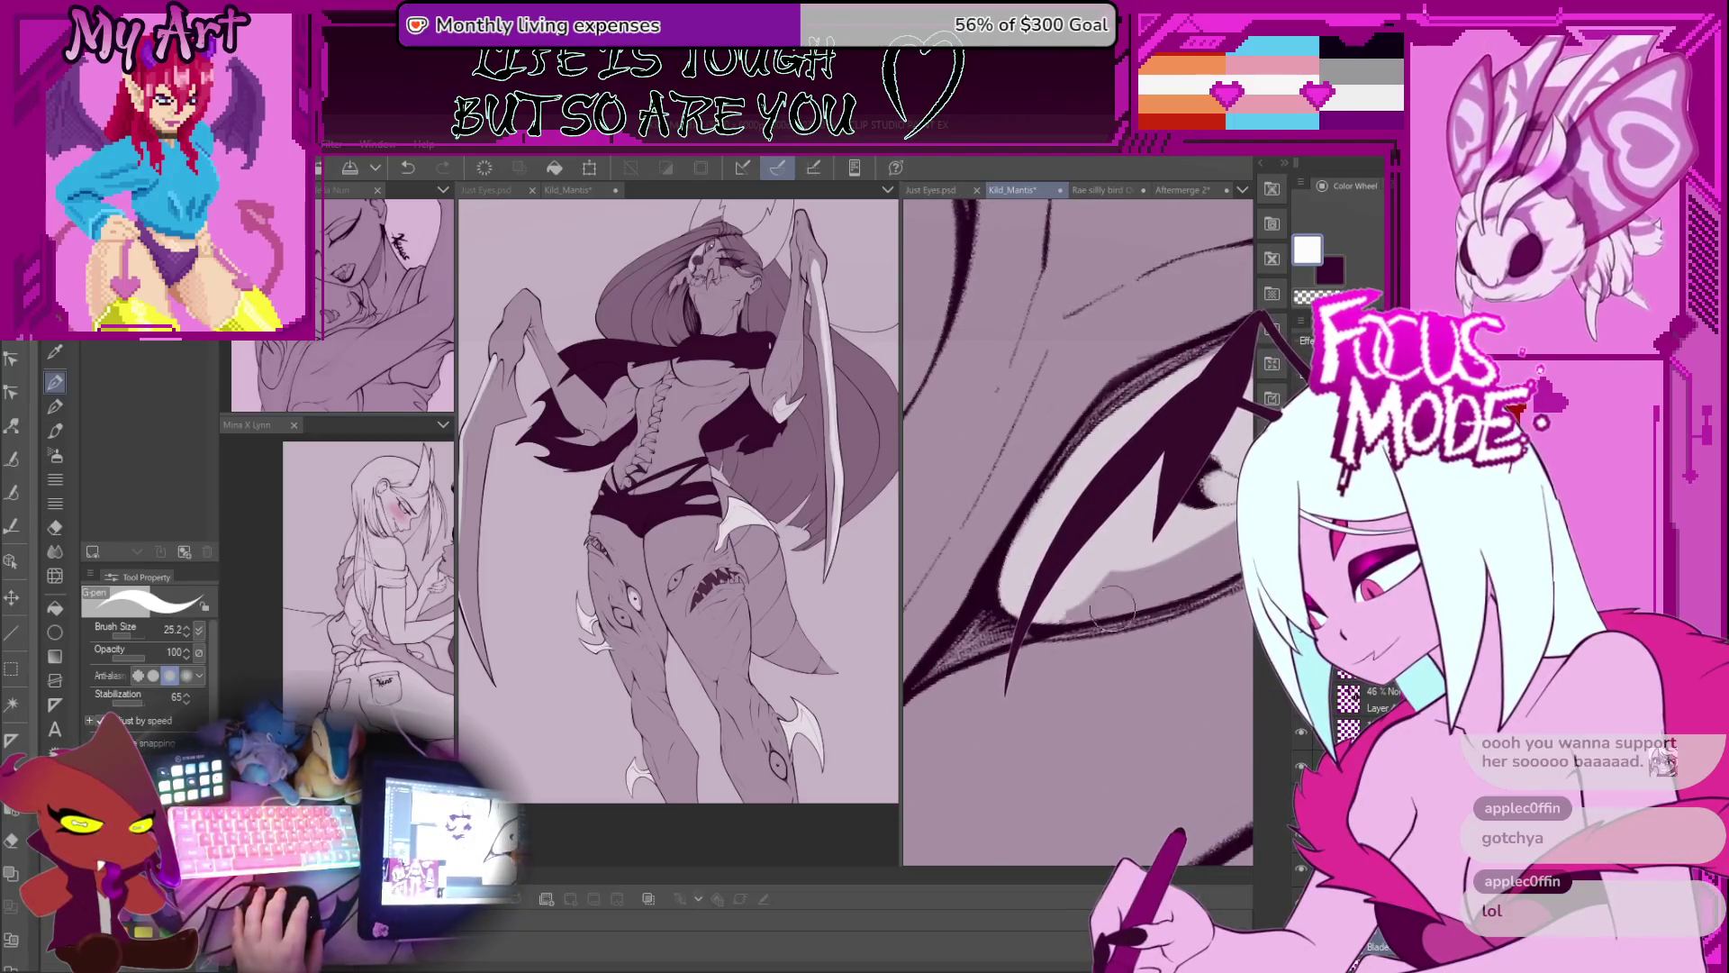
{"action": "mouse_move", "coordinate": [1104, 612]}
{"action": "left_mouse_down"}
{"action": "mouse_move", "coordinate": [977, 585]}
{"action": "mouse_move", "coordinate": [1099, 522]}
{"action": "mouse_move", "coordinate": [982, 595]}
{"action": "mouse_move", "coordinate": [960, 634]}
{"action": "left_mouse_up"}
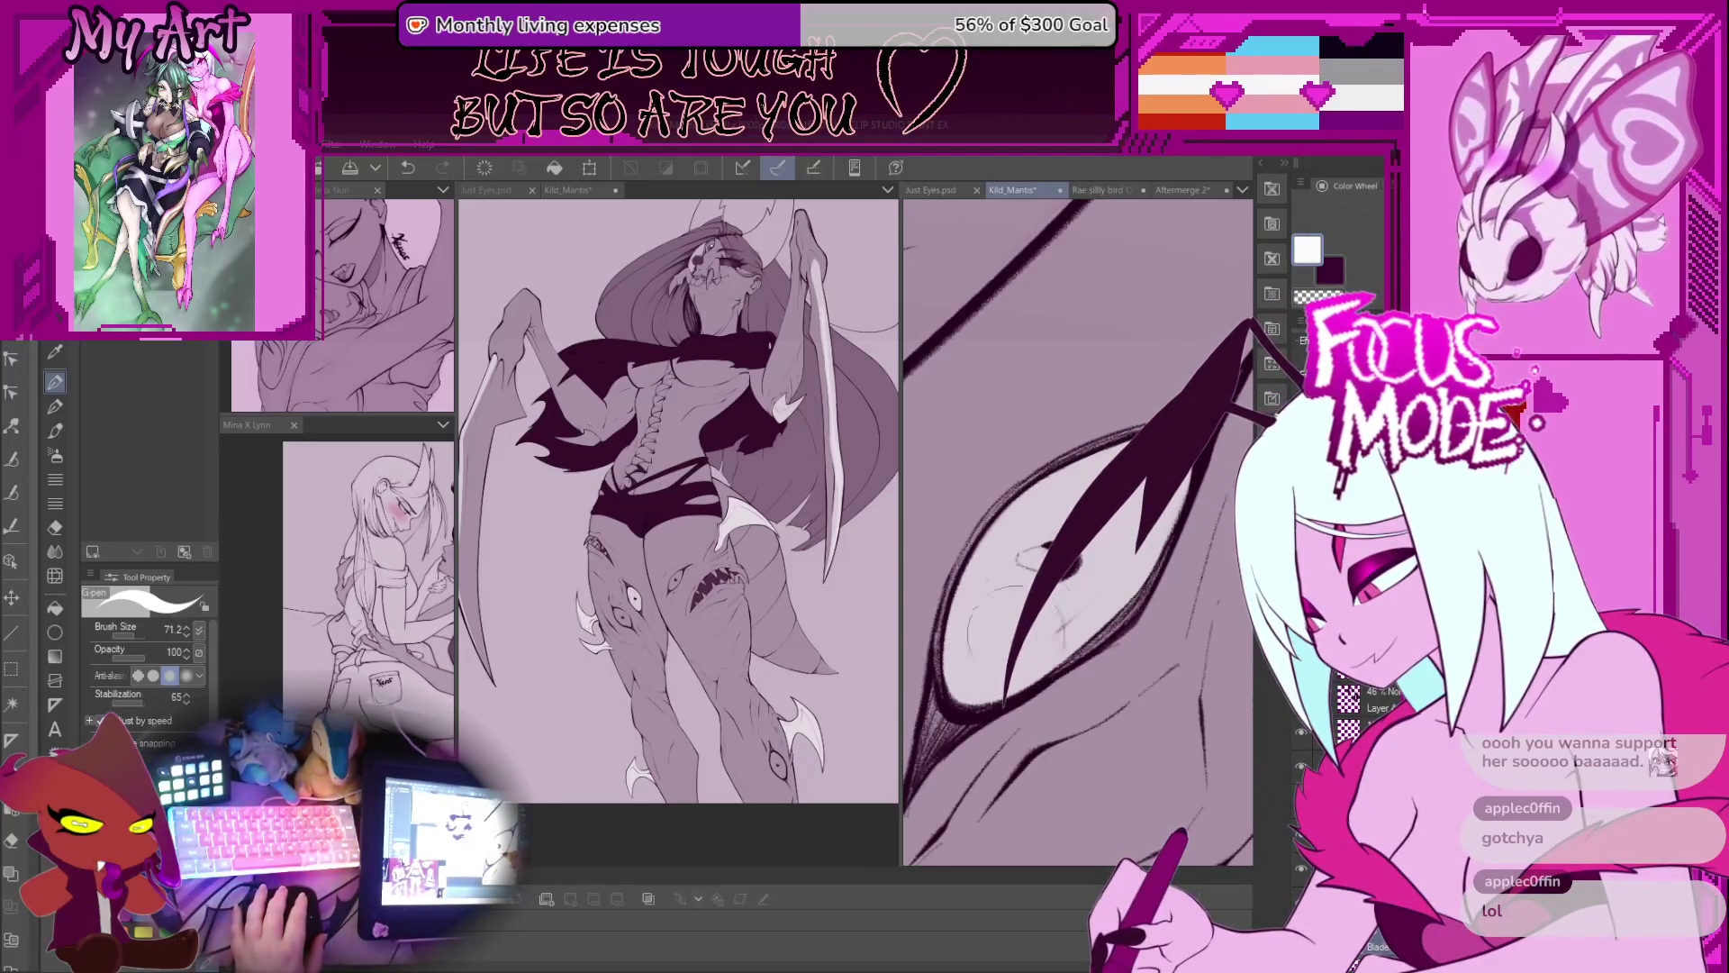
{"action": "left_click_drag", "start_coordinate": [1026, 594], "coordinate": [1026, 298]}
{"action": "left_click_drag", "start_coordinate": [1072, 451], "coordinate": [1072, 666]}
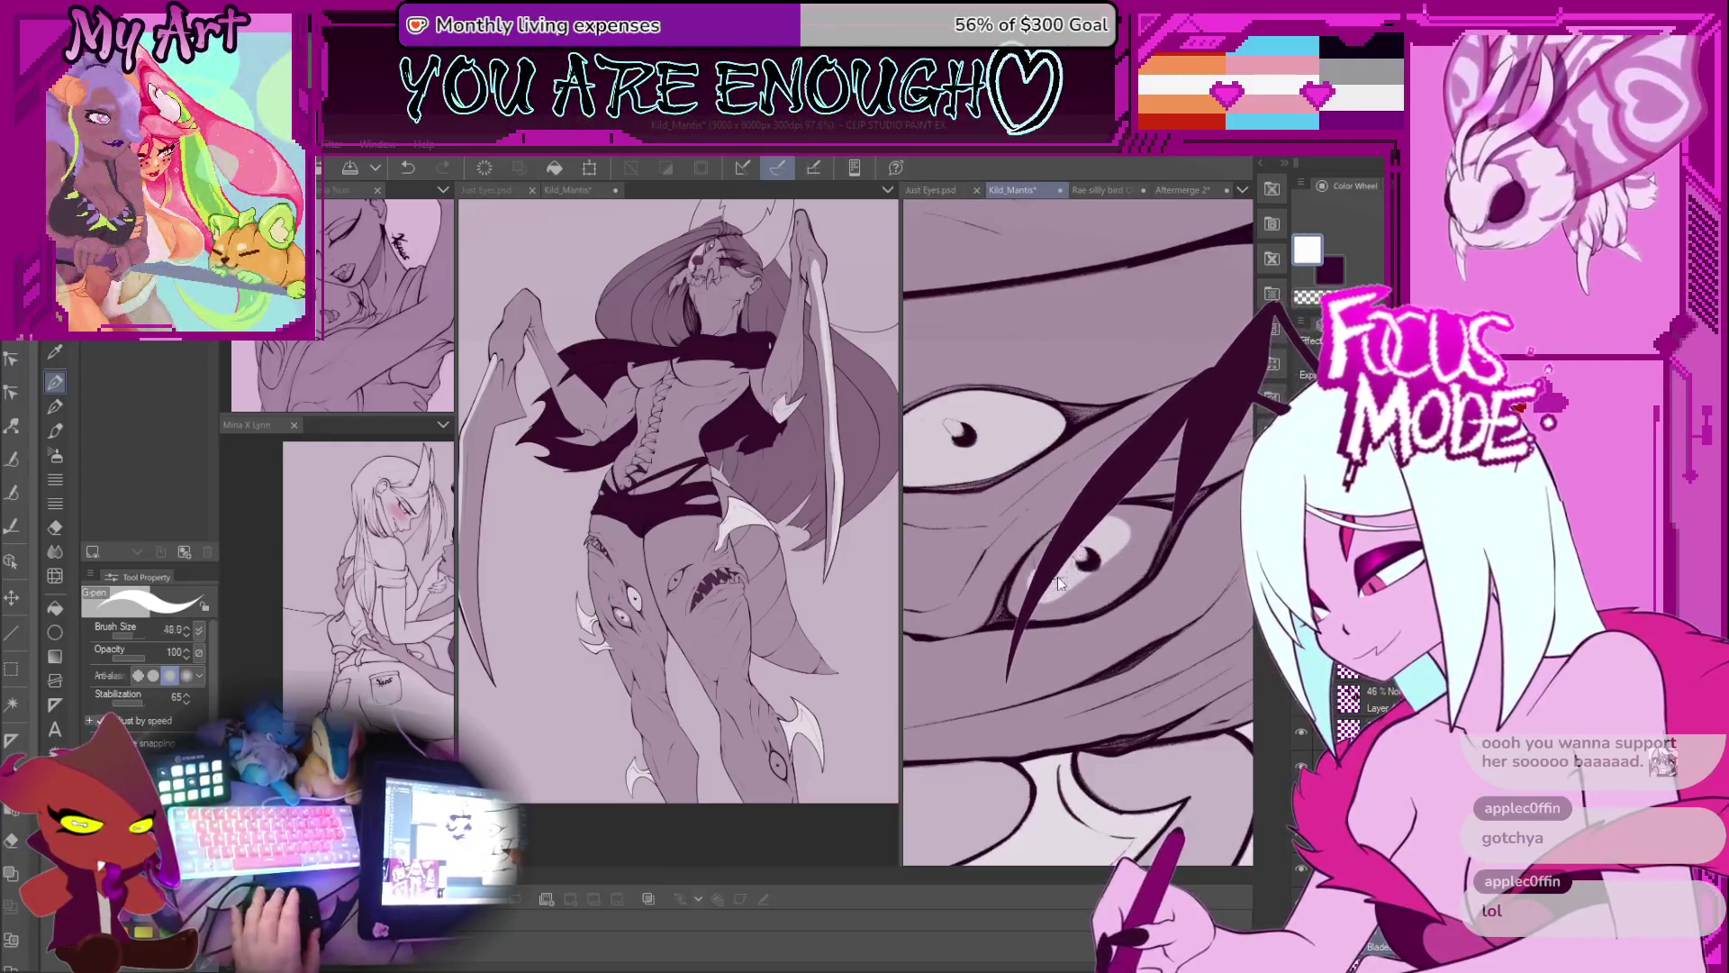
{"action": "scroll", "coordinate": [1058, 582], "scroll_direction": "up", "scroll_amount": 2}
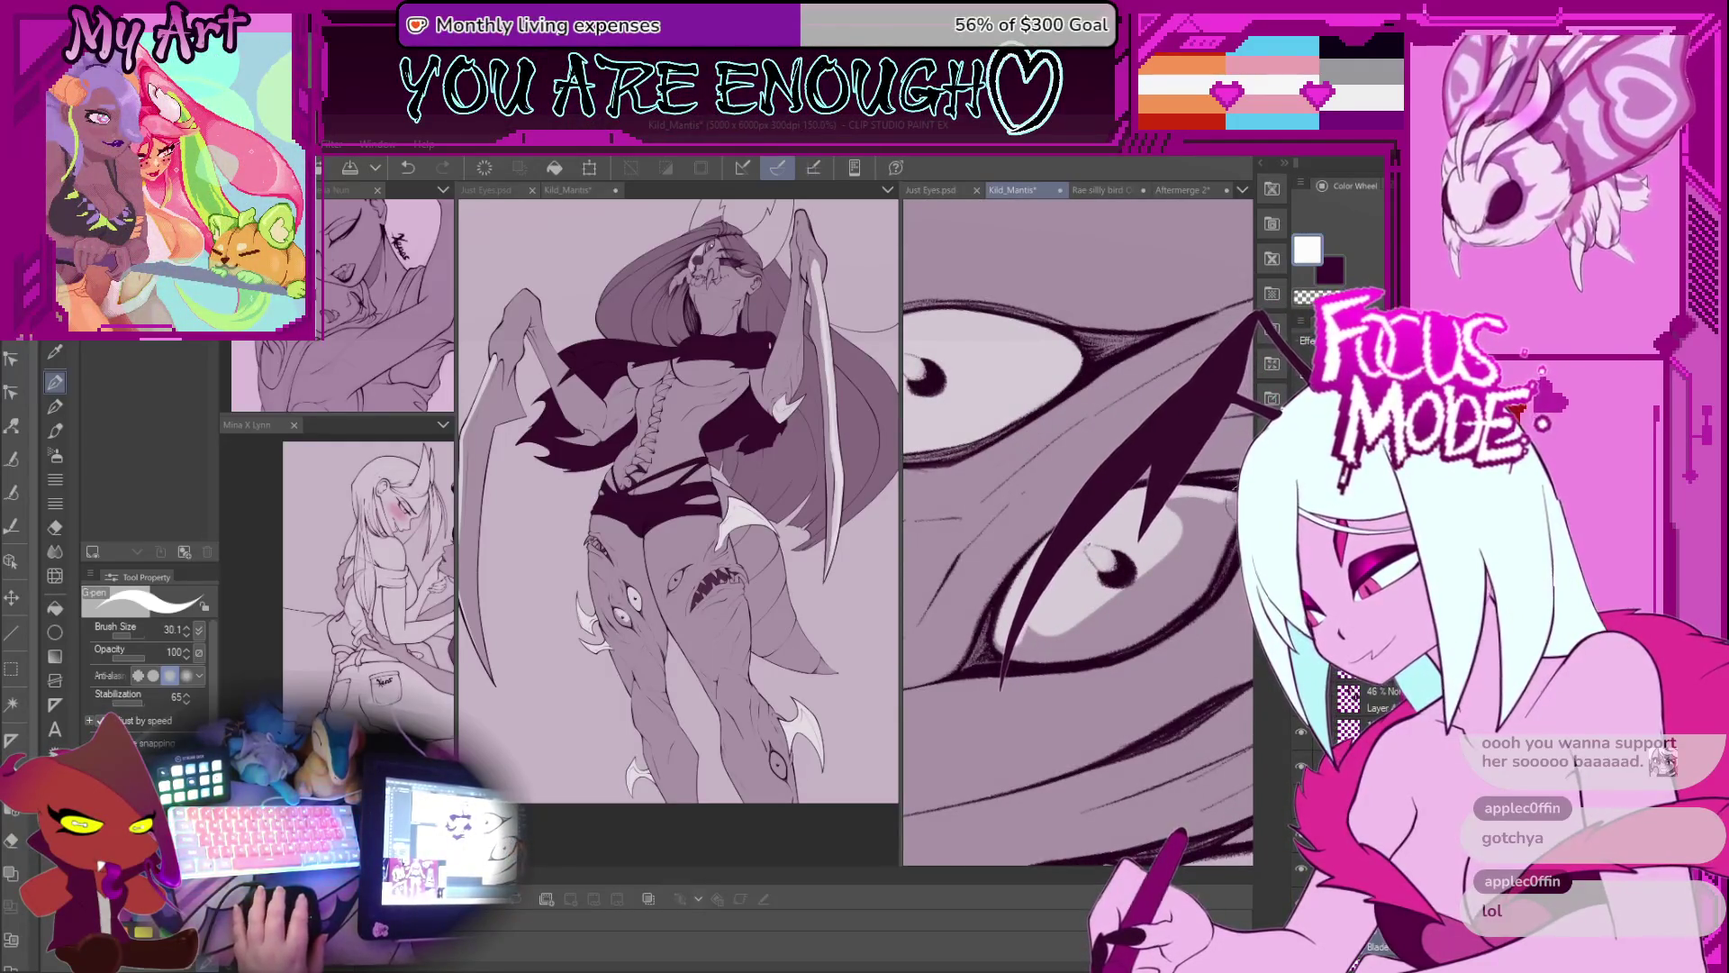
{"action": "mouse_move", "coordinate": [1200, 508]}
{"action": "left_mouse_down"}
{"action": "mouse_move", "coordinate": [987, 599]}
{"action": "mouse_move", "coordinate": [1047, 597]}
{"action": "left_mouse_up"}
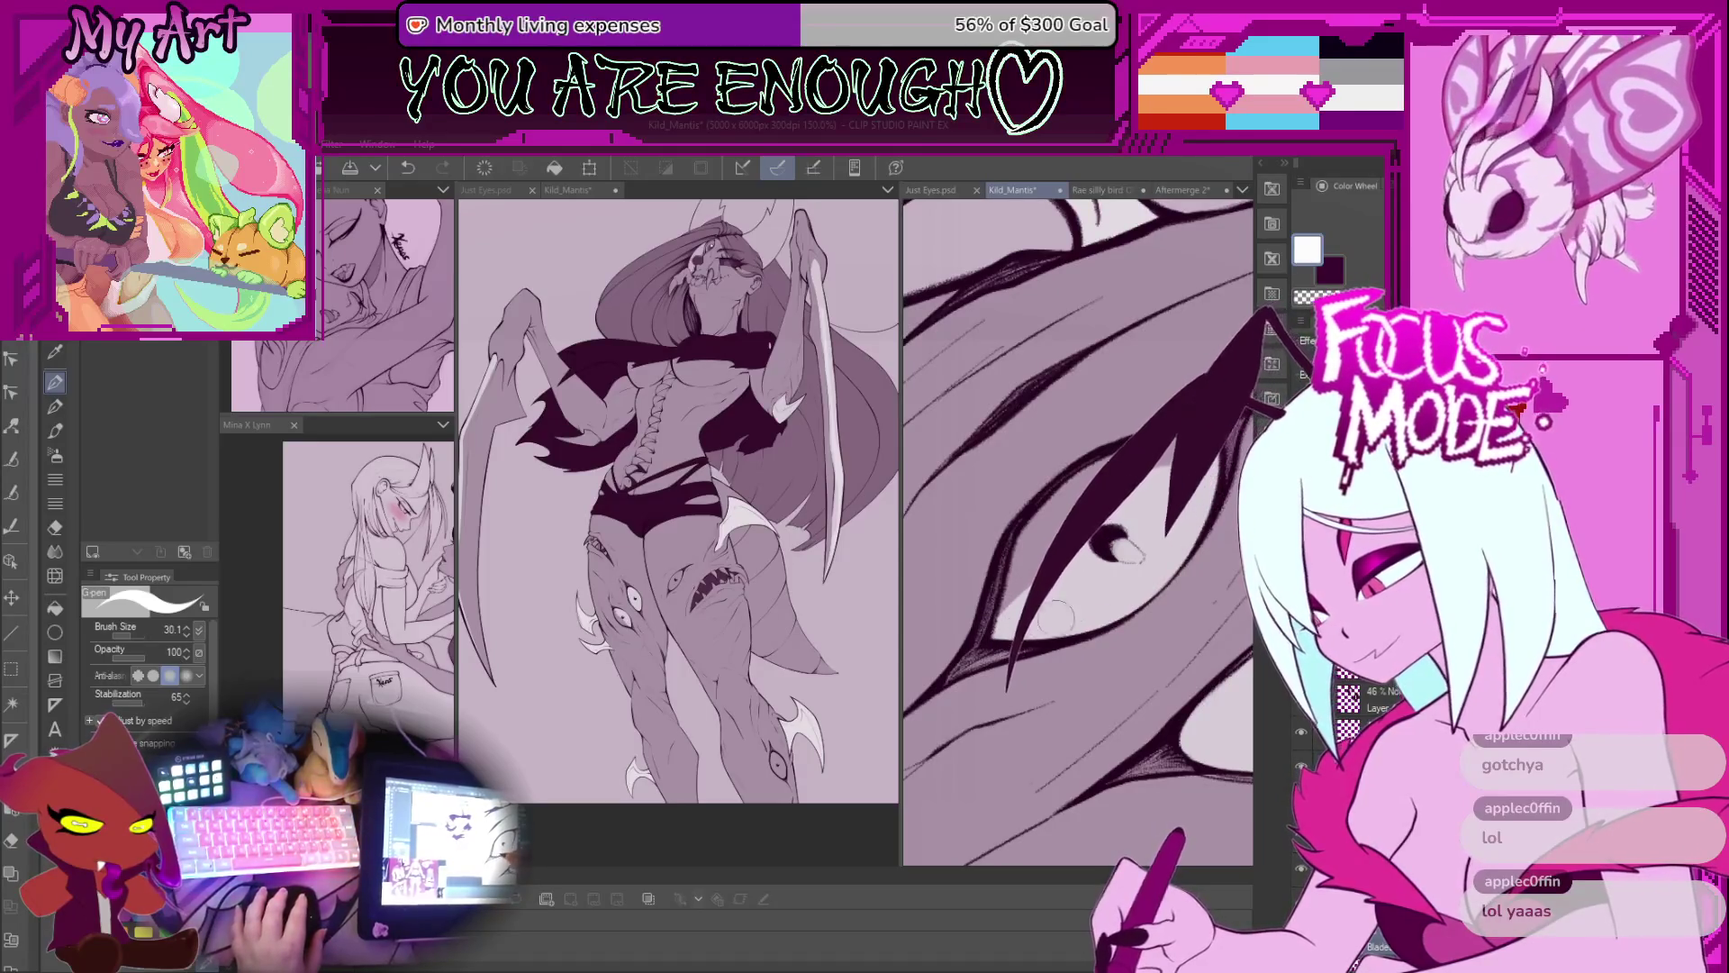
{"action": "left_click_drag", "start_coordinate": [1071, 616], "coordinate": [1020, 660]}
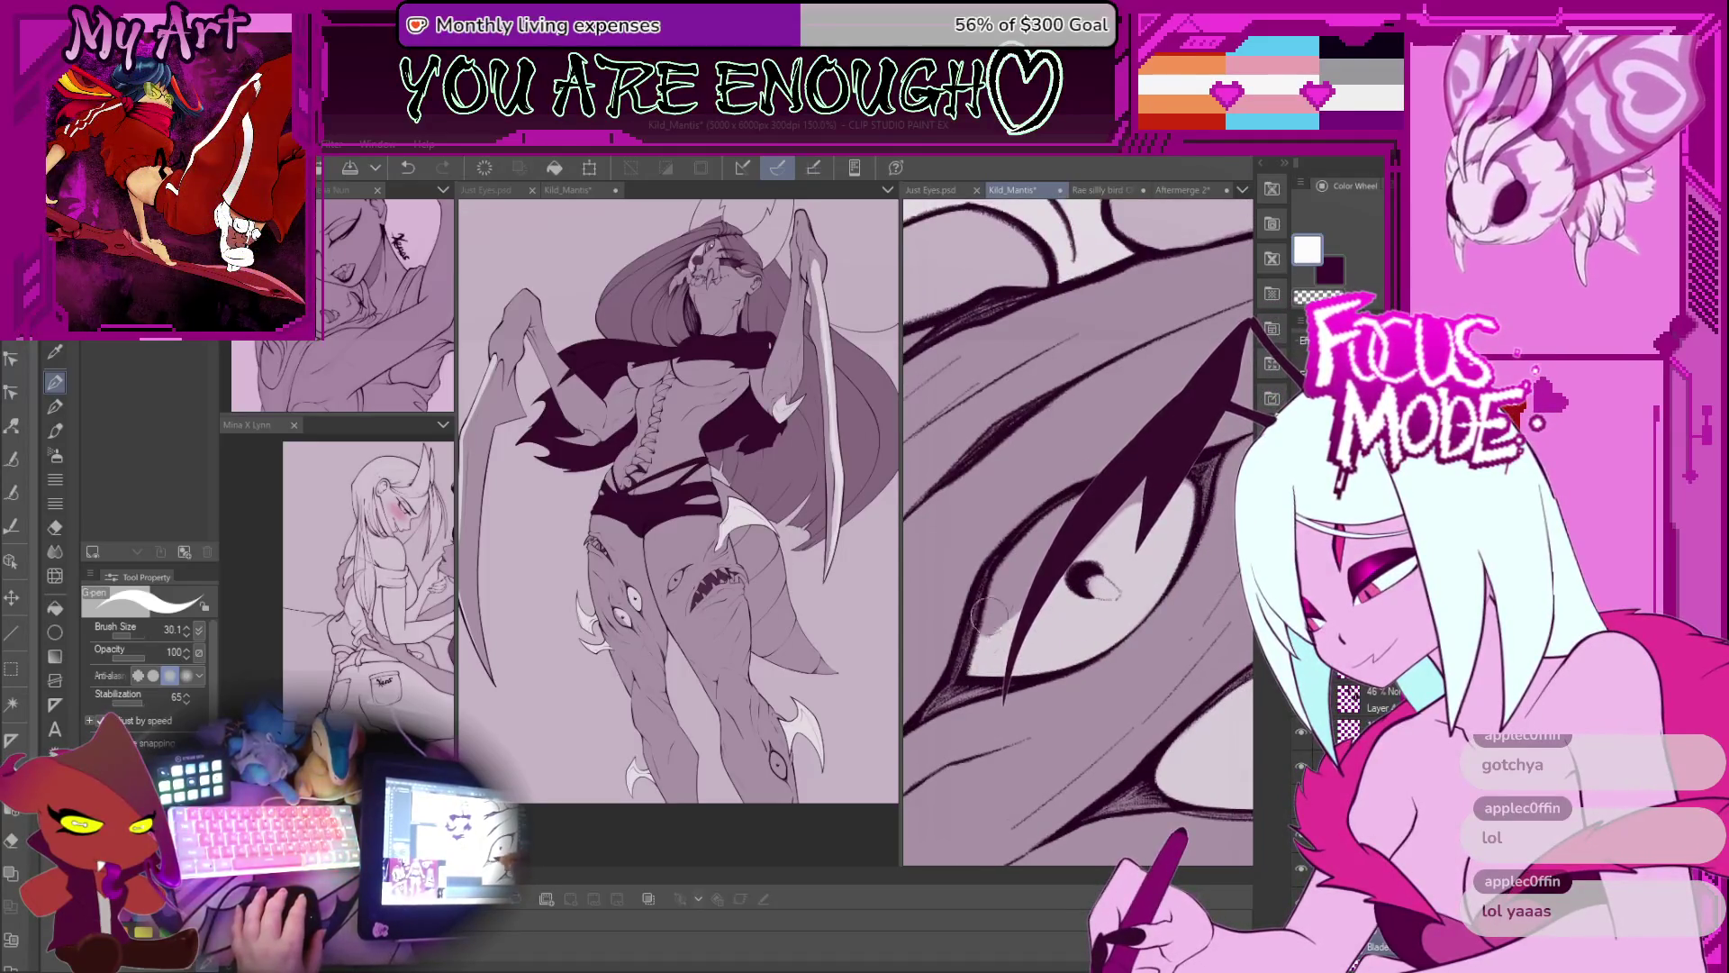
Step: Paint white catchlight highlights in the shark's eyes, redoing strokes until they sit right
{"action": "key", "text": "ctrl+z"}
{"action": "left_click_drag", "start_coordinate": [1306, 400], "coordinate": [1103, 716]}
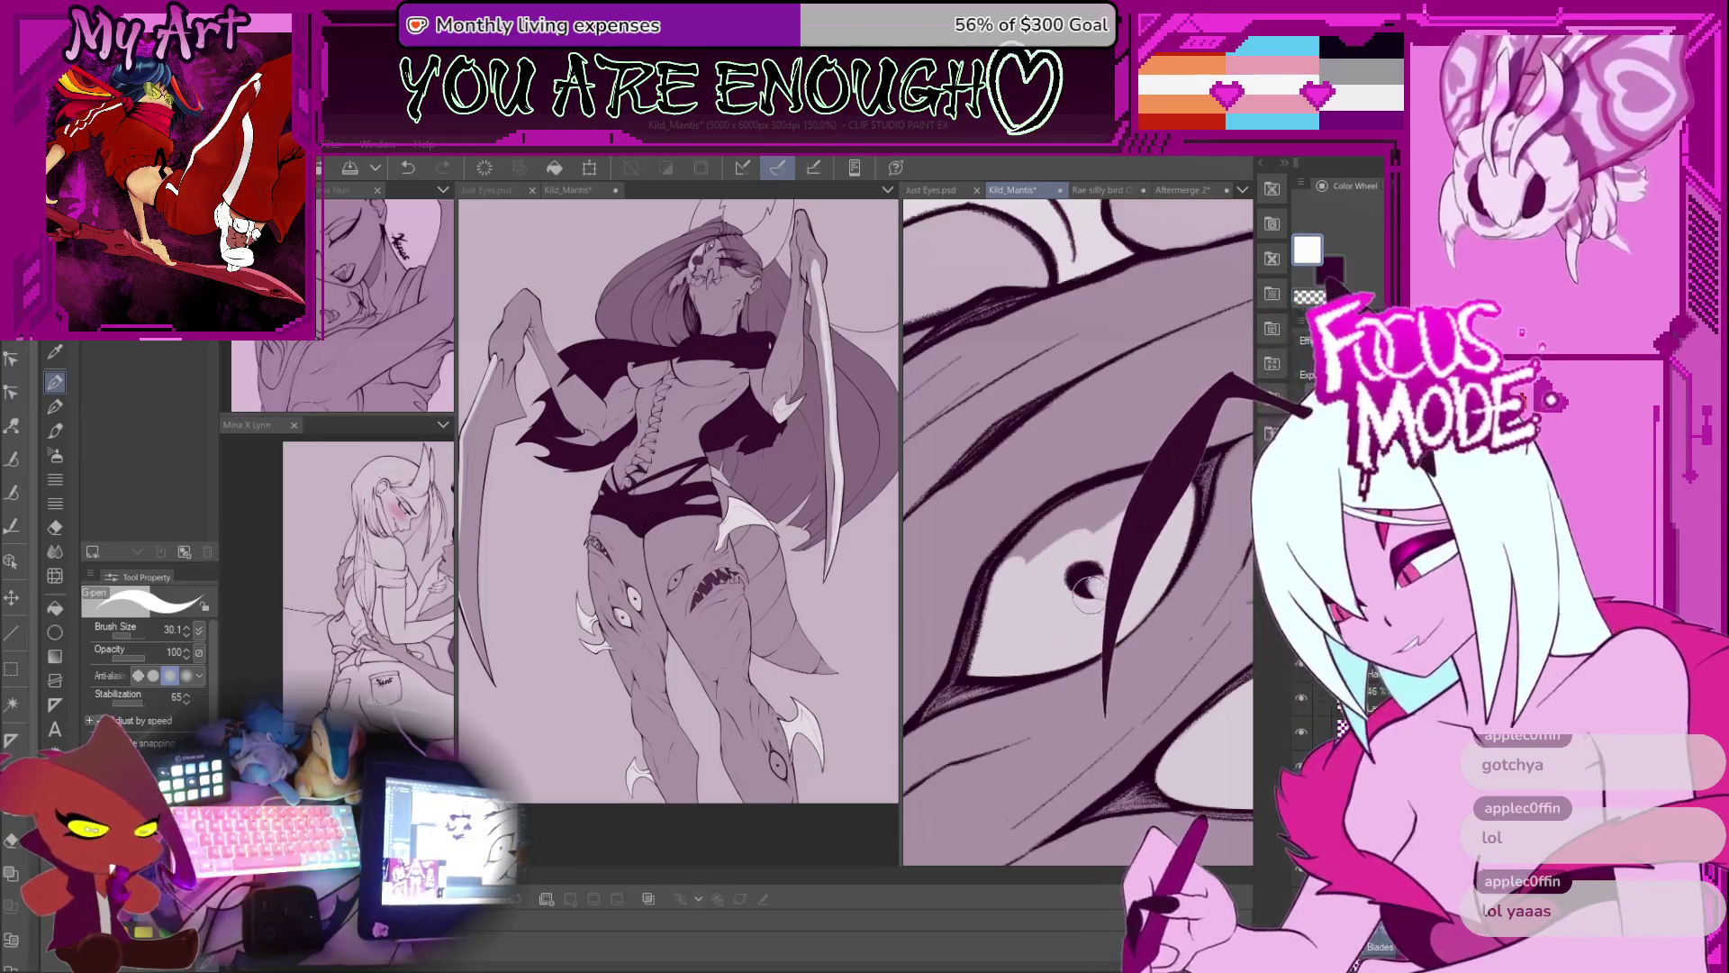
{"action": "key", "text": "ctrl+z"}
{"action": "left_click_drag", "start_coordinate": [1333, 392], "coordinate": [1067, 666]}
{"action": "key", "text": "ctrl+z"}
{"action": "left_click_drag", "start_coordinate": [1257, 369], "coordinate": [1063, 594]}
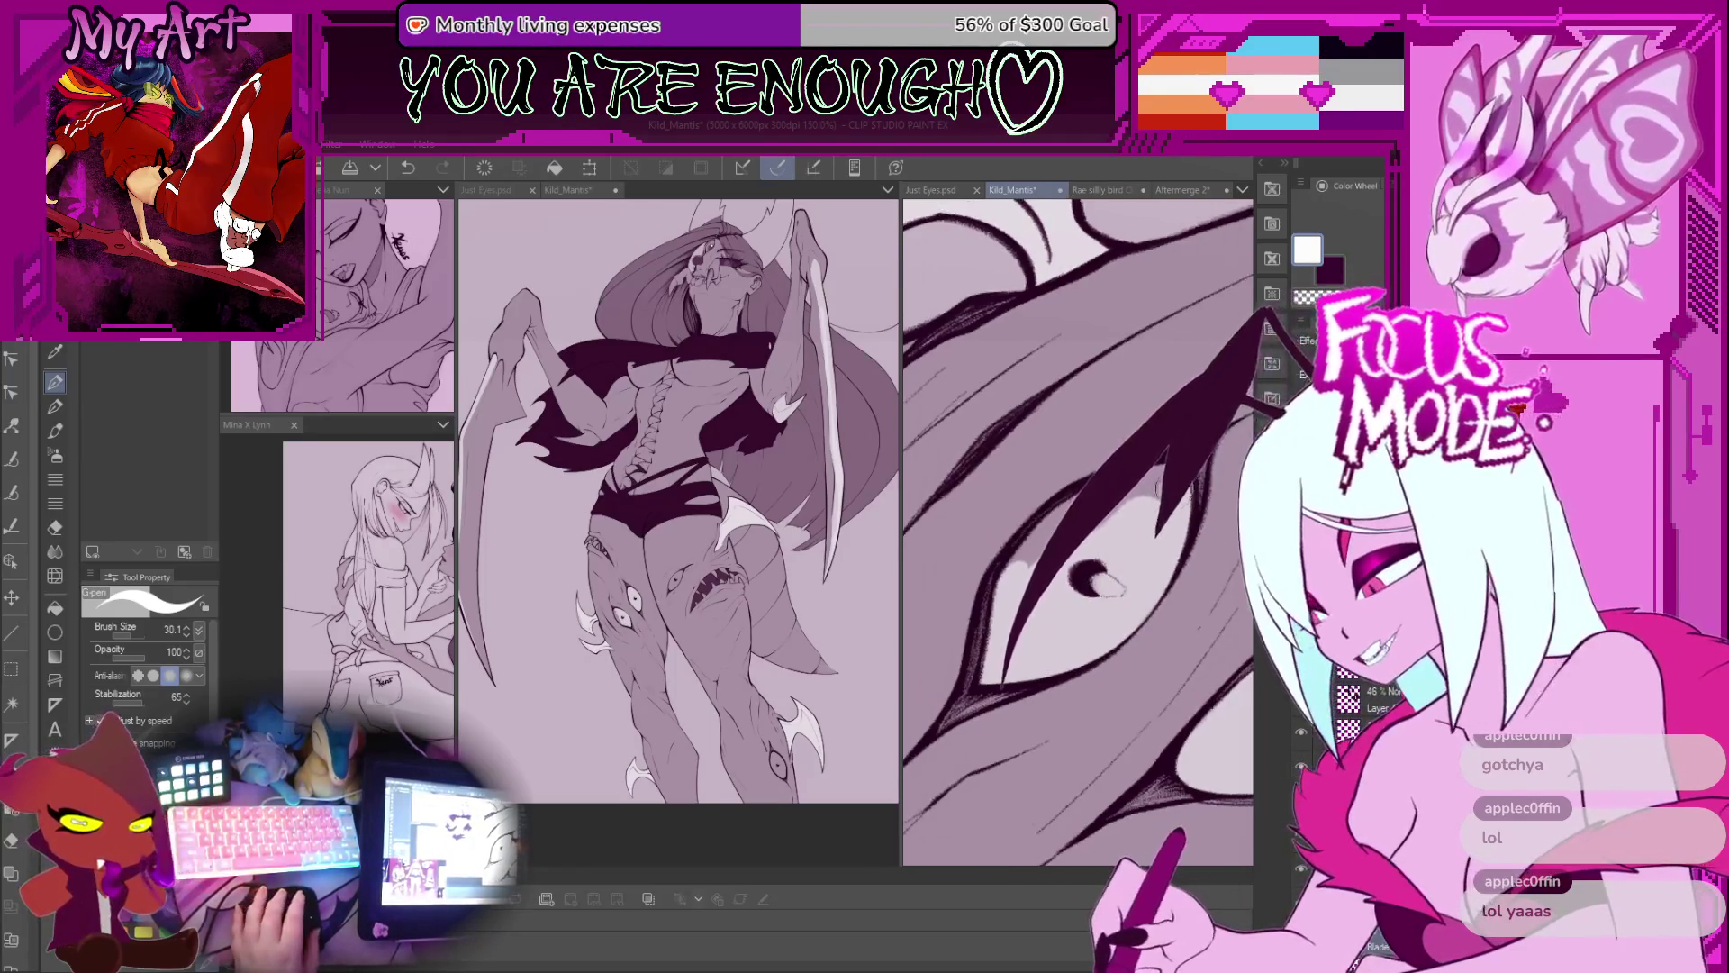
{"action": "key", "text": "ctrl+z"}
{"action": "left_click_drag", "start_coordinate": [1270, 360], "coordinate": [1068, 586]}
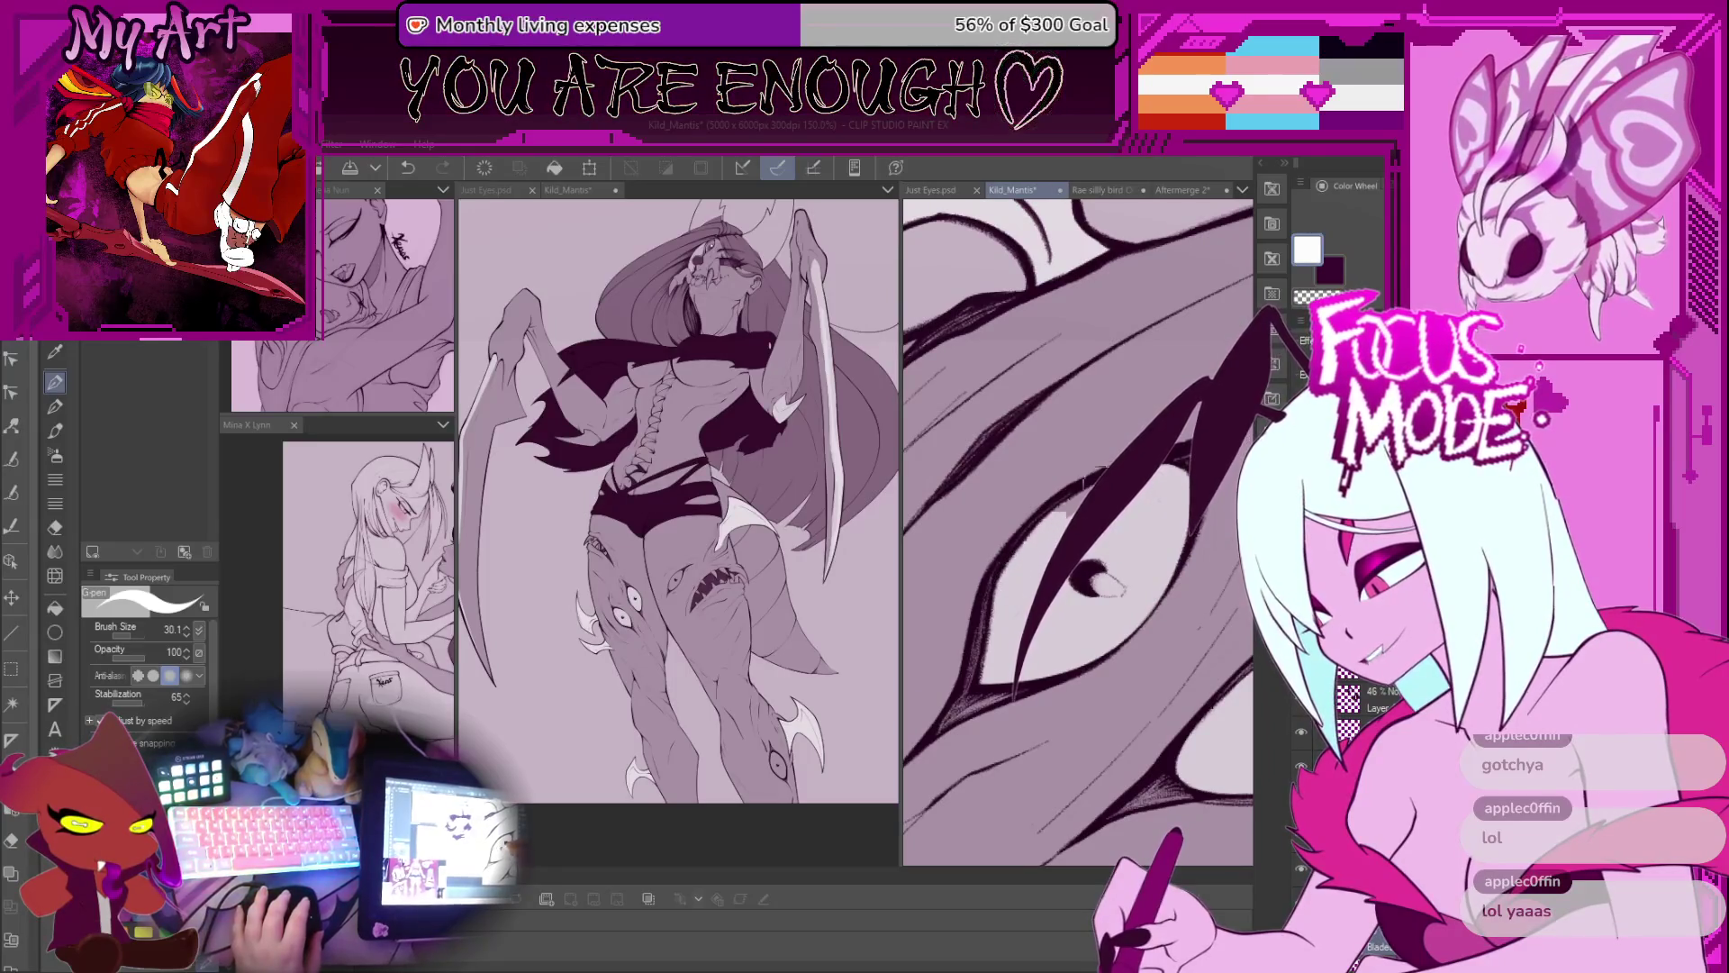
Step: Add a small white highlight at the eye's inner corner
{"action": "scroll", "coordinate": [1078, 531], "scroll_direction": "down", "scroll_amount": 5}
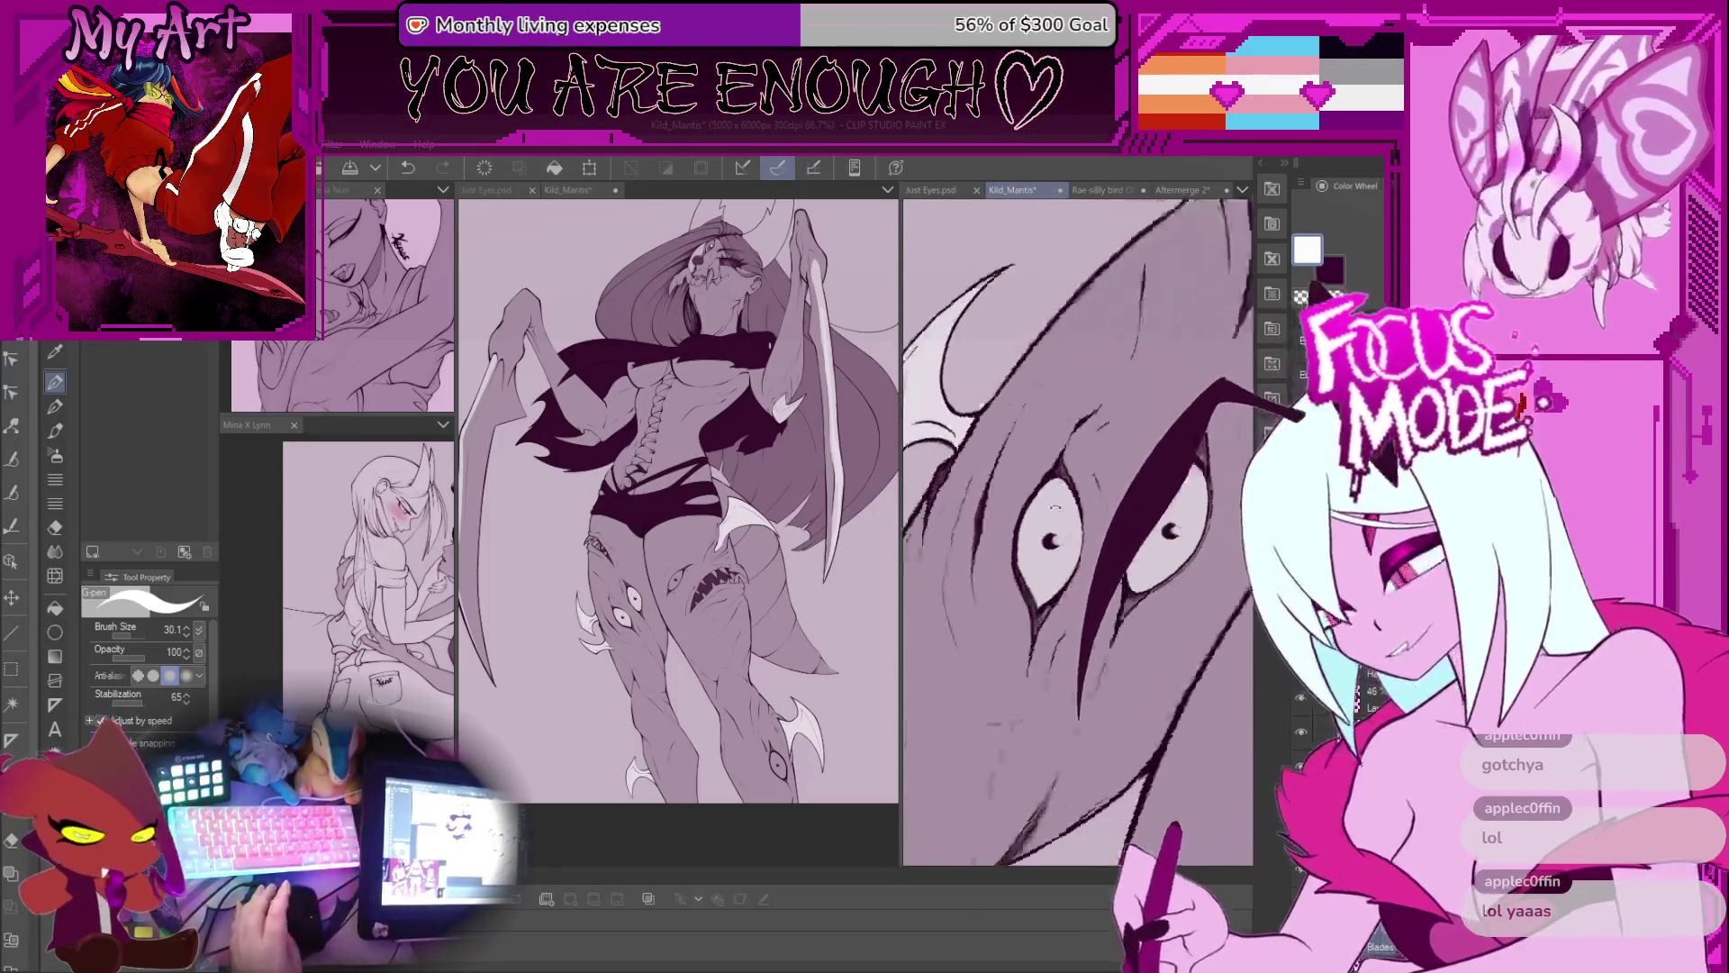
{"action": "scroll", "coordinate": [1078, 531], "scroll_direction": "down", "scroll_amount": 2}
{"action": "scroll", "coordinate": [1078, 531], "scroll_direction": "up", "scroll_amount": 6}
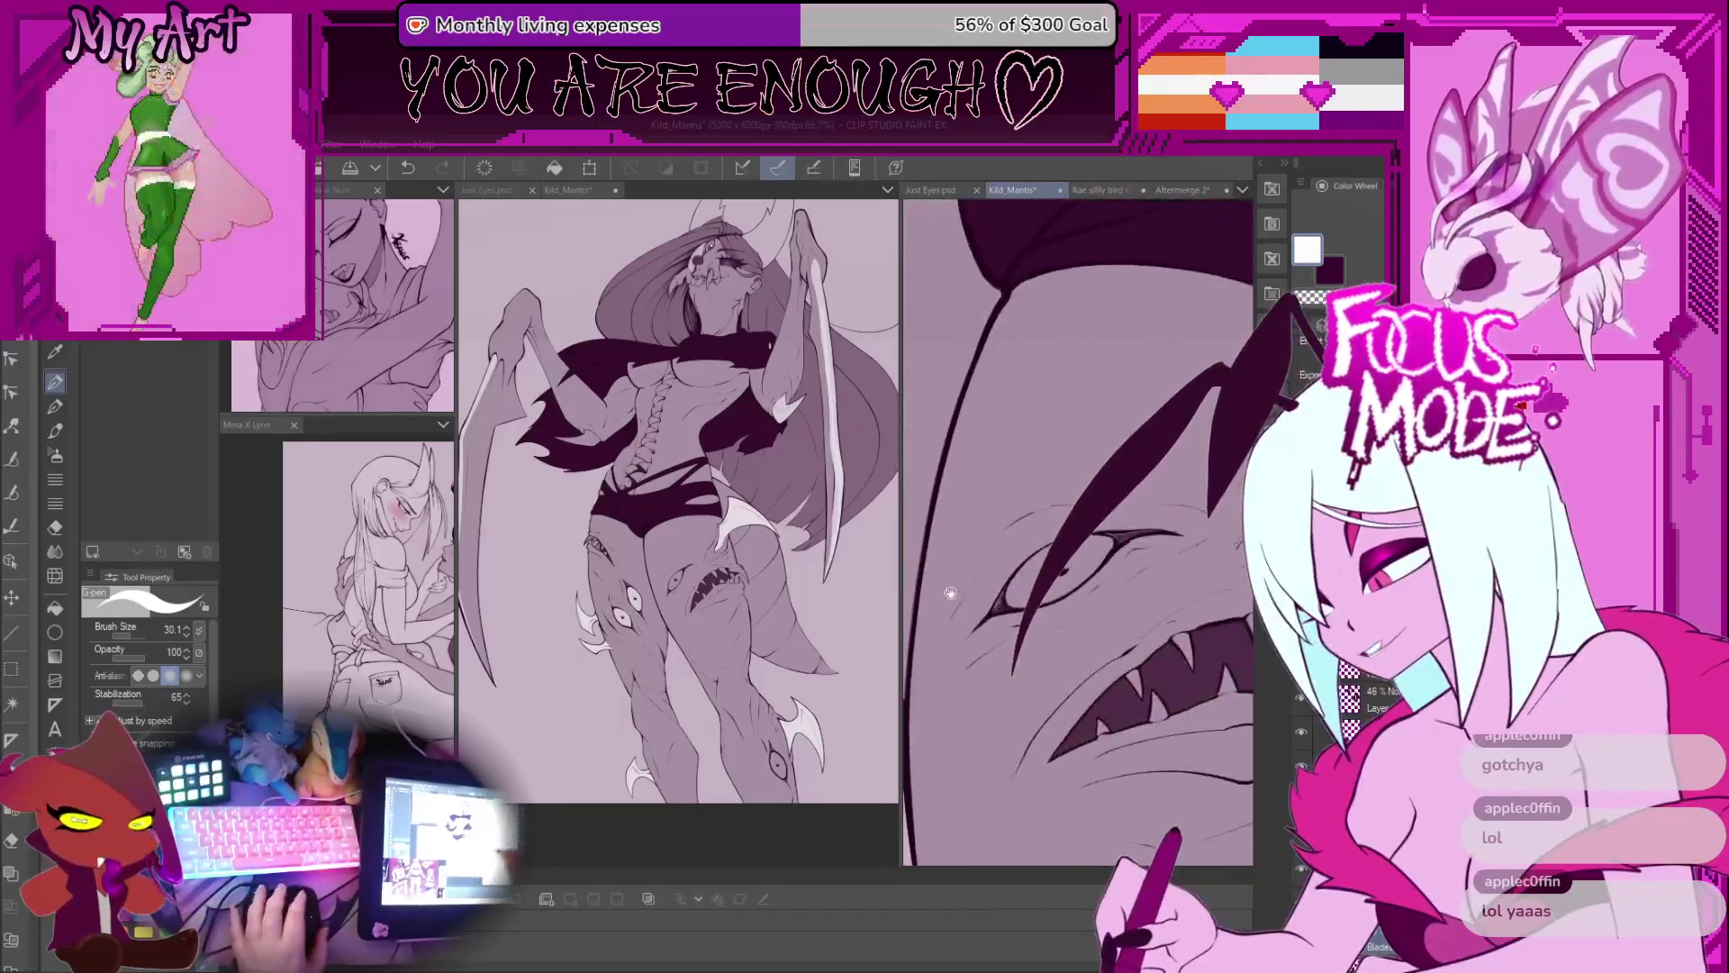
{"action": "scroll", "coordinate": [1035, 617], "scroll_direction": "down", "scroll_amount": 1}
{"action": "left_click_drag", "start_coordinate": [954, 622], "coordinate": [1026, 653]}
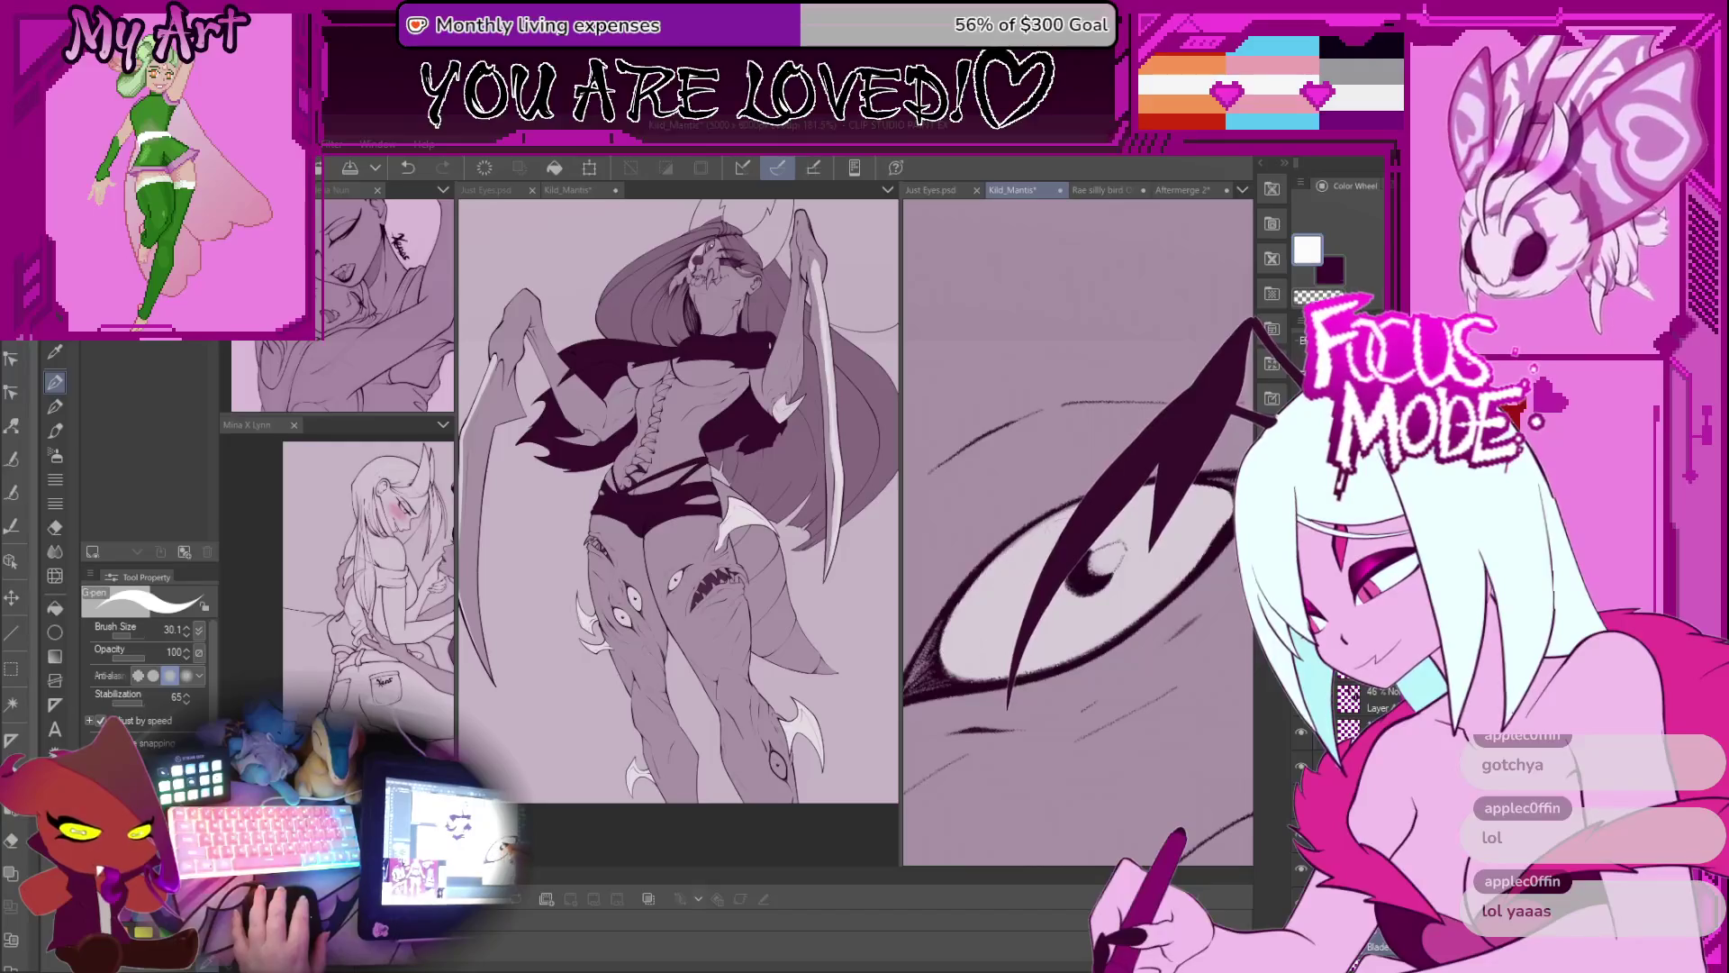
{"action": "scroll", "coordinate": [1078, 531], "scroll_direction": "down", "scroll_amount": 3}
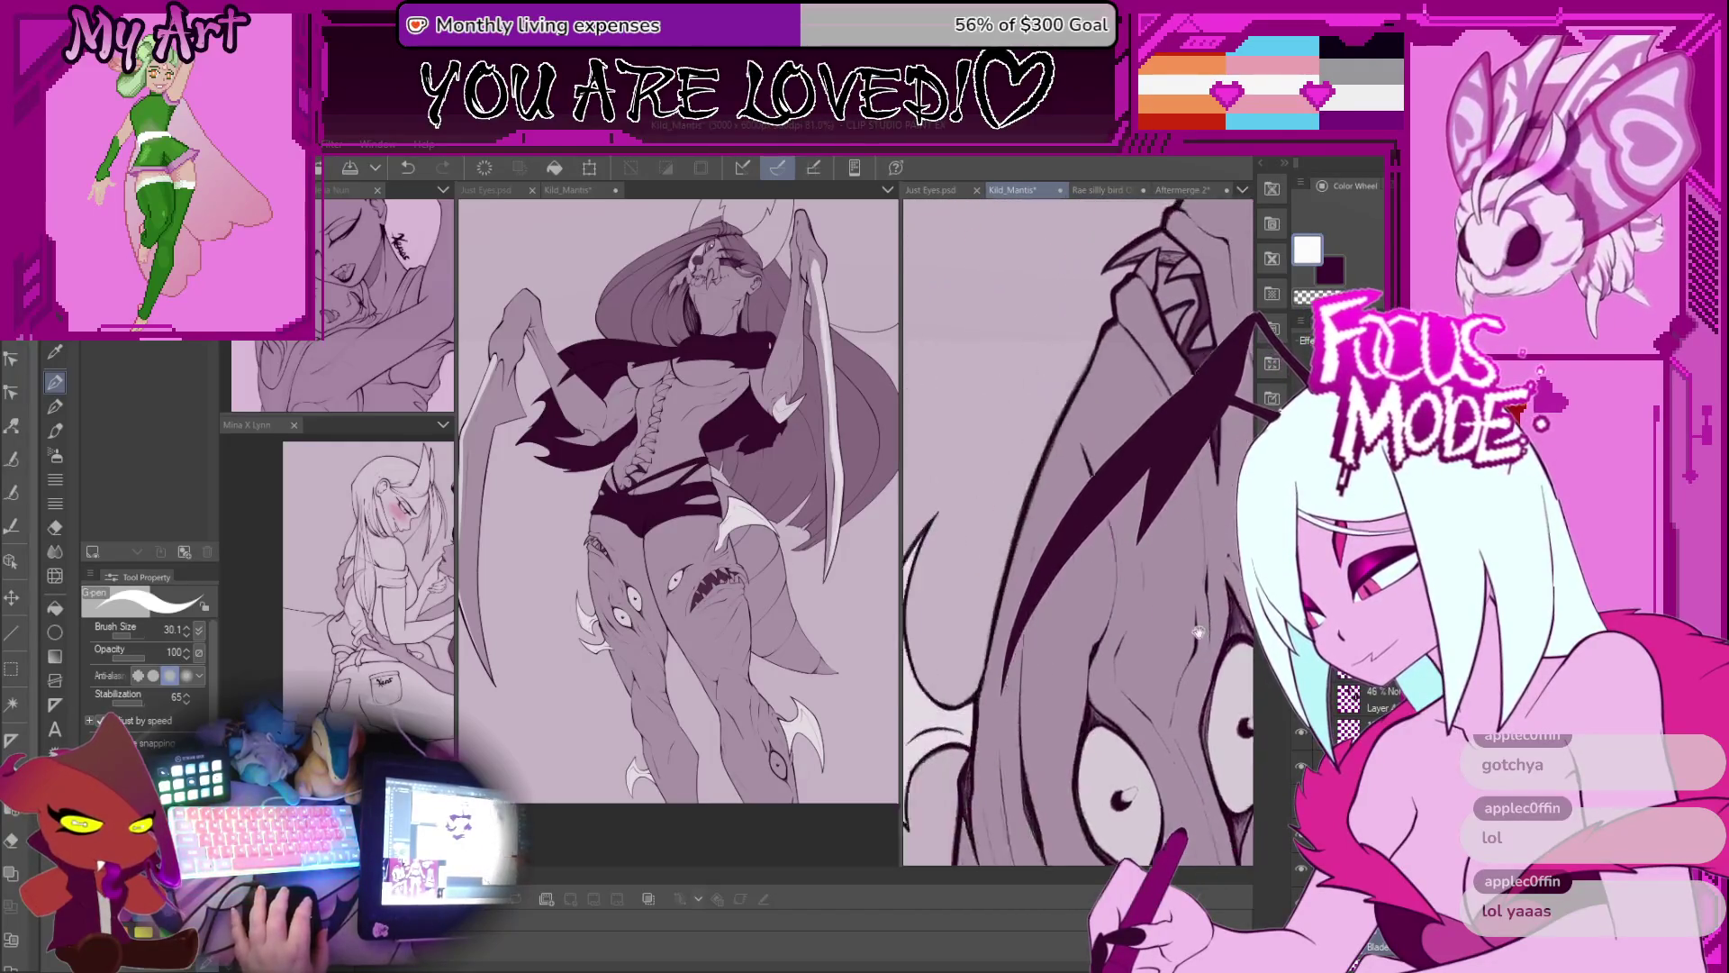
Step: Ink a dark stroke along the mantis's claw
{"action": "scroll", "coordinate": [1078, 532], "scroll_direction": "up", "scroll_amount": 3}
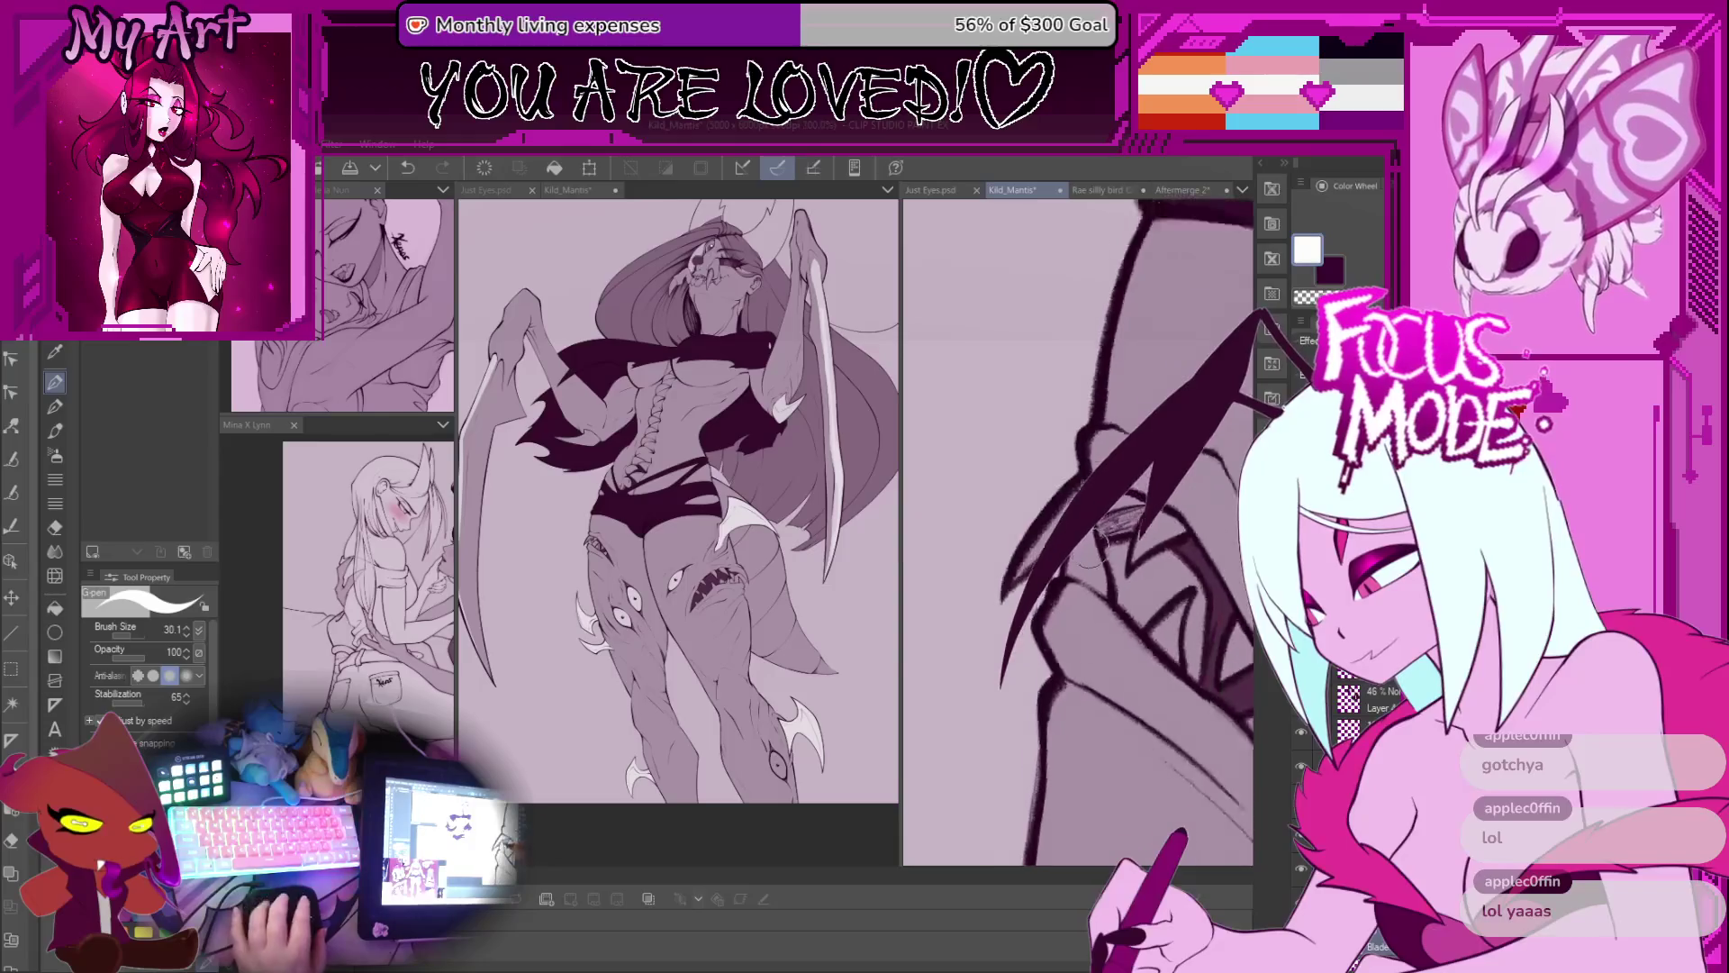
{"action": "scroll", "coordinate": [1144, 583], "scroll_direction": "up", "scroll_amount": 2}
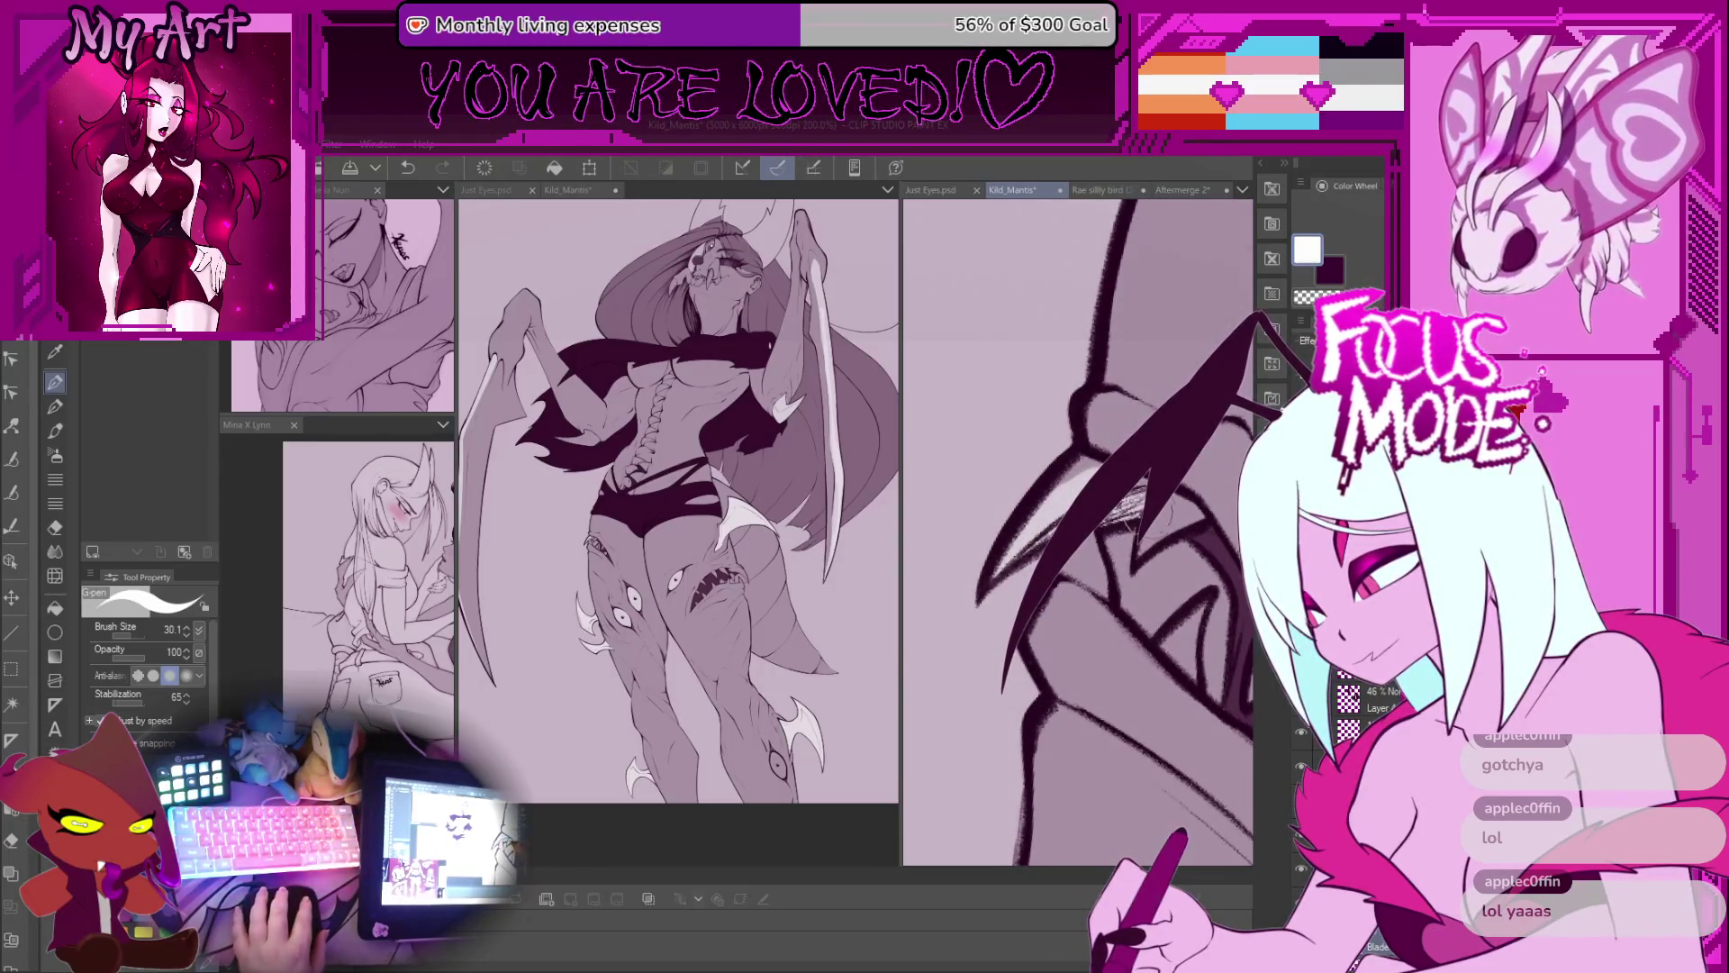
{"action": "left_click_drag", "start_coordinate": [1068, 469], "coordinate": [1171, 527]}
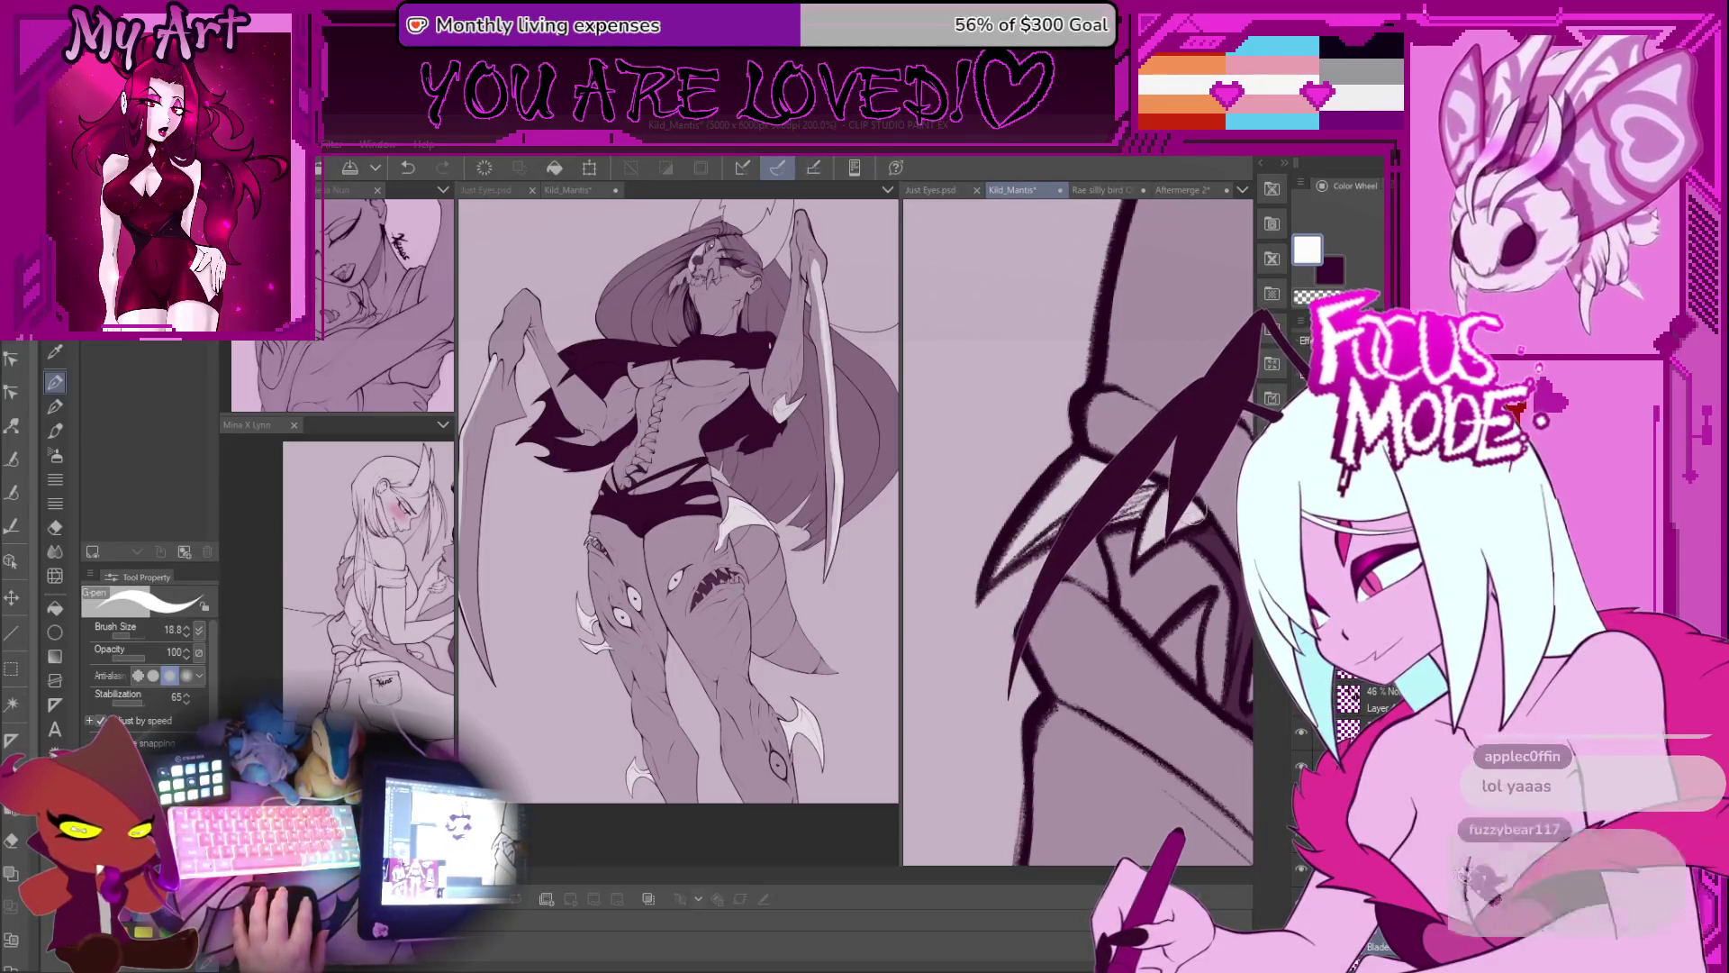
{"action": "scroll", "coordinate": [1202, 515], "scroll_direction": "down", "scroll_amount": 1}
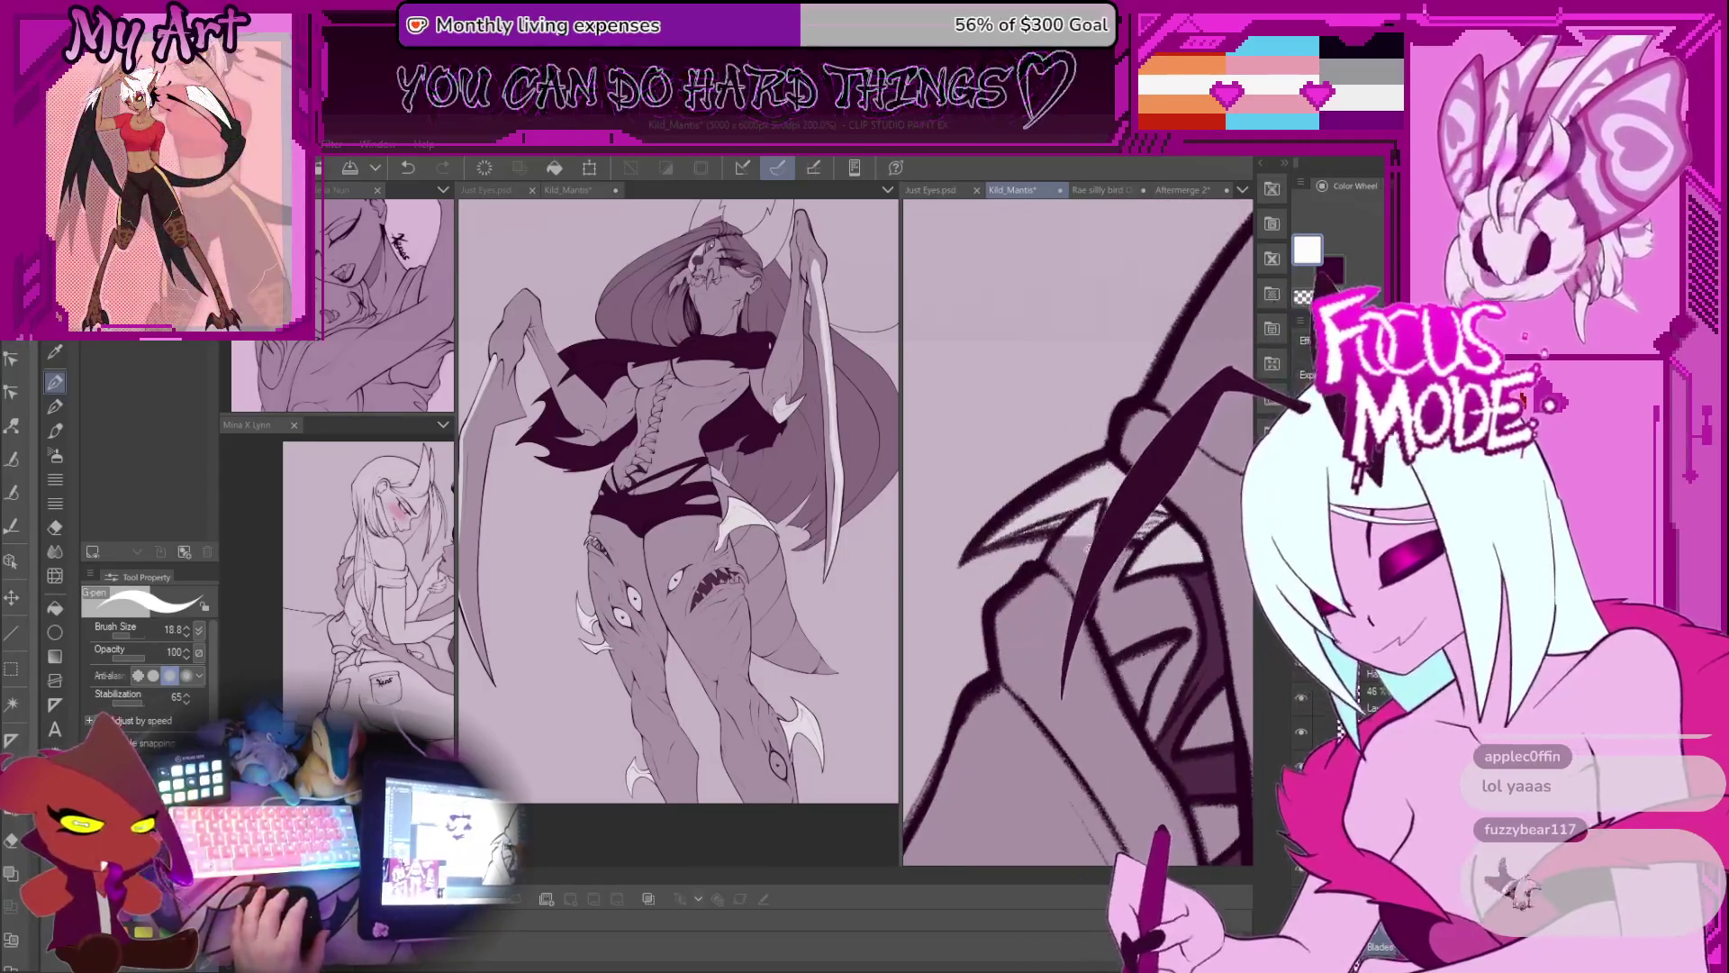
{"action": "scroll", "coordinate": [1023, 563], "scroll_direction": "up", "scroll_amount": 3}
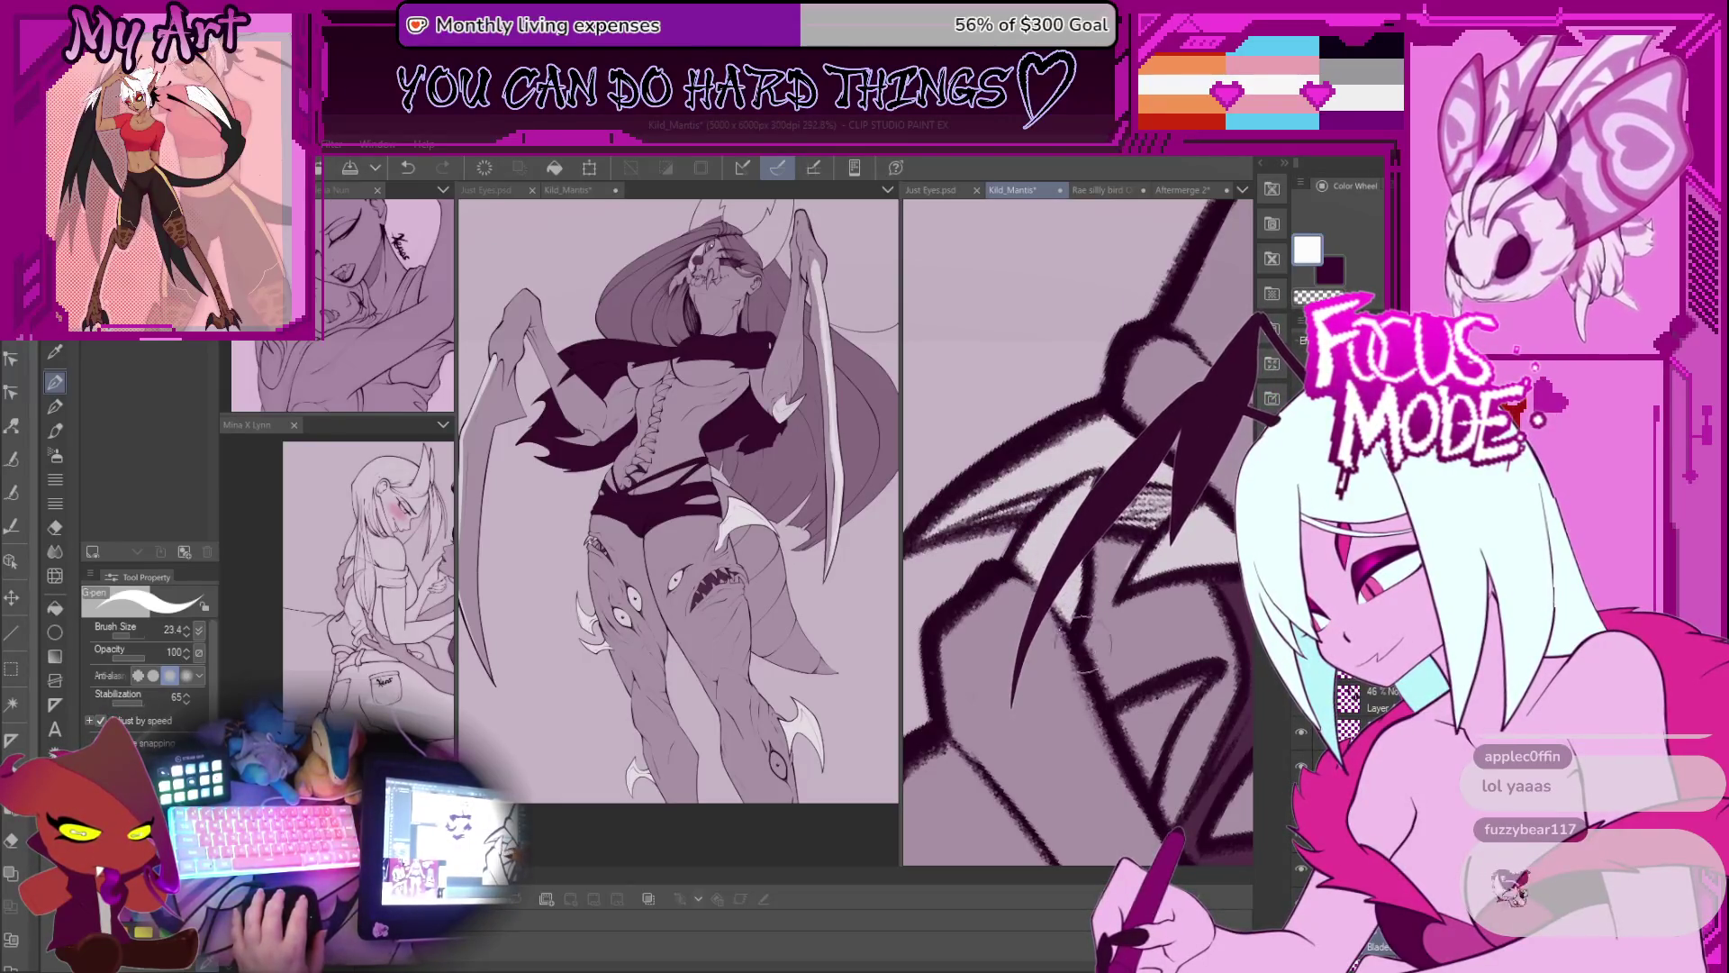
{"action": "scroll", "coordinate": [1081, 642], "scroll_direction": "down", "scroll_amount": 1}
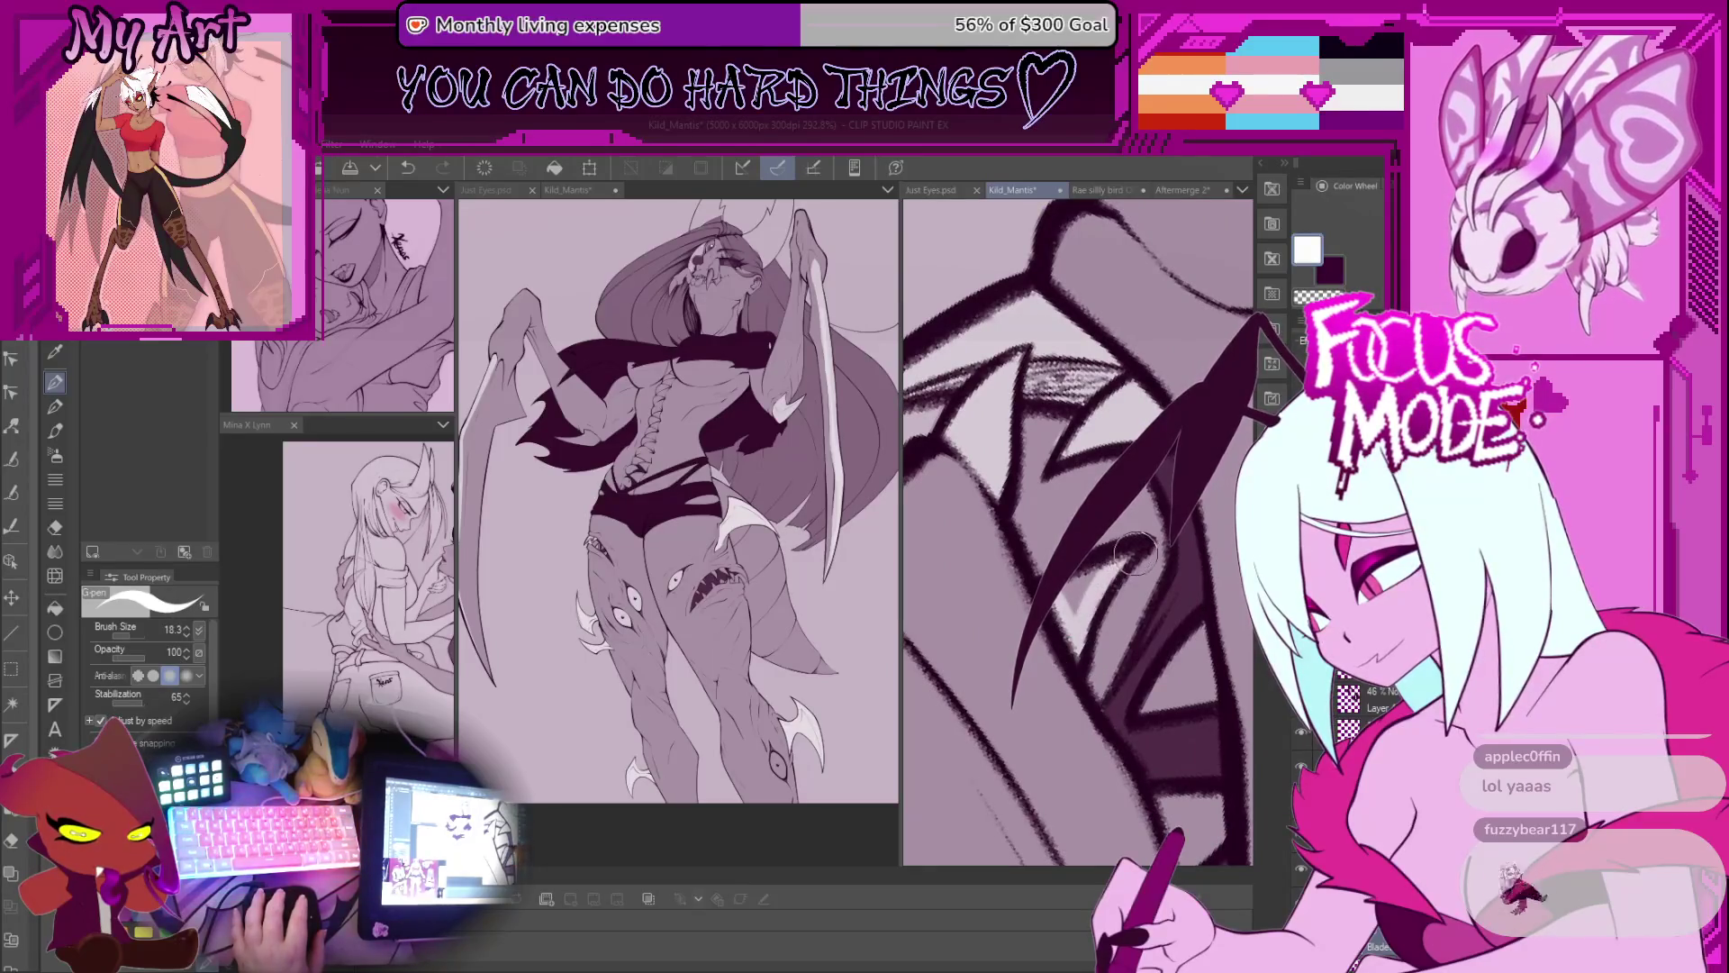
Step: Paint a light grey highlight beside the claw and adjust the pen size
{"action": "mouse_move", "coordinate": [1125, 702]}
{"action": "left_mouse_down"}
{"action": "mouse_move", "coordinate": [1117, 576]}
{"action": "mouse_move", "coordinate": [1153, 550]}
{"action": "mouse_move", "coordinate": [1180, 572]}
{"action": "mouse_move", "coordinate": [1119, 594]}
{"action": "mouse_move", "coordinate": [1139, 567]}
{"action": "mouse_move", "coordinate": [1131, 631]}
{"action": "mouse_move", "coordinate": [1162, 685]}
{"action": "mouse_move", "coordinate": [1193, 689]}
{"action": "mouse_move", "coordinate": [1162, 698]}
{"action": "mouse_move", "coordinate": [1203, 819]}
{"action": "left_mouse_up"}
{"action": "mouse_move", "coordinate": [1122, 621]}
{"action": "left_mouse_down"}
{"action": "mouse_move", "coordinate": [1108, 639]}
{"action": "mouse_move", "coordinate": [1130, 595]}
{"action": "mouse_move", "coordinate": [1148, 662]}
{"action": "mouse_move", "coordinate": [1142, 590]}
{"action": "mouse_move", "coordinate": [1047, 539]}
{"action": "left_mouse_up"}
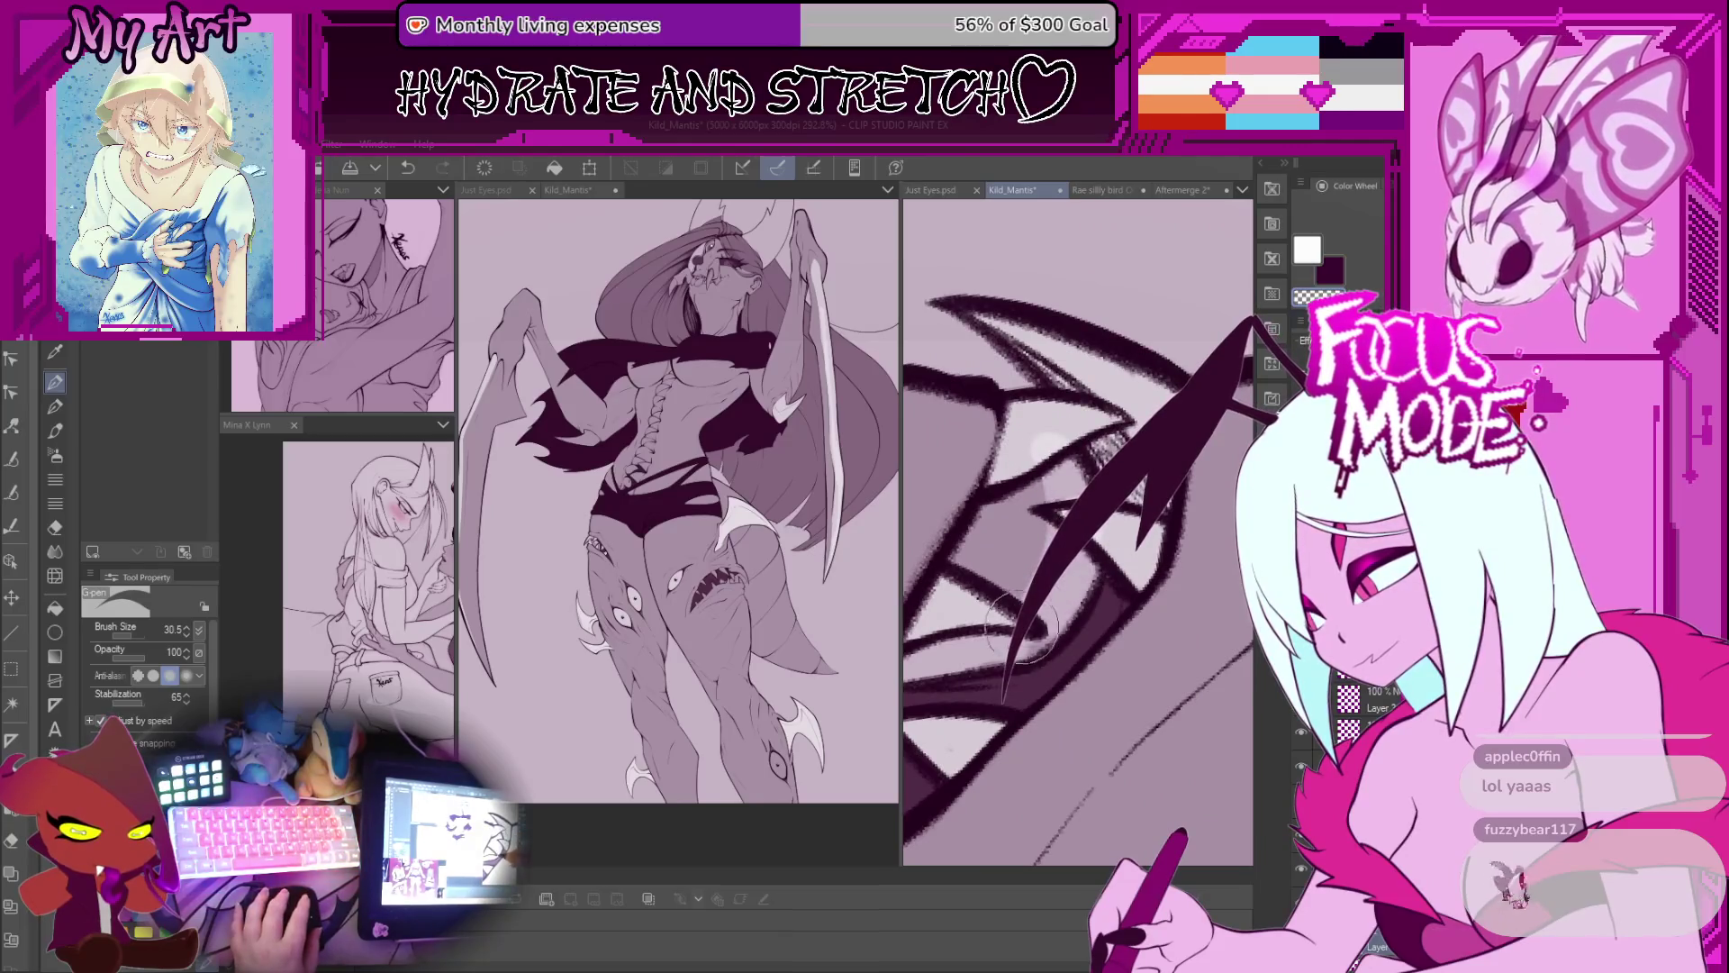
{"action": "left_click_drag", "start_coordinate": [1057, 510], "coordinate": [1073, 485]}
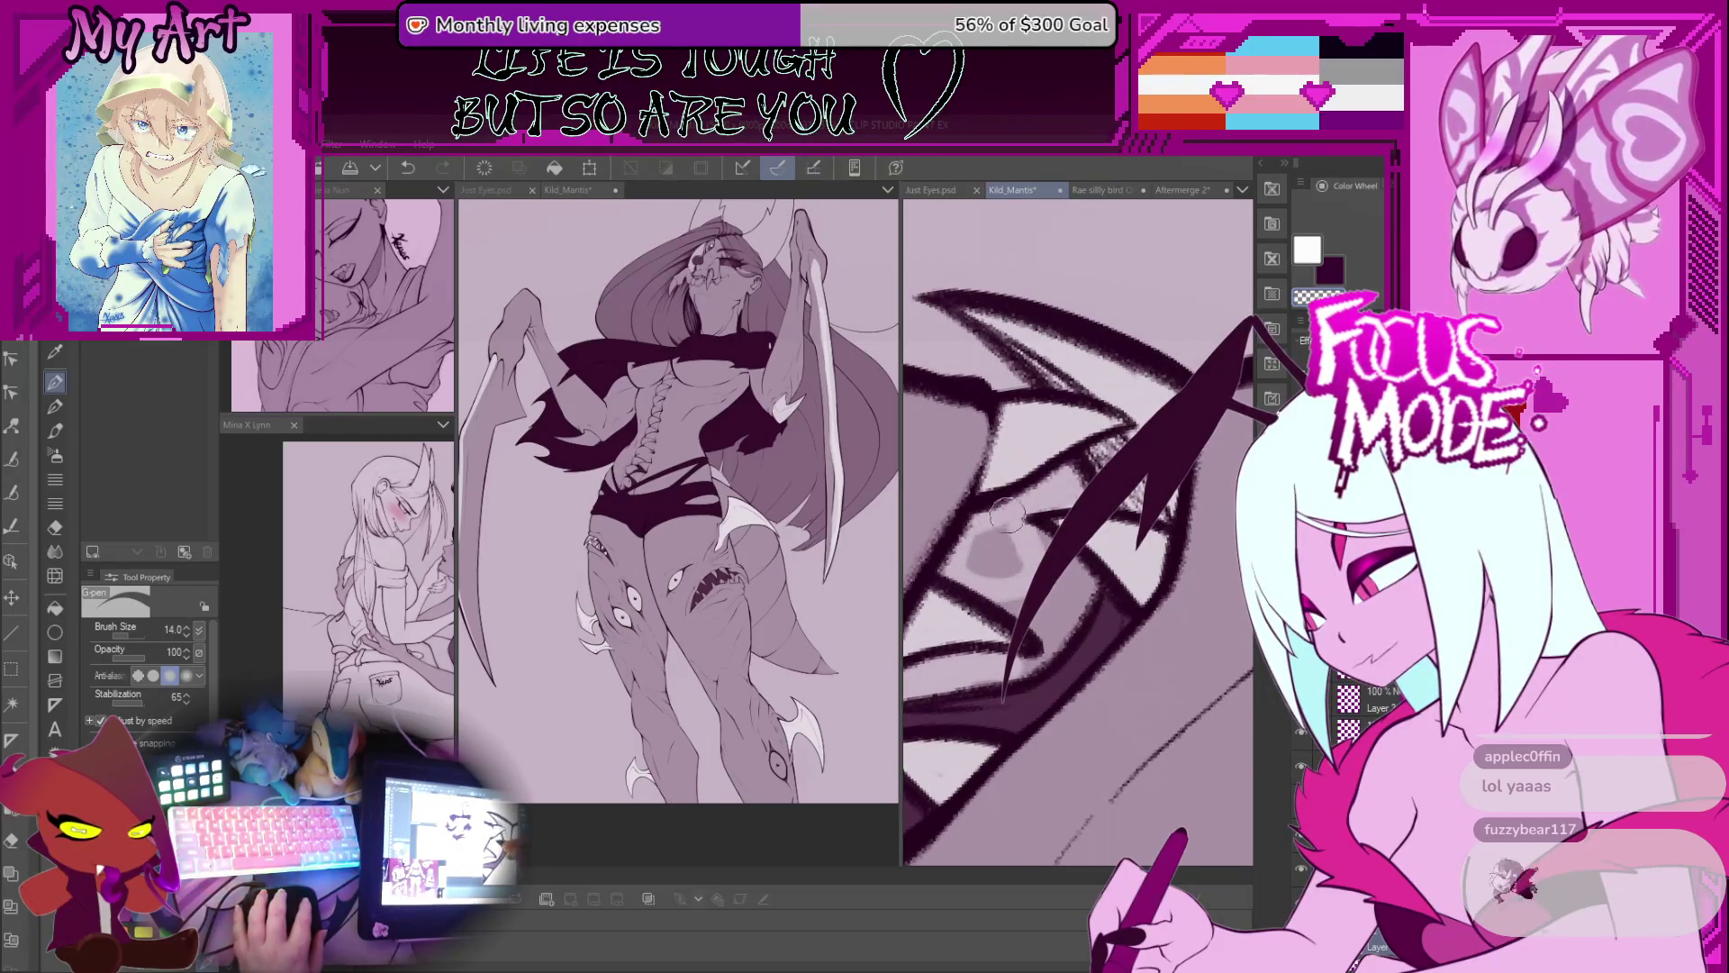
{"action": "left_click_drag", "start_coordinate": [1007, 520], "coordinate": [1027, 531]}
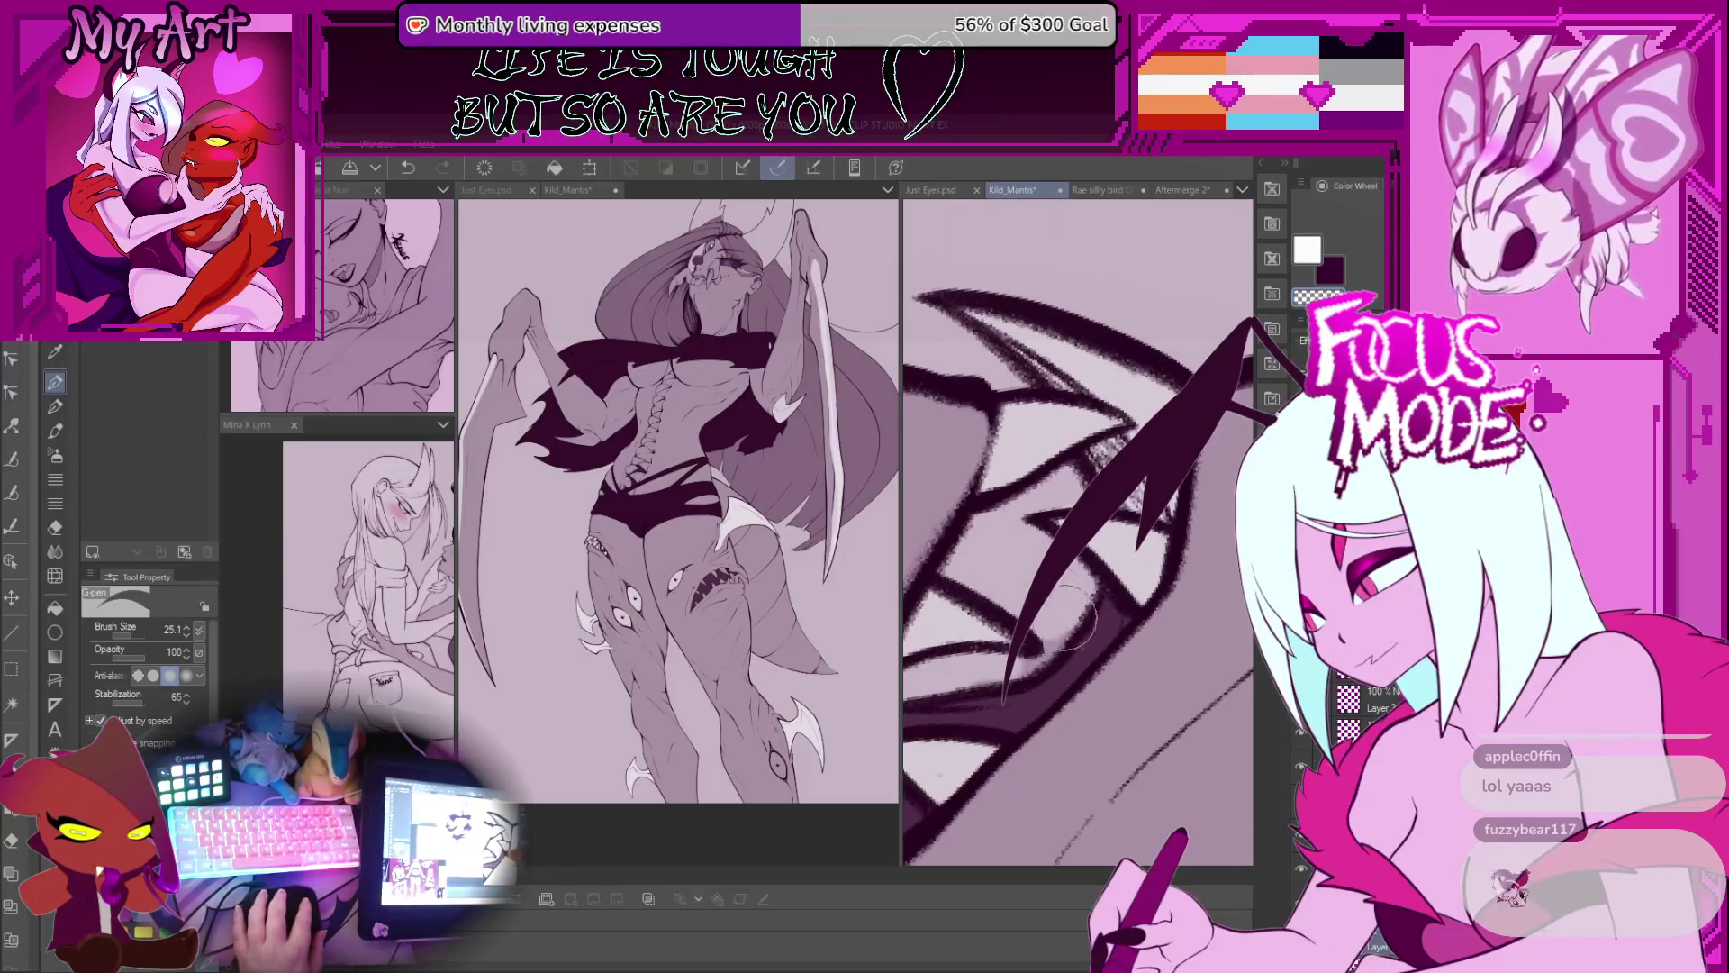
{"action": "left_click_drag", "start_coordinate": [1058, 614], "coordinate": [1035, 631]}
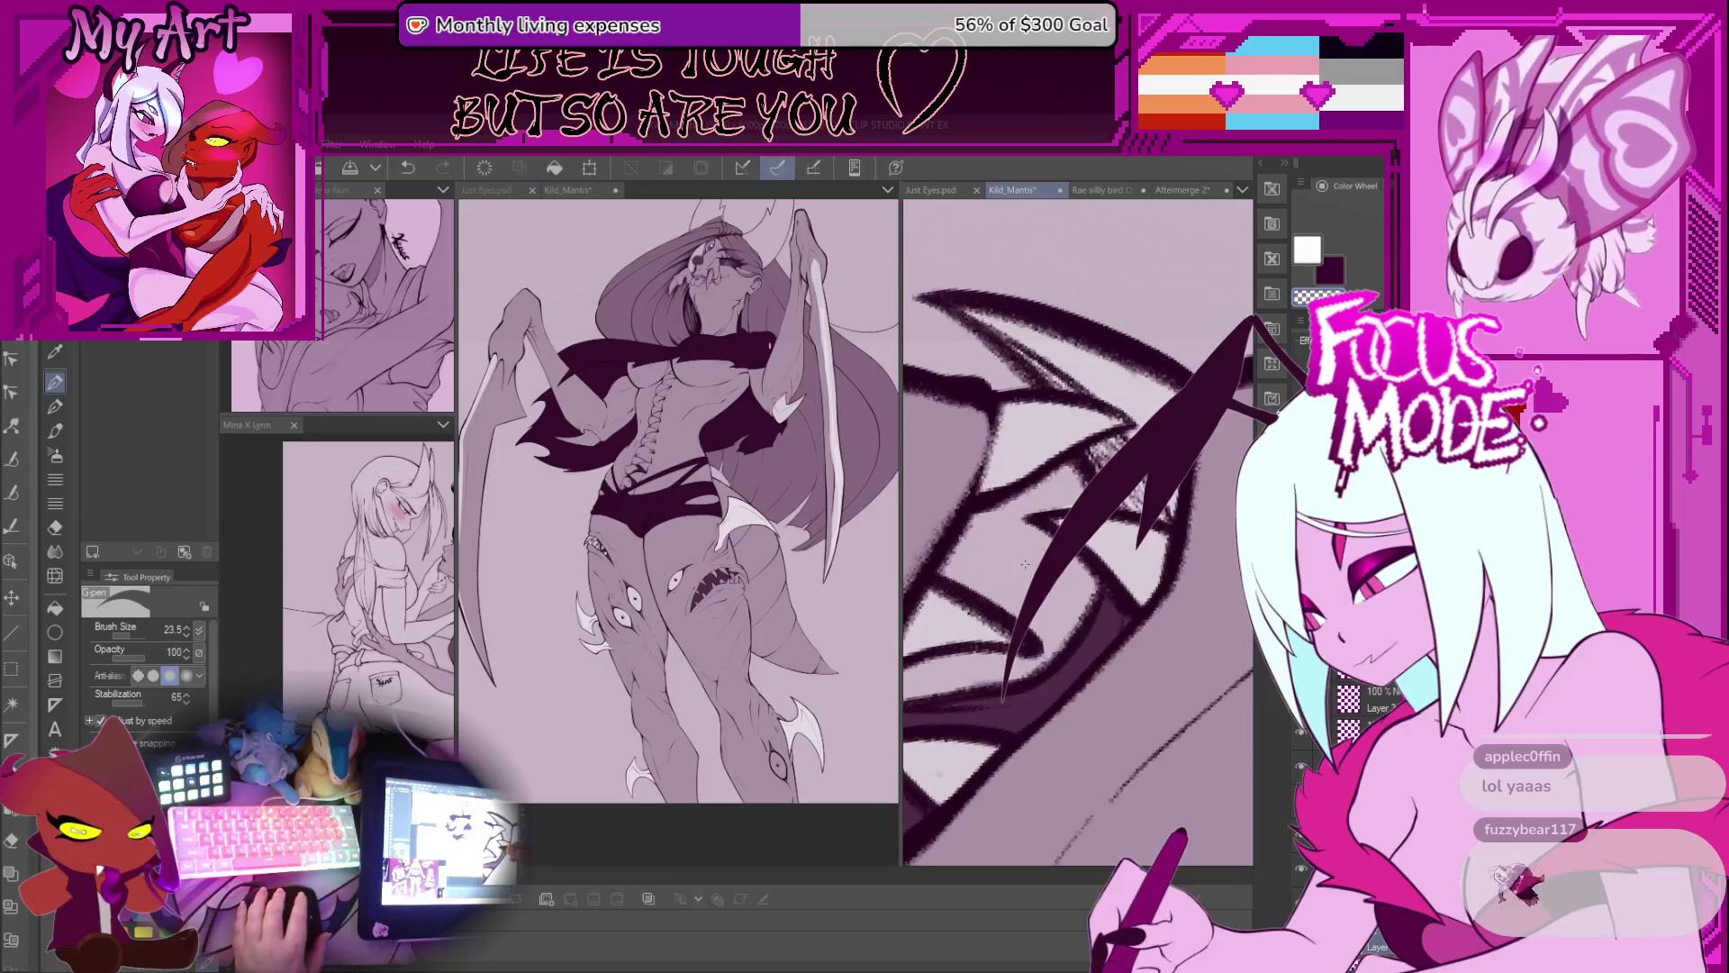
{"action": "scroll", "coordinate": [1025, 568], "scroll_direction": "down", "scroll_amount": 5}
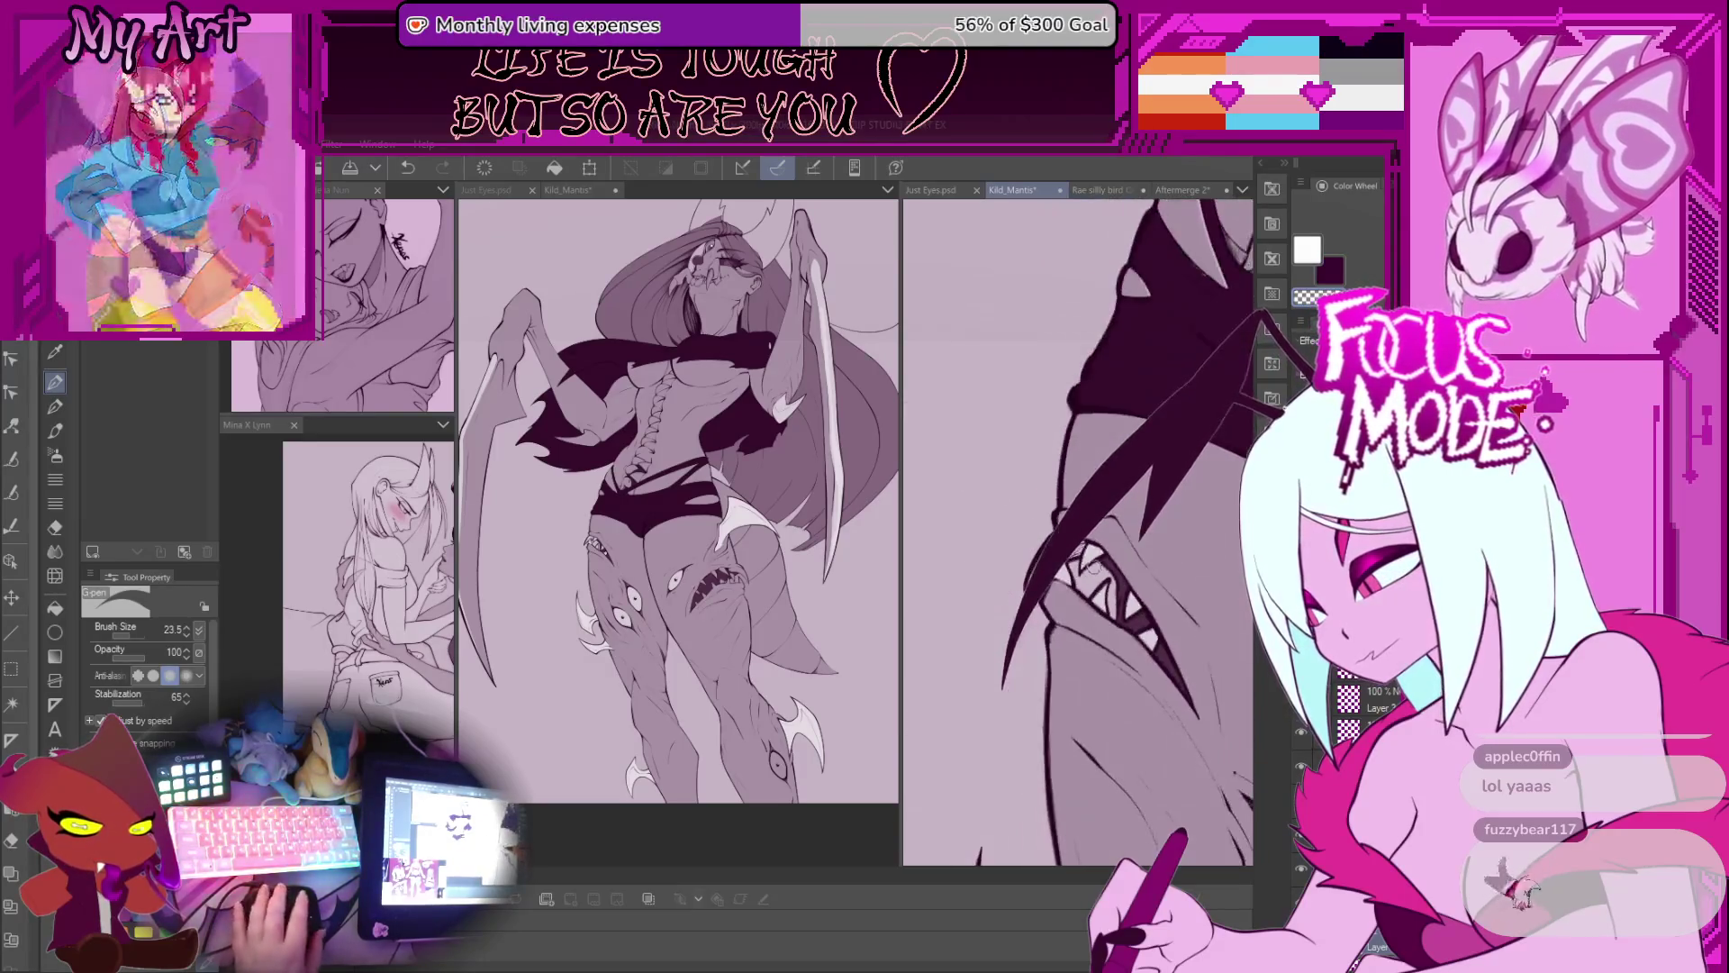
Step: Save the illustration and undo a stray grey shadow on the head's left side
{"action": "key", "text": "ctrl+s"}
{"action": "scroll", "coordinate": [1087, 565], "scroll_direction": "down", "scroll_amount": 2}
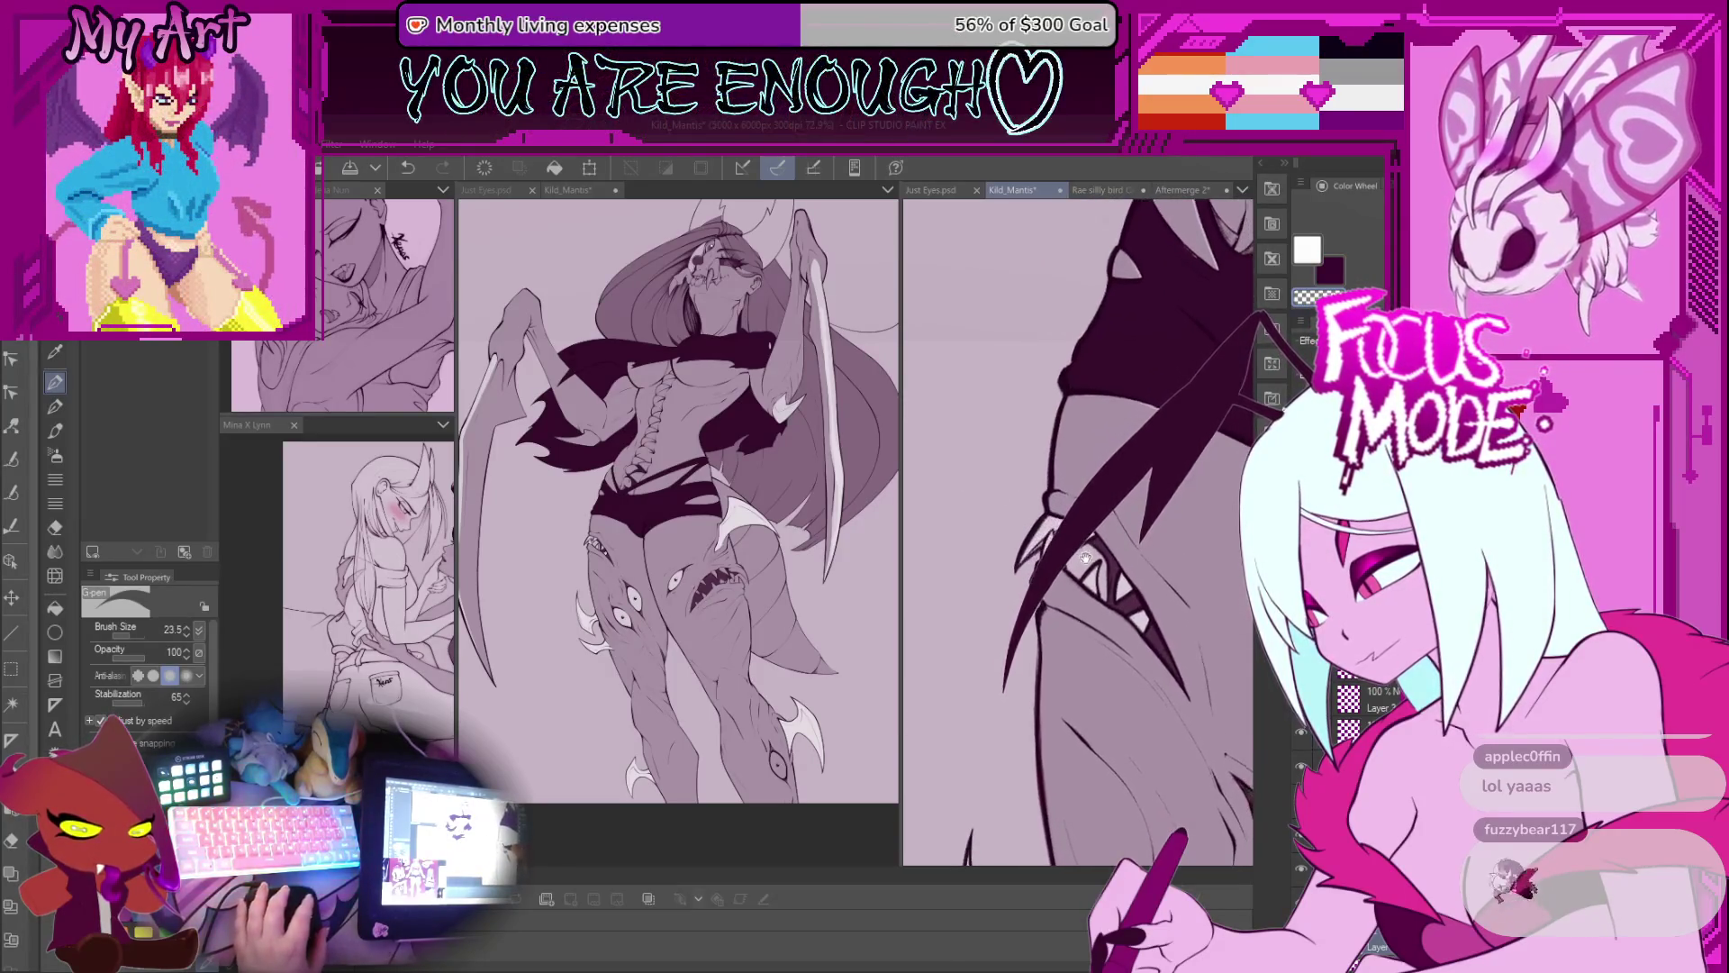
{"action": "scroll", "coordinate": [1086, 566], "scroll_direction": "up", "scroll_amount": 1}
{"action": "mouse_move", "coordinate": [1066, 614]}
{"action": "left_mouse_down"}
{"action": "mouse_move", "coordinate": [964, 540]}
{"action": "mouse_move", "coordinate": [989, 619]}
{"action": "left_mouse_up"}
{"action": "key", "text": "ctrl+z"}
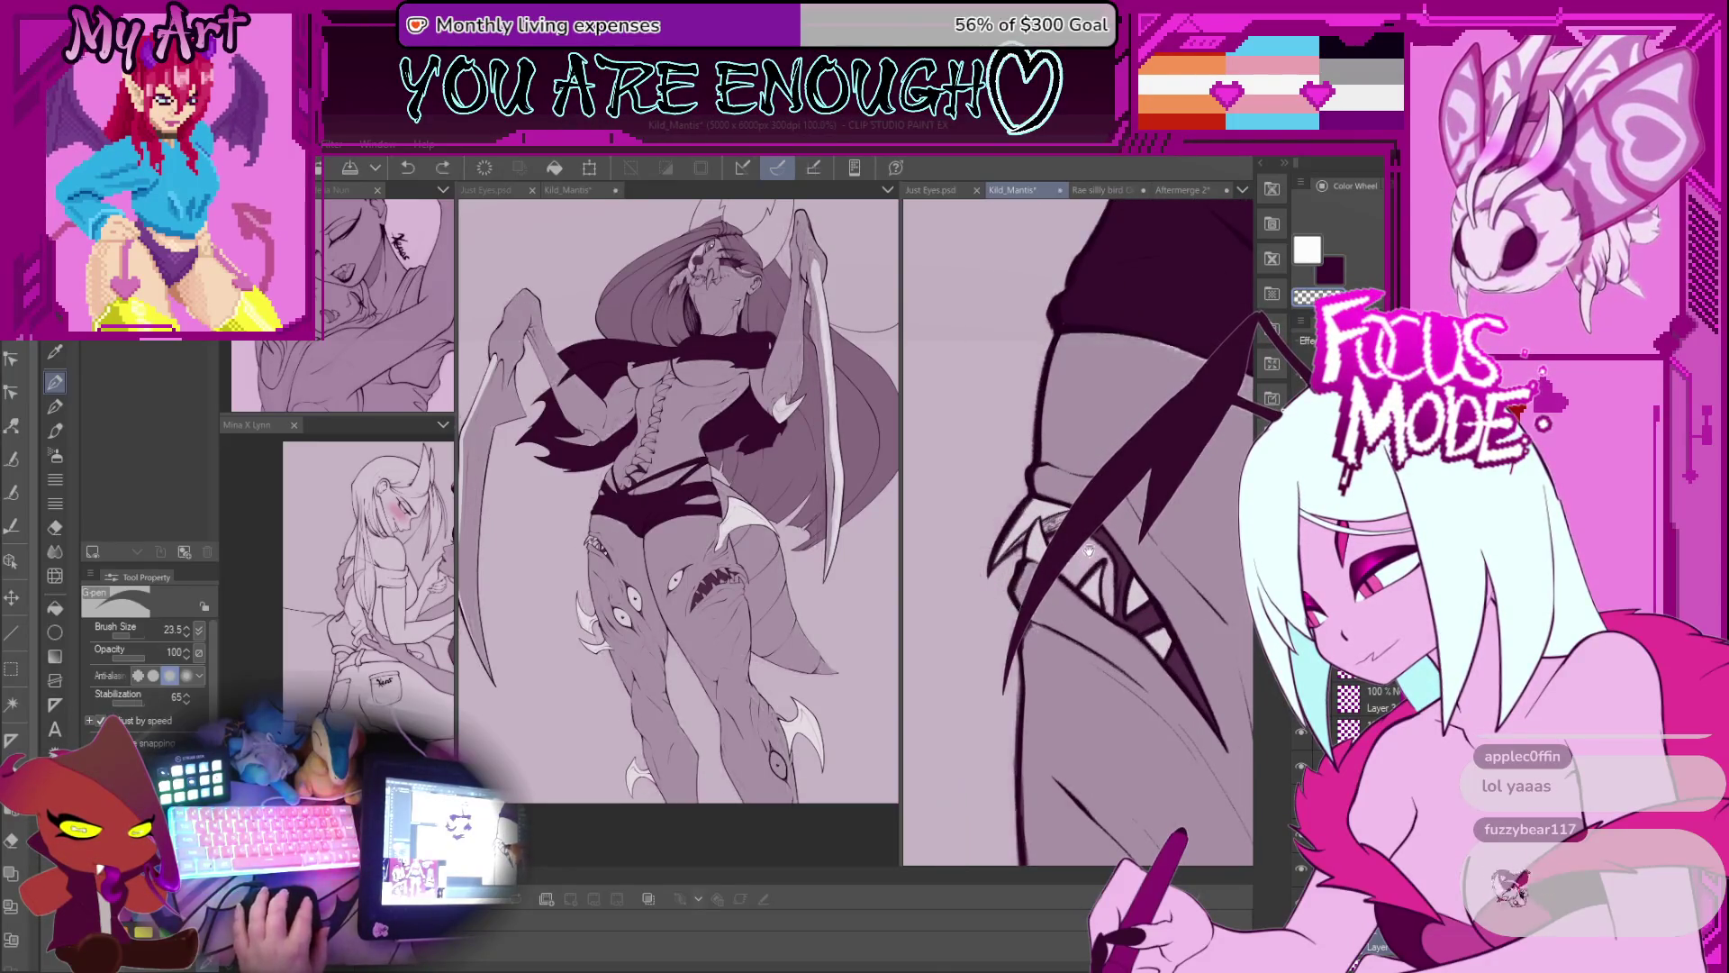
Step: Shrink the brush and paint the small tooth white
{"action": "scroll", "coordinate": [1019, 599], "scroll_direction": "down", "scroll_amount": 5}
{"action": "mouse_move", "coordinate": [1019, 599]}
{"action": "left_mouse_down"}
{"action": "mouse_move", "coordinate": [1044, 577]}
{"action": "mouse_move", "coordinate": [1114, 597]}
{"action": "mouse_move", "coordinate": [1113, 414]}
{"action": "left_mouse_up"}
{"action": "scroll", "coordinate": [1113, 414], "scroll_direction": "up", "scroll_amount": 1}
{"action": "scroll", "coordinate": [1036, 480], "scroll_direction": "up", "scroll_amount": 5}
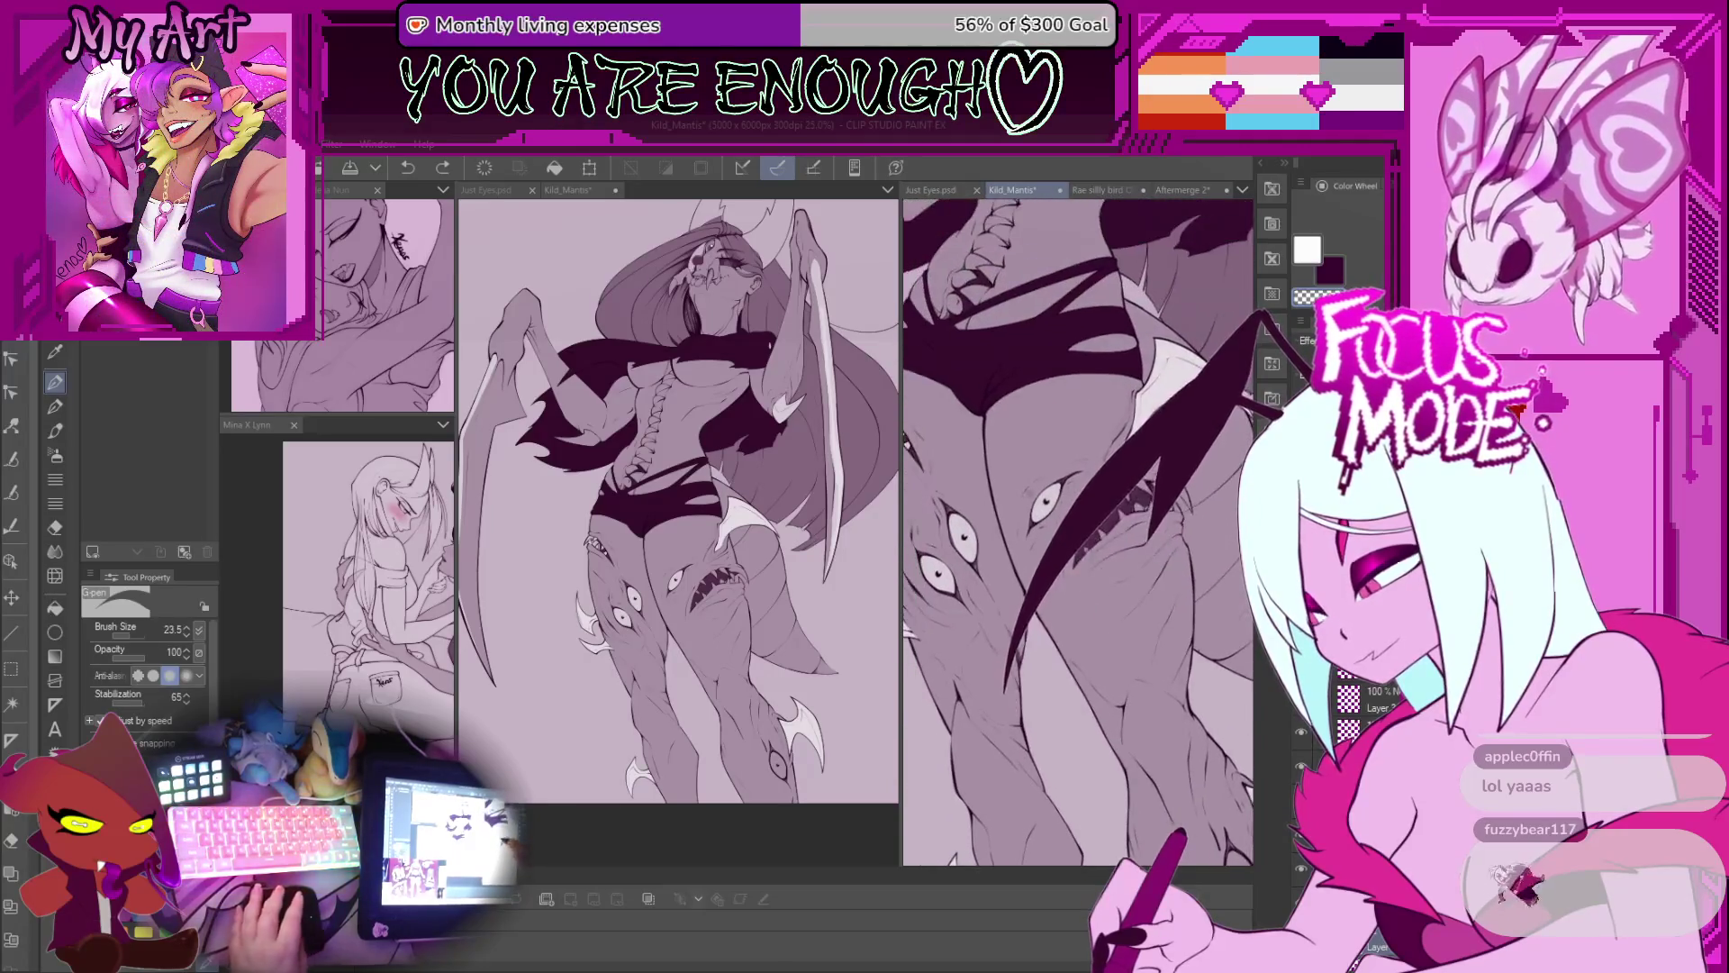
{"action": "scroll", "coordinate": [1040, 481], "scroll_direction": "up", "scroll_amount": 6}
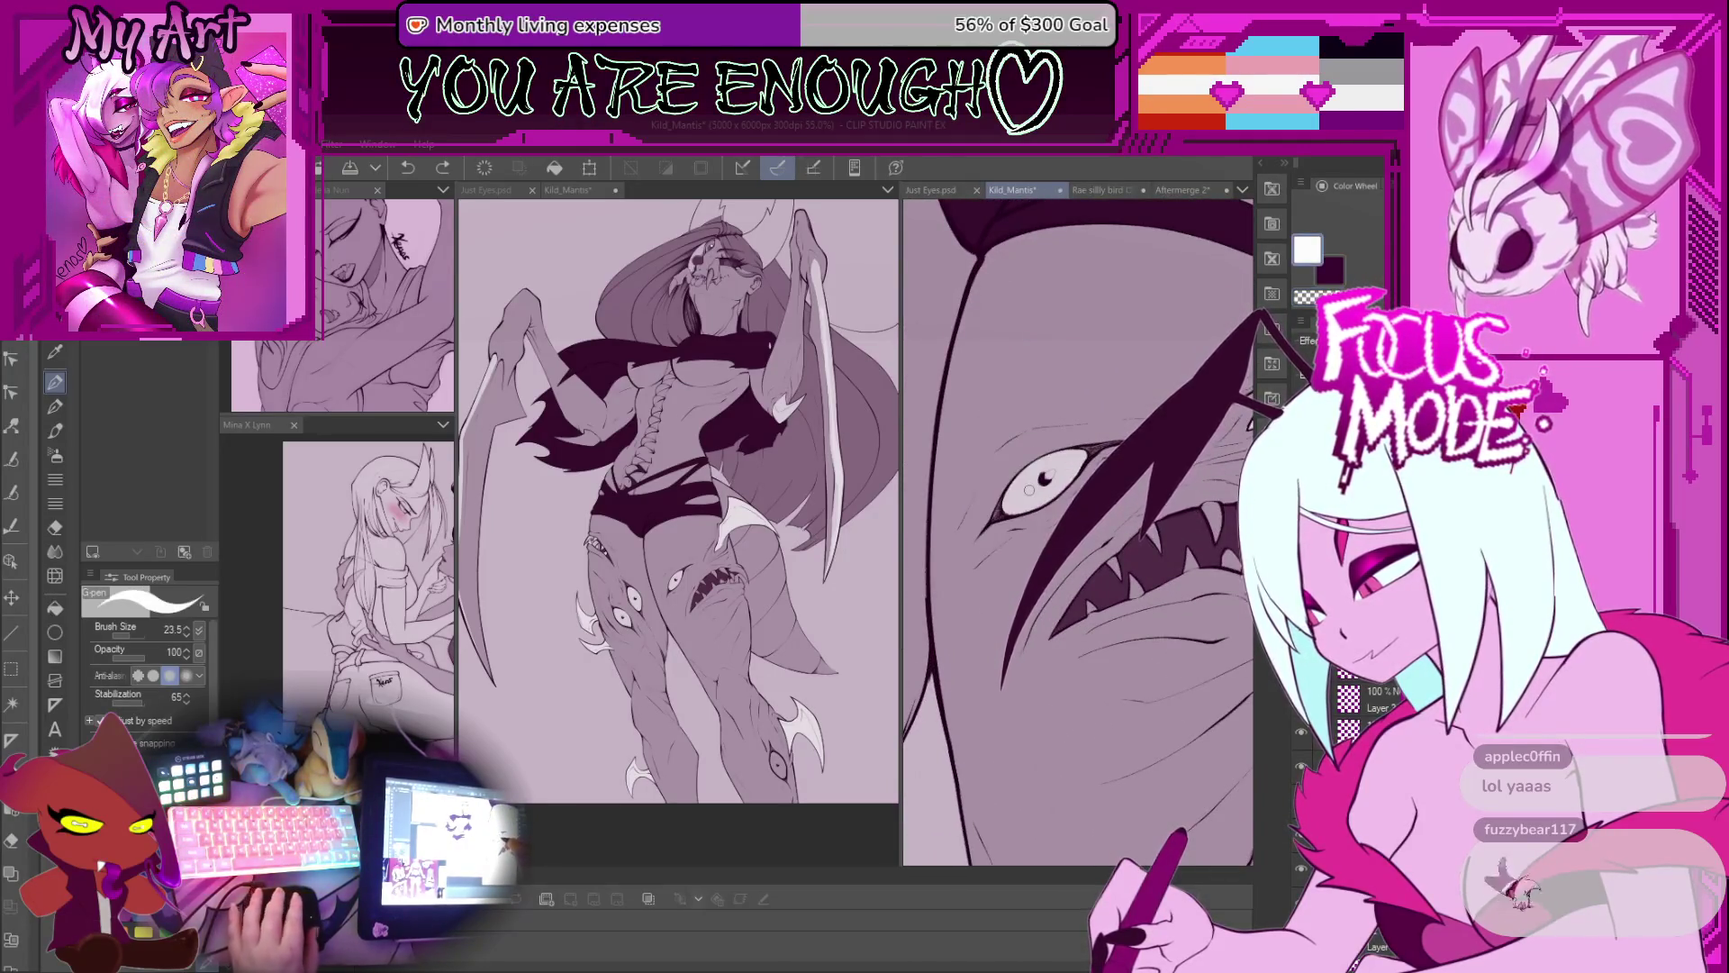
{"action": "left_click_drag", "start_coordinate": [1072, 685], "coordinate": [1014, 586]}
{"action": "scroll", "coordinate": [1007, 587], "scroll_direction": "up", "scroll_amount": 2}
{"action": "key", "text": "["}
{"action": "mouse_move", "coordinate": [986, 526]}
{"action": "left_mouse_down"}
{"action": "mouse_move", "coordinate": [1033, 592]}
{"action": "mouse_move", "coordinate": [982, 517]}
{"action": "mouse_move", "coordinate": [1013, 576]}
{"action": "left_mouse_up"}
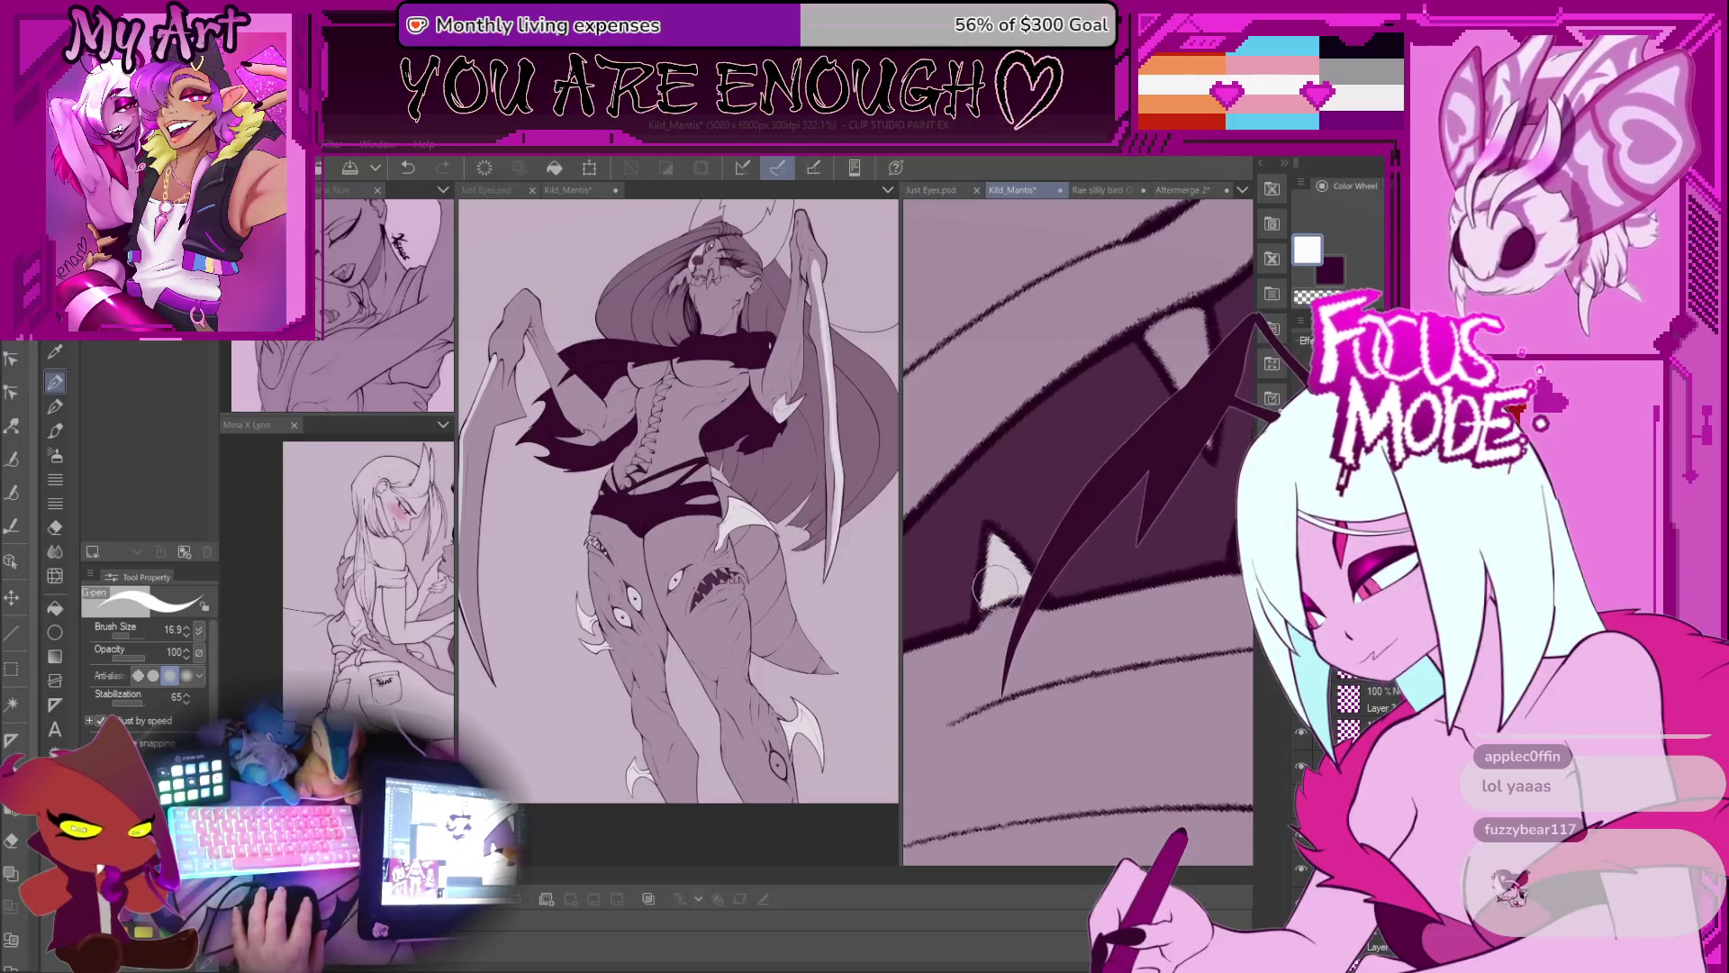
Step: Fill a light tooth shape inside the dark mouth
{"action": "scroll", "coordinate": [1018, 581], "scroll_direction": "up", "scroll_amount": 2}
{"action": "left_click_drag", "start_coordinate": [1000, 595], "coordinate": [1016, 602]}
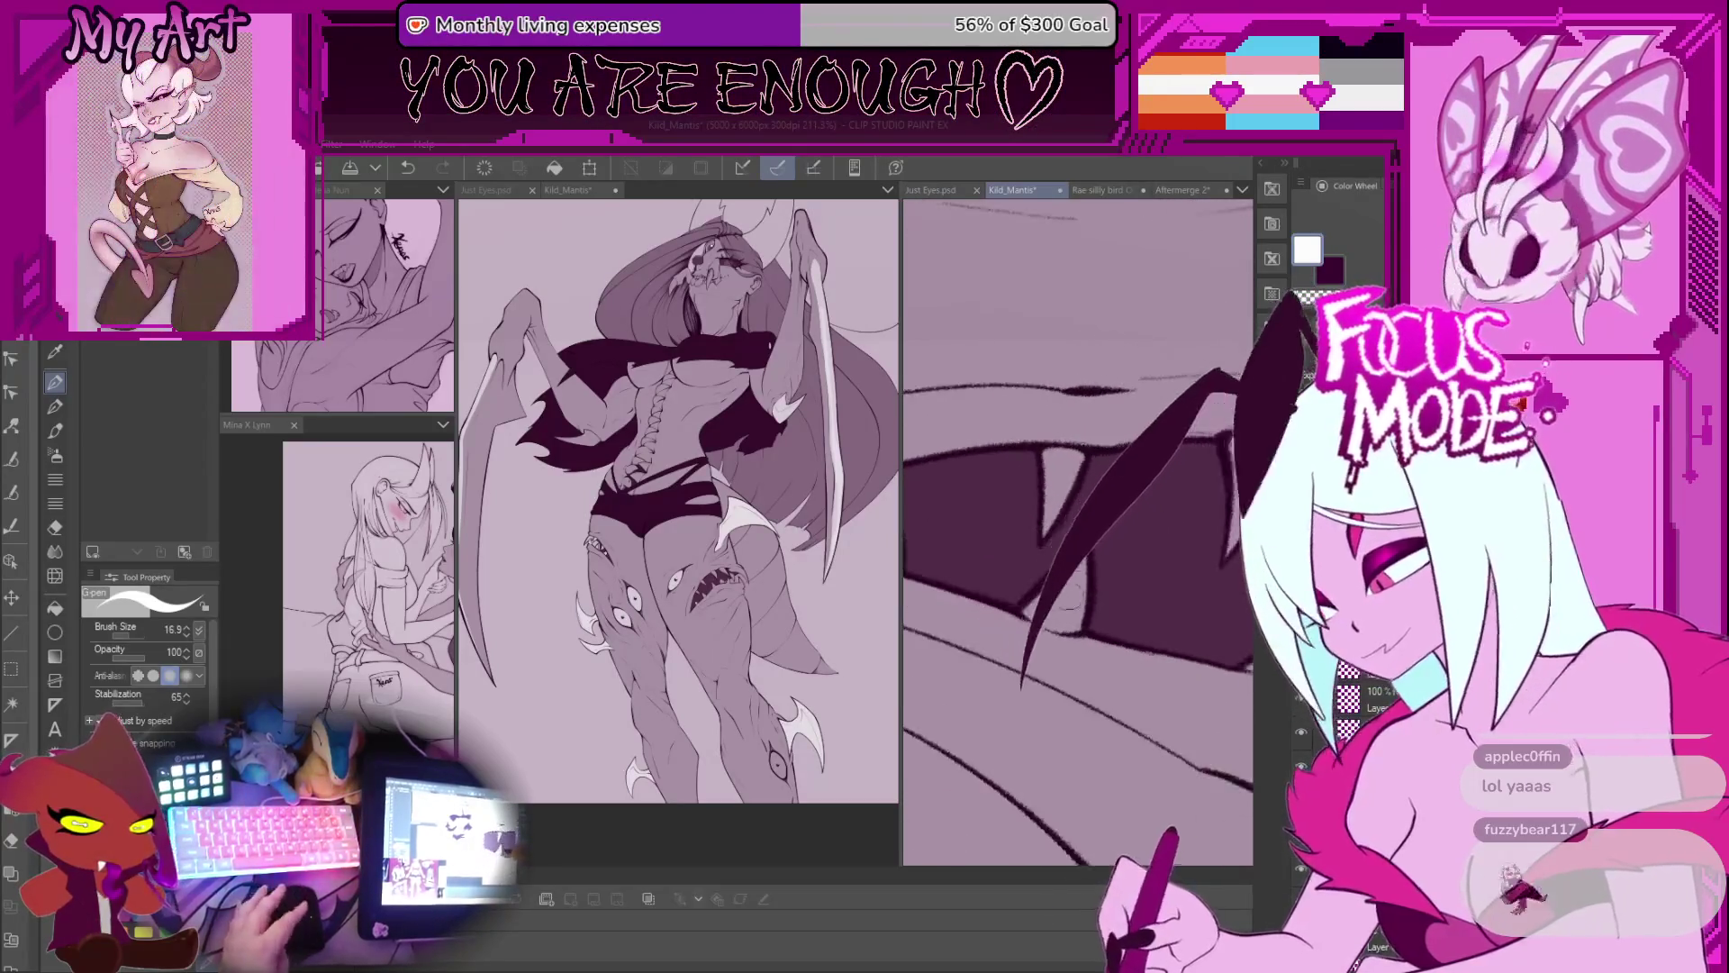
{"action": "left_click_drag", "start_coordinate": [1094, 531], "coordinate": [1067, 621]}
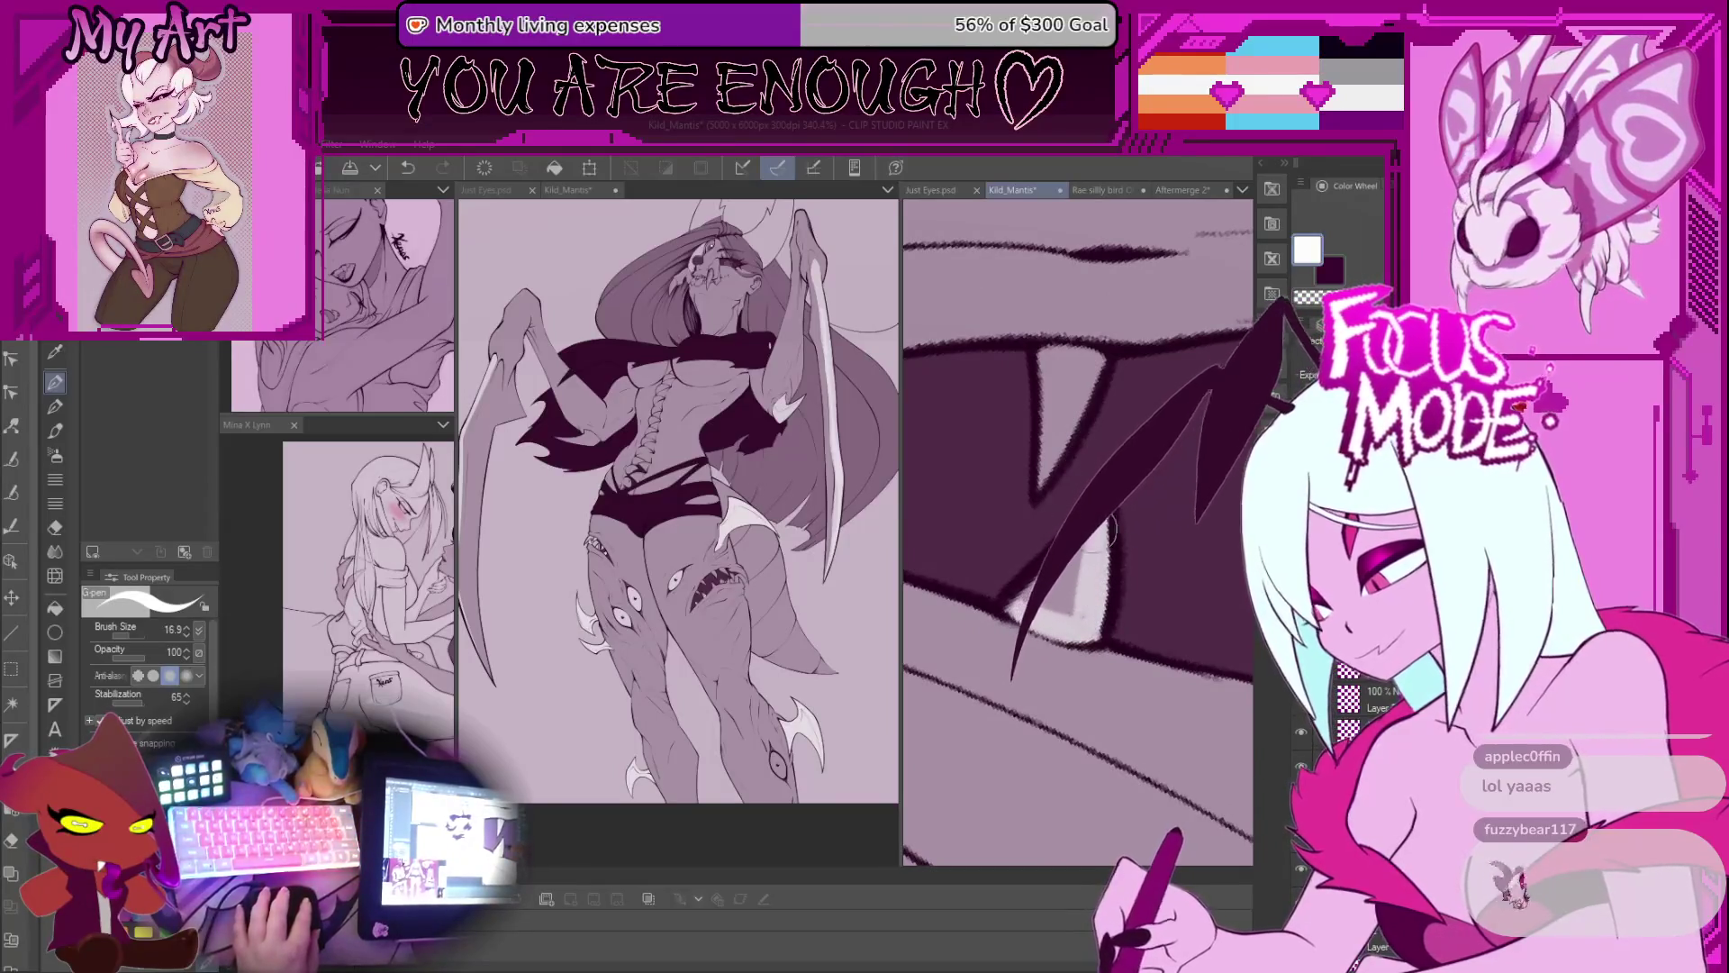
{"action": "left_click_drag", "start_coordinate": [1103, 541], "coordinate": [1076, 622]}
{"action": "mouse_move", "coordinate": [1054, 487]}
{"action": "left_mouse_down"}
{"action": "mouse_move", "coordinate": [1065, 649]}
{"action": "mouse_move", "coordinate": [1058, 605]}
{"action": "left_mouse_up"}
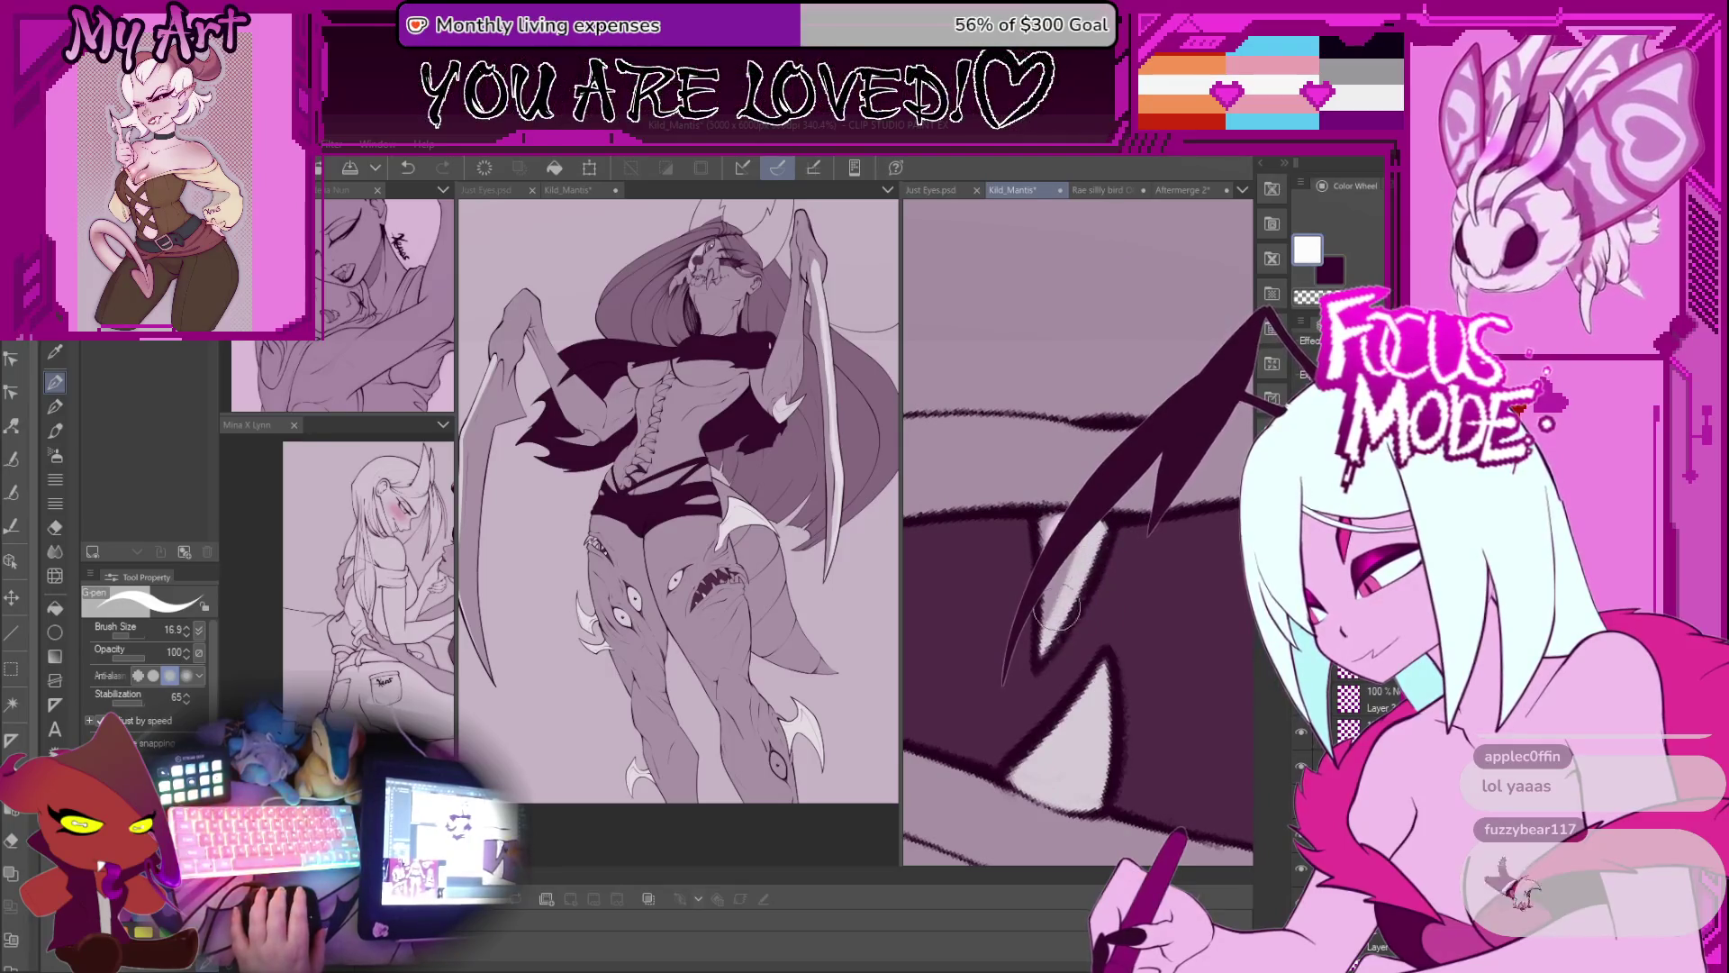
Step: Add light highlights along the fang's outer and inner edges
{"action": "mouse_move", "coordinate": [1176, 555]}
{"action": "left_mouse_down"}
{"action": "mouse_move", "coordinate": [1070, 540]}
{"action": "mouse_move", "coordinate": [1077, 599]}
{"action": "left_mouse_up"}
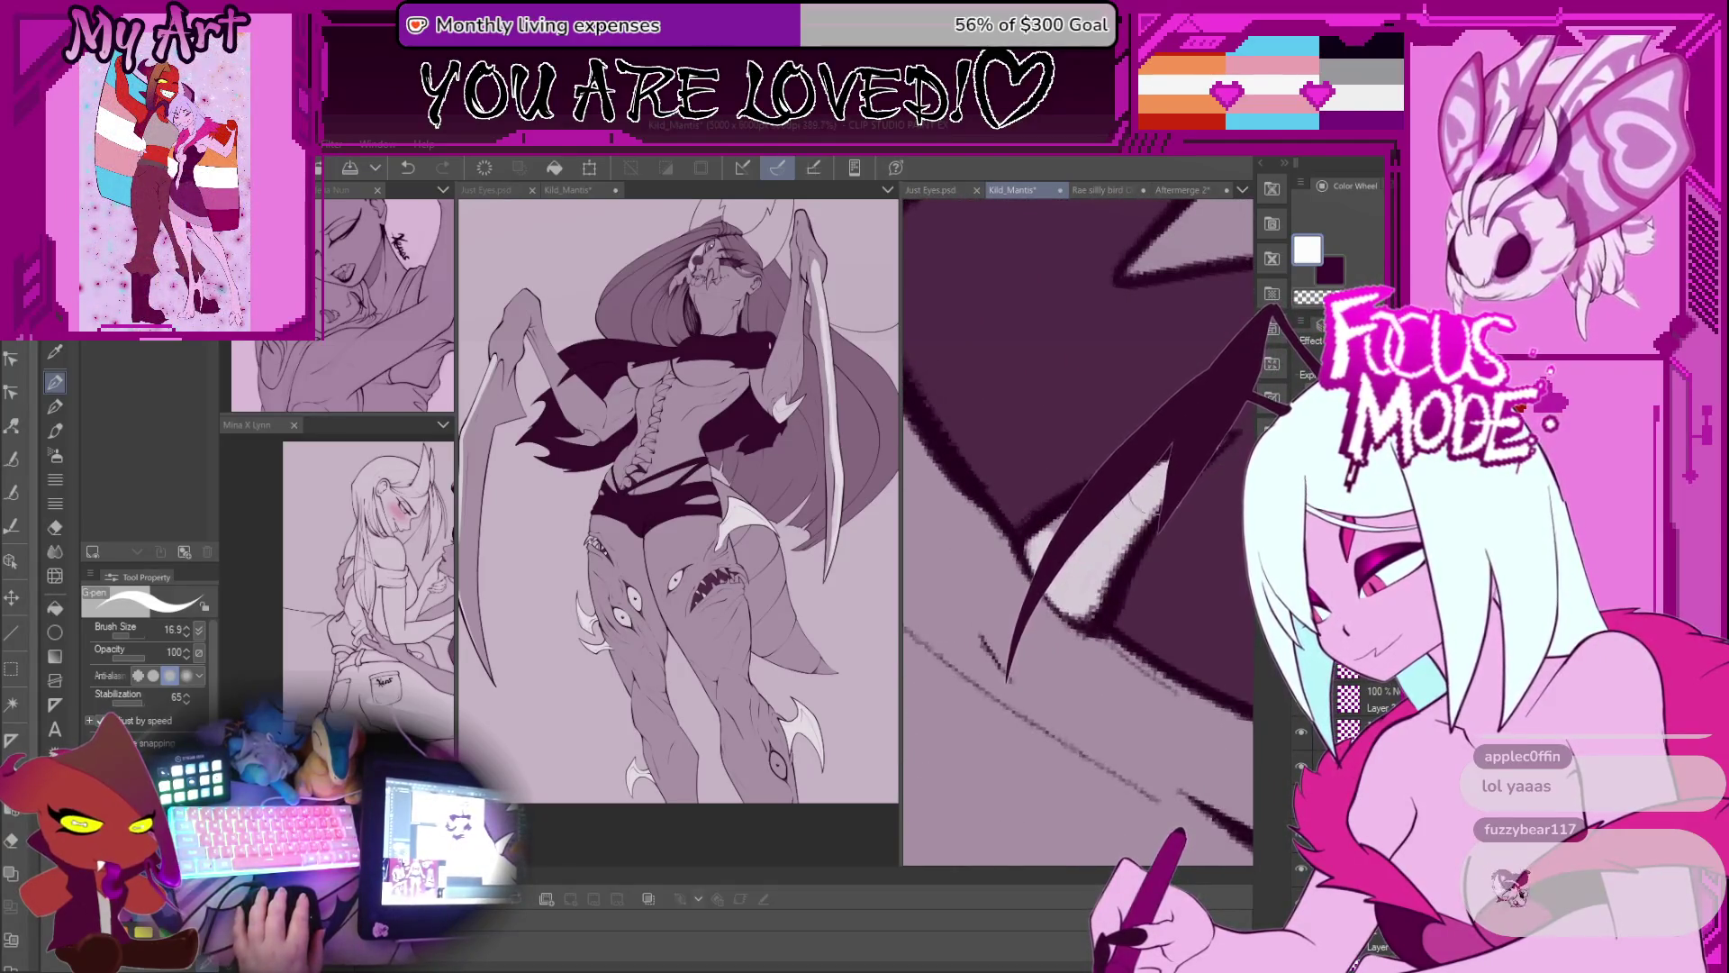
{"action": "left_click_drag", "start_coordinate": [1082, 553], "coordinate": [992, 548]}
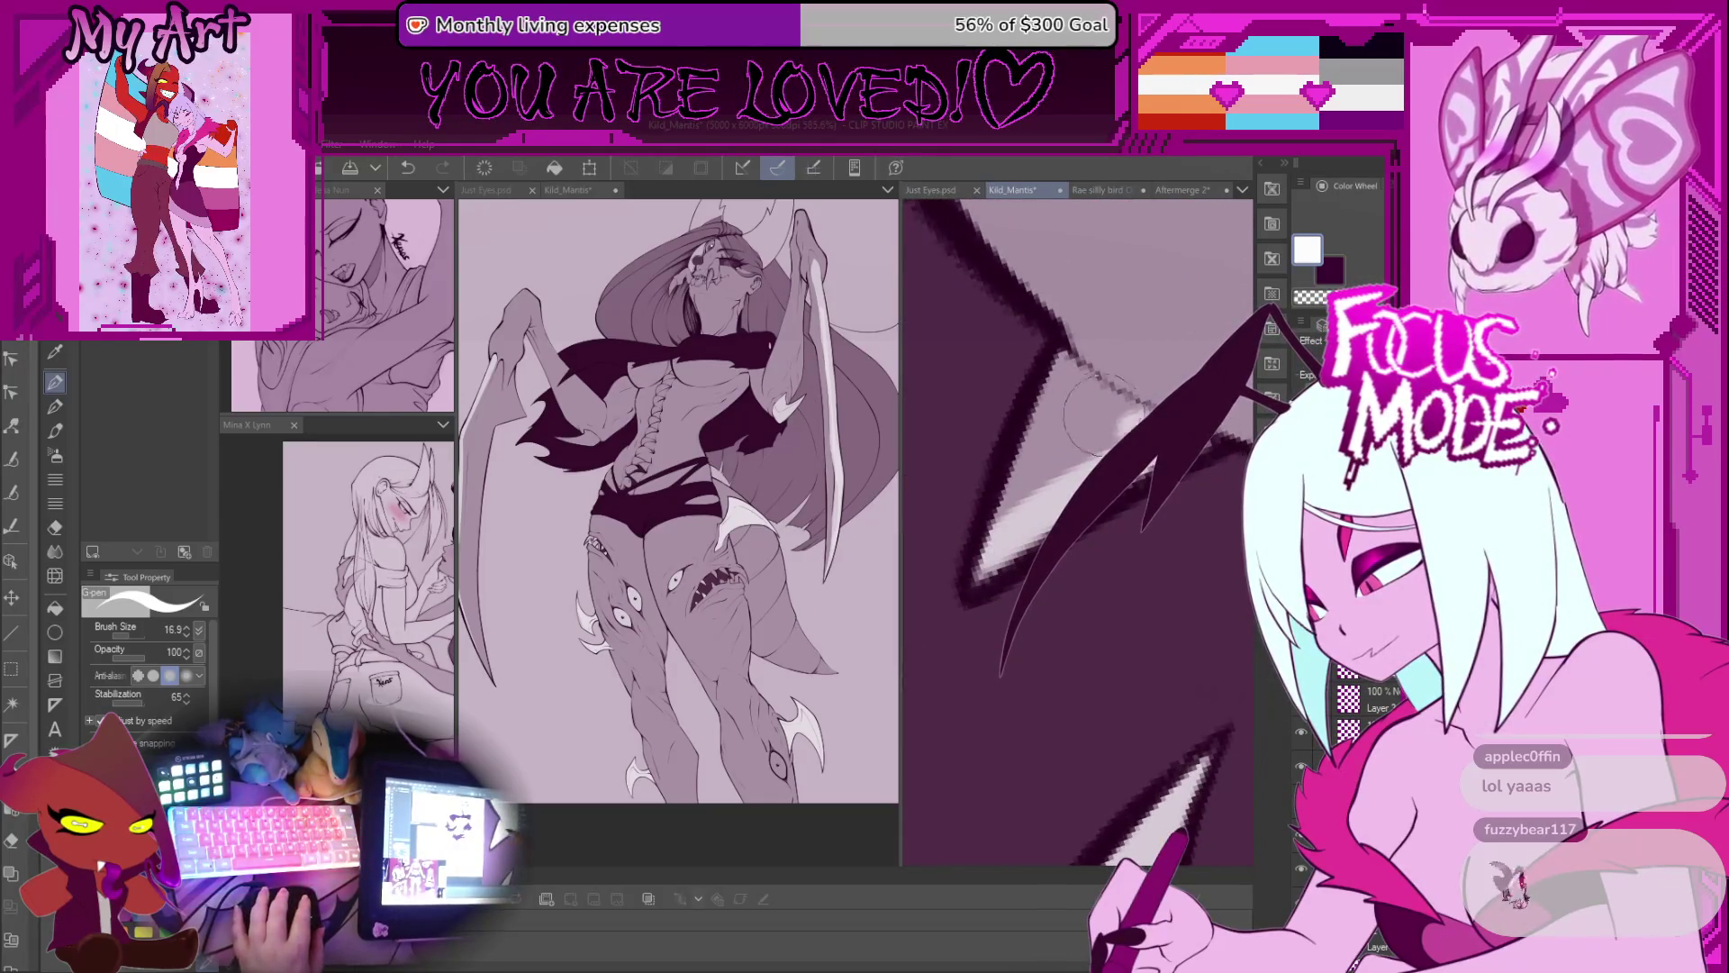
{"action": "left_click_drag", "start_coordinate": [1104, 410], "coordinate": [1041, 369]}
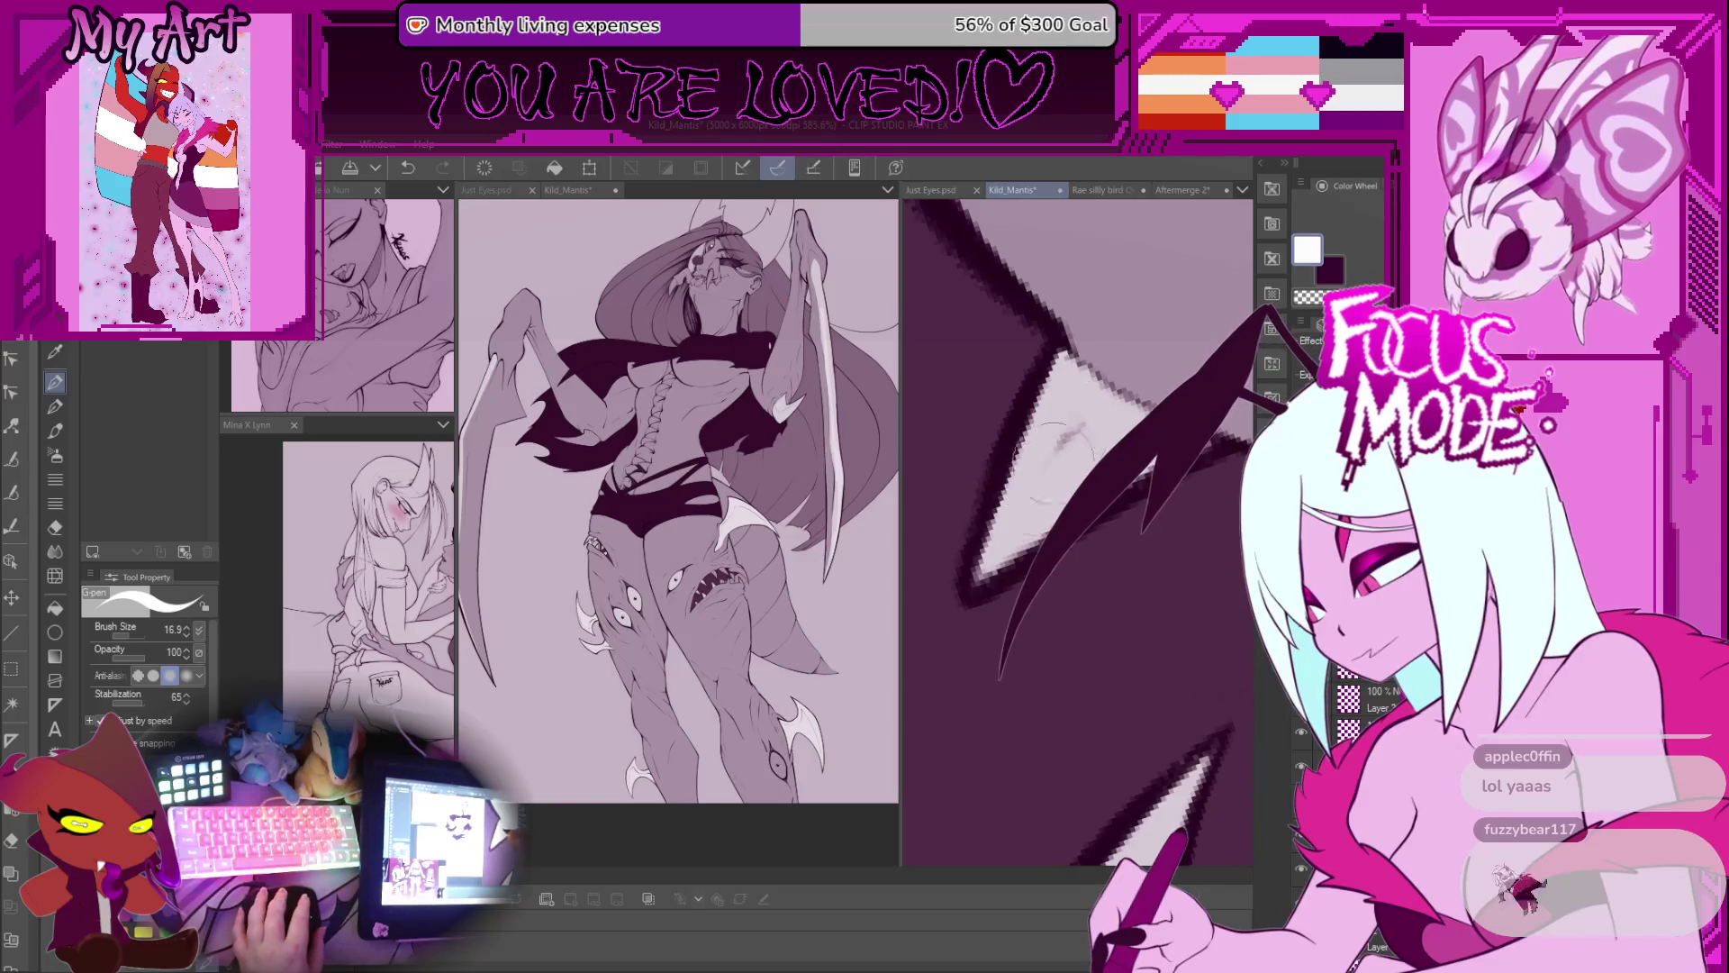
{"action": "scroll", "coordinate": [985, 502], "scroll_direction": "down", "scroll_amount": 3}
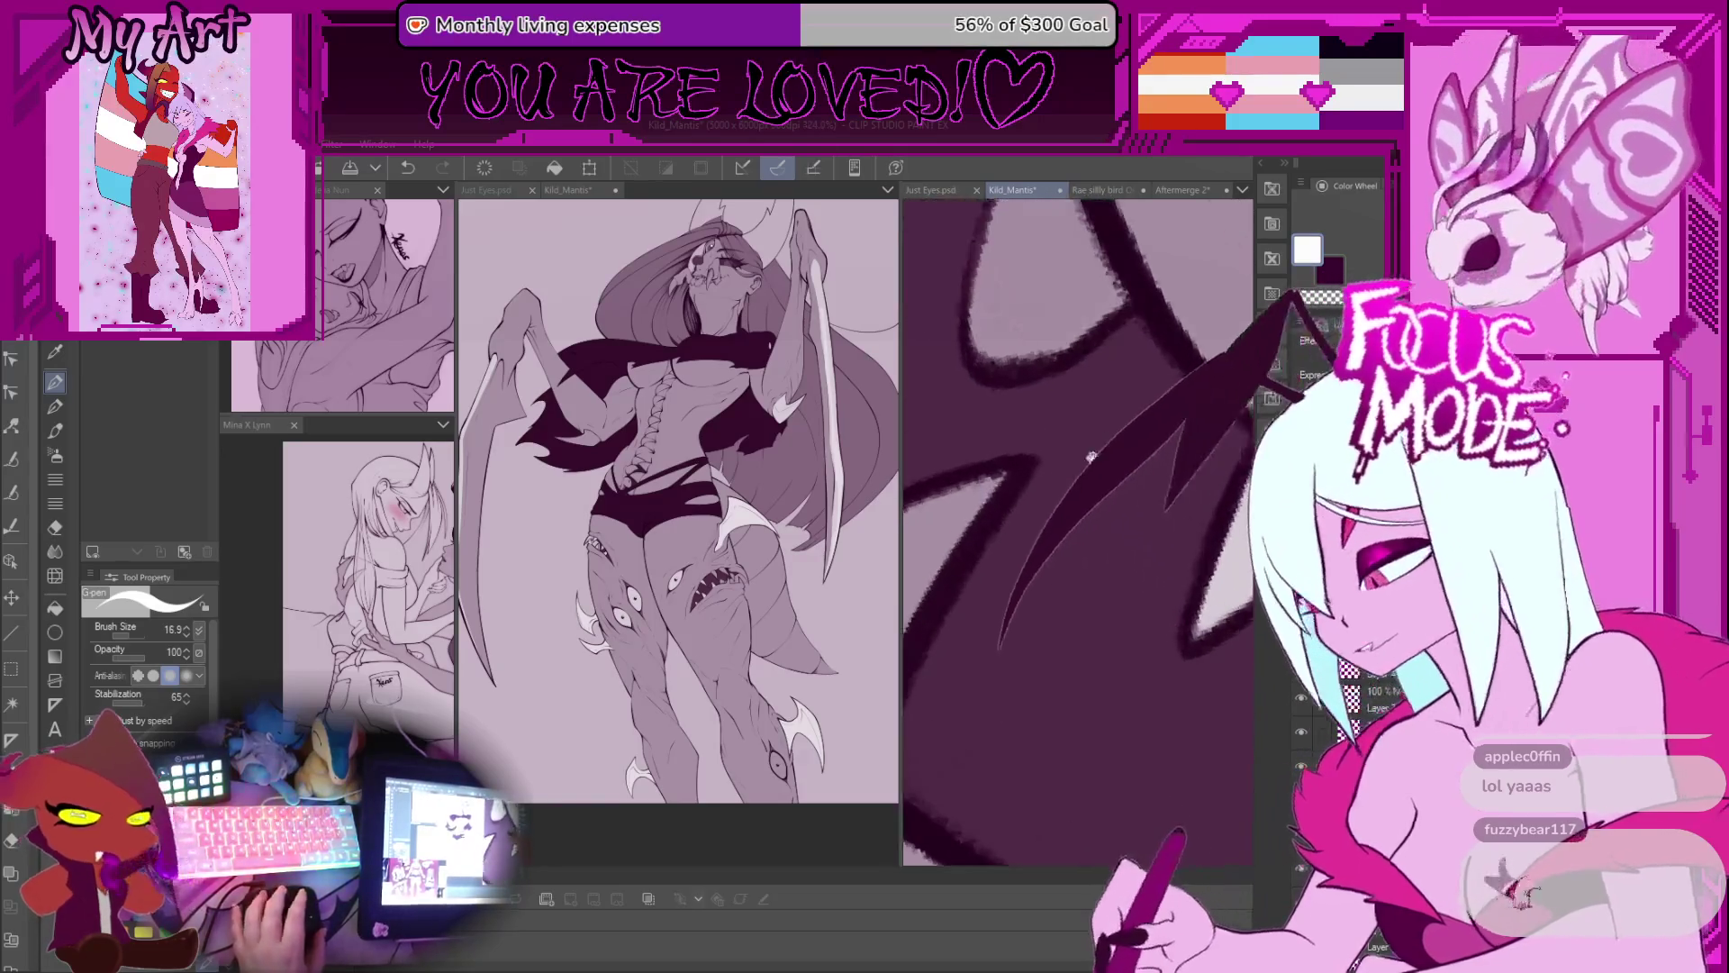
{"action": "scroll", "coordinate": [1096, 446], "scroll_direction": "up", "scroll_amount": 1}
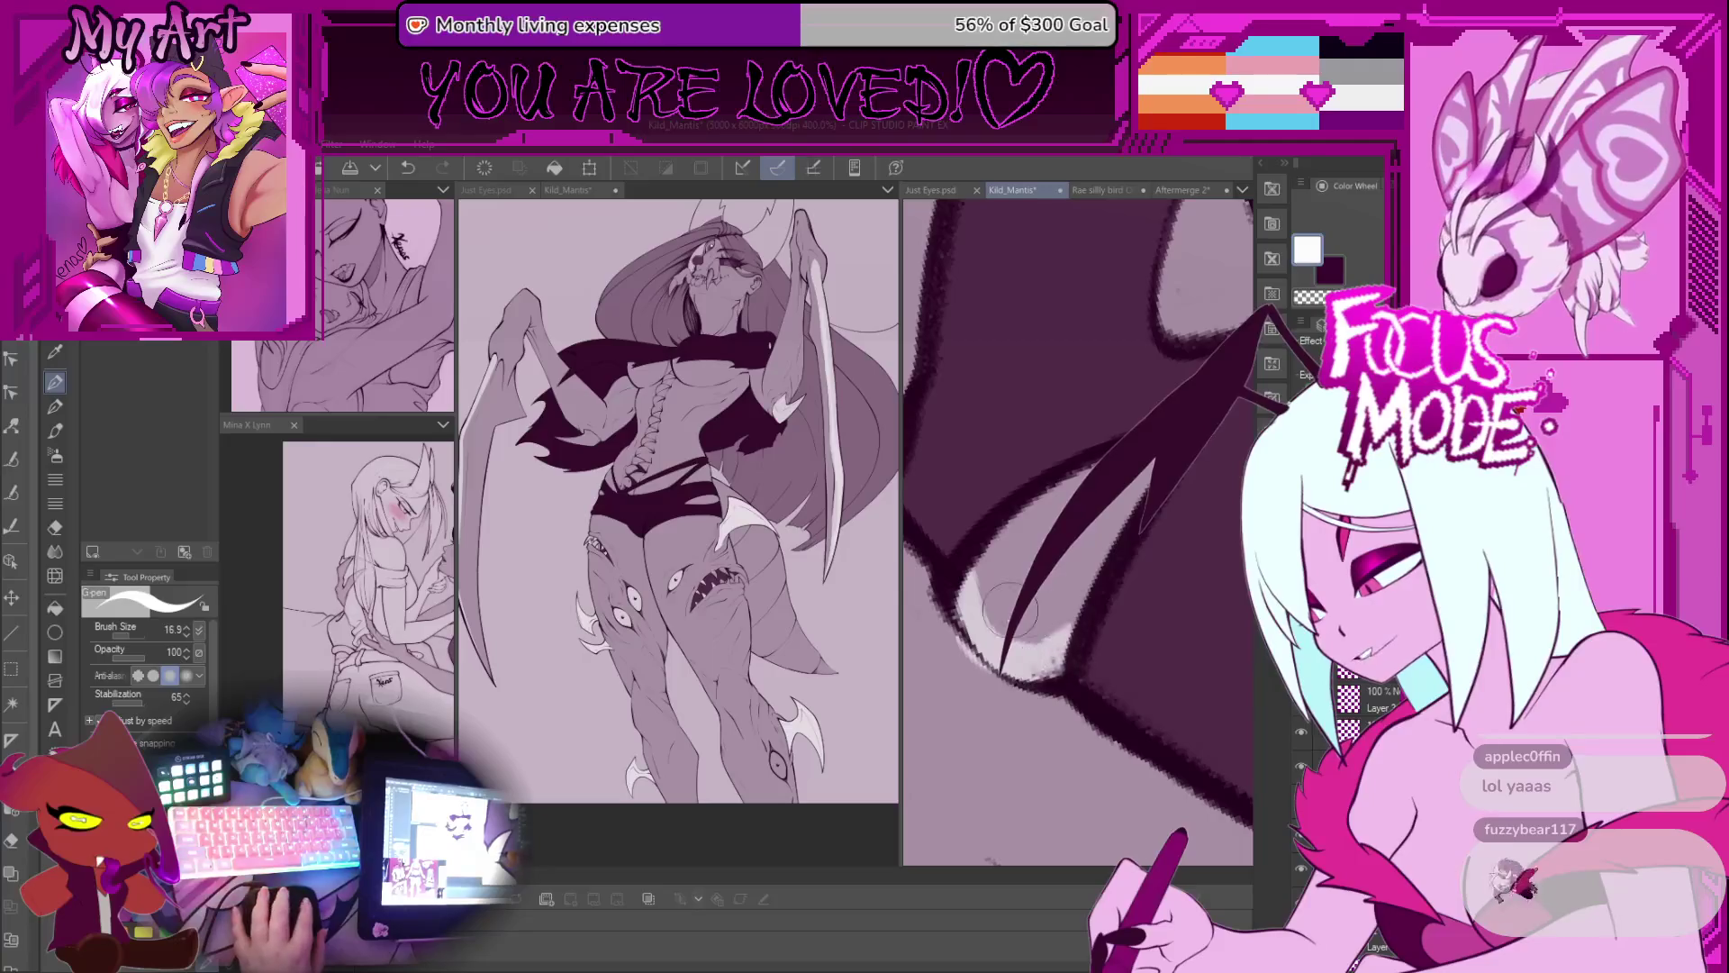
{"action": "left_click_drag", "start_coordinate": [968, 599], "coordinate": [1036, 648]}
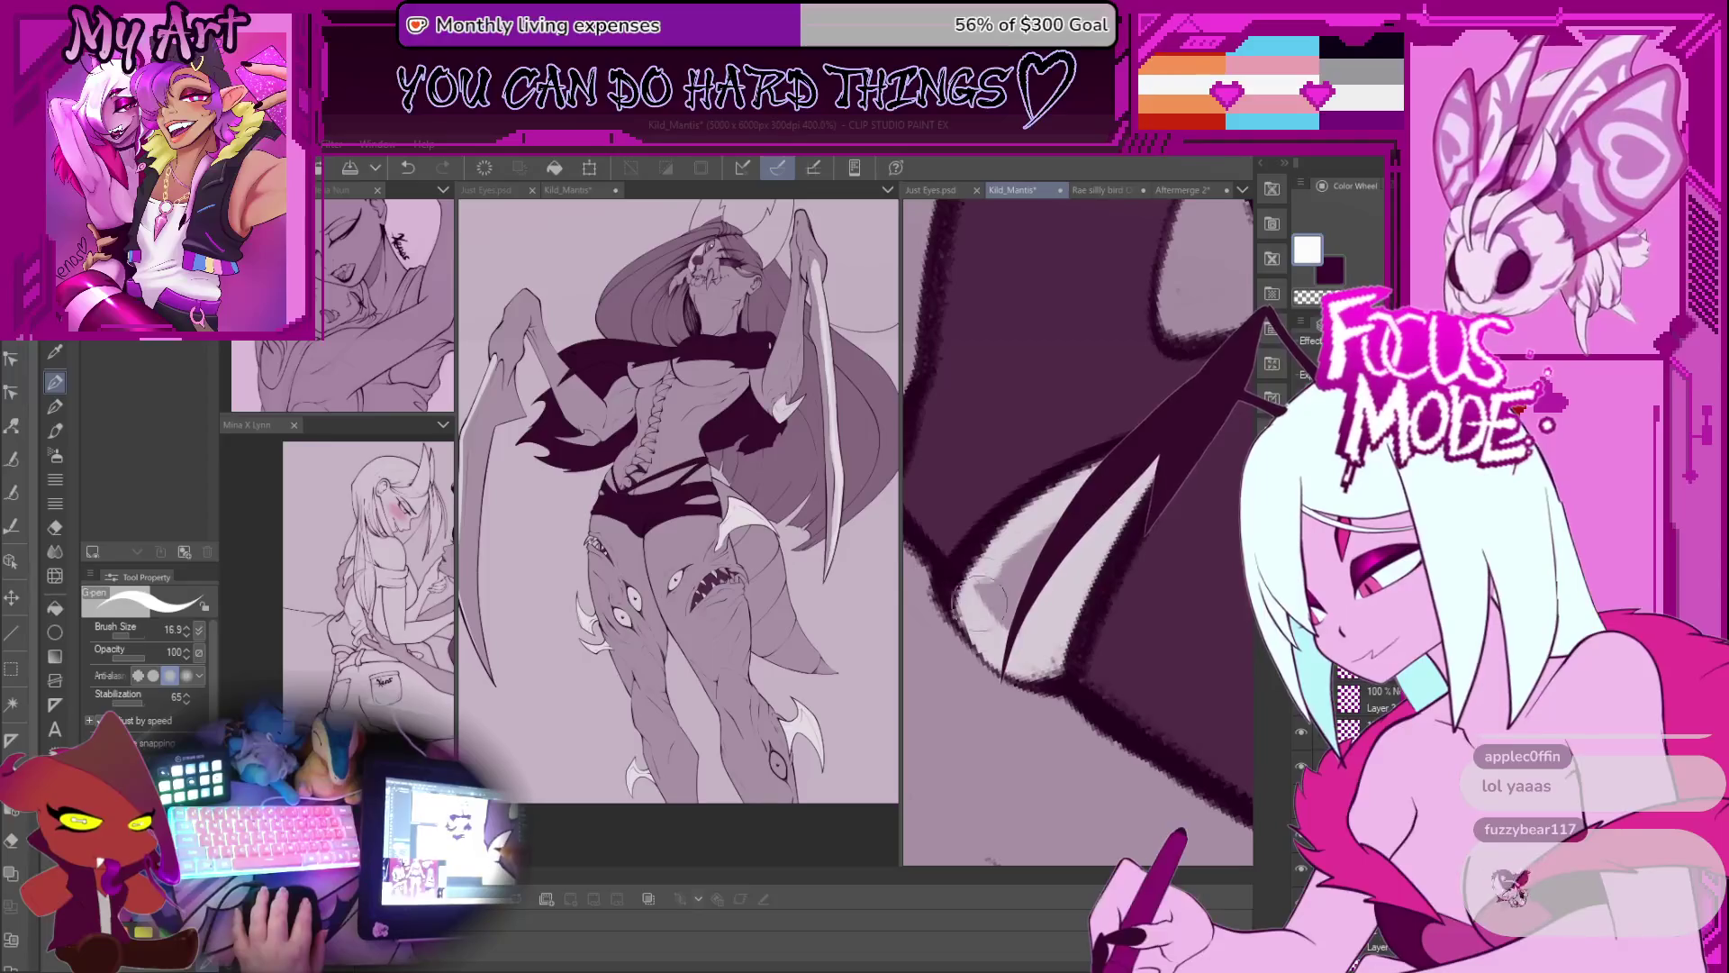
Step: Draw a dark curved stroke on the wing
{"action": "scroll", "coordinate": [1005, 626], "scroll_direction": "down", "scroll_amount": 5}
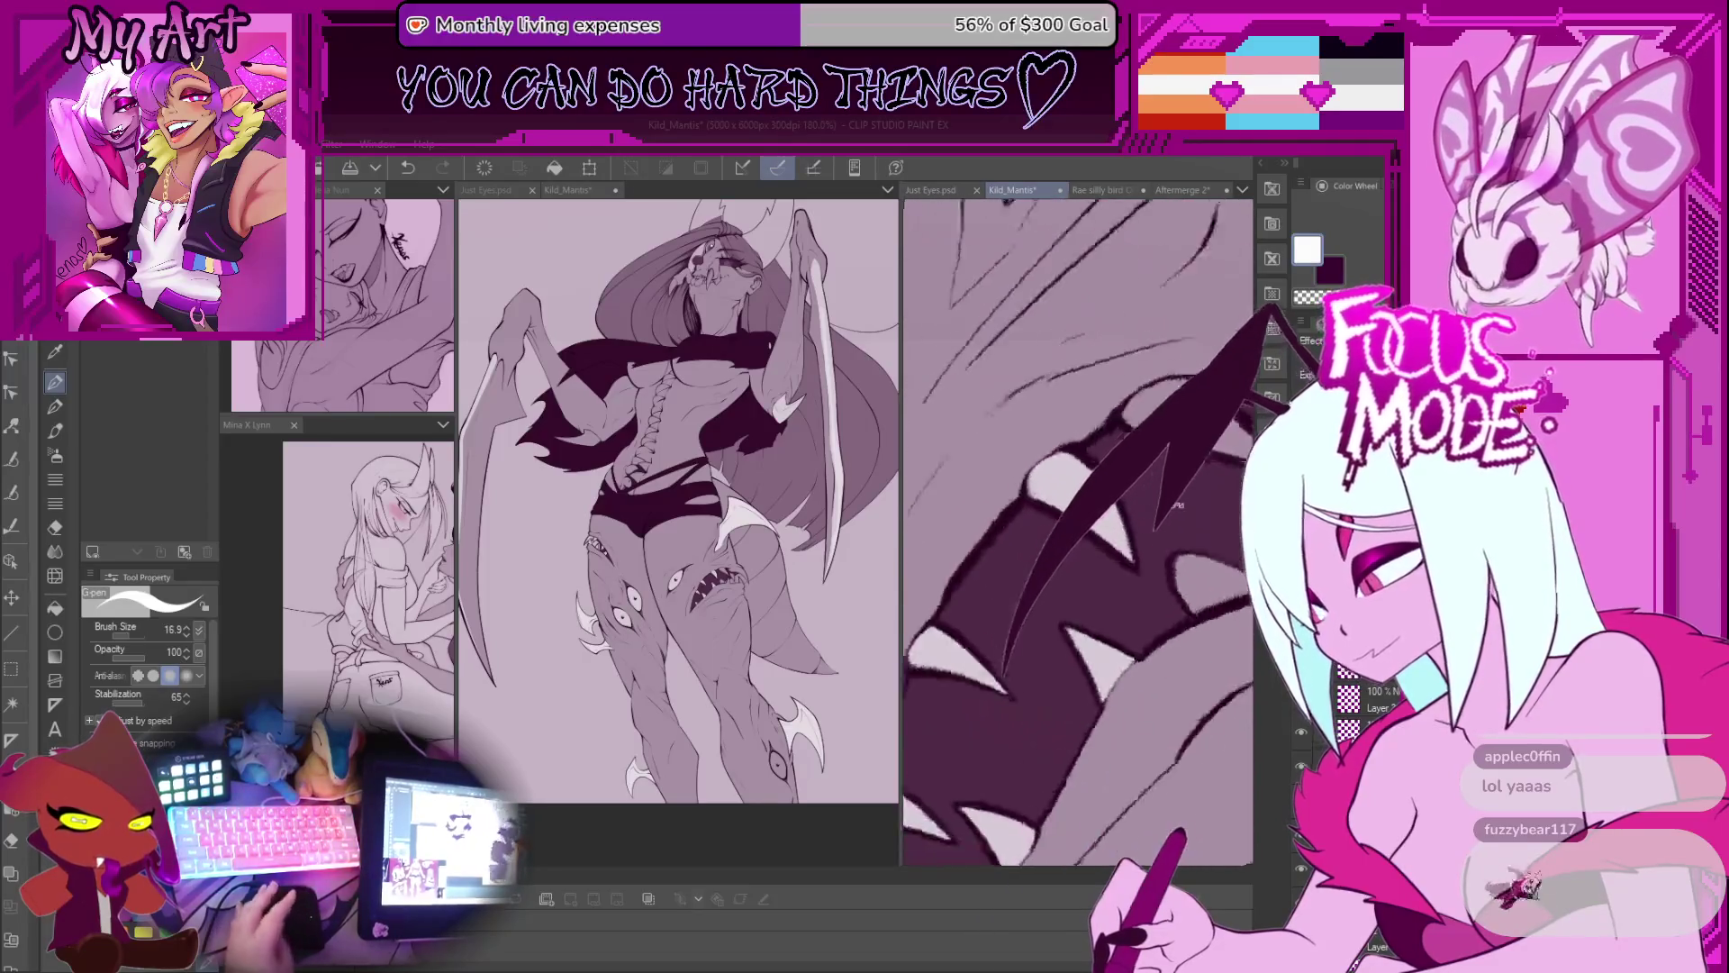
{"action": "scroll", "coordinate": [1148, 586], "scroll_direction": "up", "scroll_amount": 4}
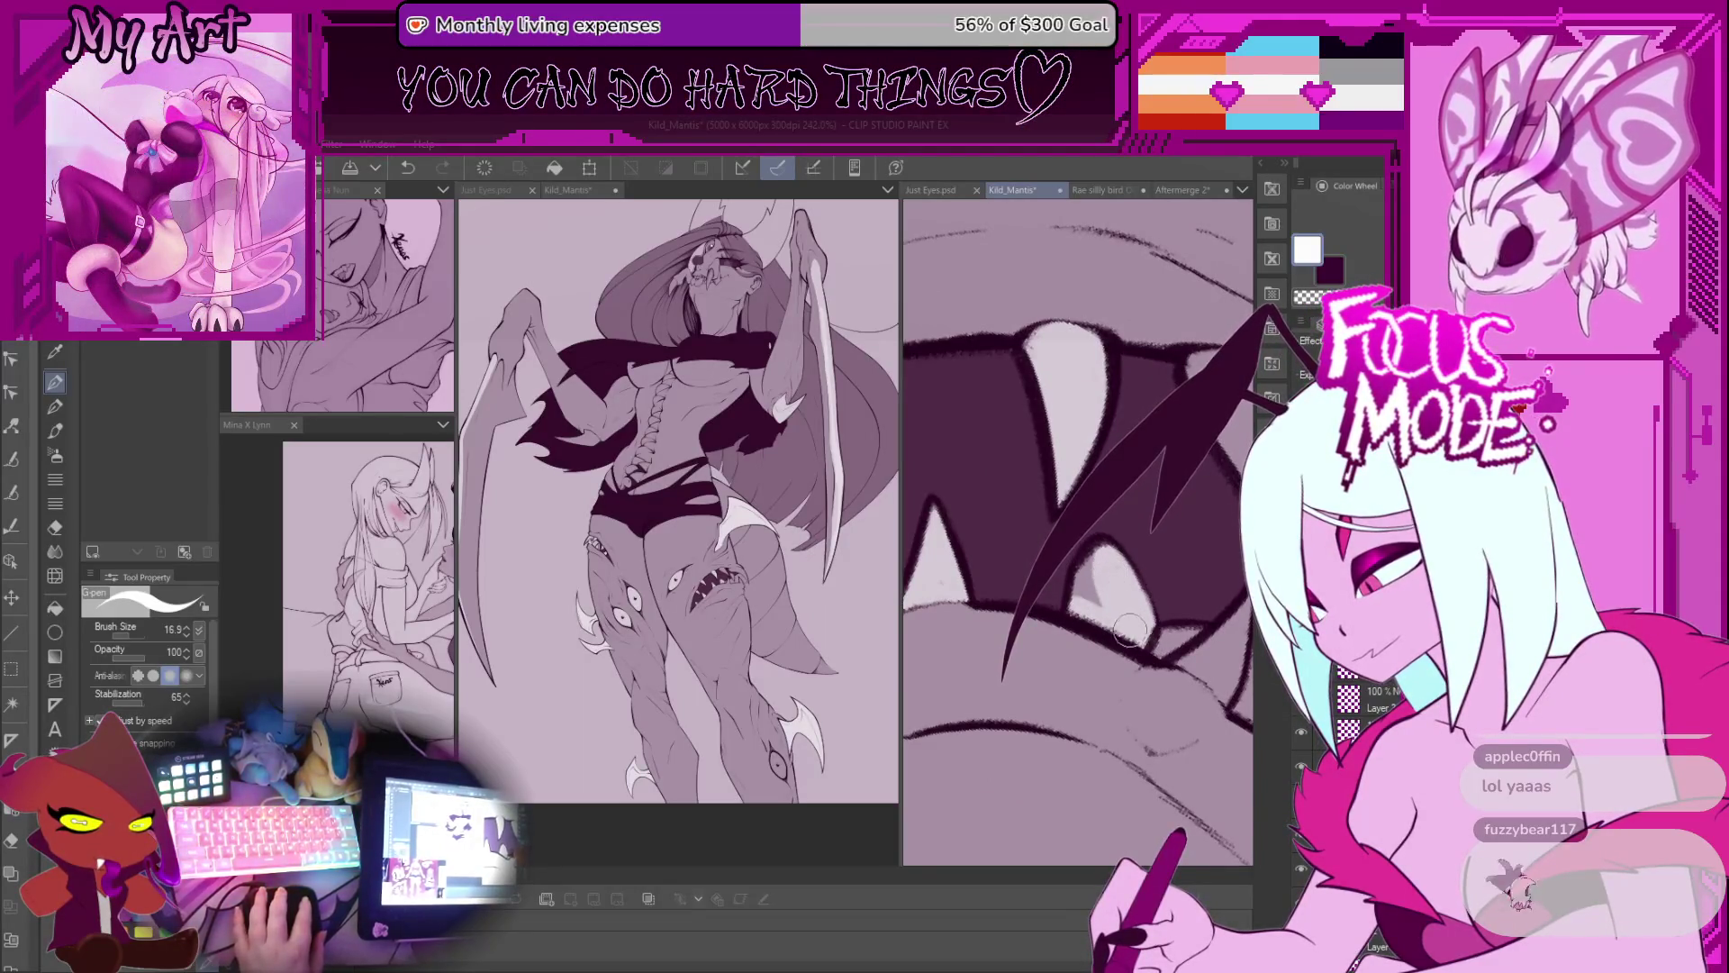
{"action": "scroll", "coordinate": [1147, 616], "scroll_direction": "up", "scroll_amount": 3}
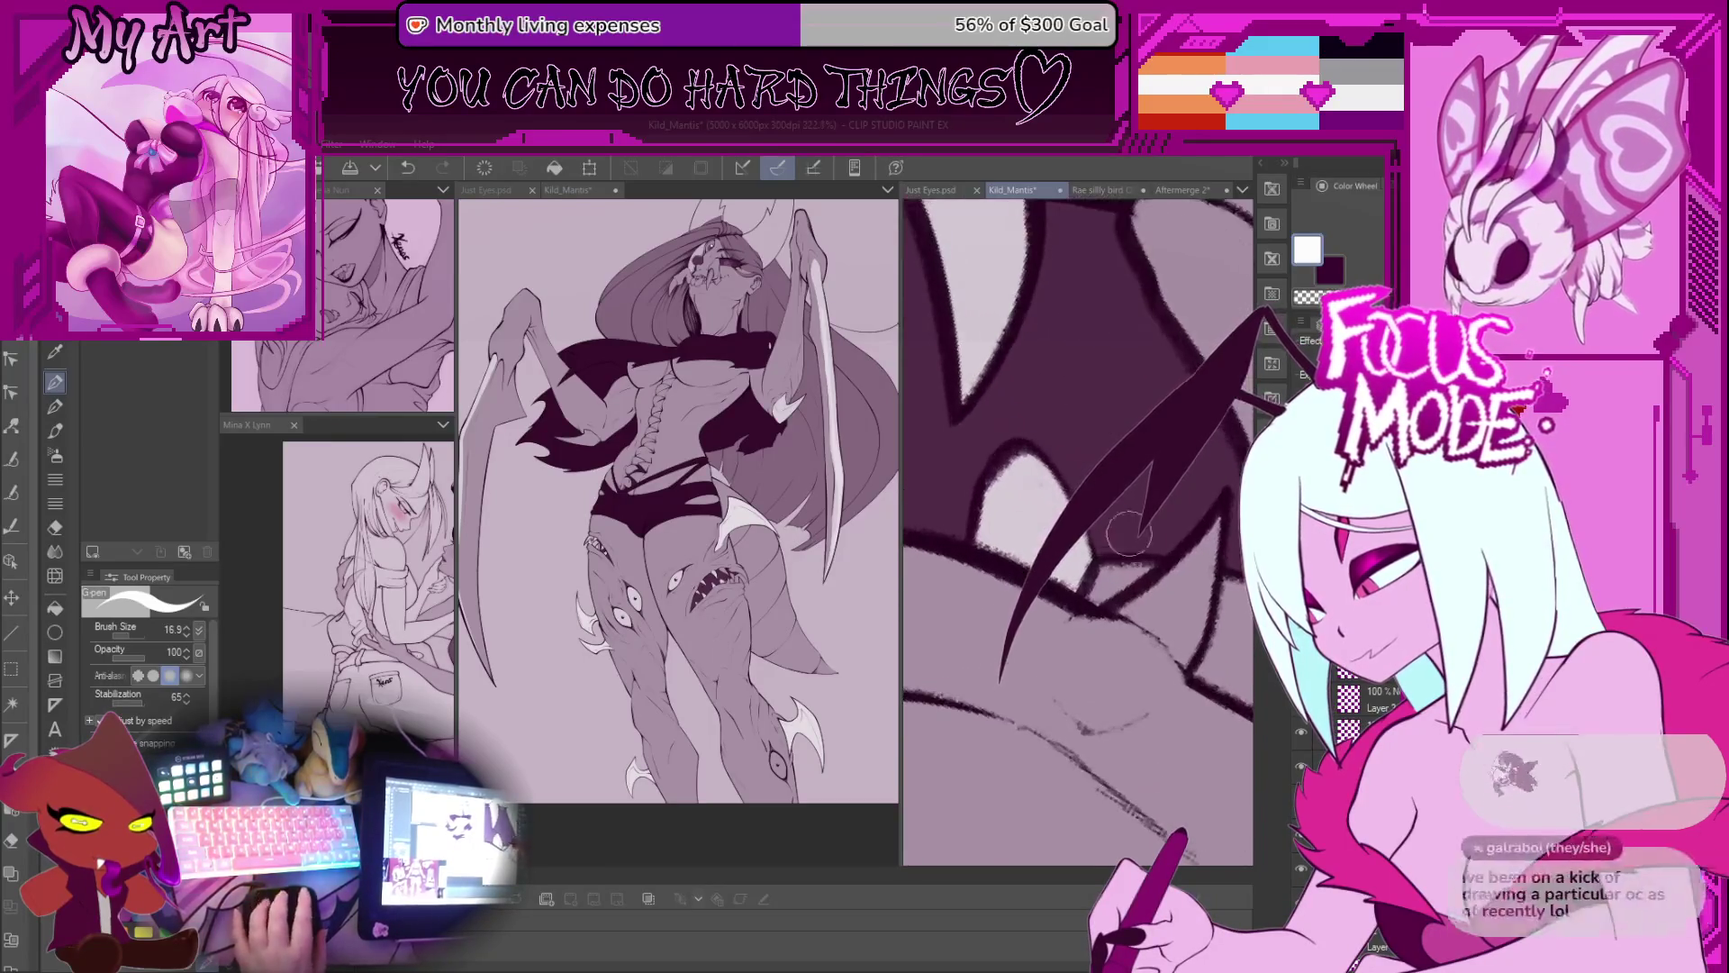
{"action": "left_click_drag", "start_coordinate": [1079, 574], "coordinate": [1045, 586]}
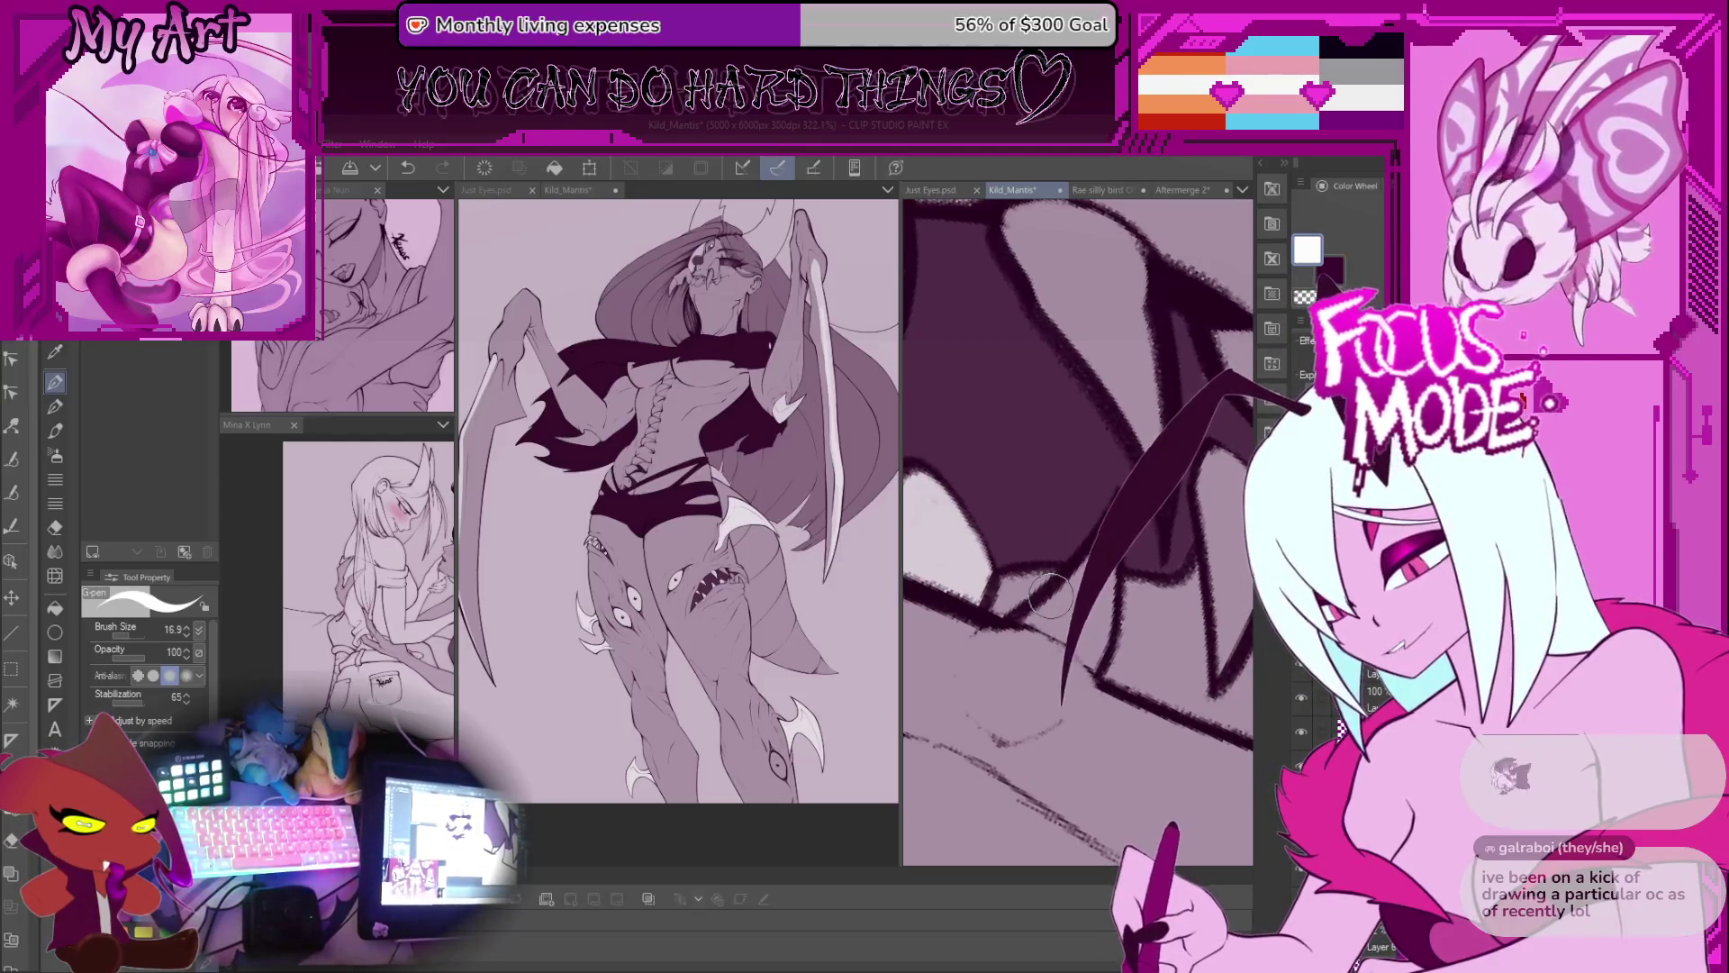
{"action": "mouse_move", "coordinate": [1049, 594]}
{"action": "left_mouse_down"}
{"action": "mouse_move", "coordinate": [1048, 517]}
{"action": "mouse_move", "coordinate": [1121, 621]}
{"action": "left_mouse_up"}
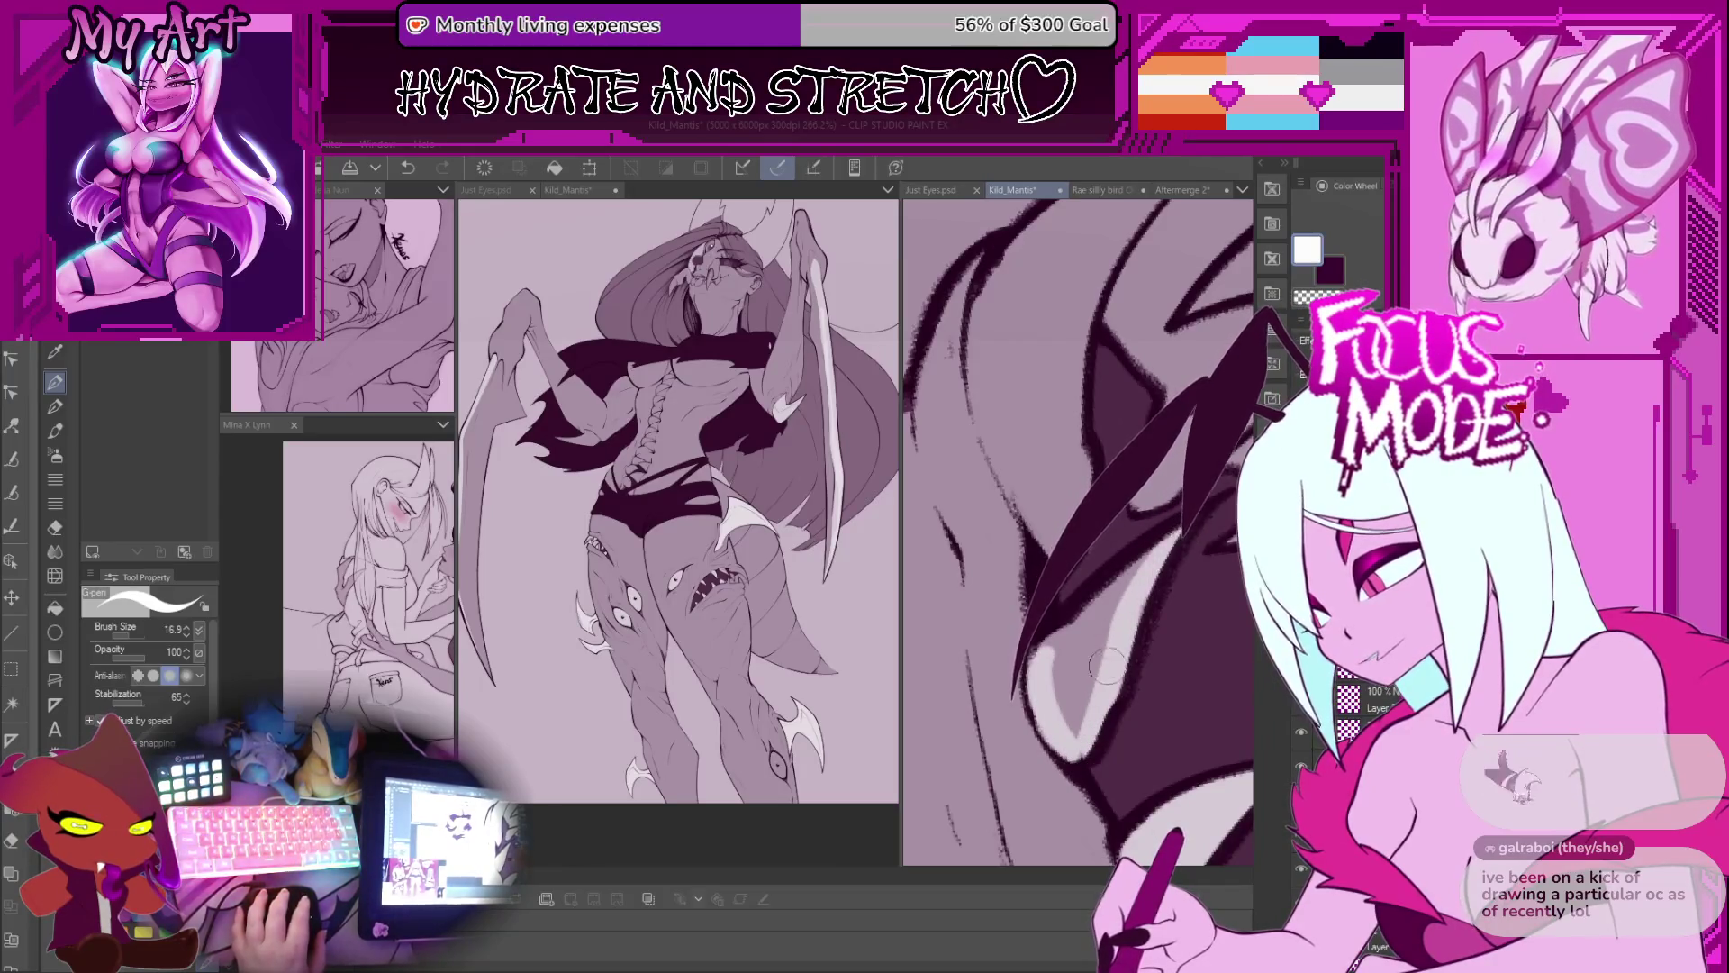
{"action": "left_click_drag", "start_coordinate": [1108, 694], "coordinate": [1027, 555]}
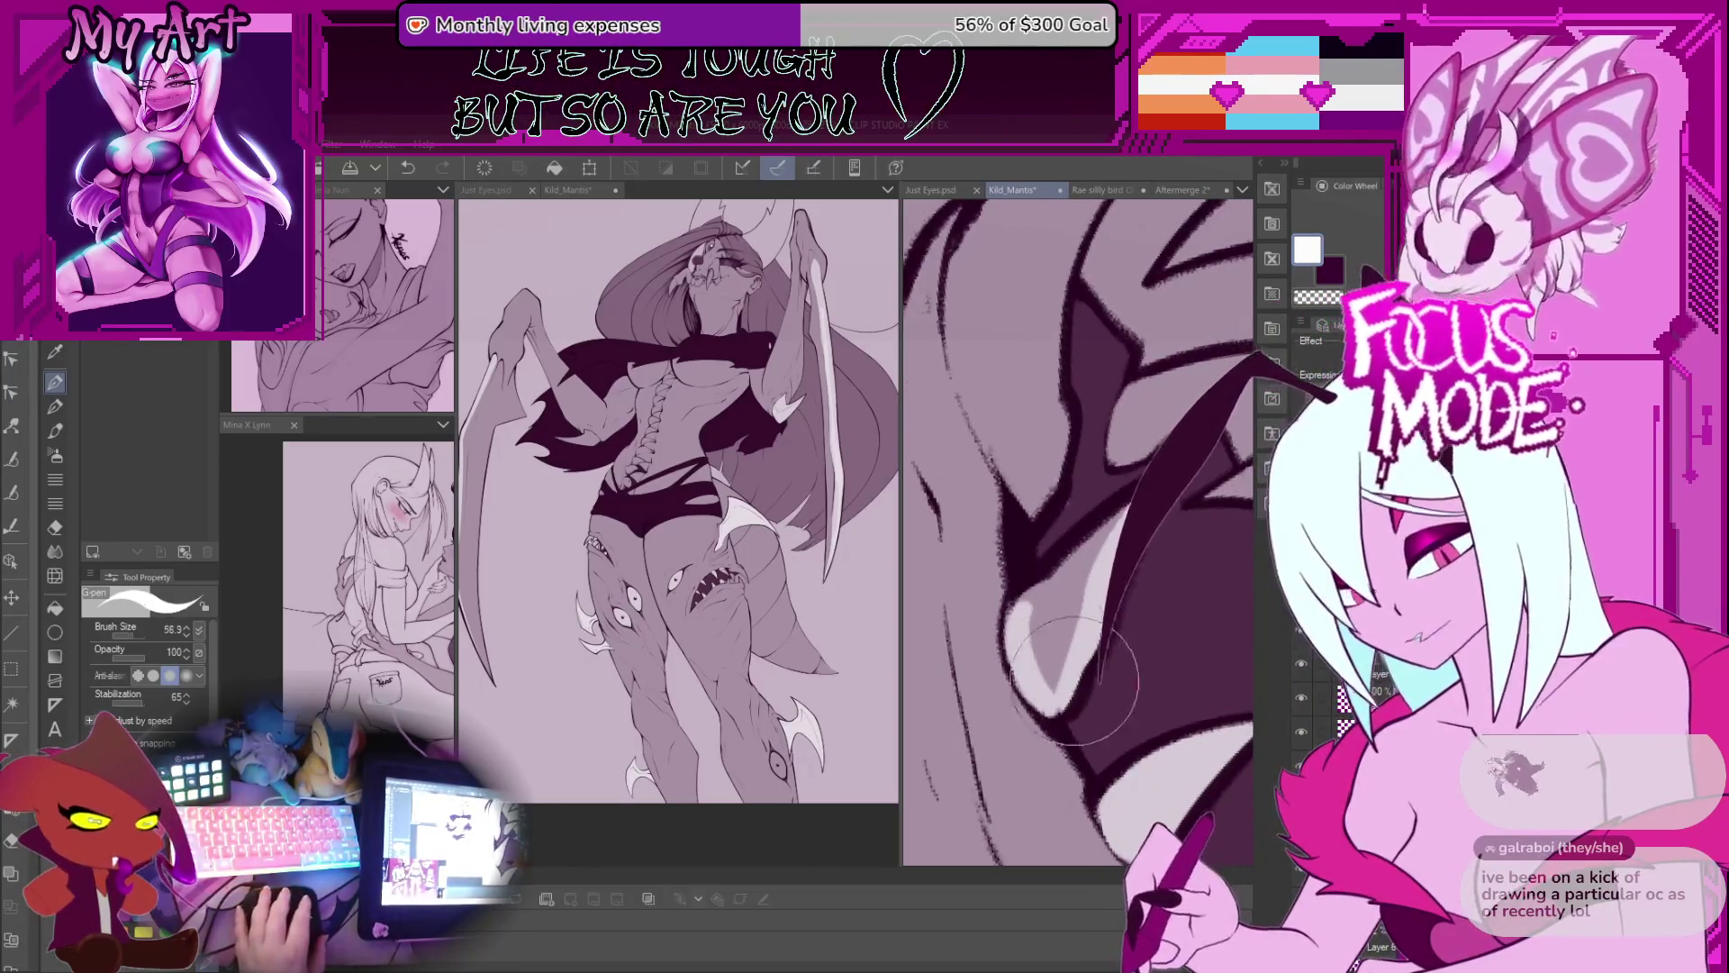
{"action": "left_click_drag", "start_coordinate": [1063, 622], "coordinate": [1189, 397]}
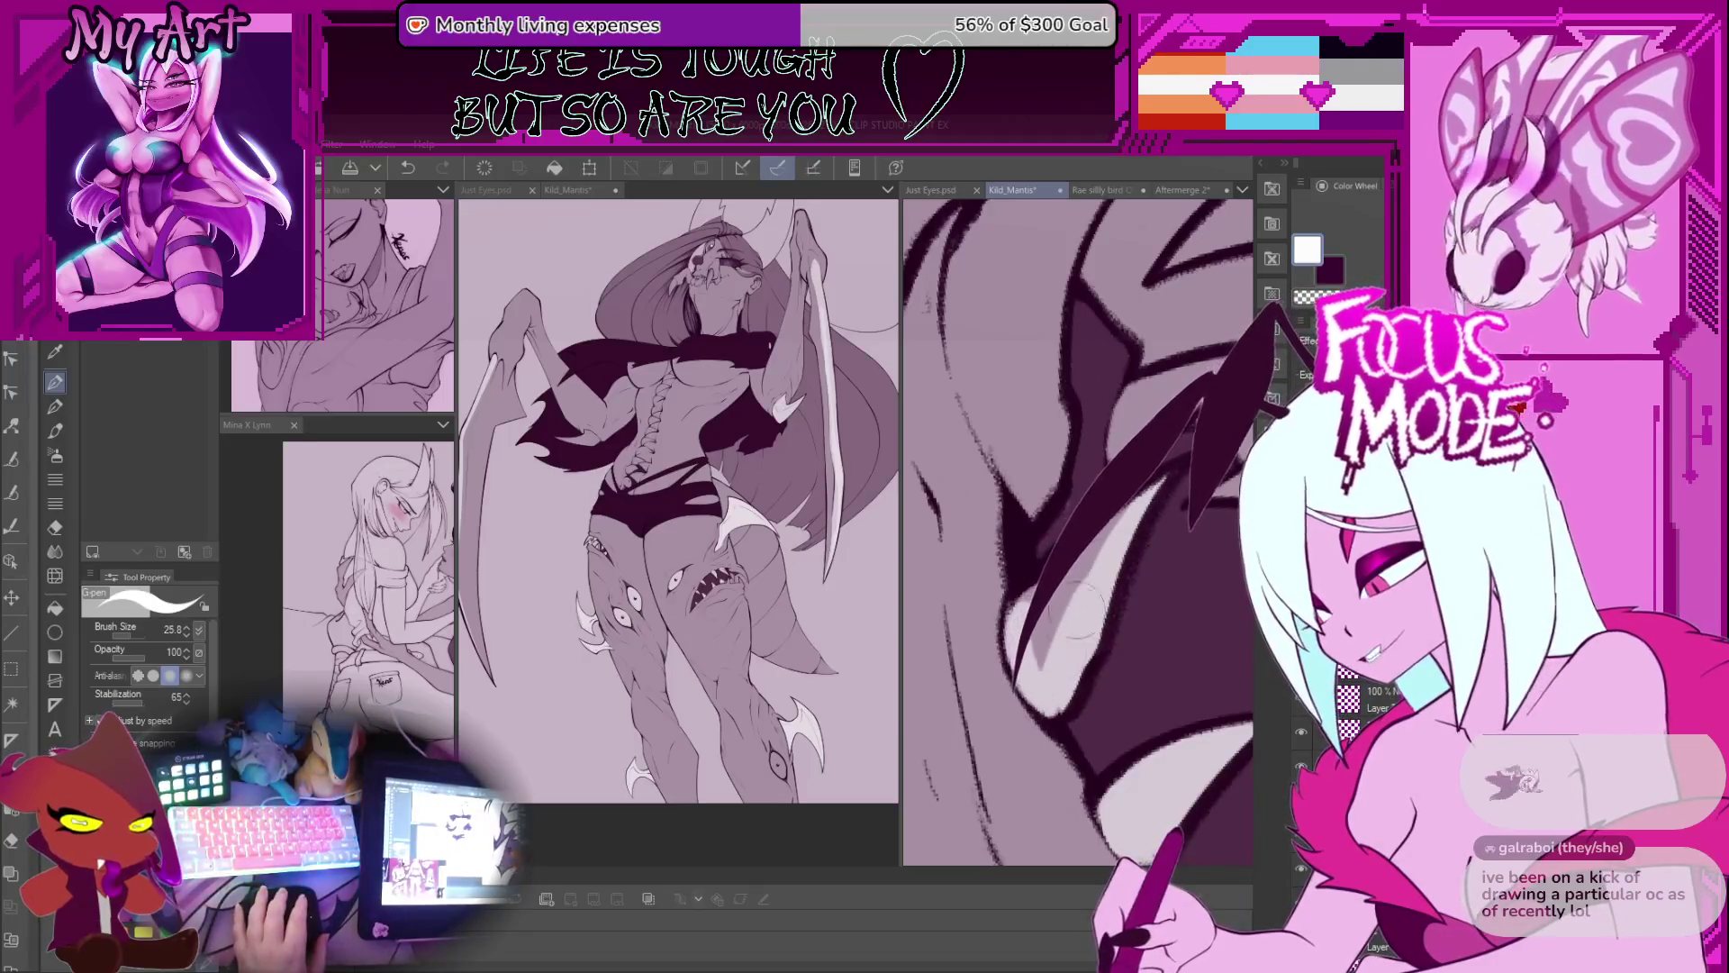